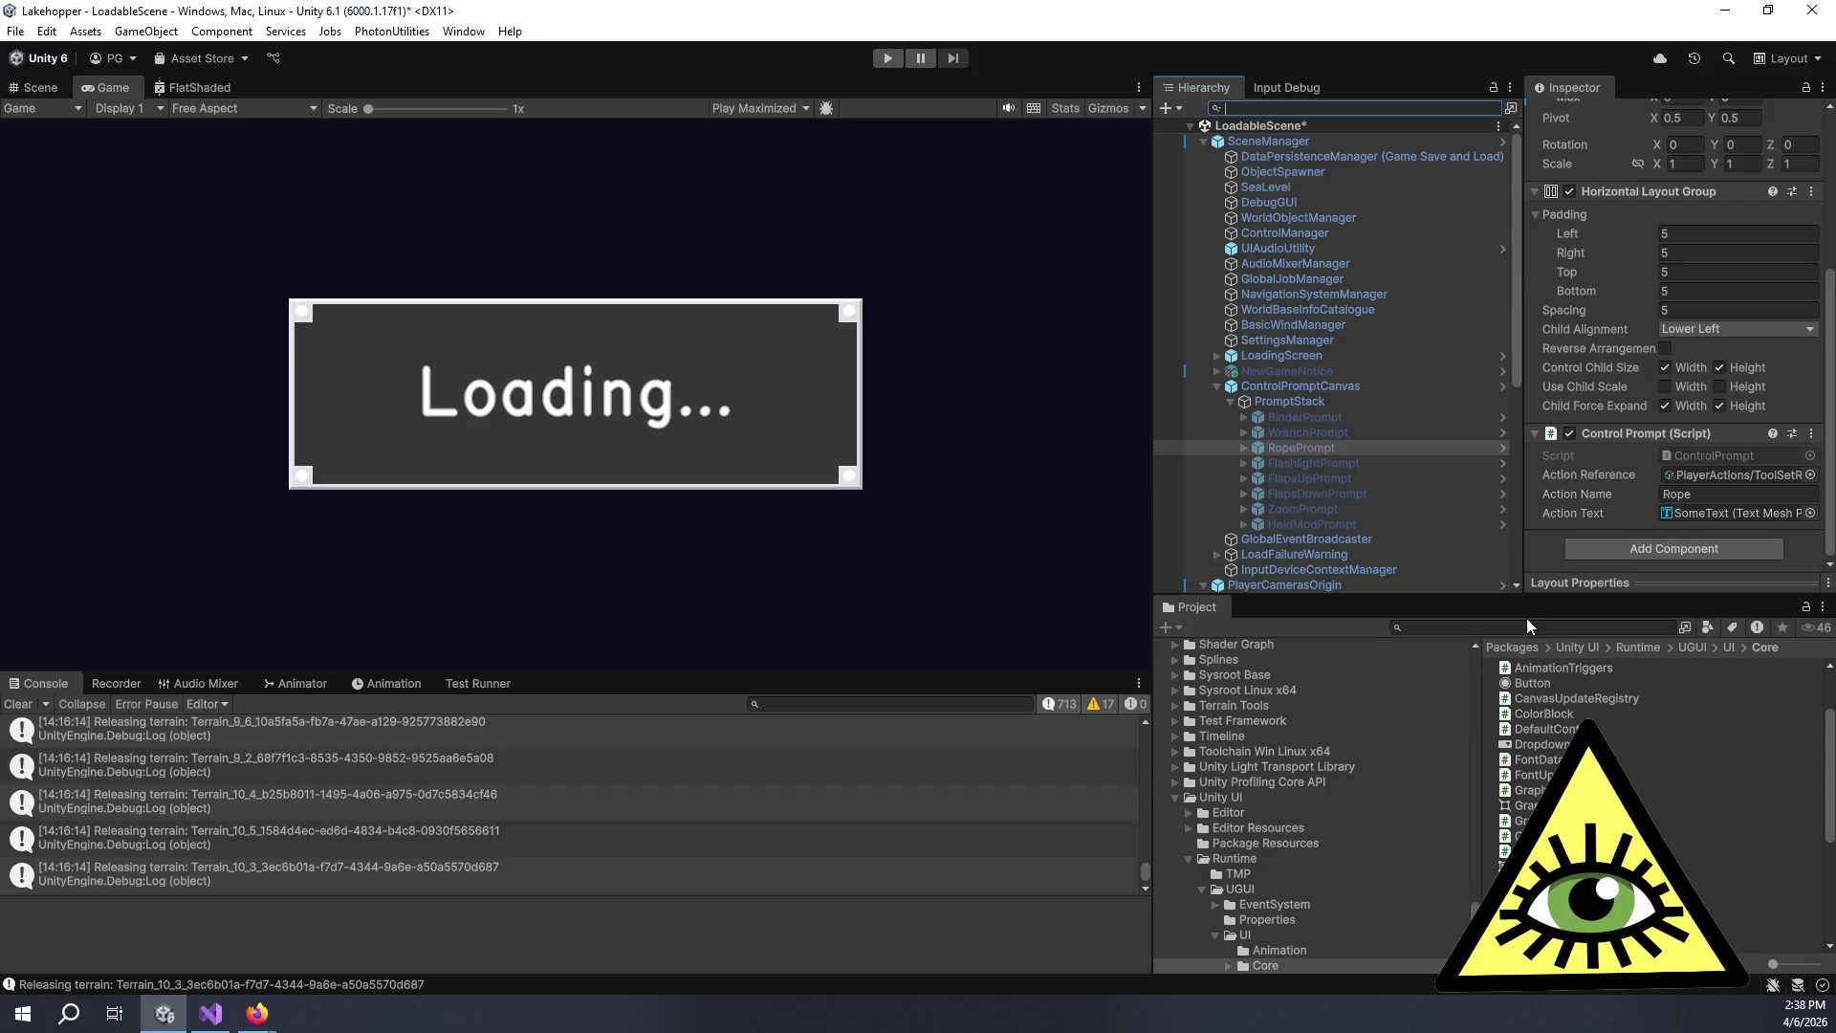
Search the Project window for 'gamecontrol', select GameControls, then return to the Trello comment draft.
type("gamecontrol")
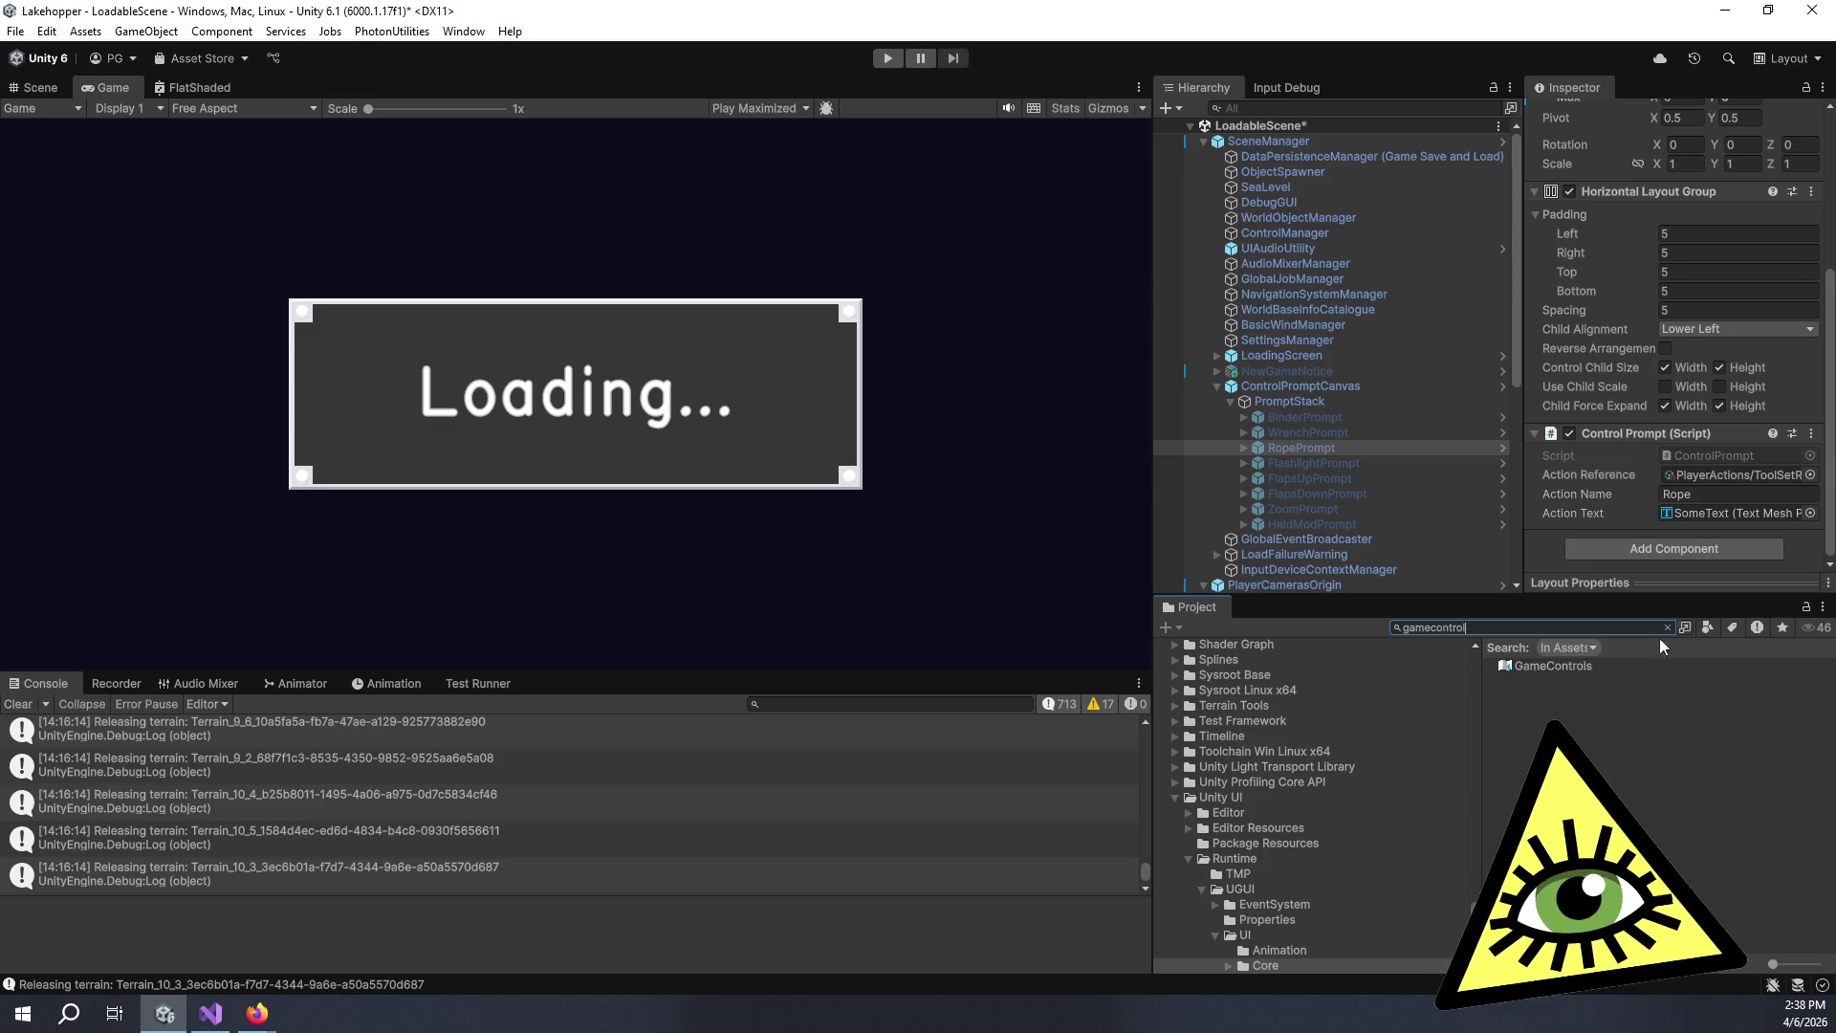
left_click(1529, 672)
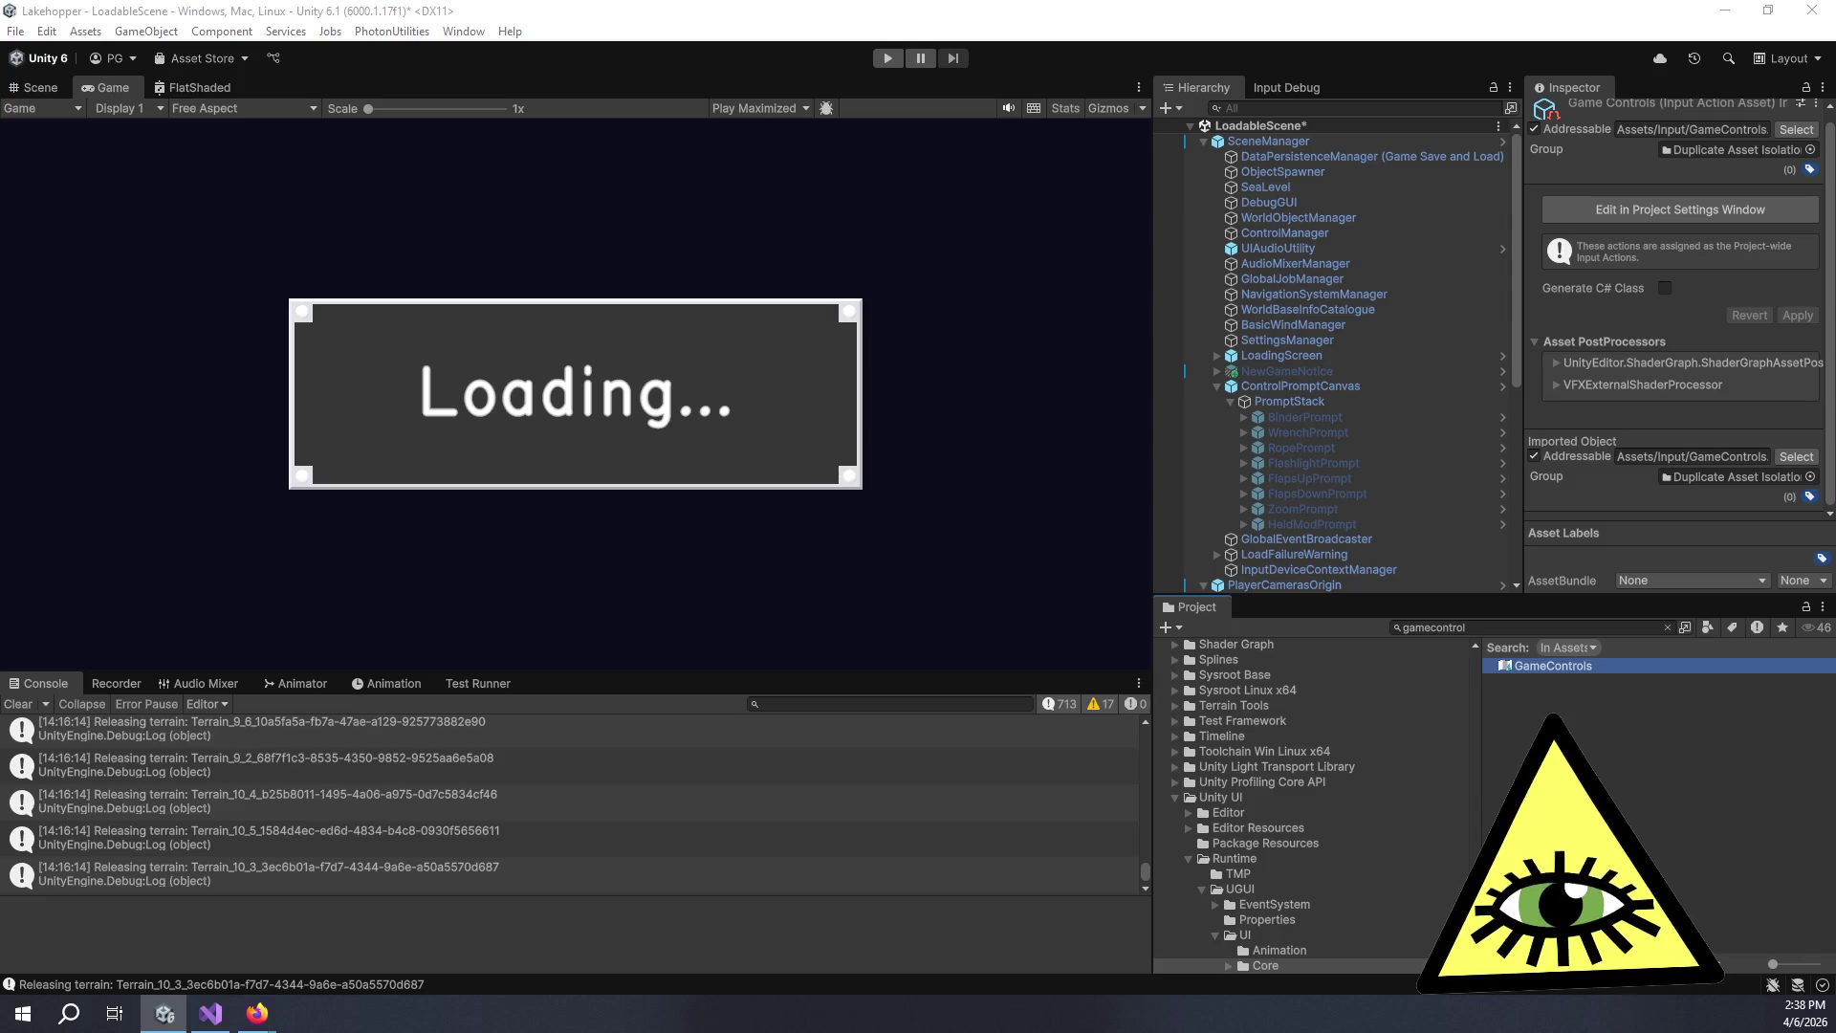
key("alt+Tab")
left_click(1049, 367)
Add bullets 'Disable InputSystem' and 'Change UI Event System', with an empty bullet inserted above the latter.
type("Disable Inp")
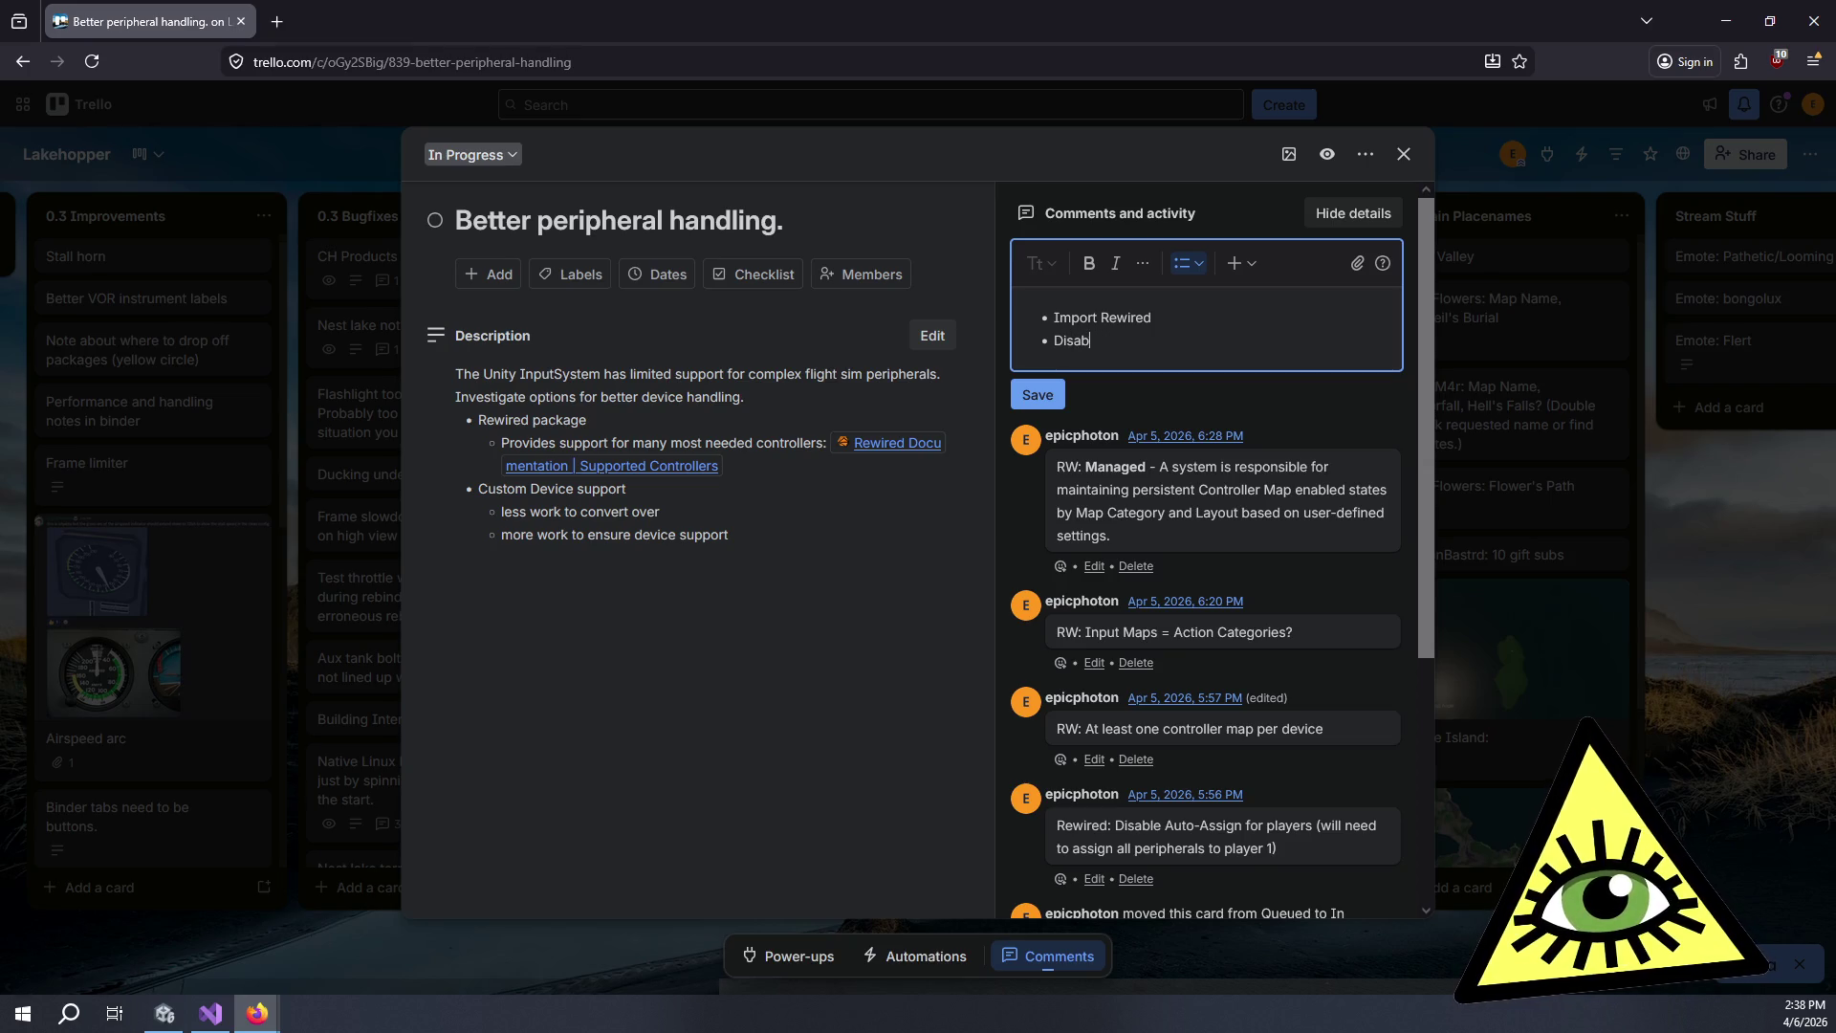
type("utSystem")
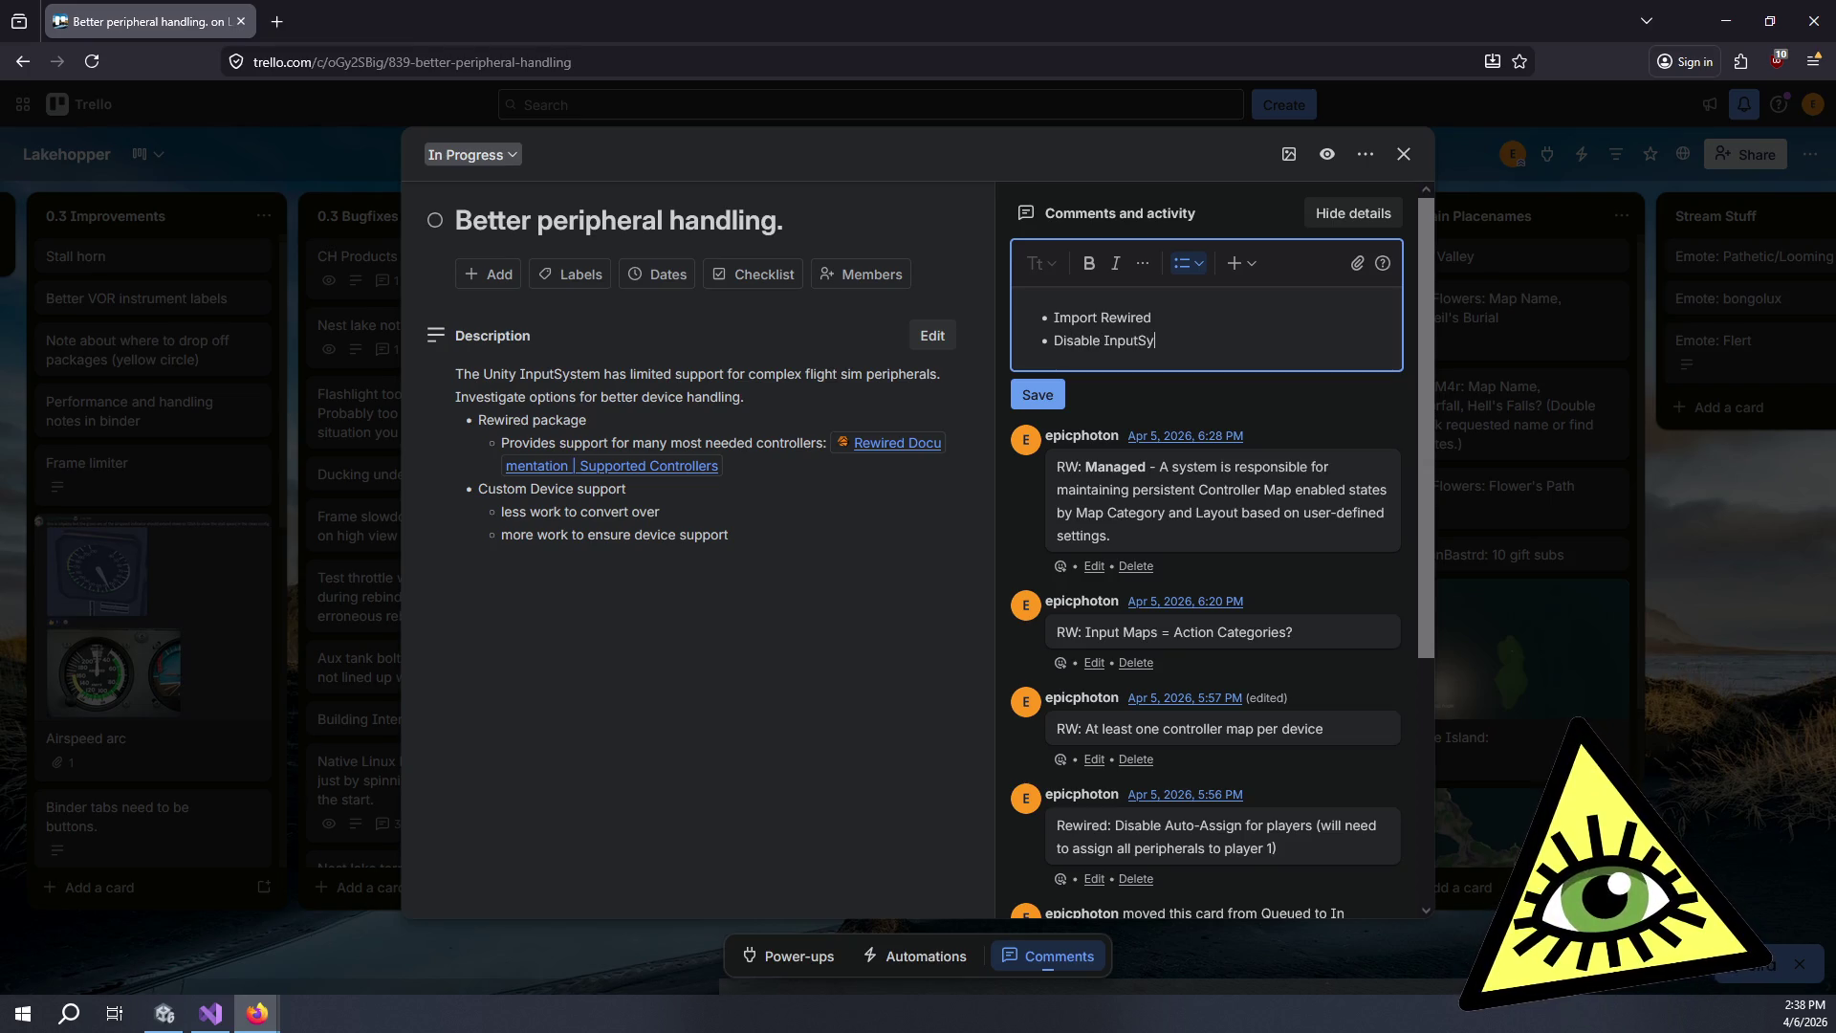
key("Return")
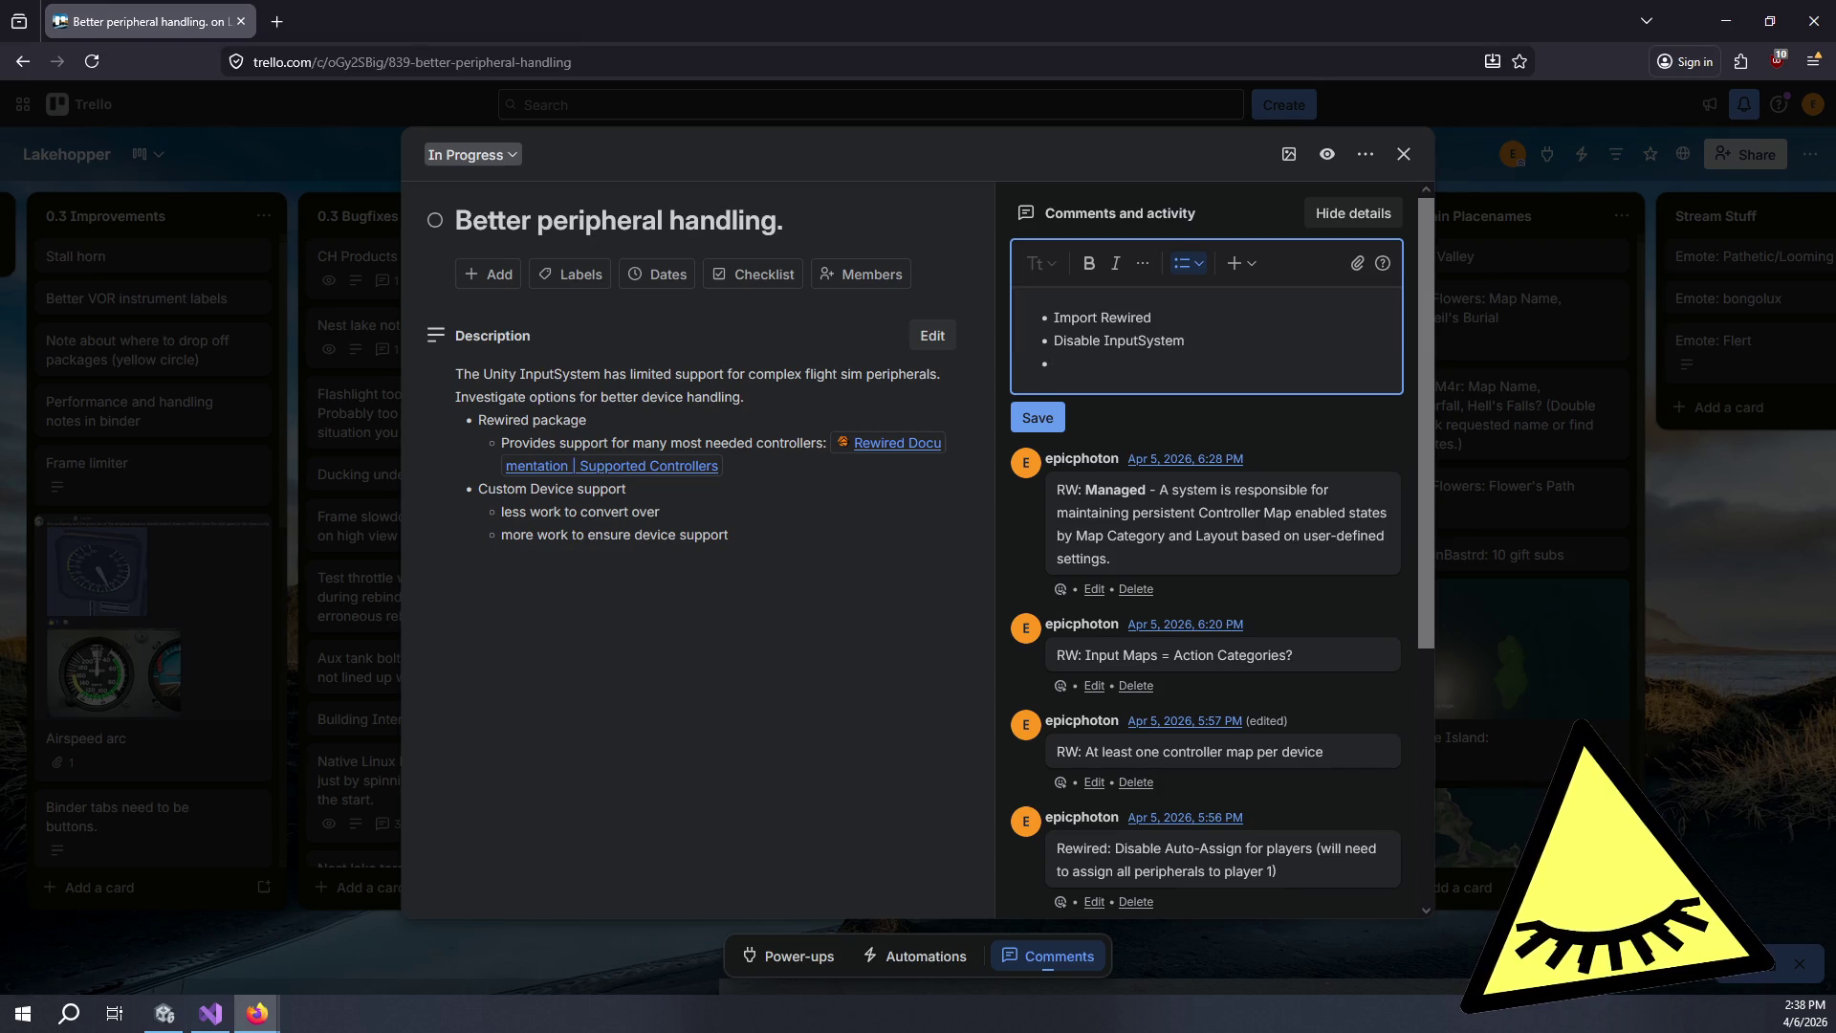
type("Change ")
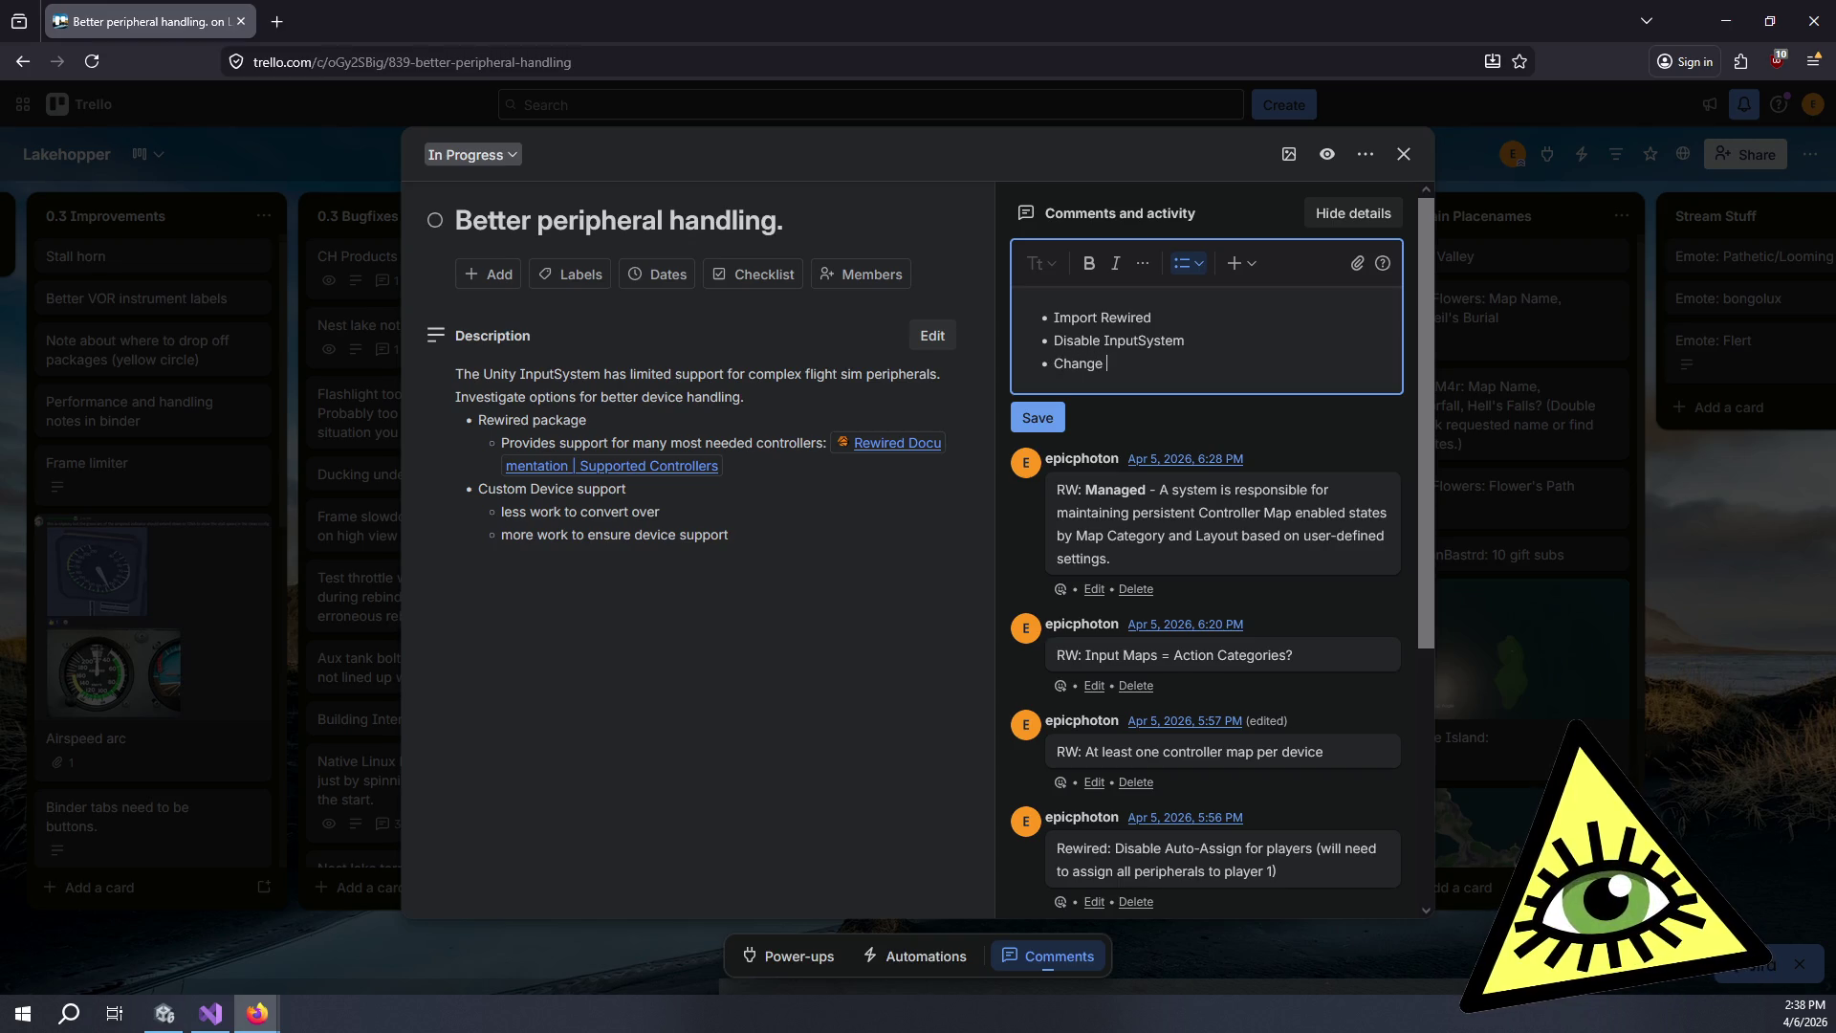
type("UI ")
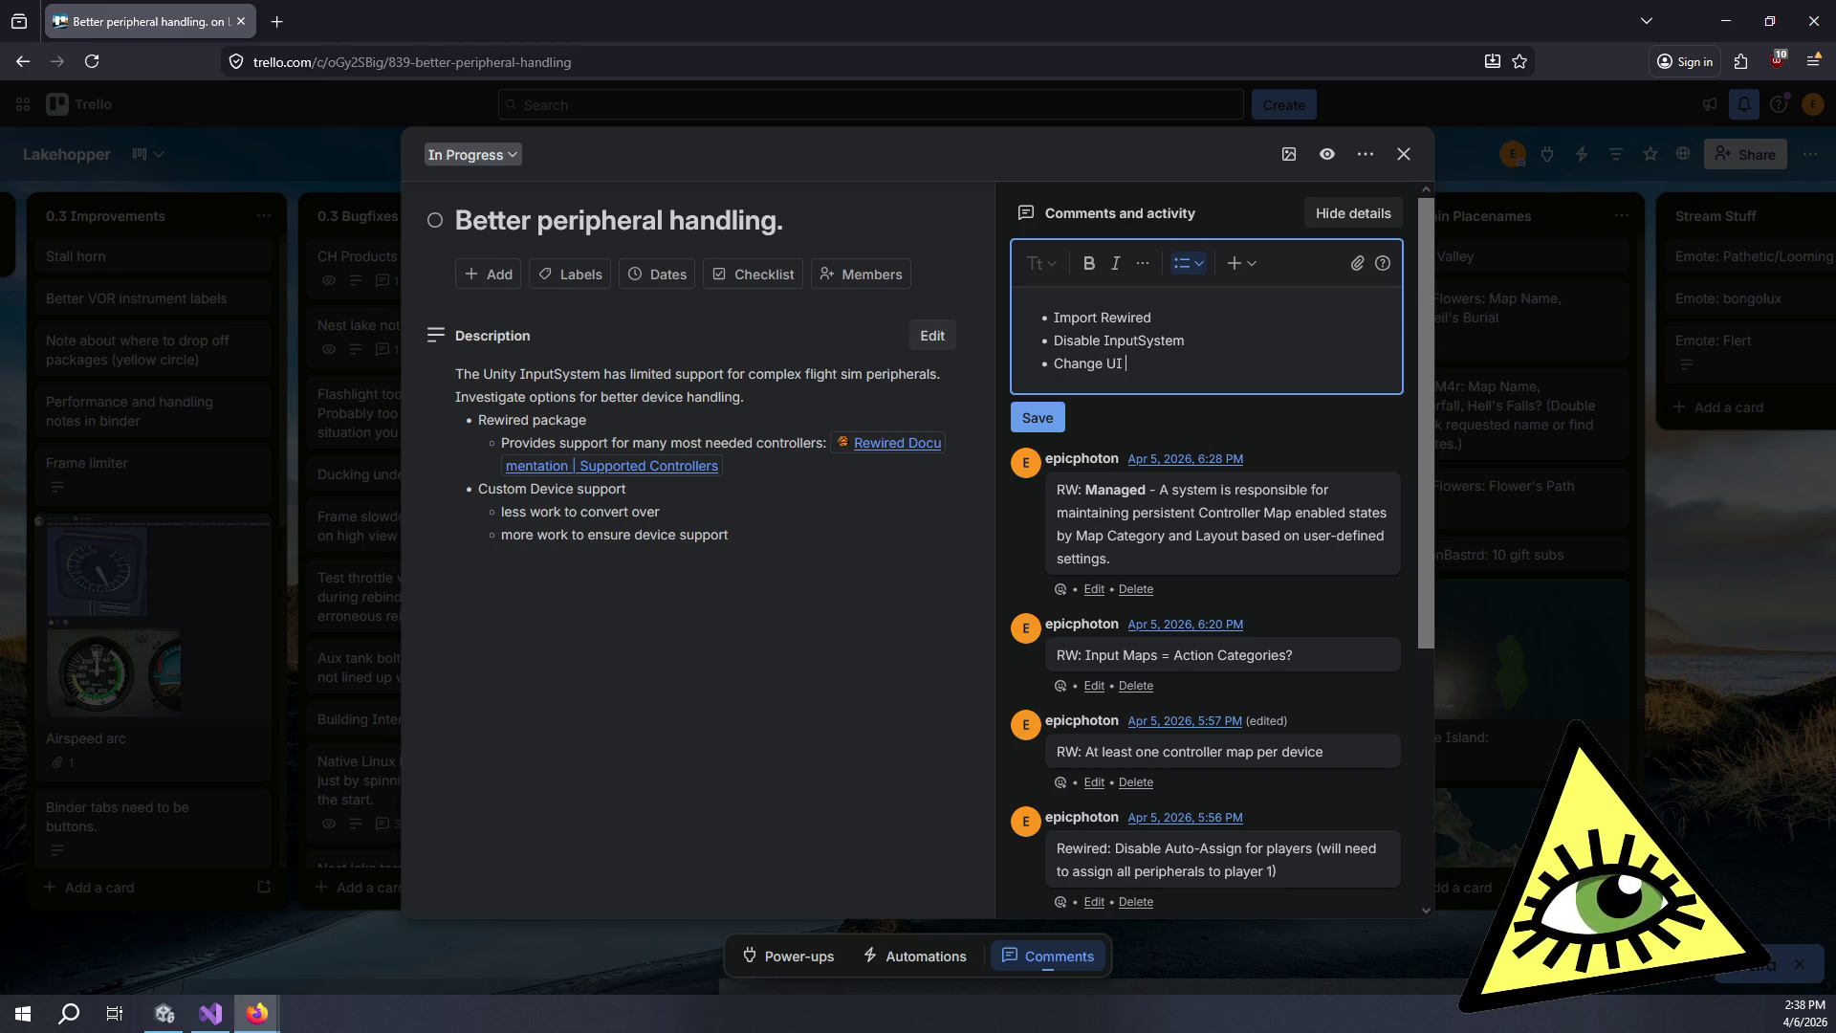
type("Event System")
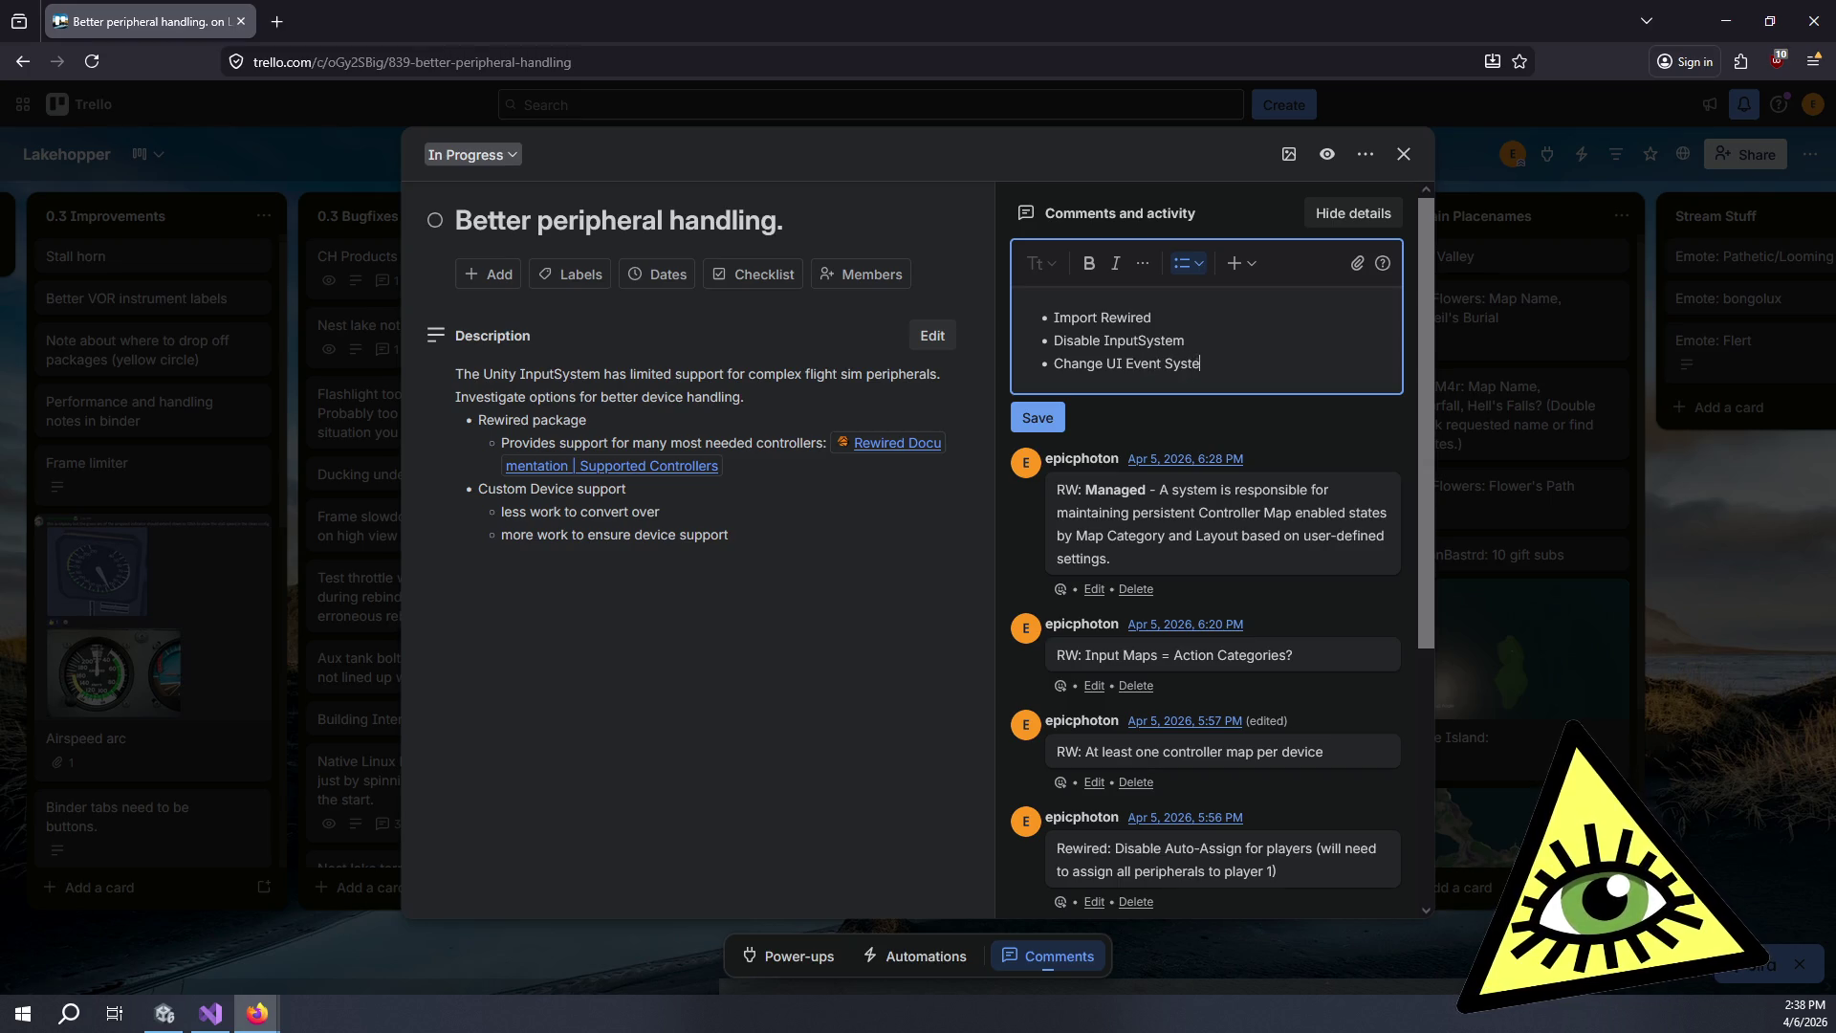
key("Home")
key("Return")
key("Up")
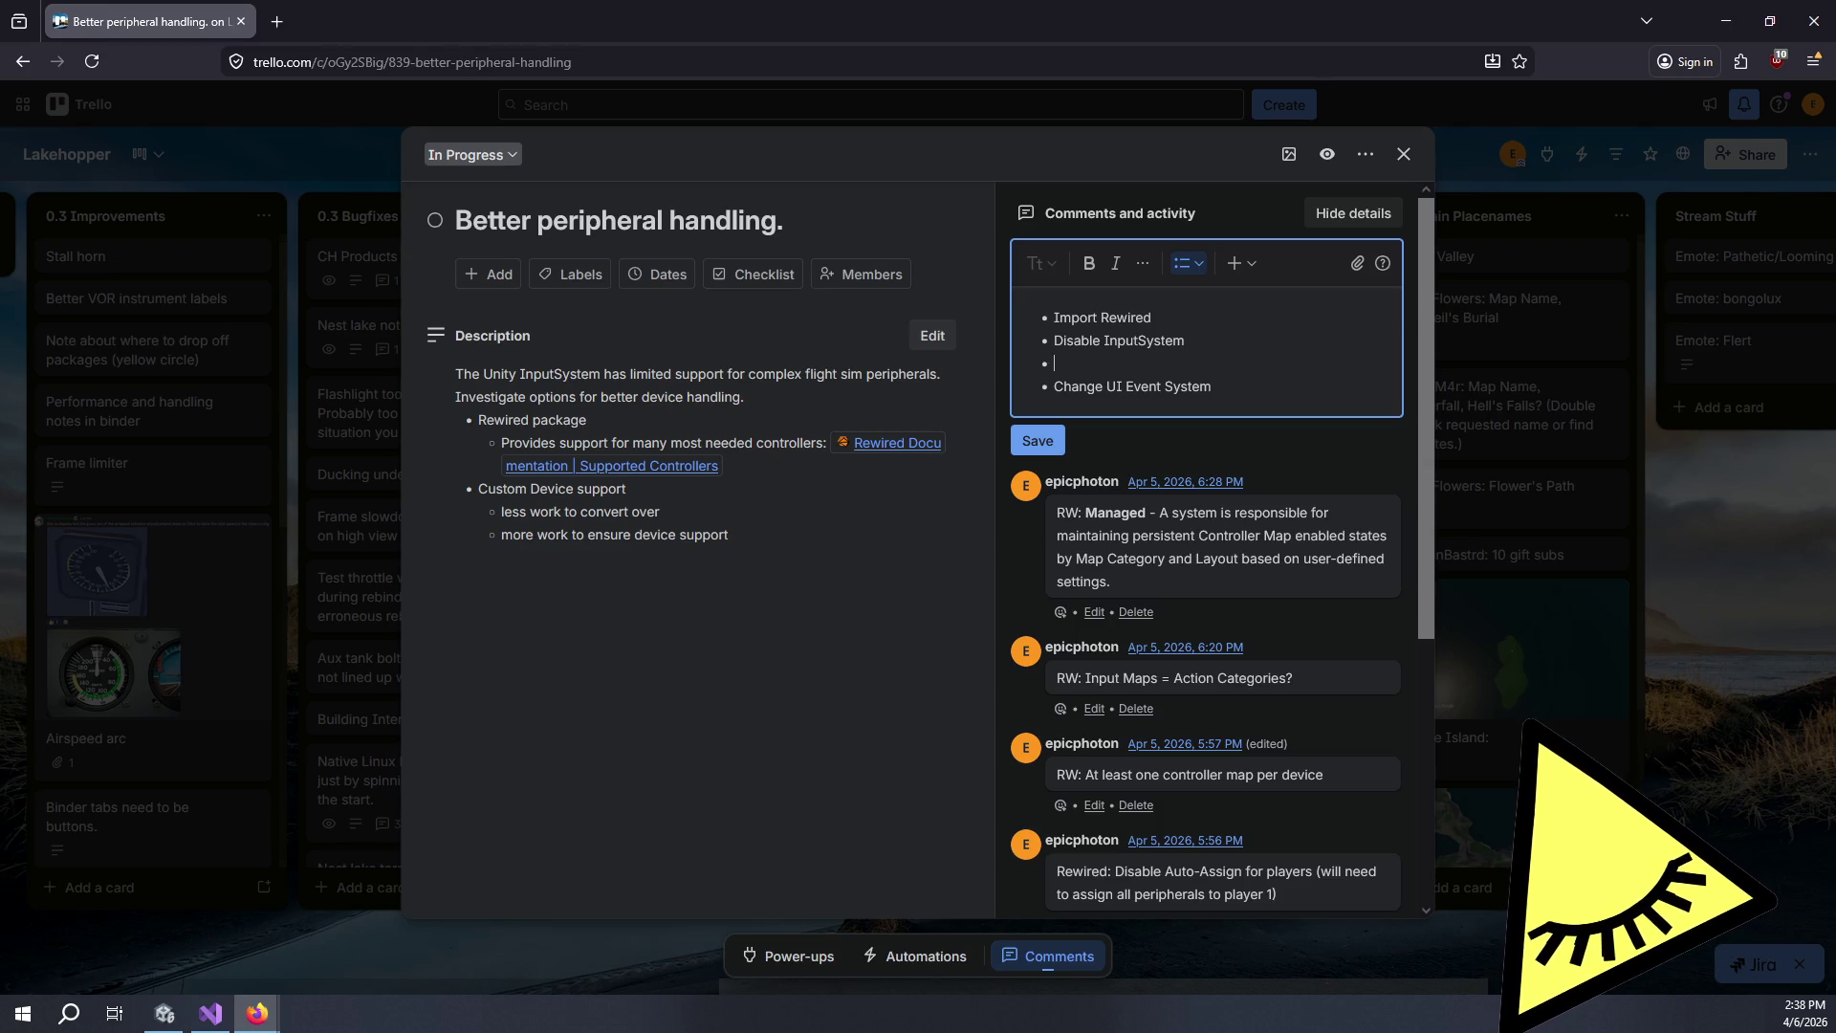
Fill the inserted bullet with 'Config Rewired', then add 'Init Rewired on scene start' and an indented sub-bullet.
type("Config ")
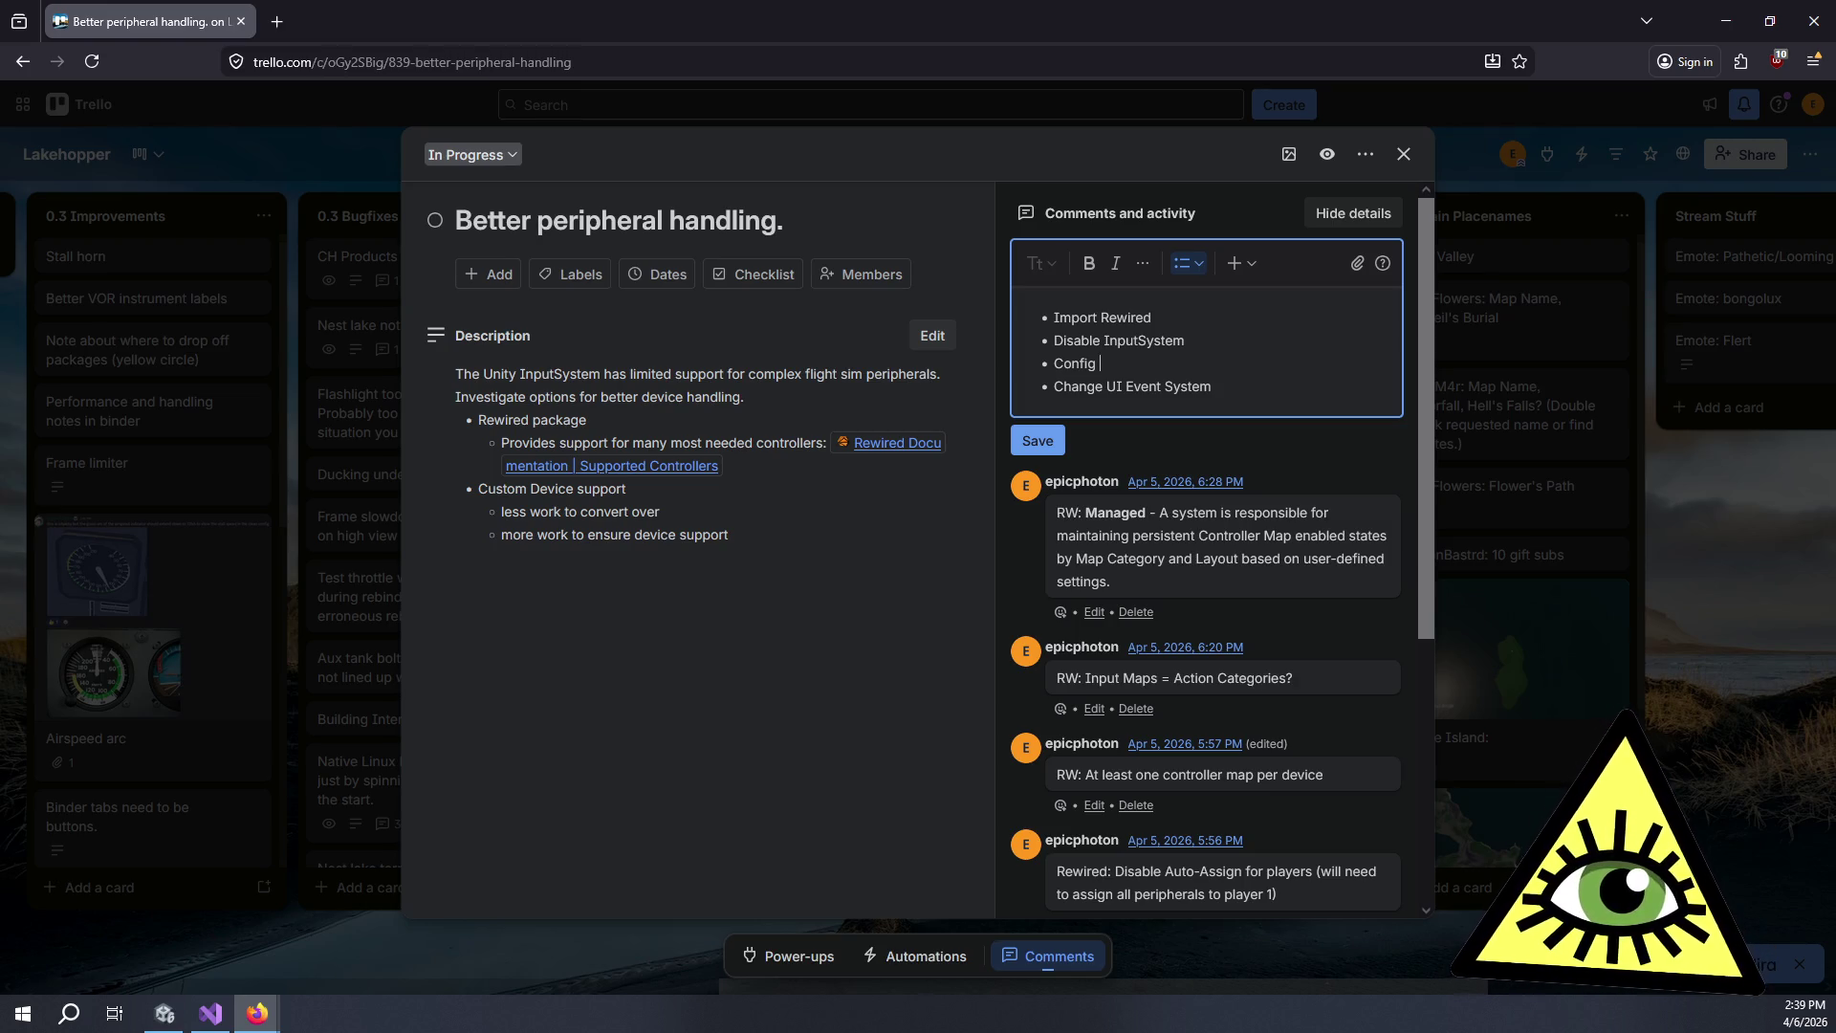
type("basic")
key("ctrl+BackSpace")
type("Rewired")
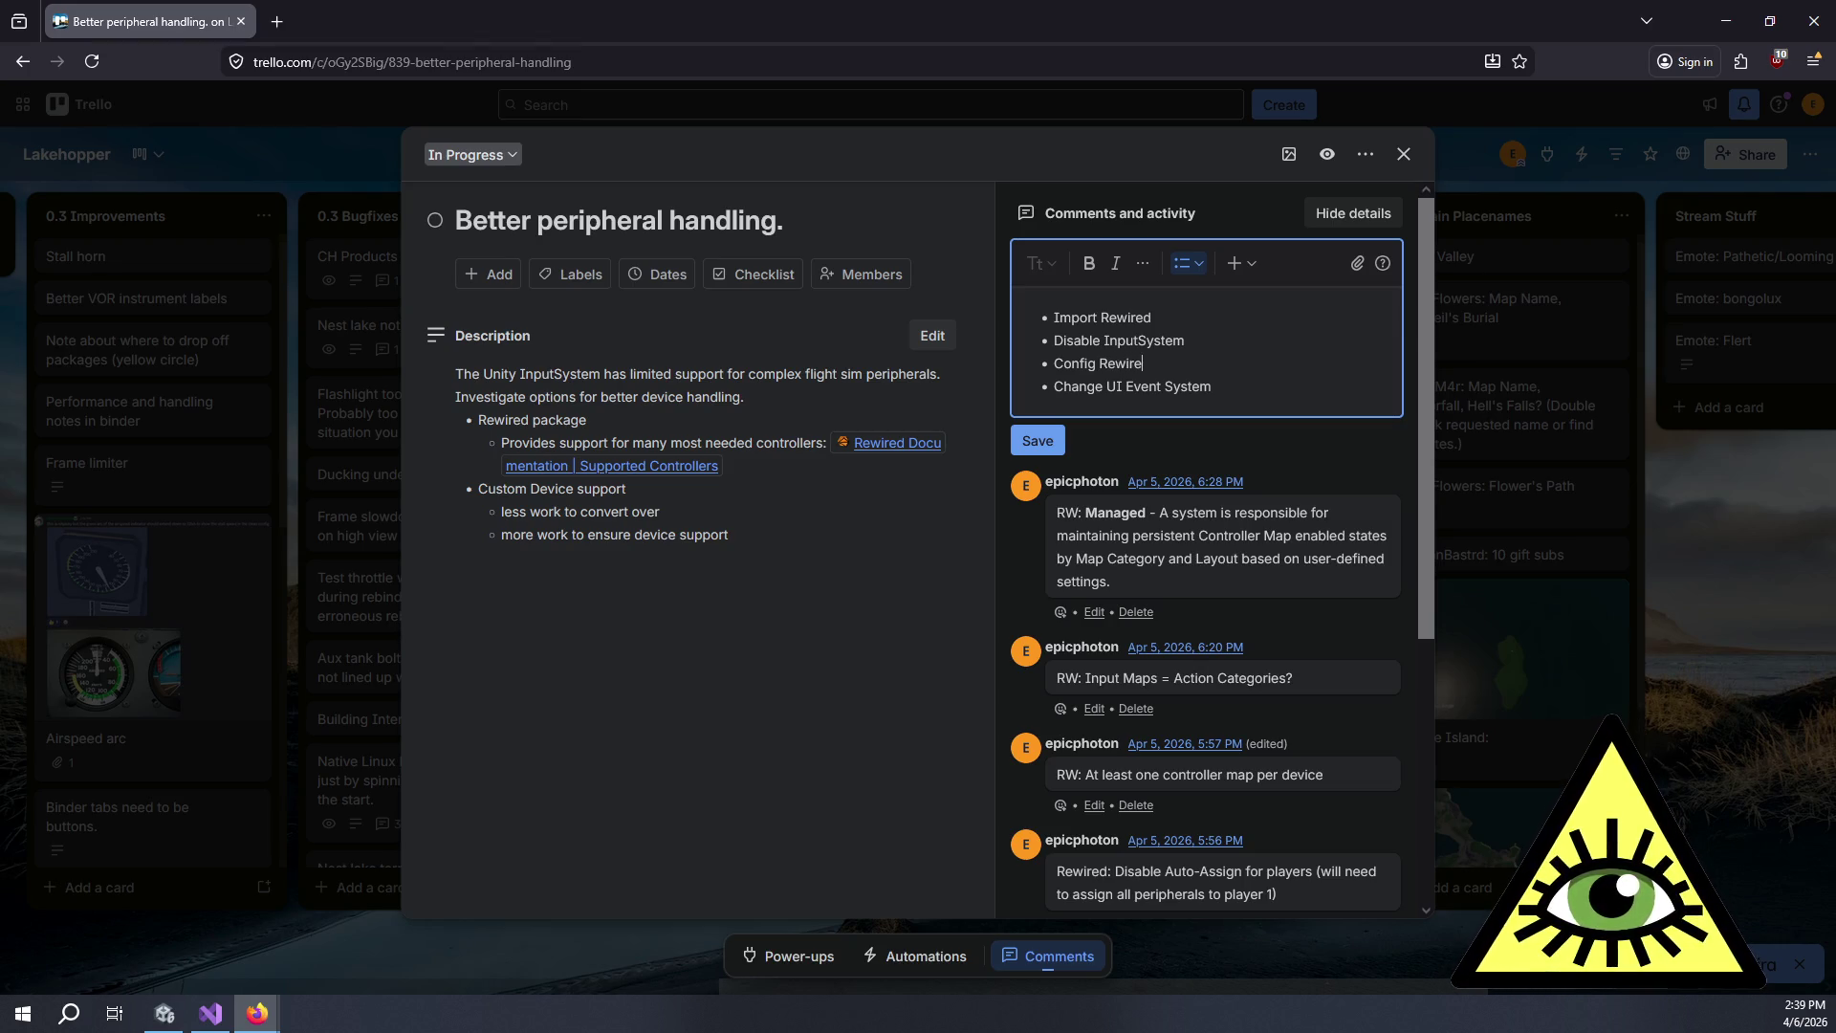
key("Return")
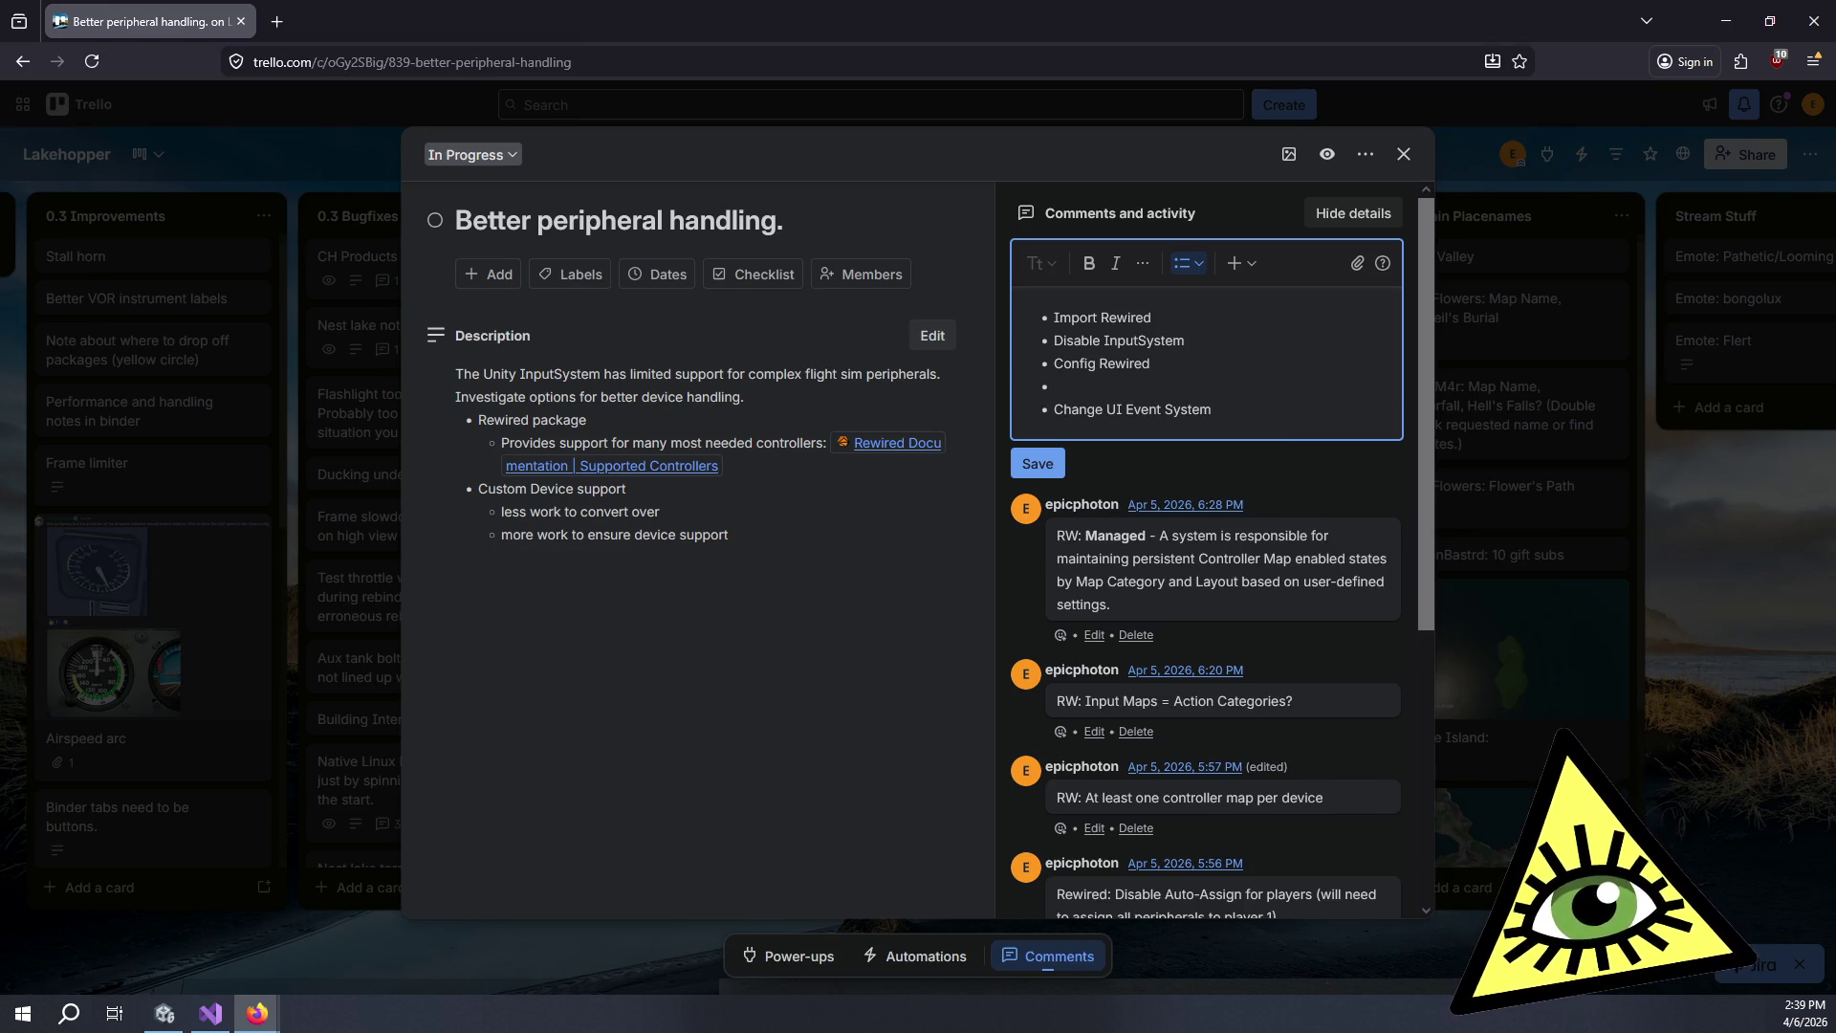
type("Init Rewired on sc")
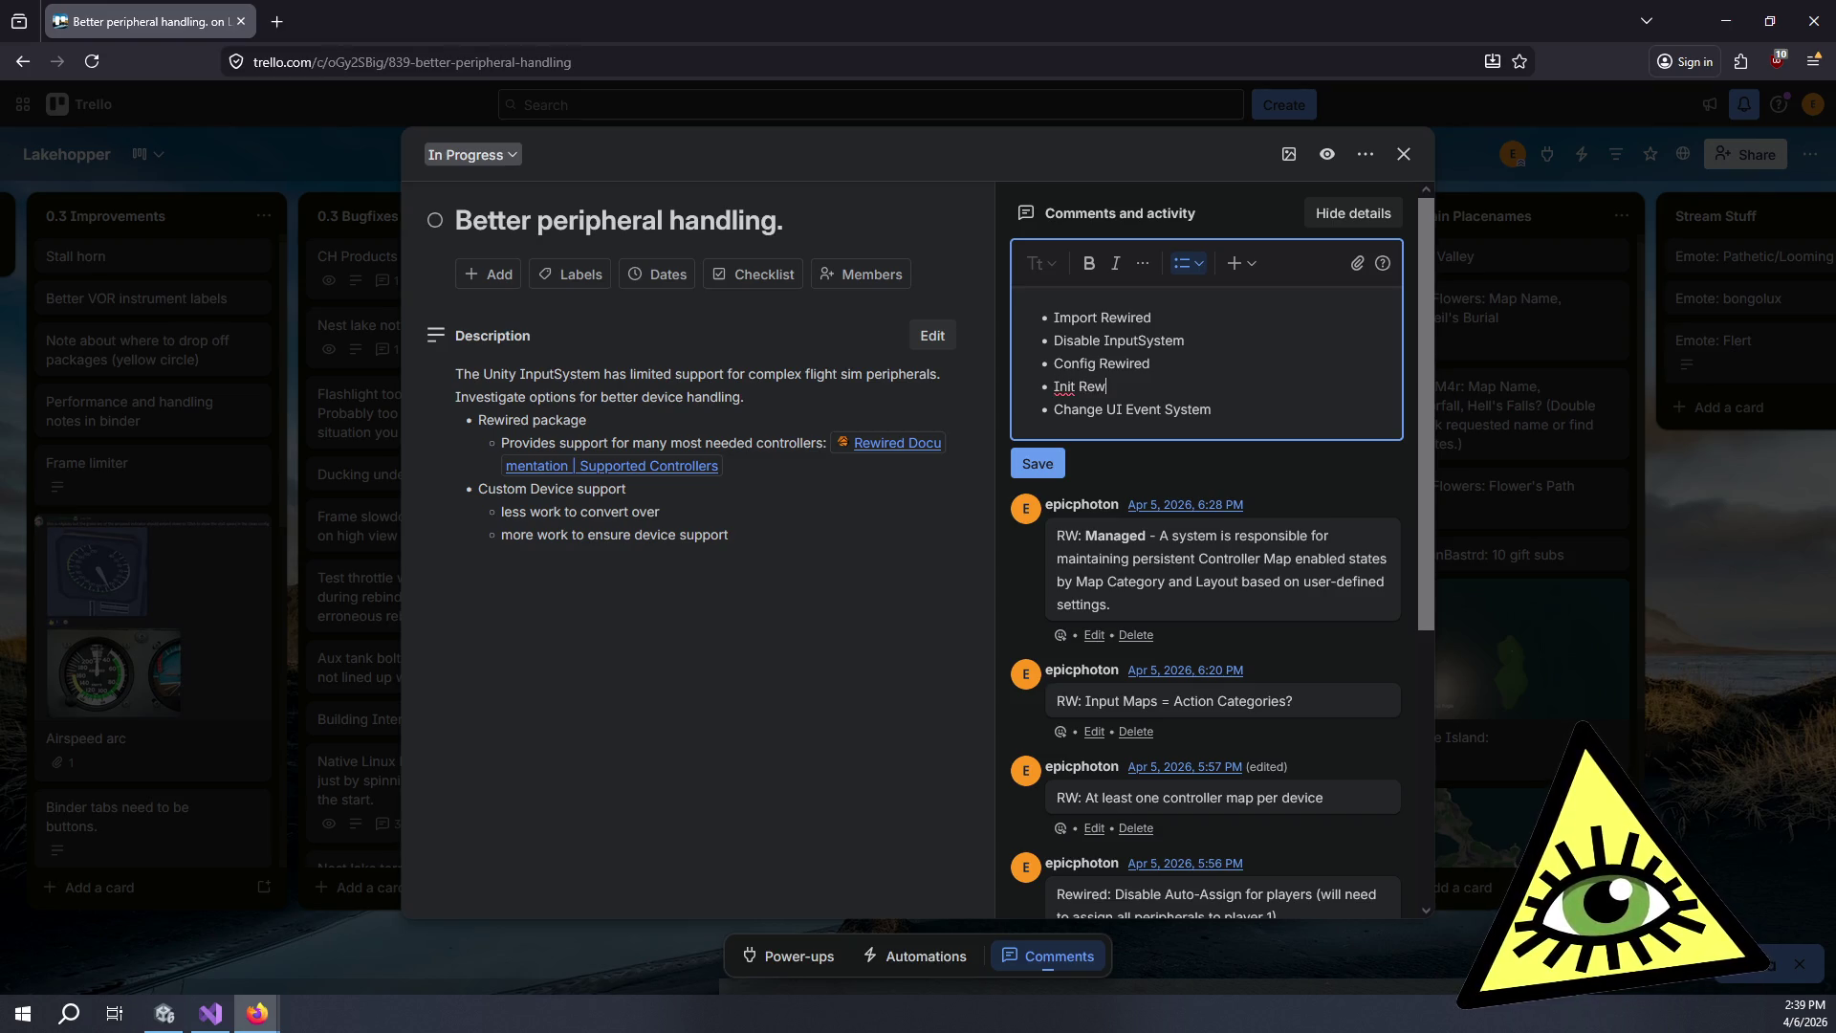
type("ene s")
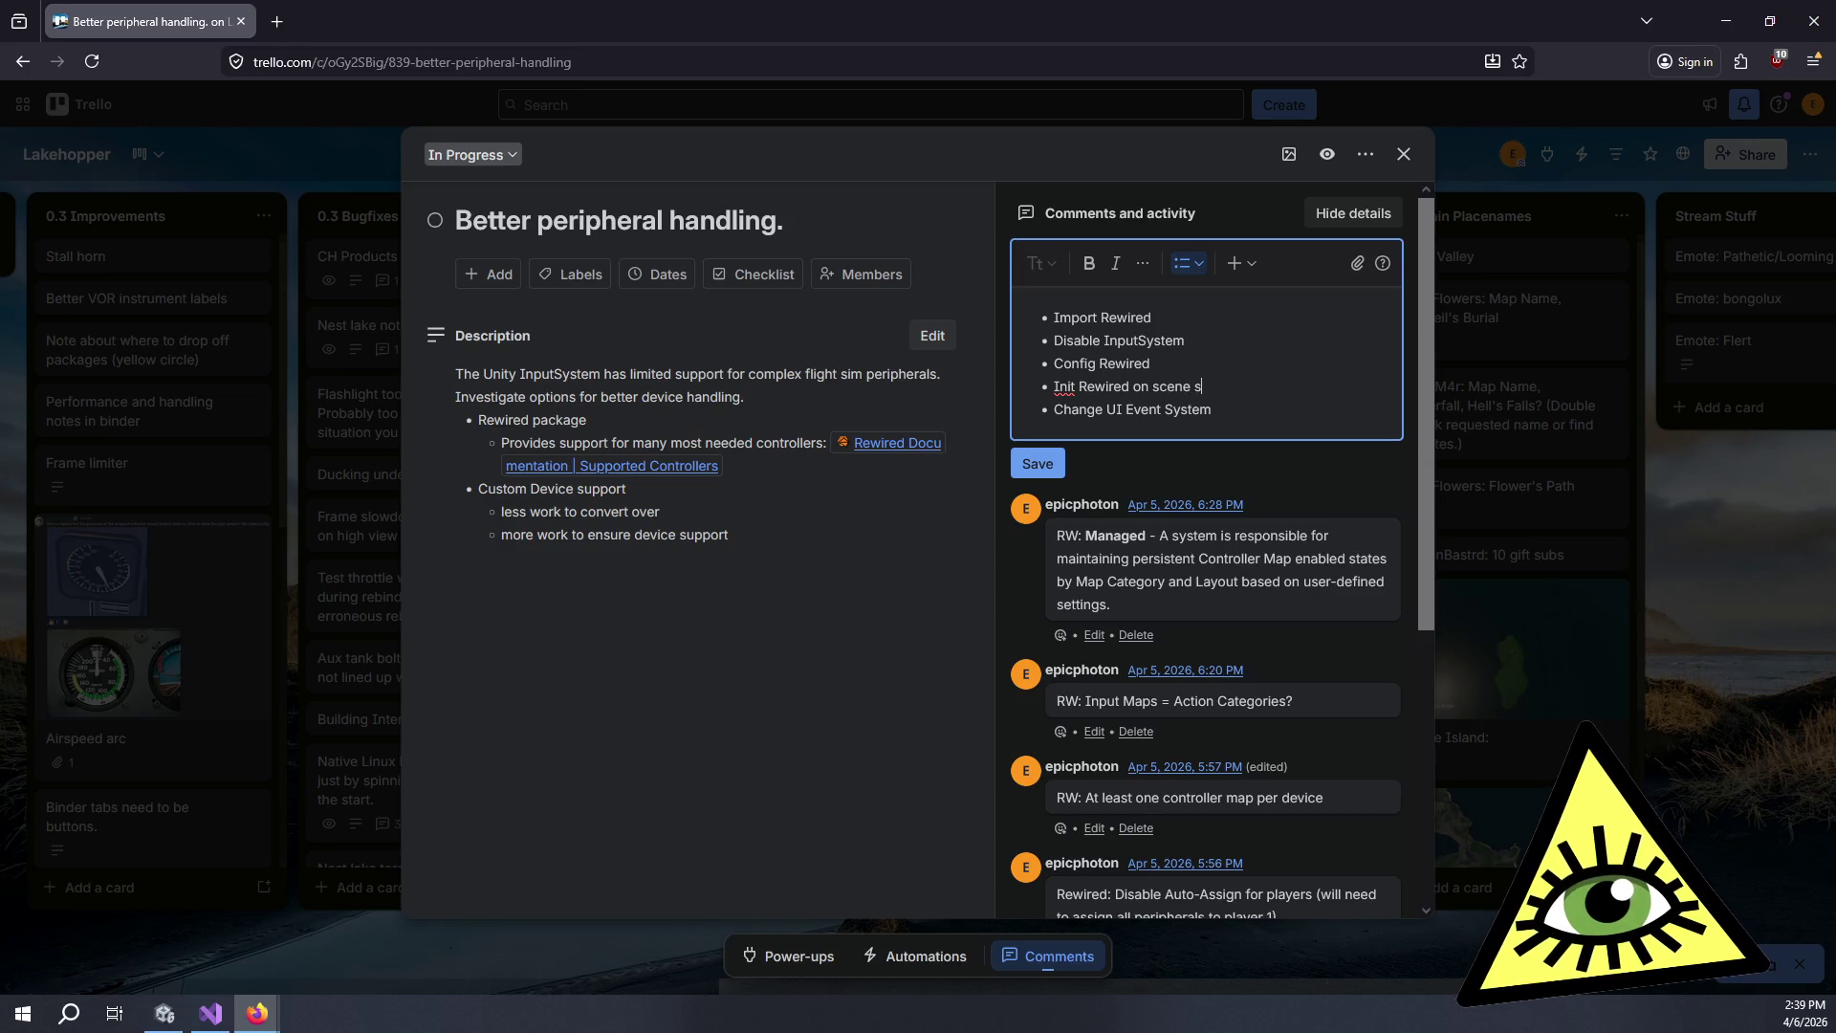
type("tart")
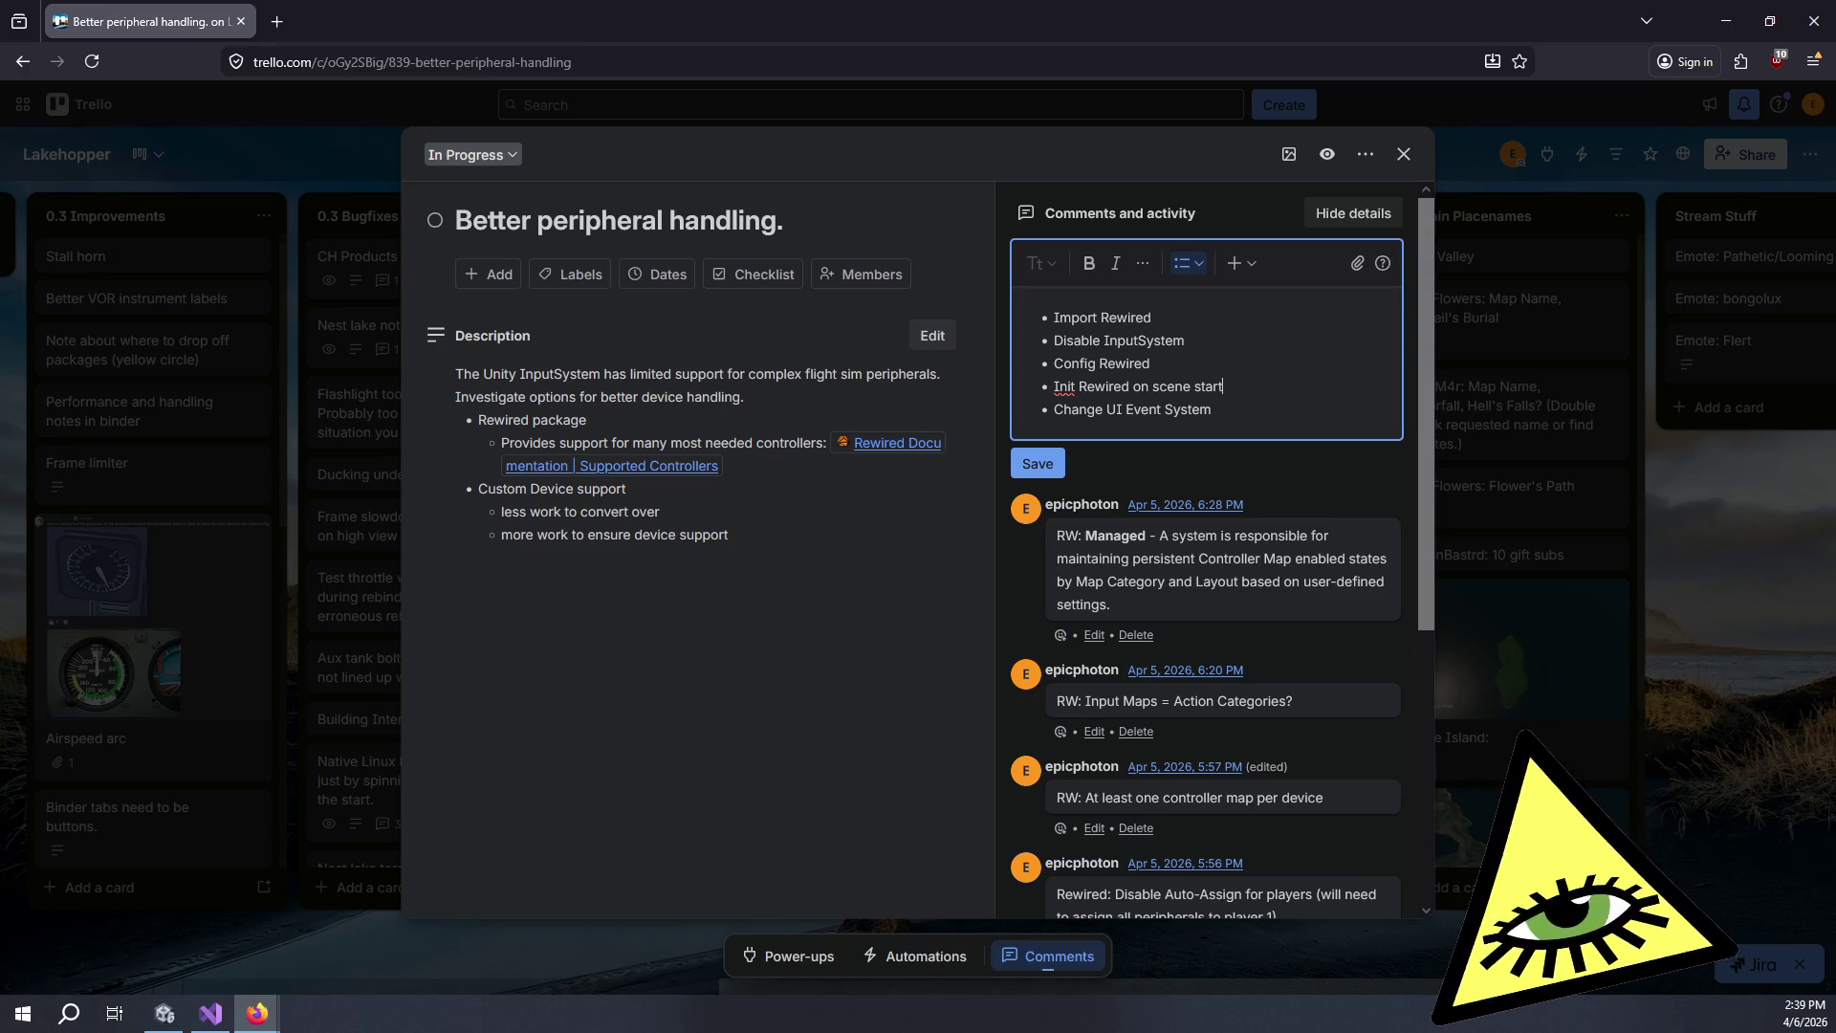
key("Return")
key("Tab")
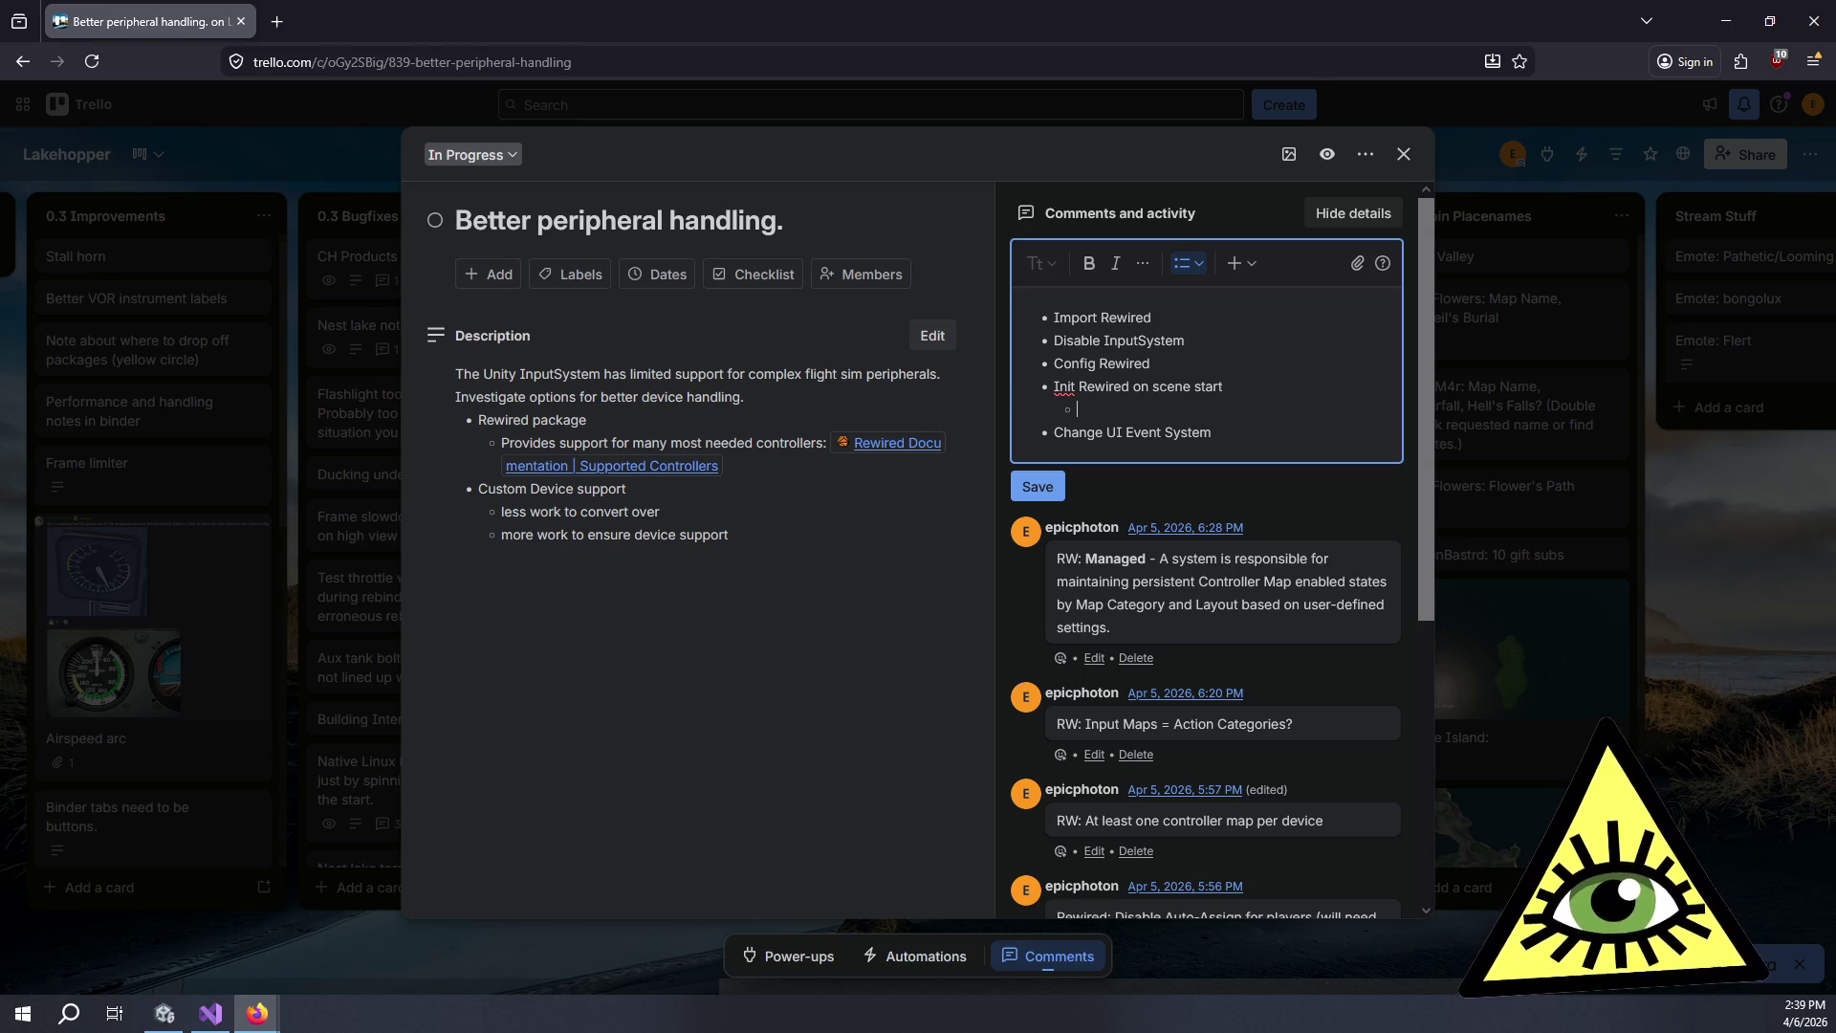
Add 'Move rebinds to RW' as the last bullet and 'Setup context swapping' with an empty sub-bullet.
key("shift+Tab")
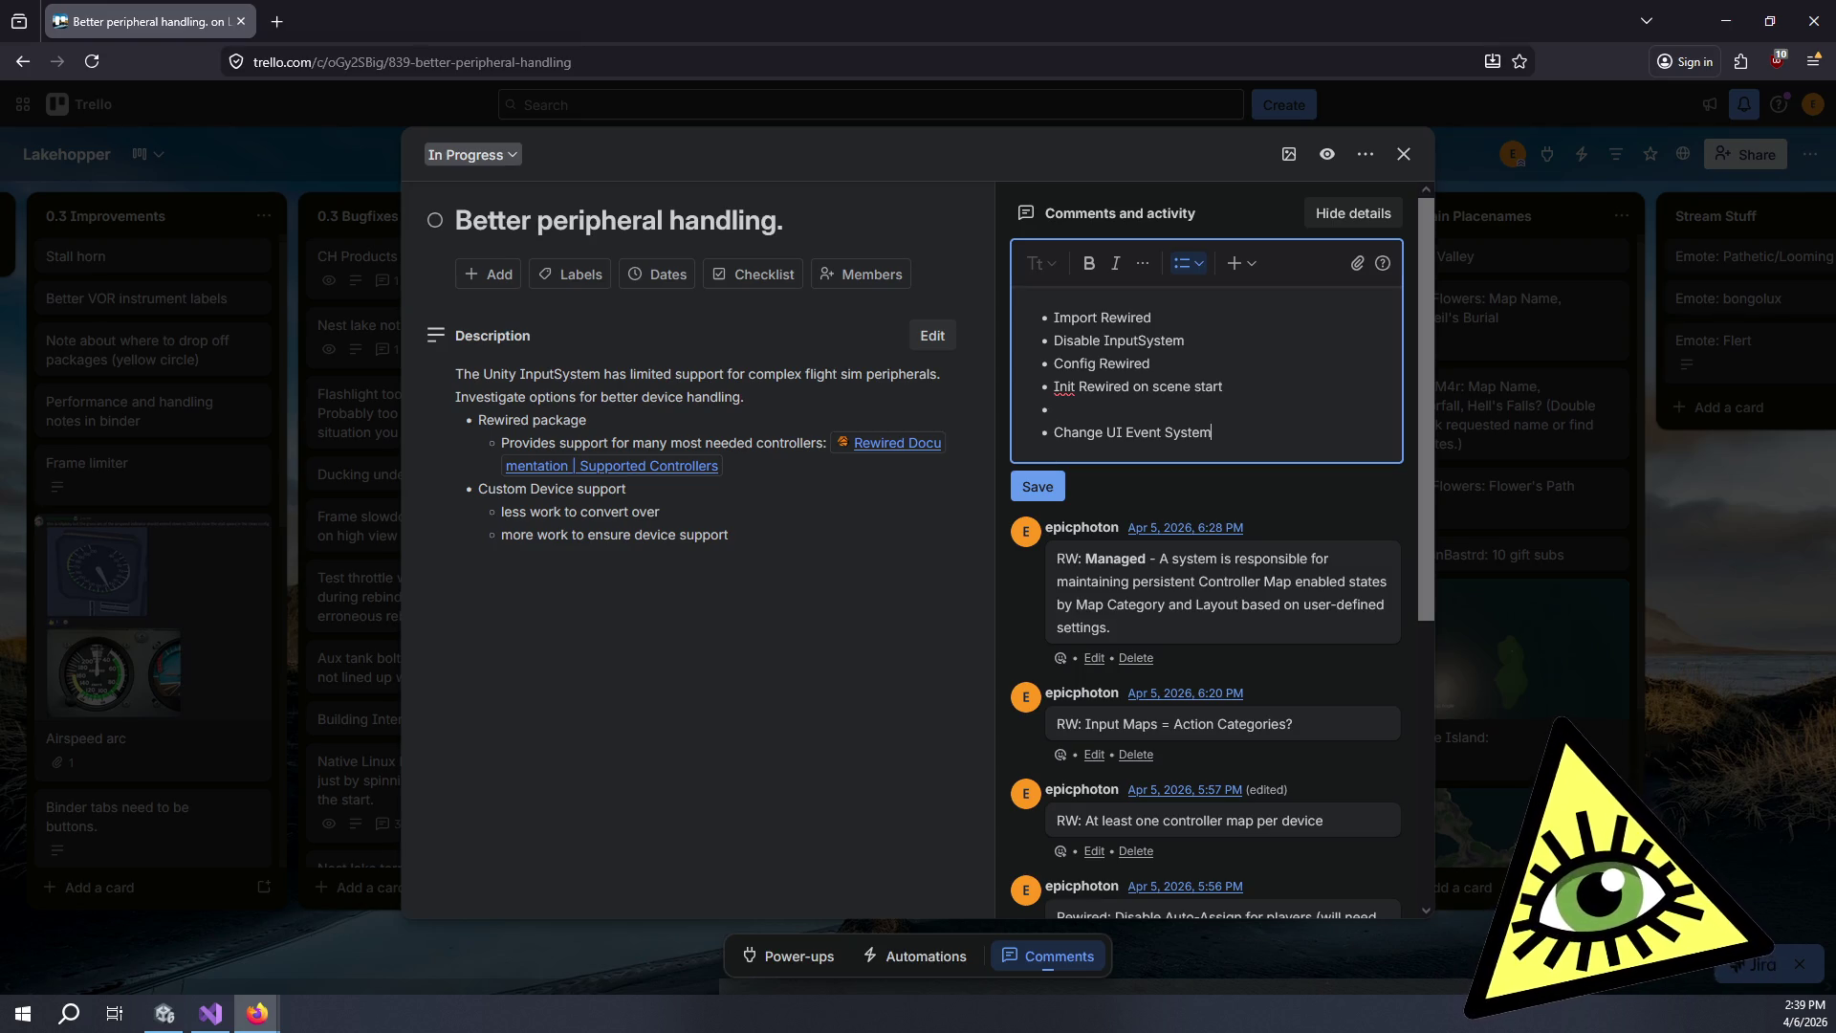
key("Return")
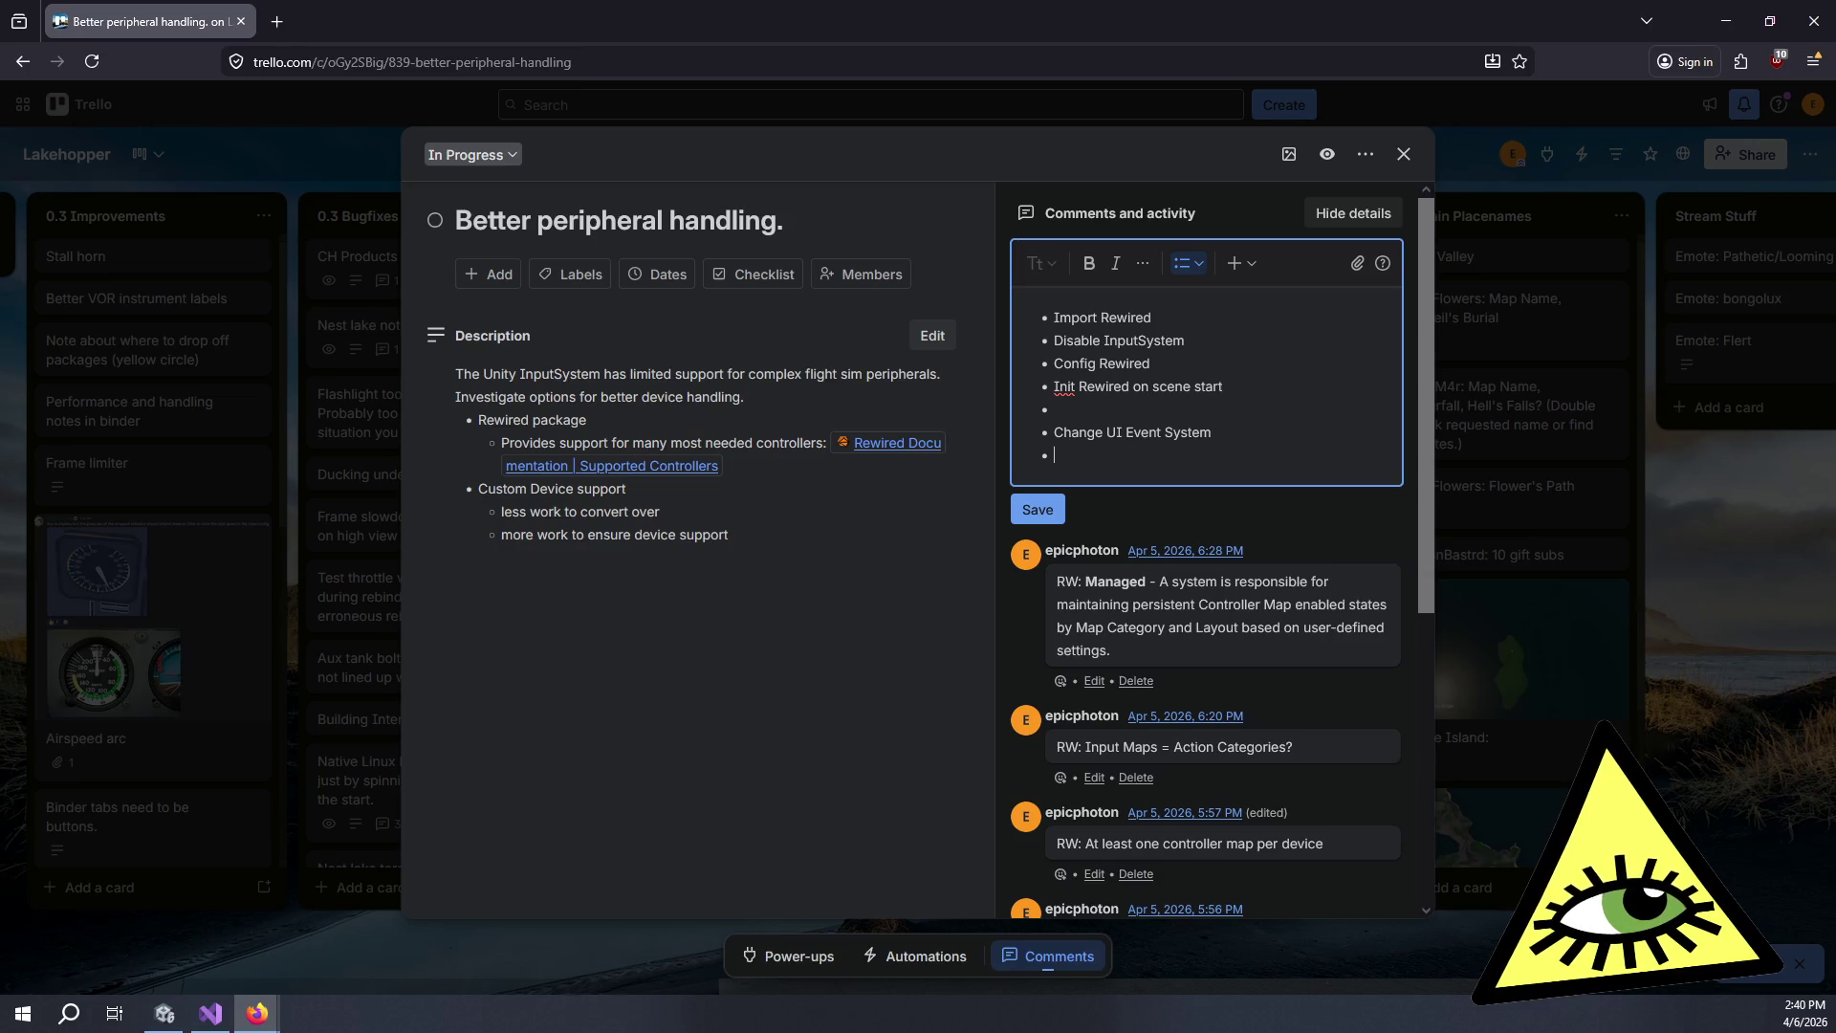
type("S")
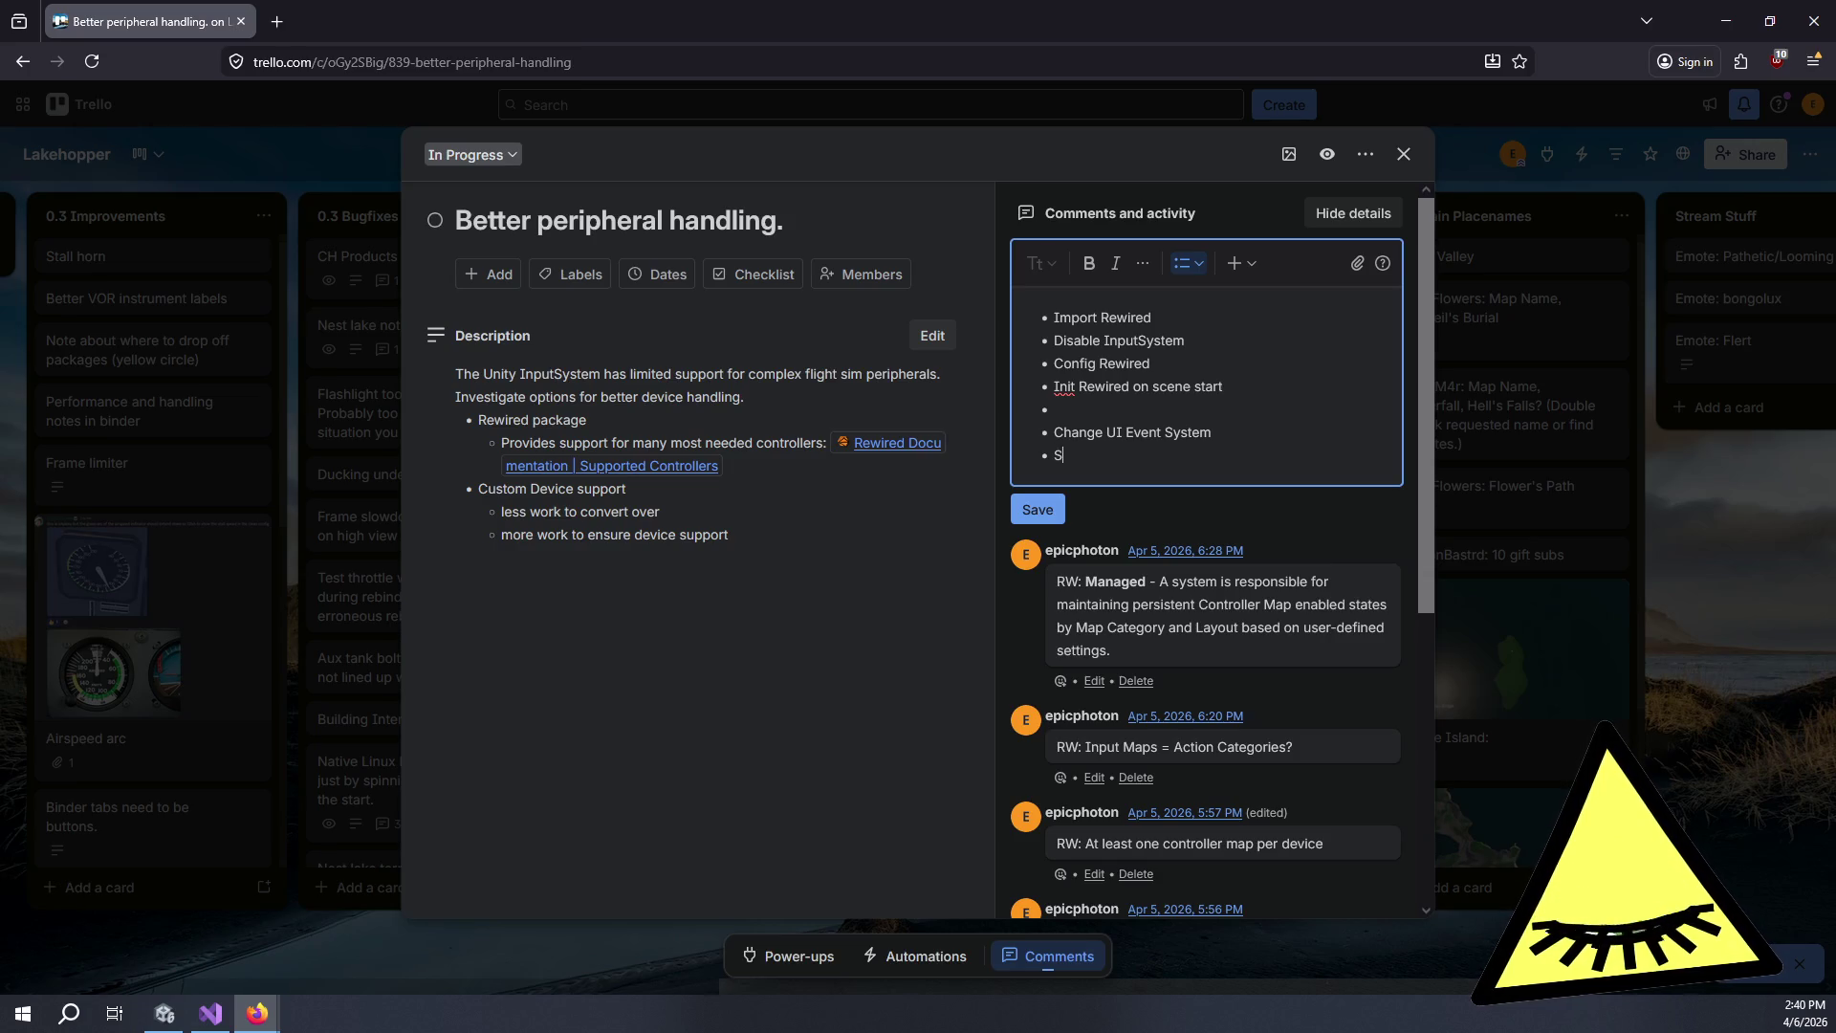
key("BackSpace")
type("Move ")
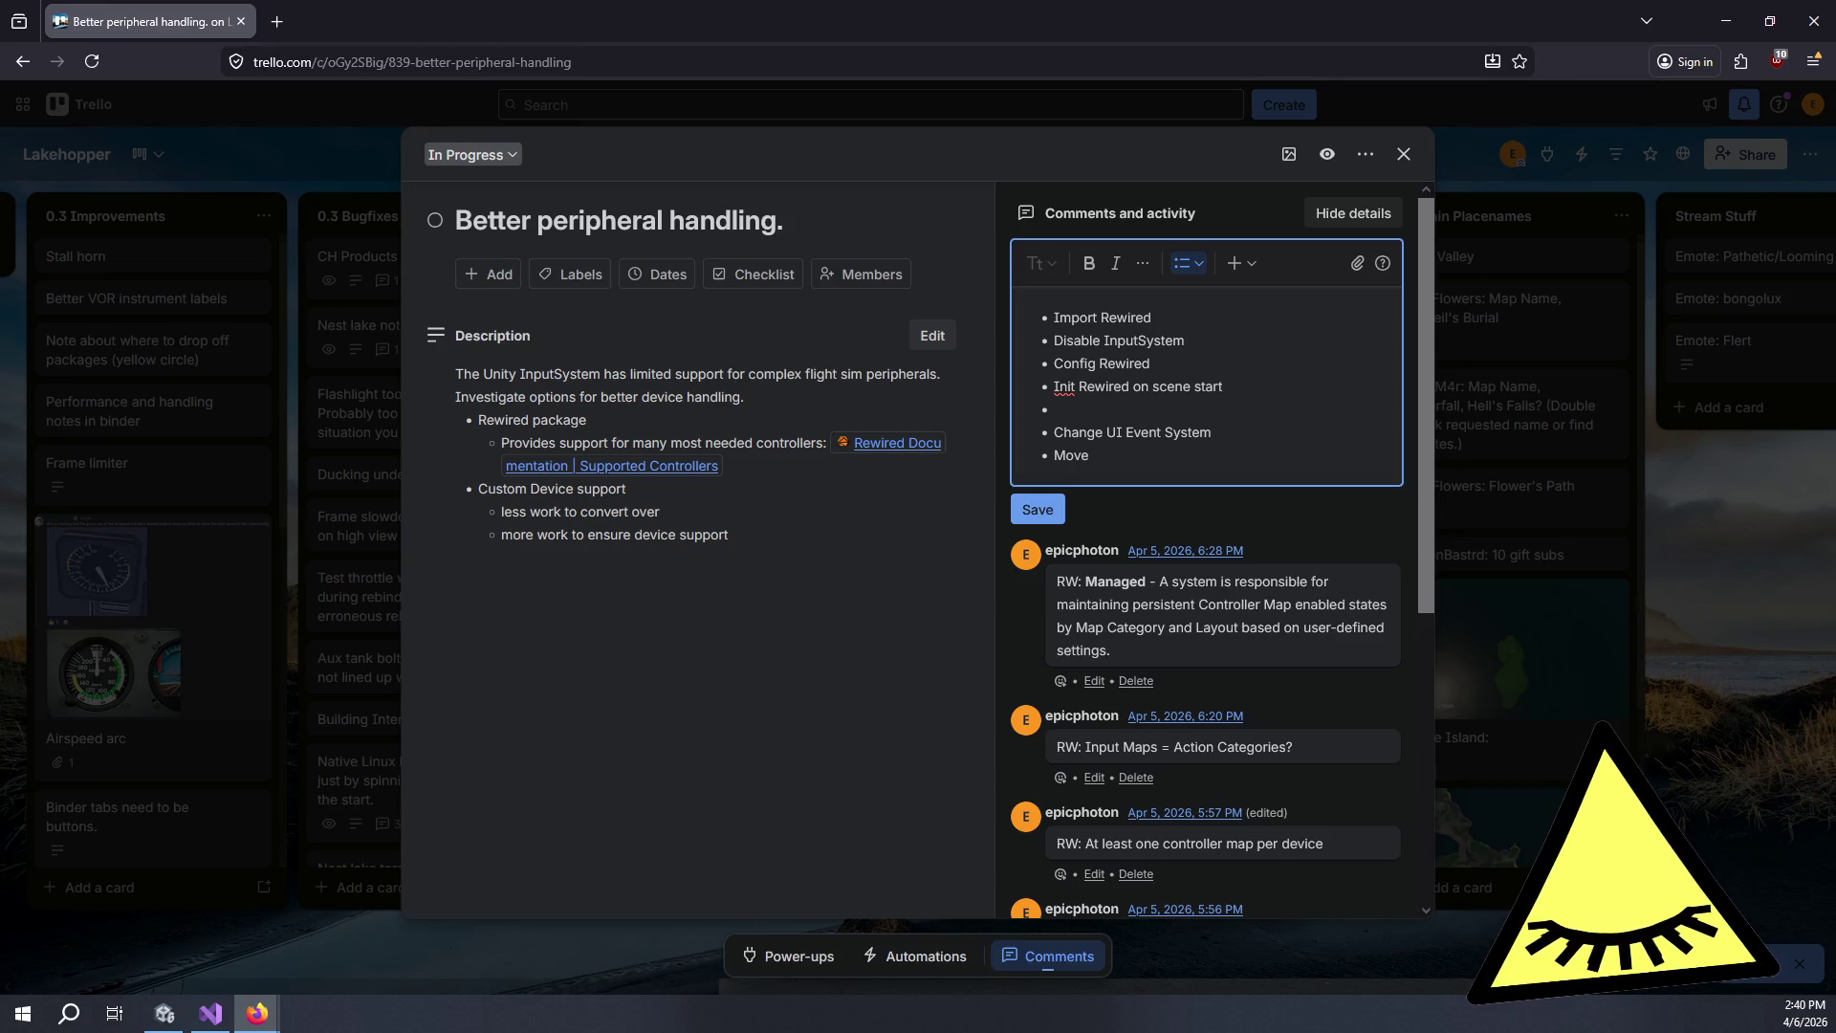
type("rebinds to ")
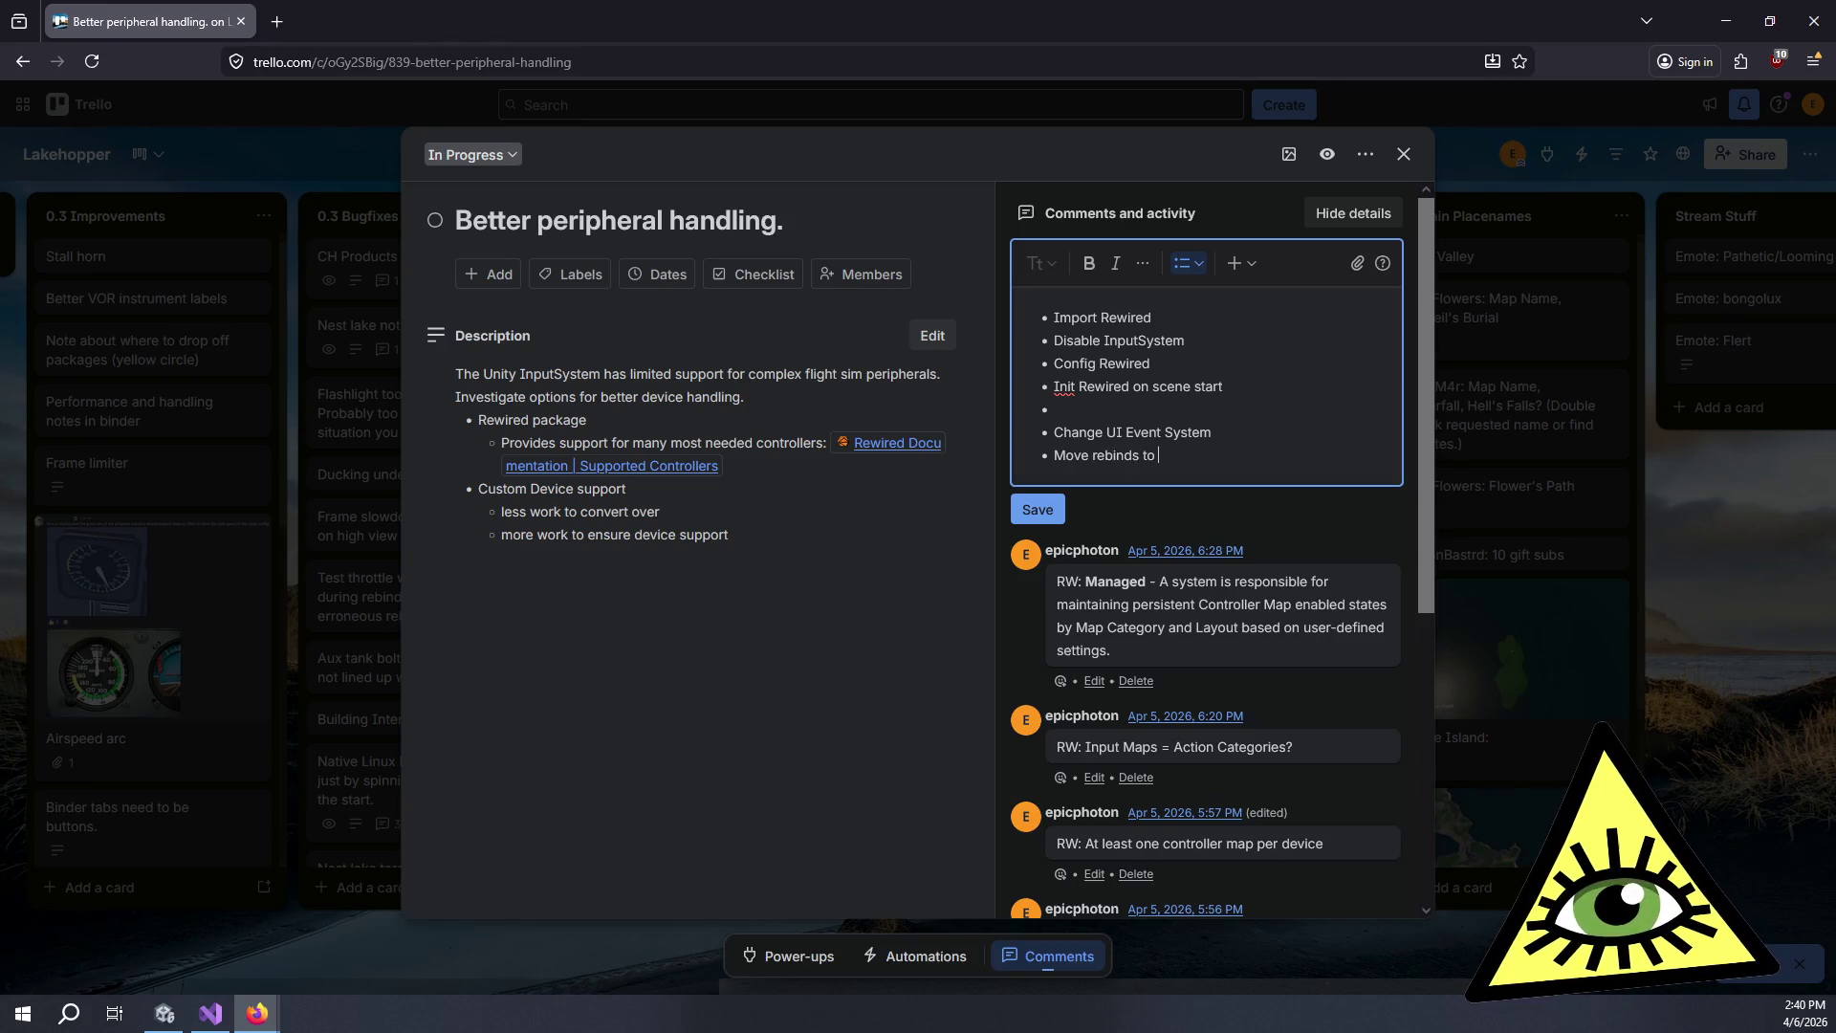
type("RW")
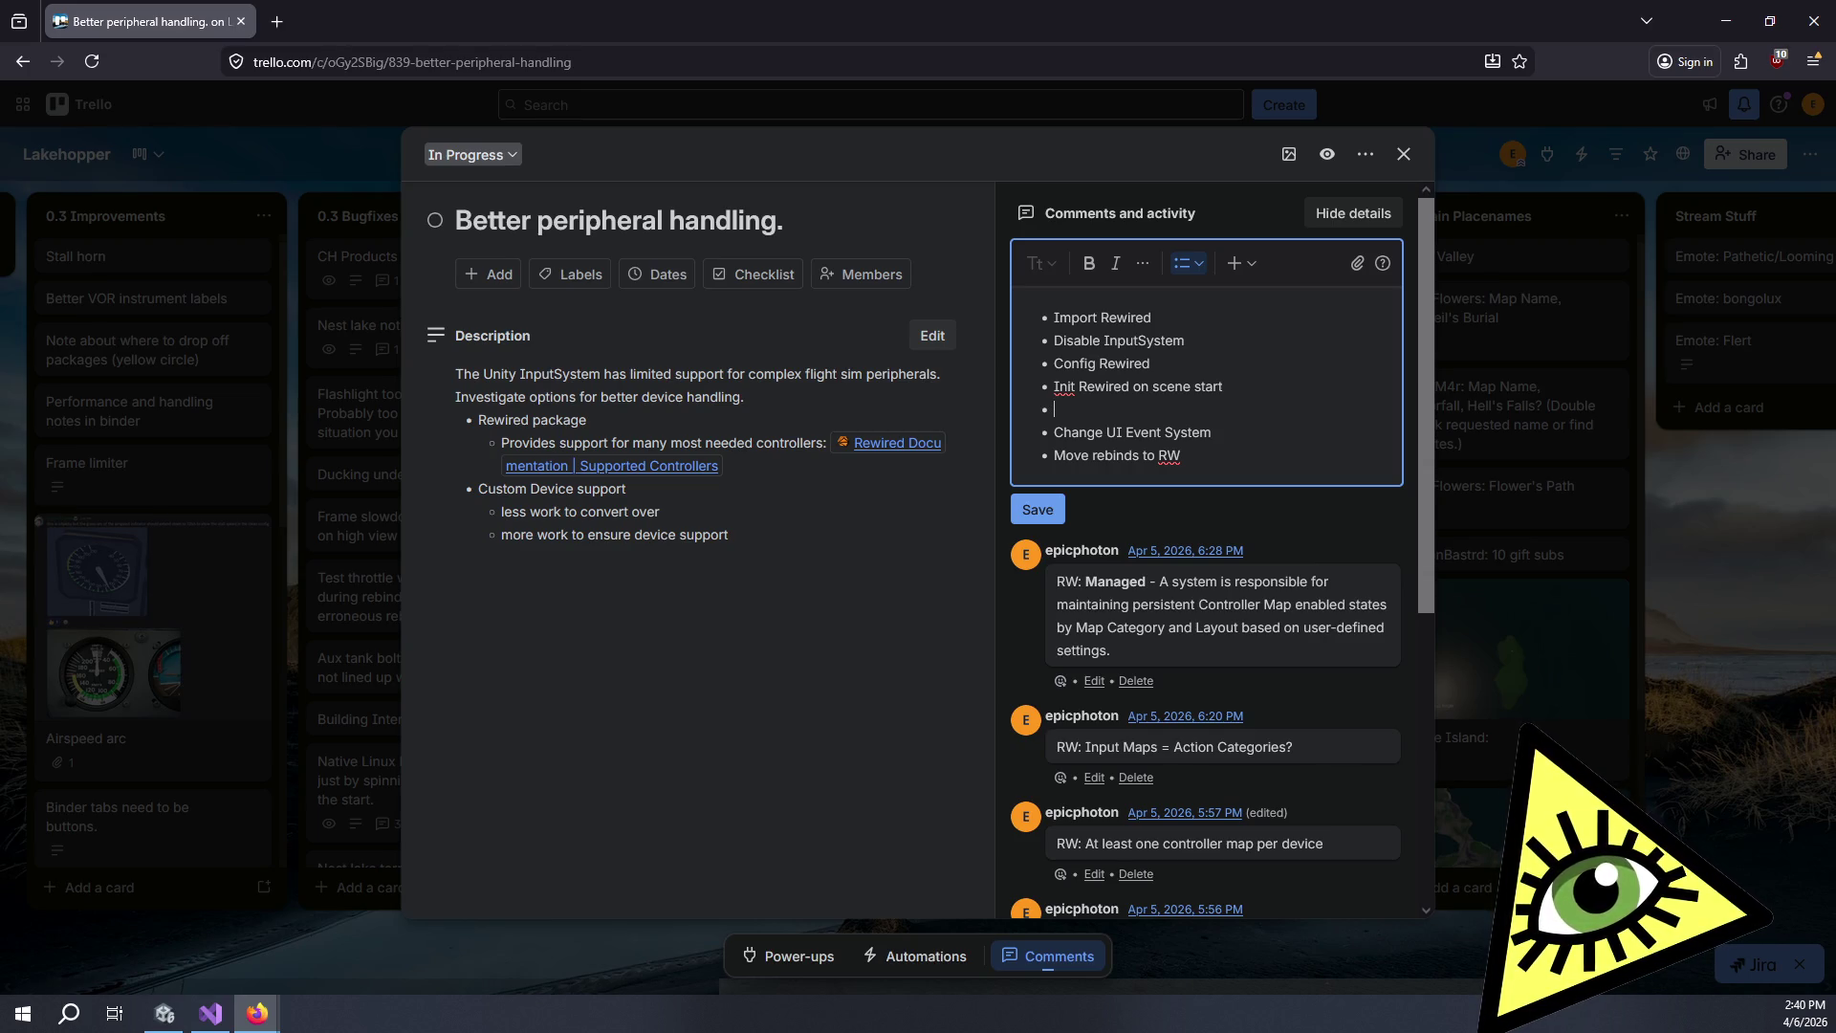
type("Setu")
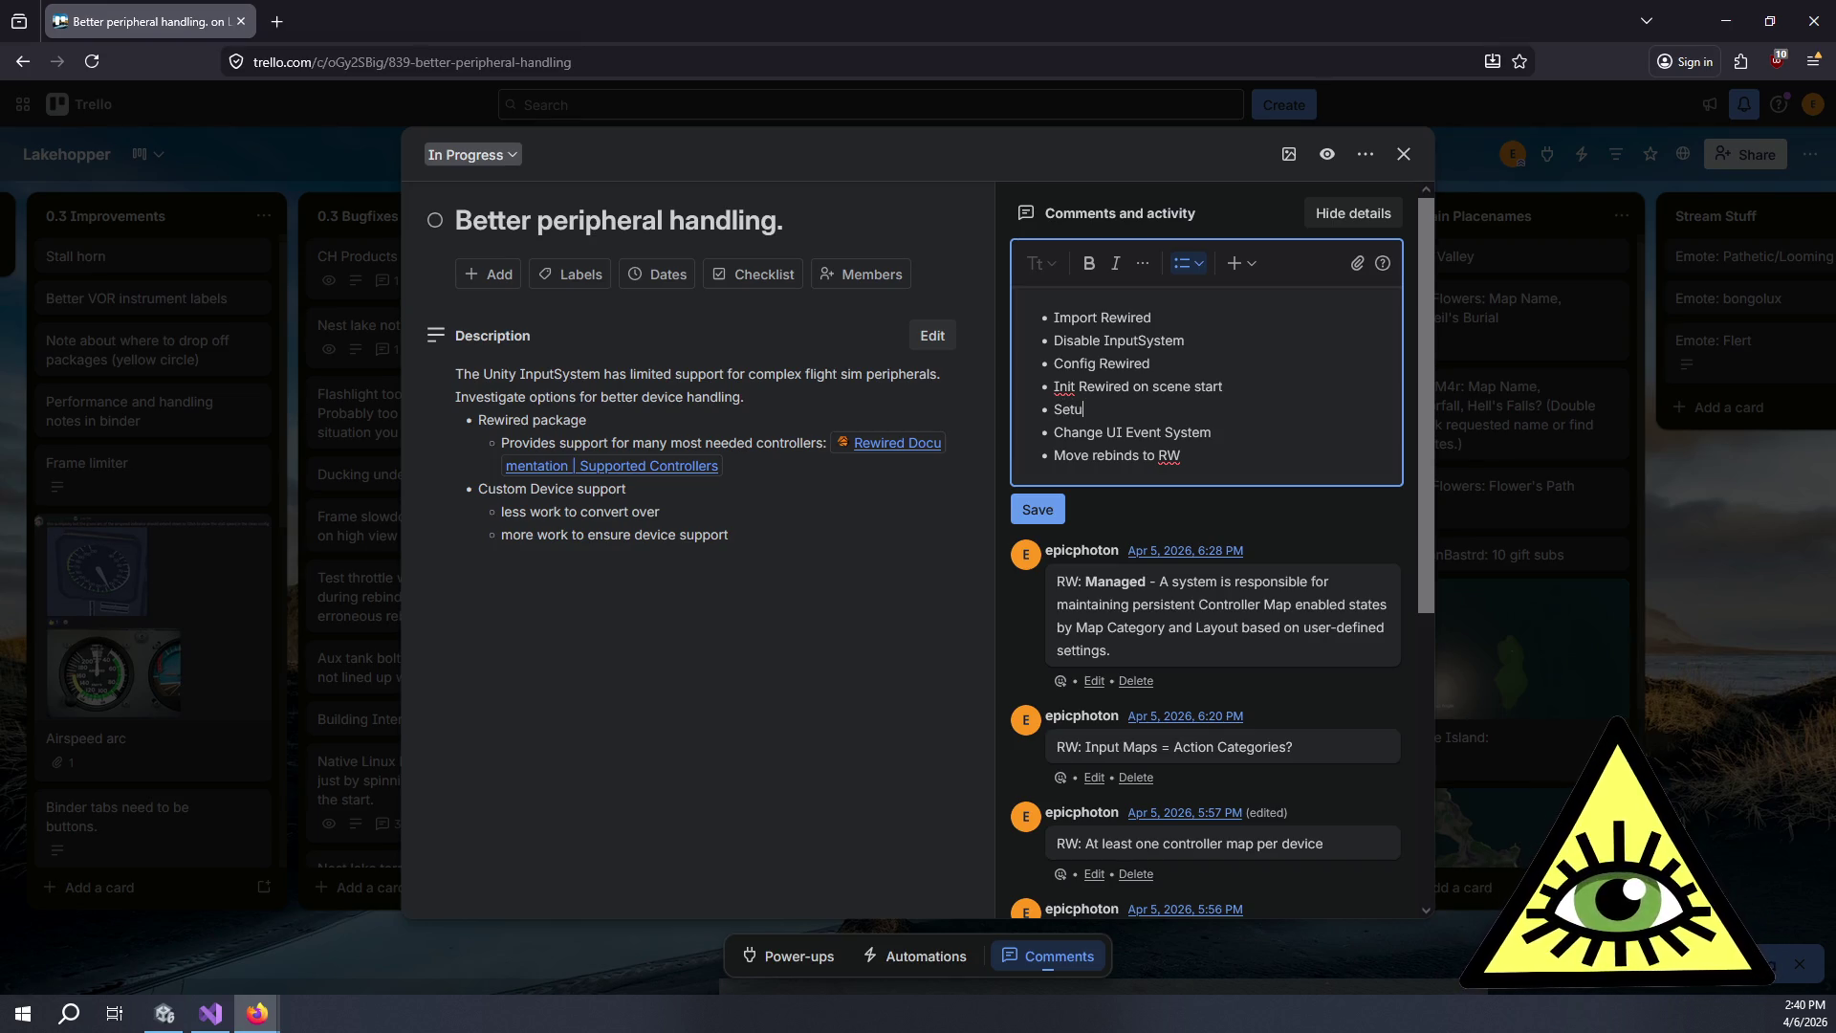
type("p context ")
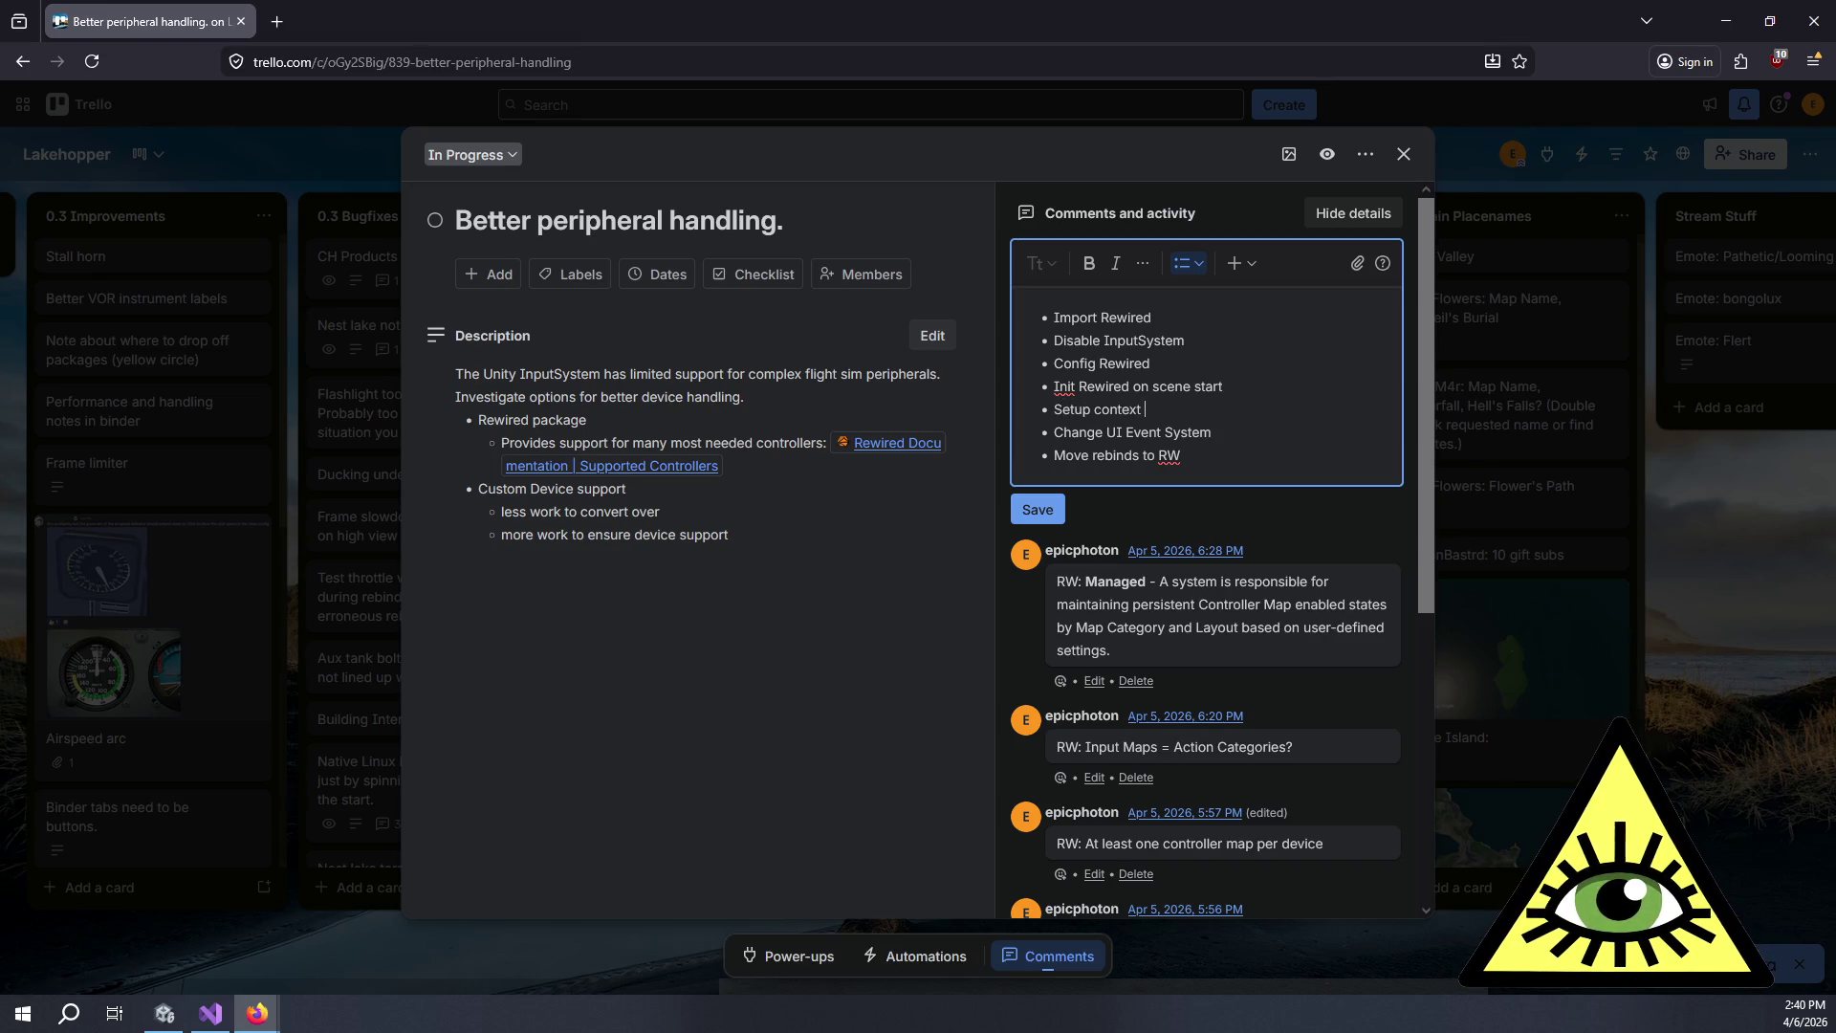
type("swapping")
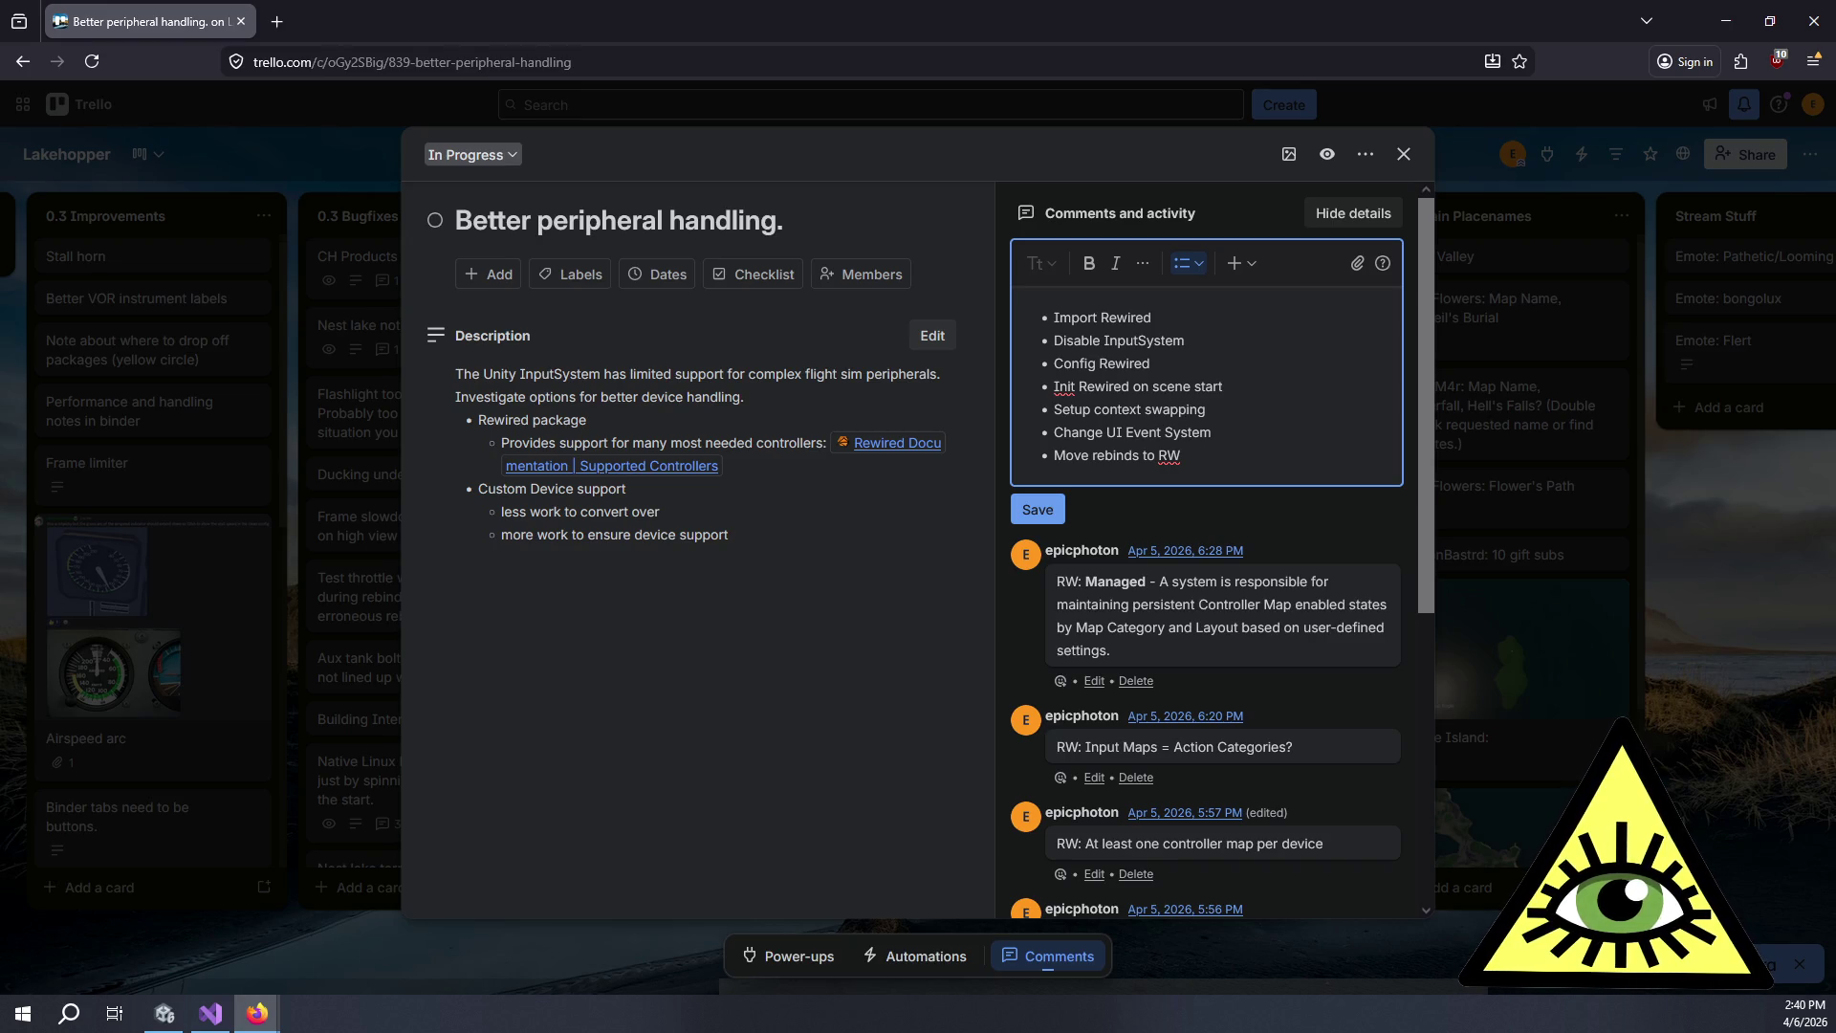
key("Return")
key("Tab")
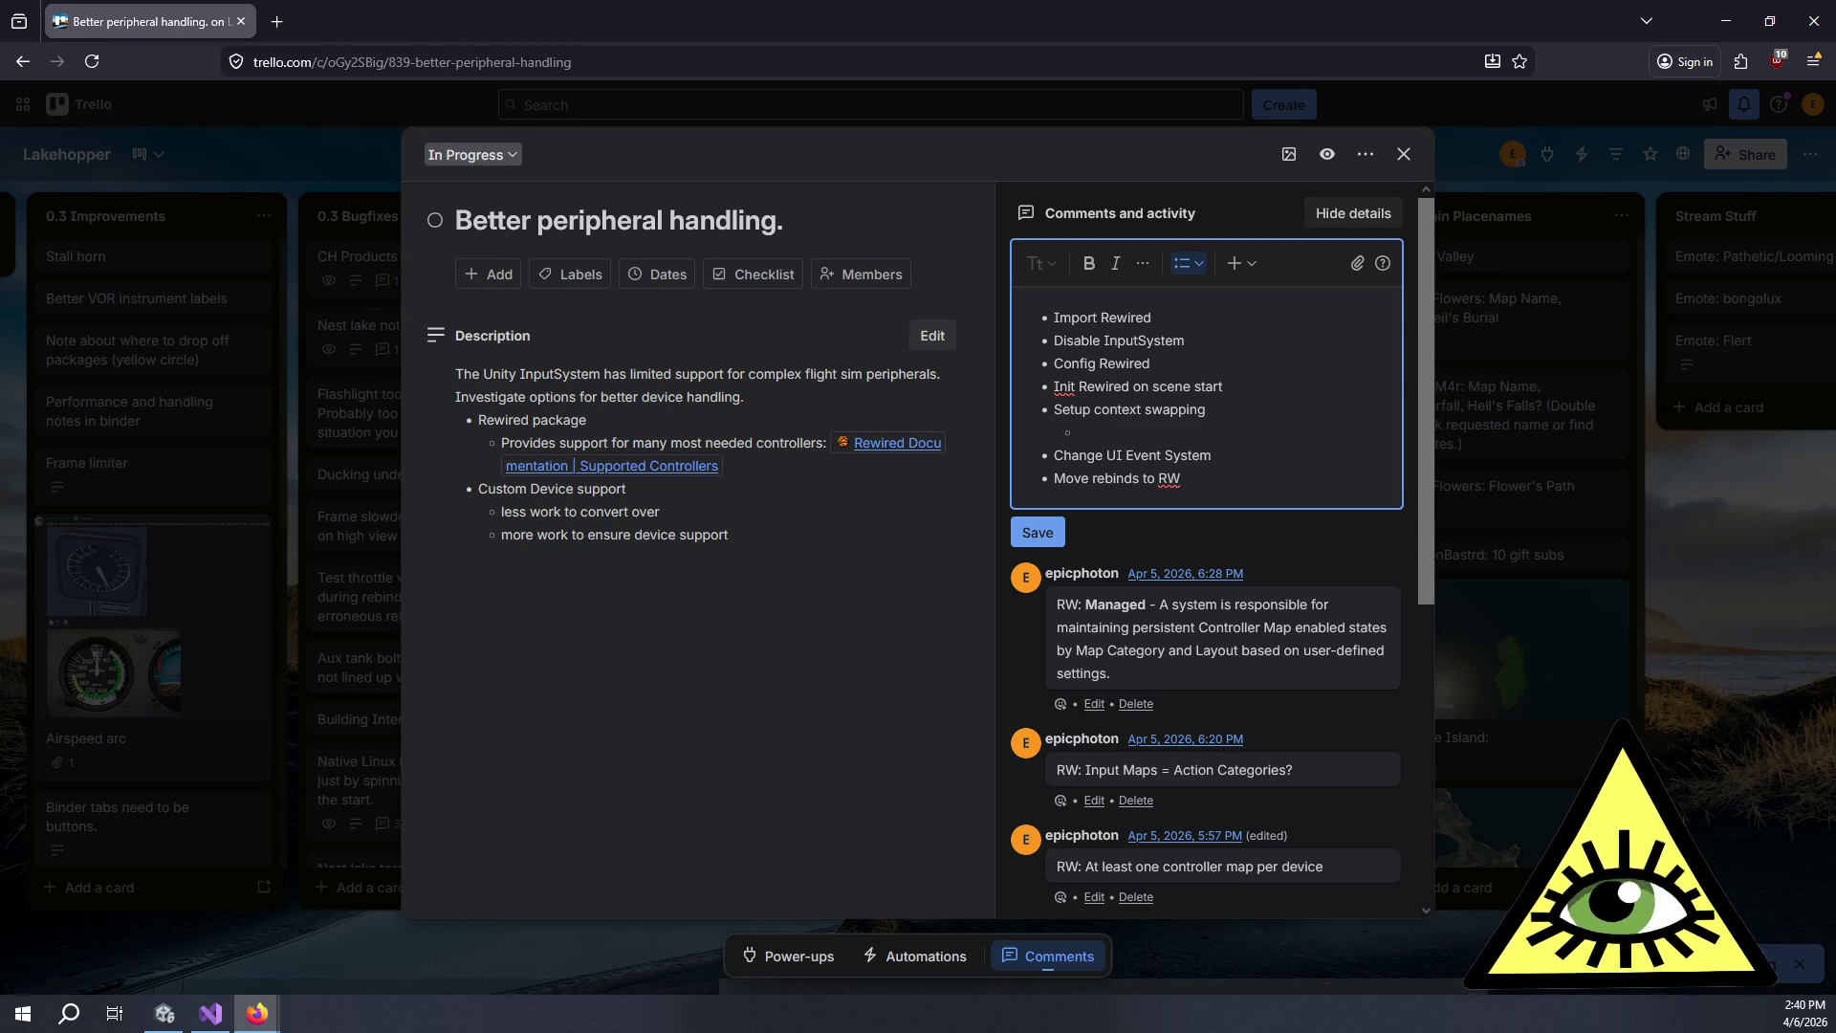
Add sub-items 'Change enablemap function to work with RW Map Categories' and 'Map Enabler'; rename to 'Config Rewired basics'.
type("Change ")
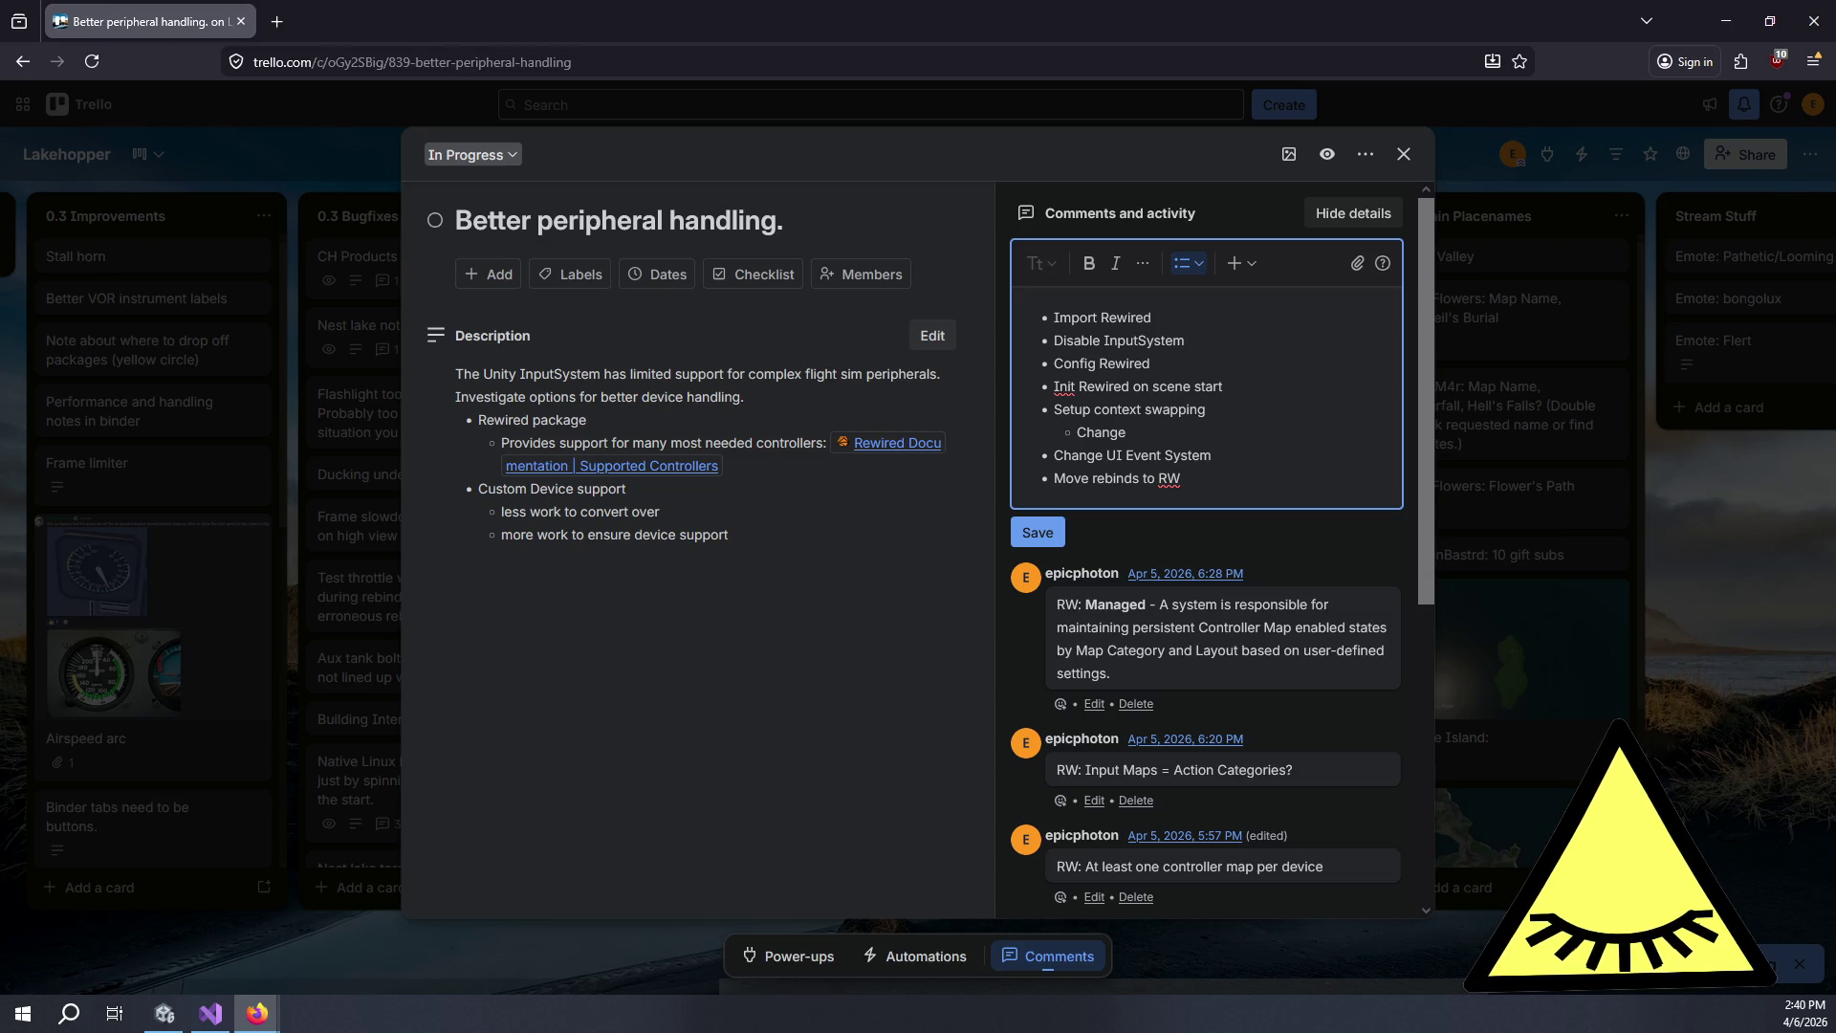
type("enablemap func")
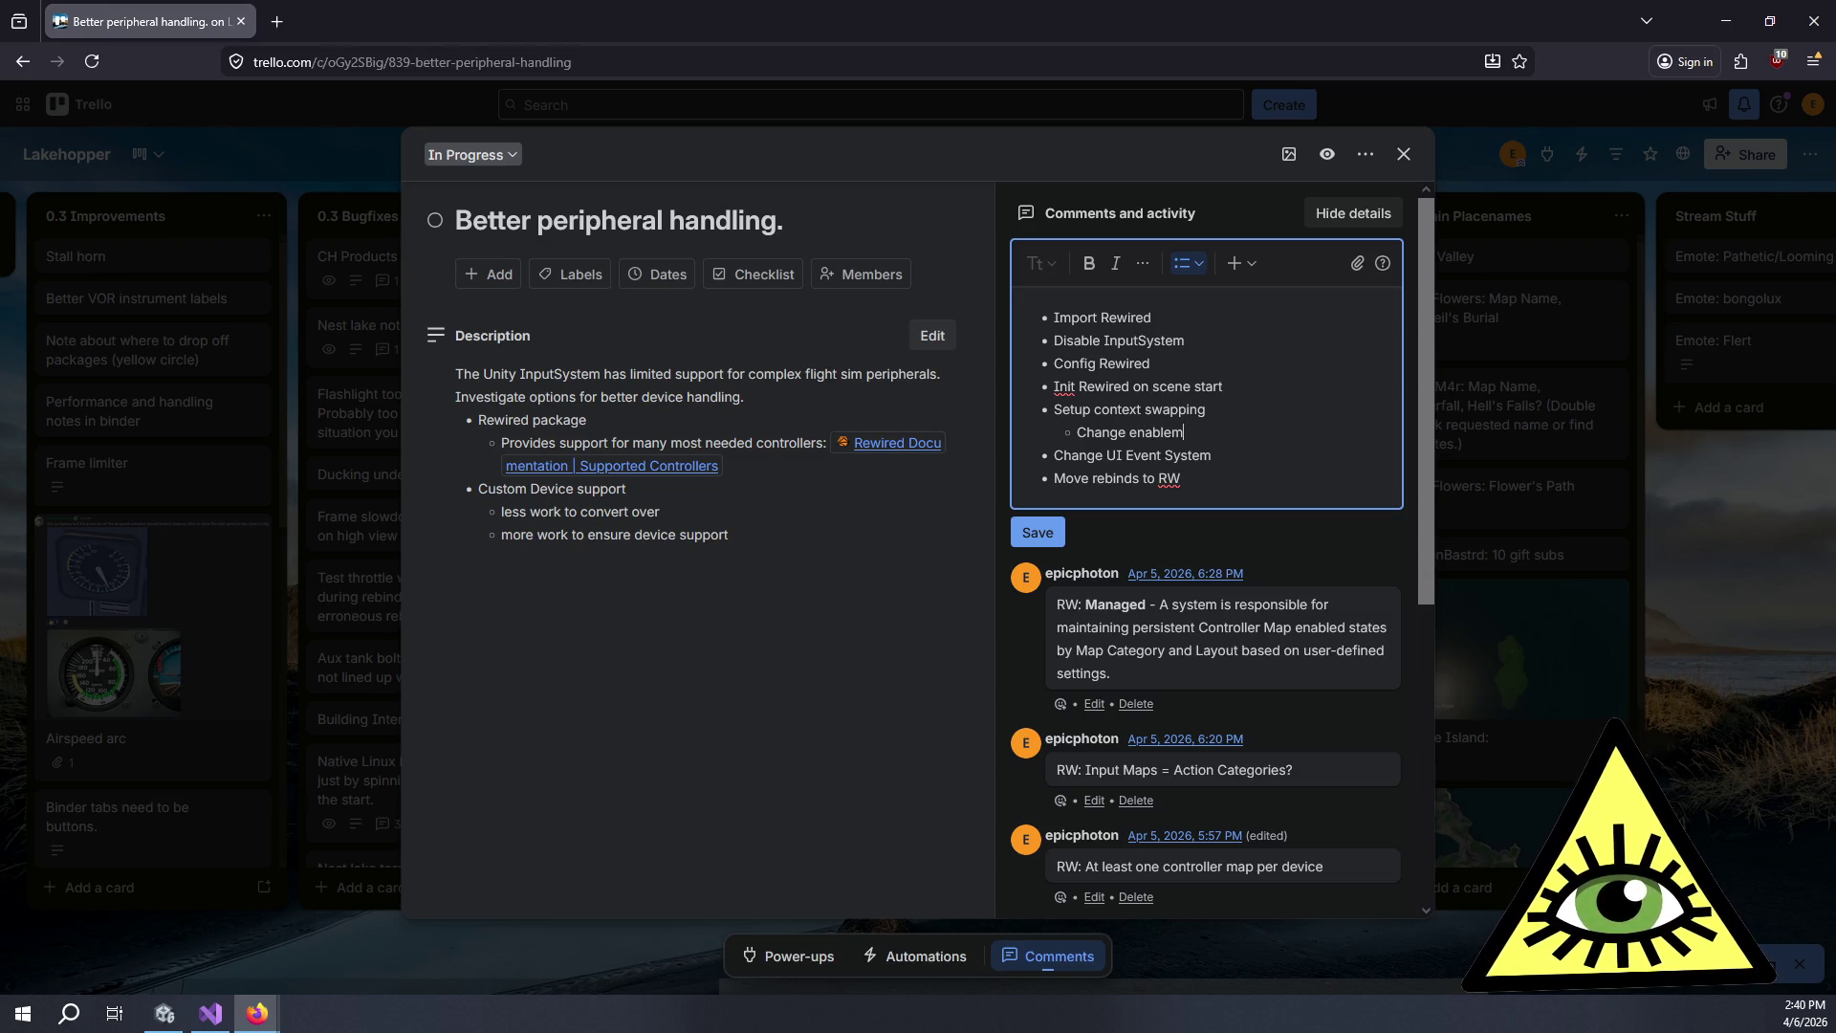
type("tion ")
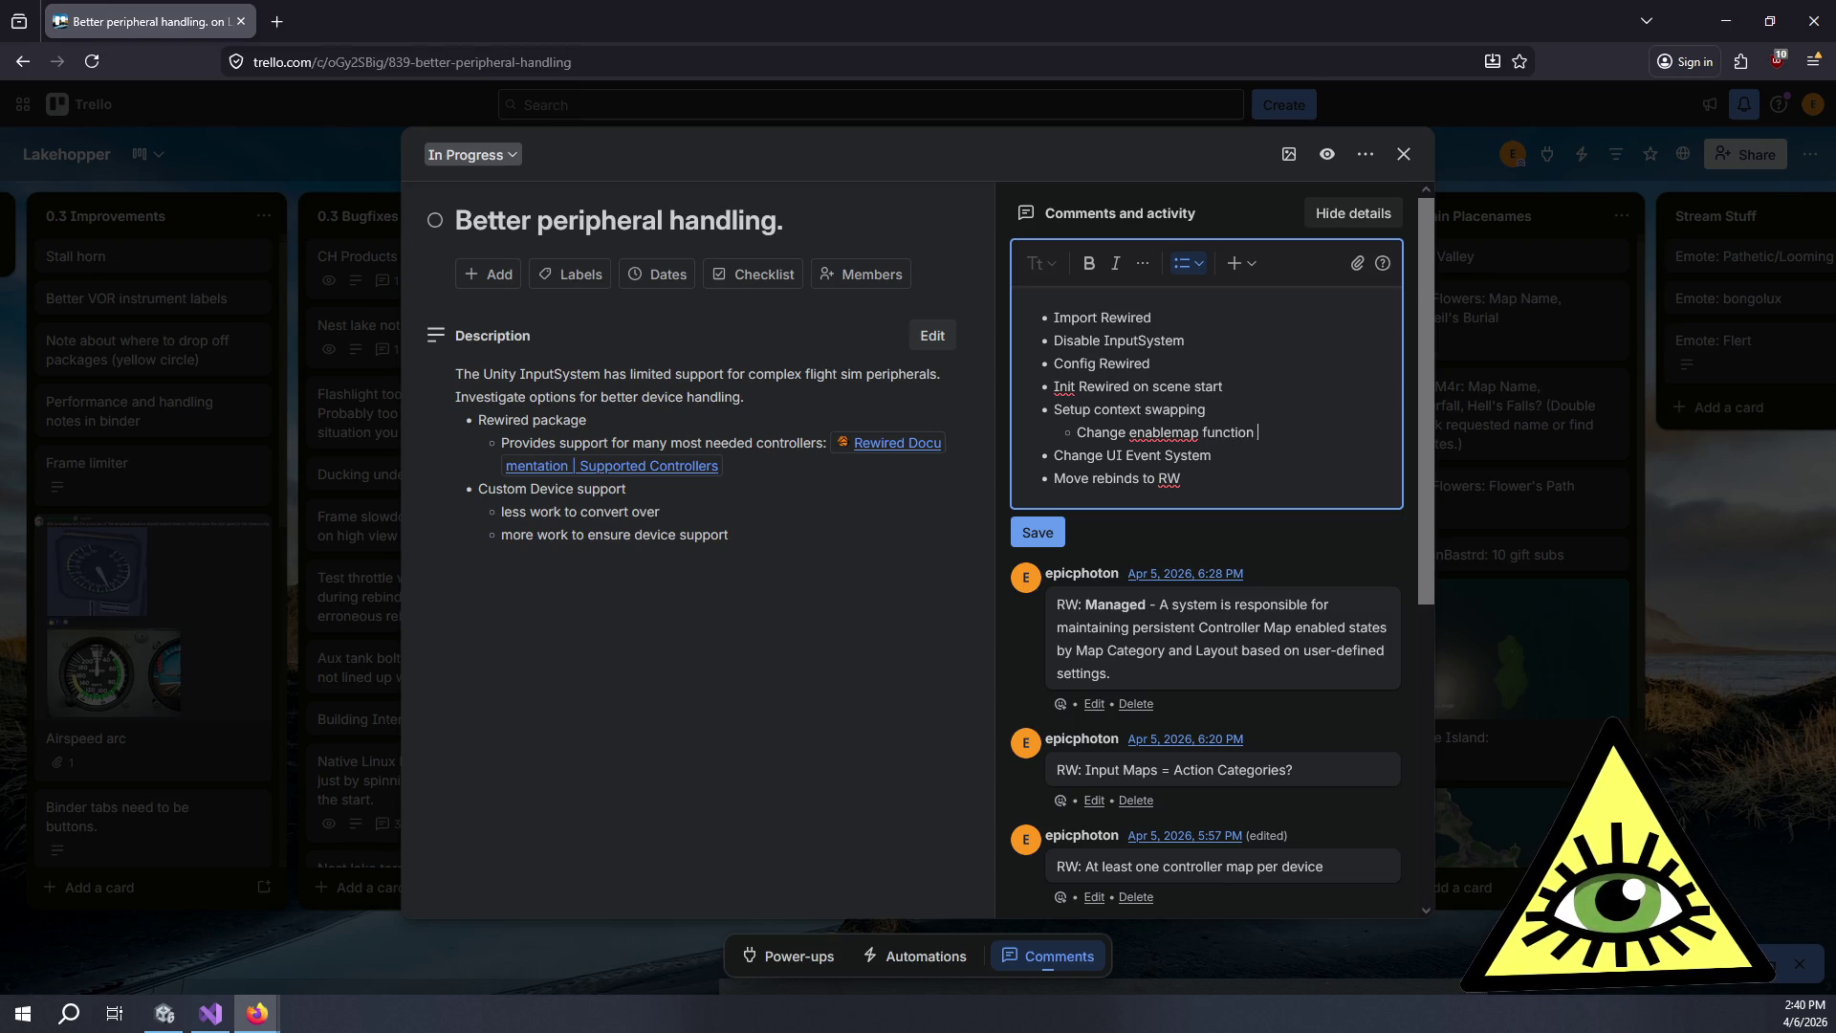
type("to work with RW")
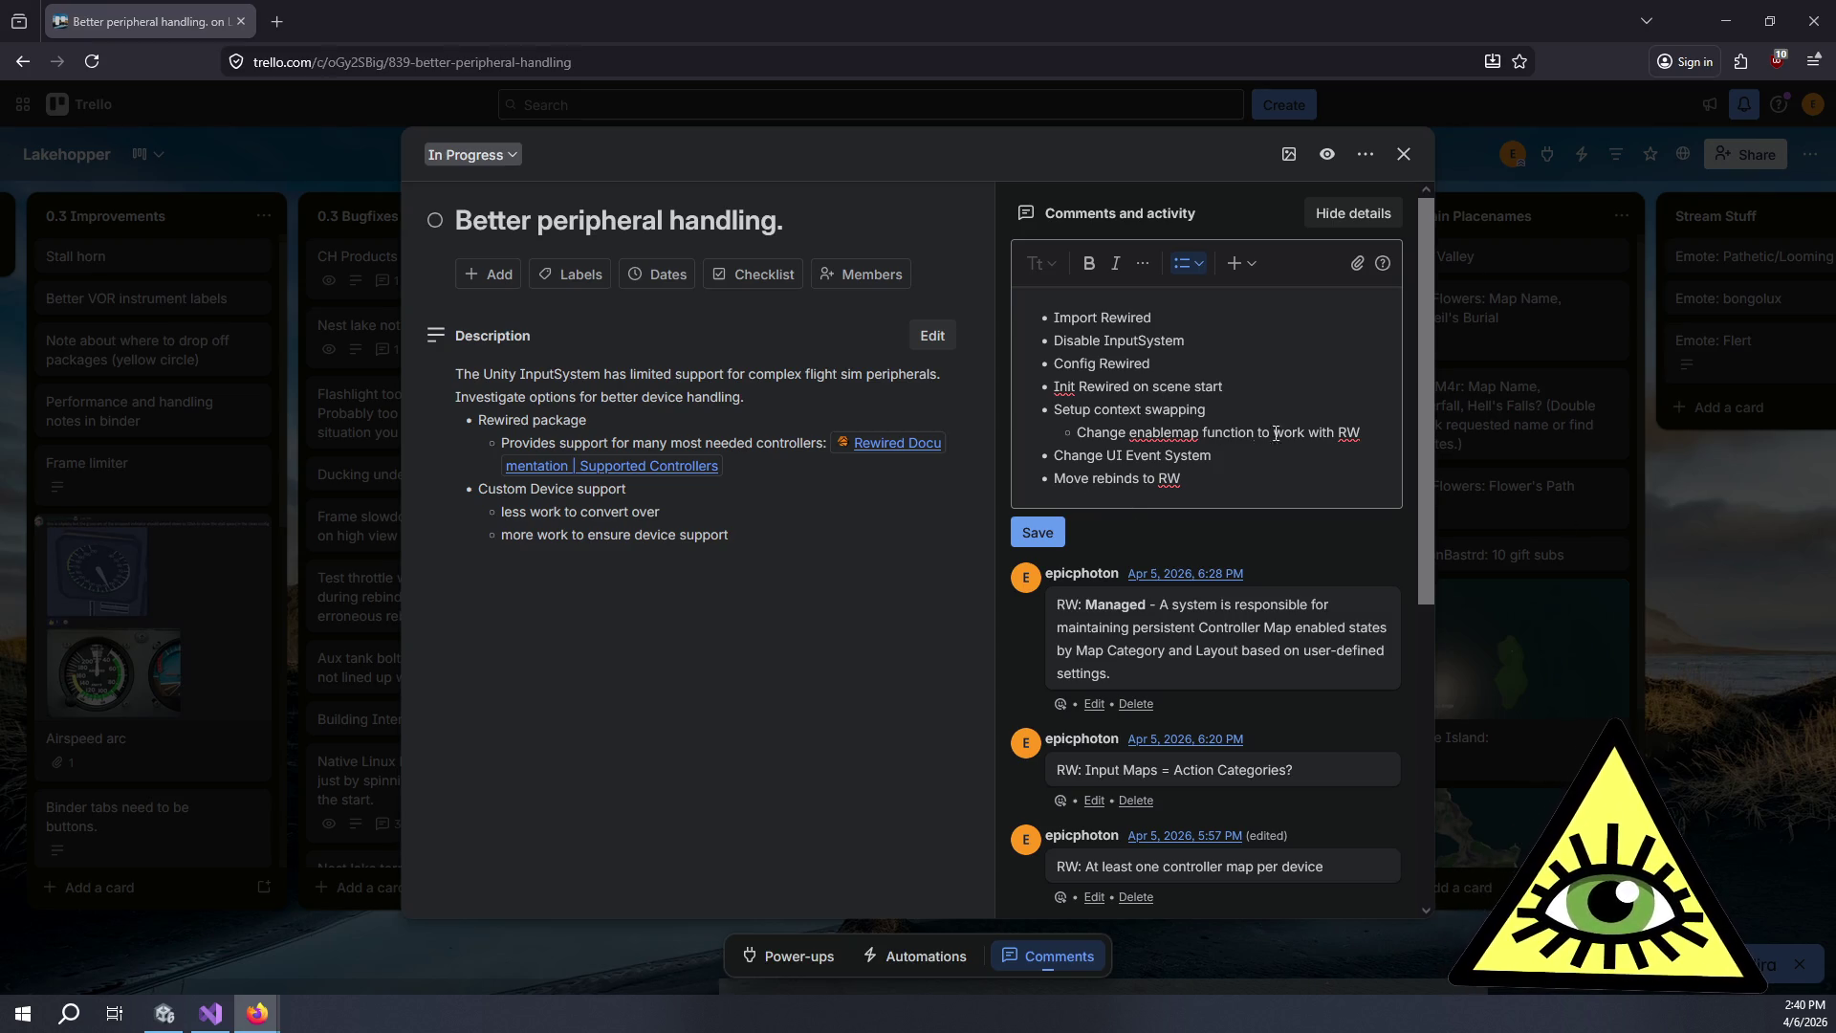
left_click(1369, 442)
type("Map")
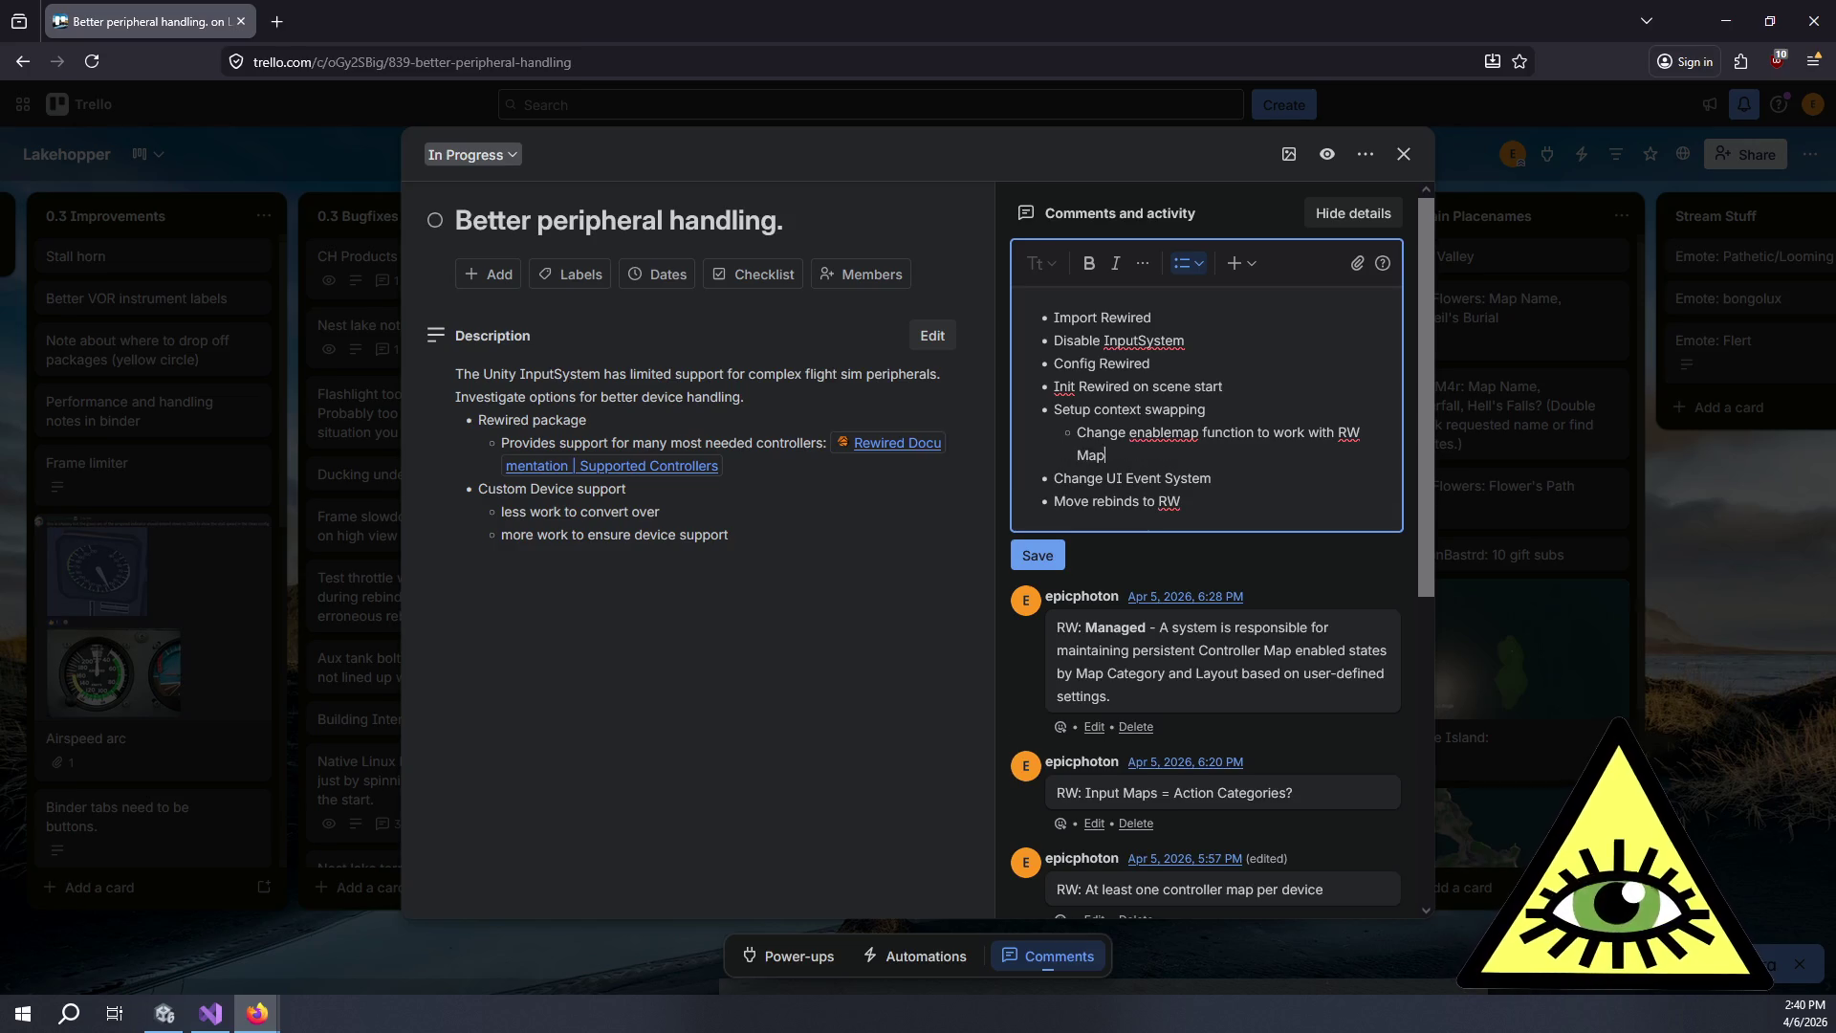
type(" Categories")
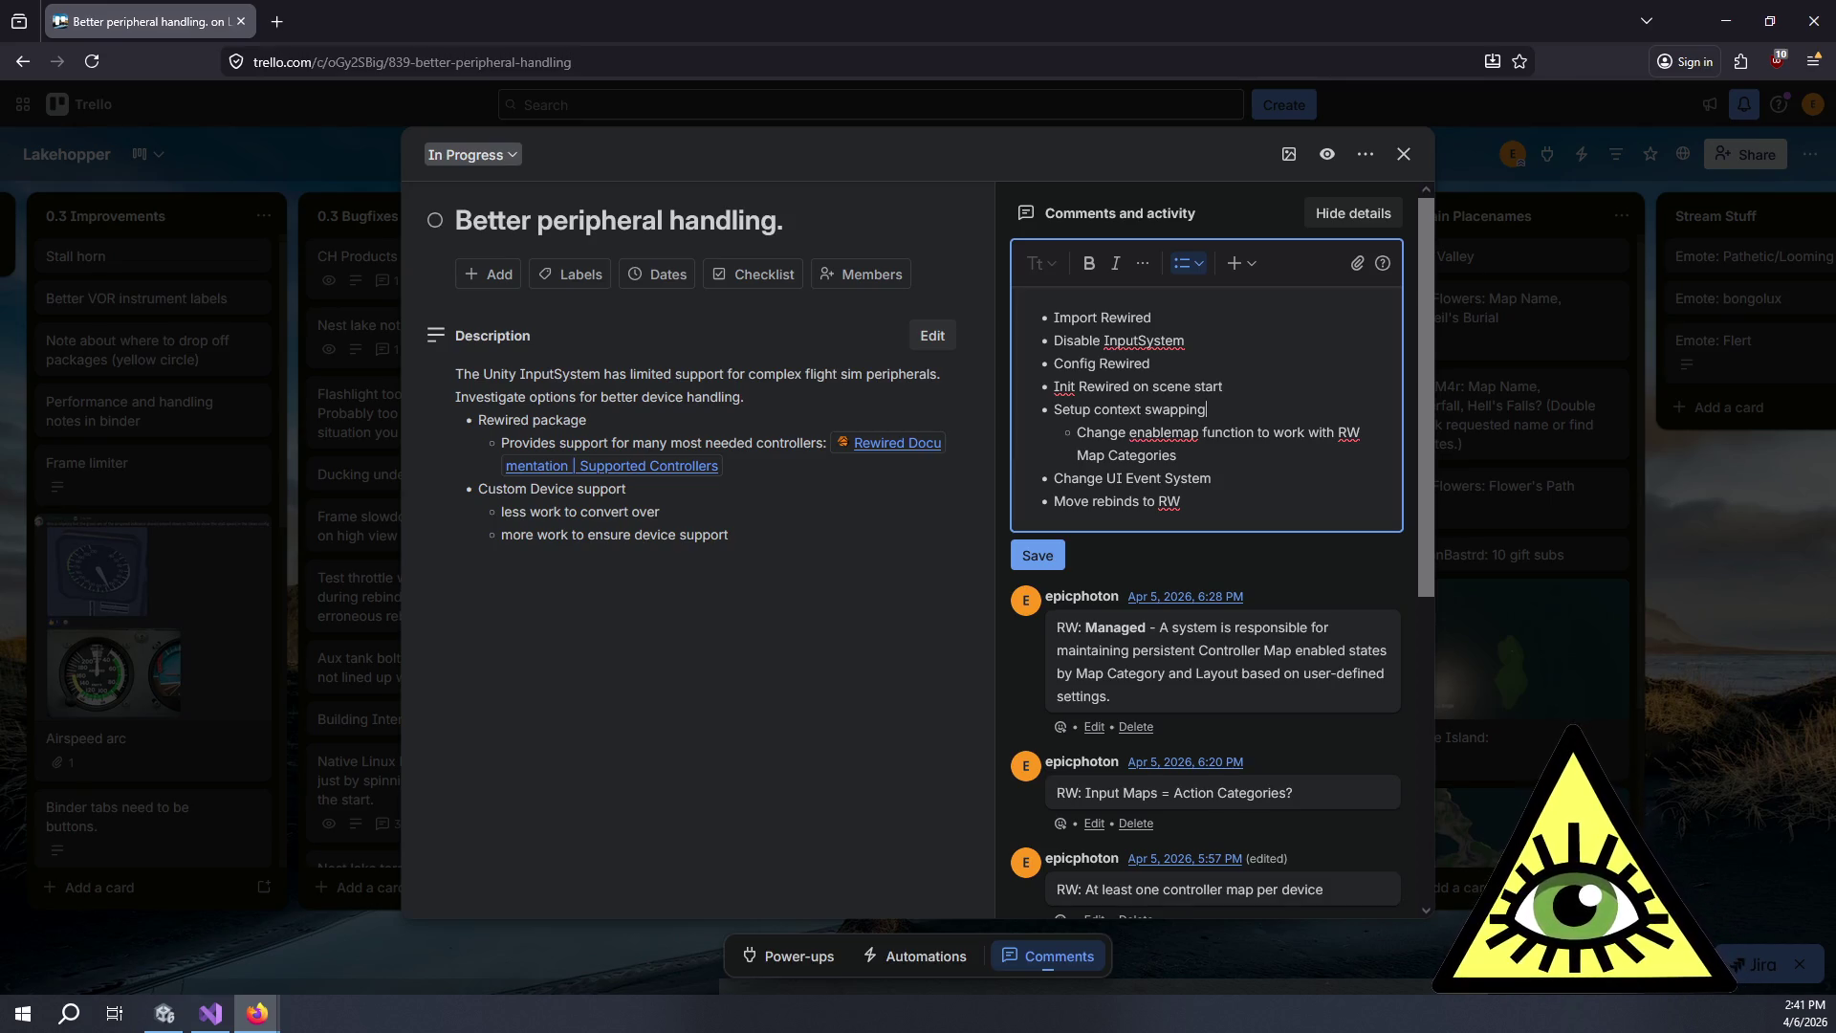
key("Return")
type("Map Enabler")
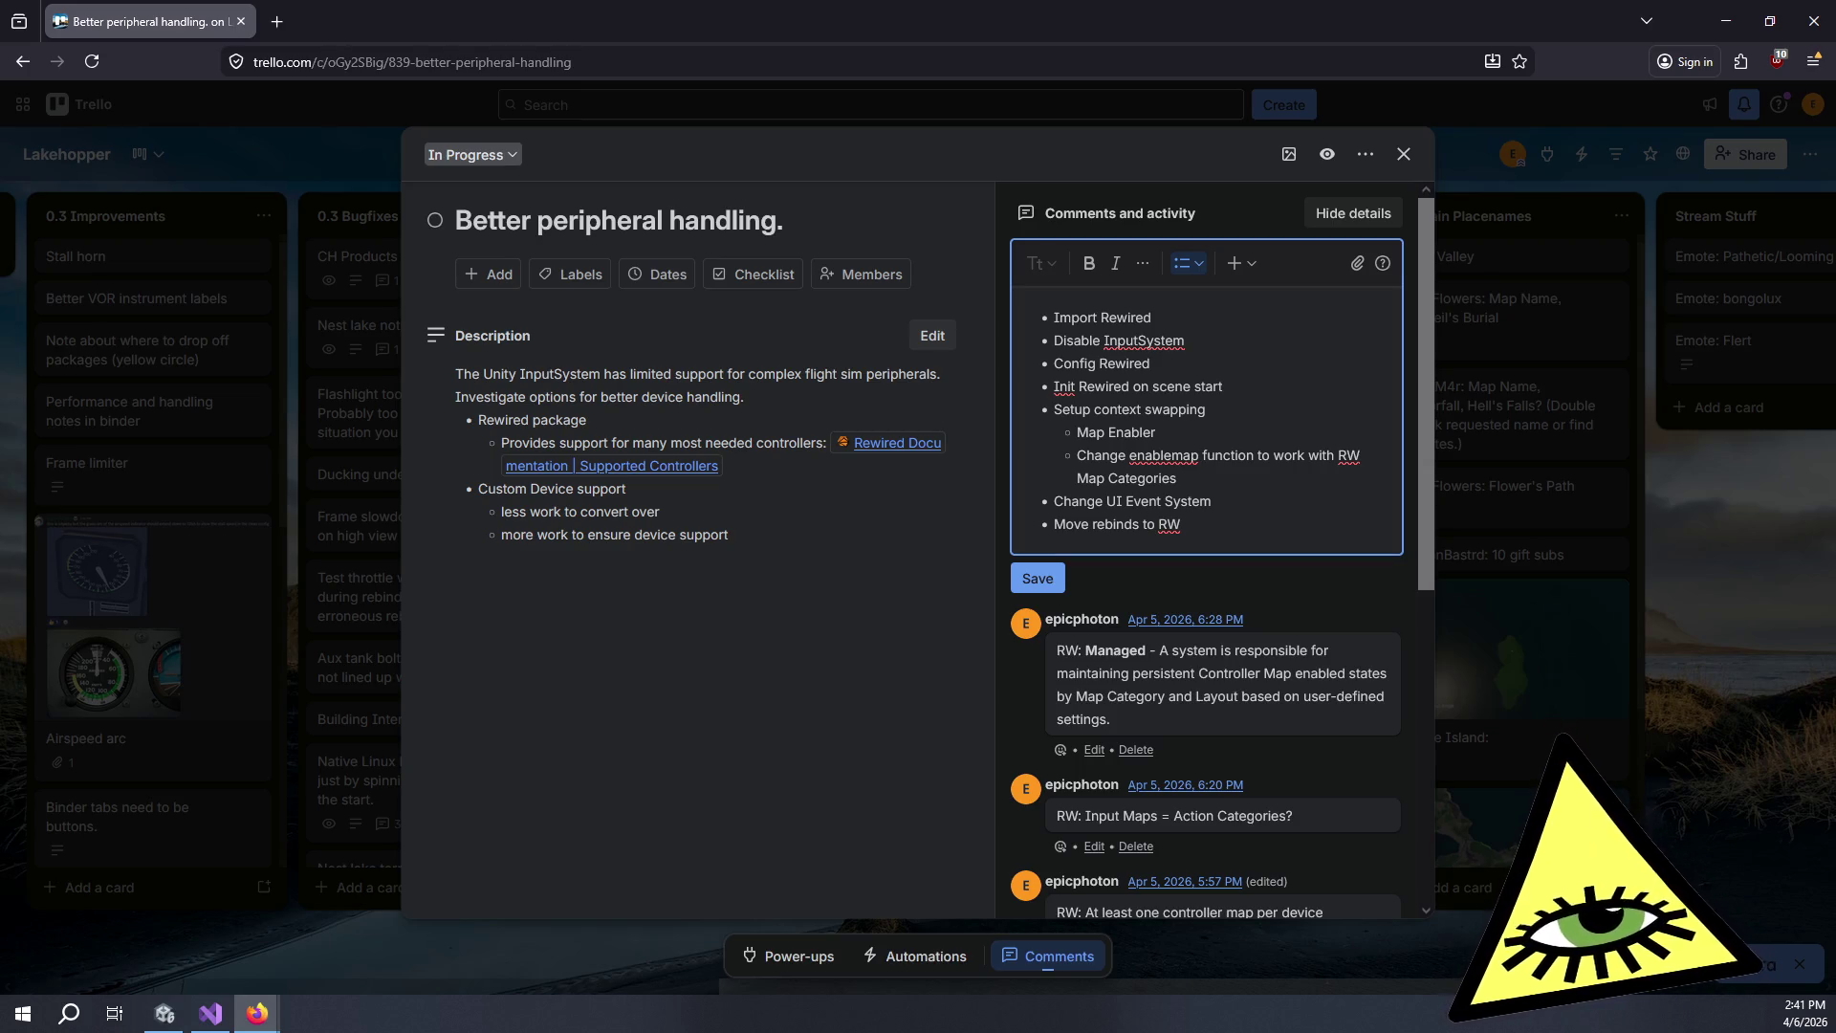
type("basics")
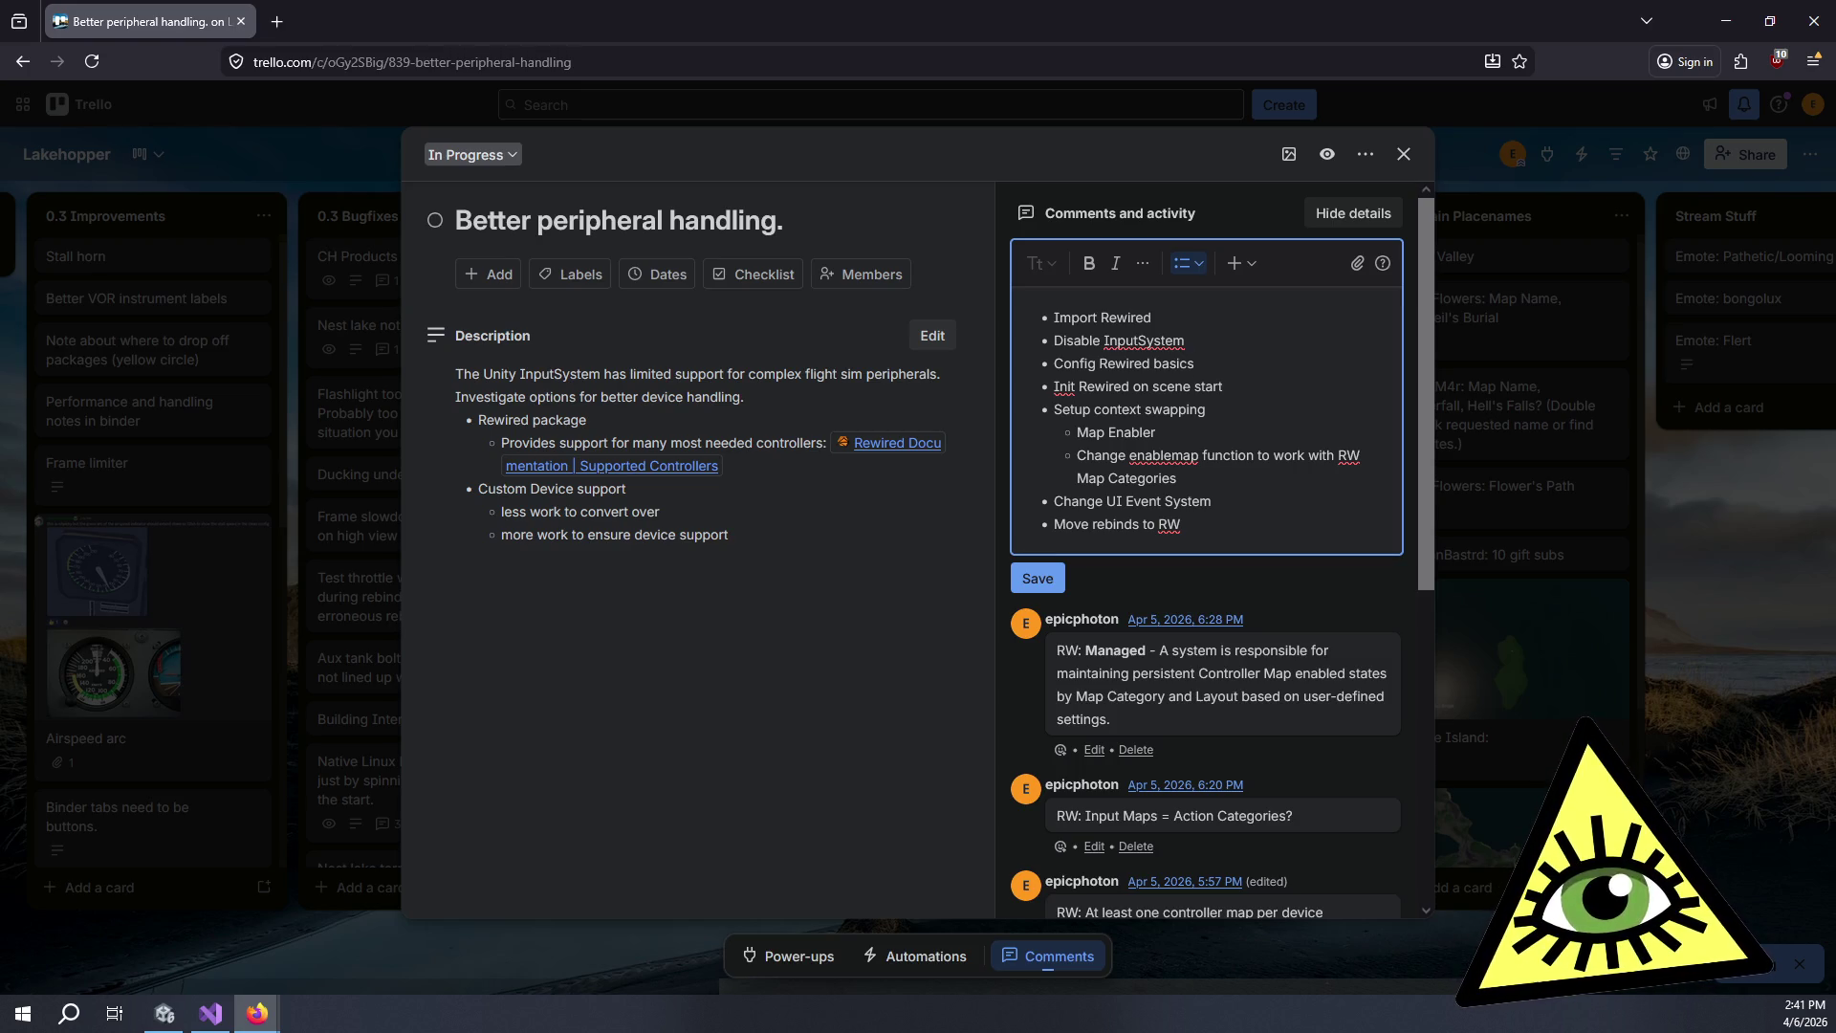
Insert a 'Refactor action initialization' bullet after 'Init Rewired on scene start' with a nested sub-item.
key("Return")
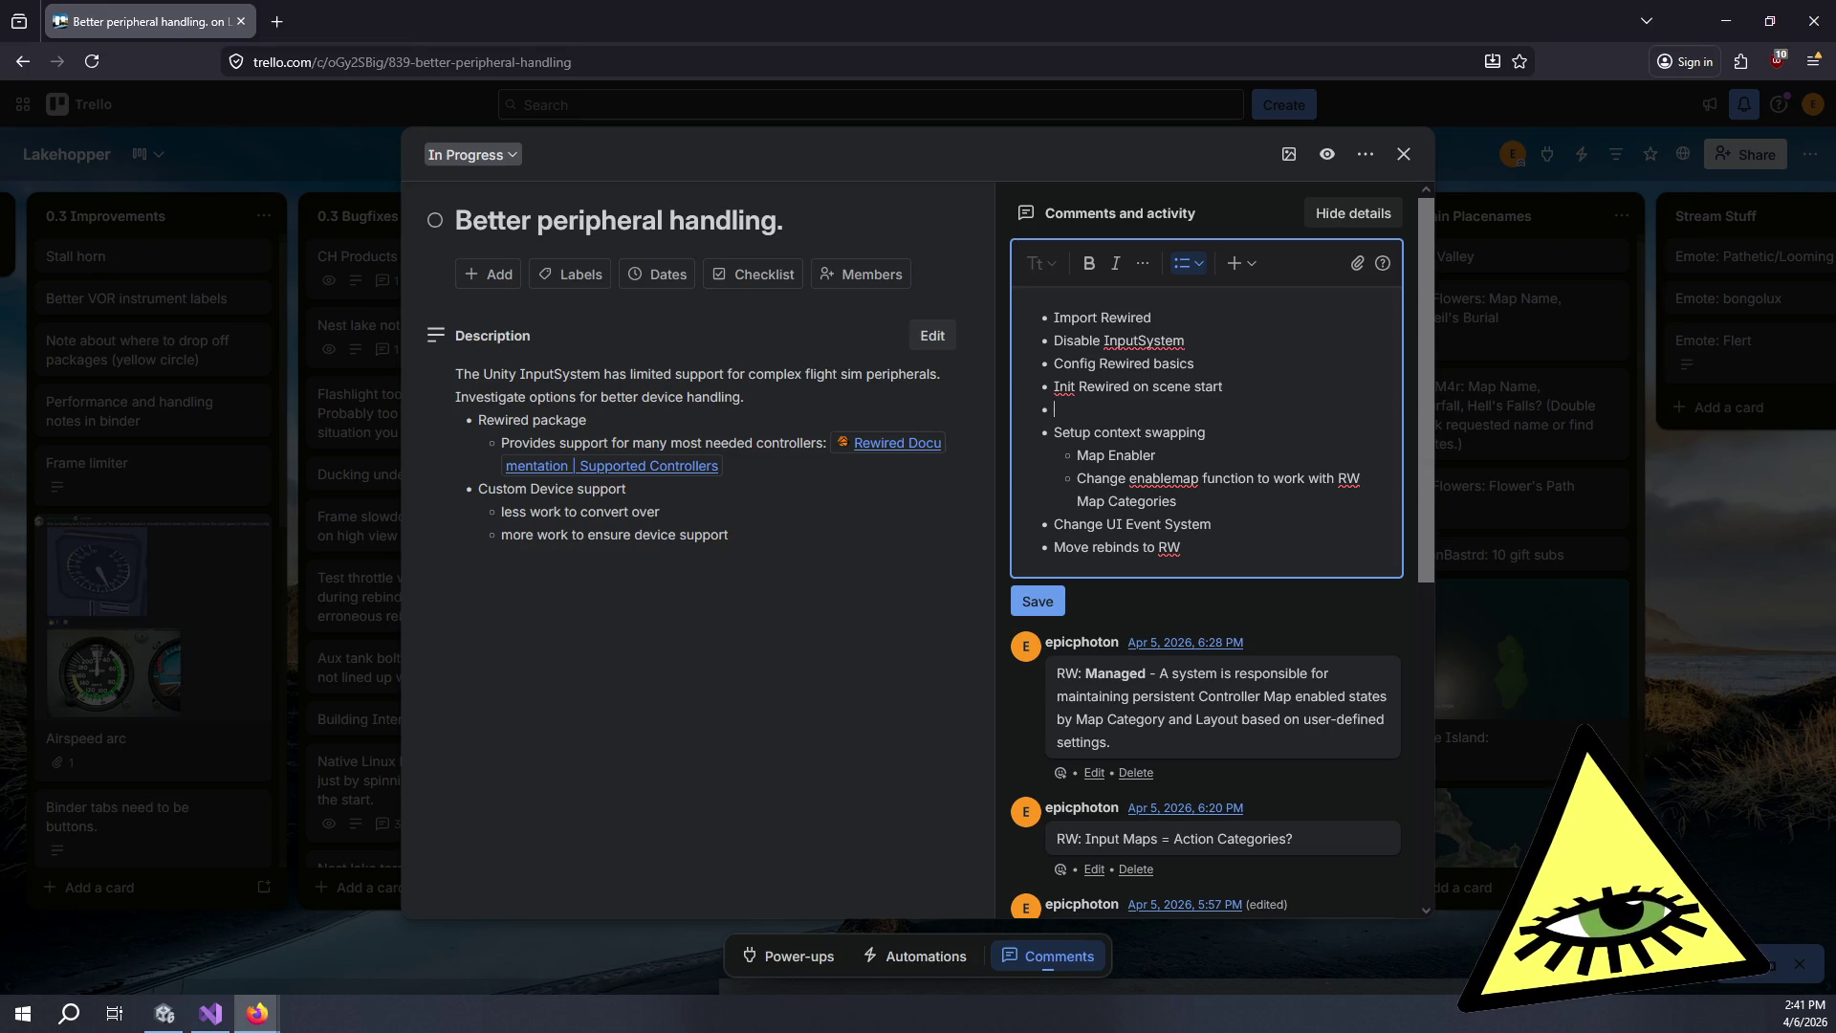
type("Refactor")
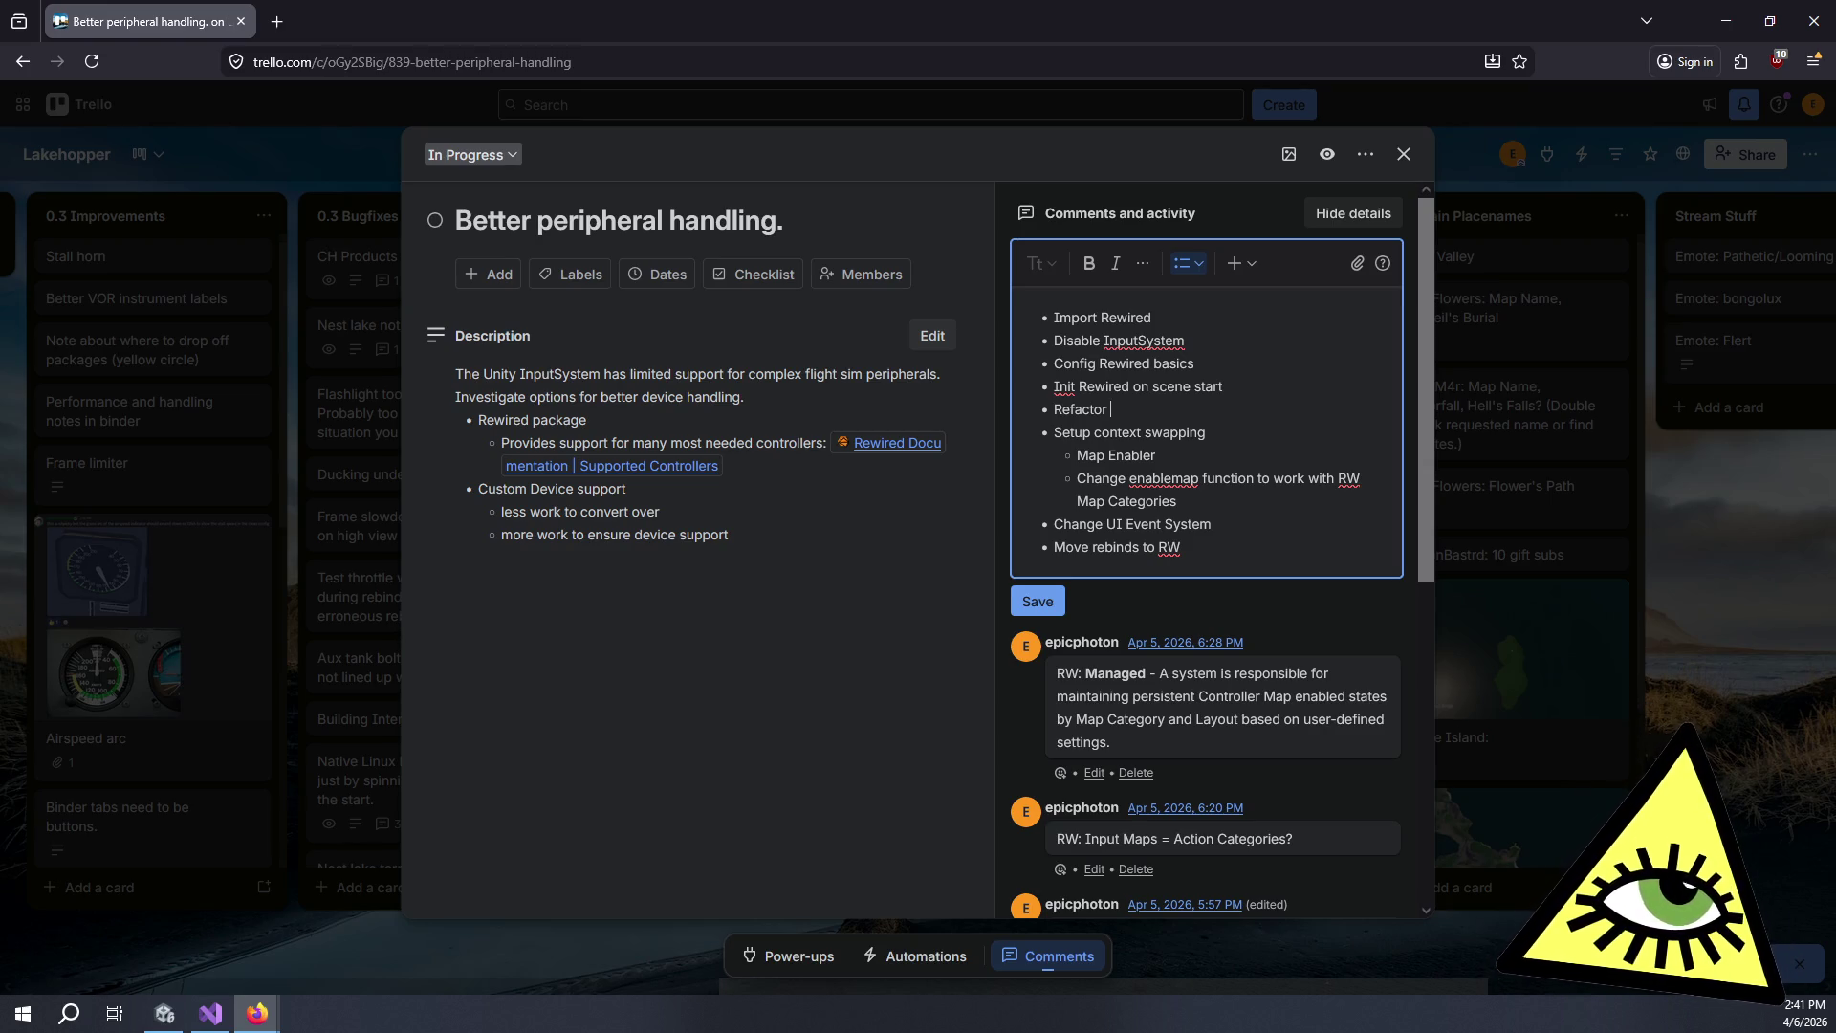
type("ac")
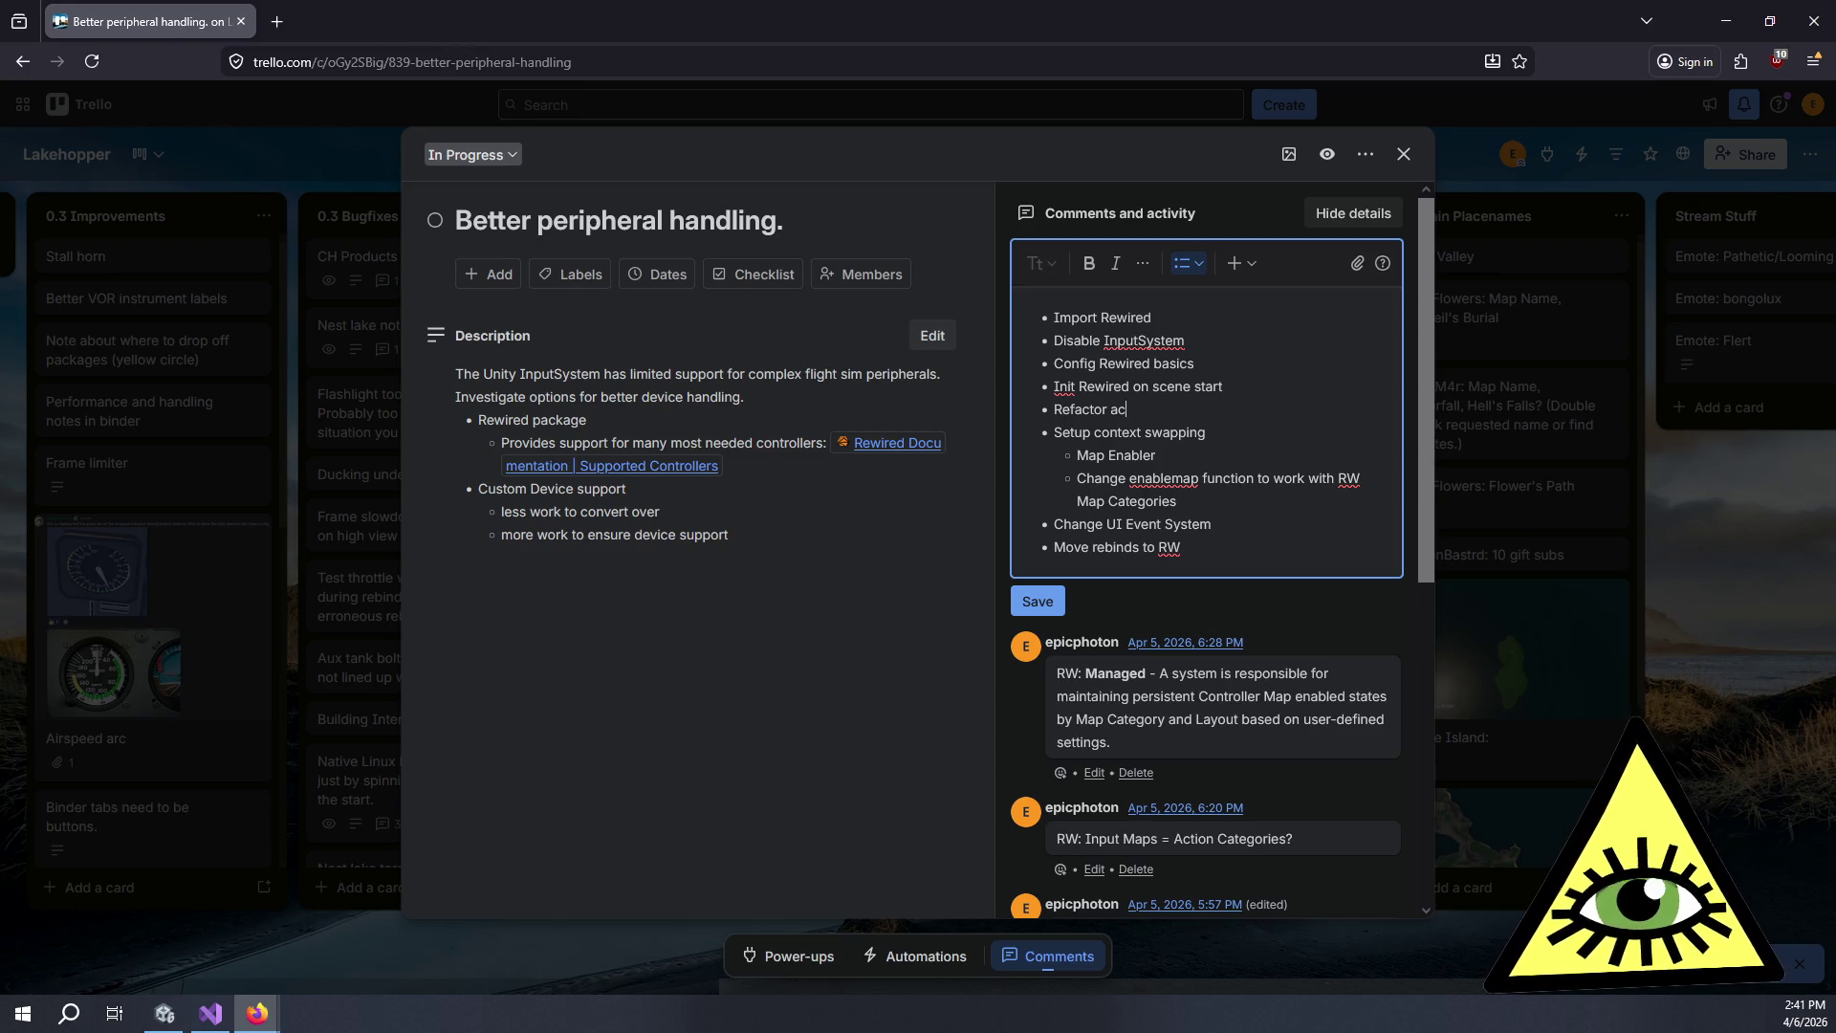
type("tion initialization")
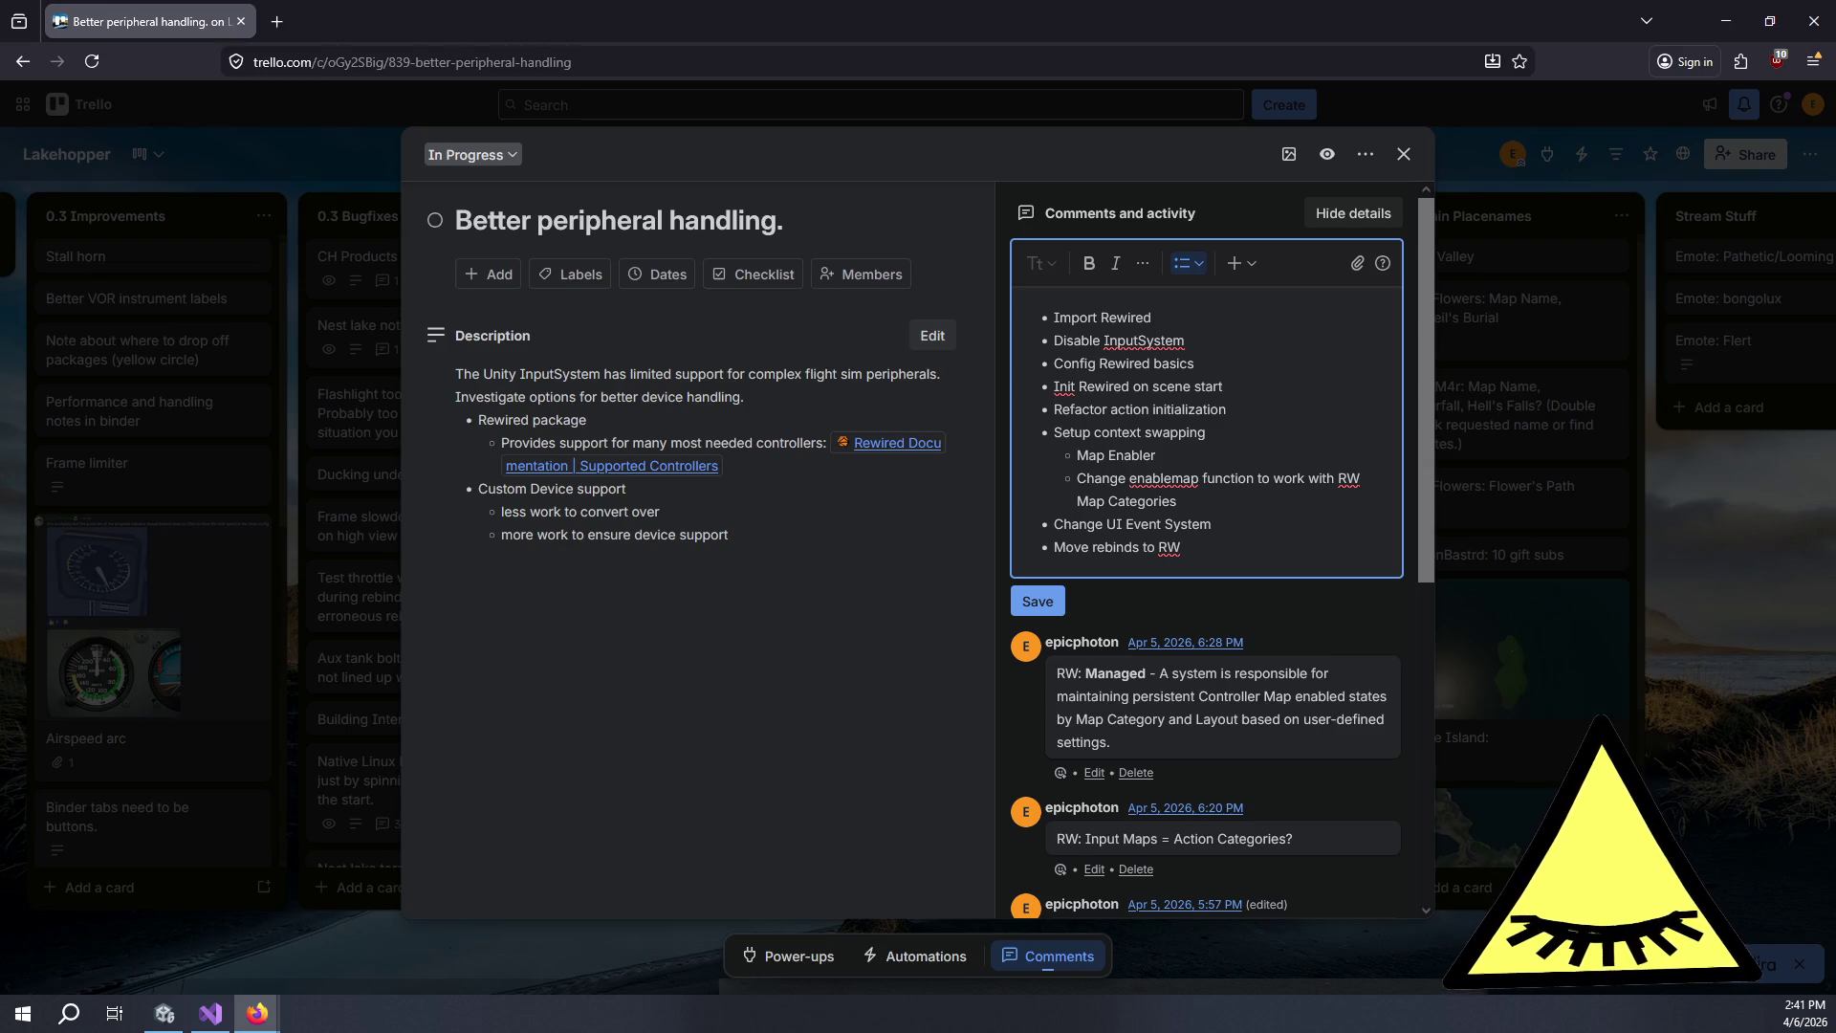
key("Return")
key("Tab")
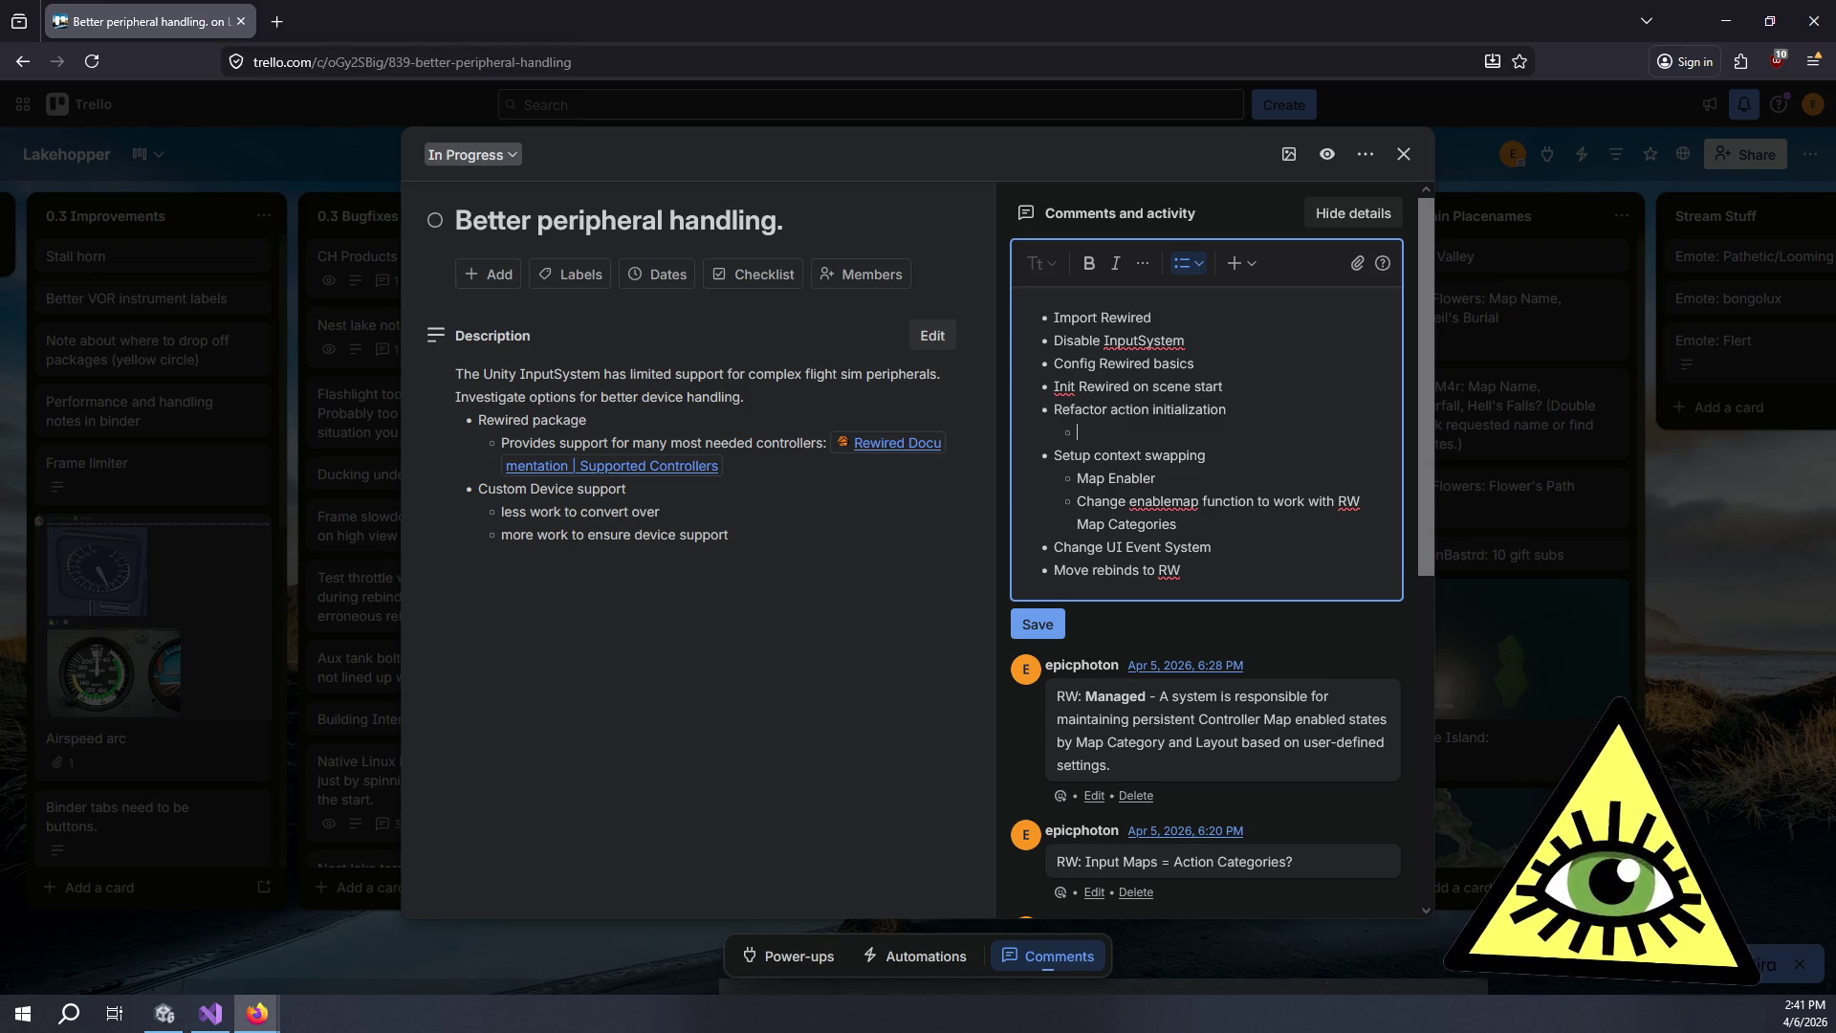
type("Change")
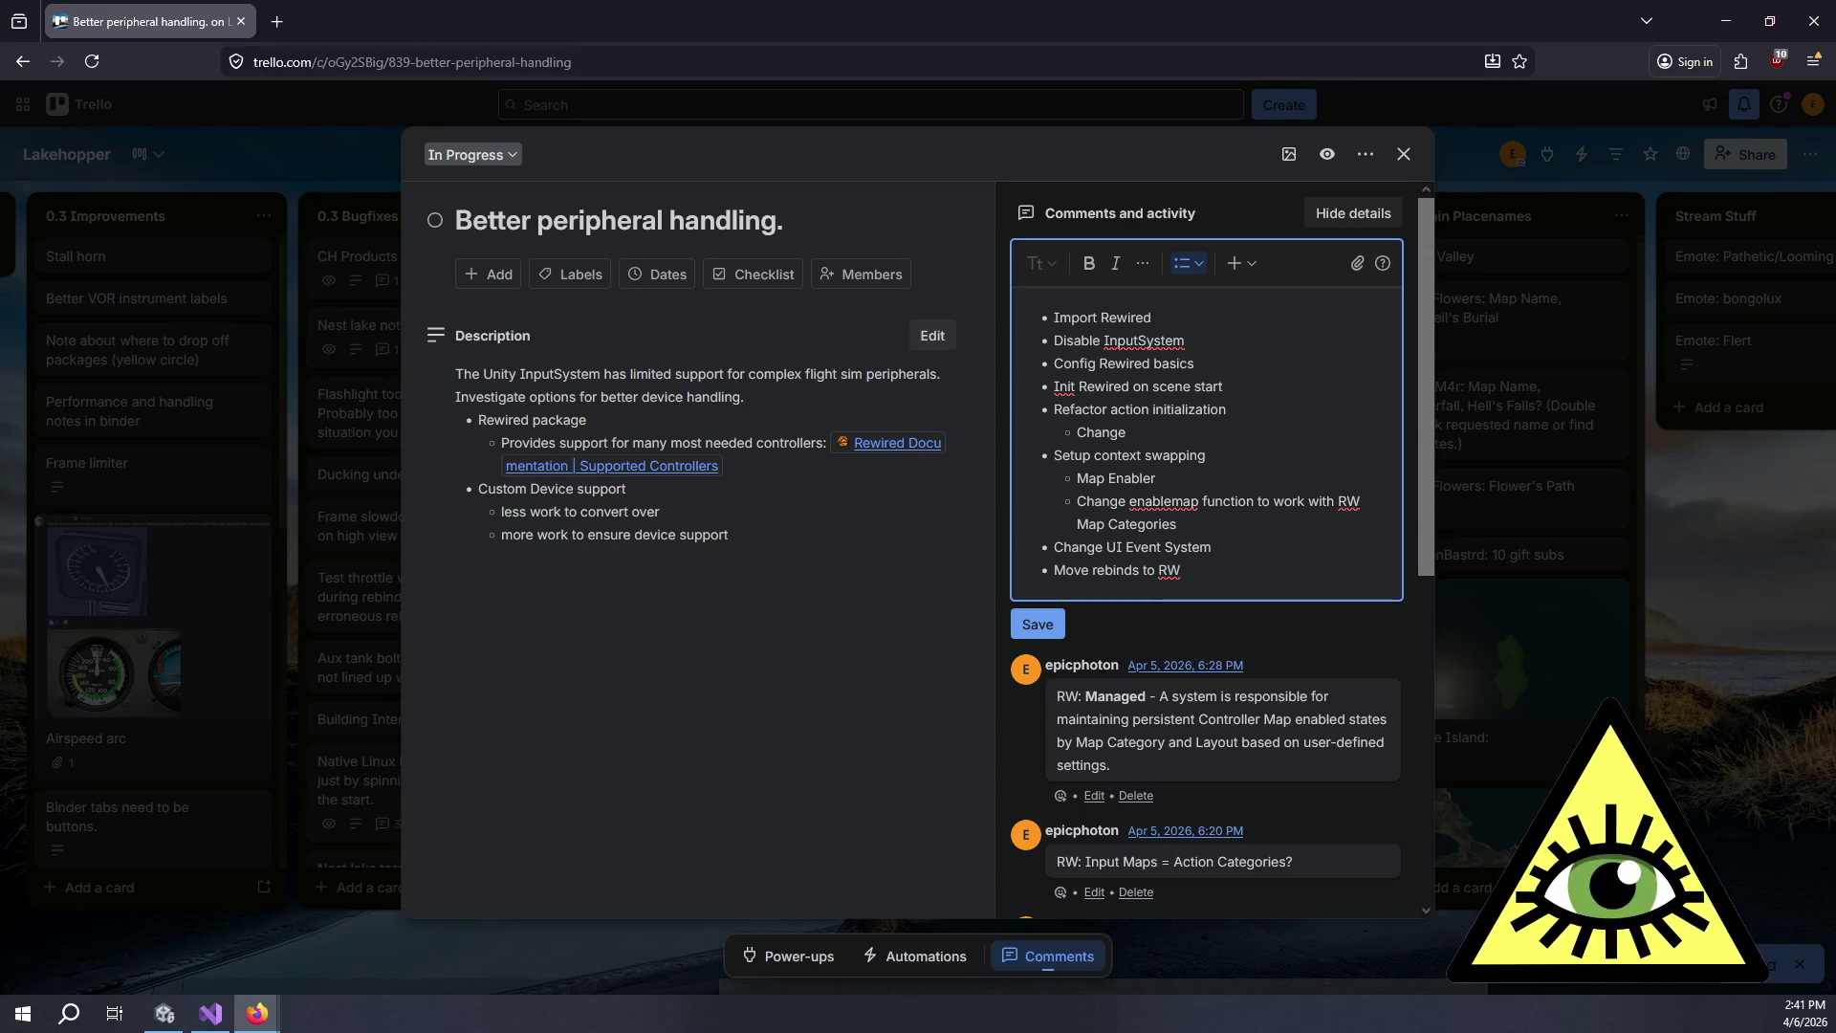
key("ctrl+BackSpace")
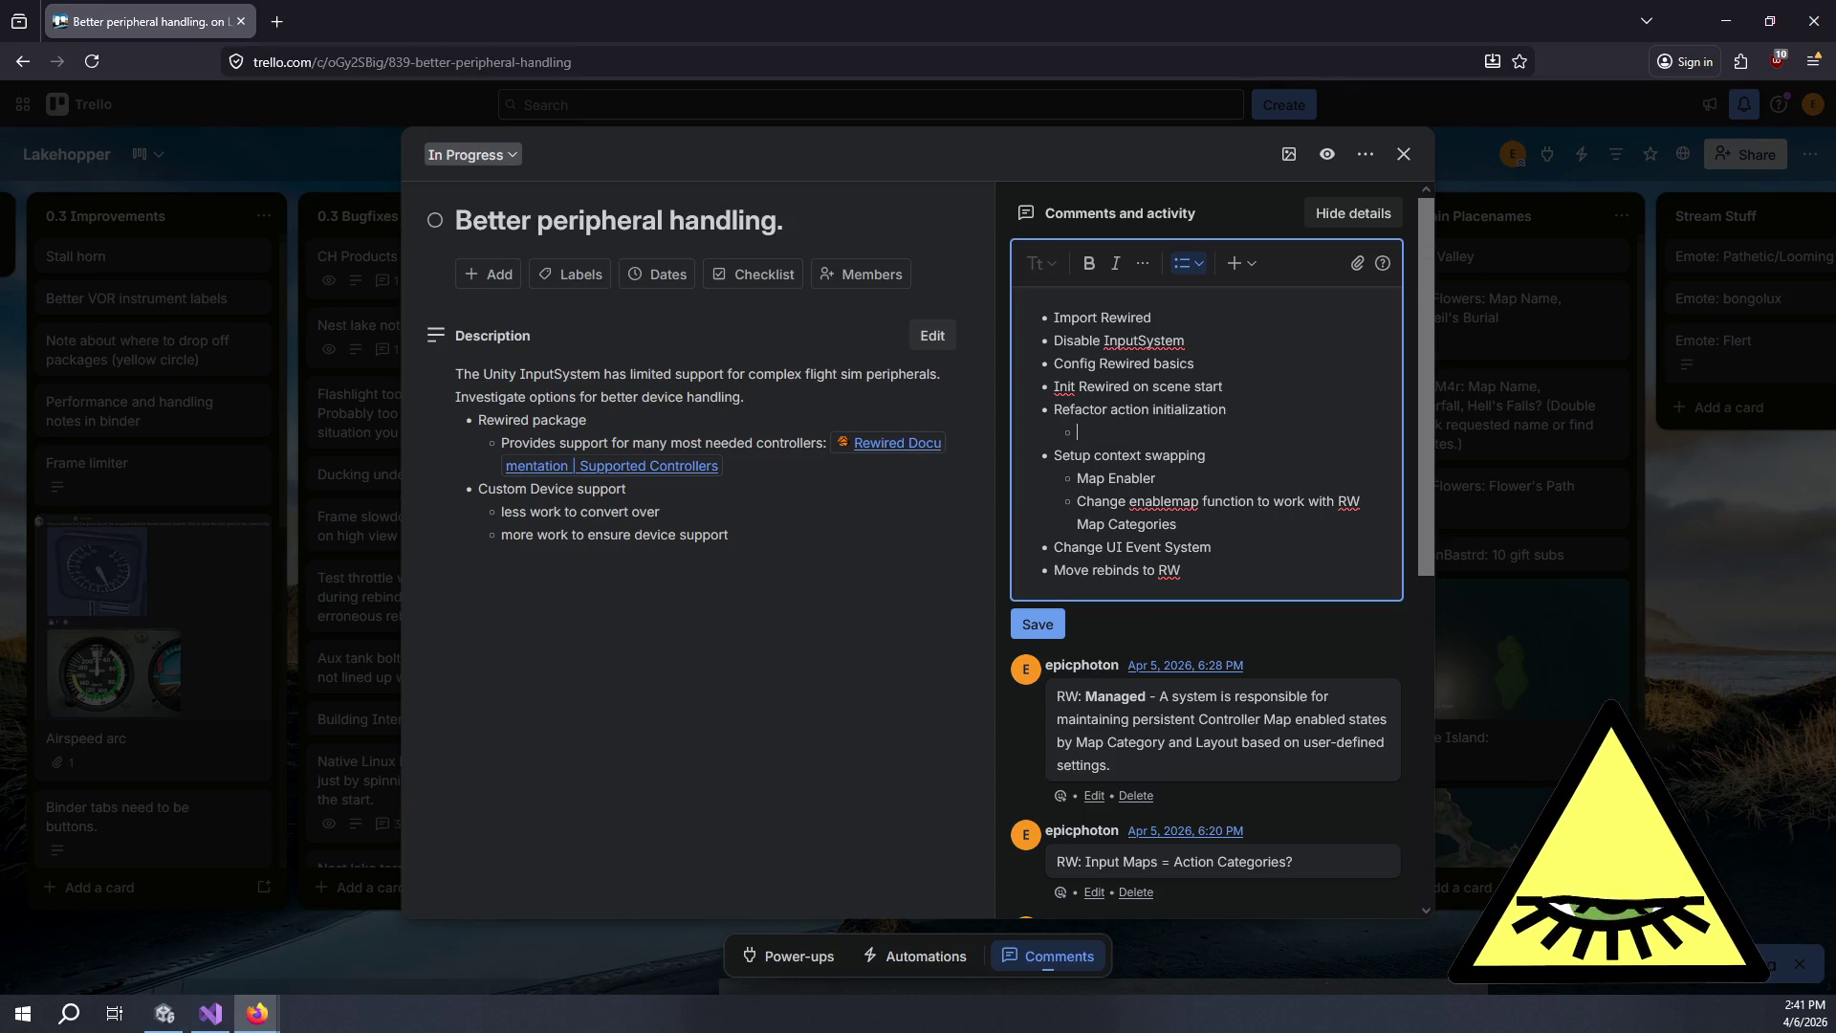
type("Update")
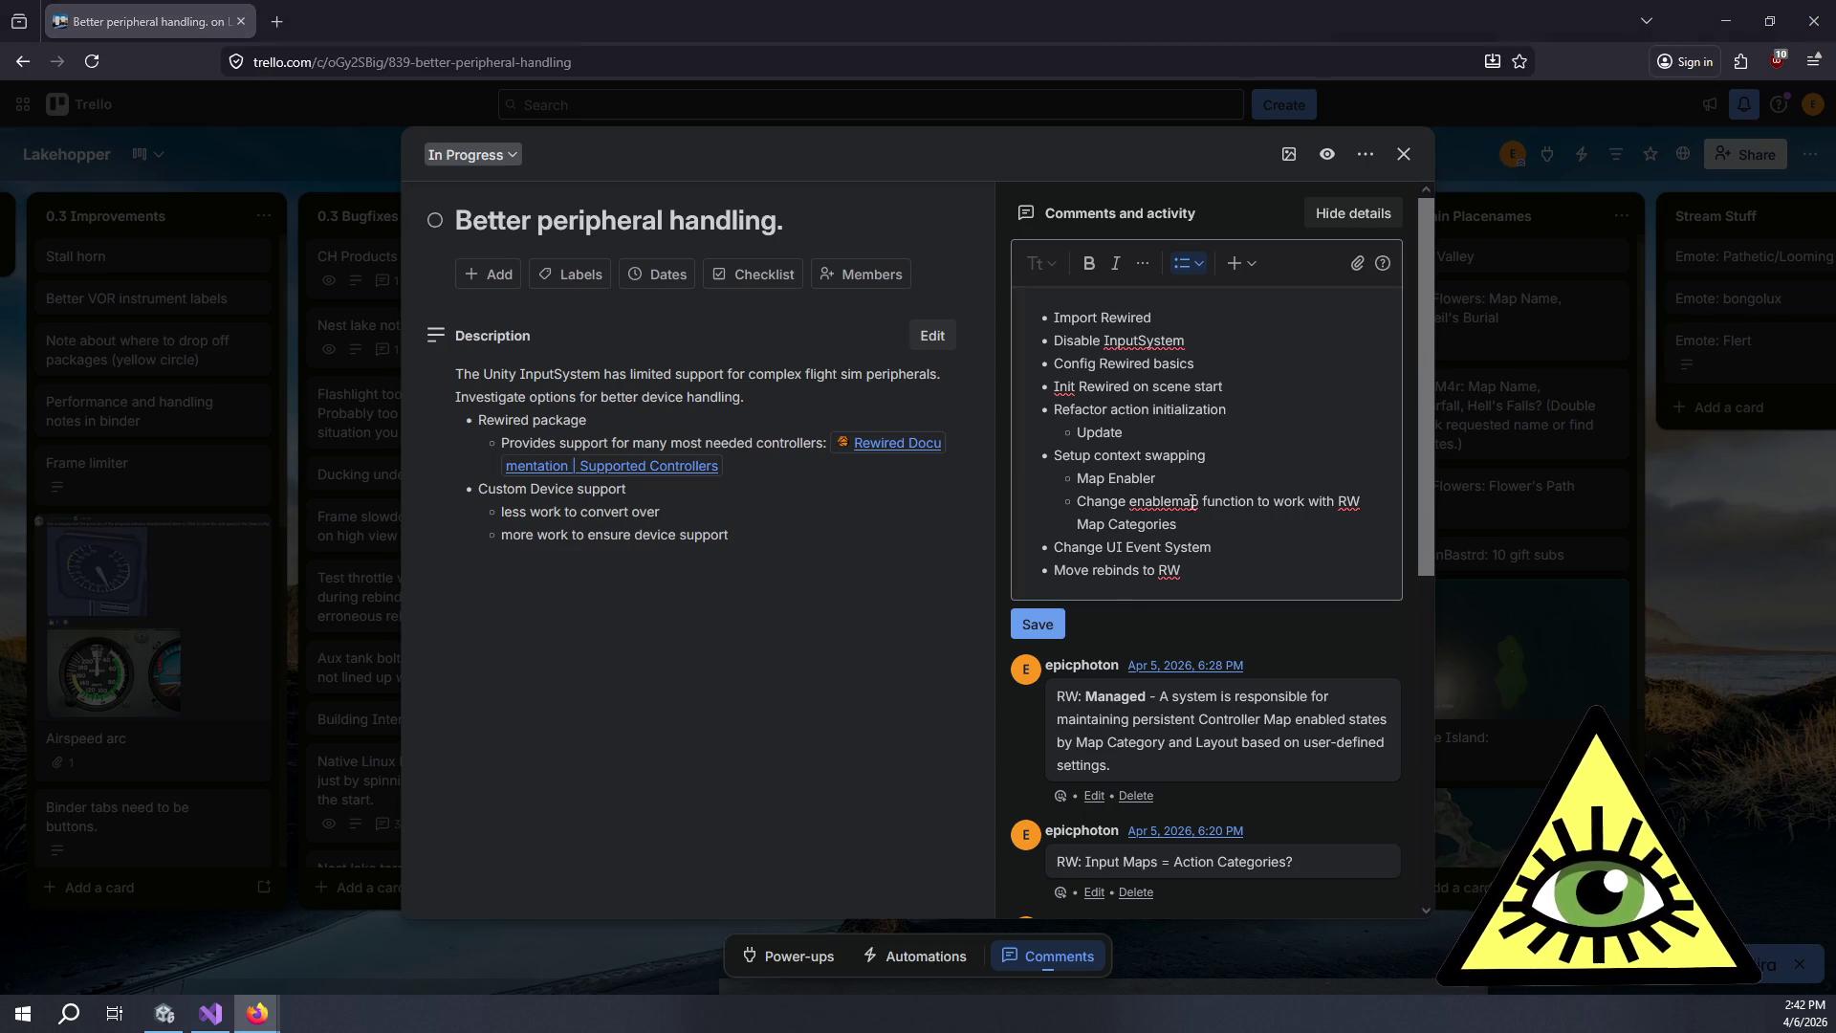
Add sub-items 'New function for init in ILM', 'Move scripts over to new action init', 'Change signature for callback functions', and post.
left_click(1179, 421)
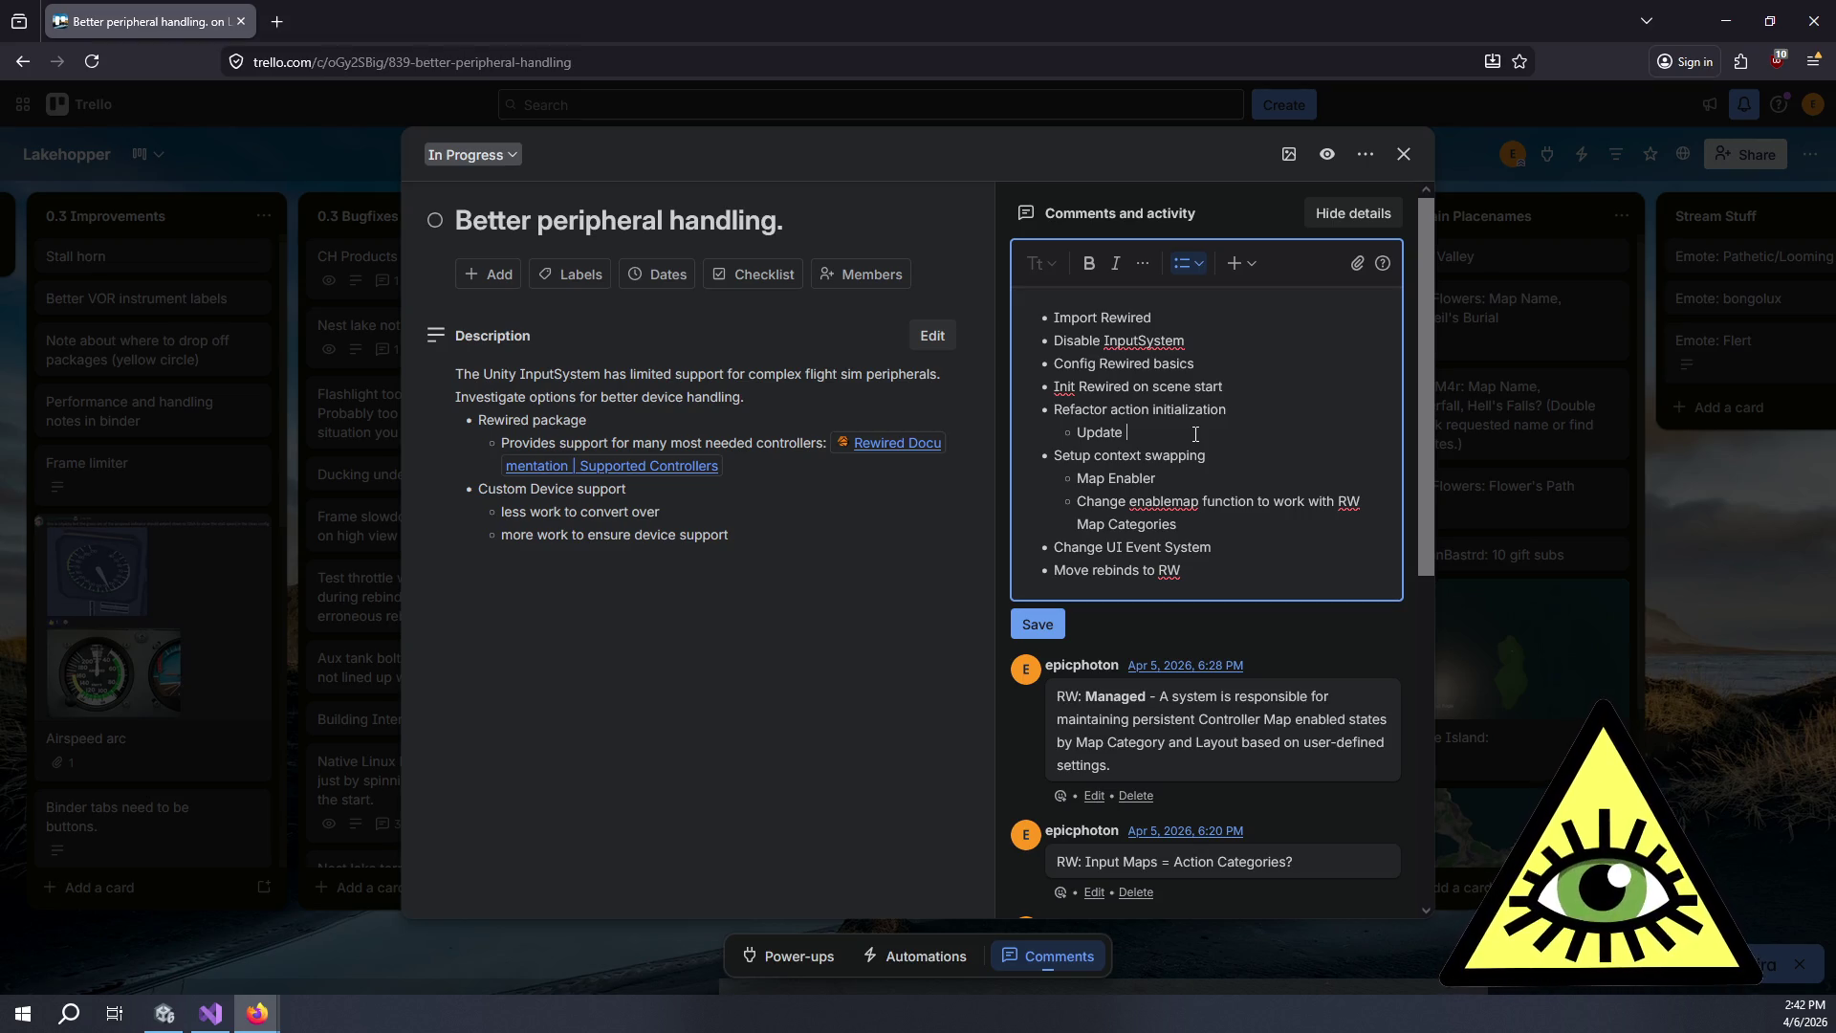
key("ctrl+BackSpace")
type("New ")
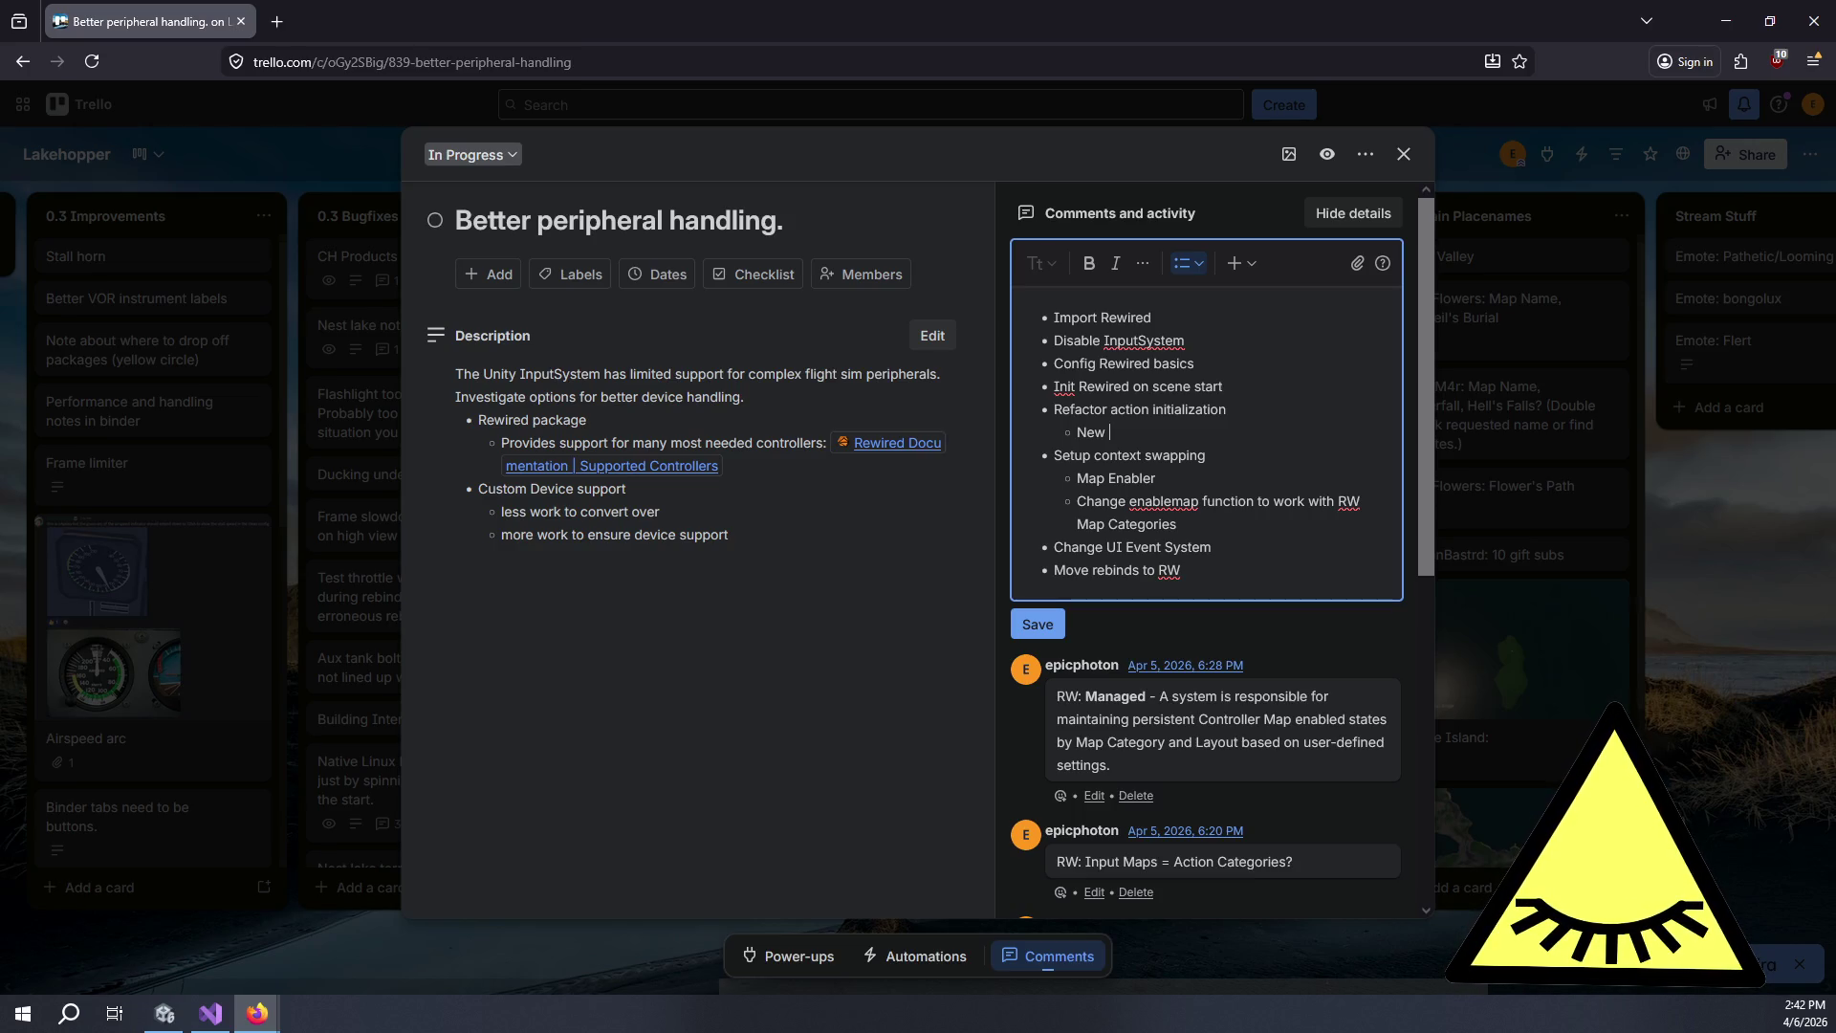
type("func")
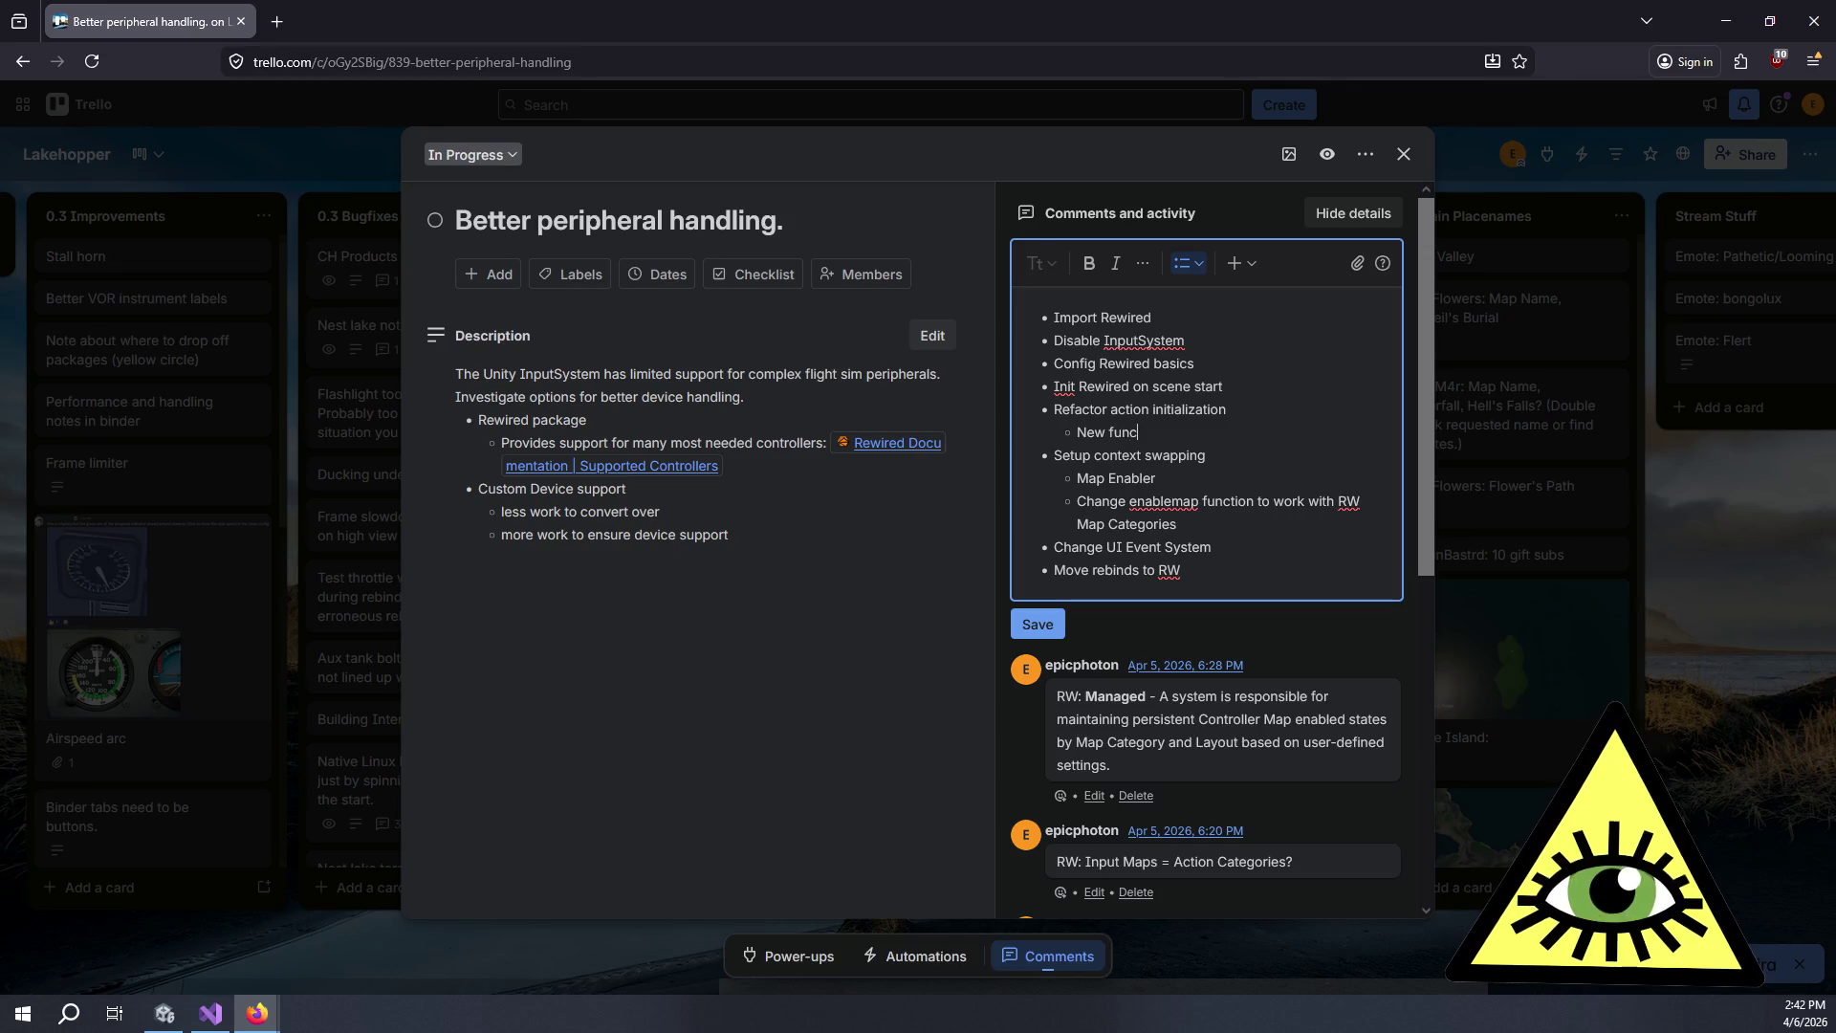
type("tion for init in ILM")
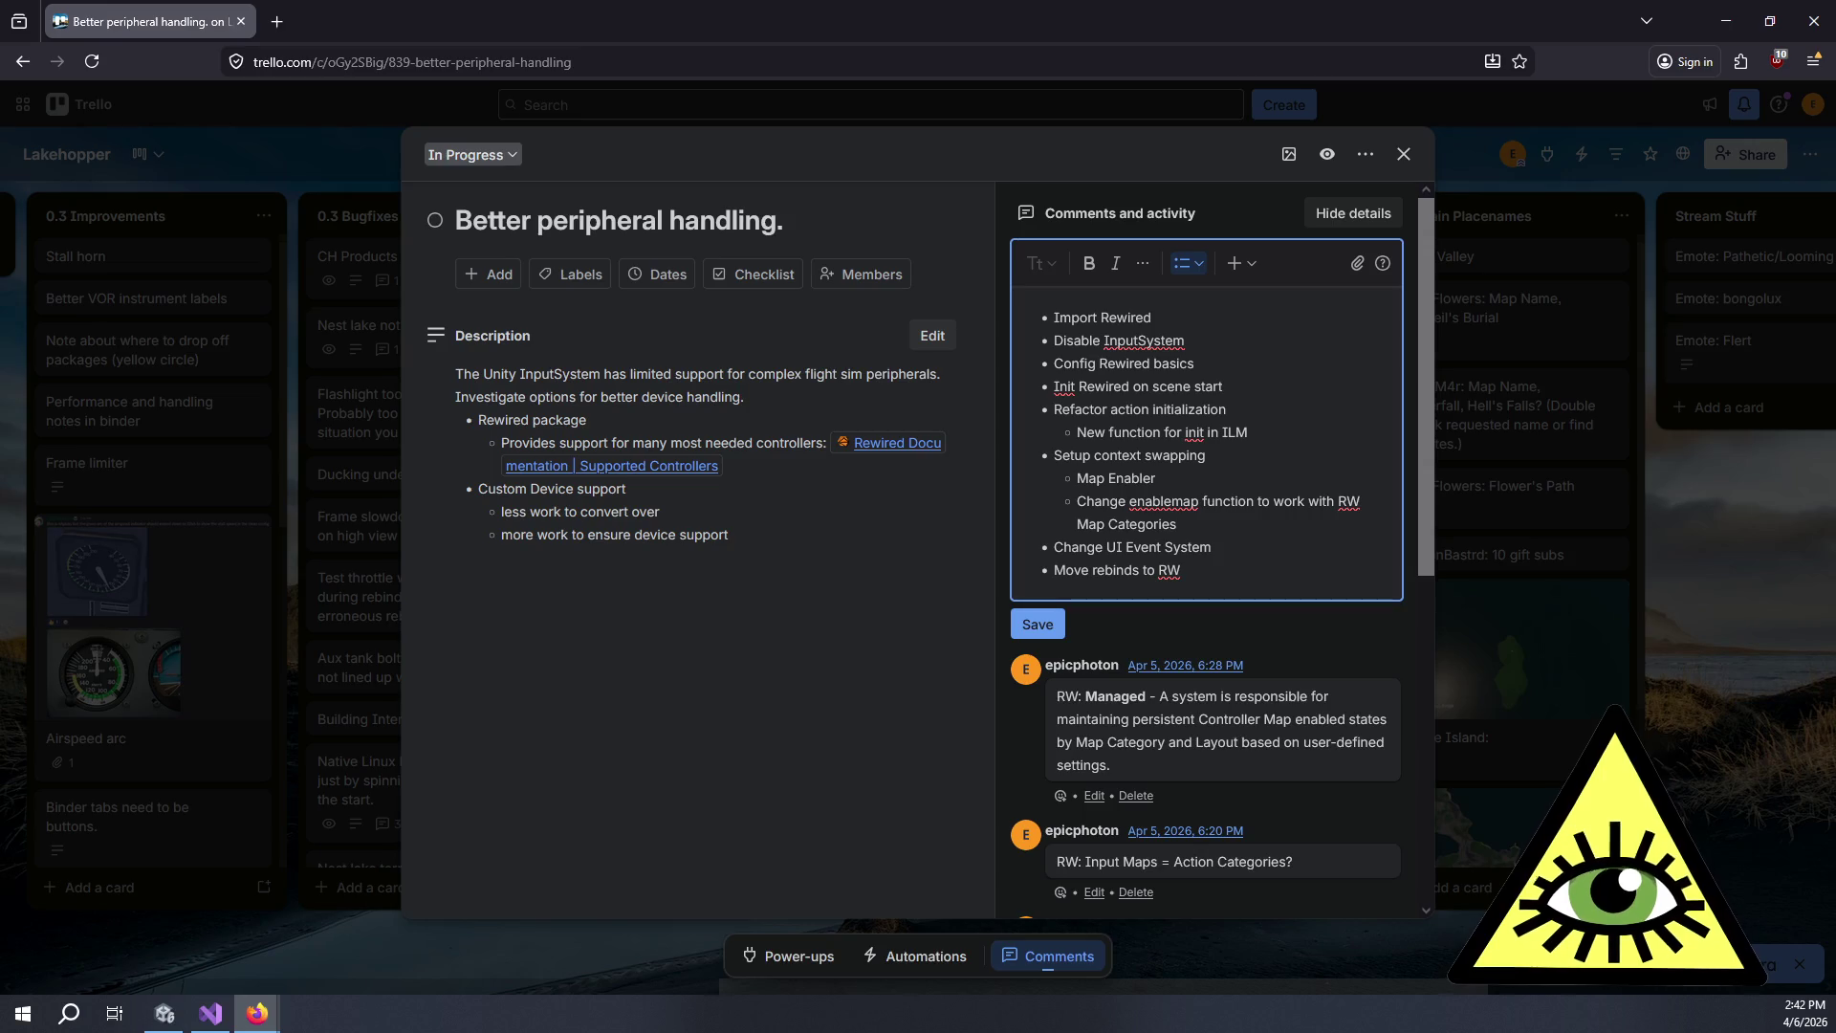
key("Return")
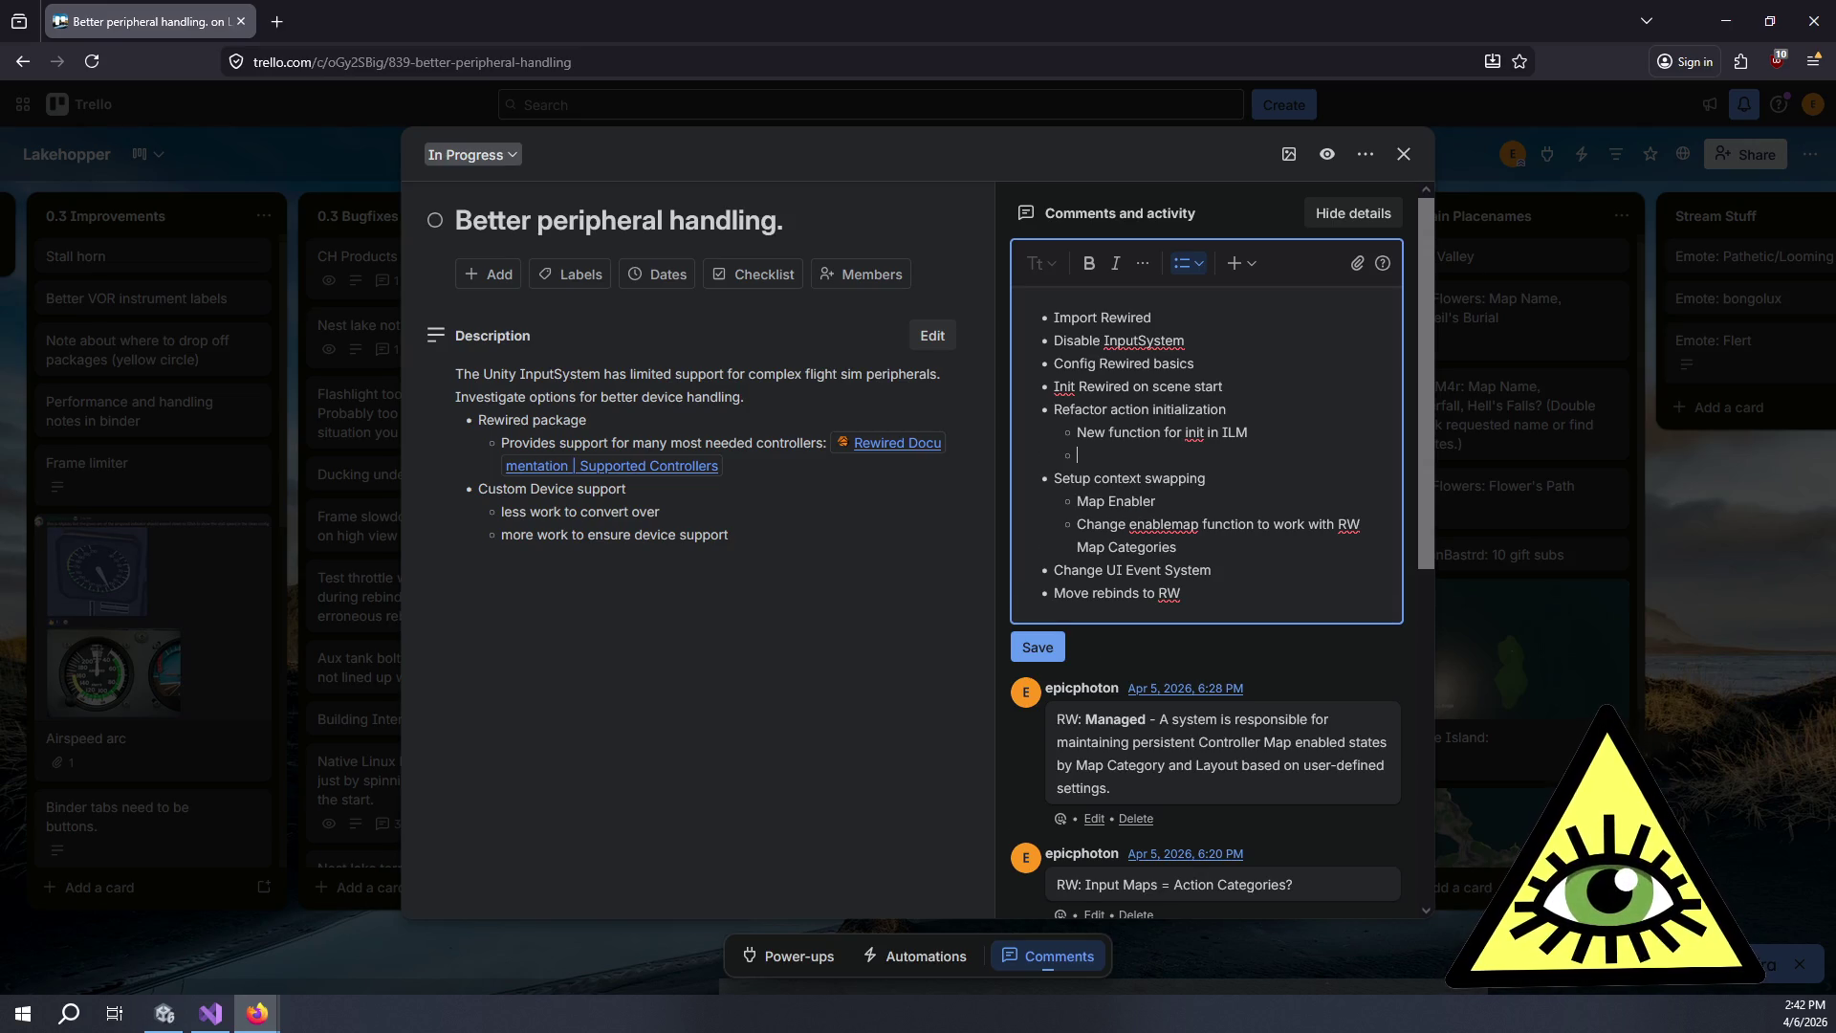
type("Mov")
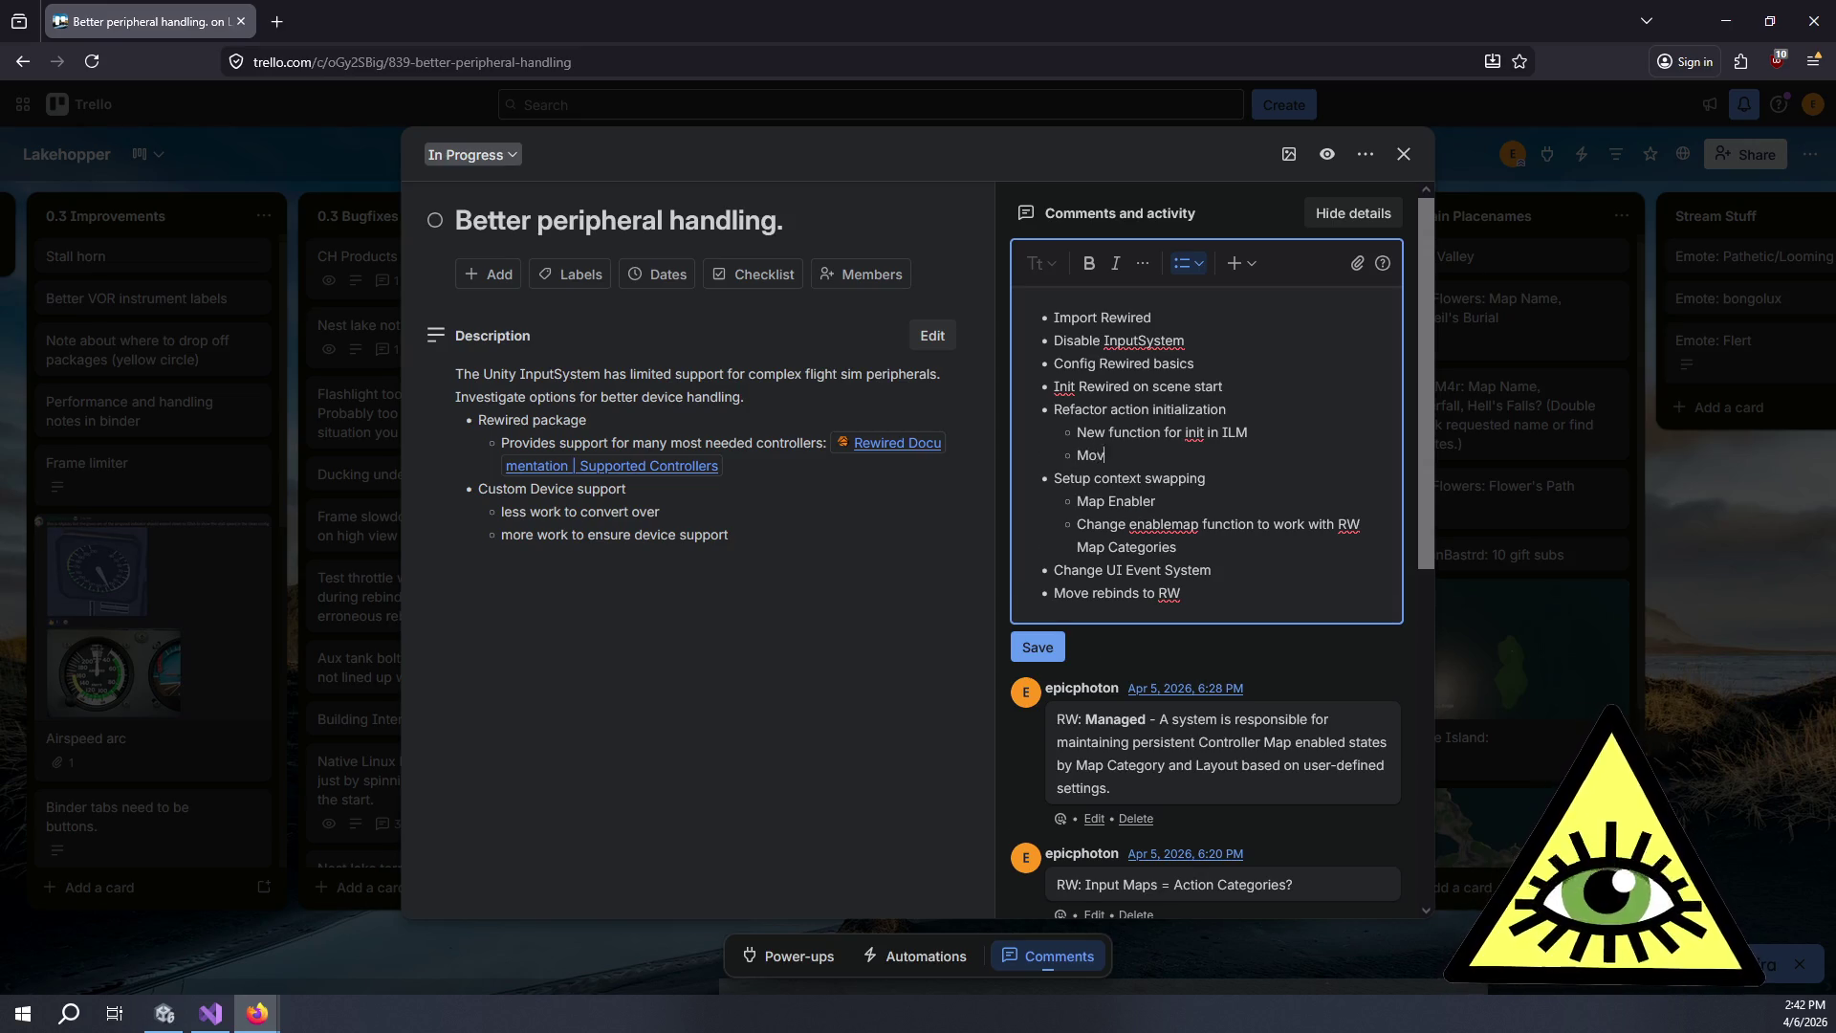
type("e scripts ove")
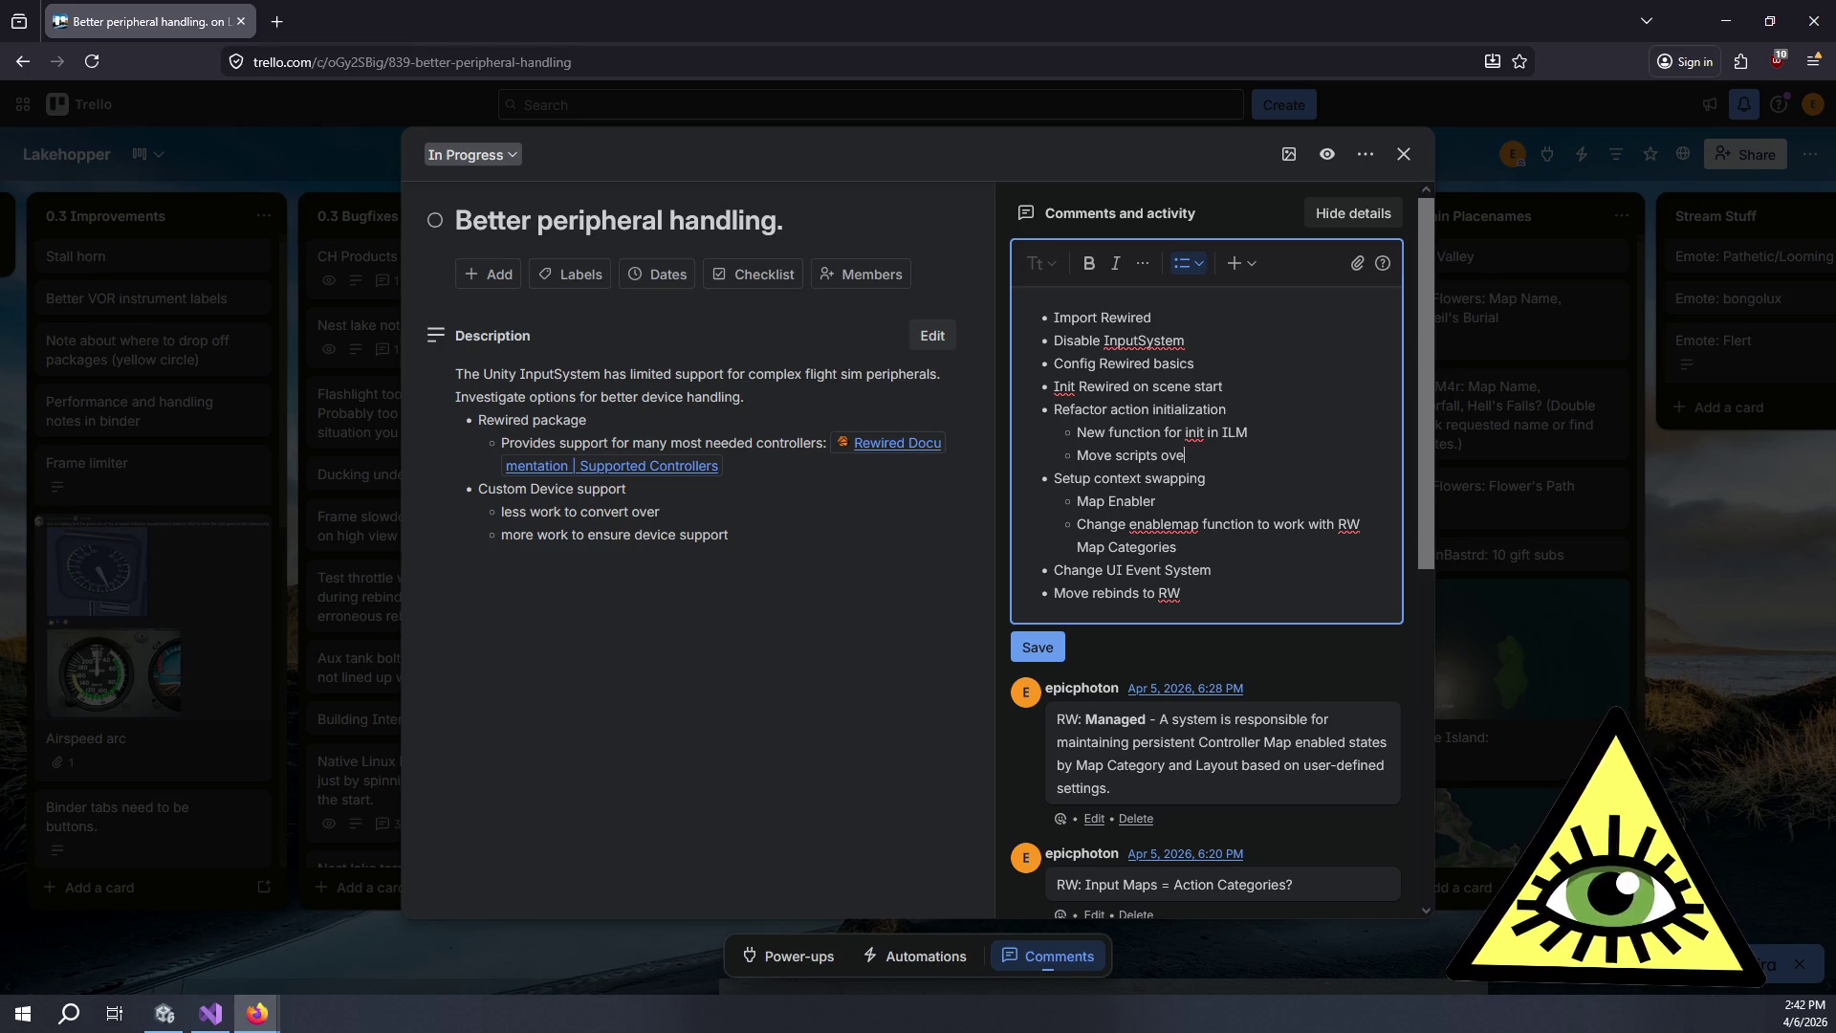
type("r to new action init")
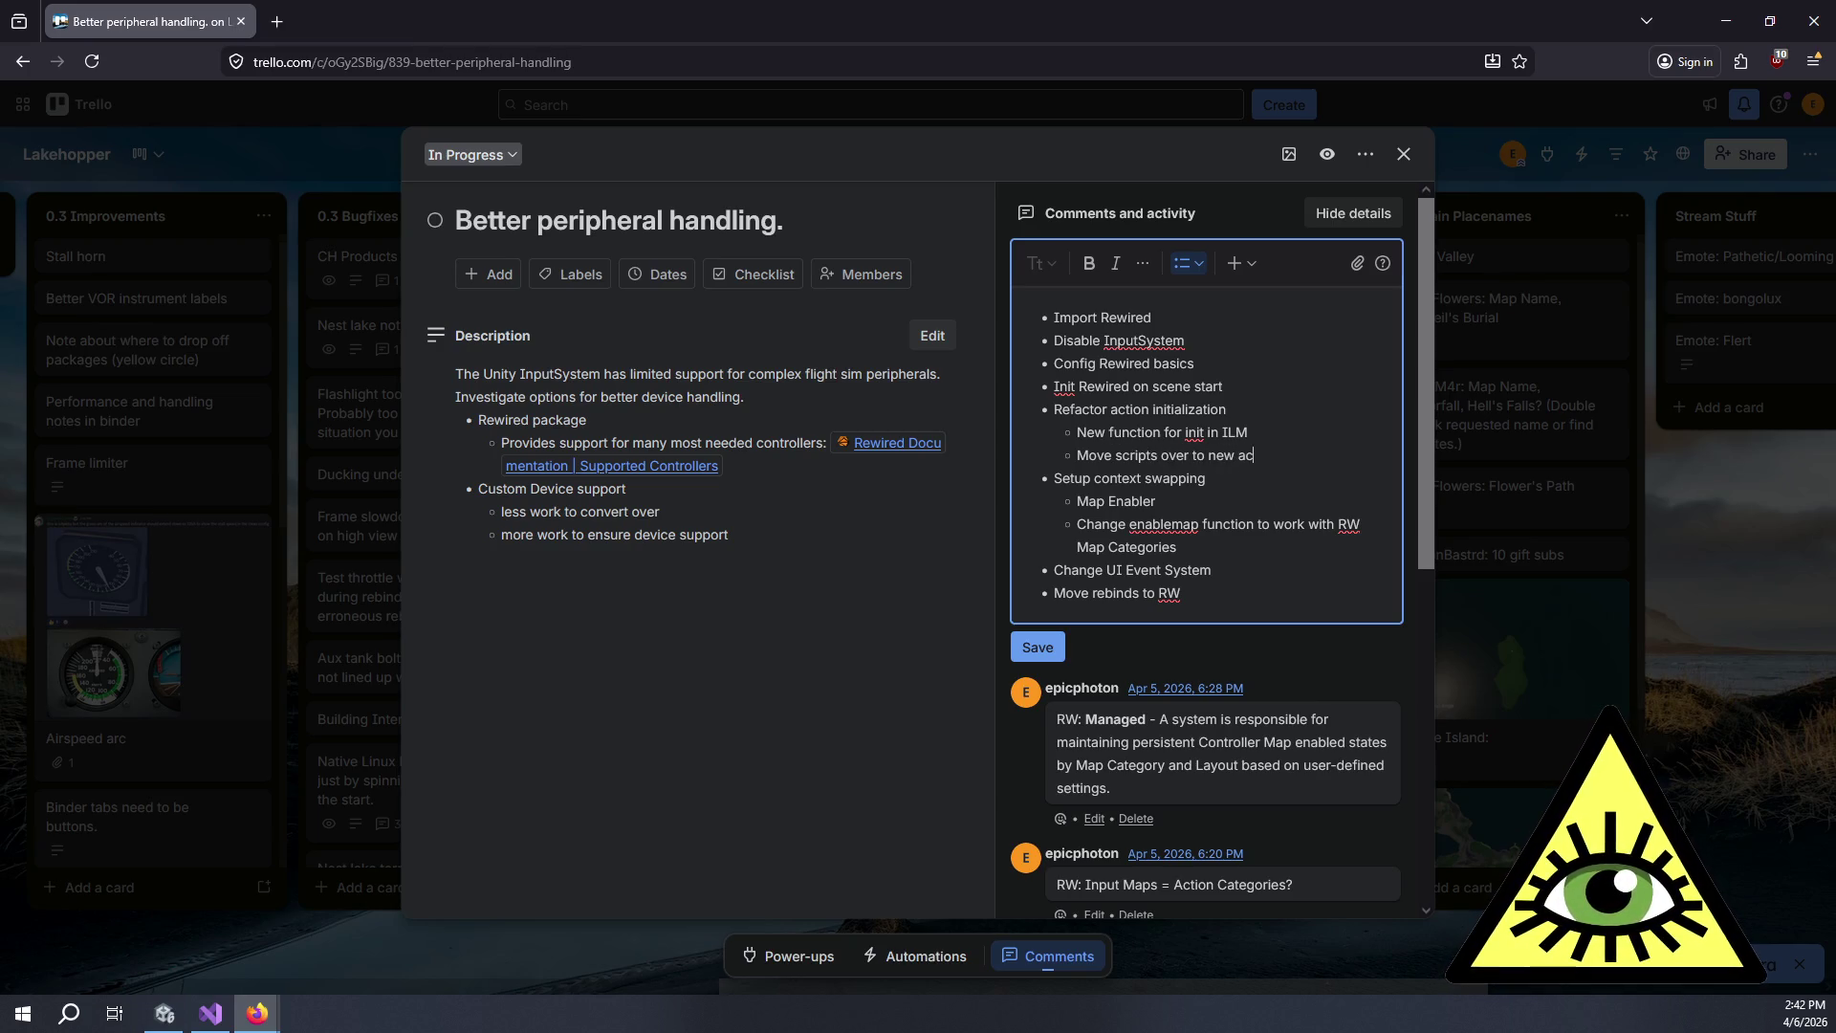
key("Return")
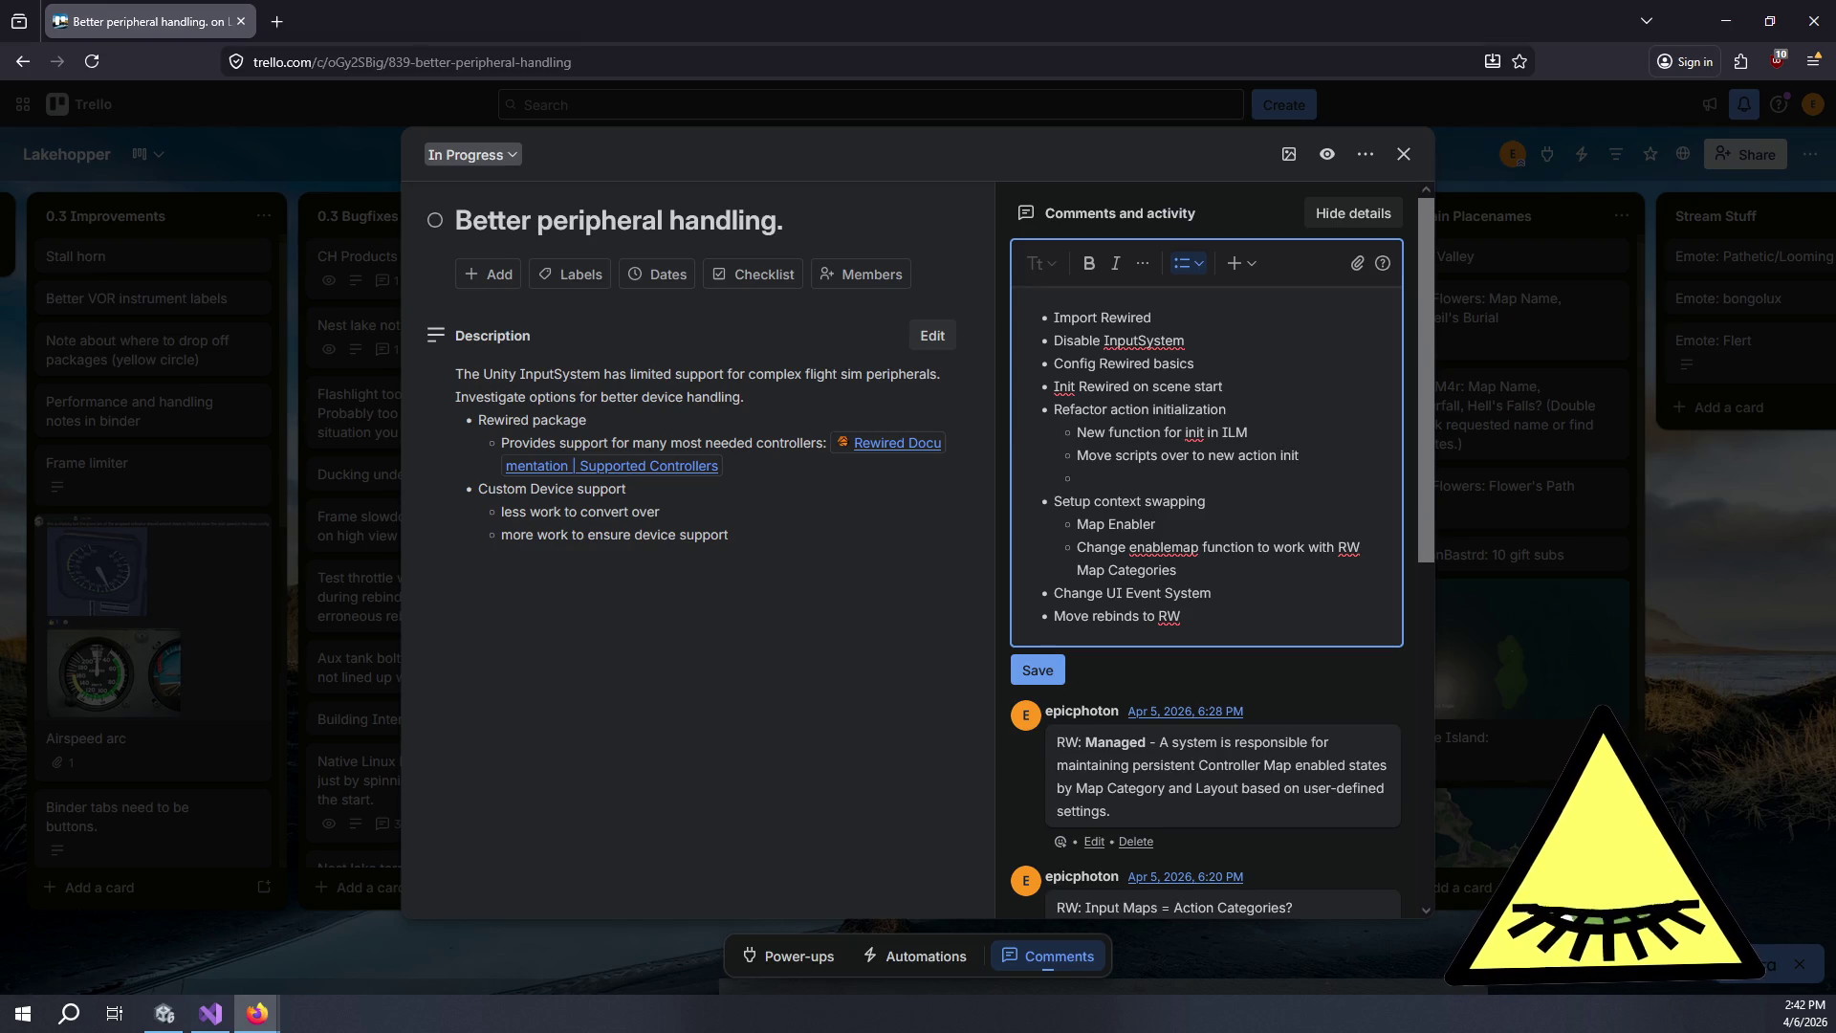
type("Change ")
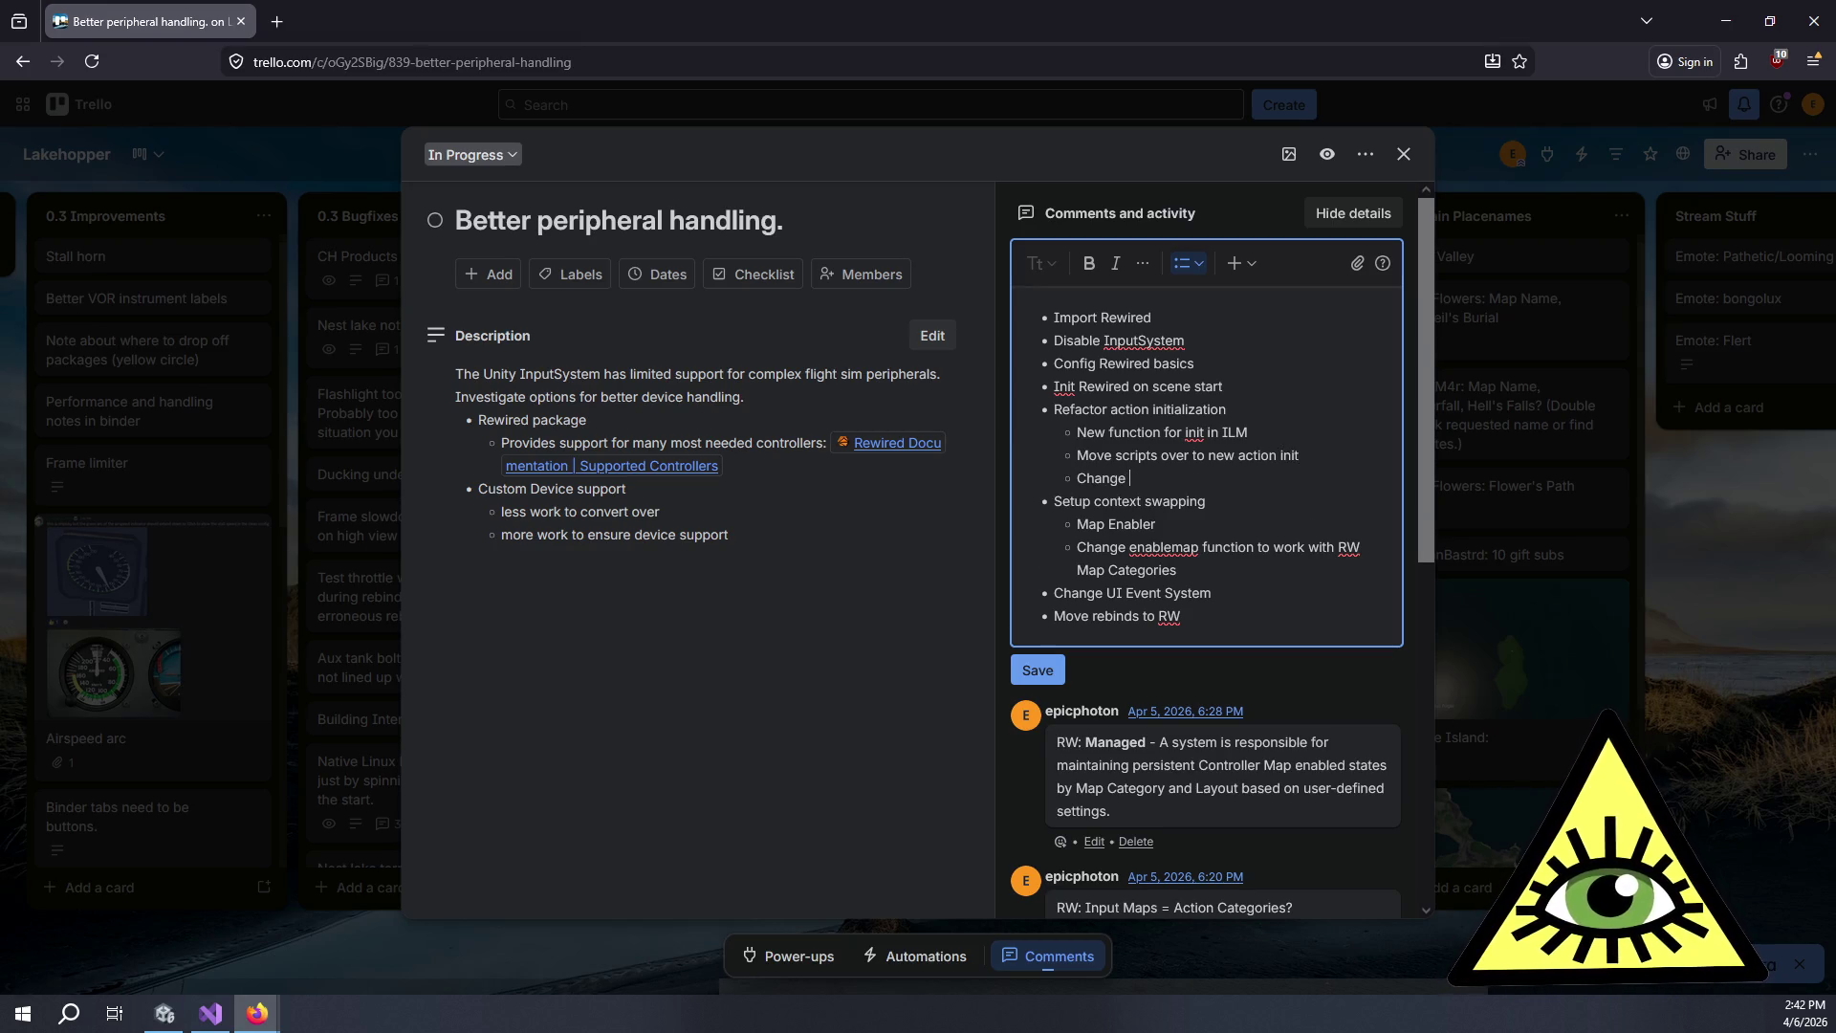
type("signature for callback functions")
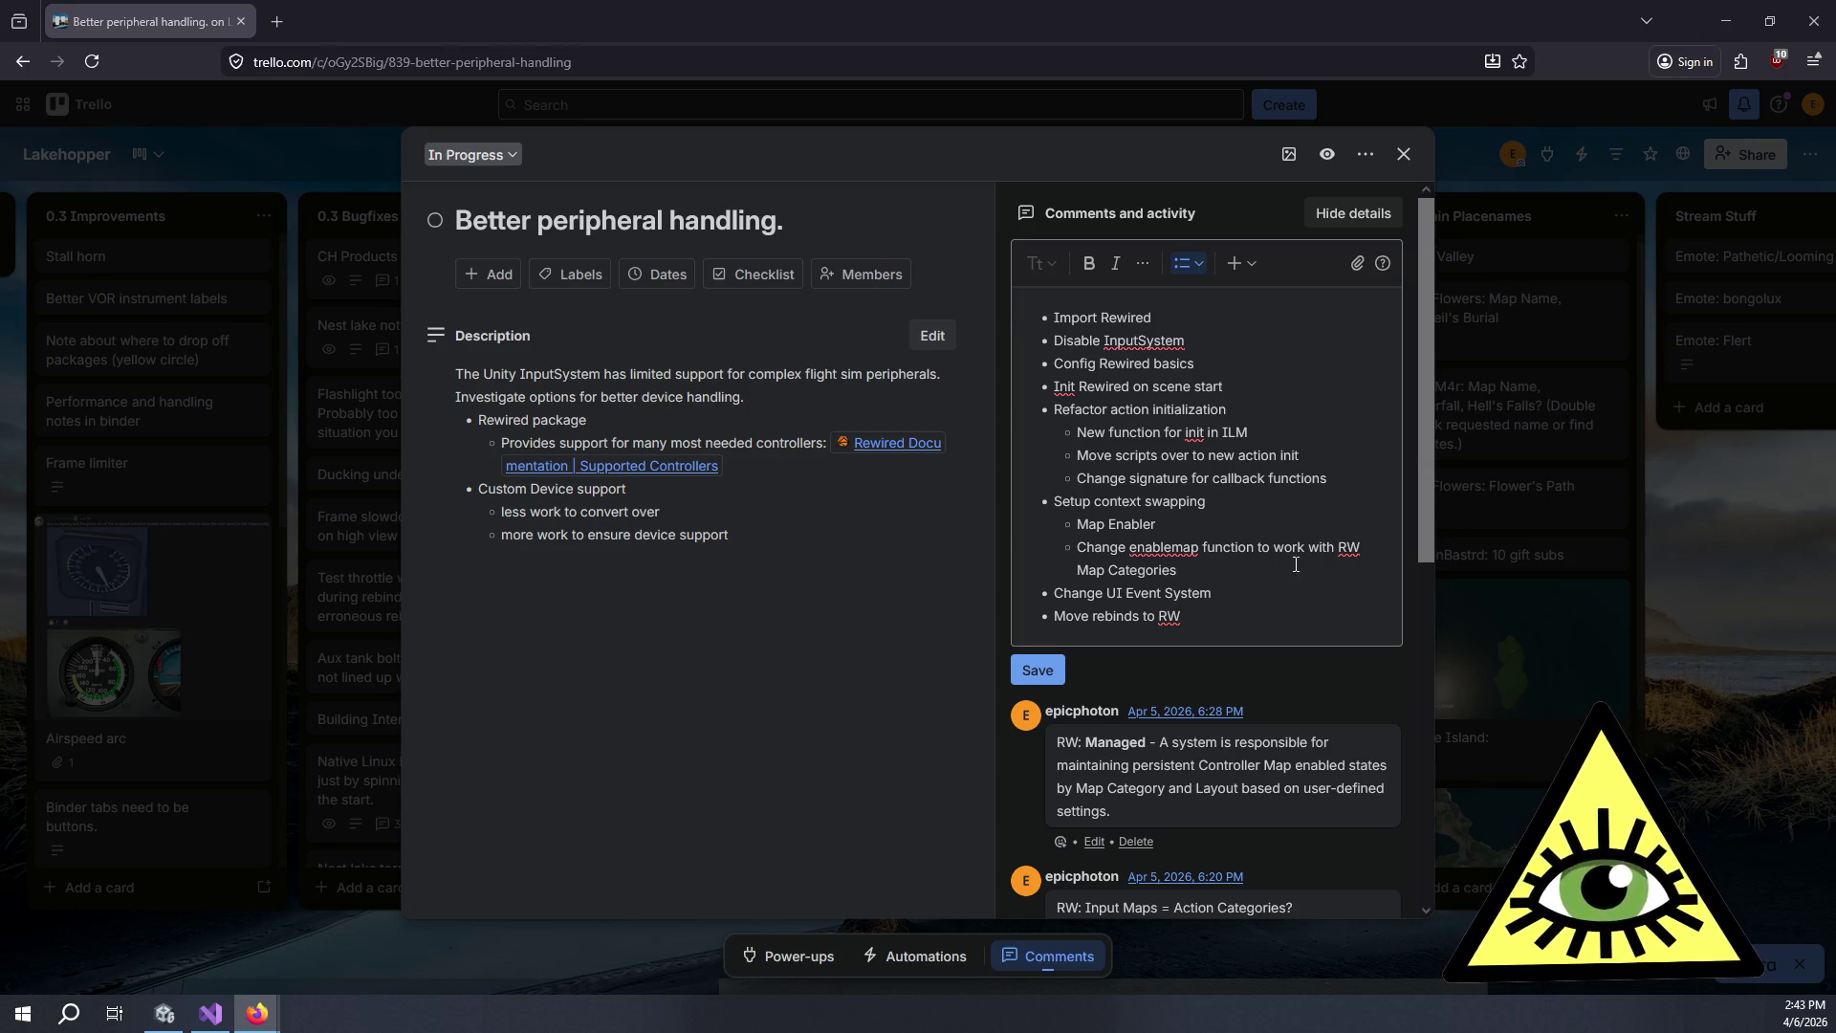
left_click(1037, 669)
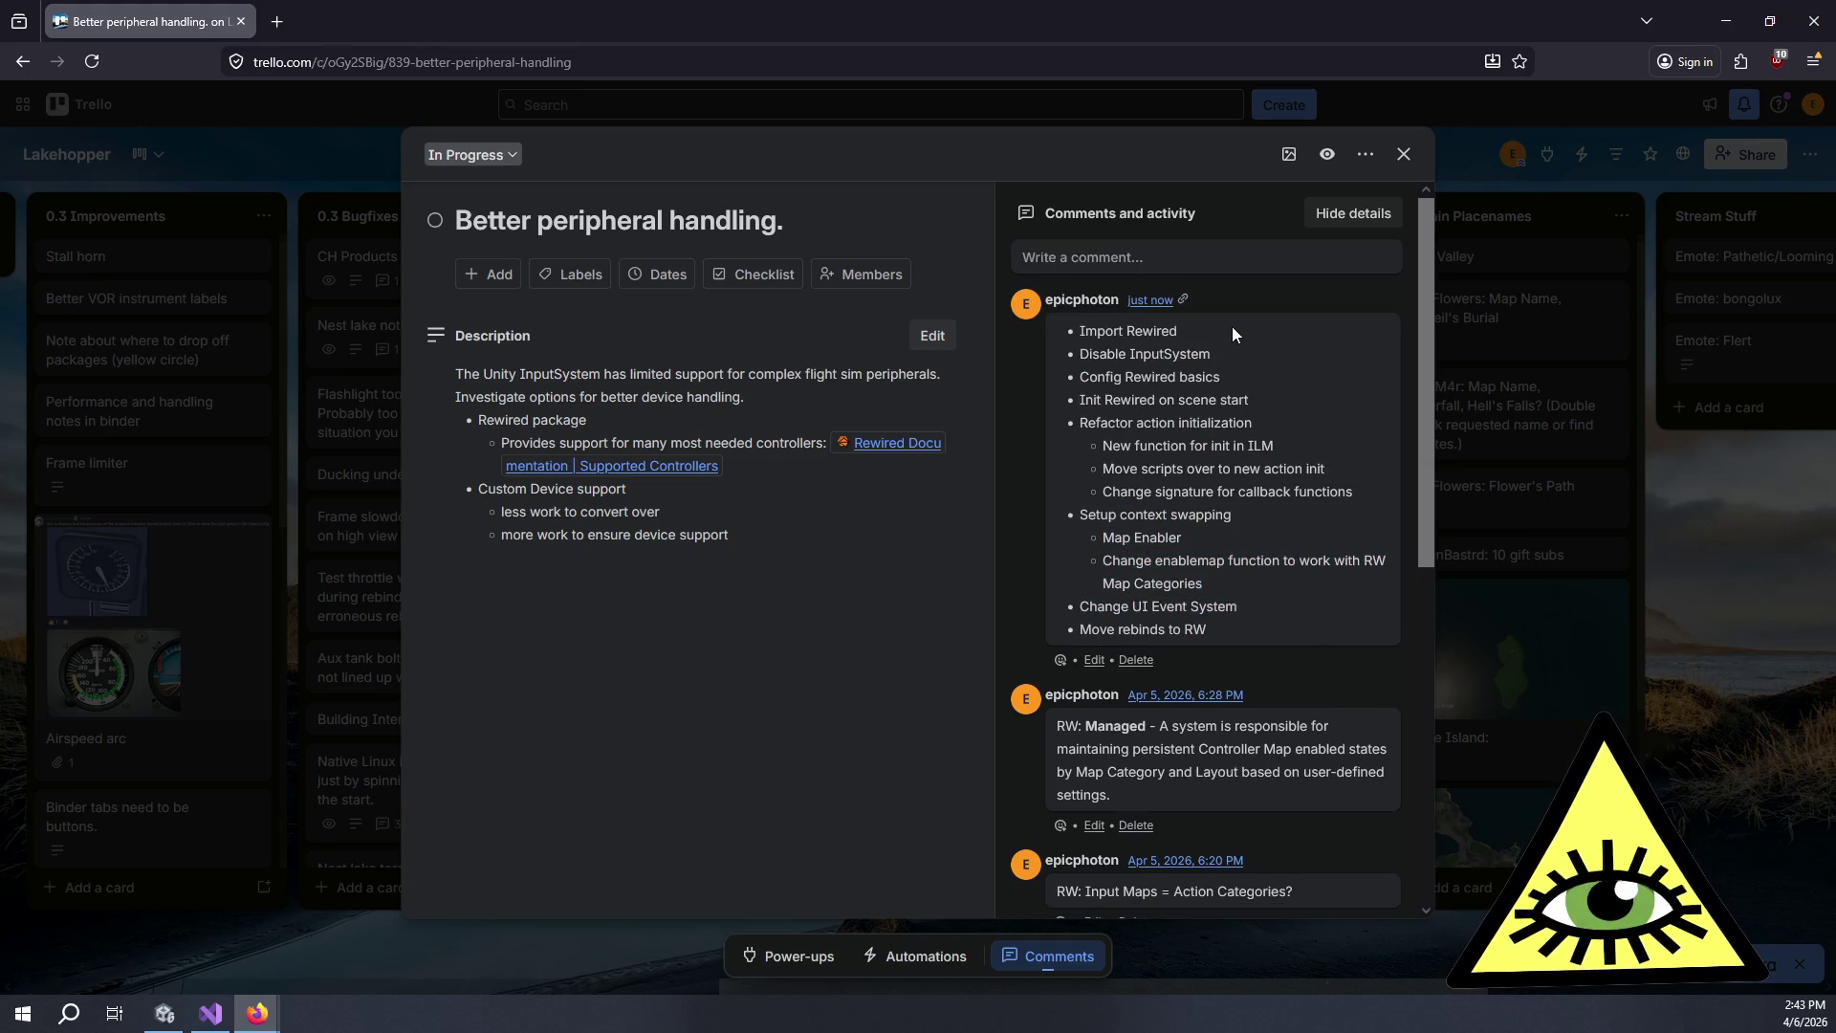
Edit the posted comment so 'Disable InputSystem' sits above 'Import Rewired', and save it.
left_click(1094, 660)
key("ctrl+a")
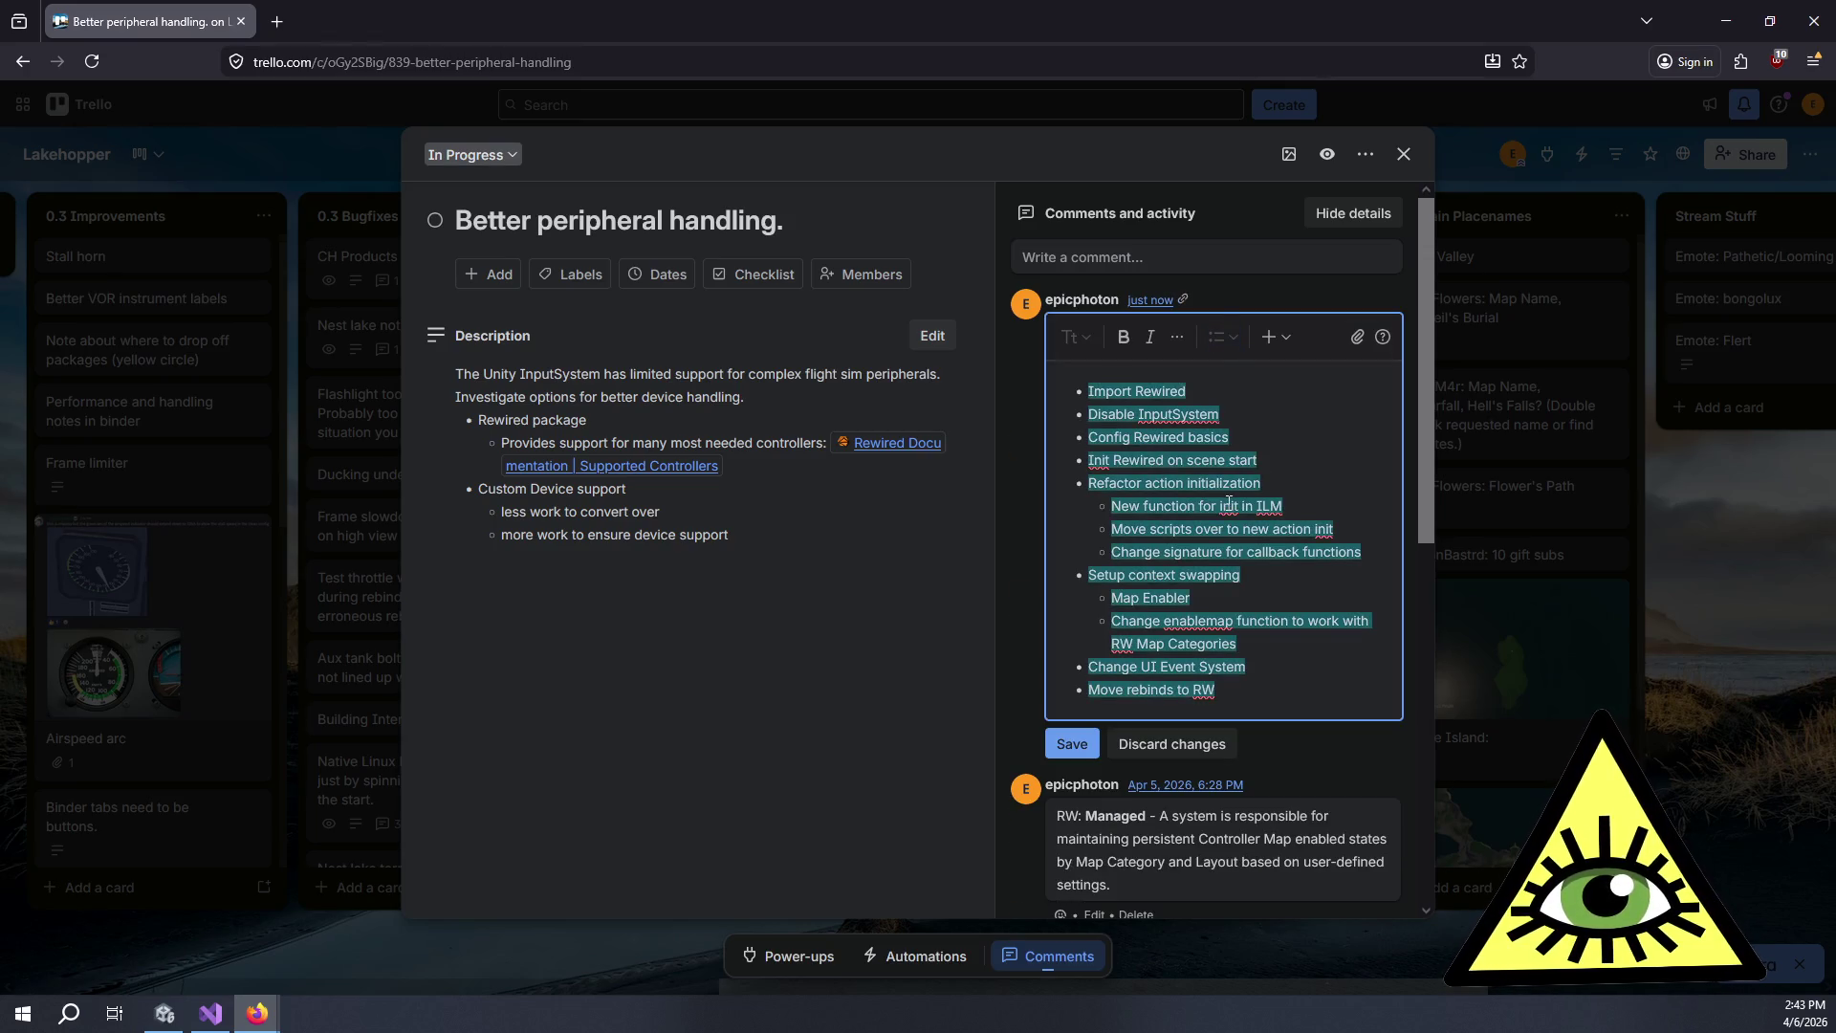
left_click(1207, 393)
left_click_drag(1224, 414, 1075, 416)
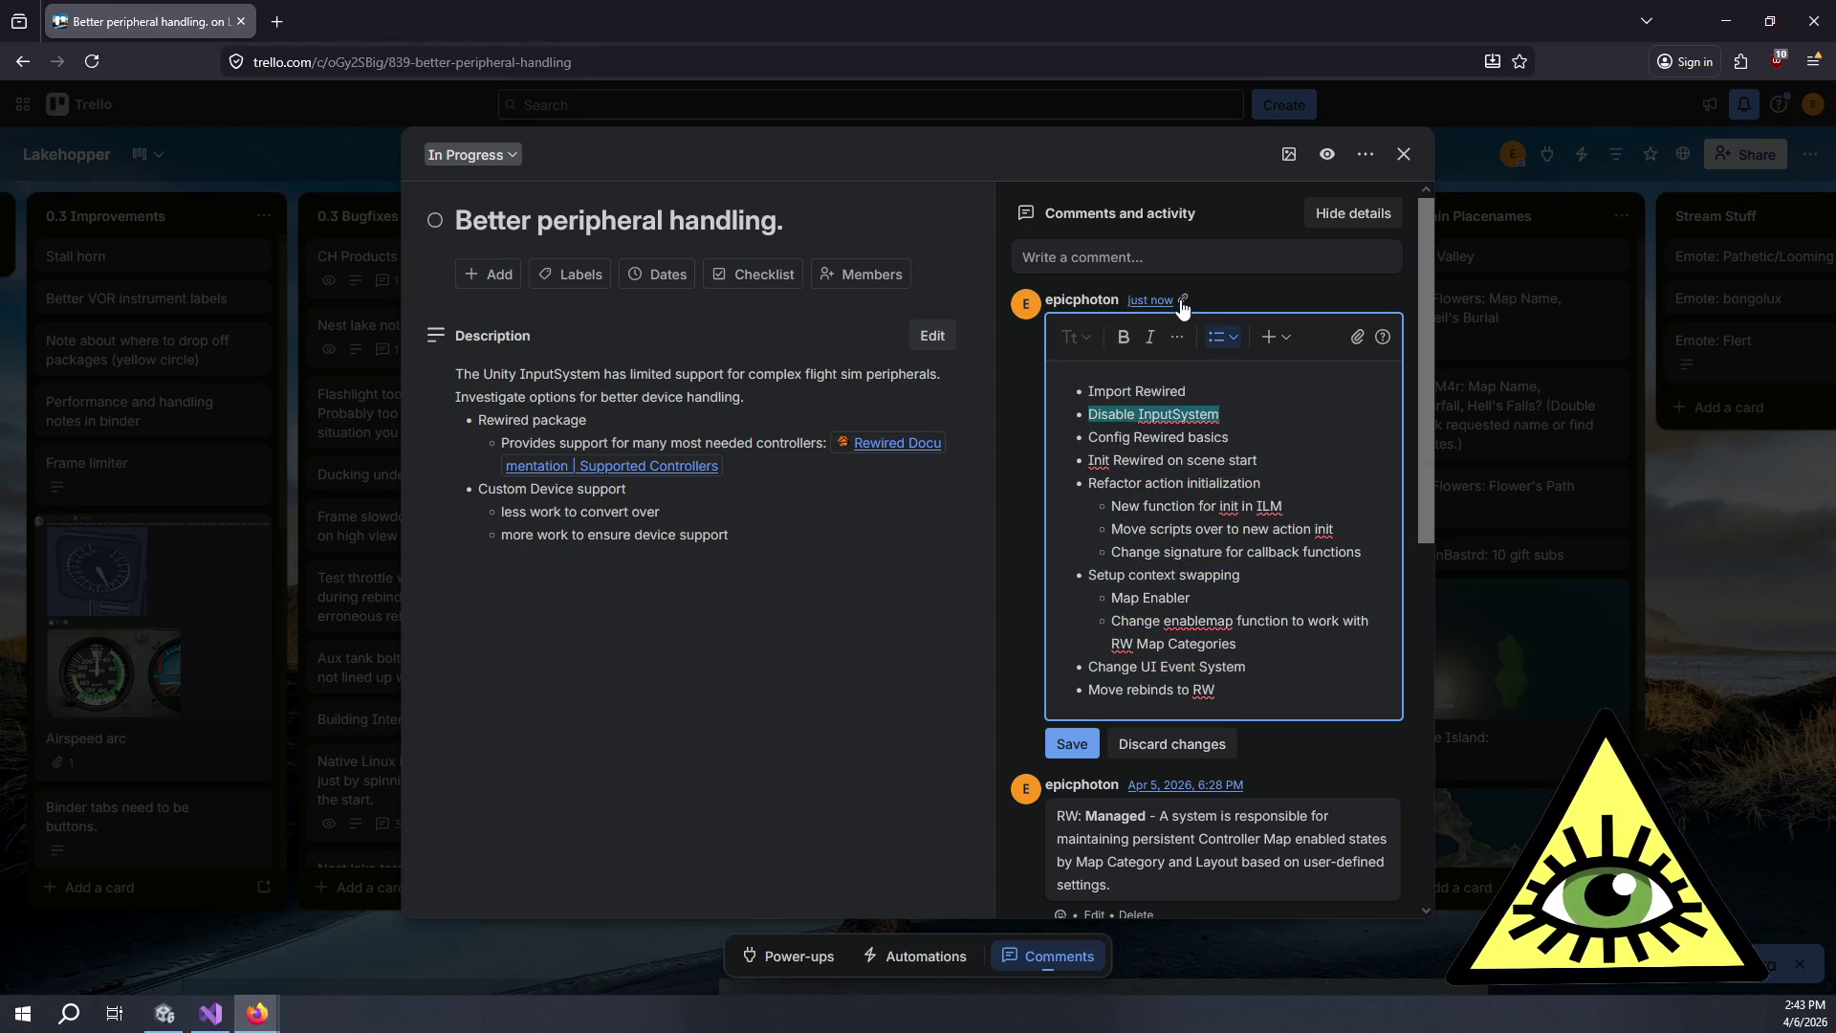
key("BackSpace")
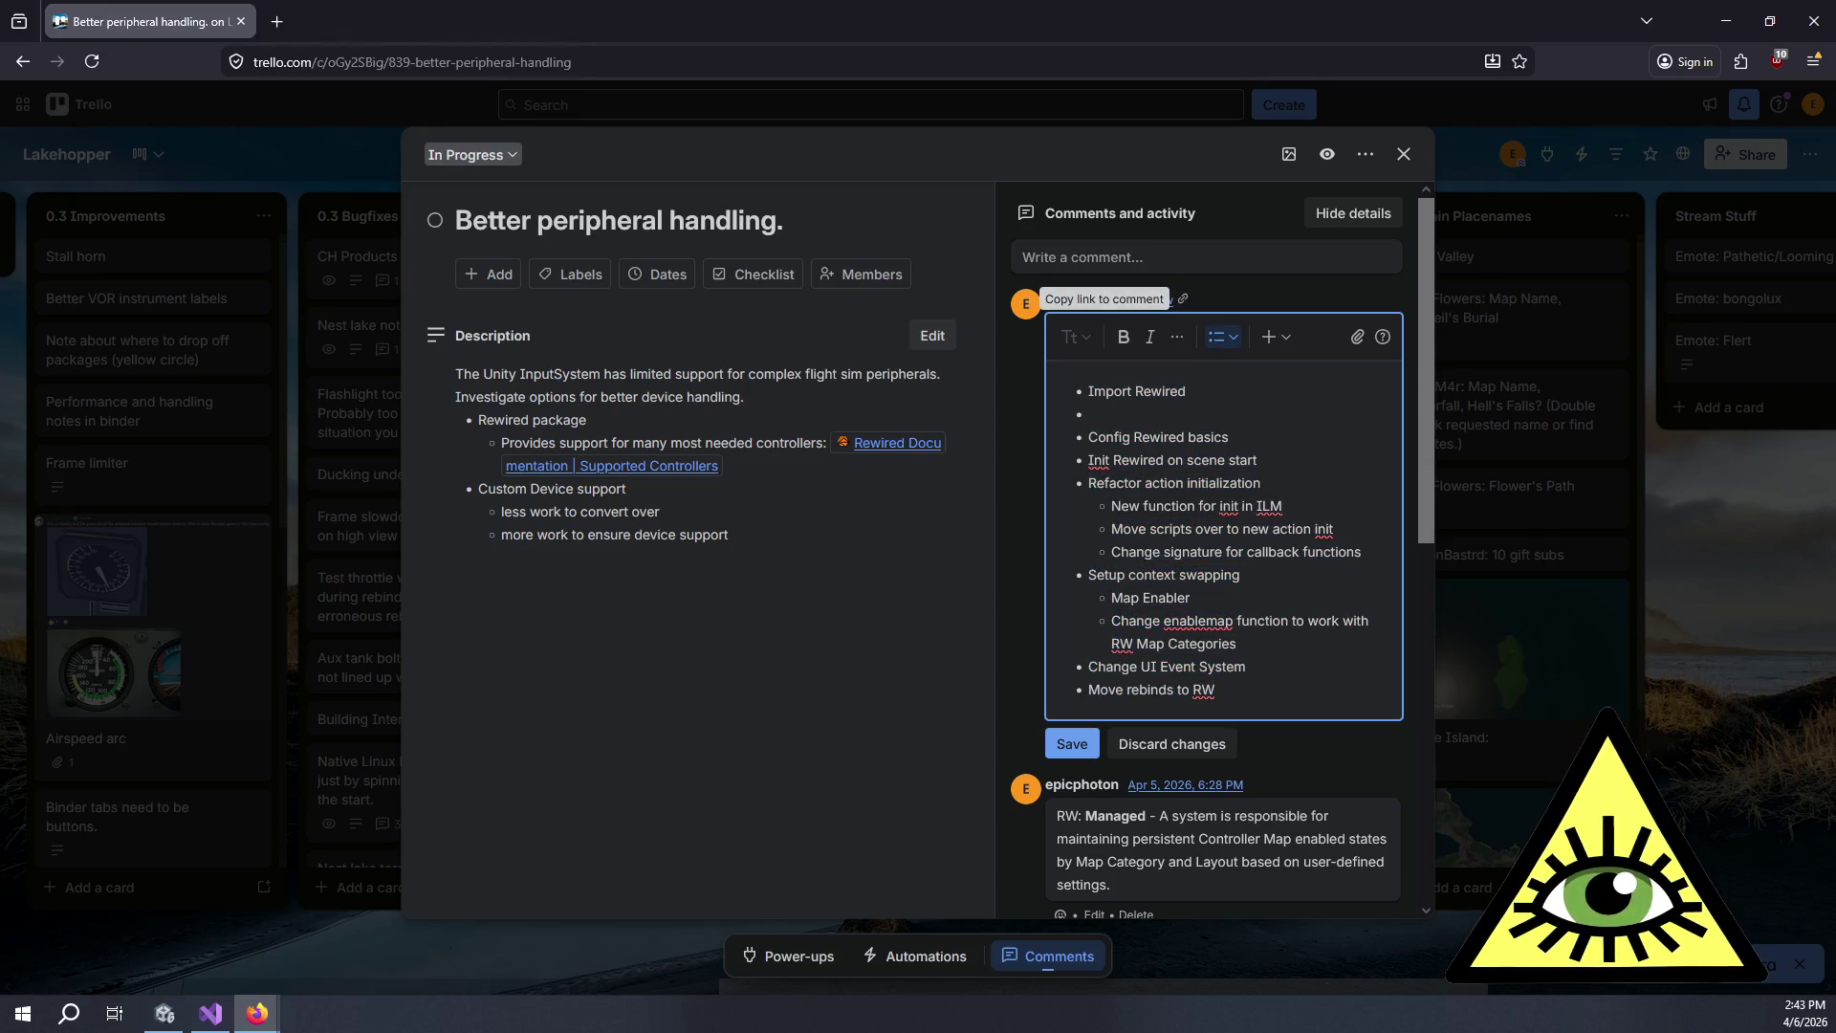
key("BackSpace")
key("ctrl+z")
key("ctrl+z")
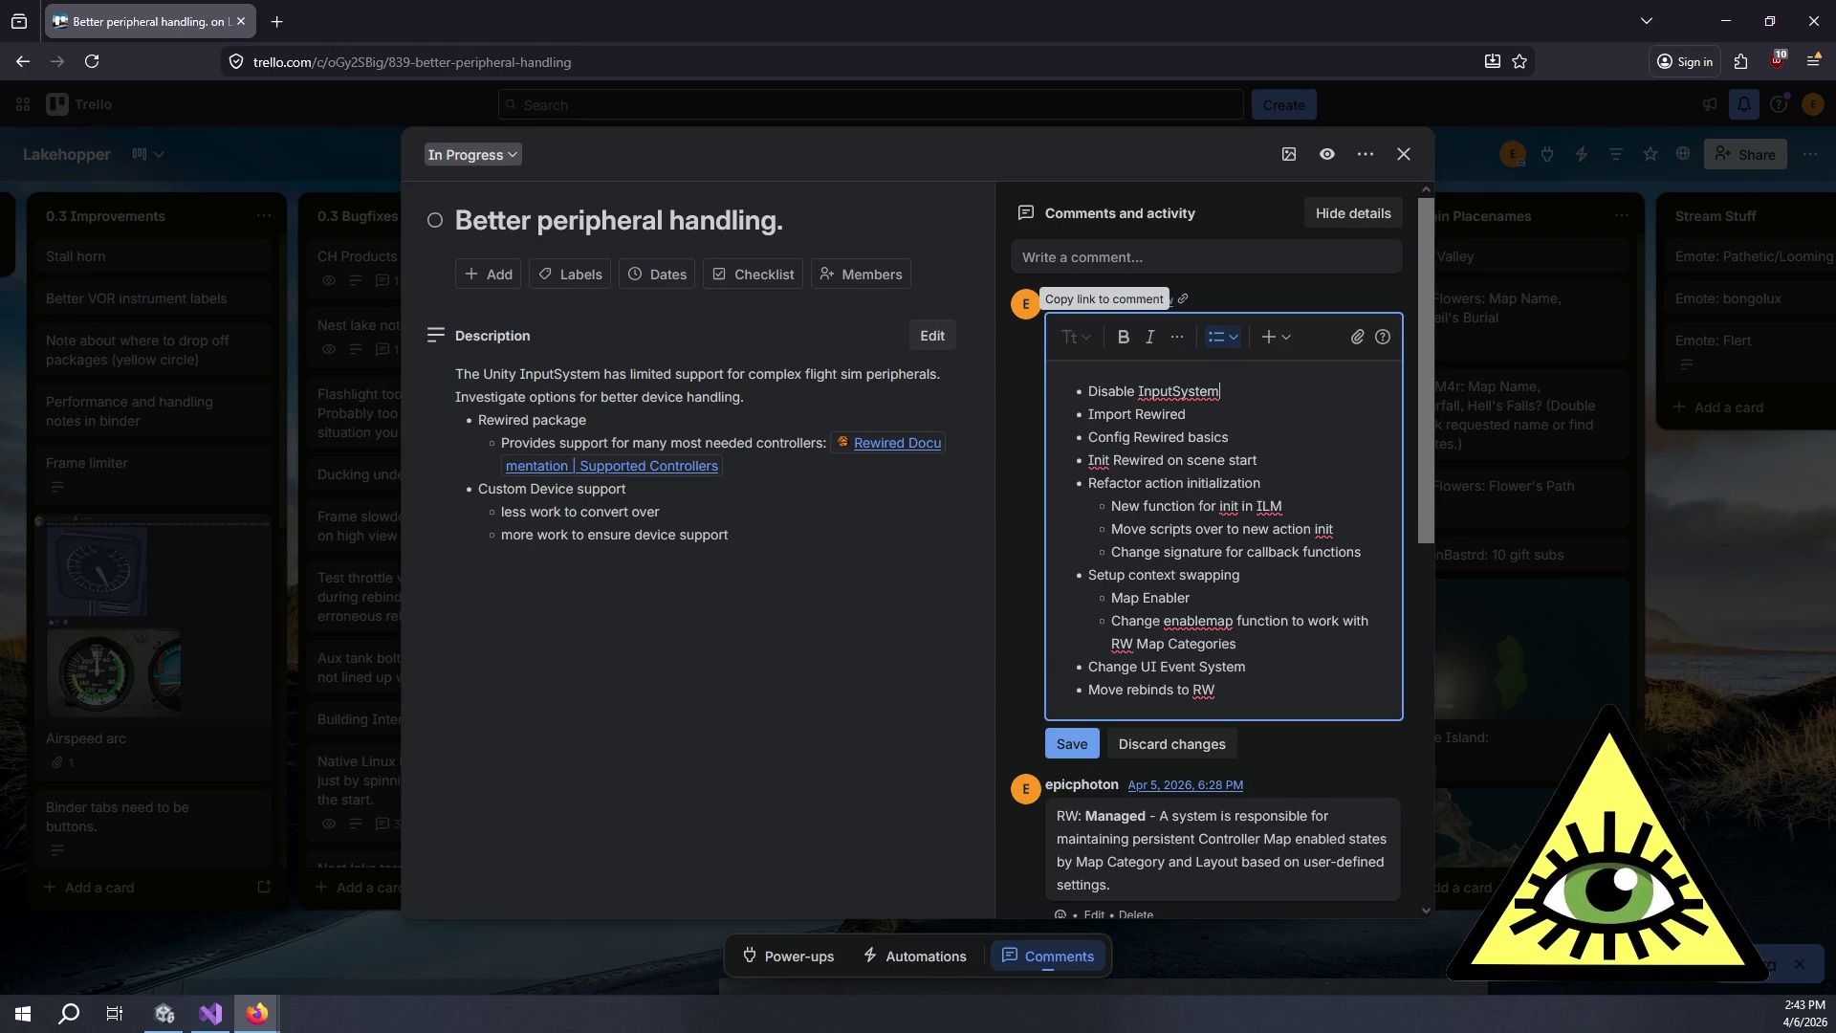
left_click(1054, 748)
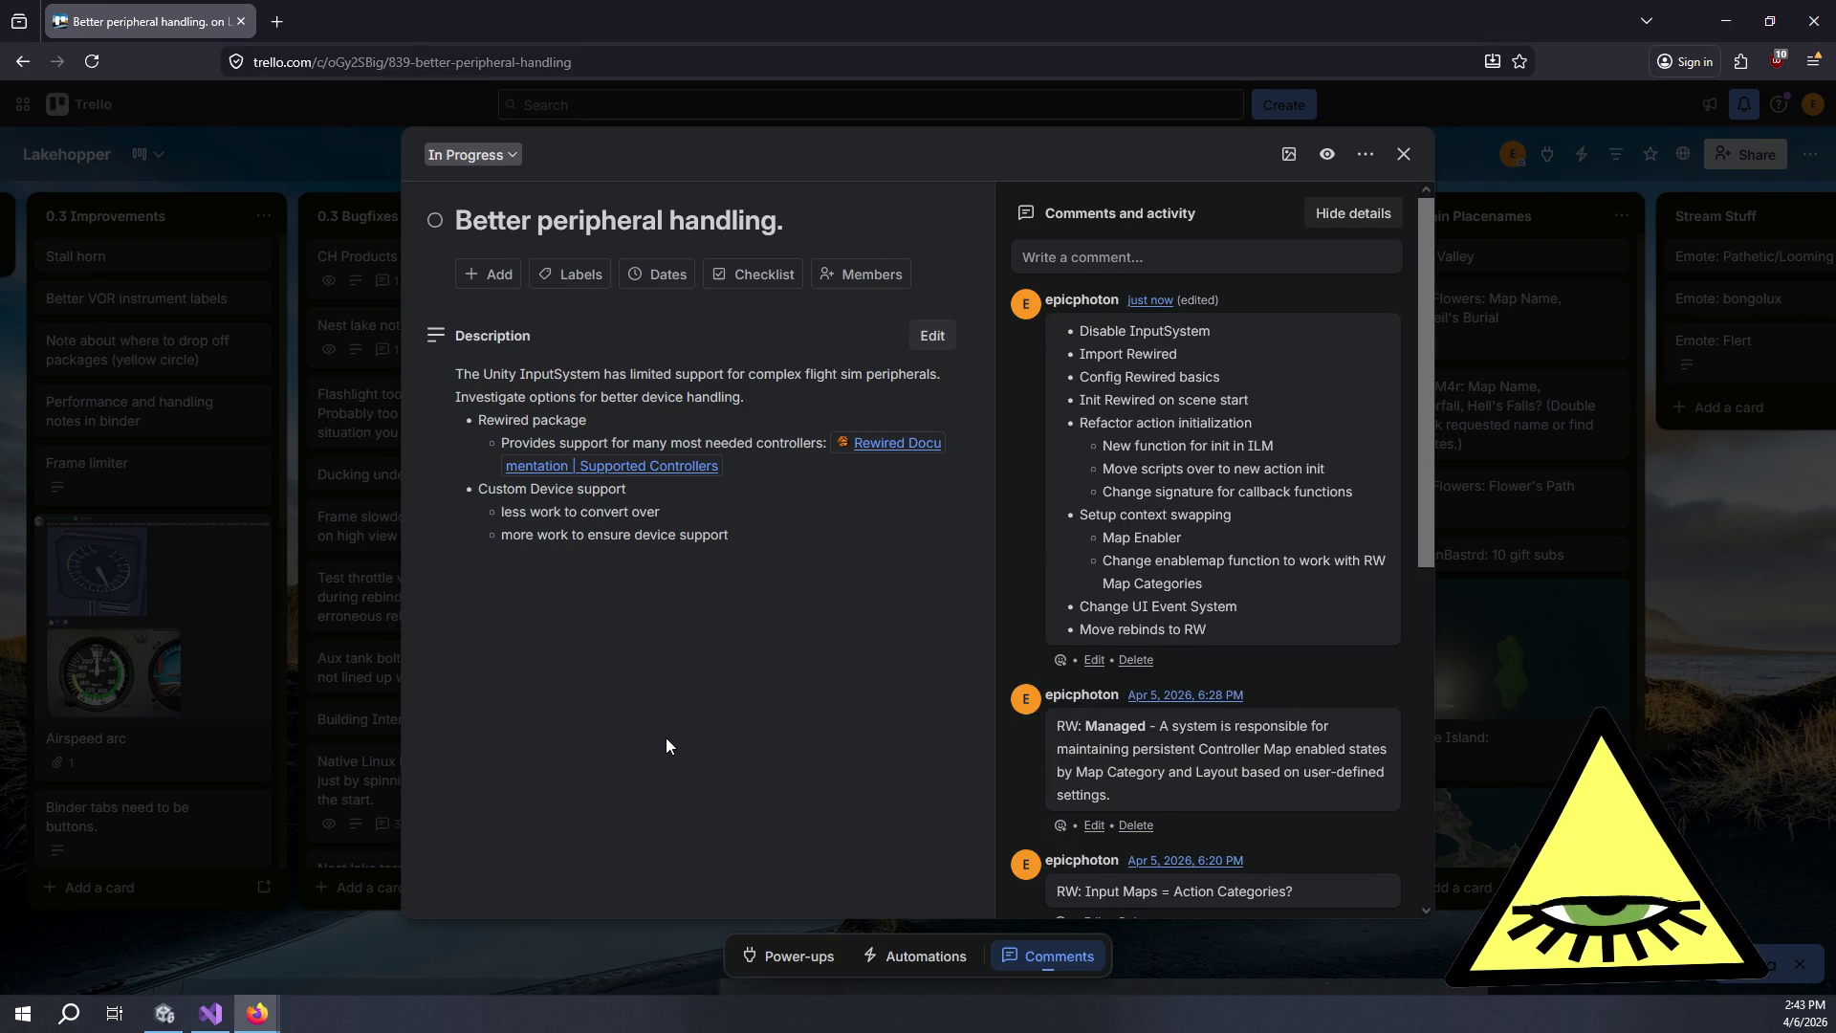
key("alt+Tab")
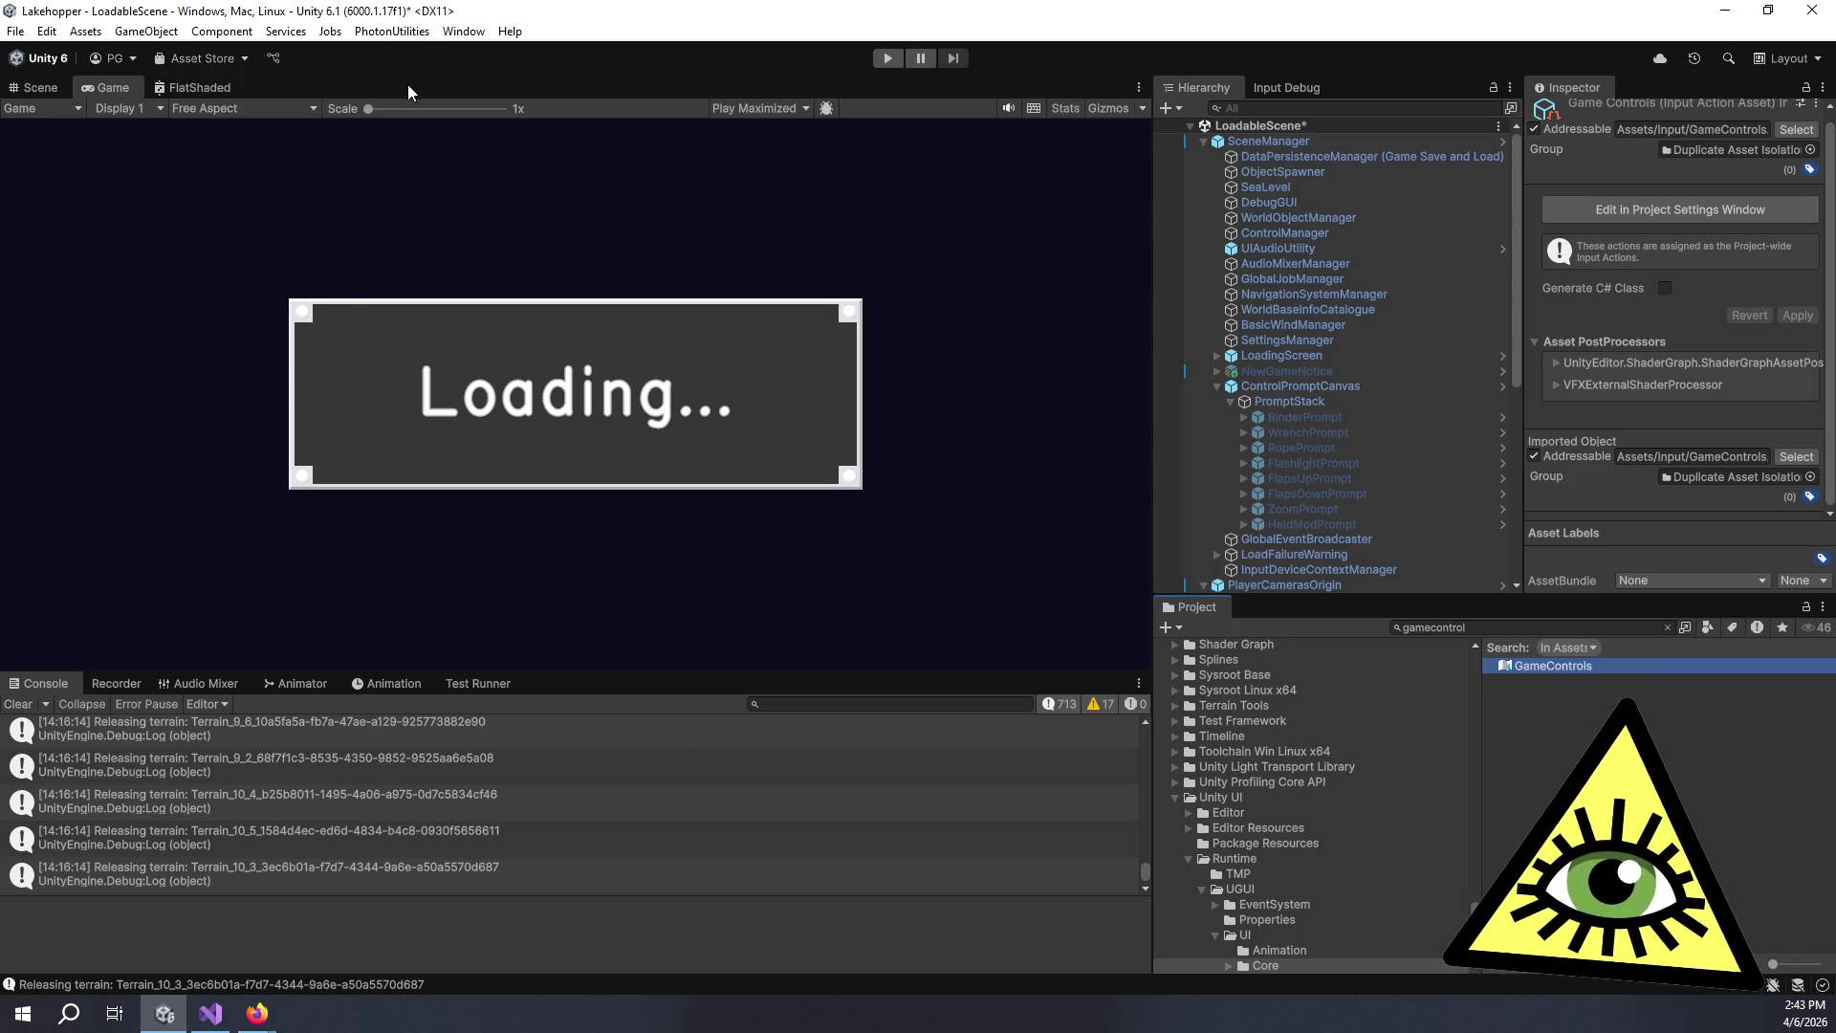
Review the Input System 1.14.2 package in the Package Manager, then close it.
left_click(458, 34)
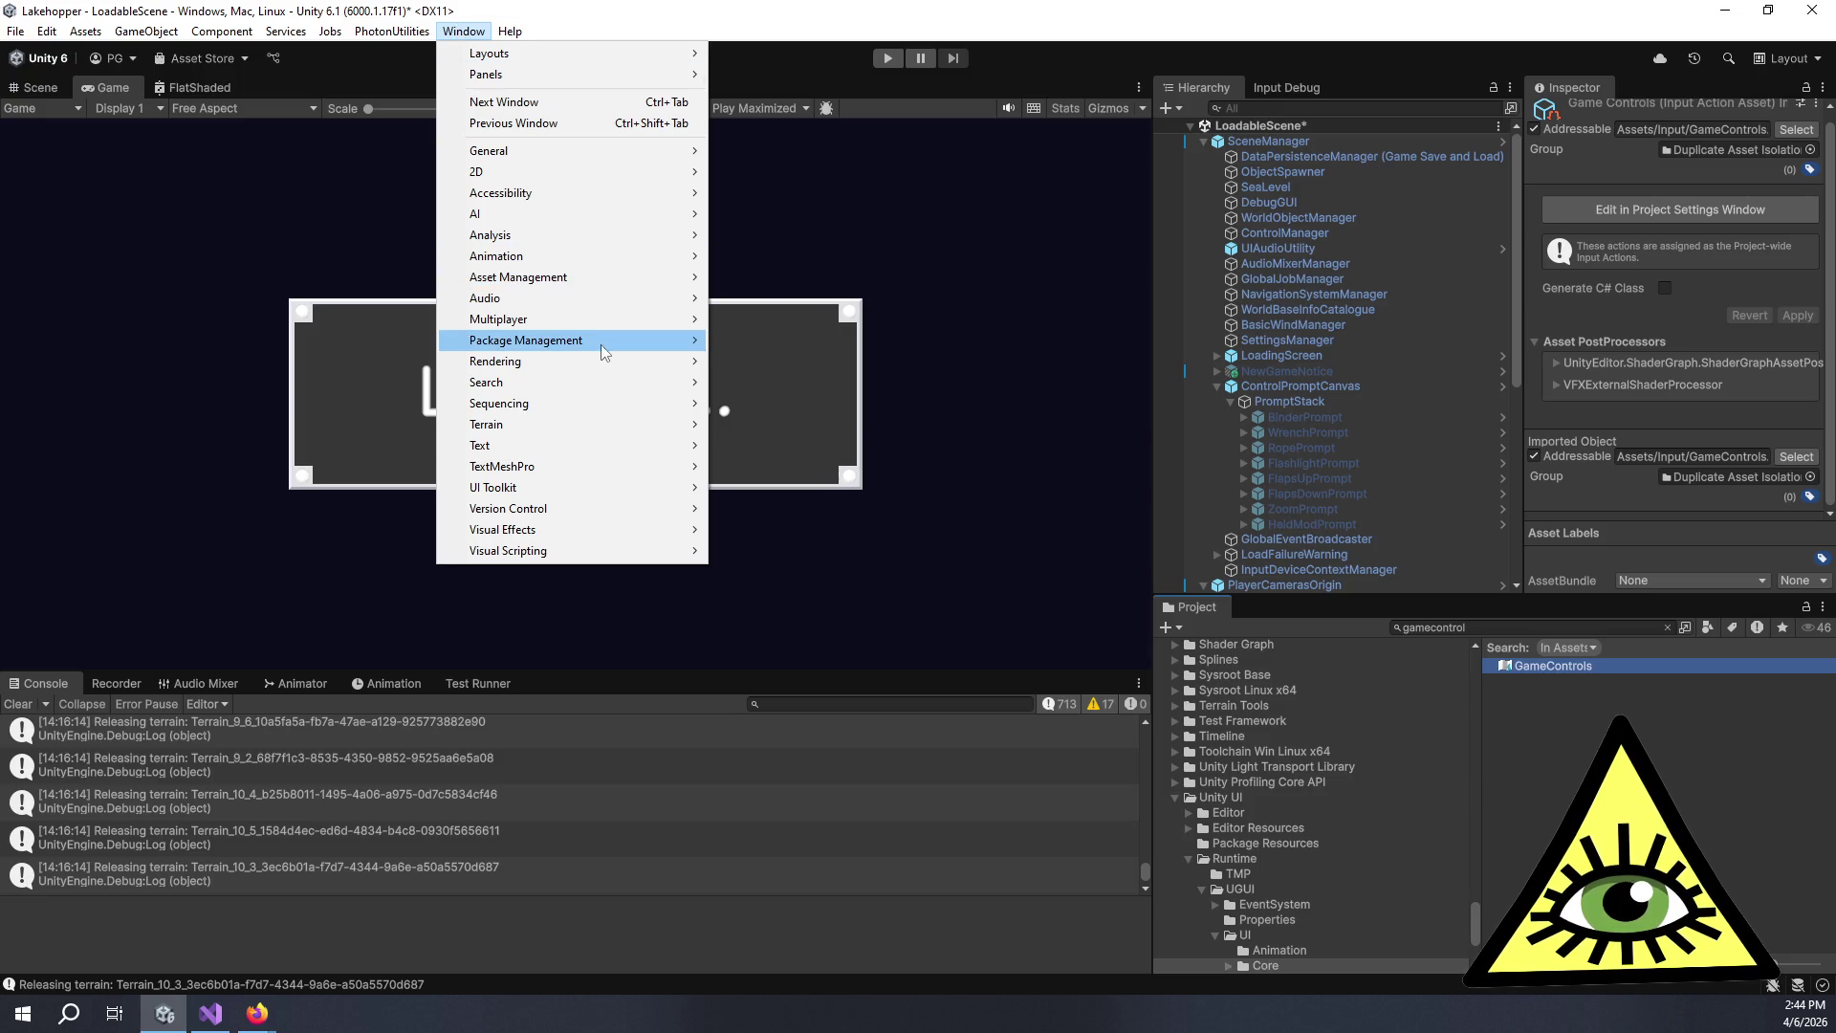
mouse_move(603, 346)
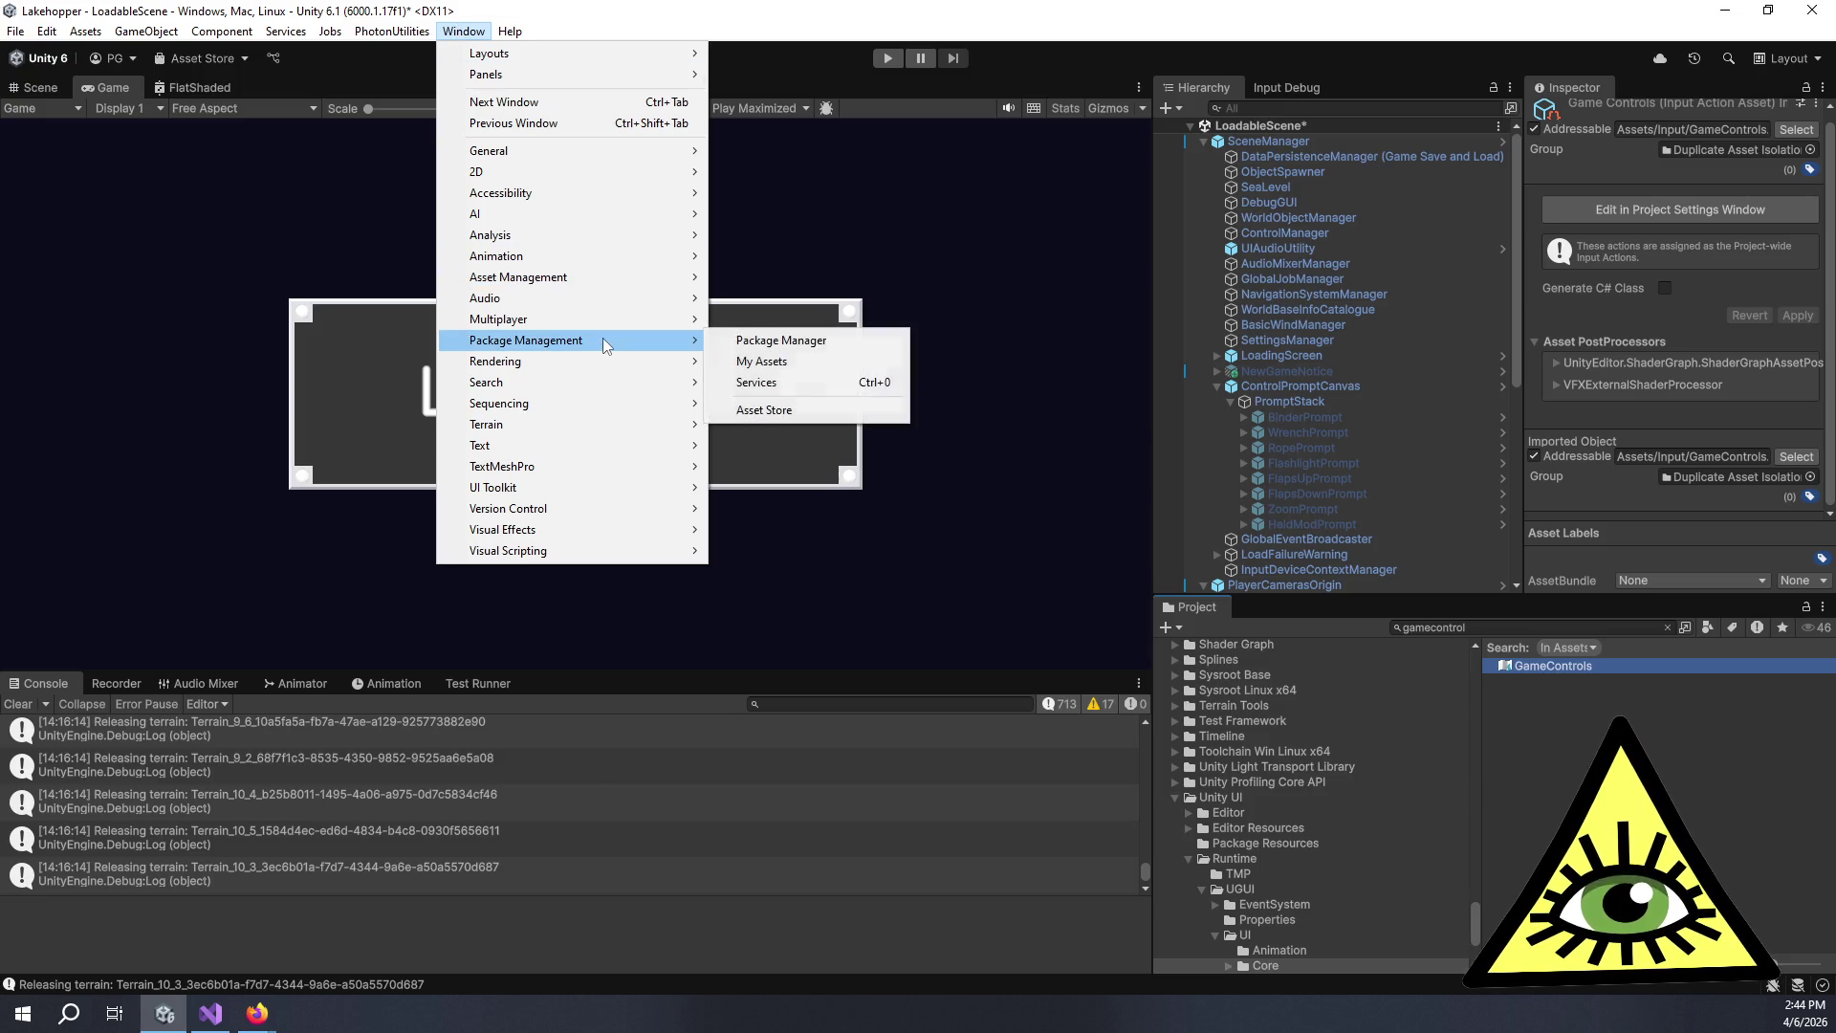
left_click(789, 343)
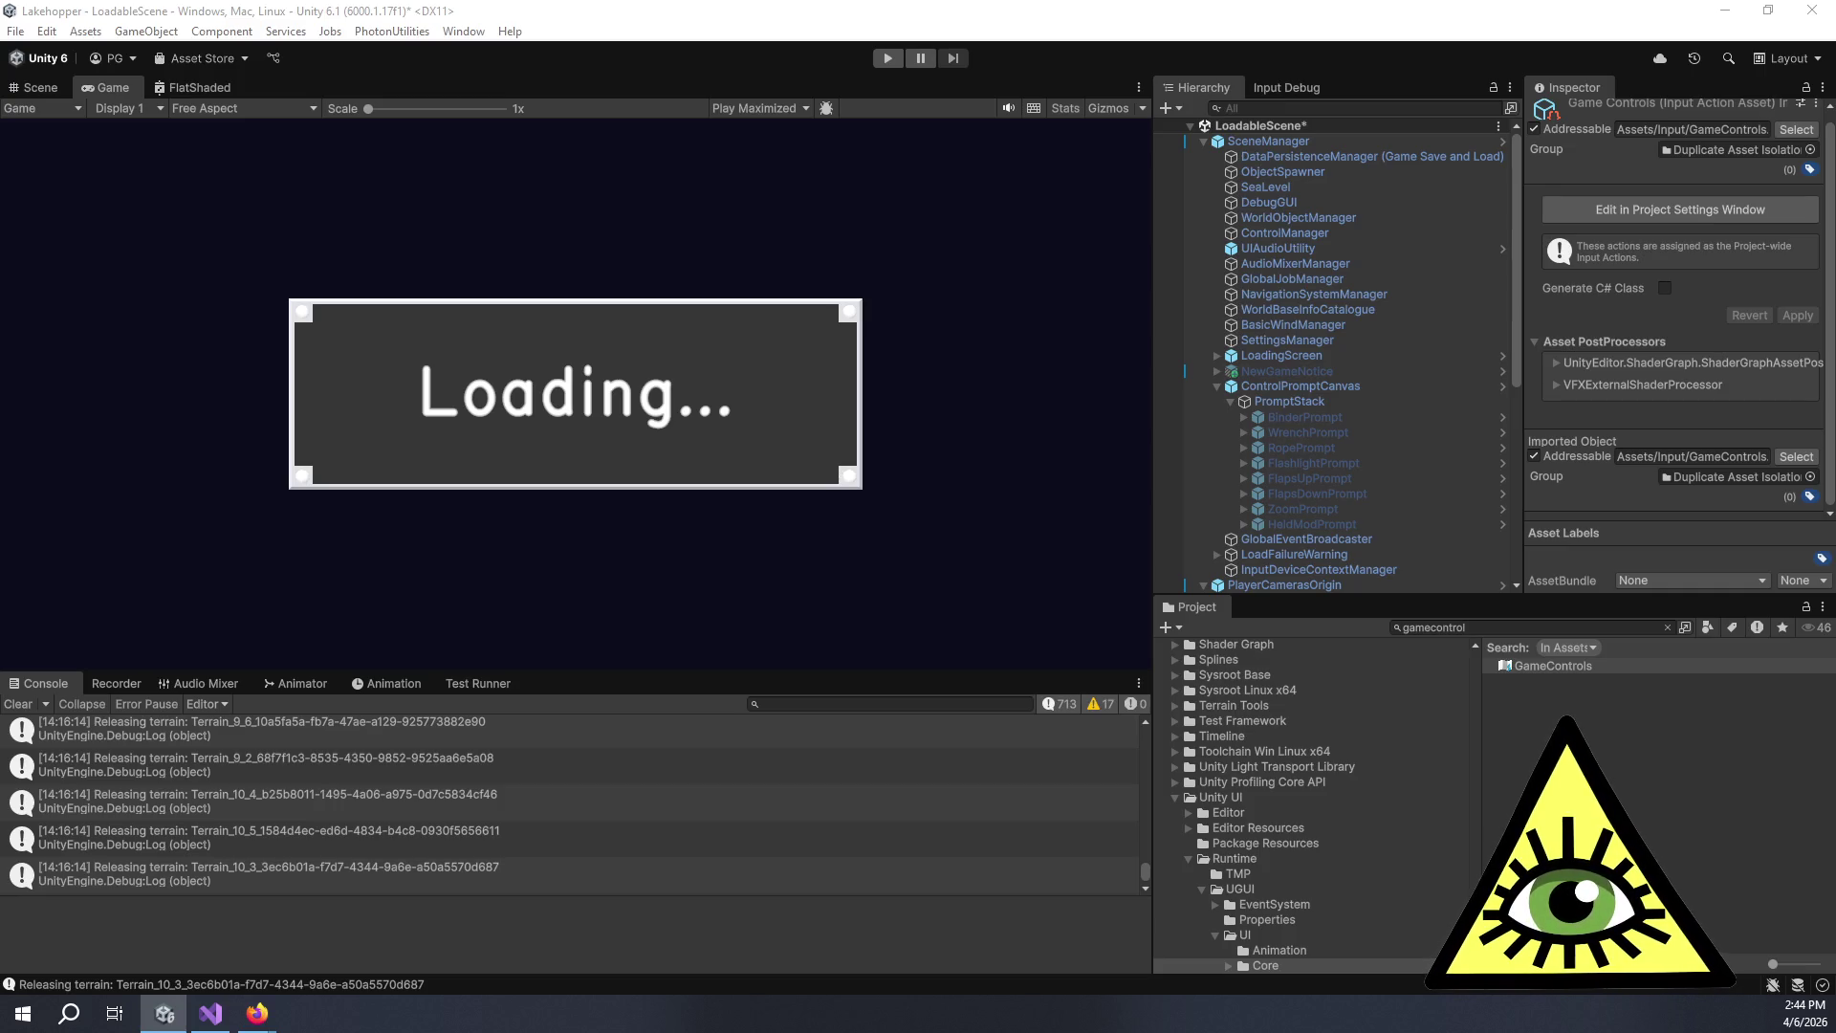
key("ctrl+z")
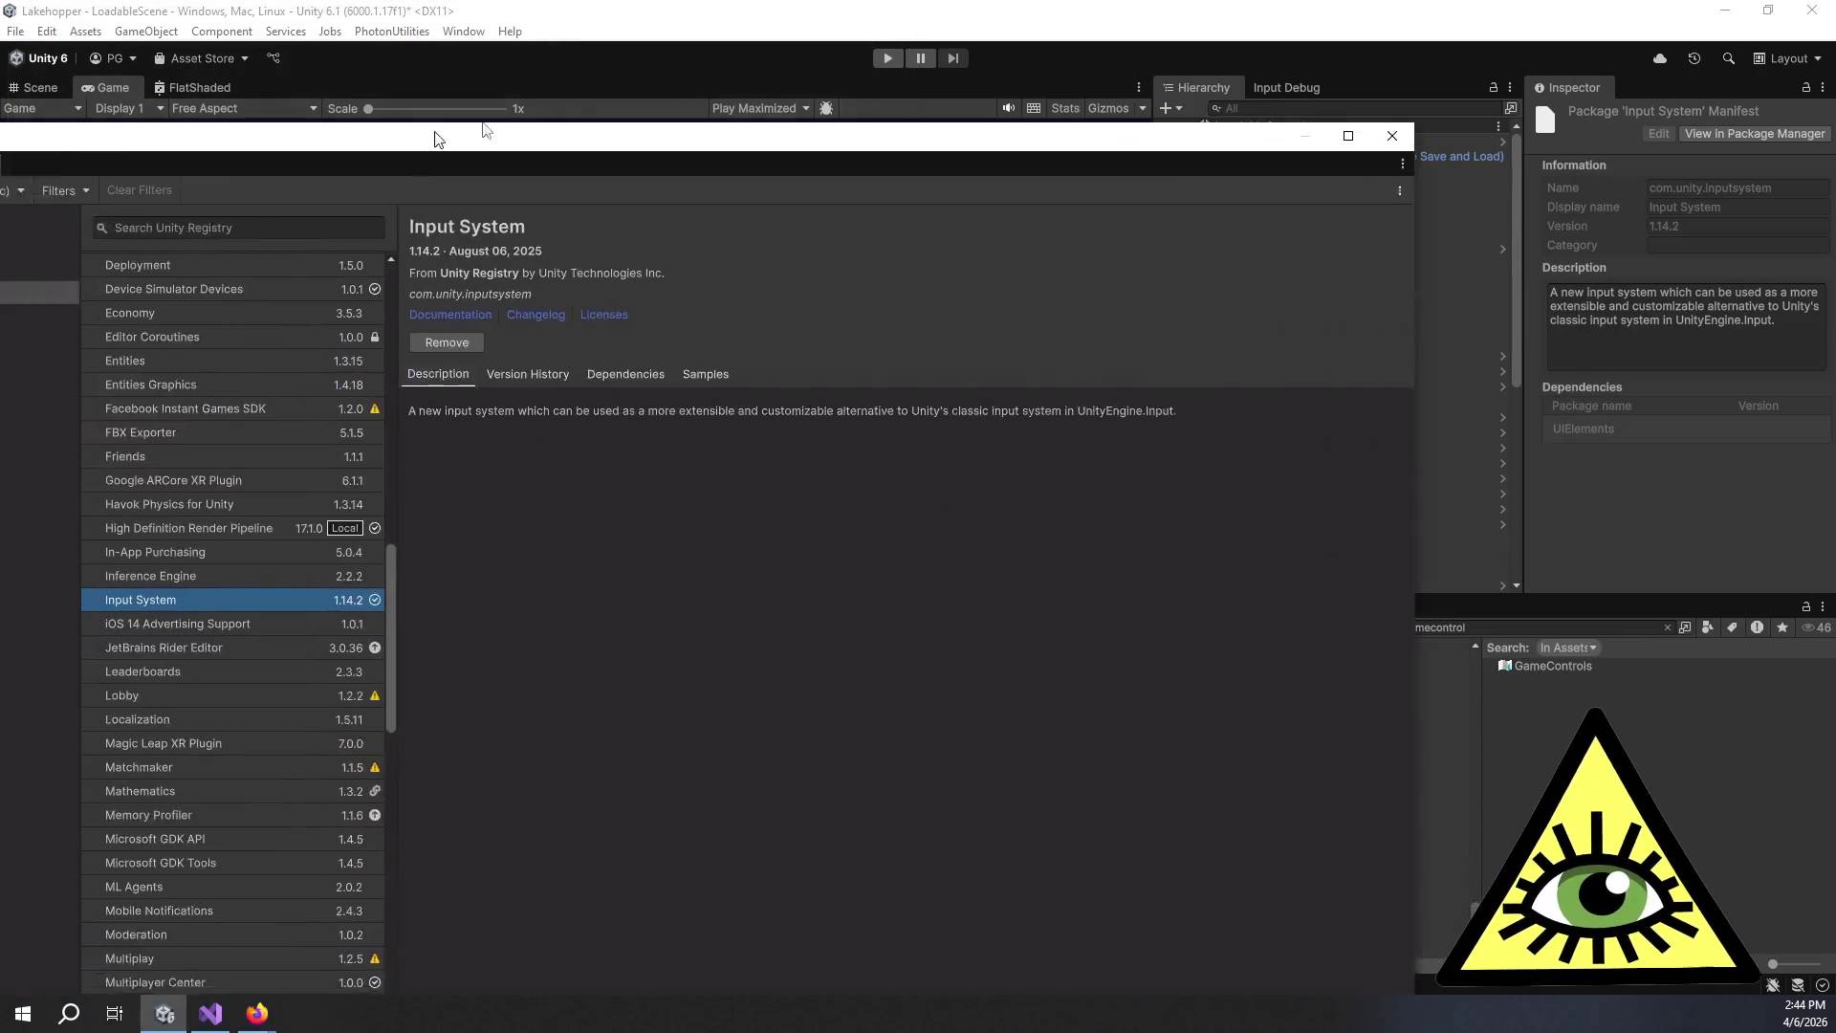
left_click_drag(592, 115, 626, 121)
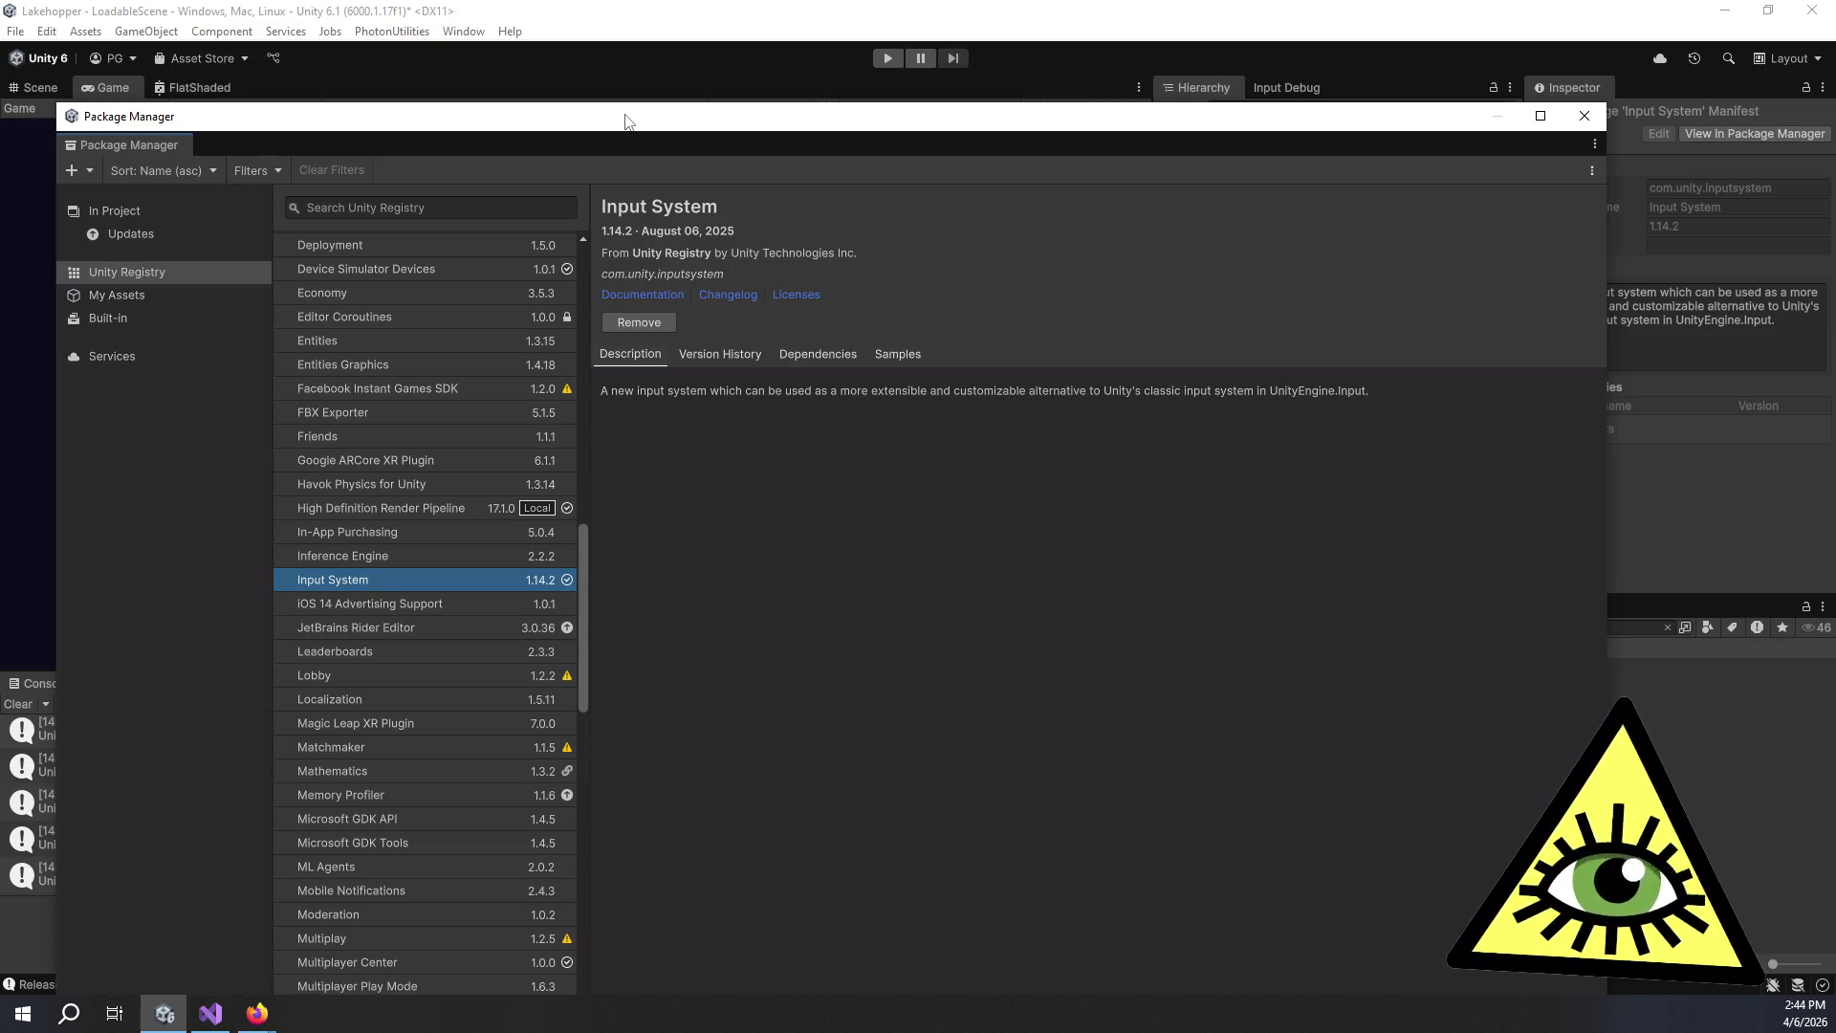
left_click(1584, 115)
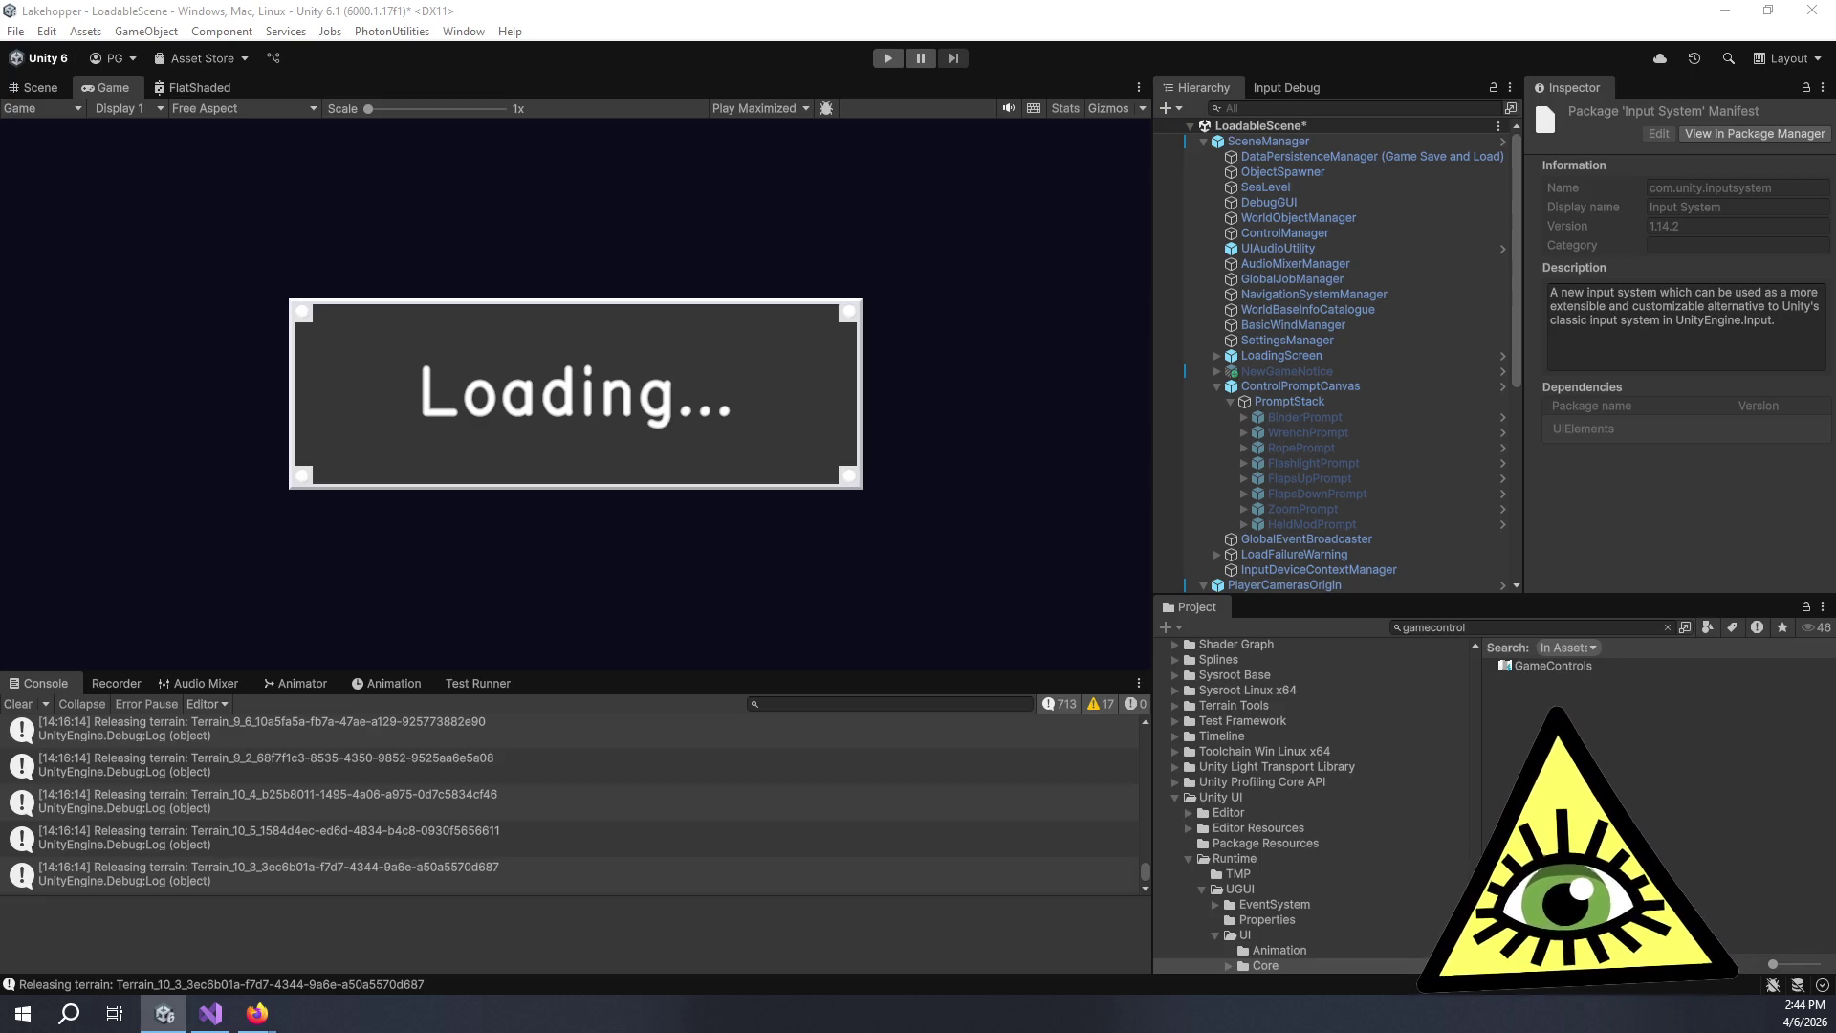
Select GameControls and clear the Project-wide Actions field in Project Settings to None, then close it.
left_click(1586, 710)
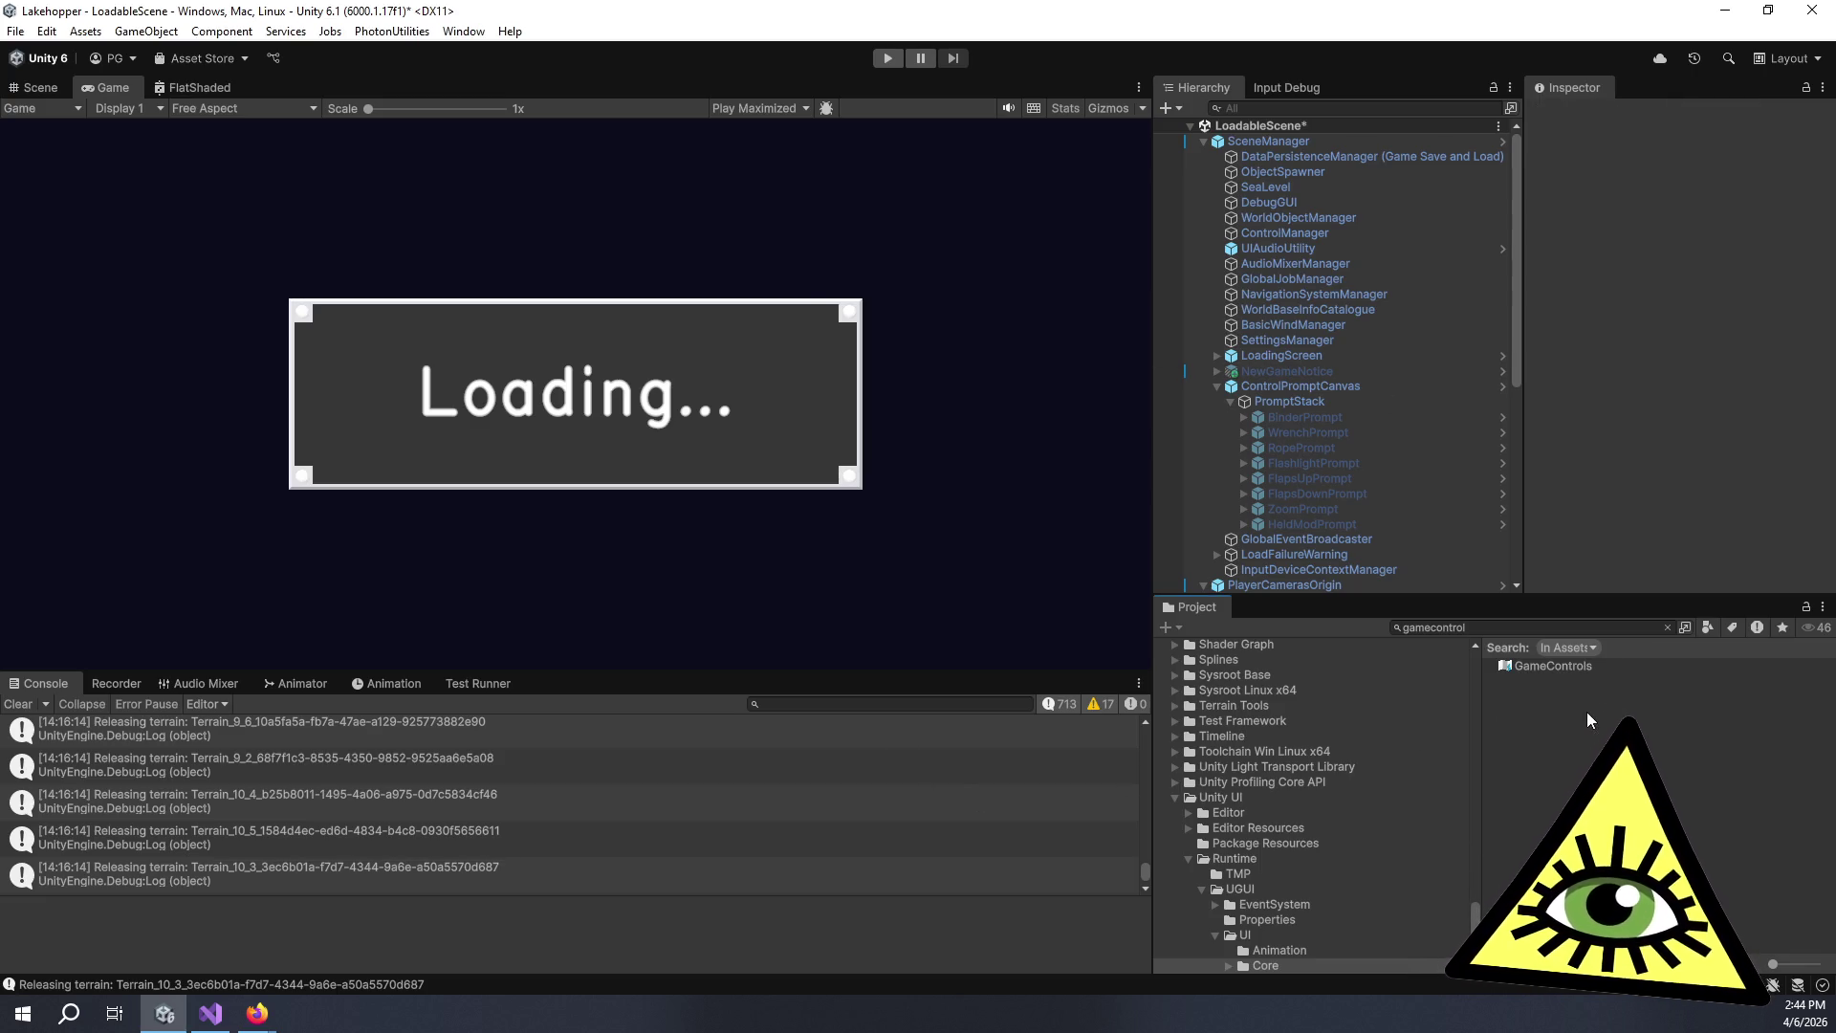
left_click(1562, 667)
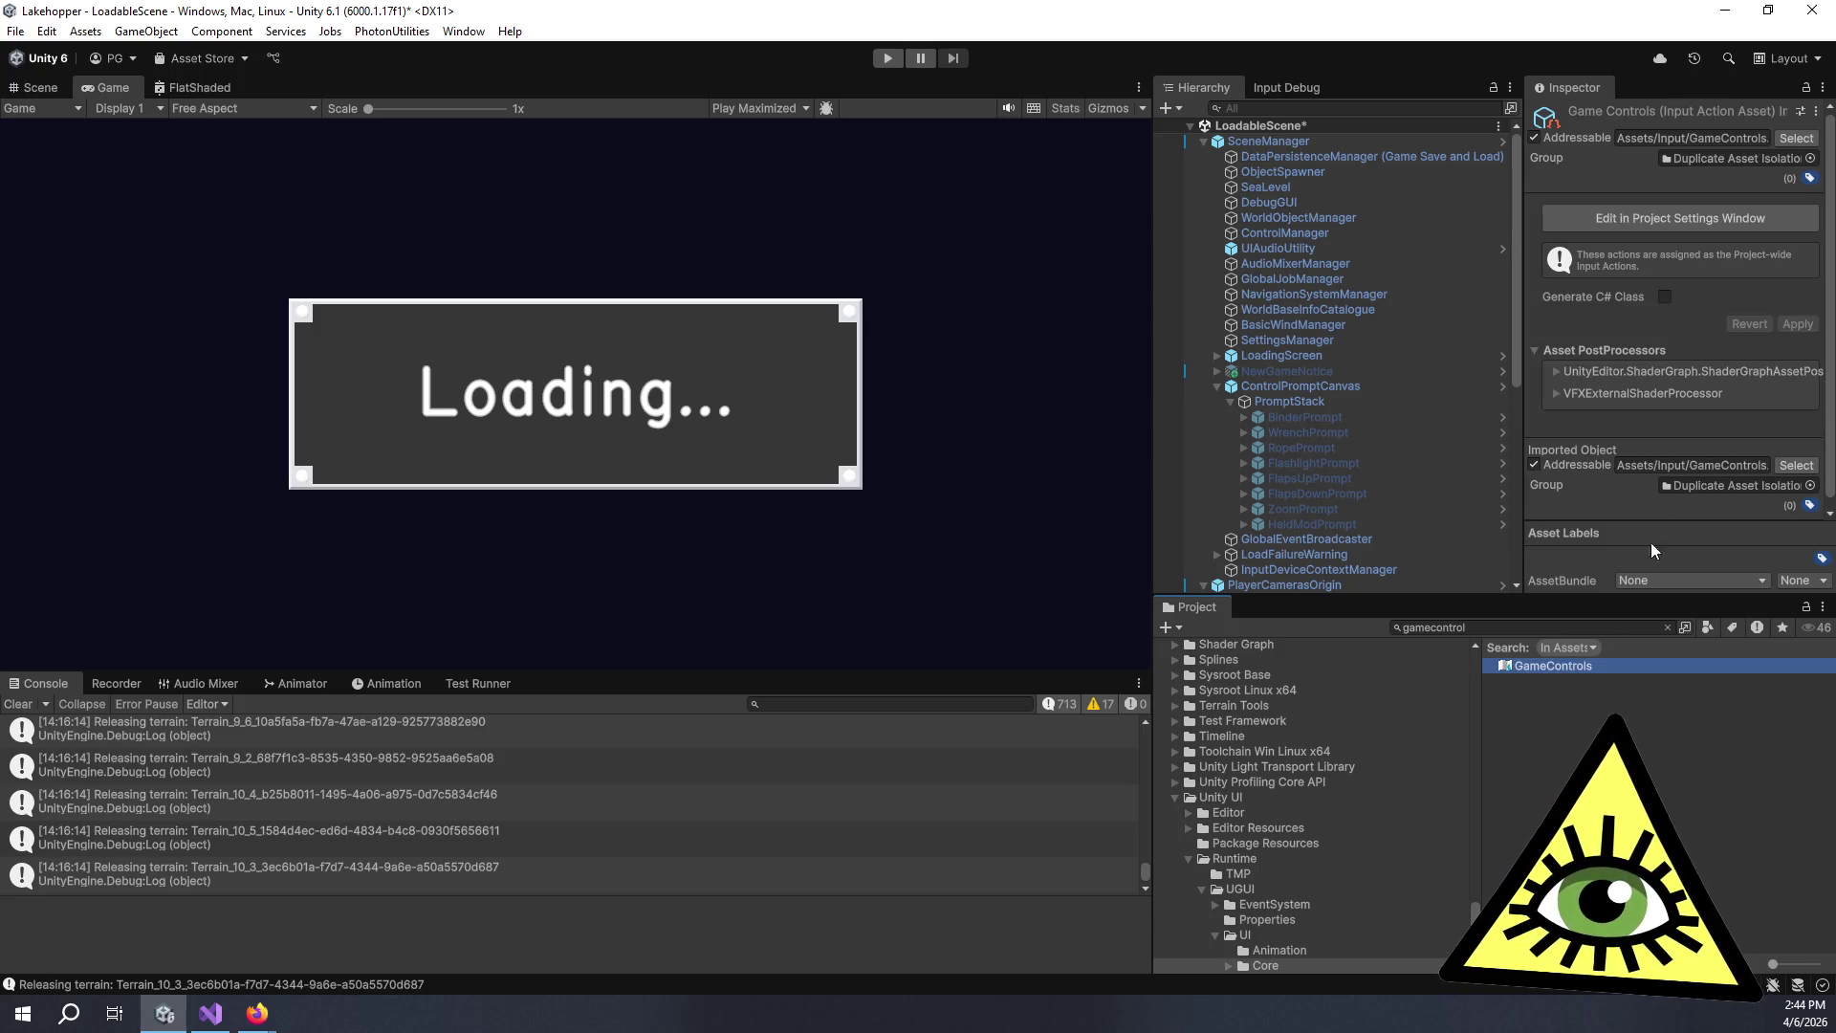
left_click(1719, 215)
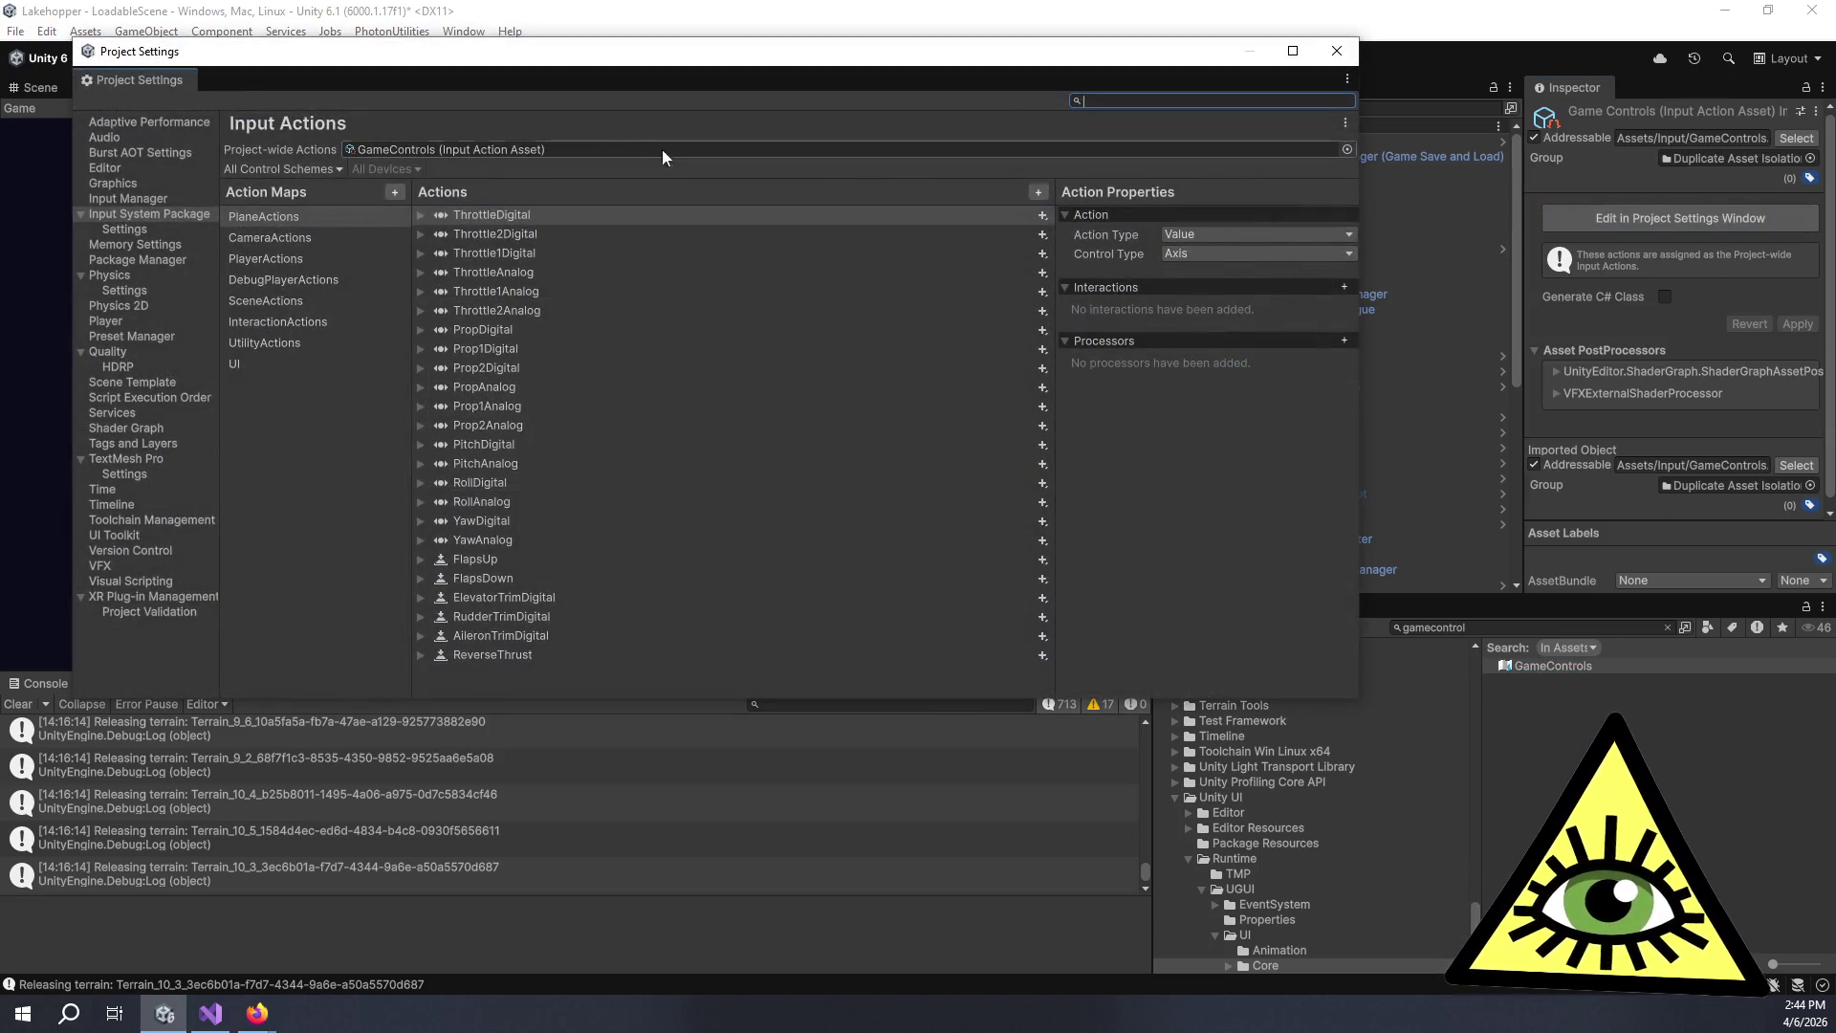
left_click(503, 153)
key("Delete")
left_click(517, 269)
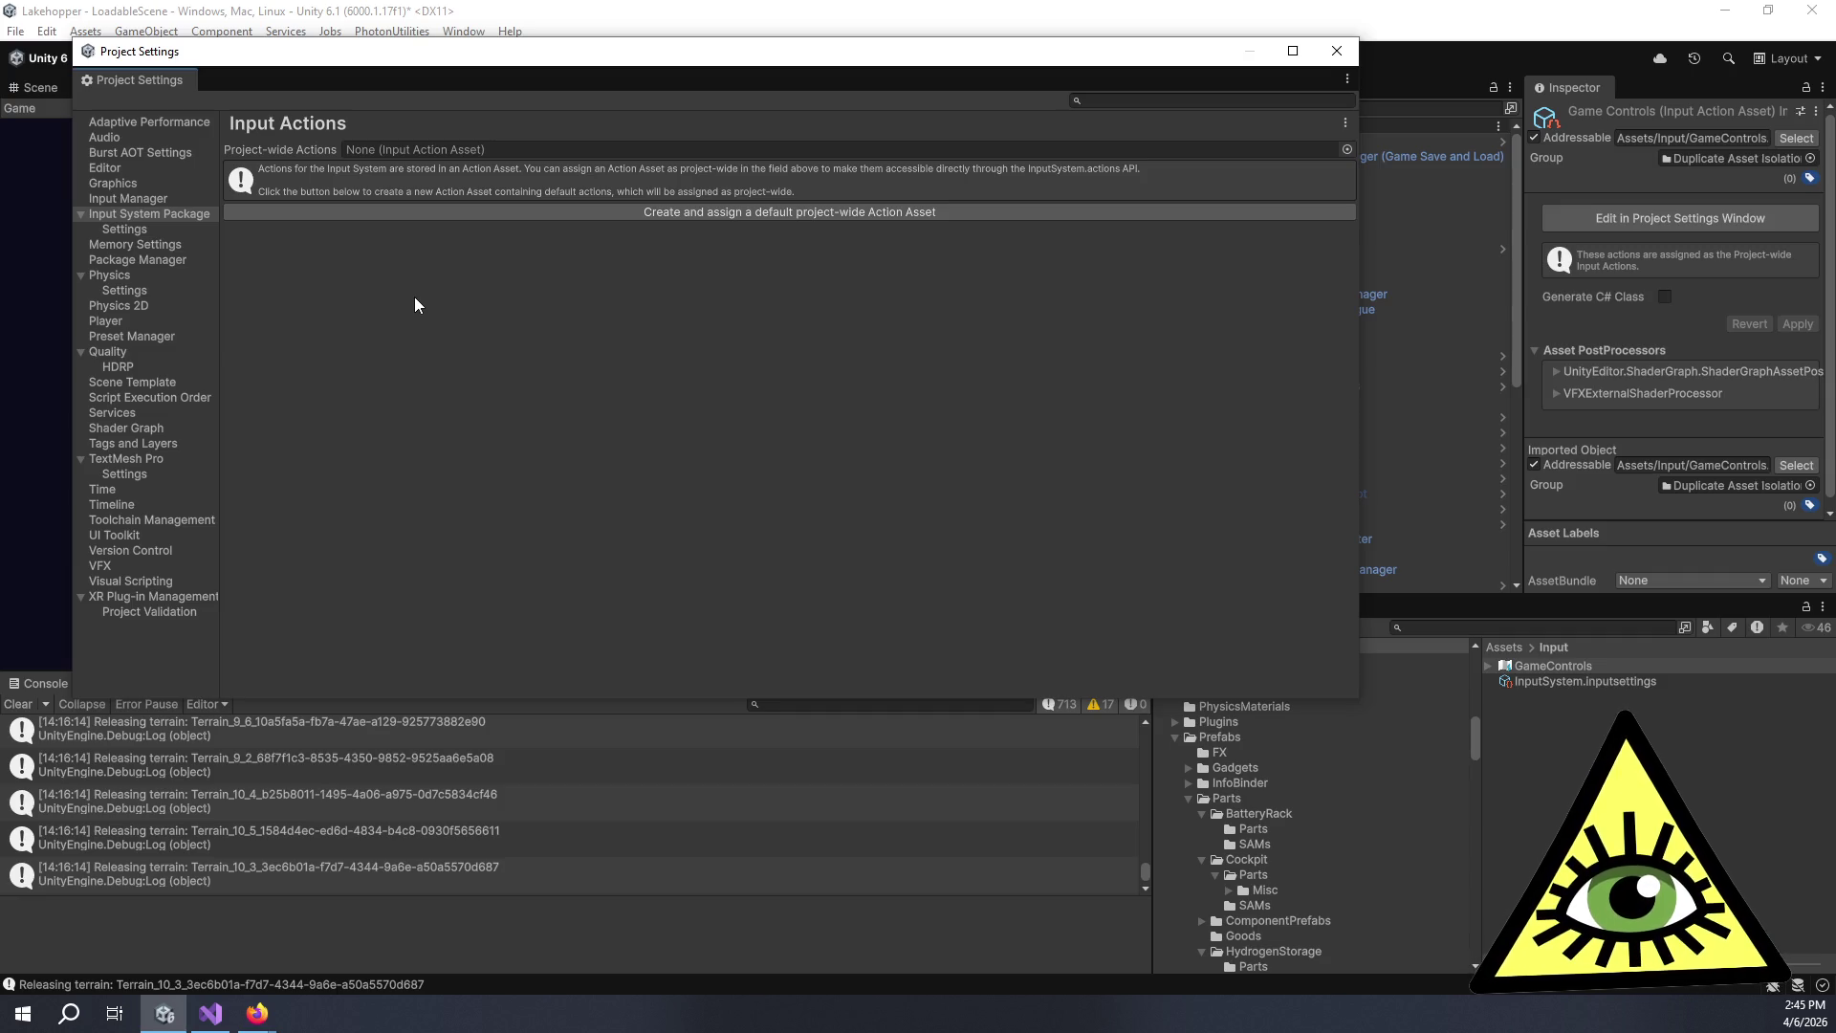
left_click(1336, 51)
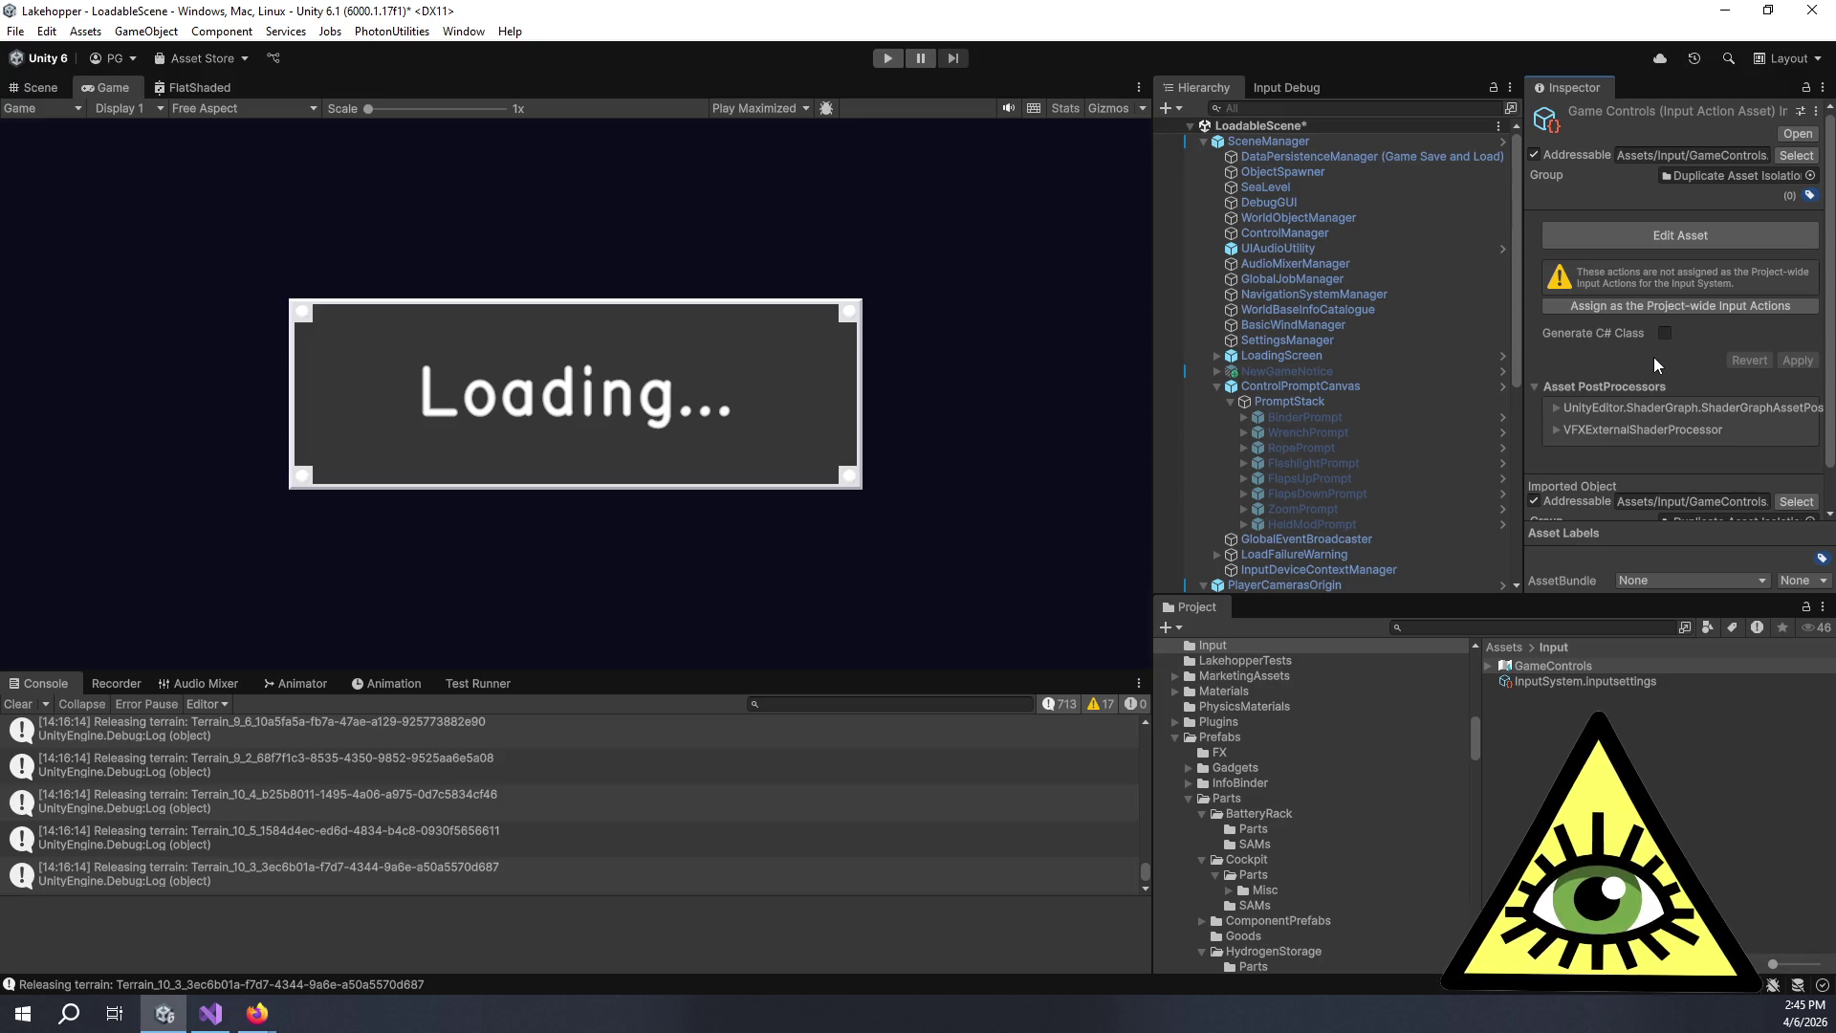
scroll(1663, 364, "down", 1)
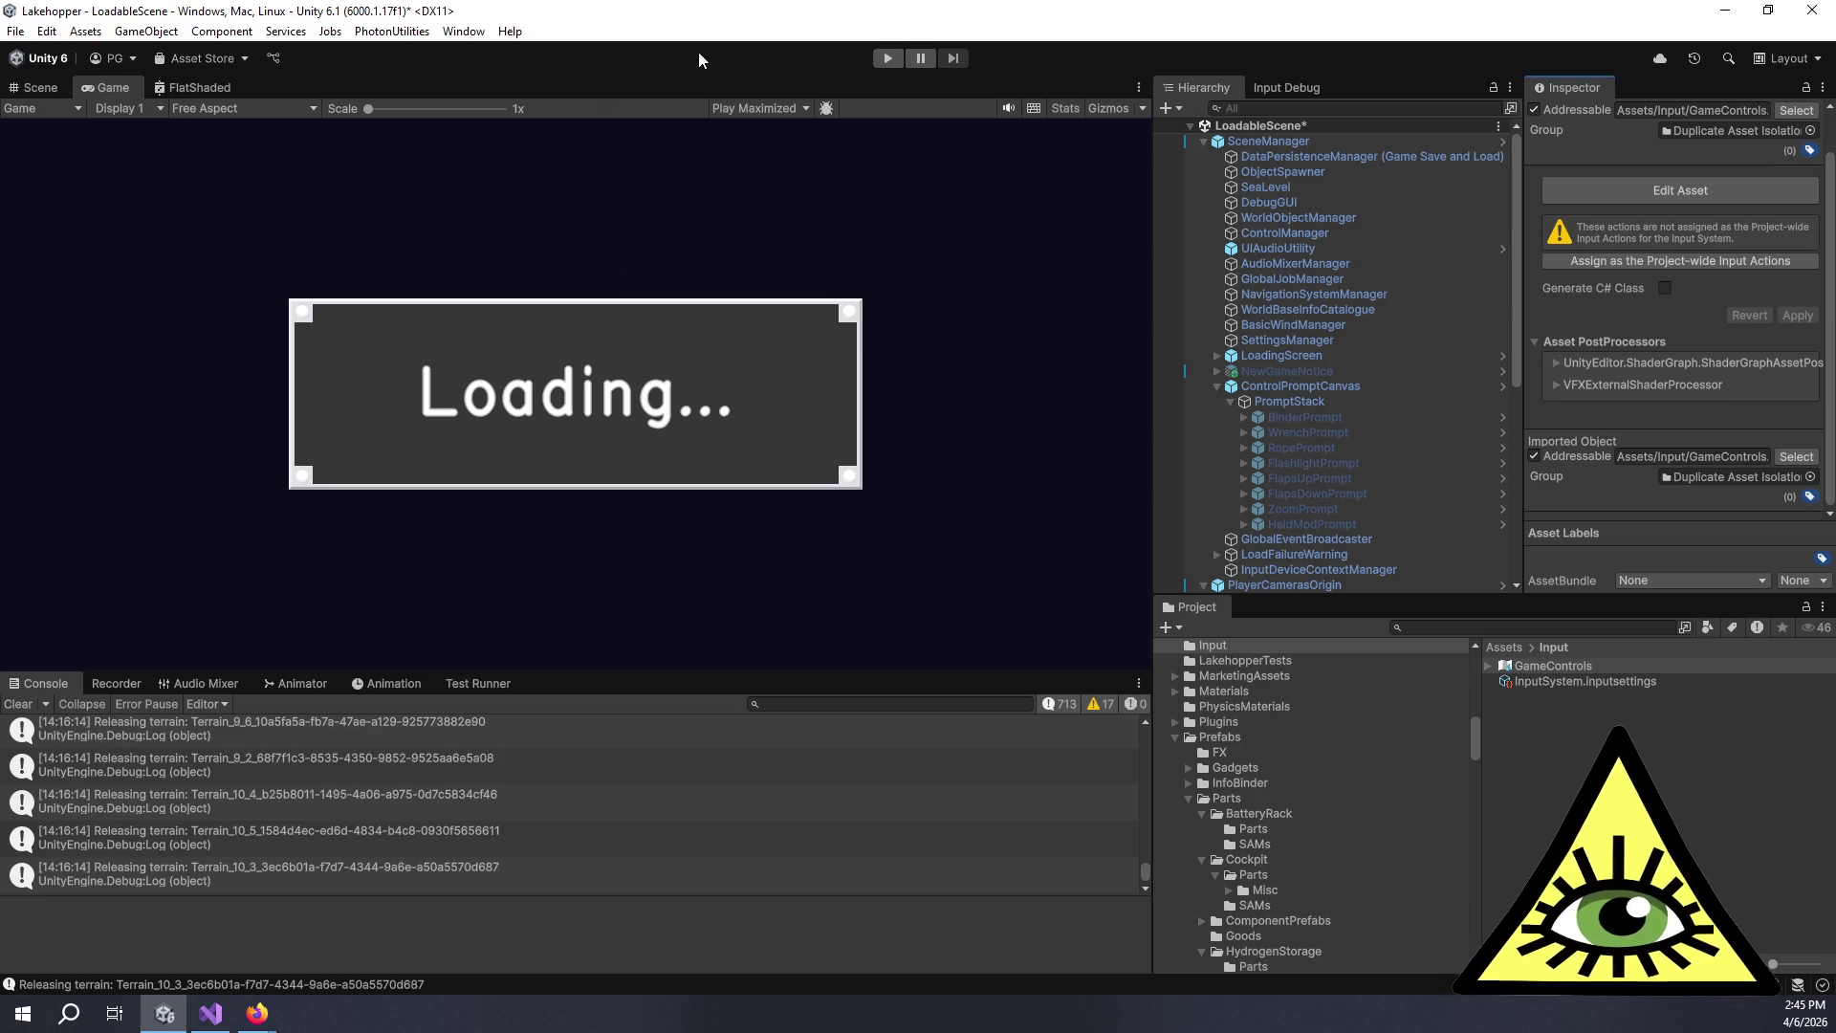
Enlarge the Game view, play-test a flight in the cockpit, then Quit to Desktop to stop play mode.
left_click_drag(1148, 232, 1339, 234)
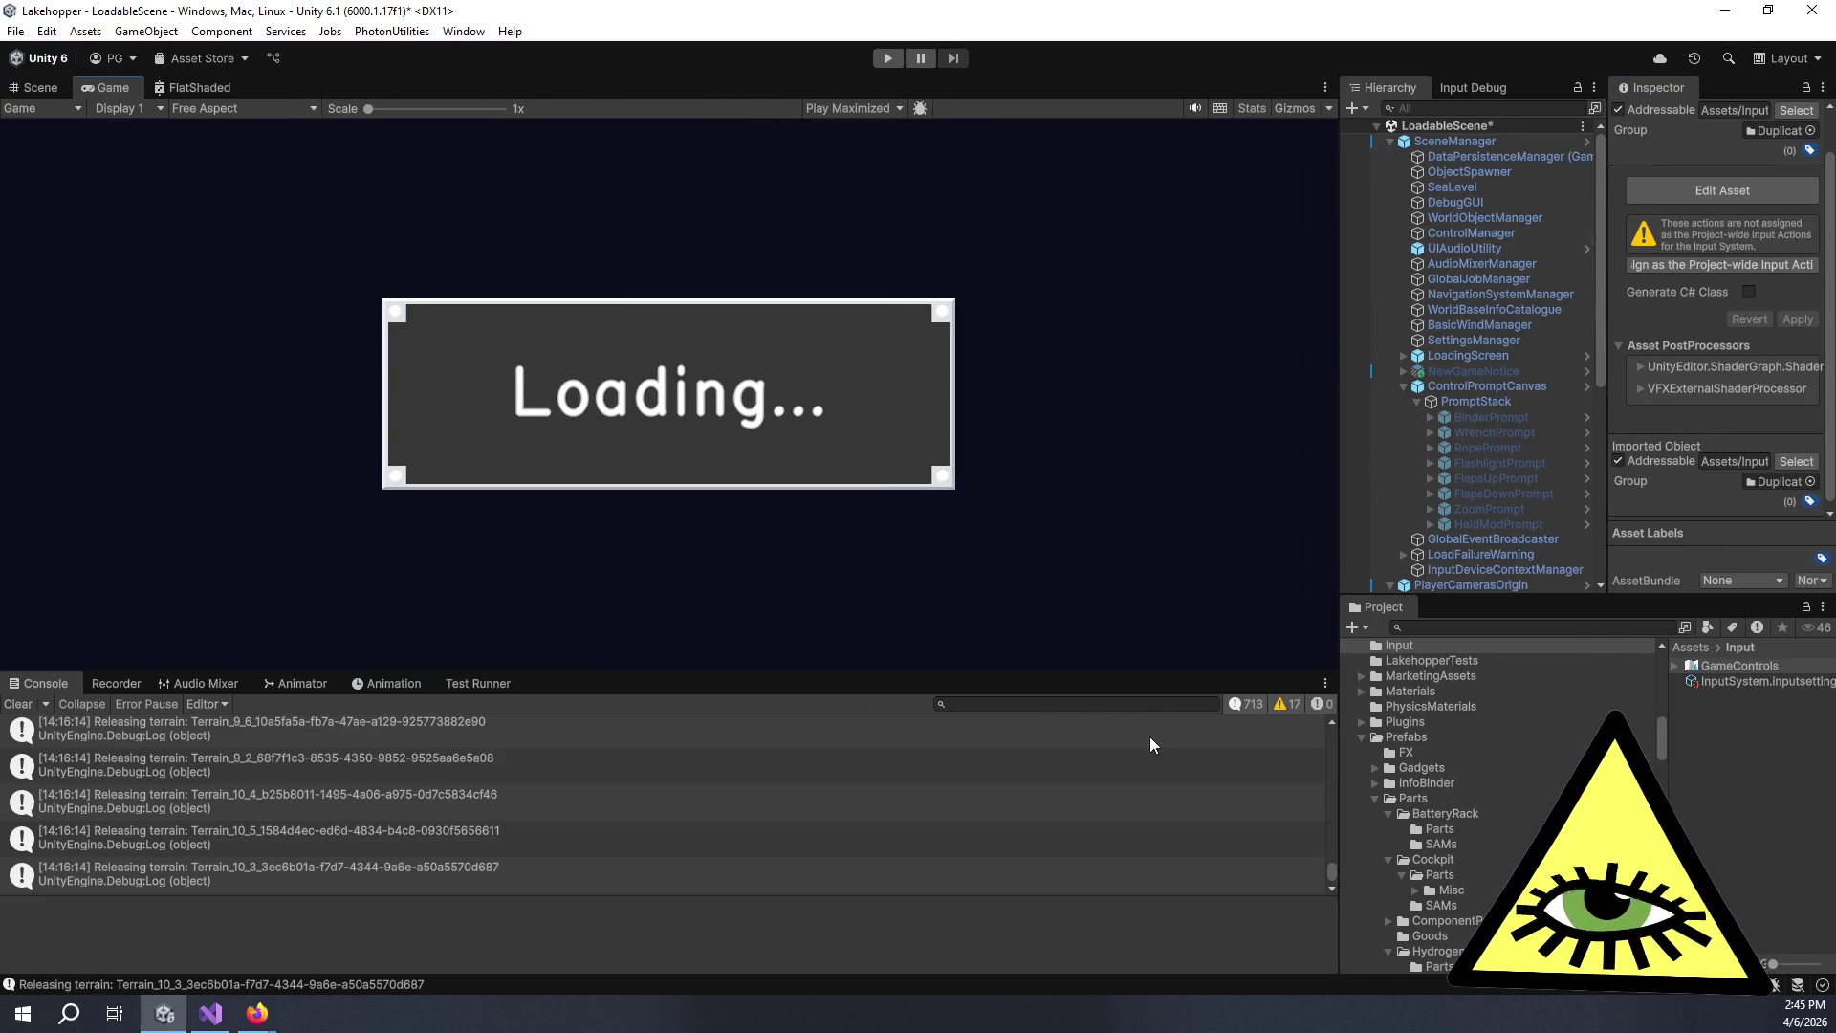
mouse_move(1160, 671)
left_mouse_down()
mouse_move(1203, 861)
mouse_move(1203, 817)
left_mouse_up()
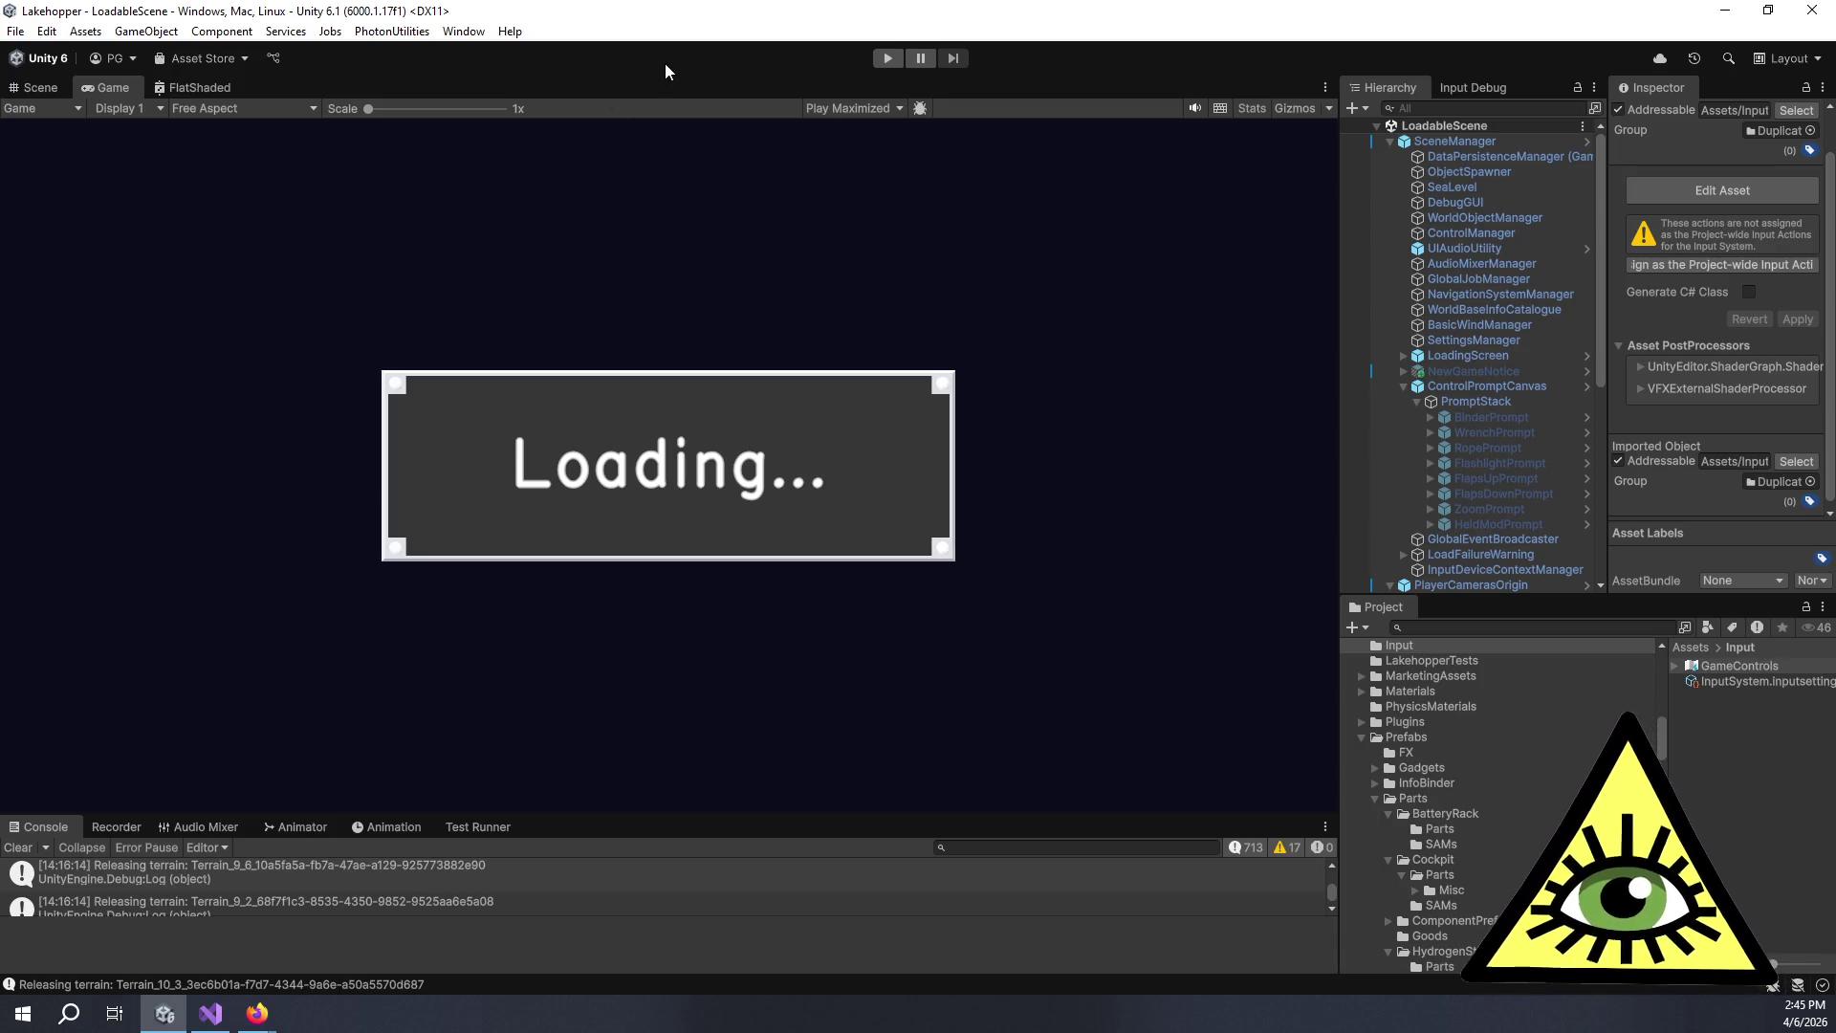
left_click(898, 63)
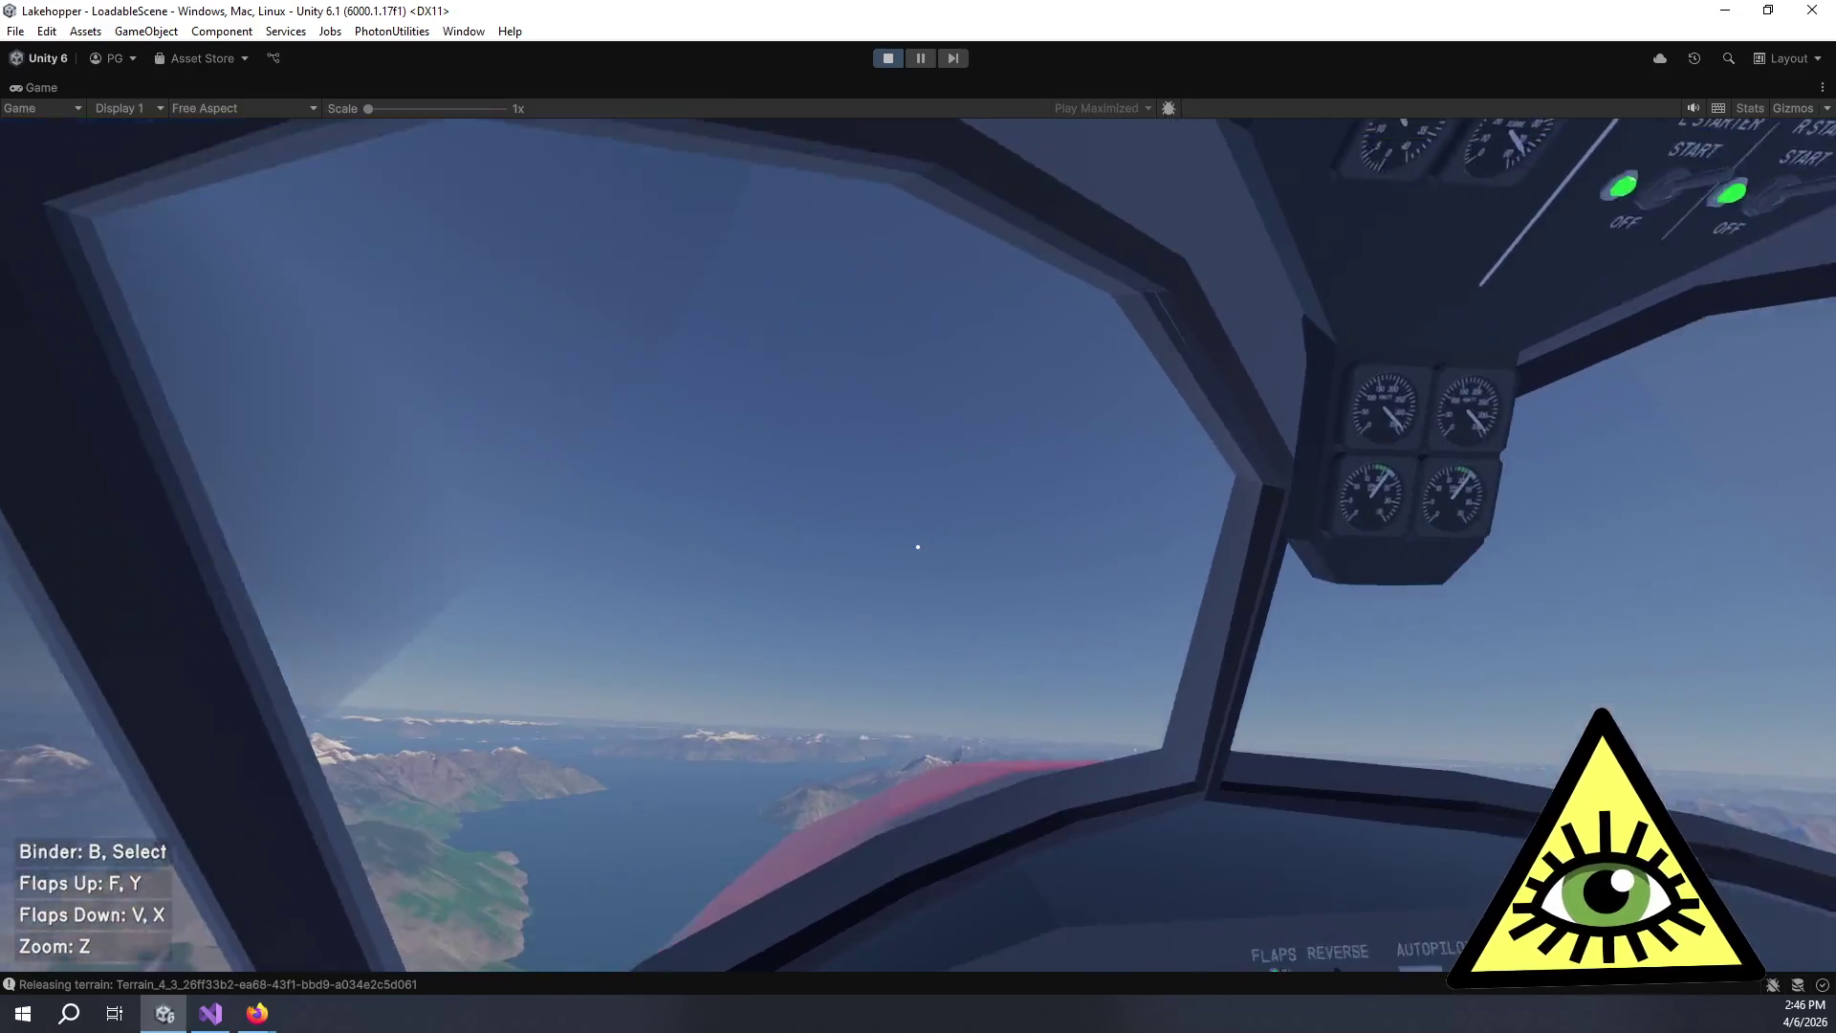
key("Escape")
left_click(865, 753)
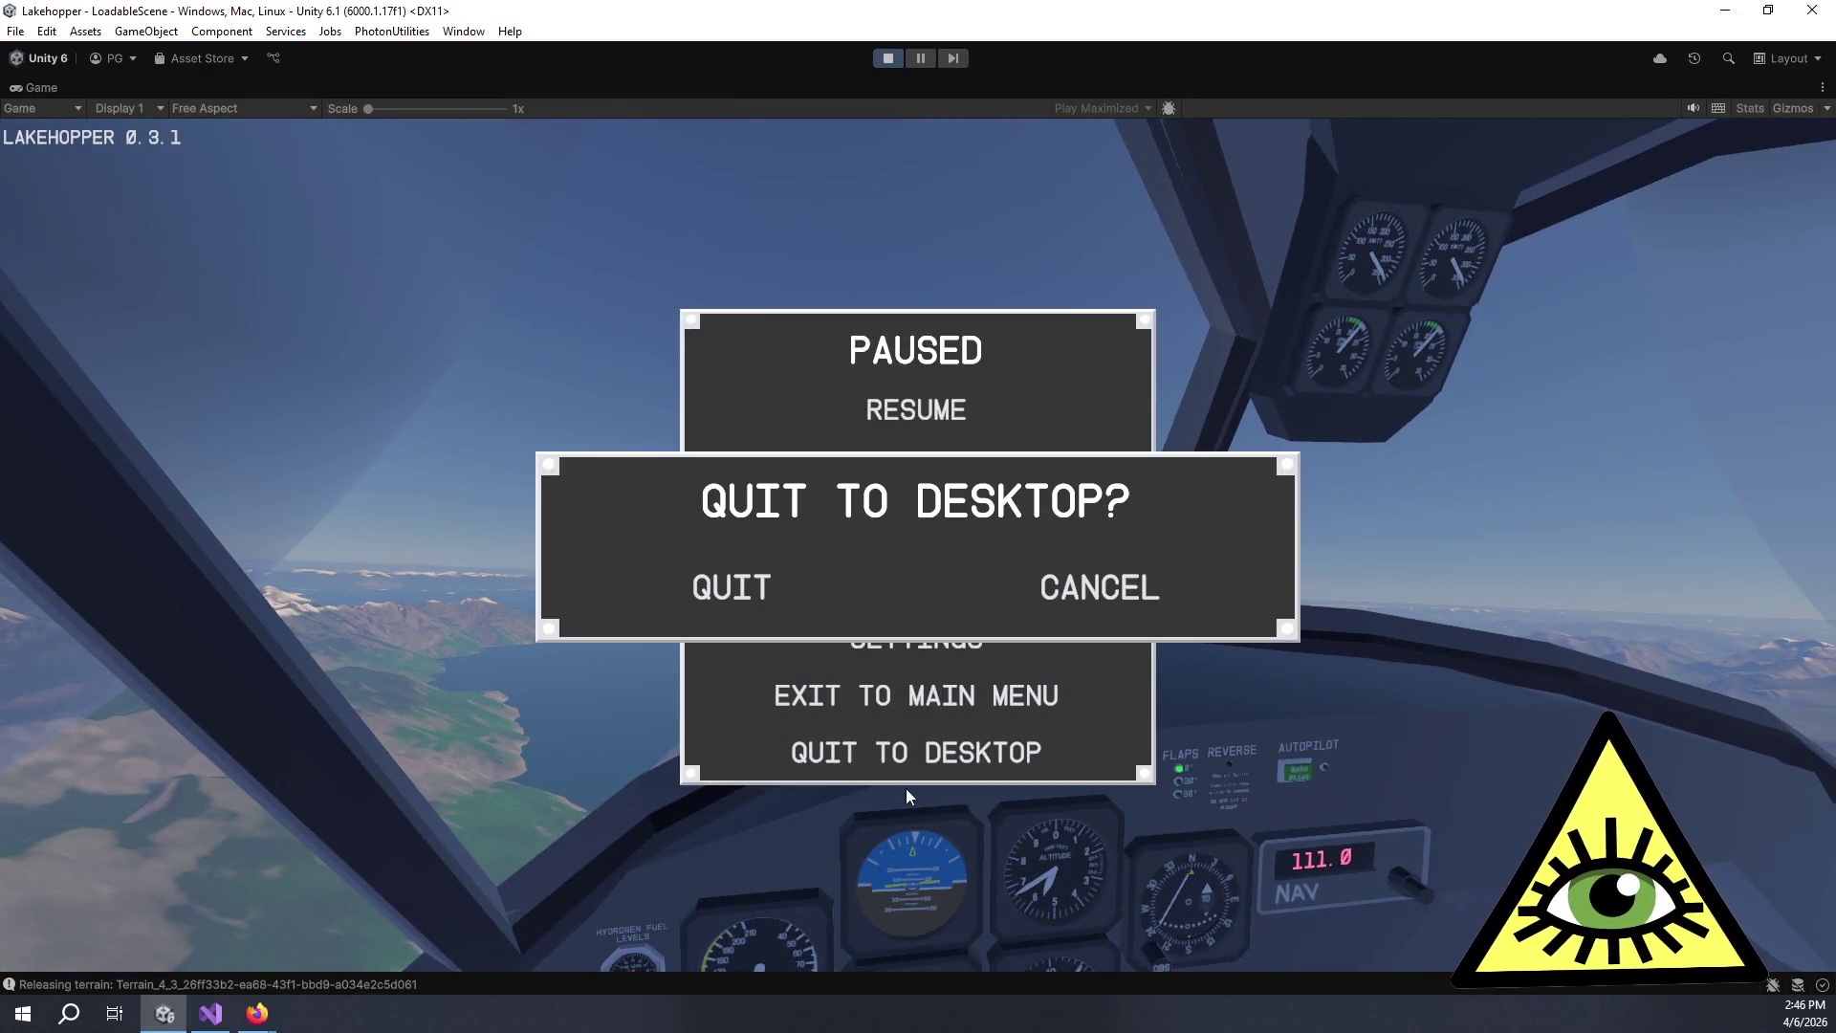
left_click(751, 595)
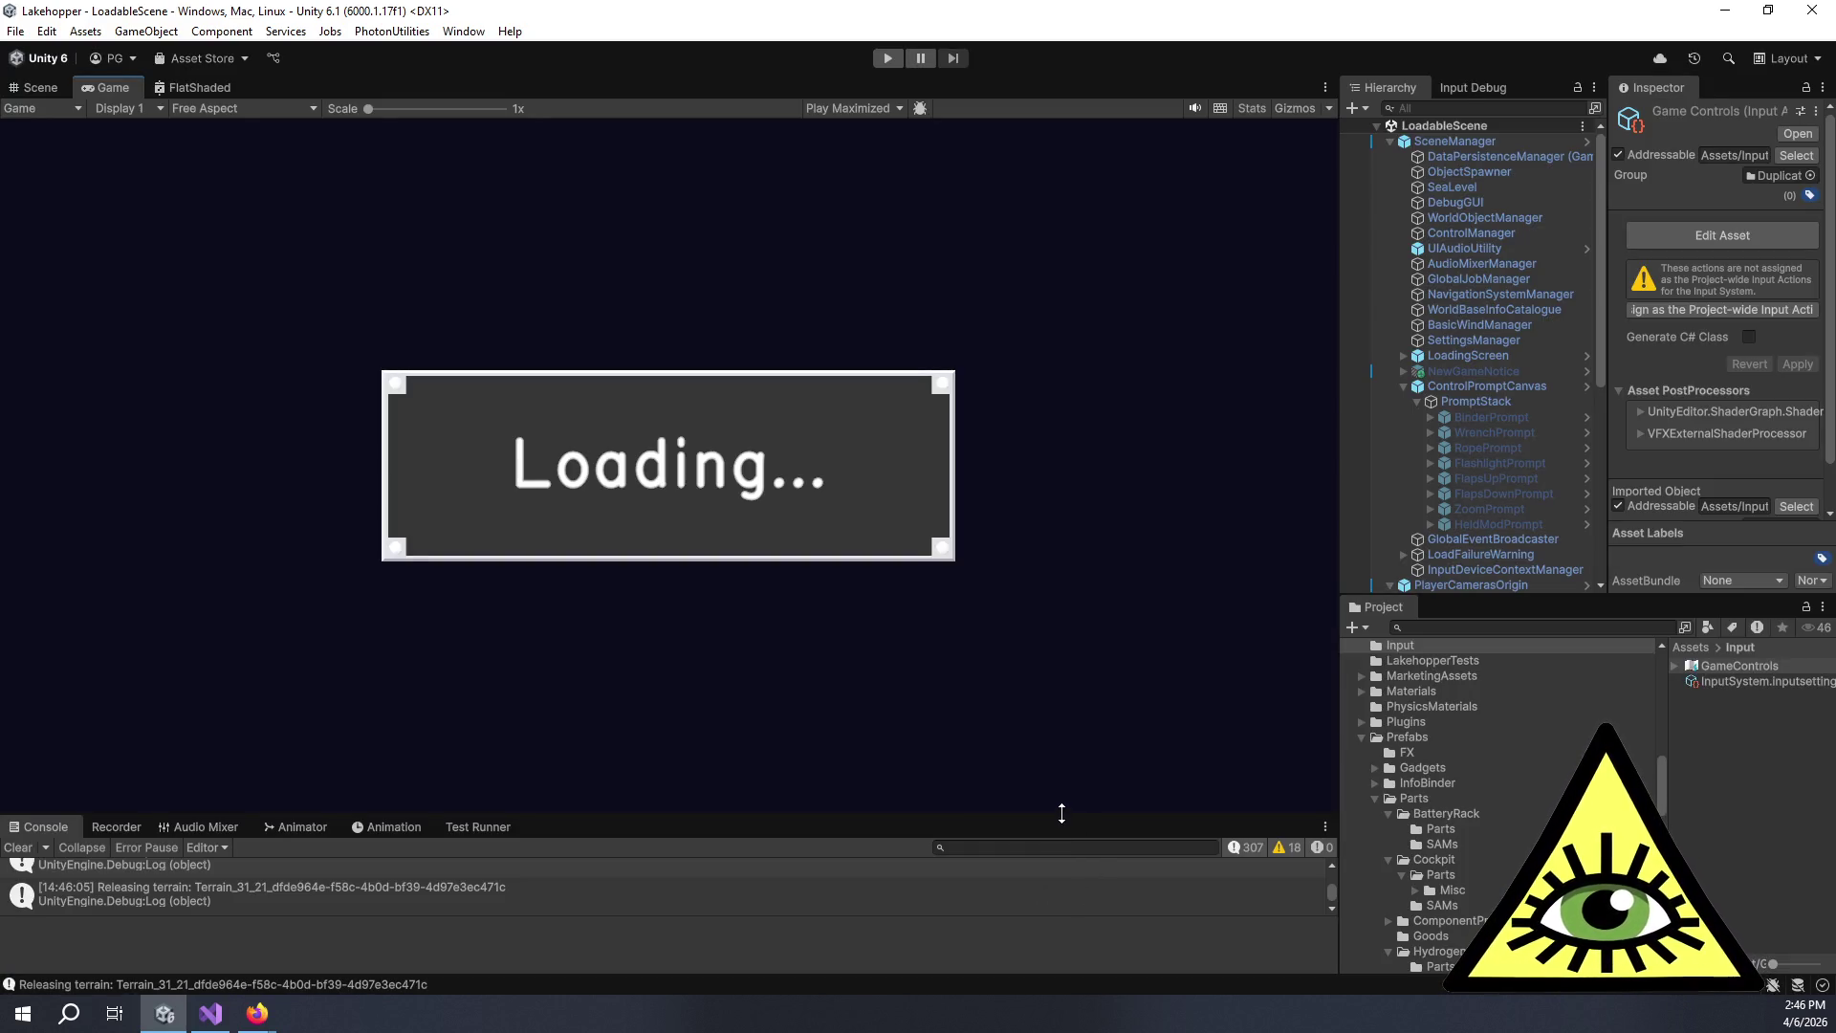
Clear ControlManager's input asset reference and find scene objects that reference GameControls.
left_click(1506, 232)
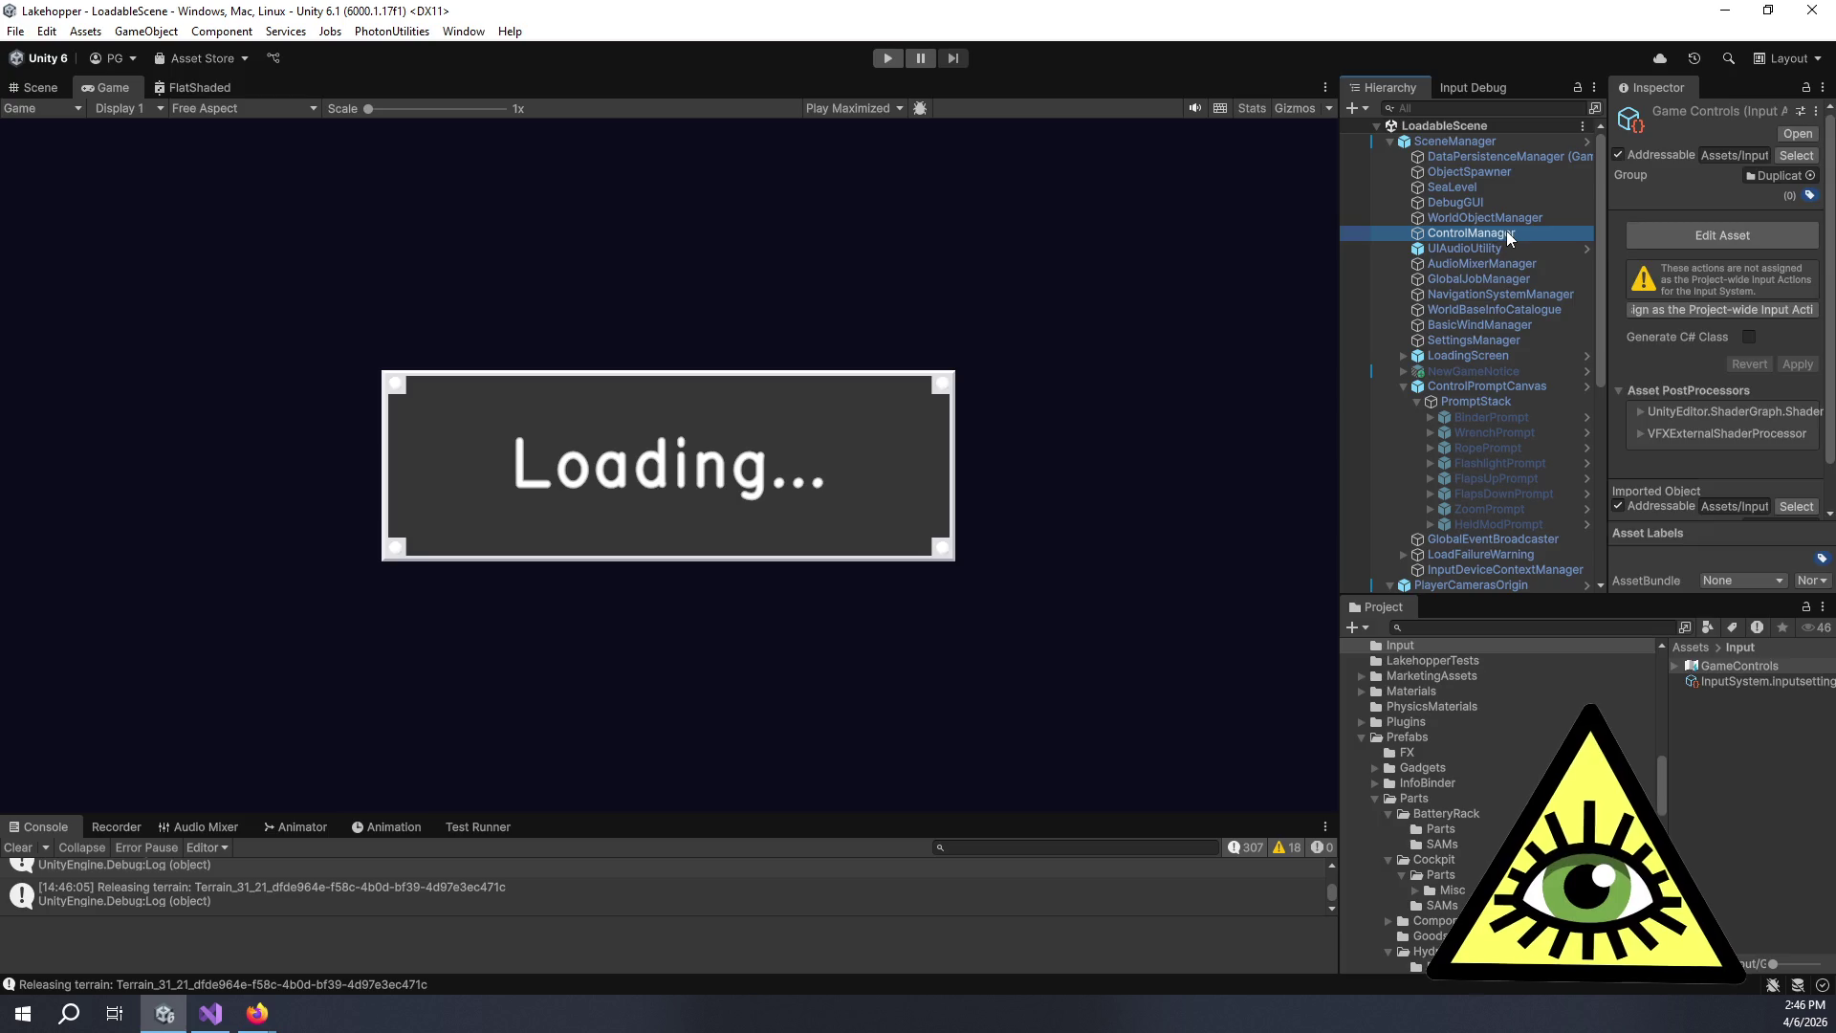
left_click_drag(1339, 414, 891, 414)
left_click(1683, 302)
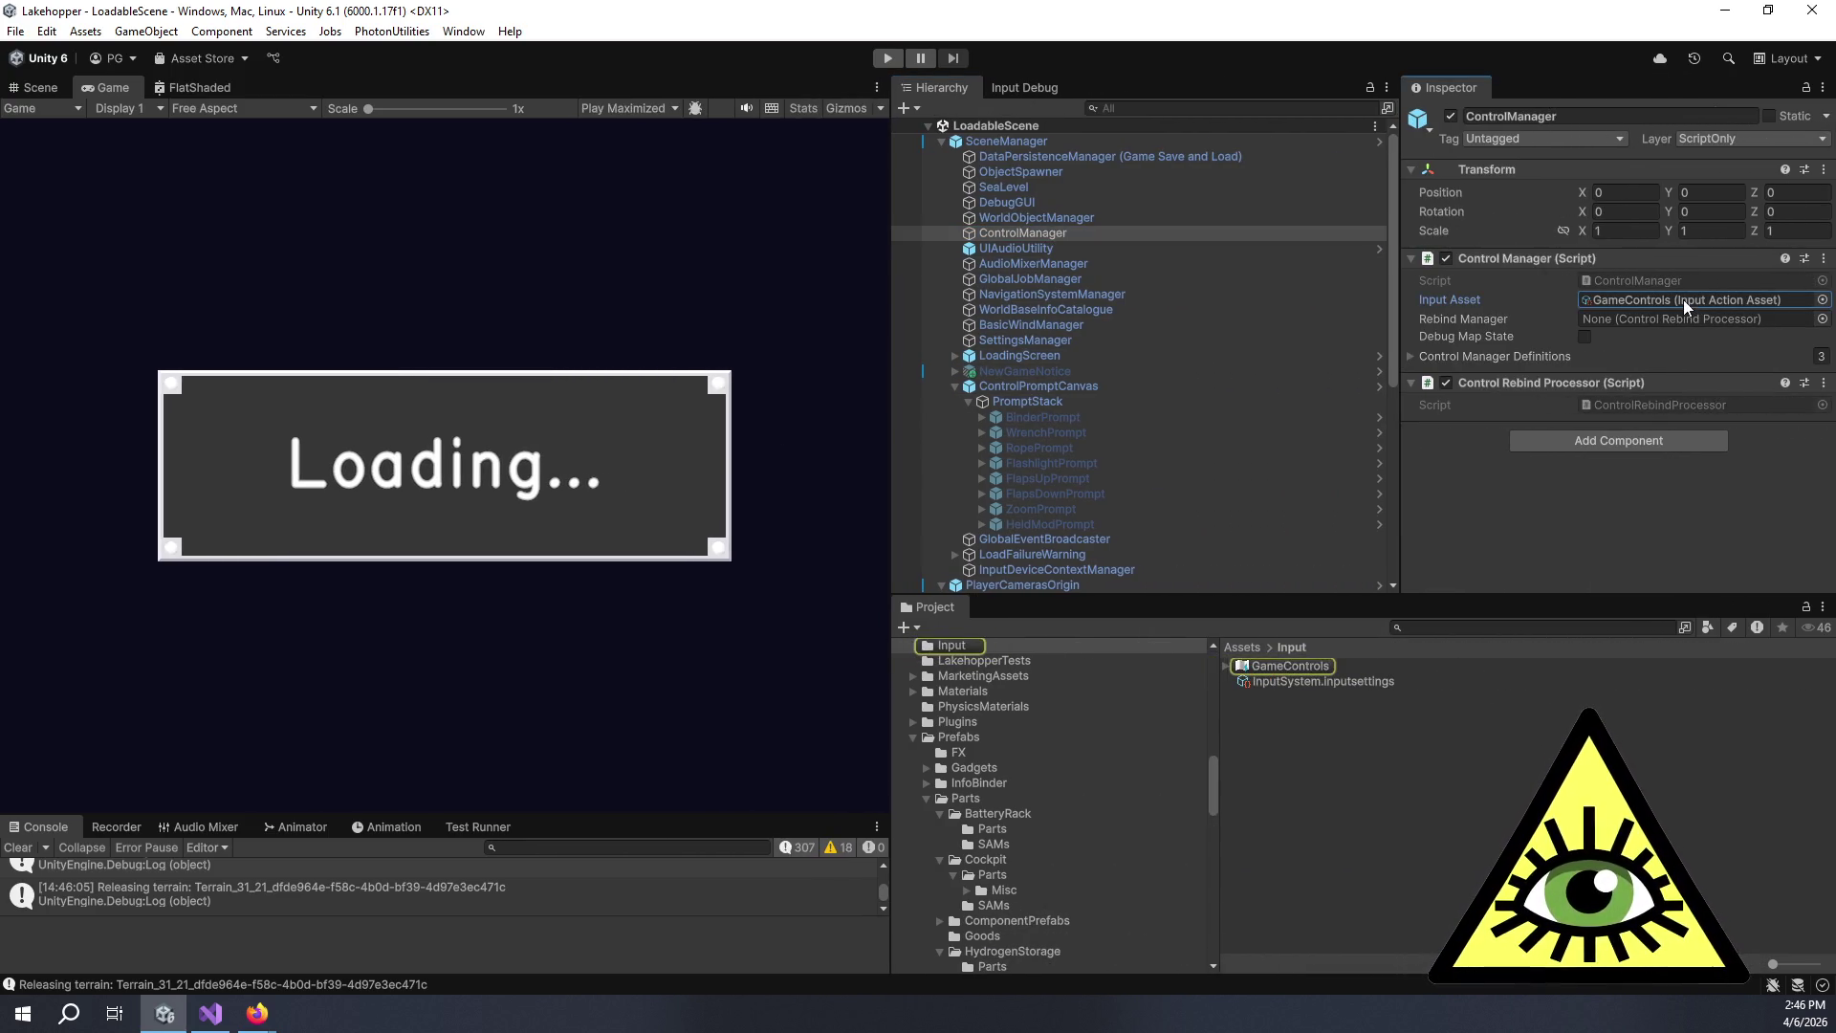
key("Delete")
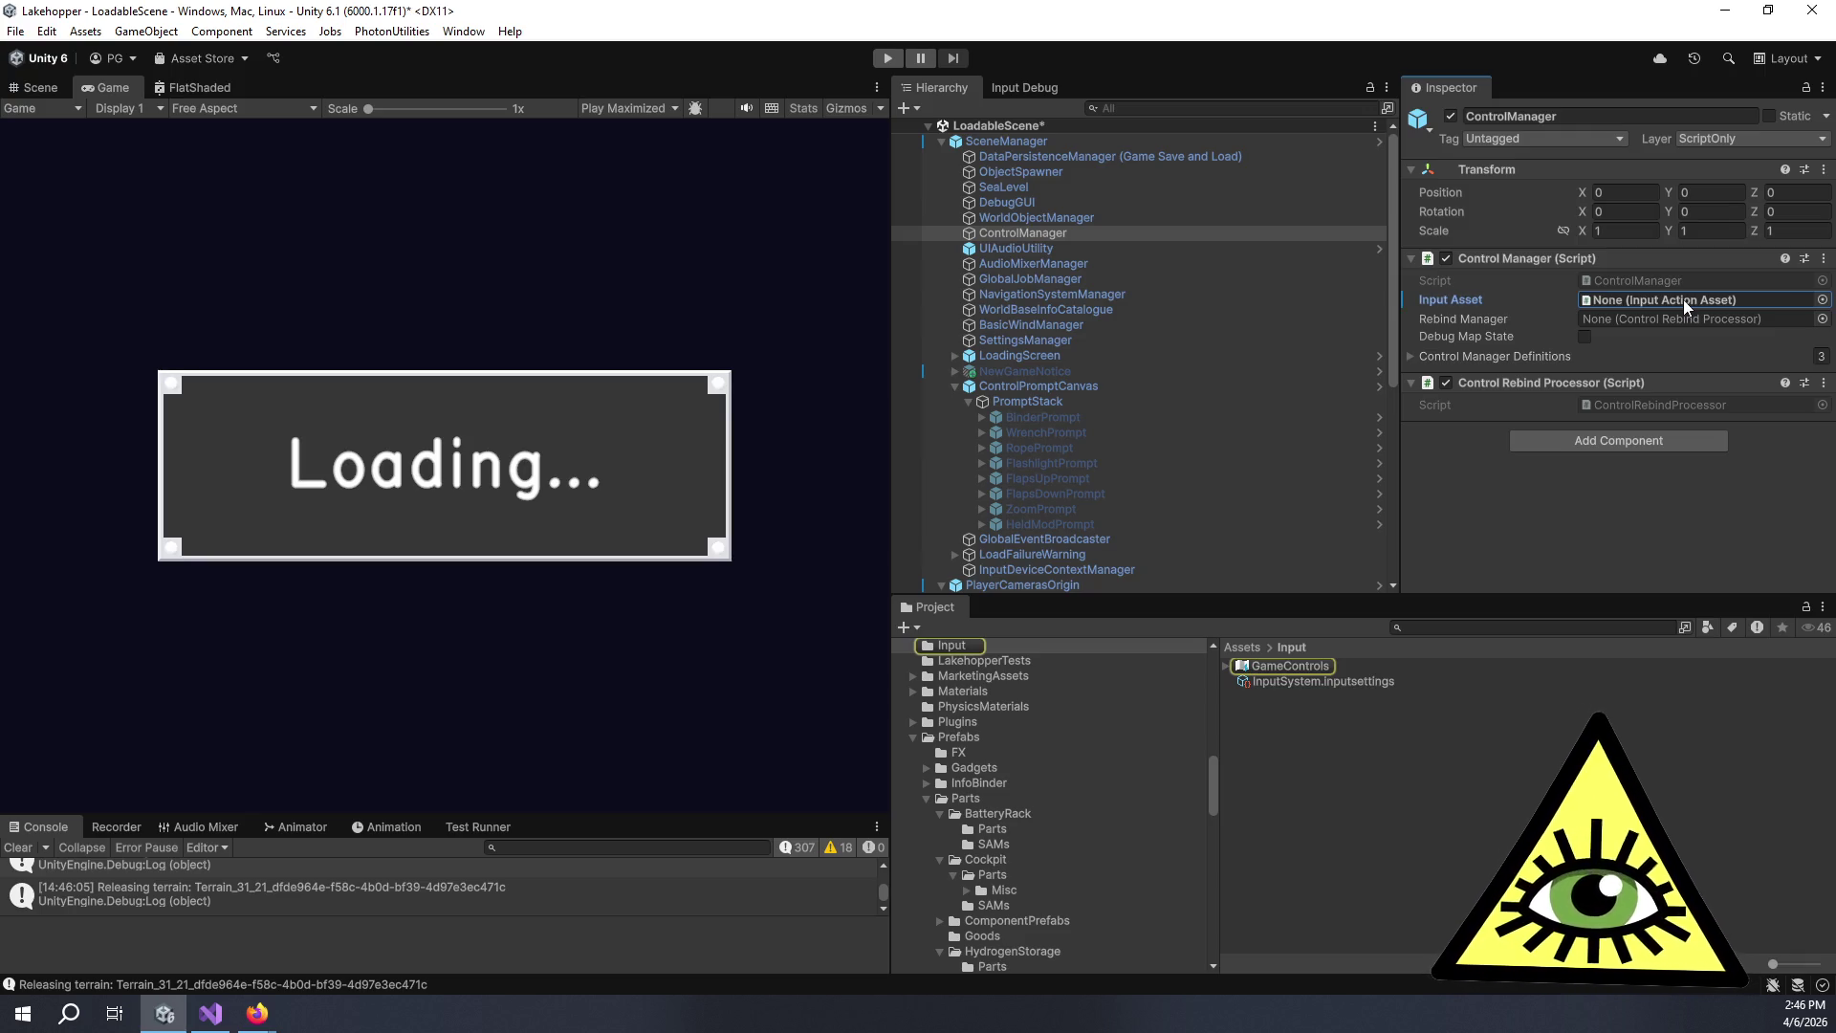
left_click(1333, 838)
right_click(1277, 667)
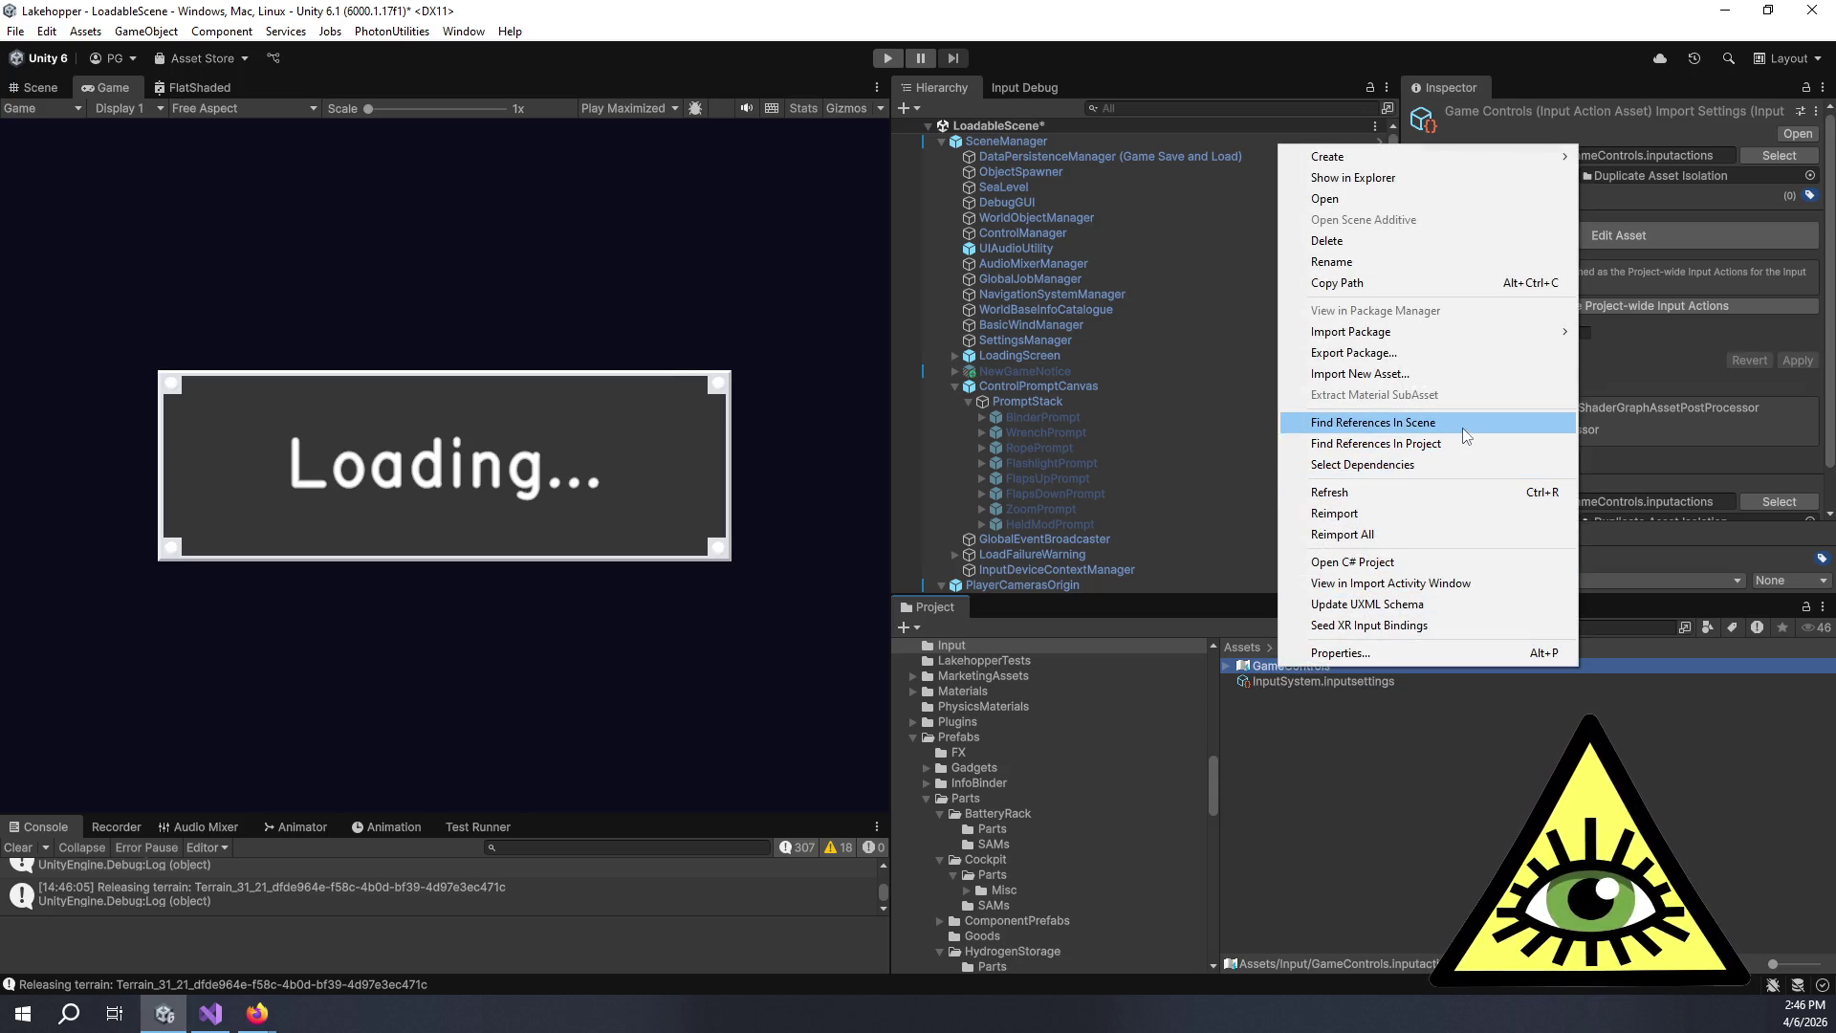
left_click(1463, 428)
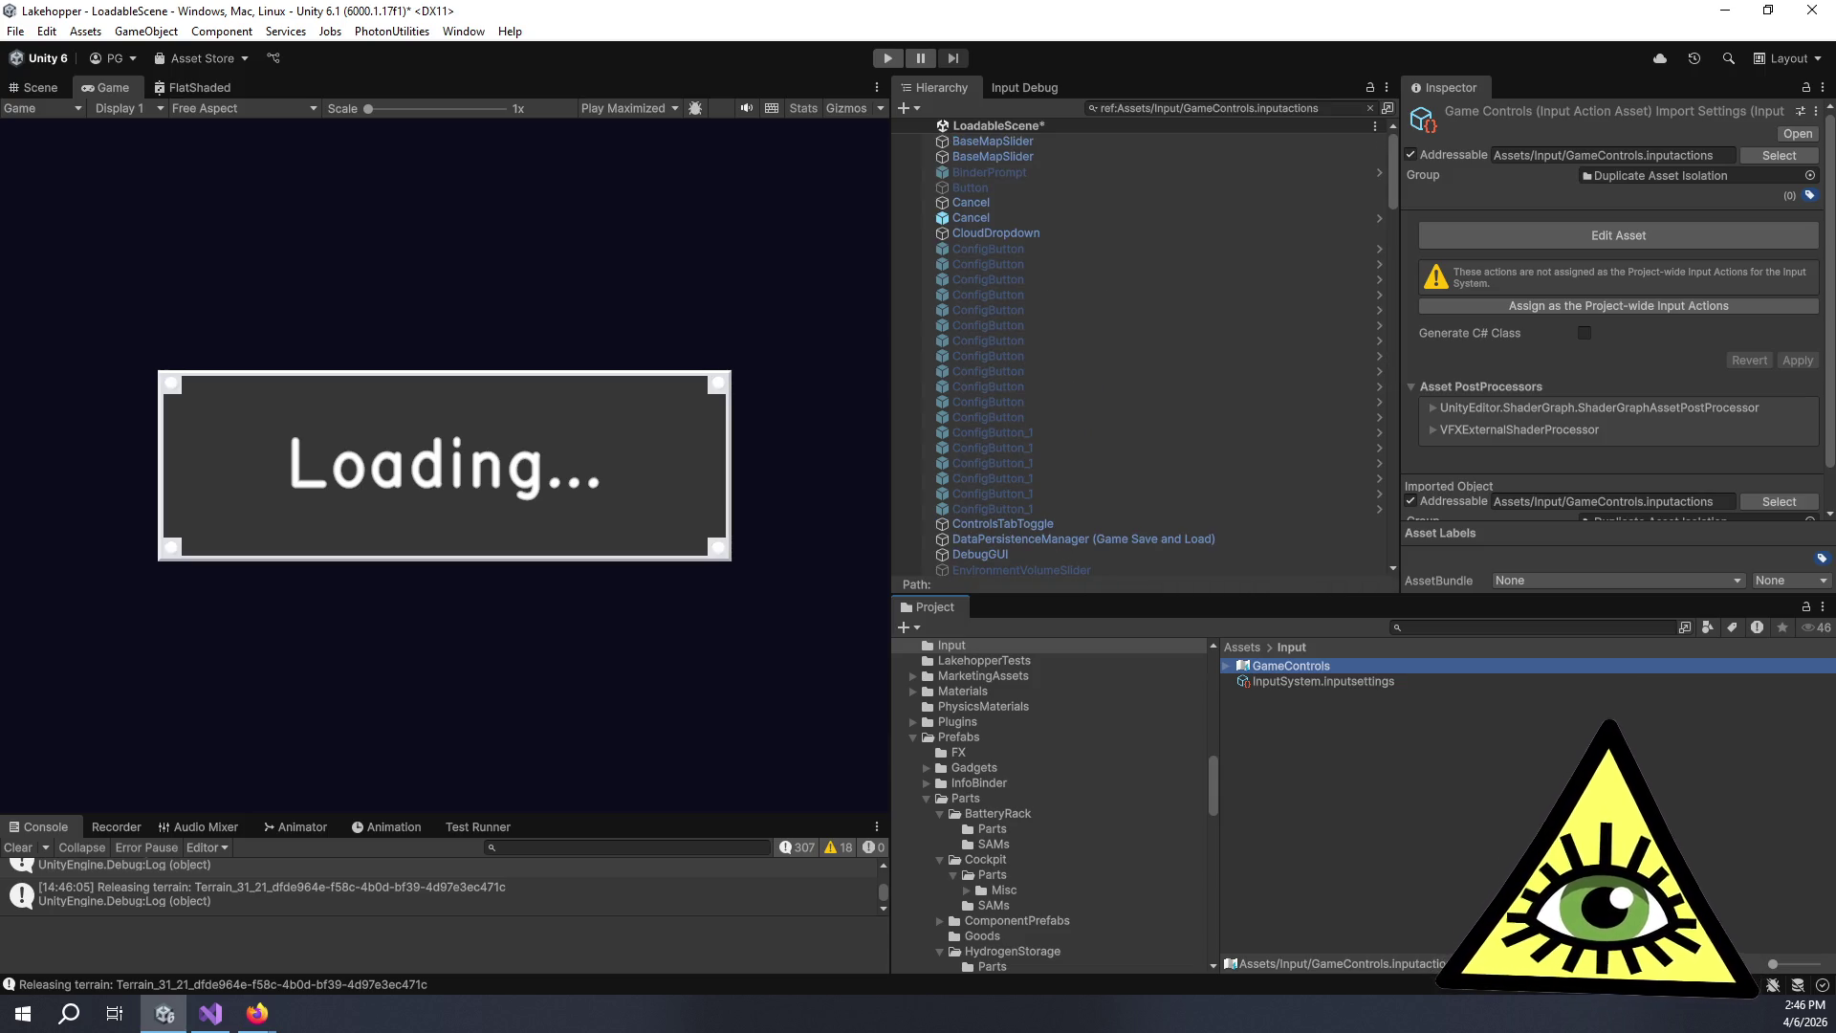
Inspect the referencing BaseMapSlider, Cancel and FlashlightPrompt objects' components.
left_click(1144, 136)
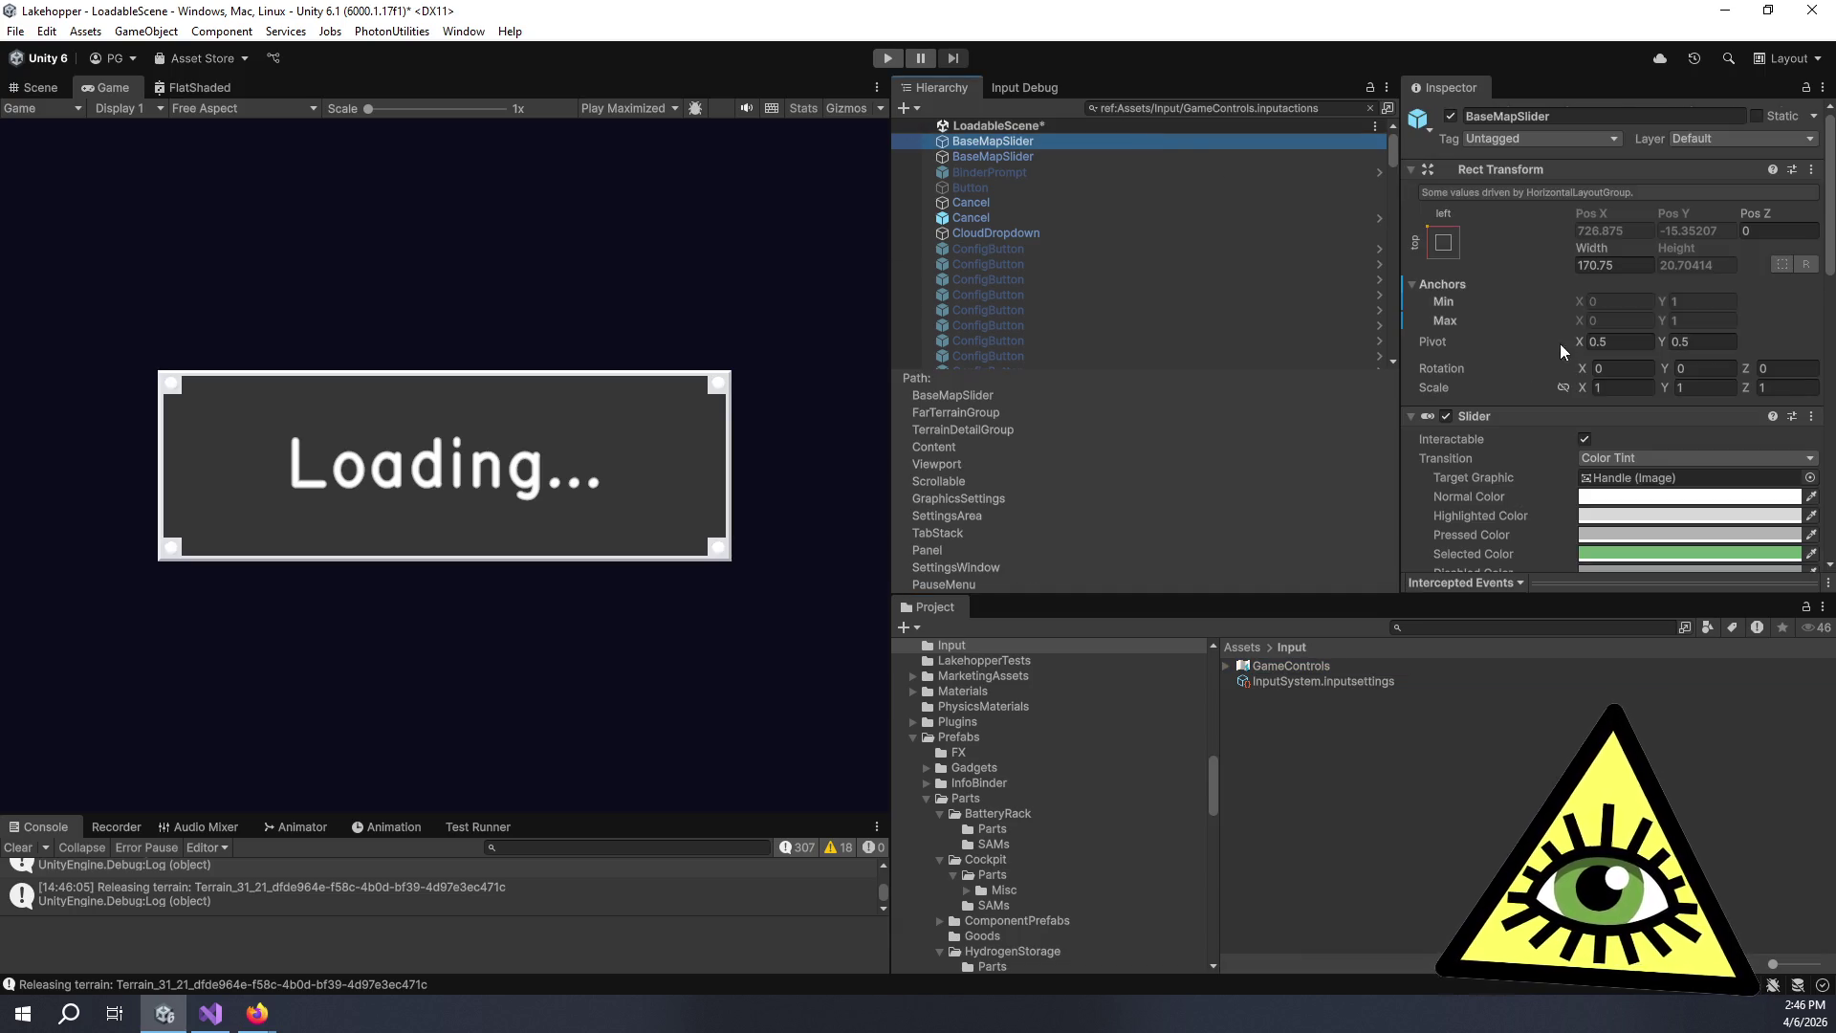
scroll(1559, 342, "down", 10)
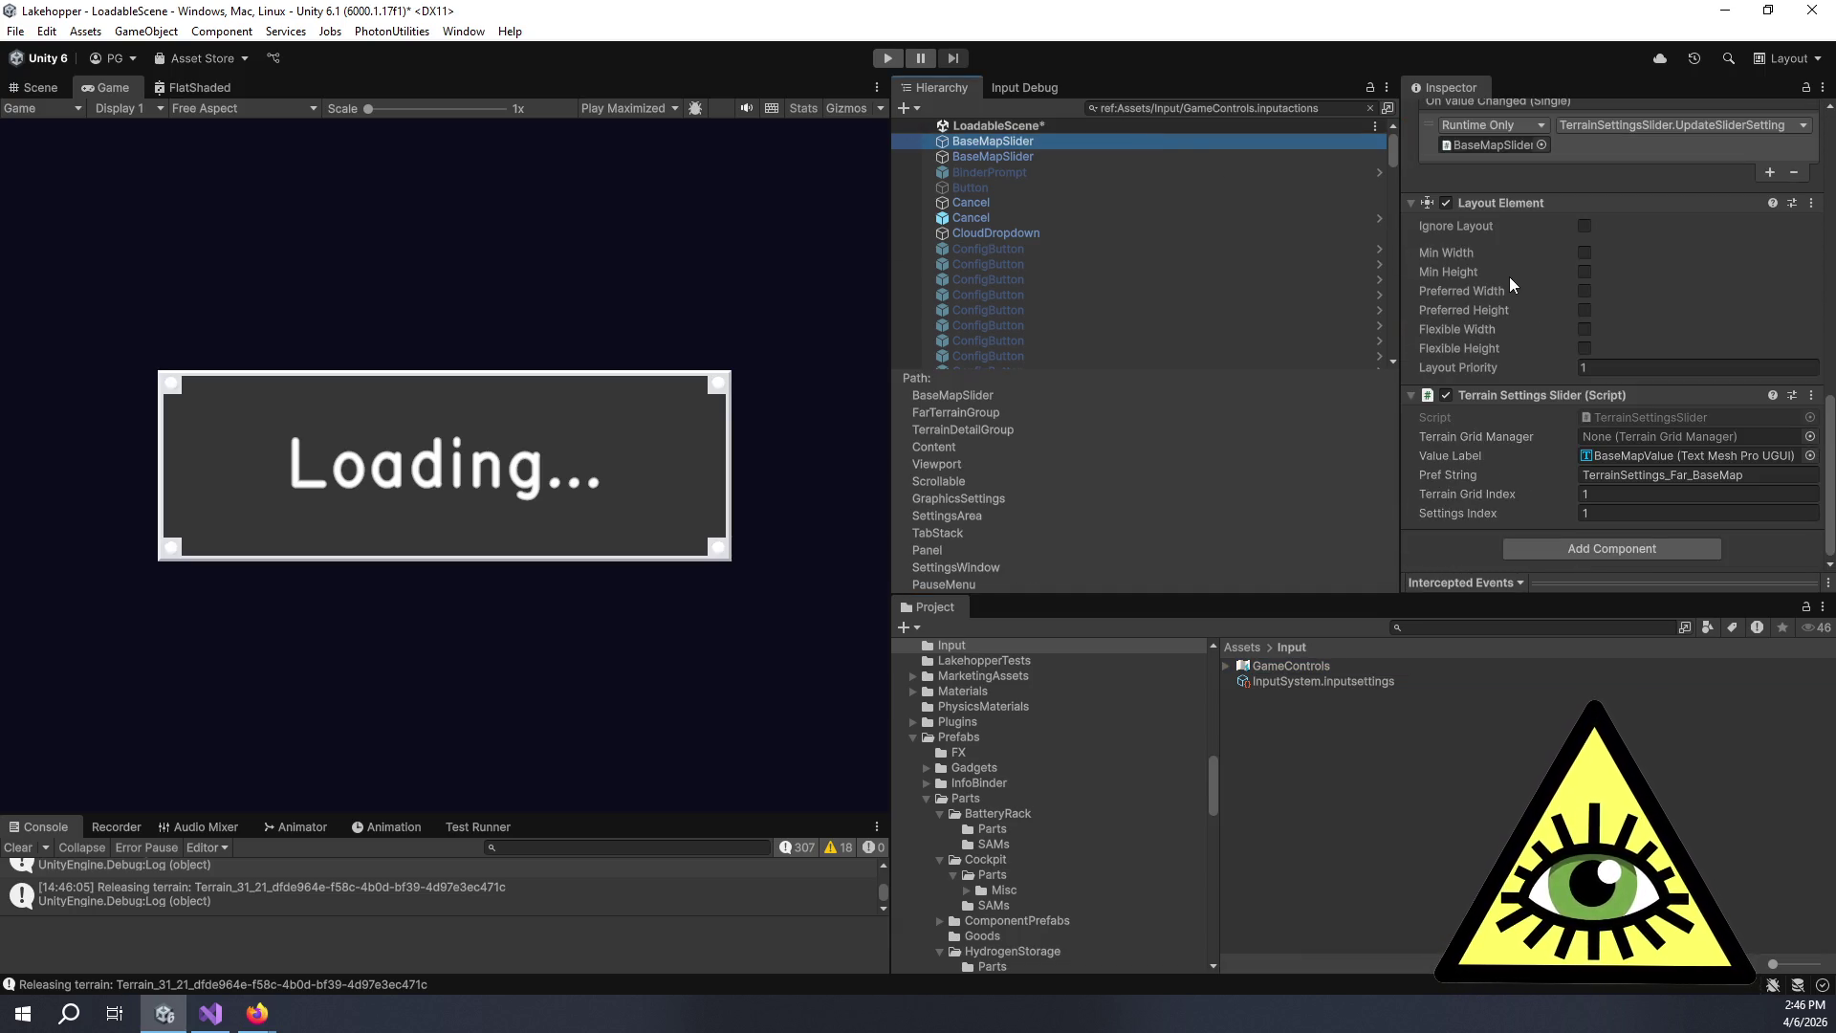
scroll(1509, 284, "up", 5)
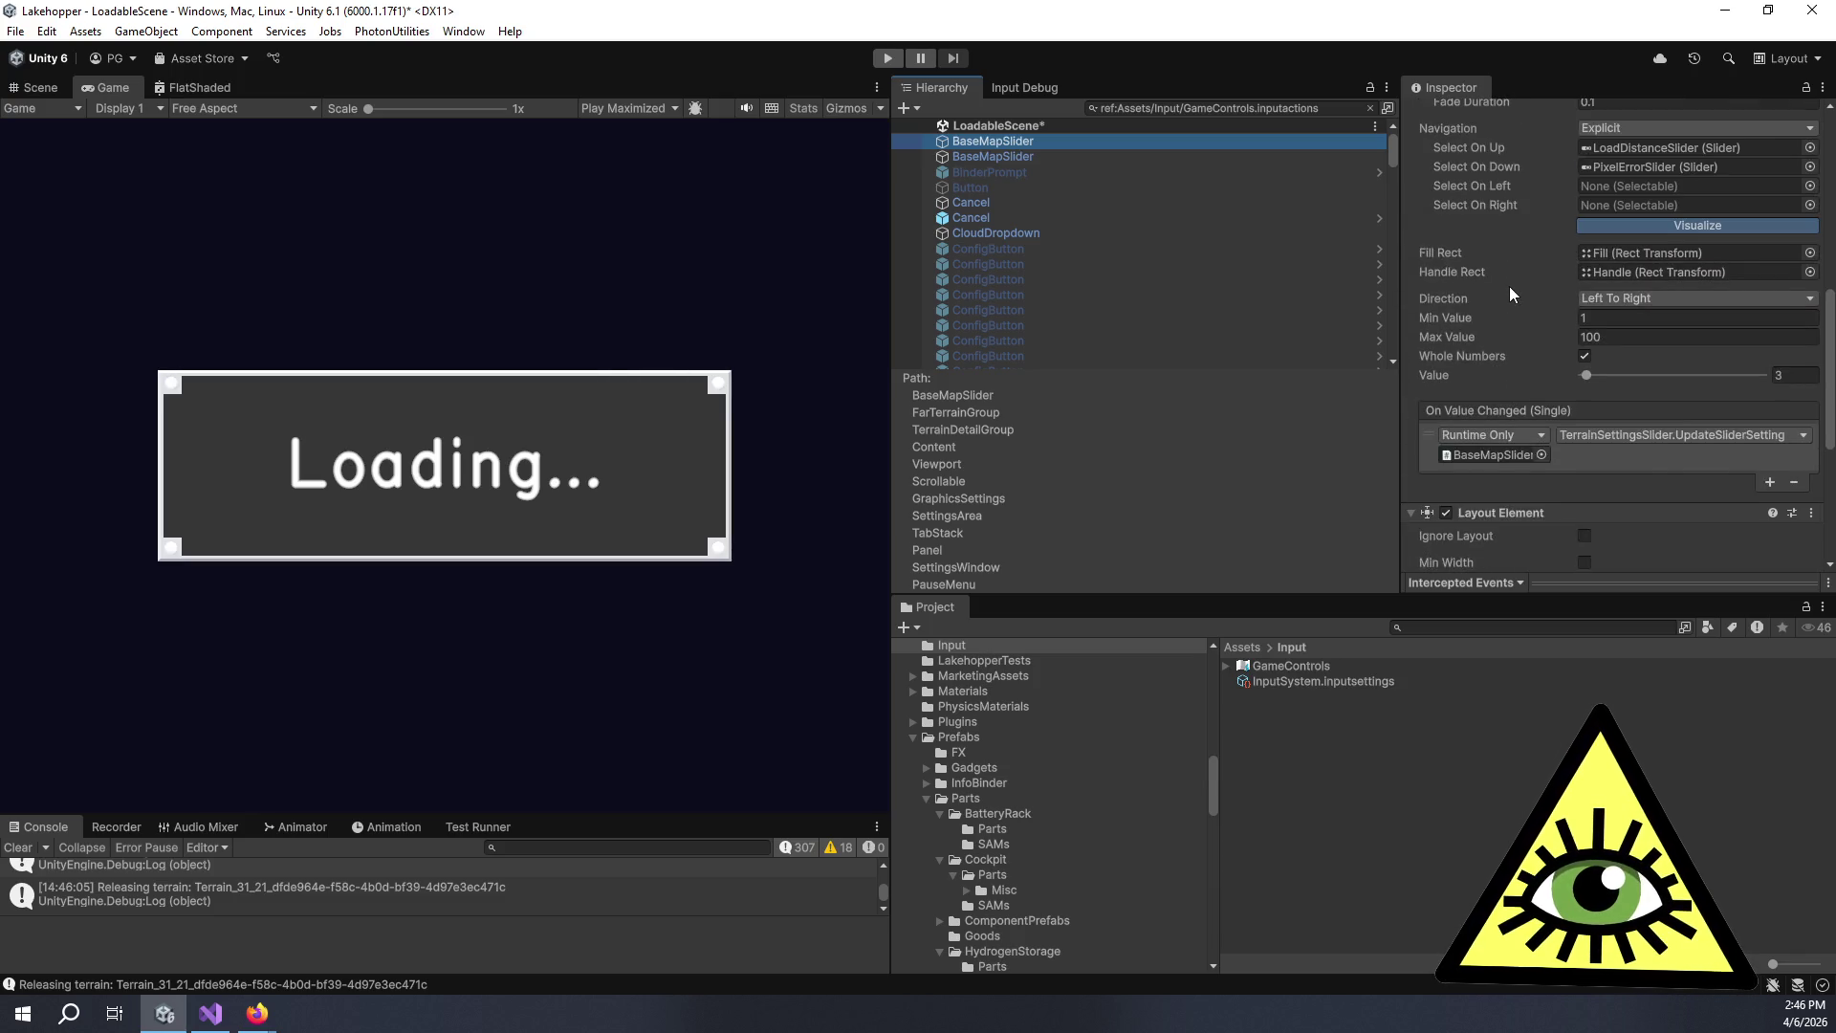
scroll(1509, 285, "up", 3)
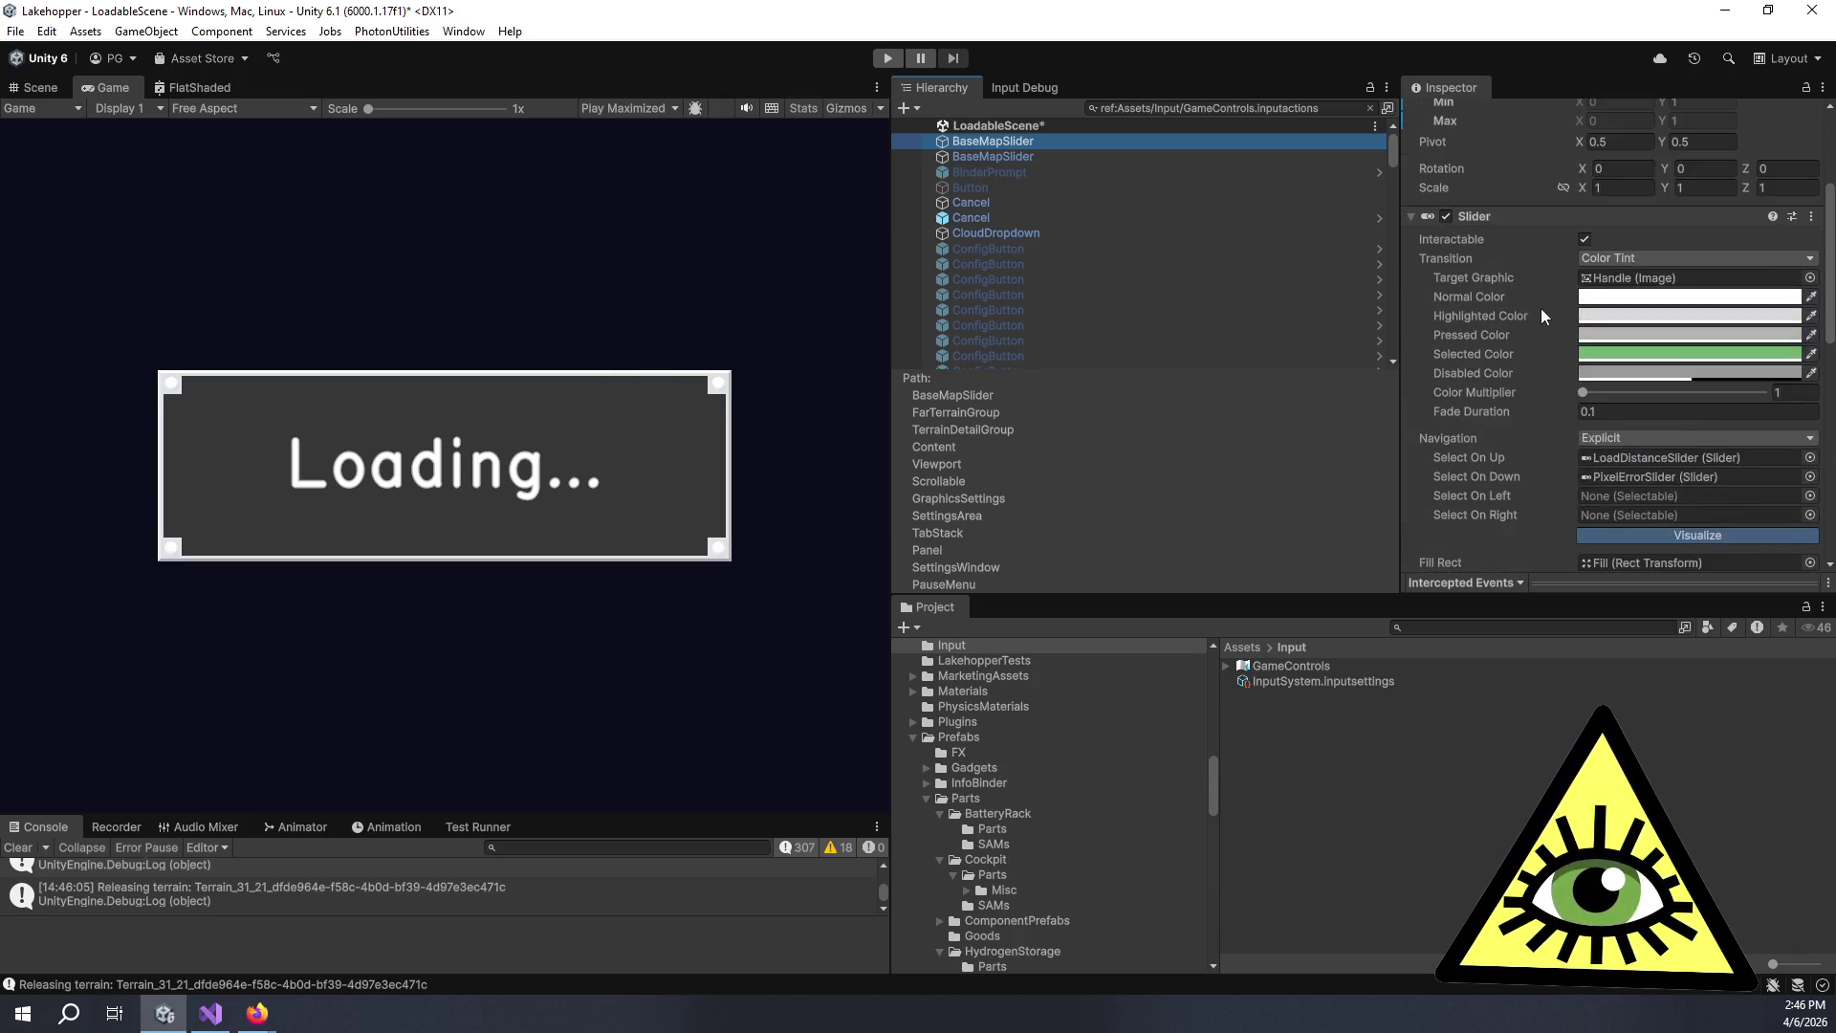
scroll(1535, 314, "up", 5)
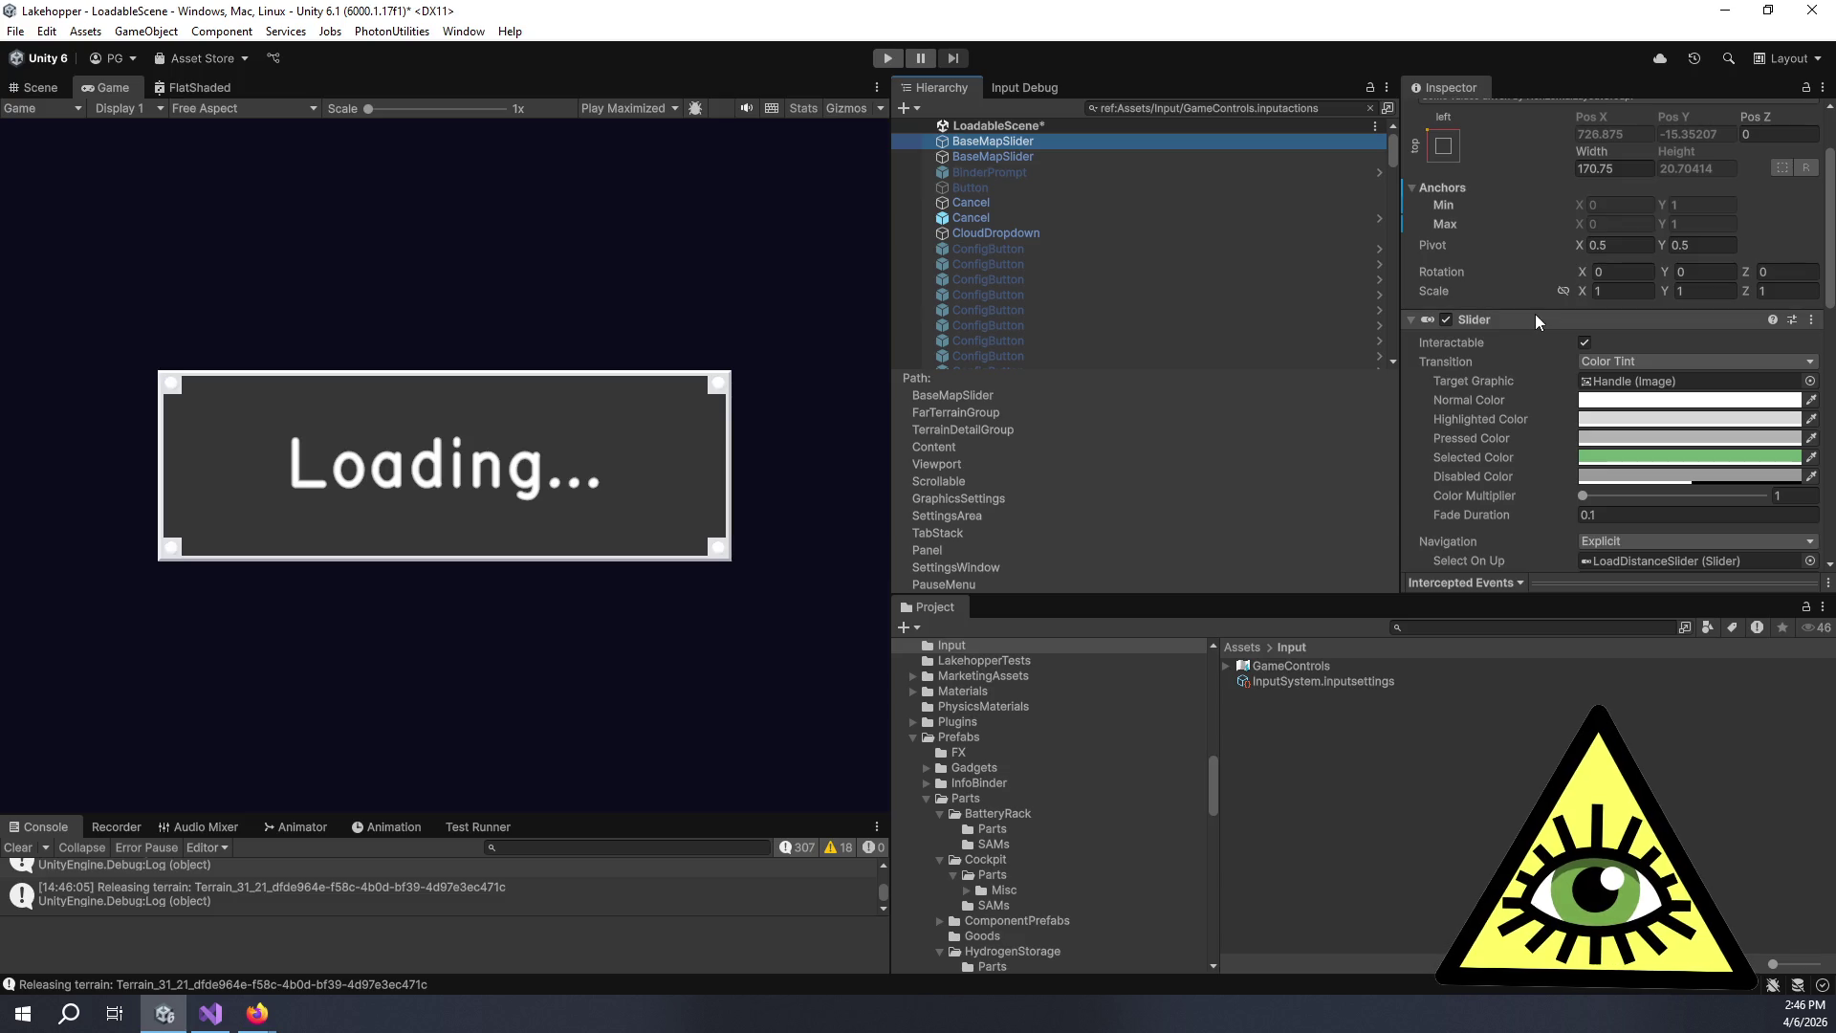
scroll(1534, 313, "up", 2)
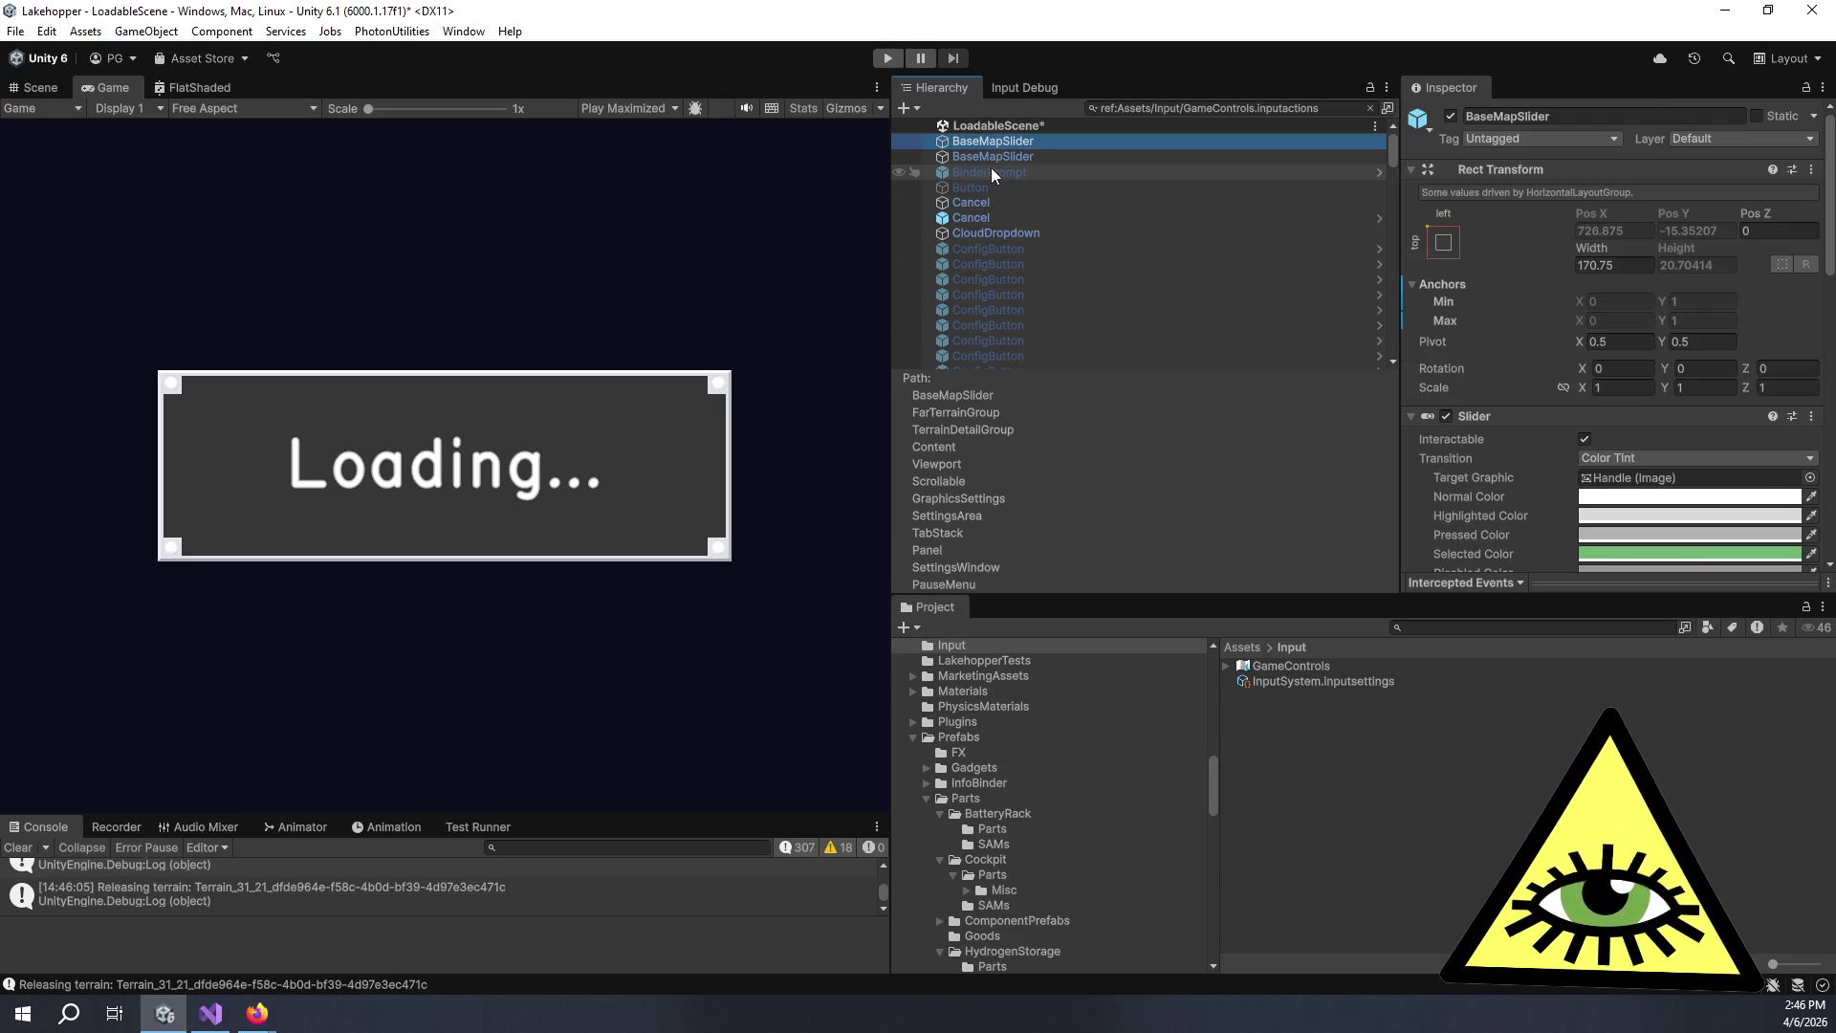
left_click(1006, 219)
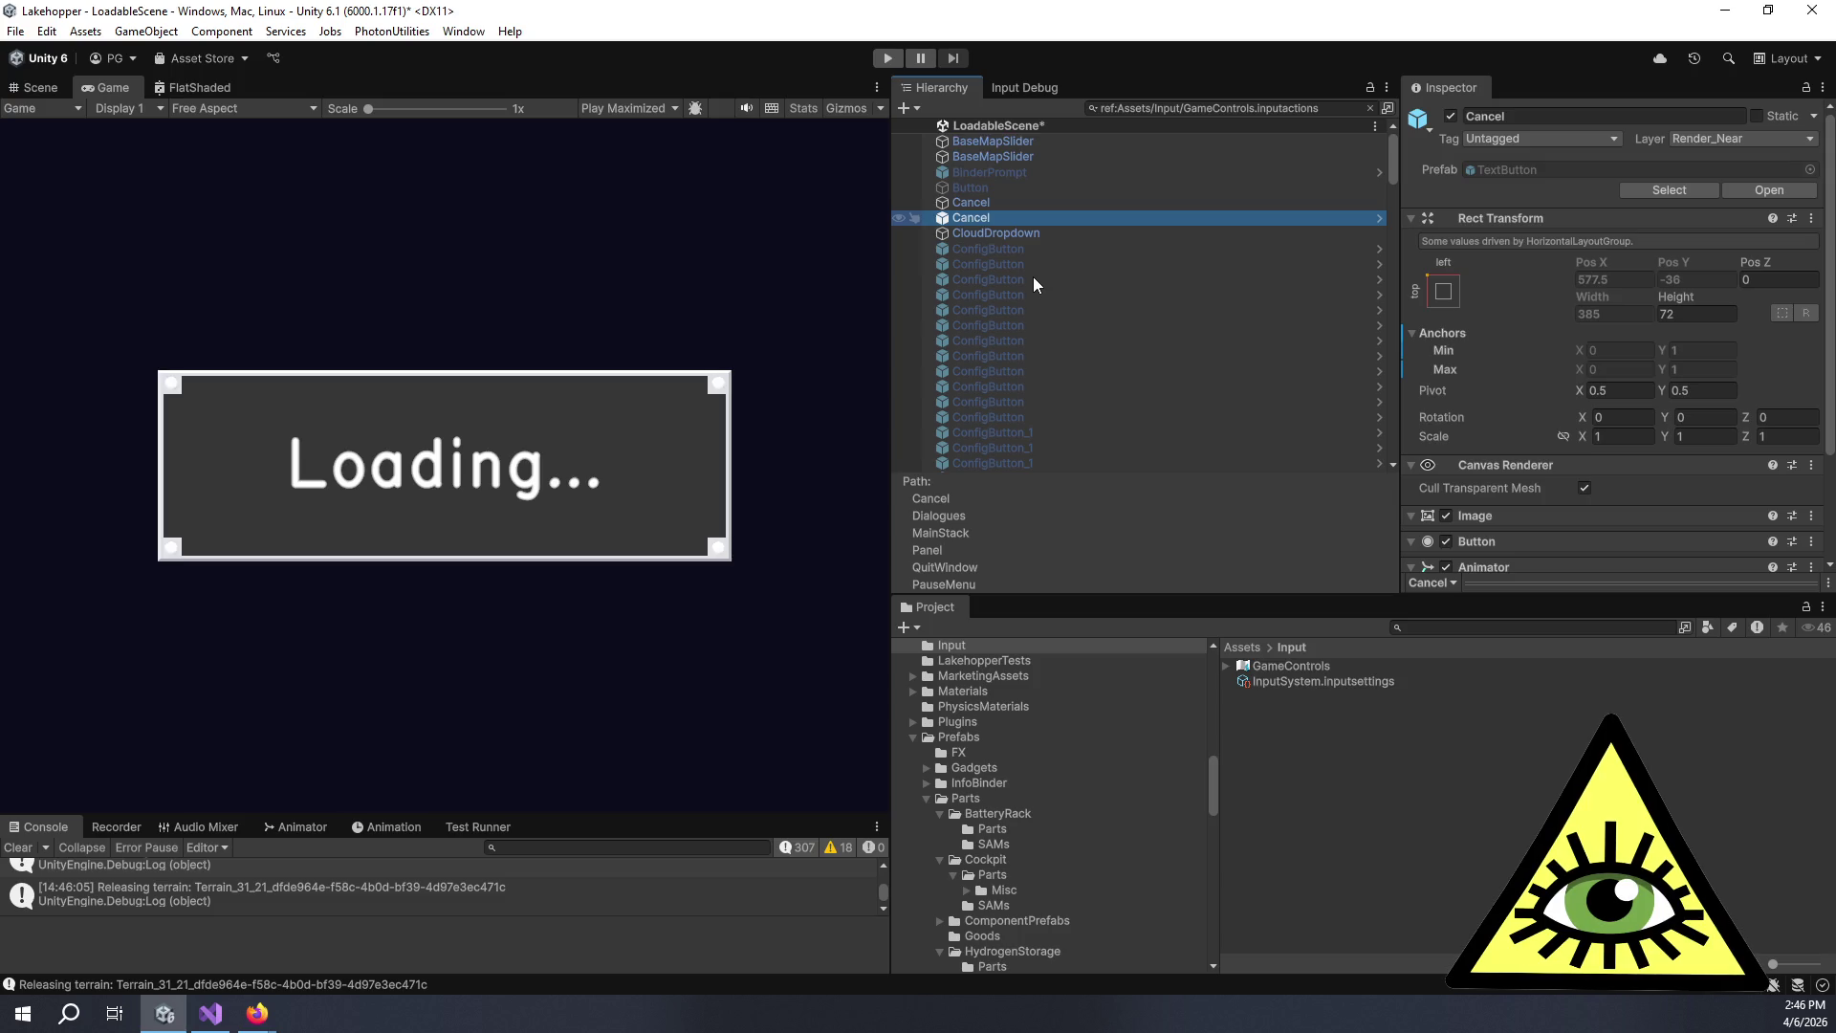
scroll(1022, 272, "down", 5)
left_click(1025, 274)
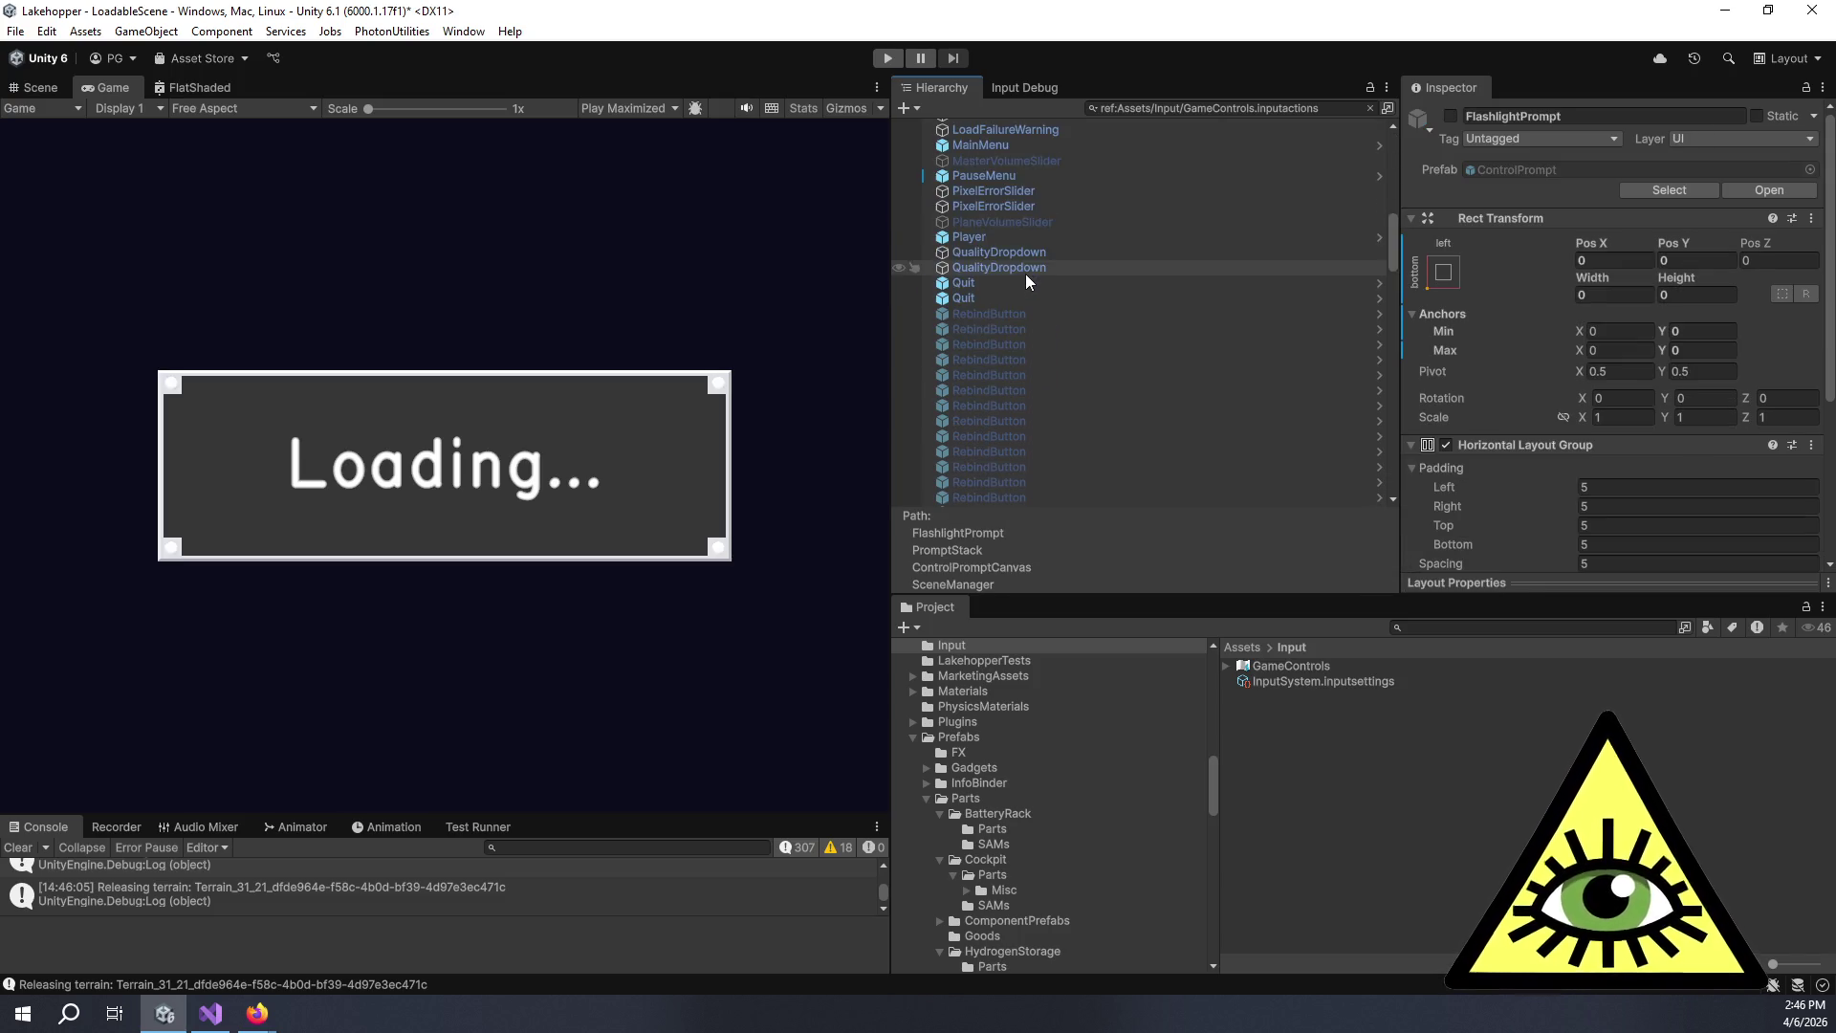
scroll(1029, 272, "down", 5)
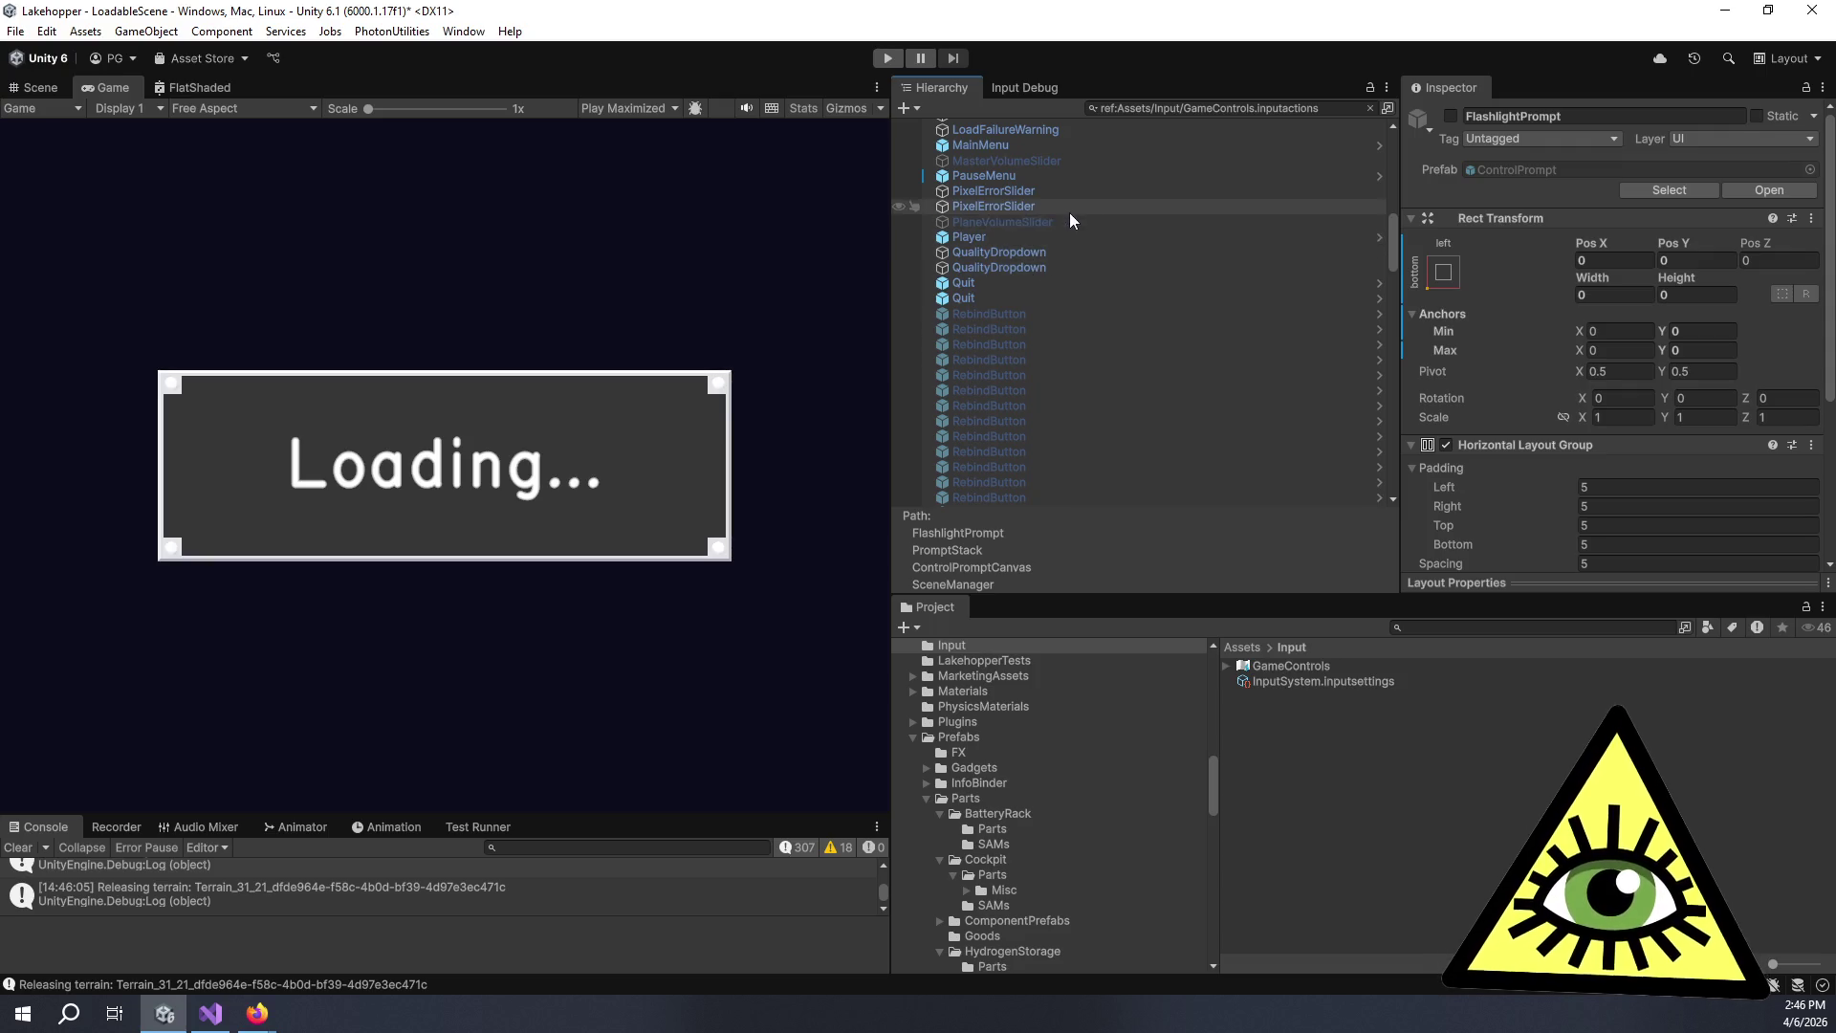
Inspect the Player object and open its PlayerInteractionController script in Visual Studio.
left_click(1069, 238)
scroll(1488, 314, "down", 3)
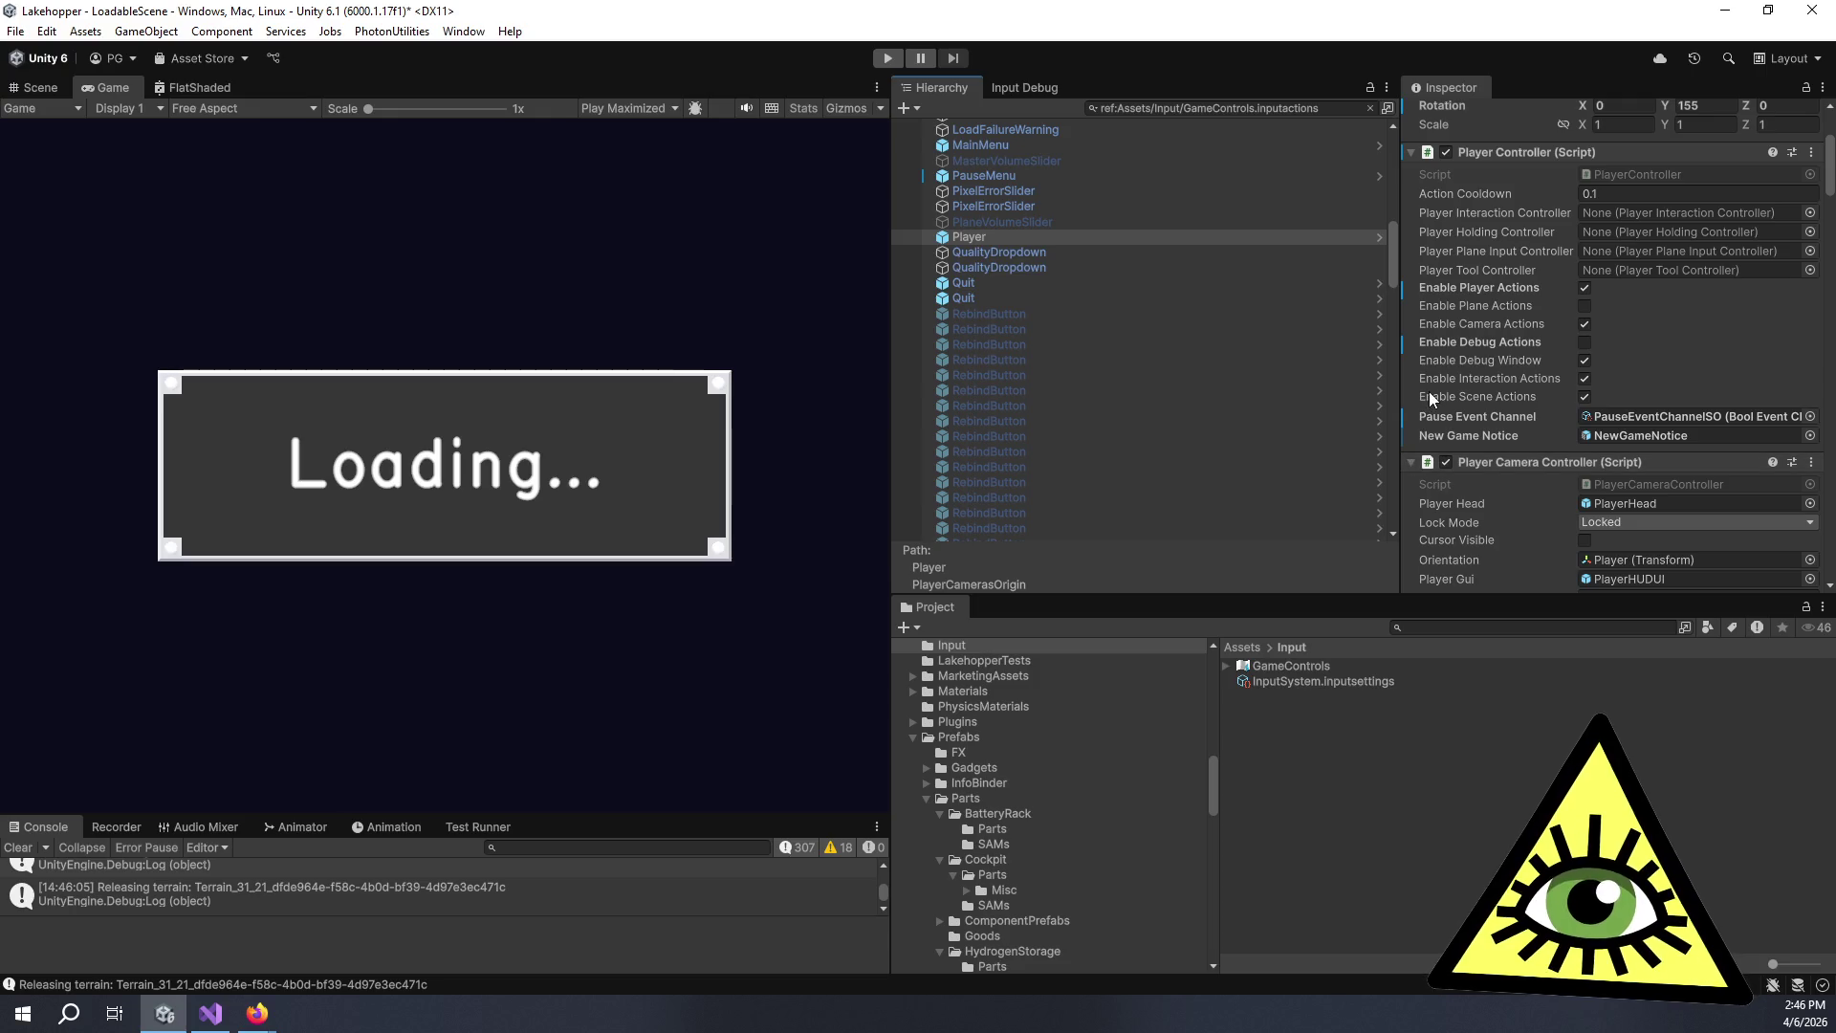
scroll(1438, 405, "down", 4)
scroll(1438, 409, "down", 5)
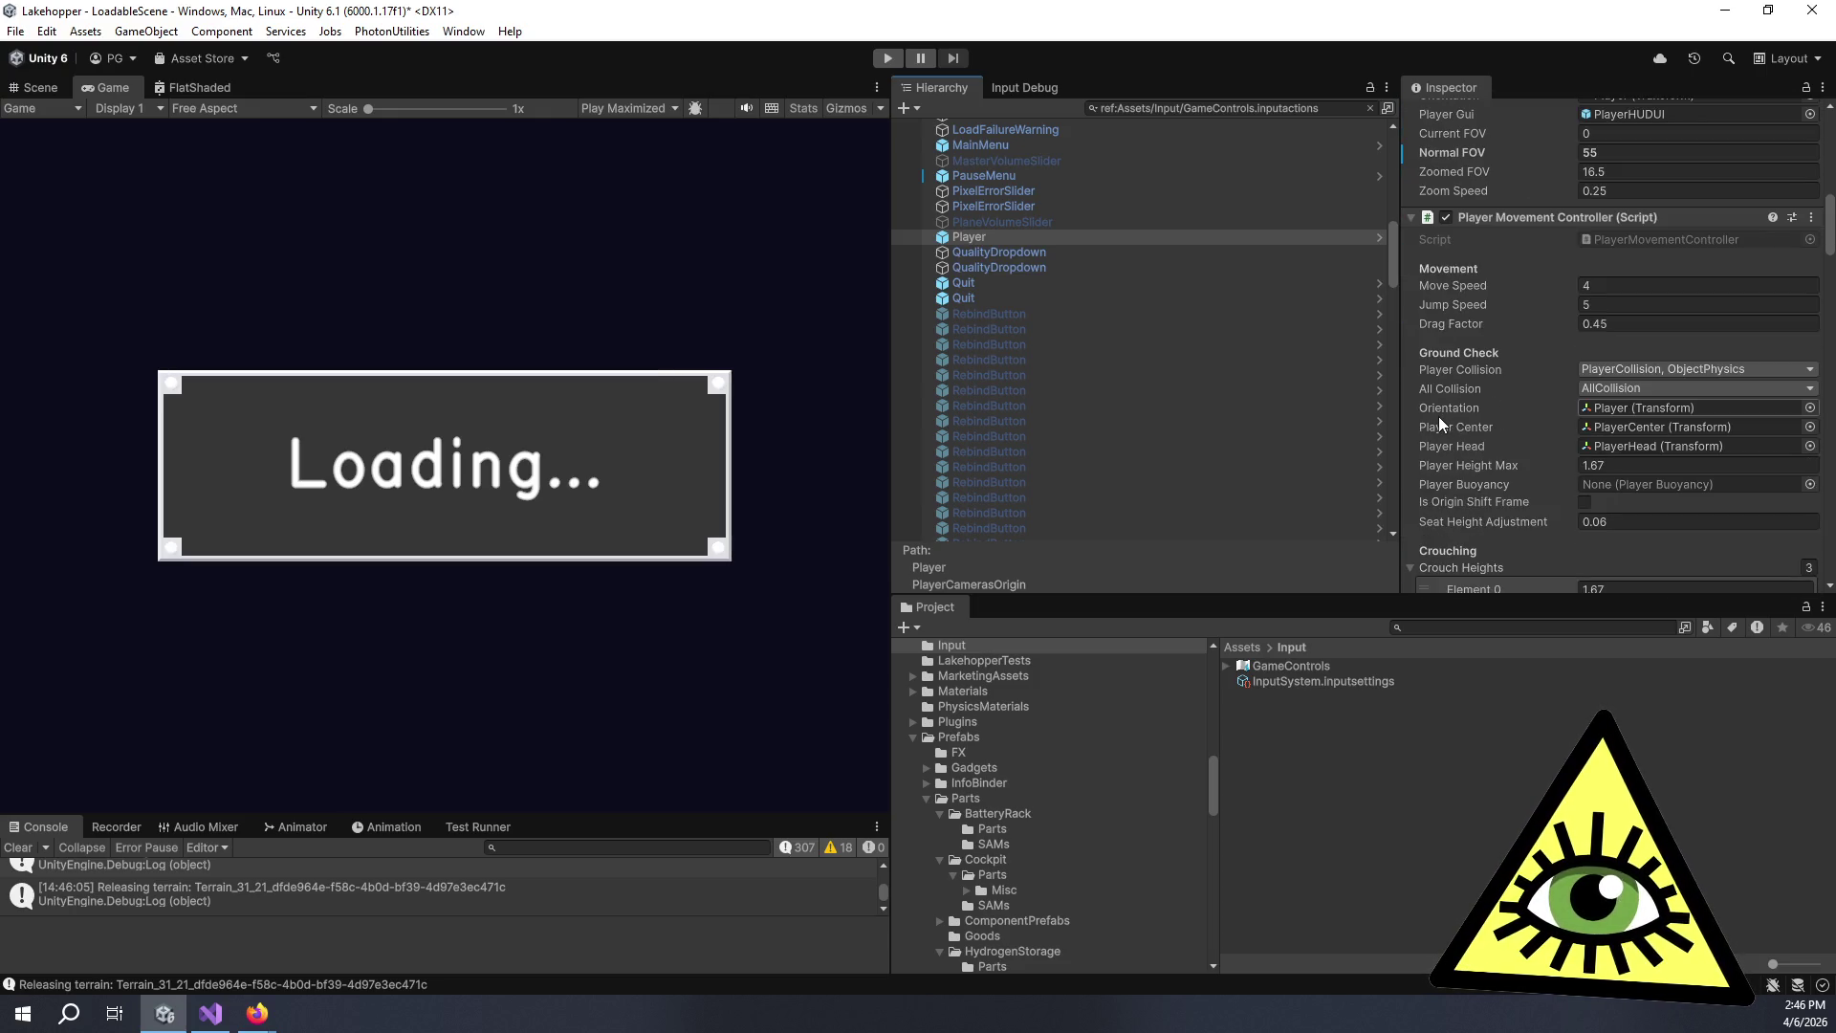
scroll(1440, 421, "down", 6)
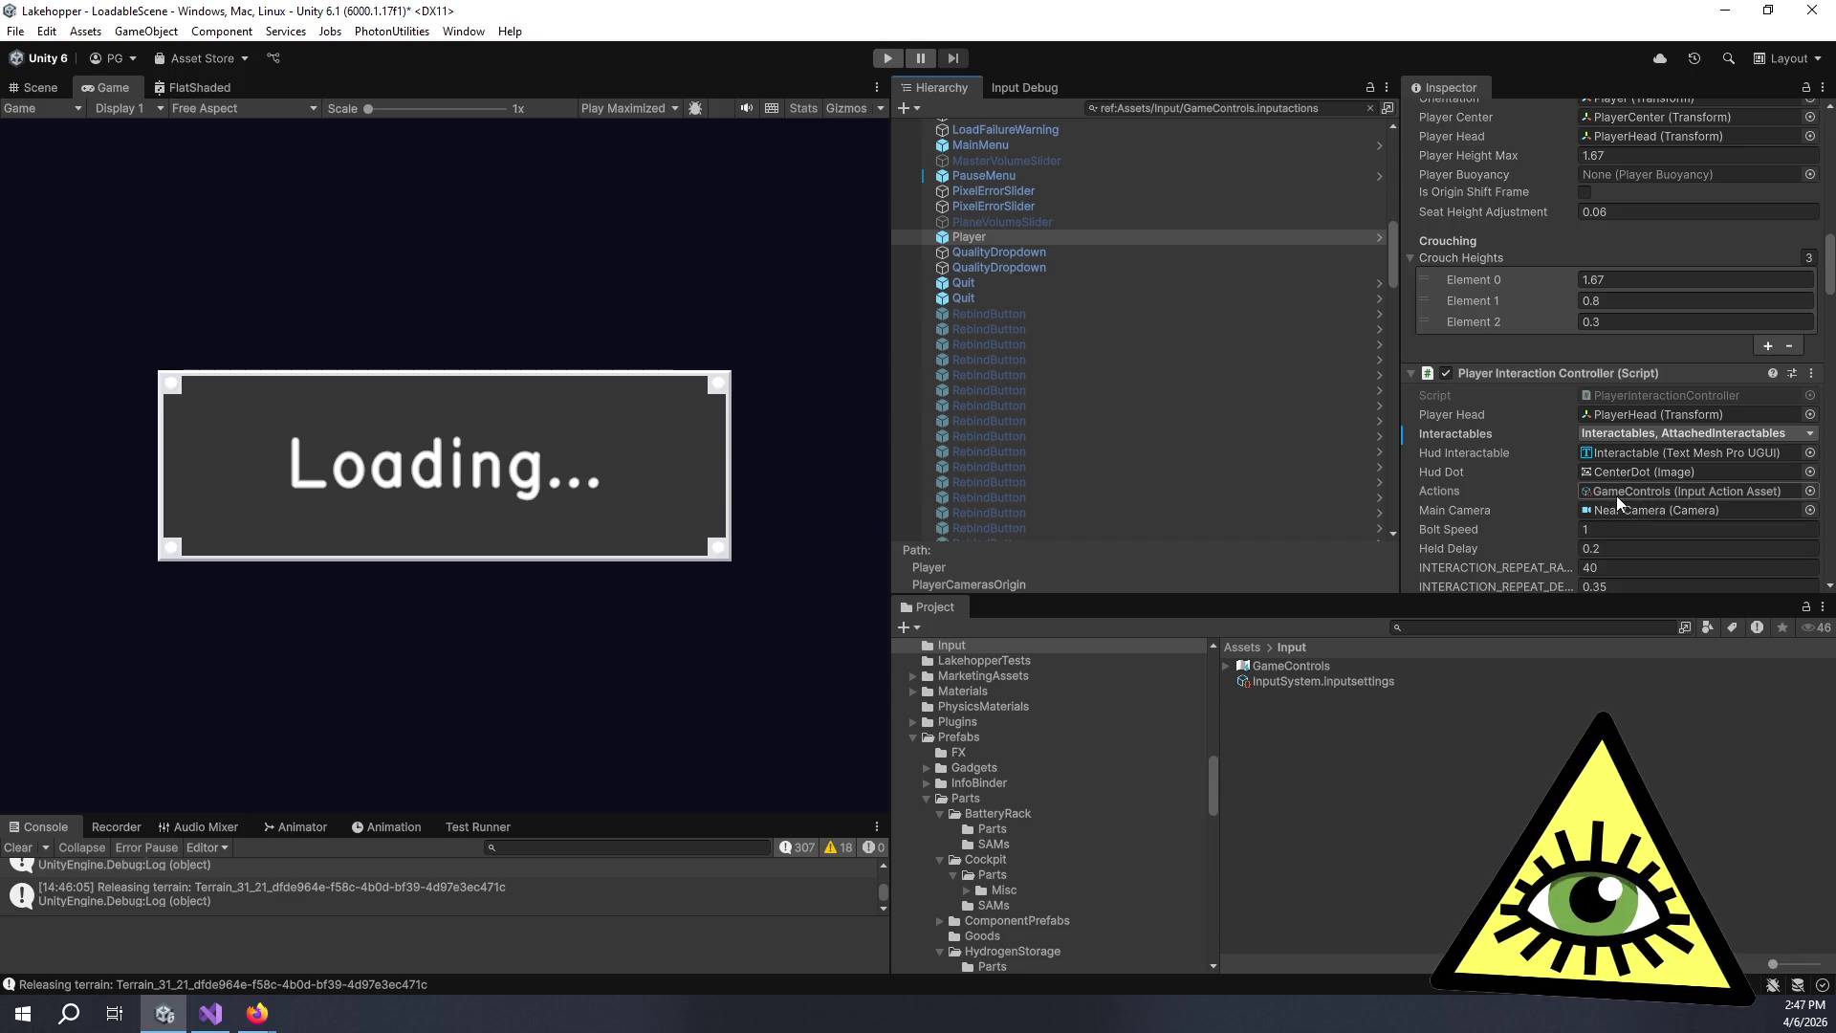
left_click(1615, 395)
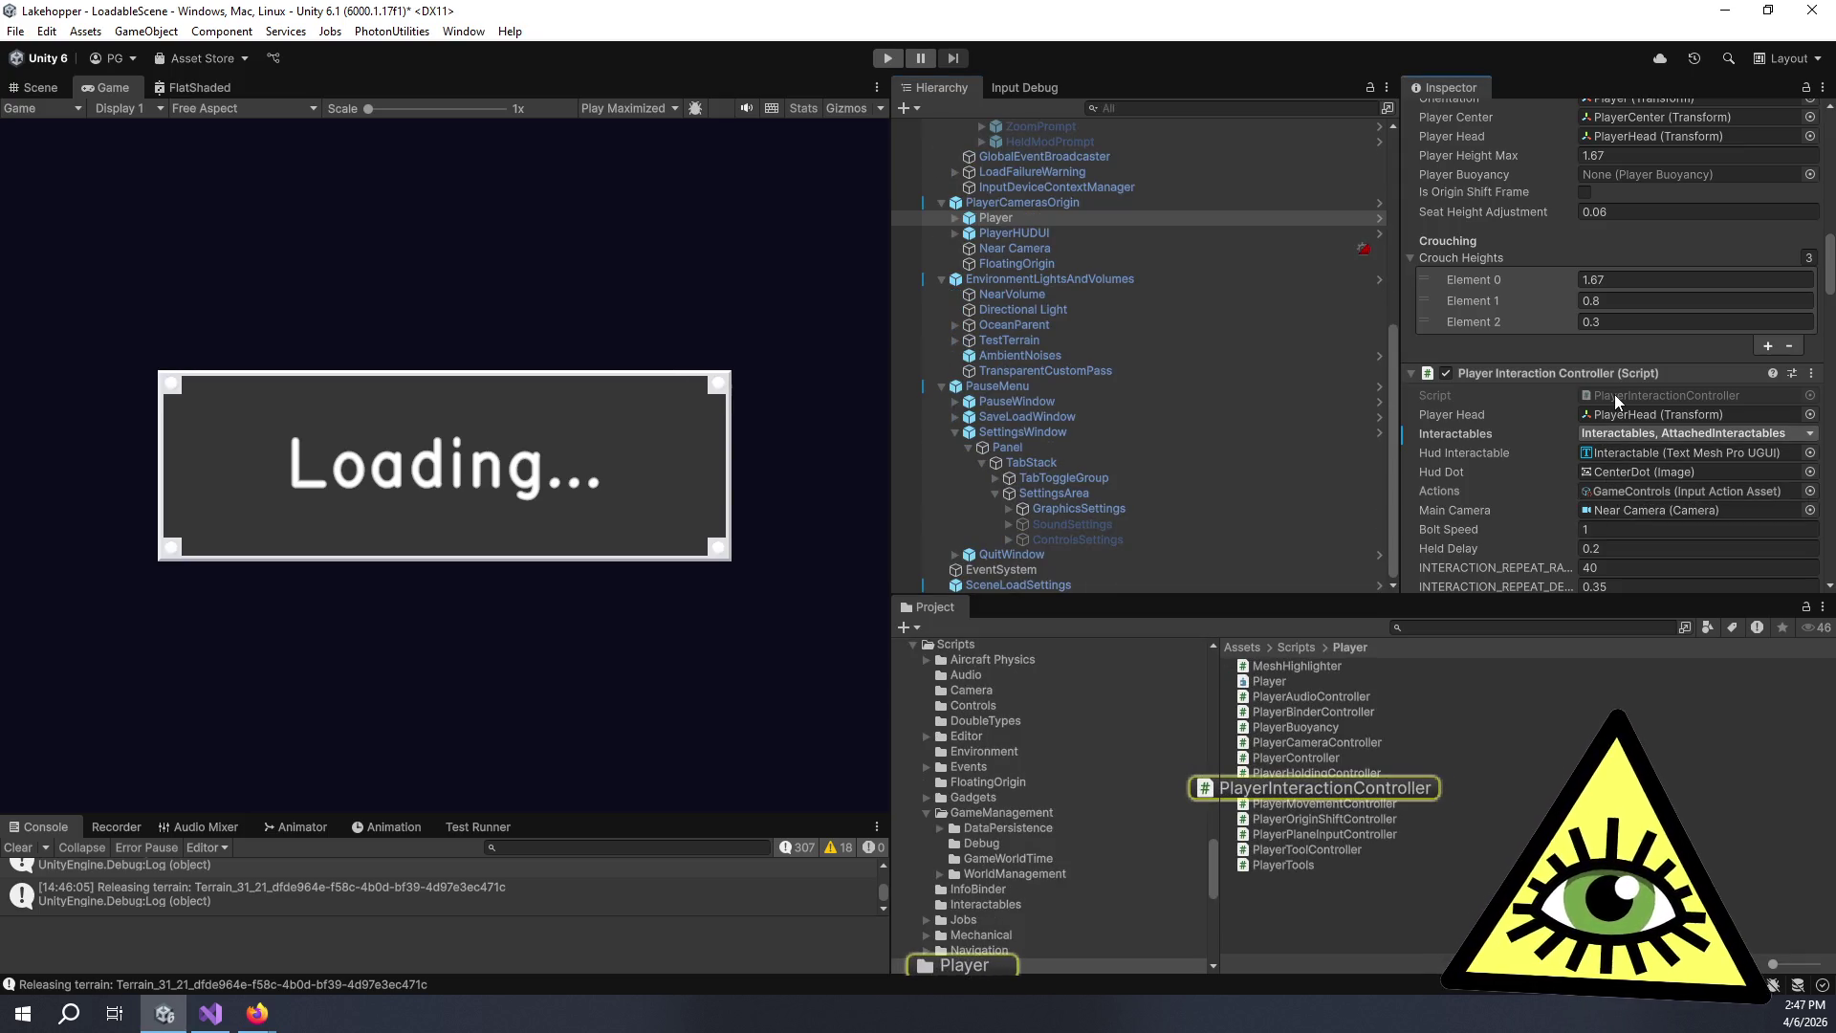
double_click(1614, 394)
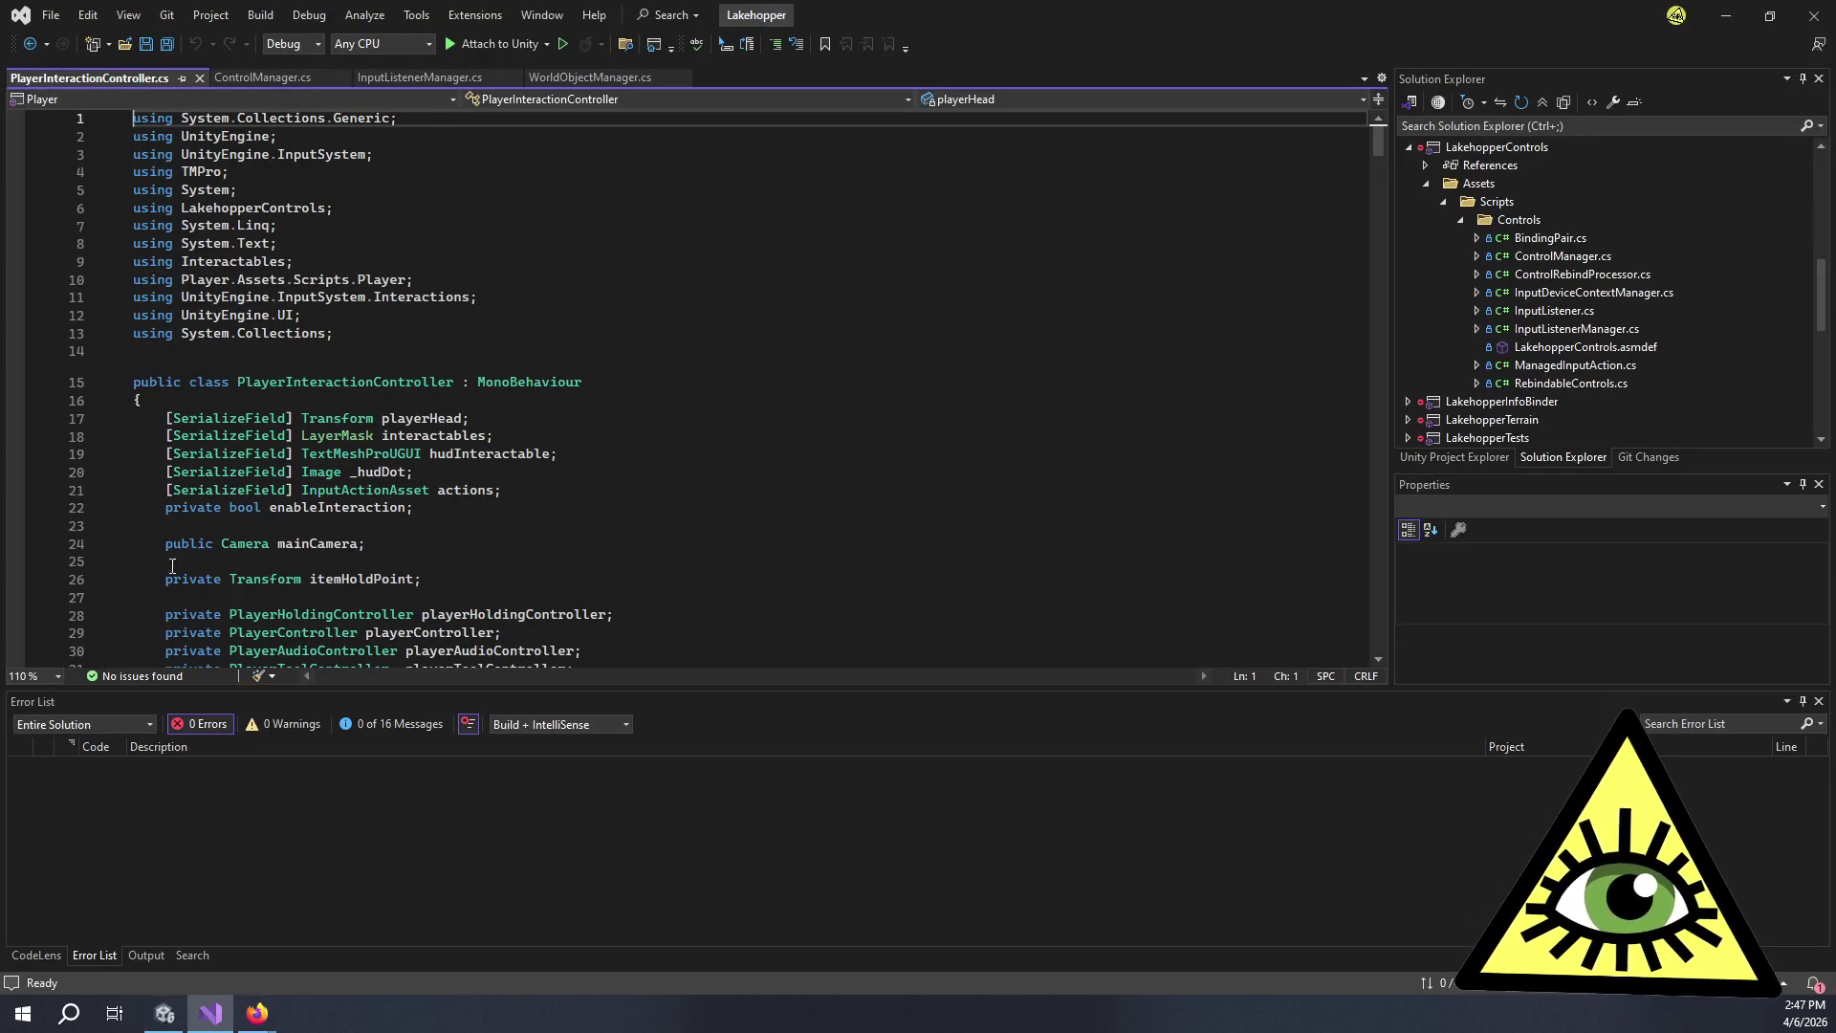
Find all references to the actions field and the playerActionsMap declaration.
left_click(461, 490)
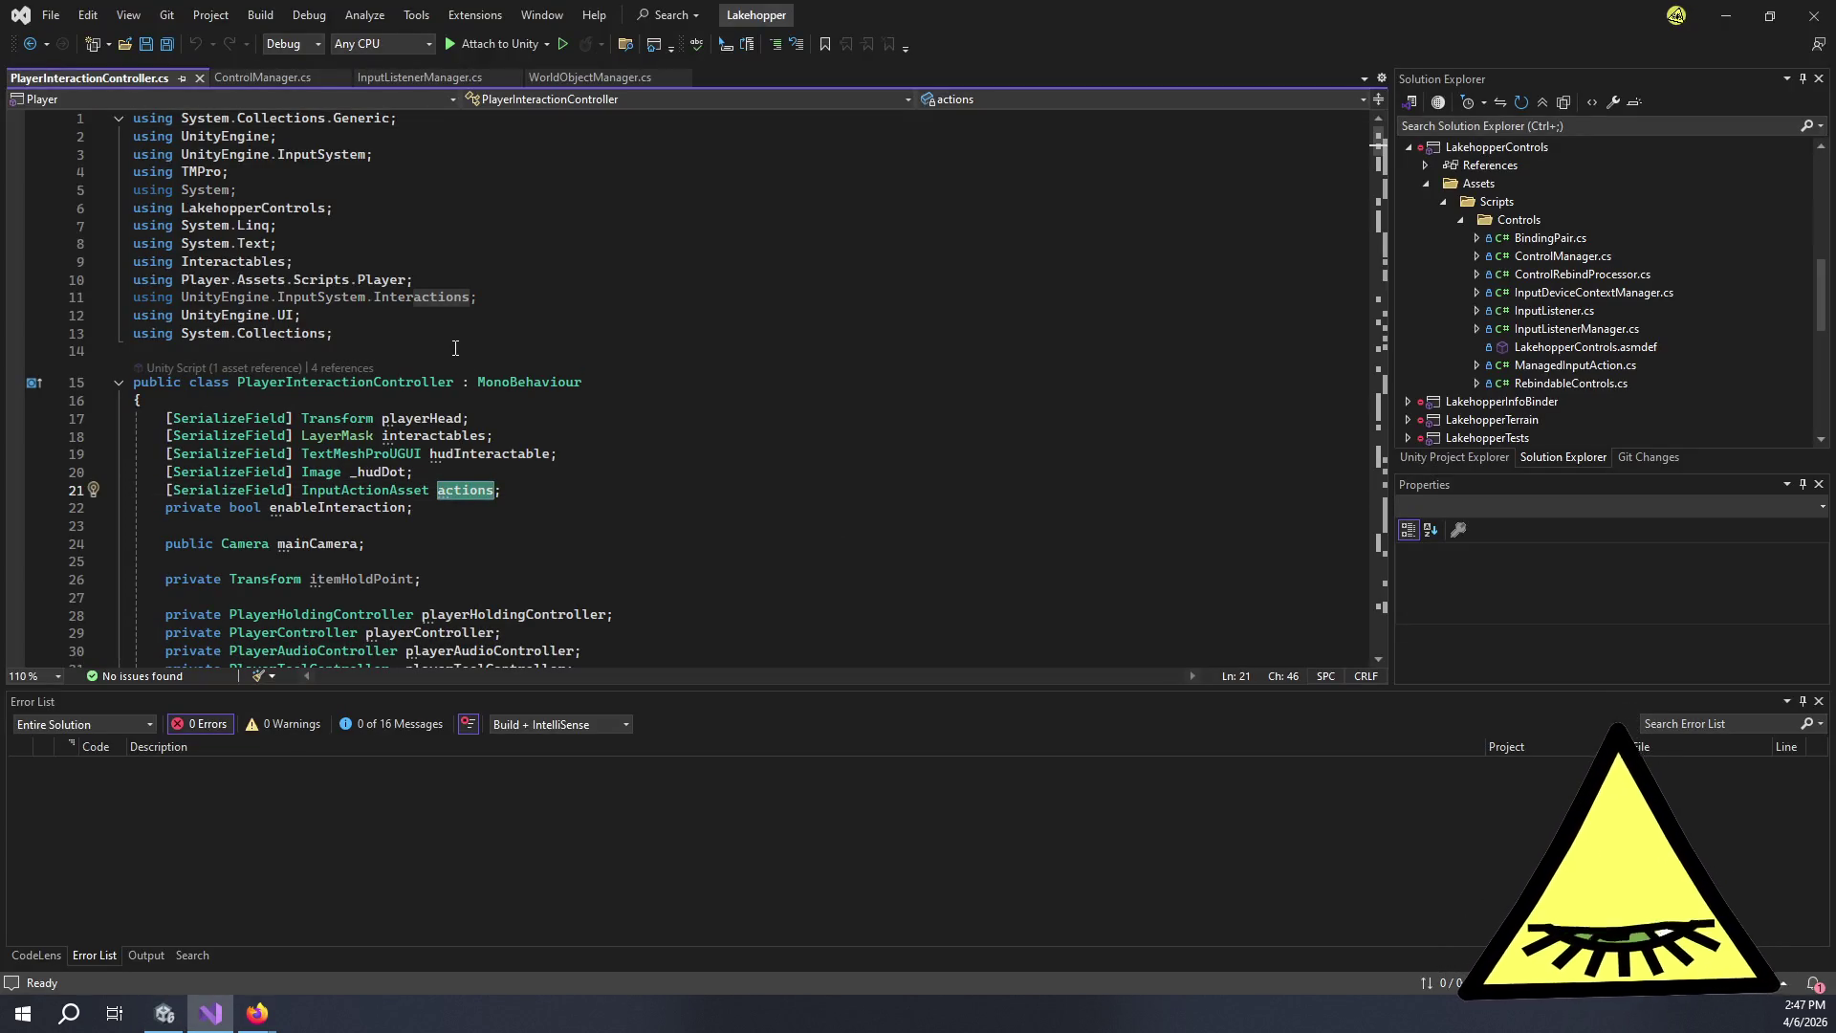
key("shift+F12")
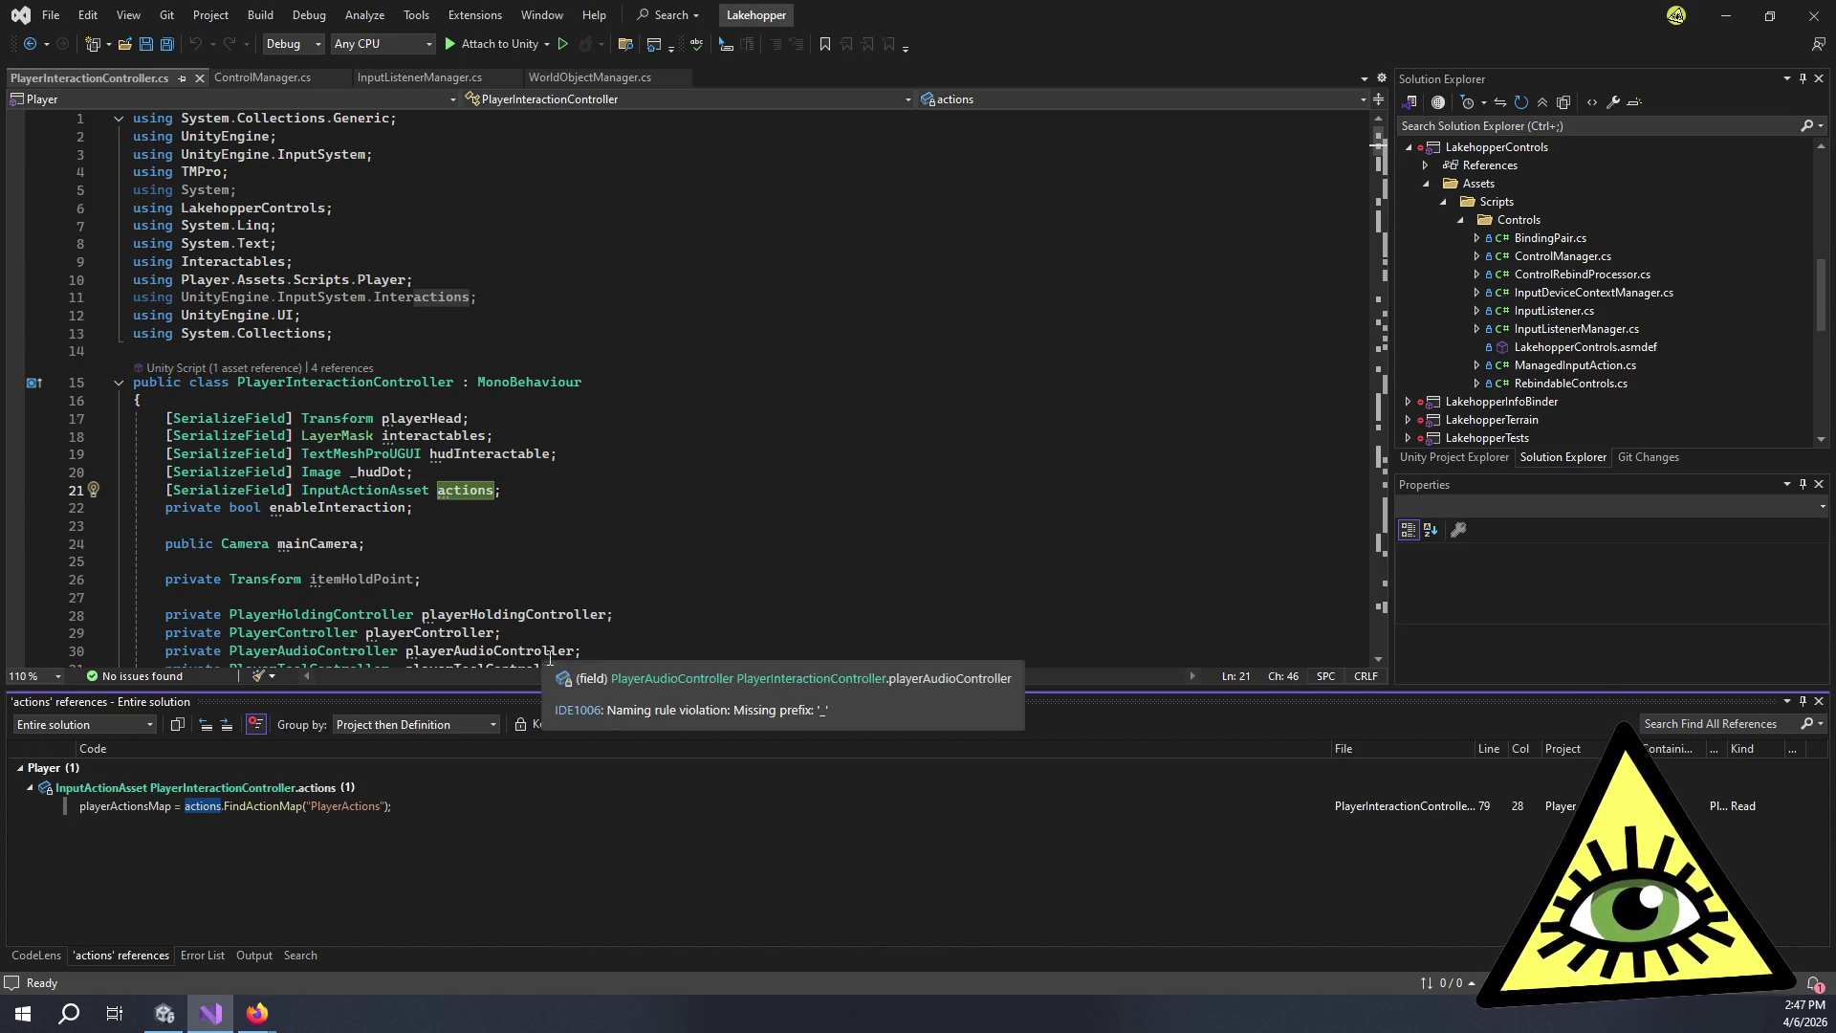
double_click(324, 805)
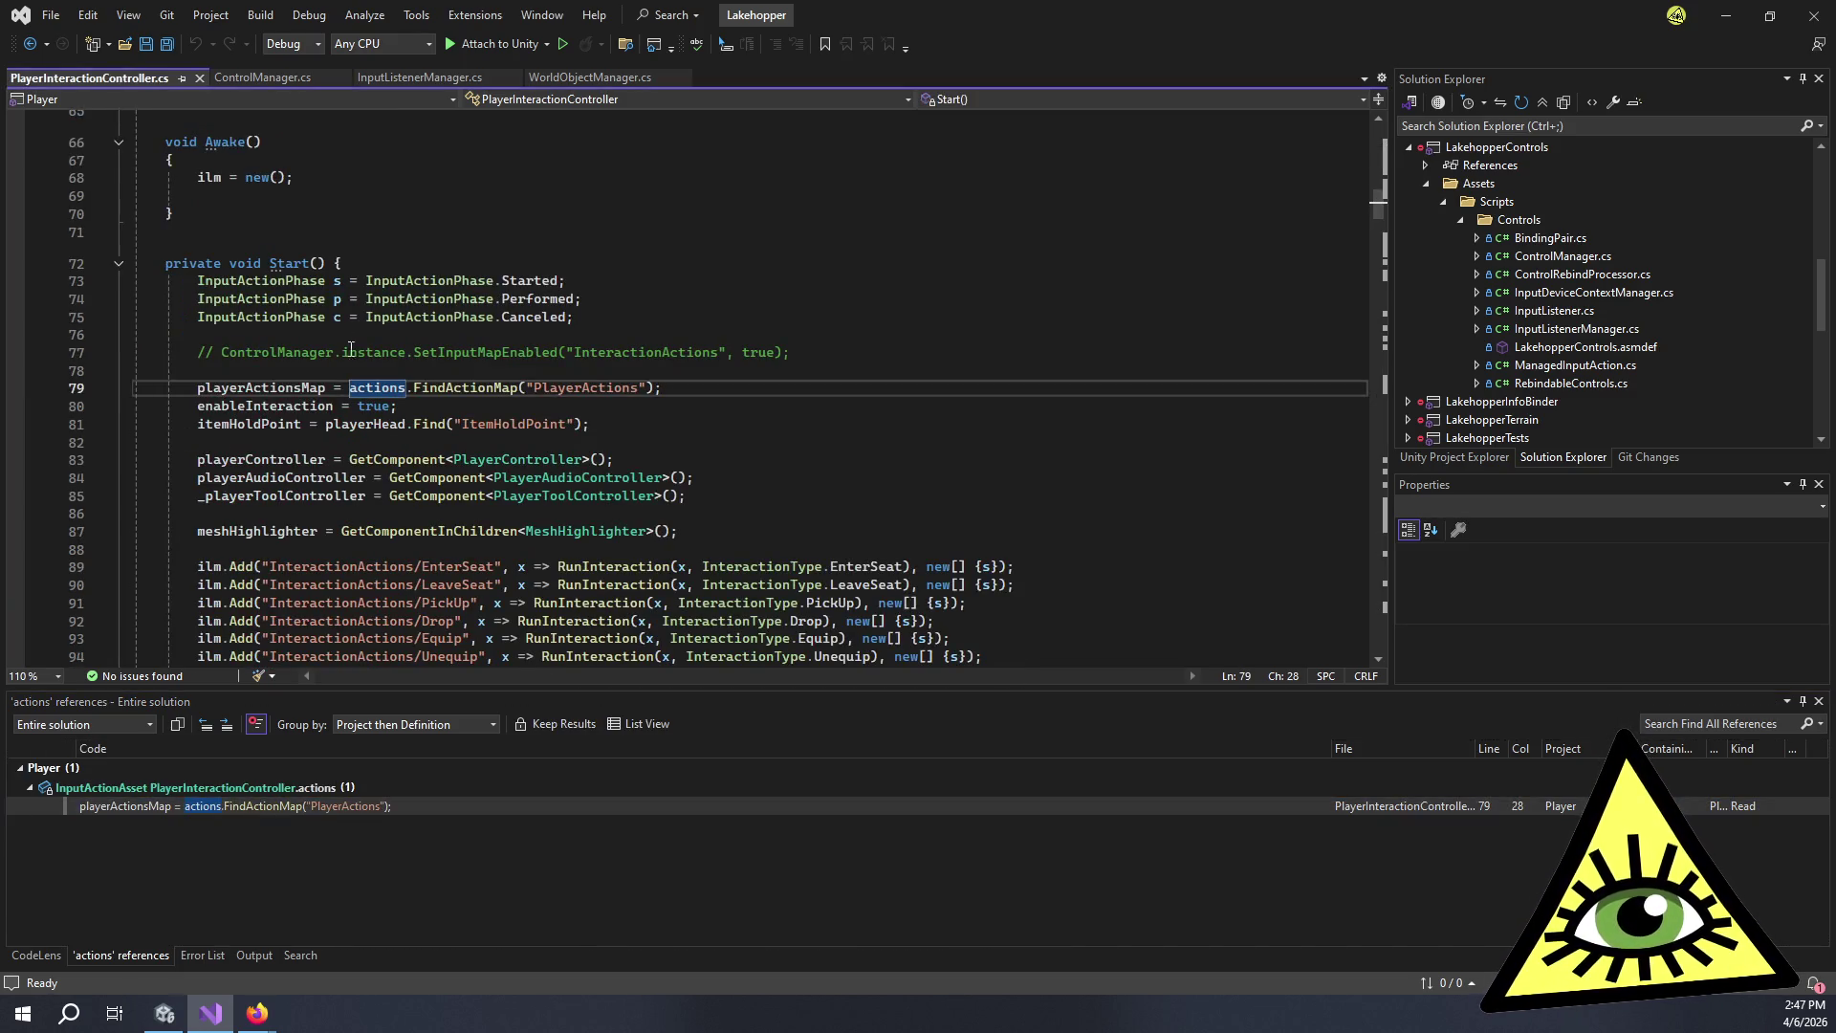
left_click(291, 384)
key("F12")
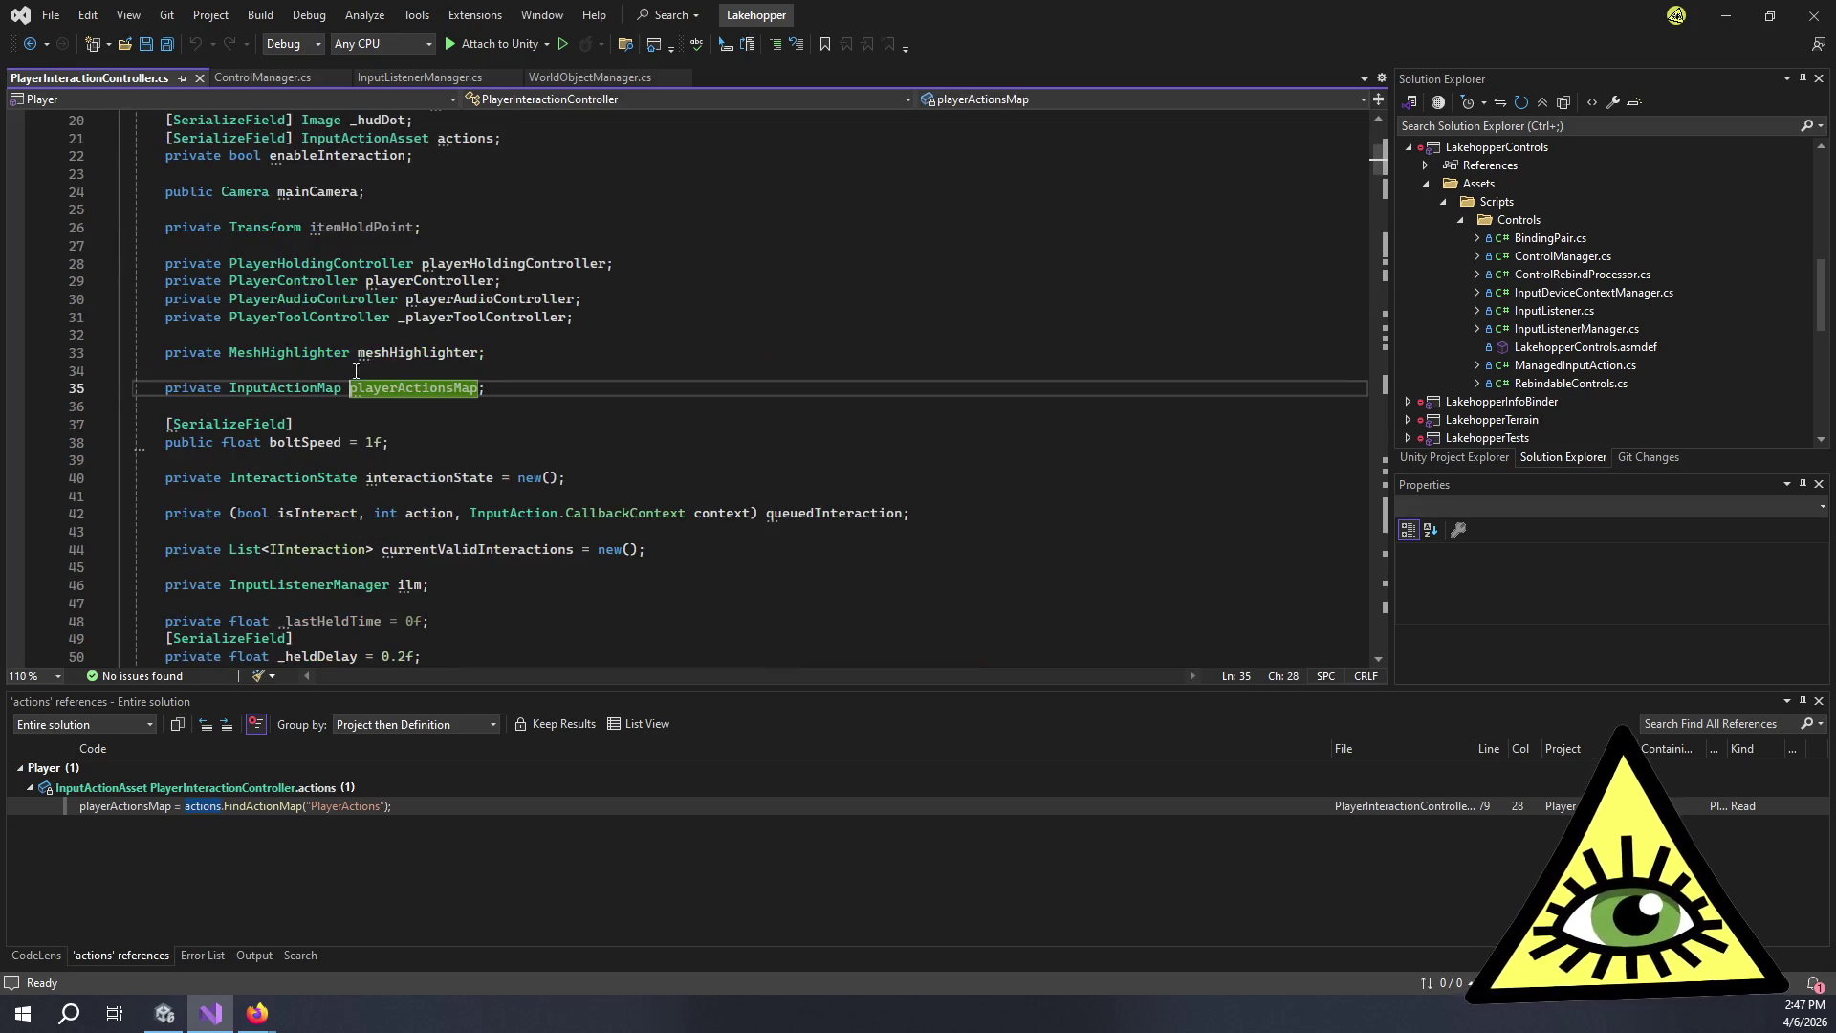
key("shift+F12")
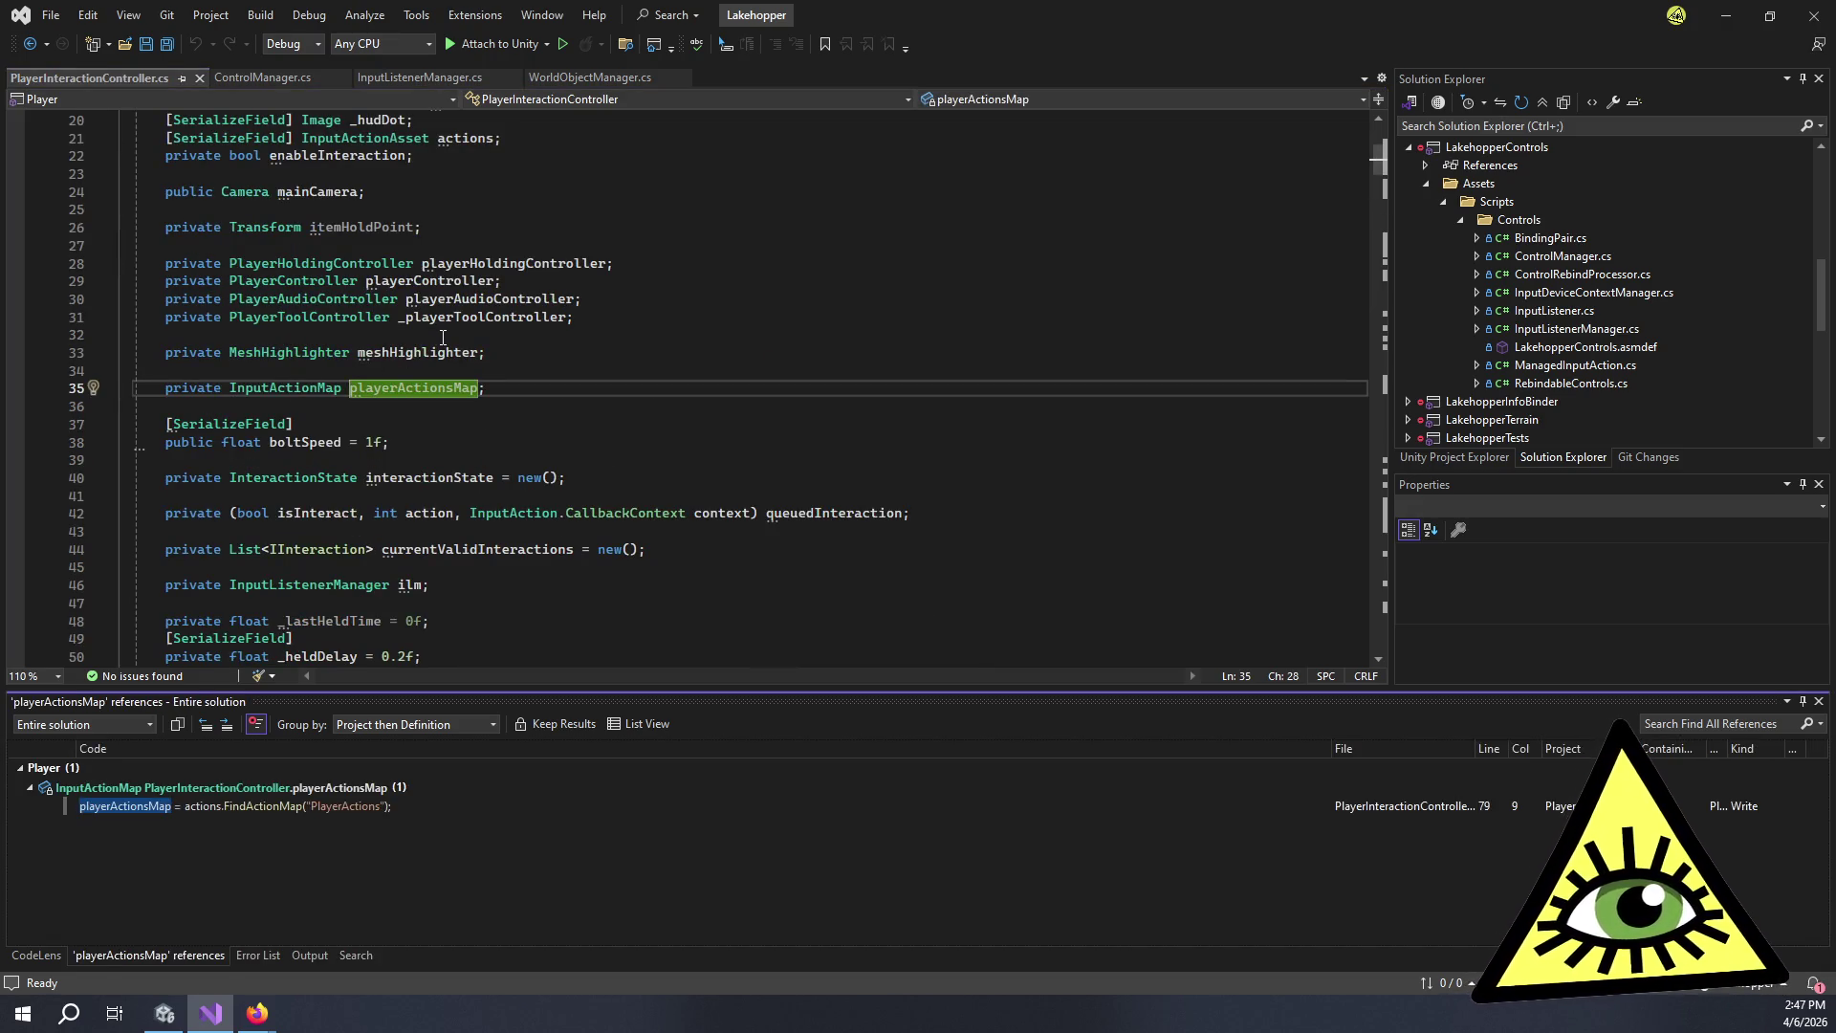
Delete the playerActionsMap declaration line and its leftover blank line.
left_click_drag(576, 371, 563, 382)
left_click(564, 383)
key("shift+Left")
key("shift+Left")
key("shift+Home")
key("Delete")
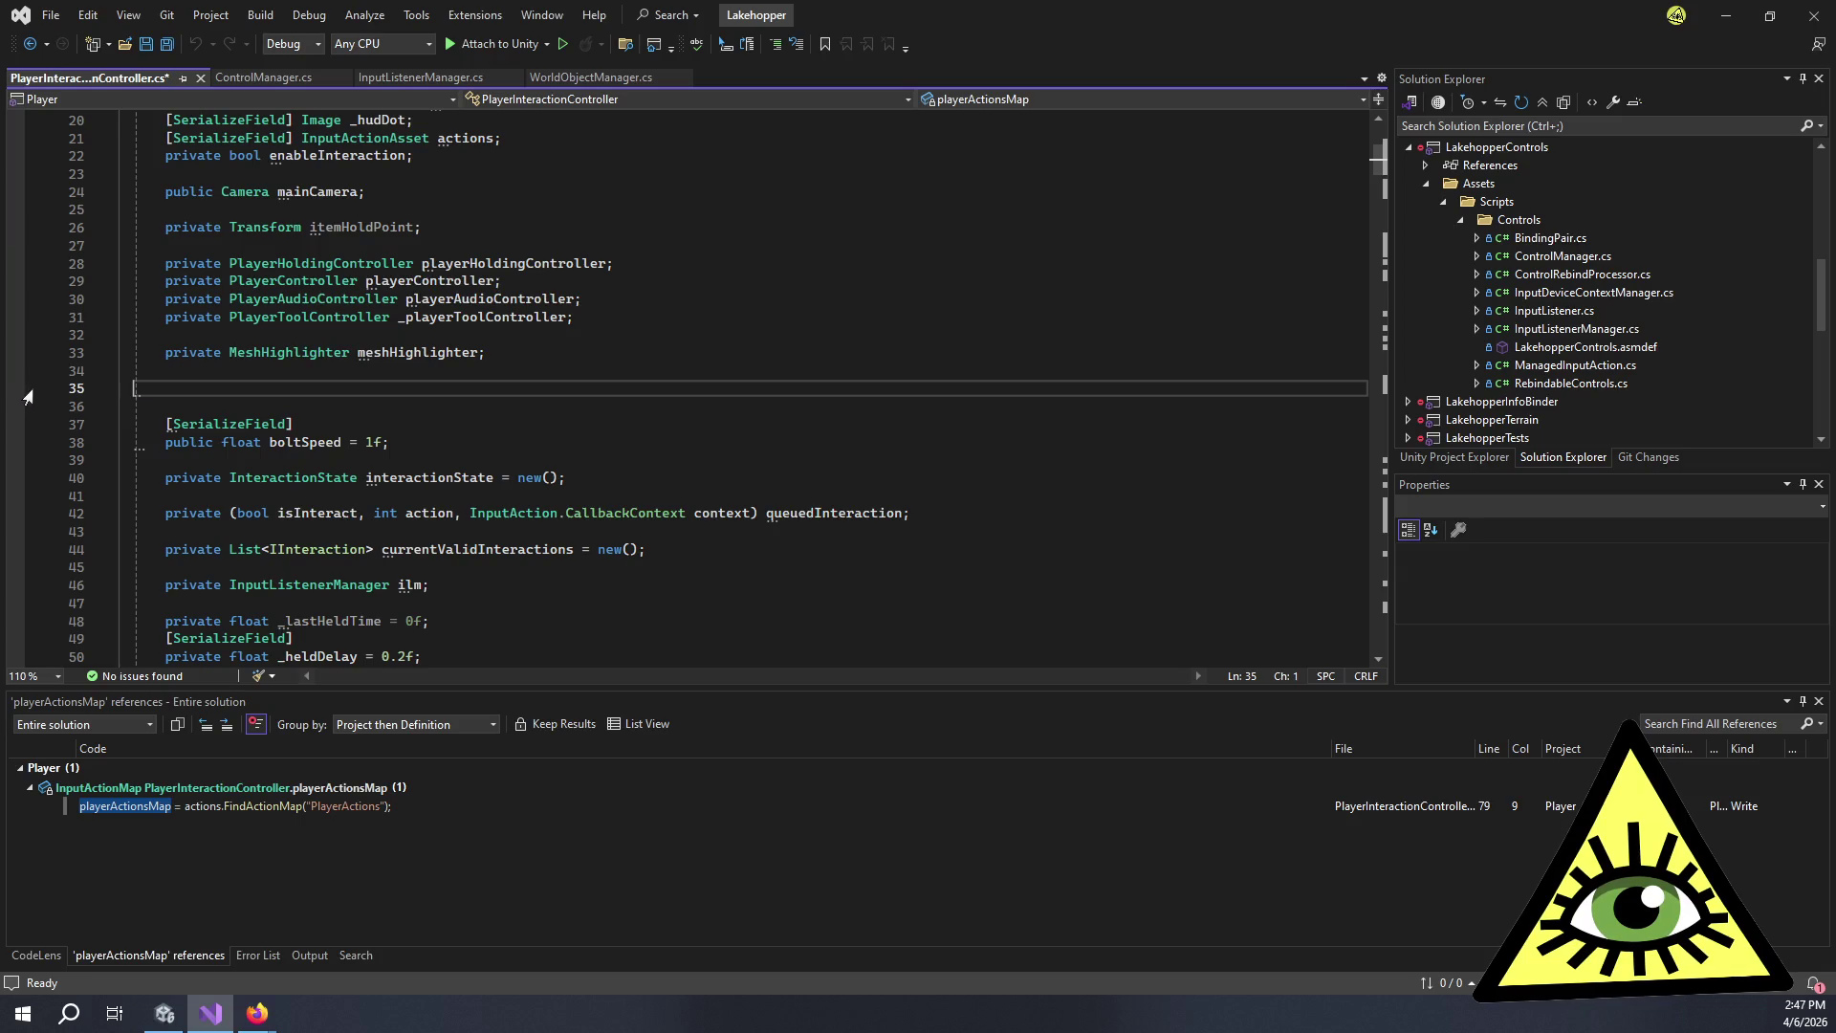
key("BackSpace")
key("BackSpace")
key("BackSpace")
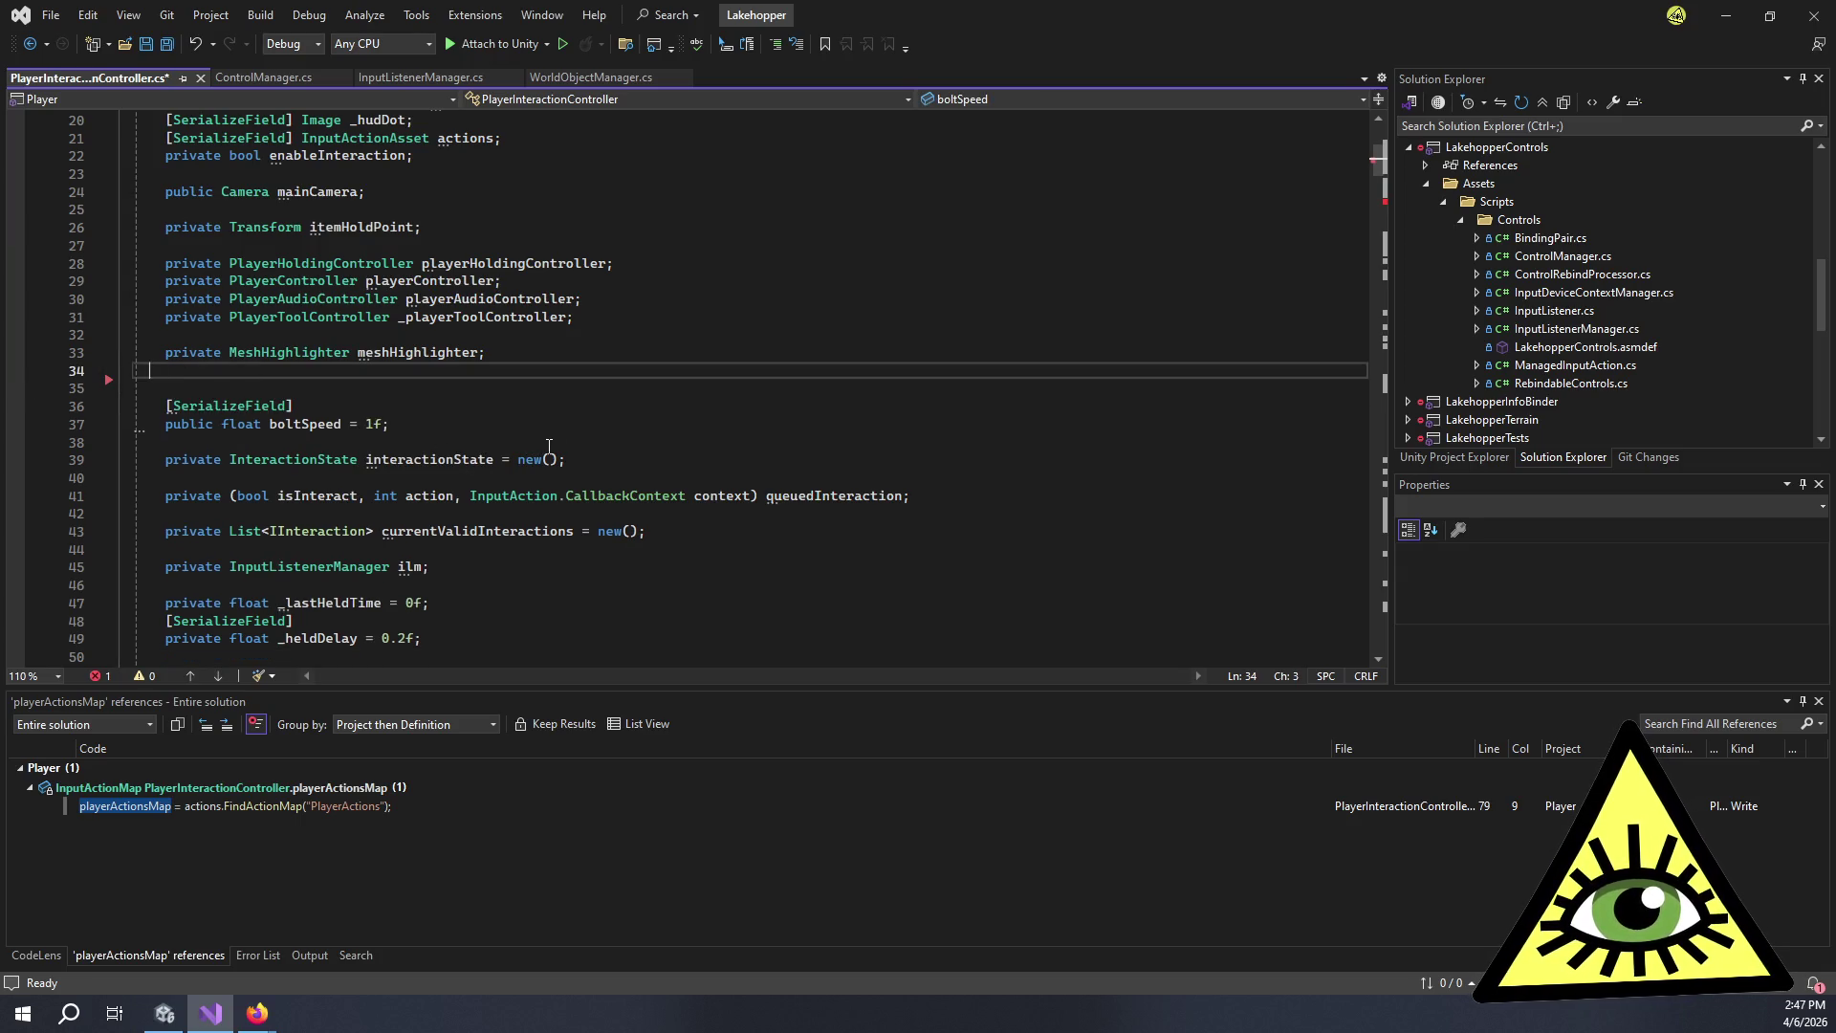
key("BackSpace")
Delete the actions input asset field declaration.
scroll(536, 430, "down", 6)
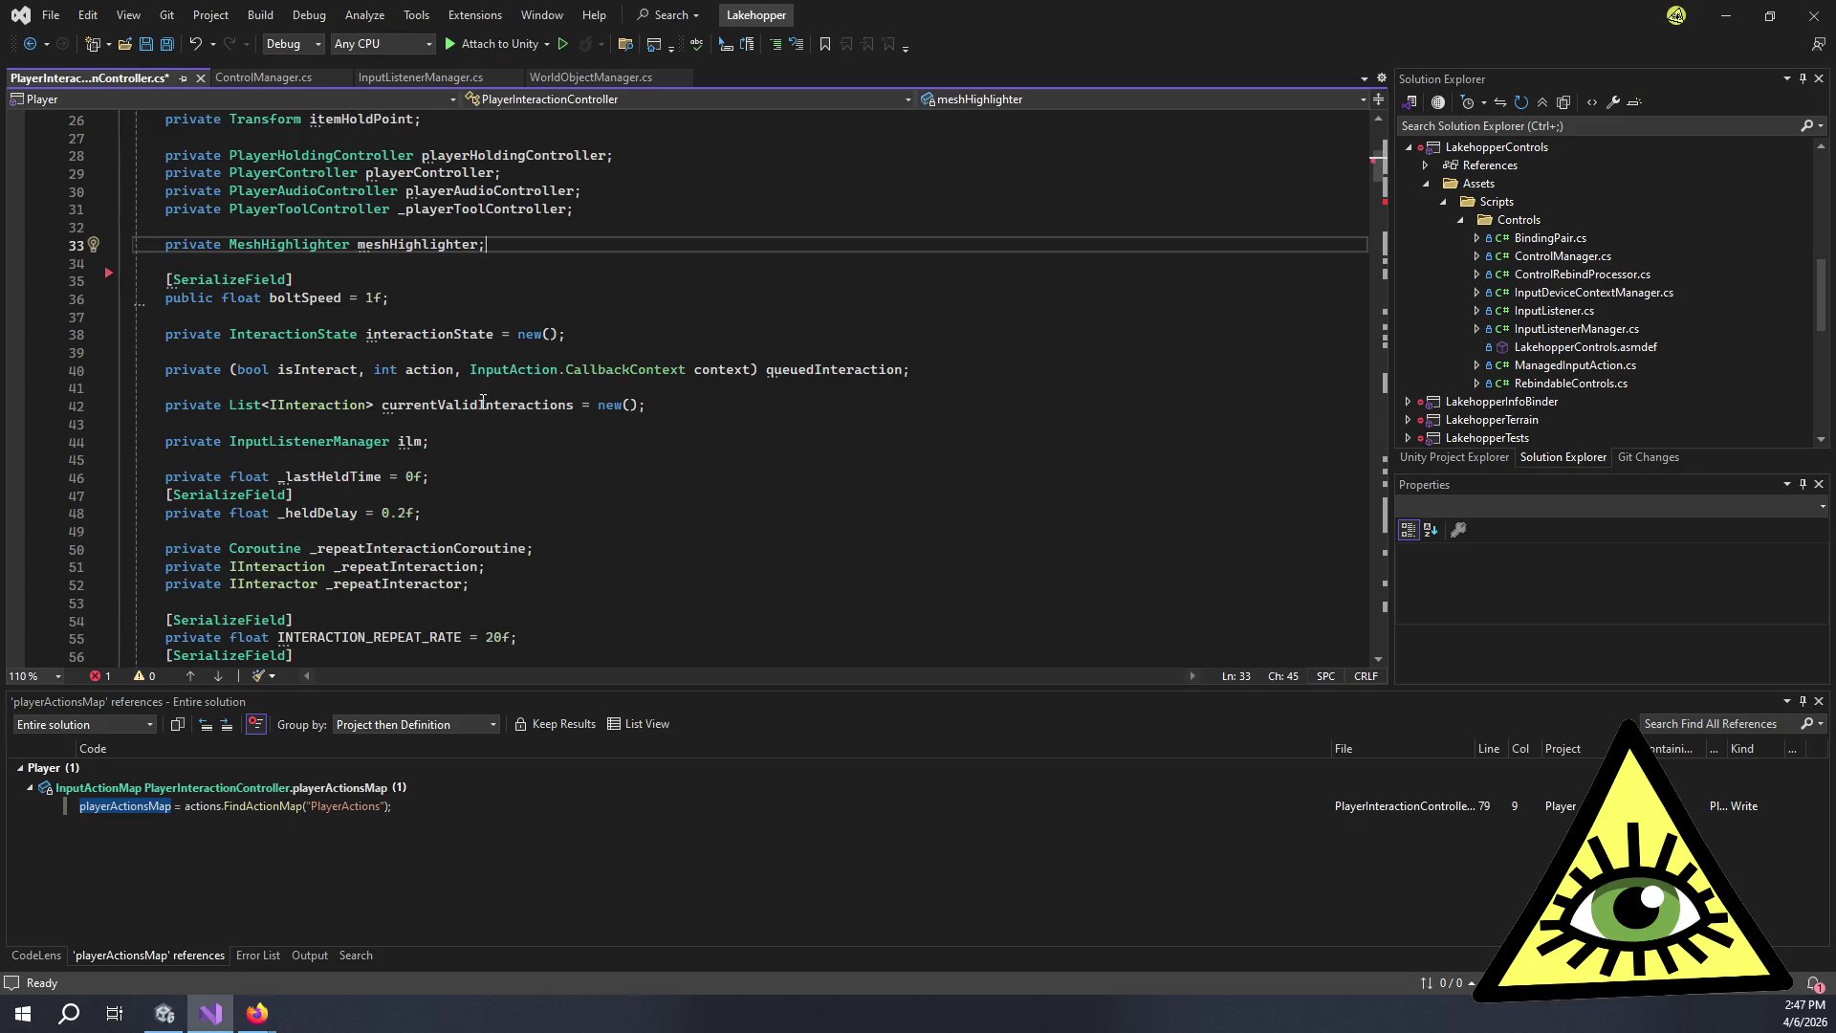
scroll(486, 417, "down", 5)
scroll(577, 402, "up", 15)
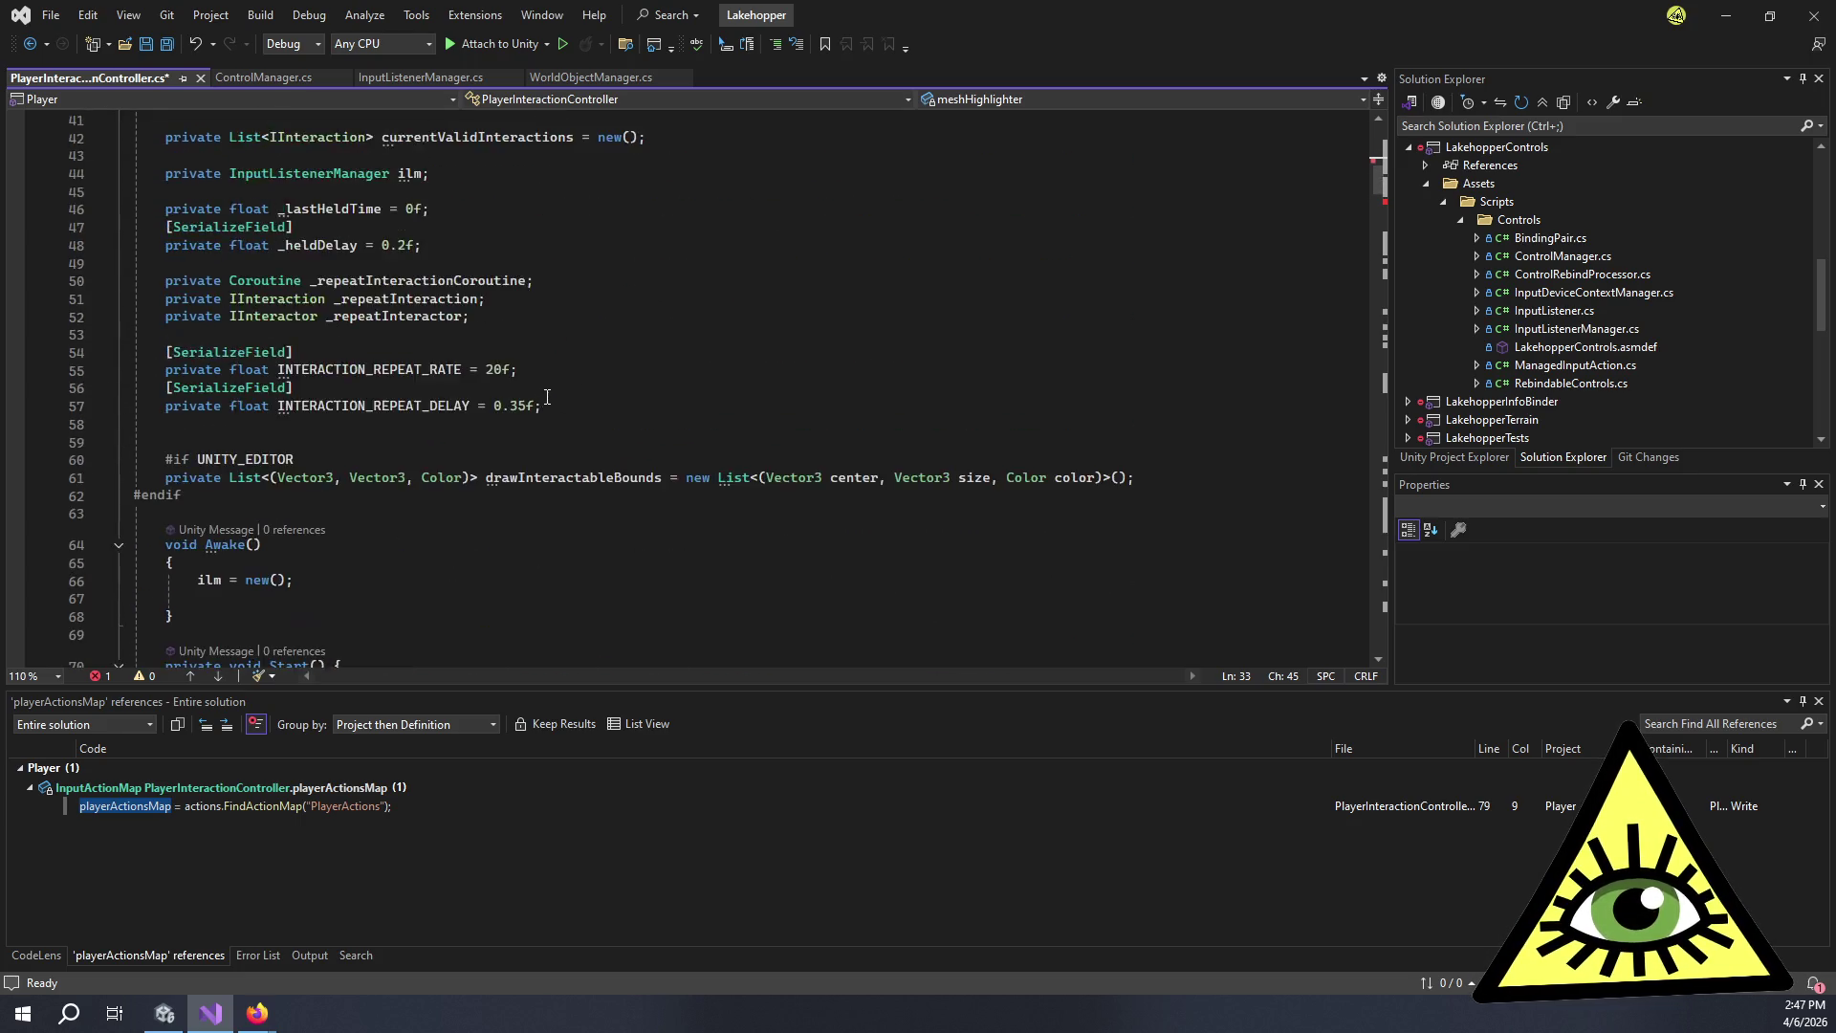
left_click(563, 397)
key("shift+Home")
key("BackSpace")
key("BackSpace")
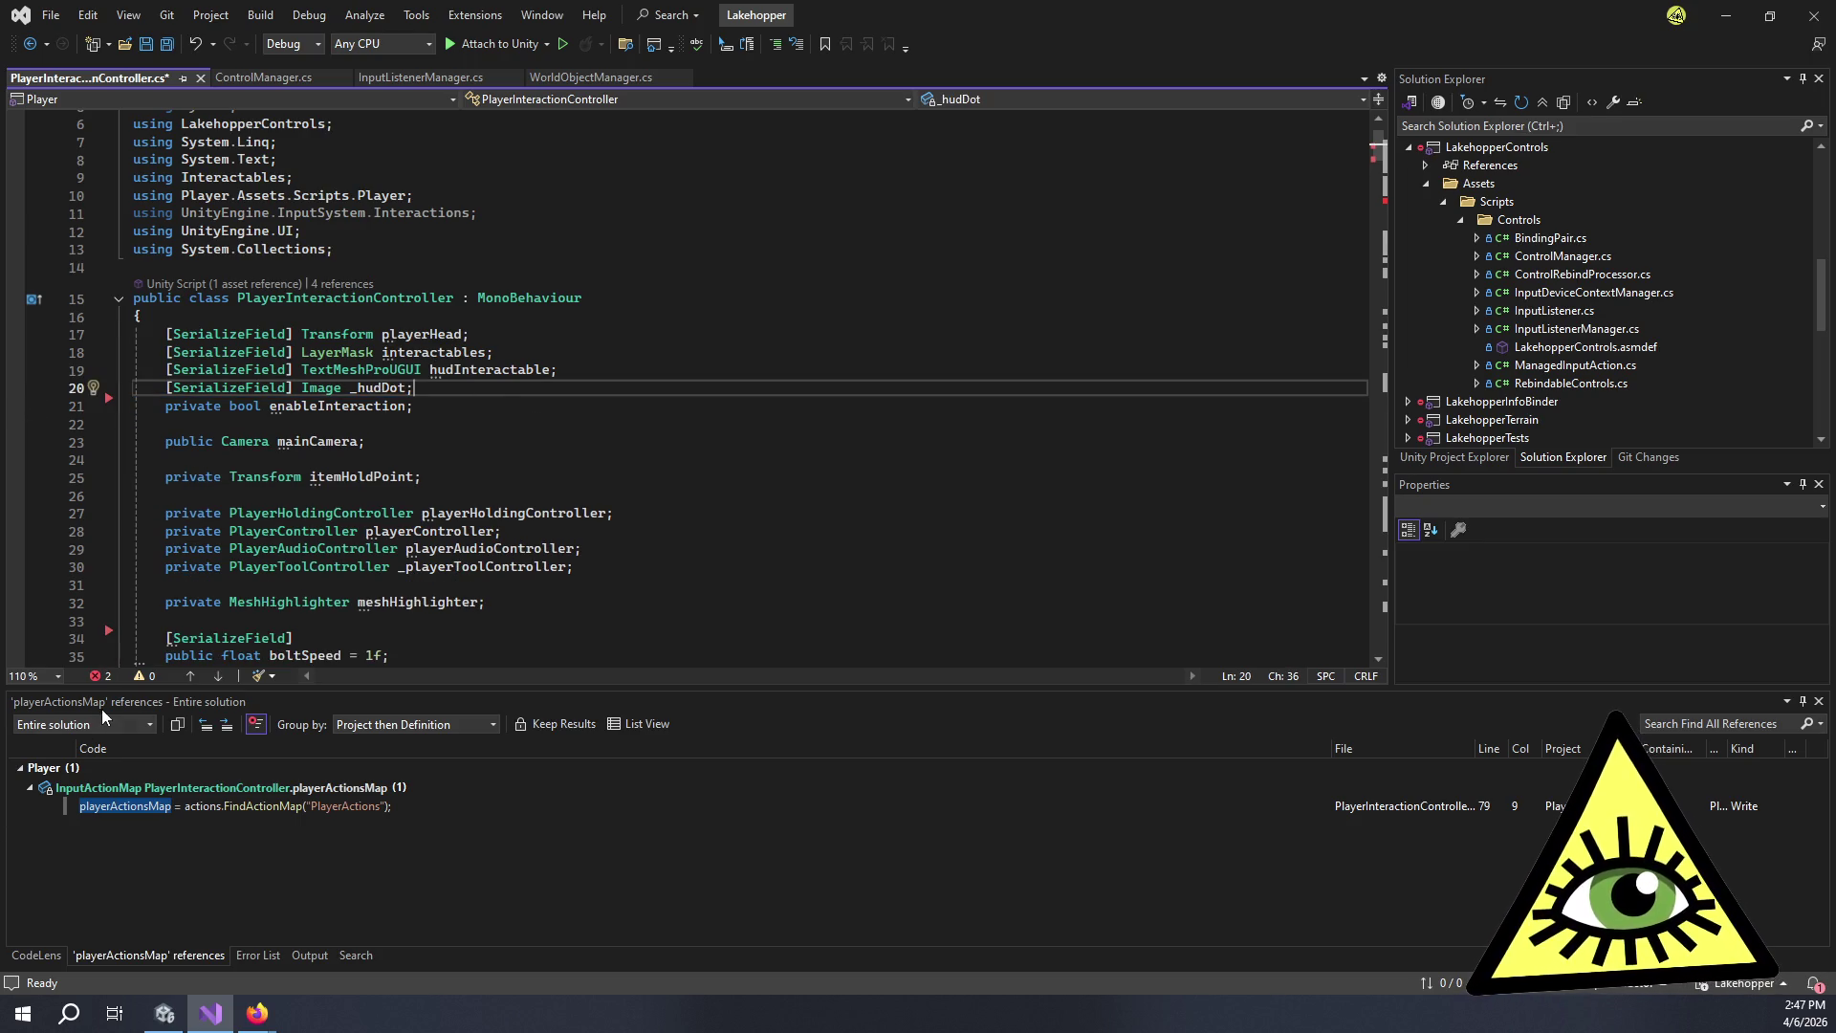
Clear the compile errors by deleting the playerActionsMap assignment and the commented ControlManager line, then save.
left_click(100, 676)
double_click(191, 770)
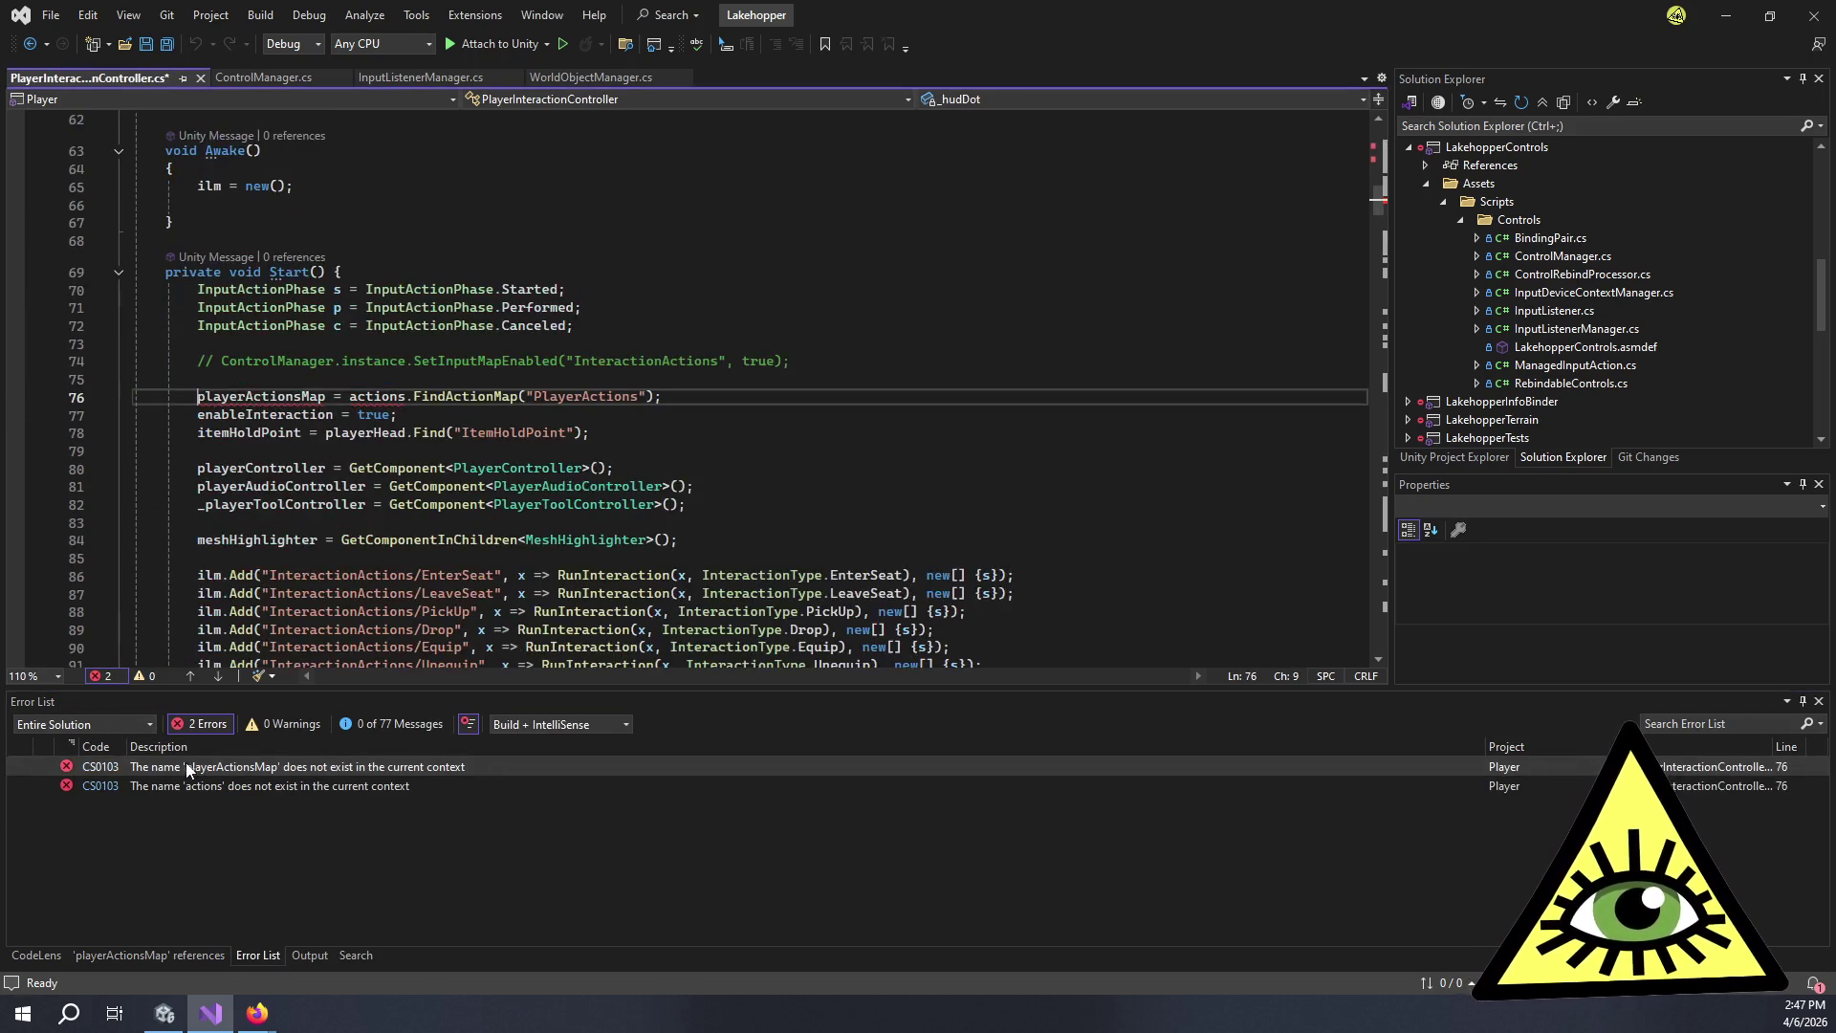
left_click_drag(689, 396, 11, 396)
key("BackSpace")
key("BackSpace")
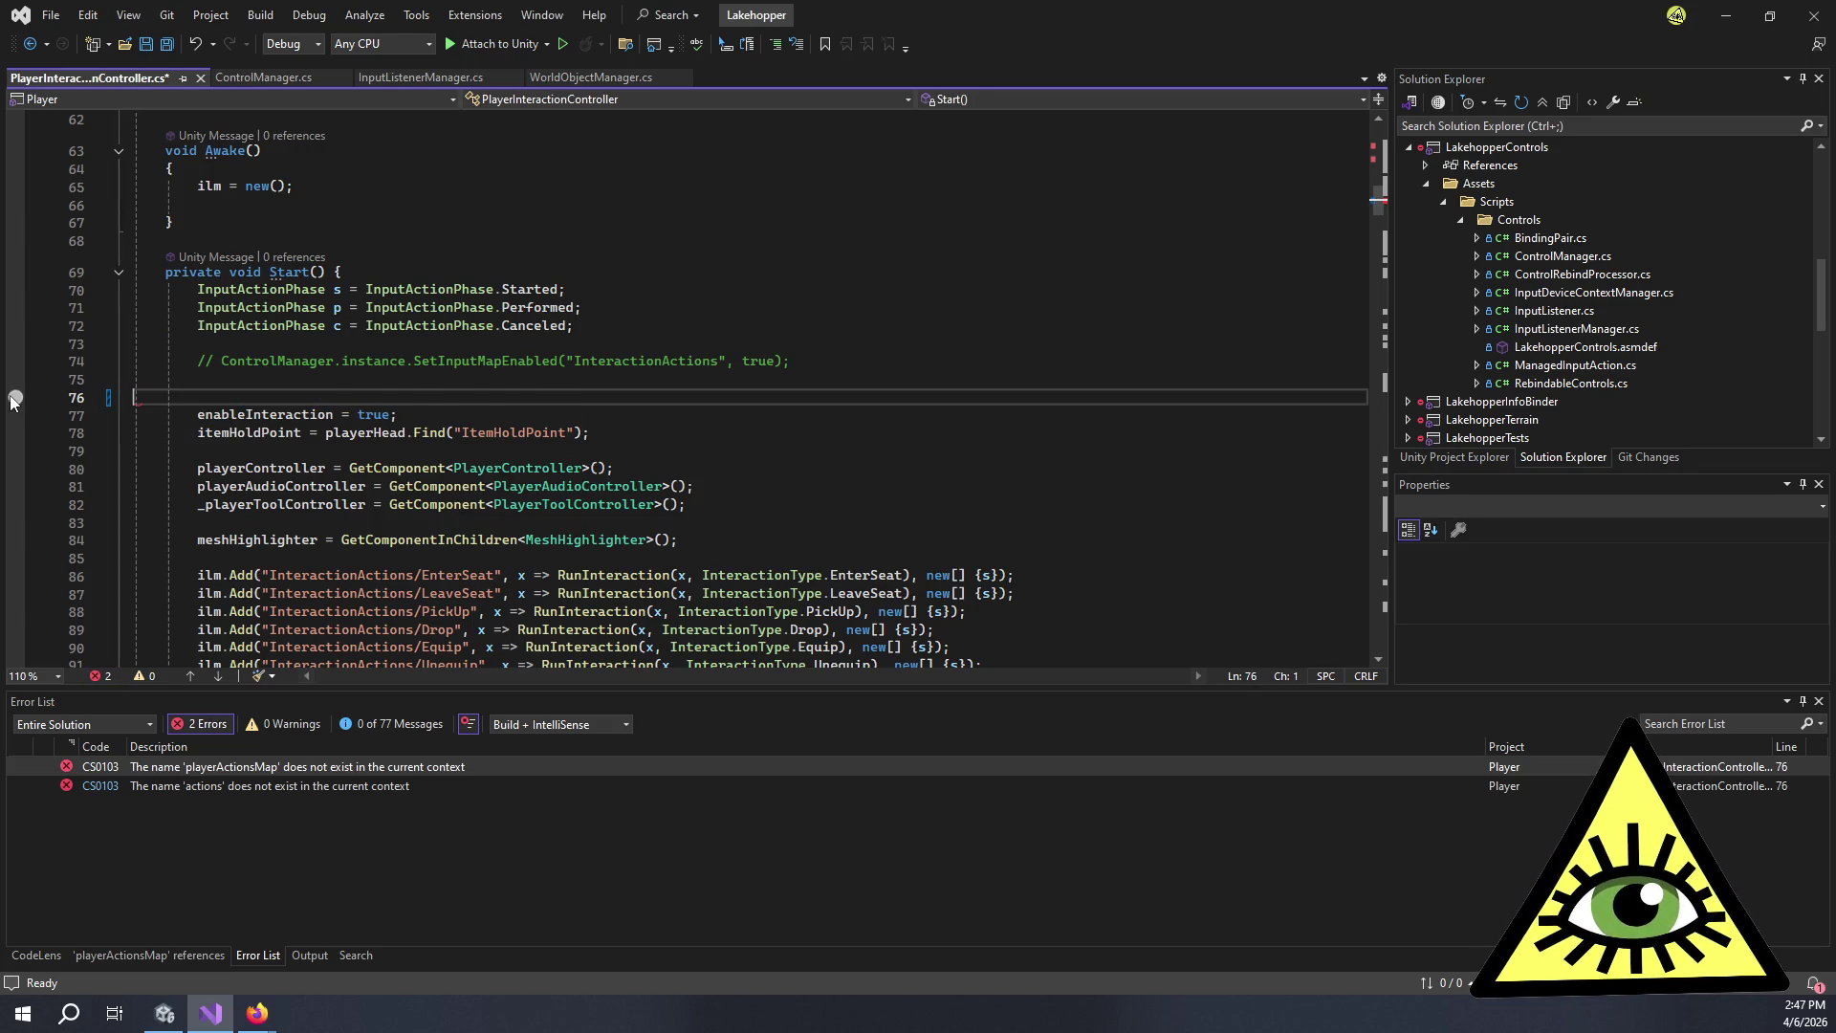
left_click(96, 360)
key("BackSpace")
key("BackSpace")
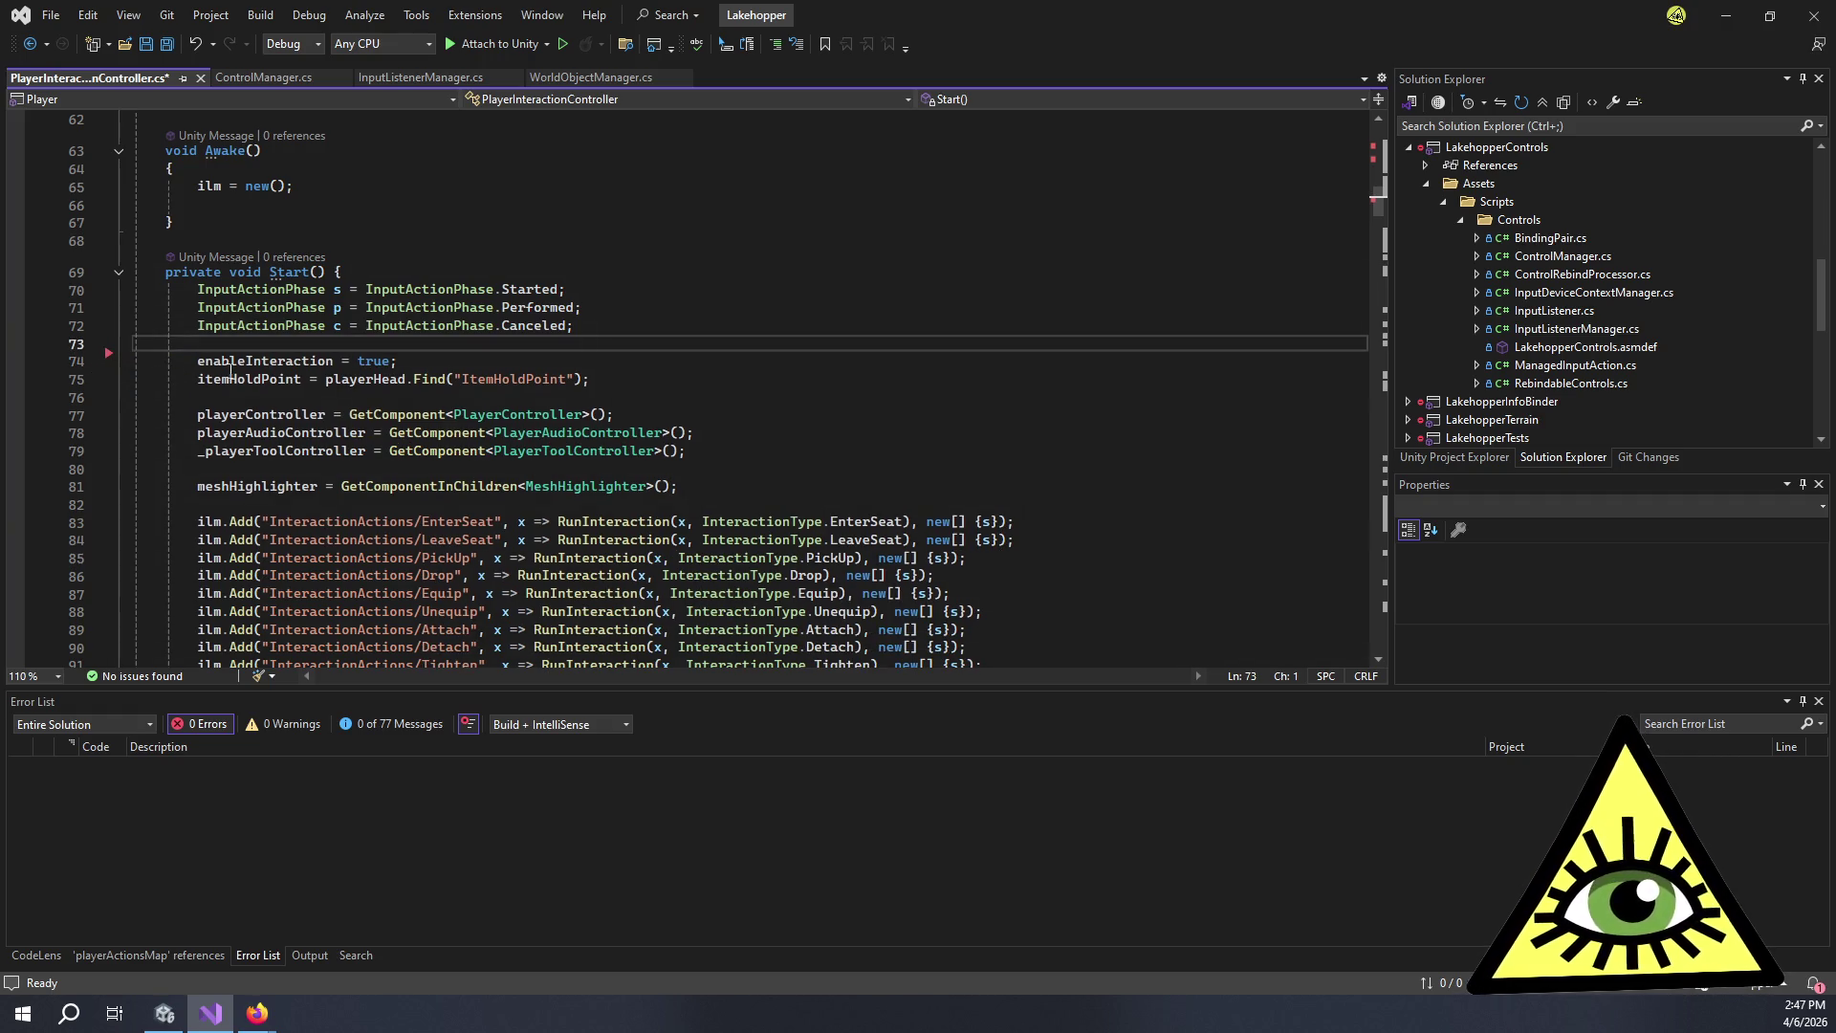
key("ctrl+s")
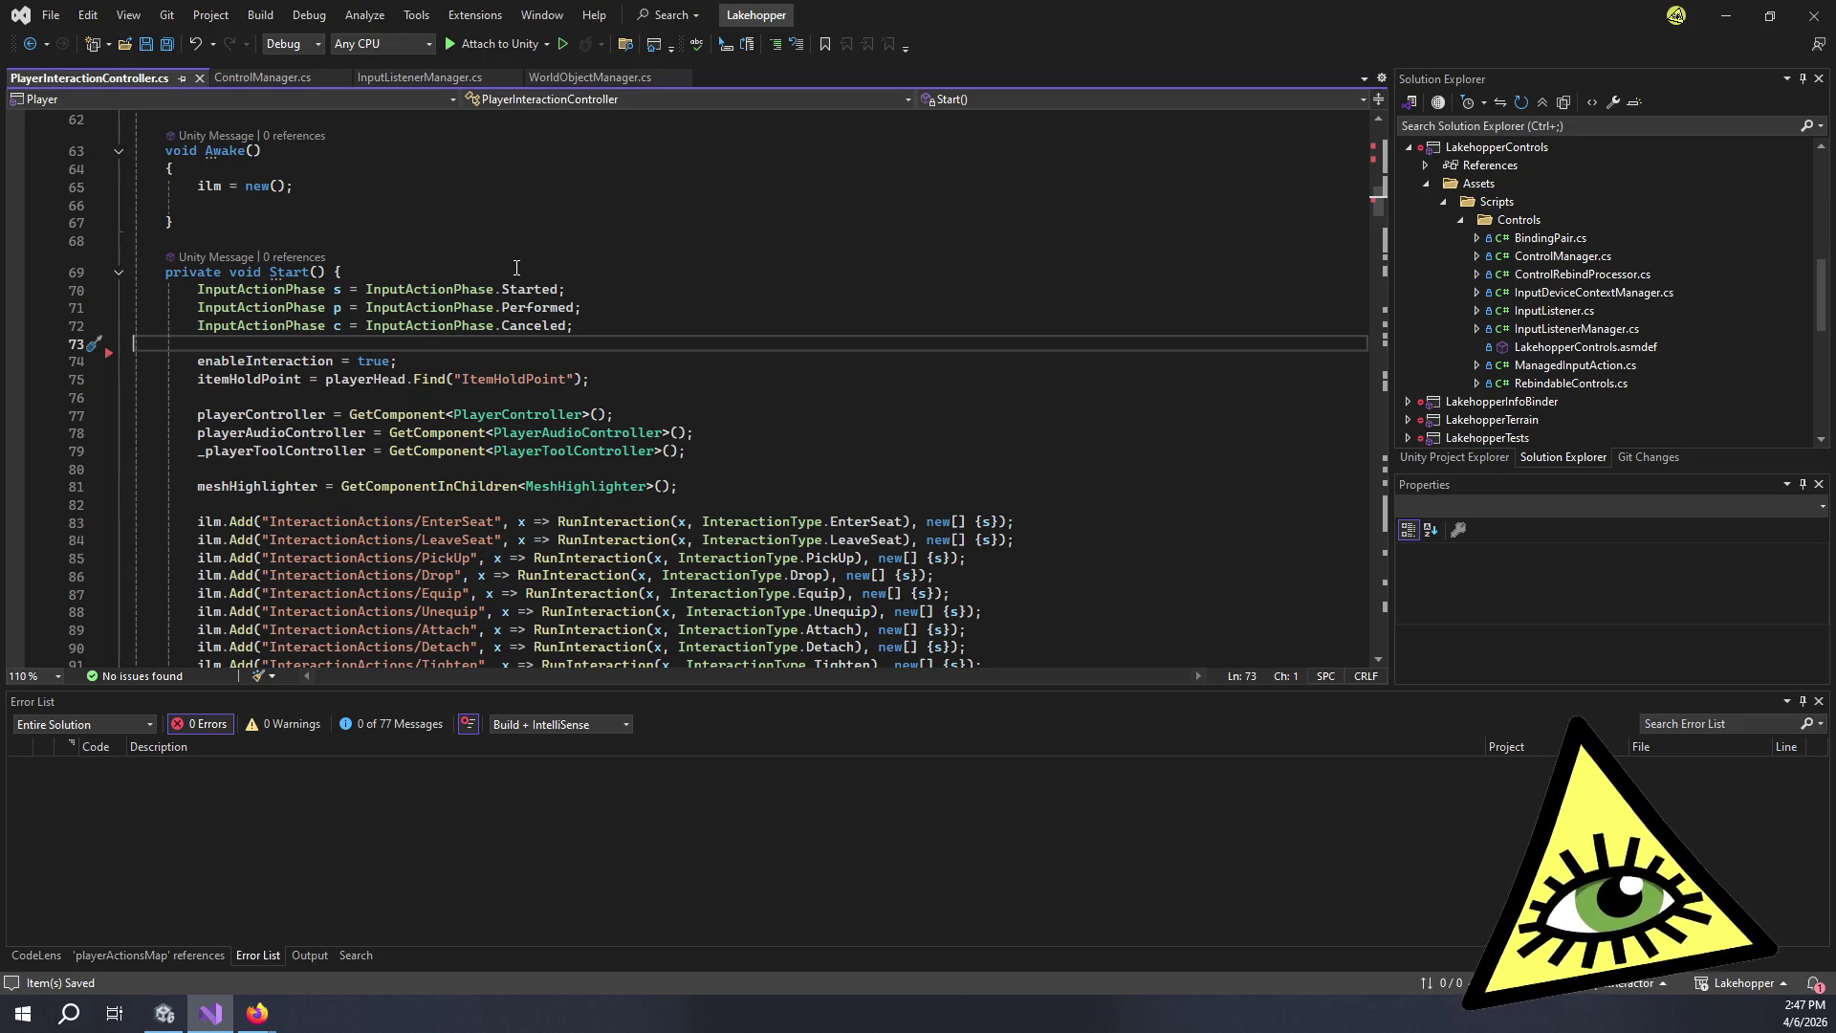
key("alt+Tab")
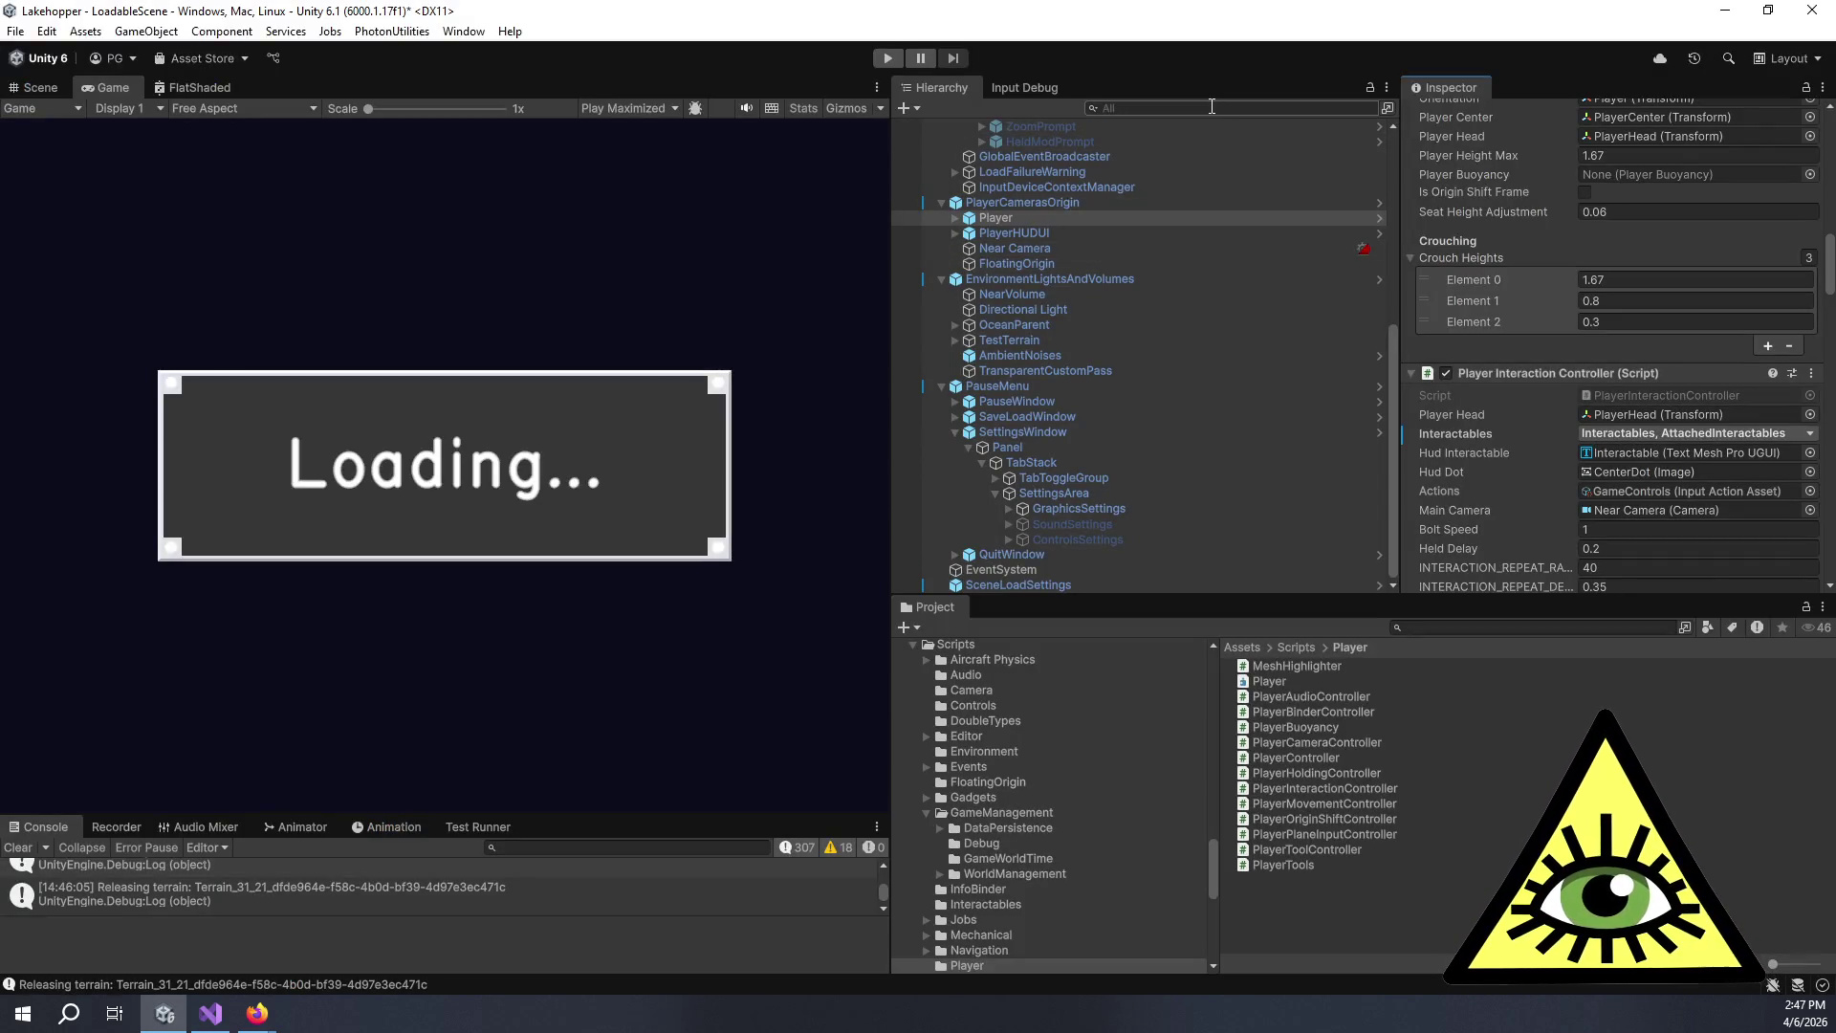
Search the Project for GameControls, run Find References In Scene, and select the Hierarchy query.
left_click(1454, 627)
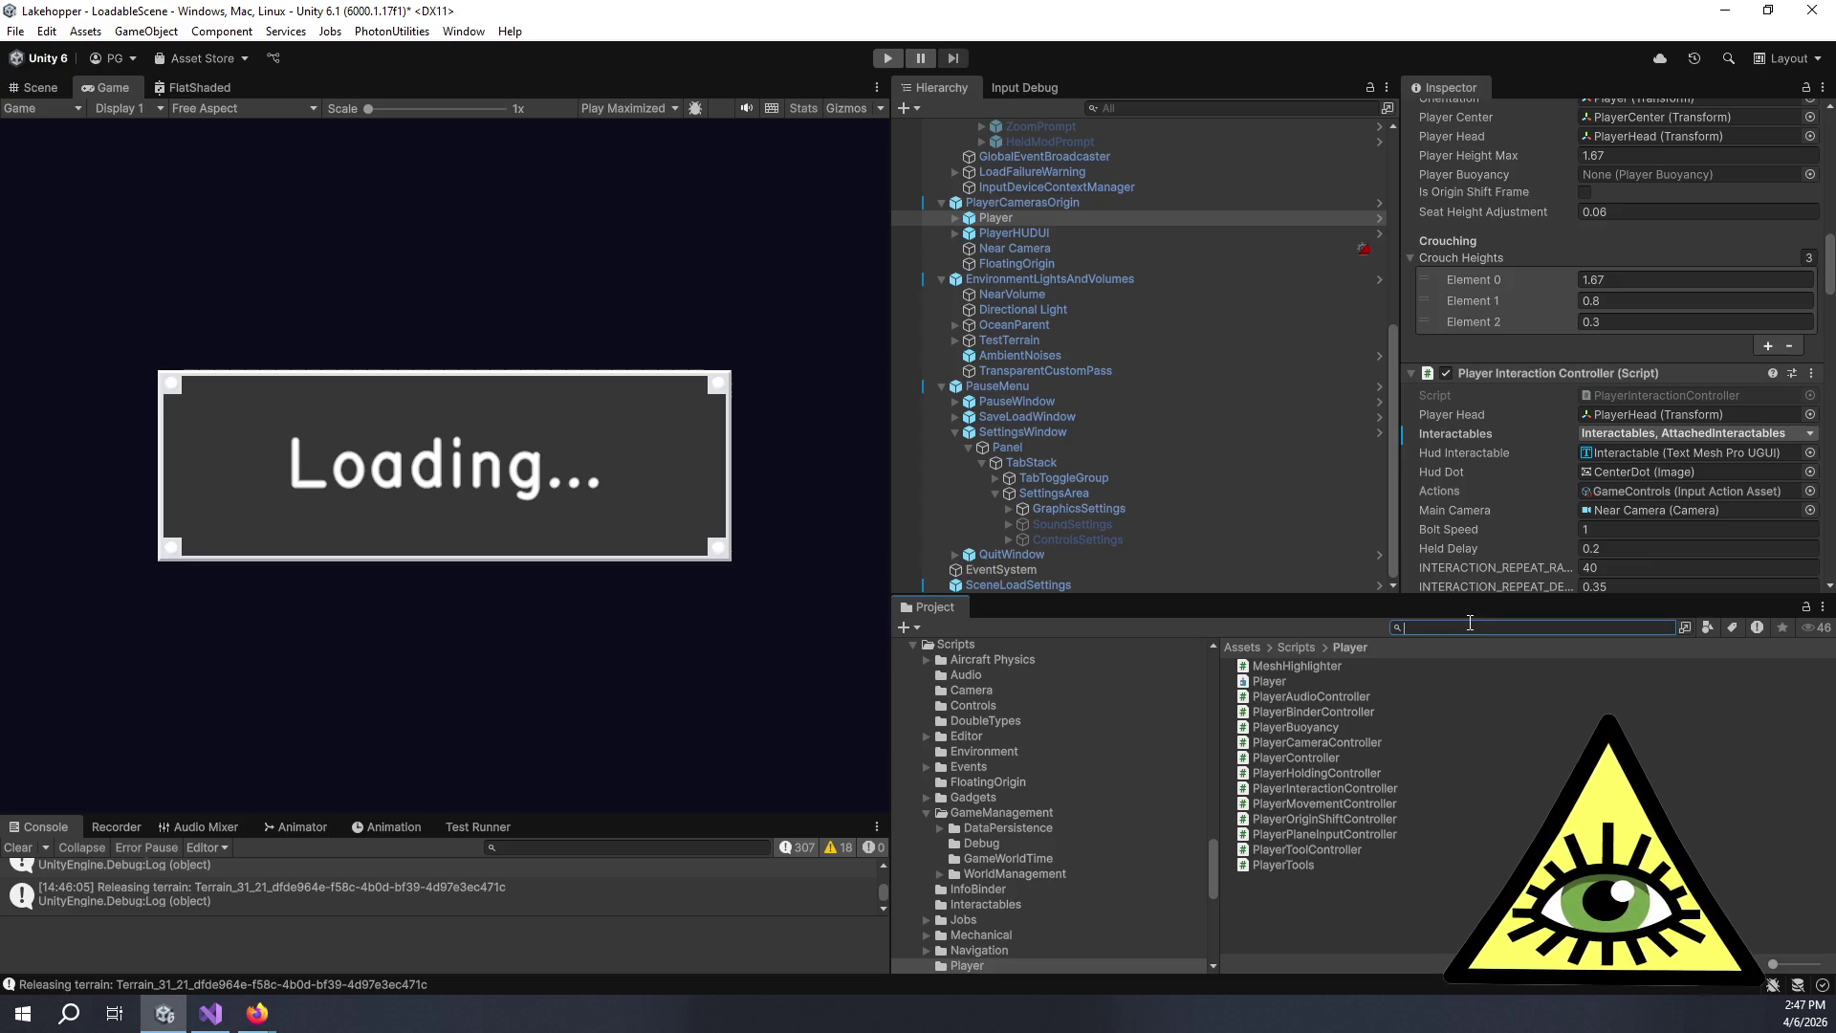
type("gamecontrols")
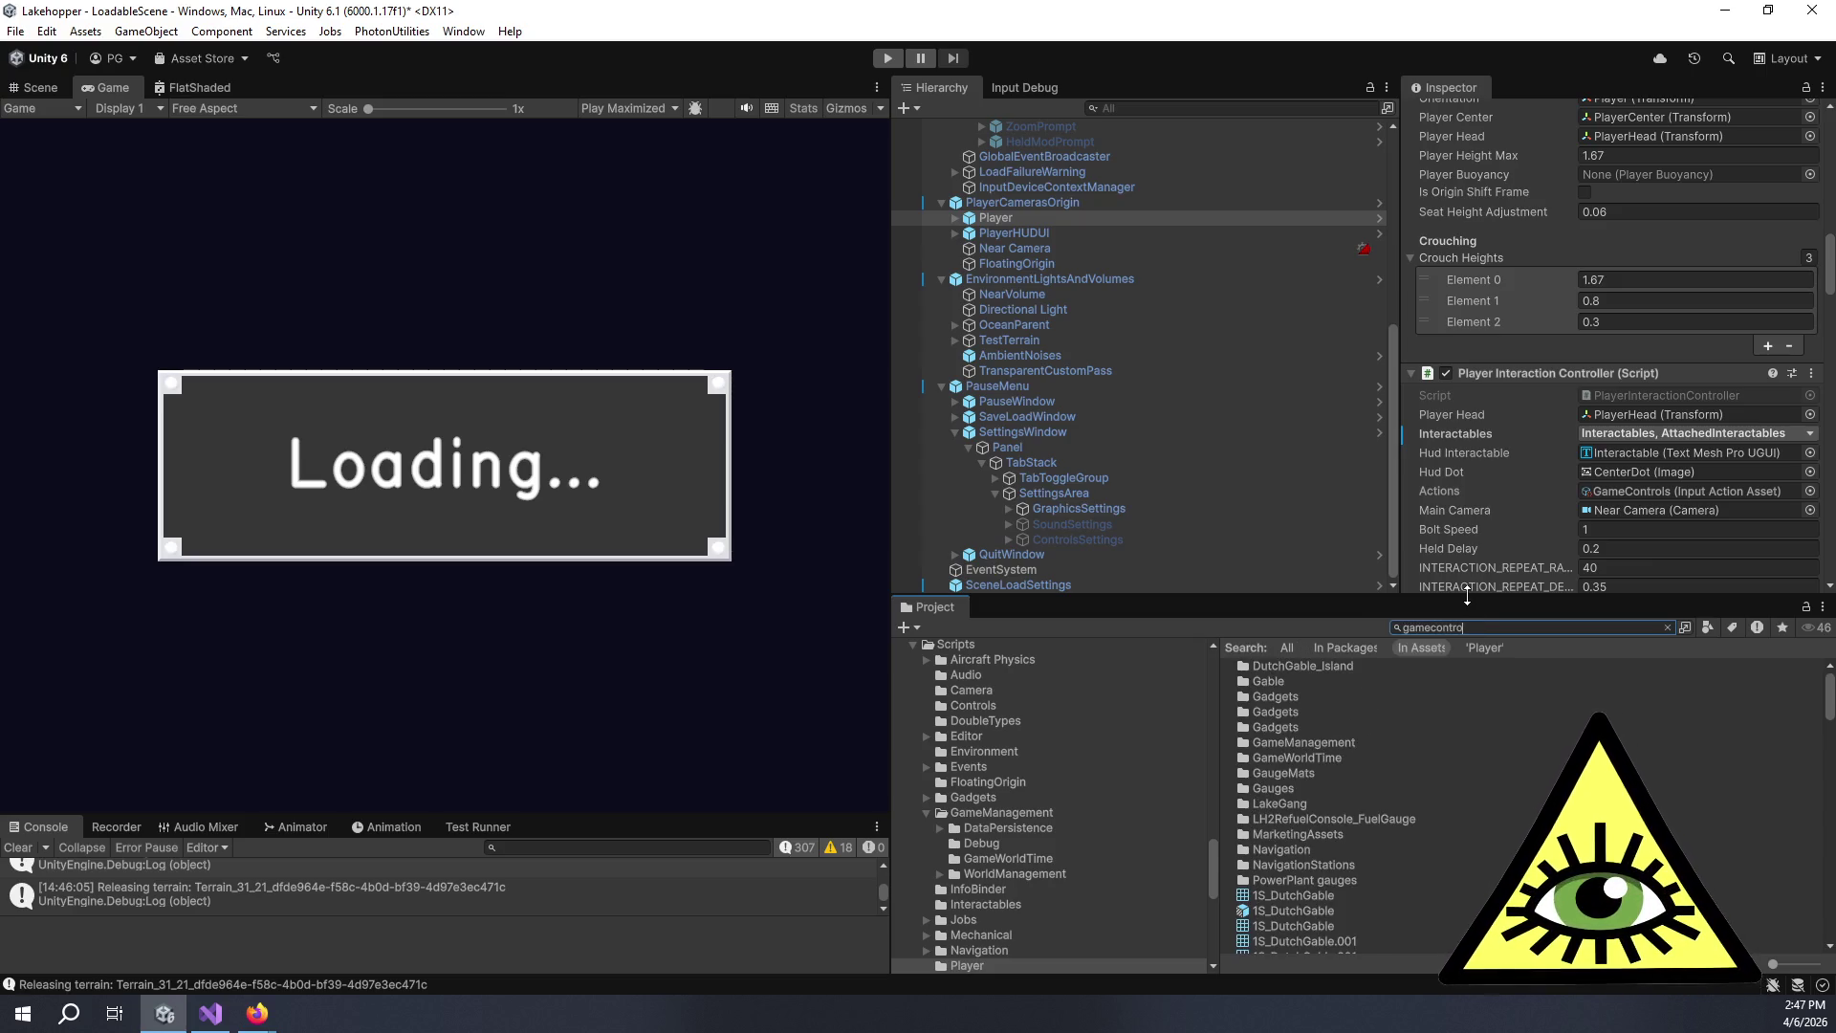
right_click(1310, 672)
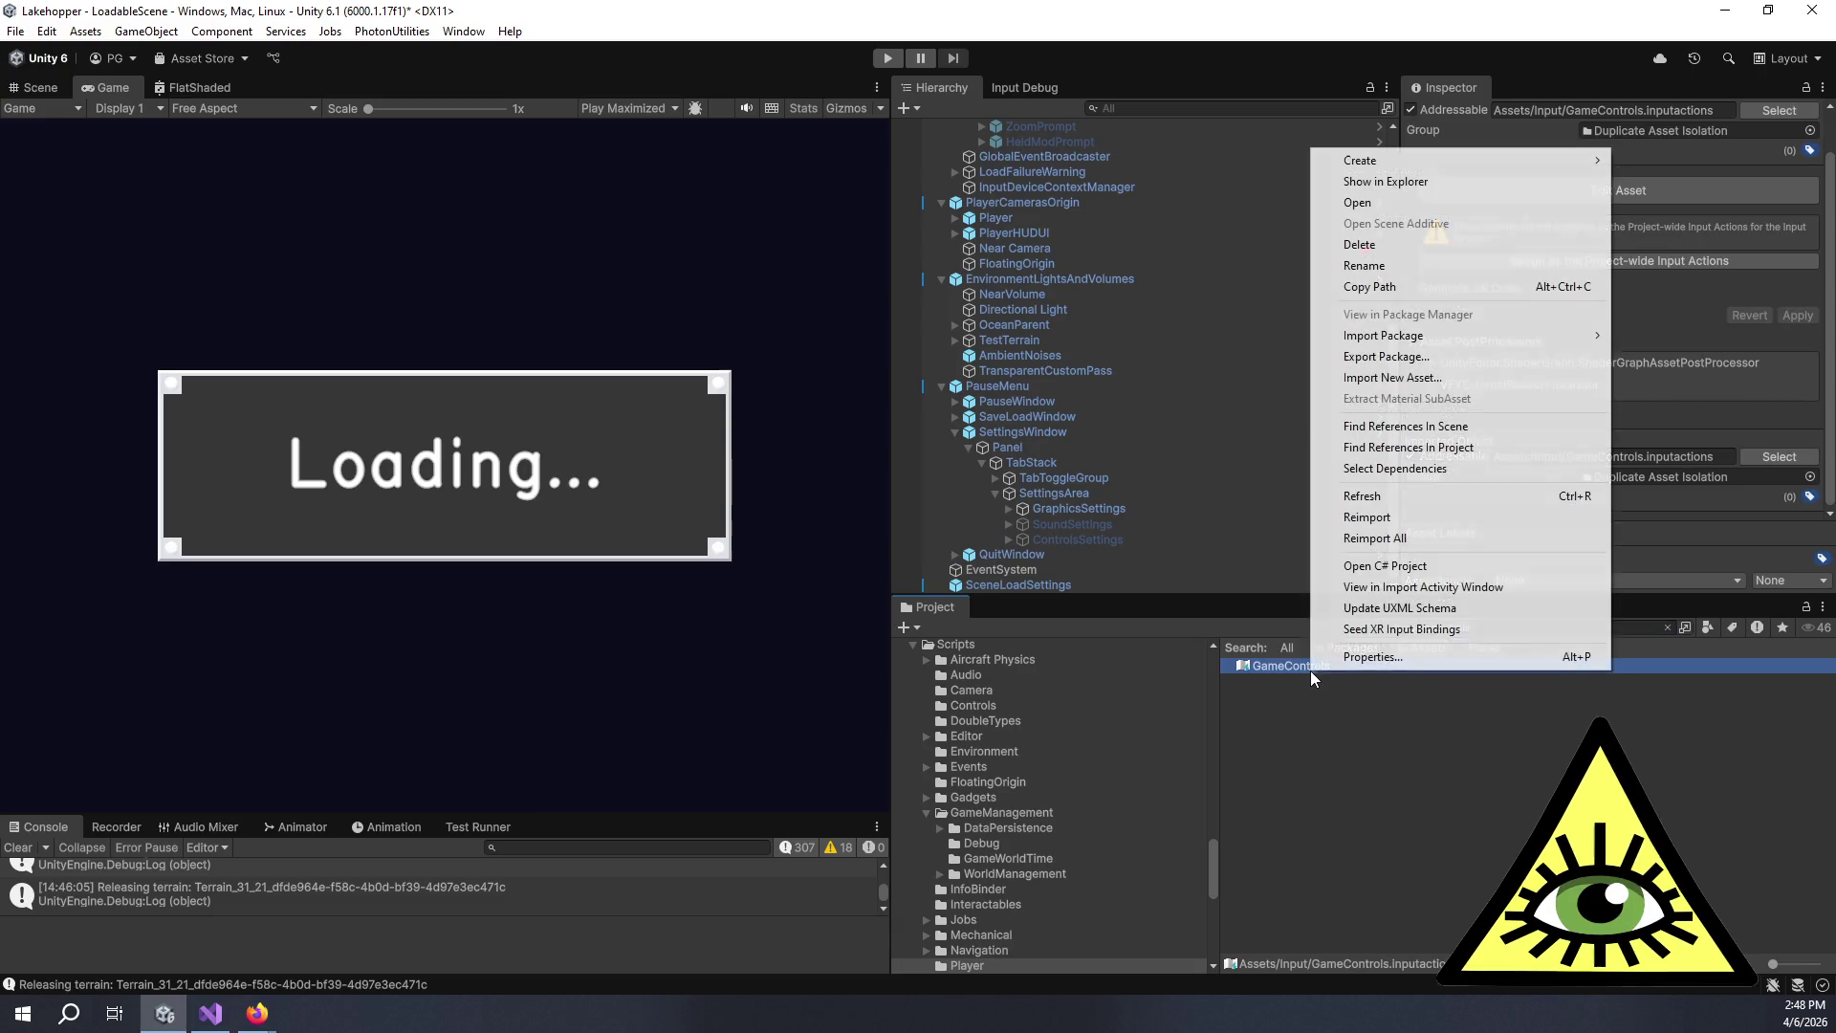
left_click(1438, 428)
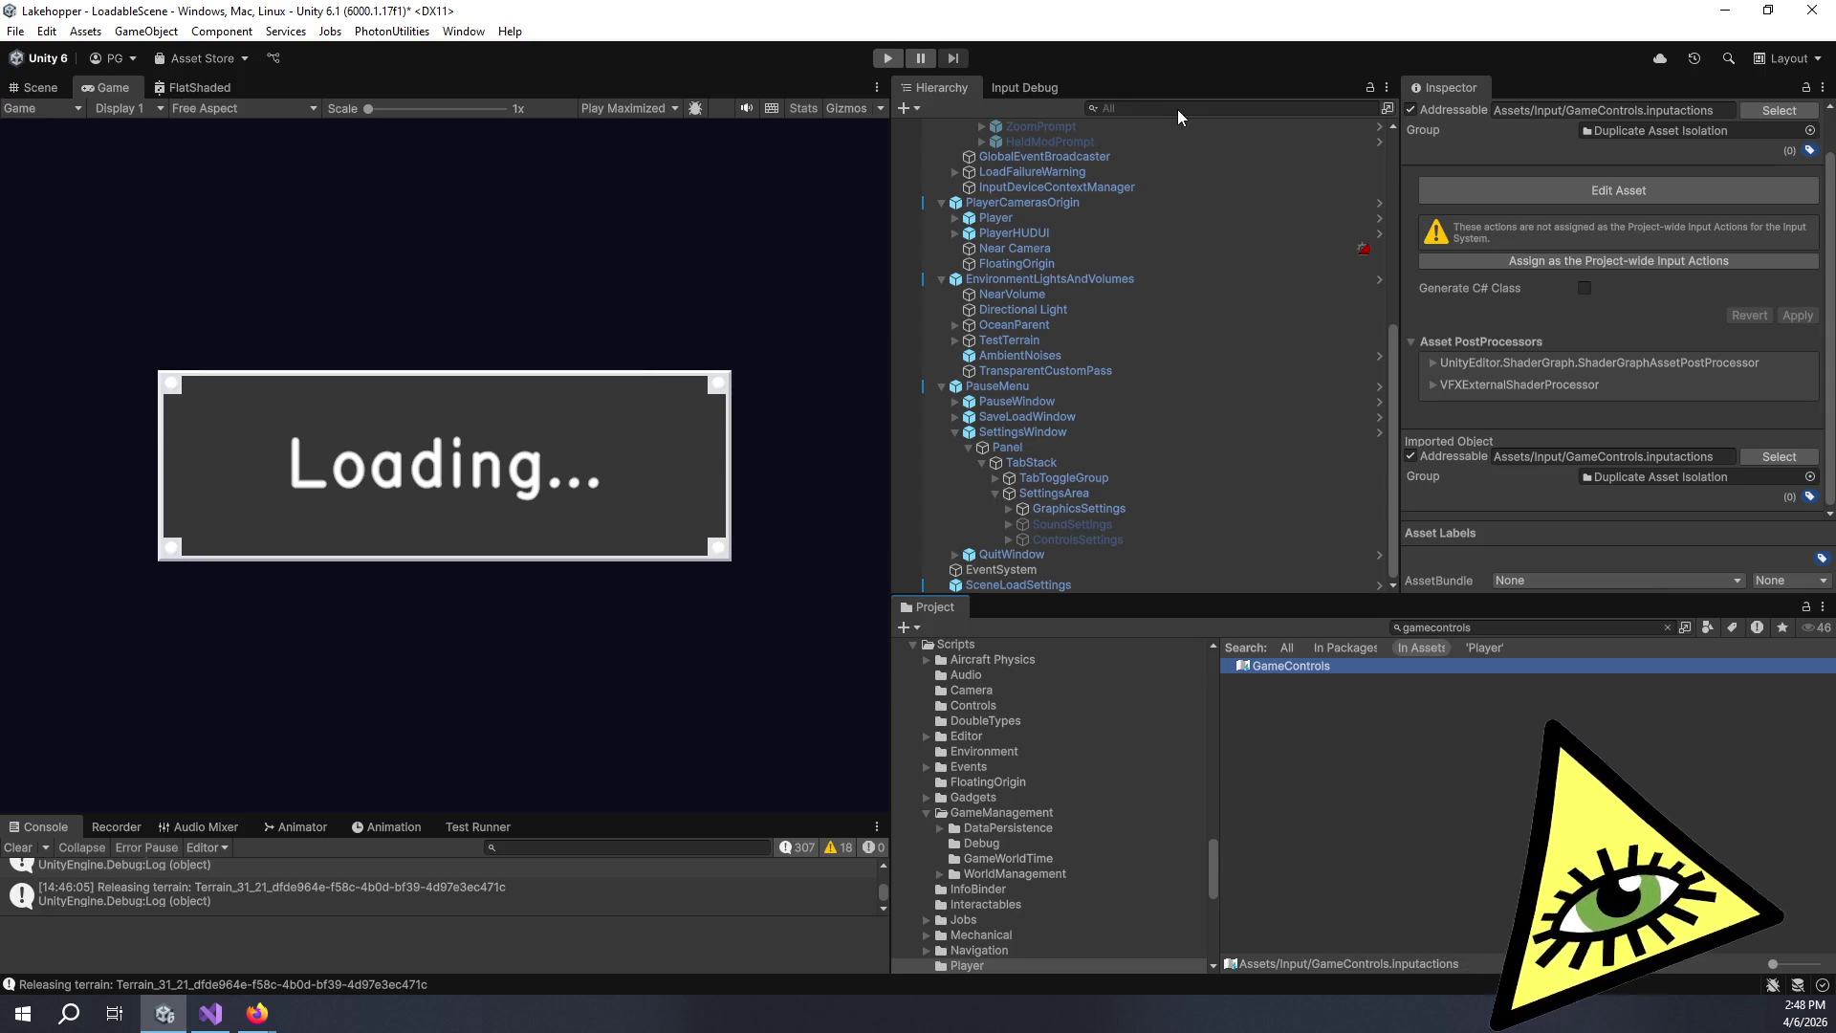
left_click(1153, 108)
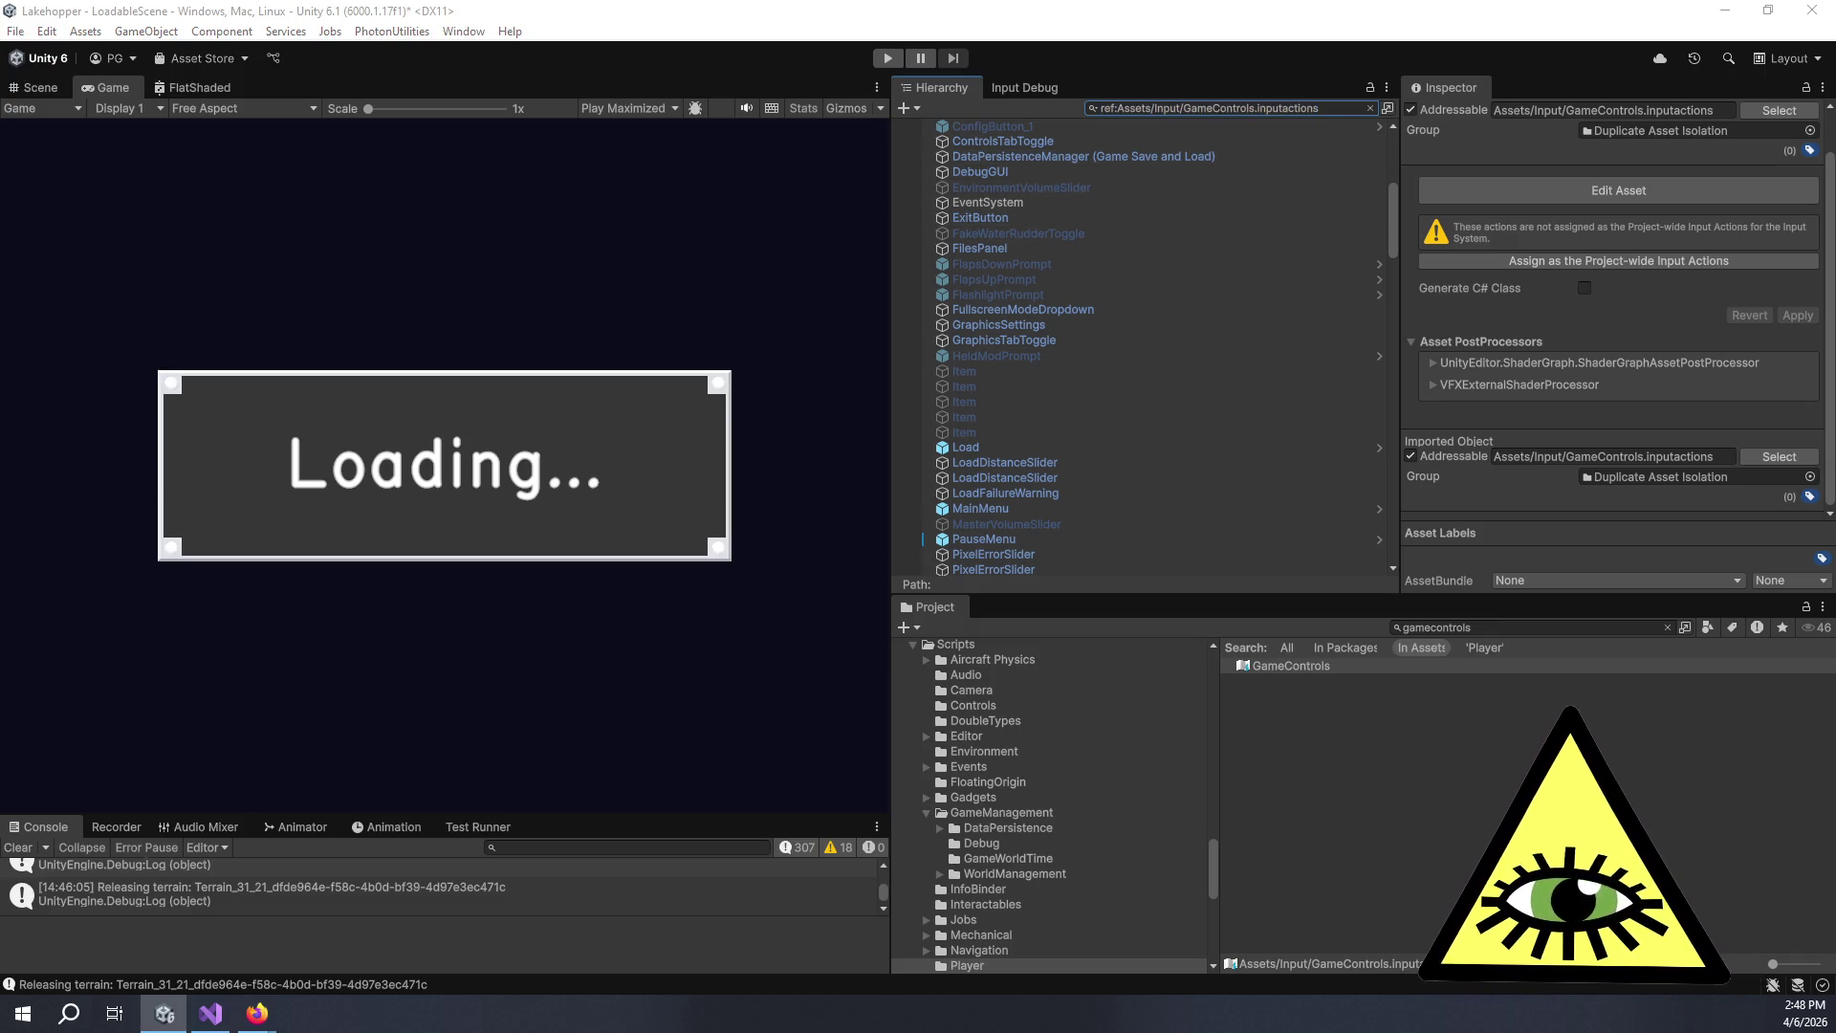
key("alt+Tab")
Post the comment 'ref:Assets/Input/GameControls.inputactions' and wrap it in backticks.
left_click(1152, 254)
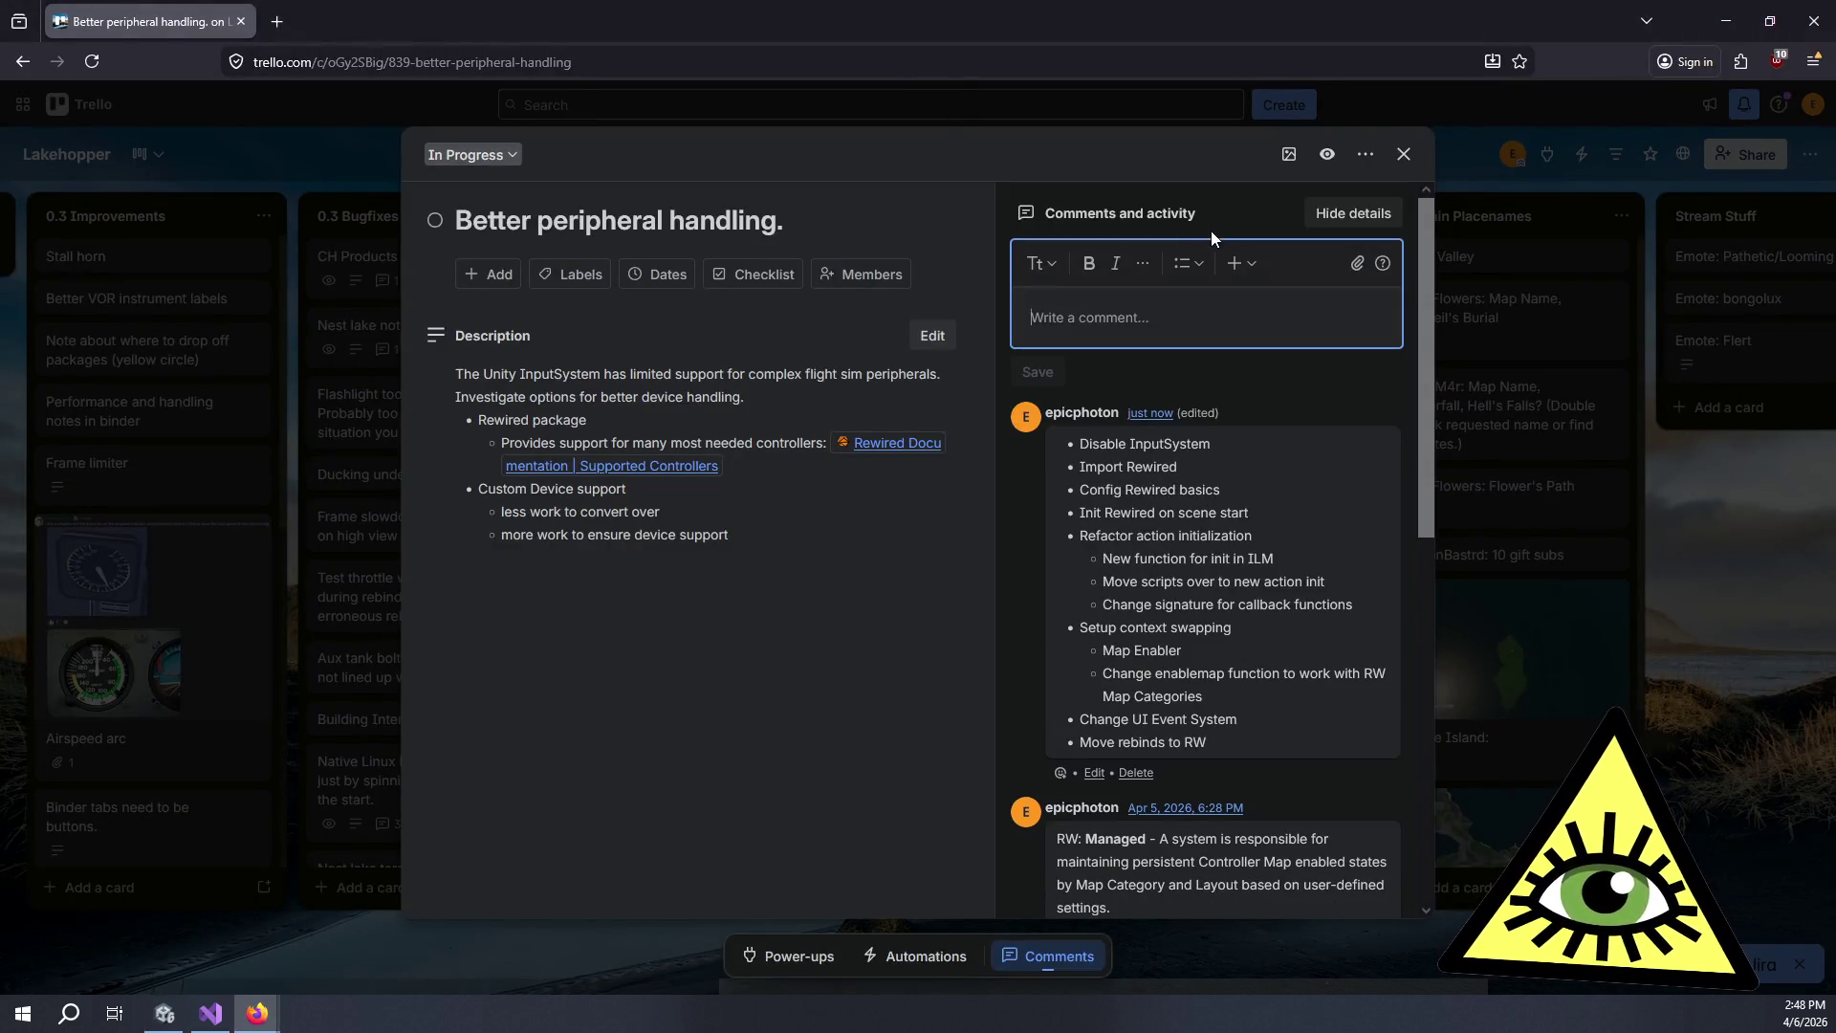
type("ref:Assets/Input/GameControls.inputactions")
left_click(1040, 373)
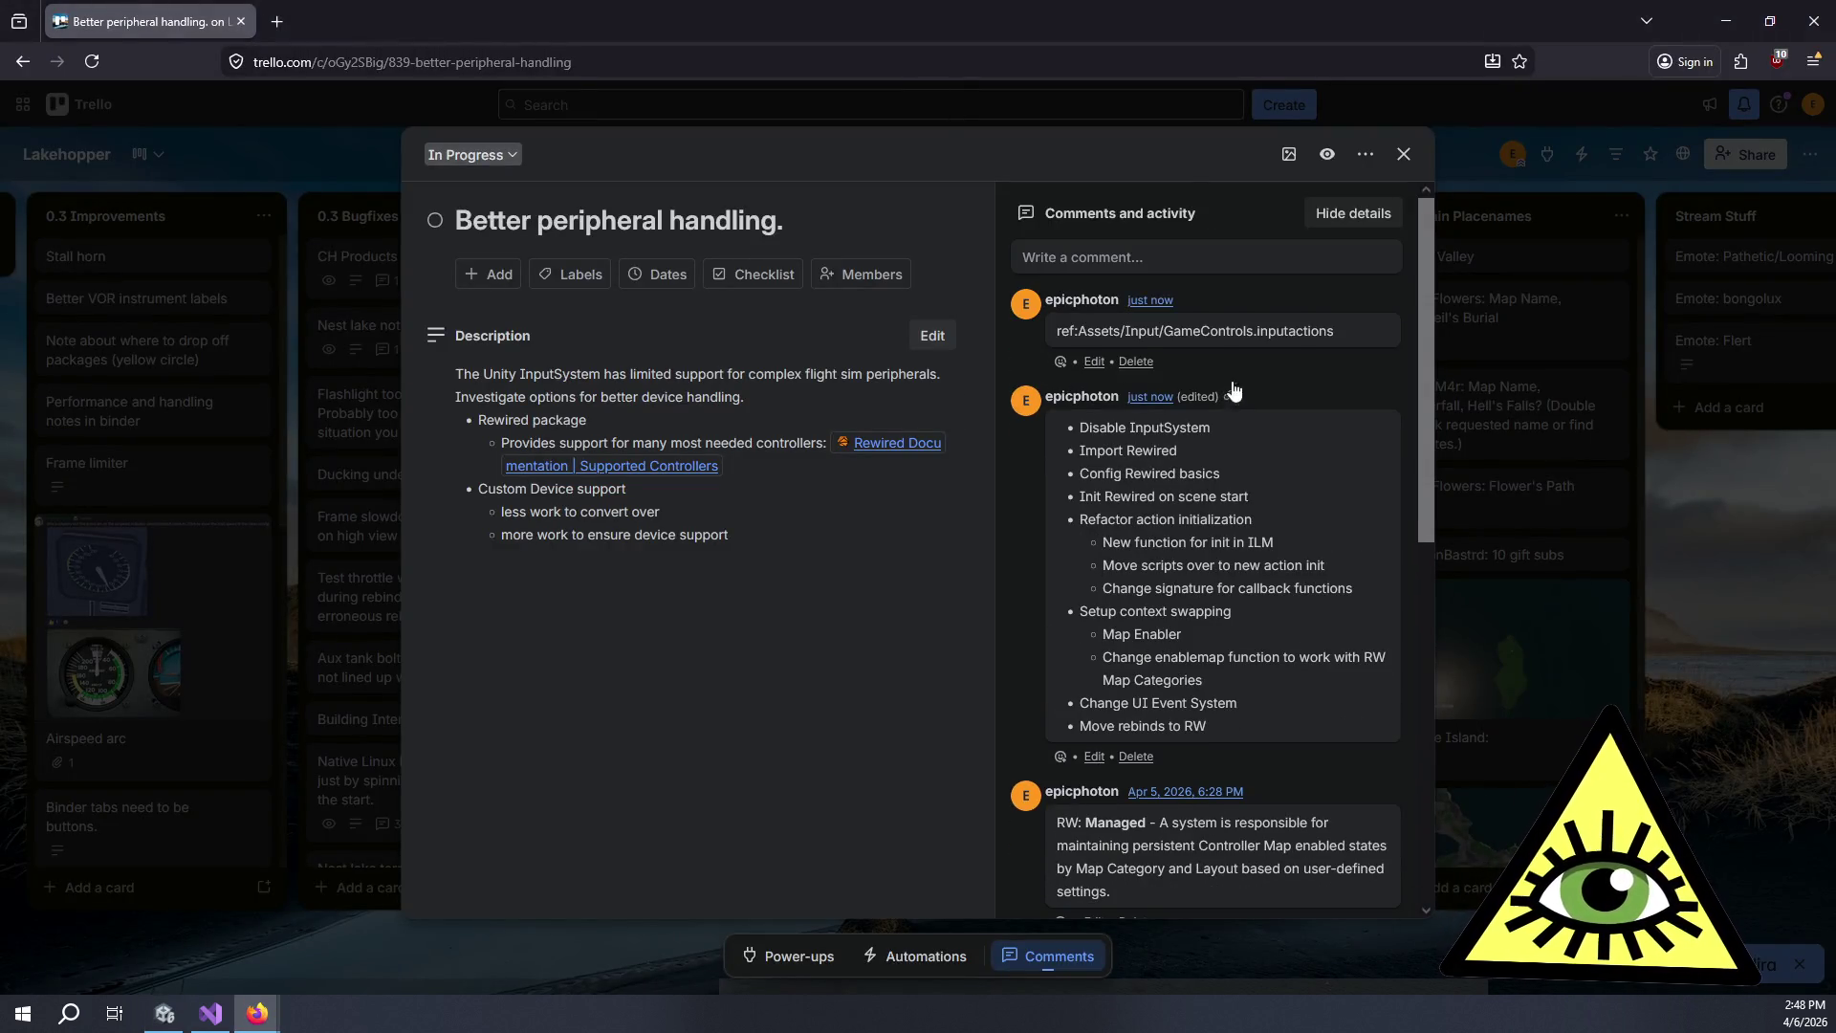
double_click(1348, 332)
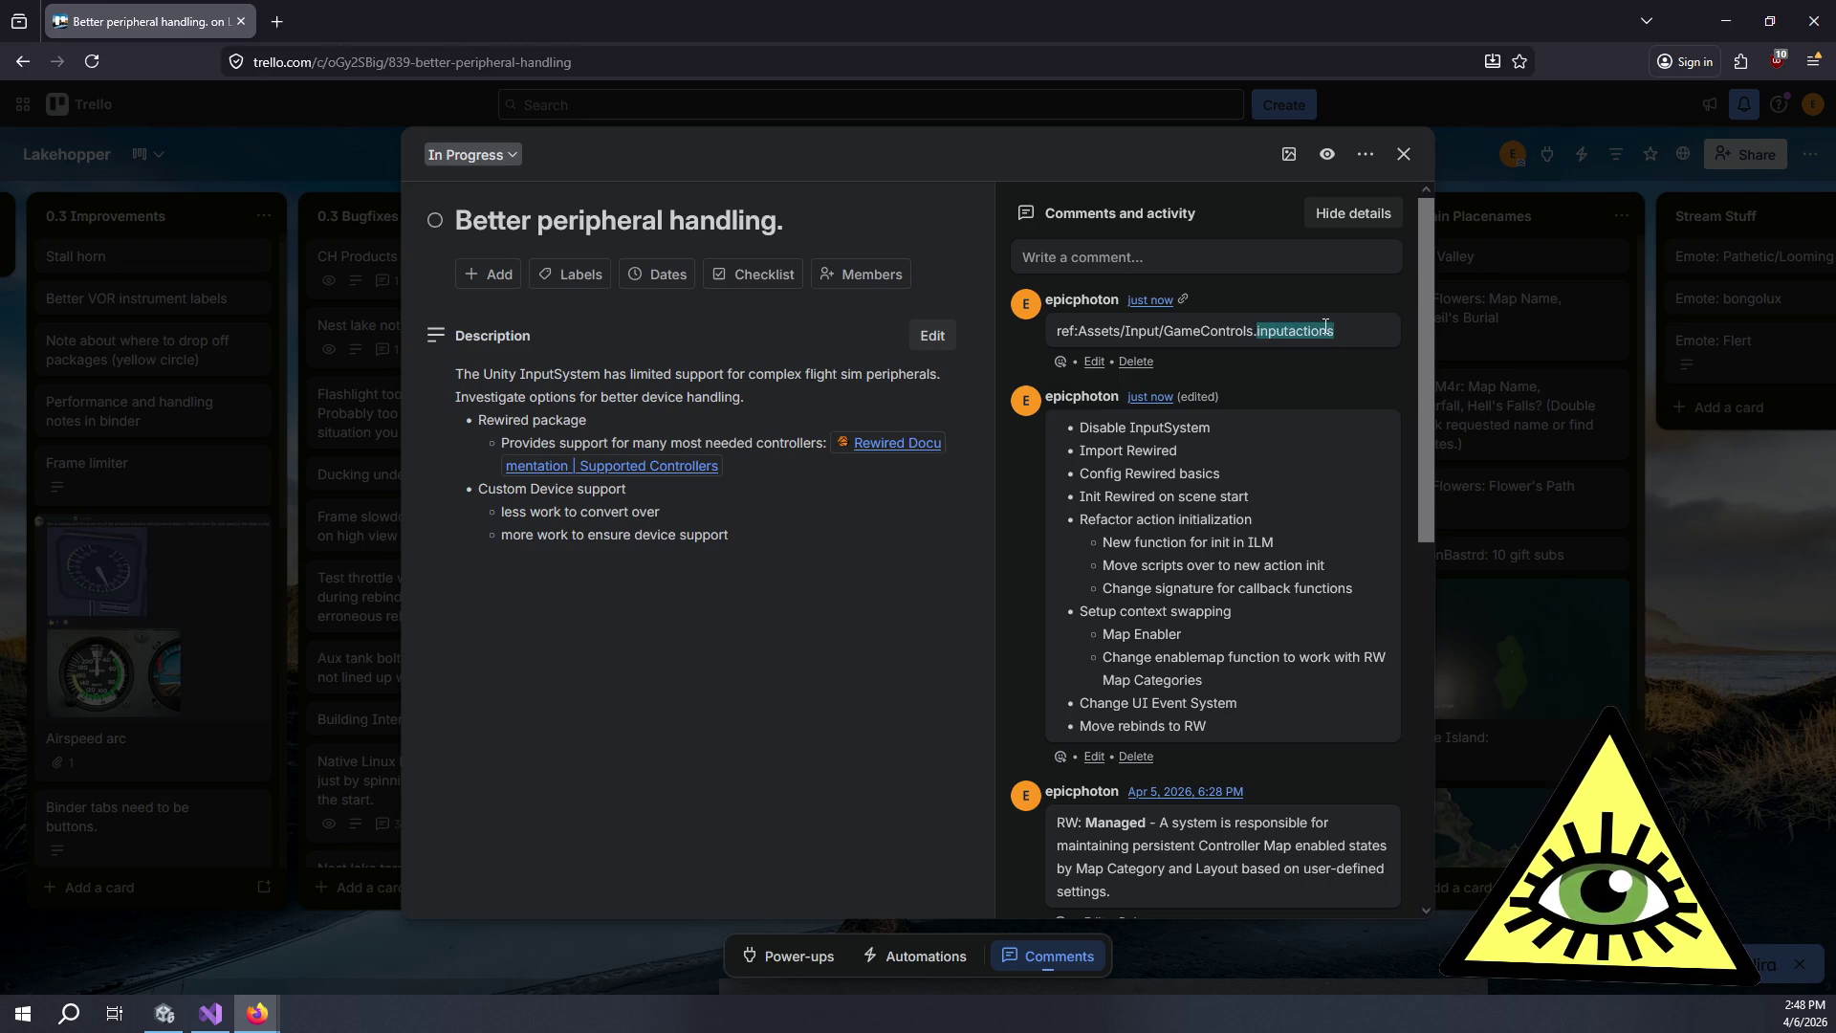
left_click(1094, 361)
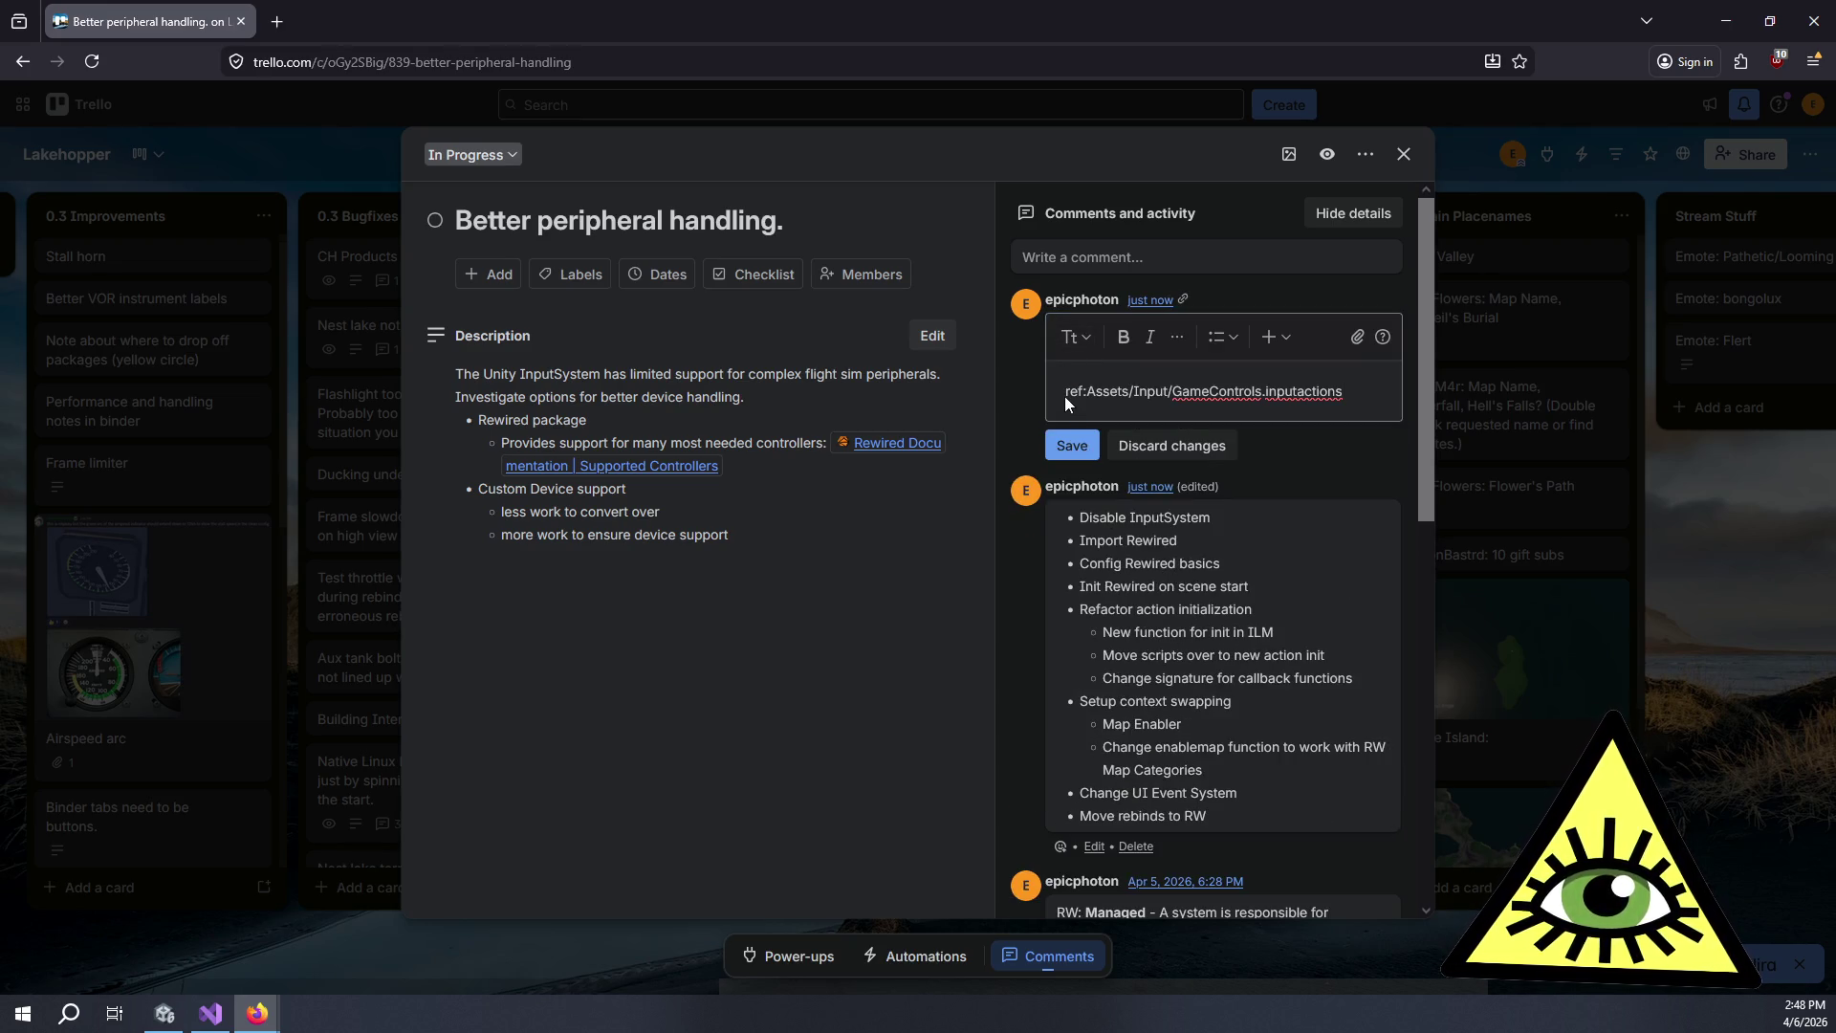
type("`")
key("Home")
type("`")
key("BackSpace")
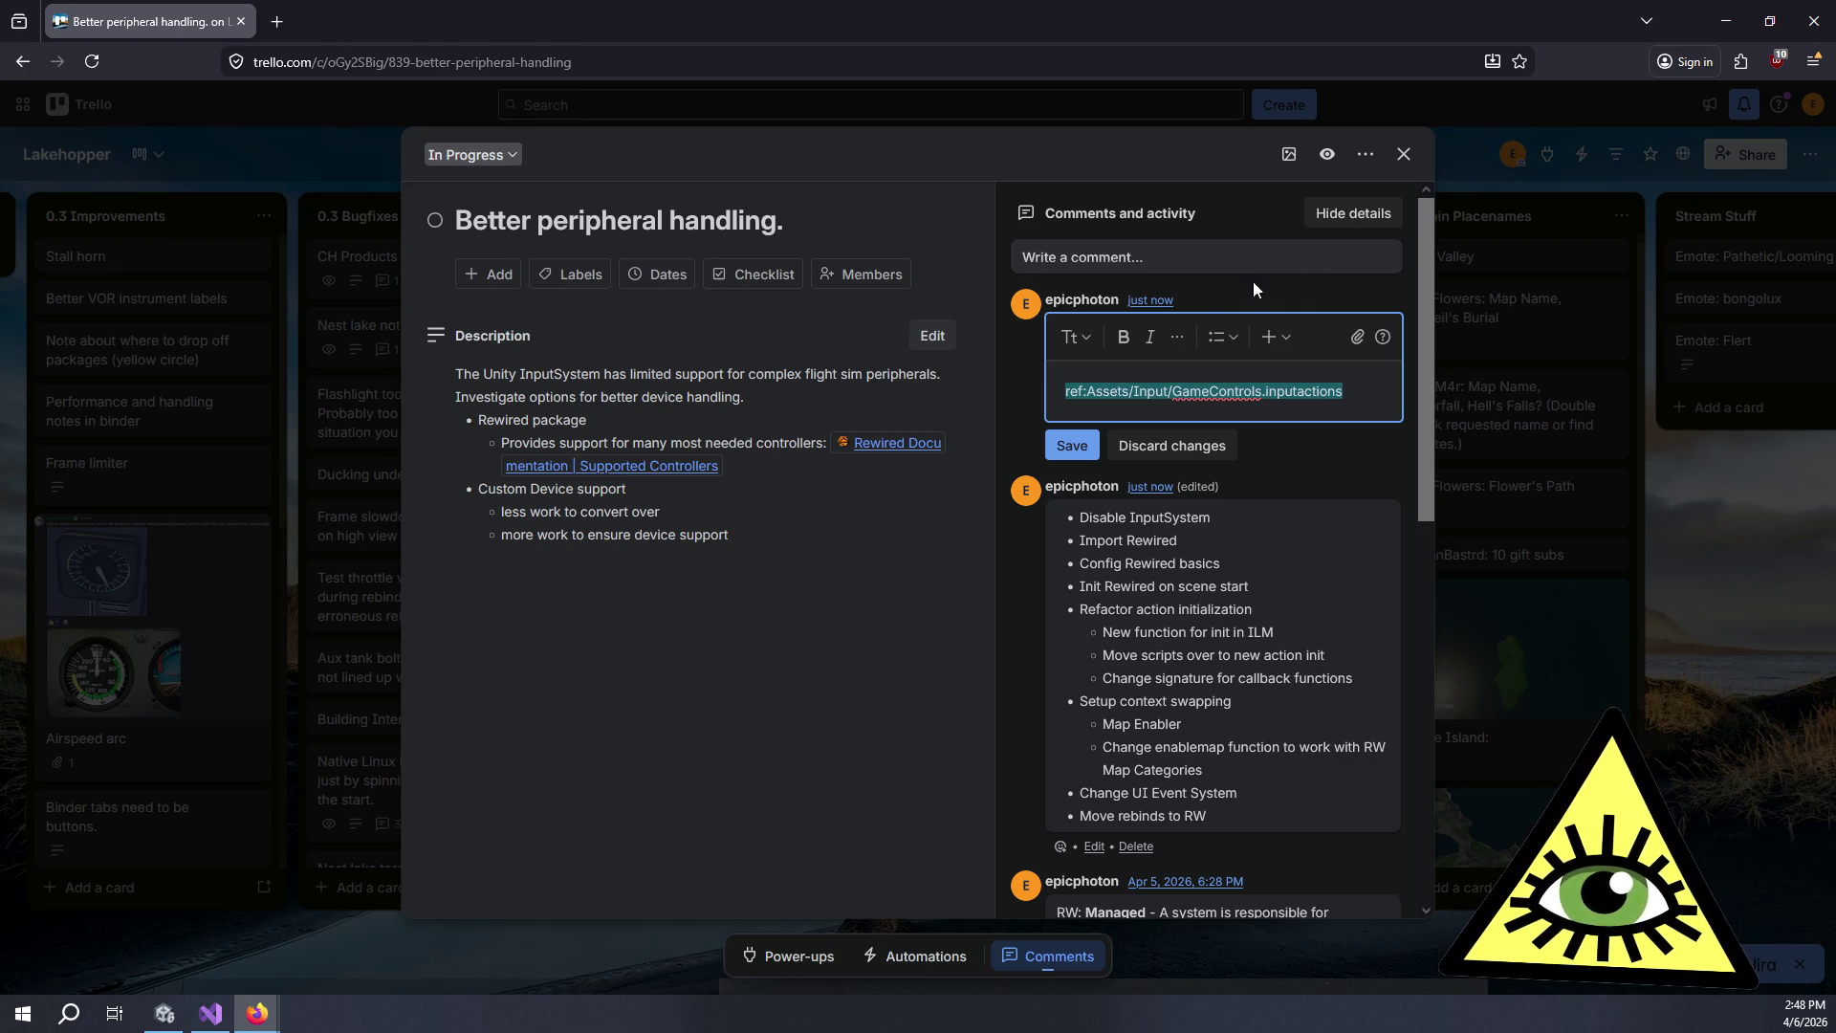
Format the comment as inline code, save it, and reopen the card to check.
left_click(1177, 337)
left_click(1224, 432)
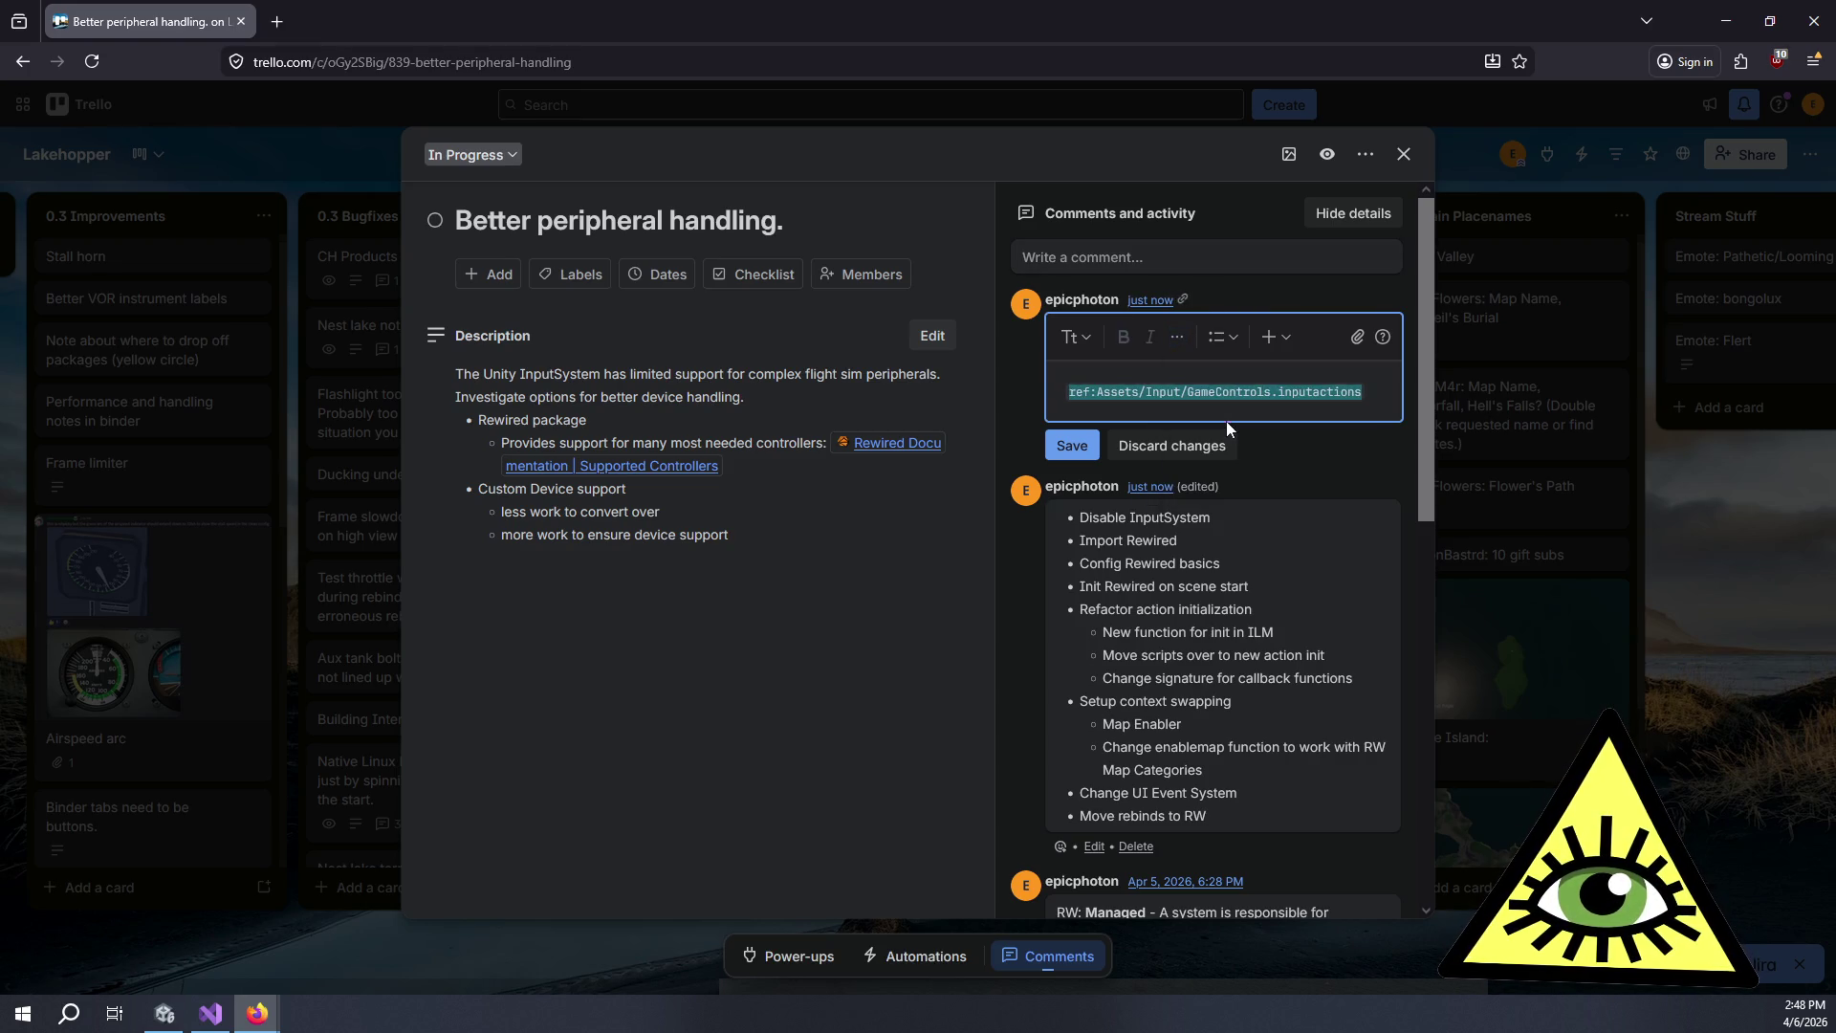
left_click(1072, 445)
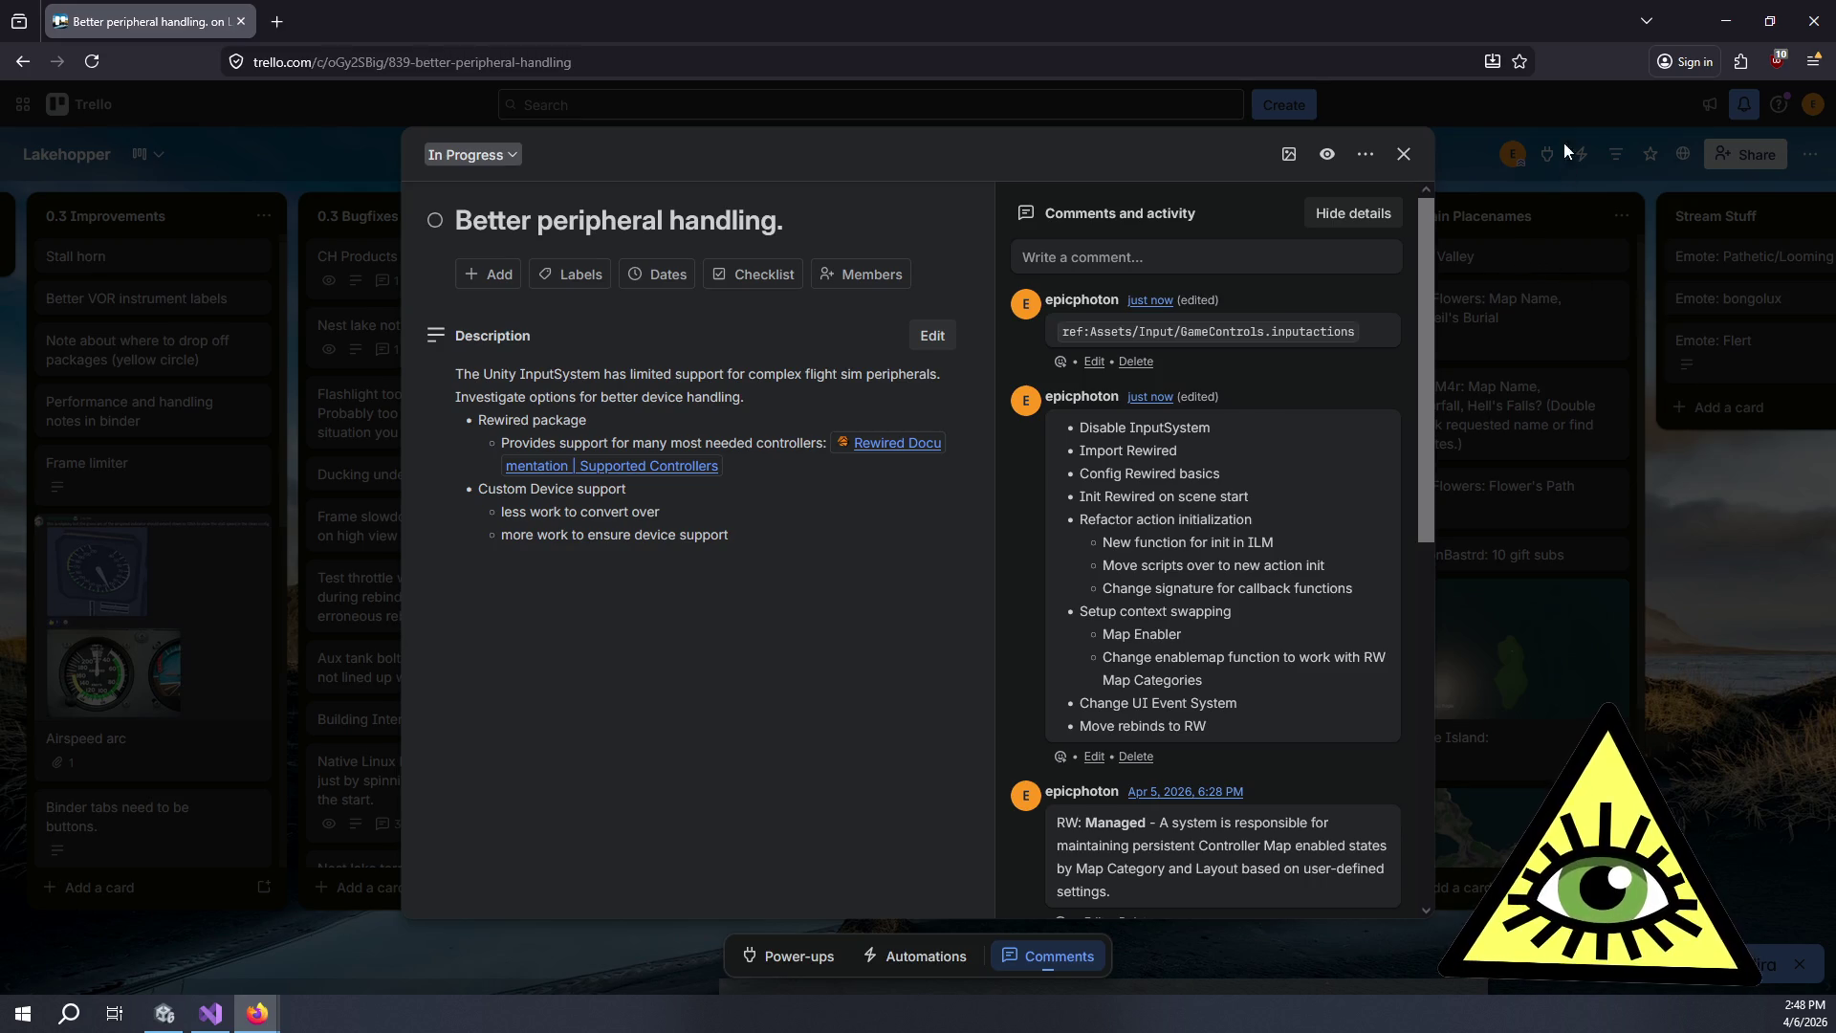
left_click(1487, 115)
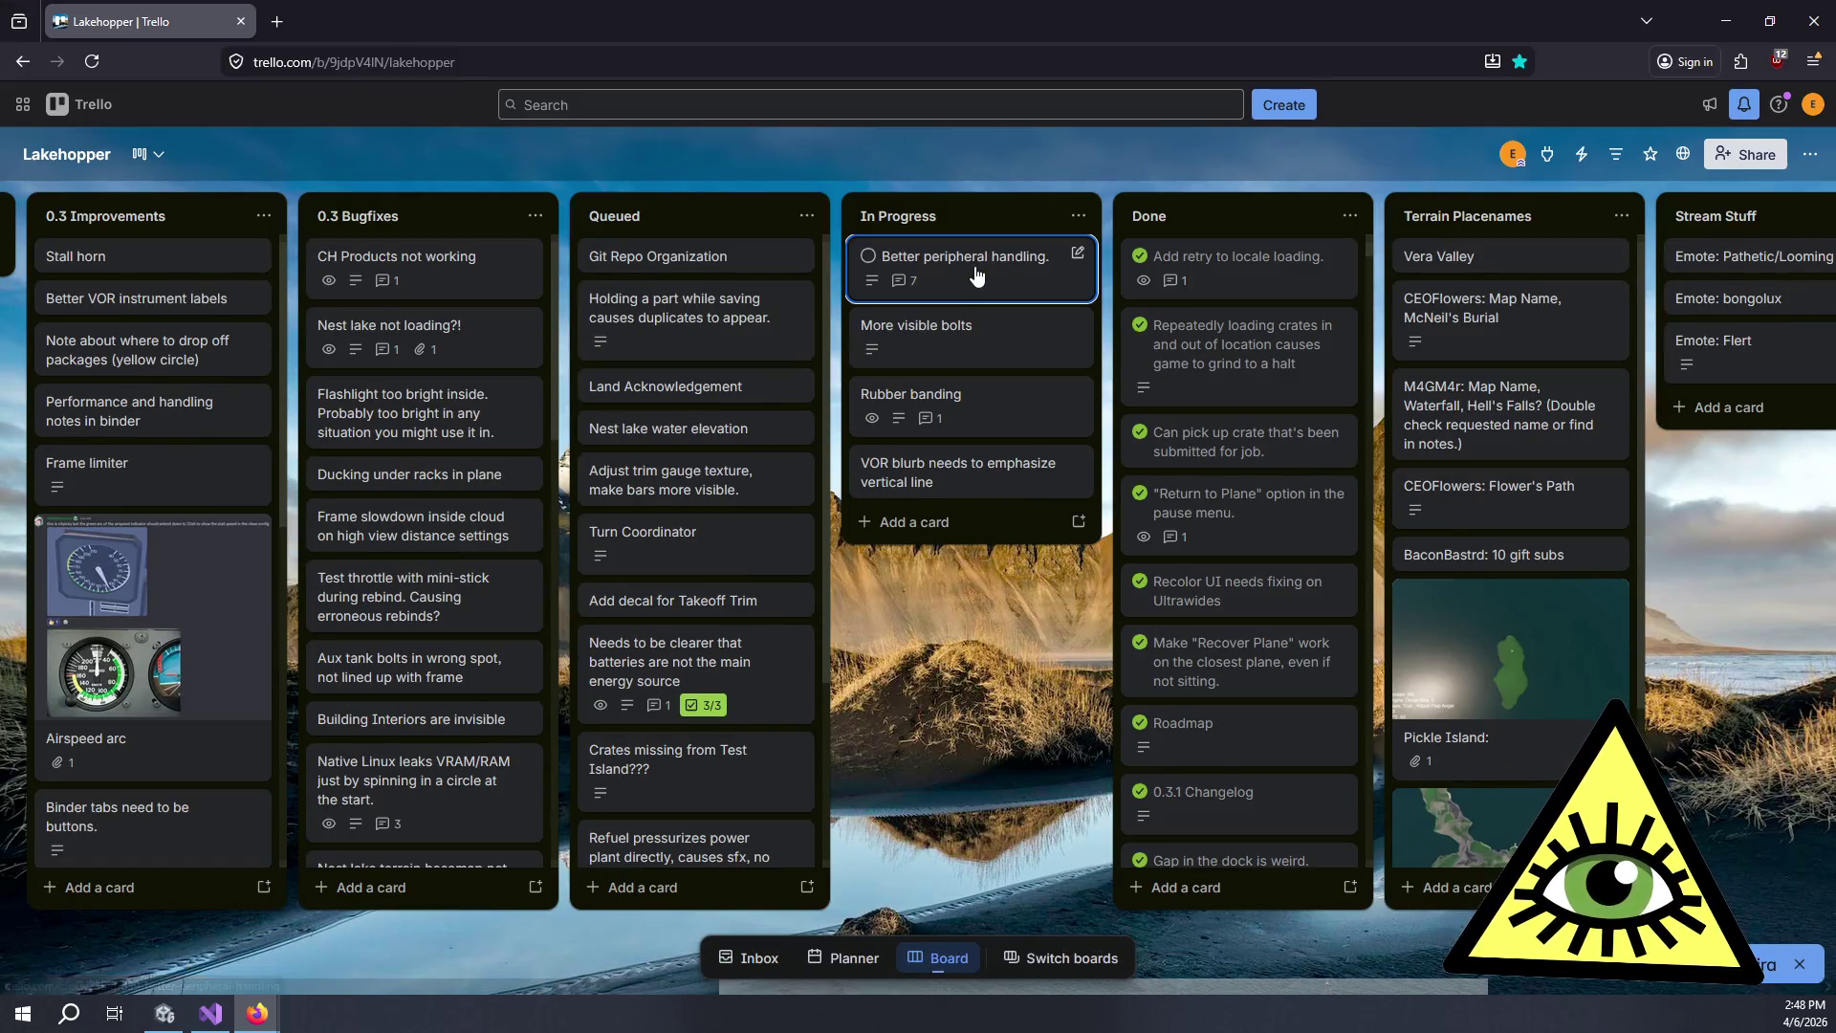
left_click(975, 276)
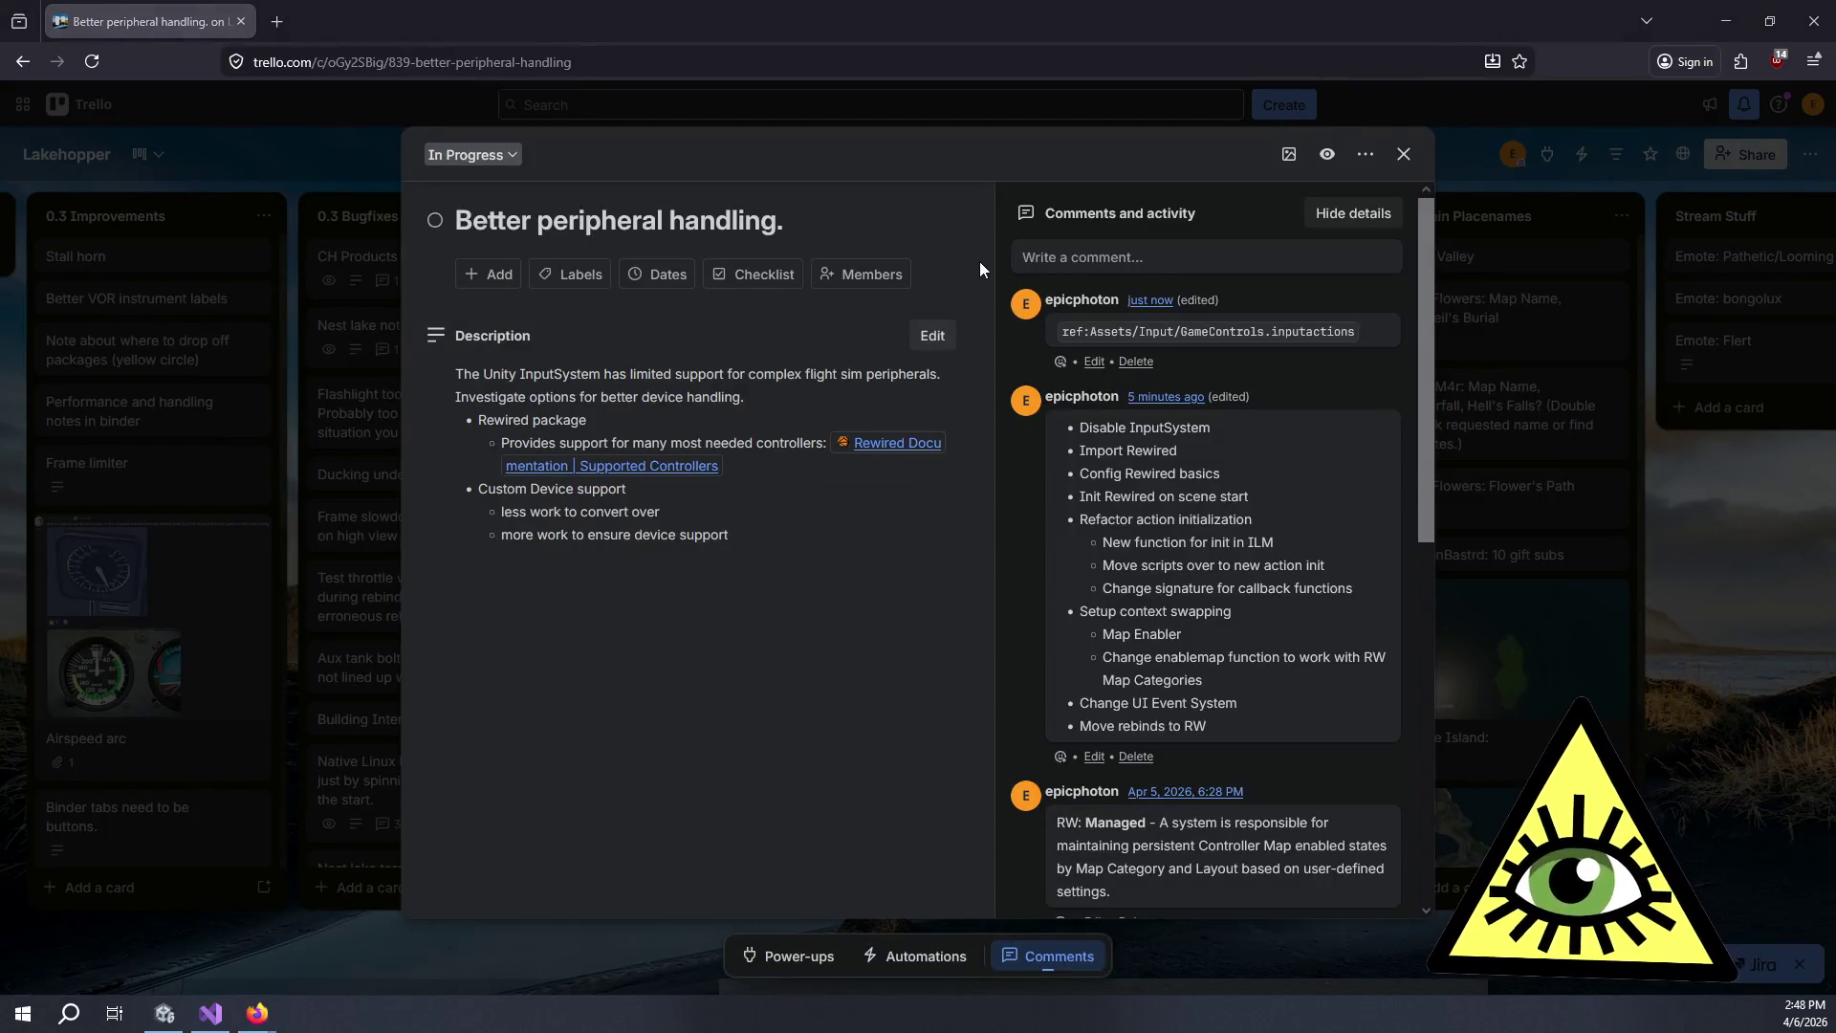
key("alt+Tab")
scroll(1077, 204, "up", 5)
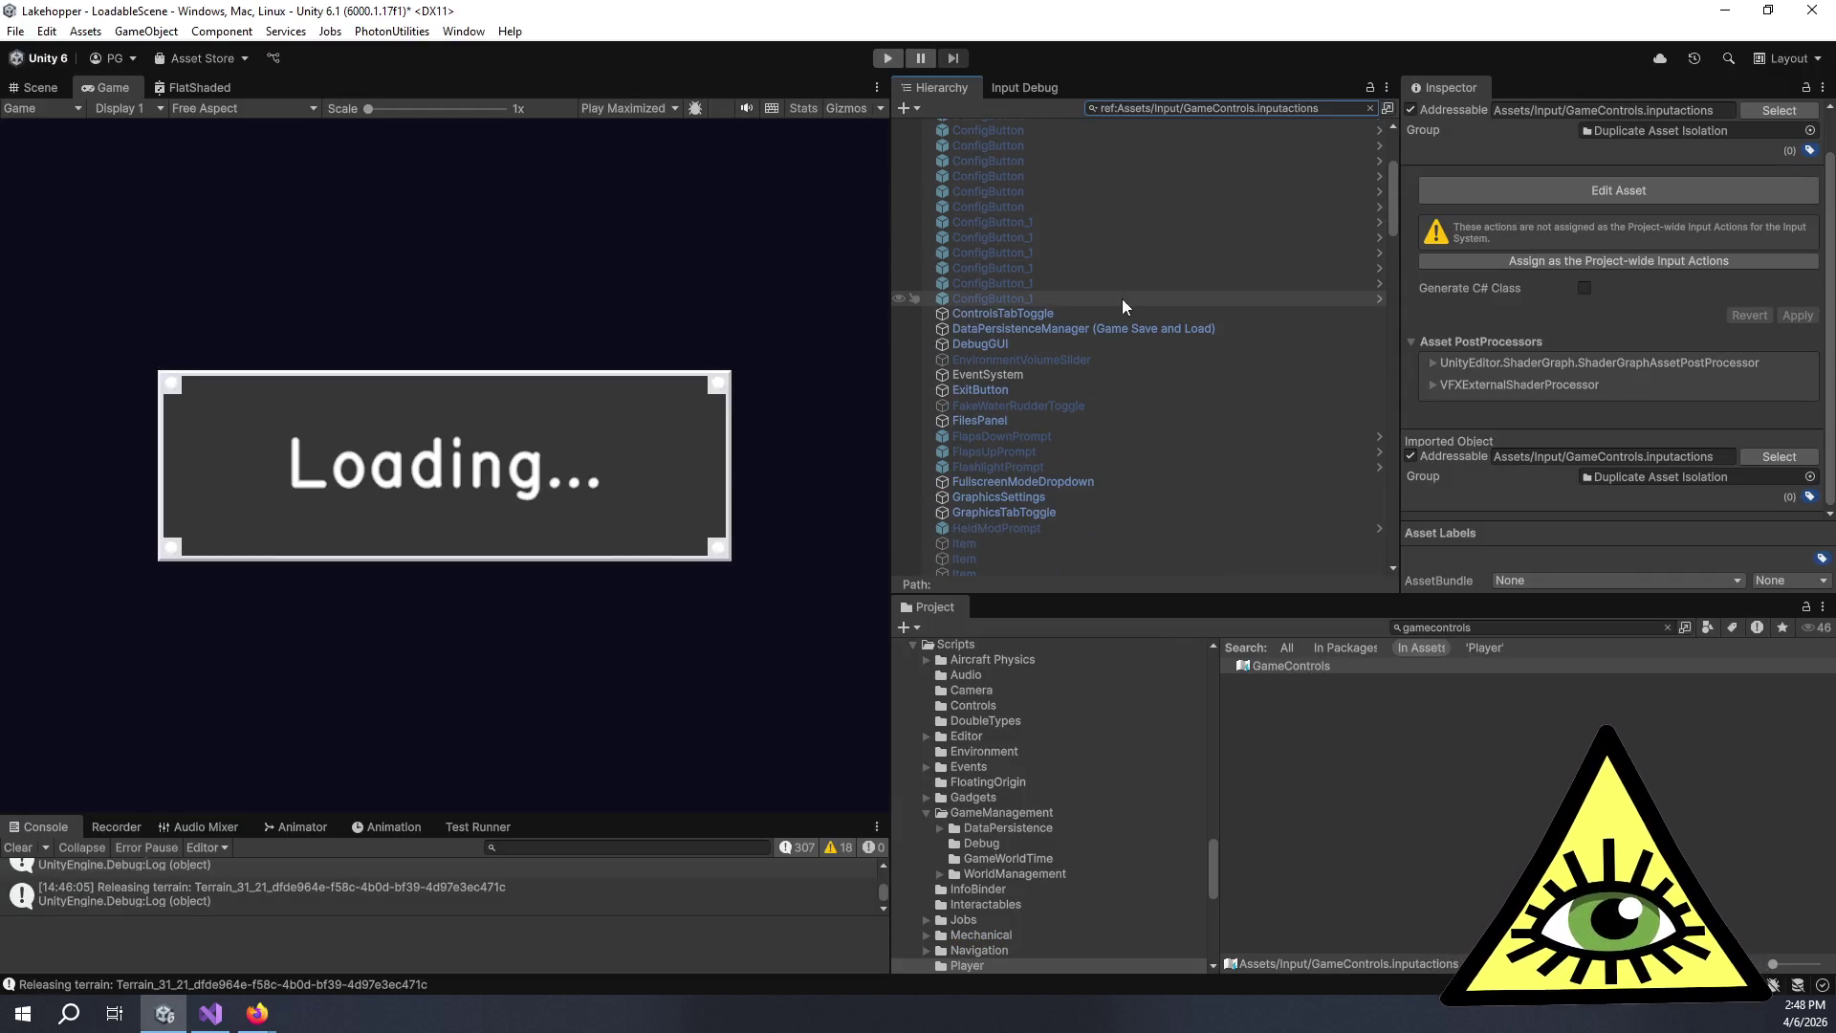
Inspect the ControlsTabToggle and DataPersistenceManager objects.
left_click(1059, 312)
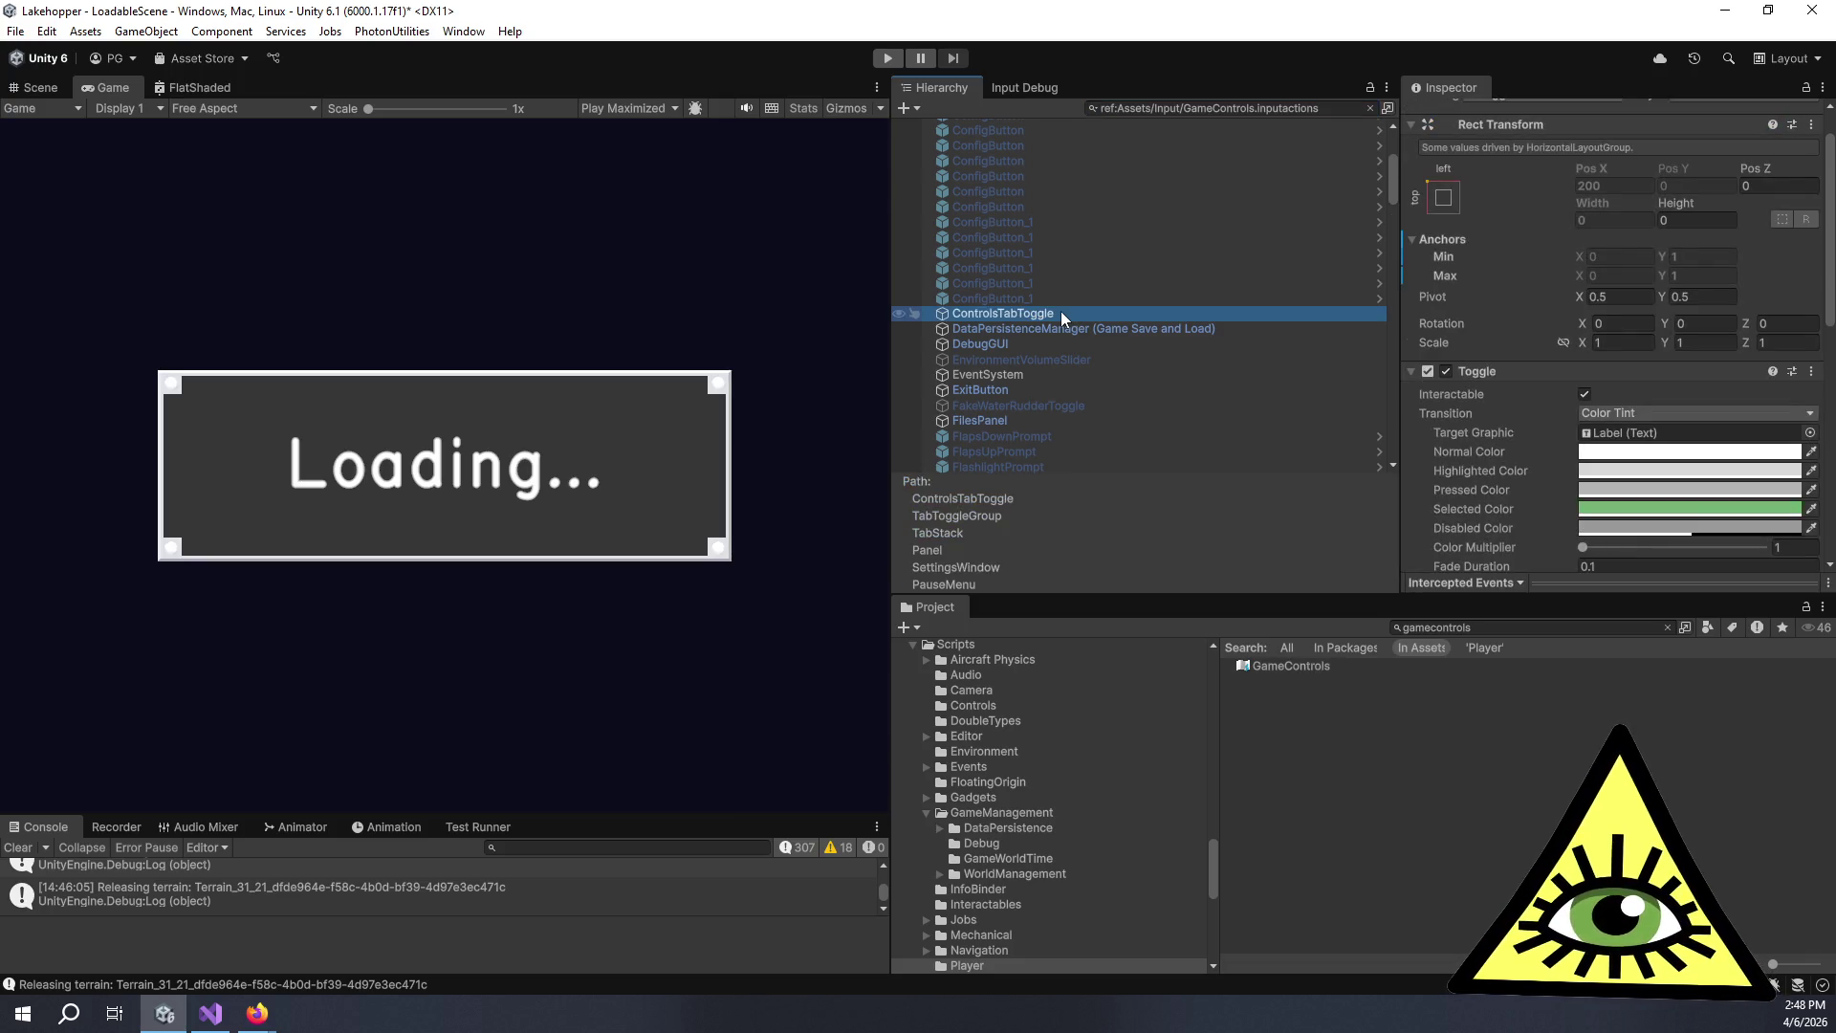
left_click(1098, 329)
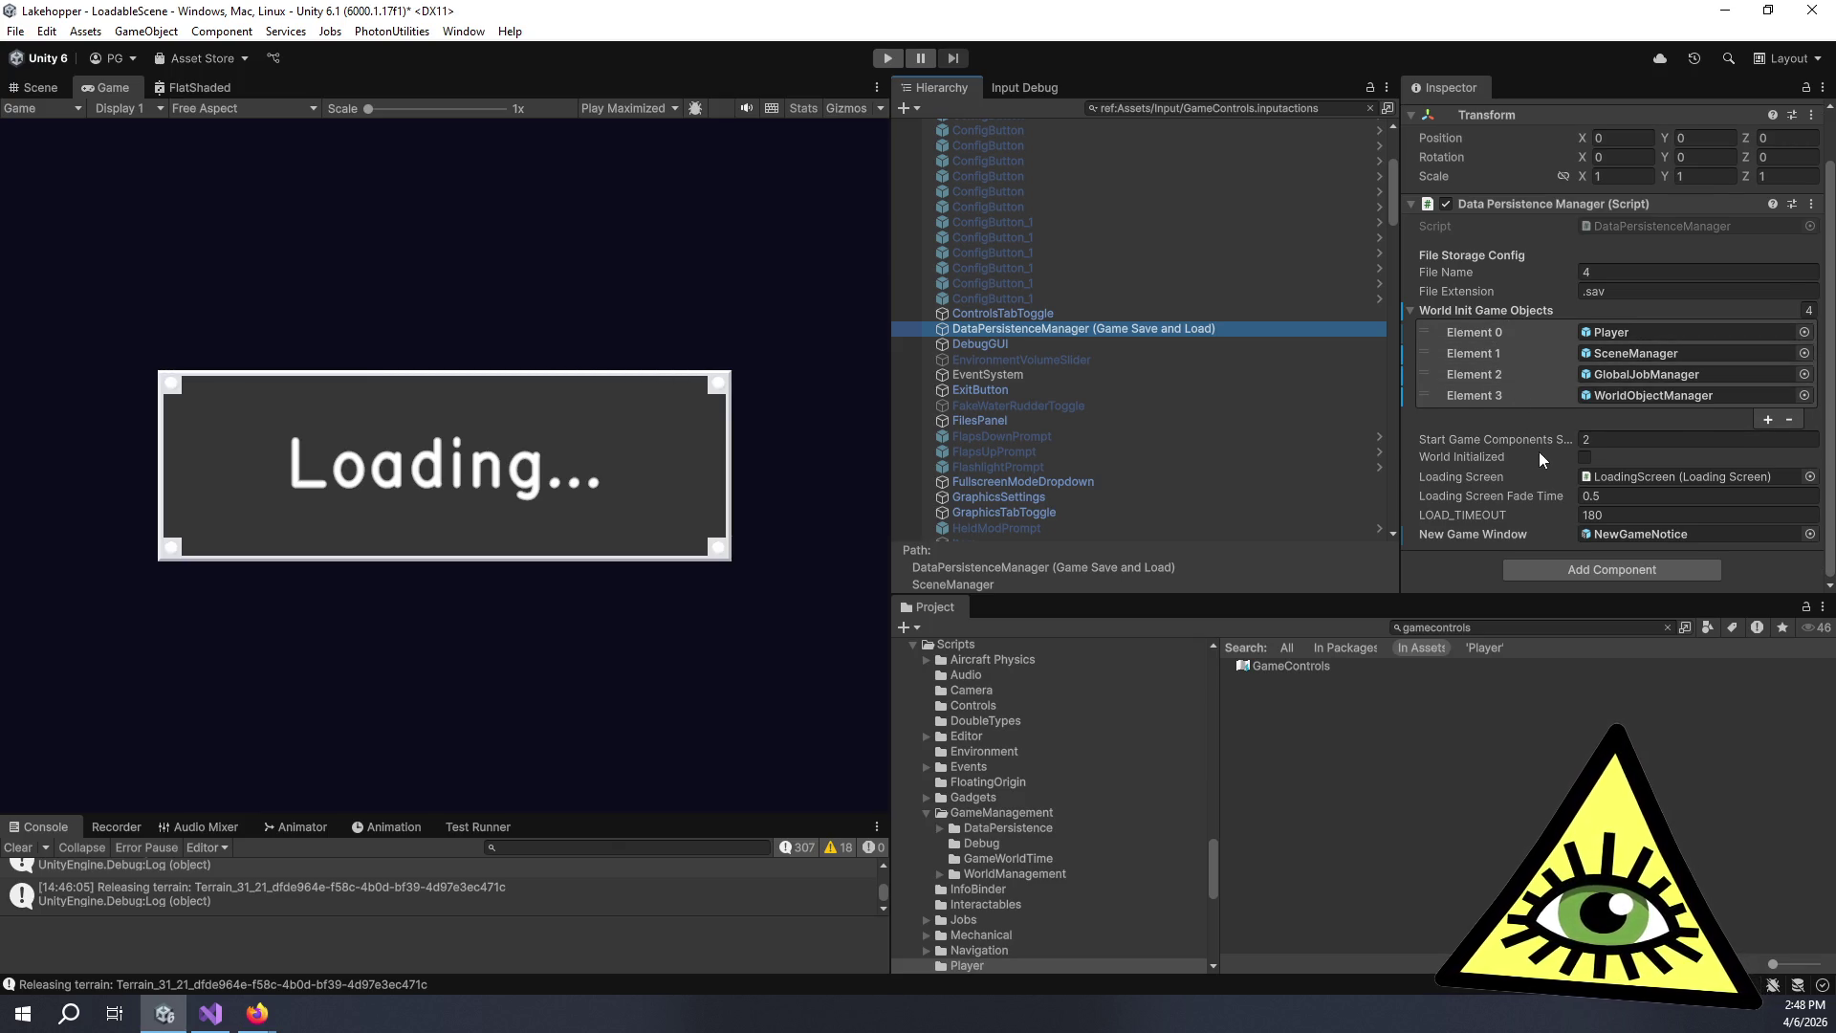
scroll(1539, 451, "up", 1)
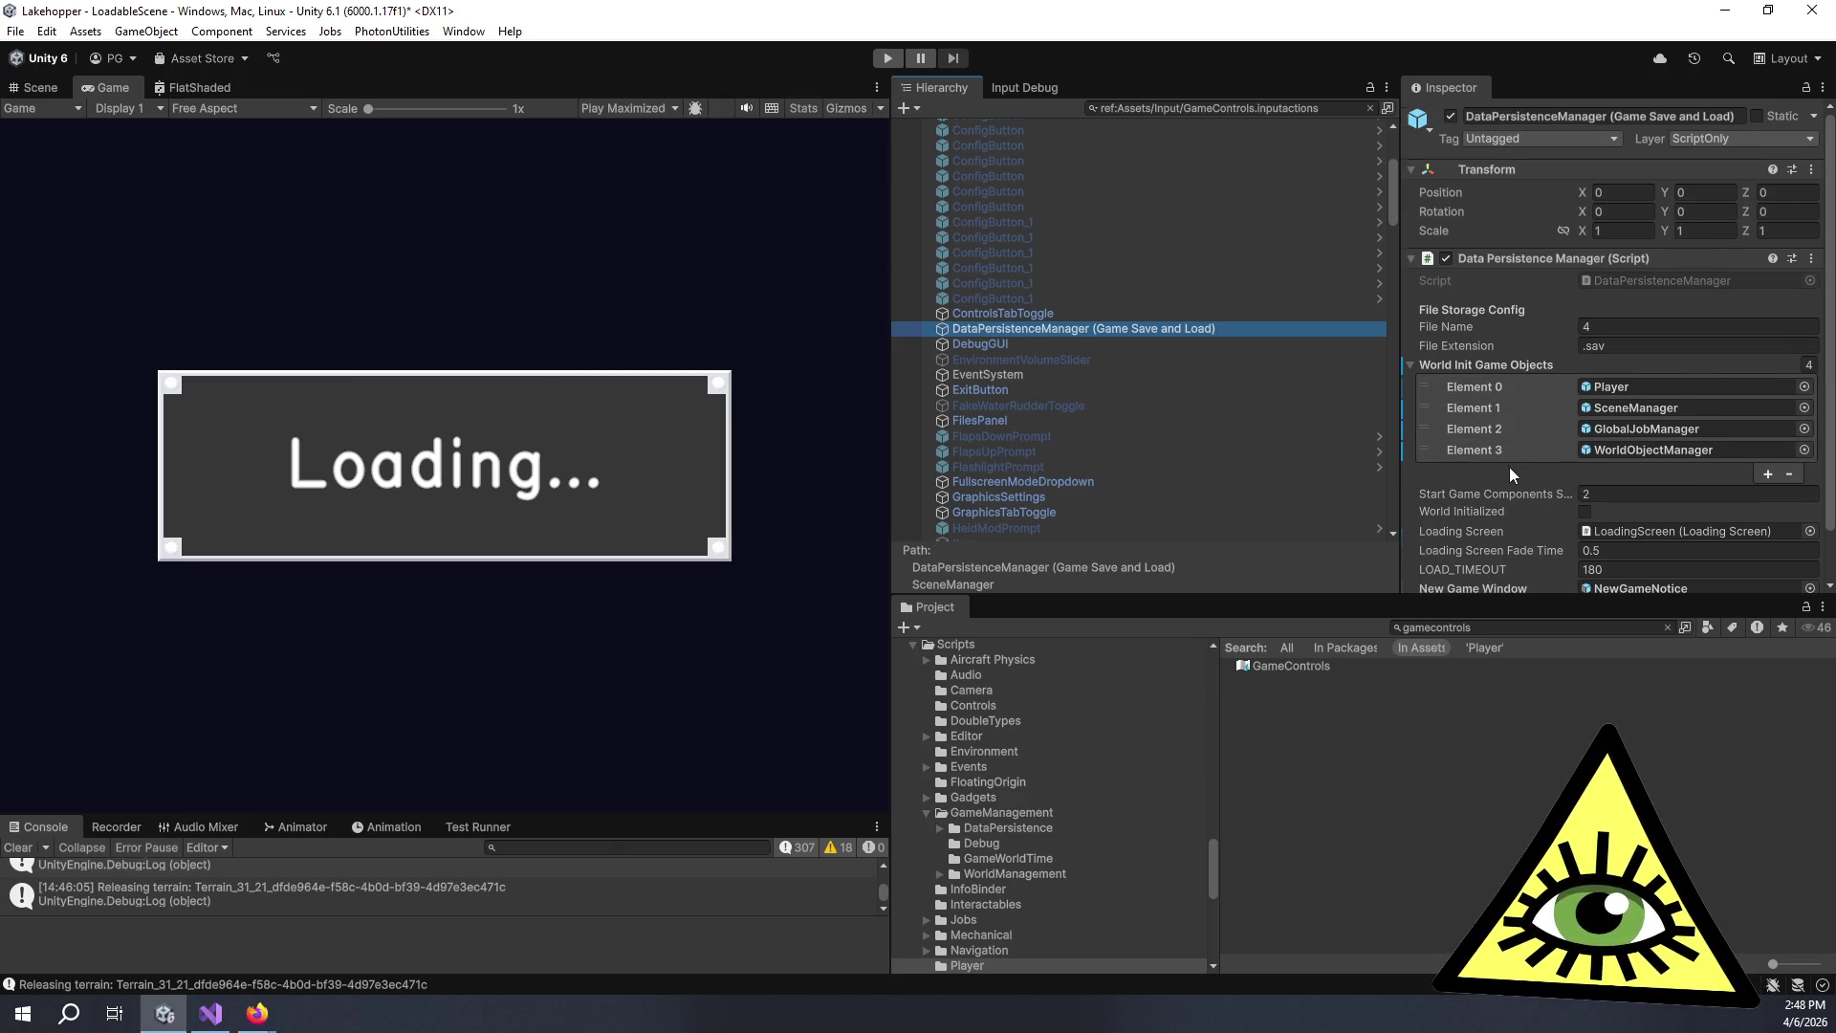
scroll(1509, 467, "down", 1)
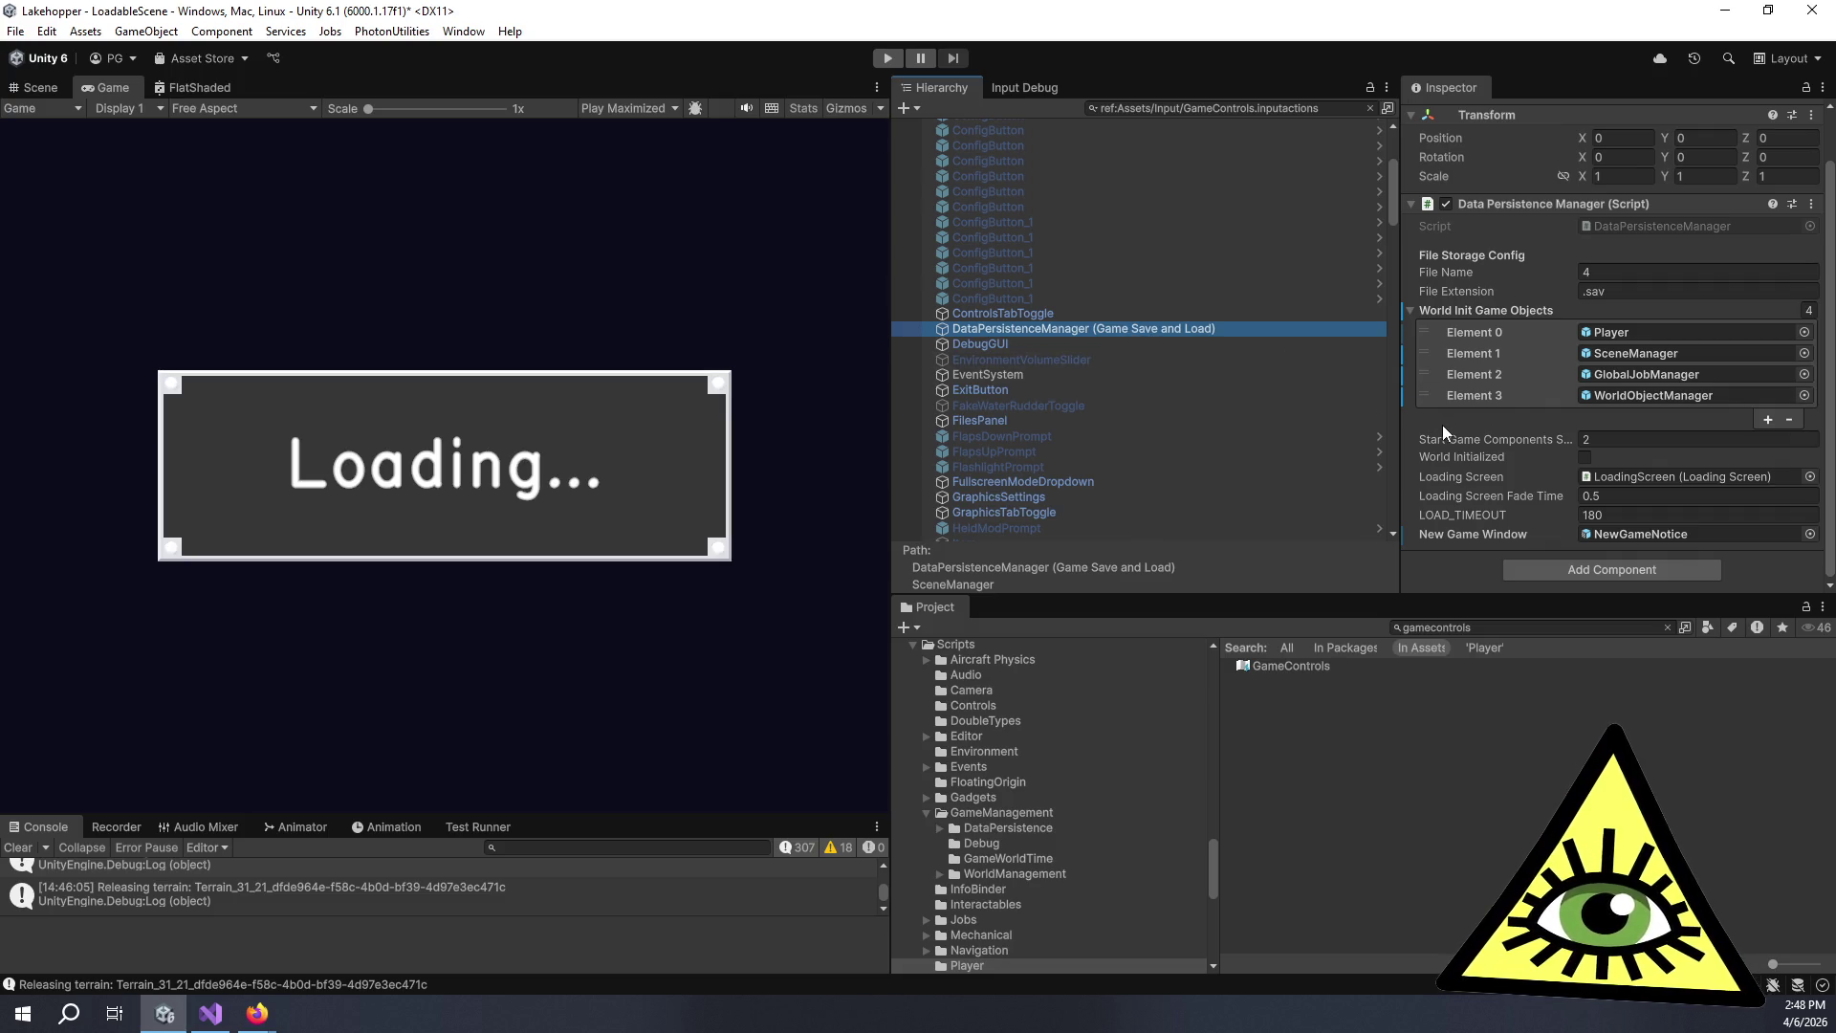
scroll(1444, 432, "up", 1)
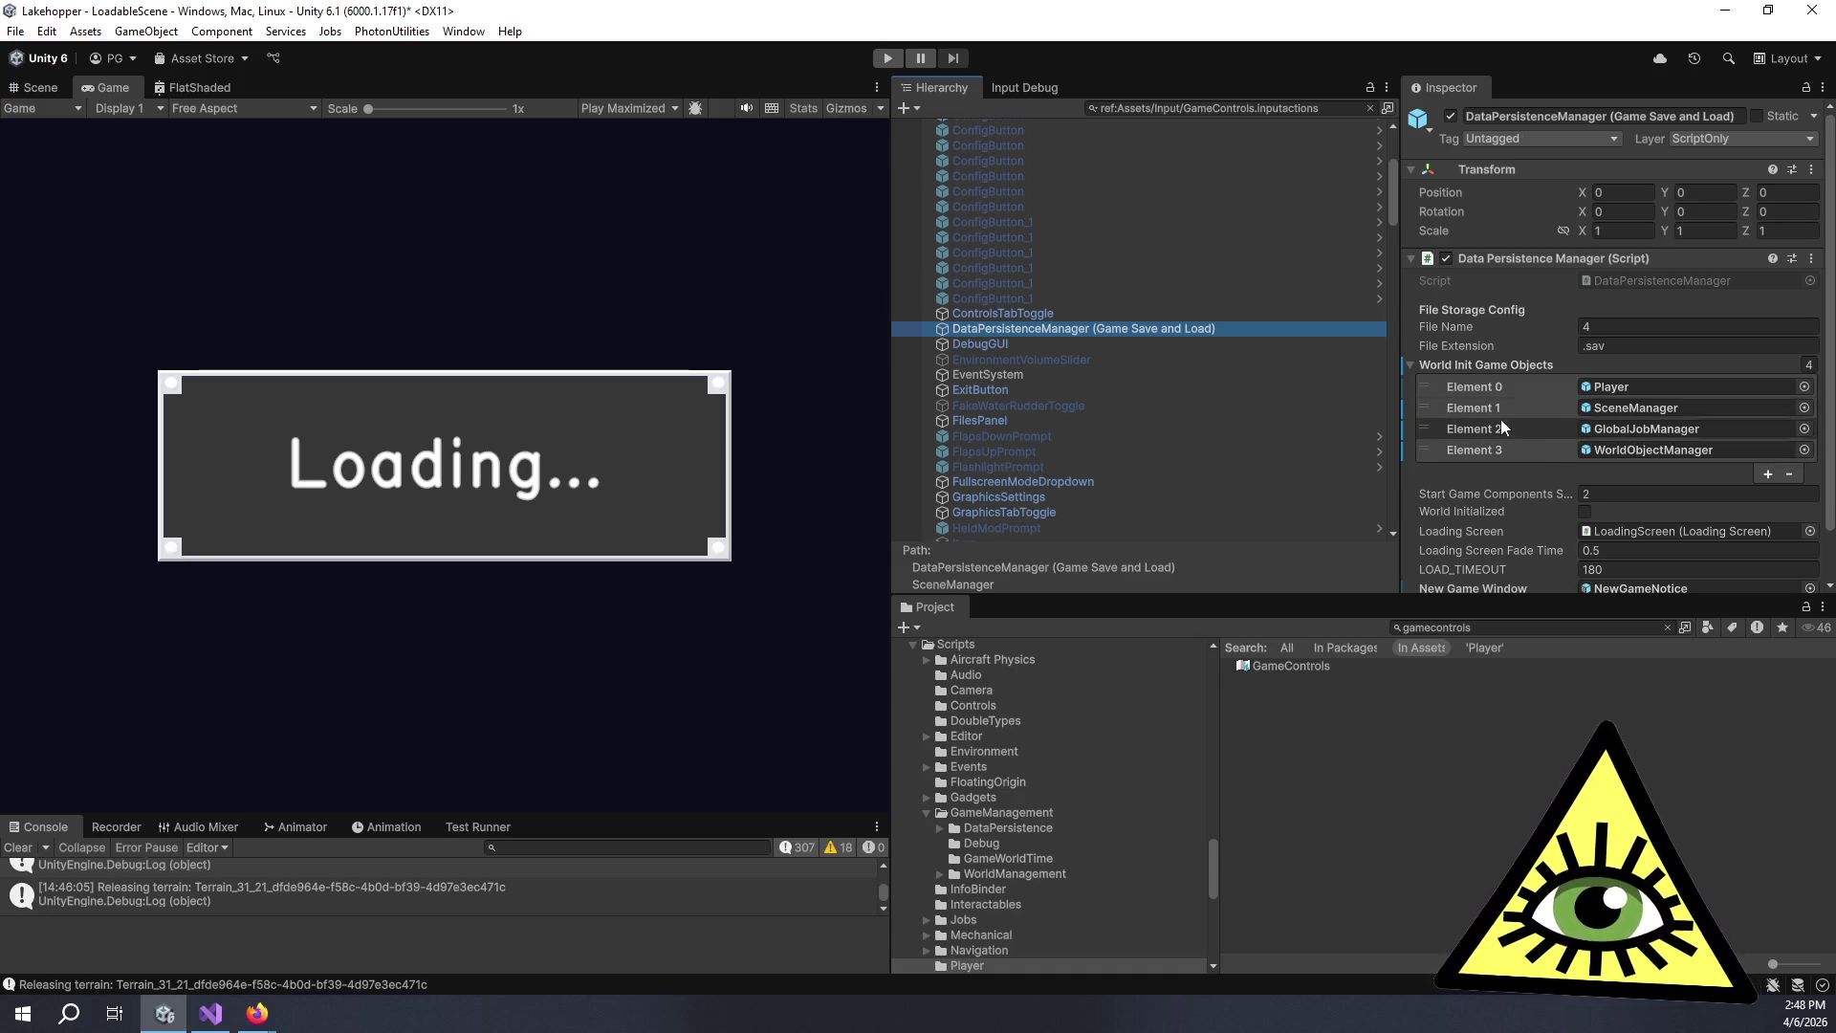
scroll(1507, 440, "down", 1)
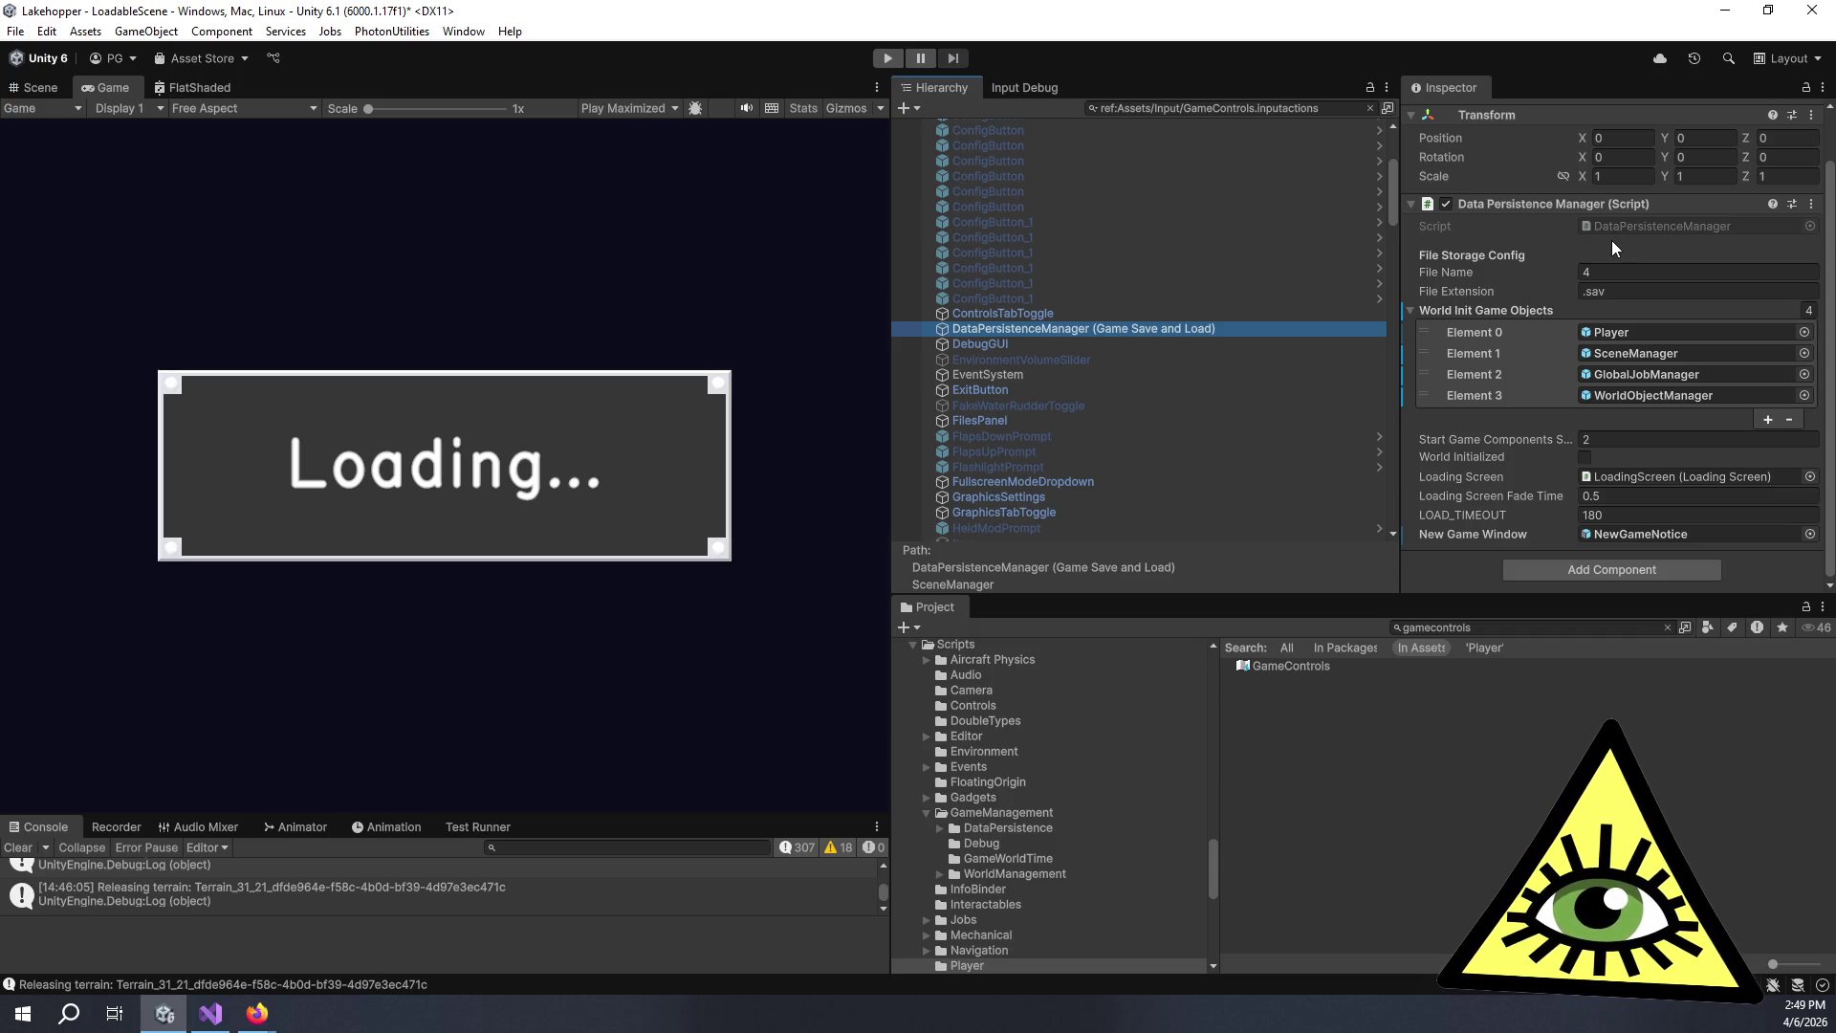
Switch the Inspector to Debug mode and back to Normal, then select DebugGUI.
left_click(1822, 88)
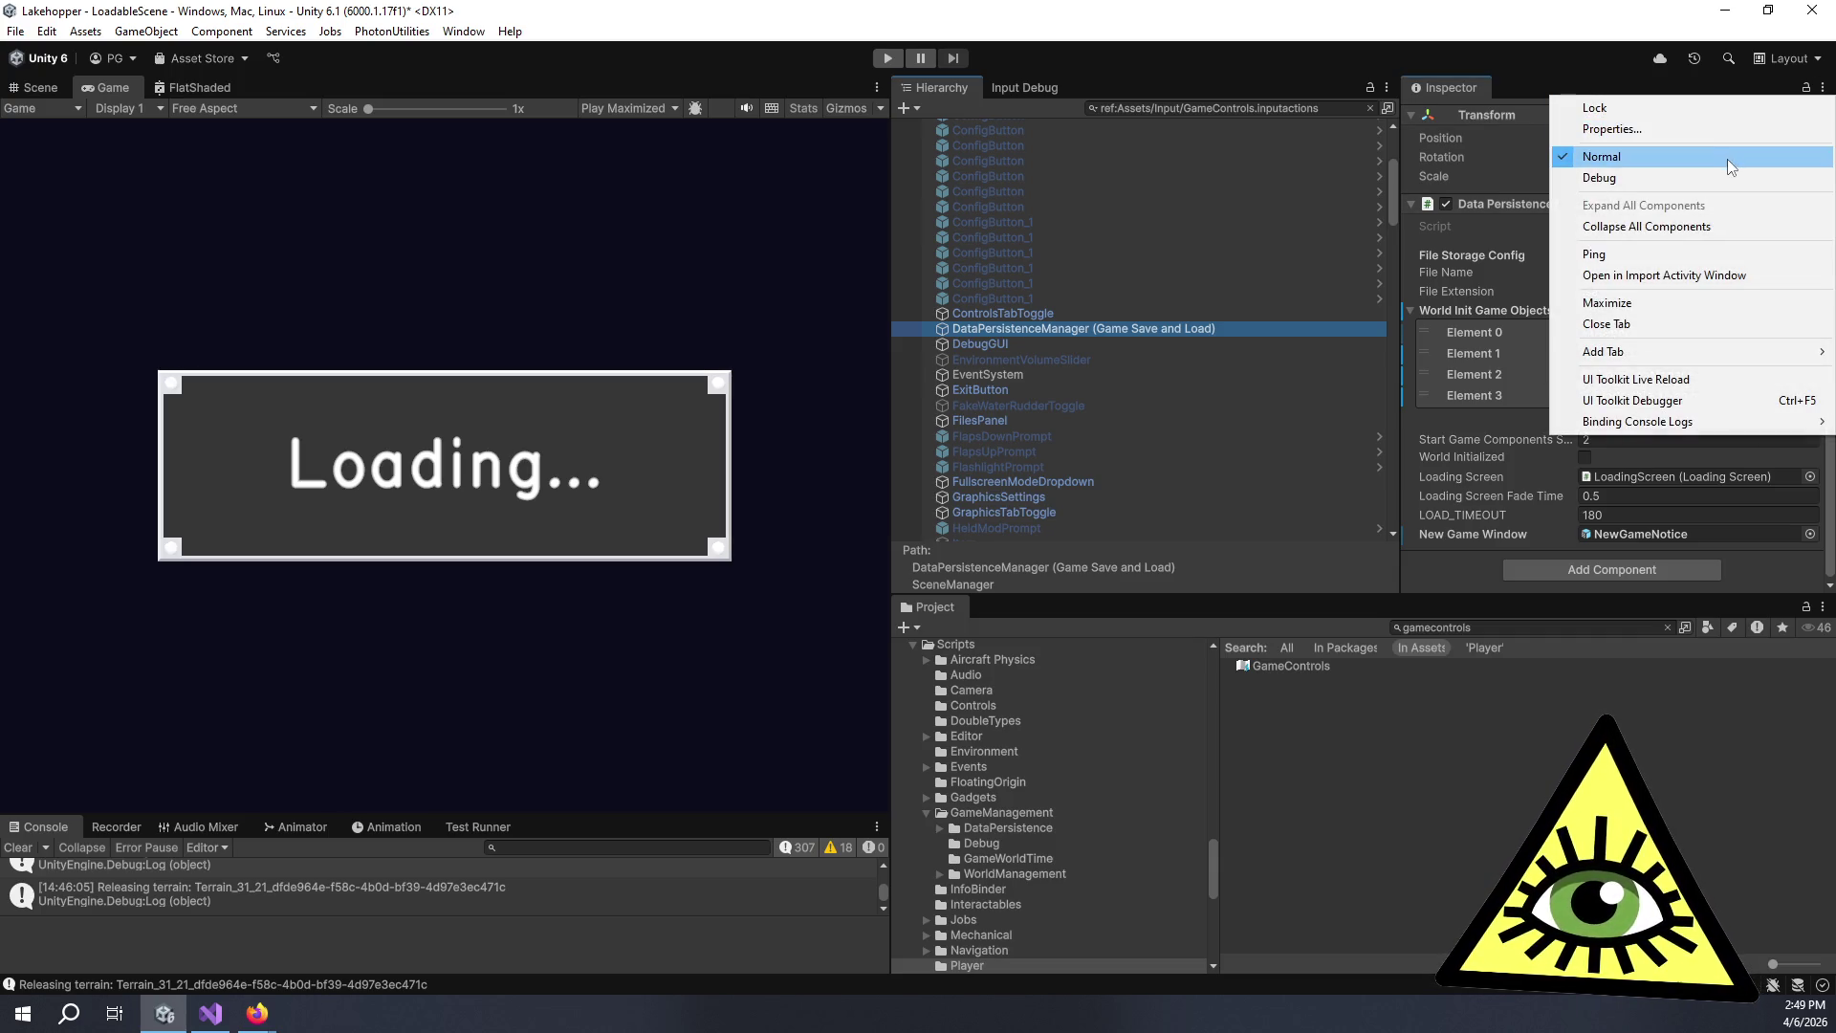
left_click(1723, 177)
scroll(1525, 359, "down", 3)
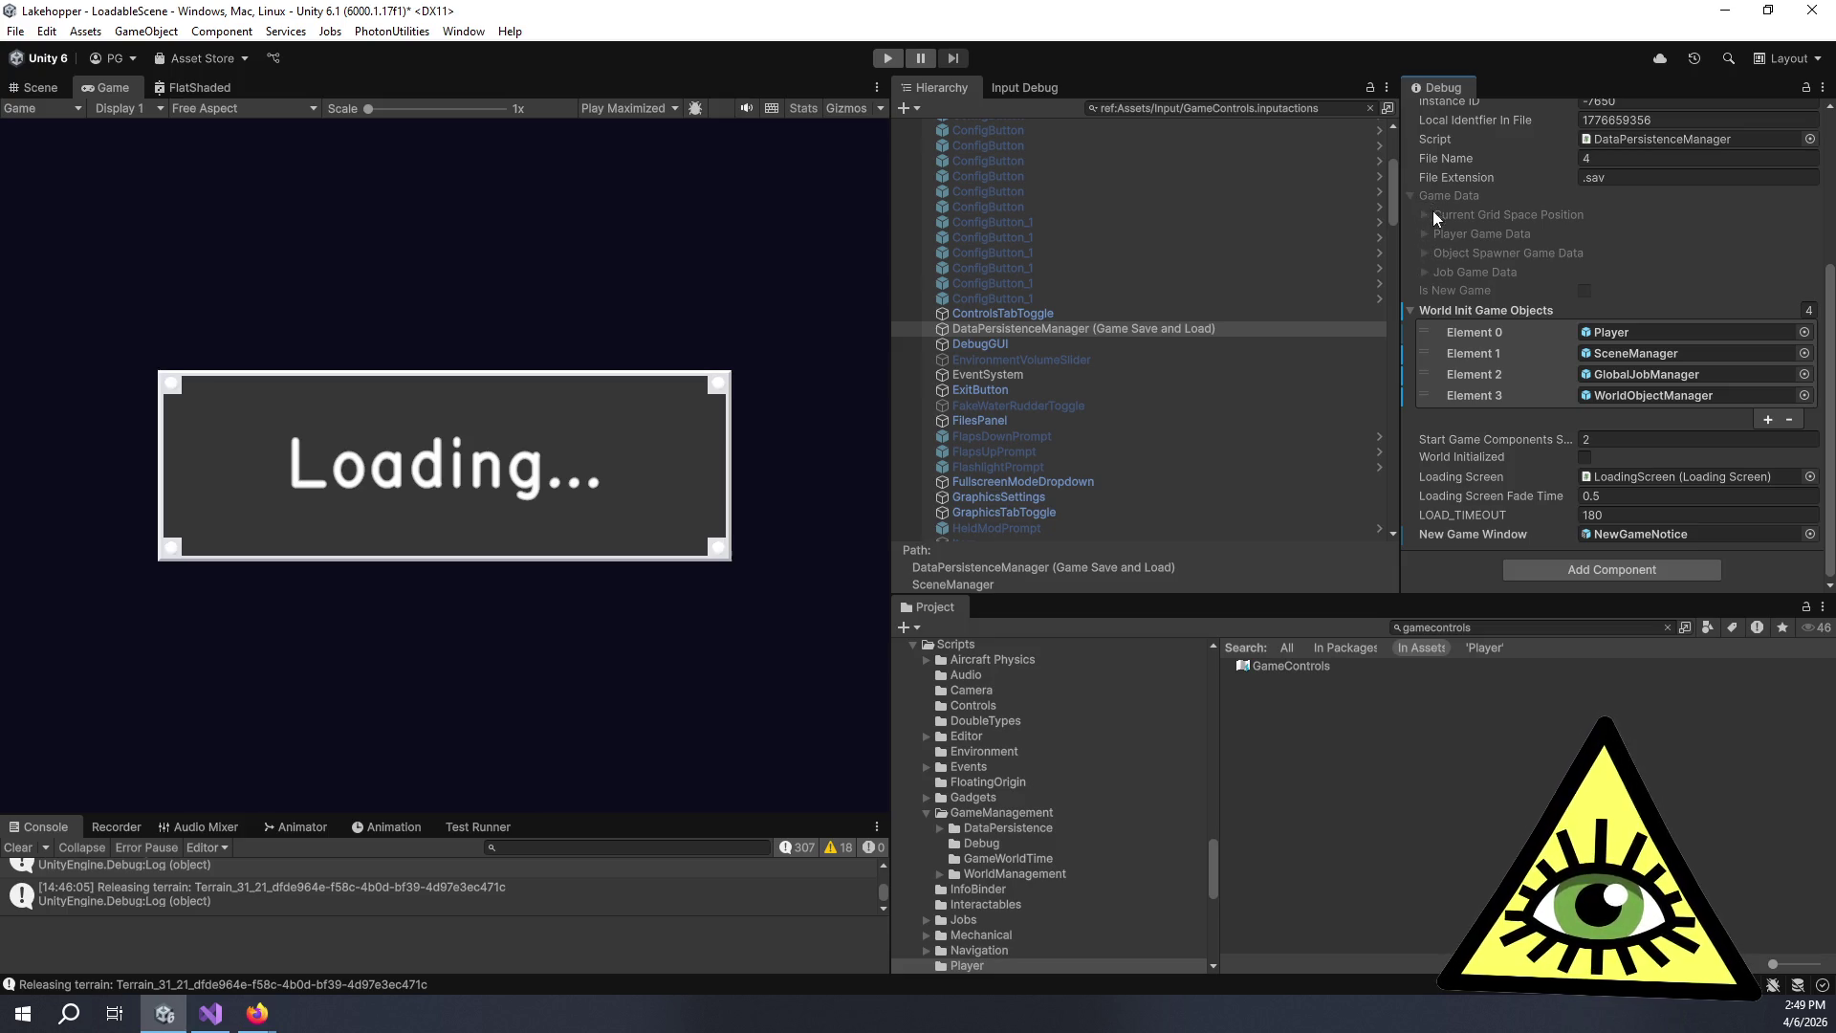
scroll(1439, 220, "up", 3)
left_click(1823, 87)
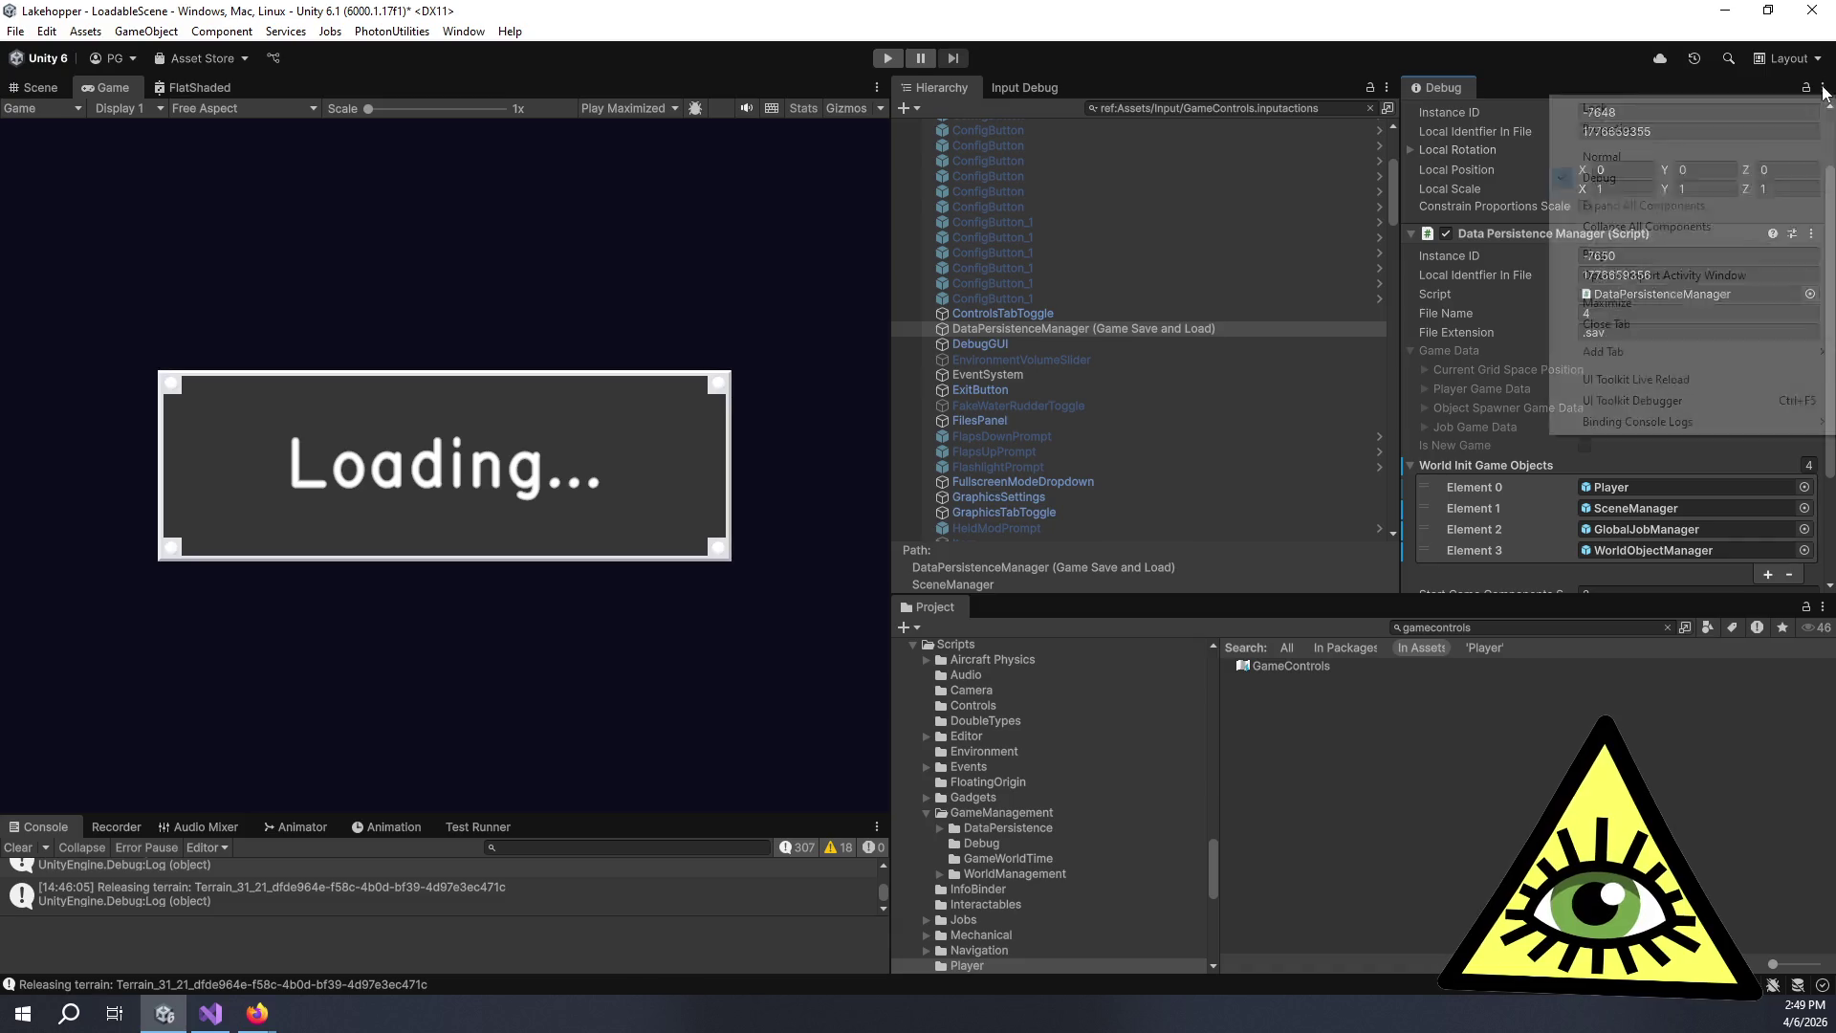
left_click(1696, 156)
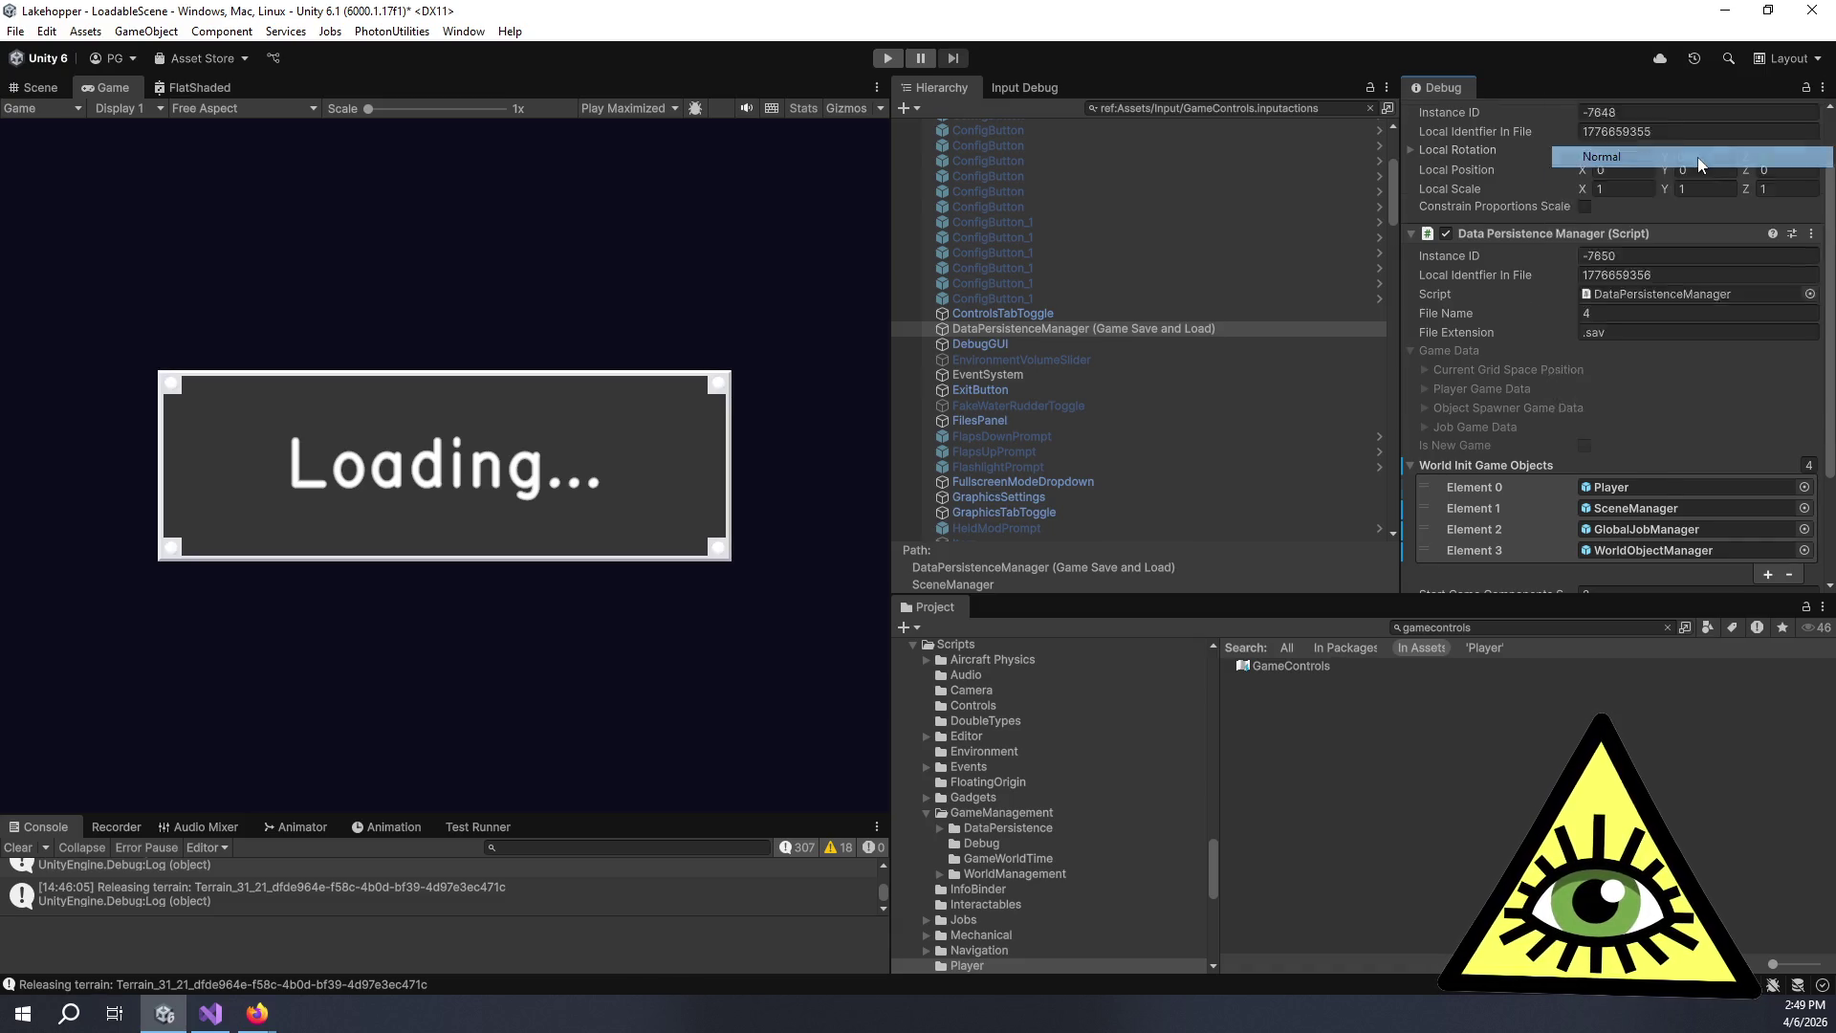
left_click(1080, 343)
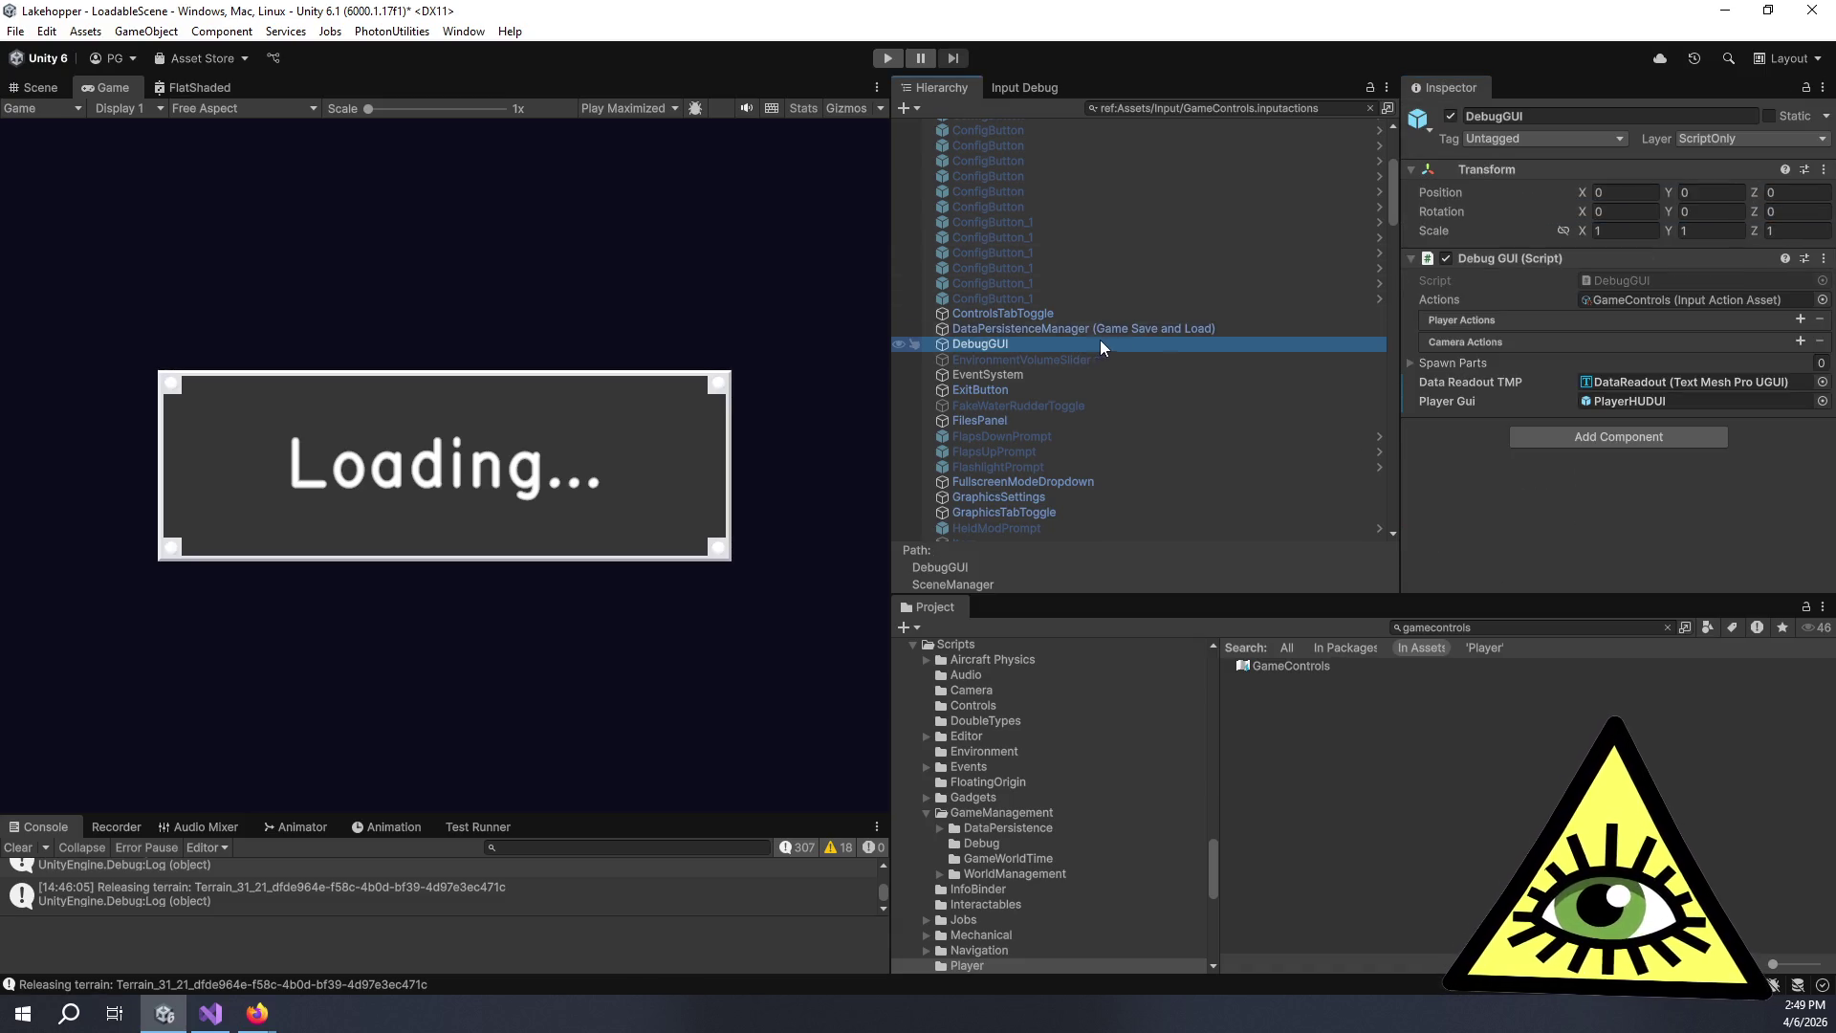
Open DebugGUI.cs and find all references to its playerActions and cameraActions fields.
double_click(1635, 277)
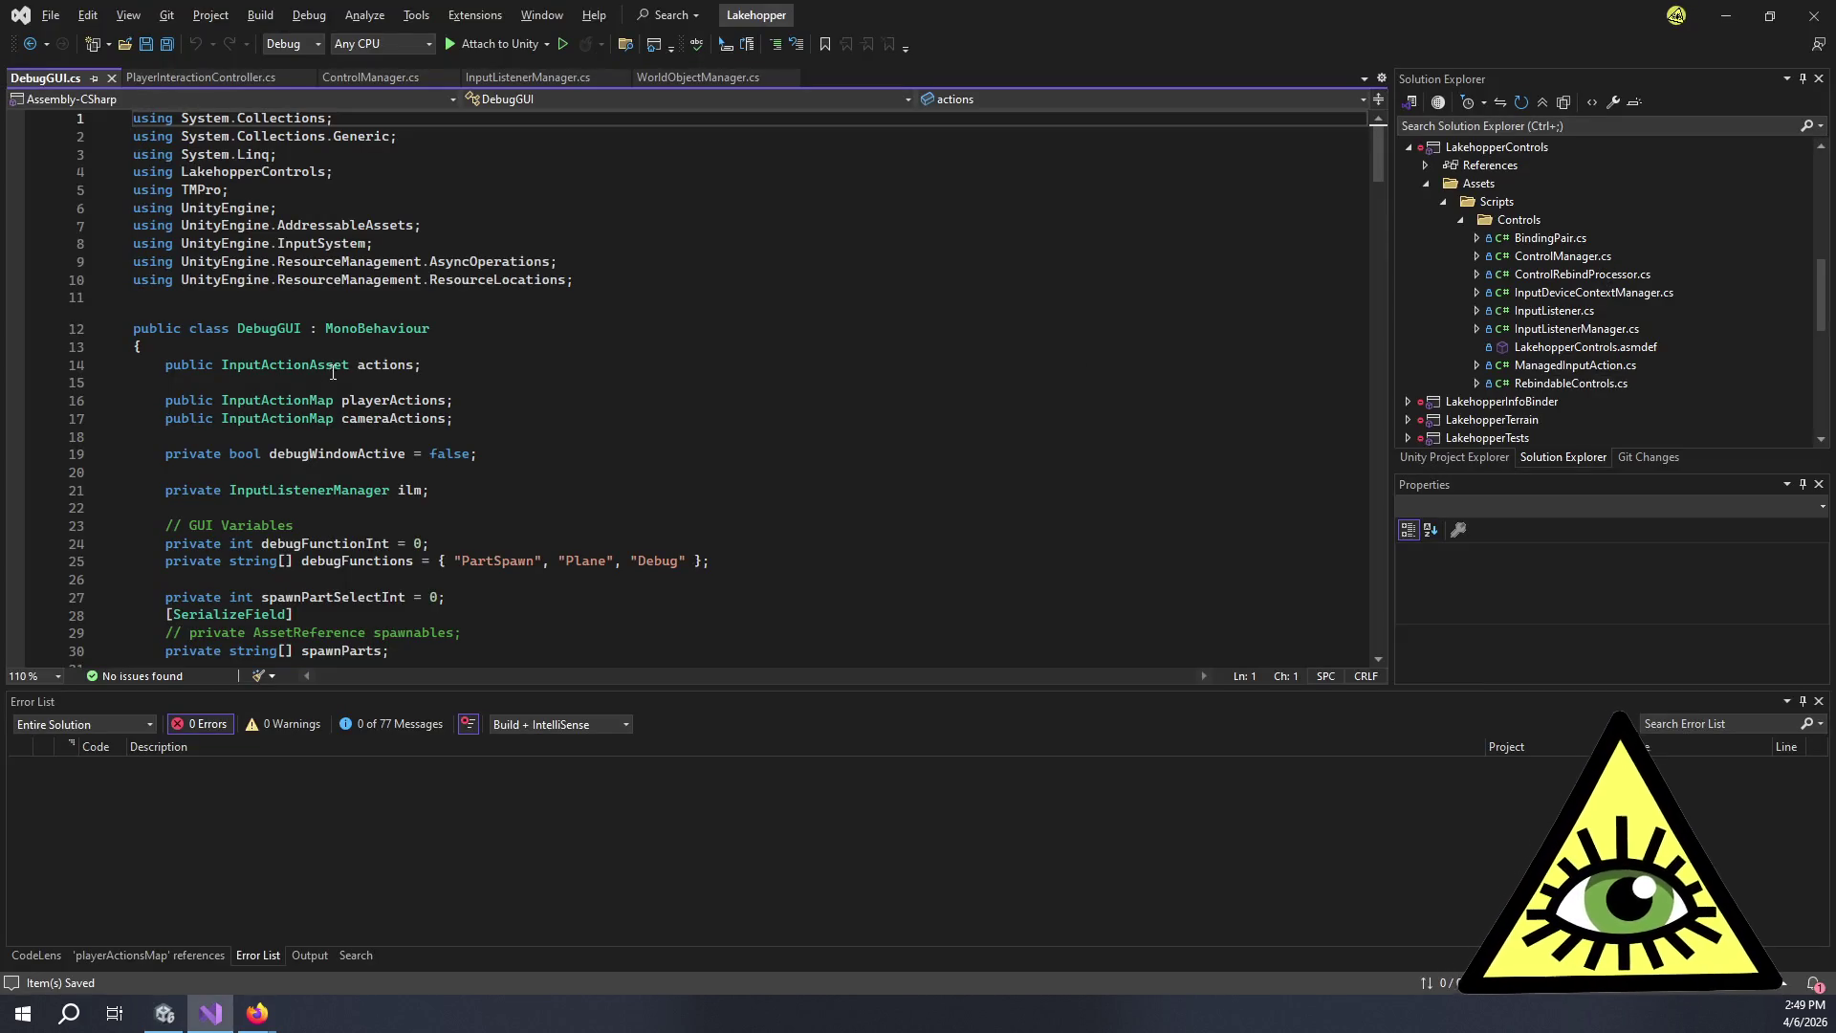
left_click(424, 400)
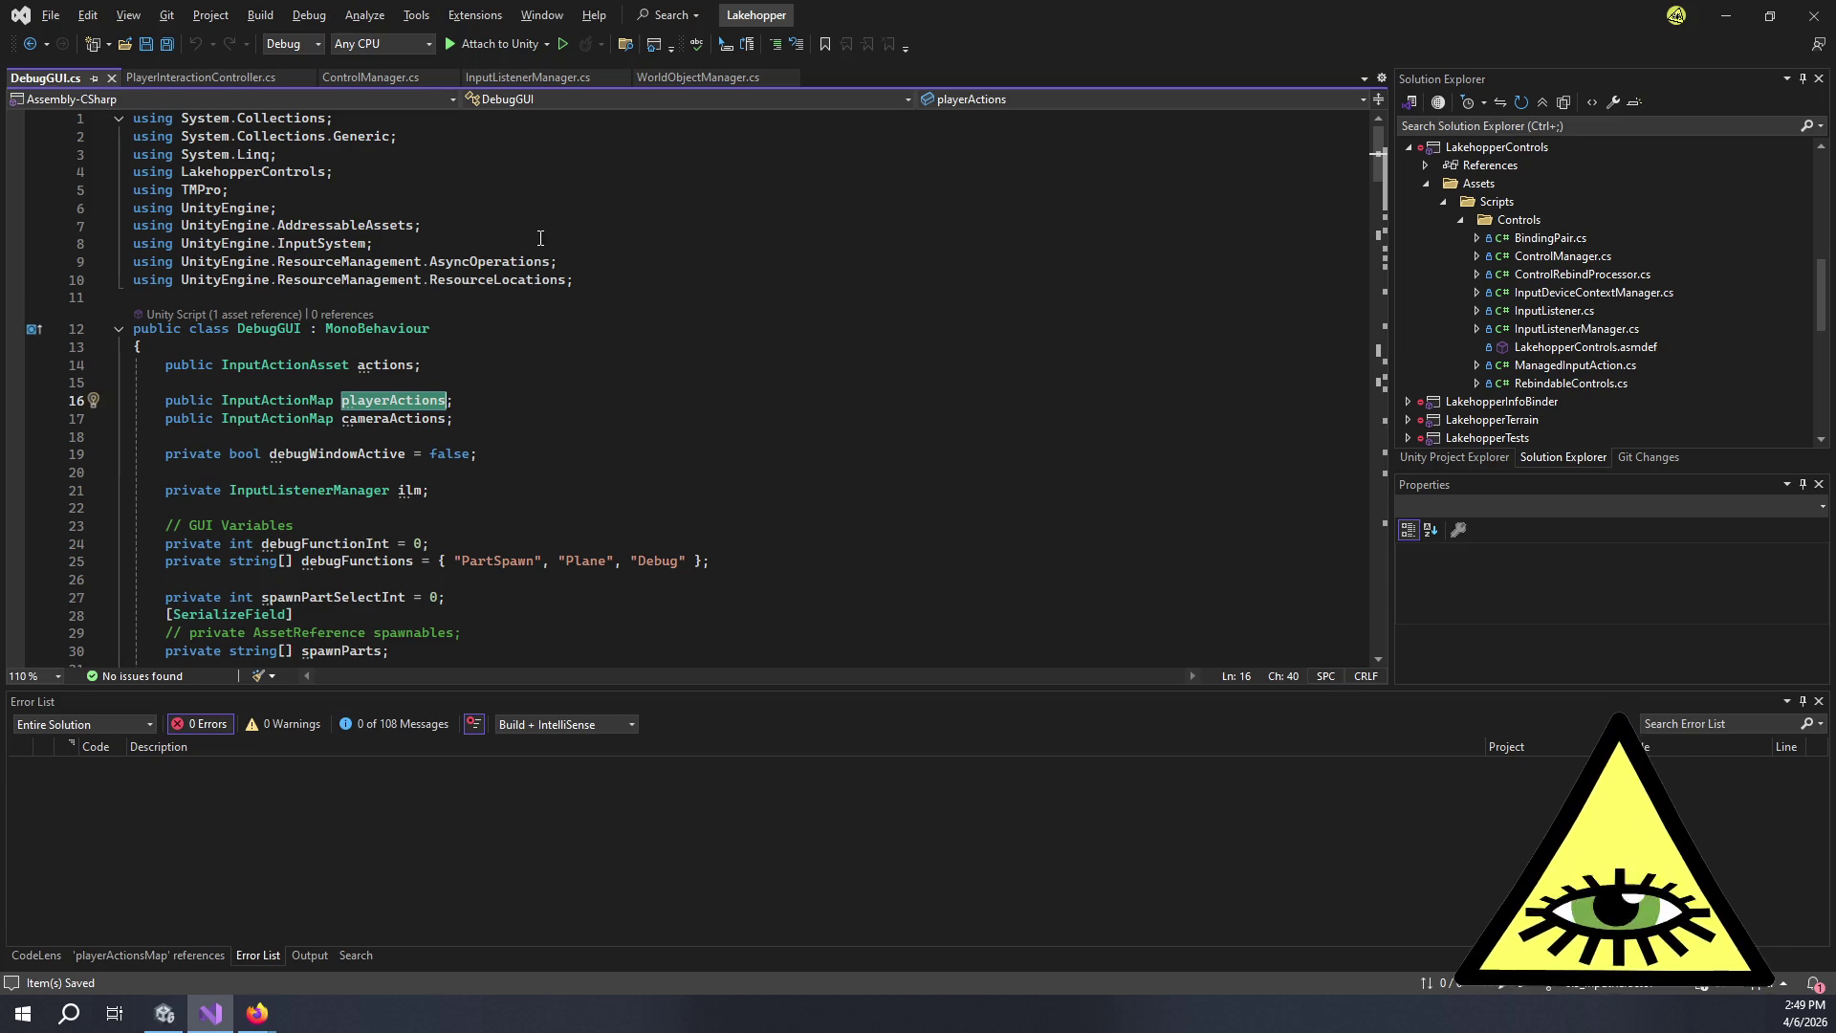
key("shift+F12")
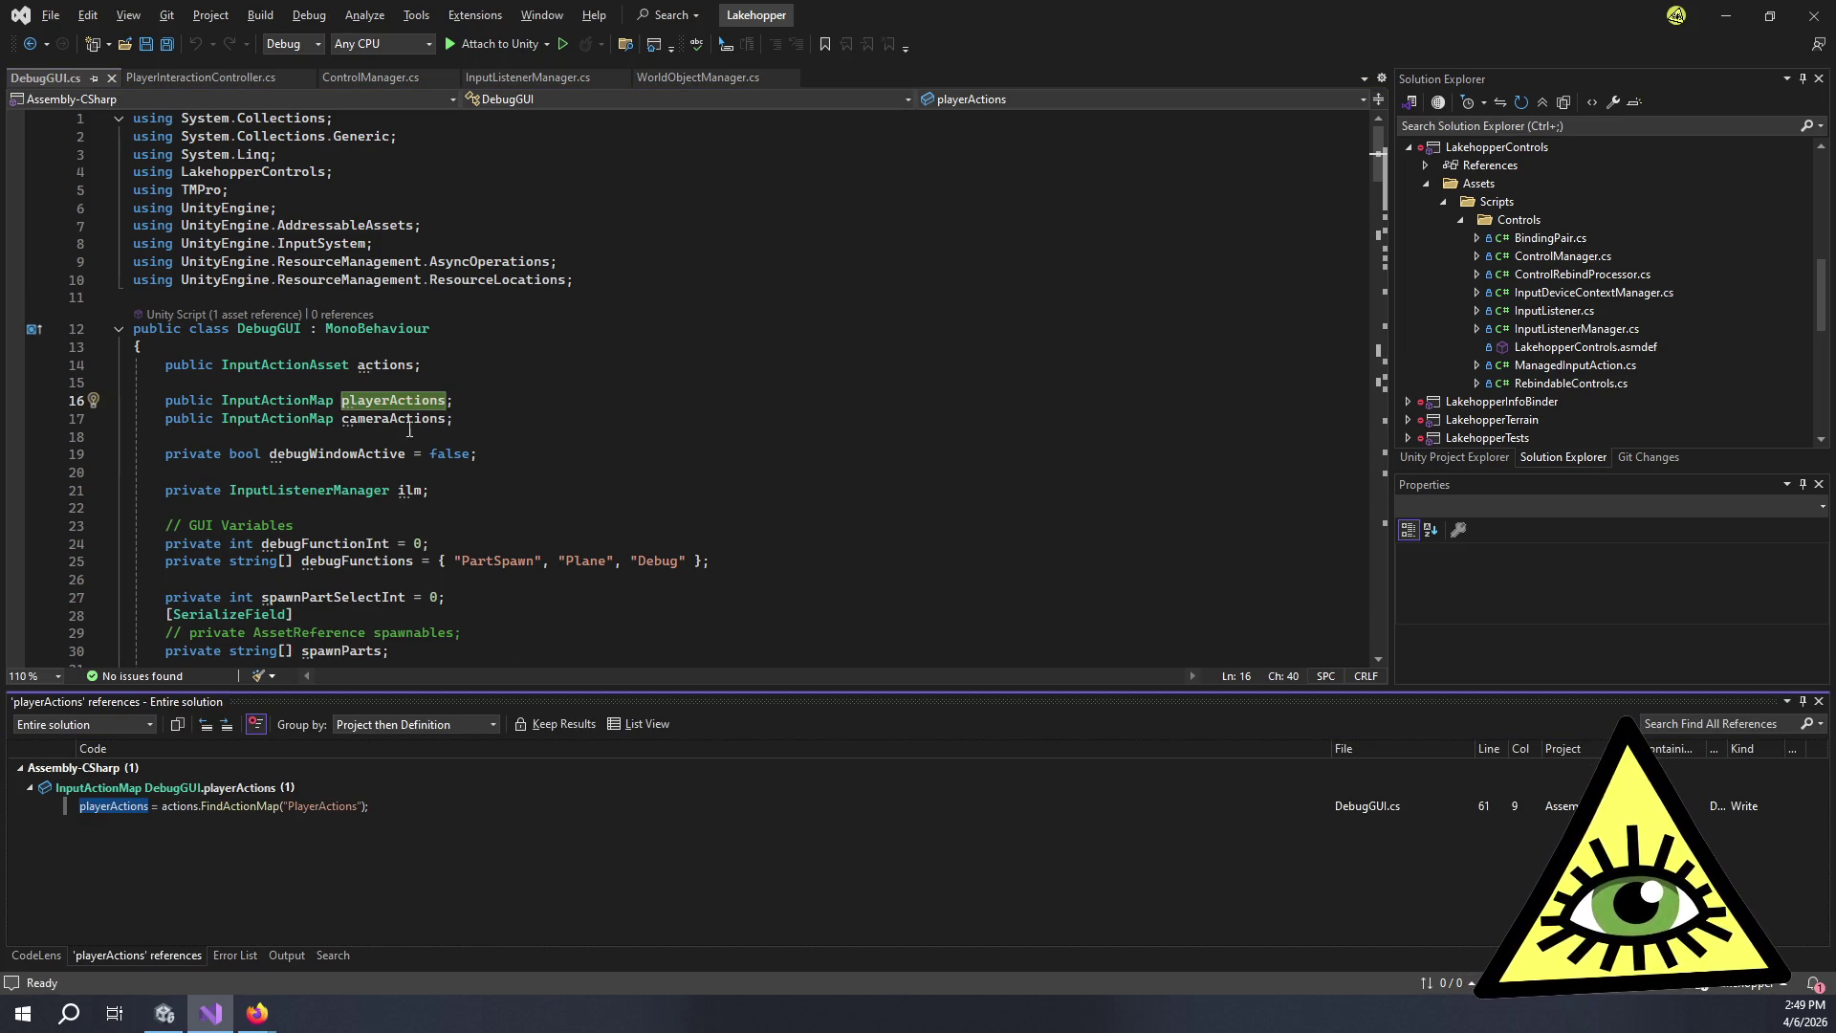
key("Down")
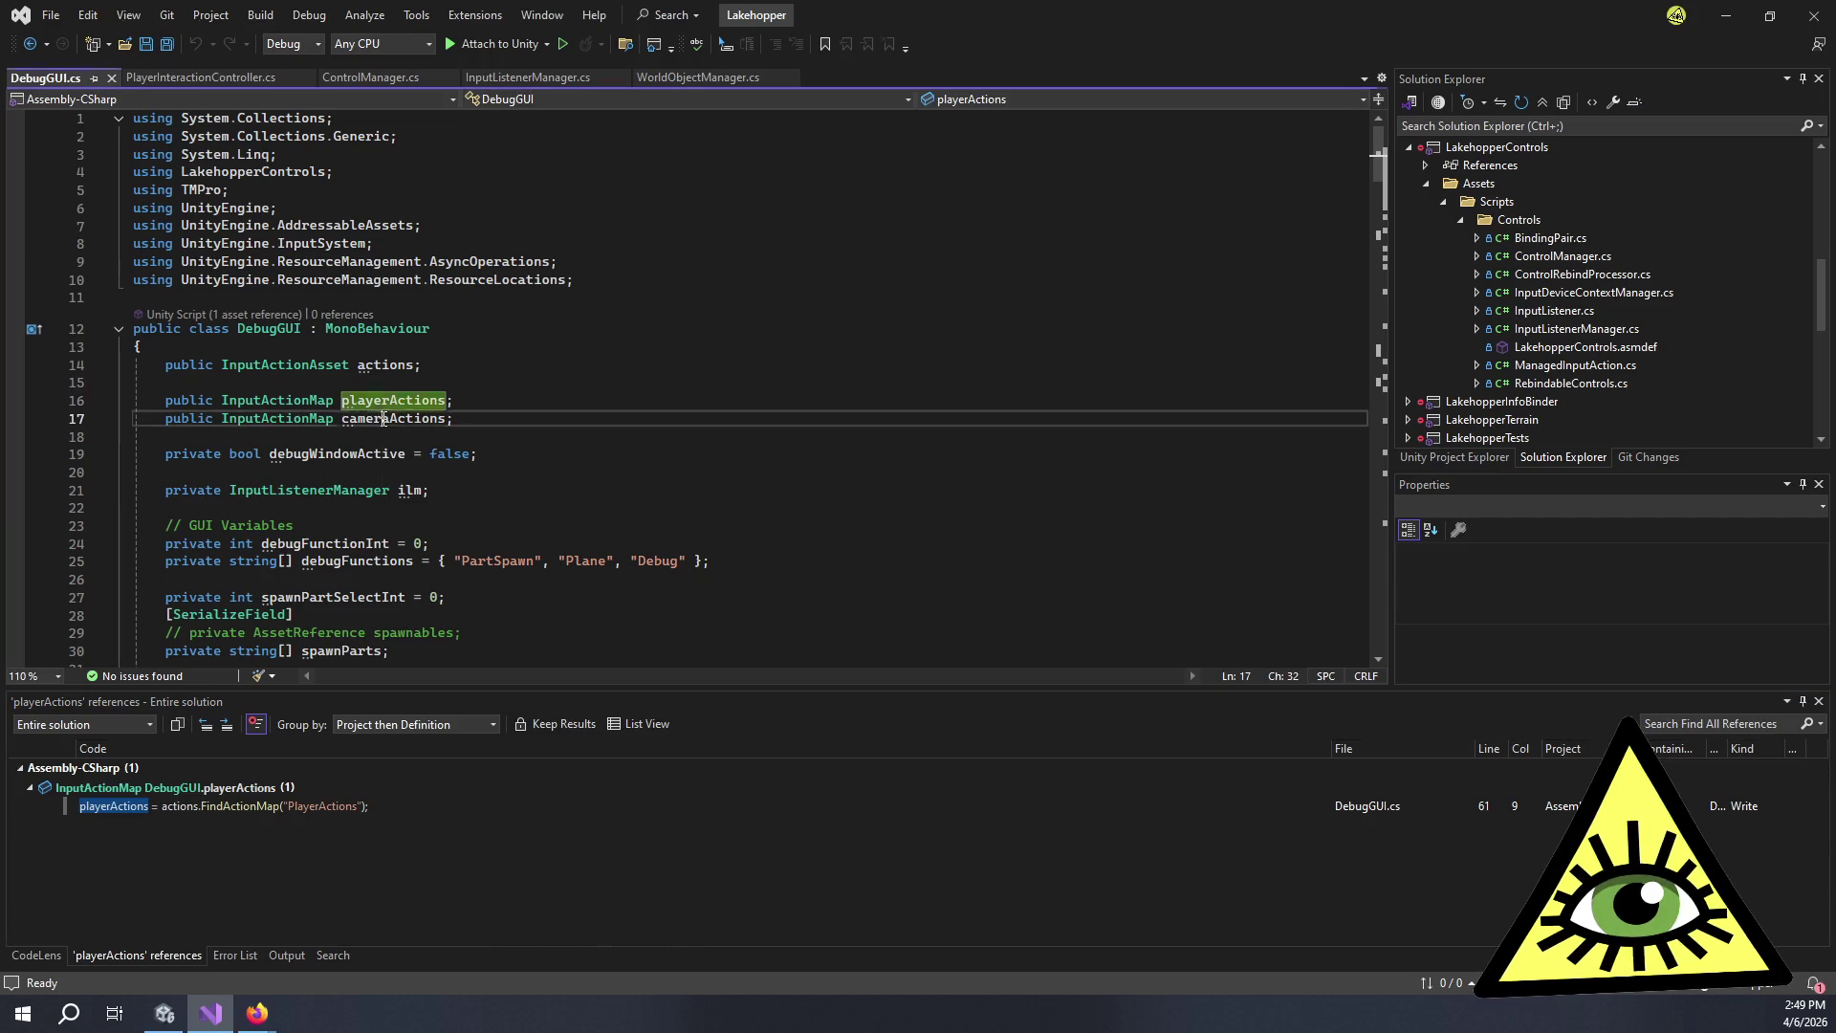
key("shift+F12")
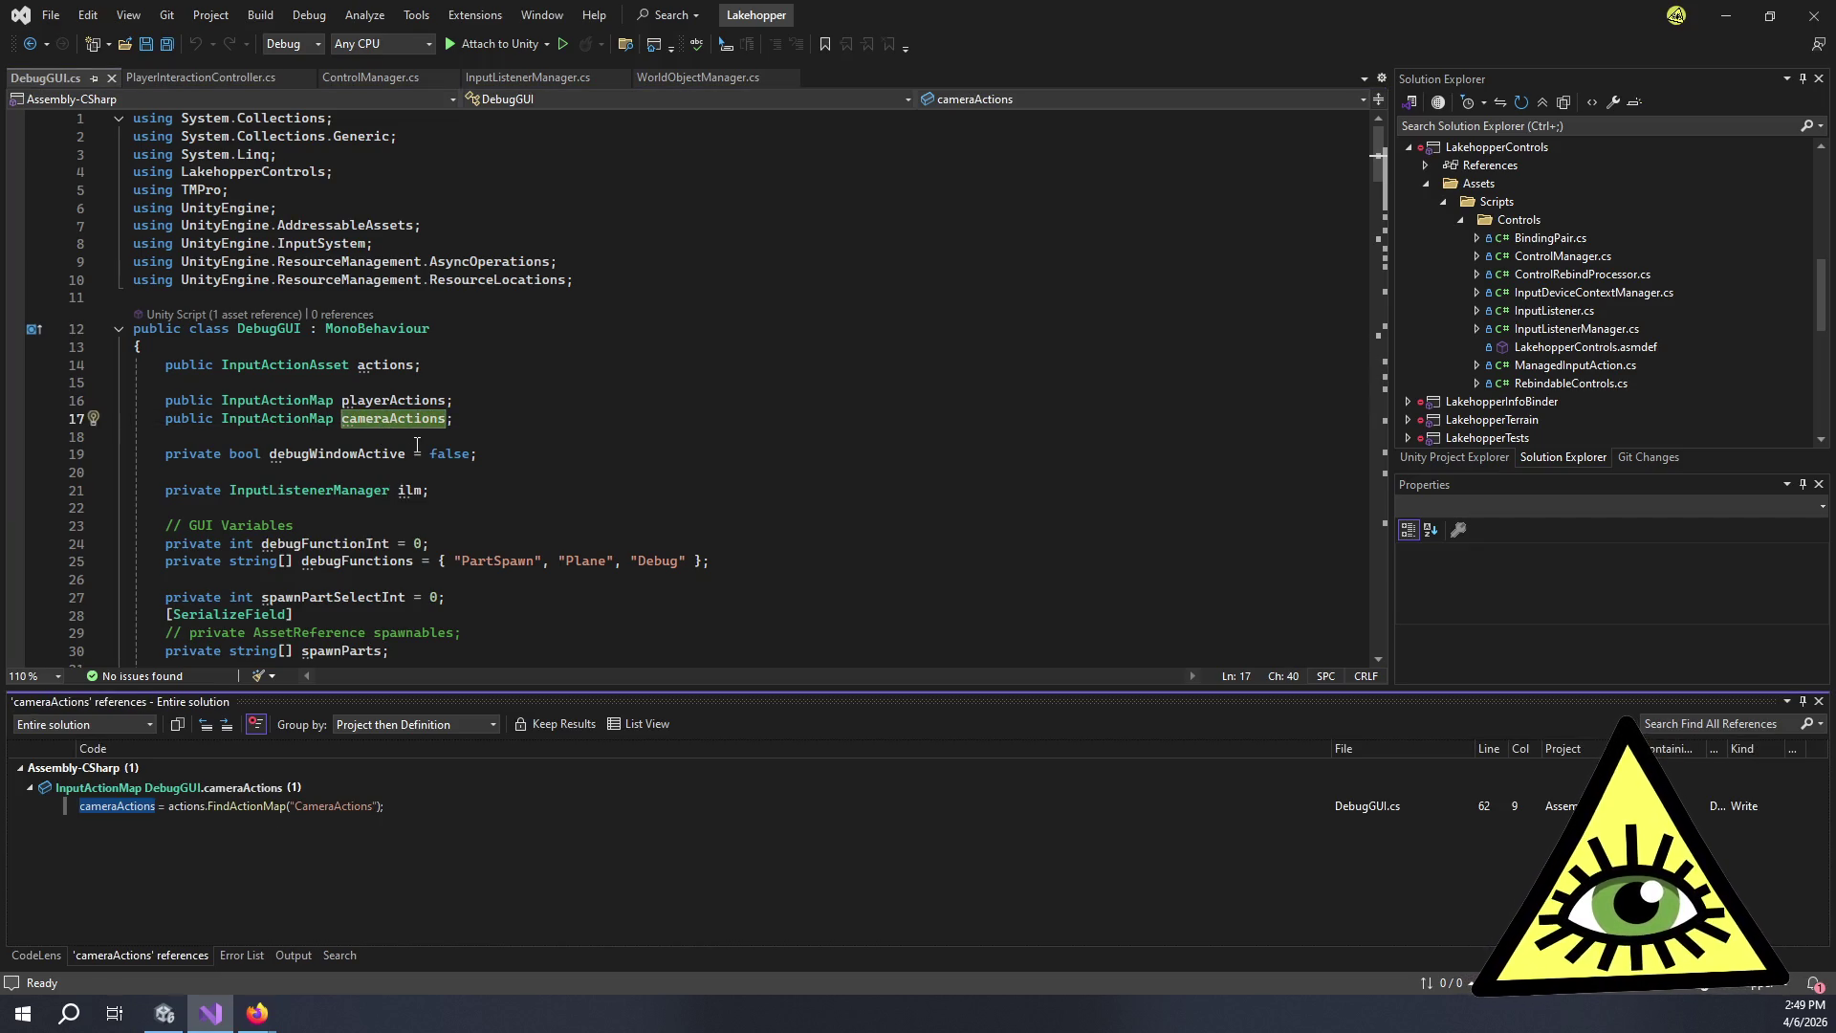
double_click(233, 805)
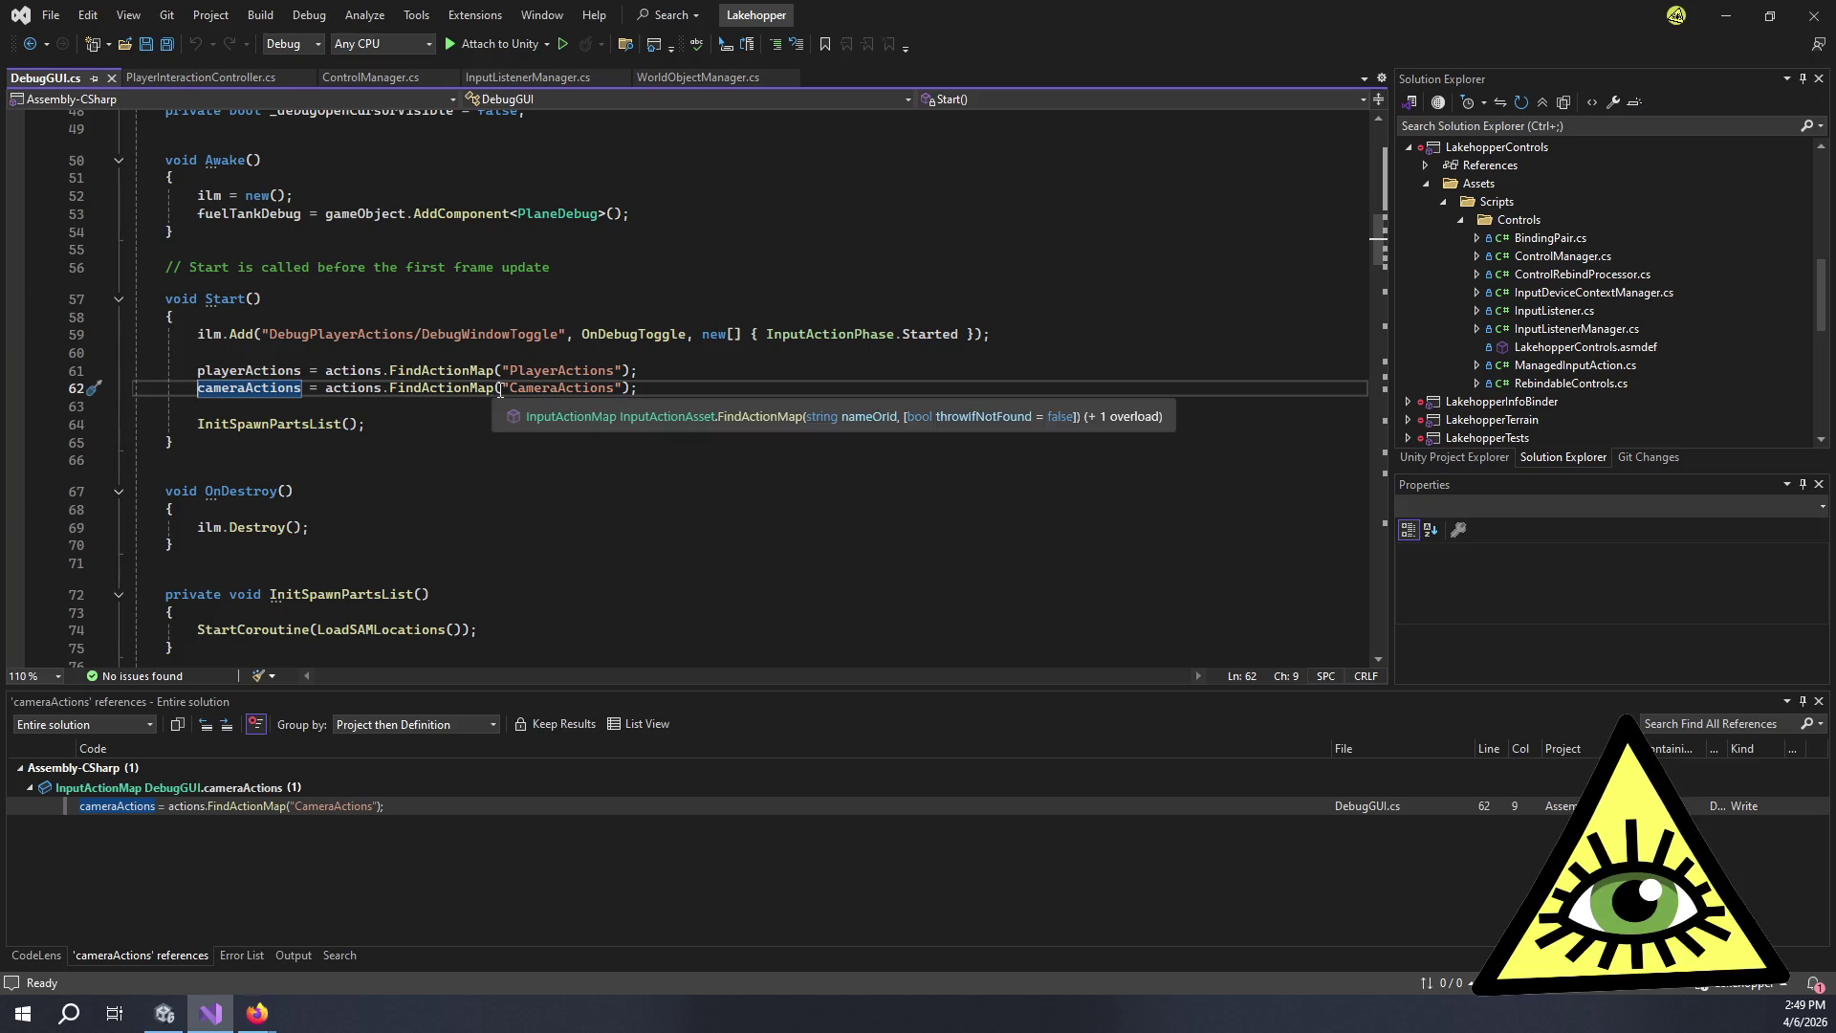
mouse_move(641, 388)
left_mouse_down()
mouse_move(659, 386)
mouse_move(57, 334)
mouse_move(25, 391)
mouse_move(26, 371)
left_mouse_up()
Delete the actions, playerActions and cameraActions field declarations.
scroll(393, 331, "up", 8)
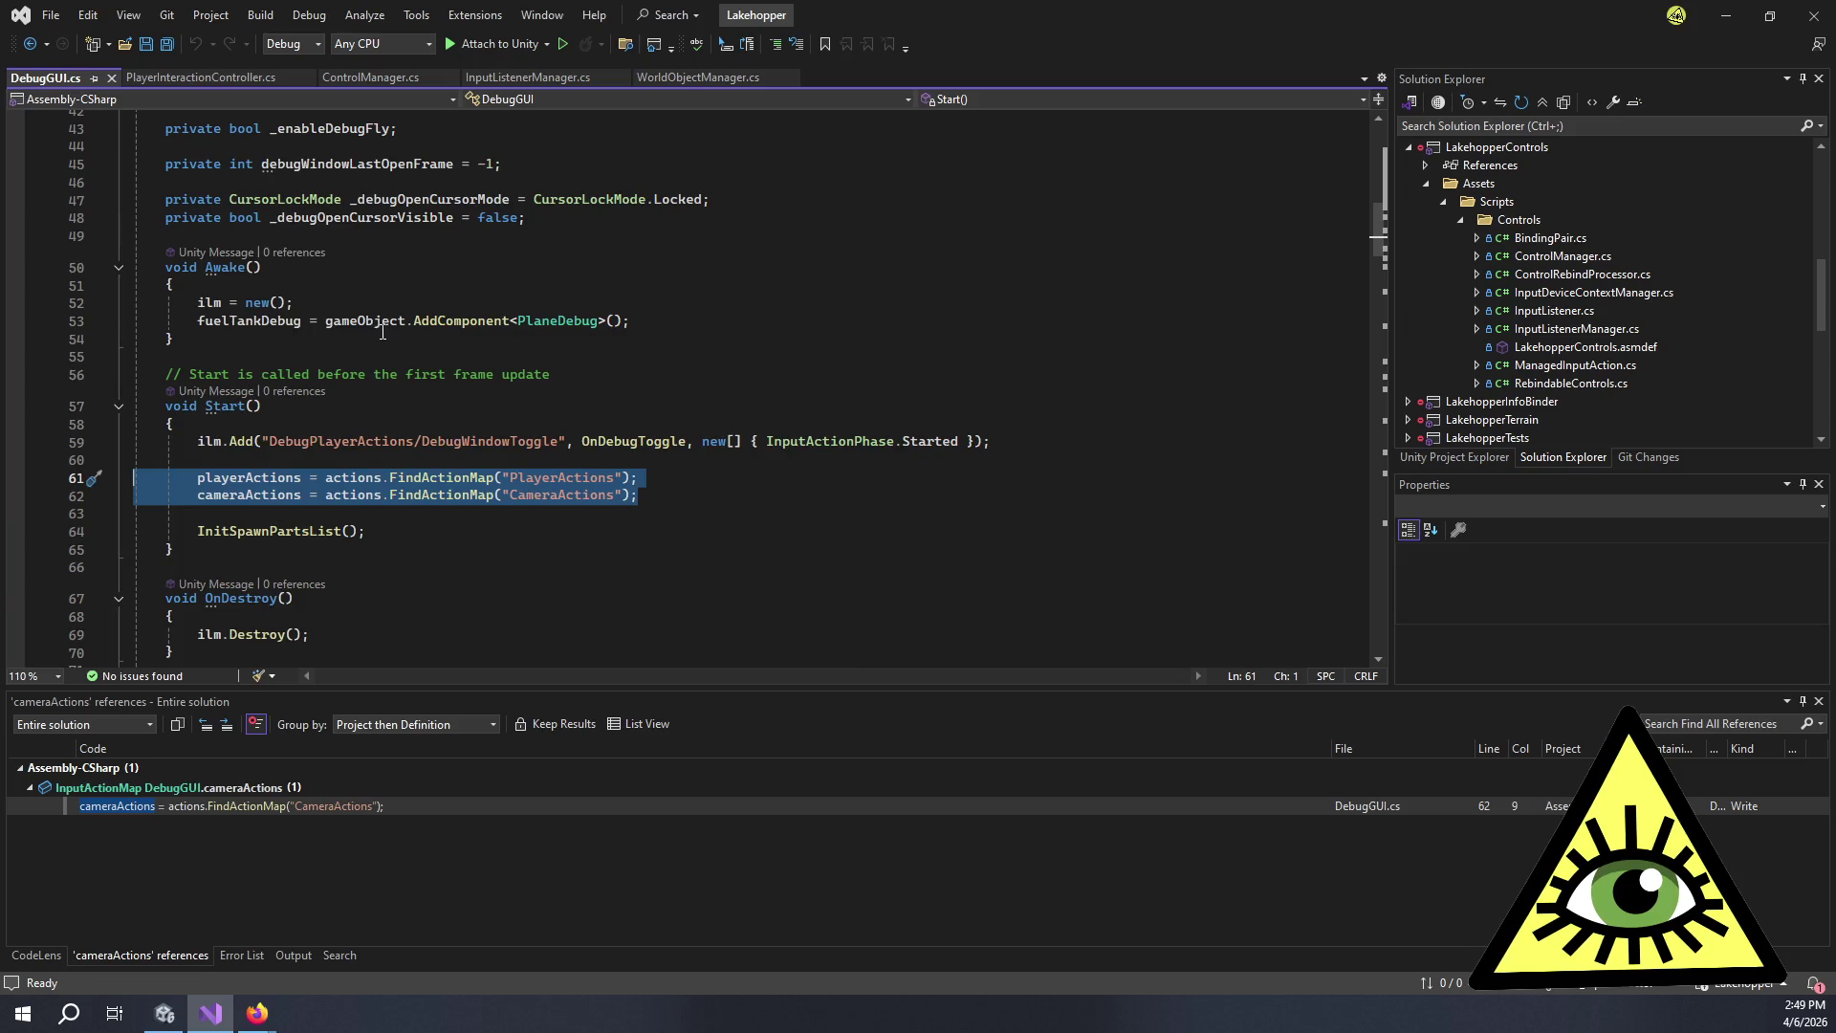
scroll(393, 331, "up", 5)
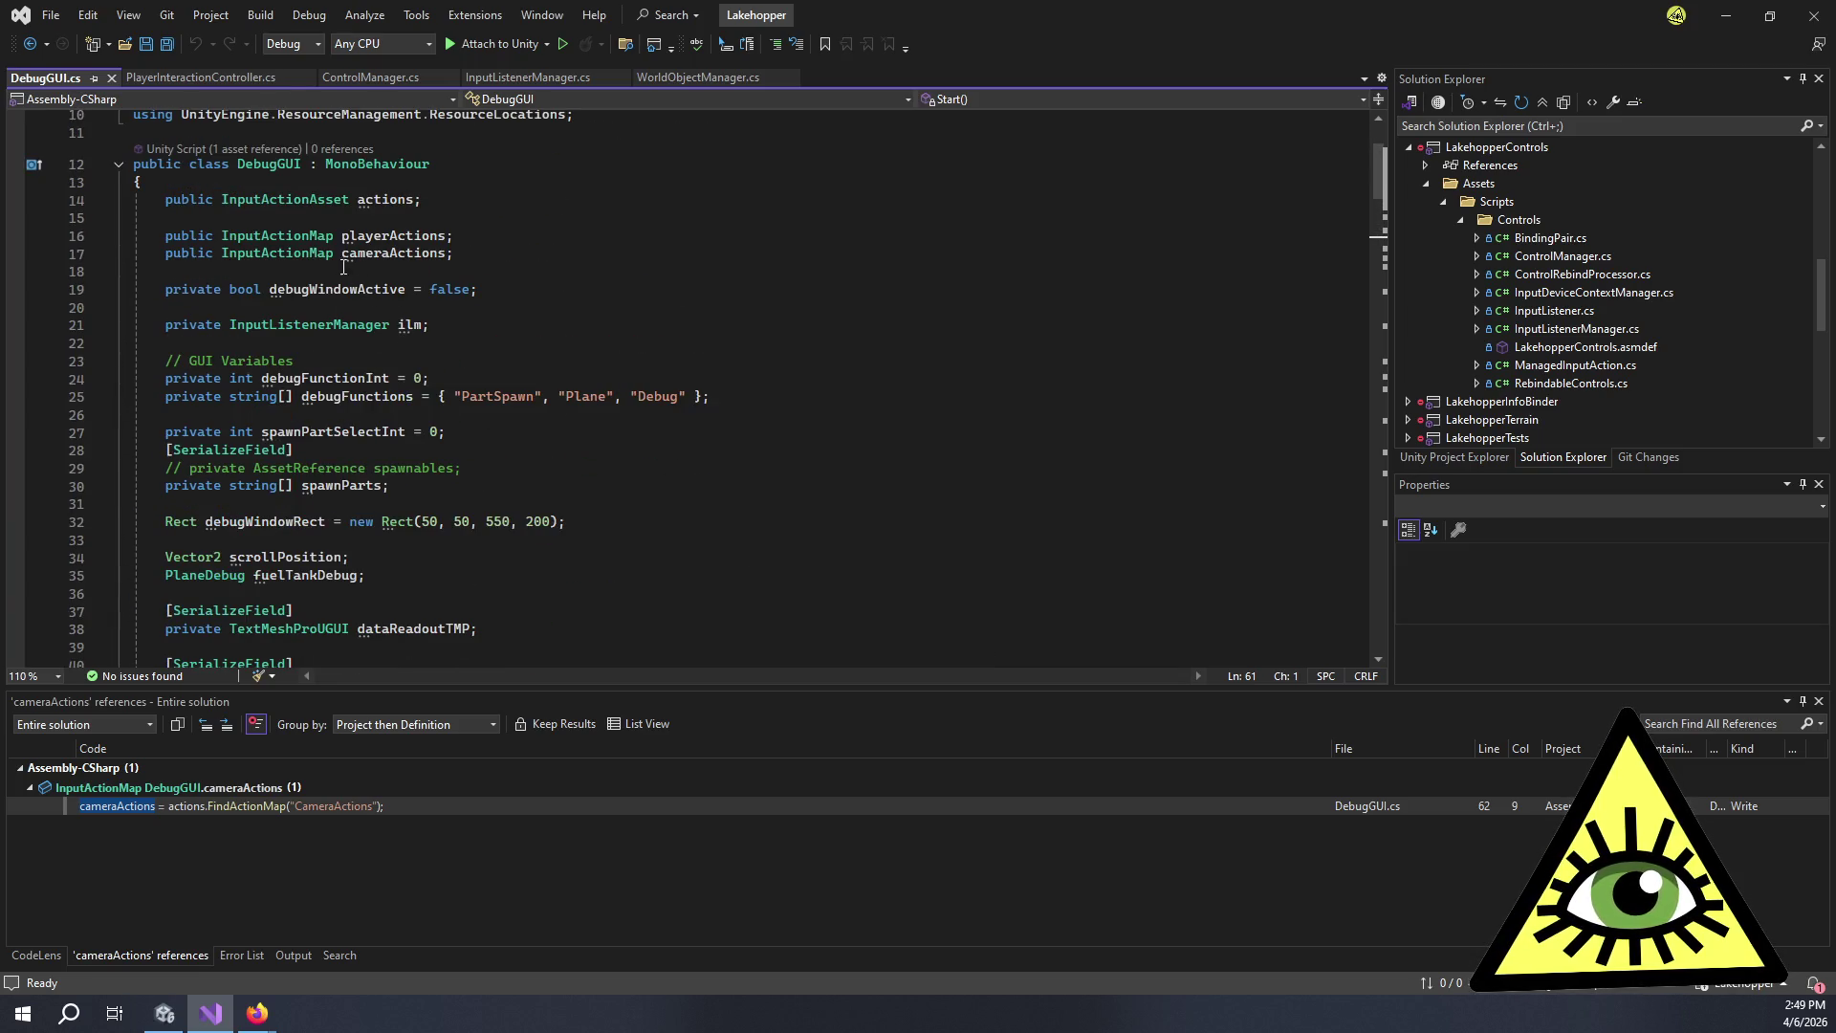
mouse_move(355, 237)
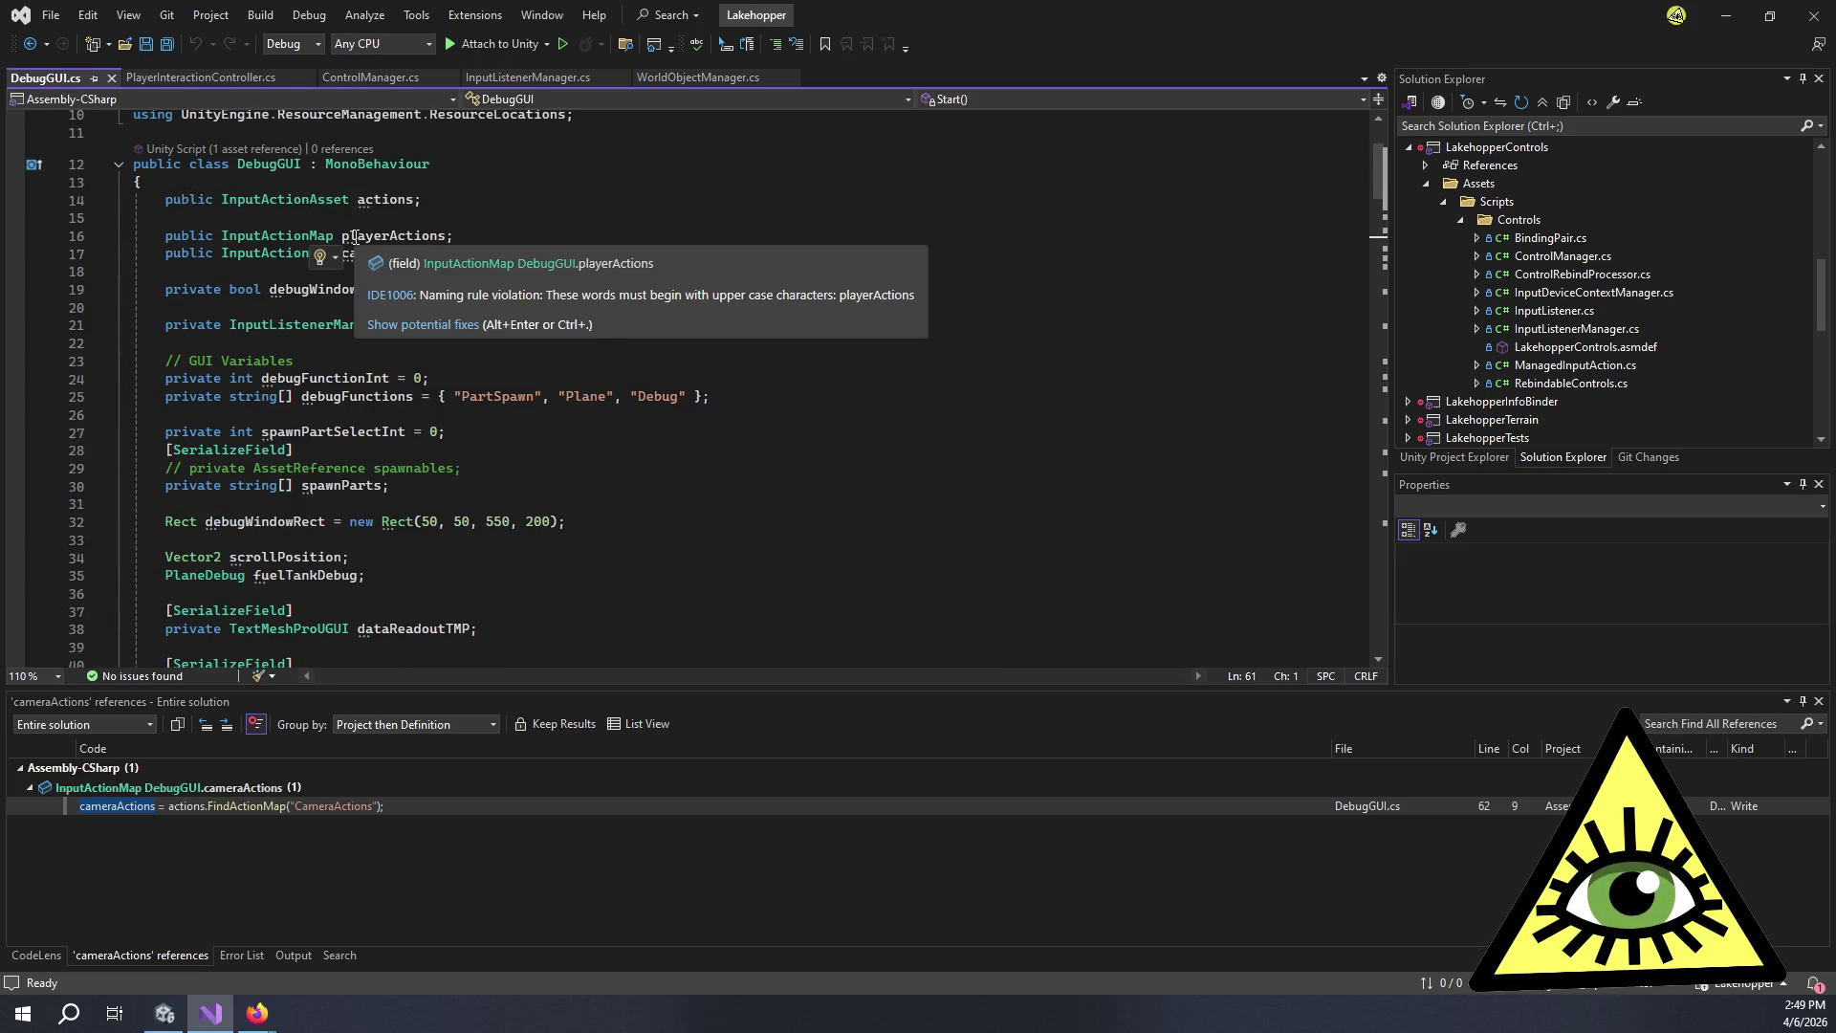
double_click(379, 199)
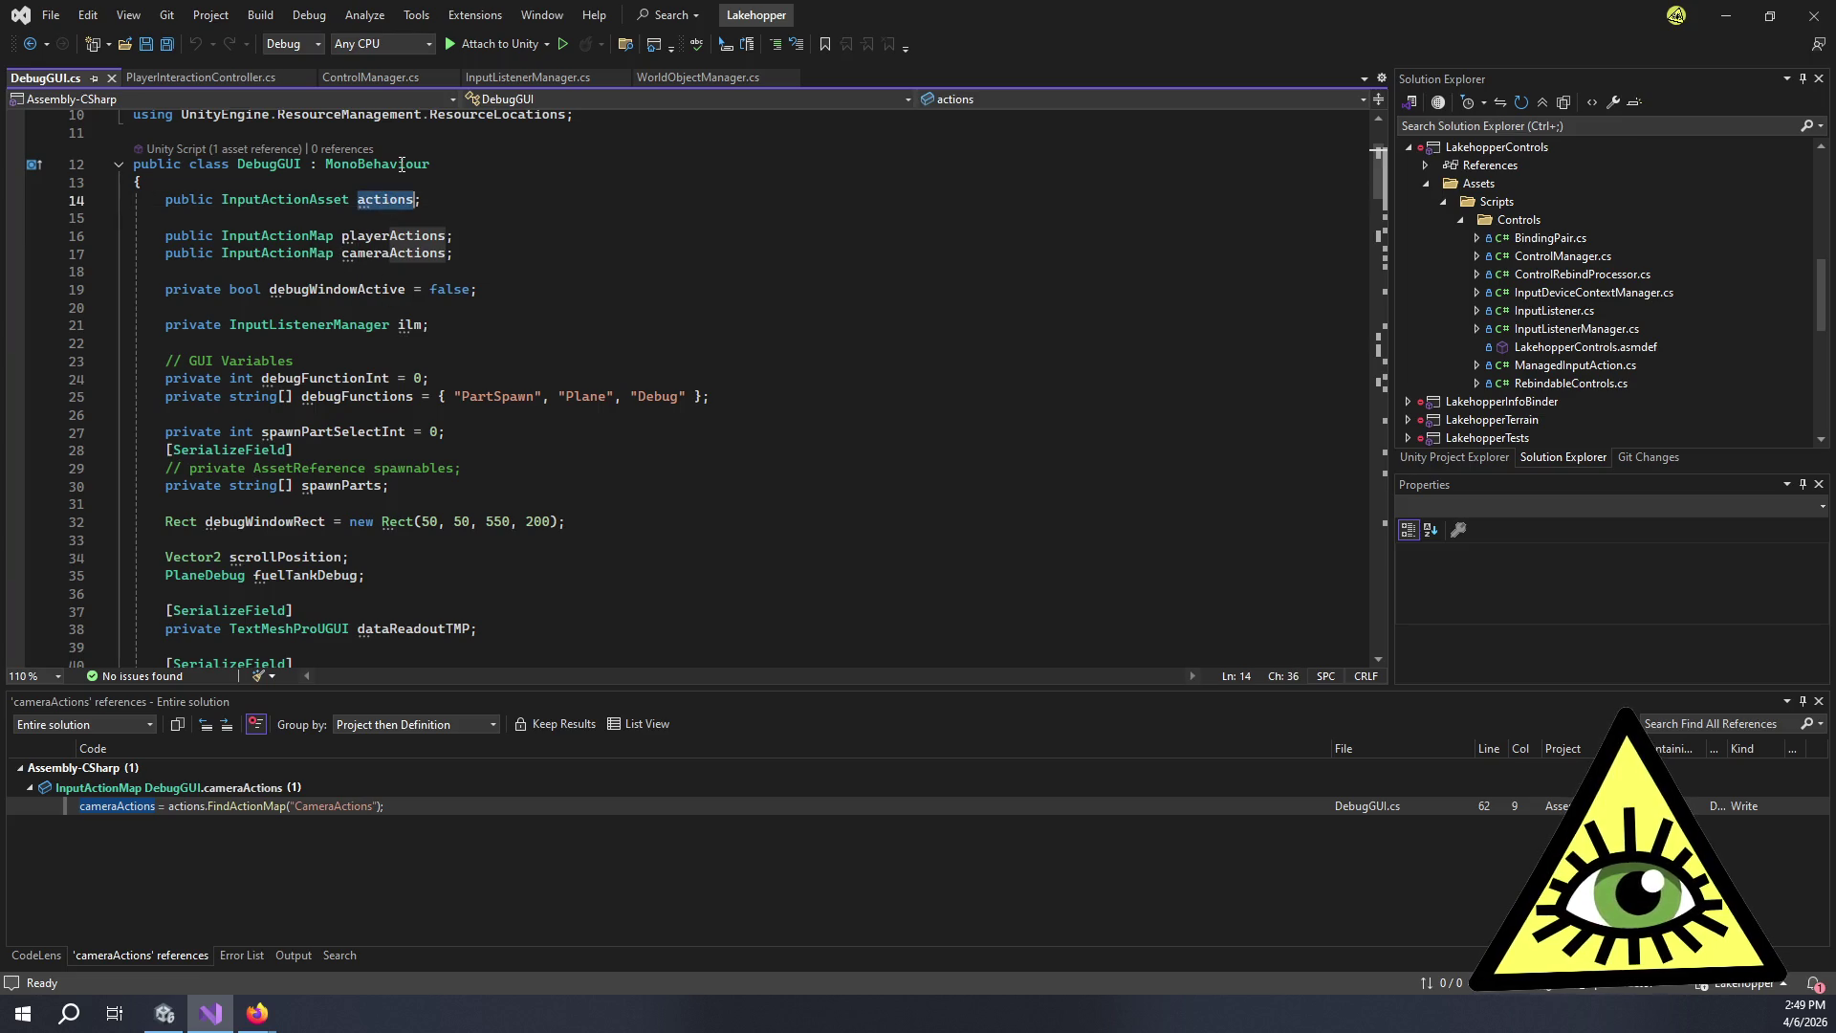
key("shift+F12")
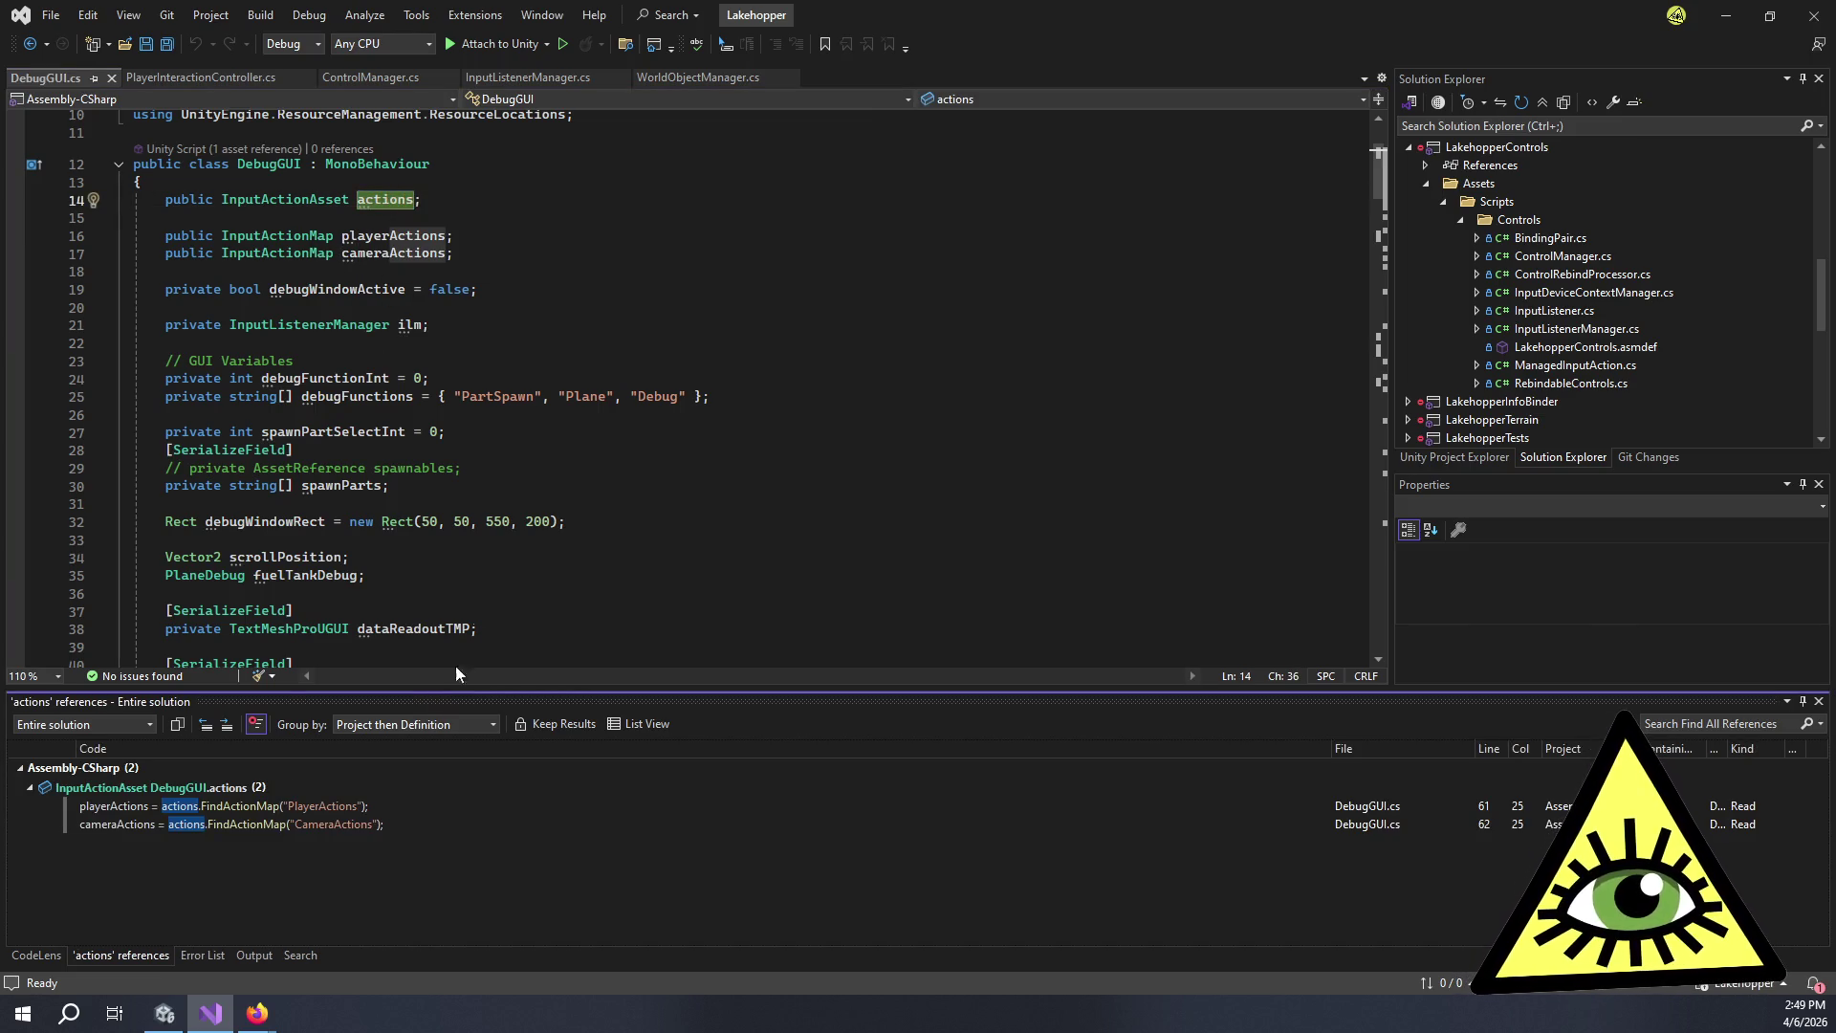
mouse_move(454, 254)
left_mouse_down()
mouse_move(449, 236)
mouse_move(142, 182)
left_mouse_up()
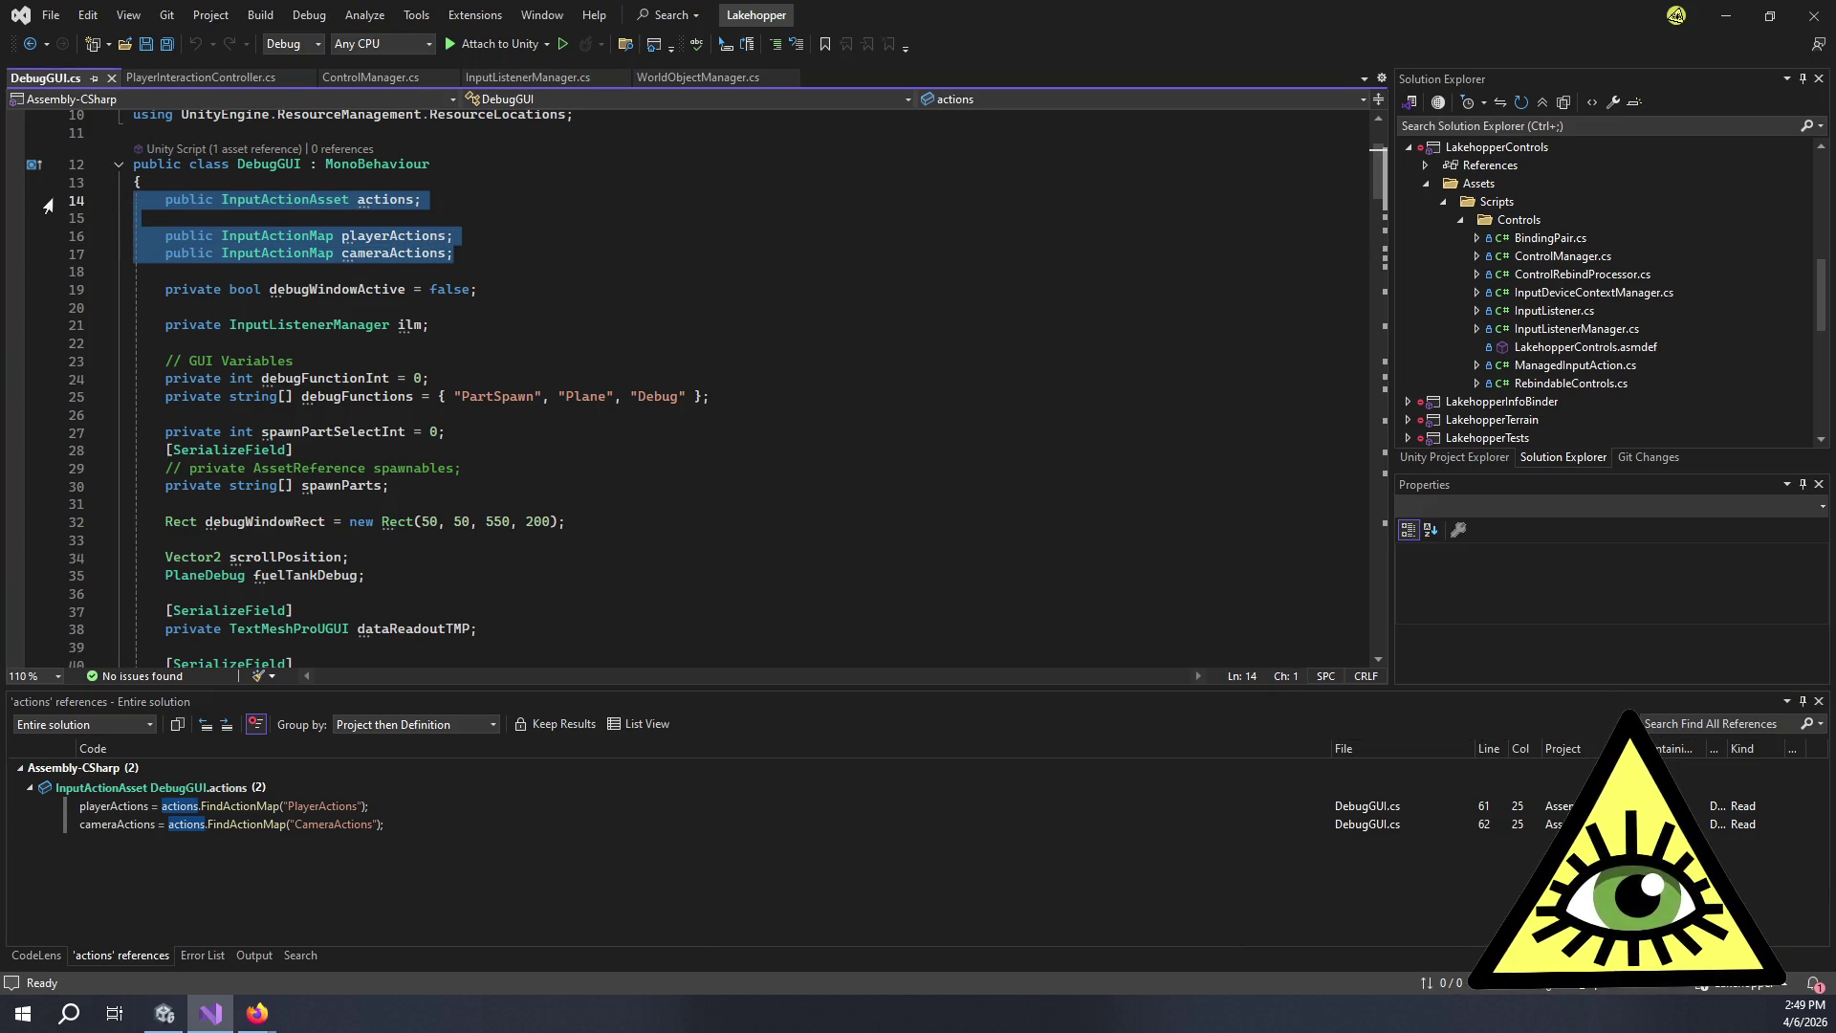
key("Delete")
key("Delete")
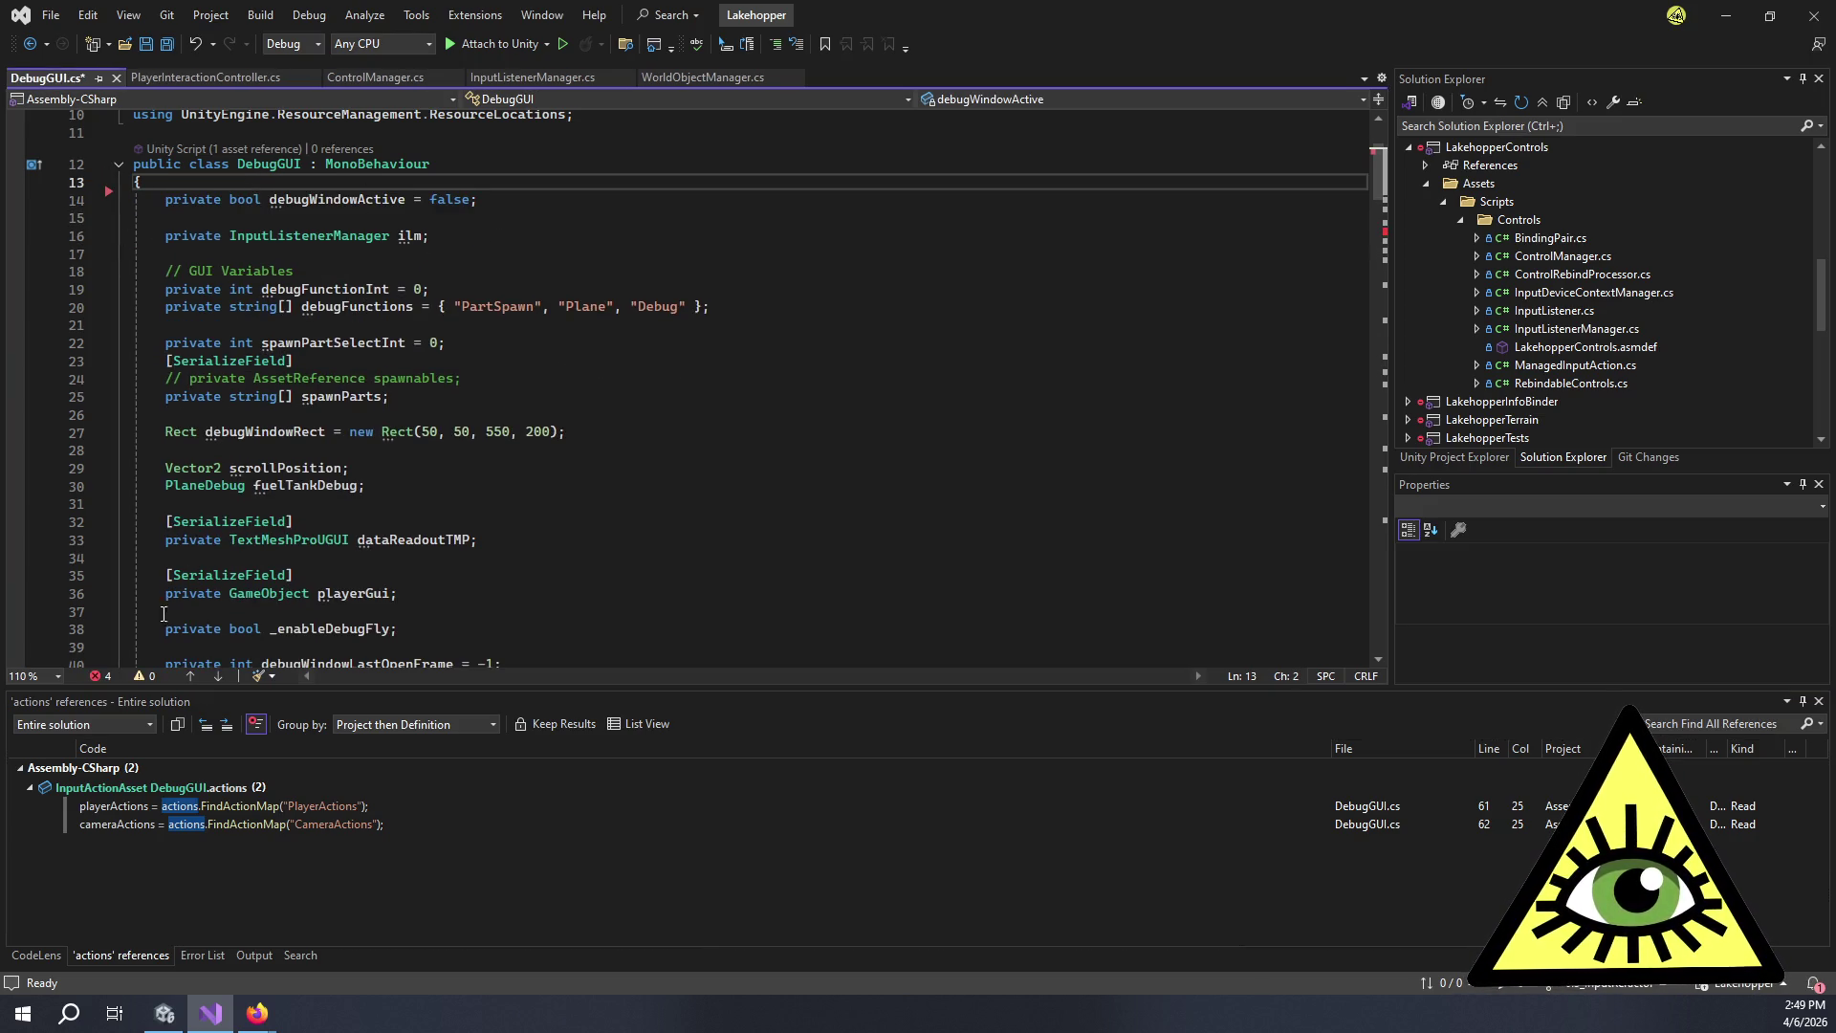
Remove the erroring playerActions and cameraActions assignment lines and save DebugGUI.cs.
left_click(107, 676)
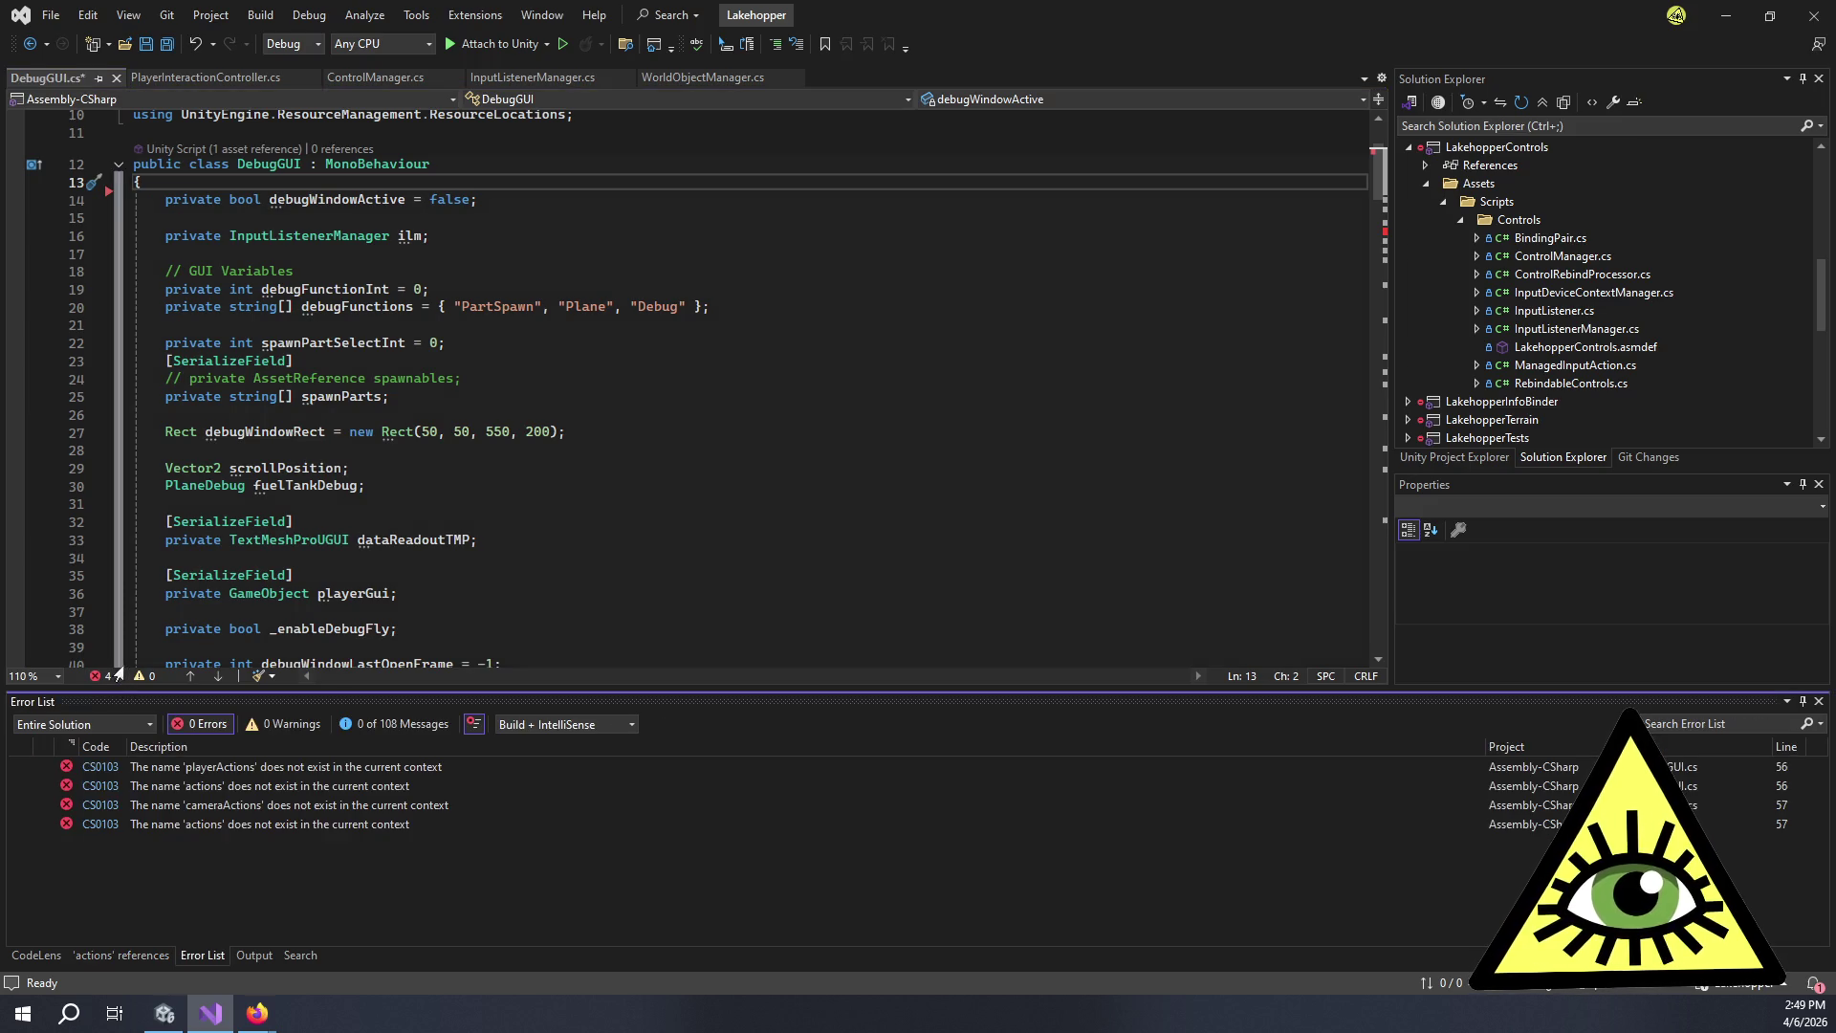
double_click(224, 769)
left_click_drag(90, 397, 90, 421)
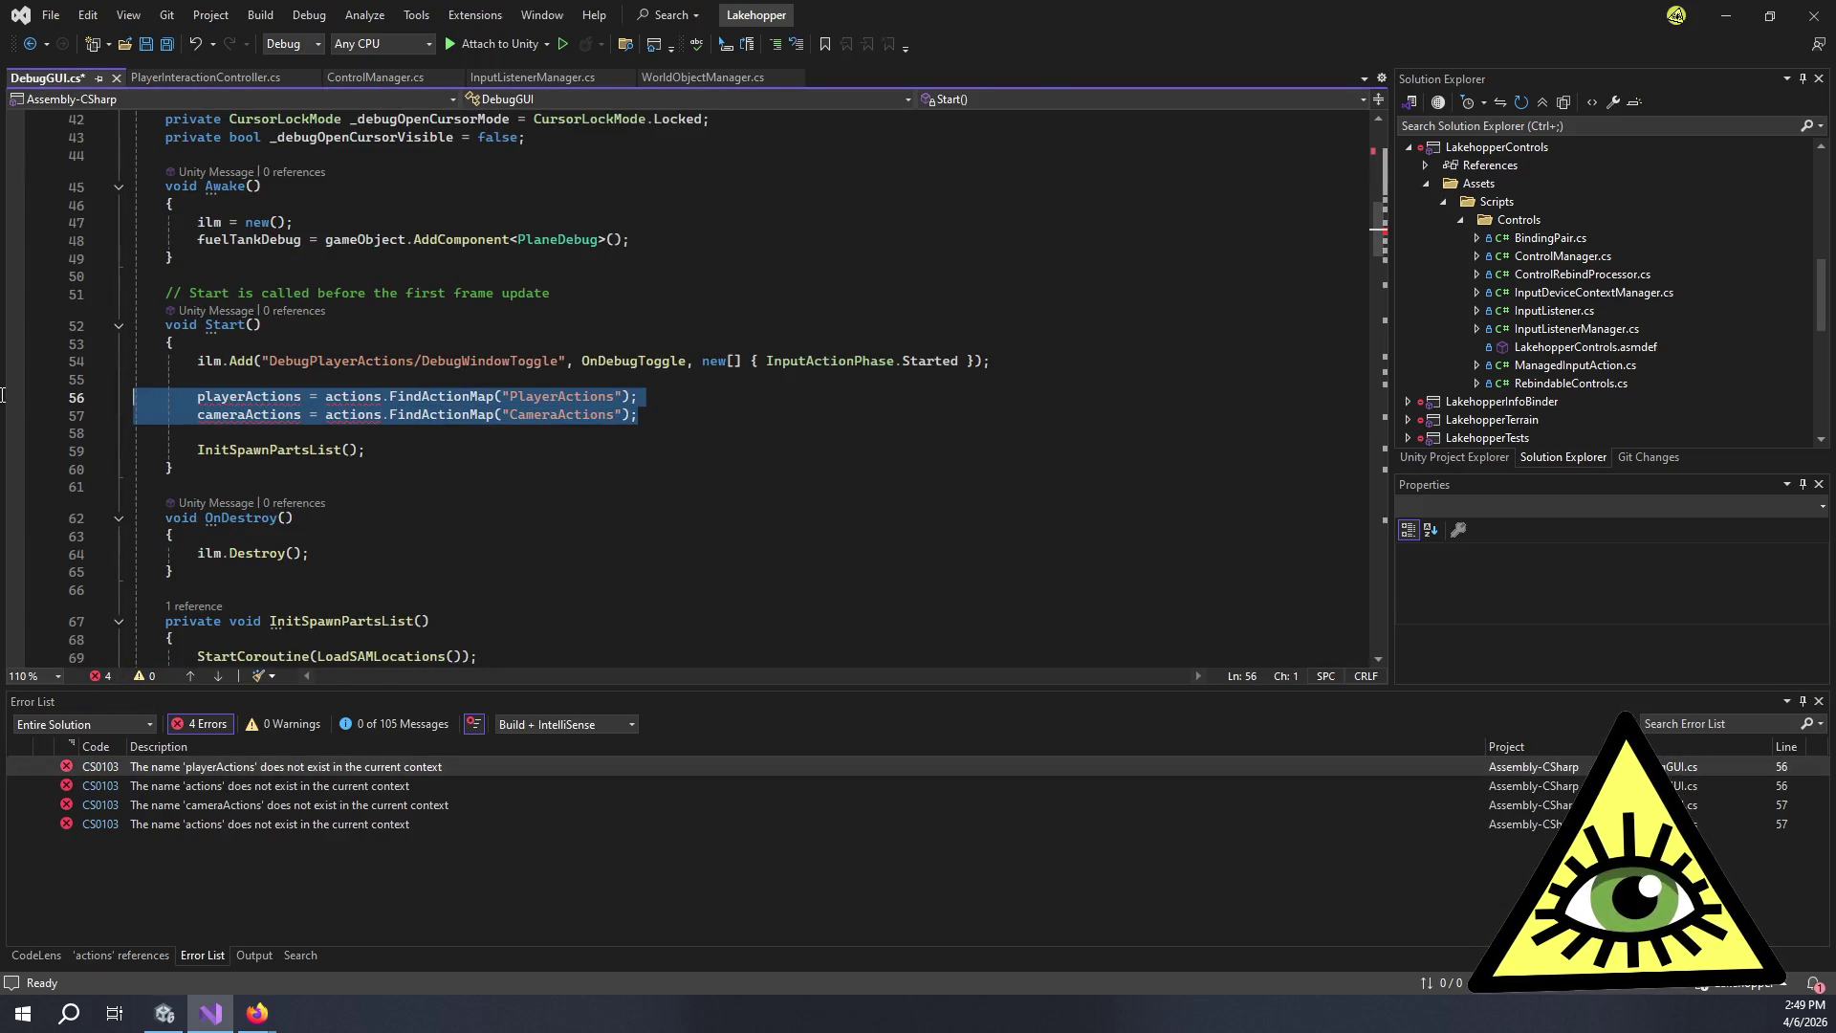
key("Delete")
key("BackSpace")
key("ctrl+s")
In Unity, paste the GameControls.inputactions reference query into the Hierarchy search.
key("alt+Tab")
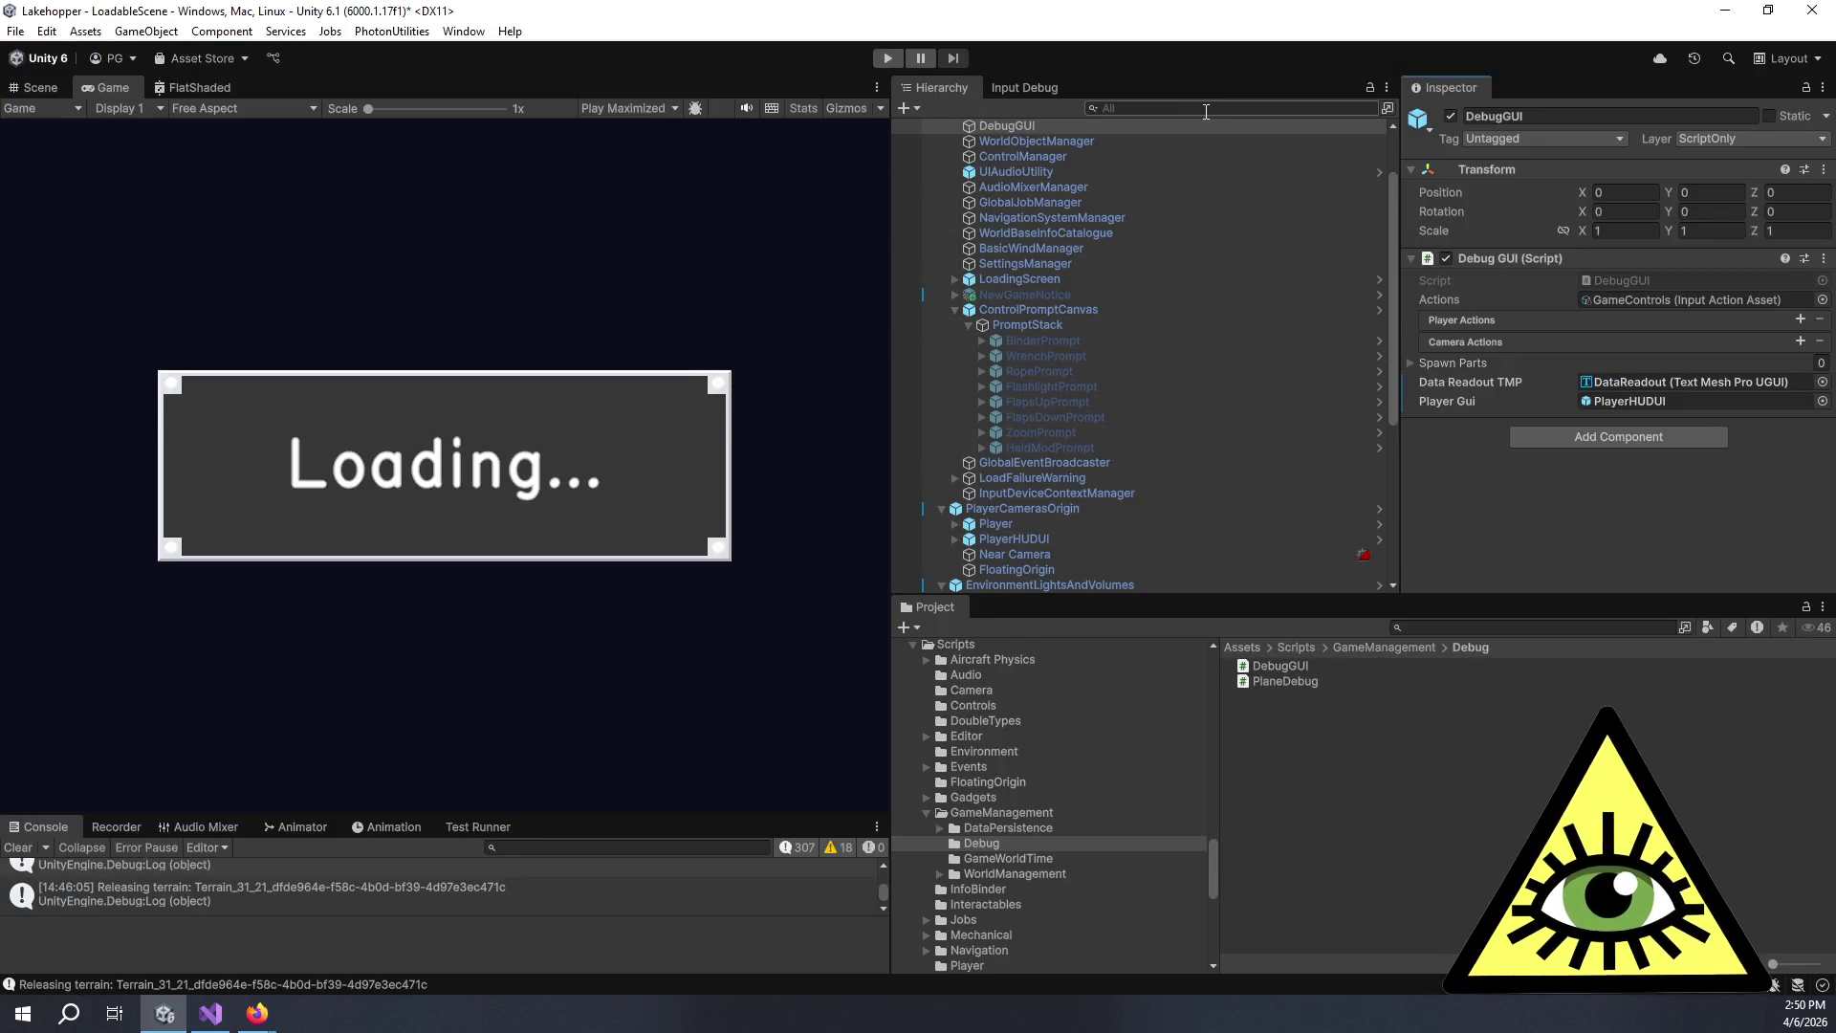
left_click(1205, 108)
type("ref:Assets/Input/GameControls.inputactions")
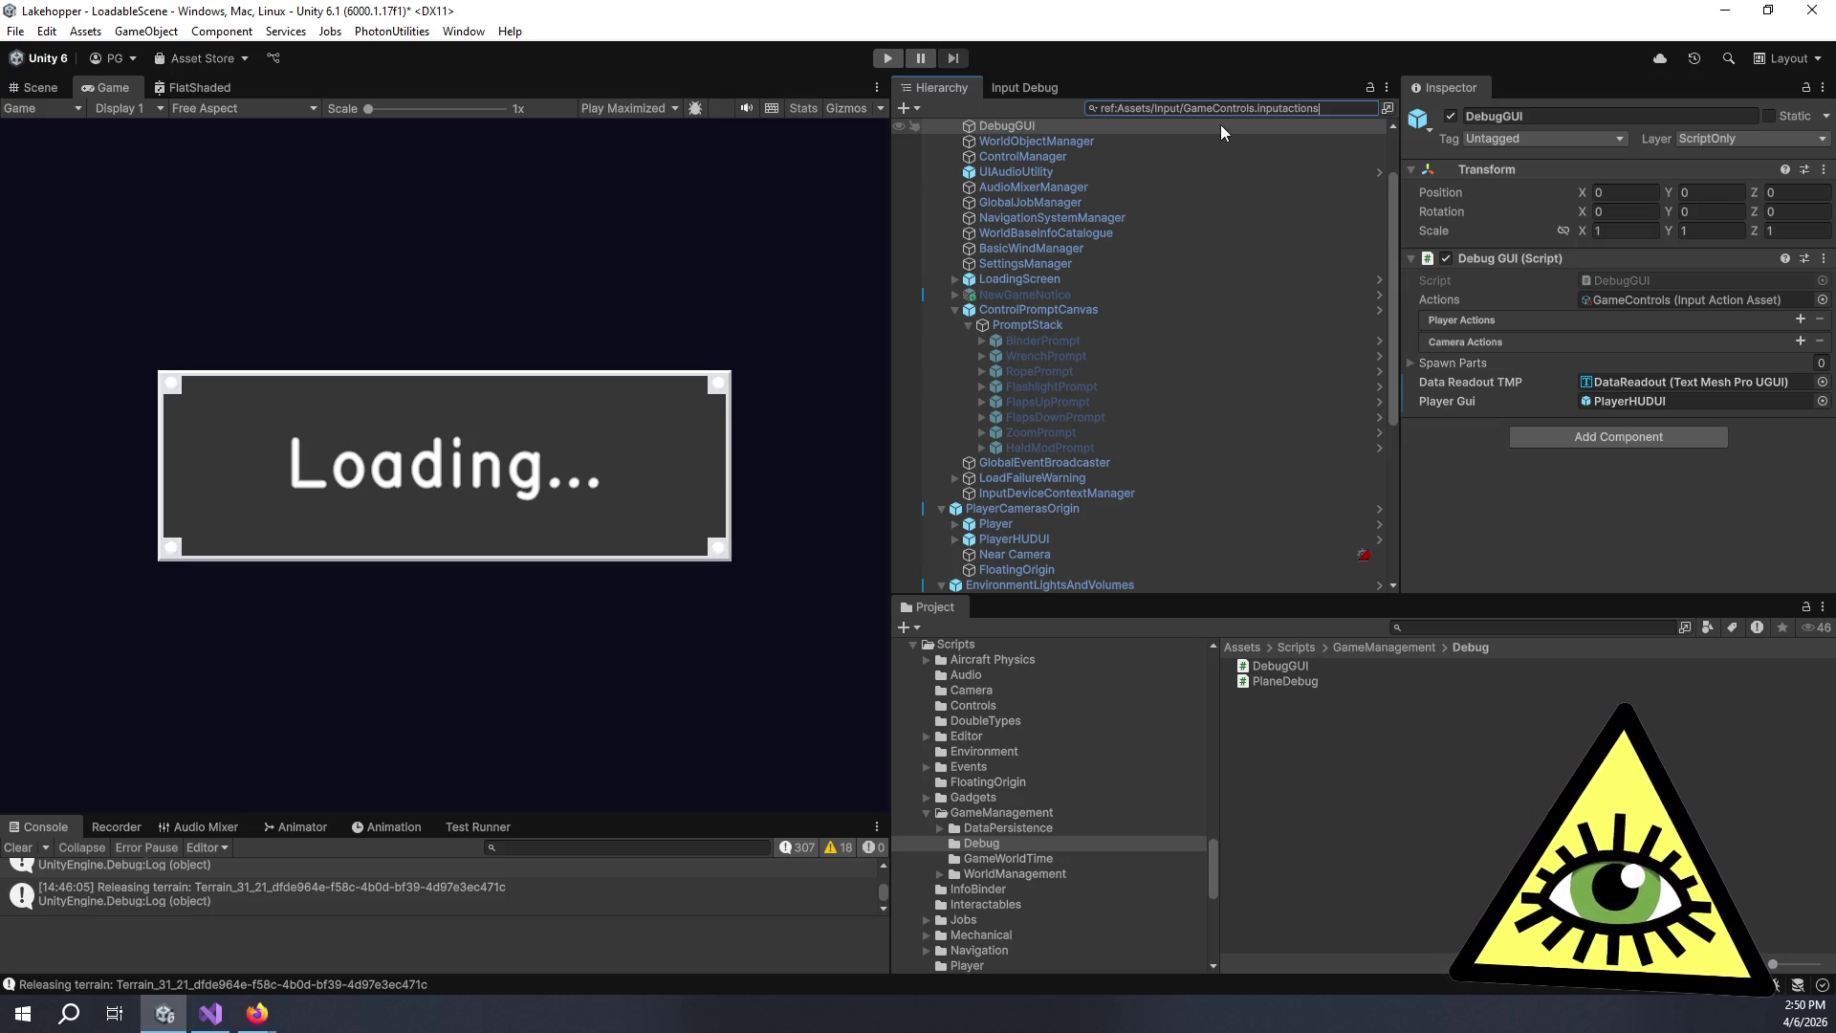
Run the reference search, inspect GraphicsSettings, Load and PauseMenu, then open the PauseManager script.
key("Return")
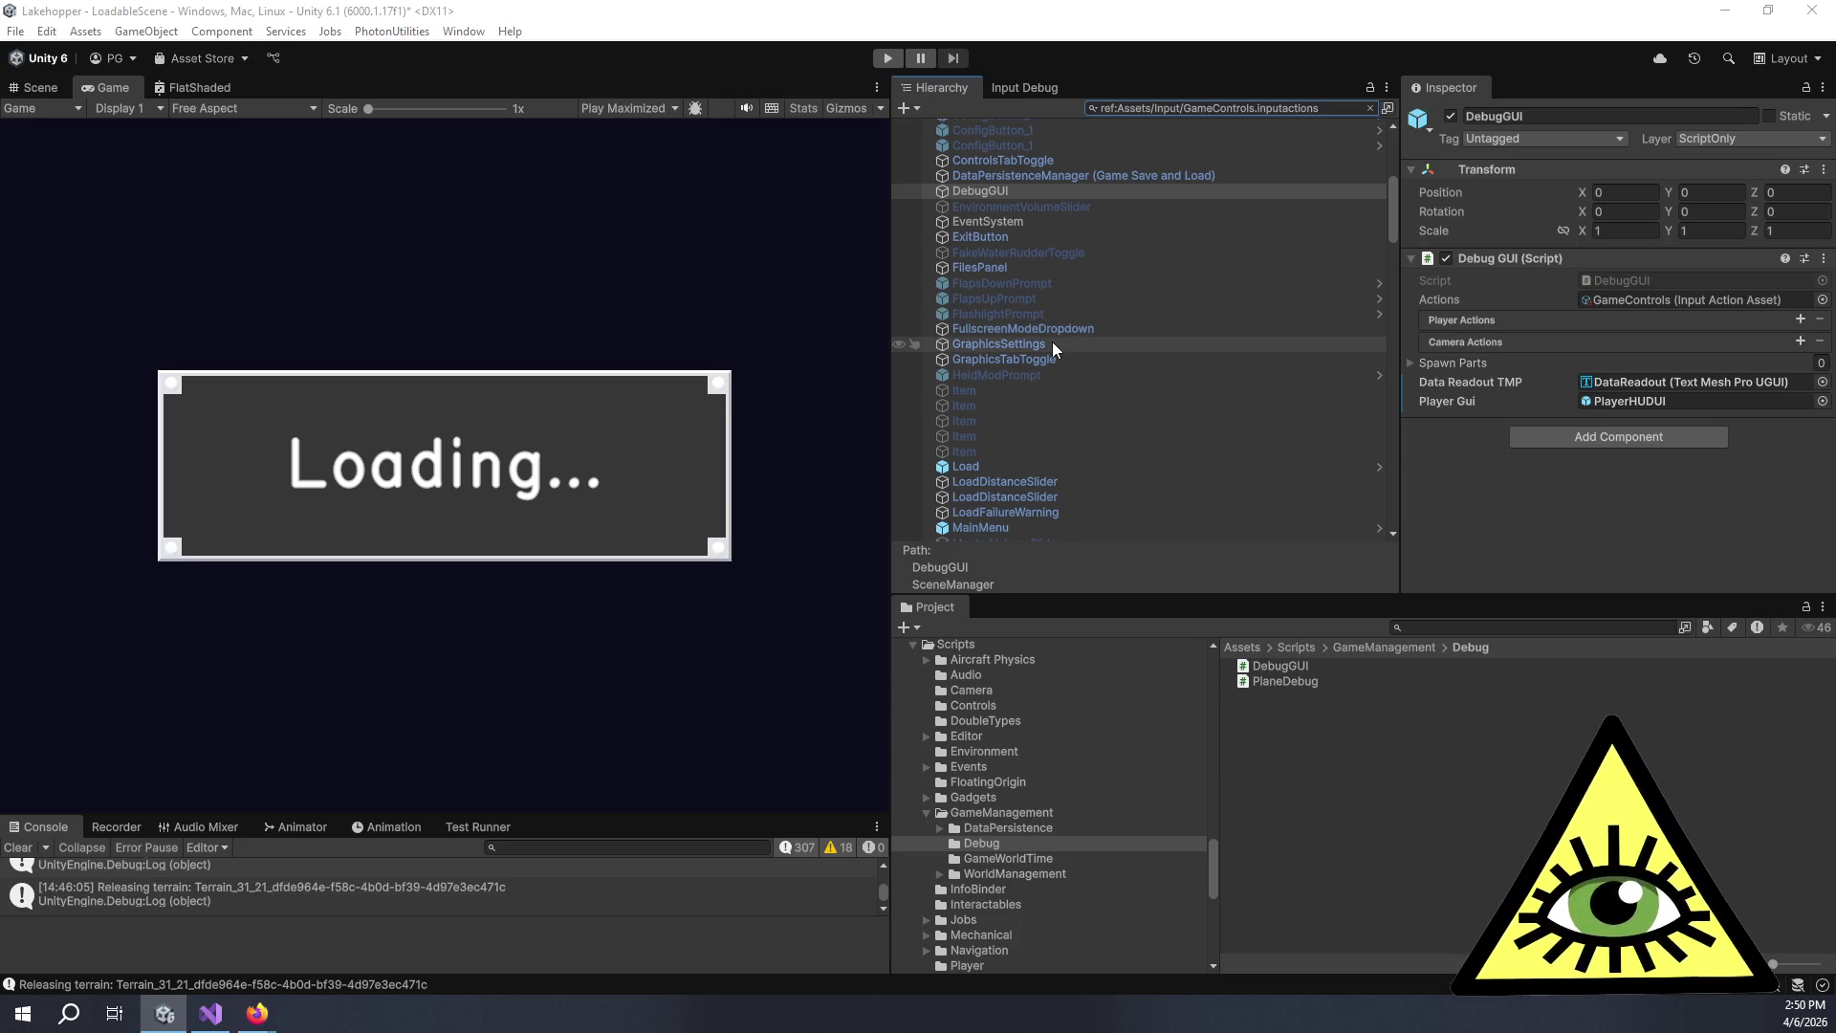
left_click(1051, 343)
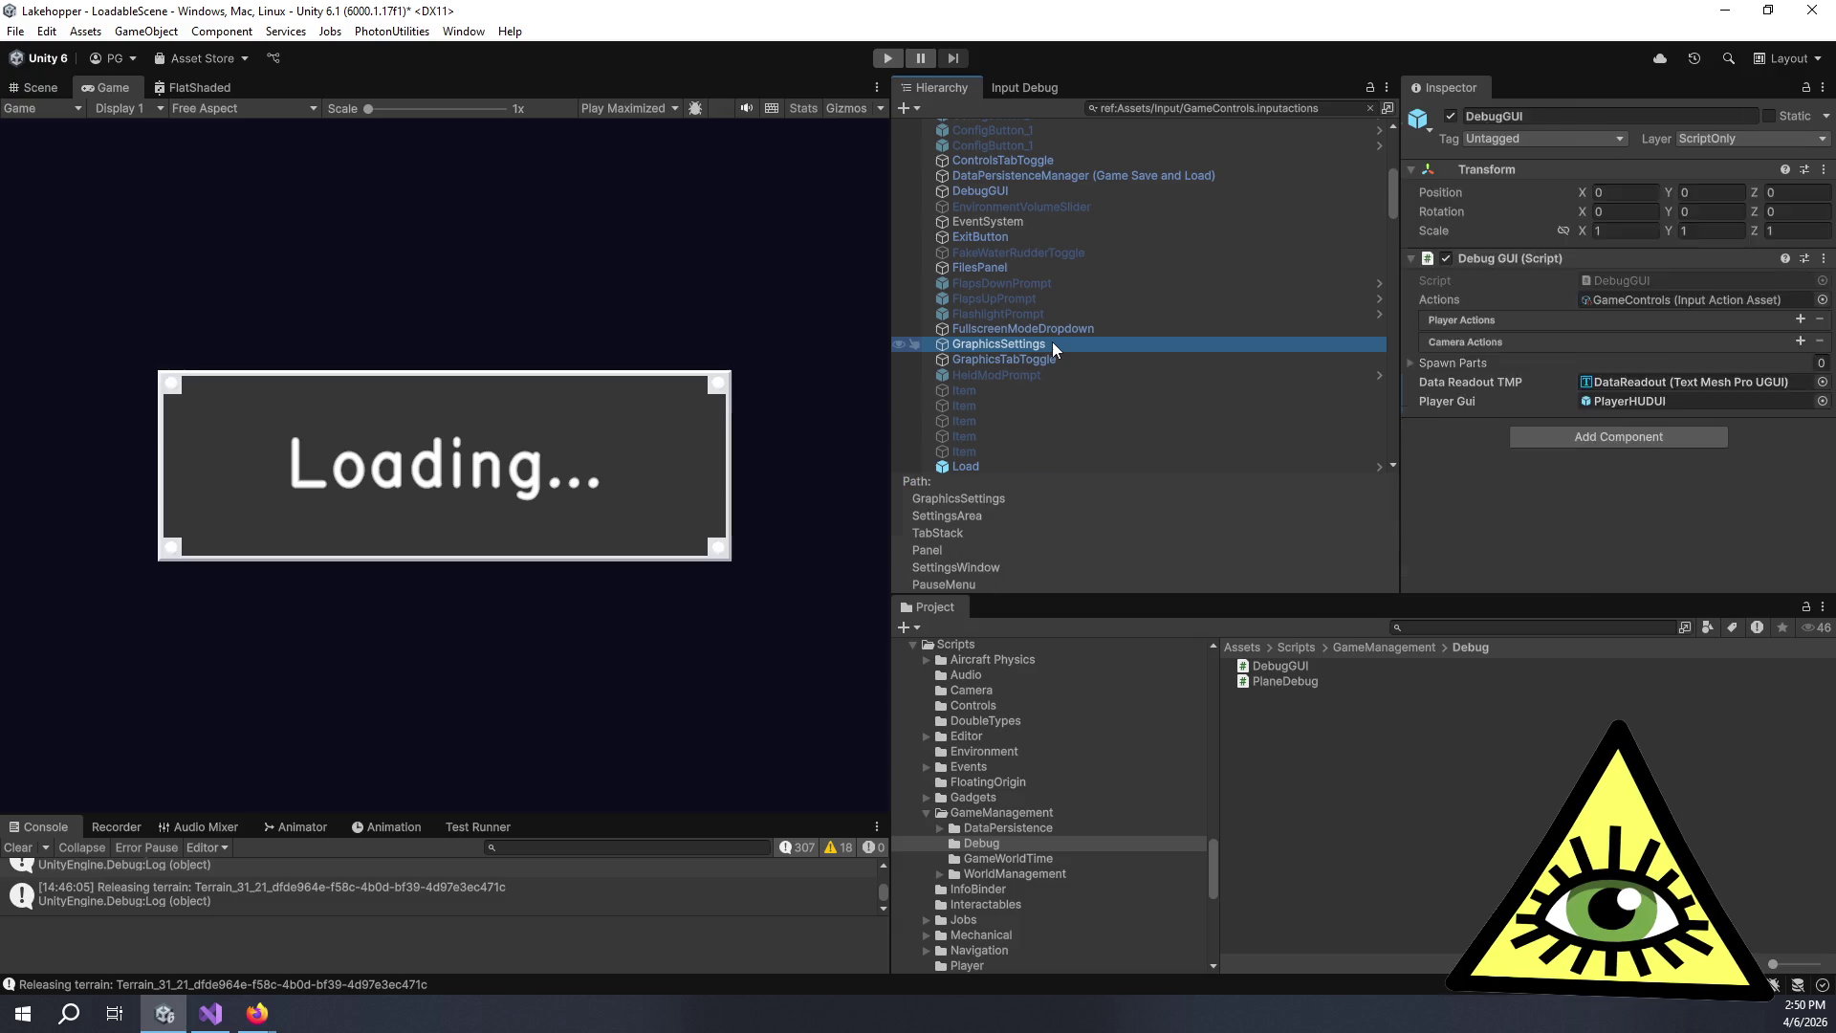
scroll(1593, 266, "down", 5)
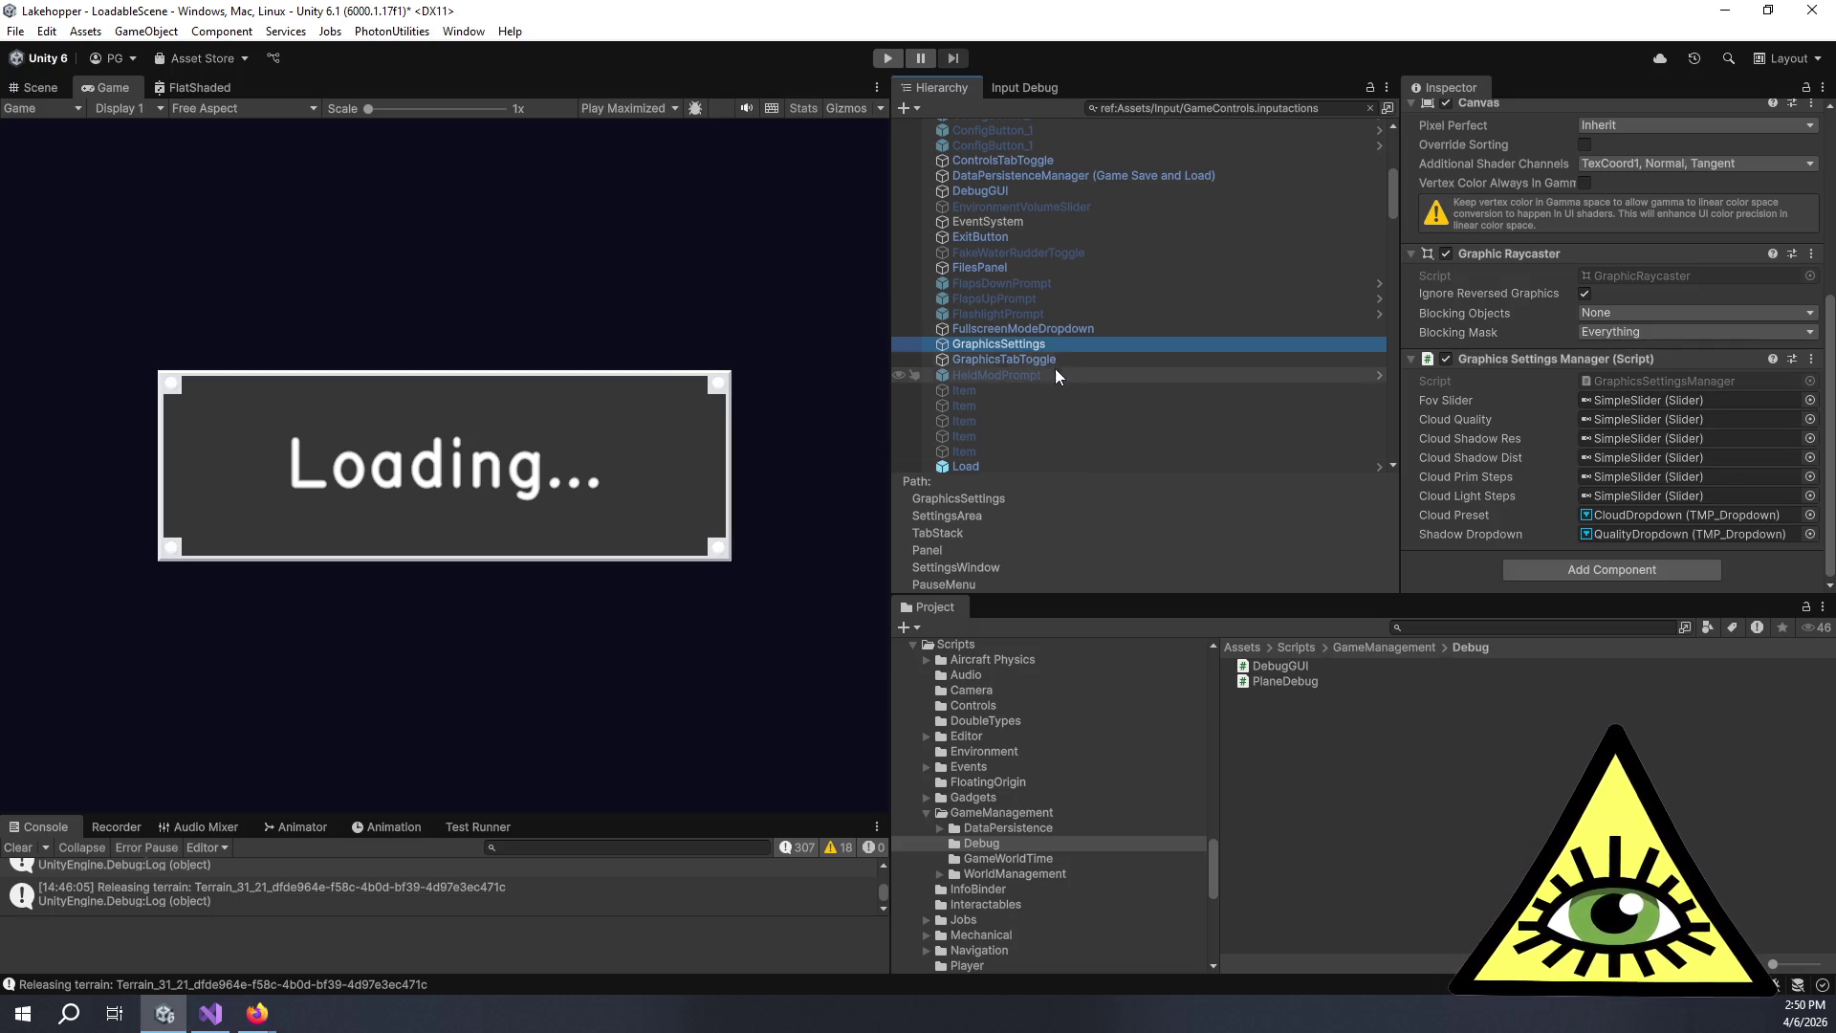
scroll(1064, 380, "down", 4)
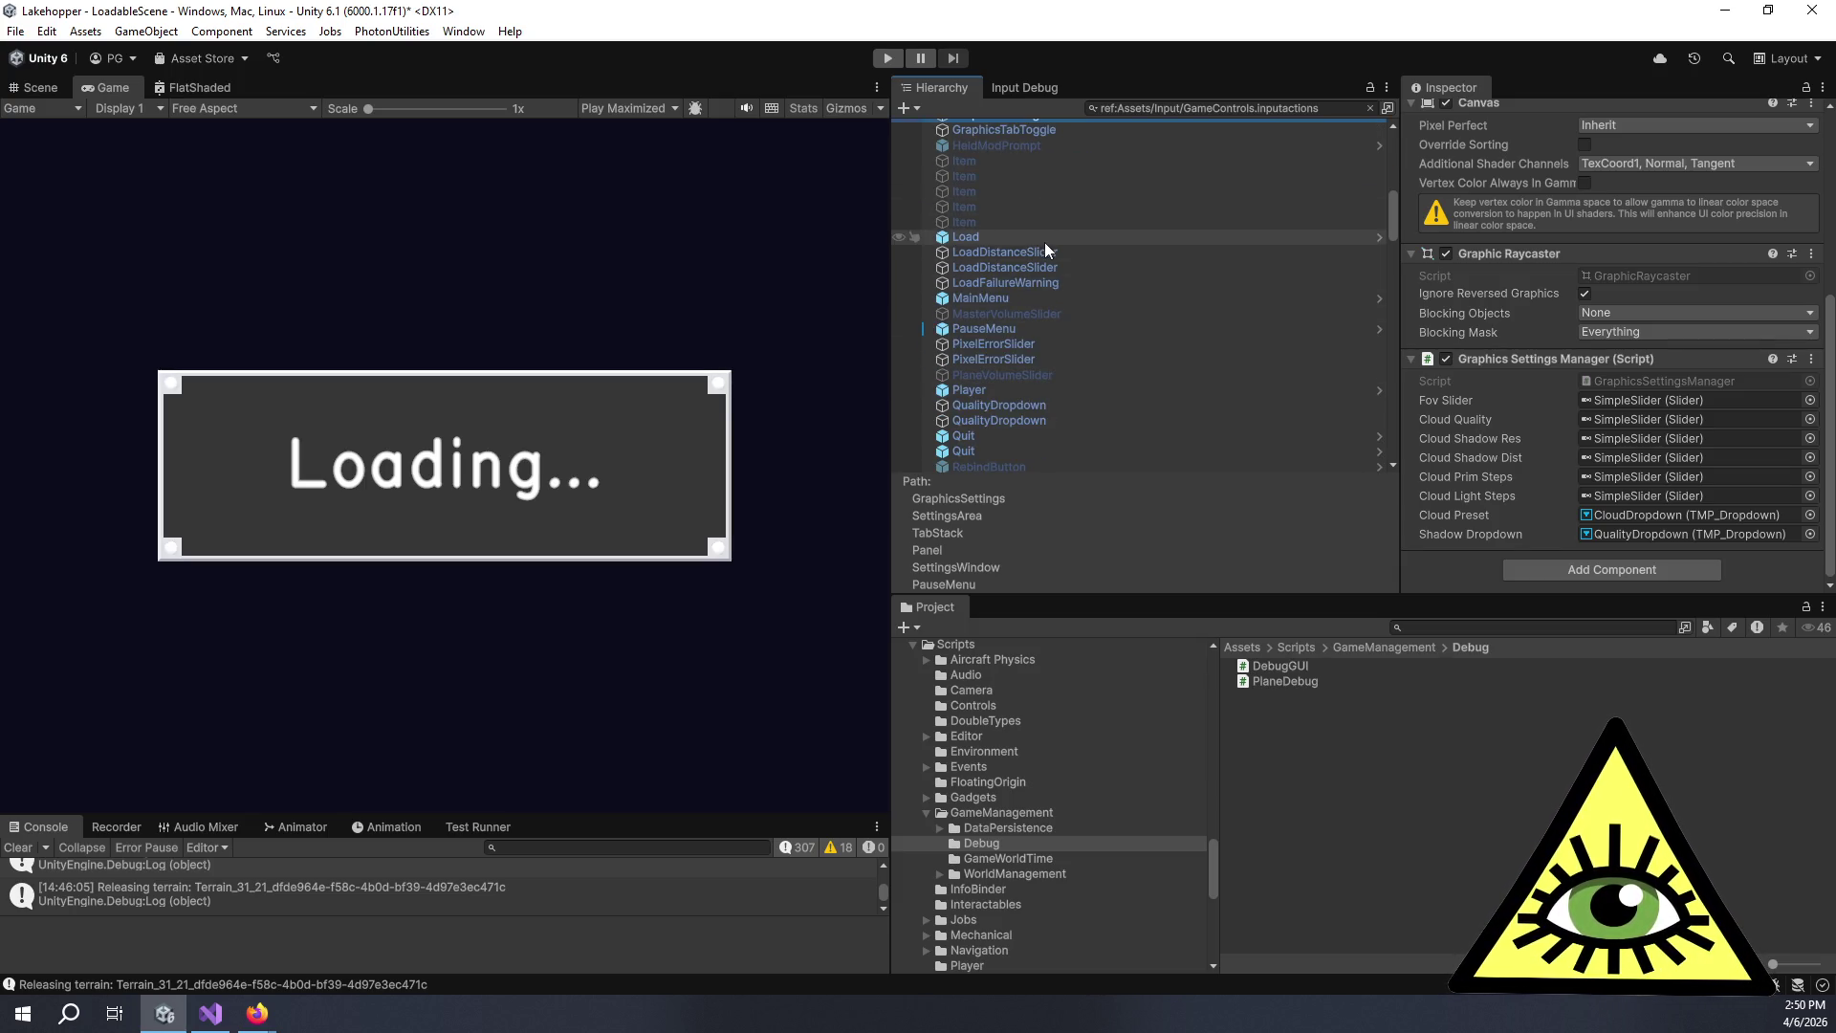
left_click(1044, 239)
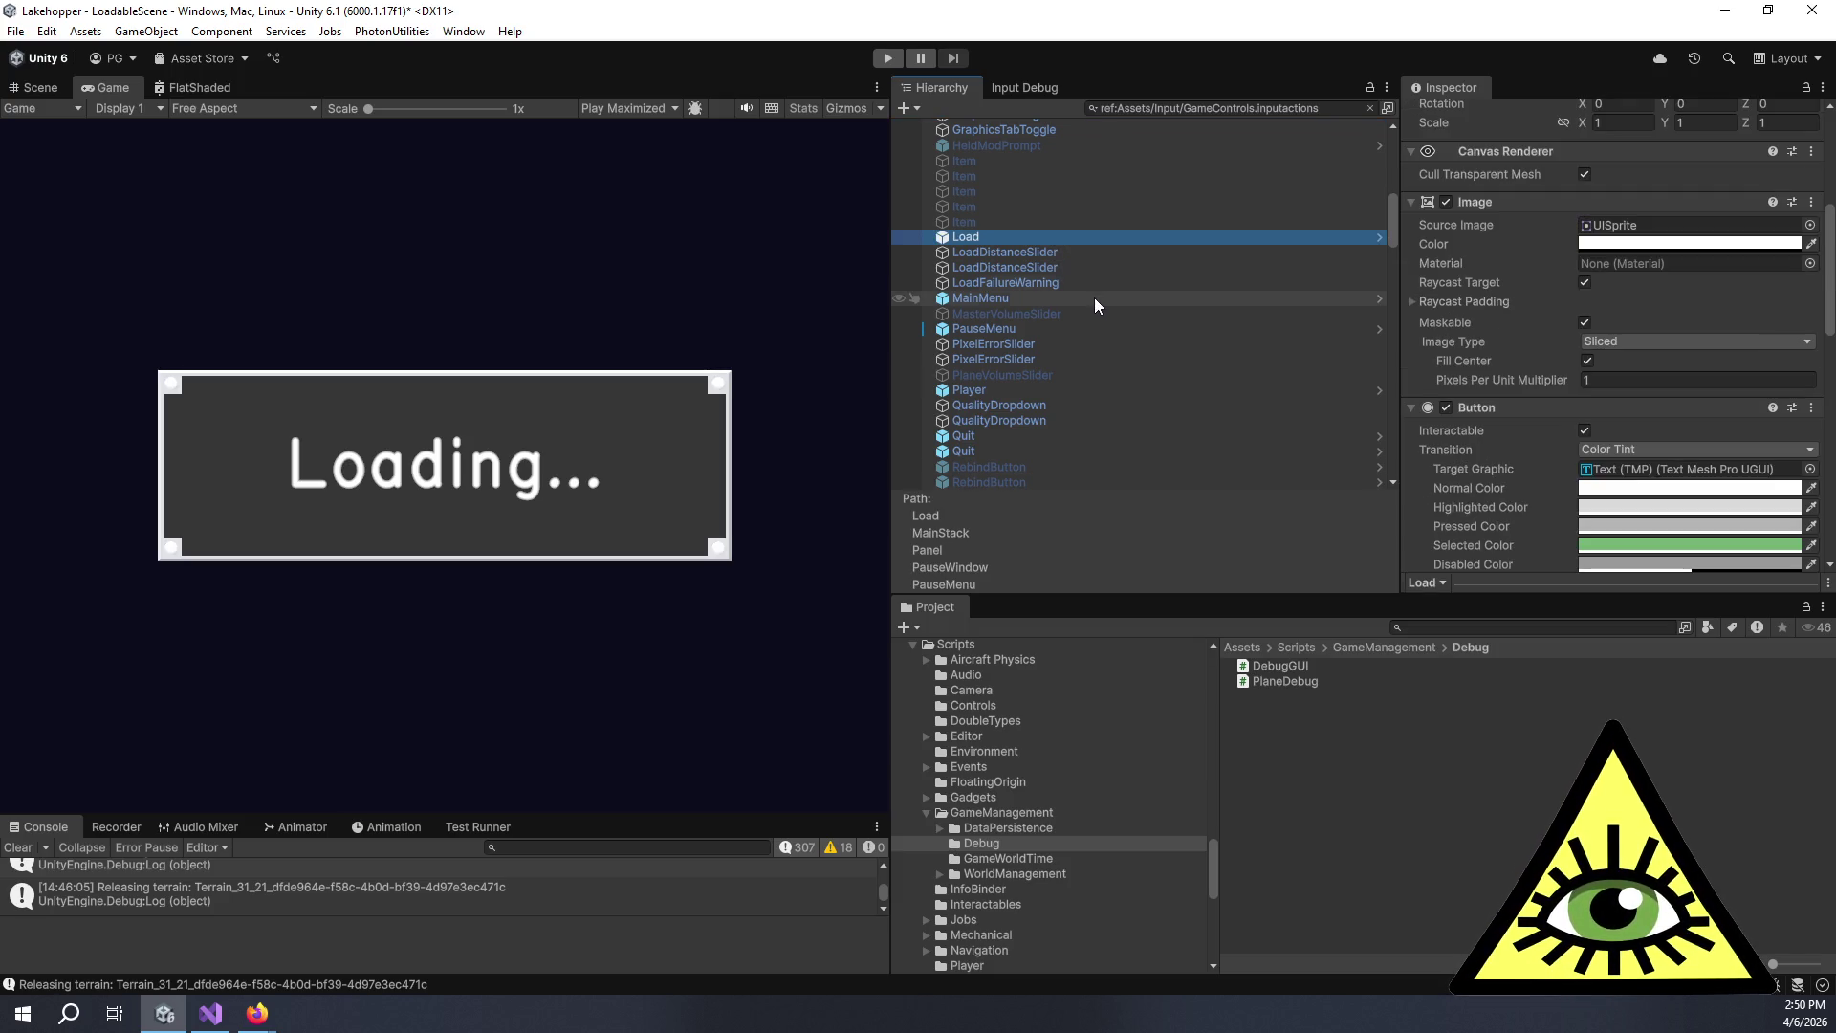
left_click(1055, 330)
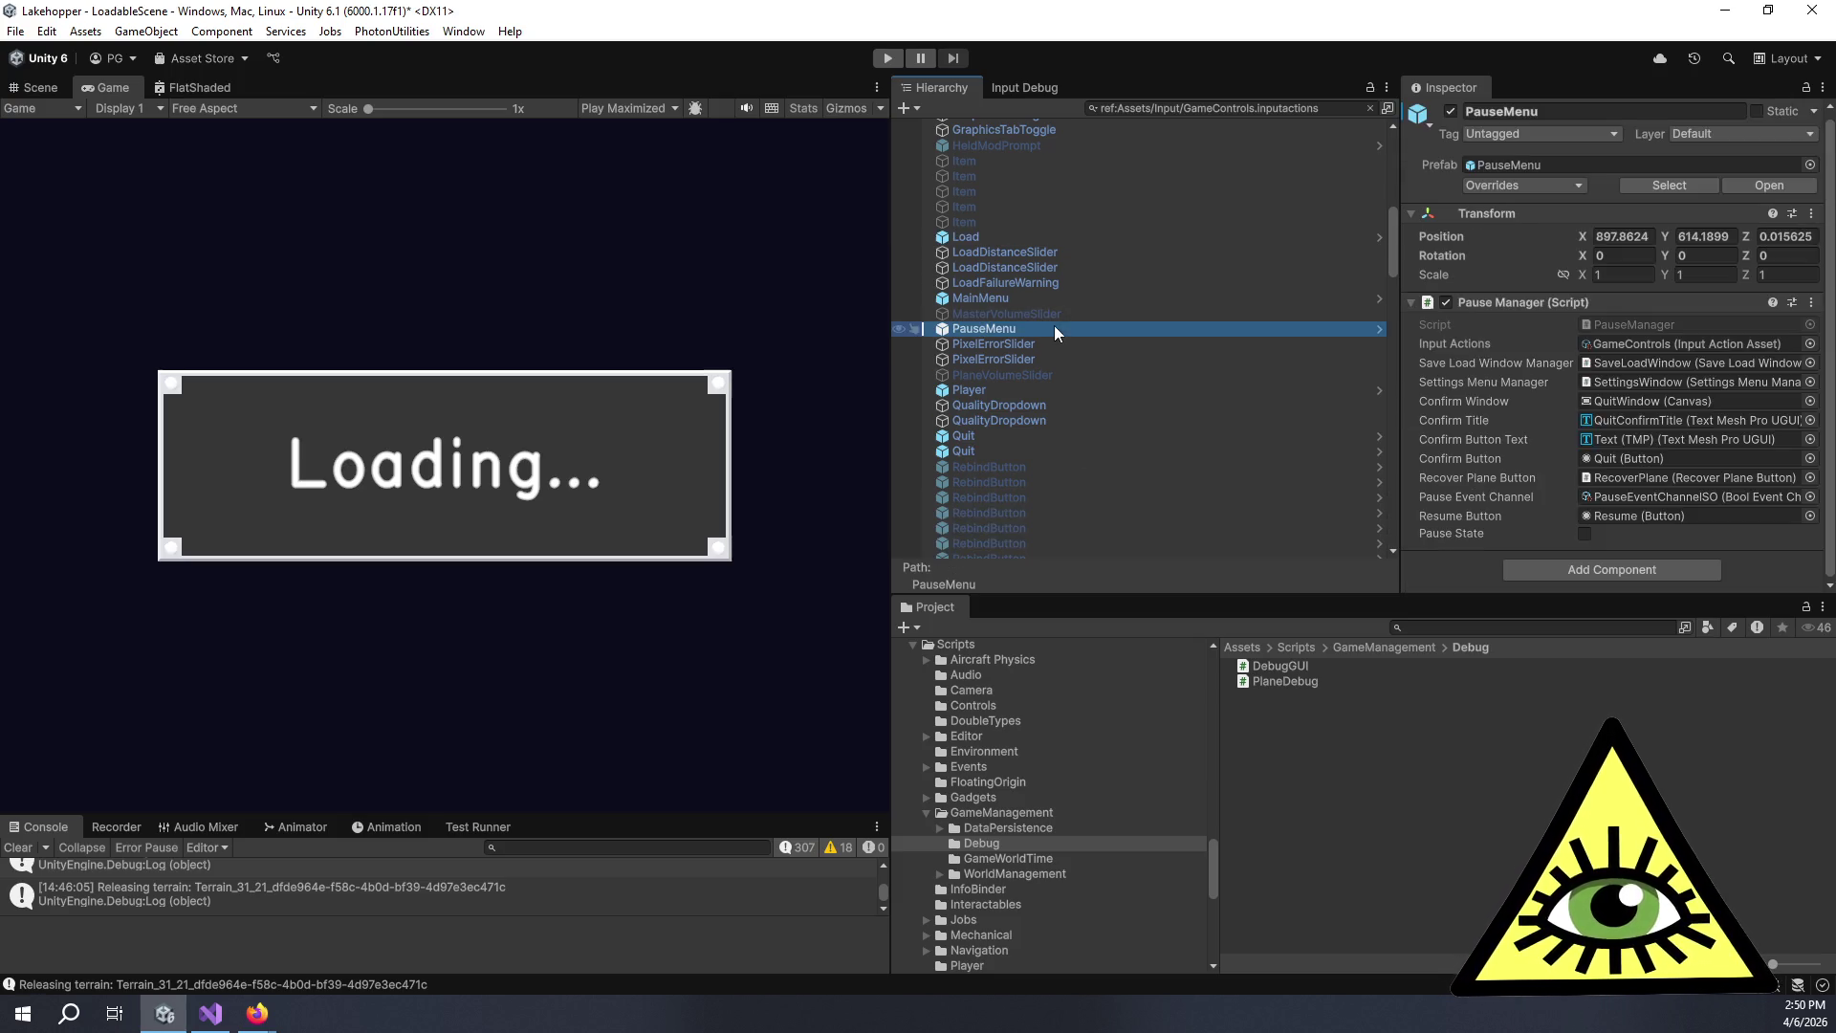
double_click(1628, 338)
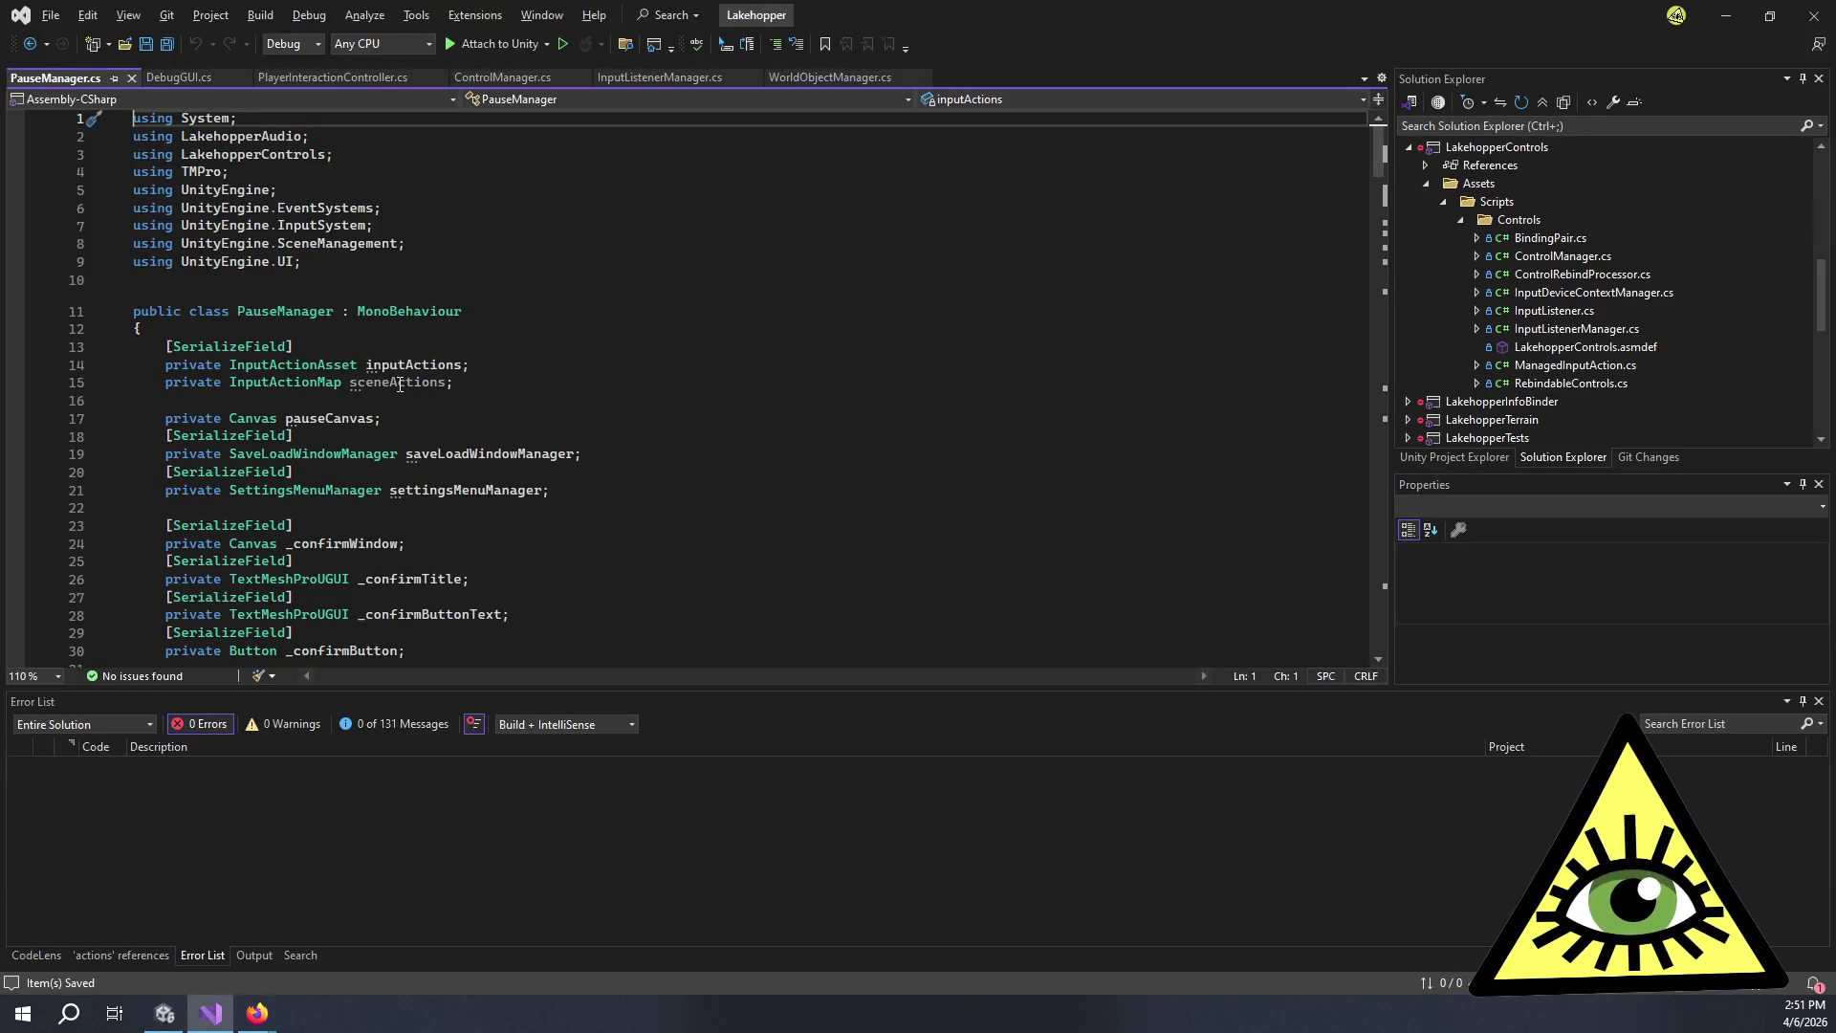
Confirm the inputActions field in PauseManager has no references.
left_click(429, 412)
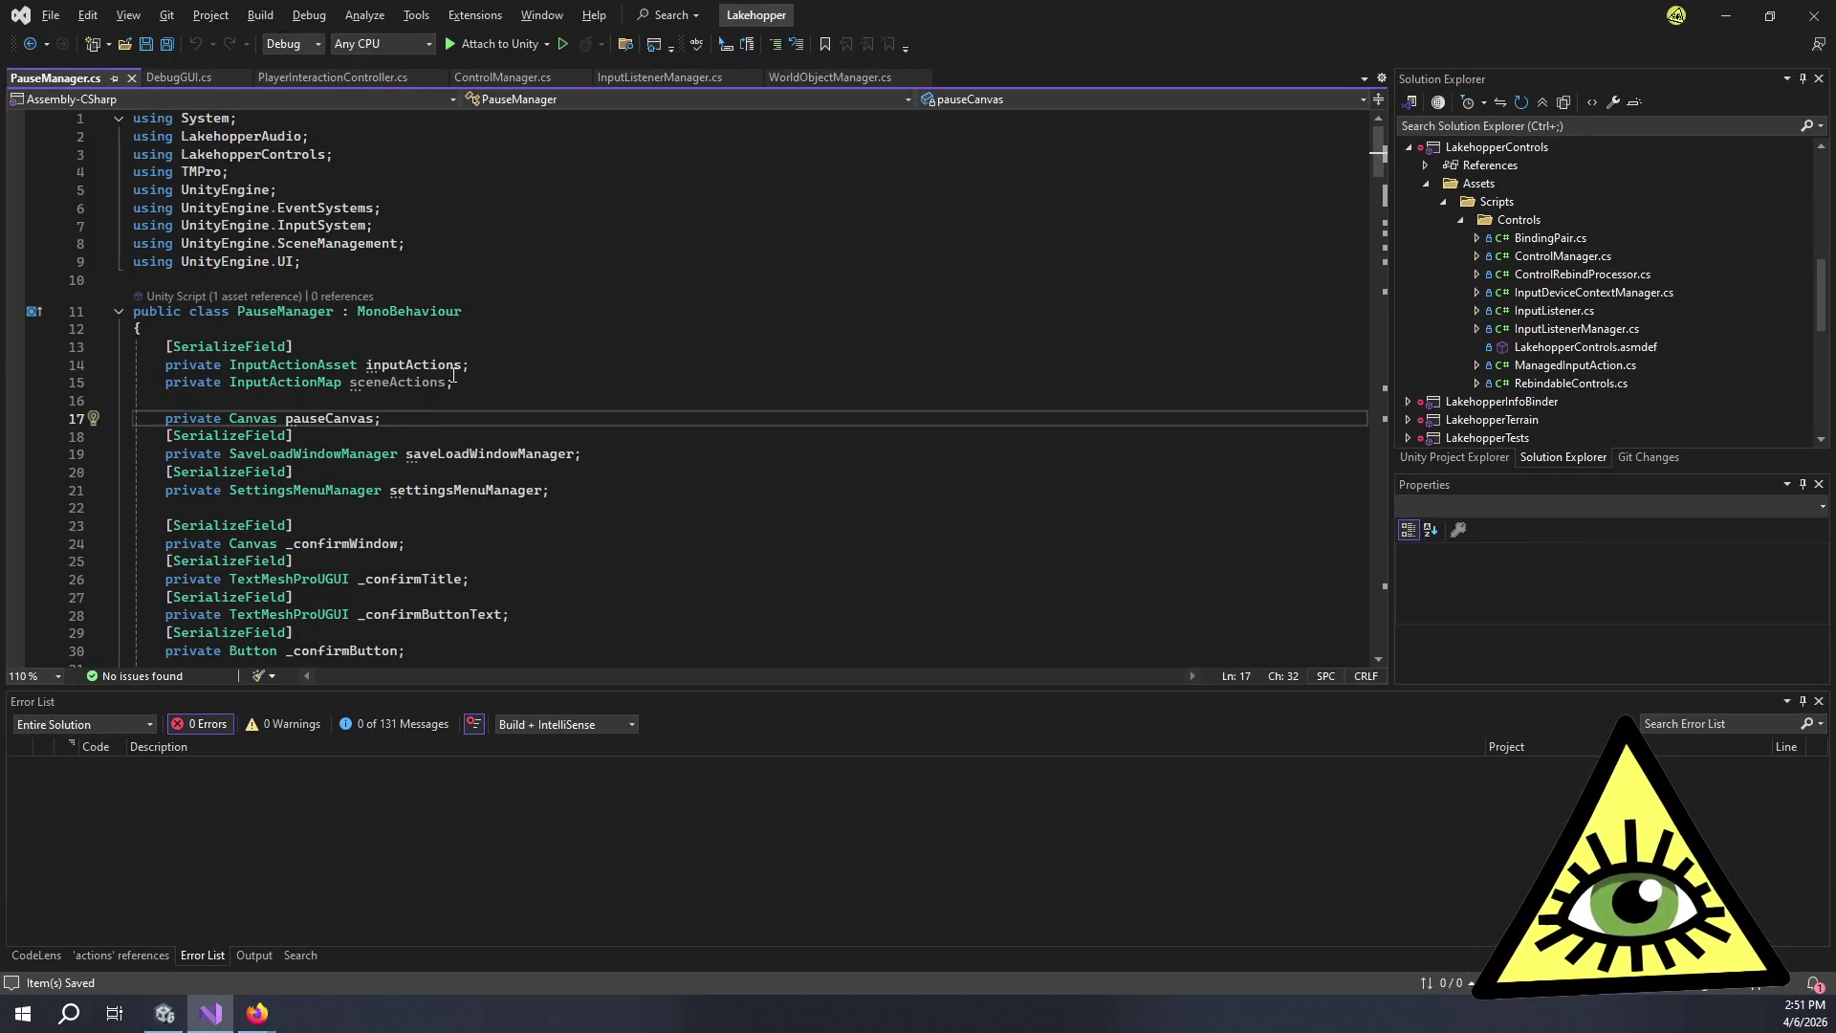
double_click(413, 365)
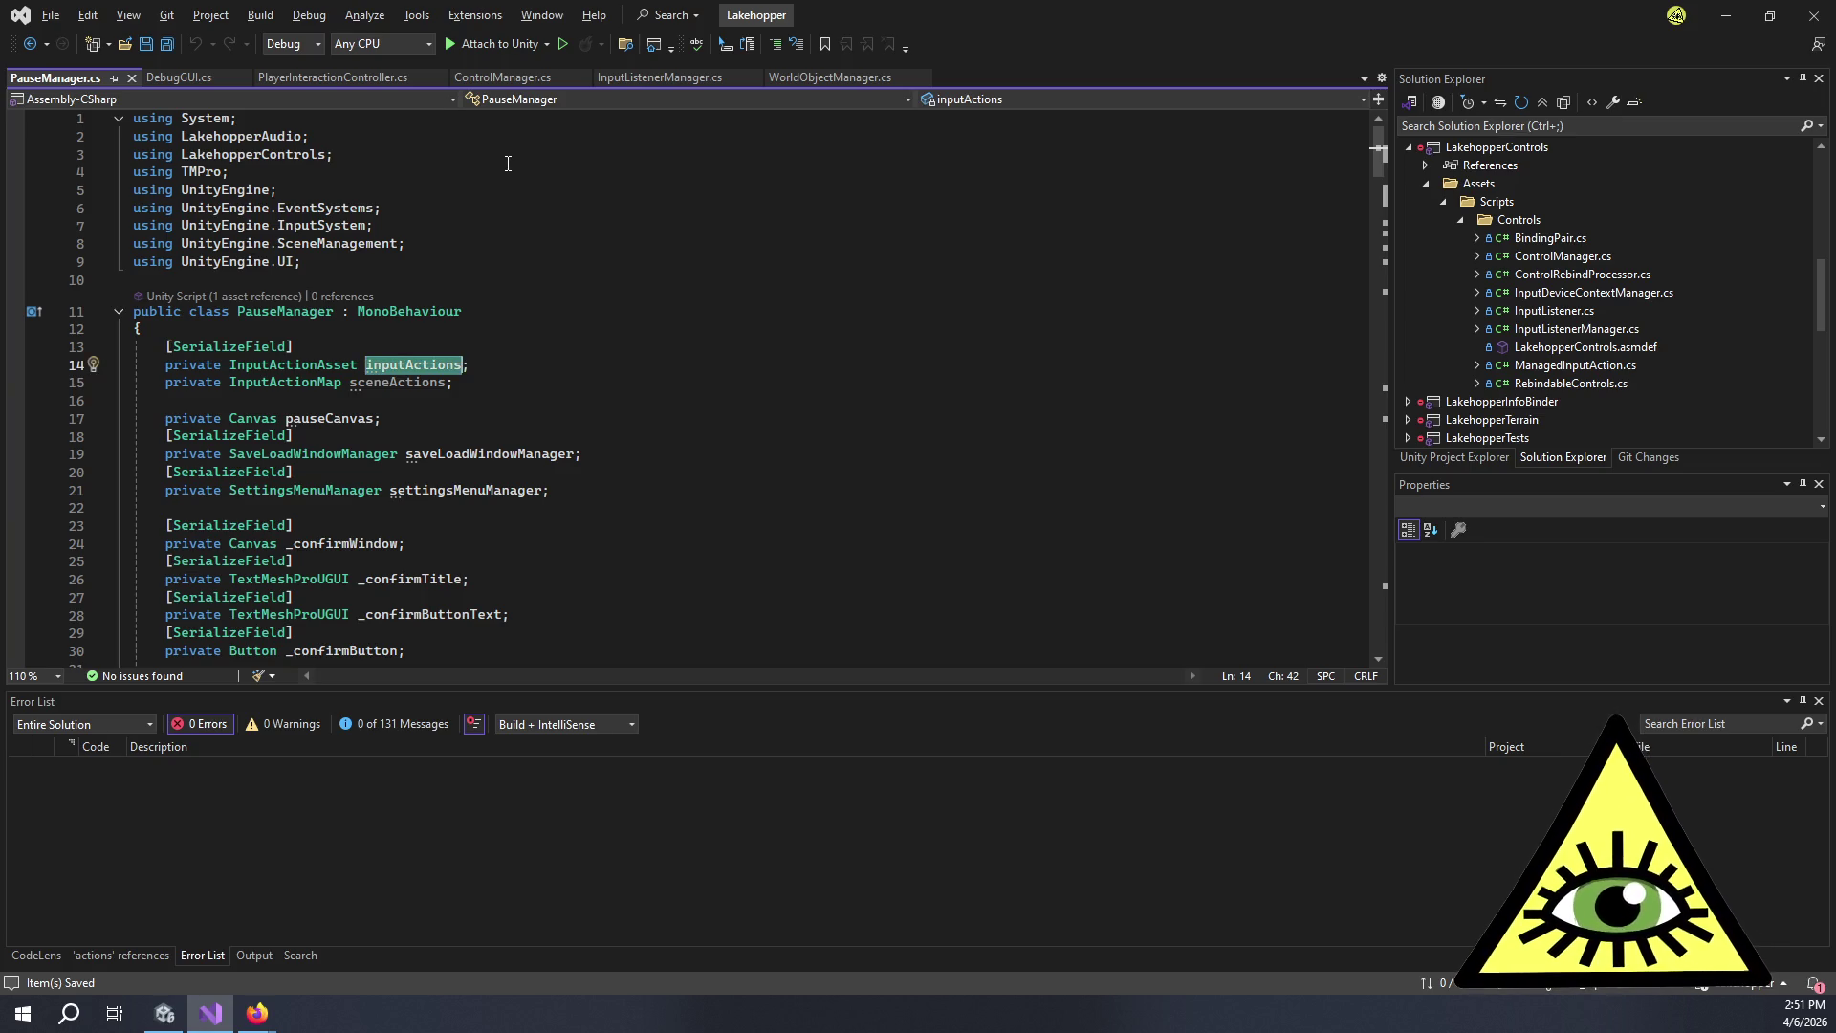
key("shift+F12")
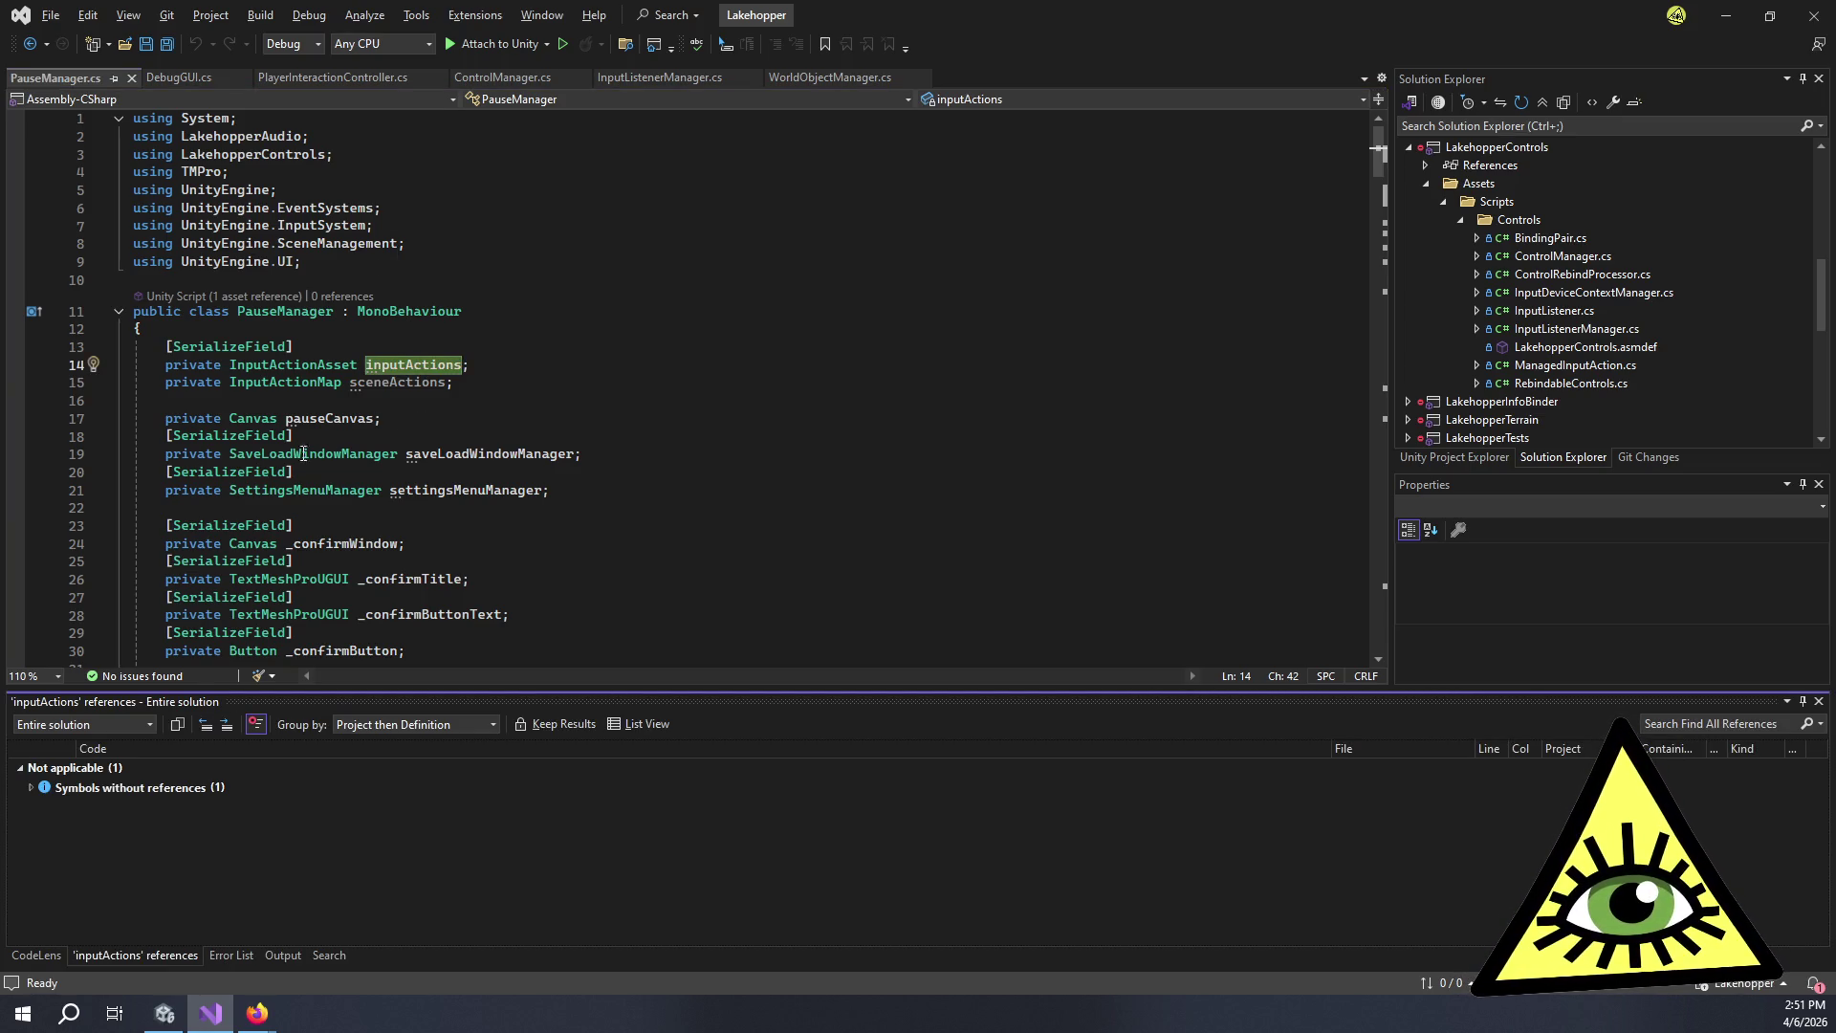
left_click(24, 790)
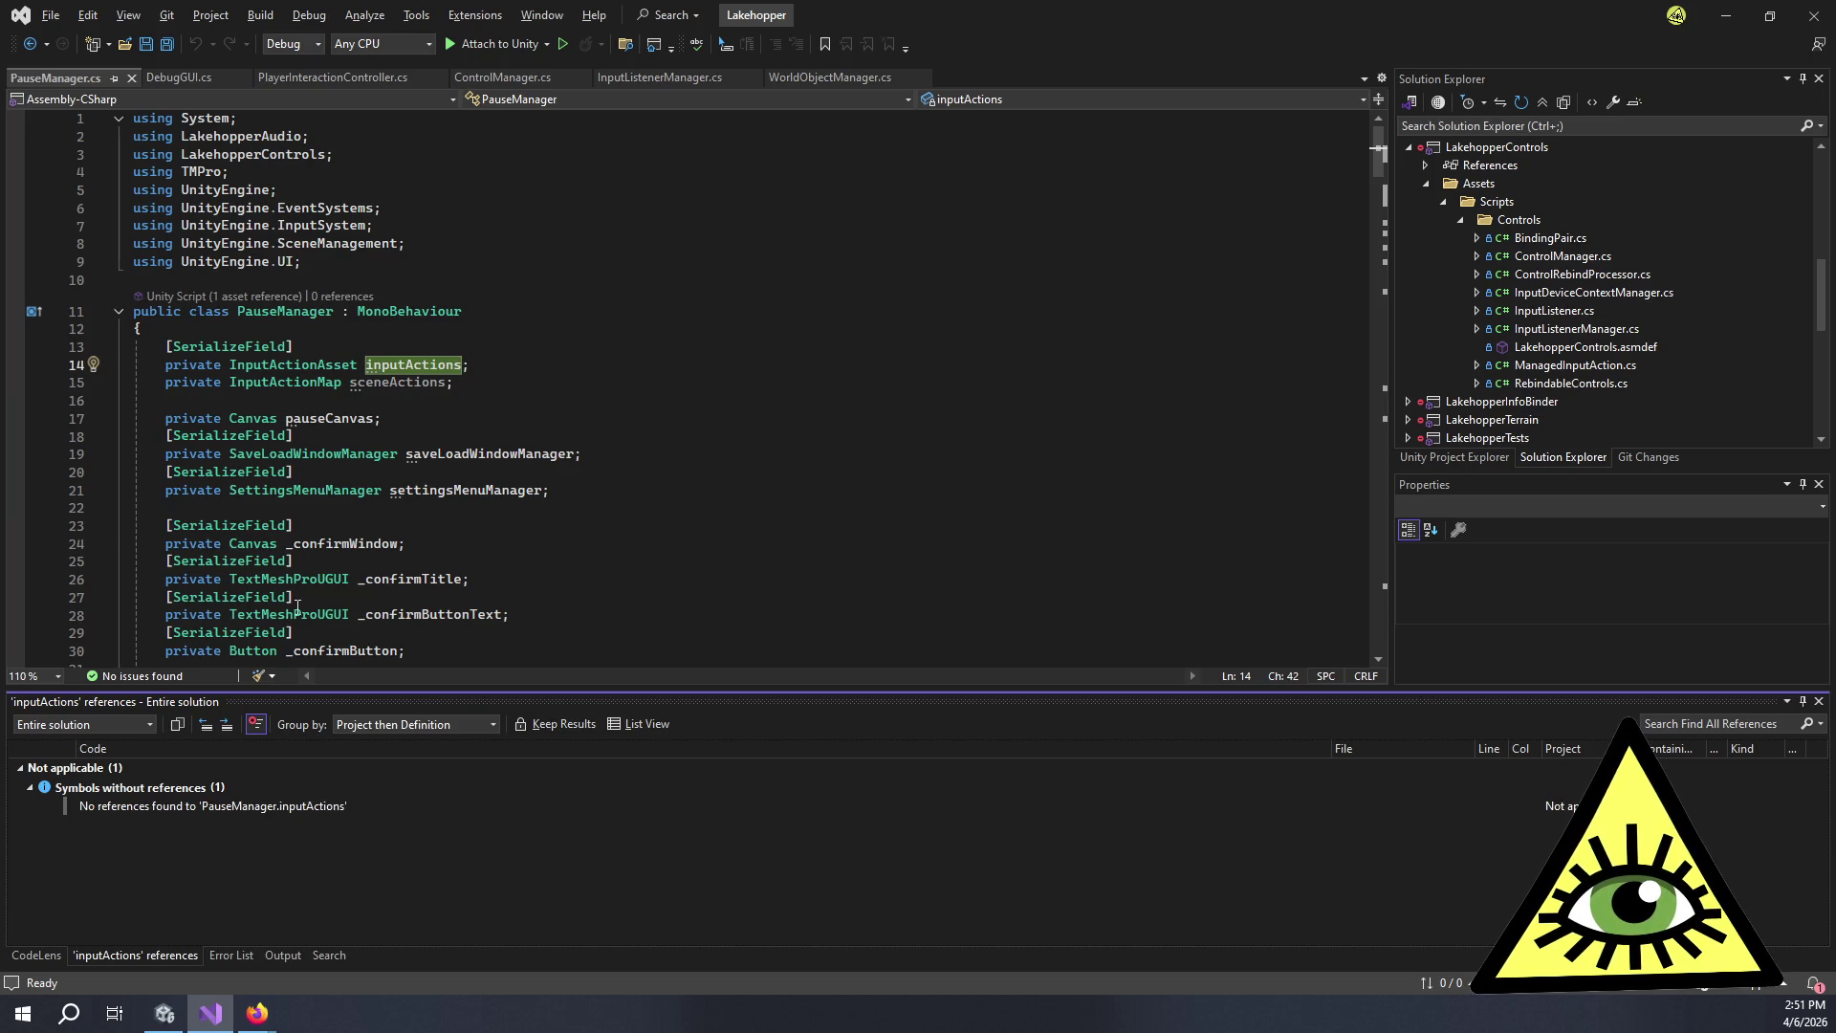
left_click(504, 372)
key("Left")
Check all references to the sceneActions field.
scroll(585, 374, "down", 7)
scroll(585, 374, "down", 10)
scroll(574, 368, "up", 18)
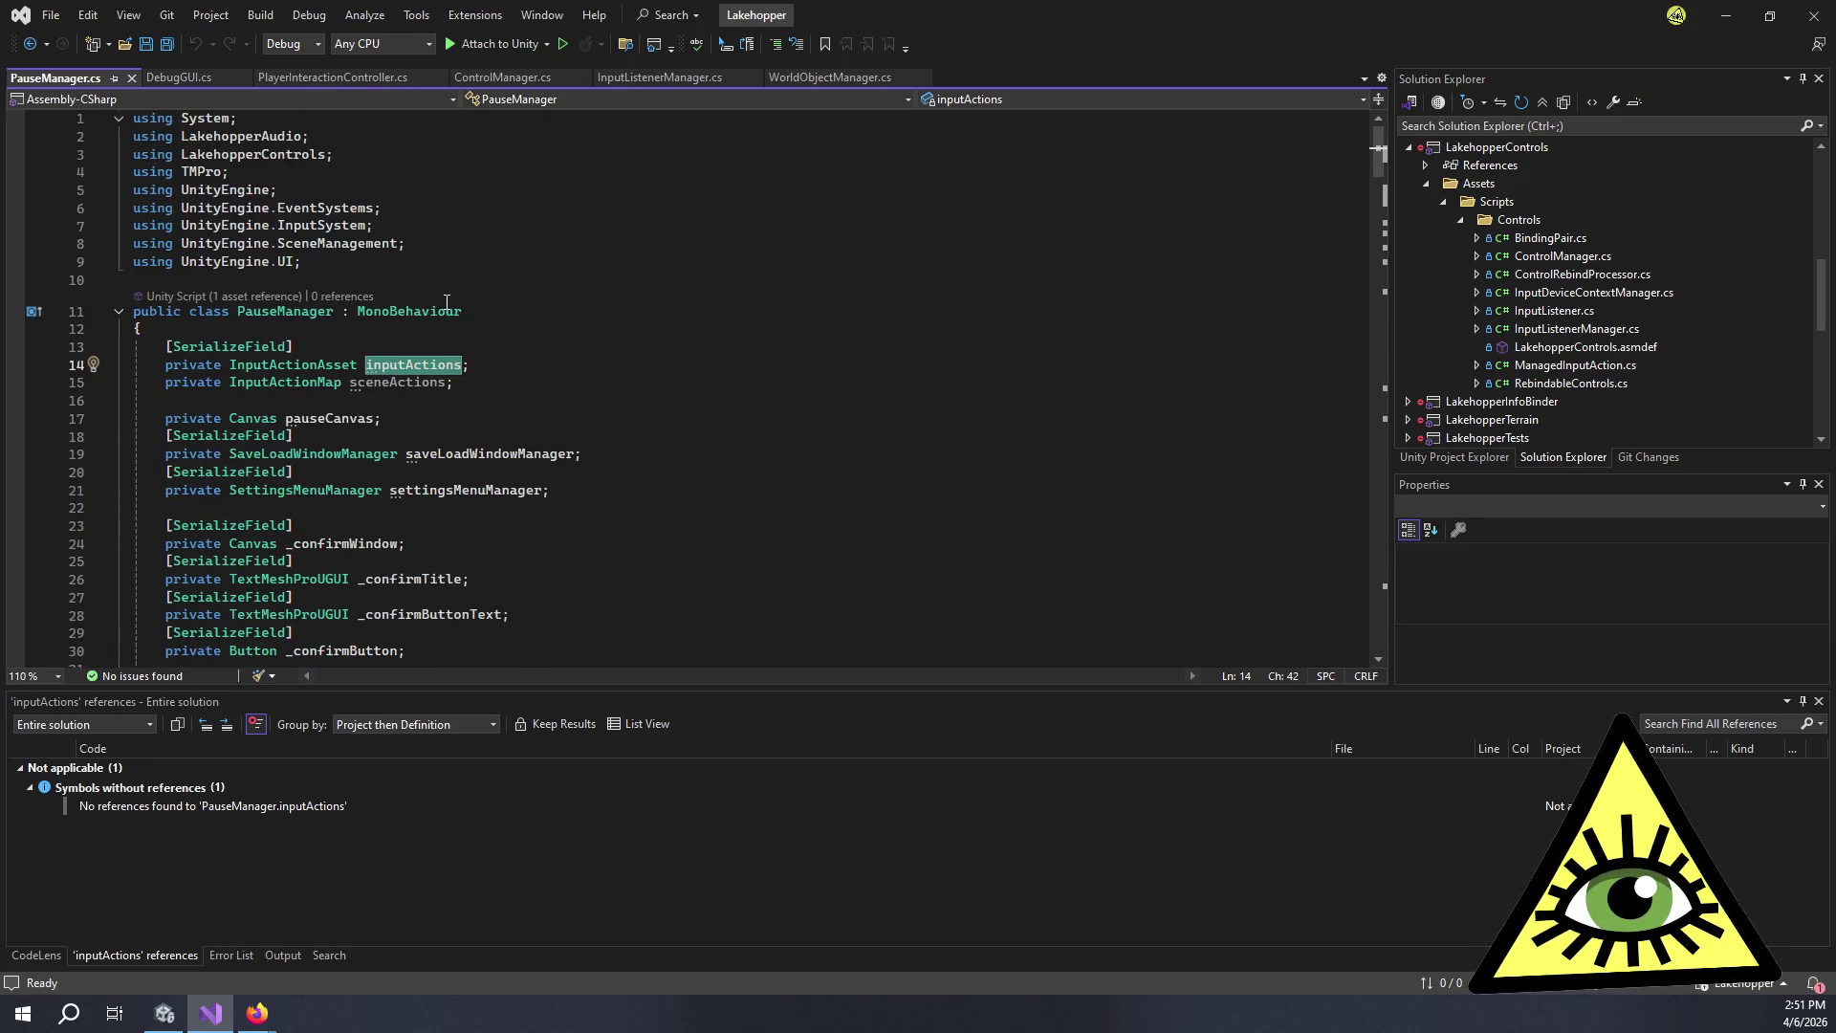
left_click(409, 386)
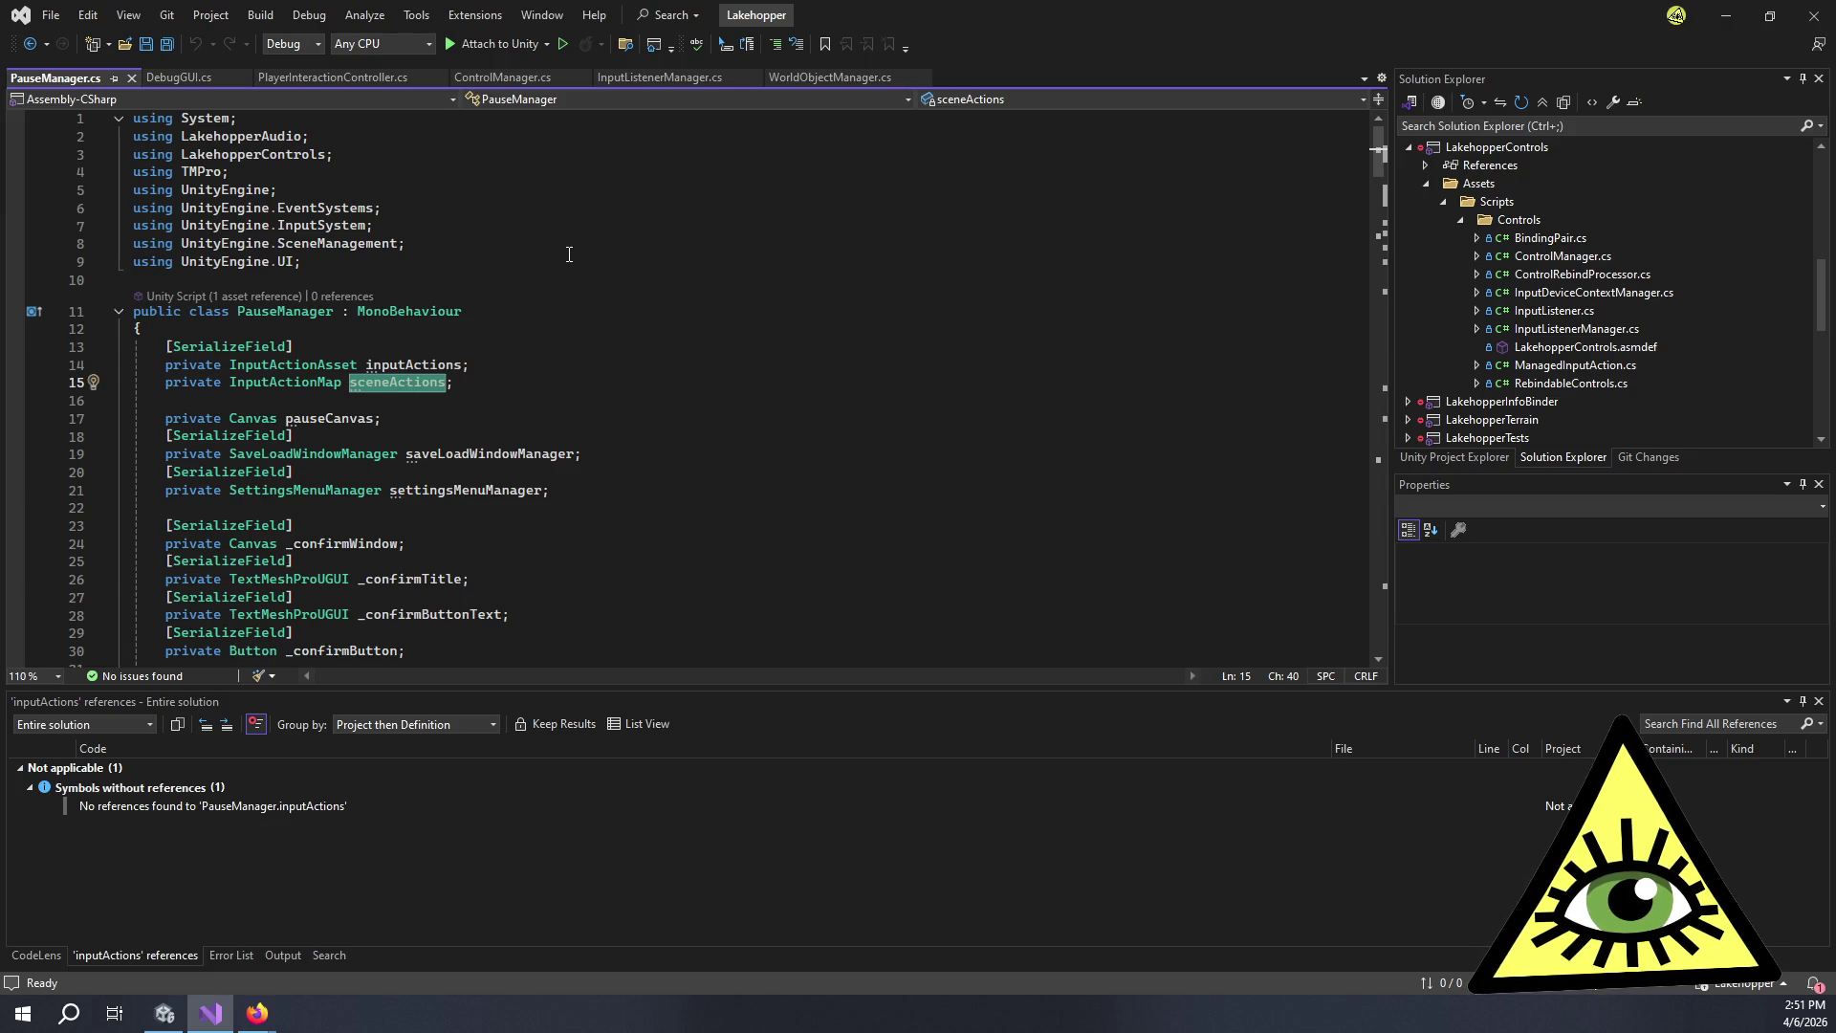
key("shift+F12")
scroll(543, 530, "down", 18)
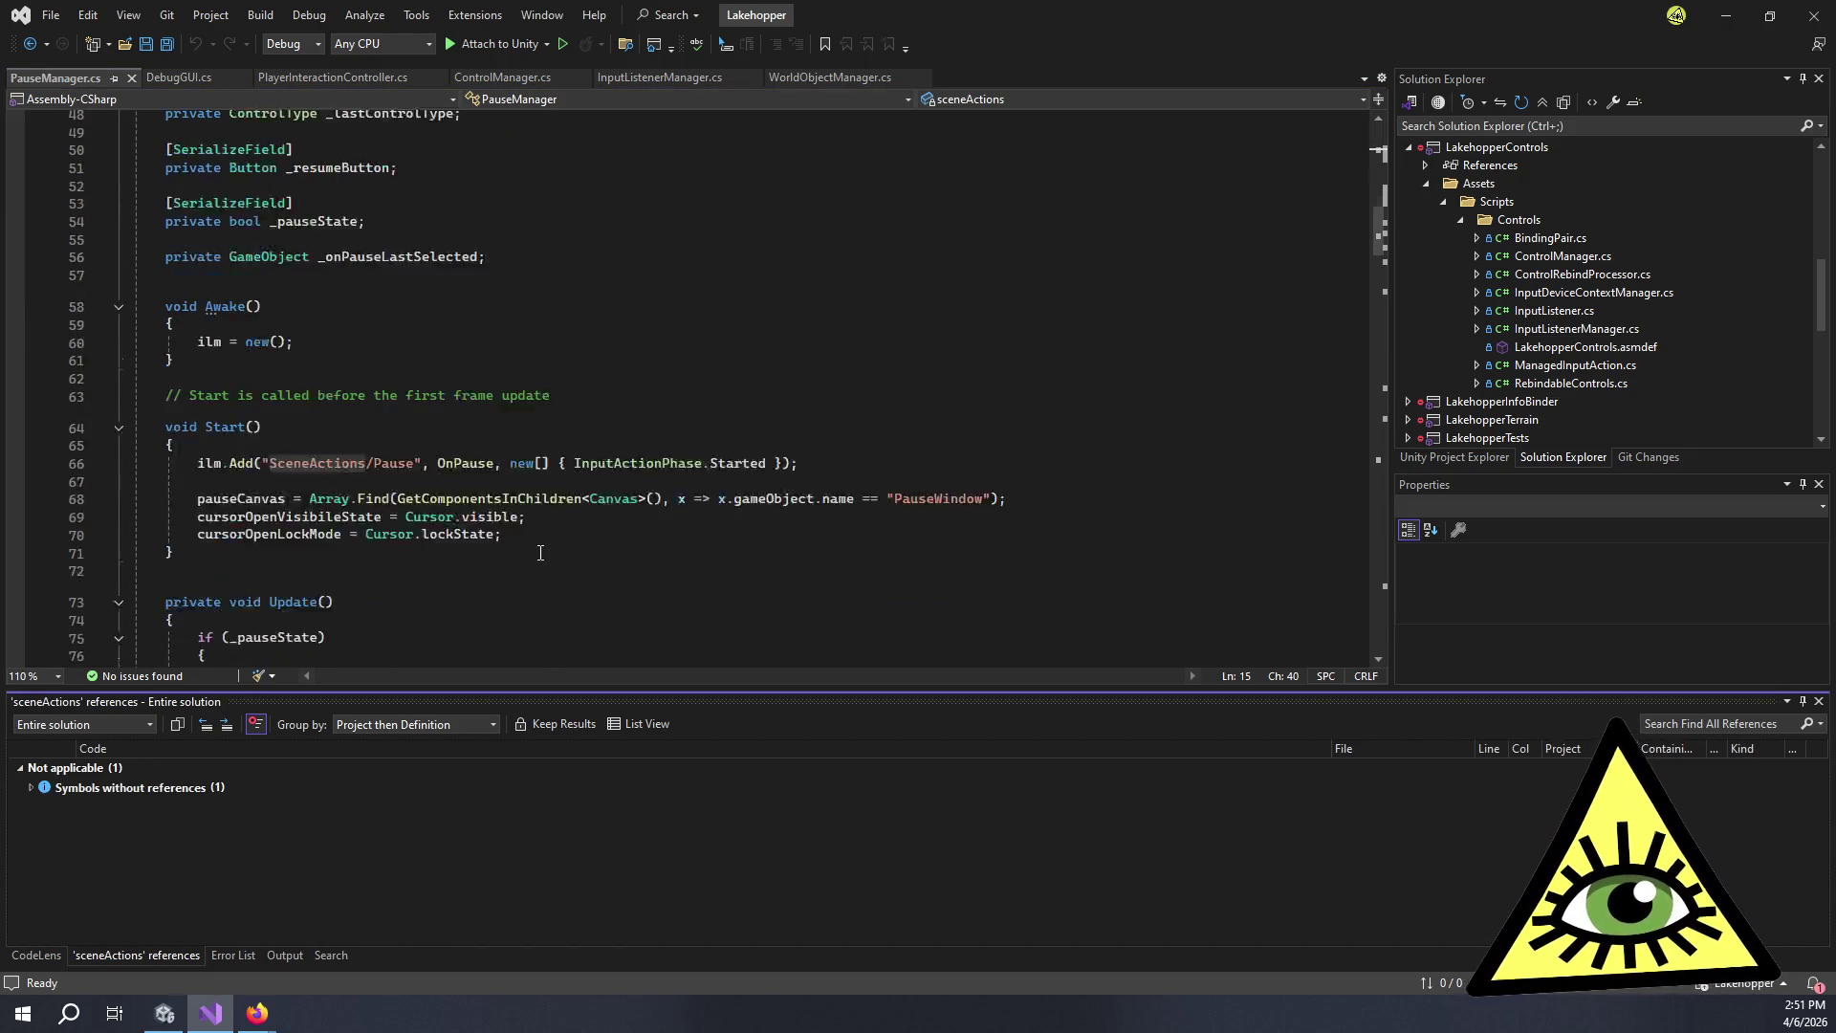
scroll(537, 466, "up", 17)
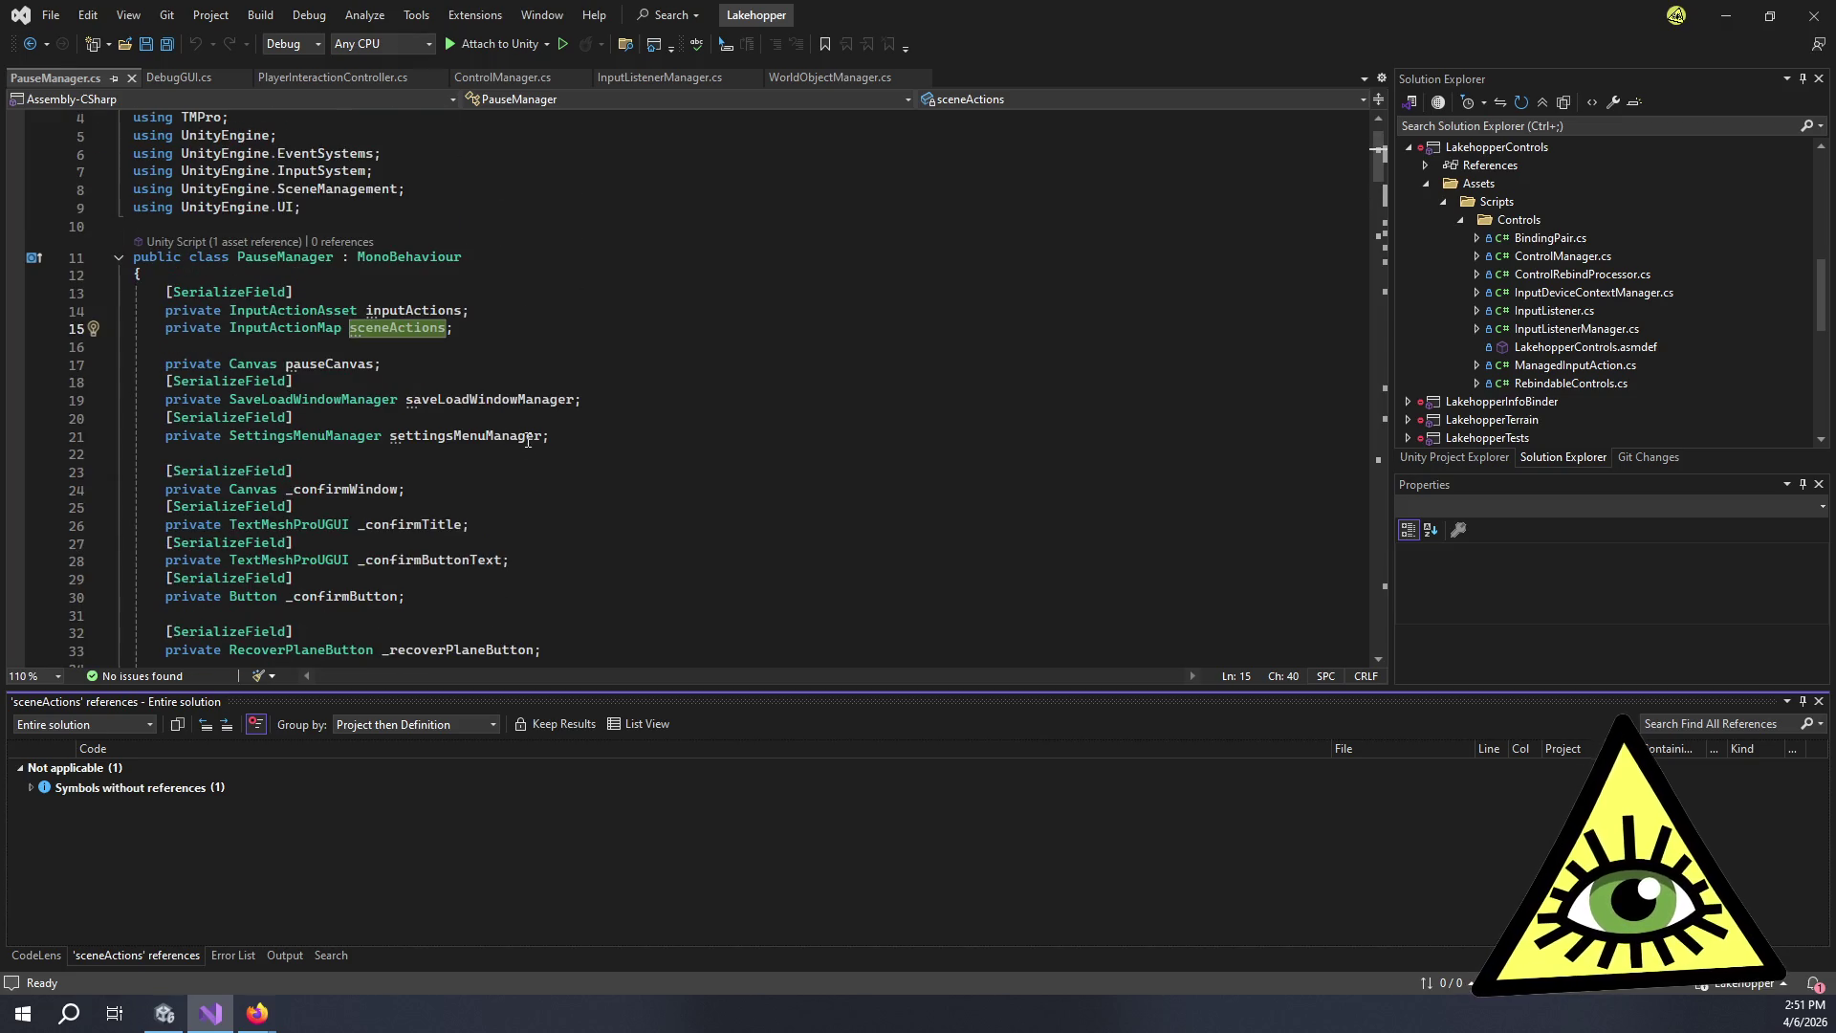
Delete the inputActions and sceneActions declarations and save PauseManager.cs.
left_click_drag(477, 331, 142, 275)
key("Delete")
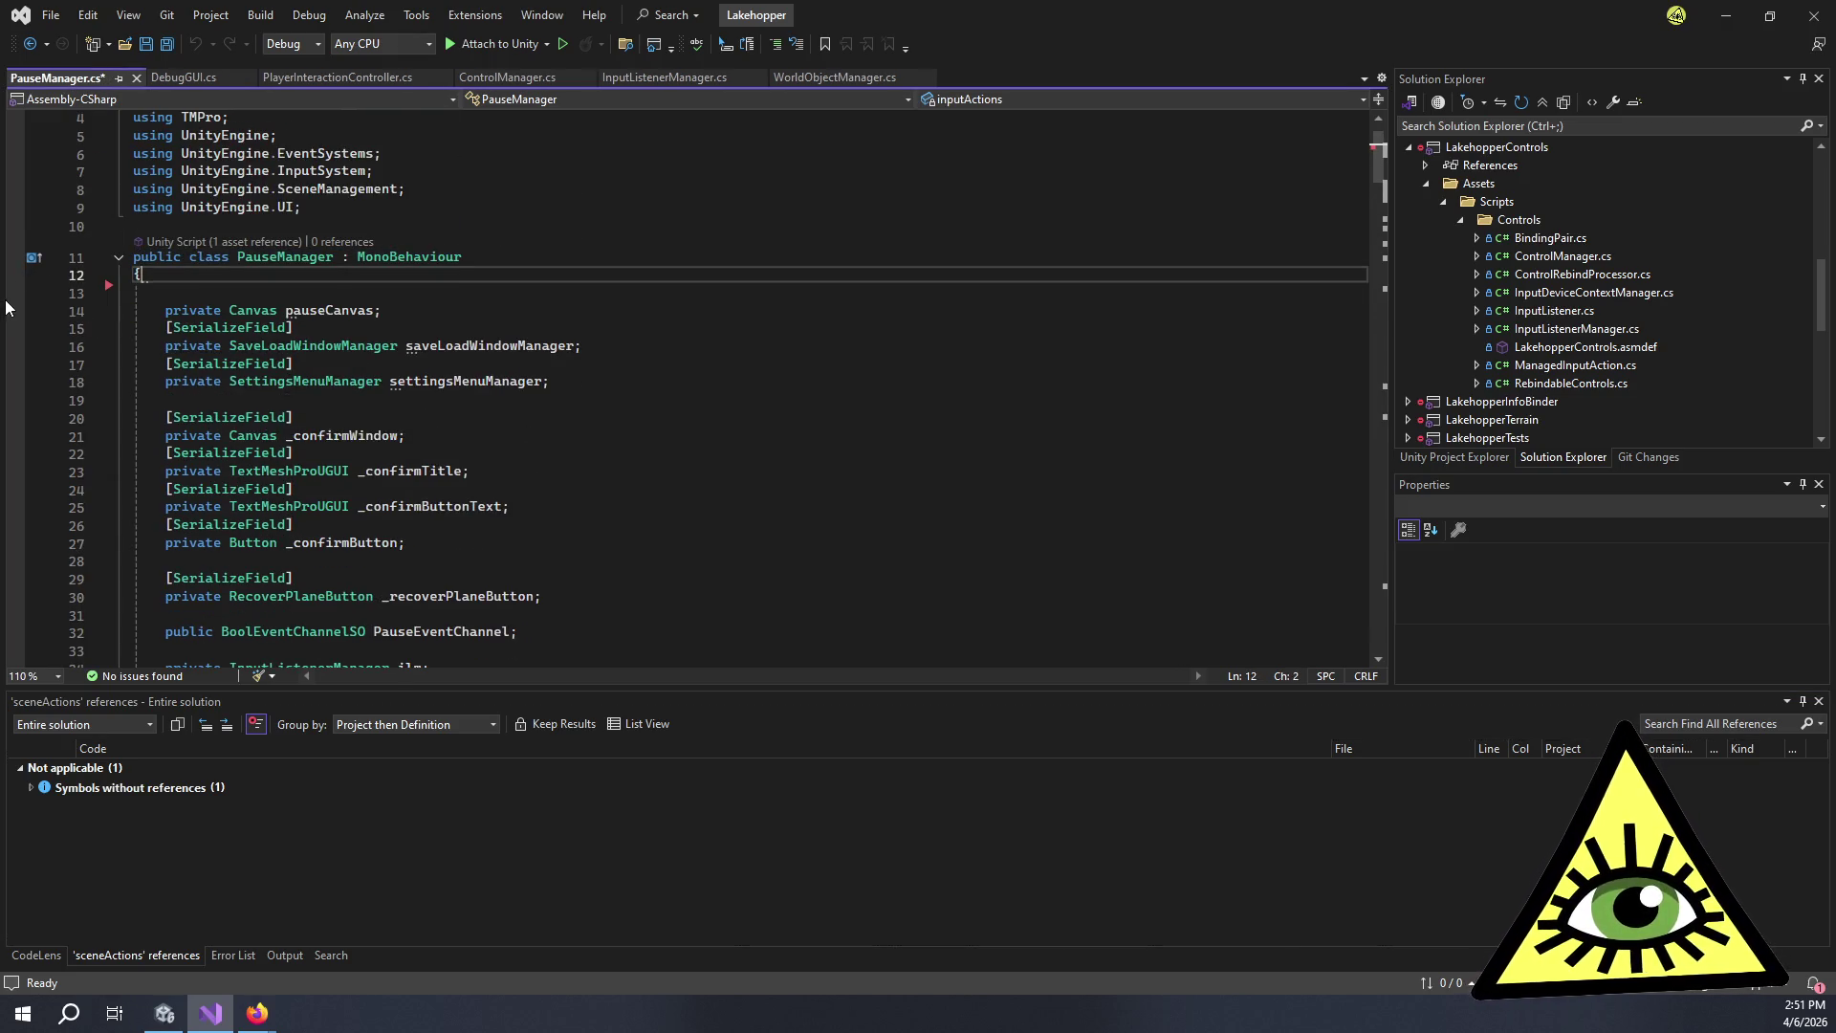
key("Delete")
key("ctrl+s")
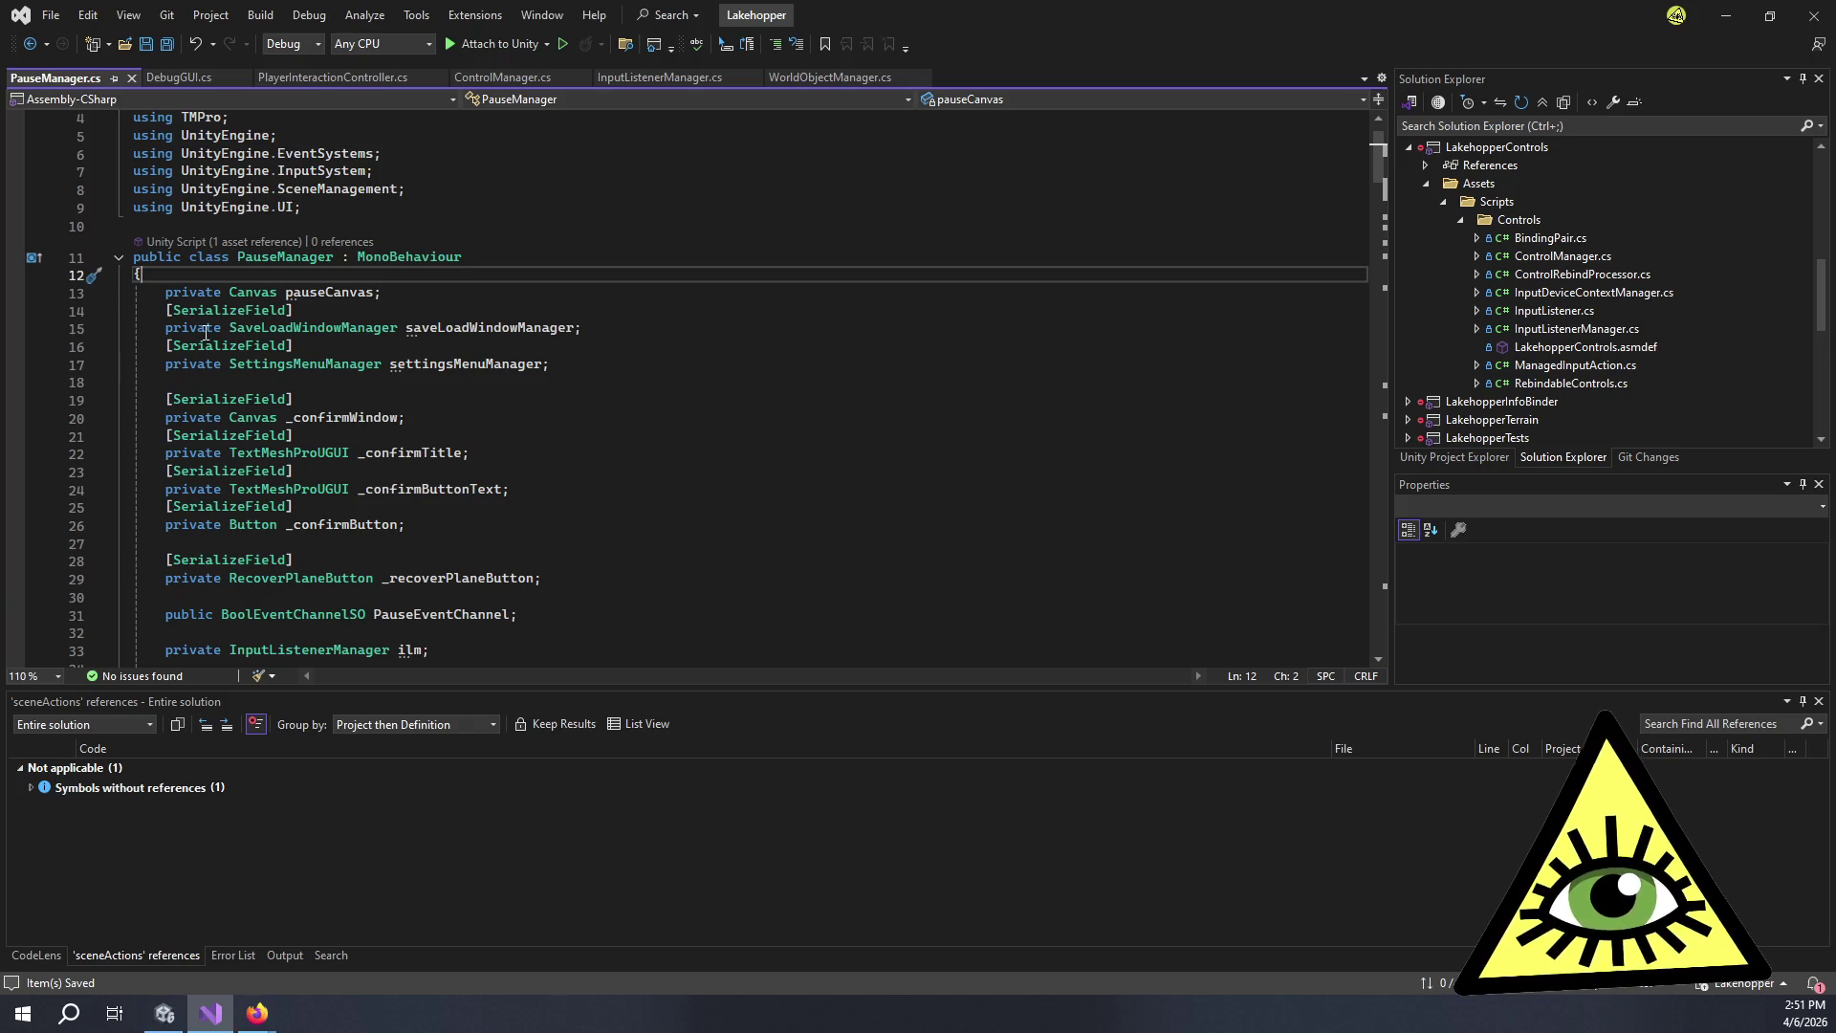
key("alt+Tab")
left_click(1135, 111)
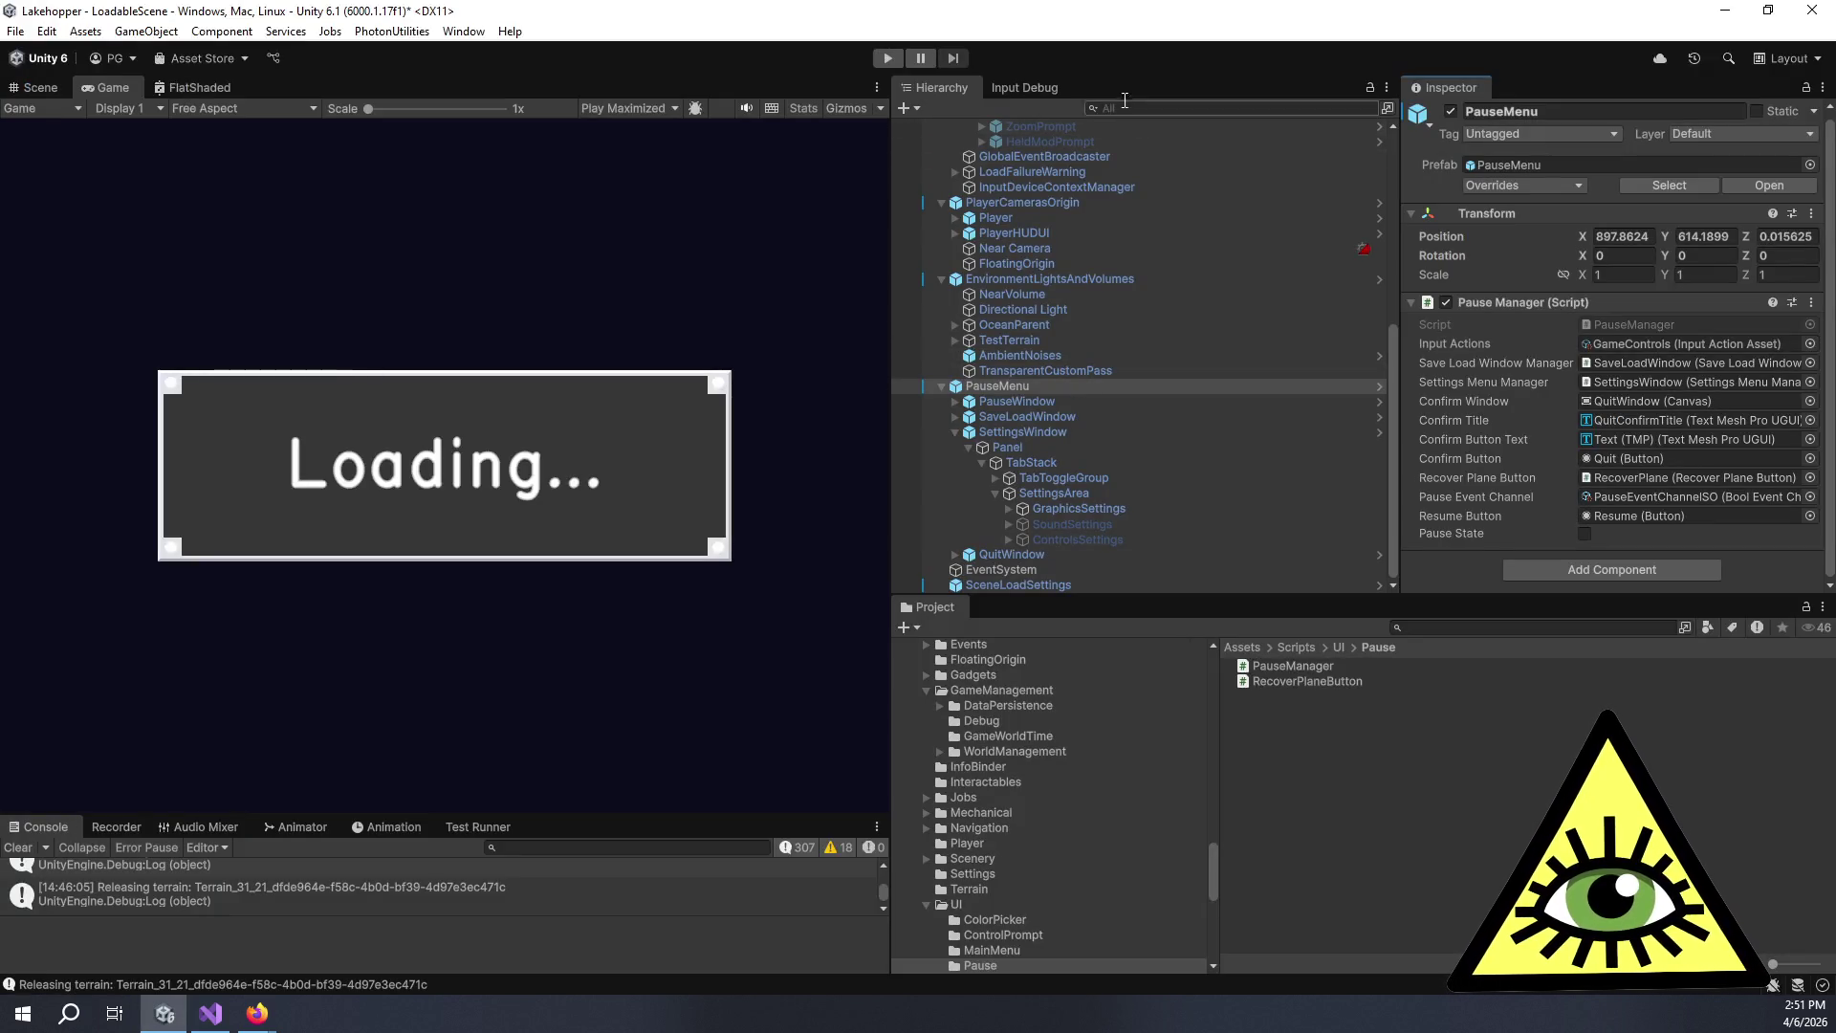
Re-run the GameControls.inputactions Hierarchy search, select Player, and open its PlayerToolController script.
type("ref:Assets/Input/GameControls.inputactions")
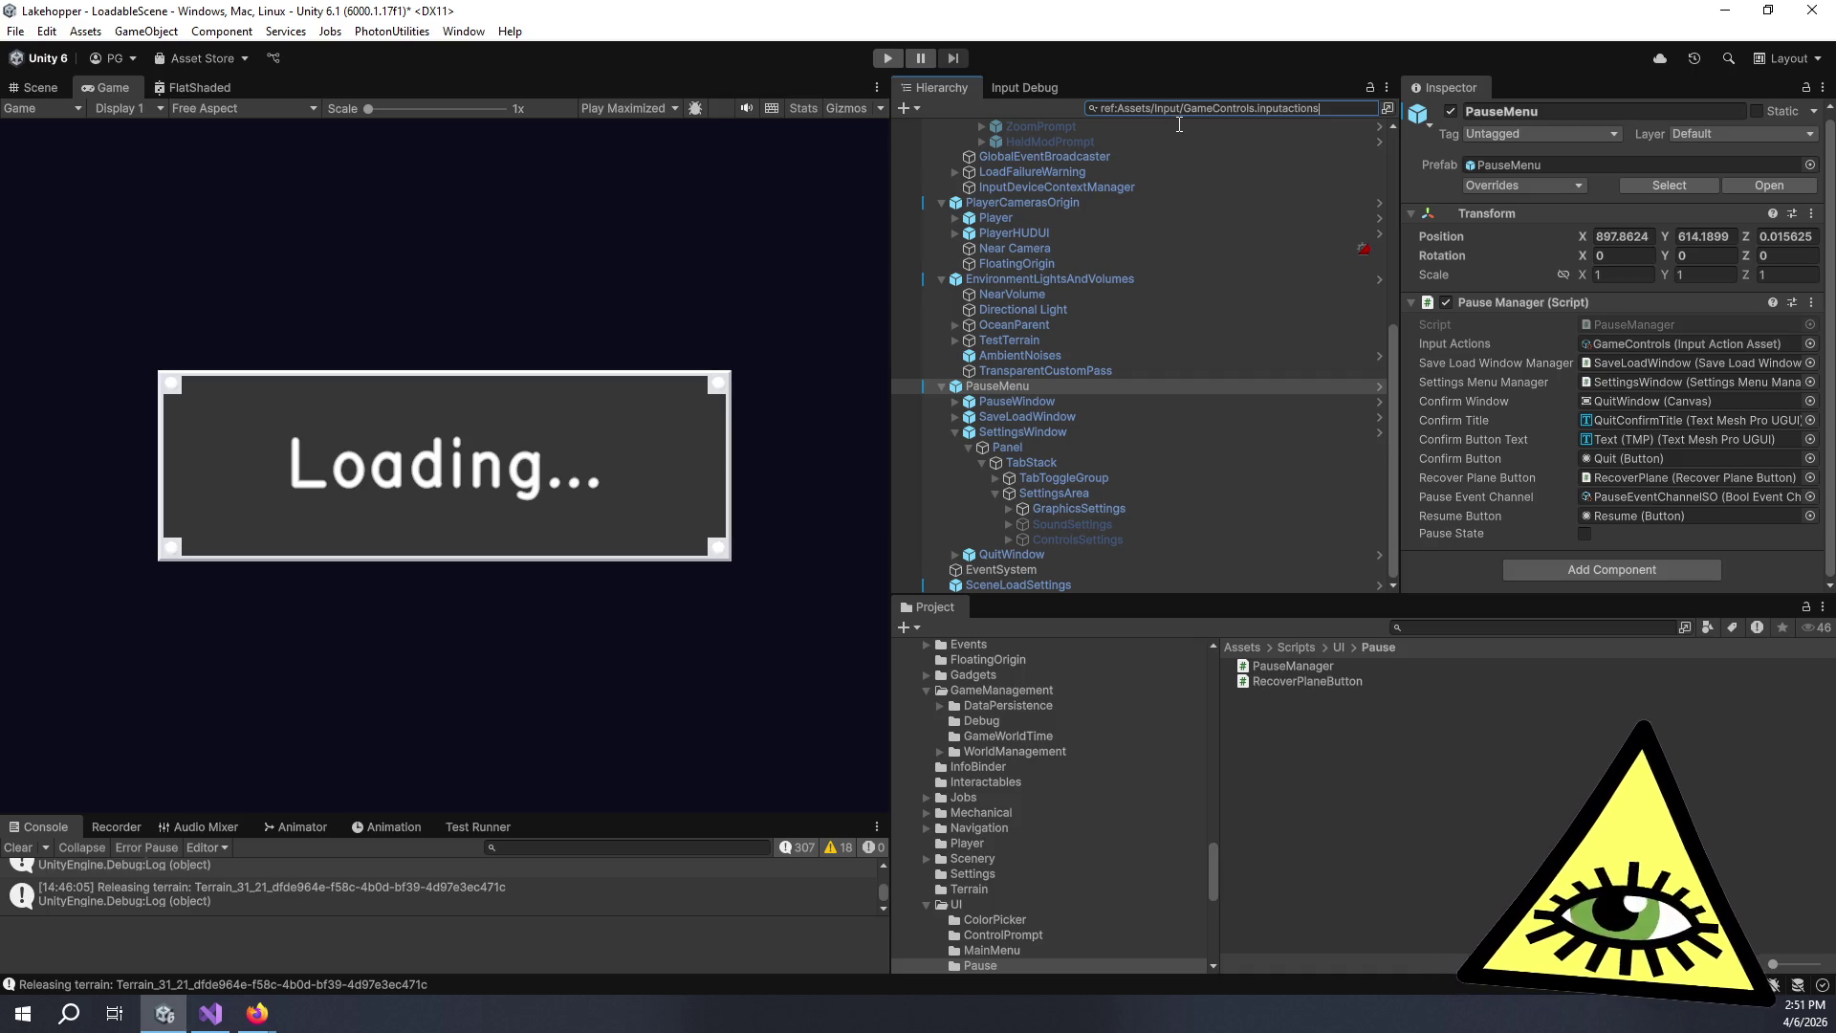
key("Return")
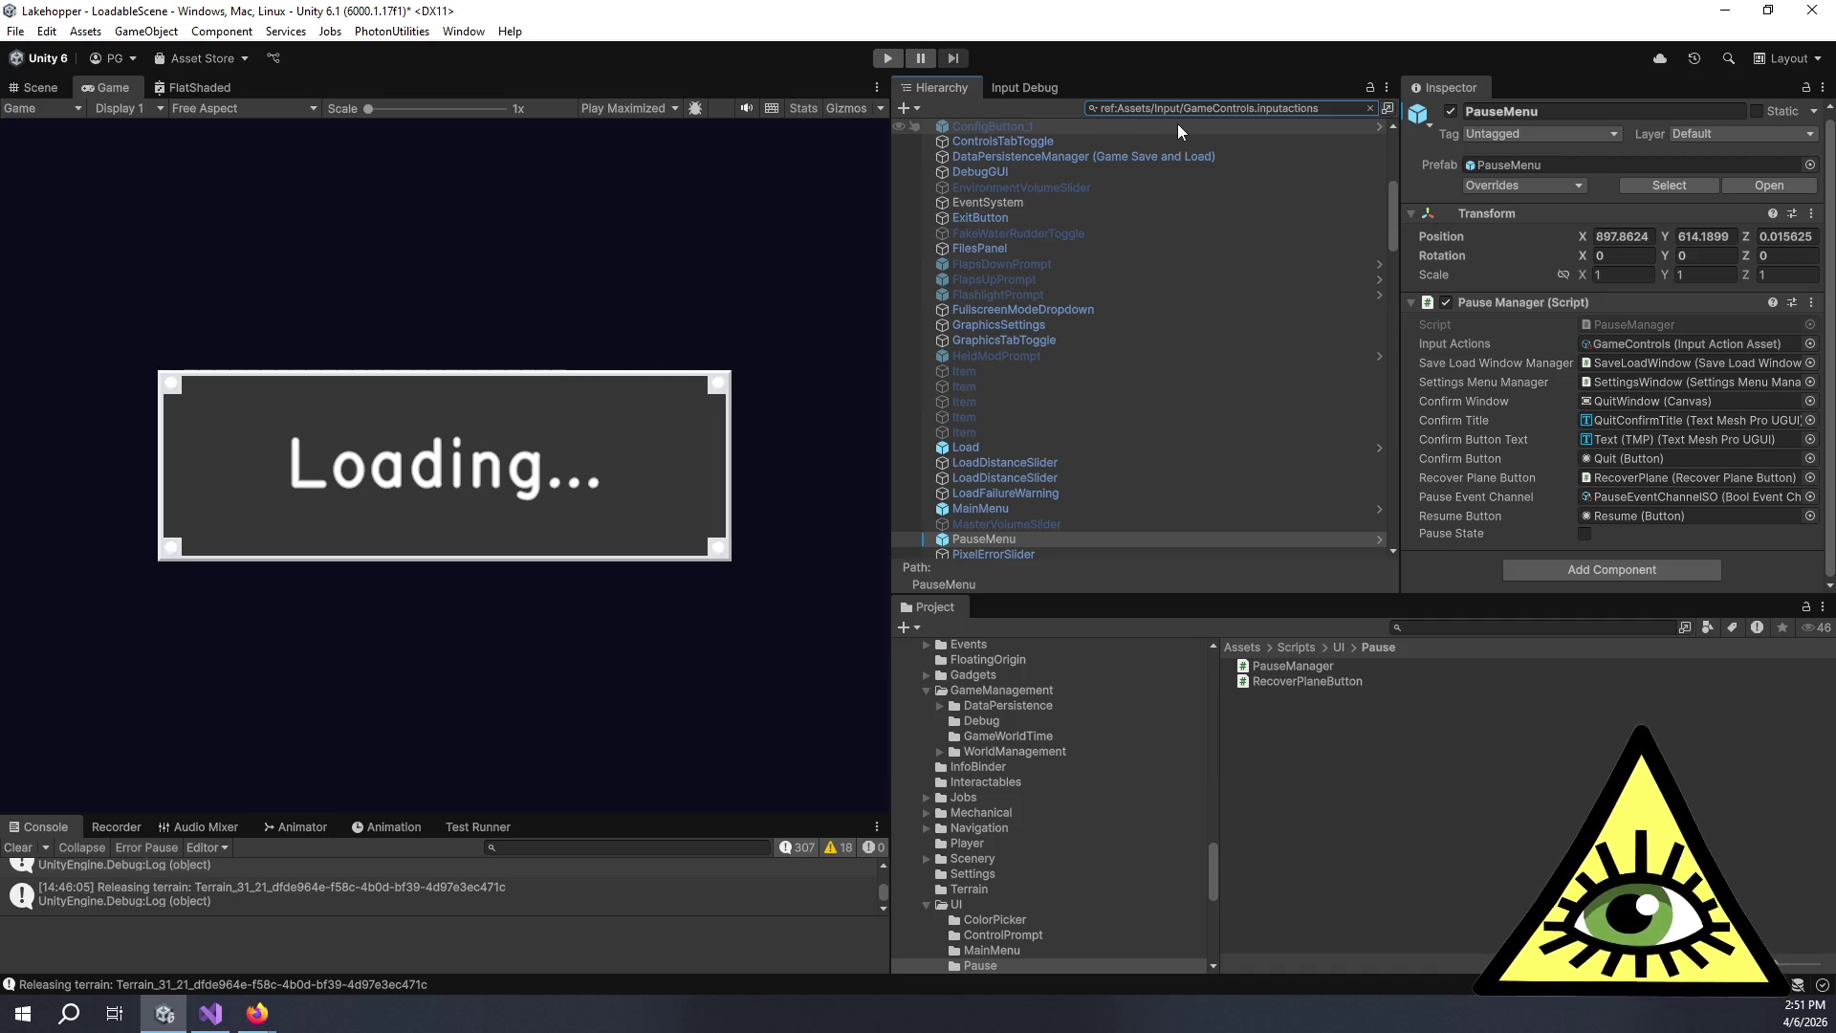
scroll(1014, 373, "down", 6)
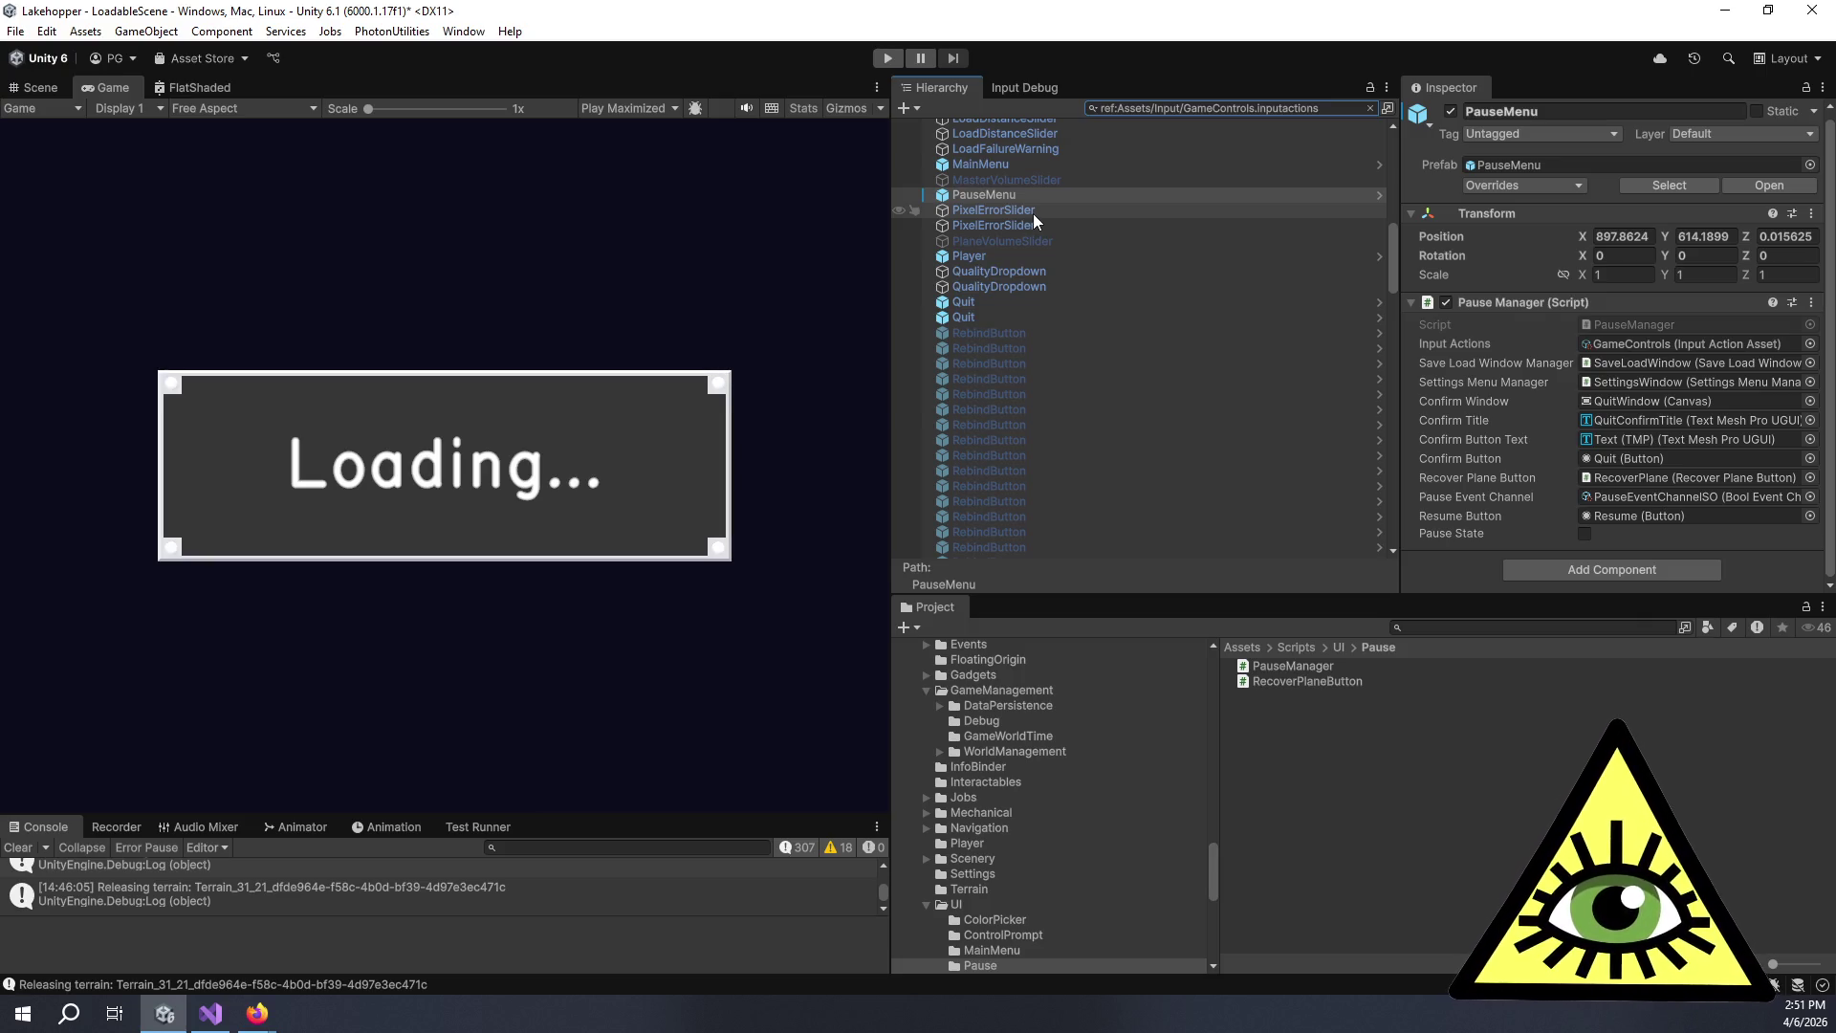
left_click(1033, 211)
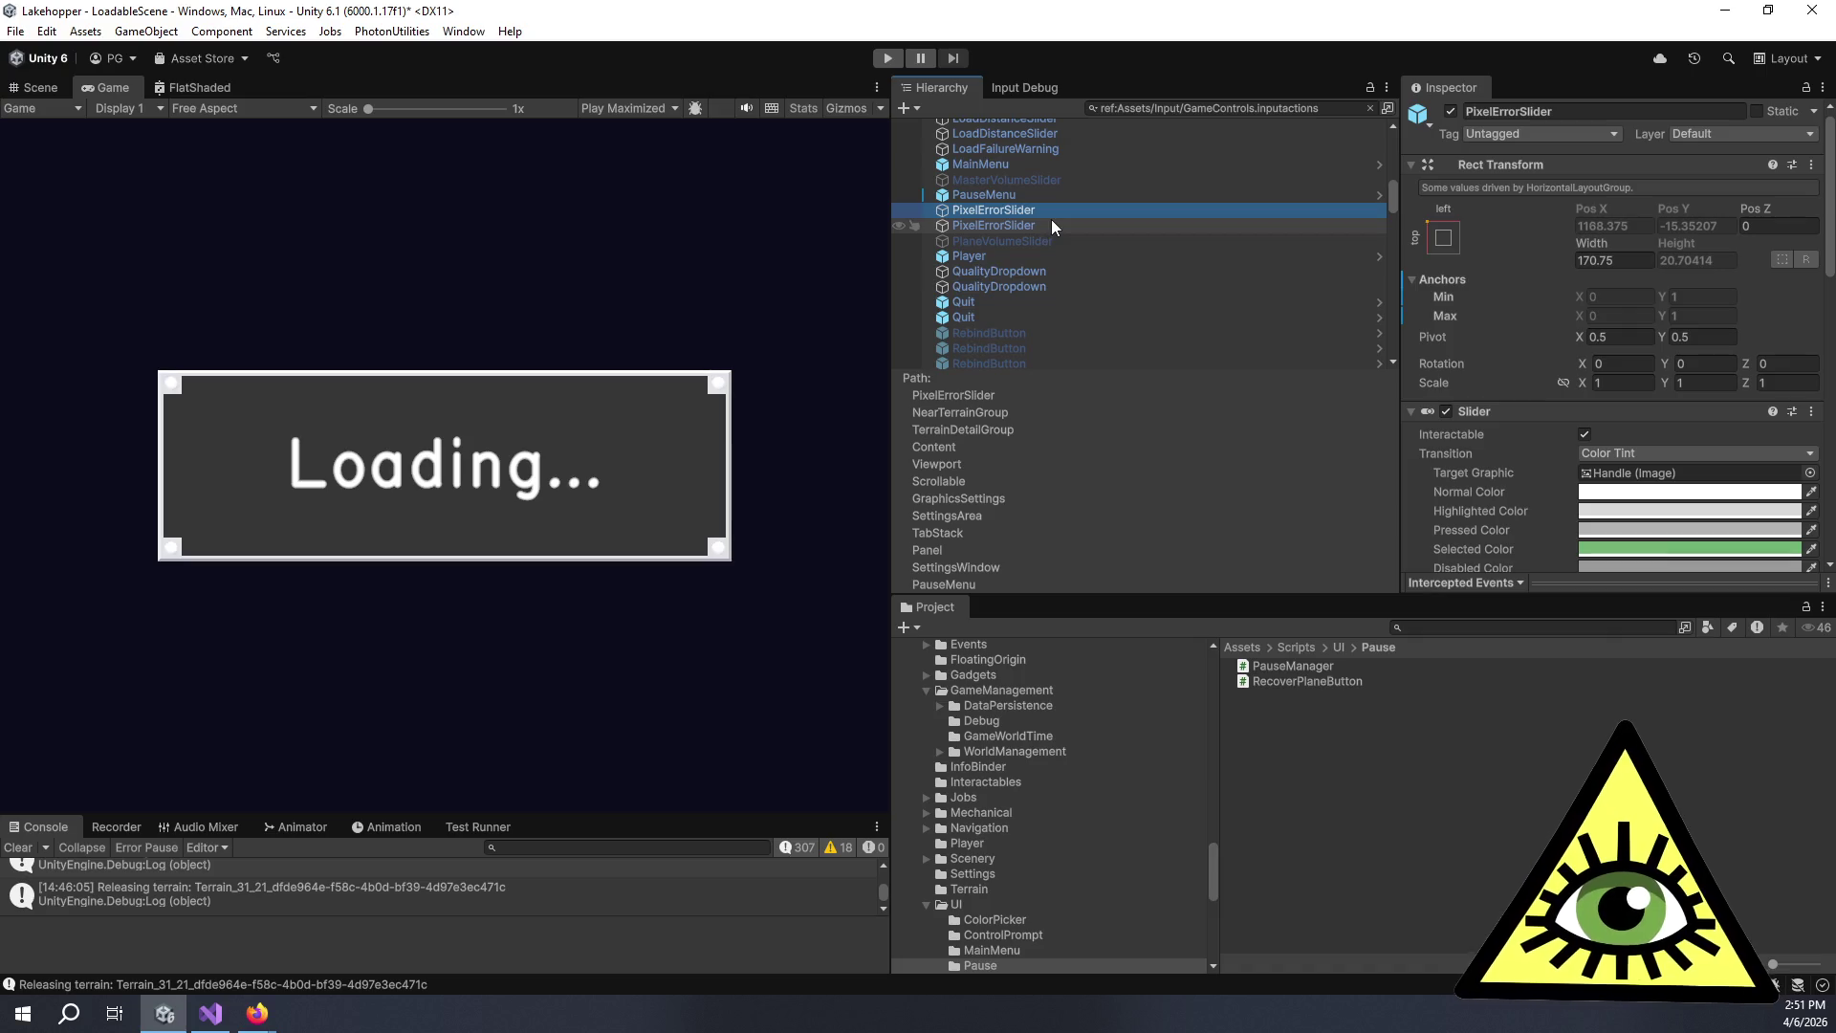
left_click(1029, 256)
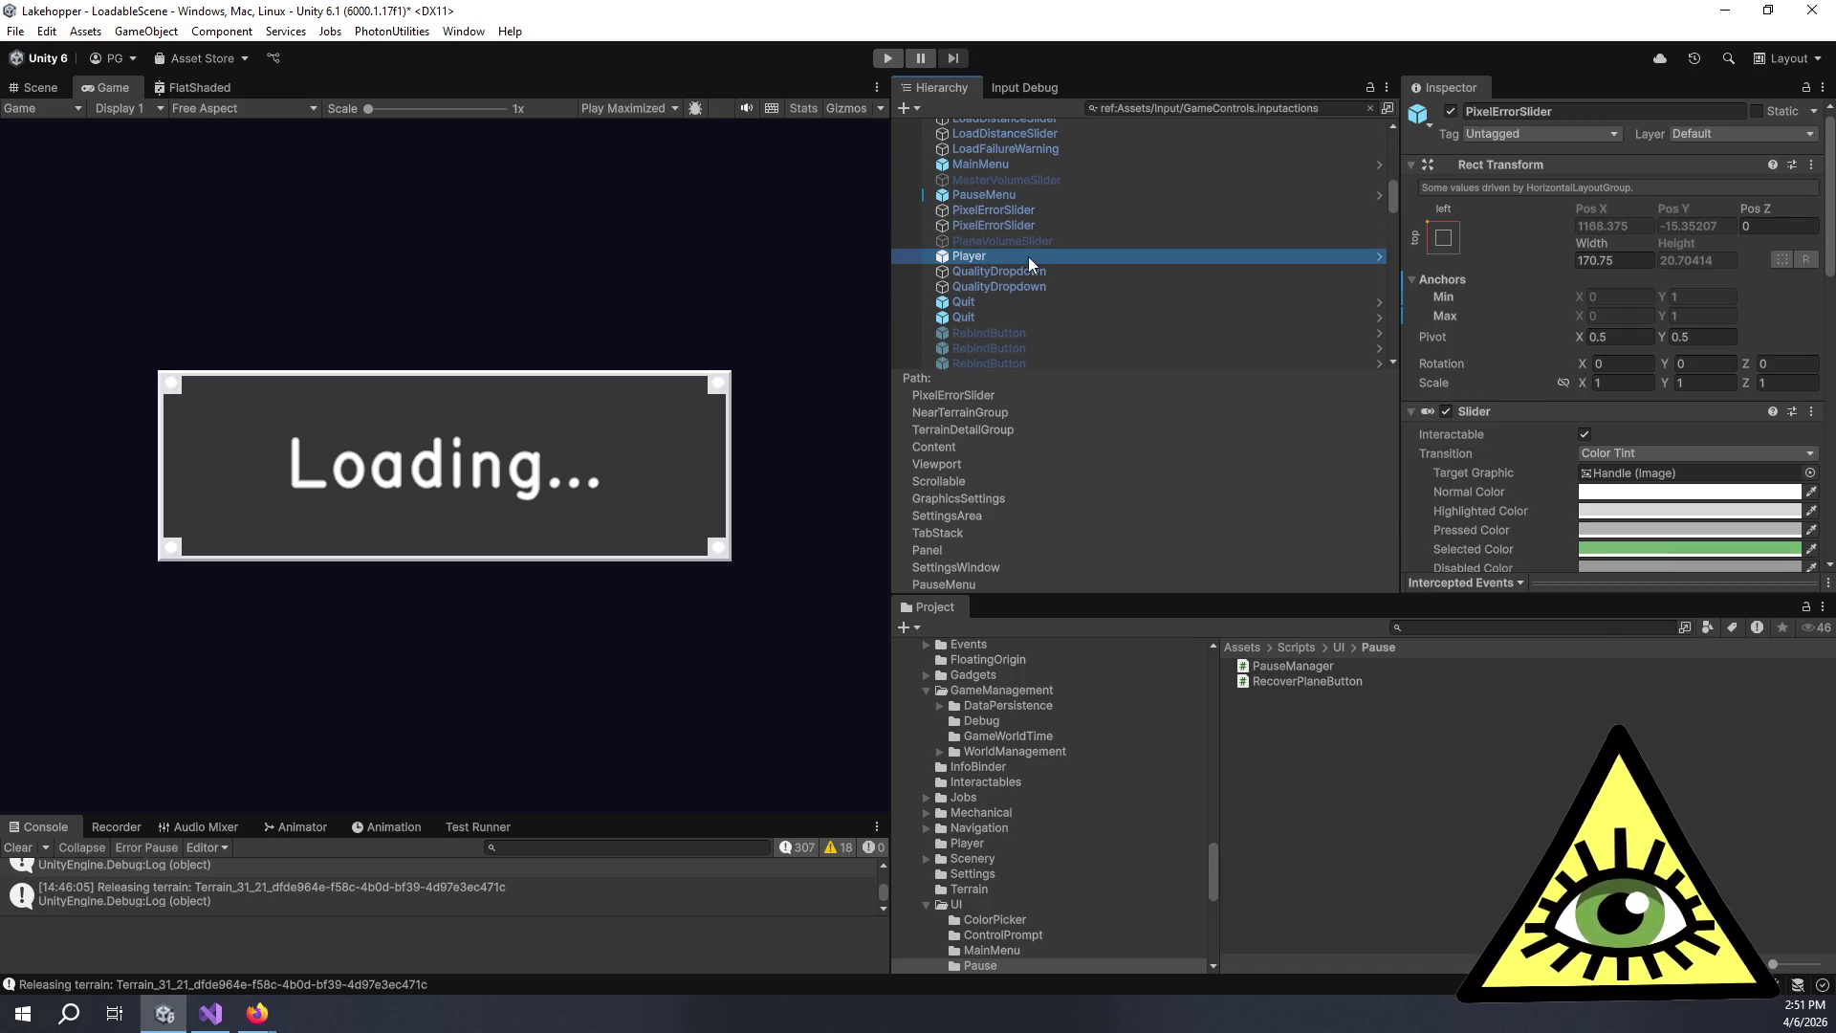
scroll(1551, 365, "down", 8)
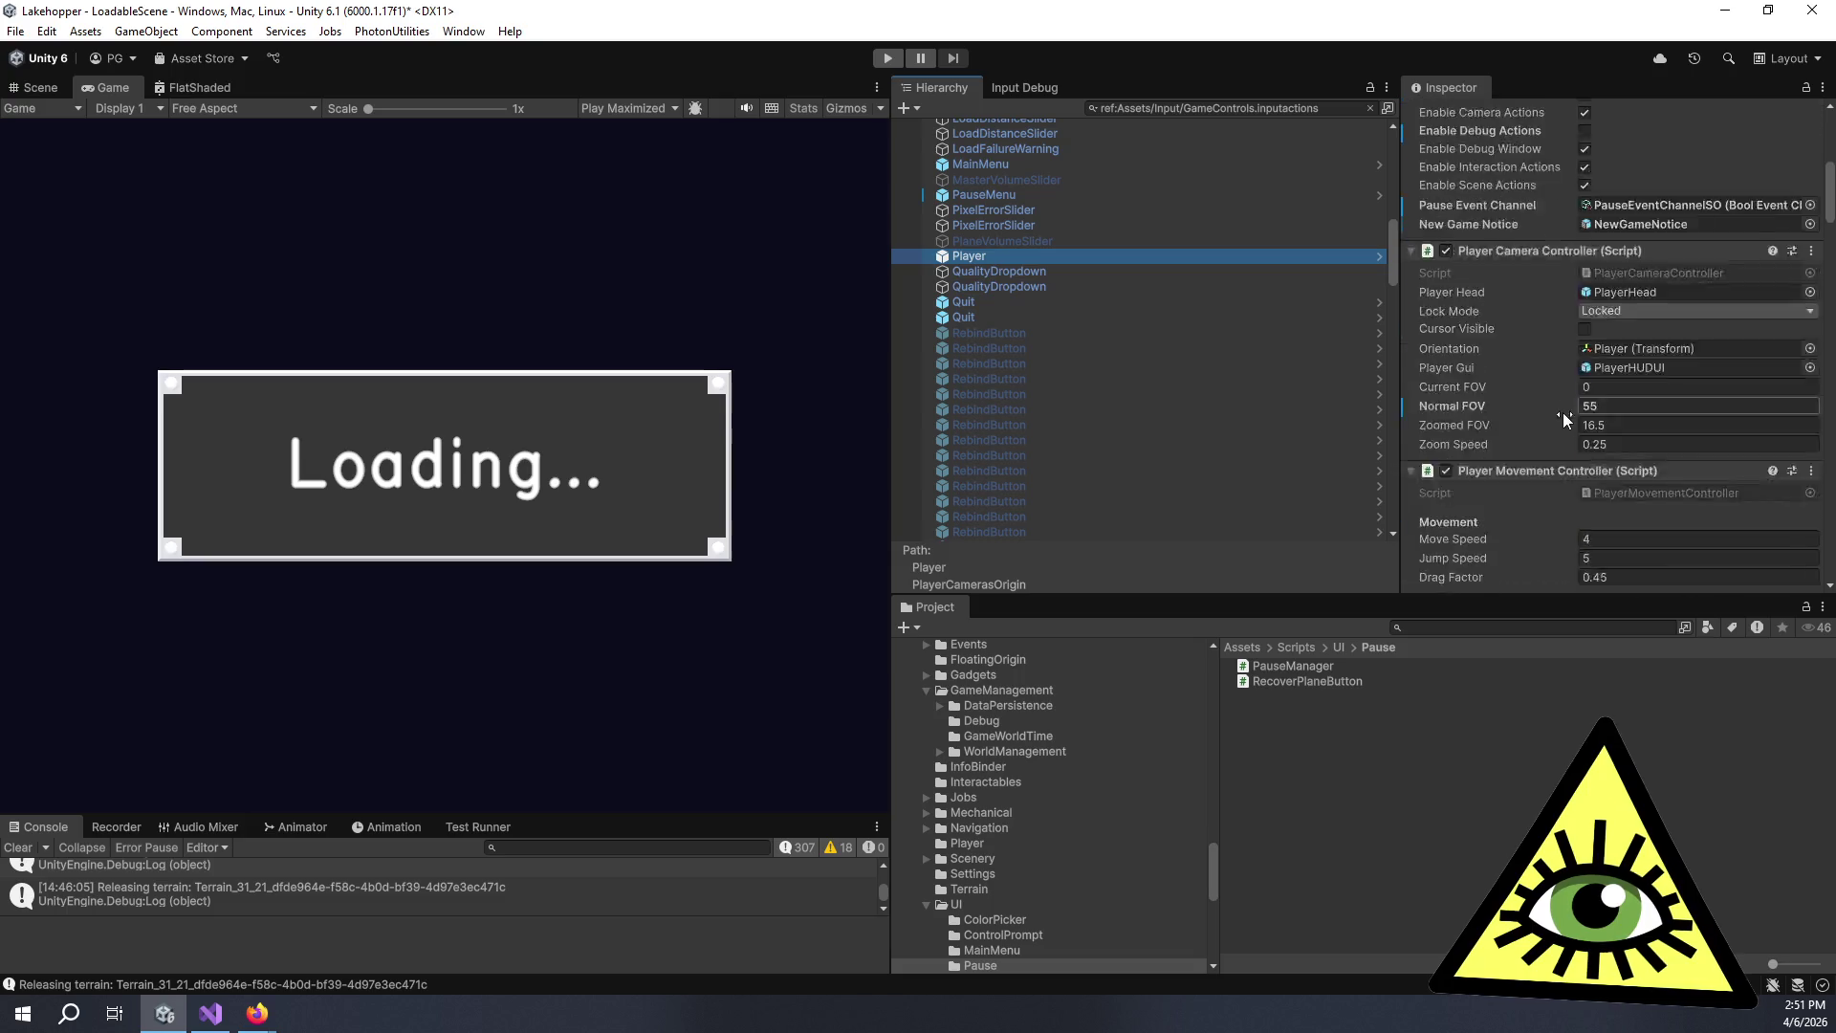
scroll(1553, 409, "down", 7)
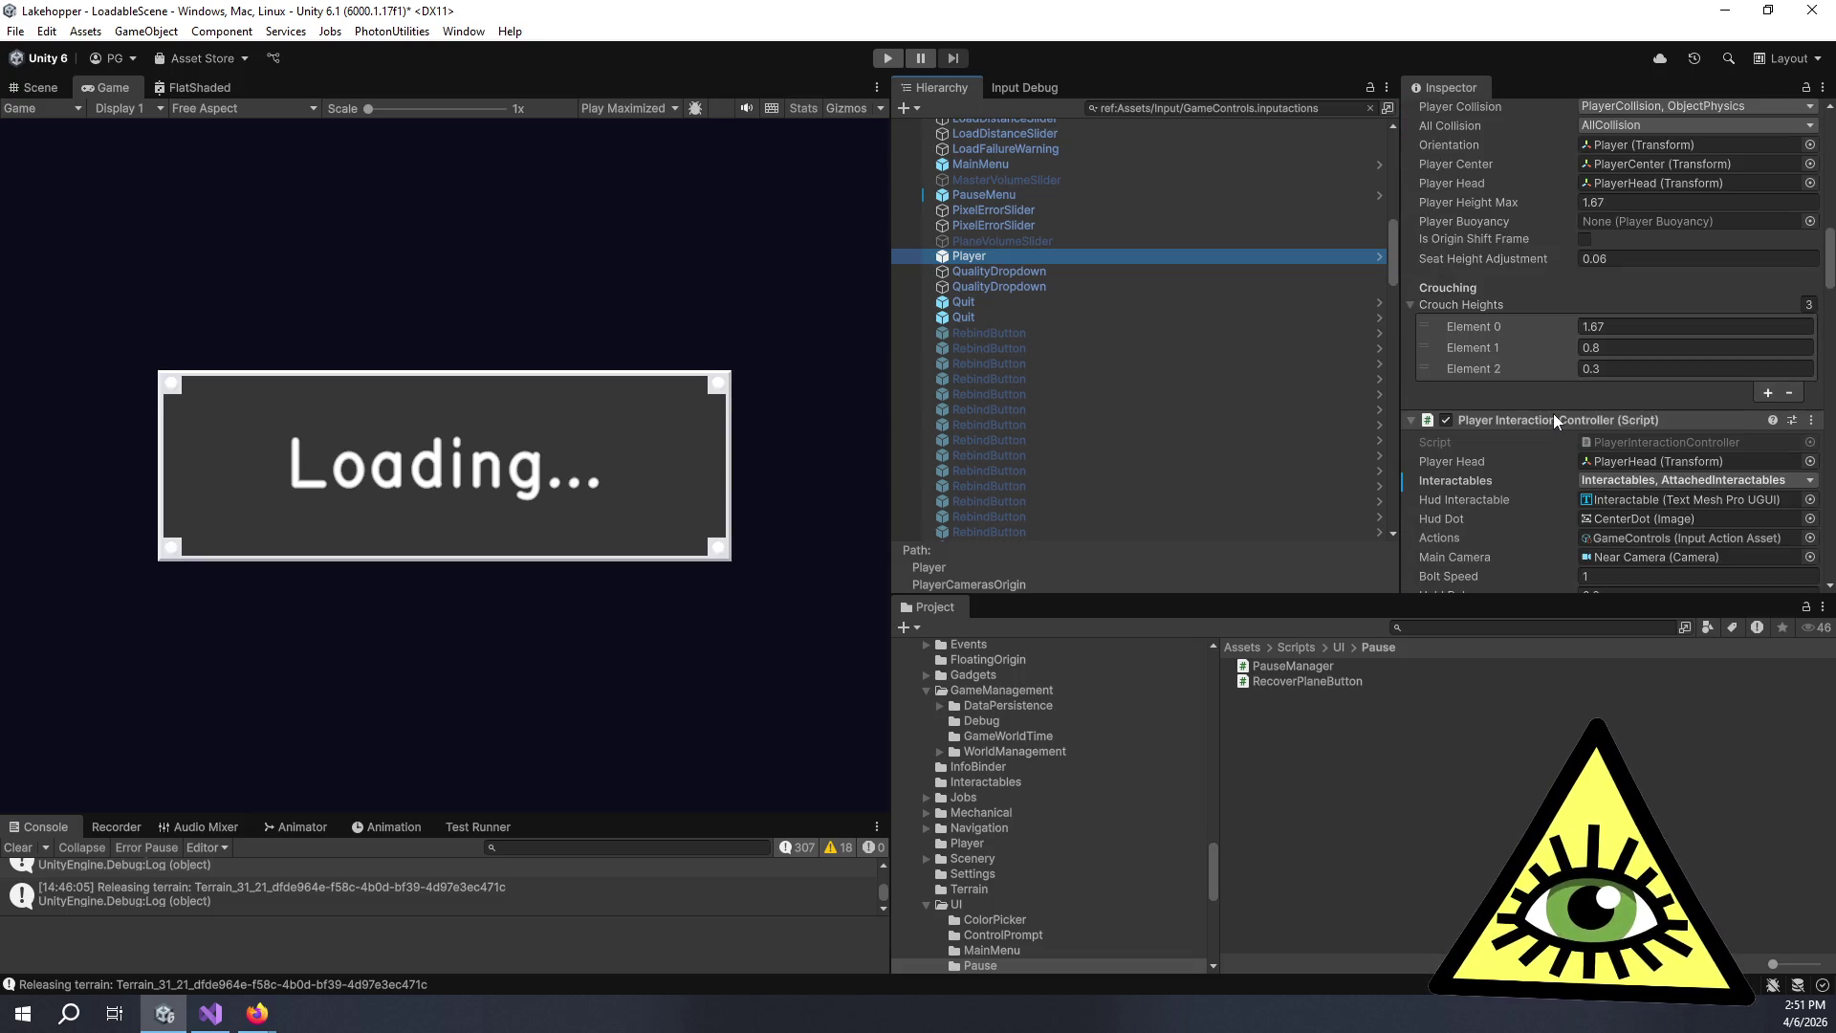
scroll(1557, 415, "down", 2)
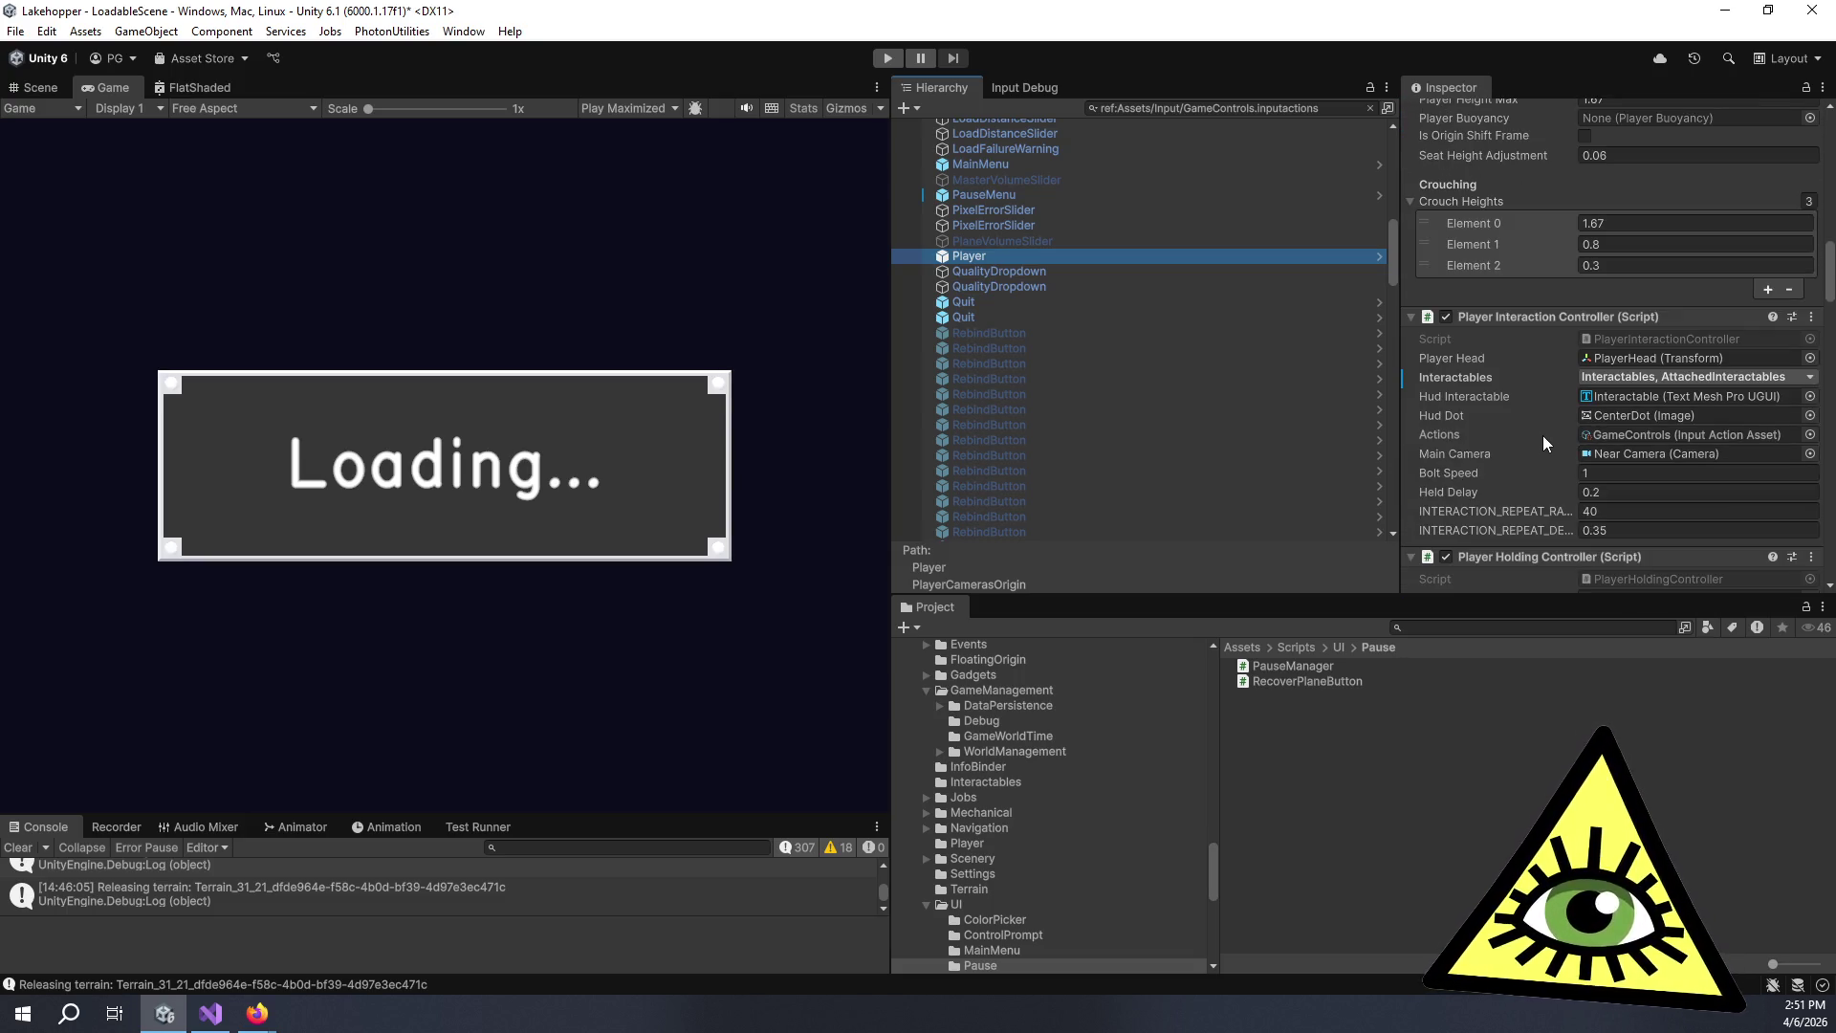
scroll(1542, 434, "down", 5)
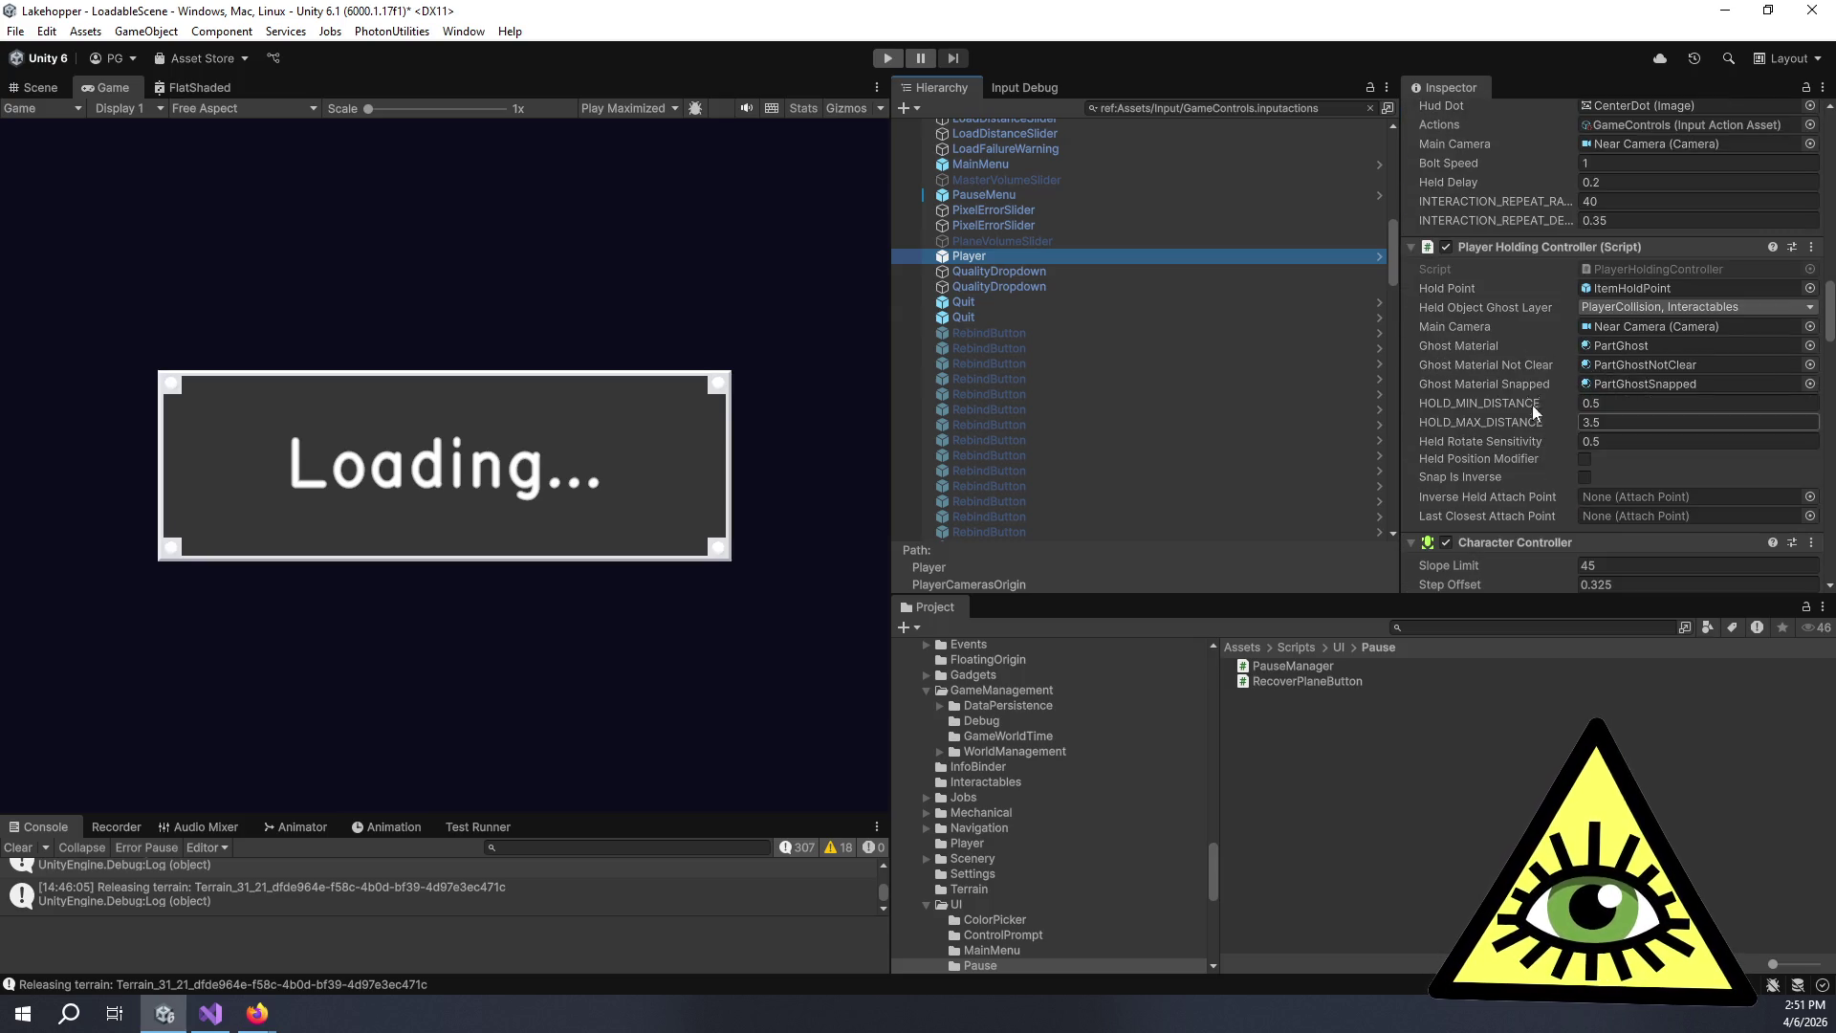
scroll(1534, 394, "down", 7)
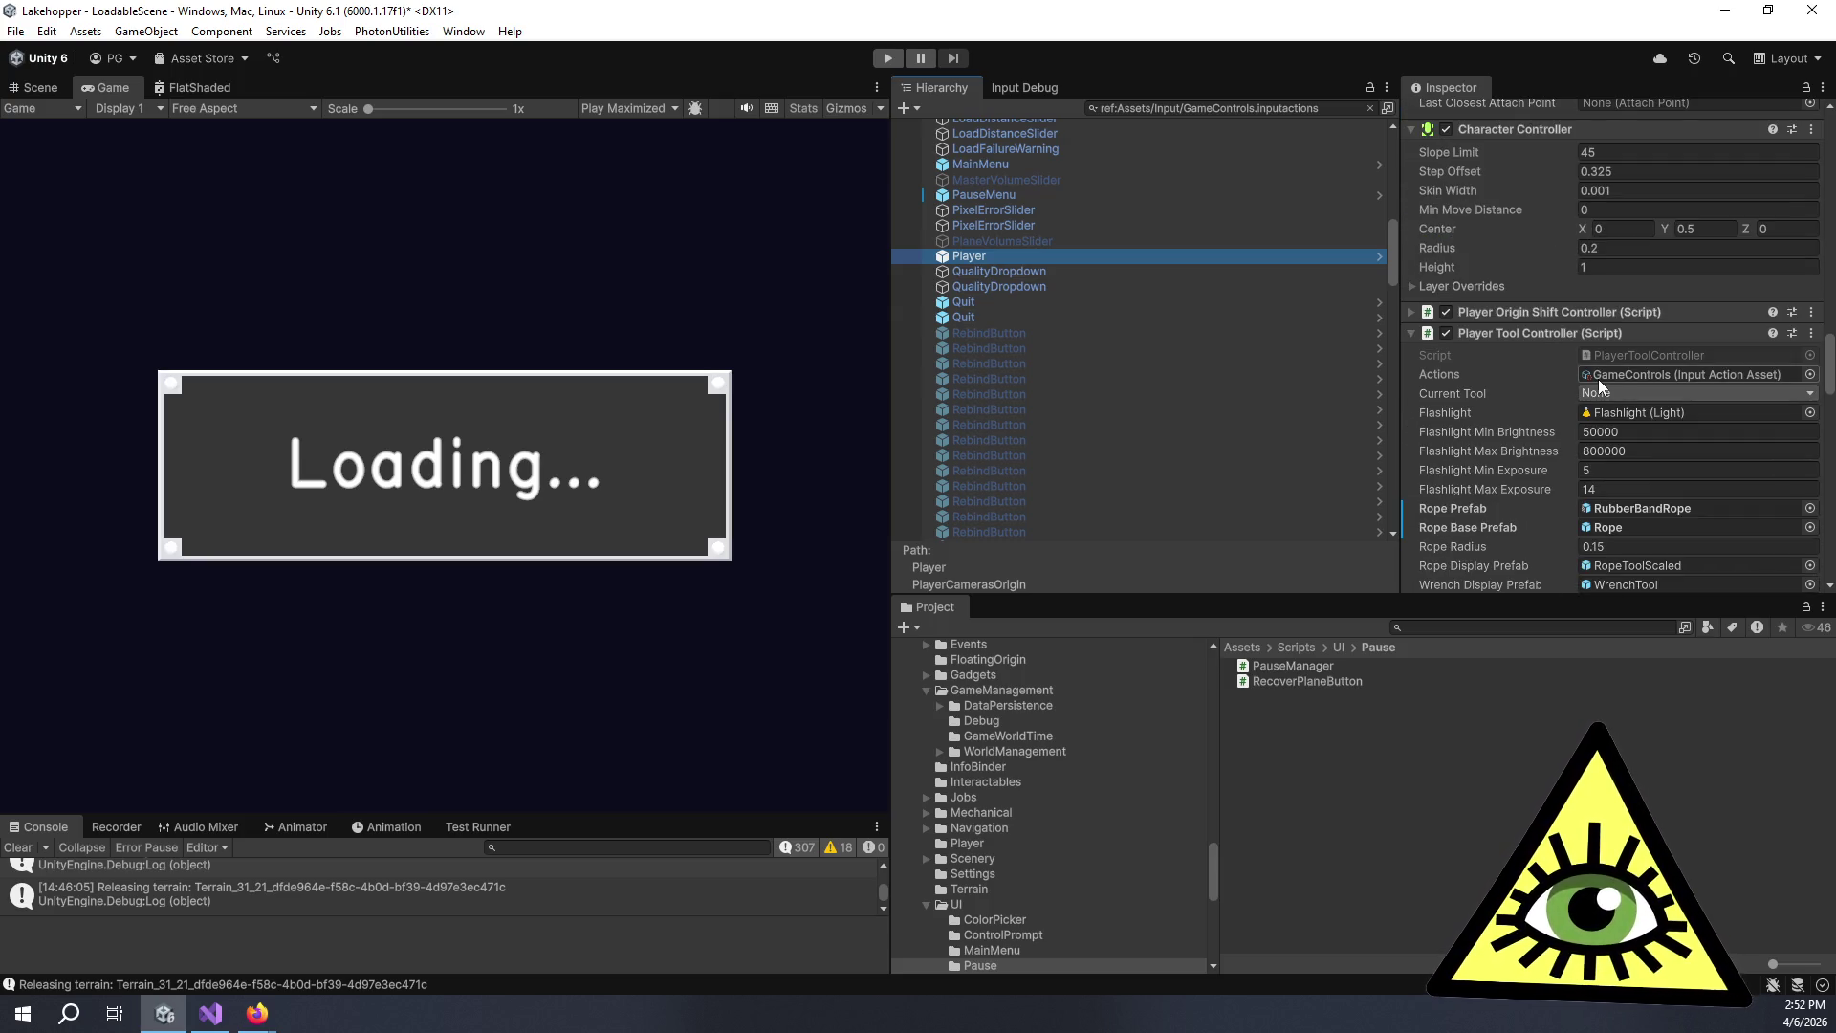
double_click(1616, 355)
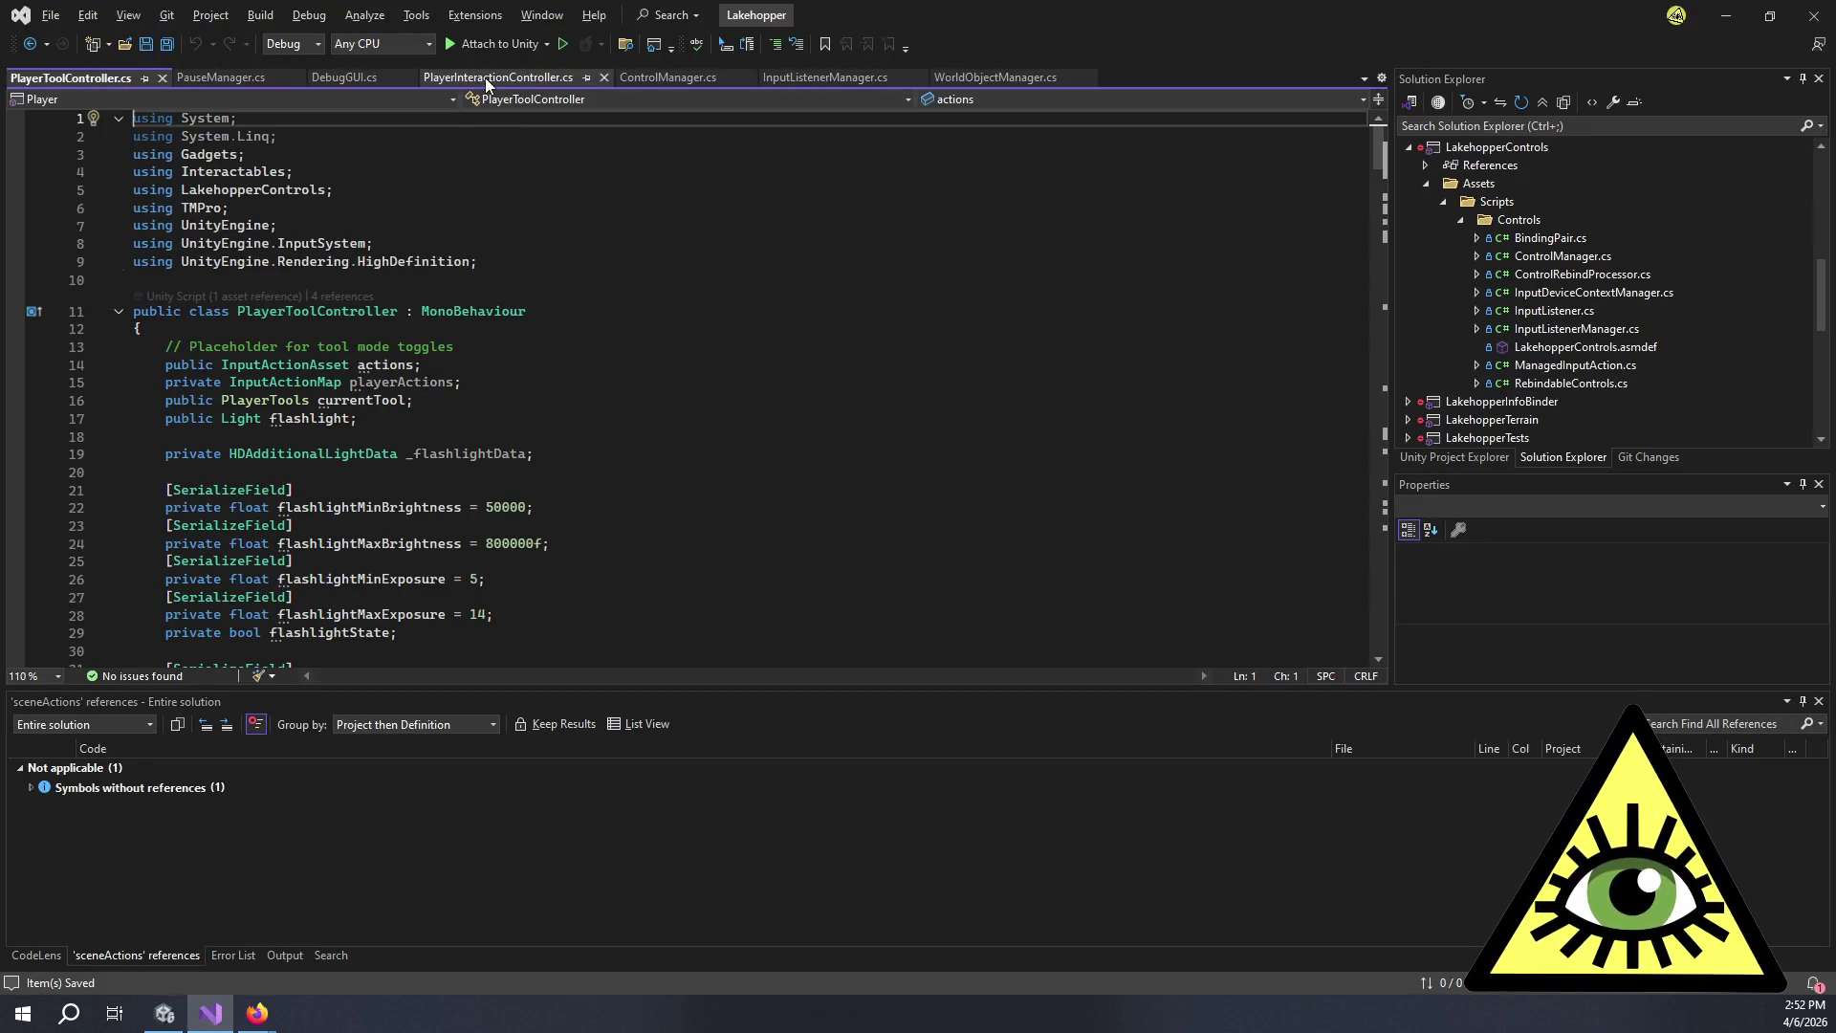
Check references to actions, then delete the actions and playerActions declarations and save.
left_click(379, 367)
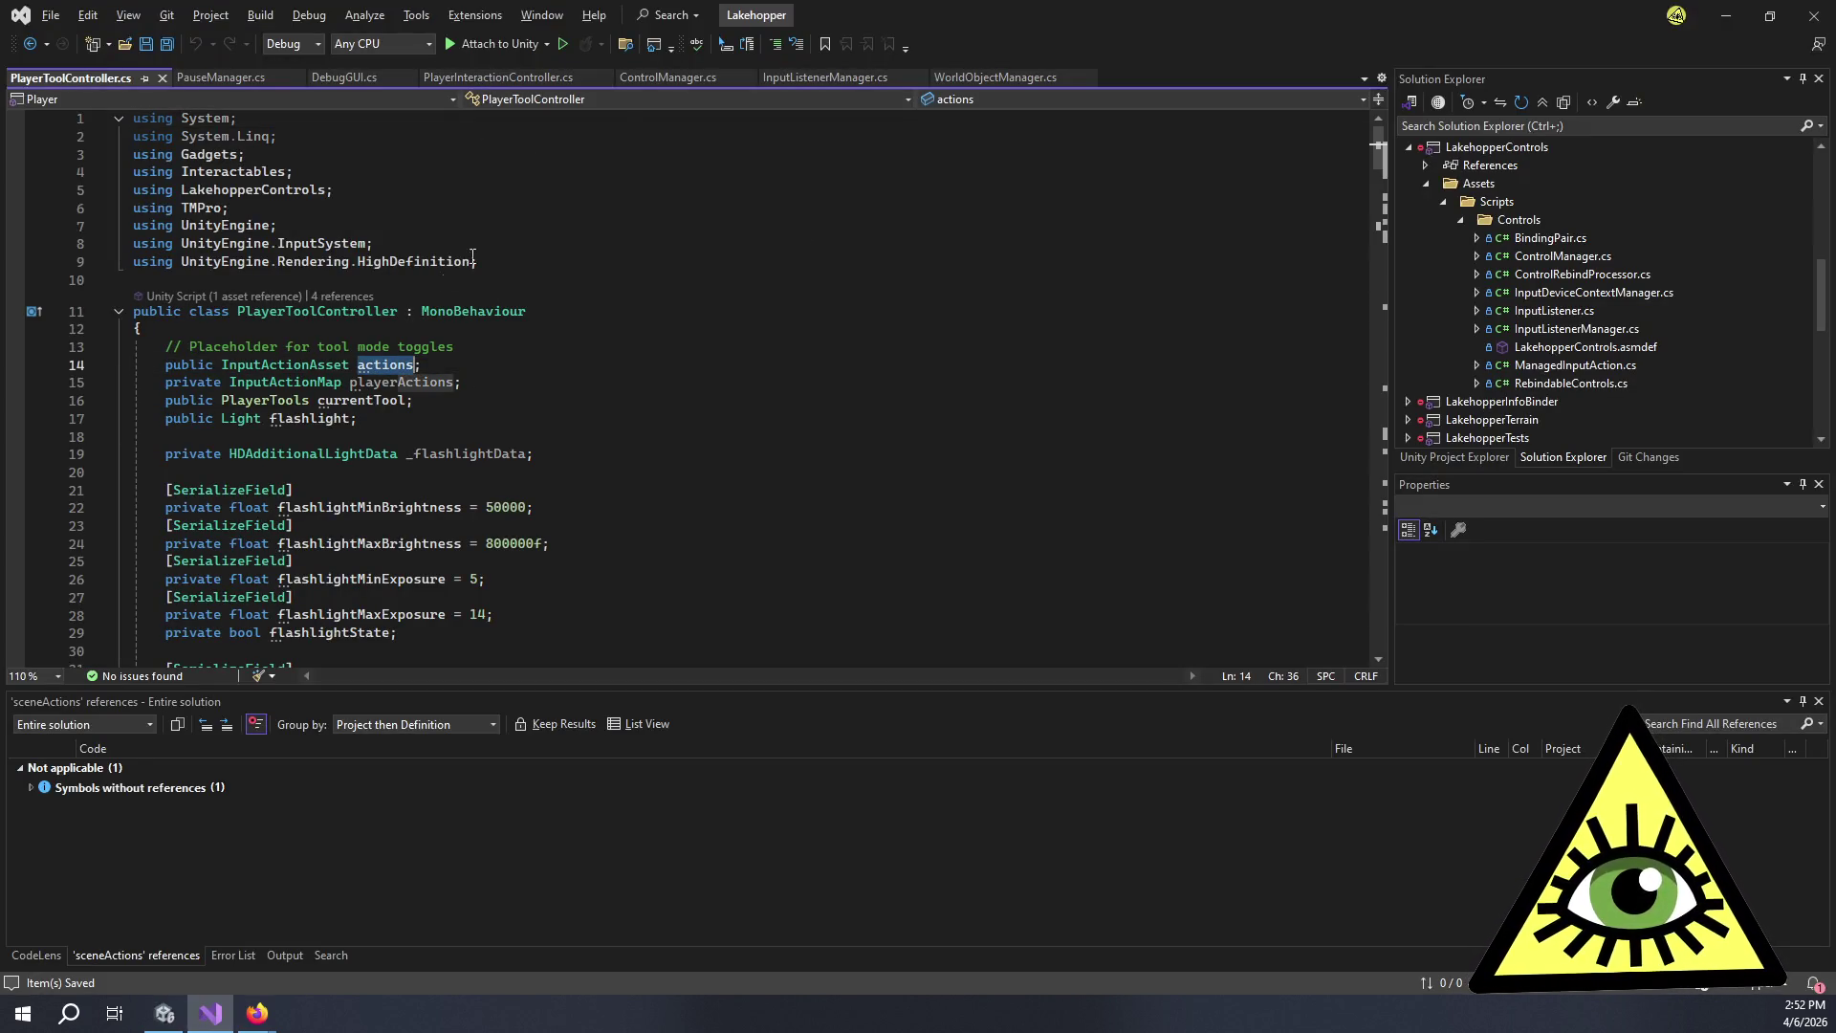
key("shift+F12")
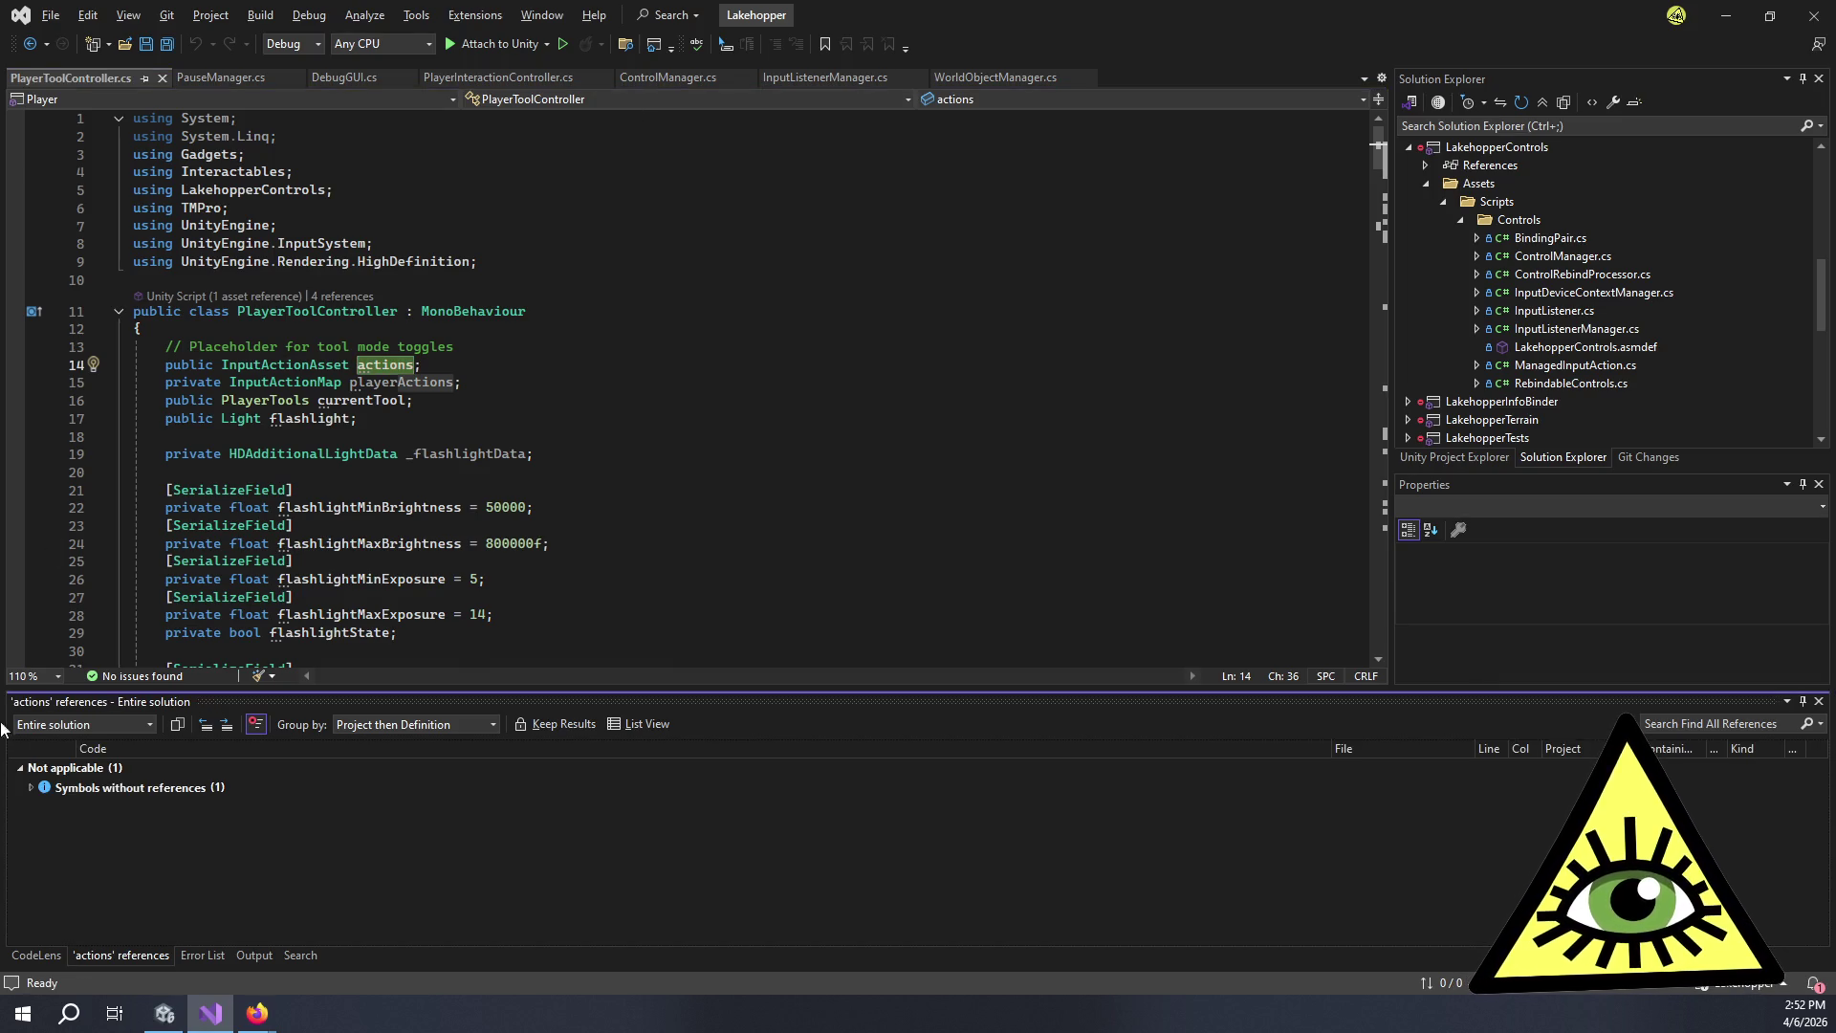
mouse_move(487, 387)
left_mouse_down()
mouse_move(143, 349)
mouse_move(2, 364)
left_mouse_up()
key("BackSpace")
key("BackSpace")
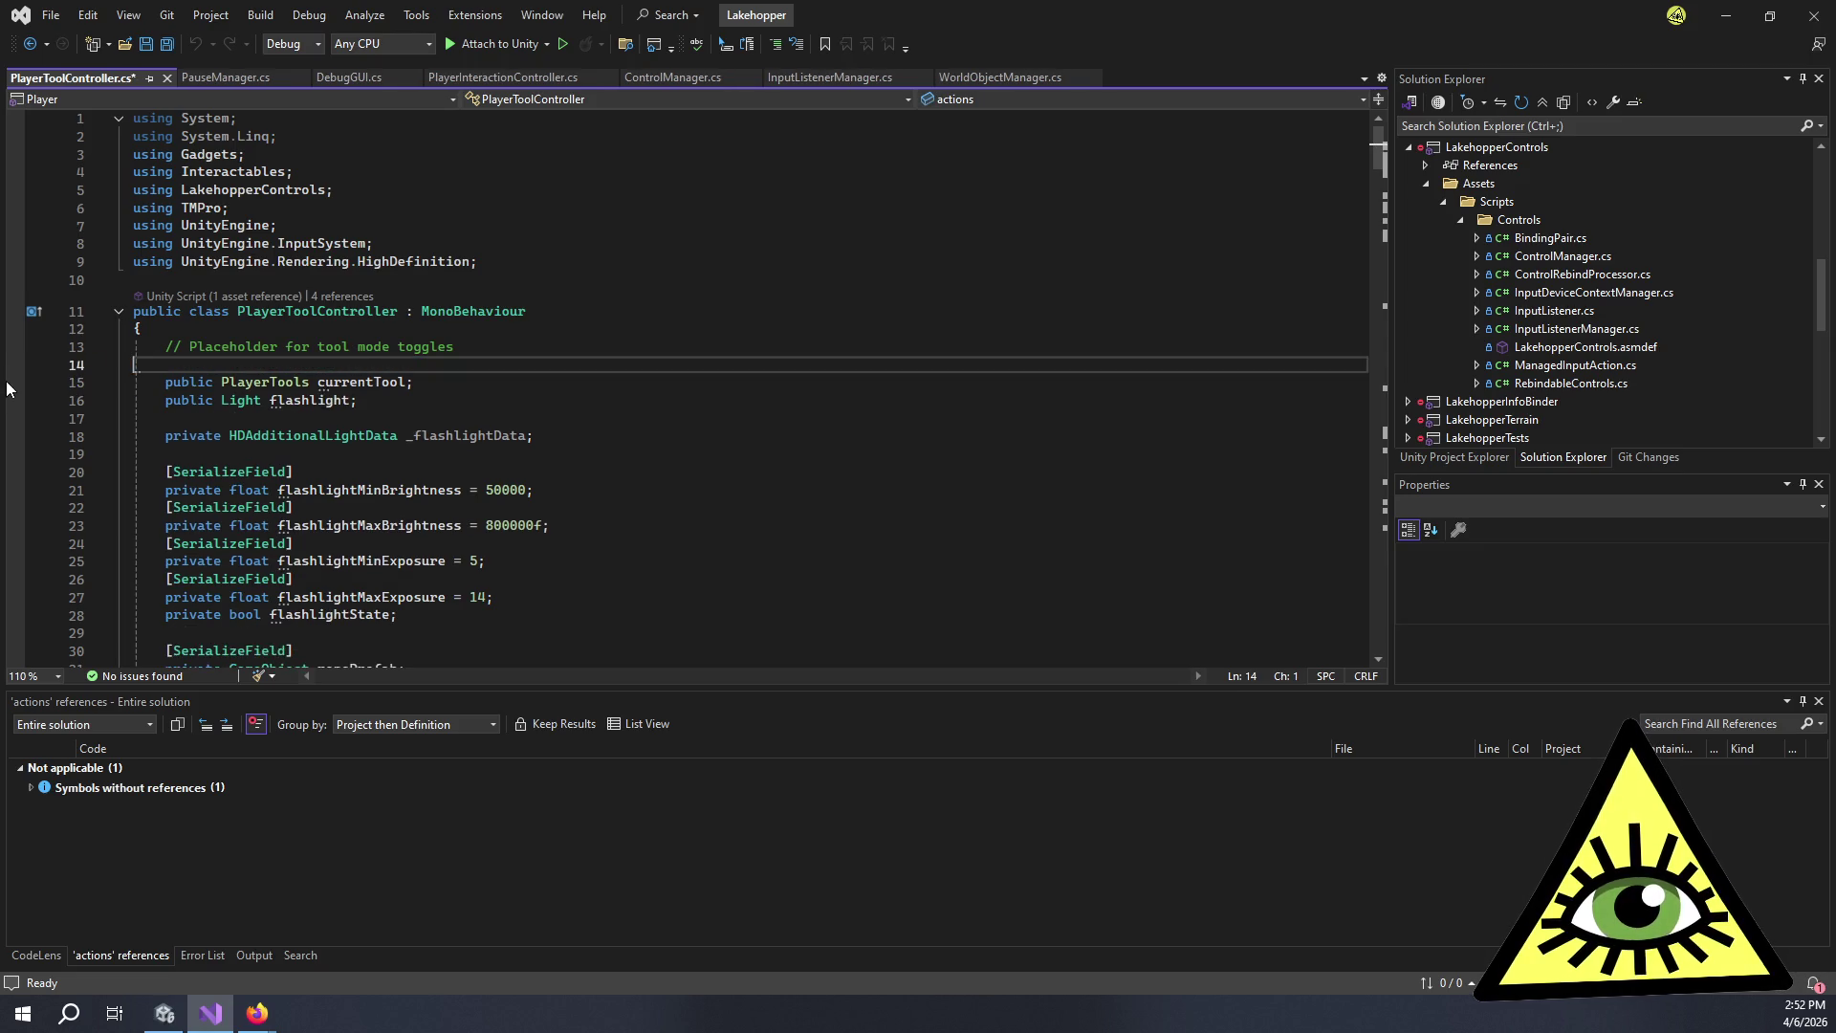
key("ctrl+s")
key("alt+Tab")
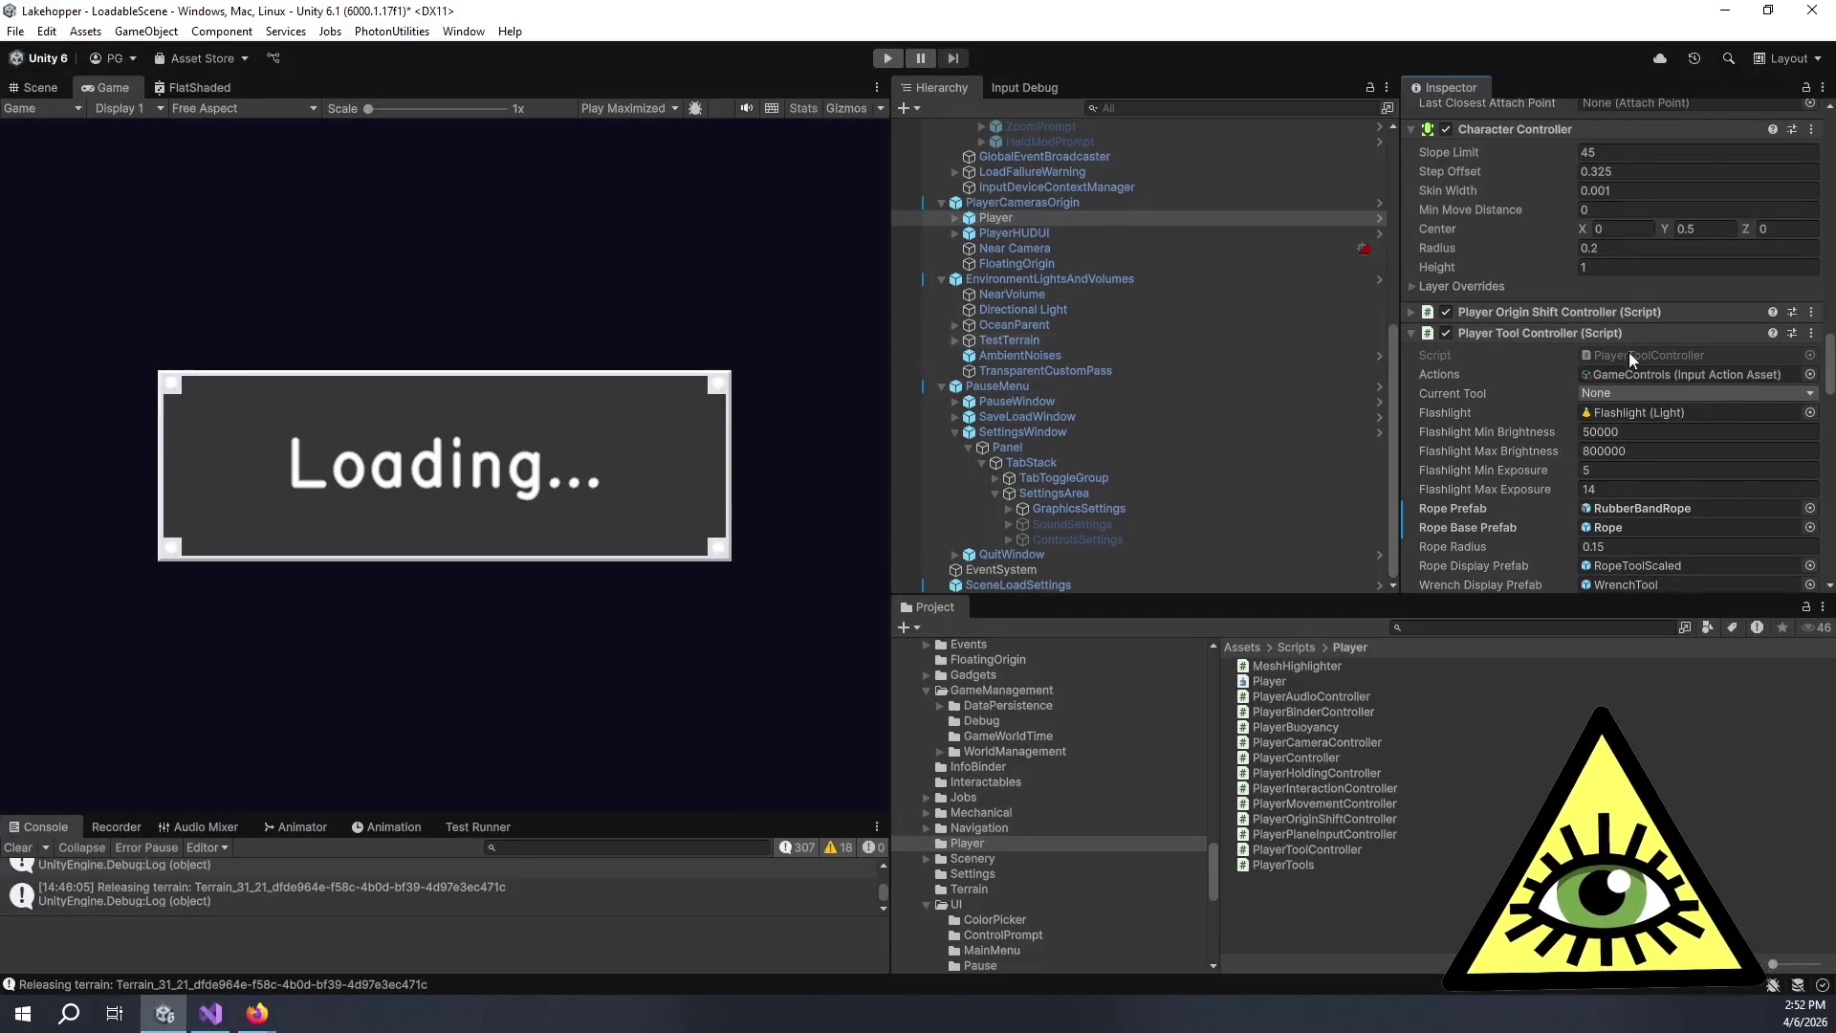
Expand Player Origin Shift and Player Audio Controller, then filter the Hierarchy by 'ref:Assets/Input/GameControls.inputactions'.
left_click(1414, 310)
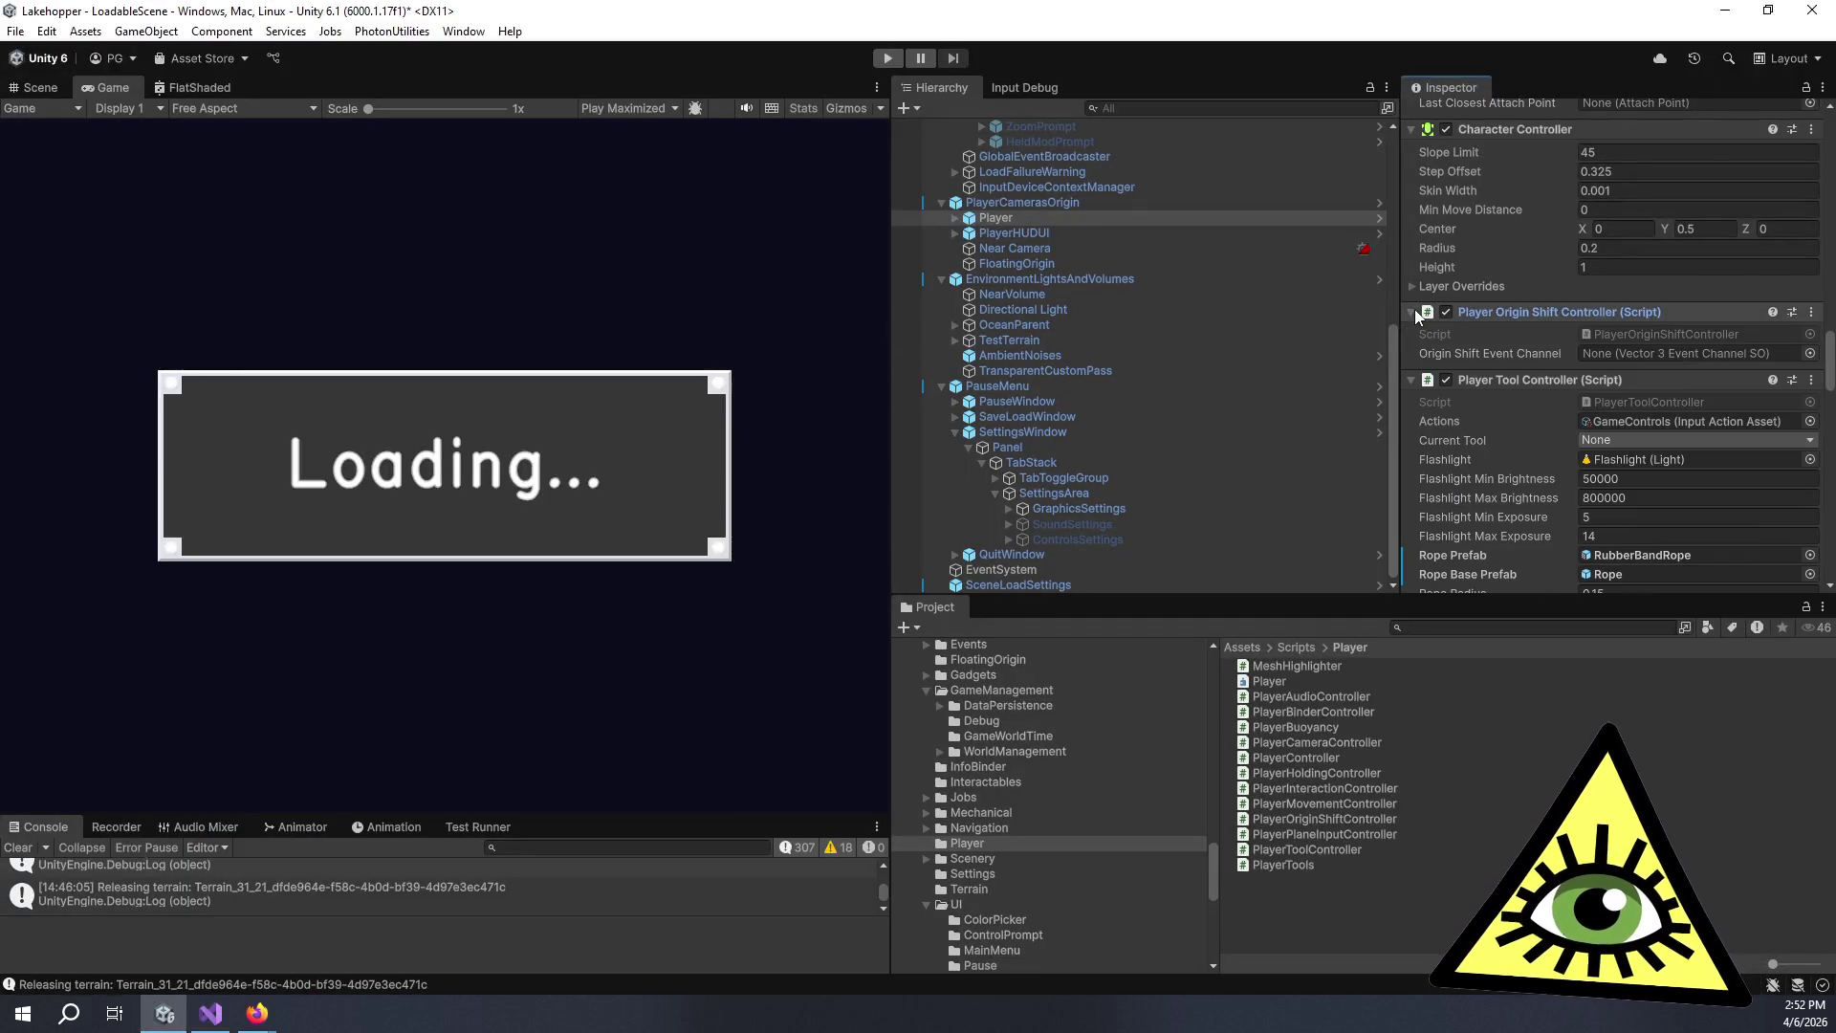
scroll(1434, 334, "down", 5)
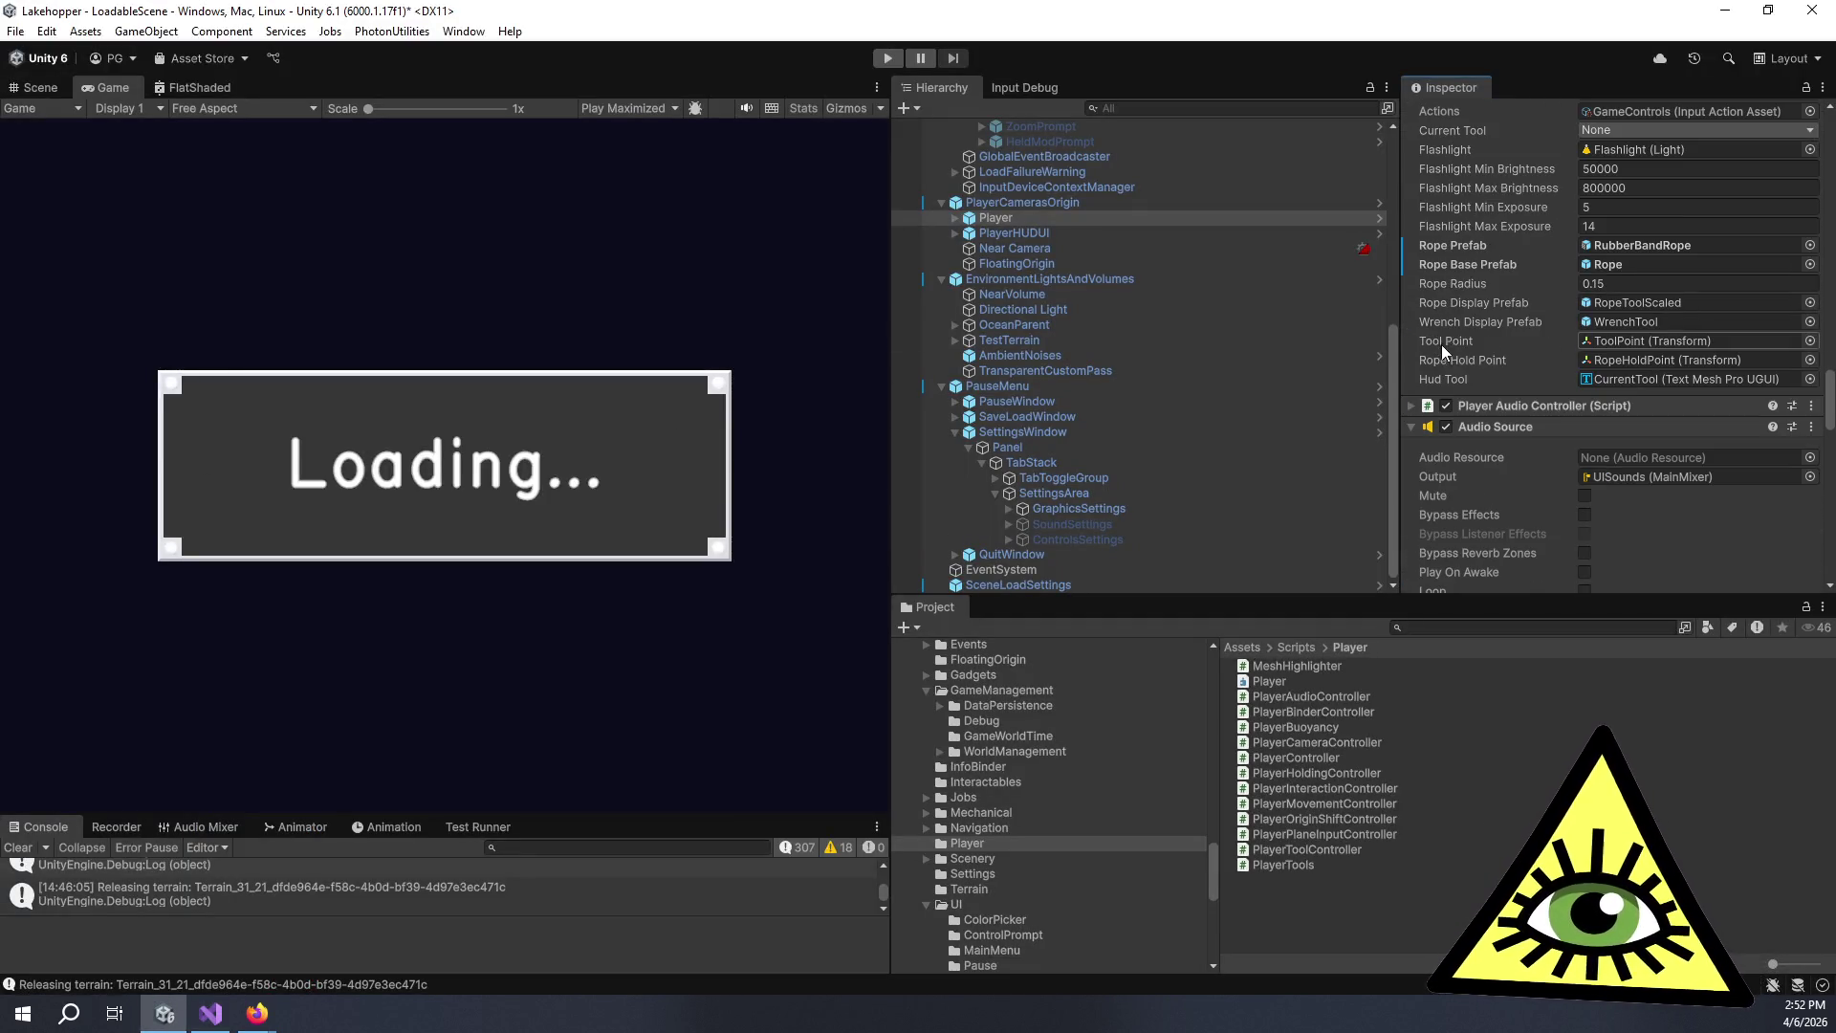
left_click(1410, 406)
scroll(1462, 367, "down", 5)
scroll(1463, 381, "down", 10)
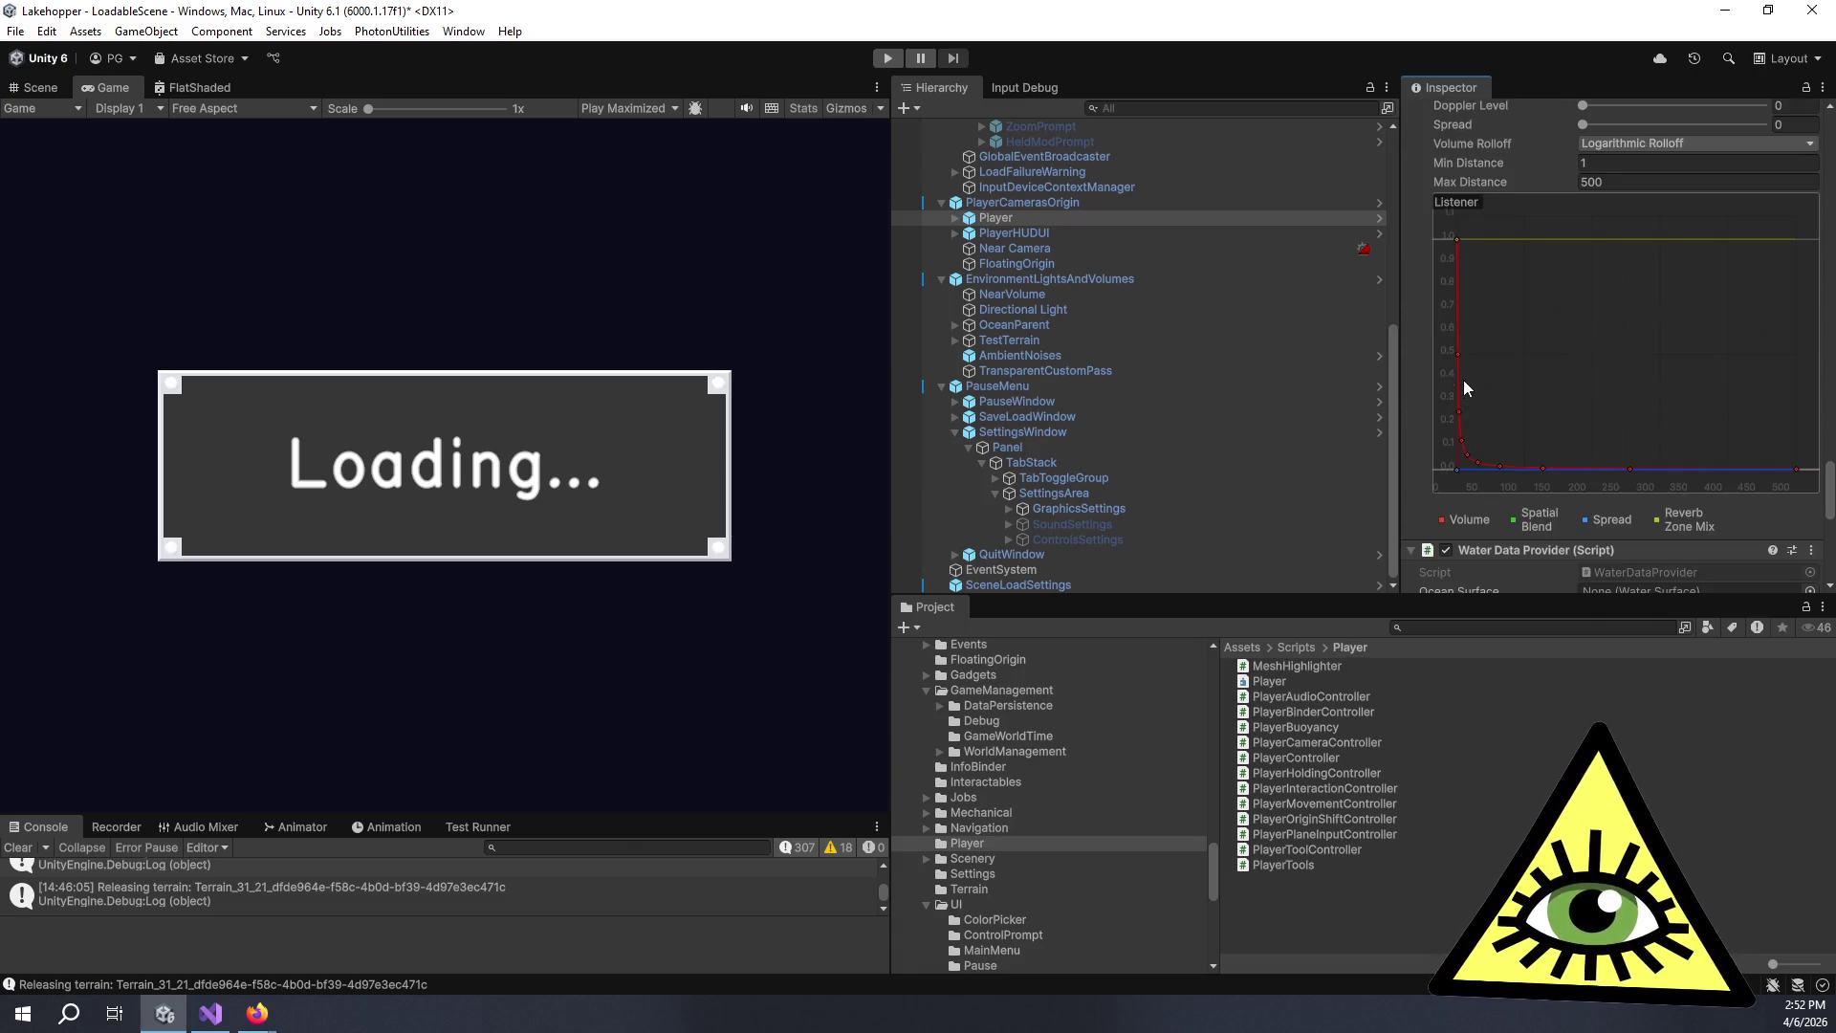
scroll(1444, 400, "down", 3)
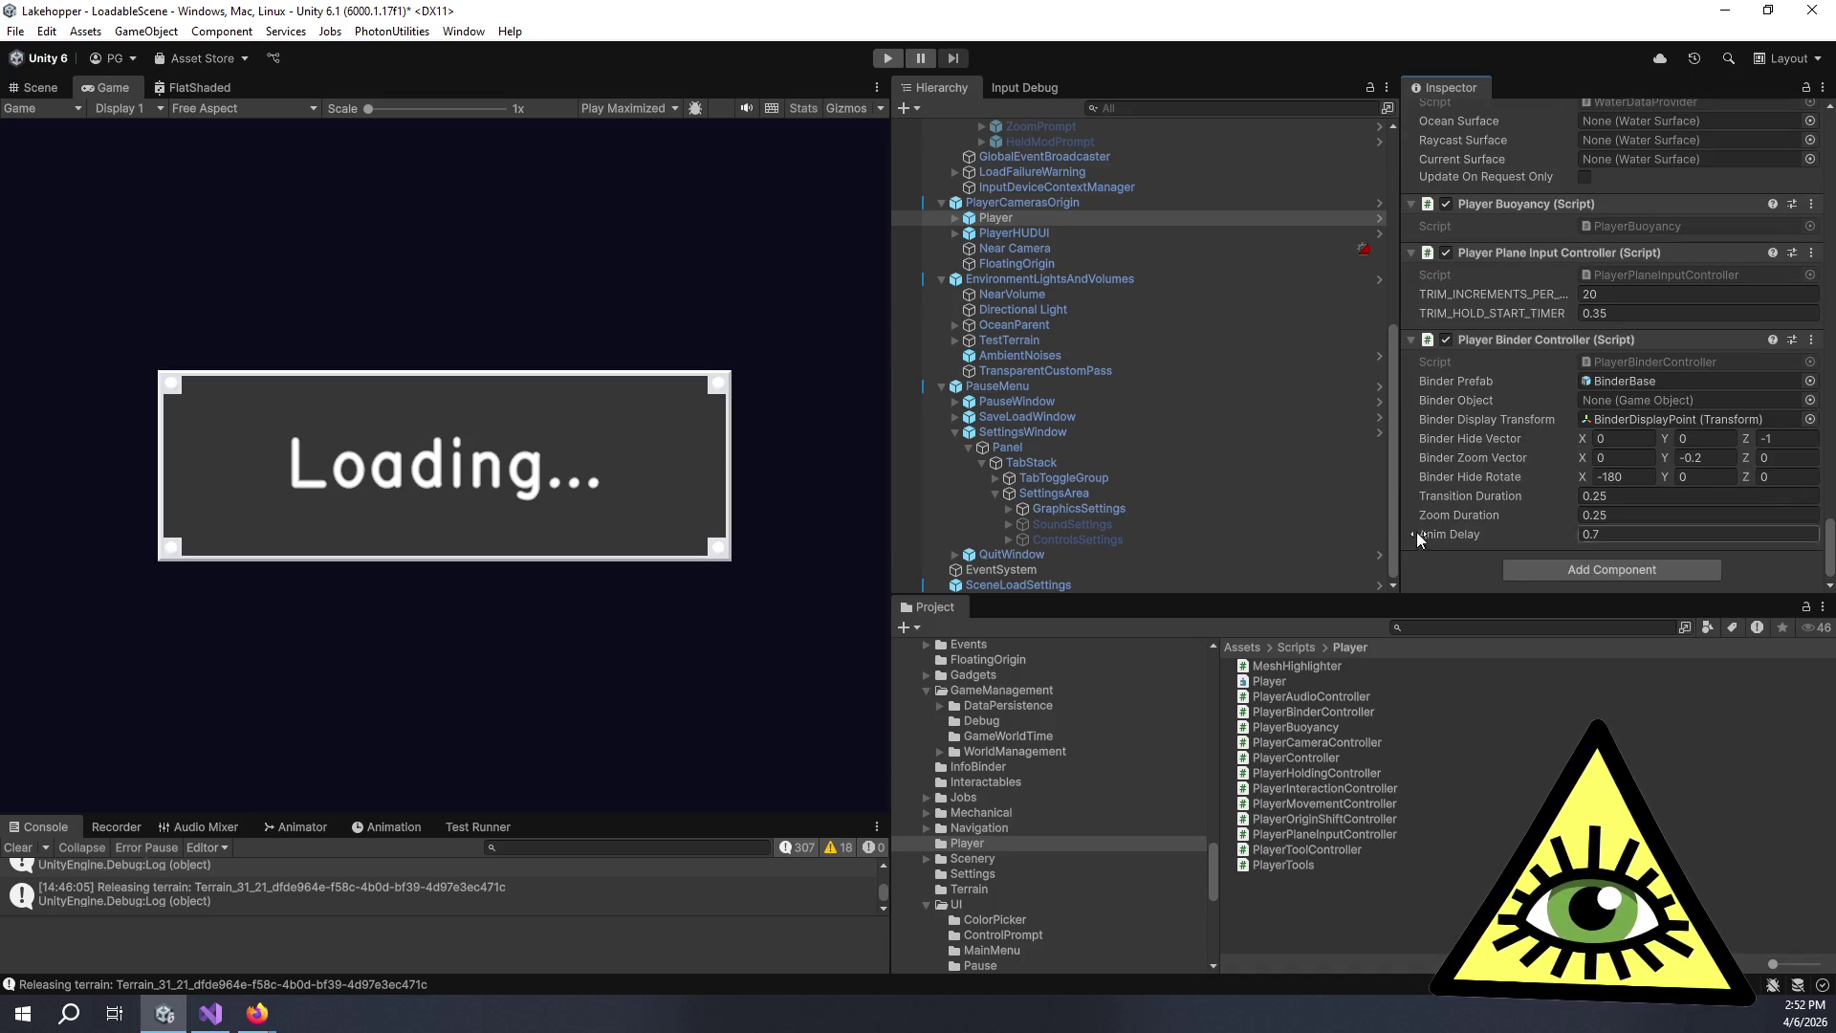
scroll(1423, 495, "up", 20)
scroll(1478, 401, "down", 12)
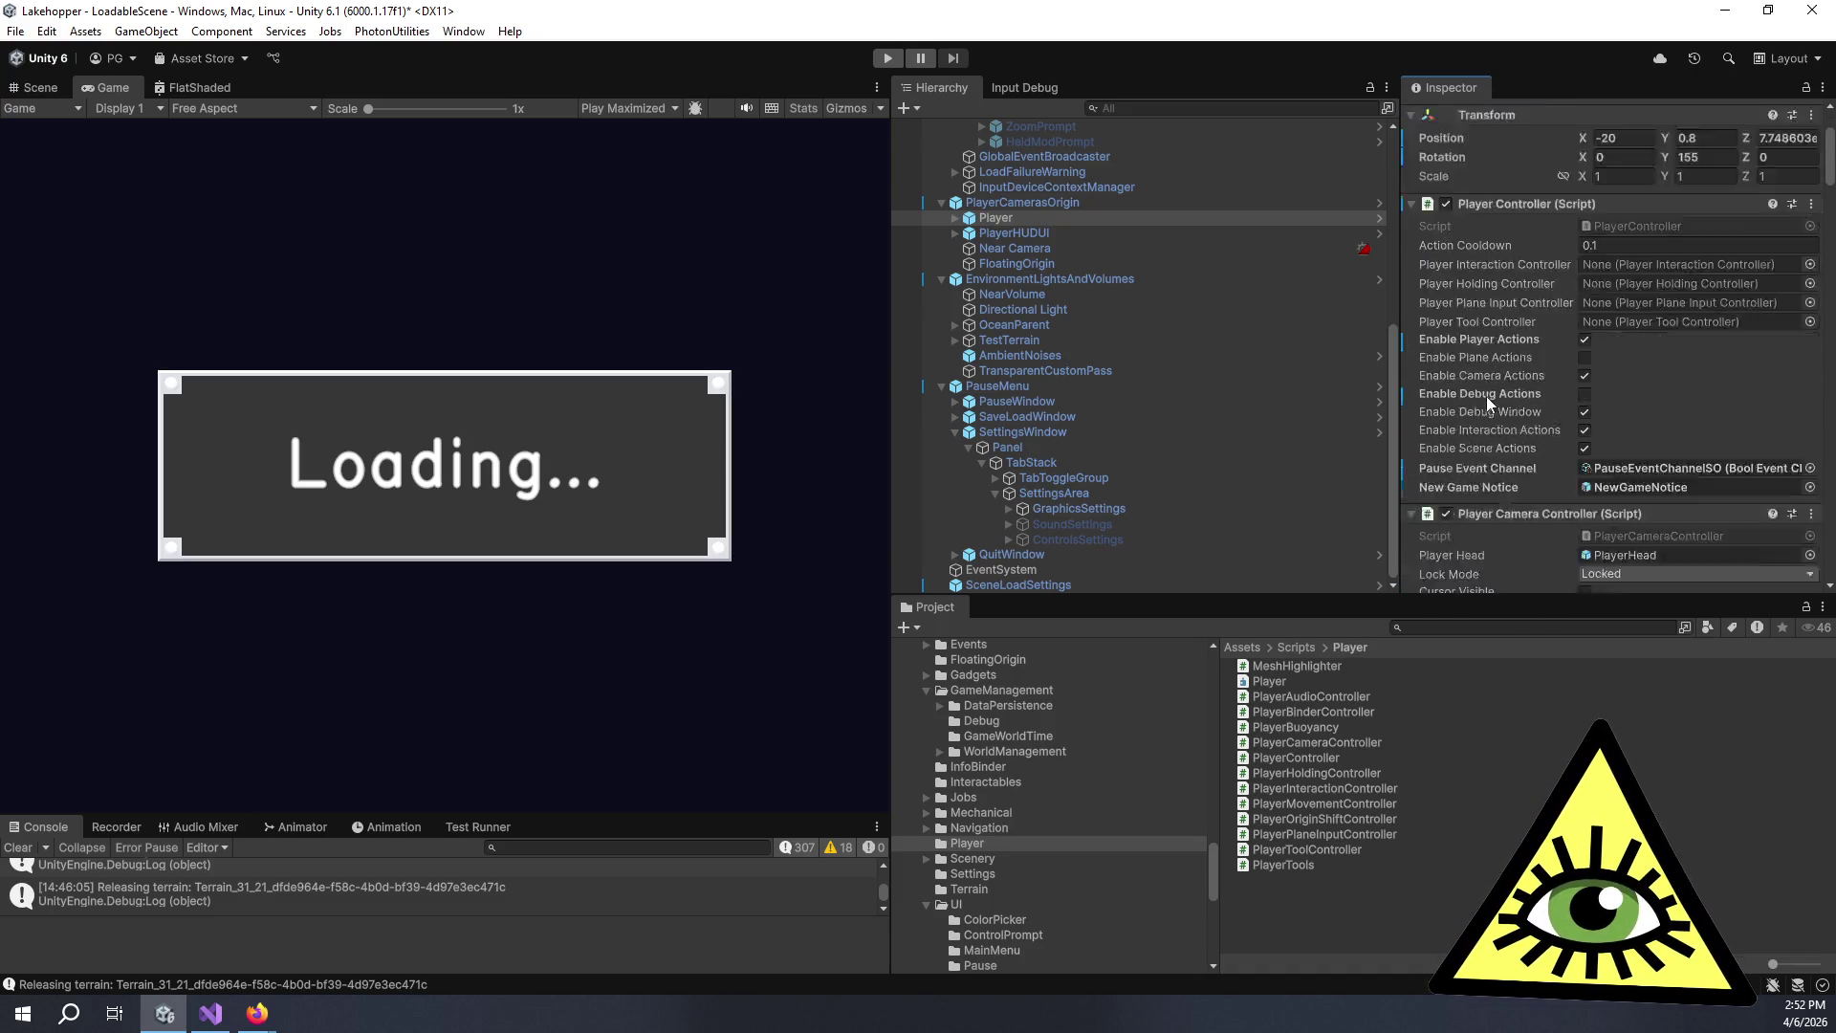
scroll(1568, 325, "down", 7)
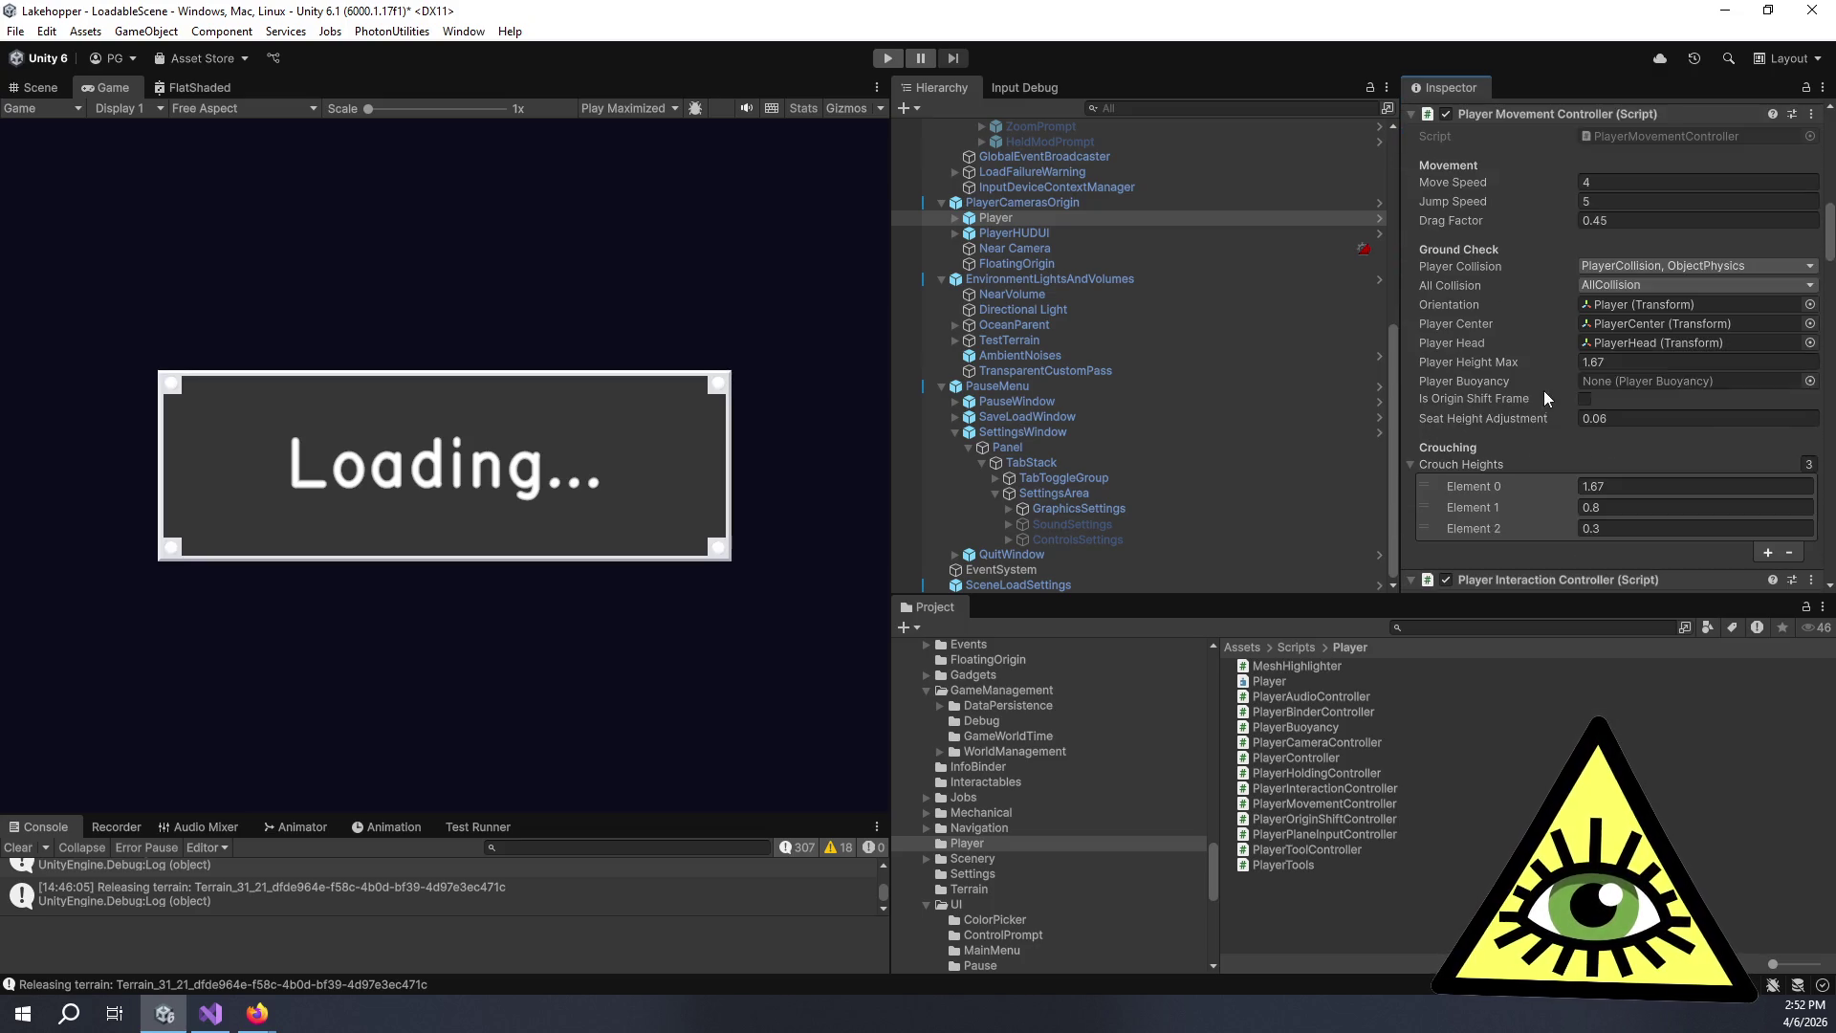
left_click(1137, 107)
type("ref:Assets/Input/GameControls.inputactions")
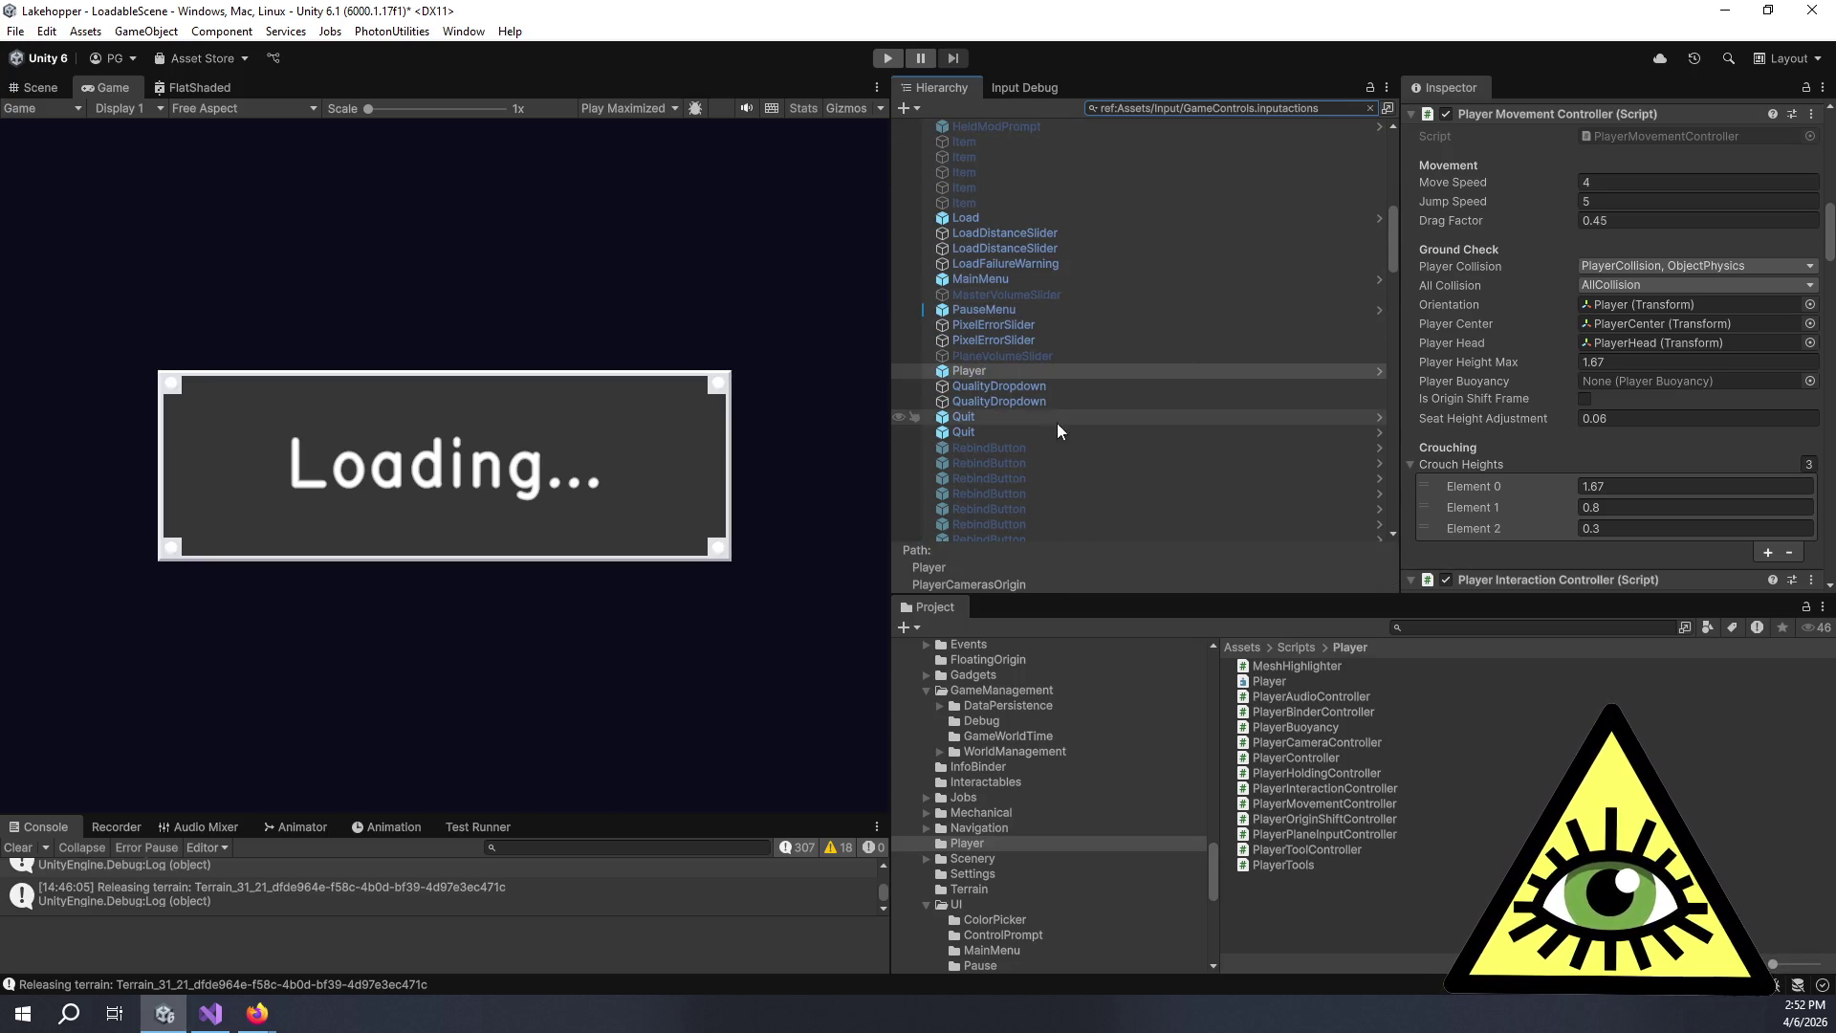
Inspect the second Quit object, the RecoverPlane button and the Settings button.
scroll(1059, 366, "down", 3)
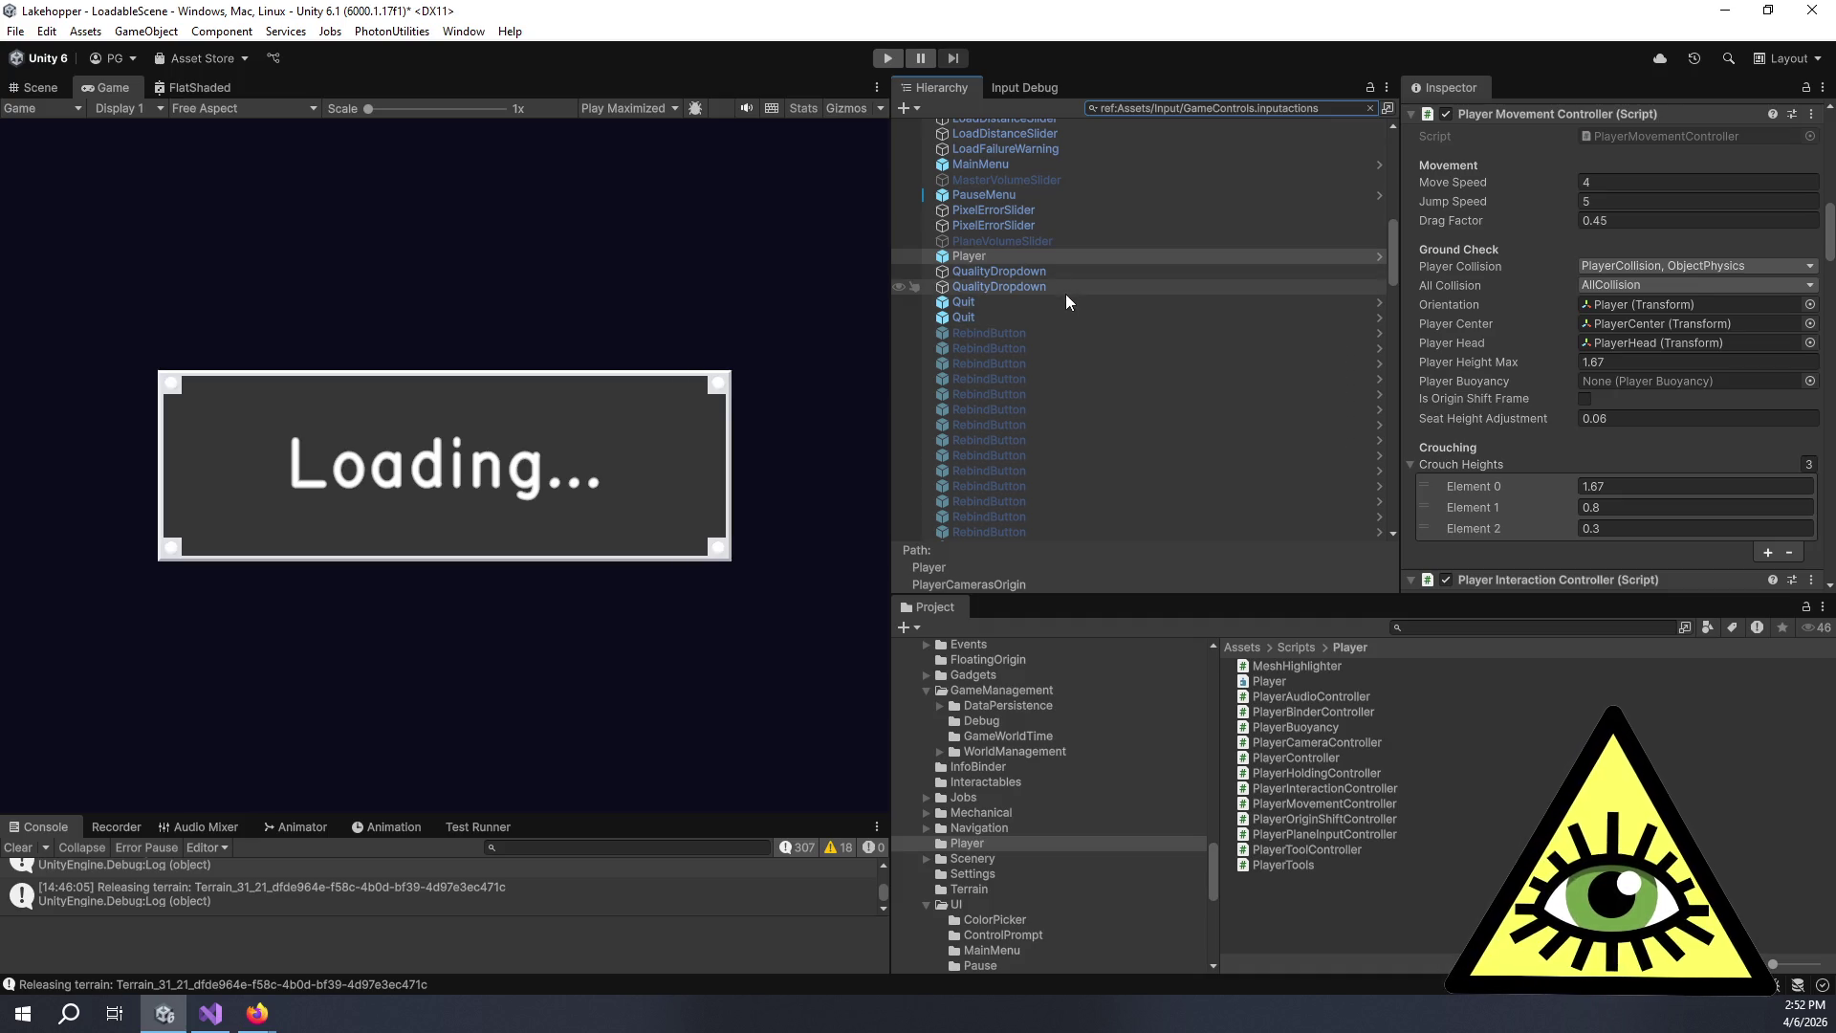
left_click(1075, 316)
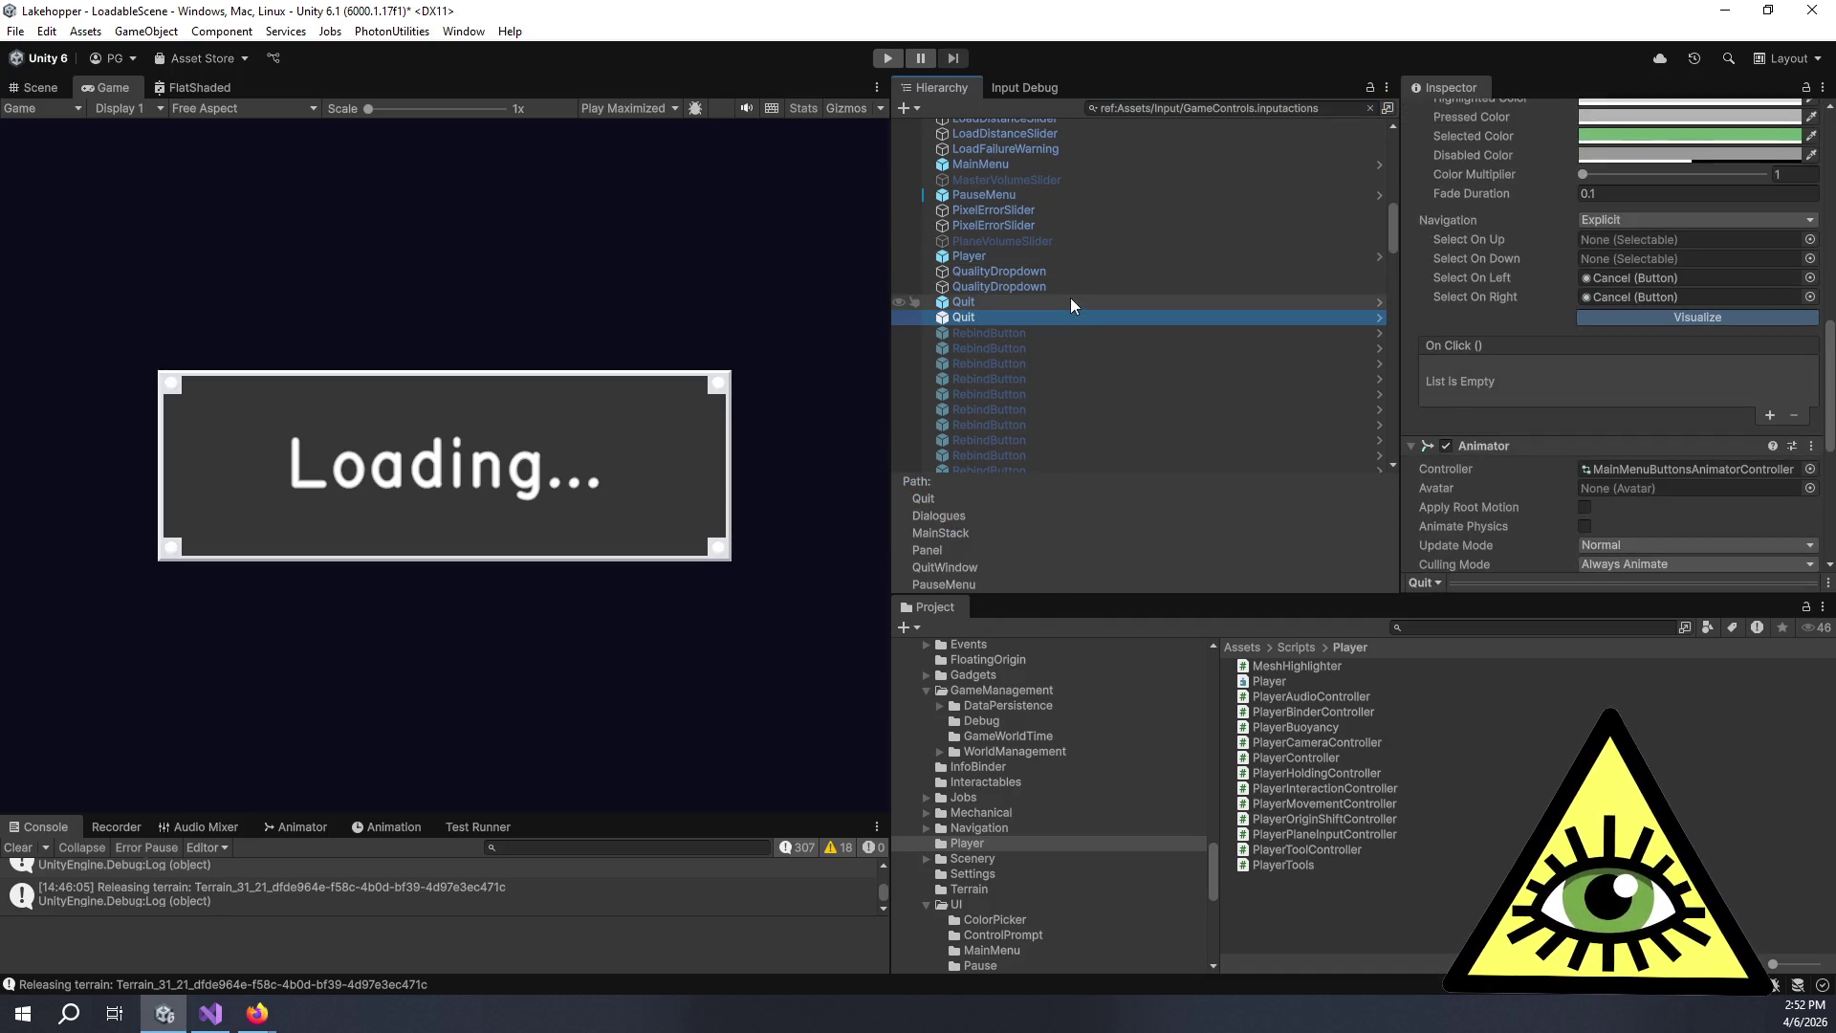
scroll(1070, 299, "down", 5)
scroll(1071, 300, "down", 15)
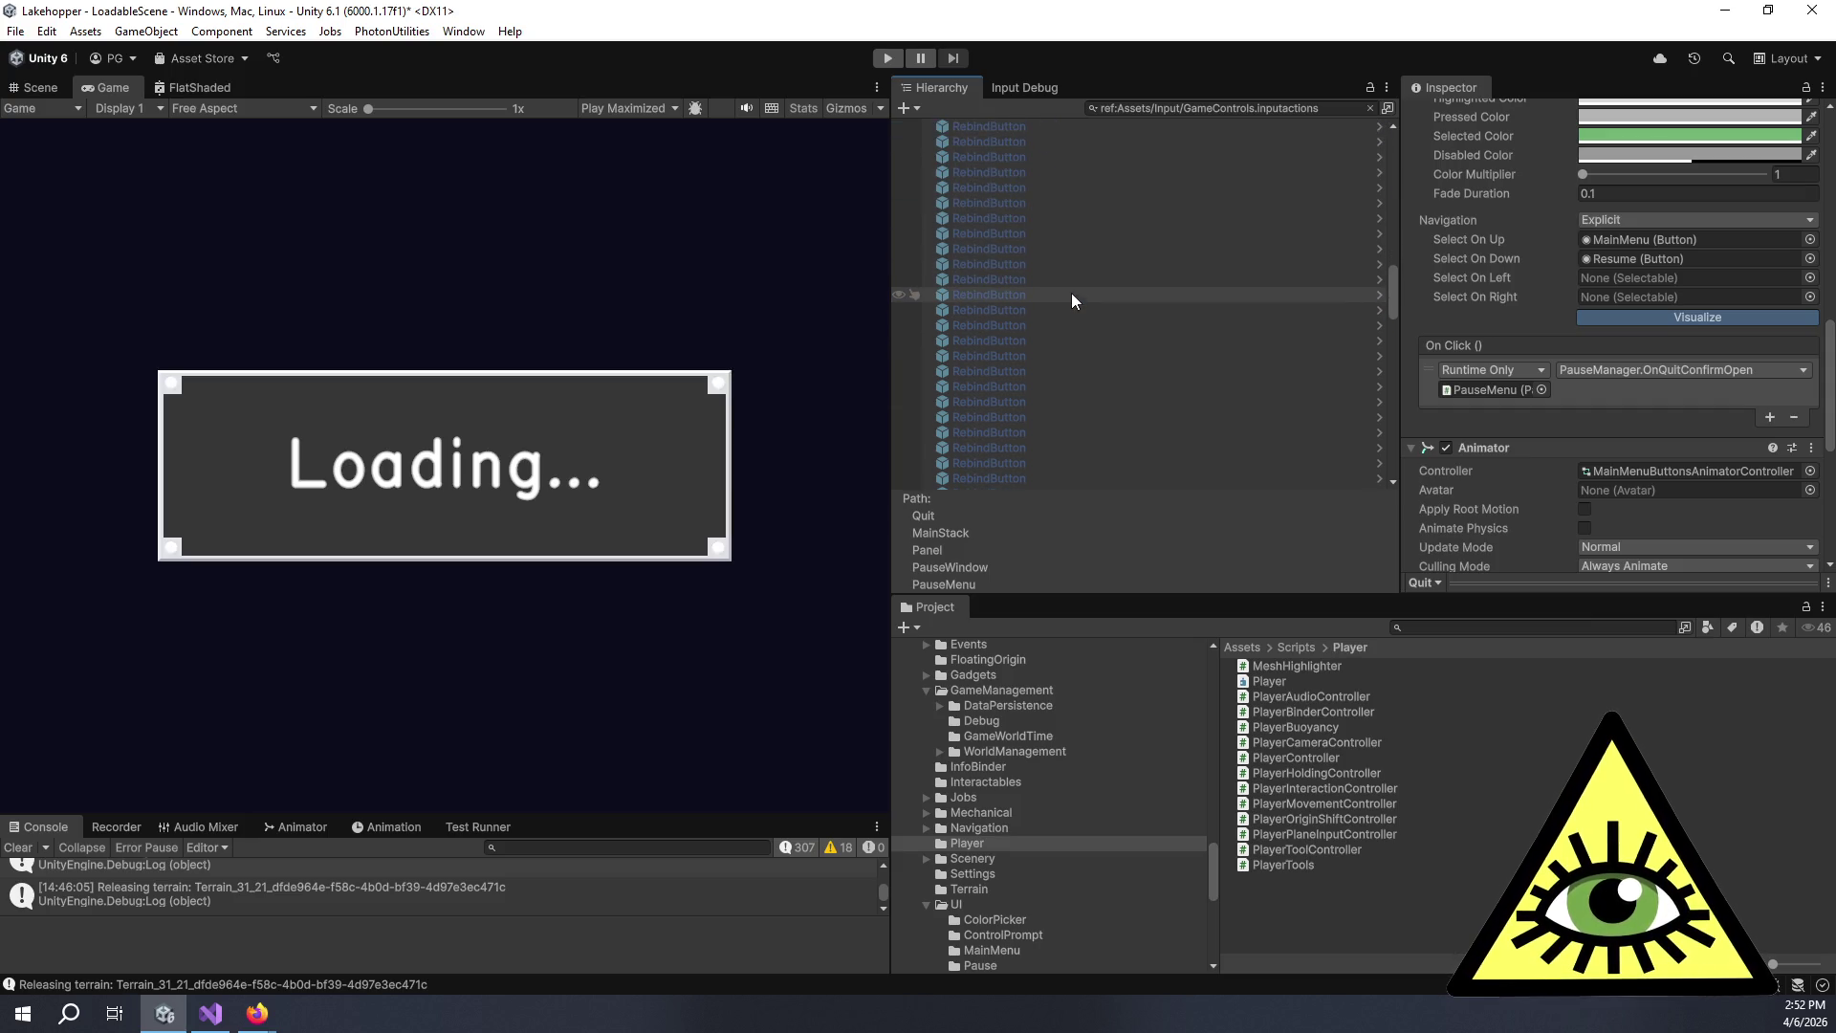
scroll(1099, 304, "down", 2)
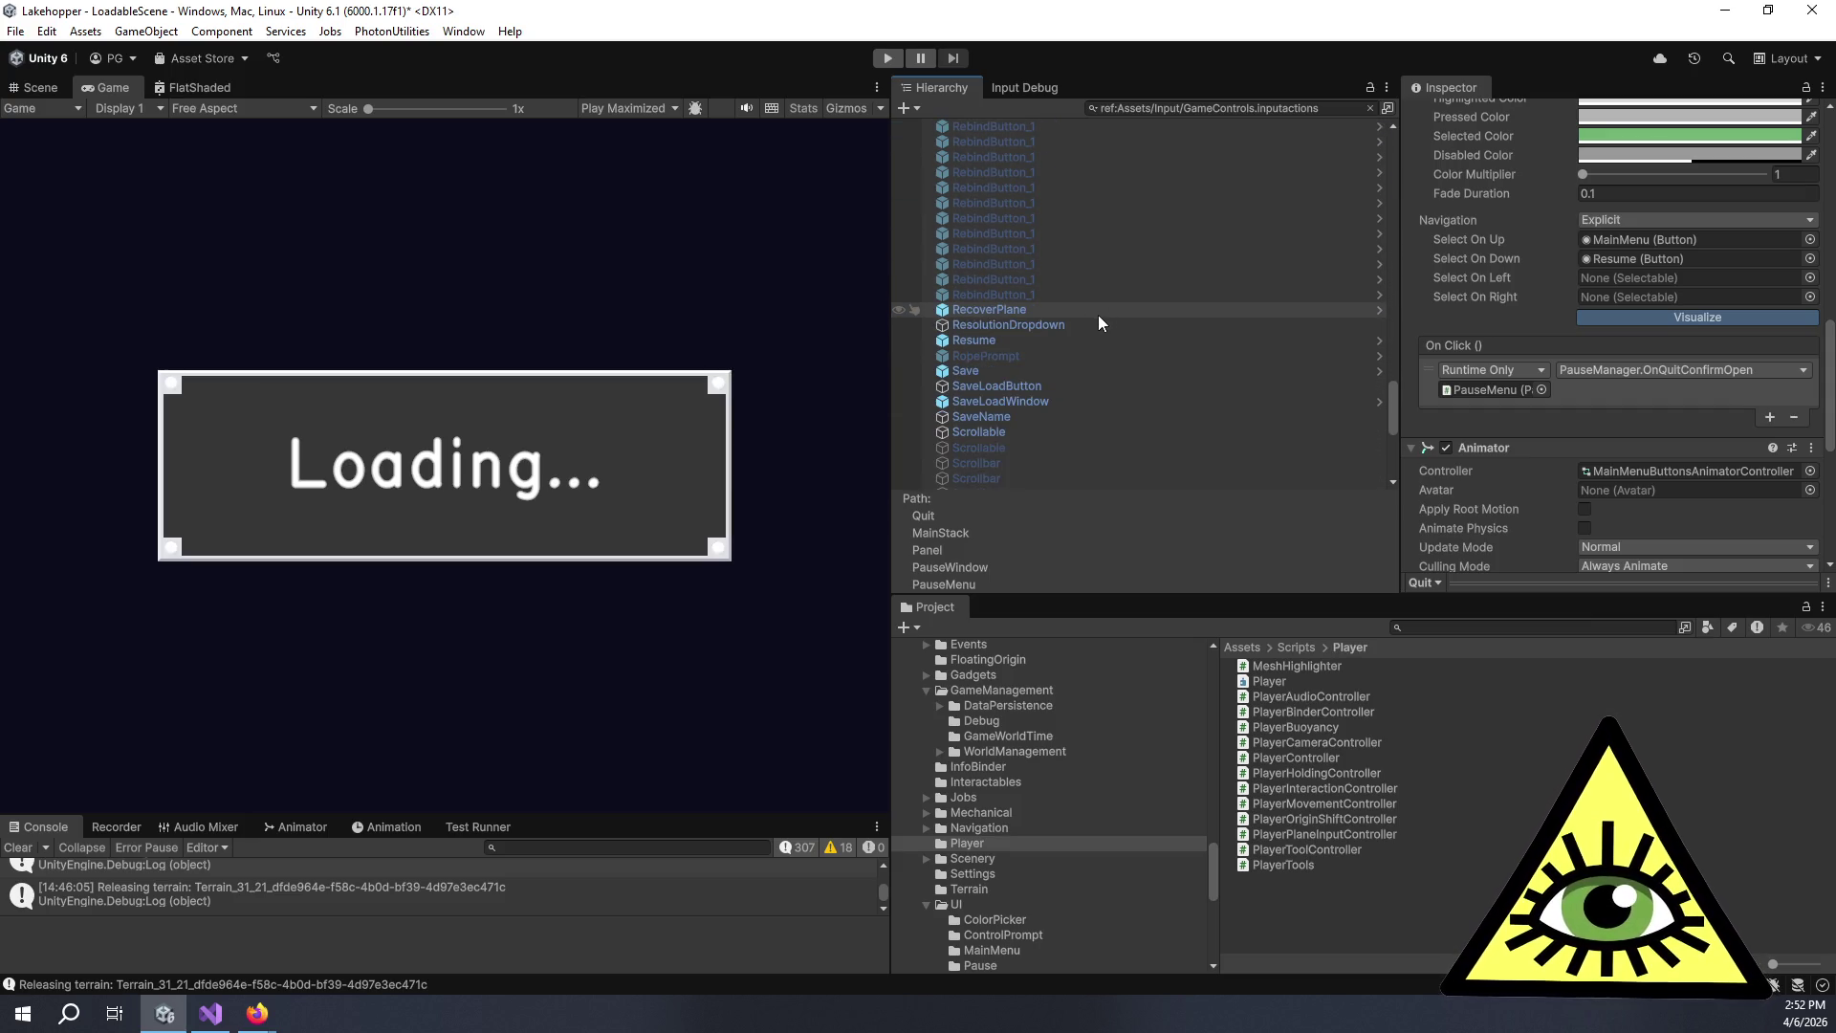
left_click(1098, 313)
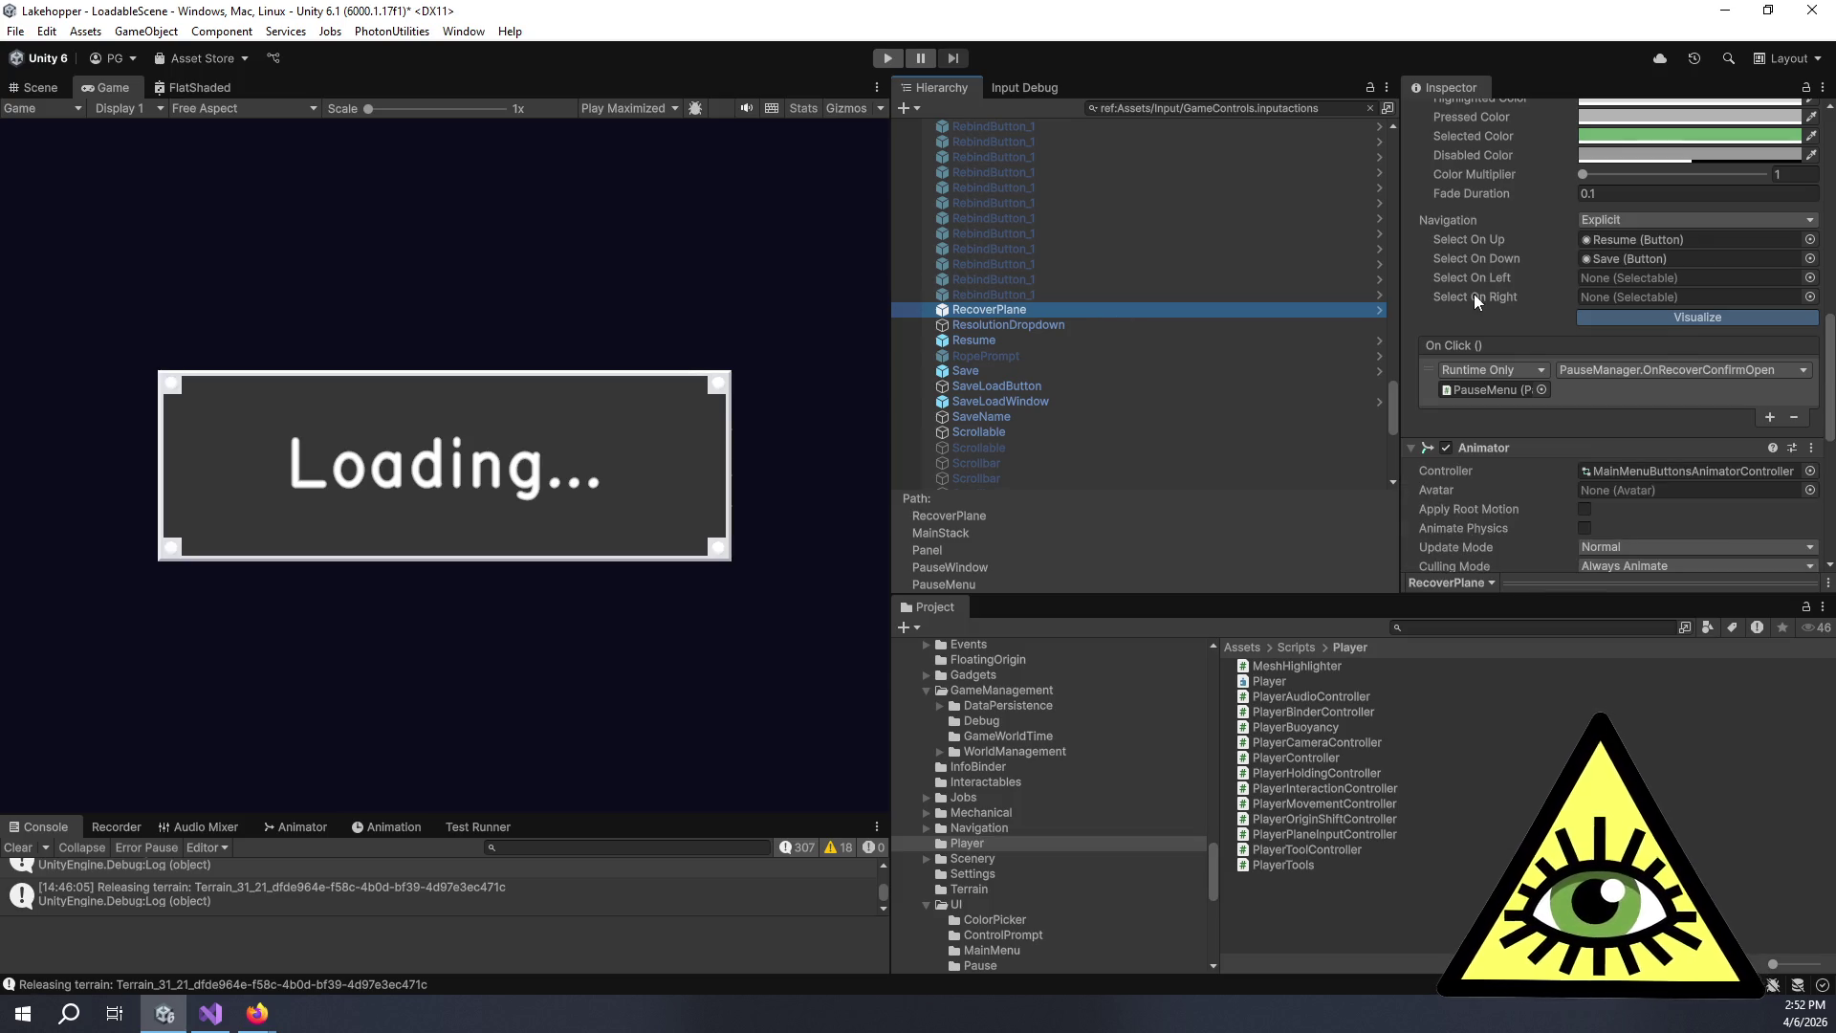
scroll(1478, 294, "up", 3)
scroll(1478, 294, "down", 3)
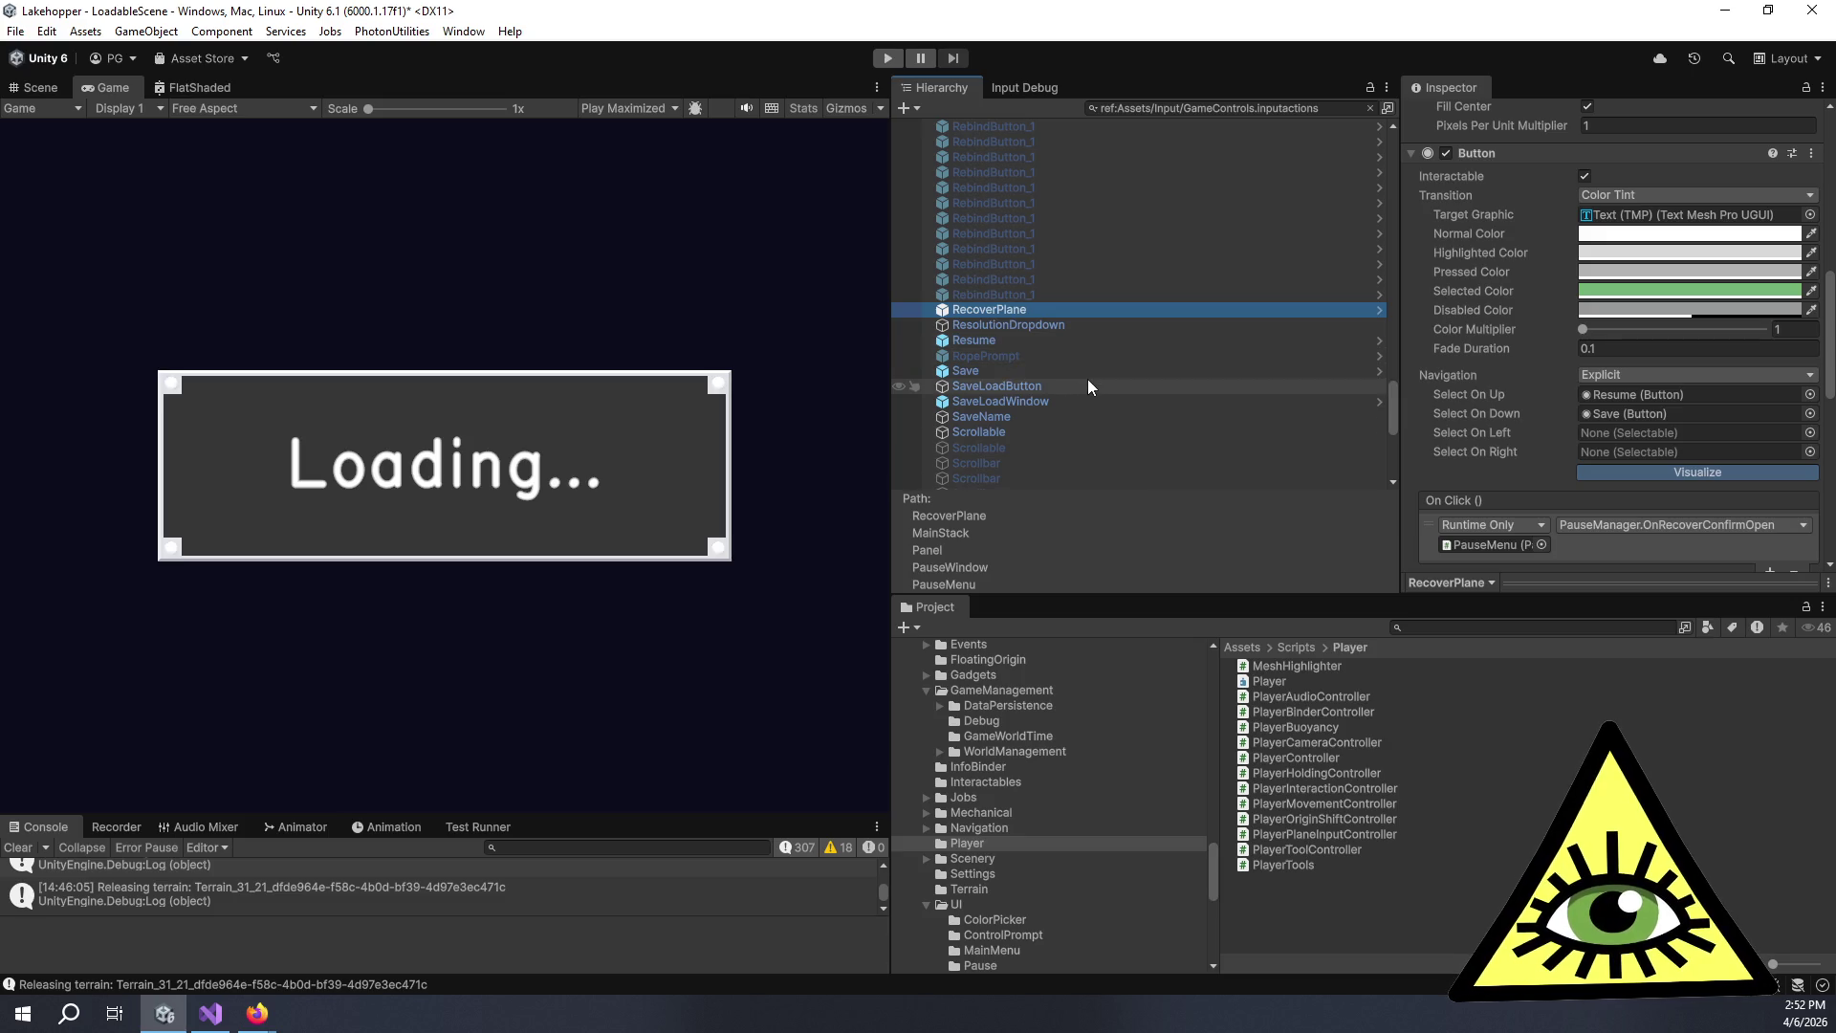
scroll(1092, 399, "down", 3)
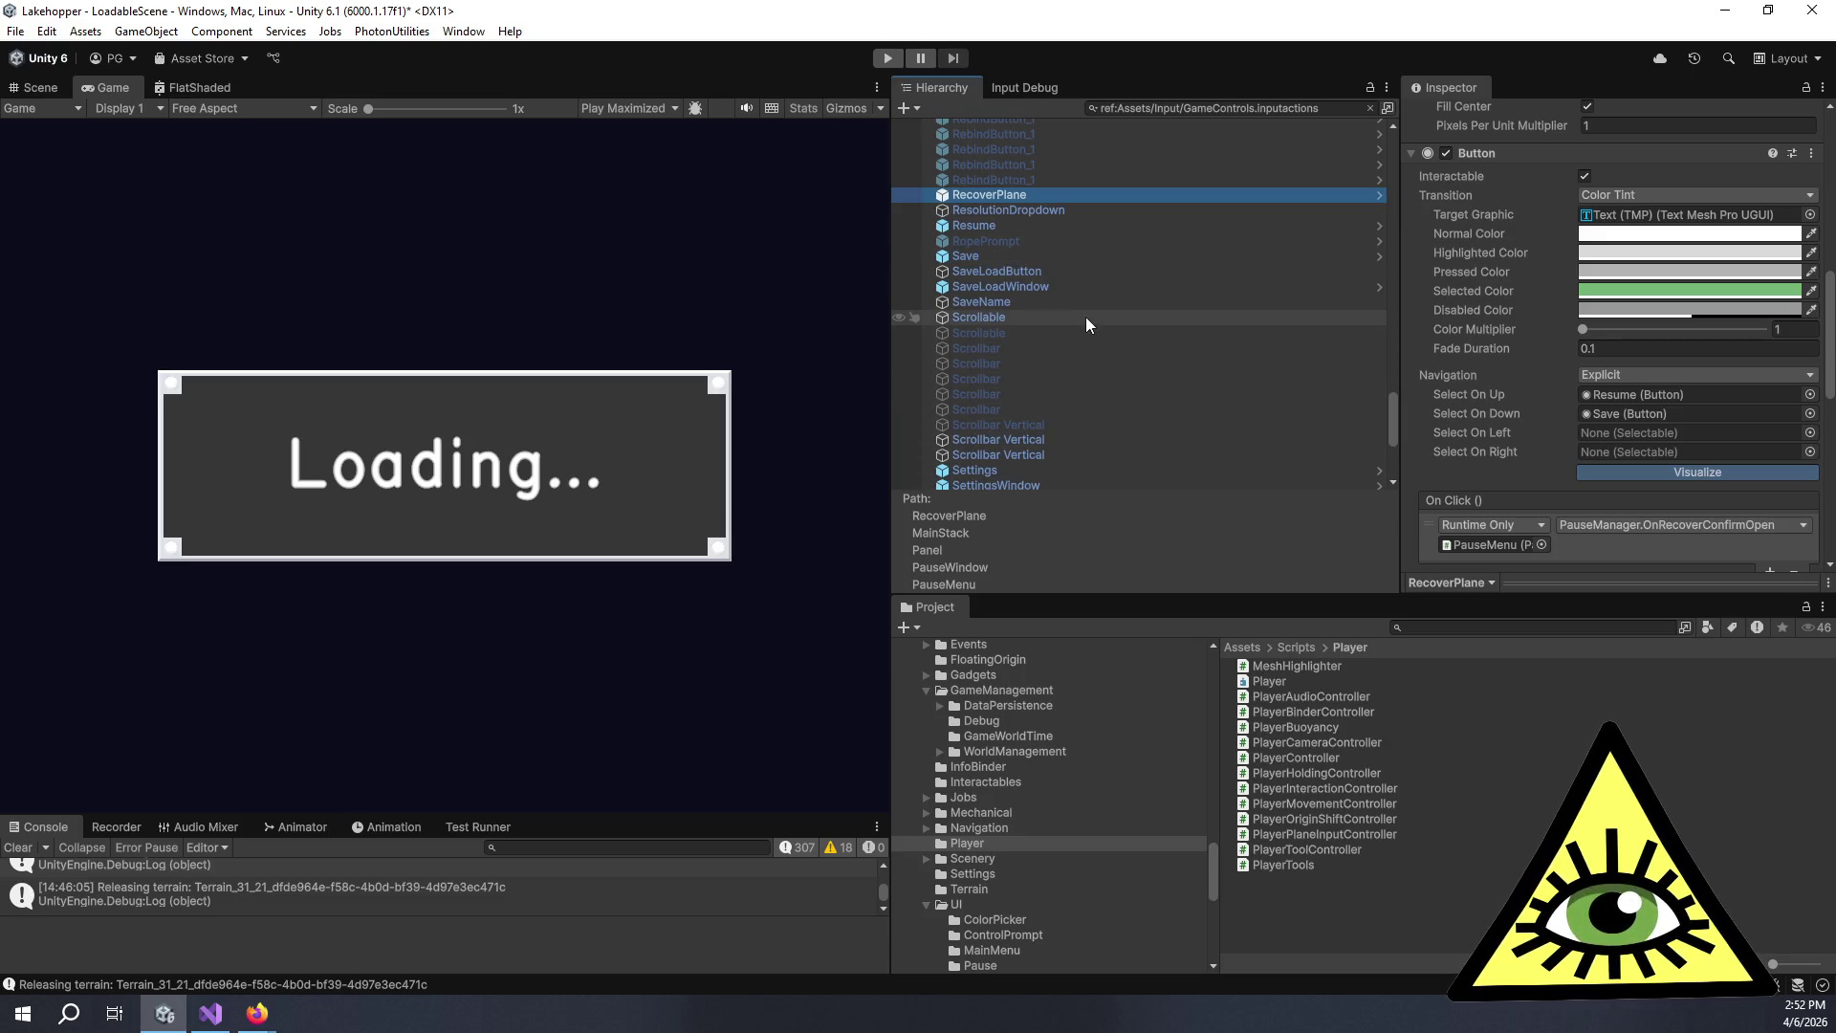
scroll(1086, 316, "down", 4)
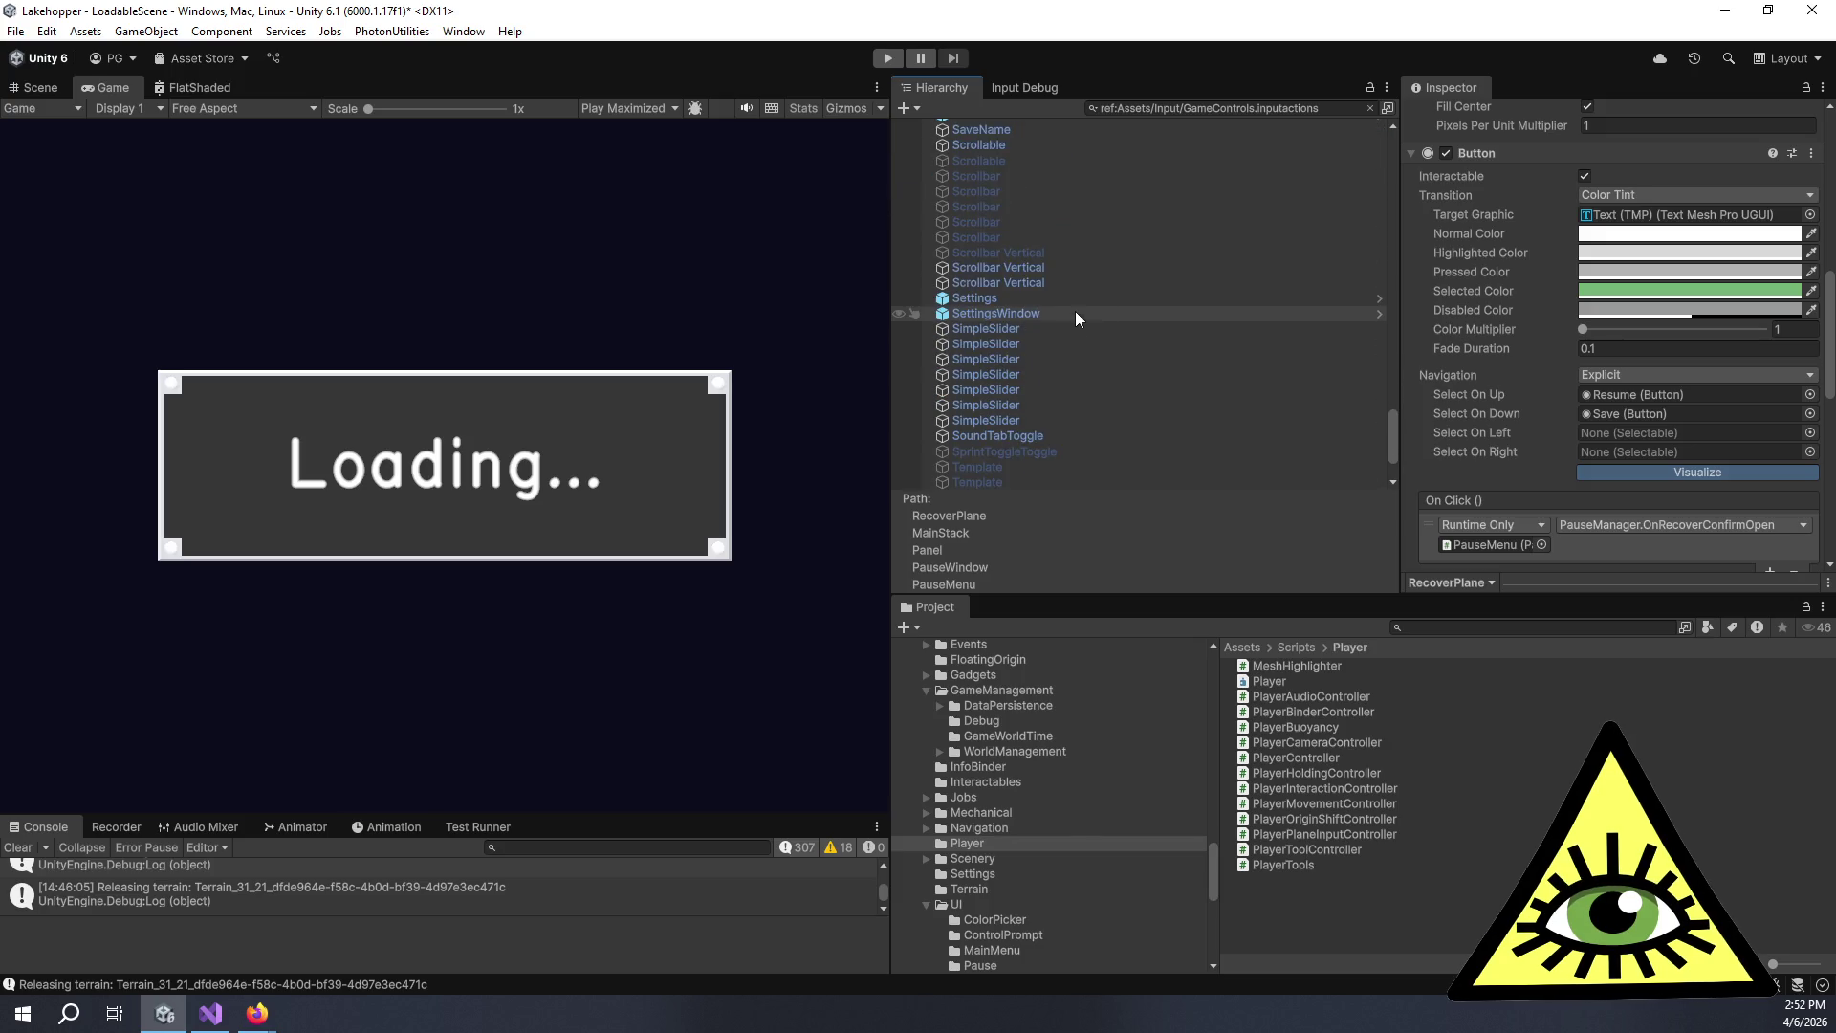
left_click(1060, 298)
scroll(1059, 298, "down", 3)
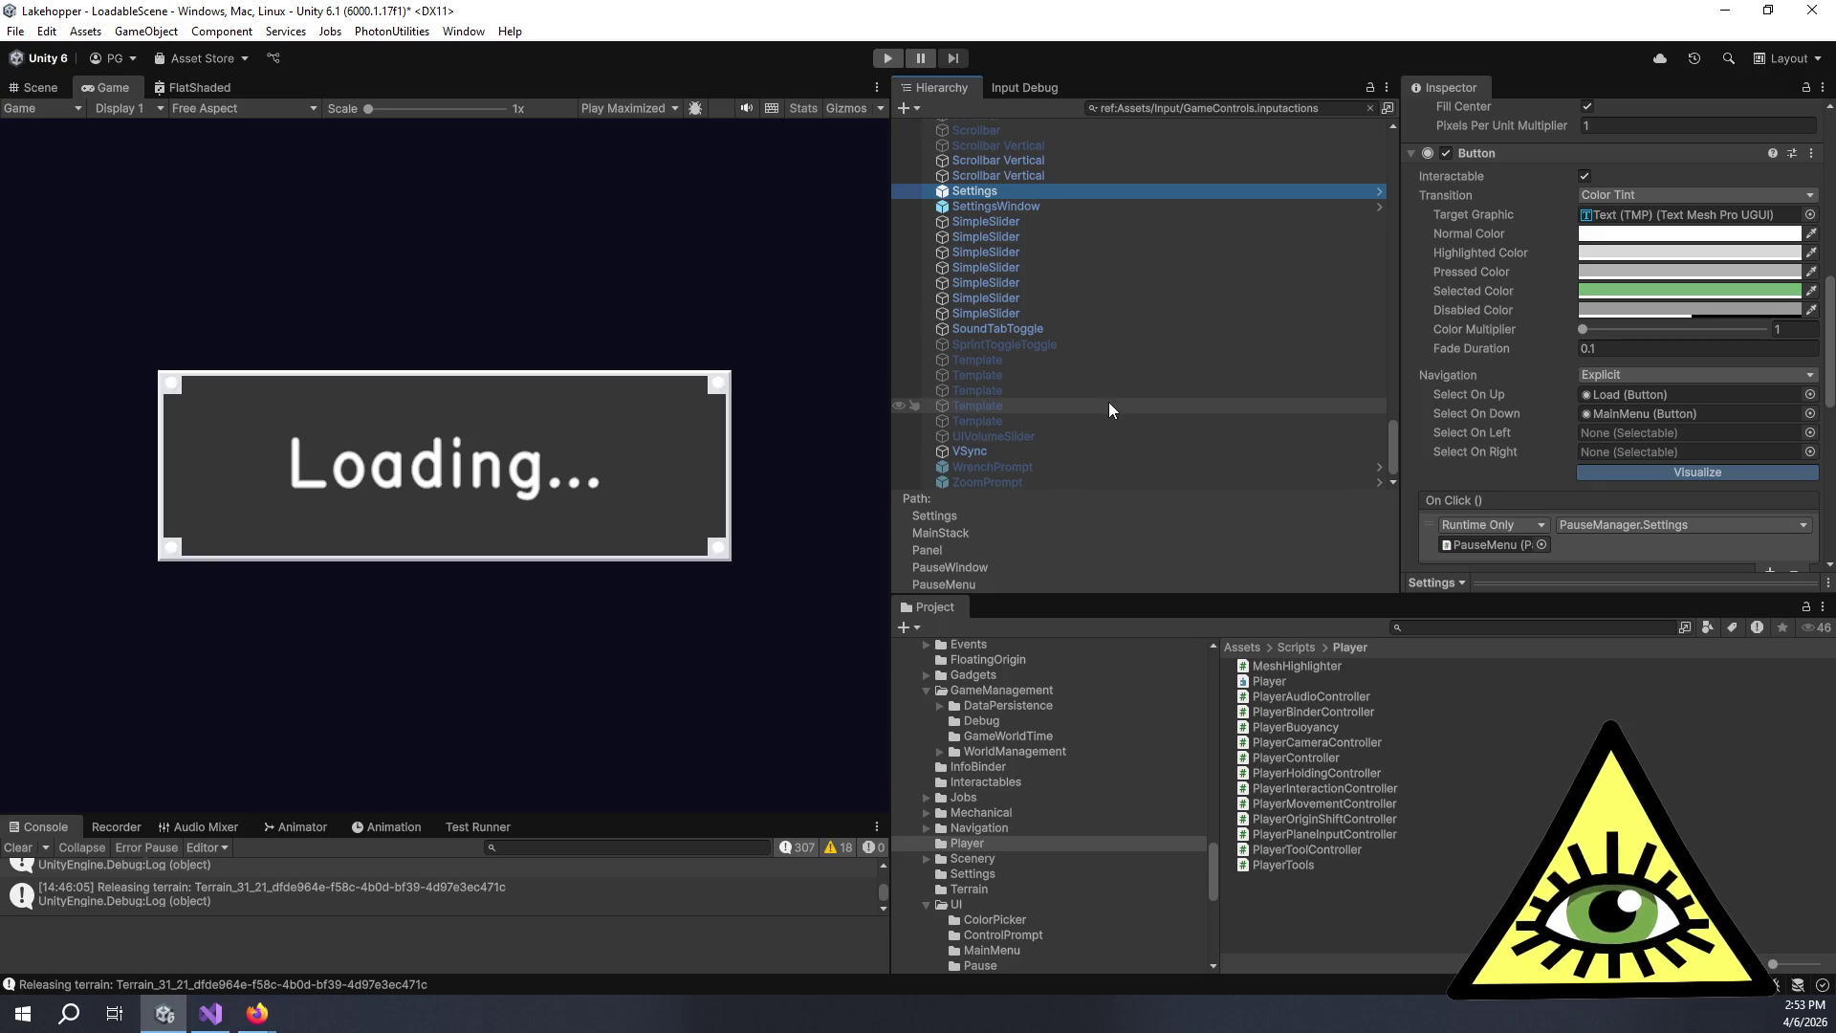
scroll(1111, 409, "up", 15)
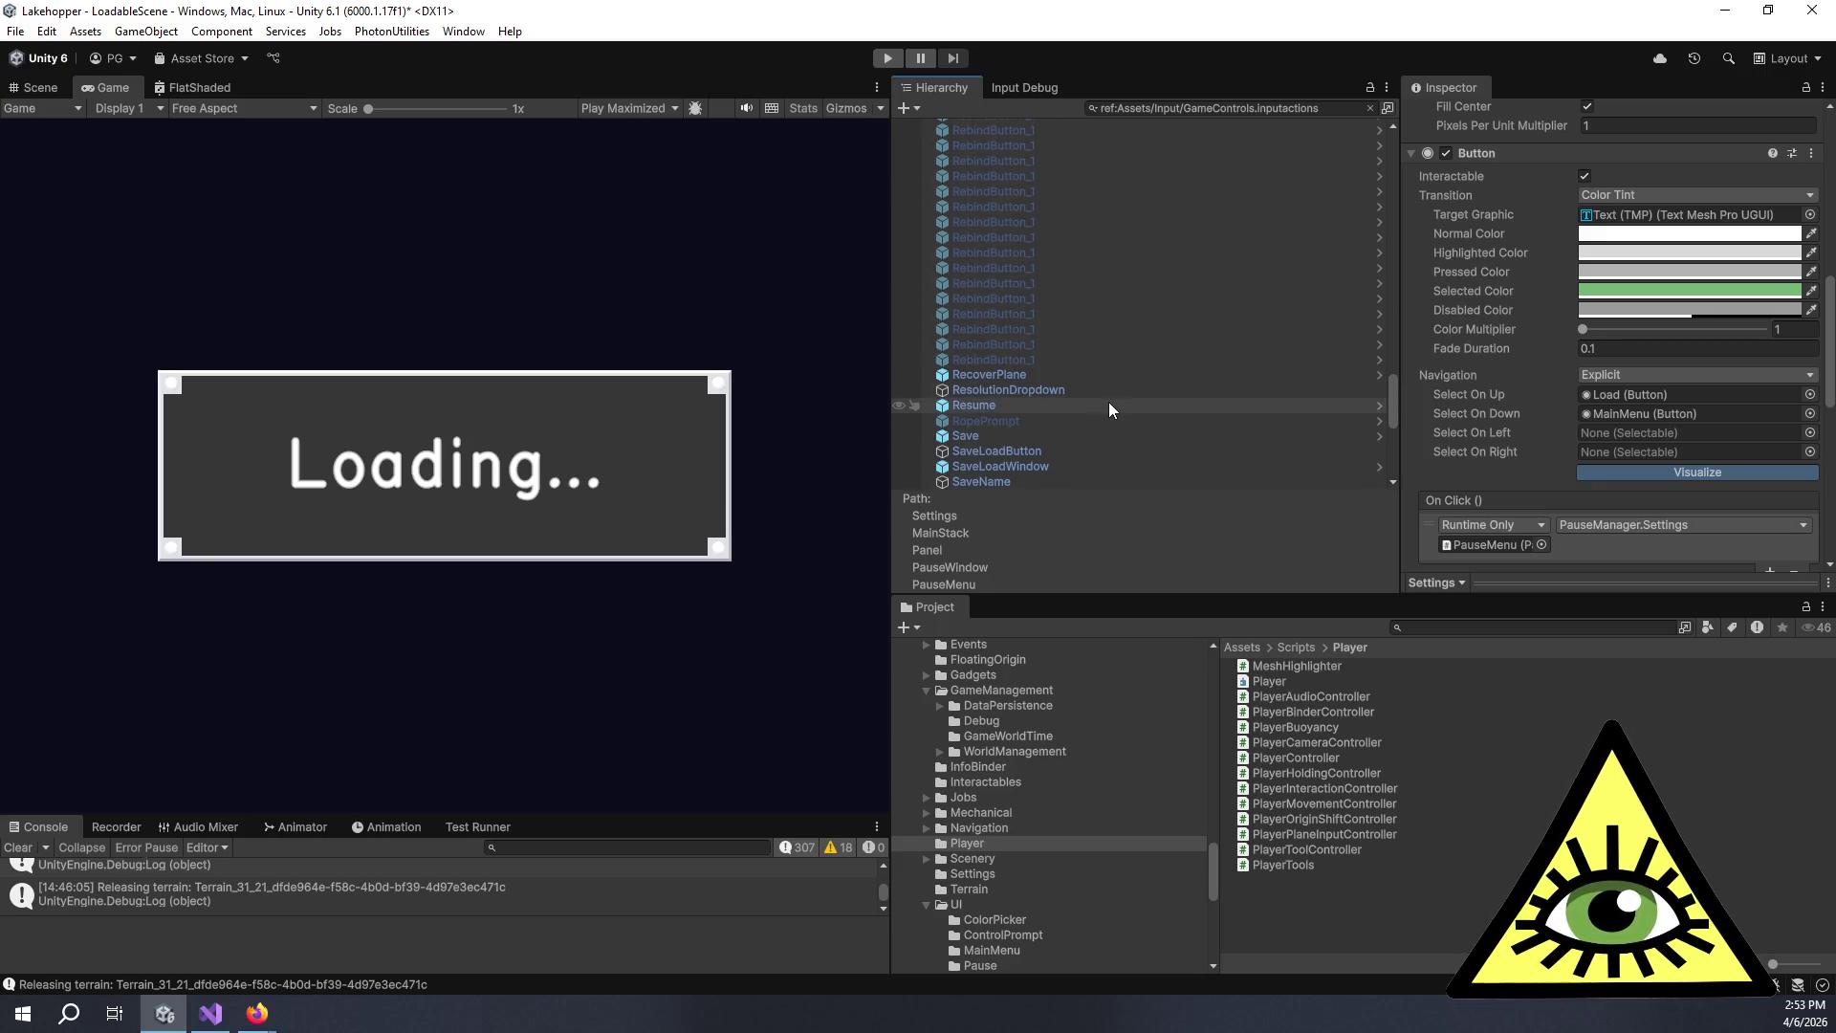
scroll(1015, 348, "up", 10)
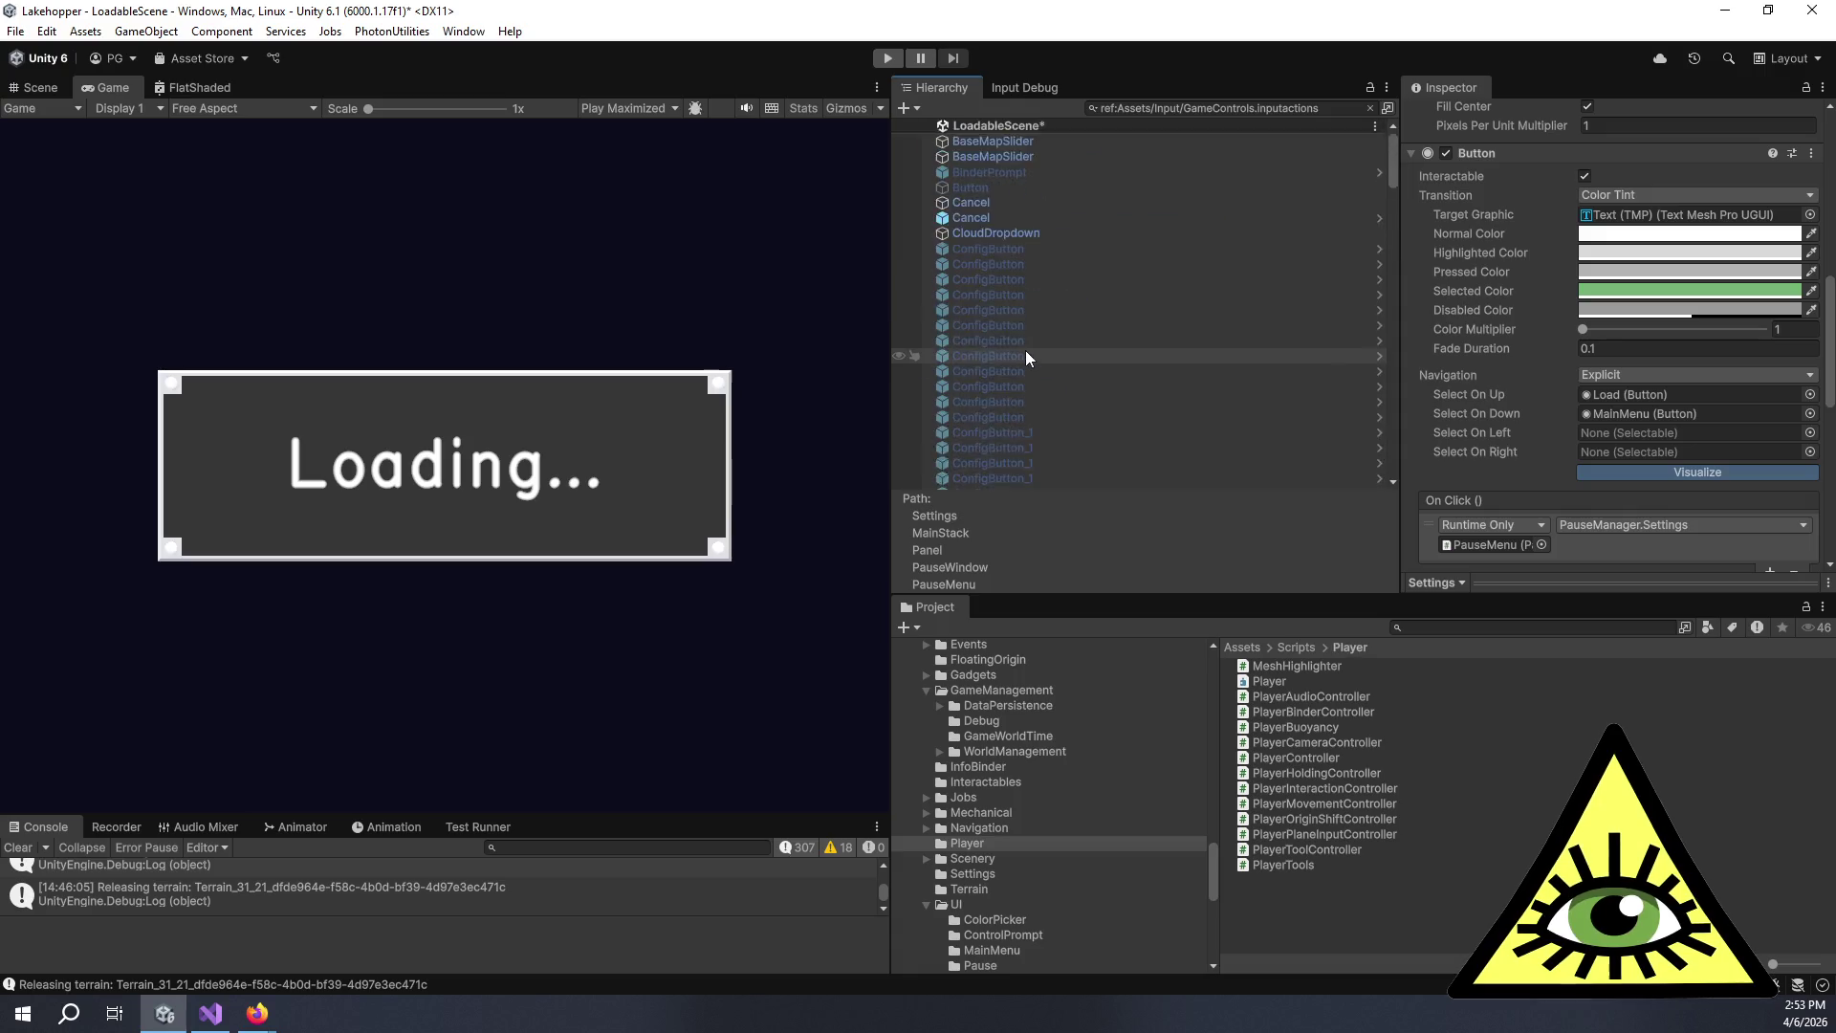
scroll(995, 254, "down", 6)
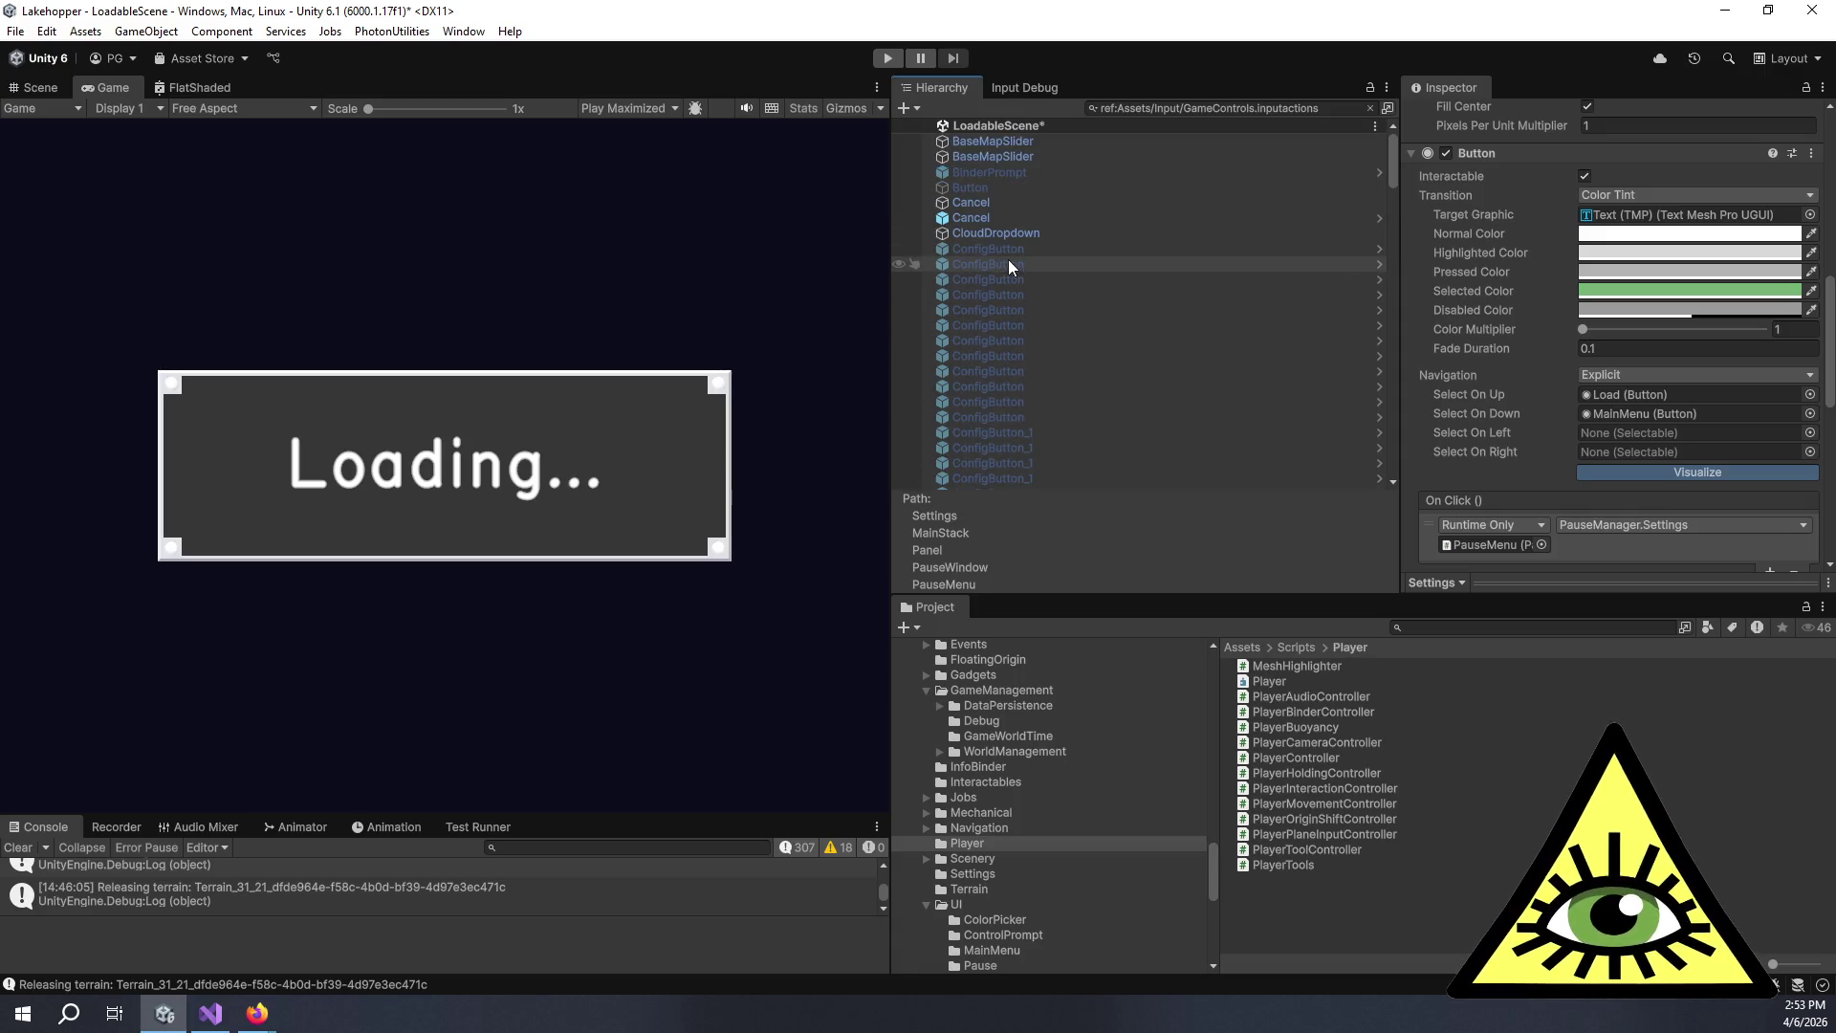
scroll(1012, 268, "down", 6)
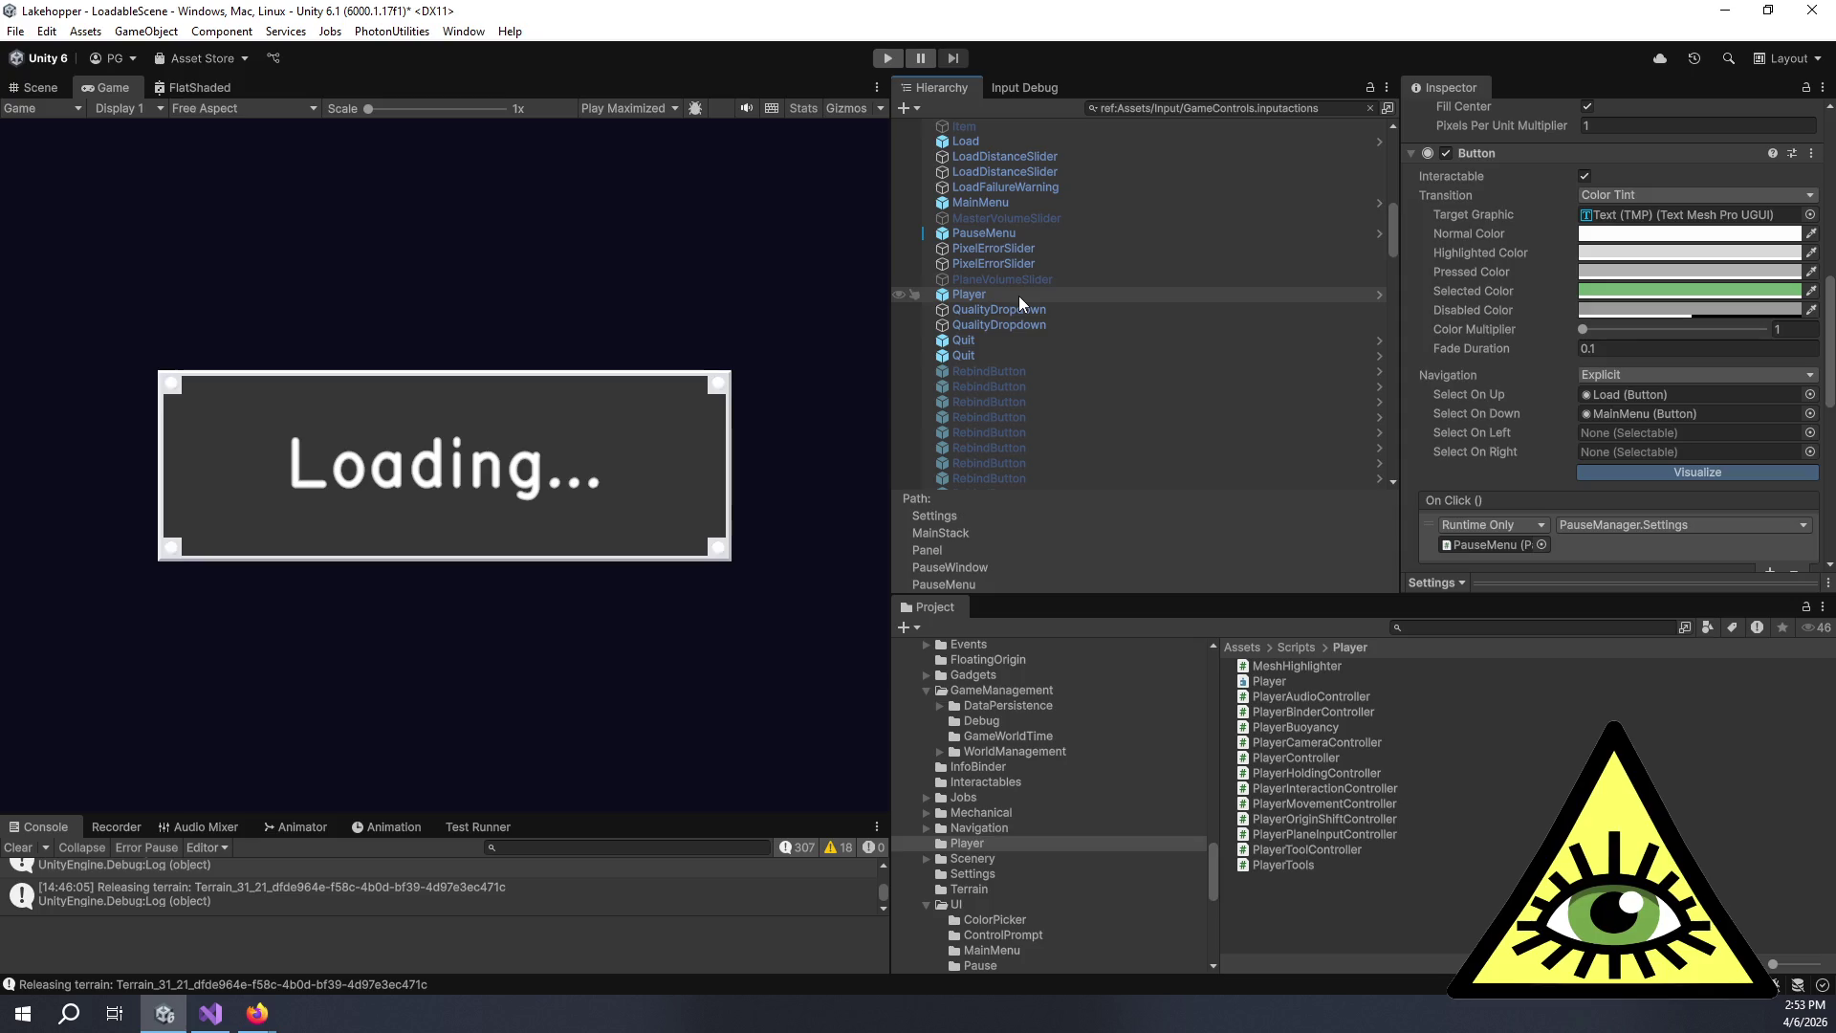
Set the Player's Player Interaction Controller Actions reference to None.
left_click(1018, 296)
scroll(1570, 461, "down", 10)
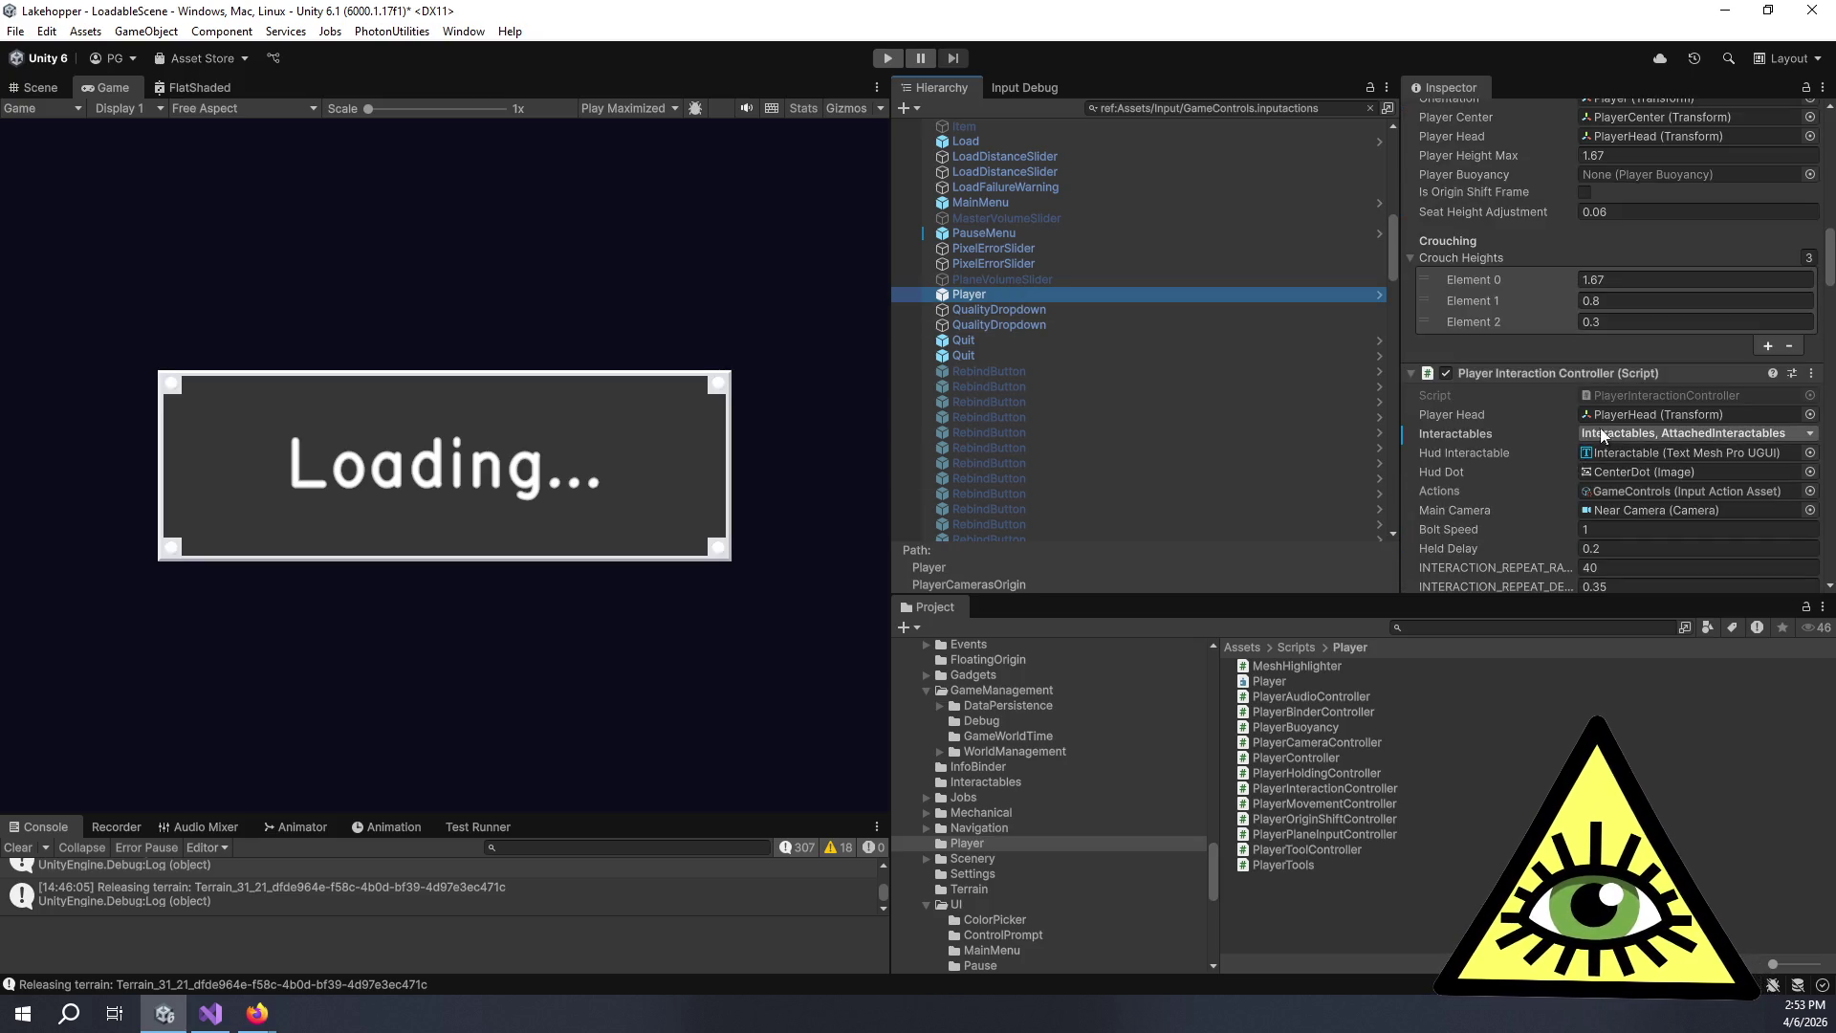
left_click(1657, 491)
key("Delete")
scroll(1635, 440, "down", 8)
scroll(1627, 394, "down", 15)
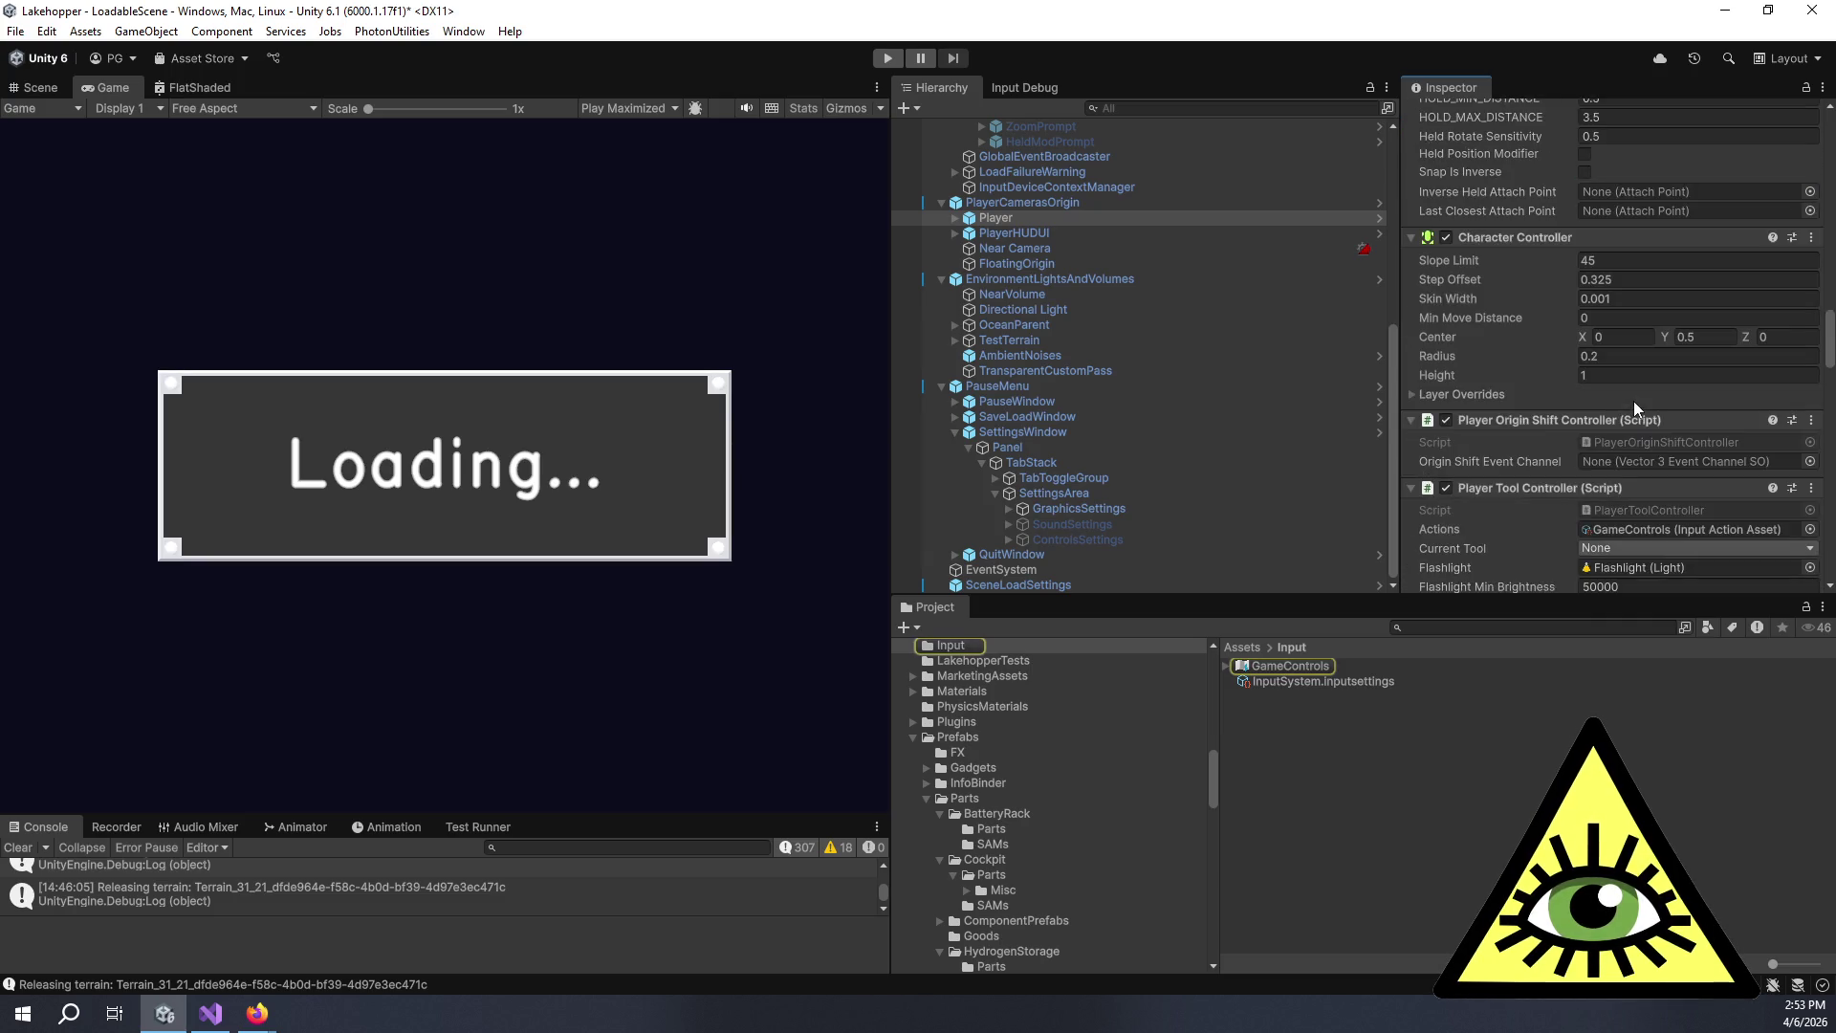
Clear the Player Tool Controller's Actions reference, then find scene references to GameControls.
left_click(1632, 377)
key("Delete")
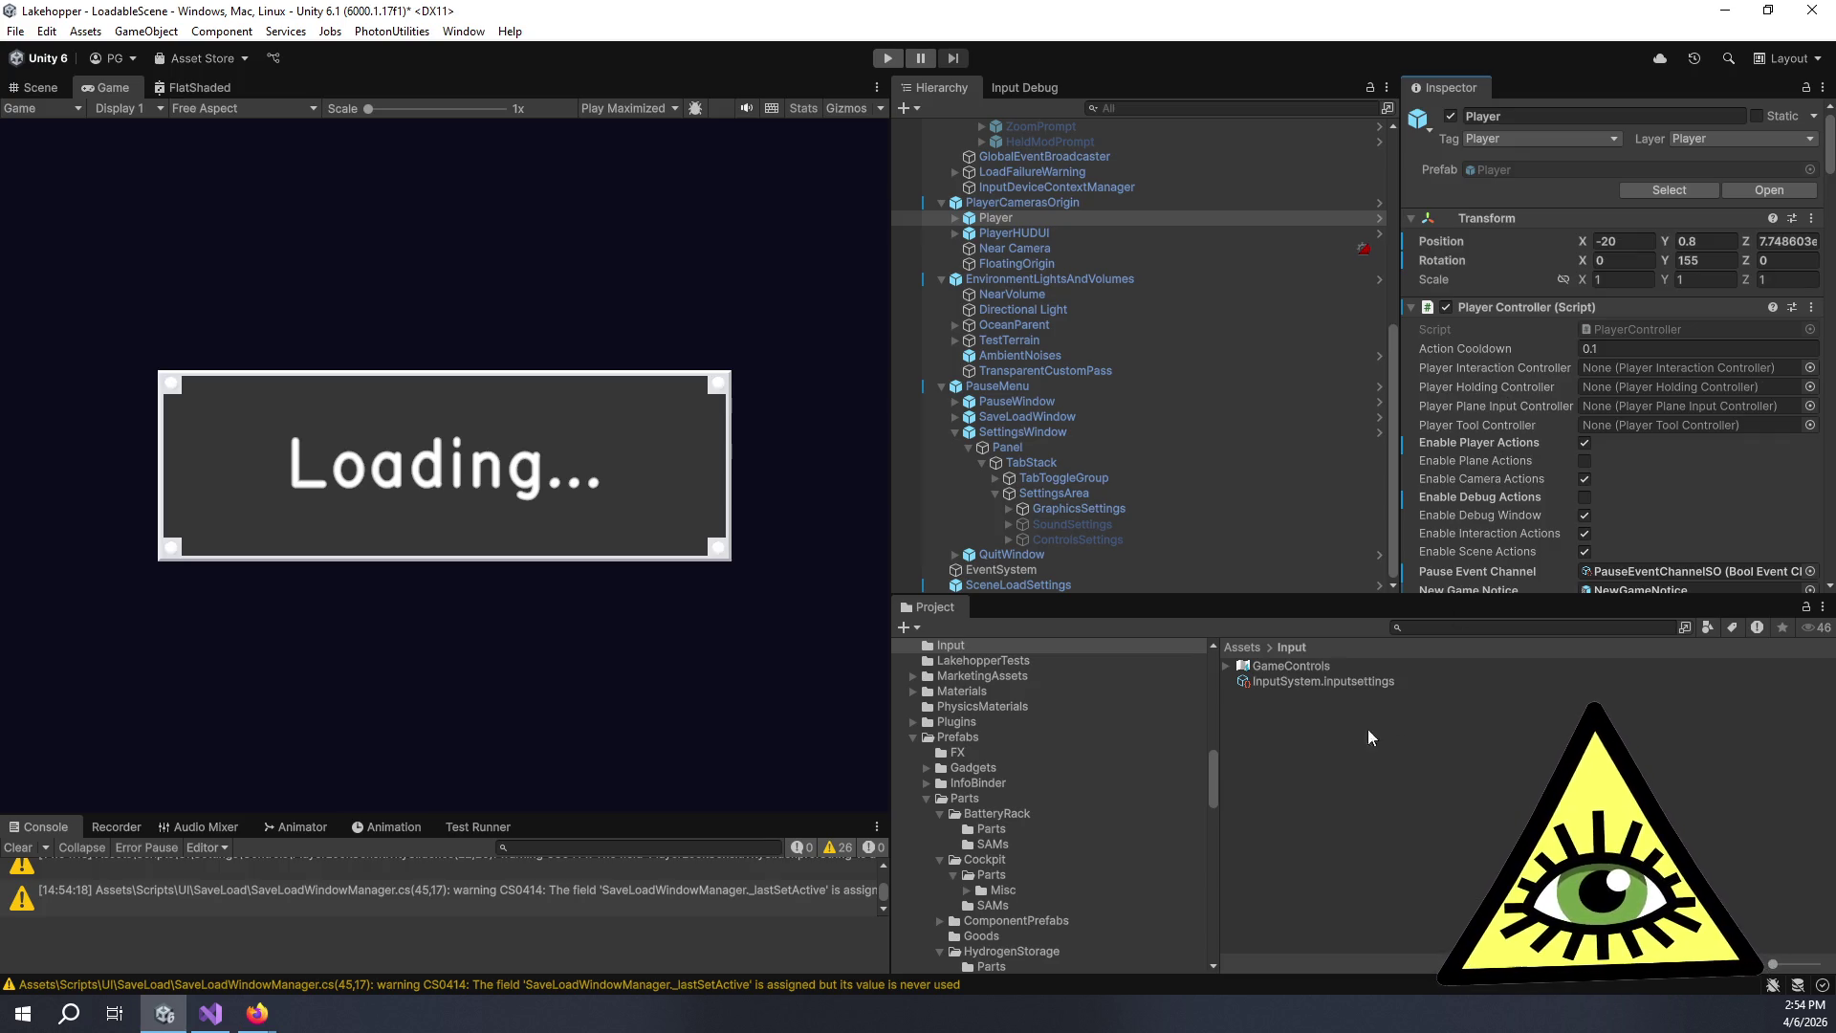
right_click(1284, 661)
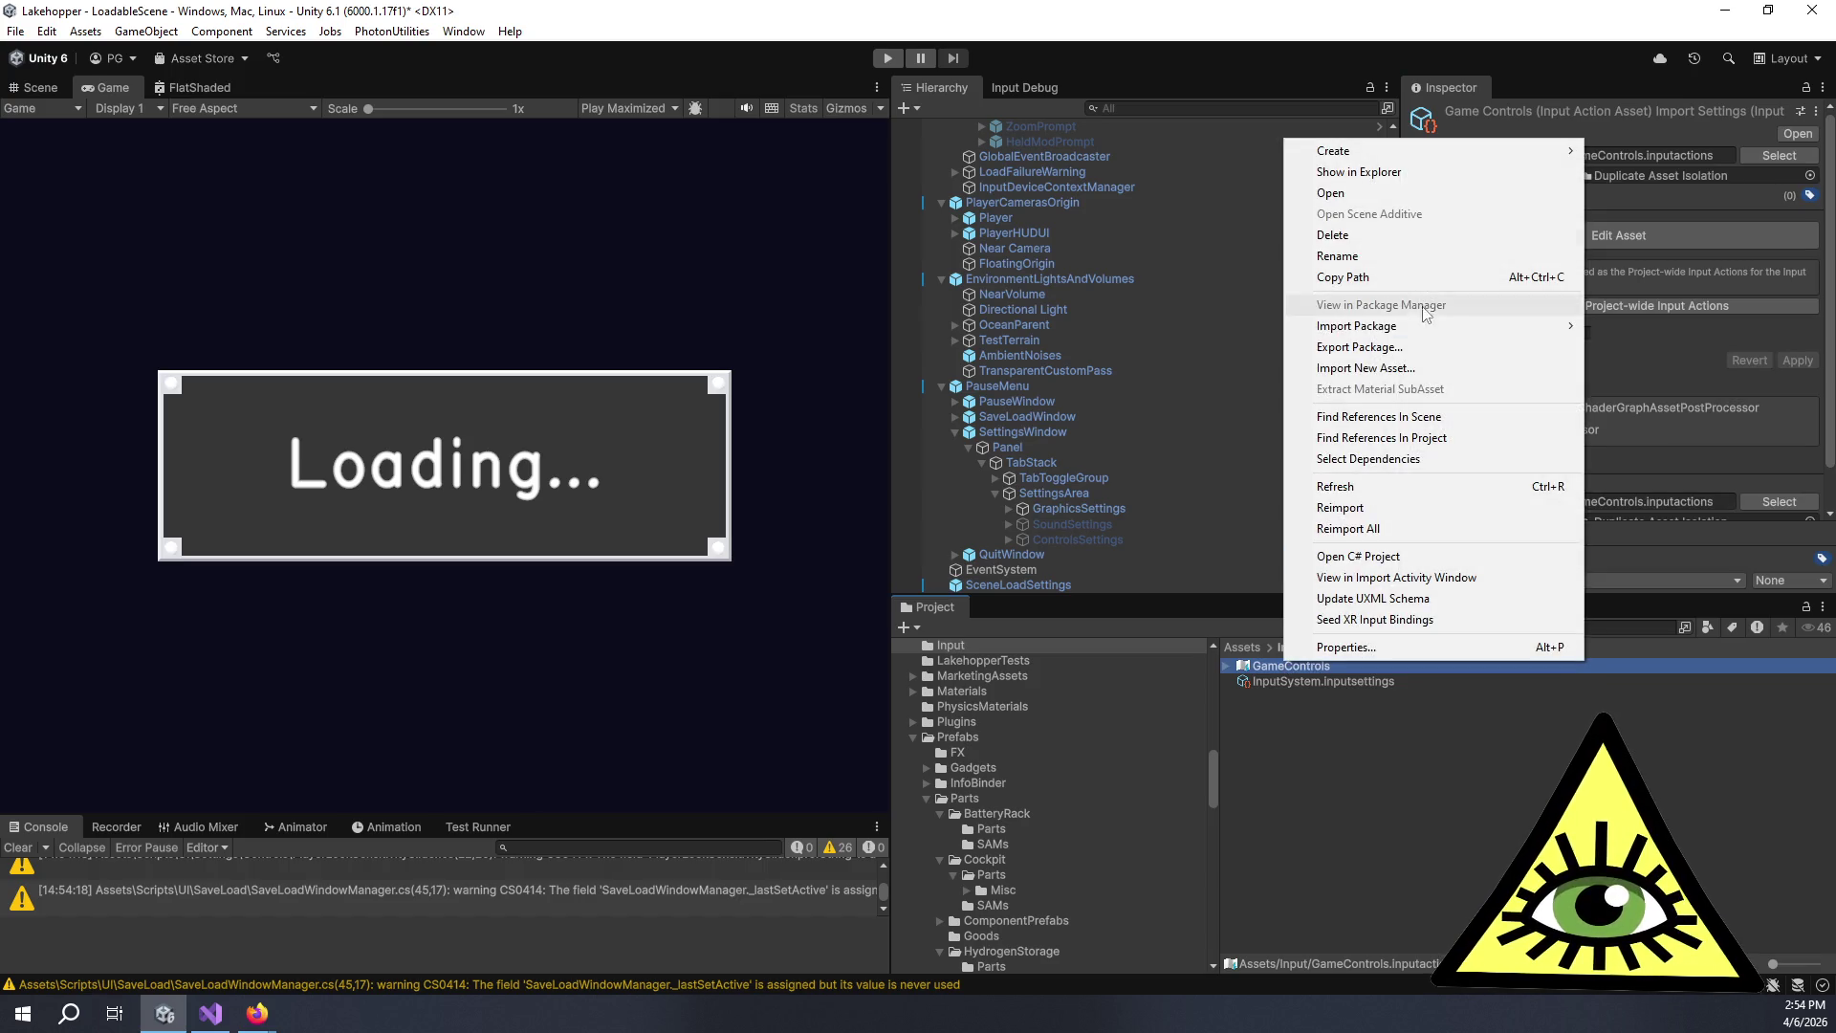
left_click(1465, 416)
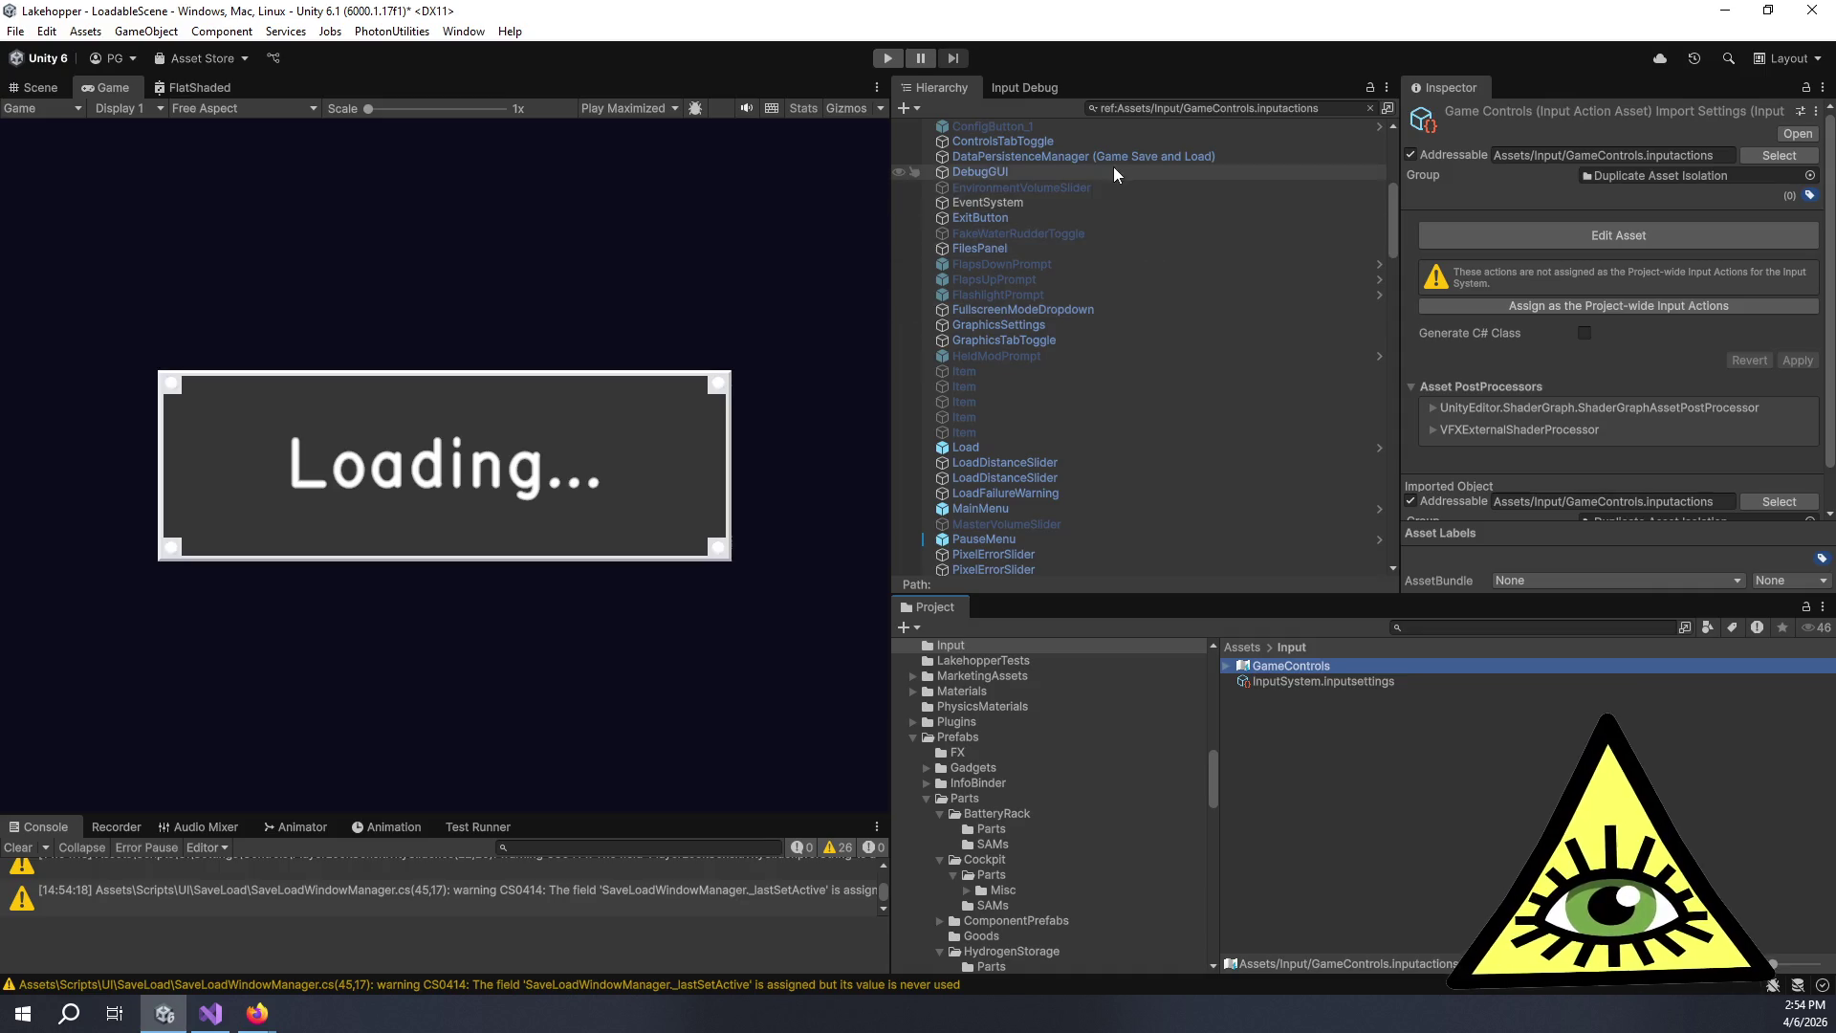
Inspect DataPersistenceManager, DebugGUI (its Spawn Parts list) and EnvironmentVolumeSlider in the filtered Hierarchy.
scroll(1113, 166, "up", 10)
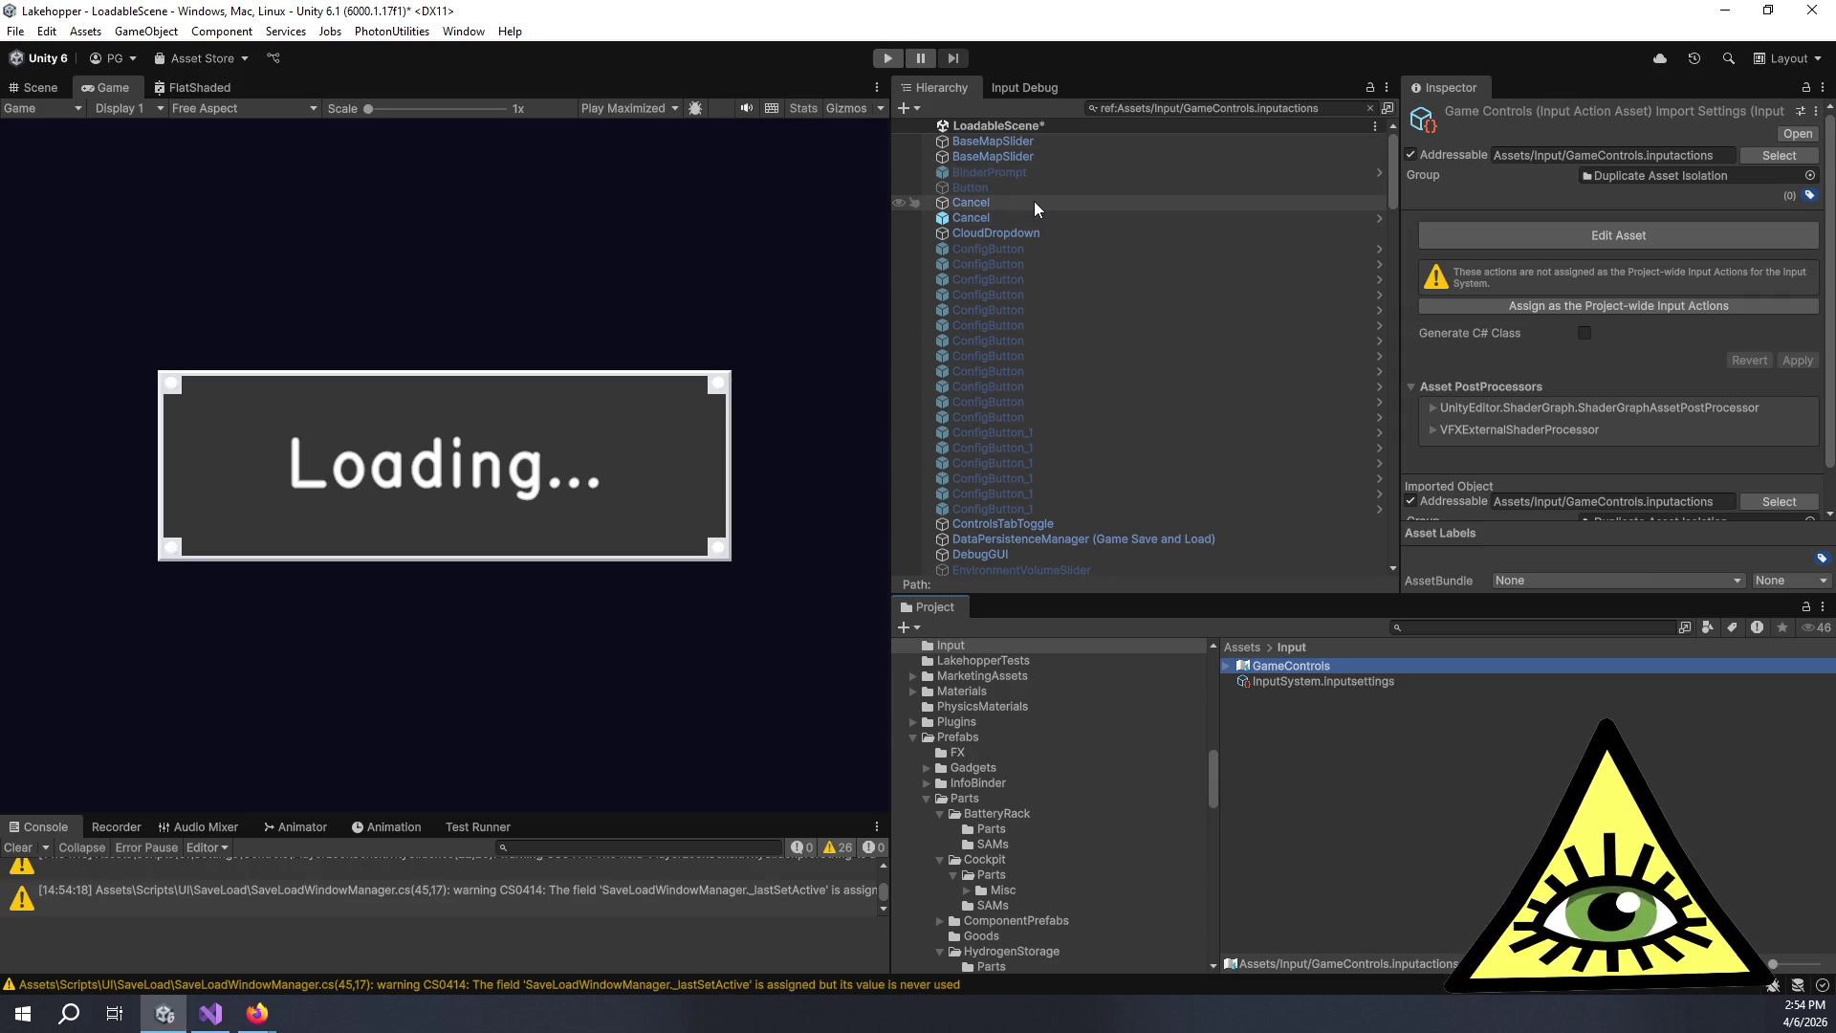
scroll(1047, 444, "down", 3)
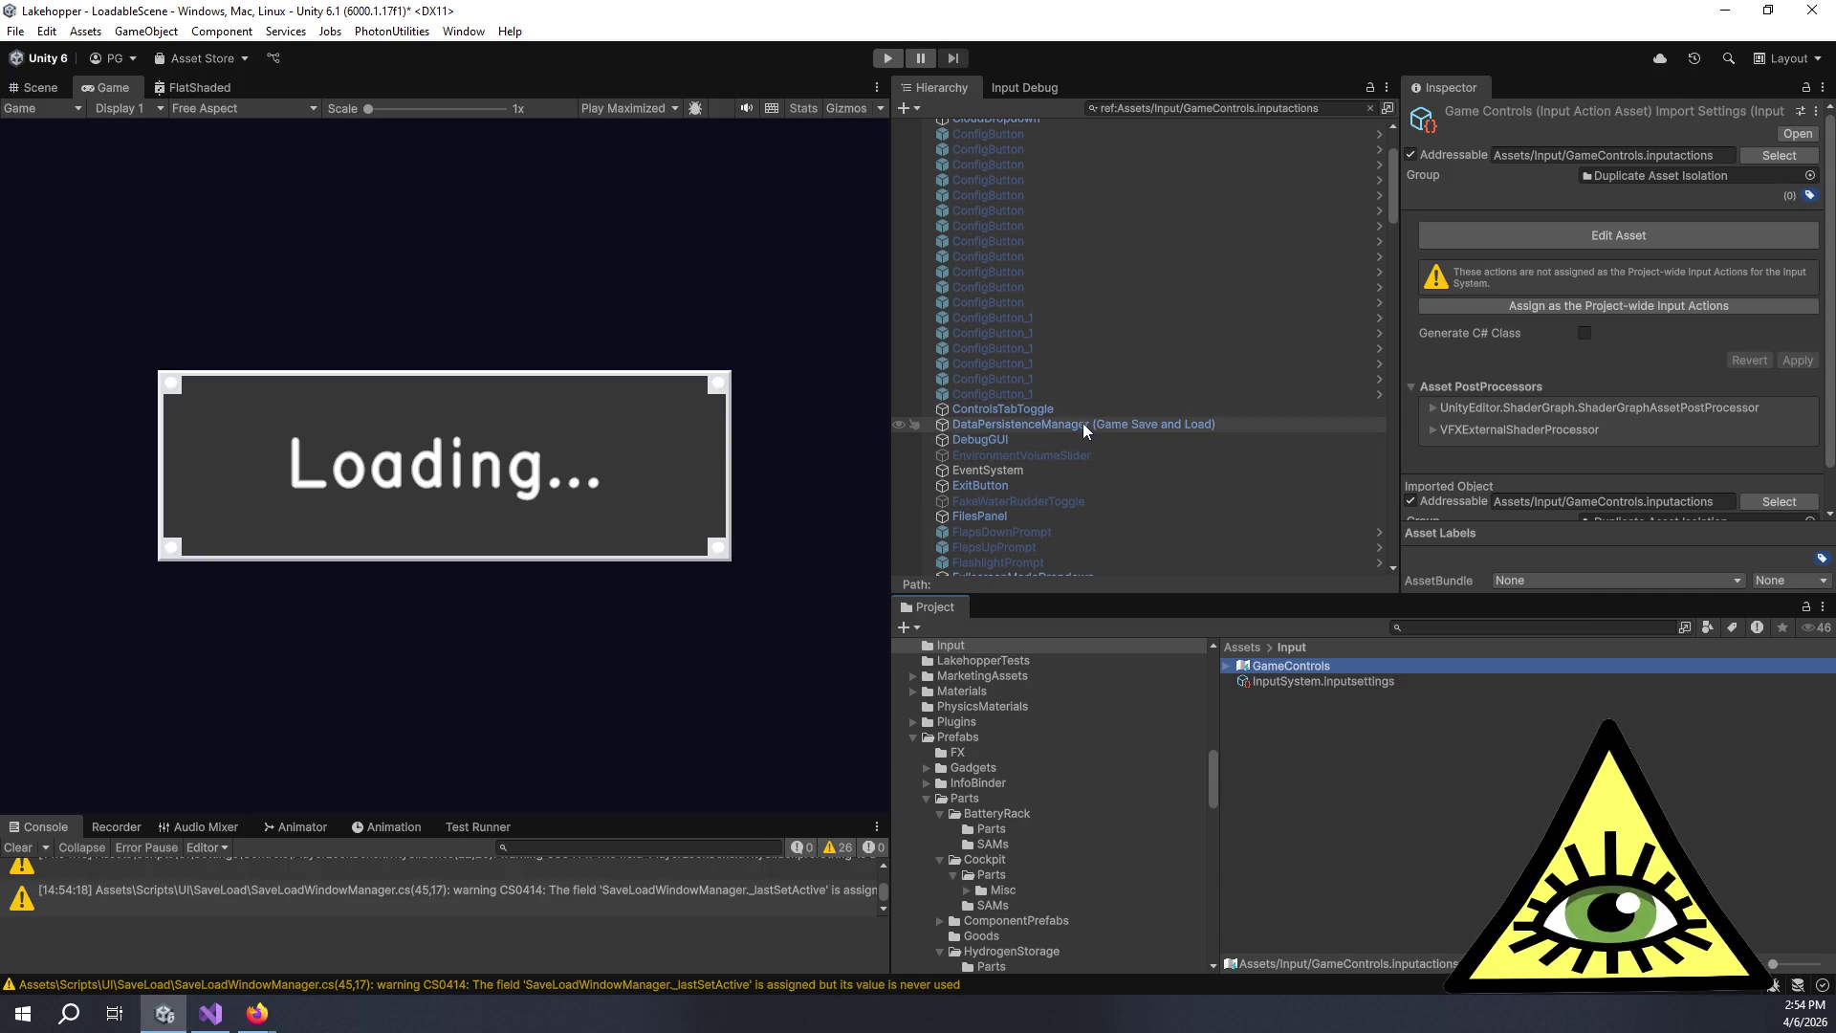
left_click(1082, 422)
scroll(1544, 306, "down", 2)
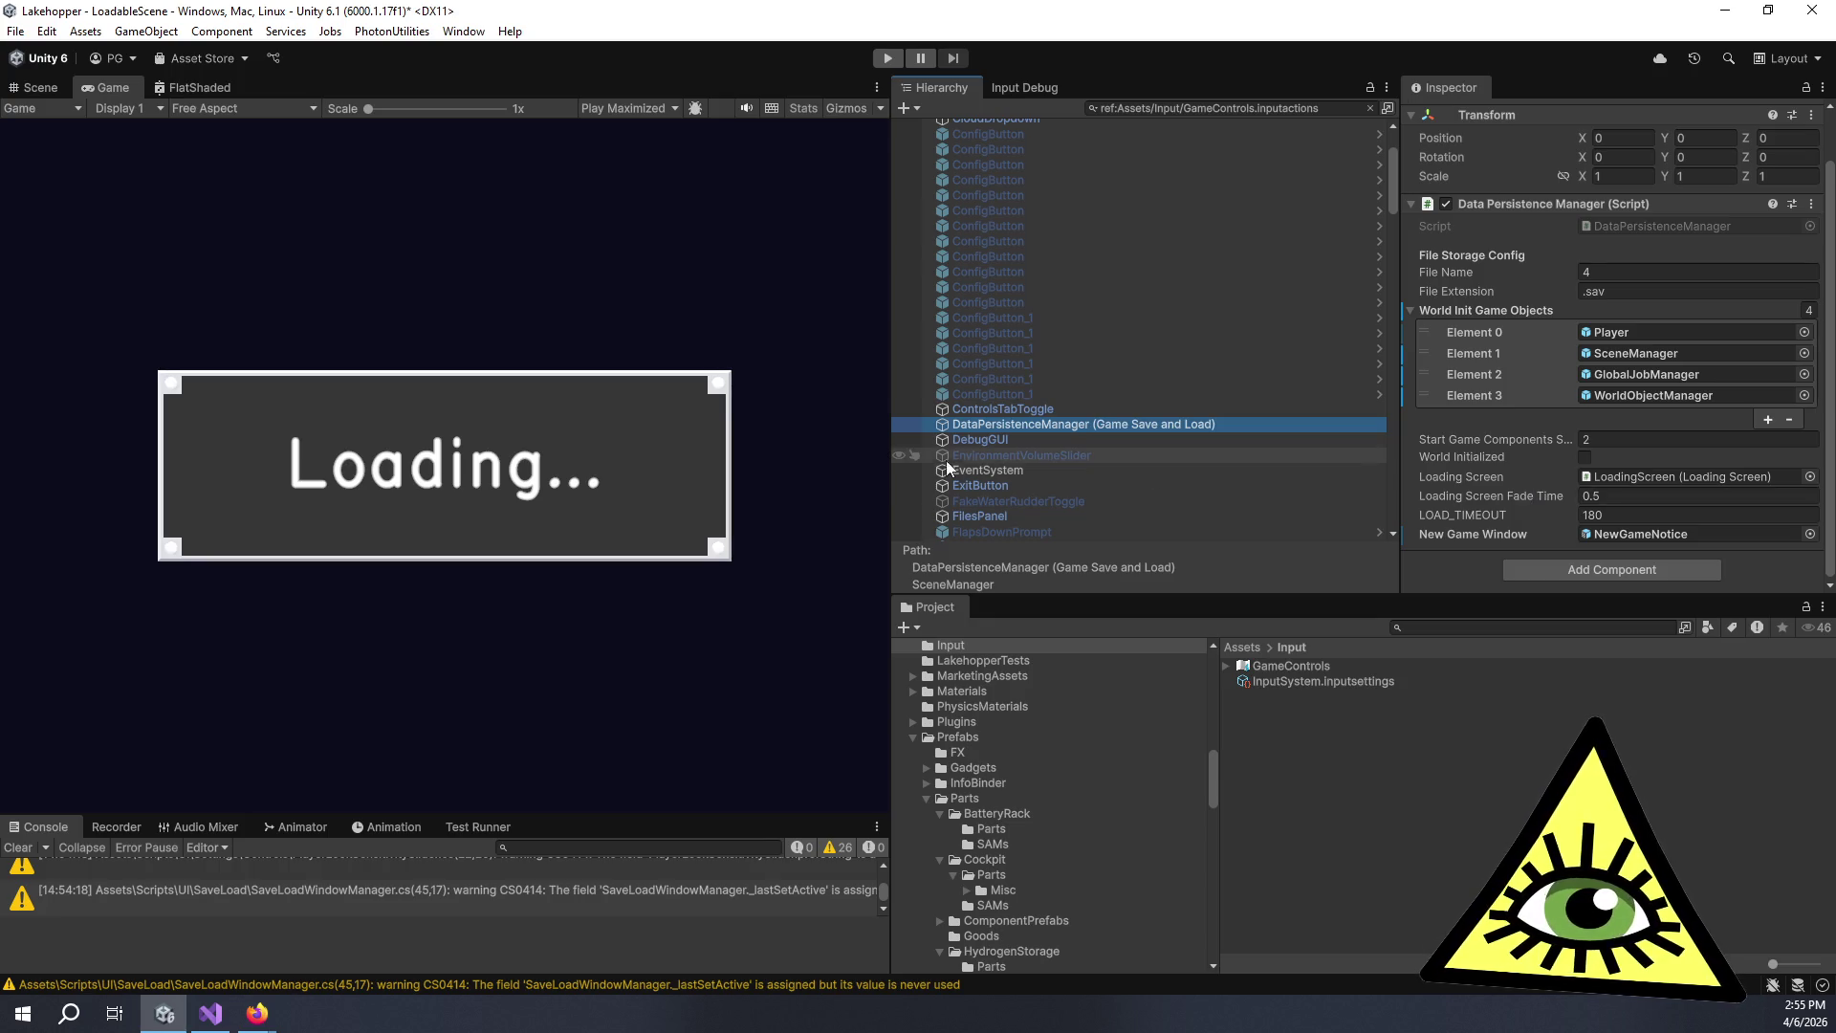
left_click(1000, 444)
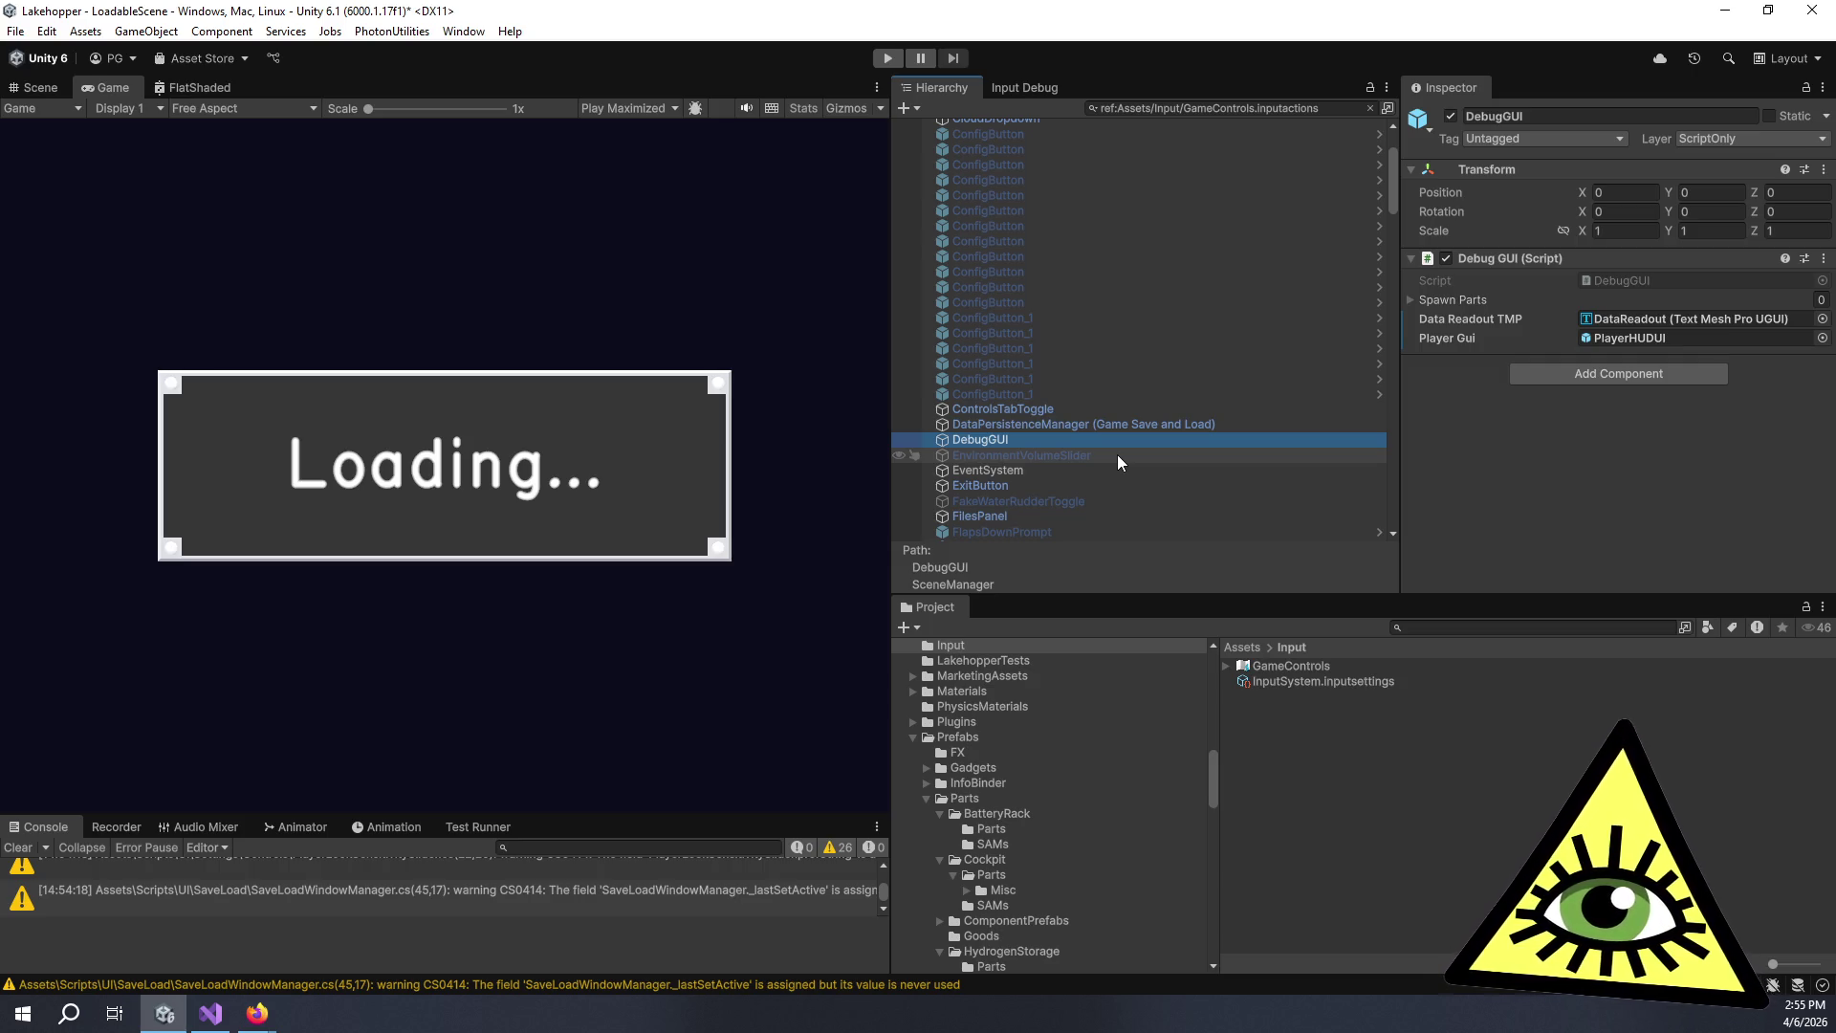
left_click(1413, 300)
left_click(1415, 300)
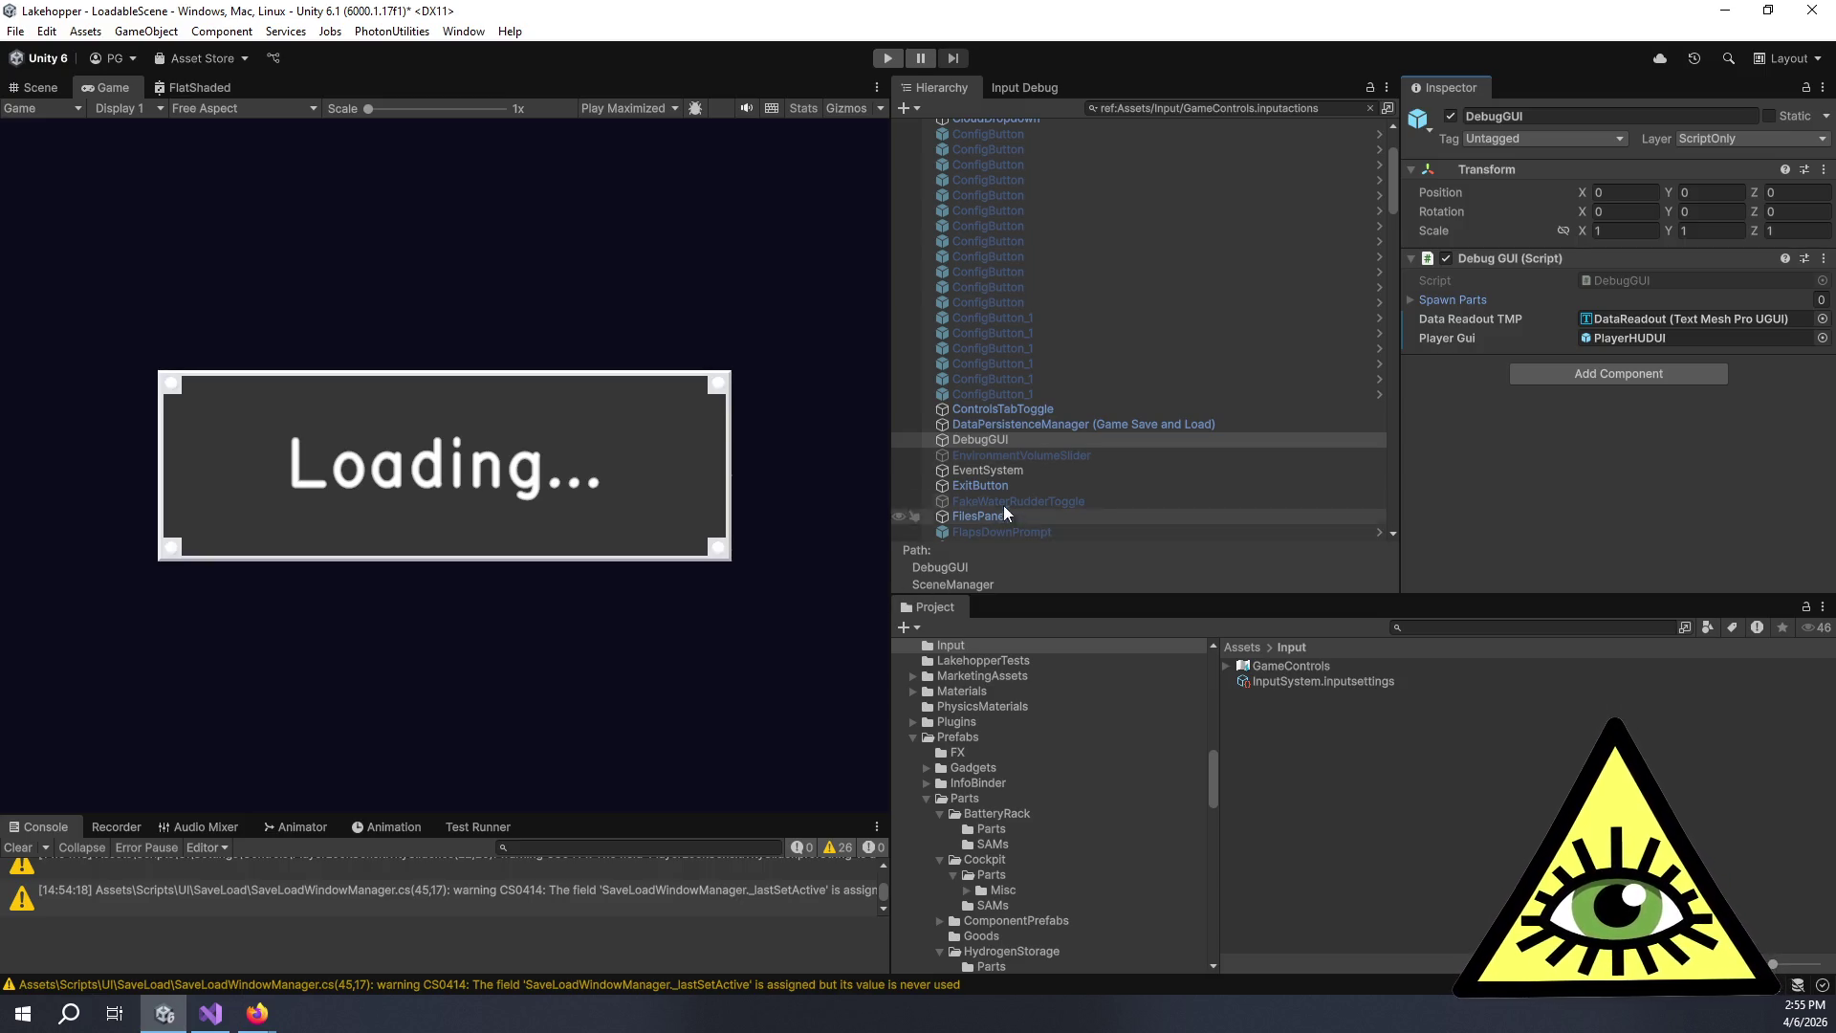
left_click(1023, 456)
scroll(1152, 352, "down", 5)
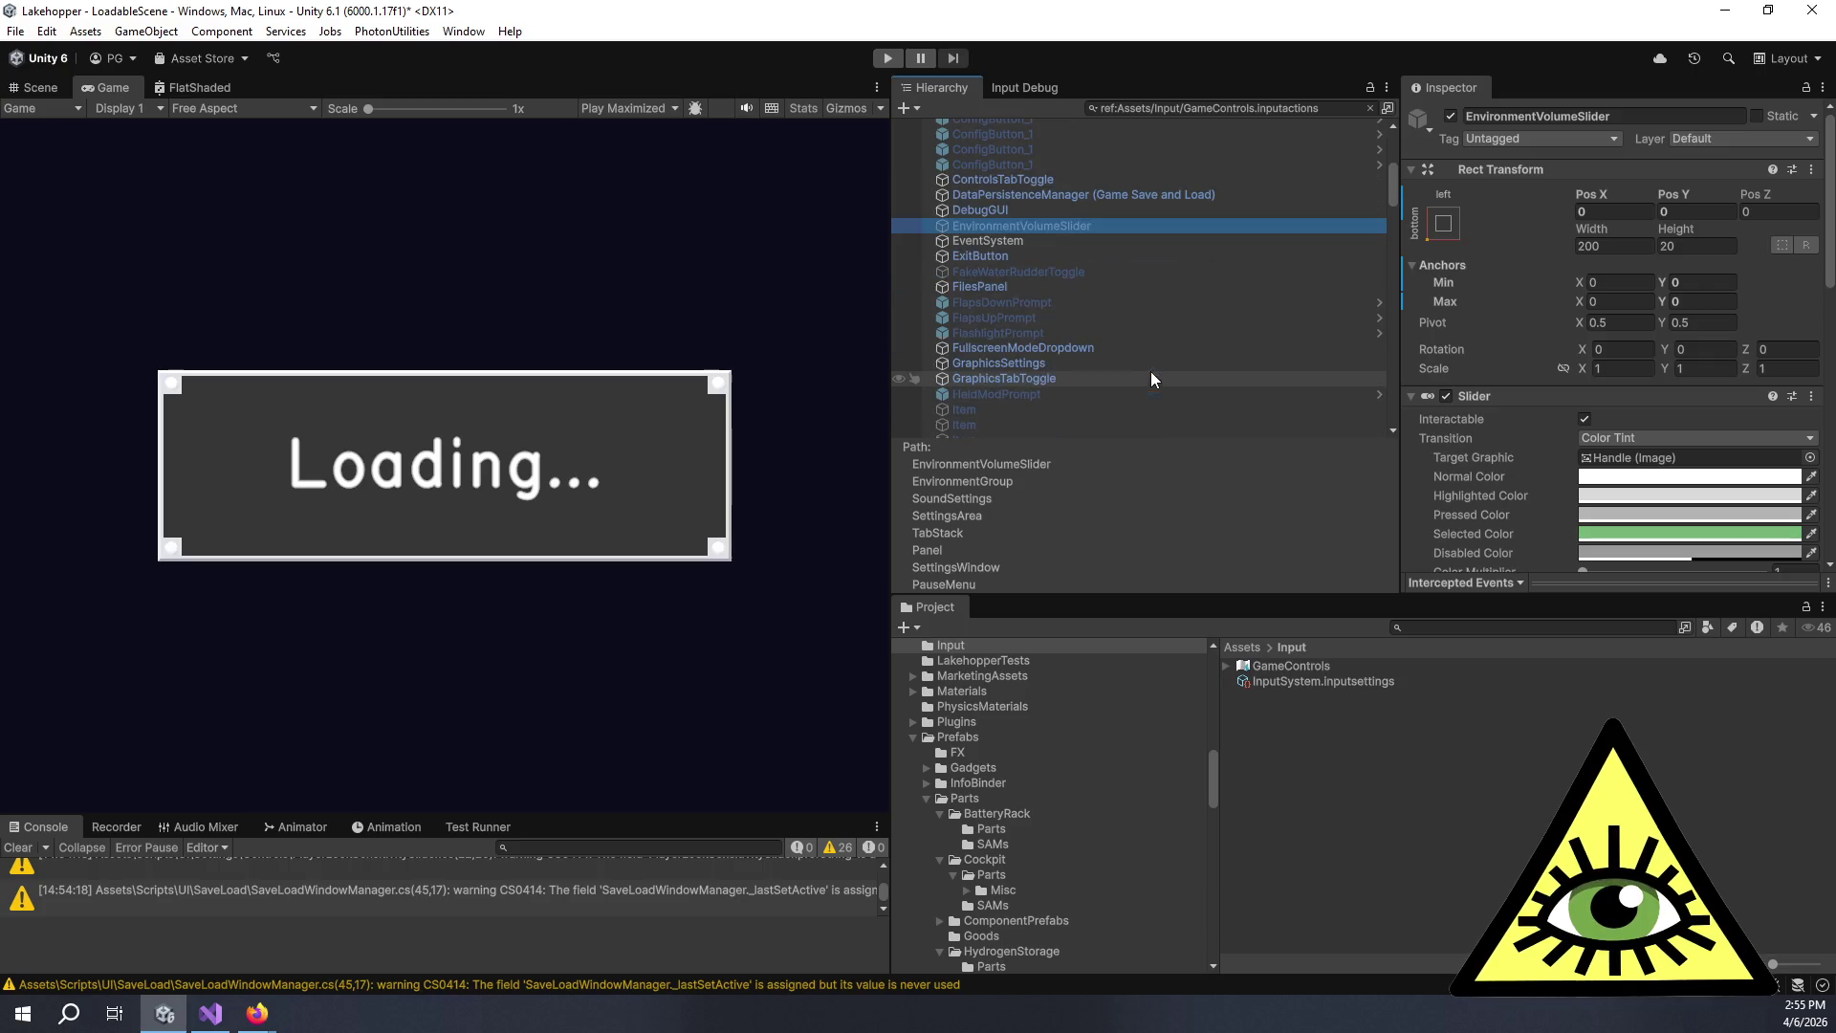
Set the EventSystem's Input System UI Input Module Actions Asset to None.
left_click(1012, 239)
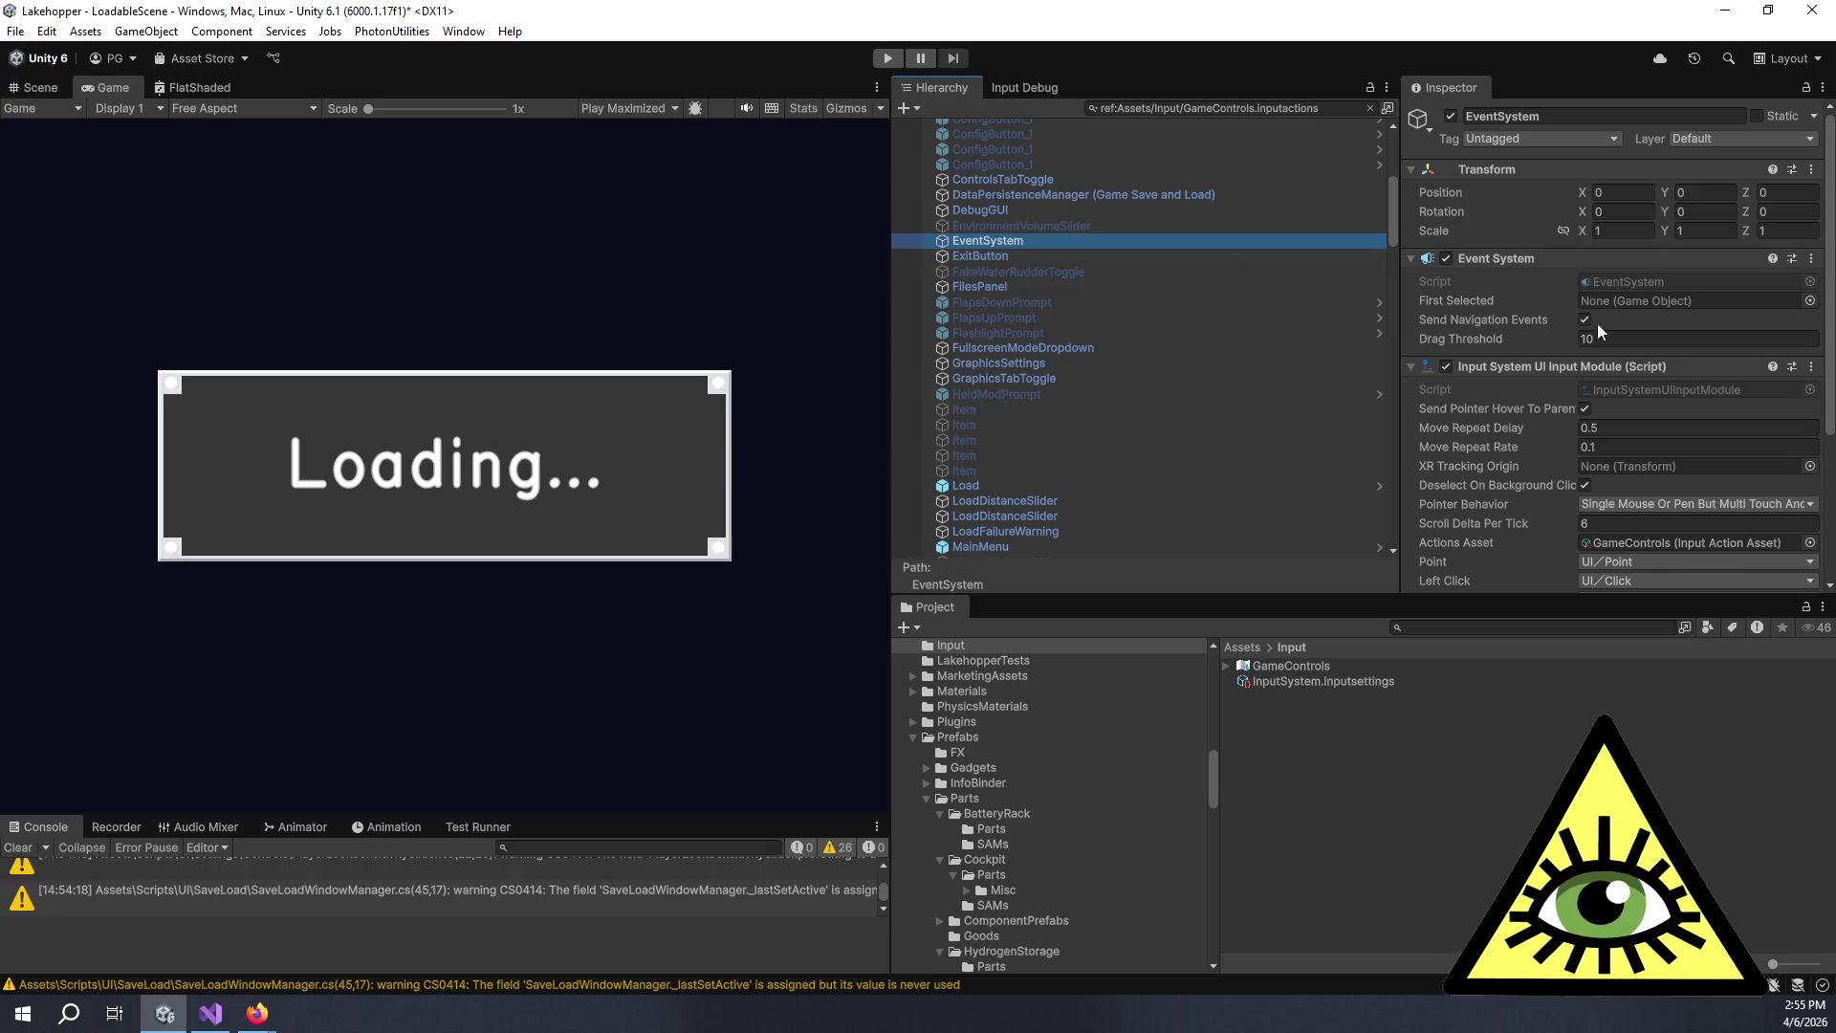
scroll(1517, 371, "down", 3)
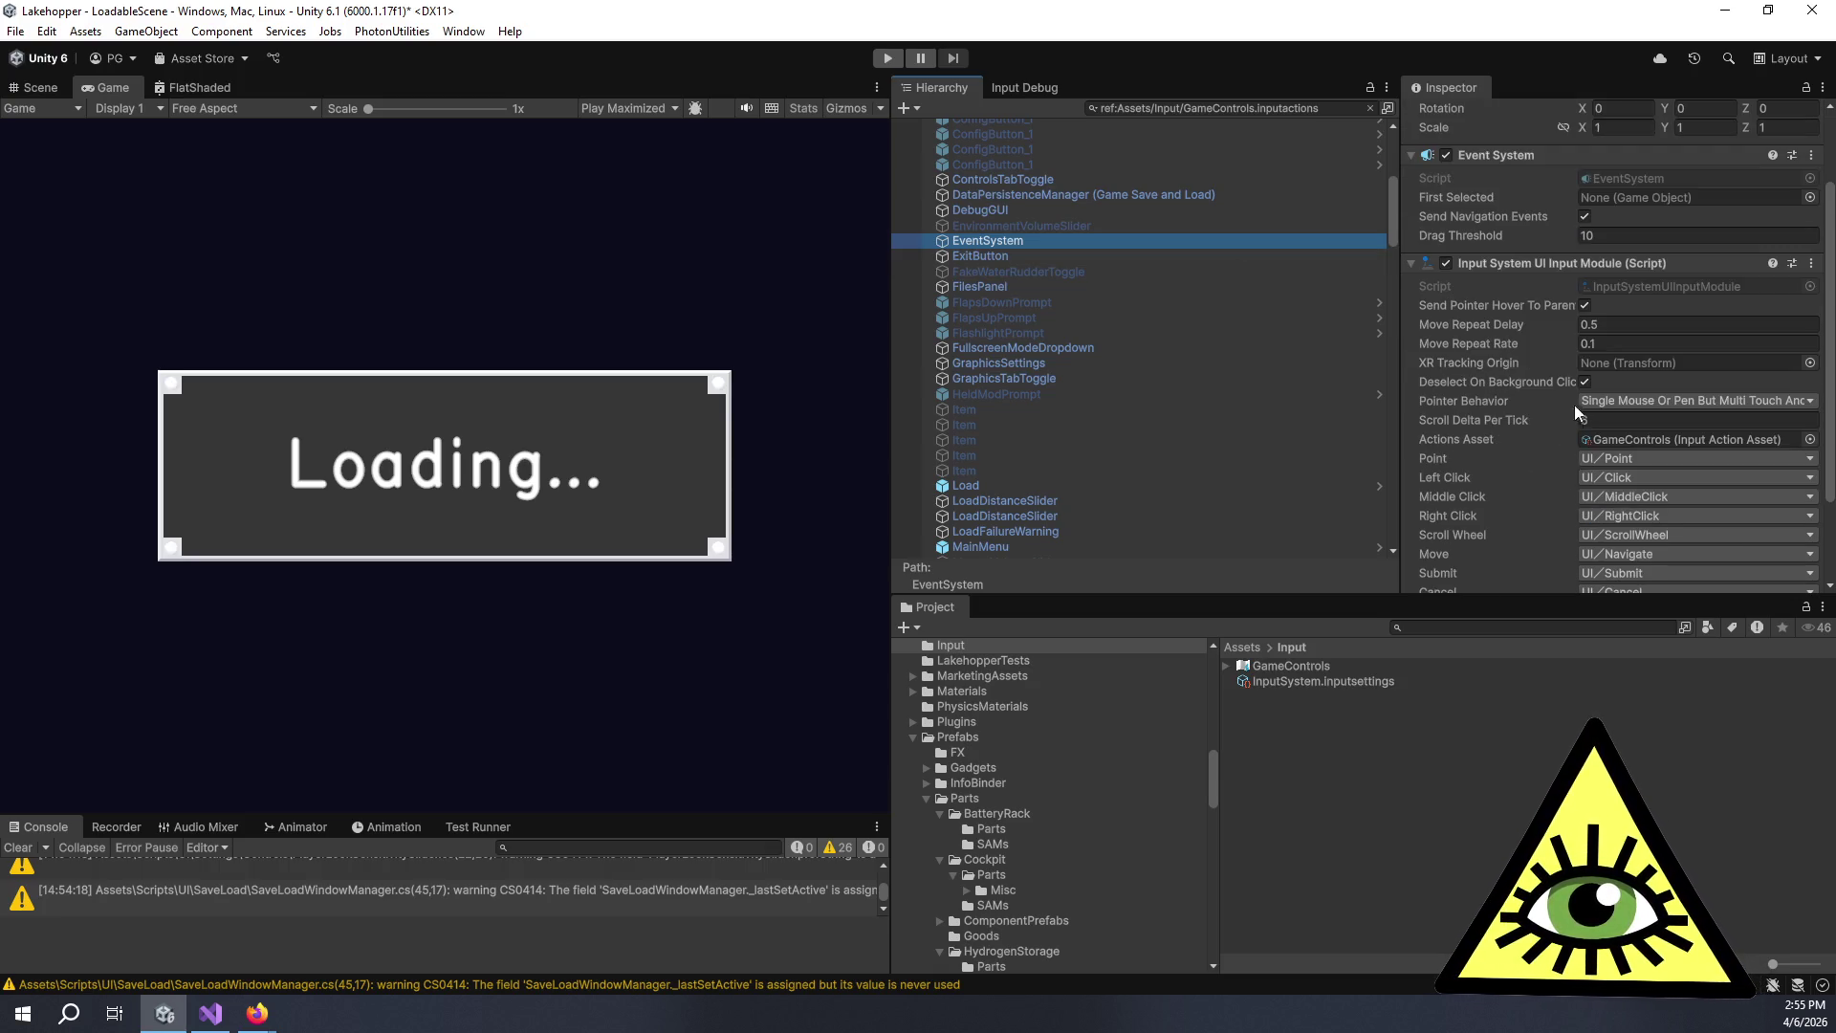
left_click(1616, 439)
key("Delete")
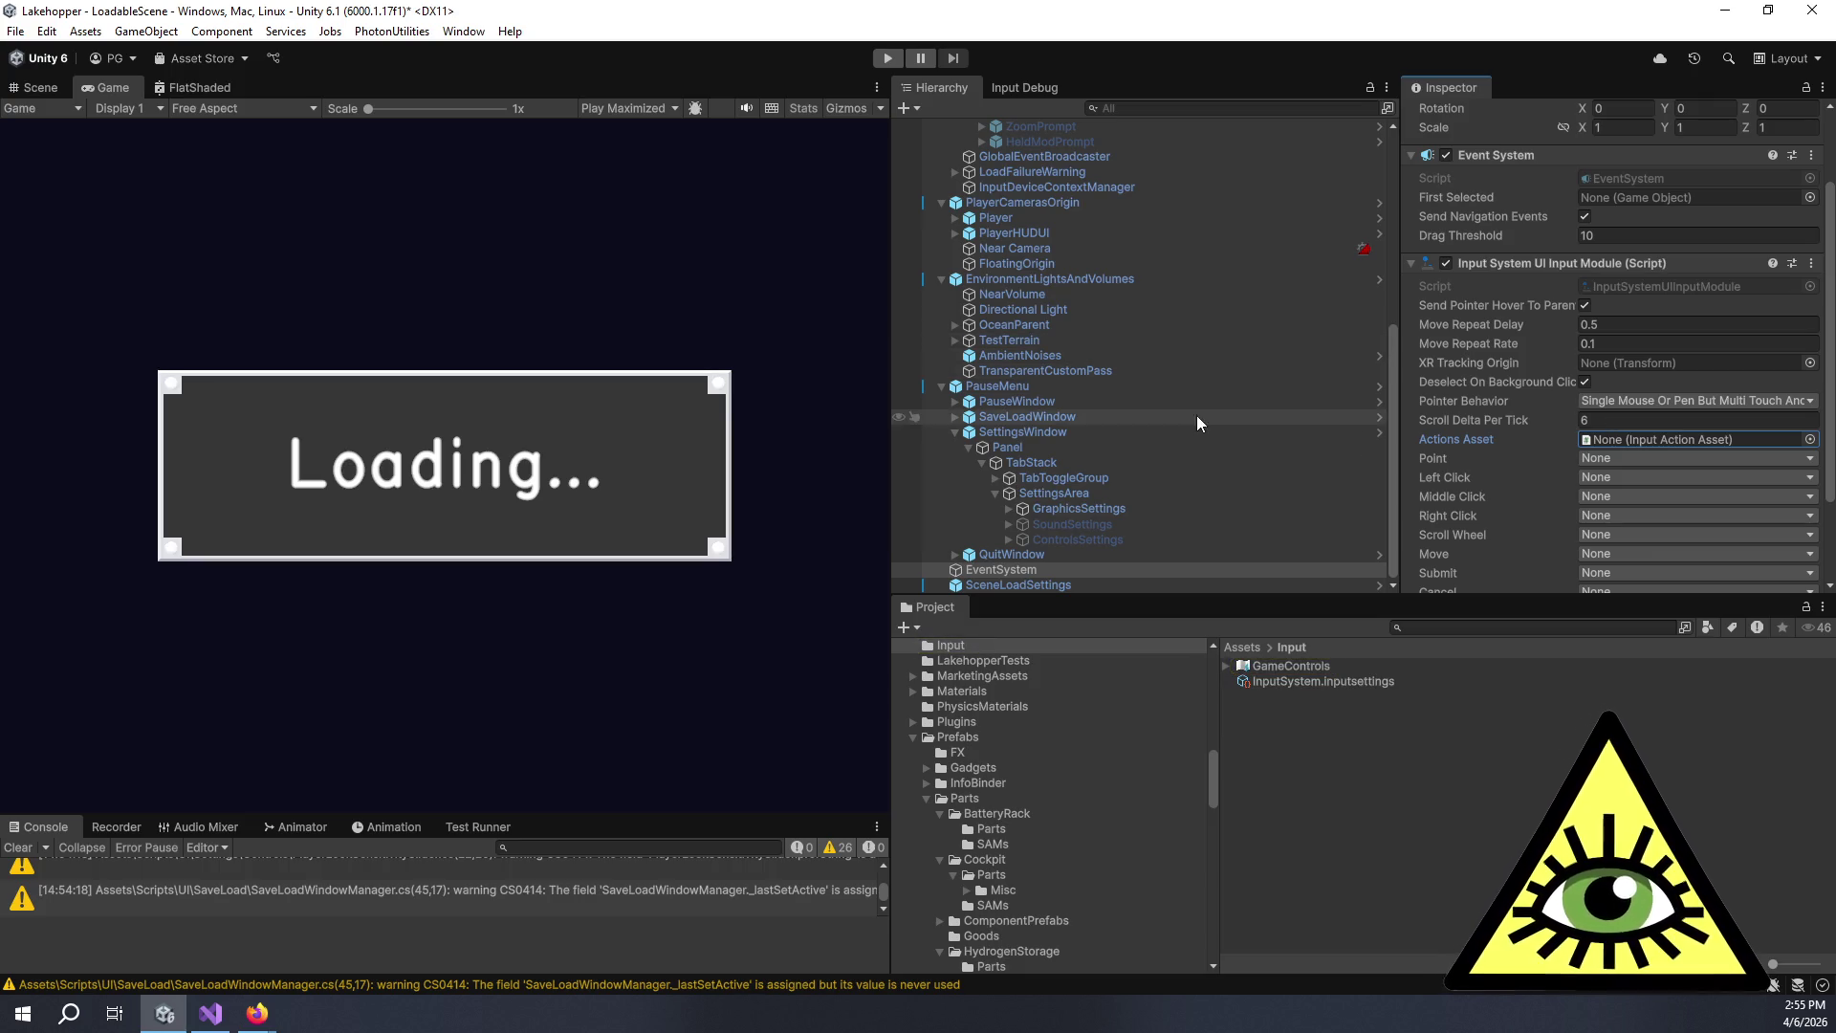
Filter the Hierarchy with ref:GameControls.inputactions to re-list referencing objects.
left_click(1178, 107)
type("ref:Assets/Input/GameControls.inputactions")
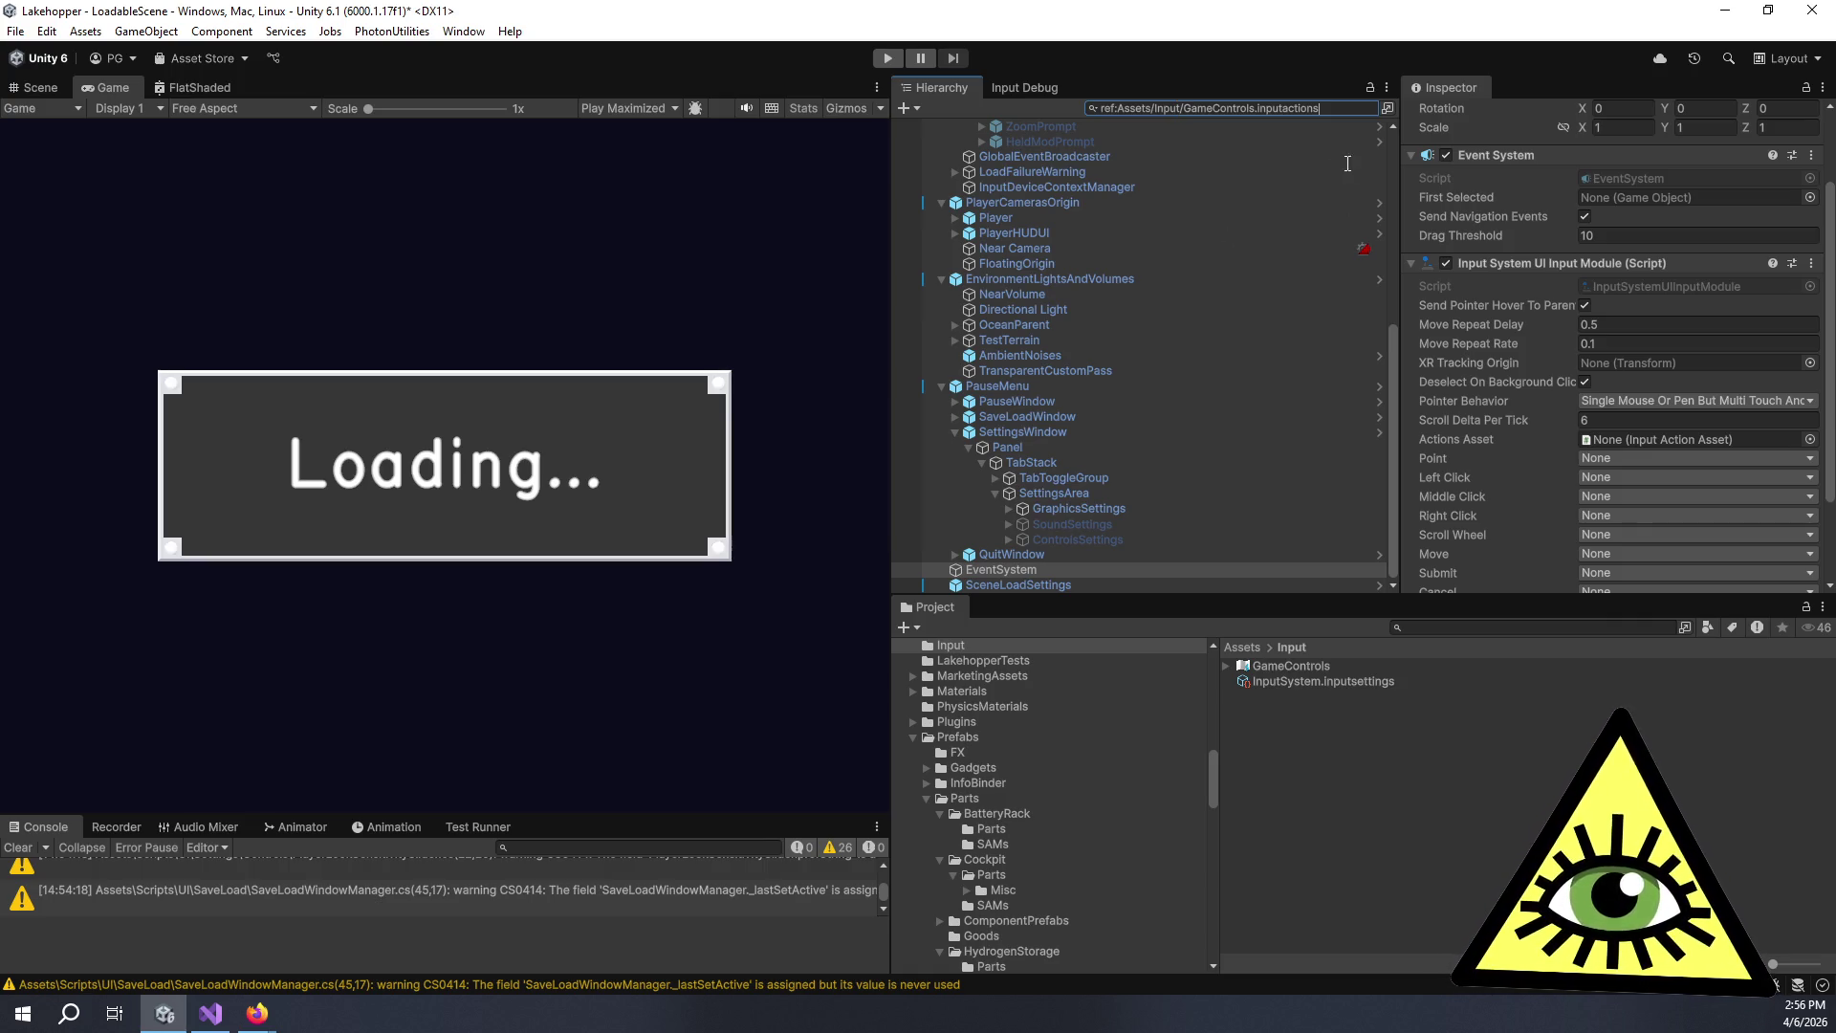
key("Return")
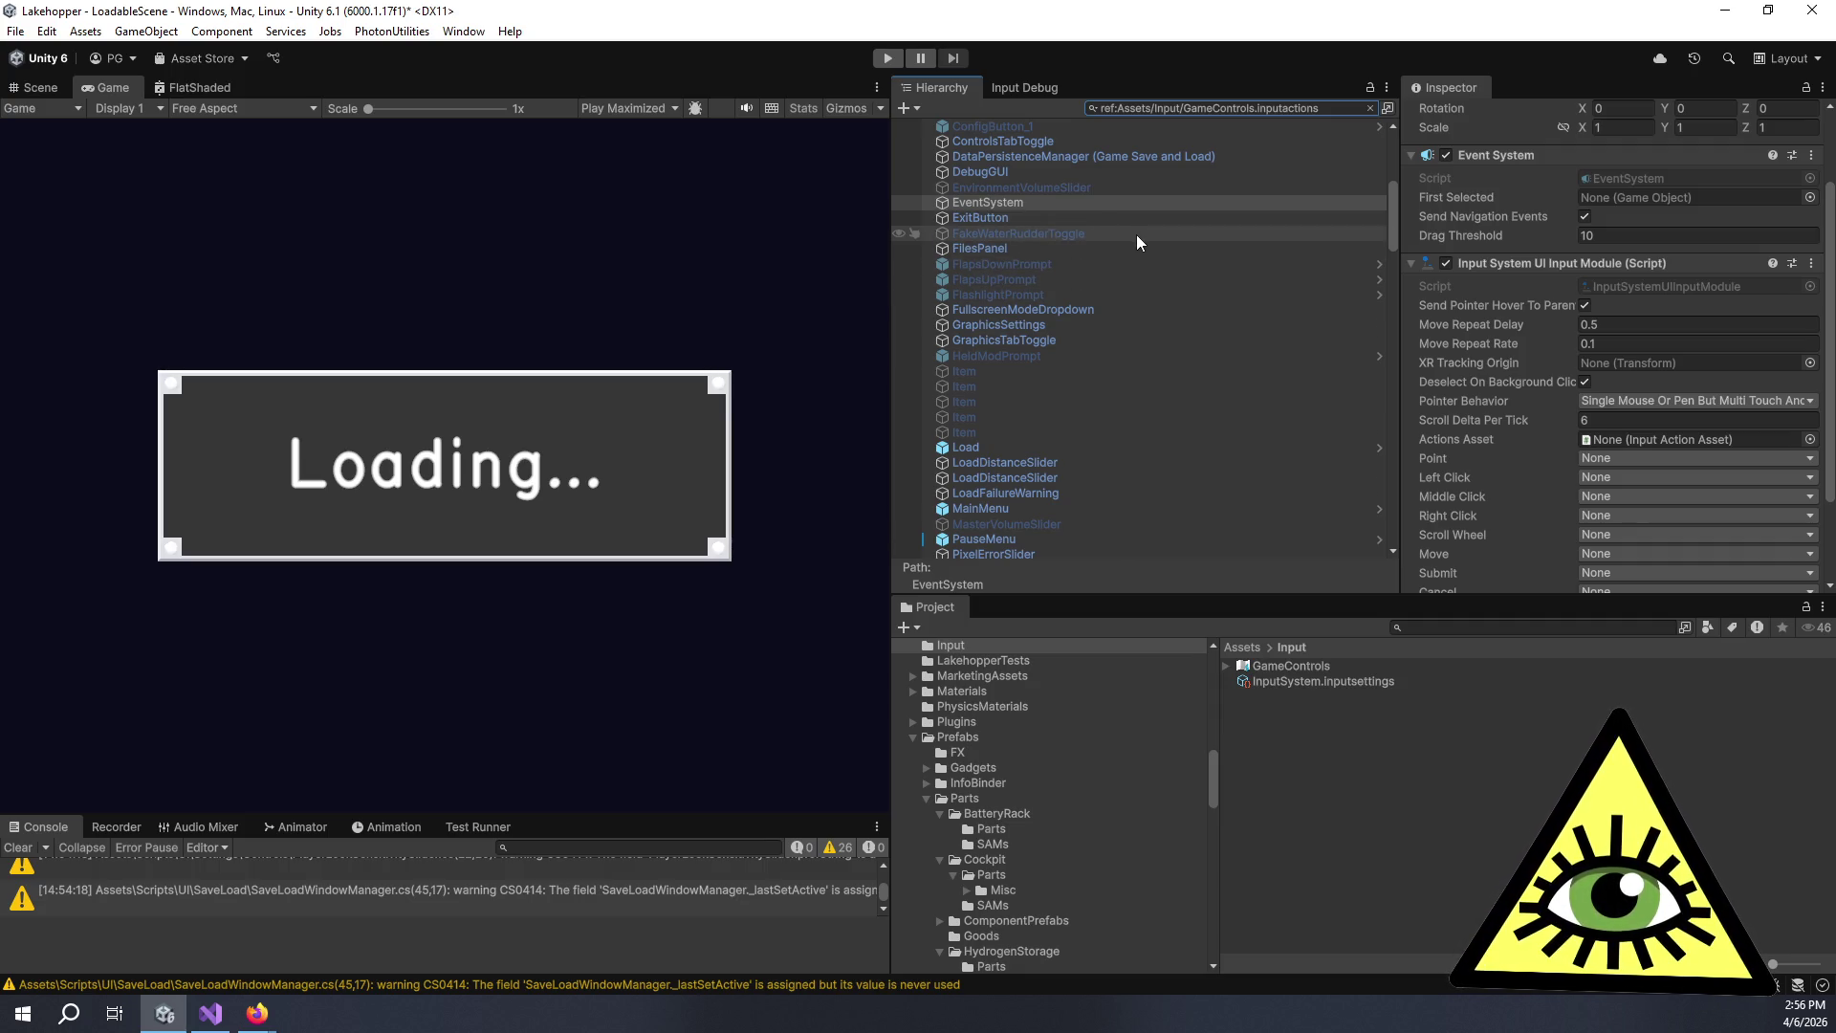
Inspect the FakeWaterRudderToggle object's components.
left_click(1138, 233)
scroll(1500, 359, "down", 5)
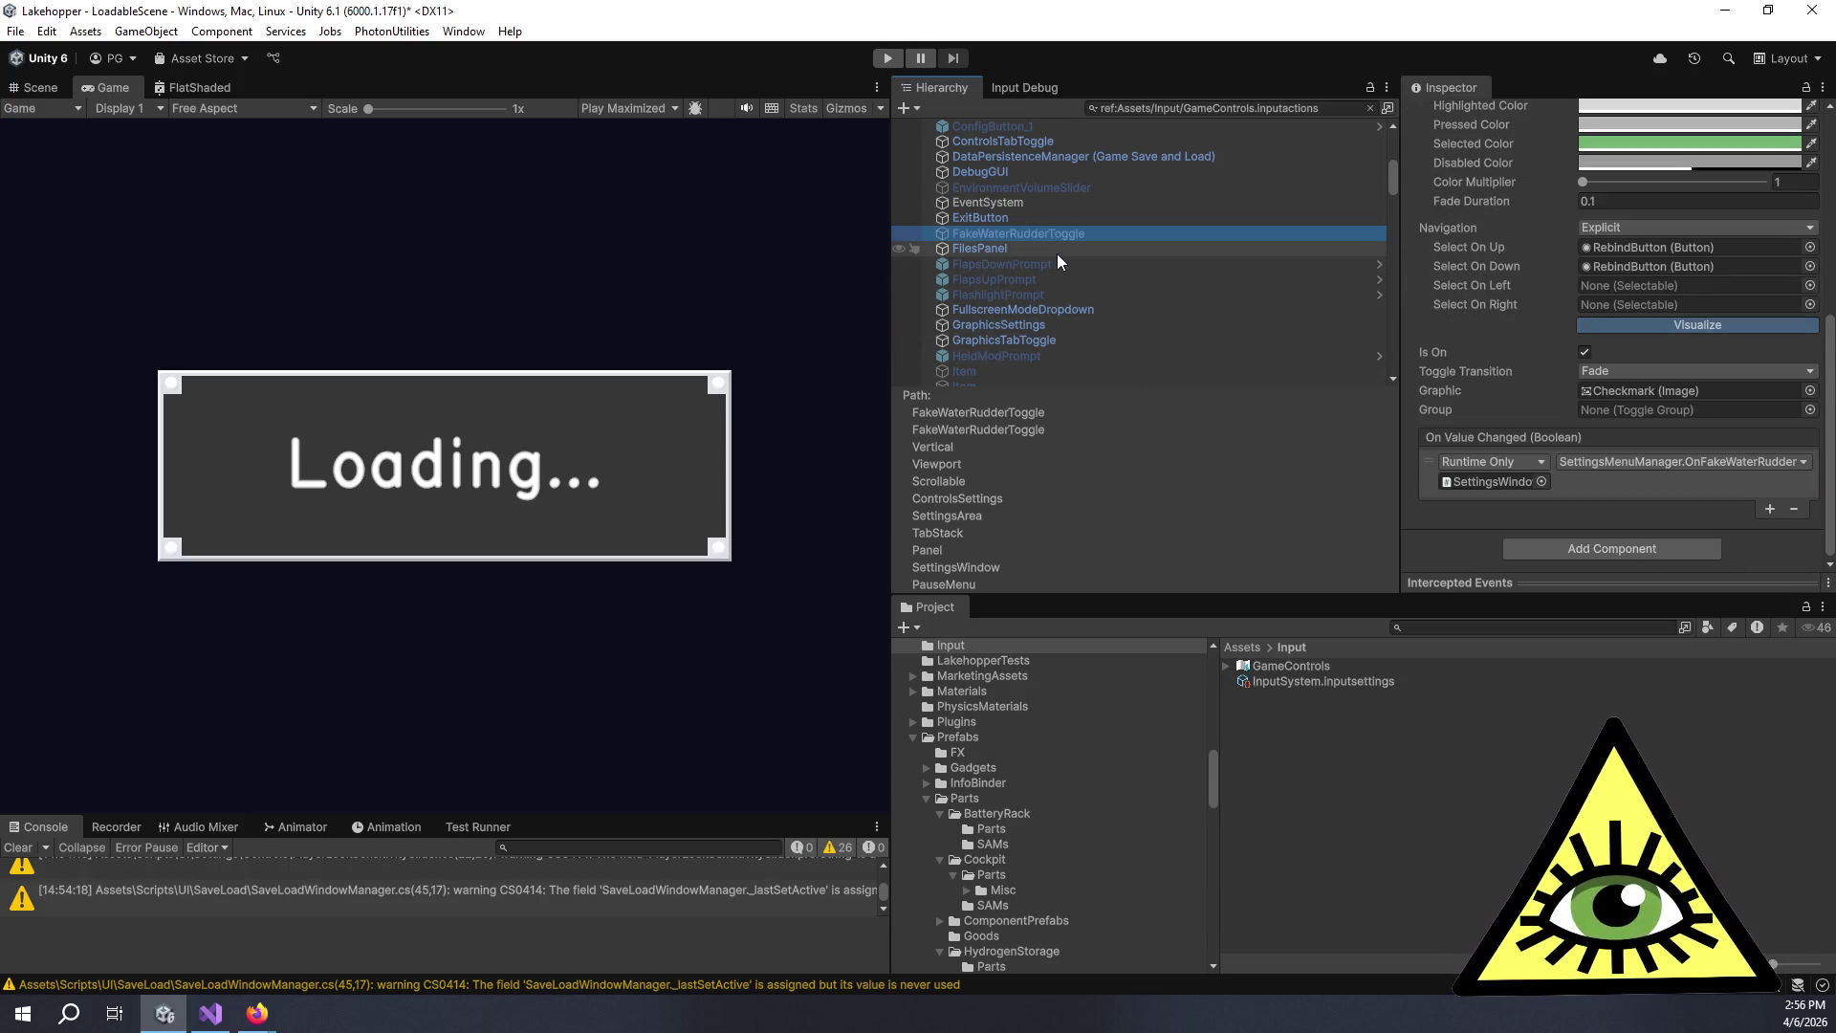
scroll(1132, 335, "down", 3)
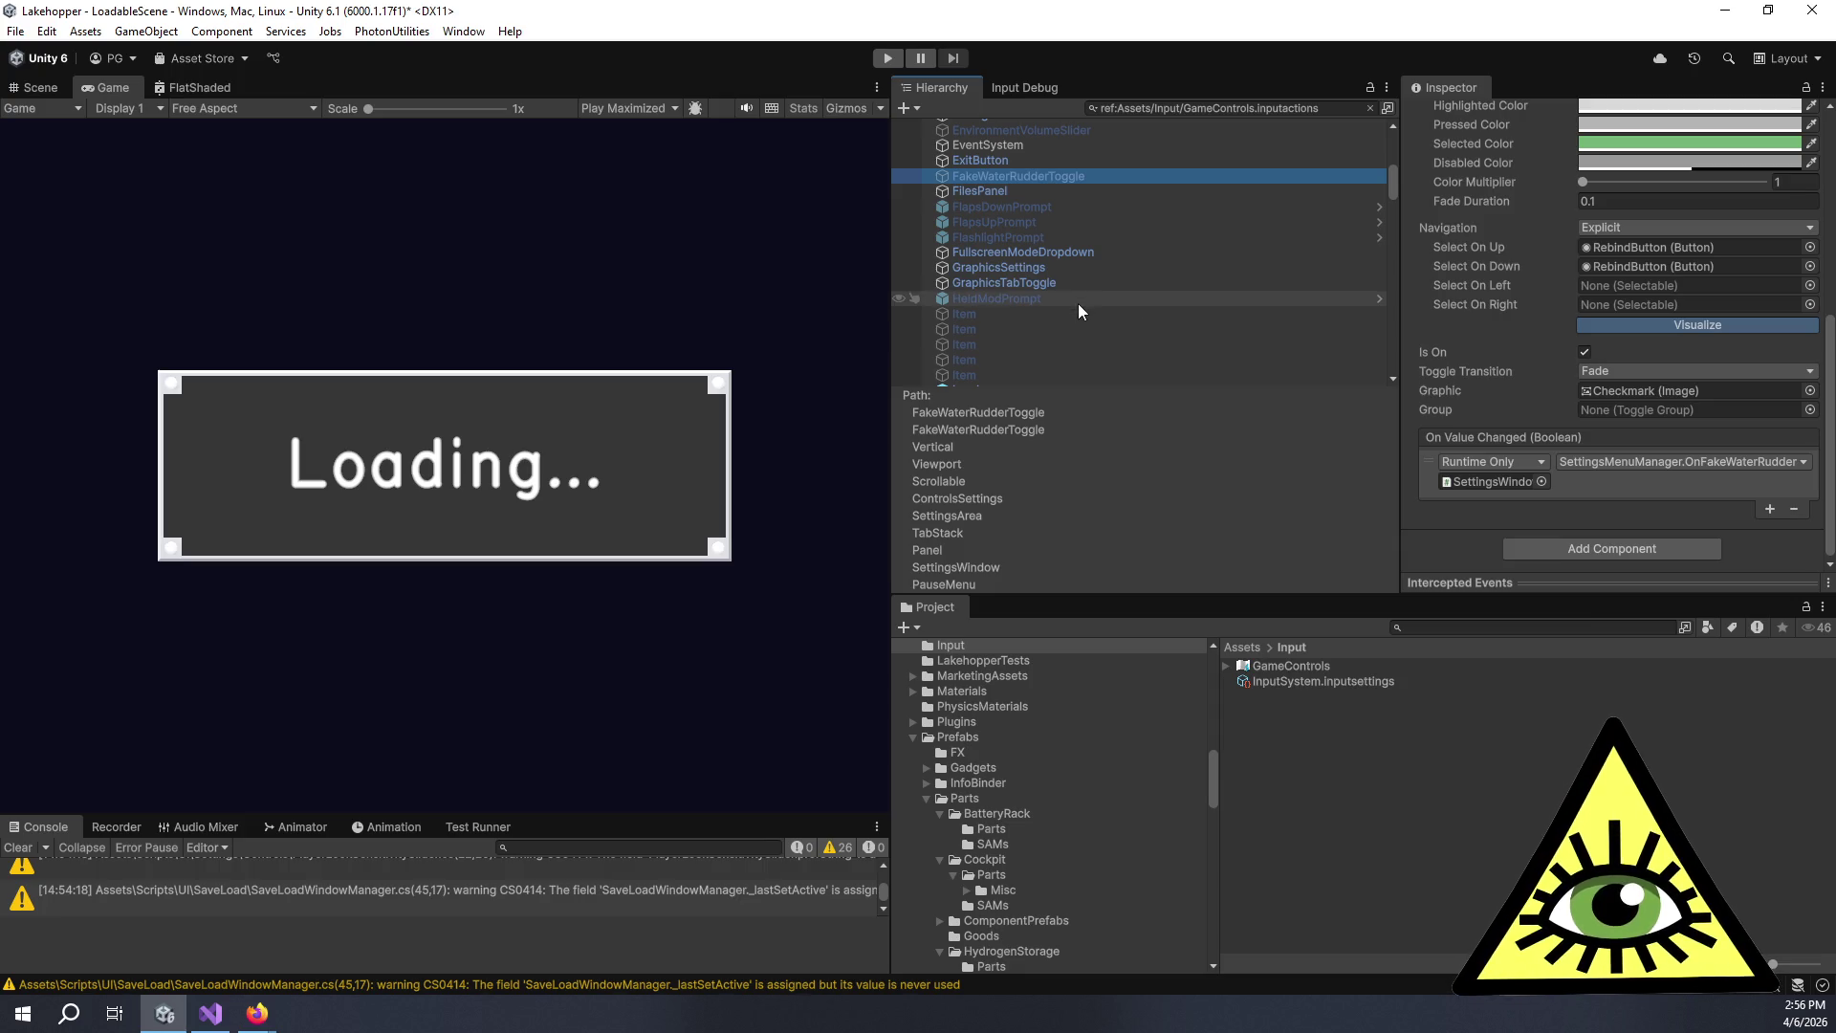
scroll(1077, 302, "down", 3)
scroll(1075, 324, "down", 3)
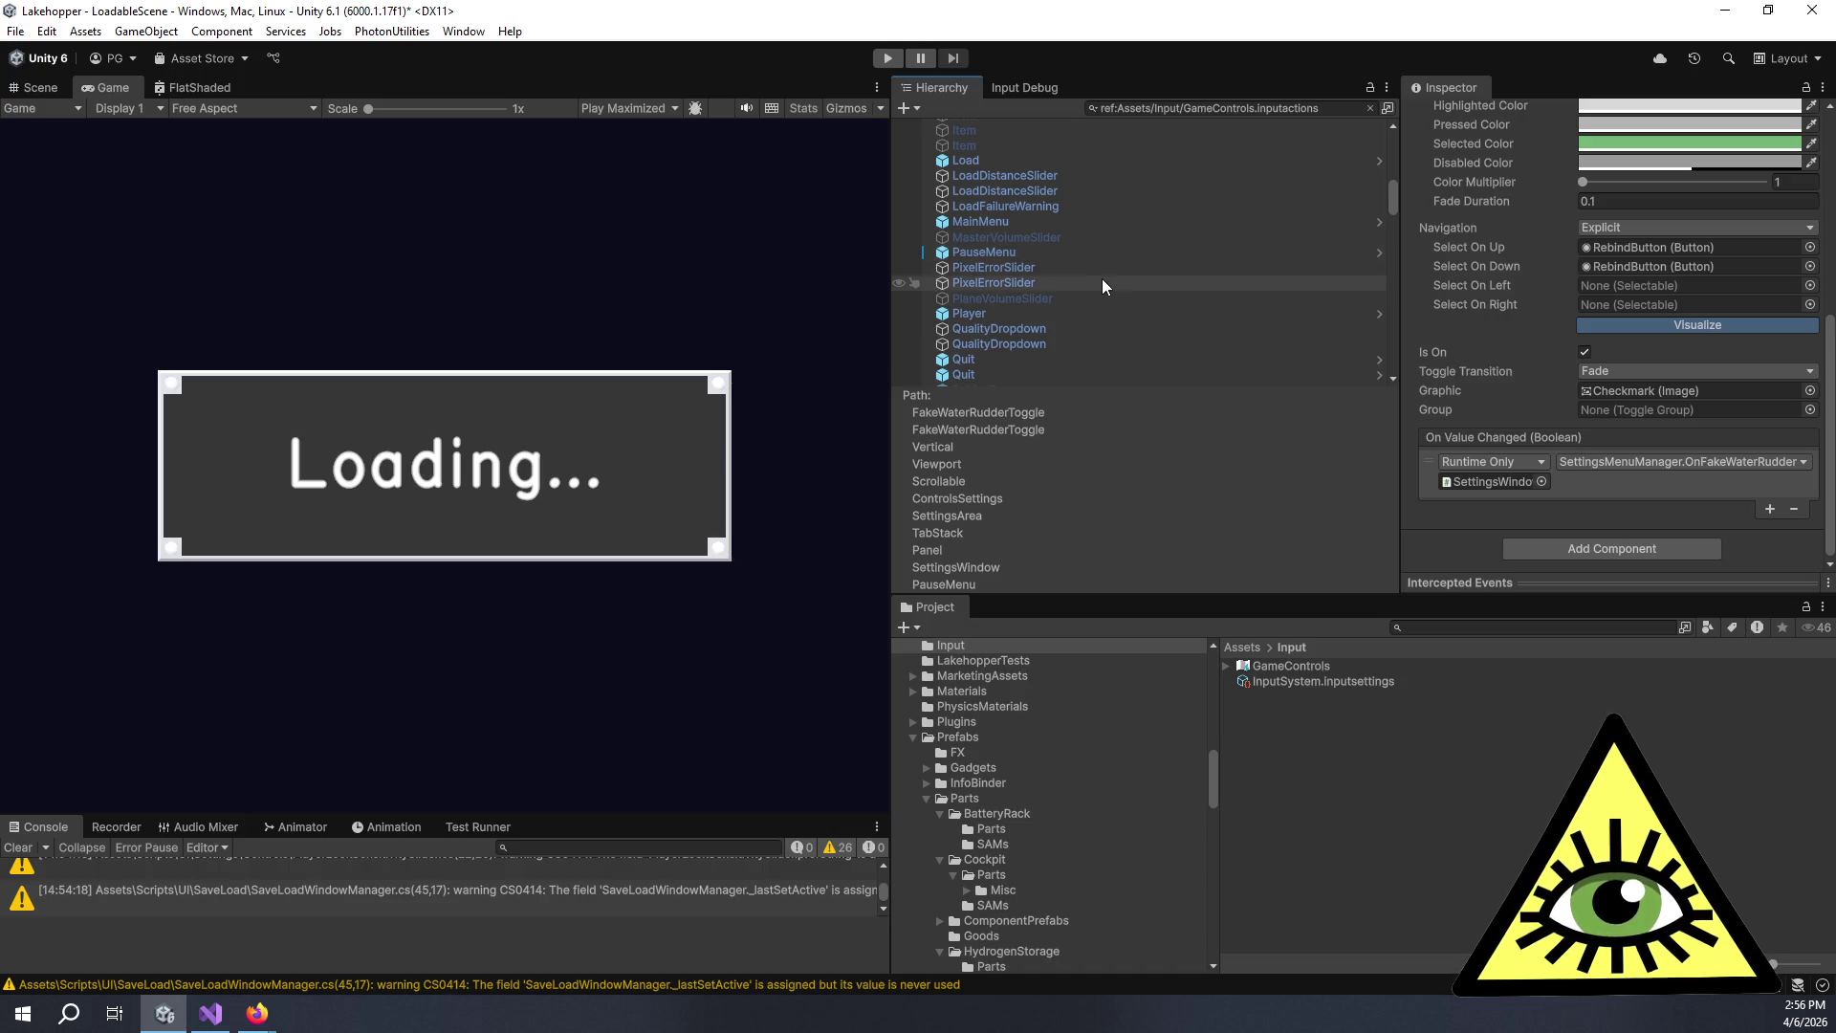
Review all of the Player object's components, then clear the Hierarchy reference filter.
left_click(1101, 314)
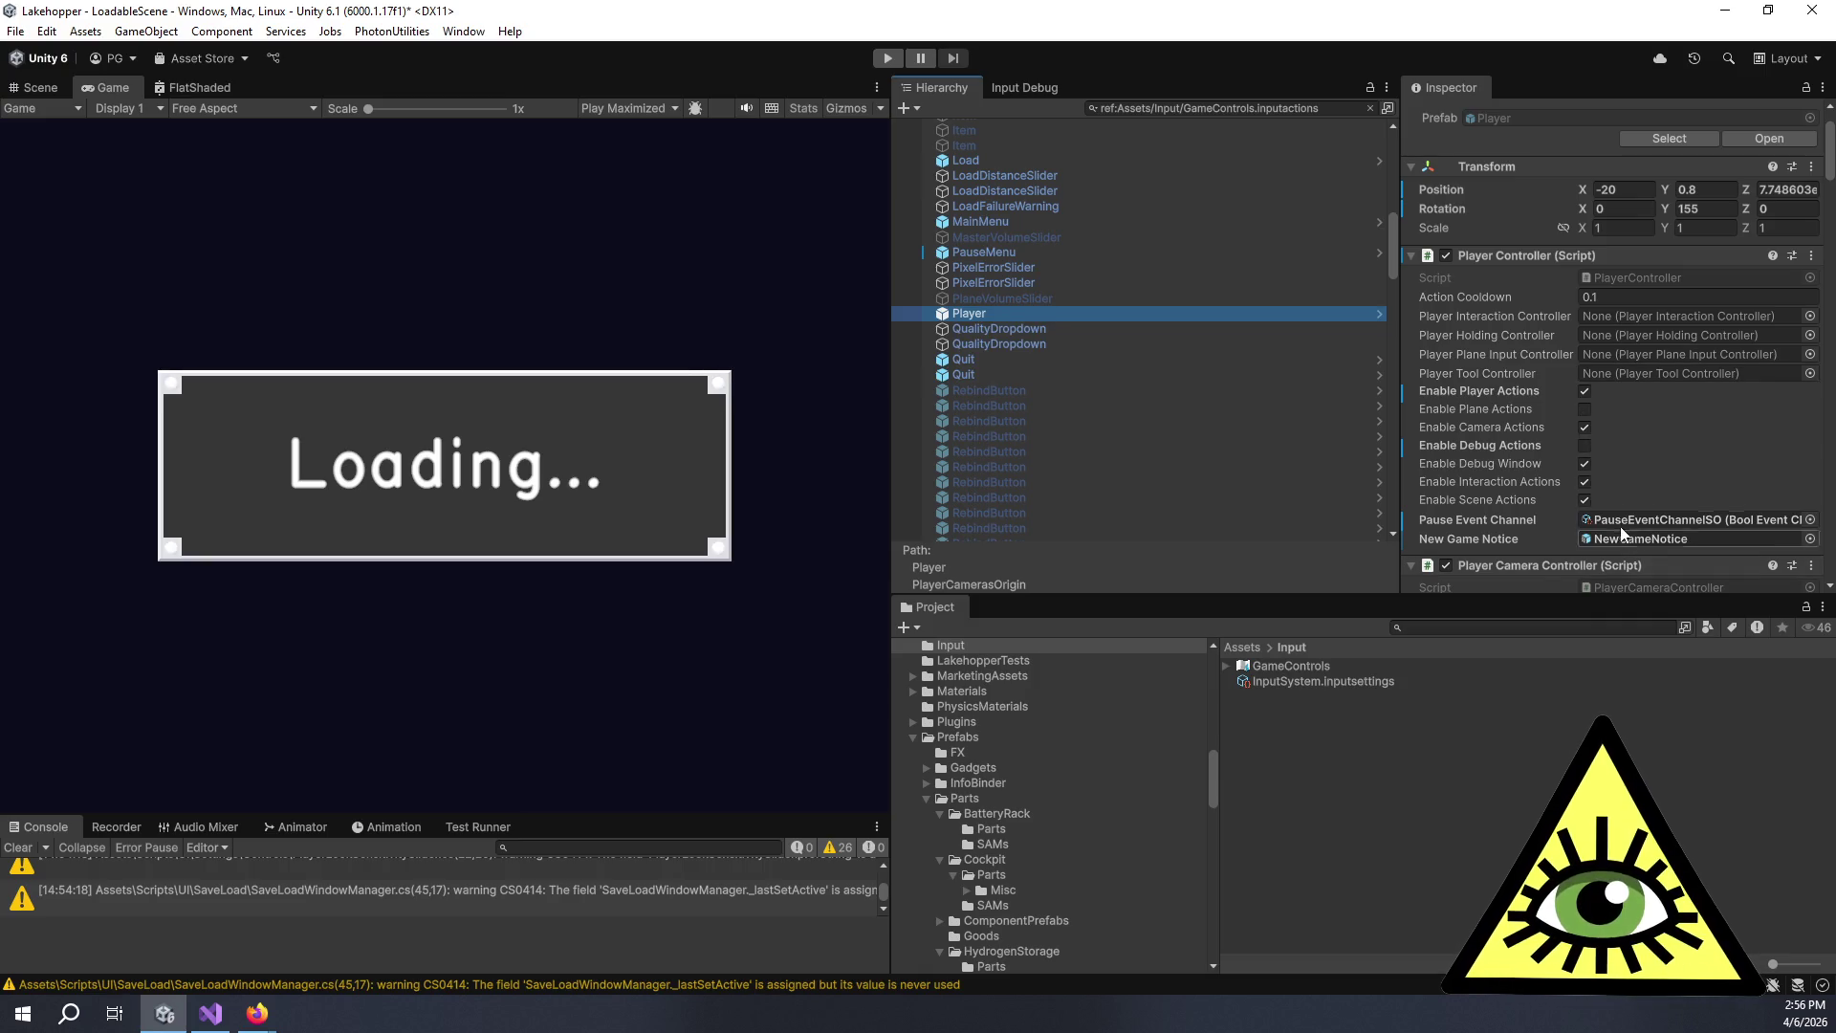
scroll(1463, 421, "down", 10)
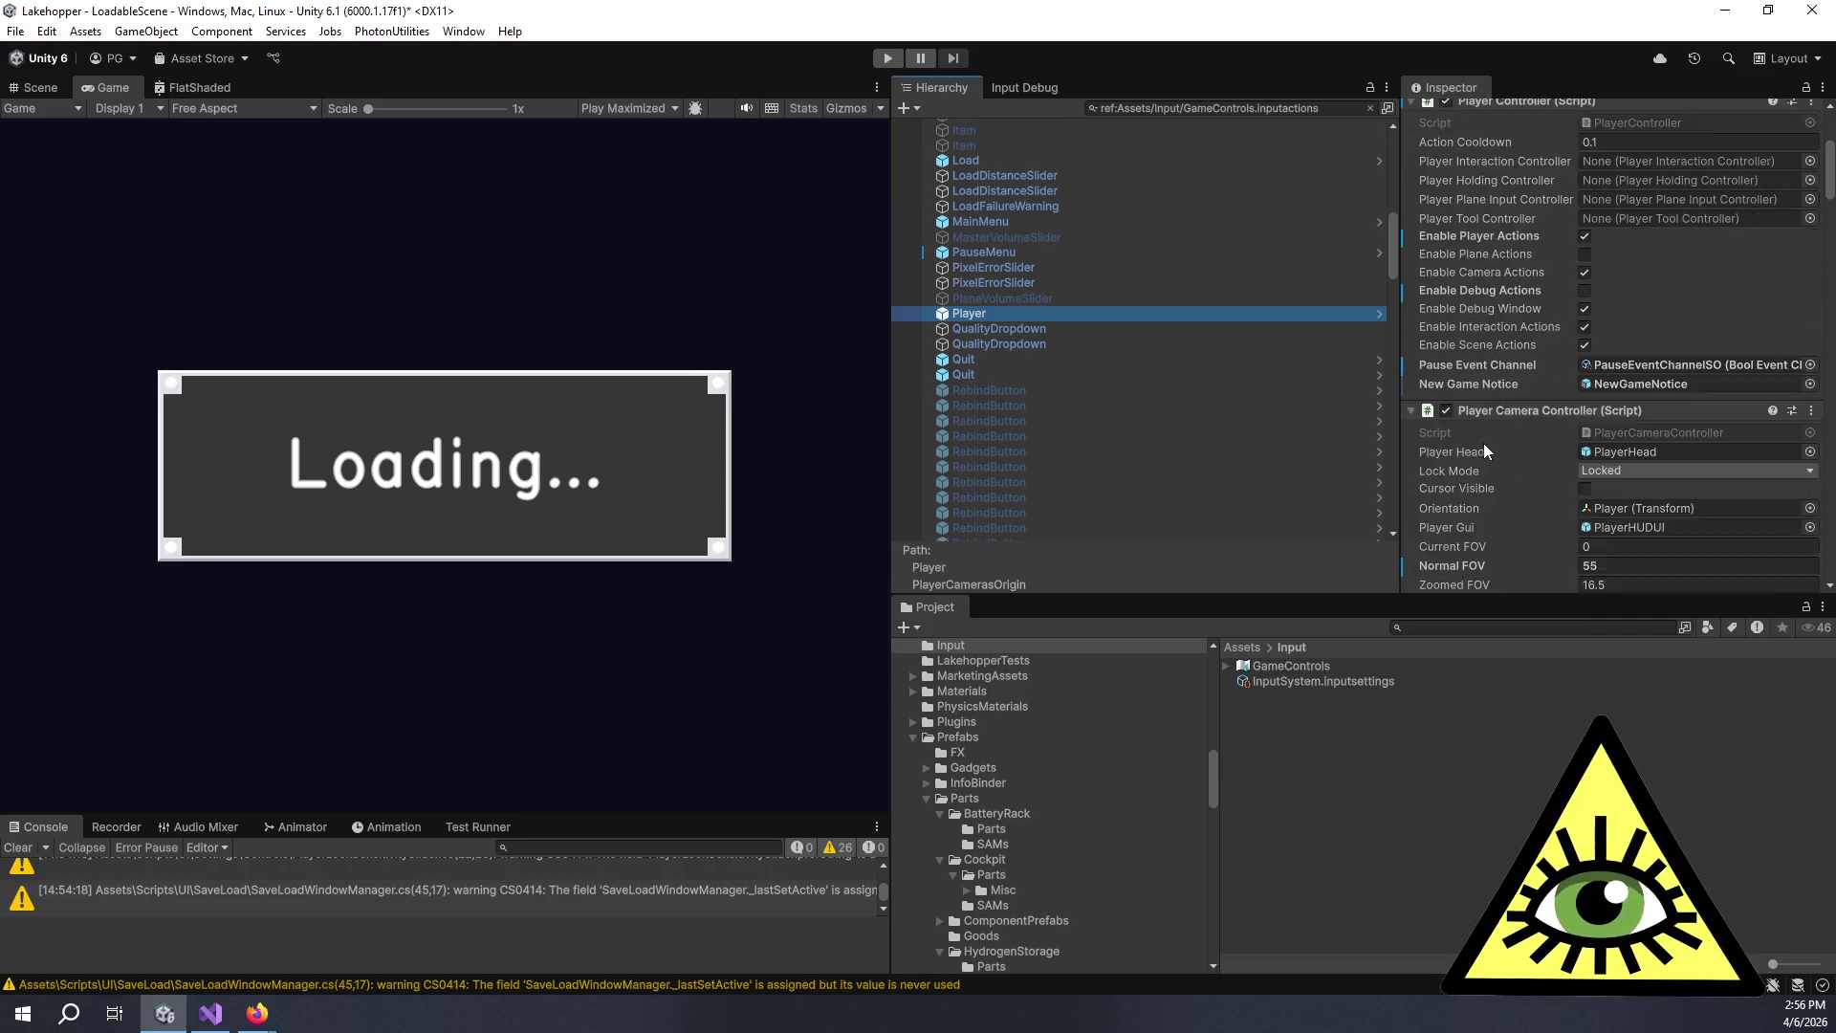
scroll(1496, 430, "down", 10)
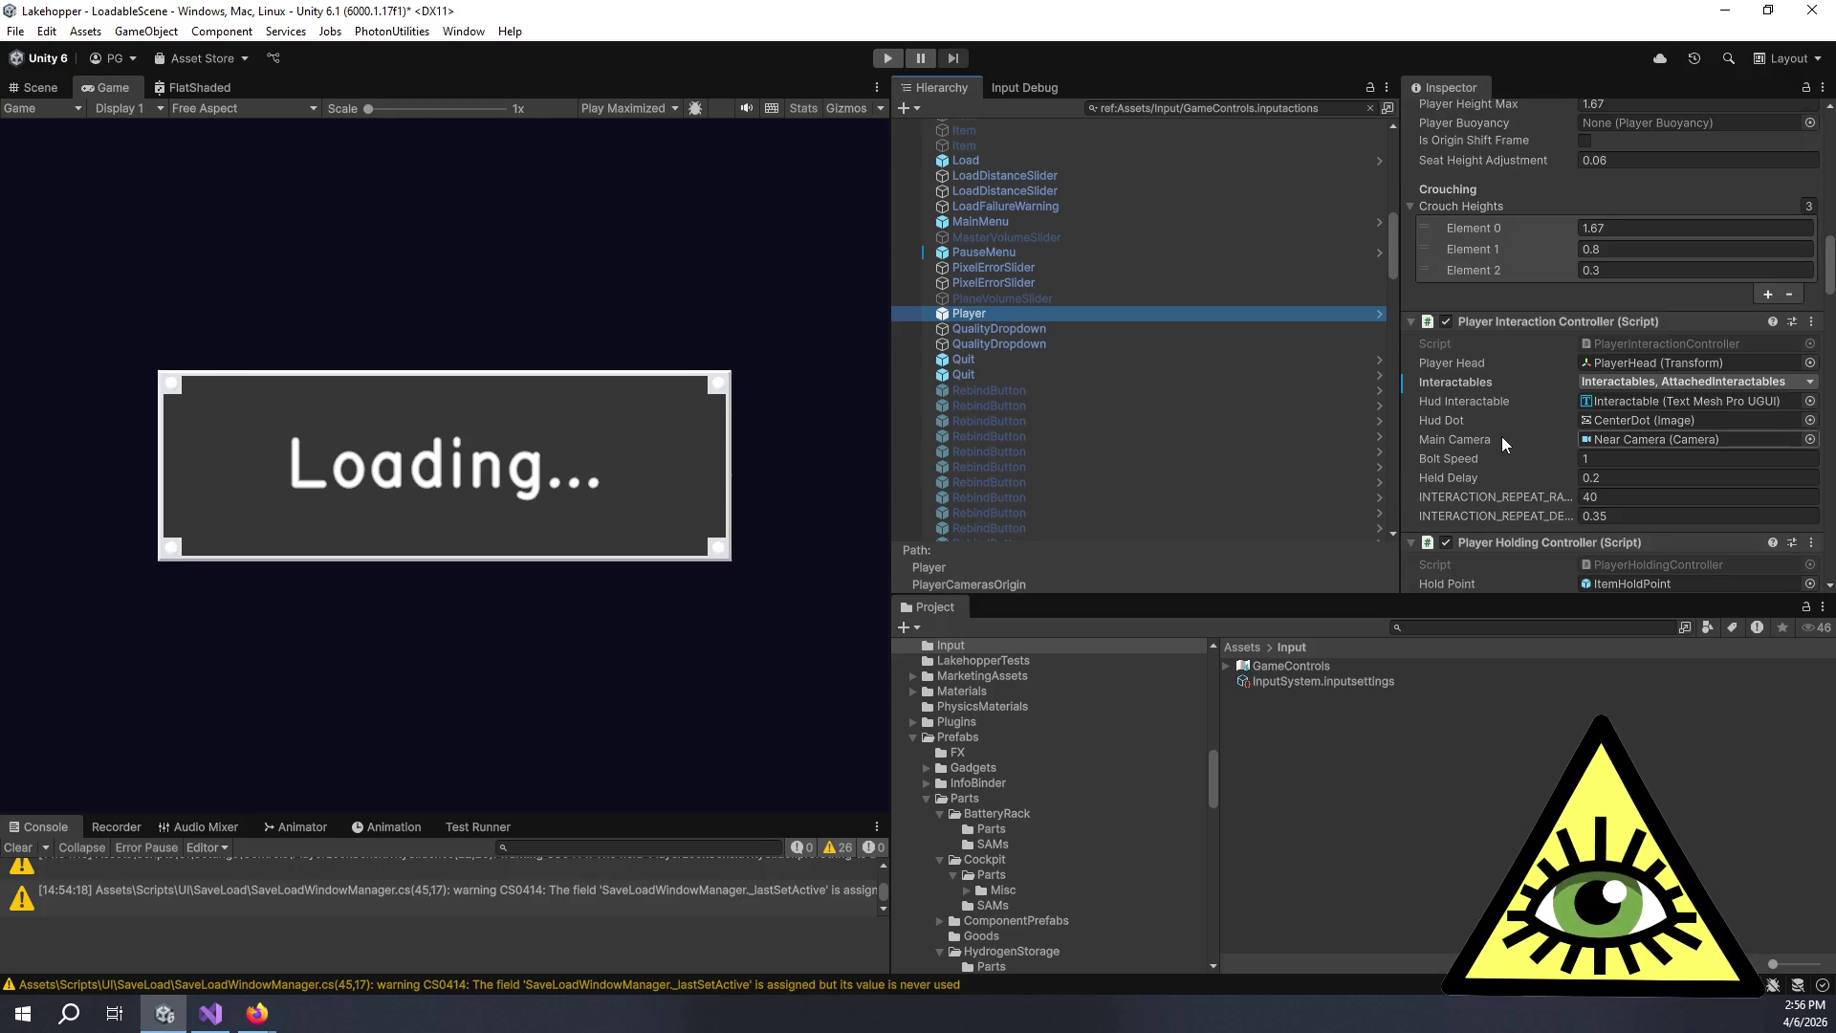
scroll(1501, 436, "down", 9)
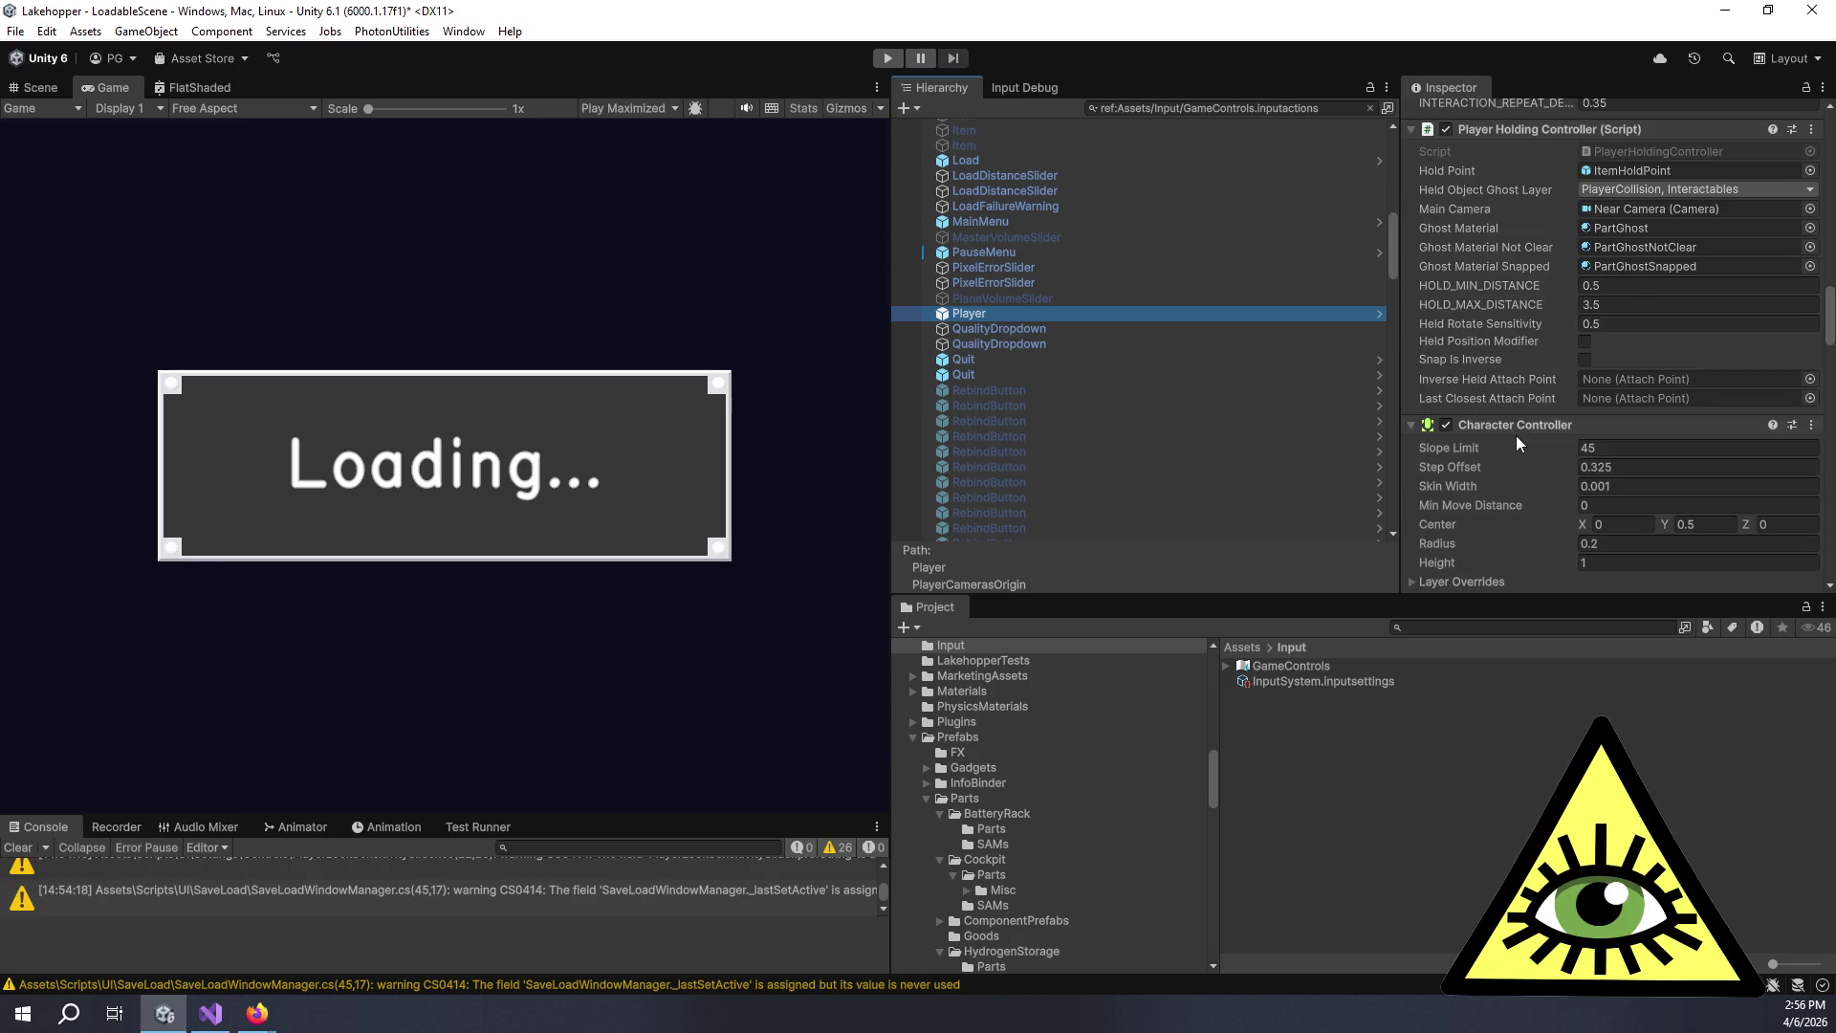
scroll(1516, 434, "down", 7)
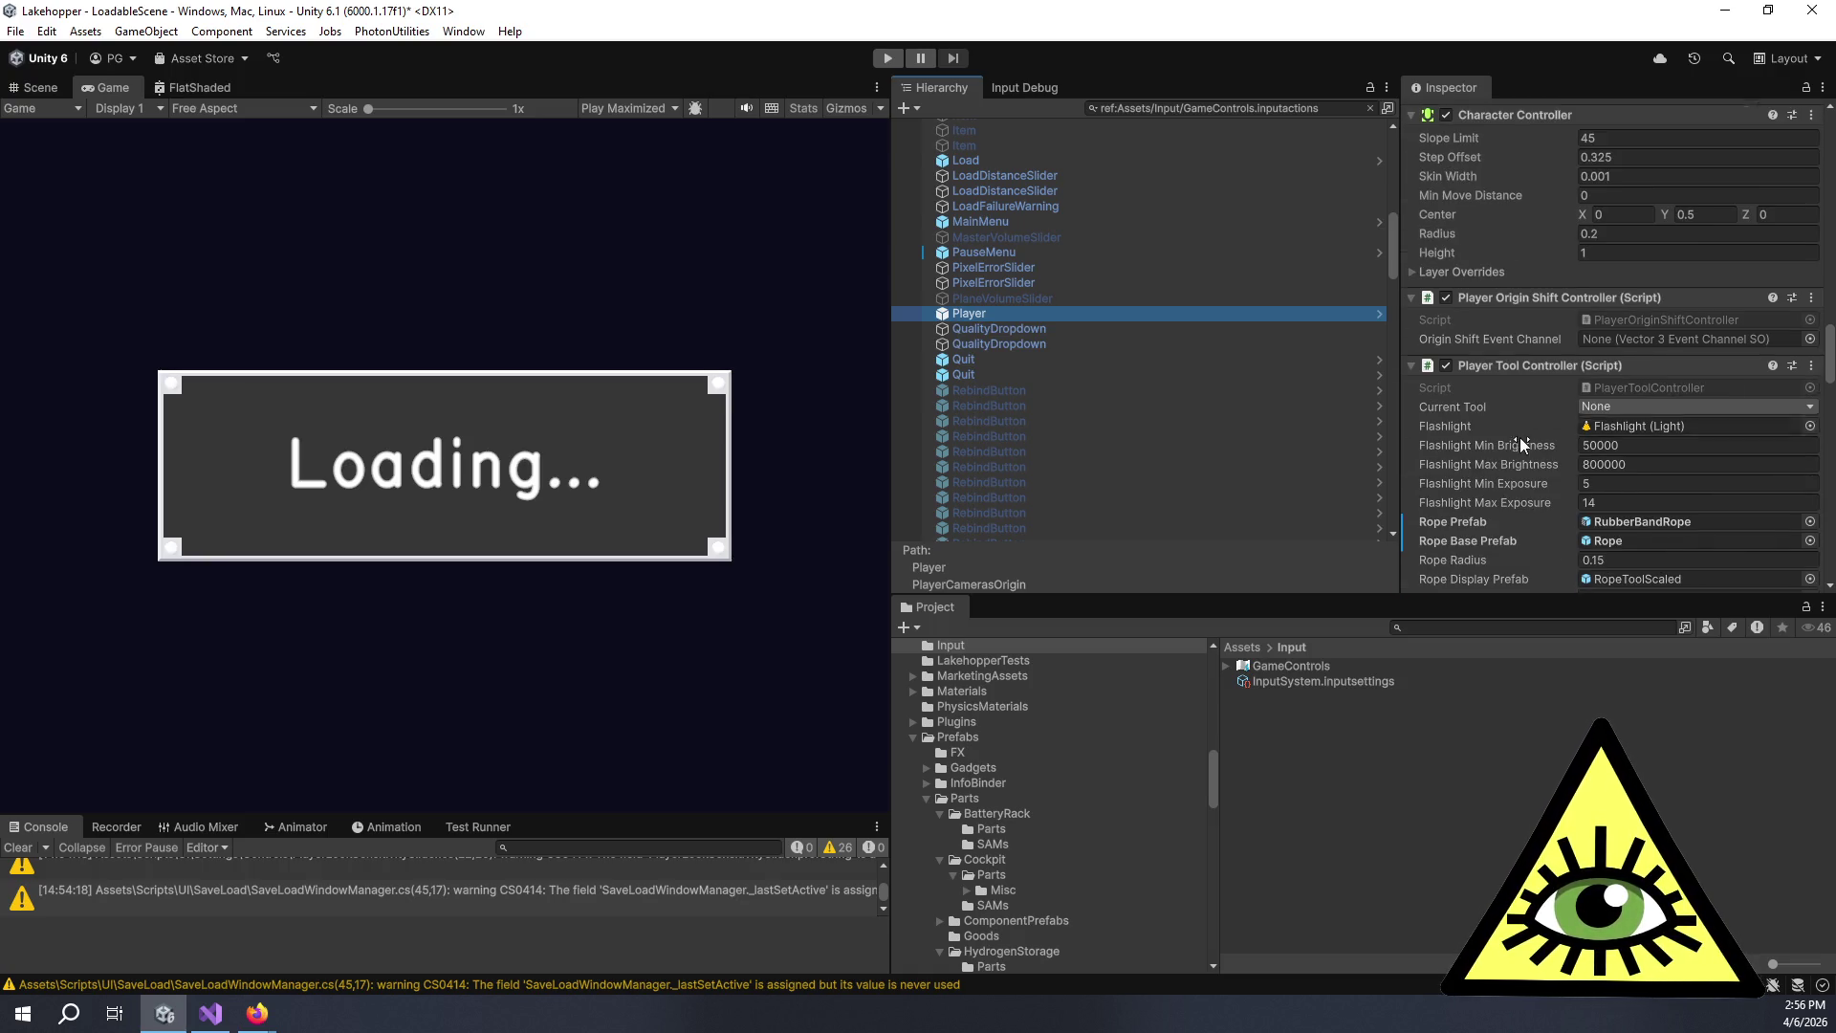
scroll(1518, 435, "down", 6)
scroll(1519, 432, "down", 15)
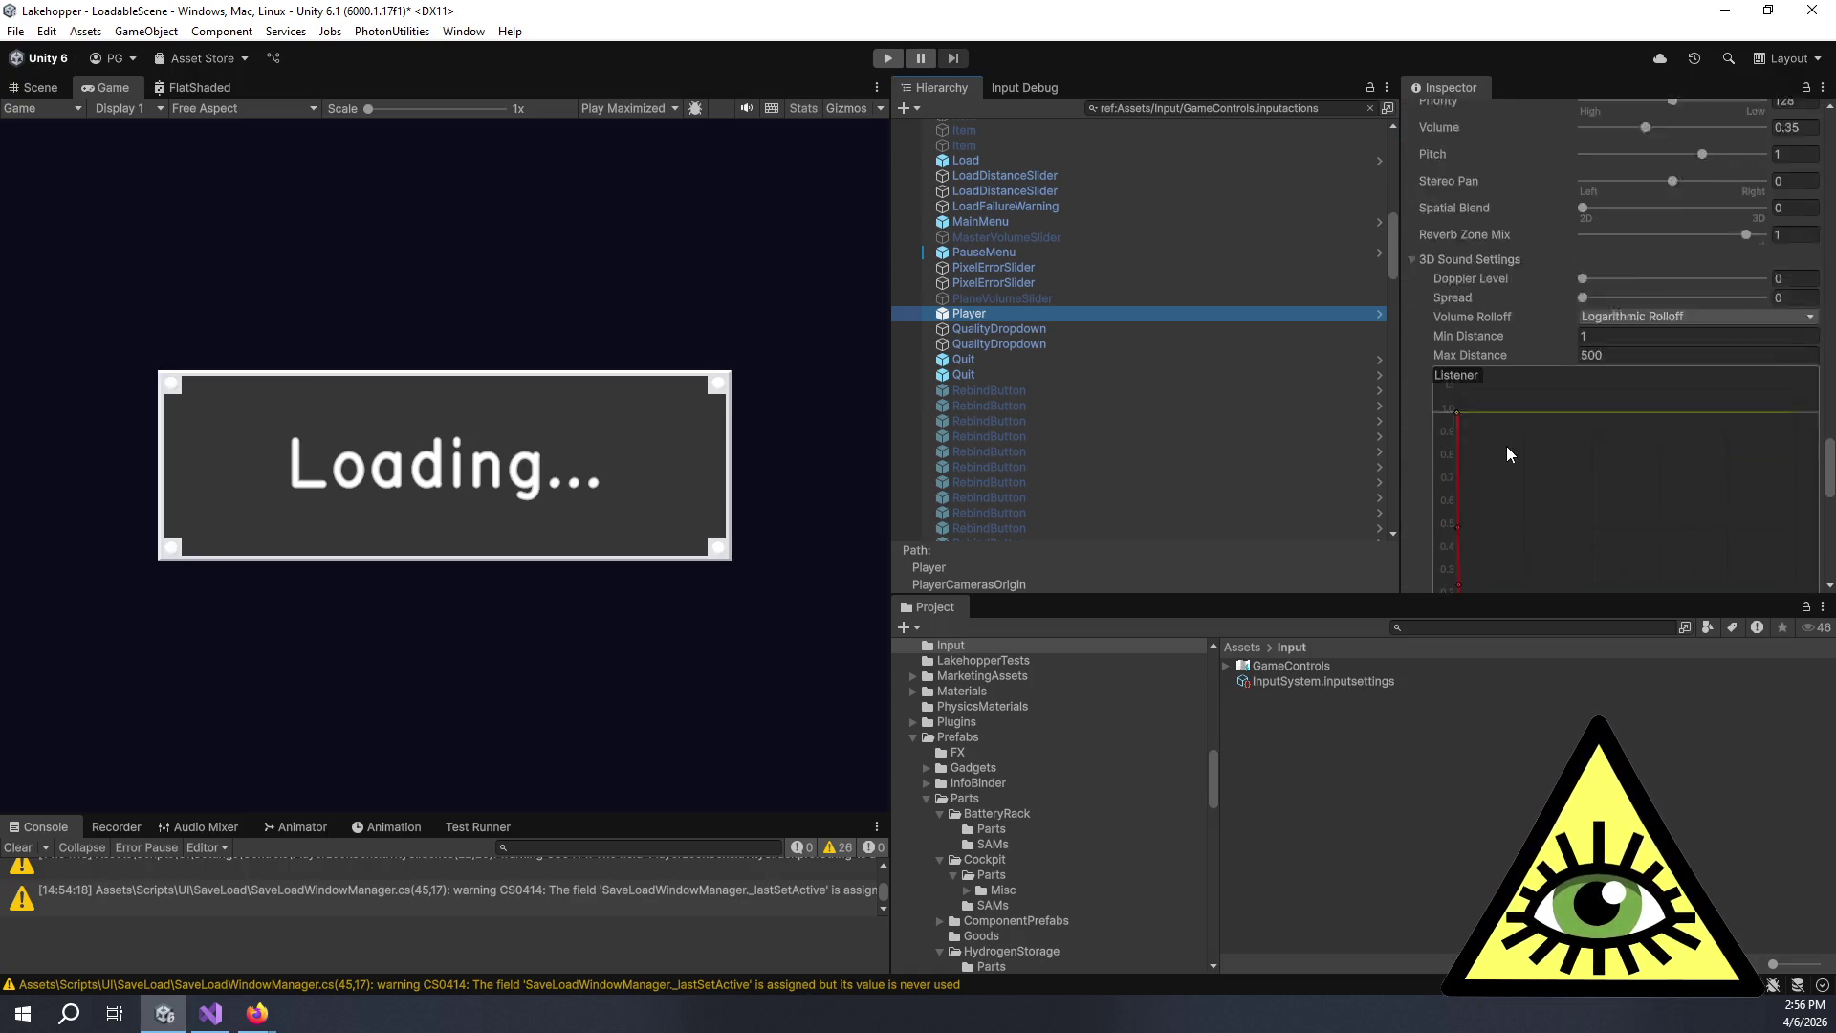
scroll(1060, 344, "down", 10)
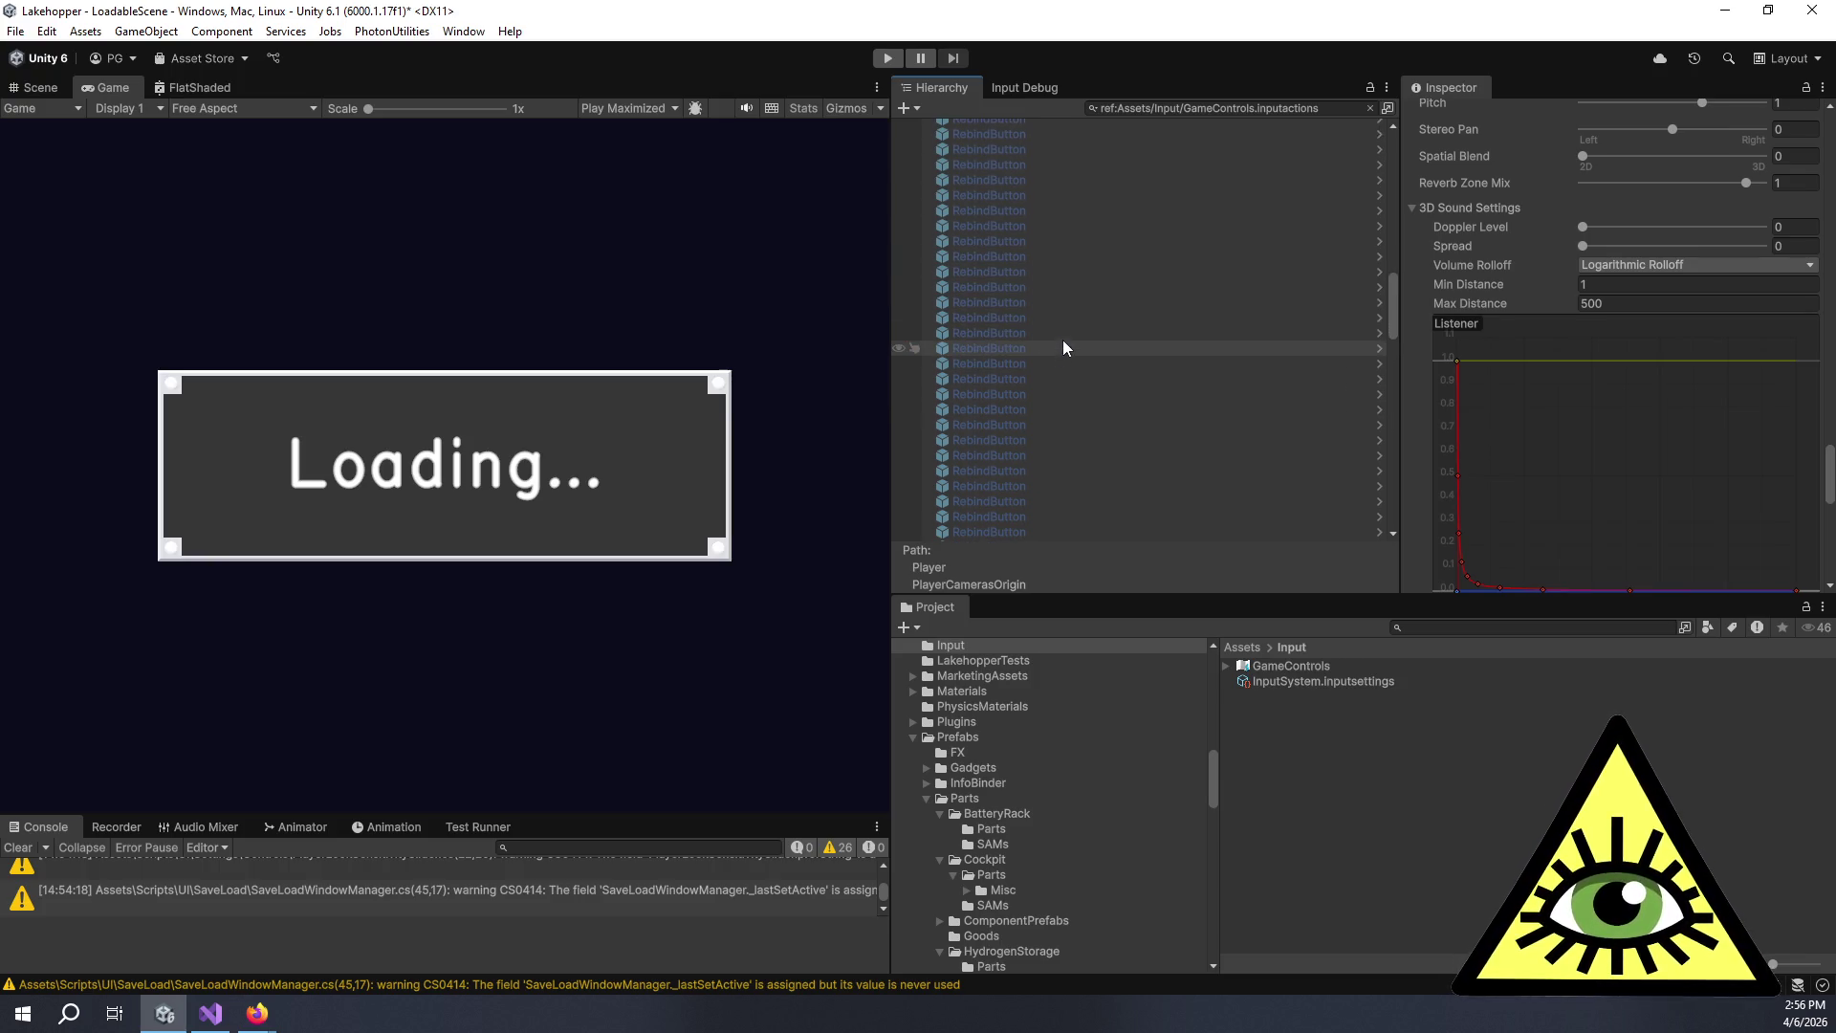
scroll(1081, 352, "down", 6)
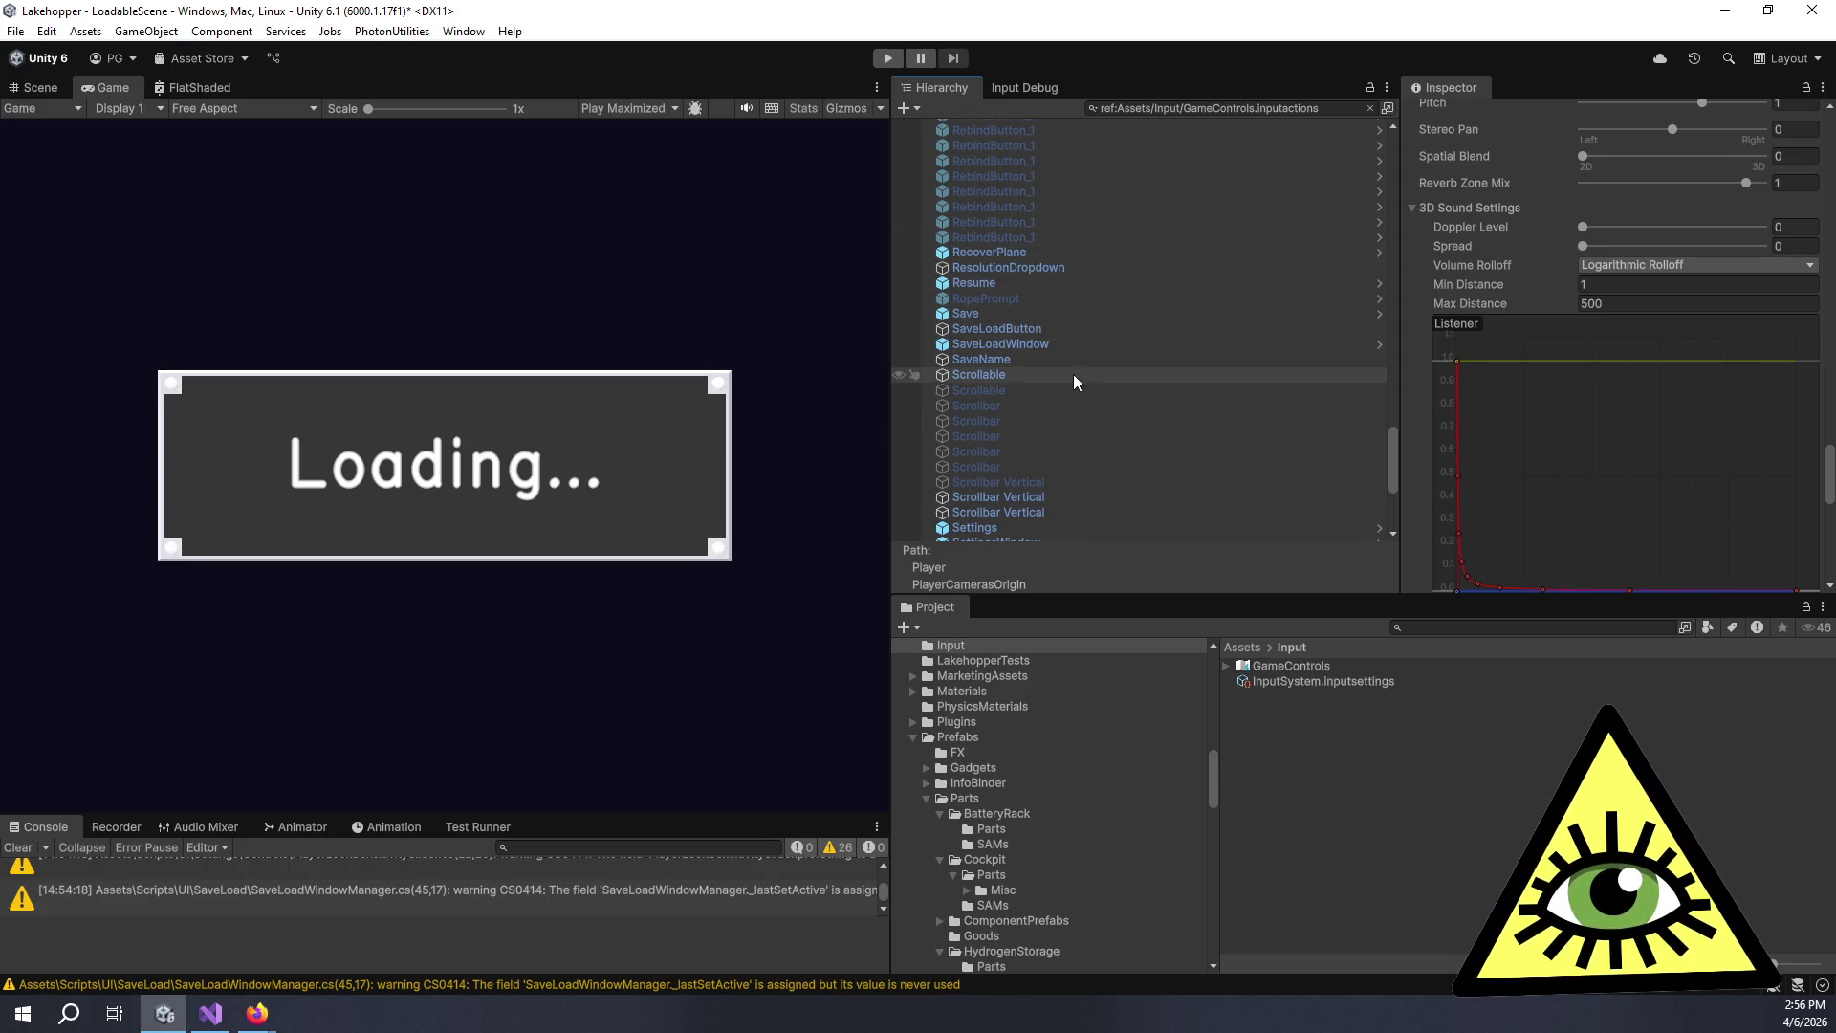
scroll(1083, 348, "down", 4)
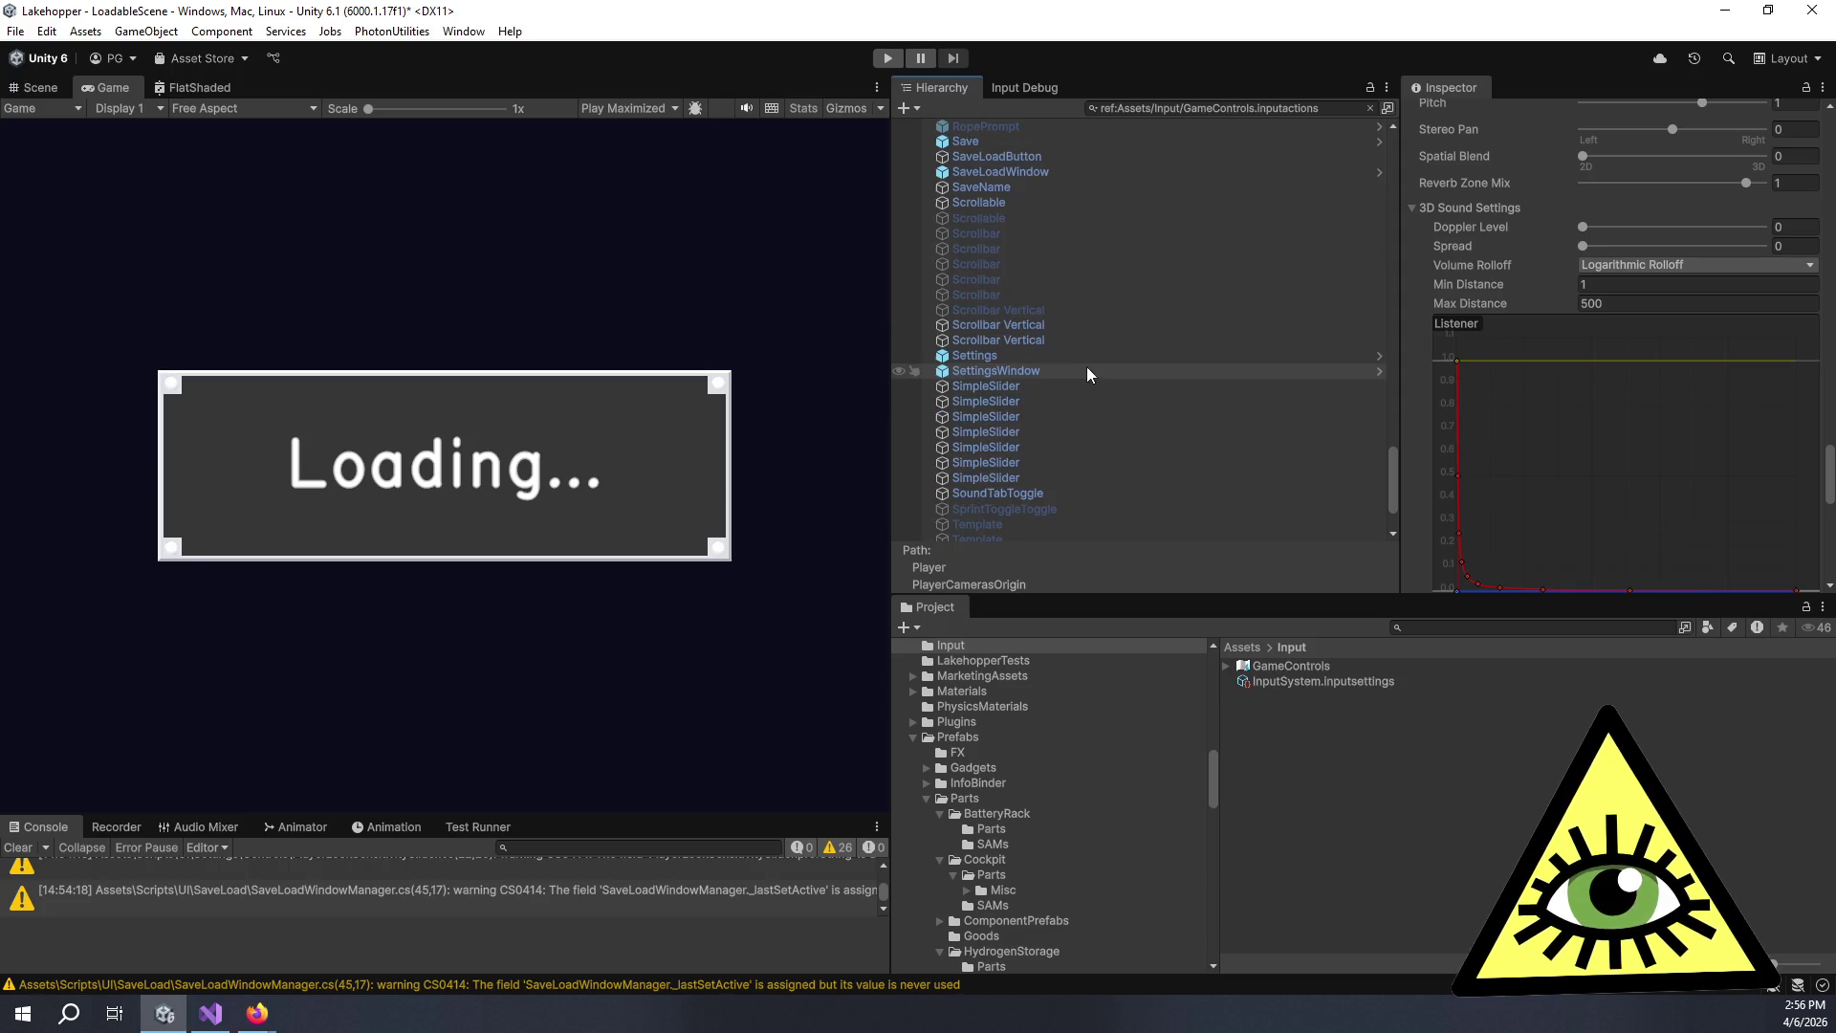
scroll(1059, 330, "down", 3)
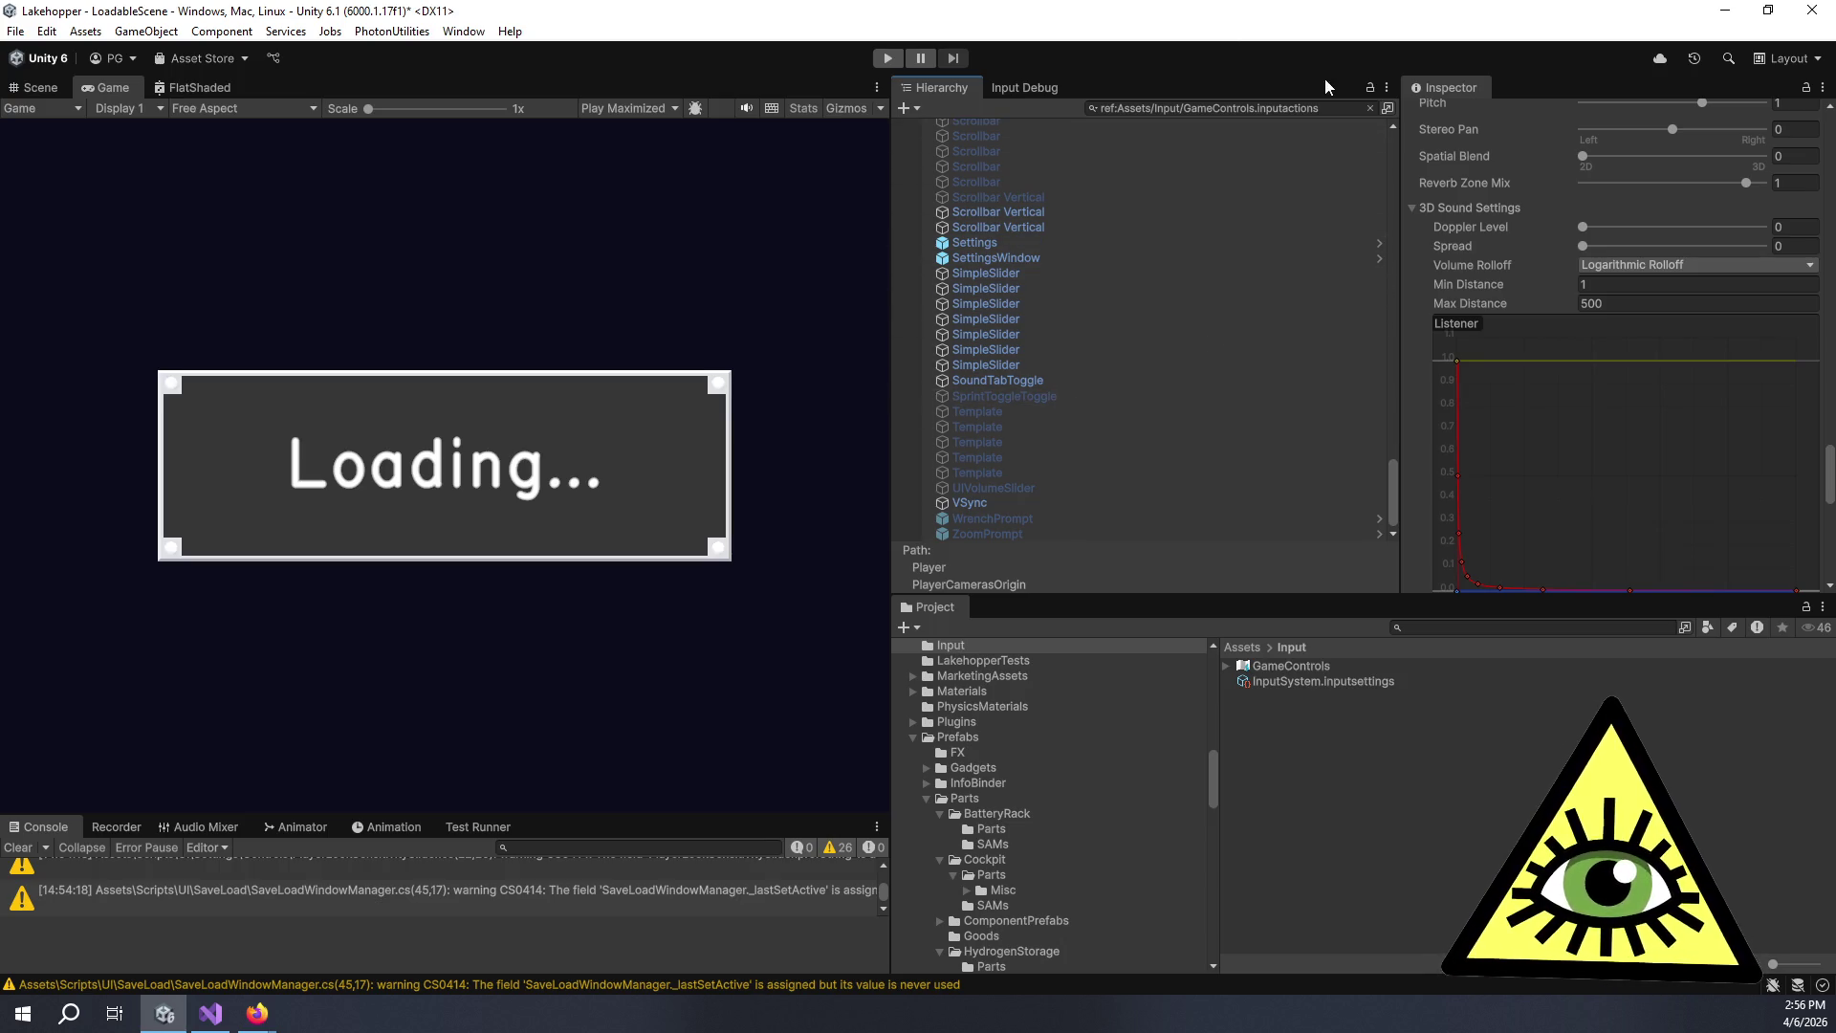
left_click(1369, 108)
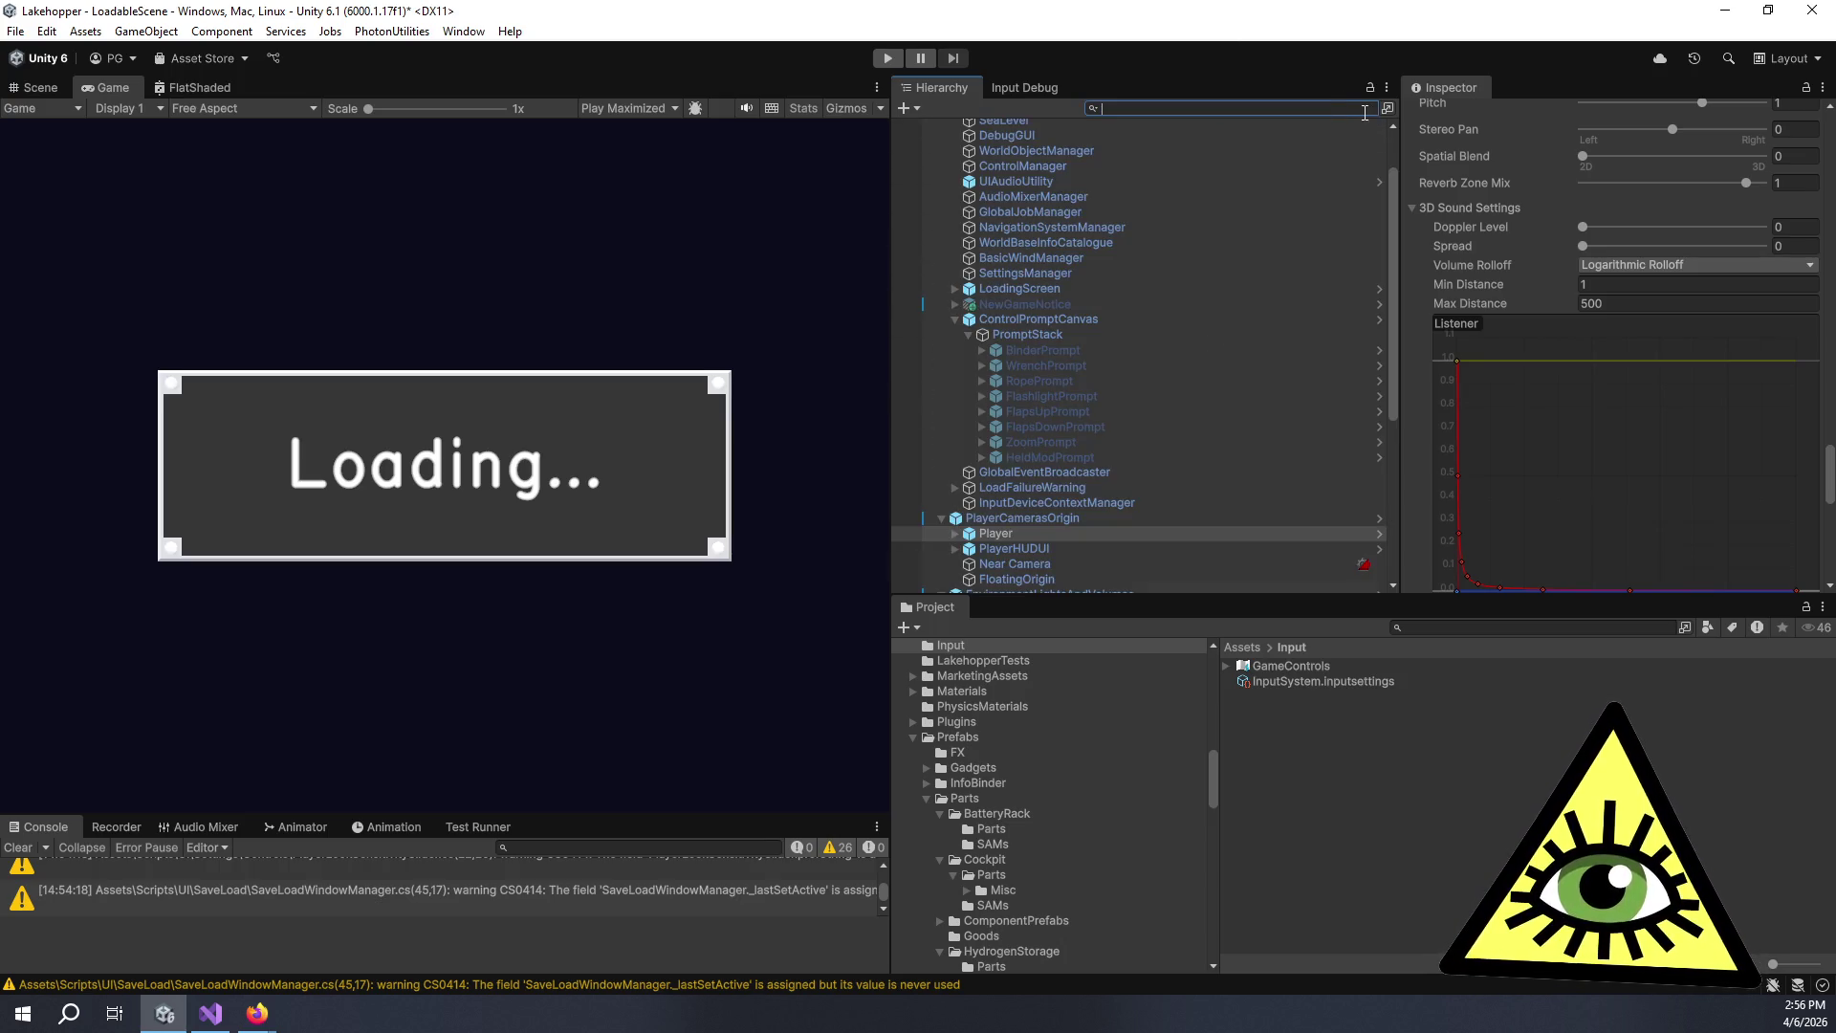
Test-run the game in an enlarged Game view, pausing and resuming, then stop play mode.
mouse_move(890, 213)
left_mouse_down()
mouse_move(1377, 250)
mouse_move(940, 277)
left_mouse_up()
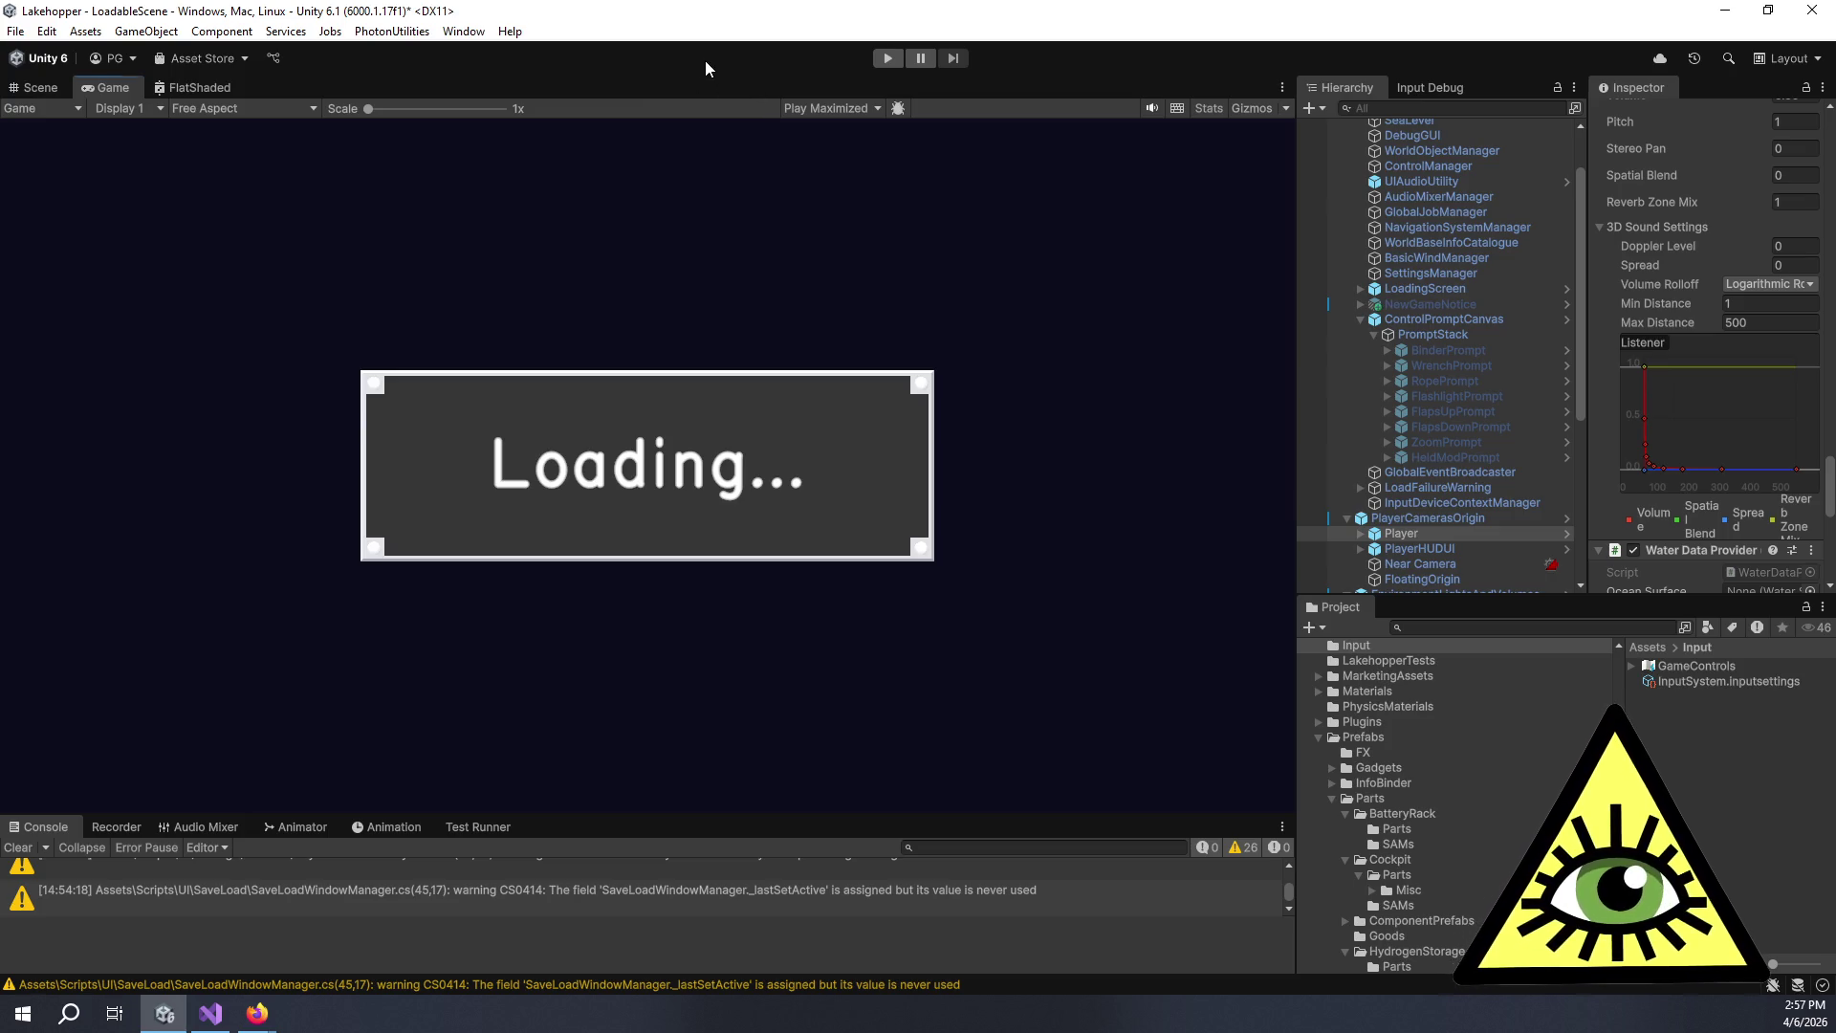
left_click(899, 59)
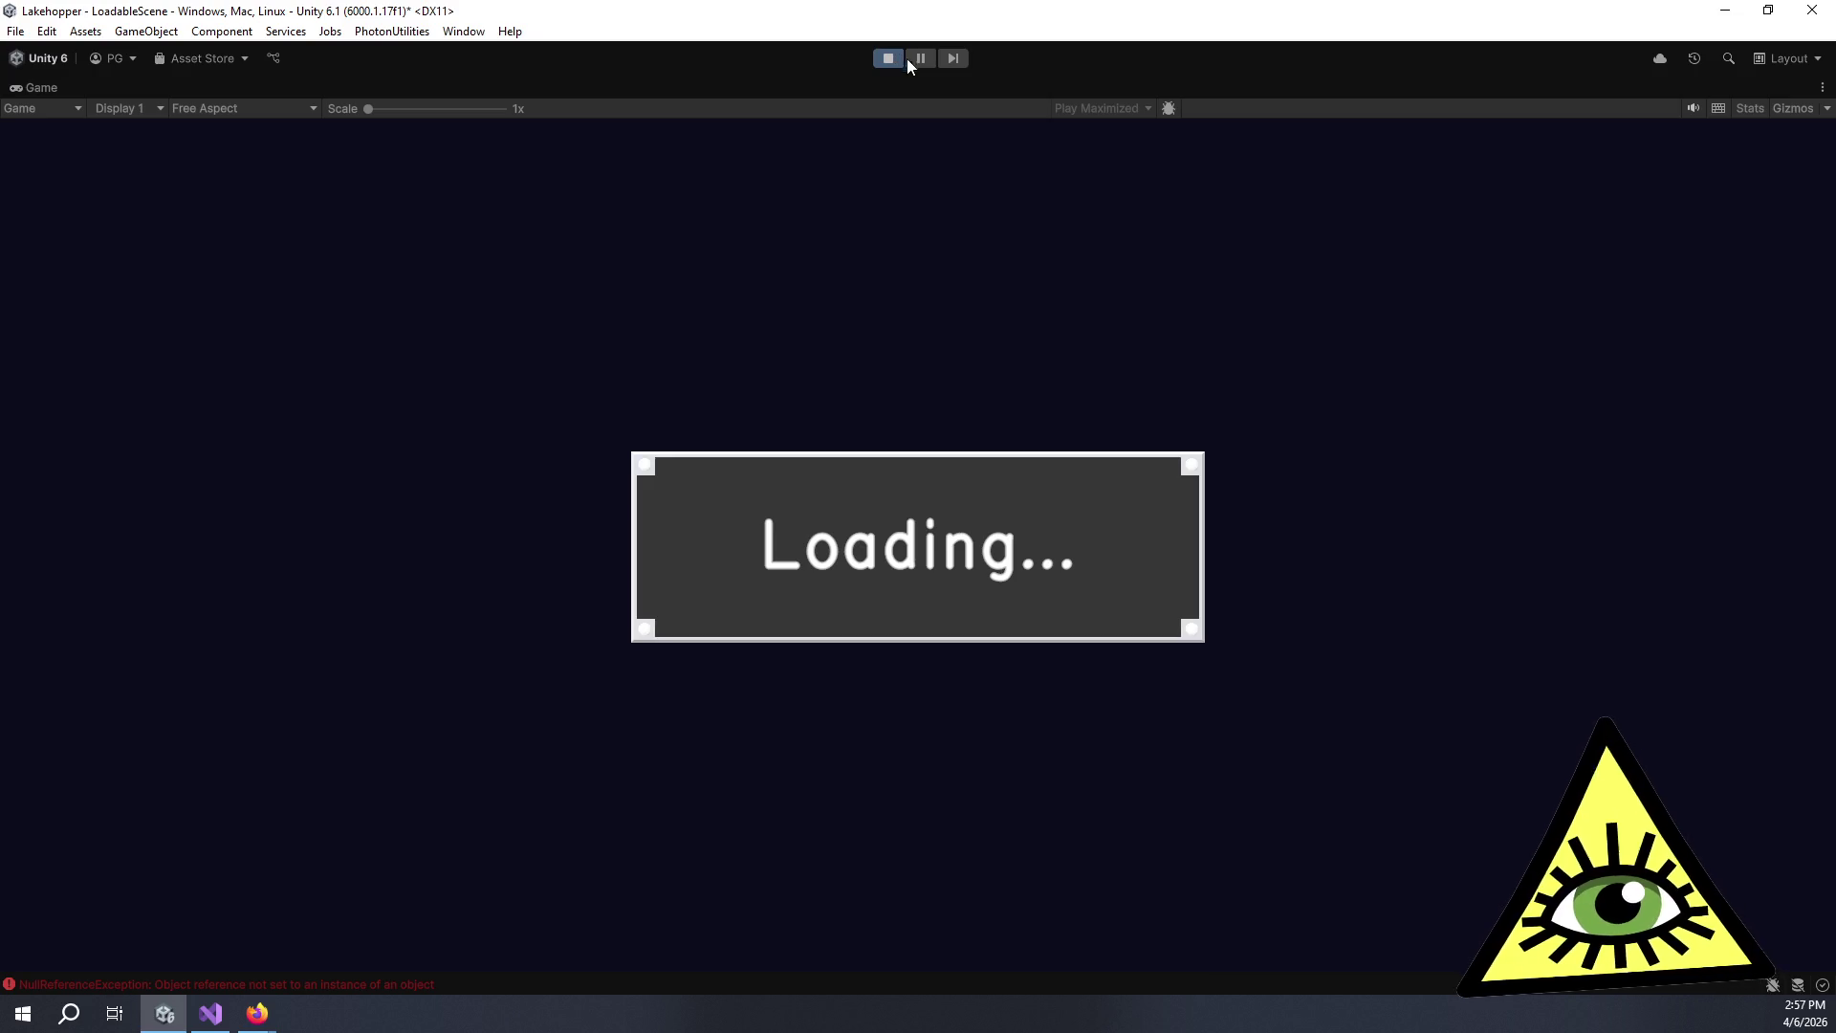
left_click(921, 58)
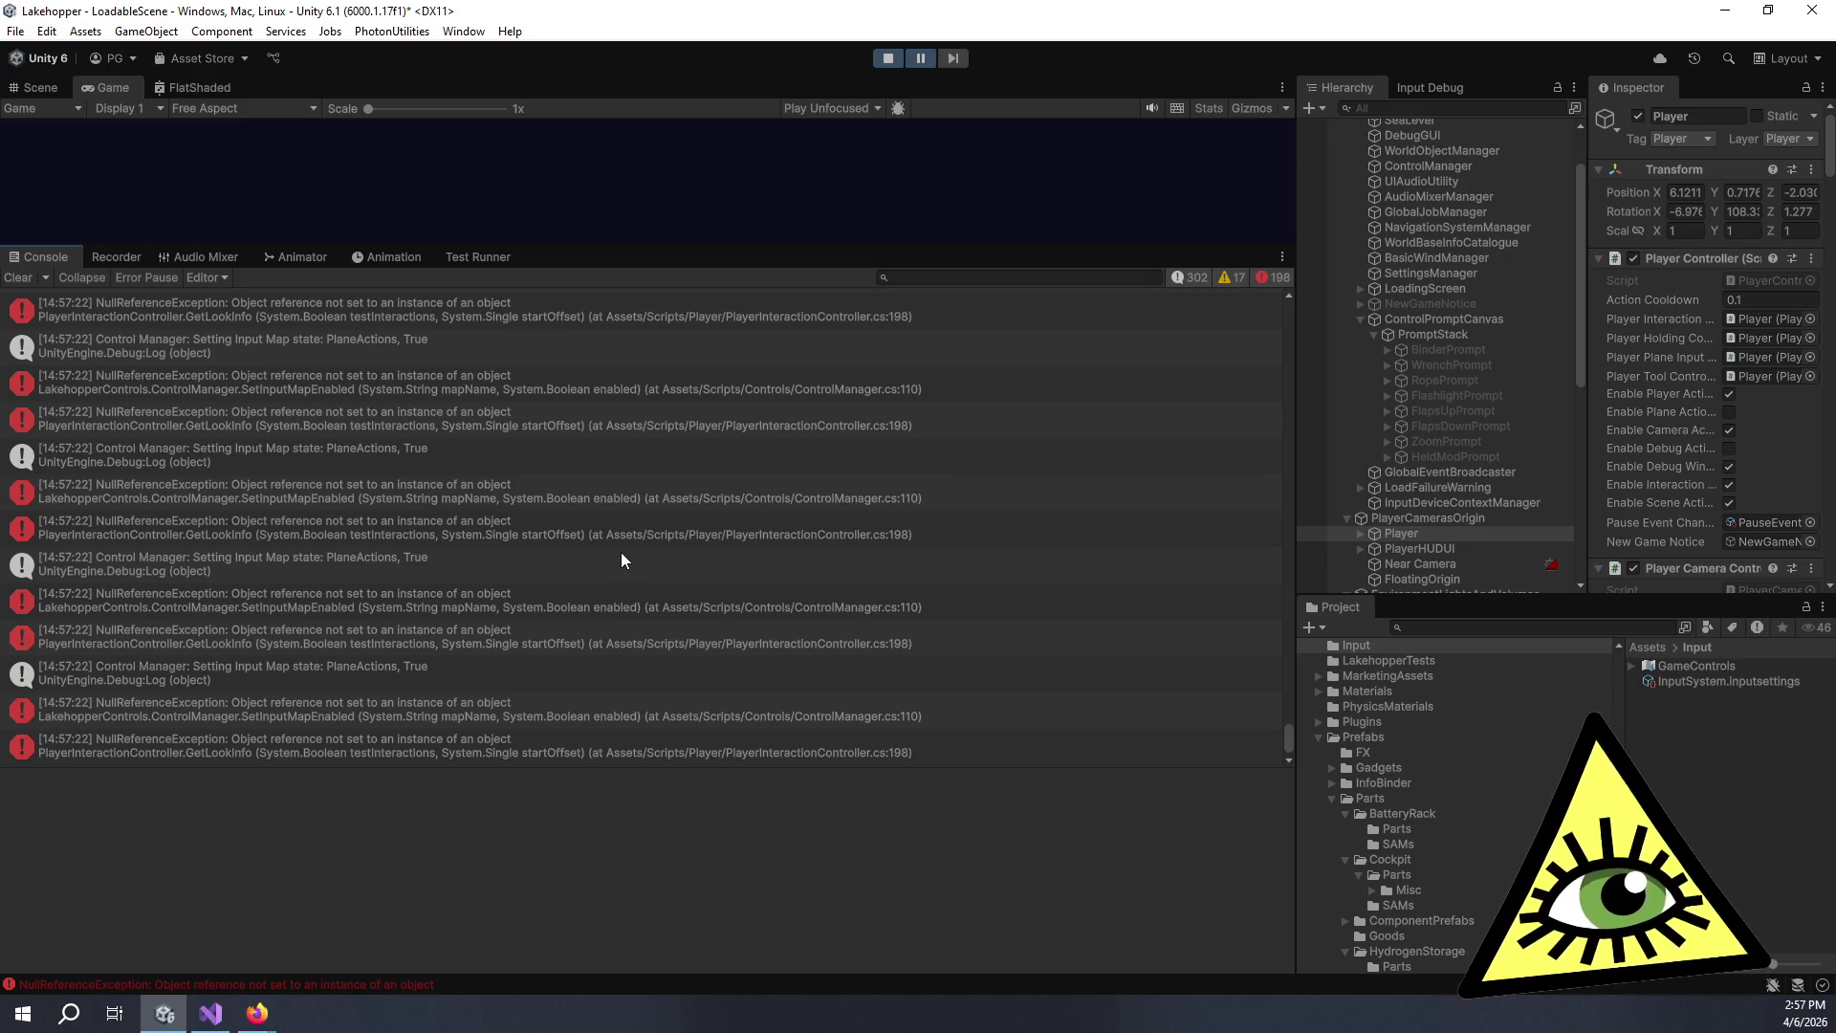
left_click(919, 61)
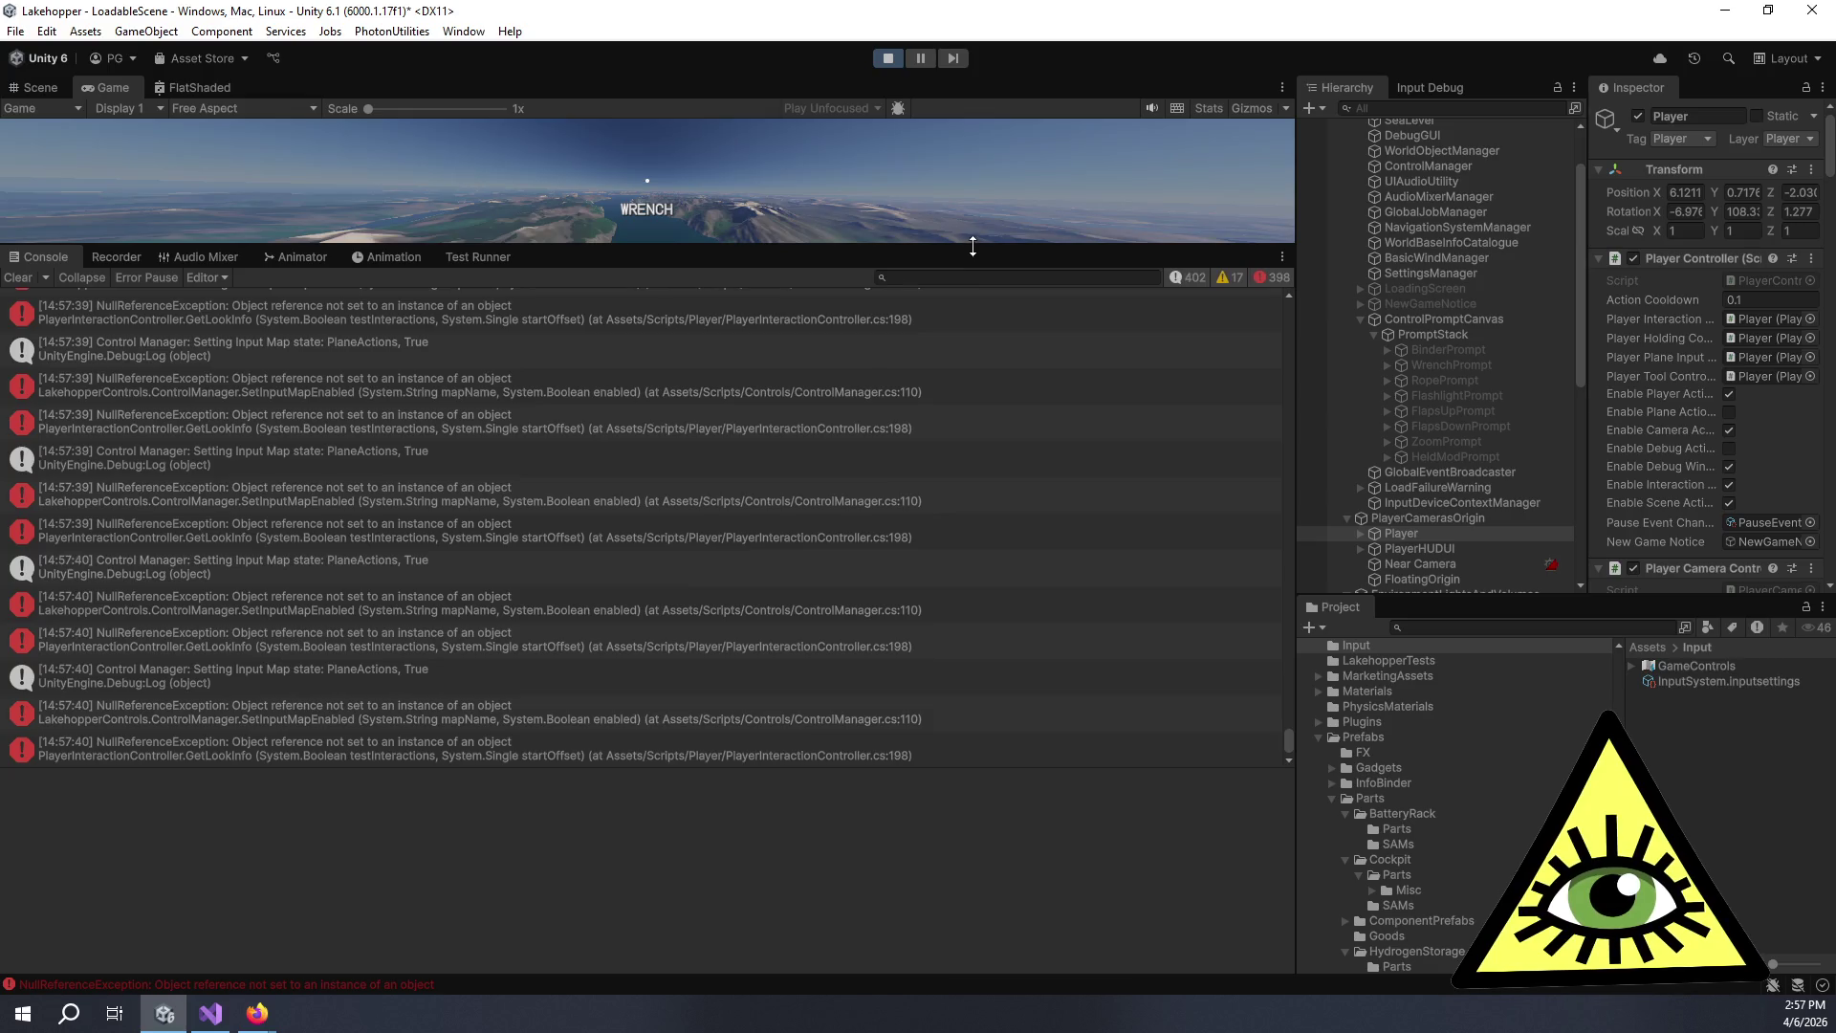
left_click_drag(977, 250, 978, 929)
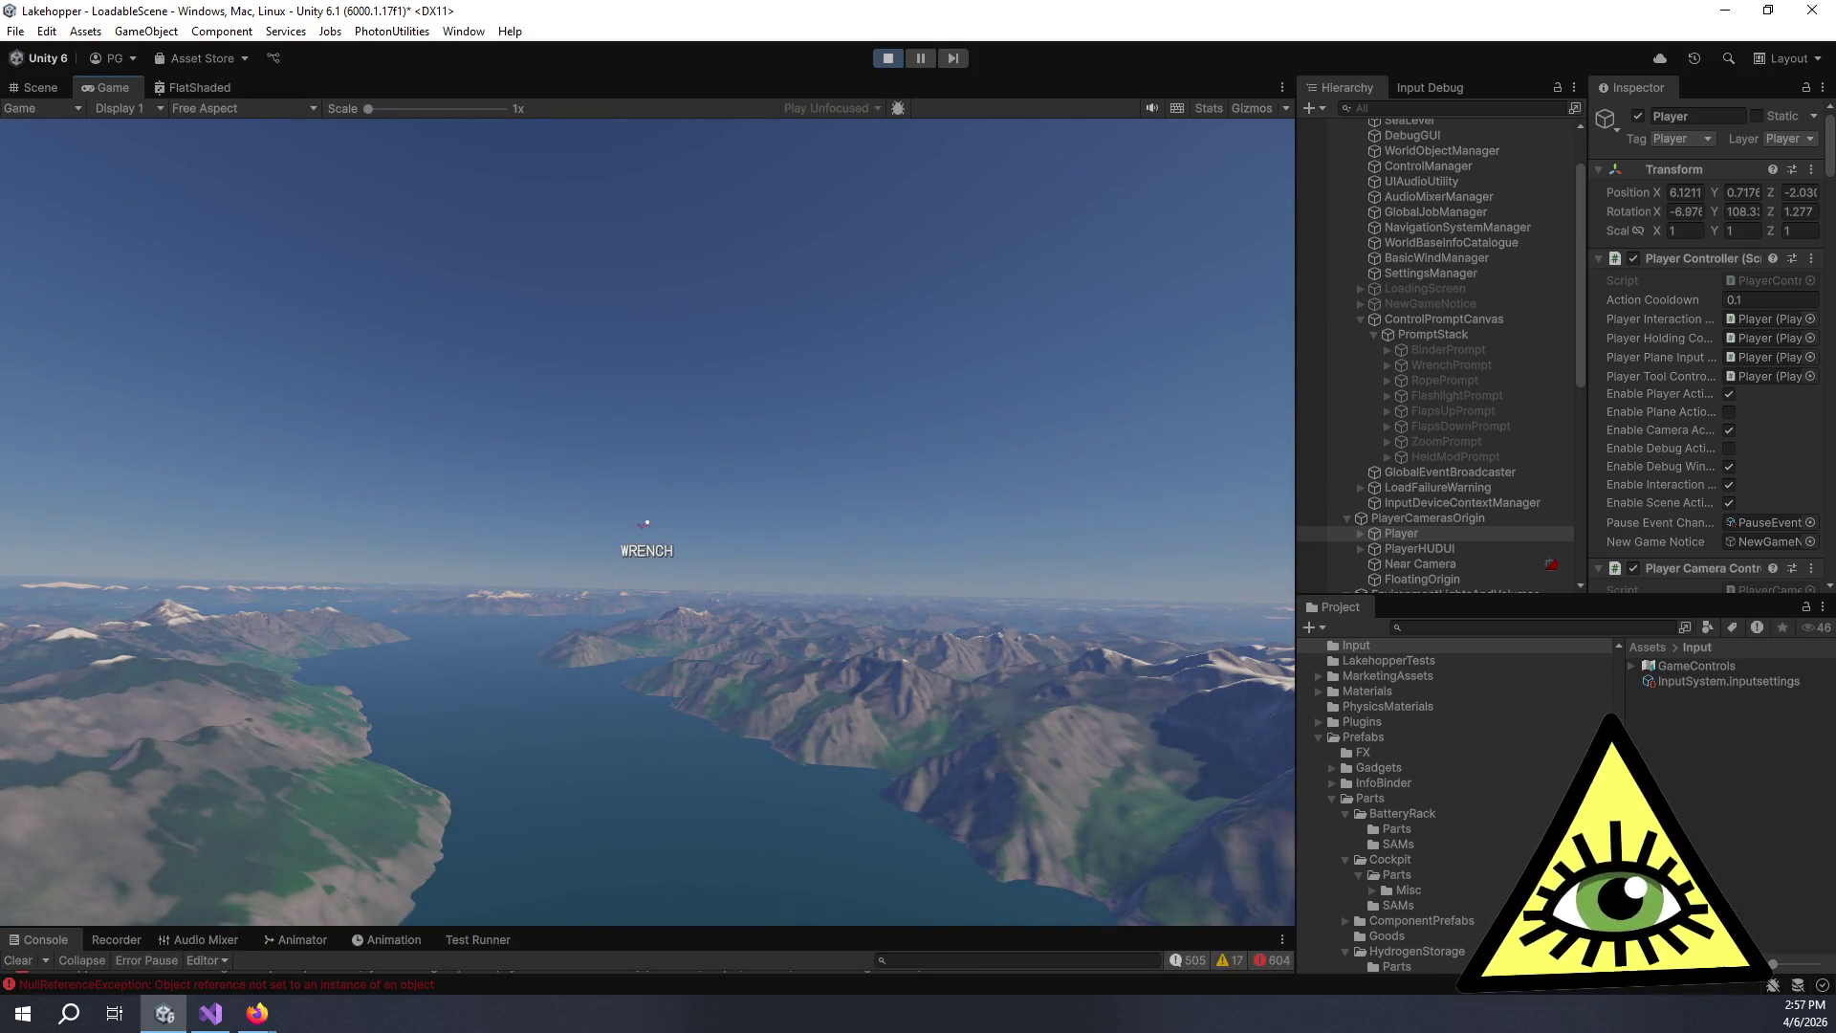
key("ctrl+shift+p")
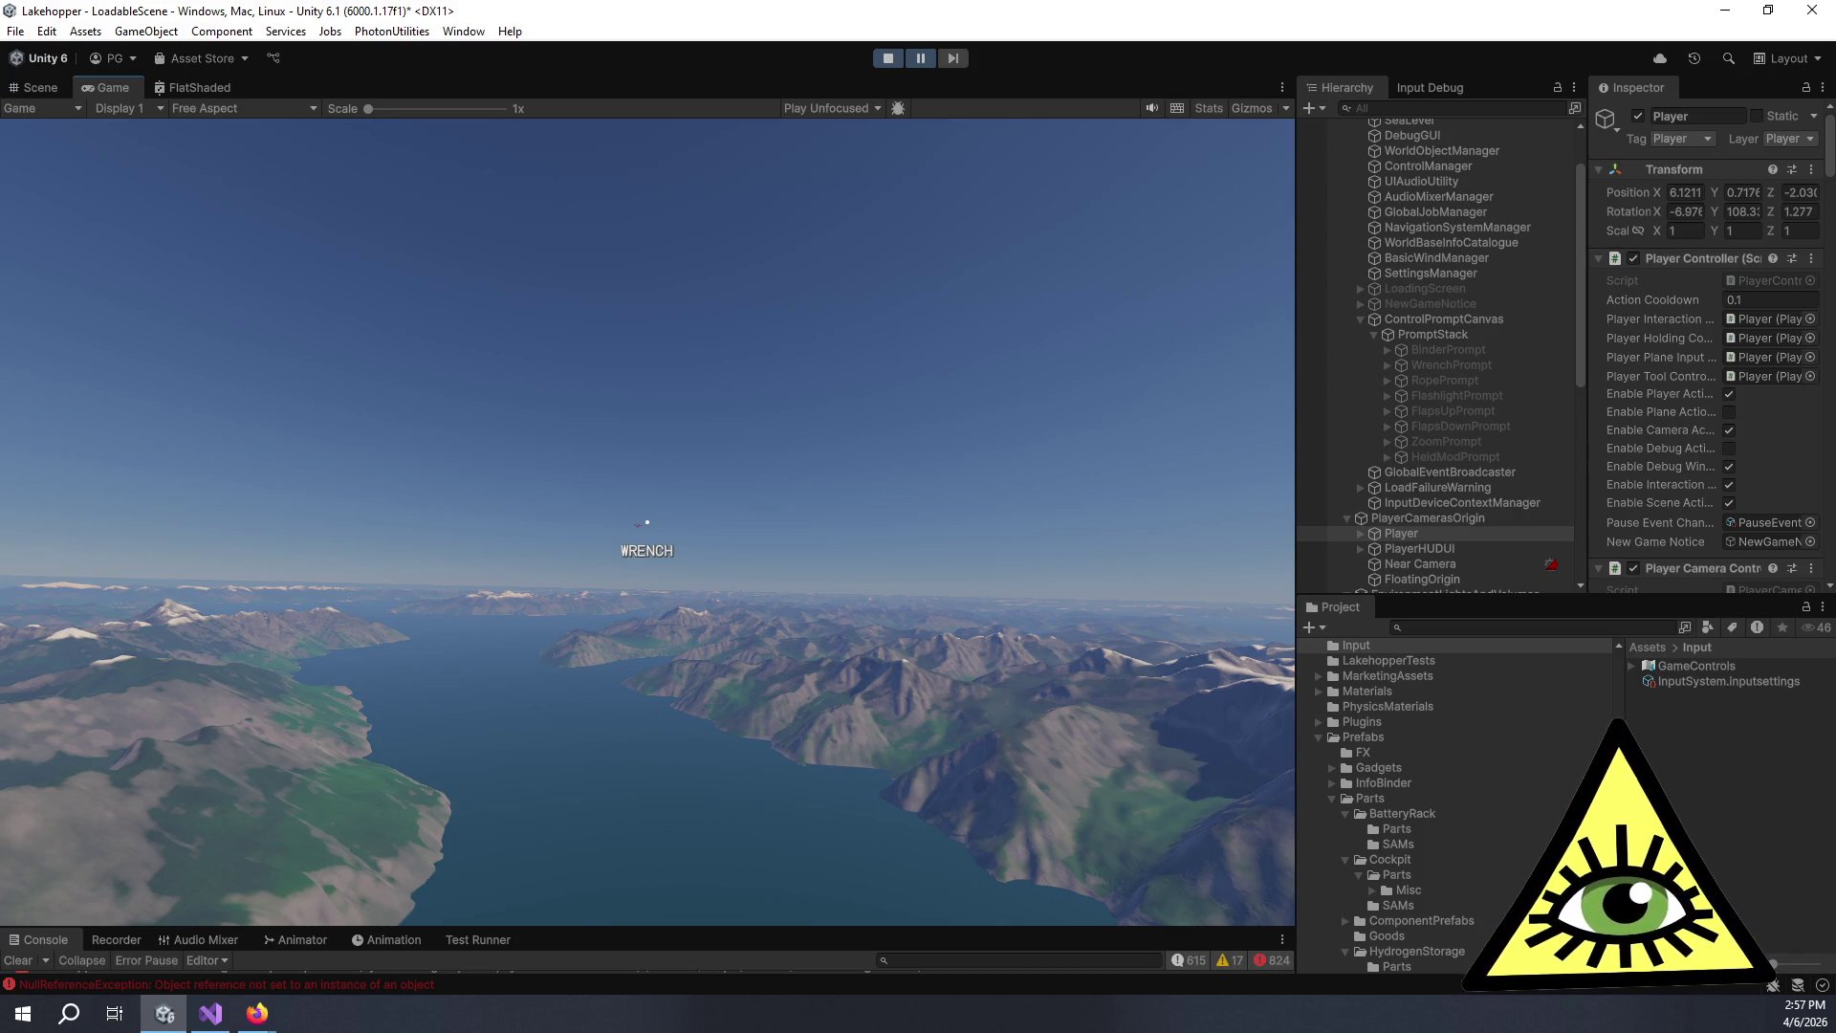
key("ctrl+p")
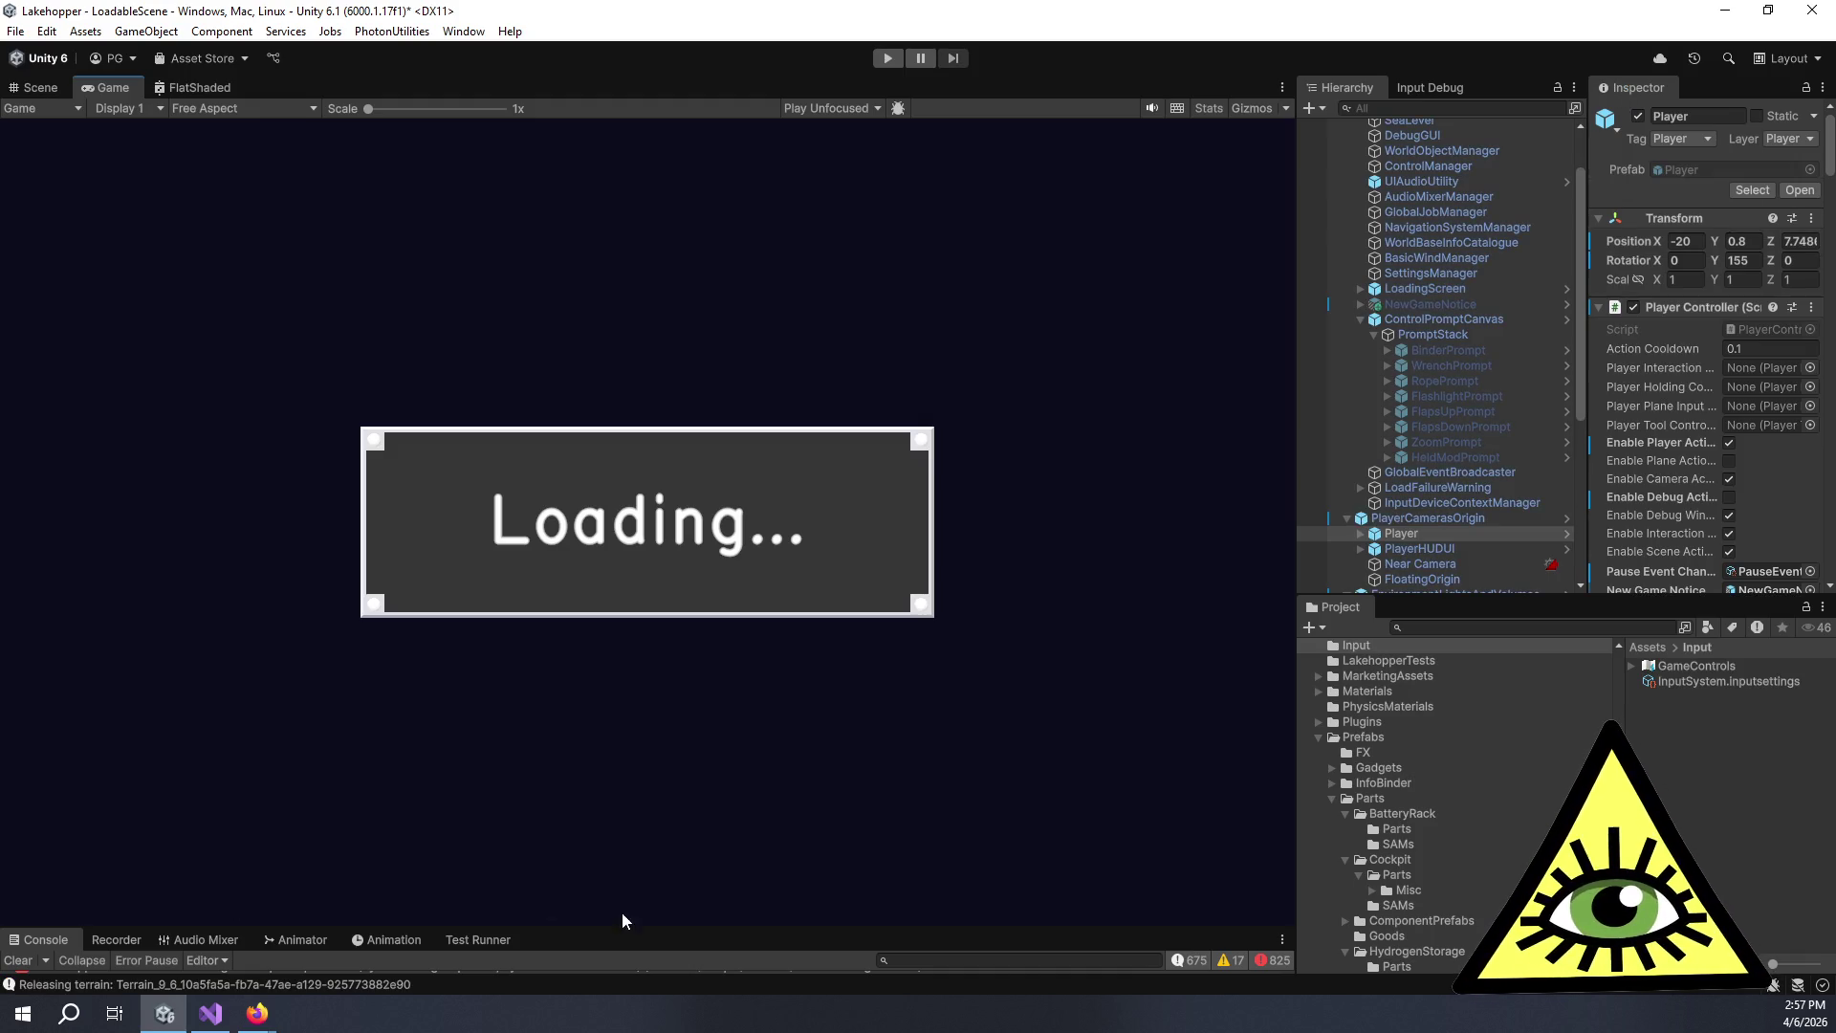
Open the unassigned-InputActionAsset NullReferenceException's source at ControlManager.cs:72 from the enlarged Console.
mouse_move(639, 928)
left_mouse_down()
mouse_move(773, 154)
mouse_move(813, 321)
left_mouse_up()
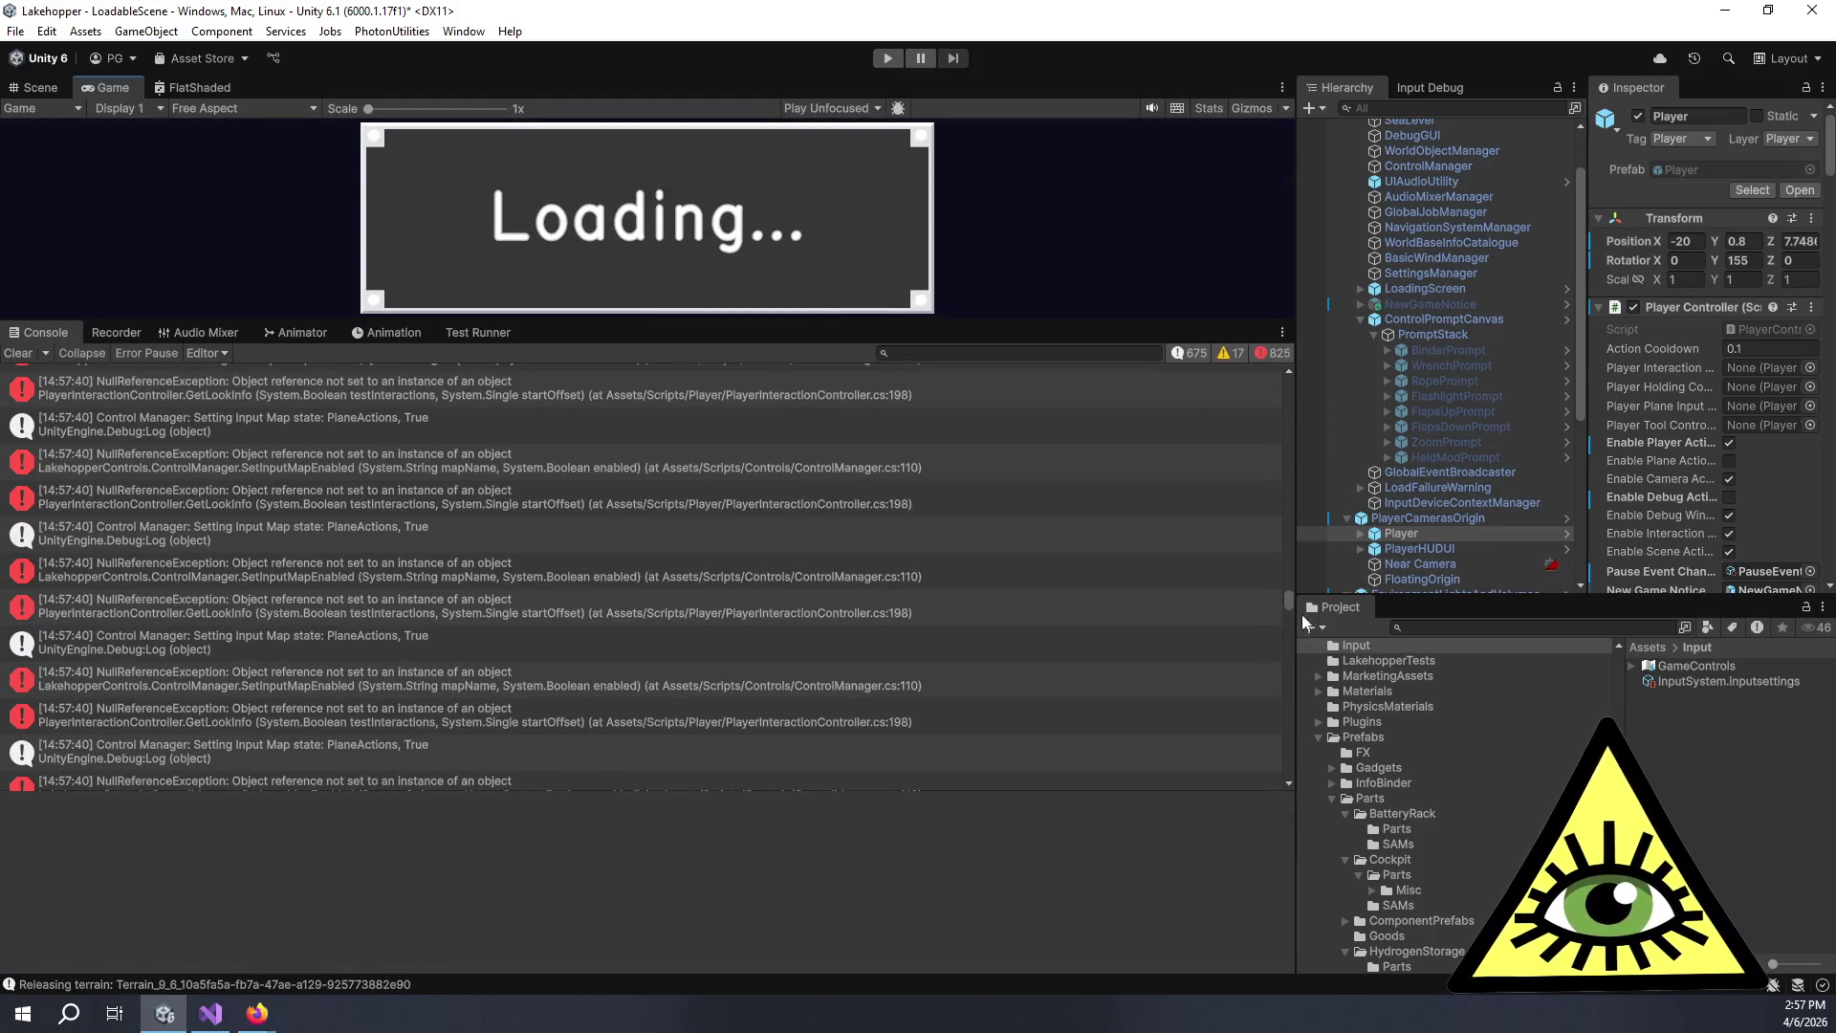
left_click_drag(1283, 602, 1274, 311)
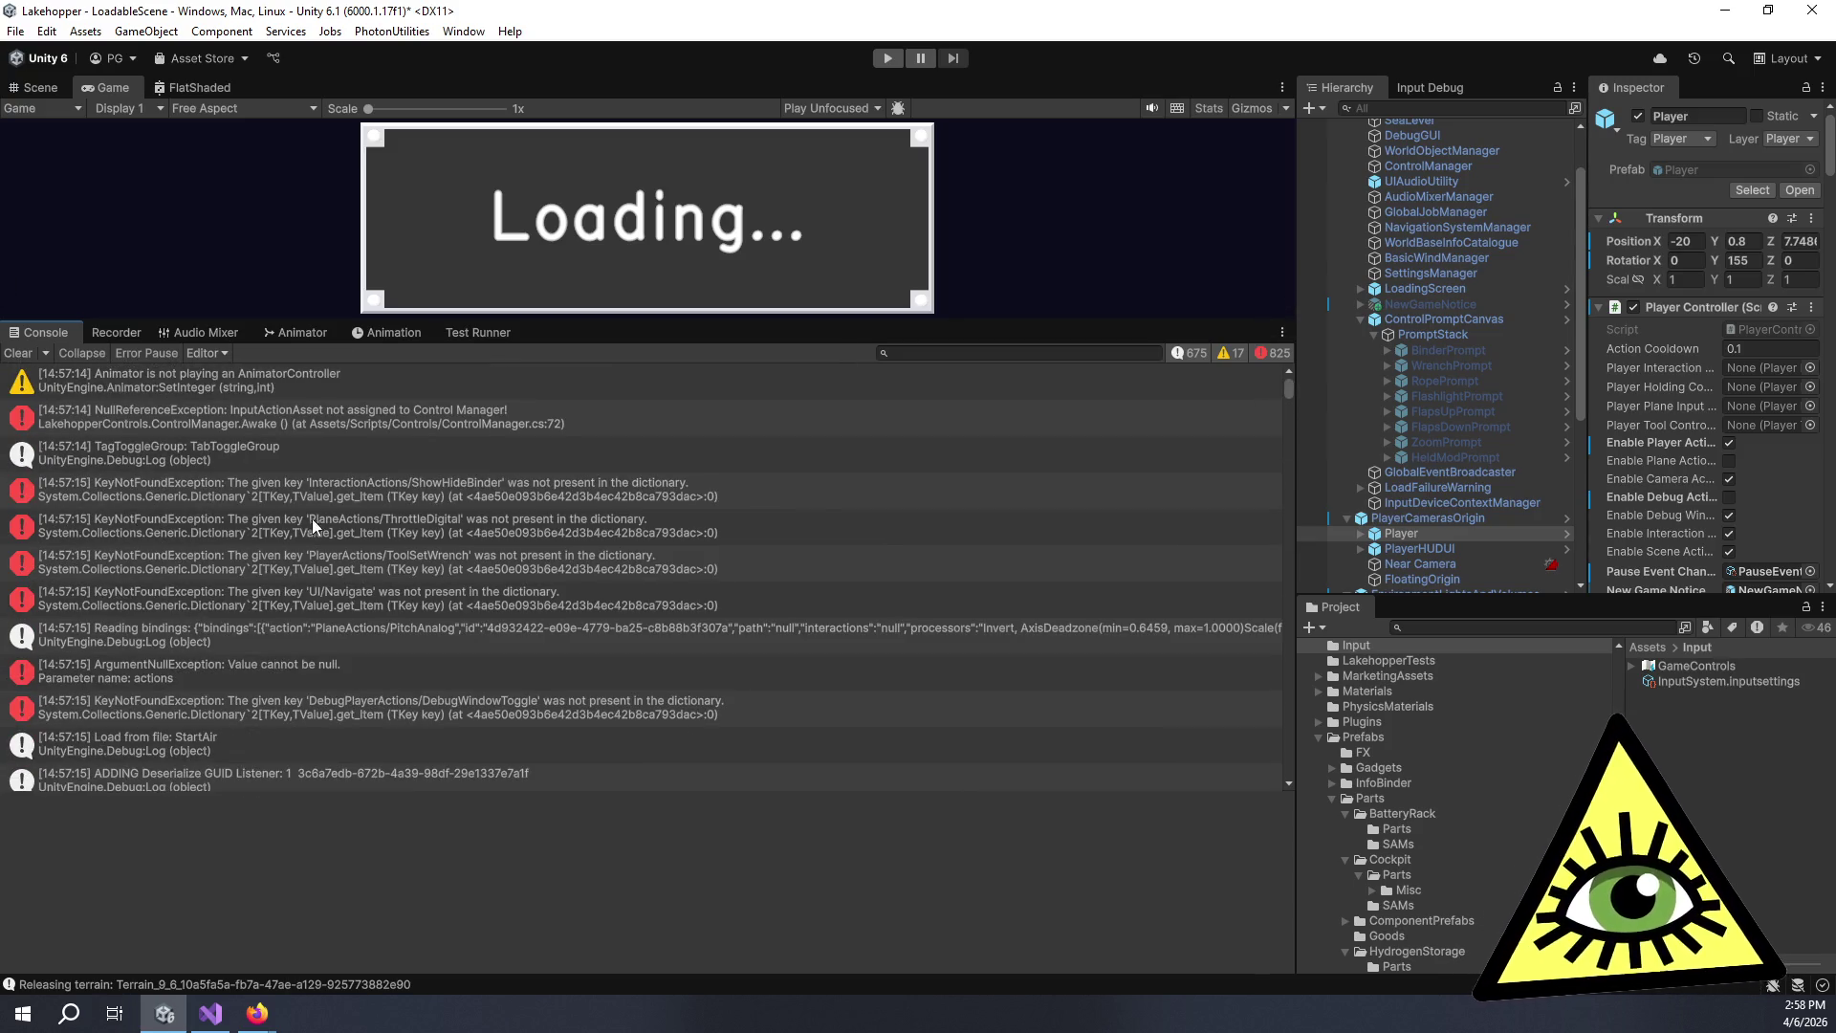
left_click(404, 417)
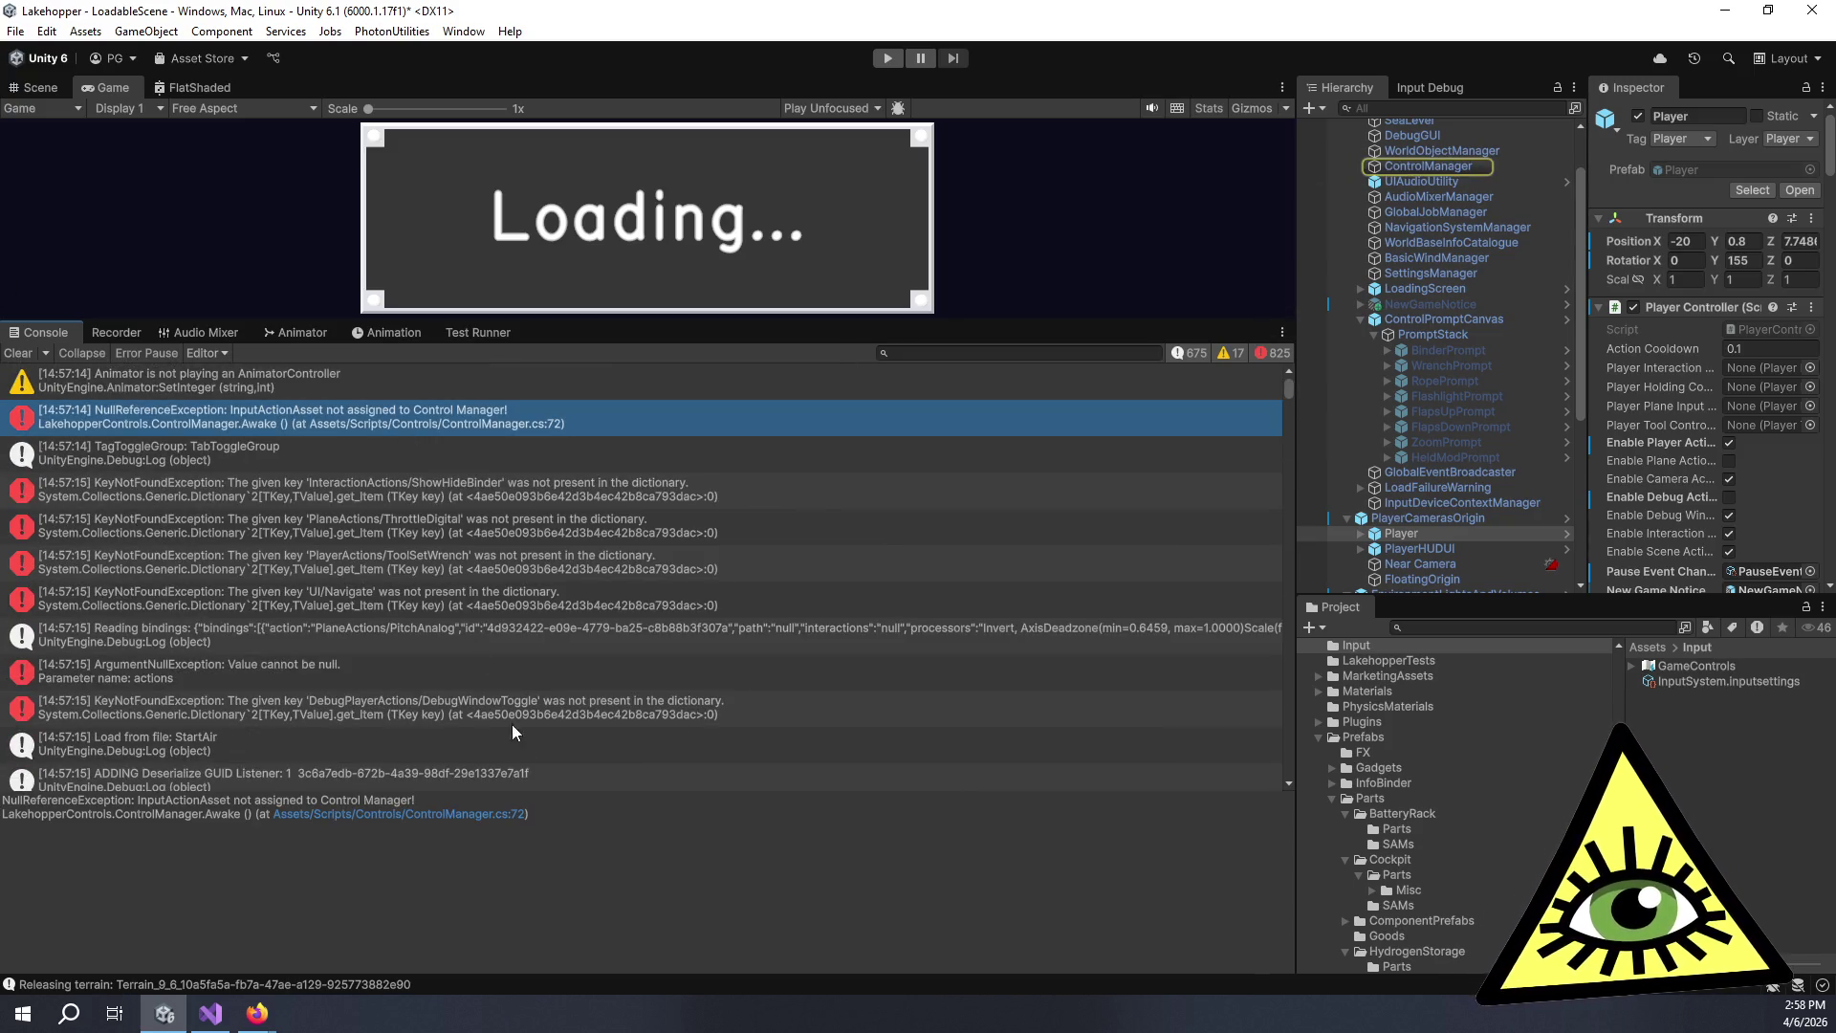
left_click(493, 815)
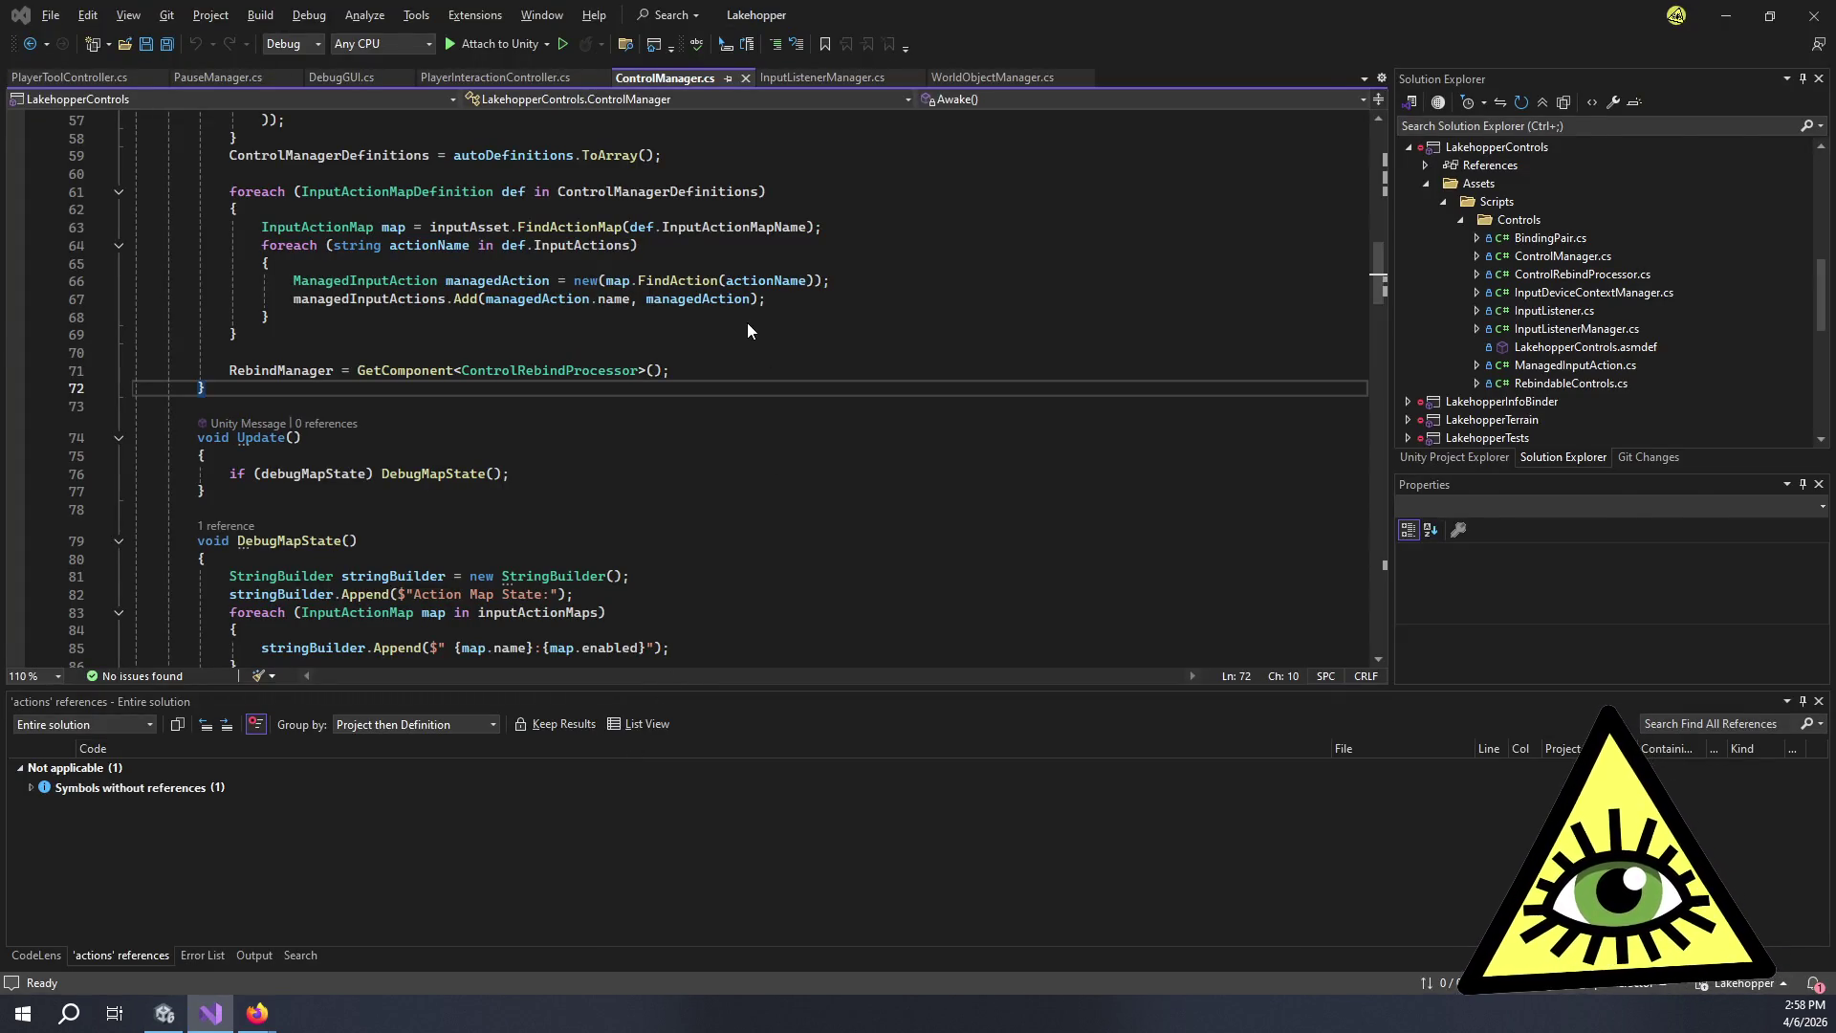
Read the line 47 throw for a missing InputActionAsset in ControlManager.cs, then return to Unity.
key("alt+Tab")
left_click(438, 813)
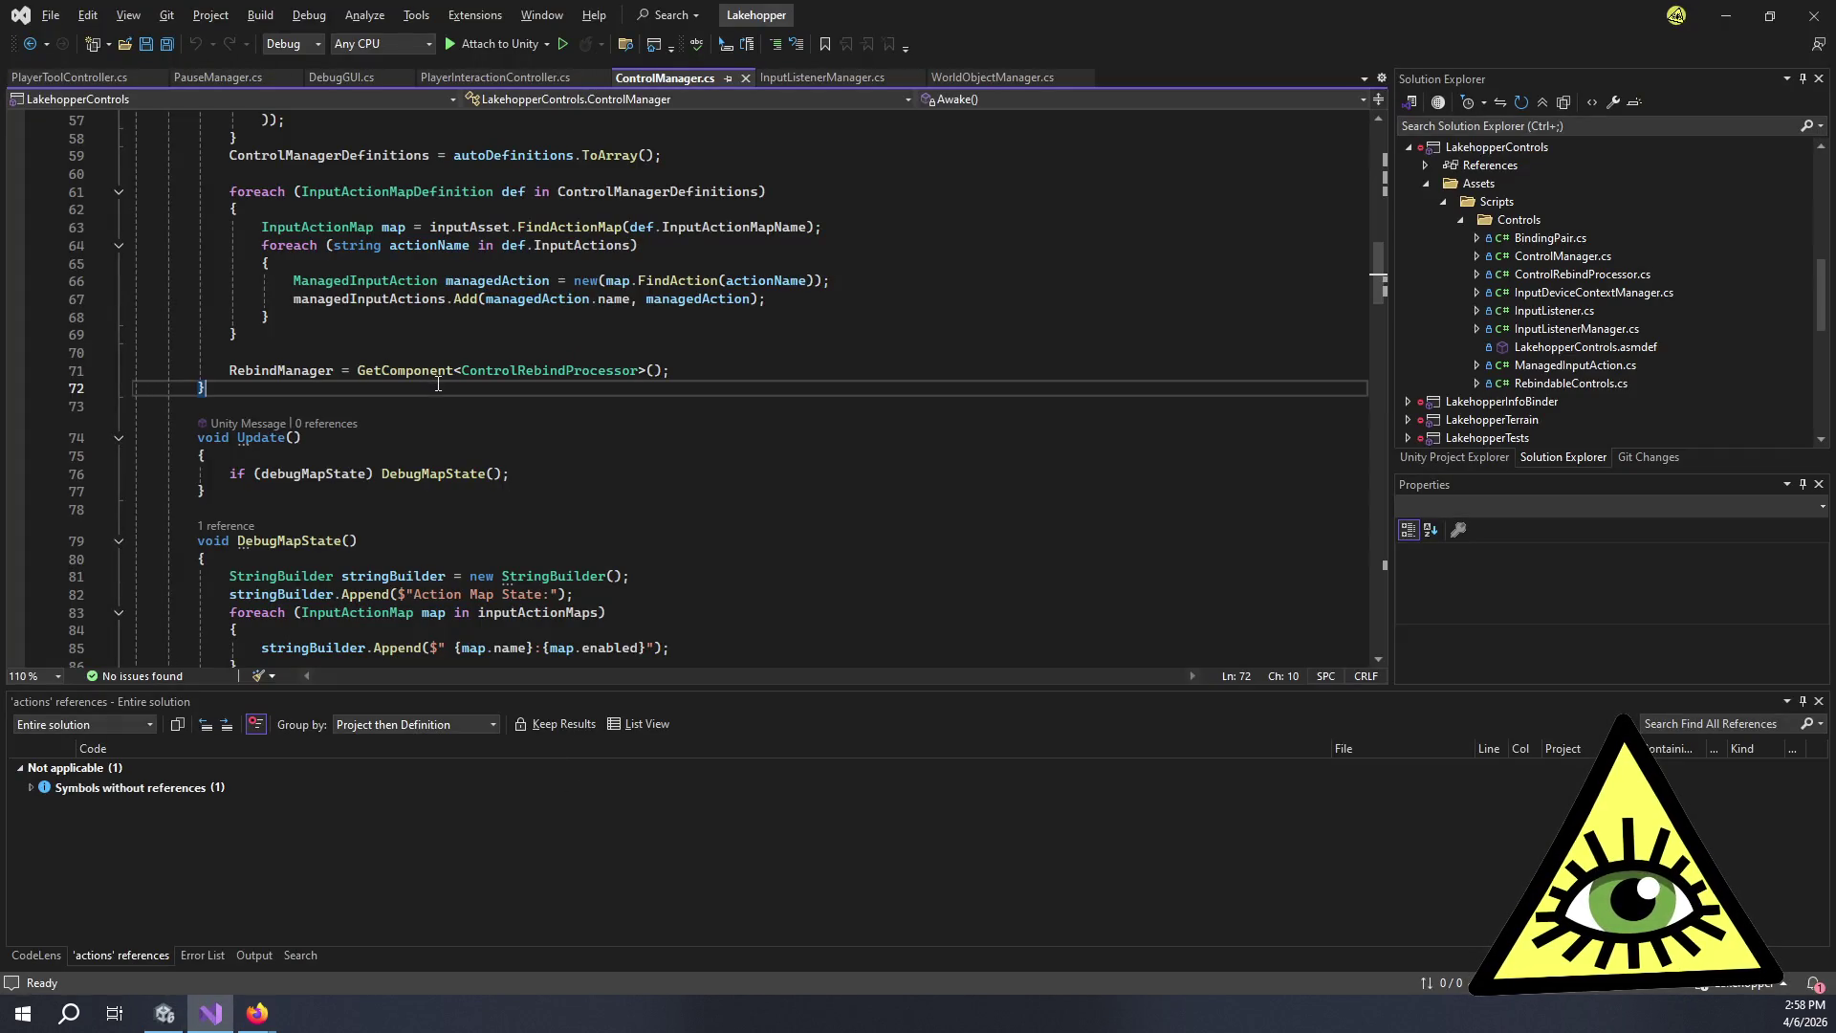
scroll(450, 394, "up", 5)
scroll(458, 400, "up", 2)
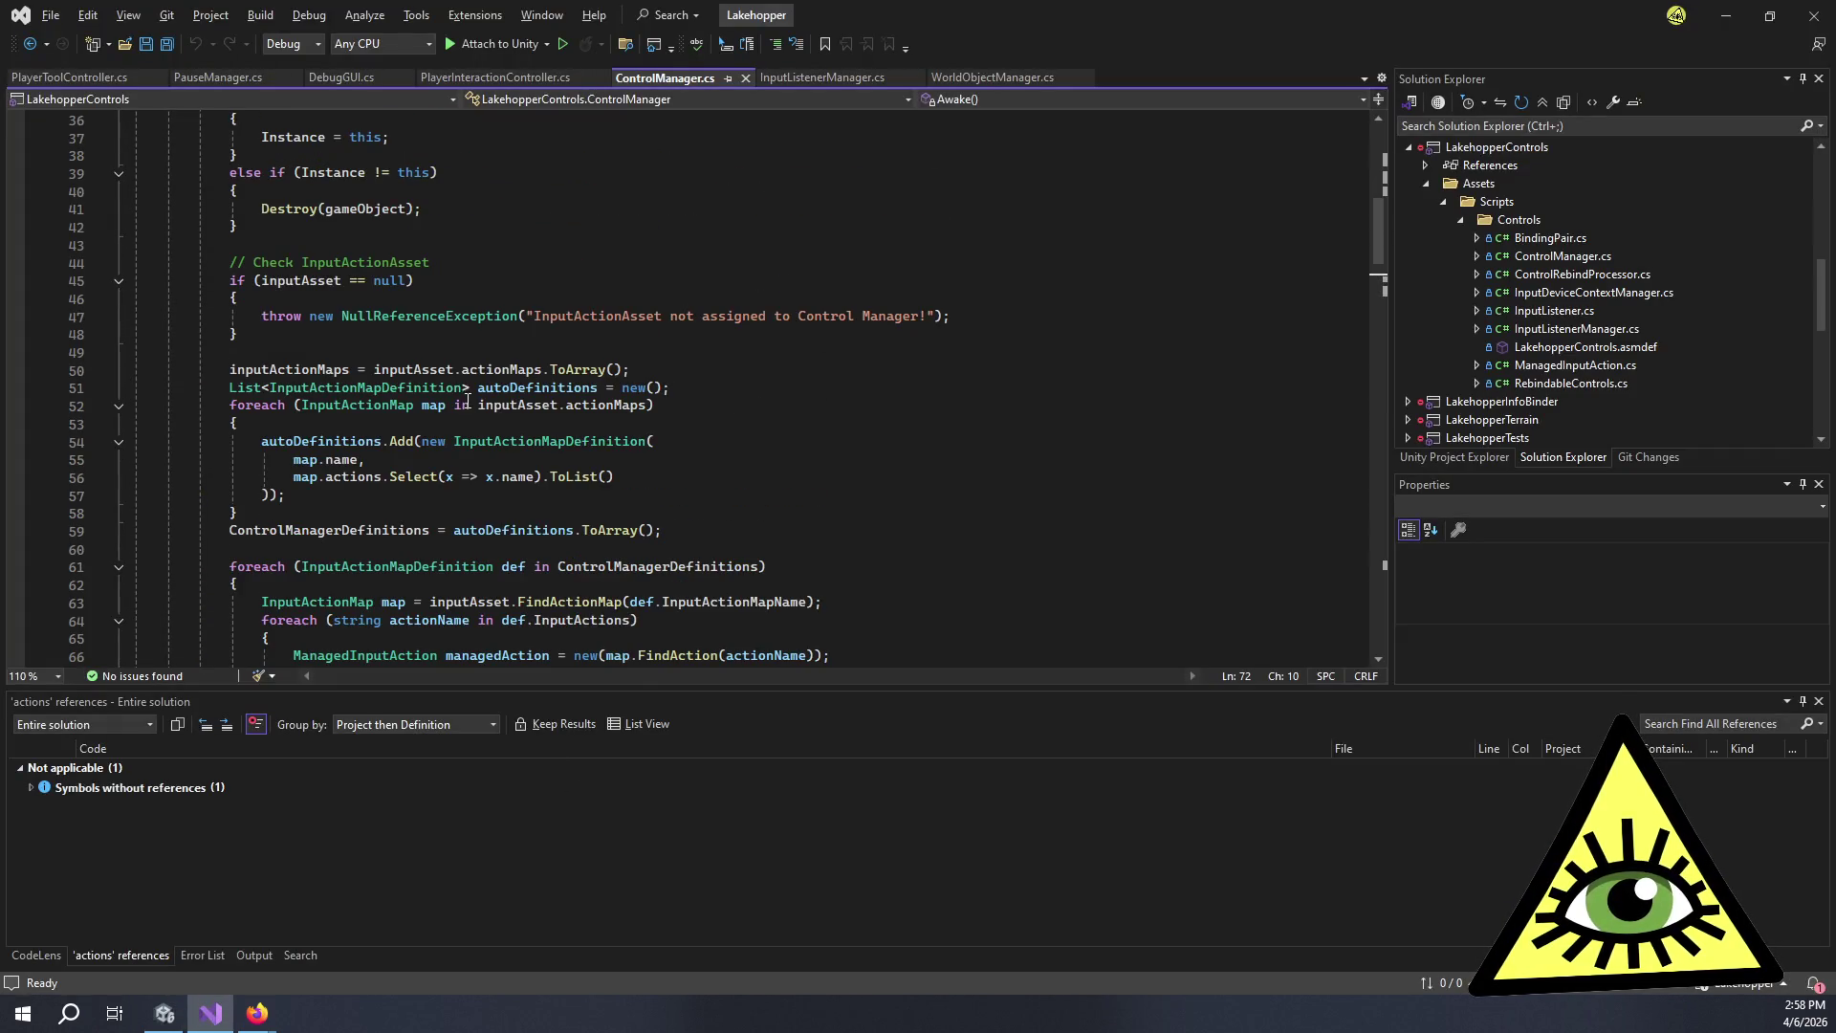
left_click(619, 316)
scroll(618, 316, "up", 12)
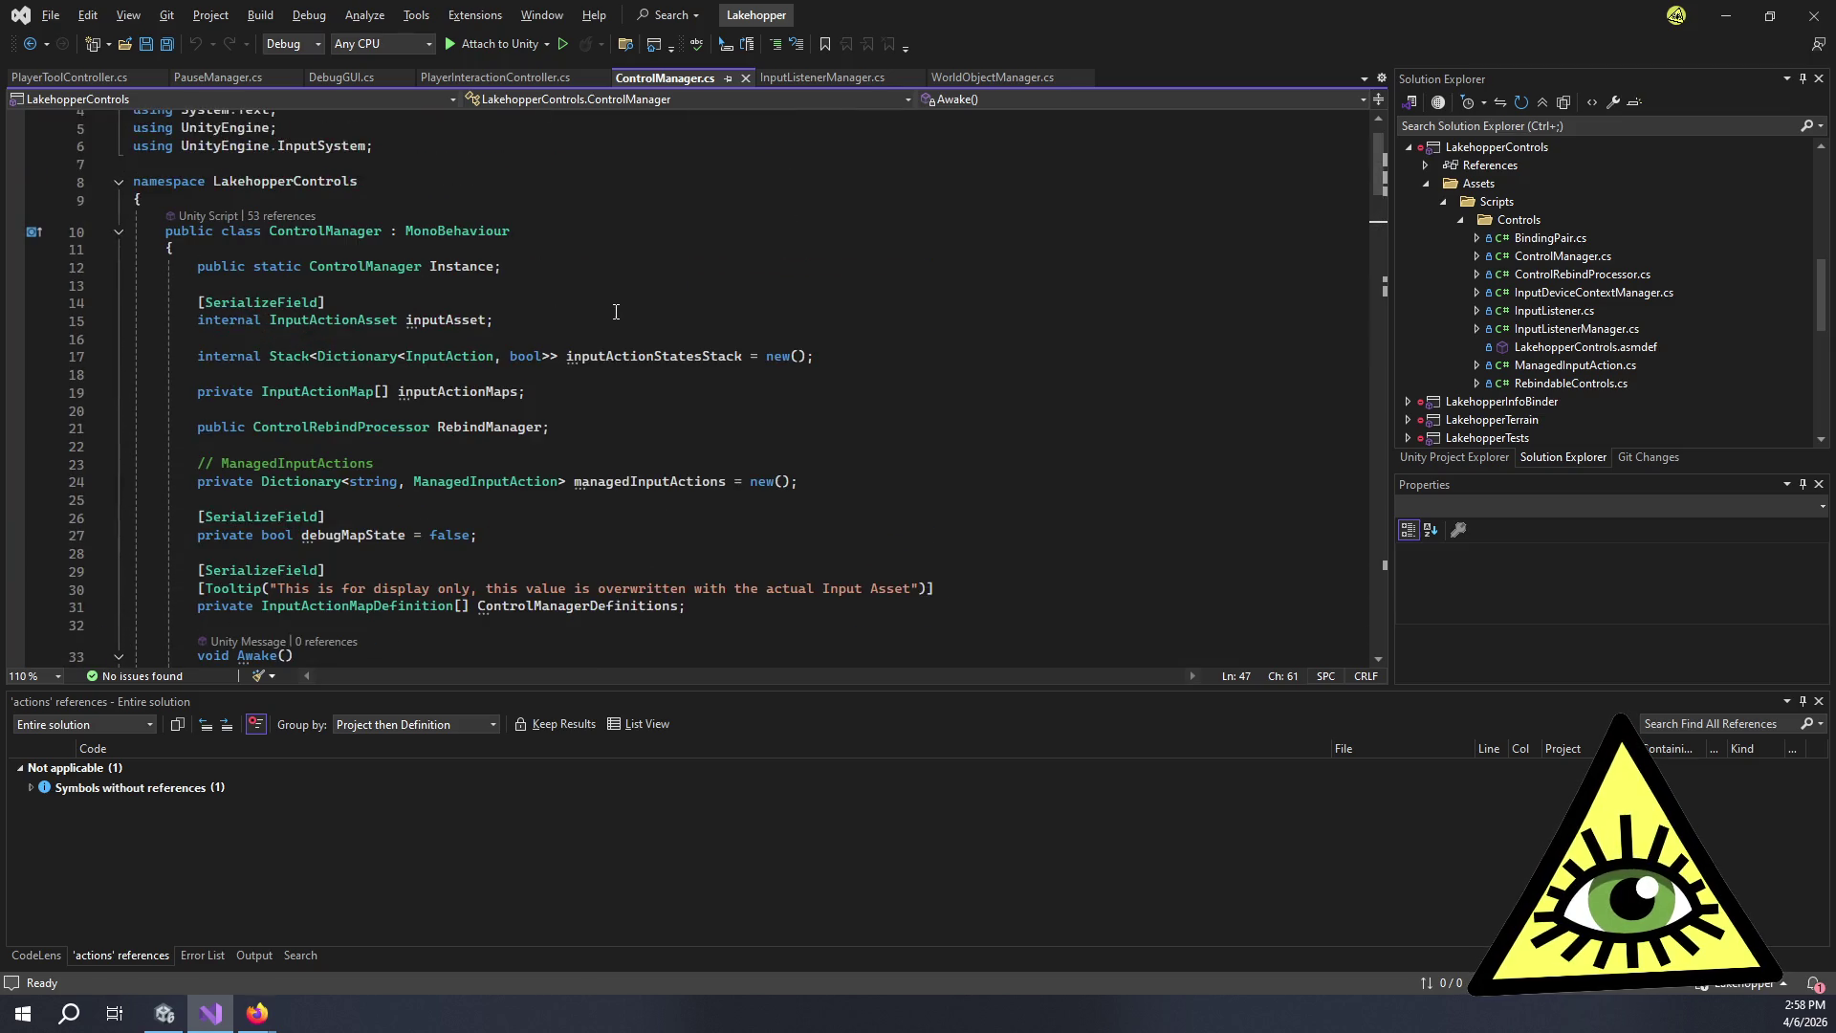
scroll(619, 348, "down", 9)
left_click(524, 477)
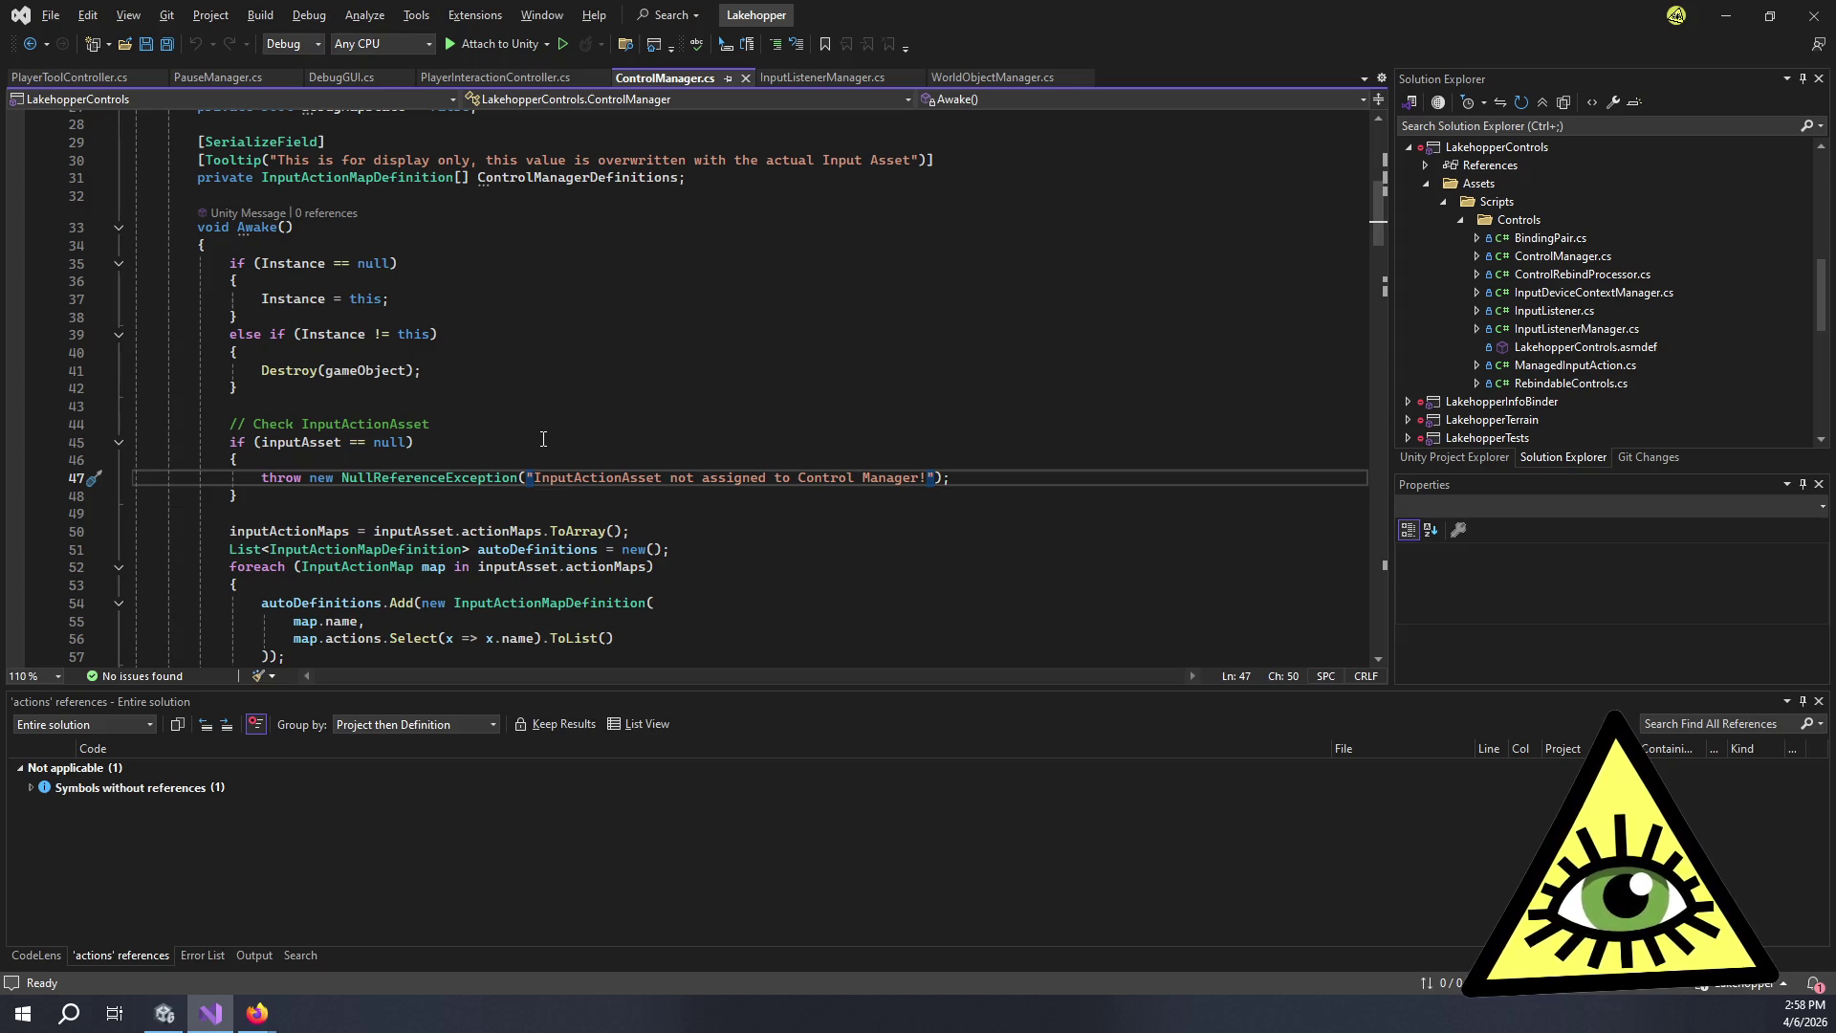
scroll(543, 439, "down", 7)
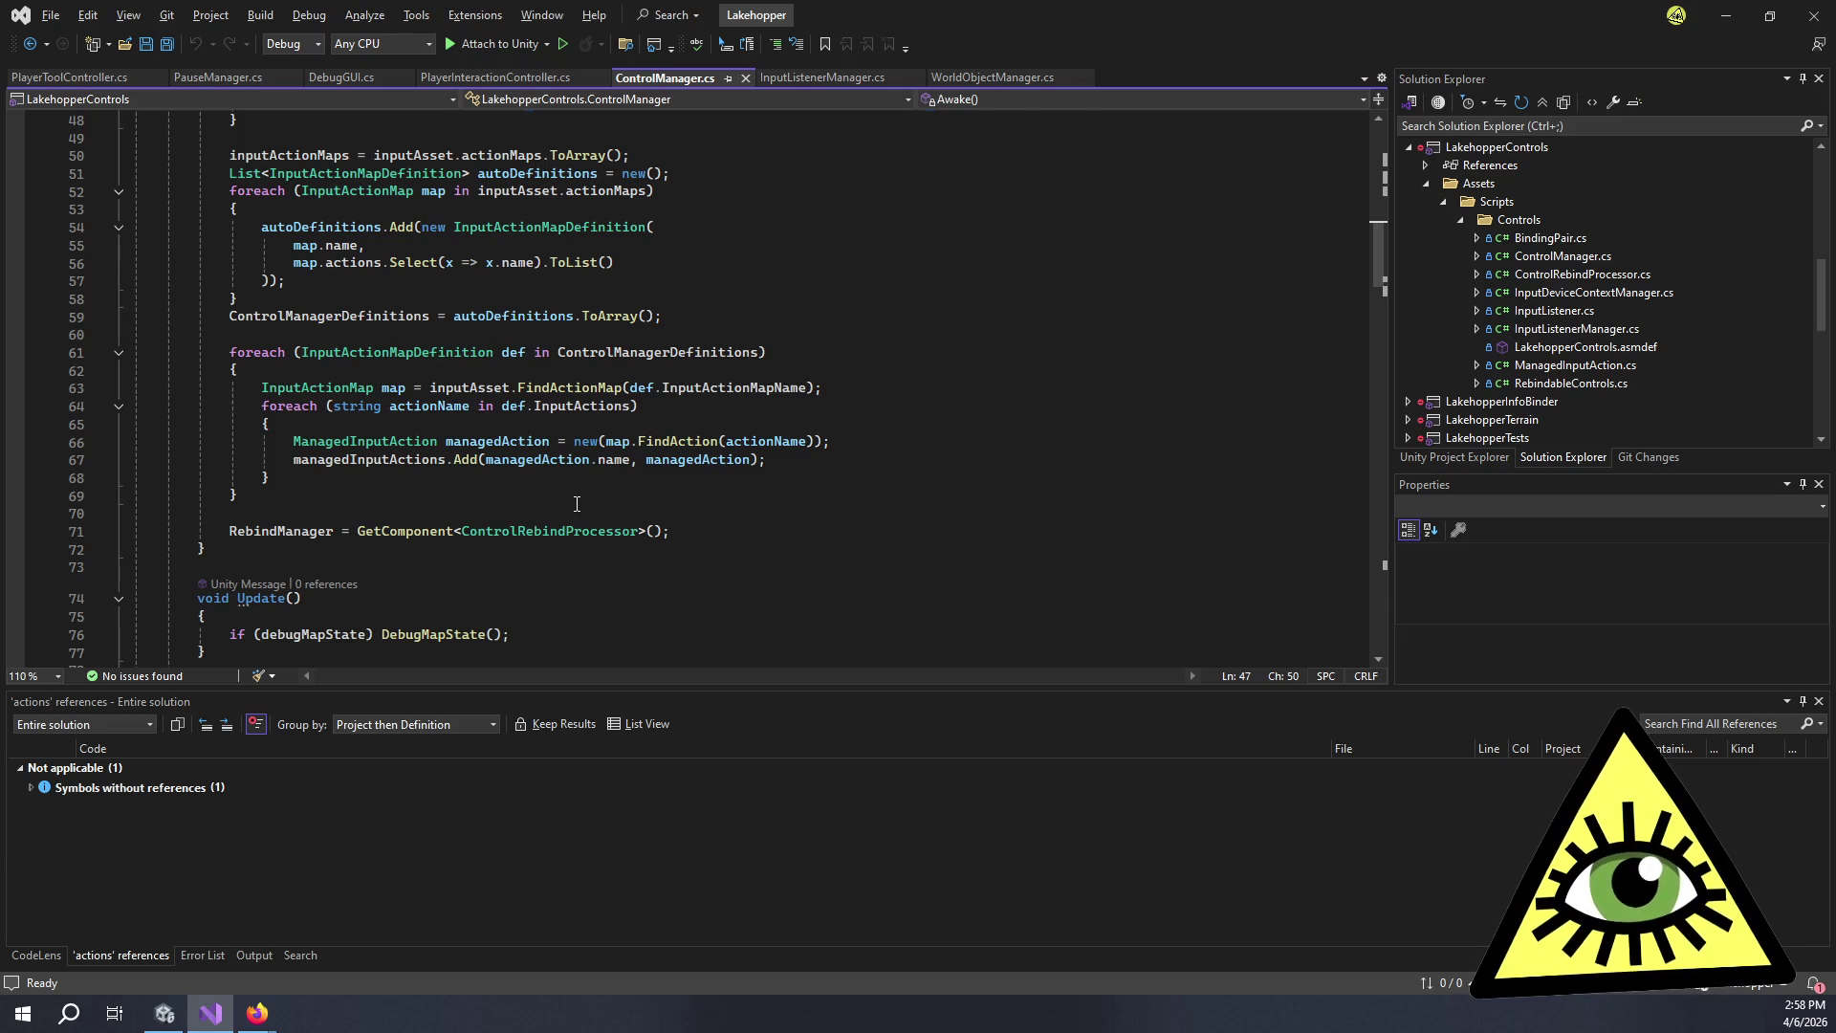
scroll(582, 499, "up", 4)
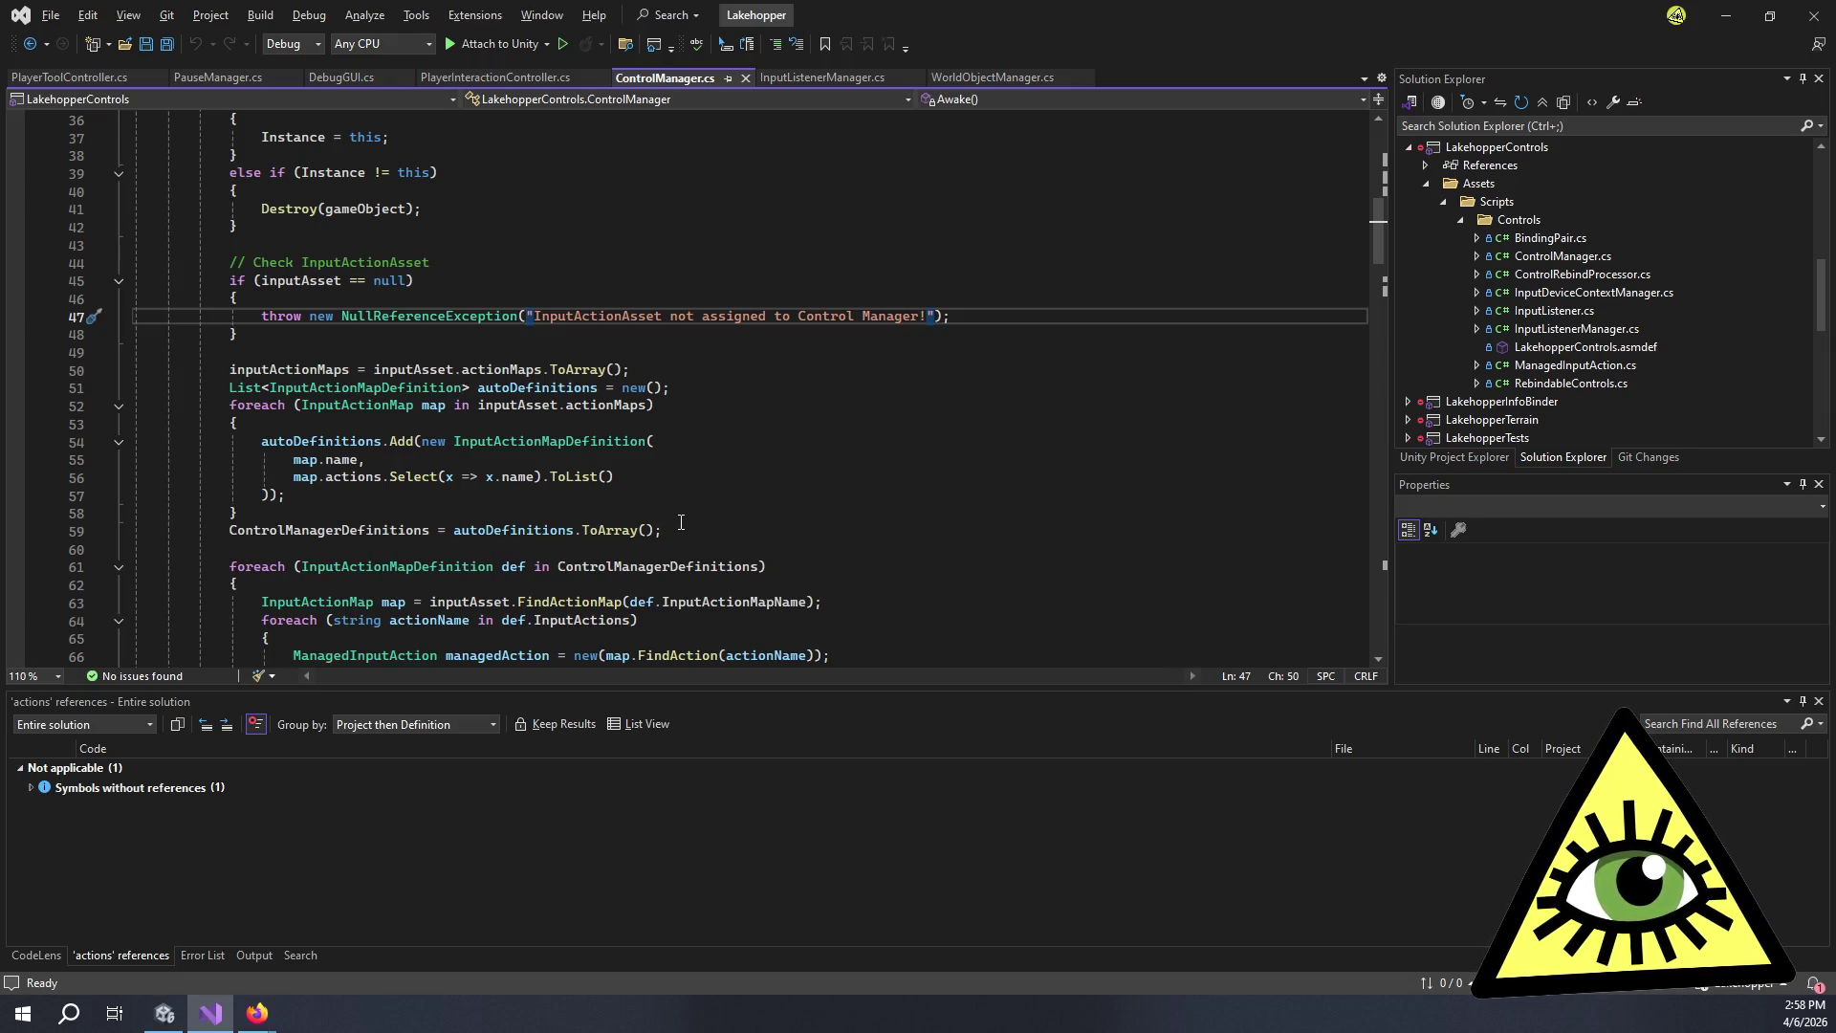
scroll(681, 522, "down", 1)
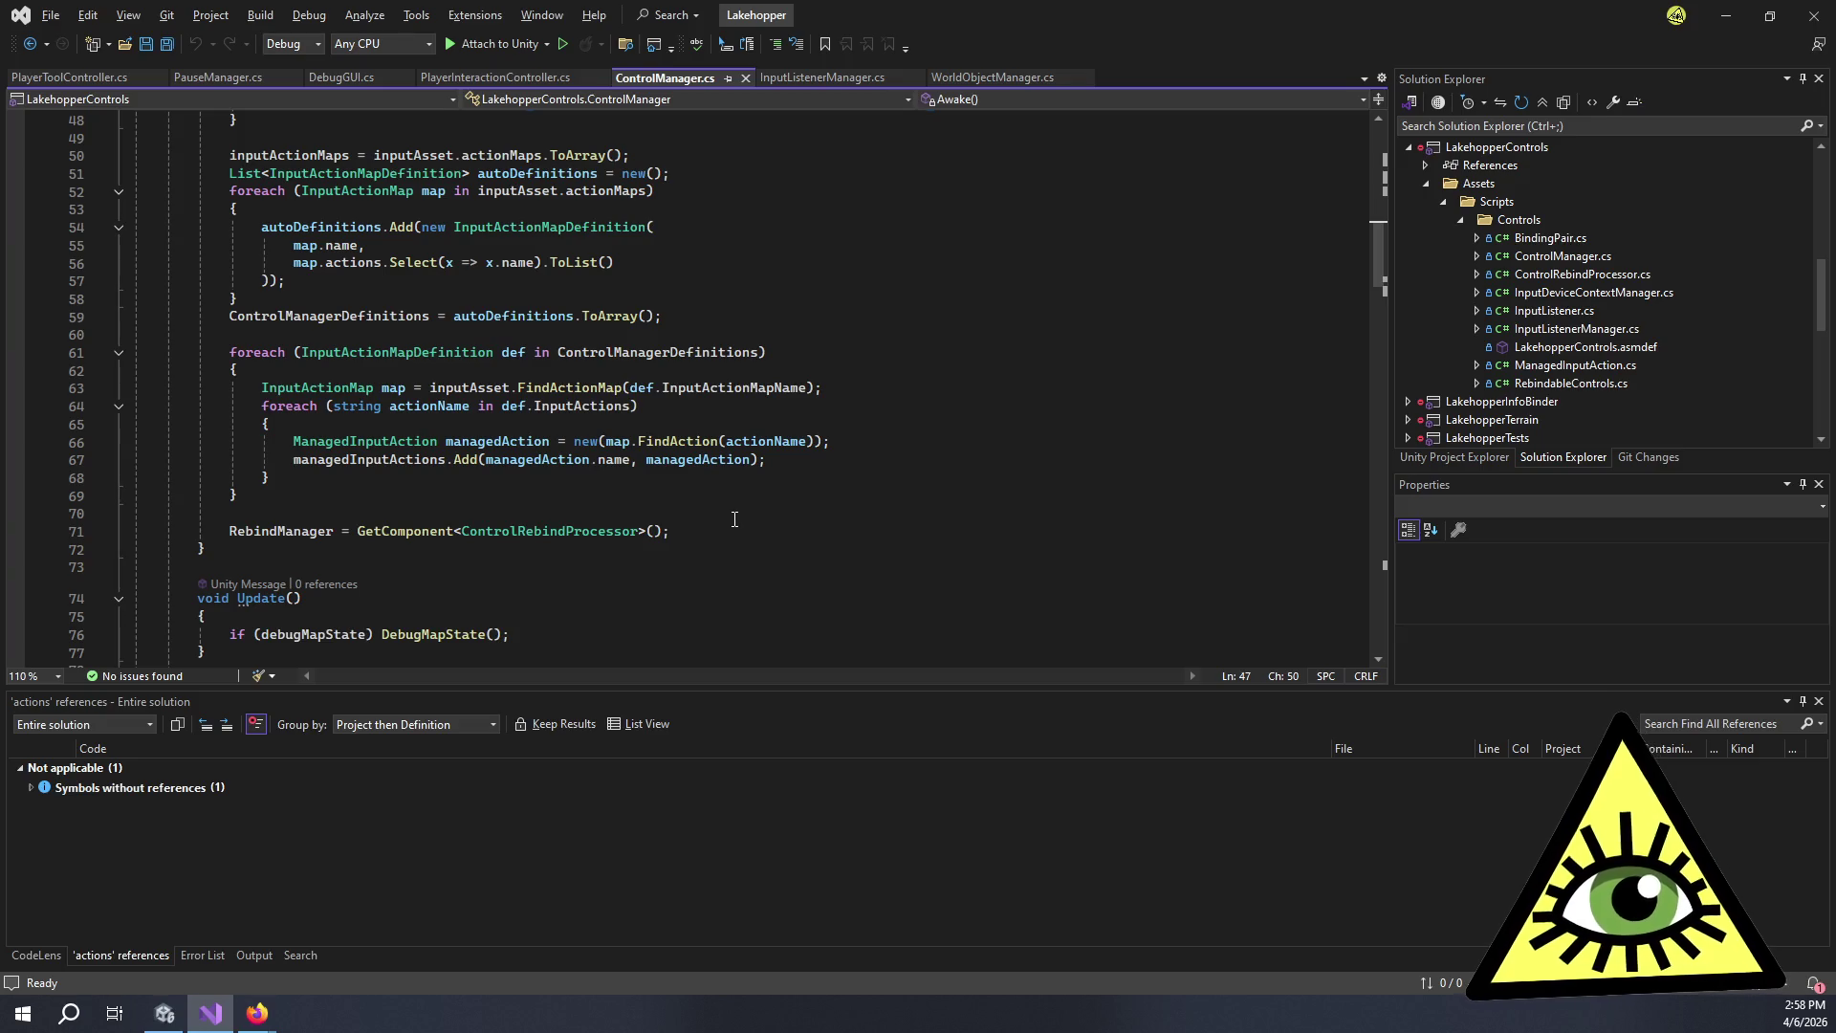
scroll(735, 519, "down", 3)
key("alt+Tab")
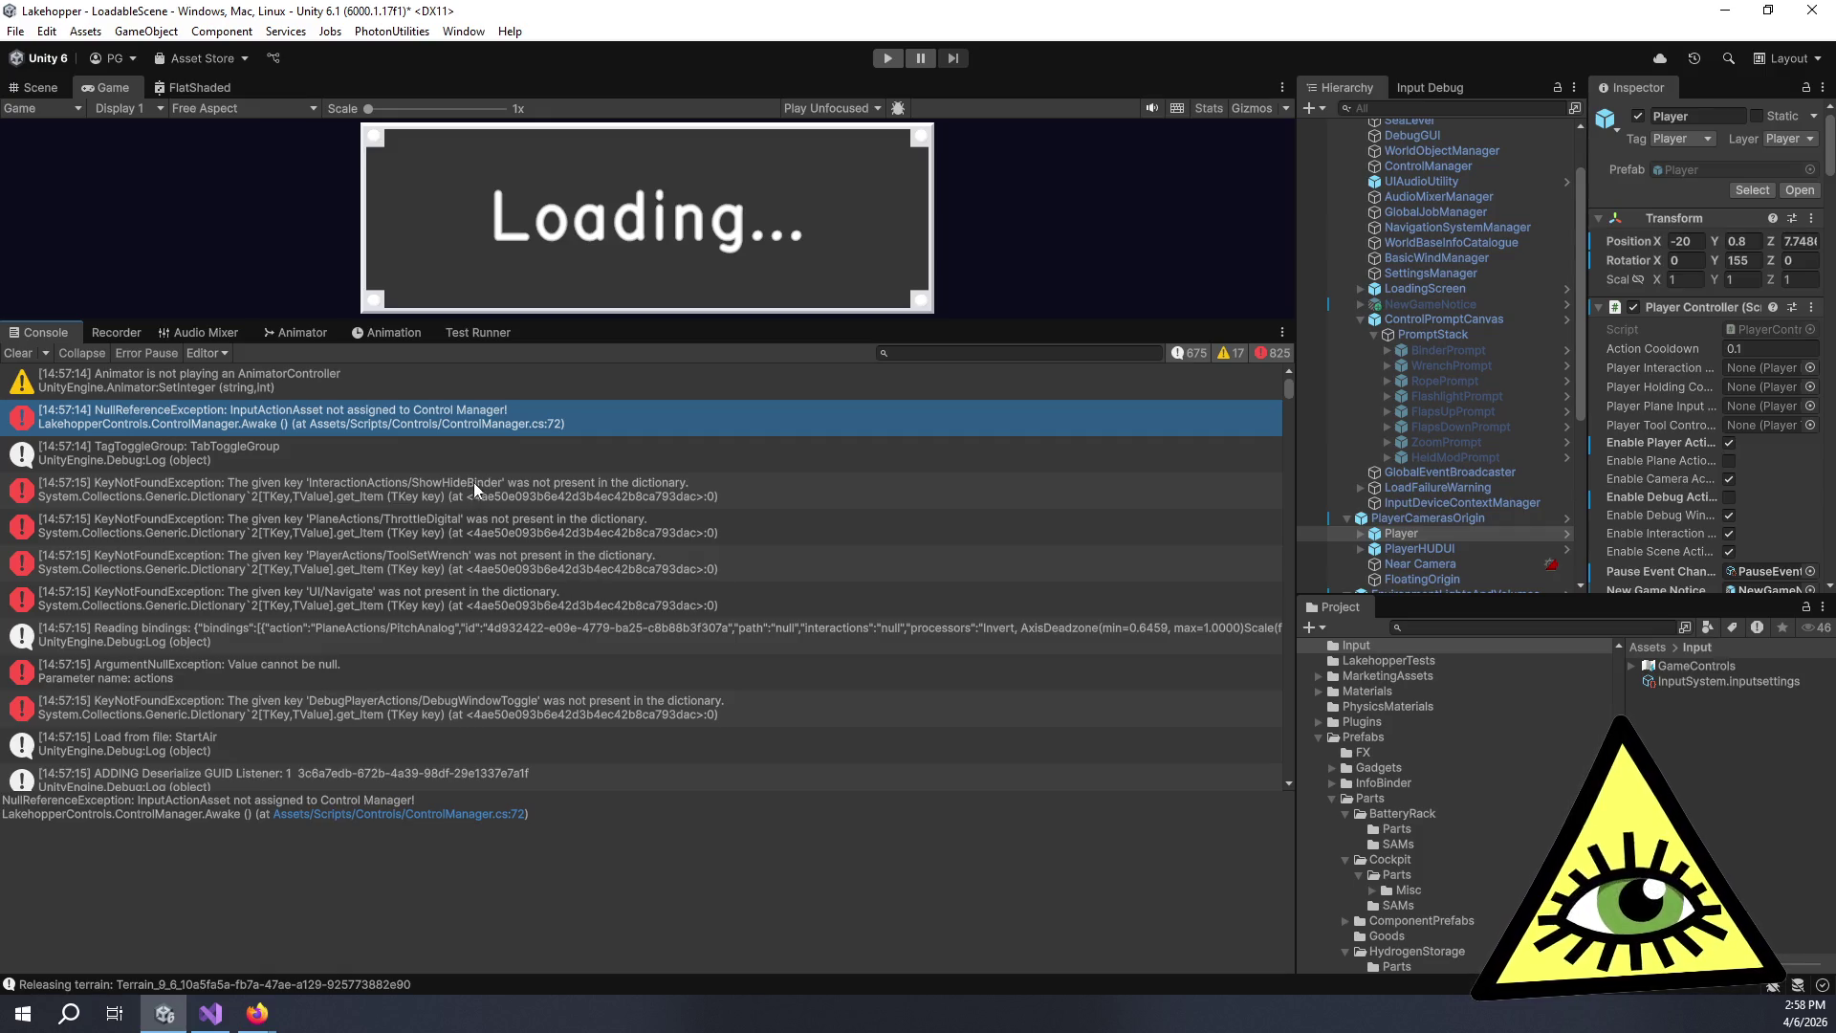
Trace the ArgumentNullException to its failing LoadBindingOverridesFromJson call in code.
left_click(331, 671)
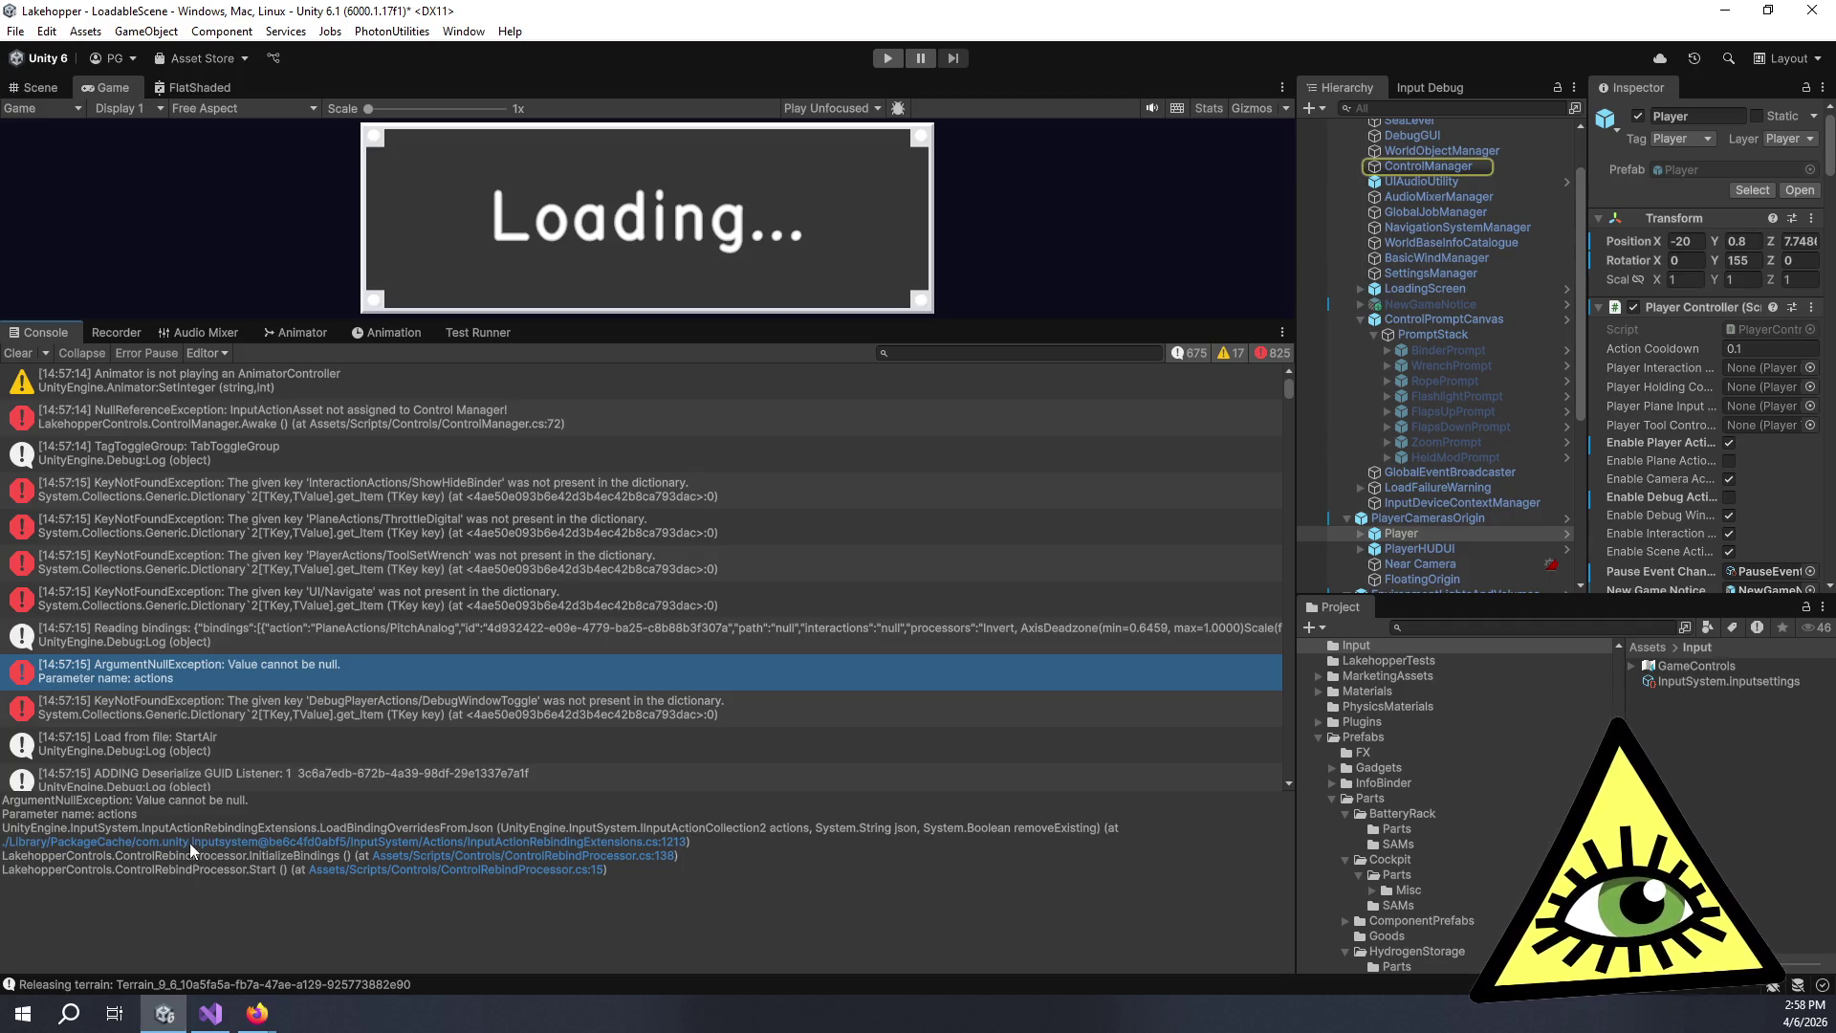
left_click(492, 853)
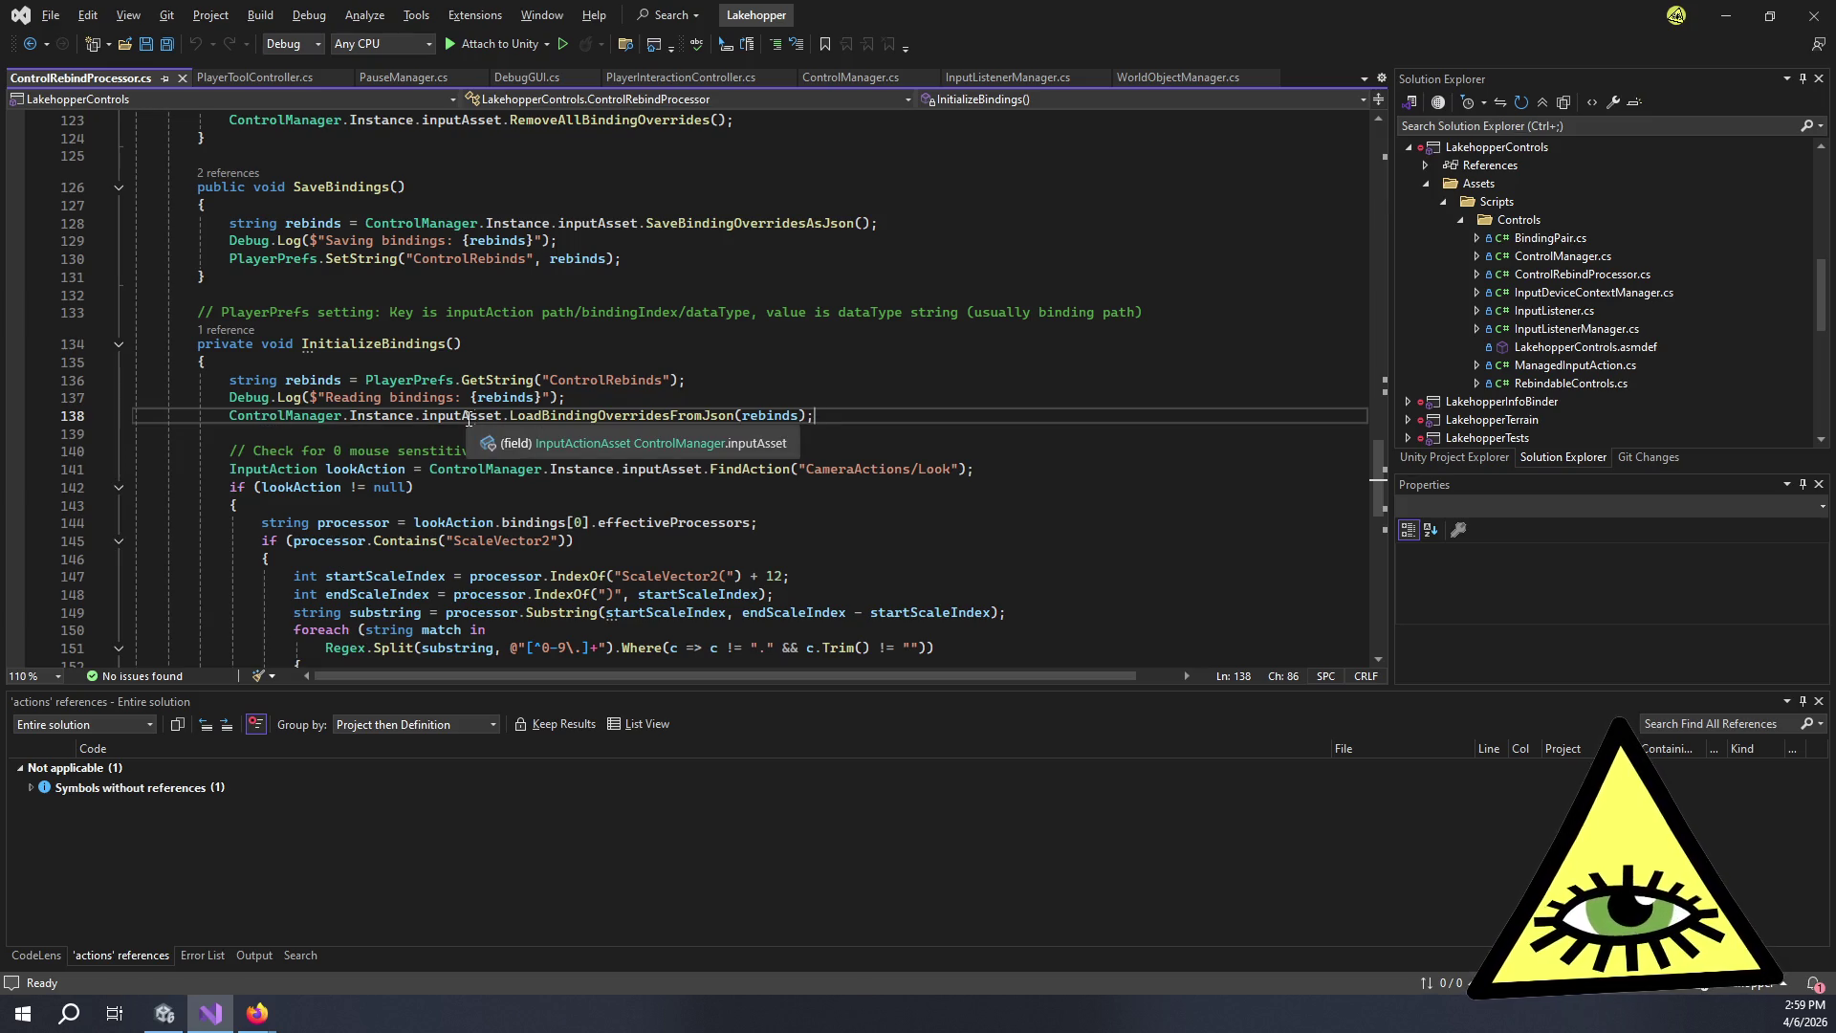
key("alt+Tab")
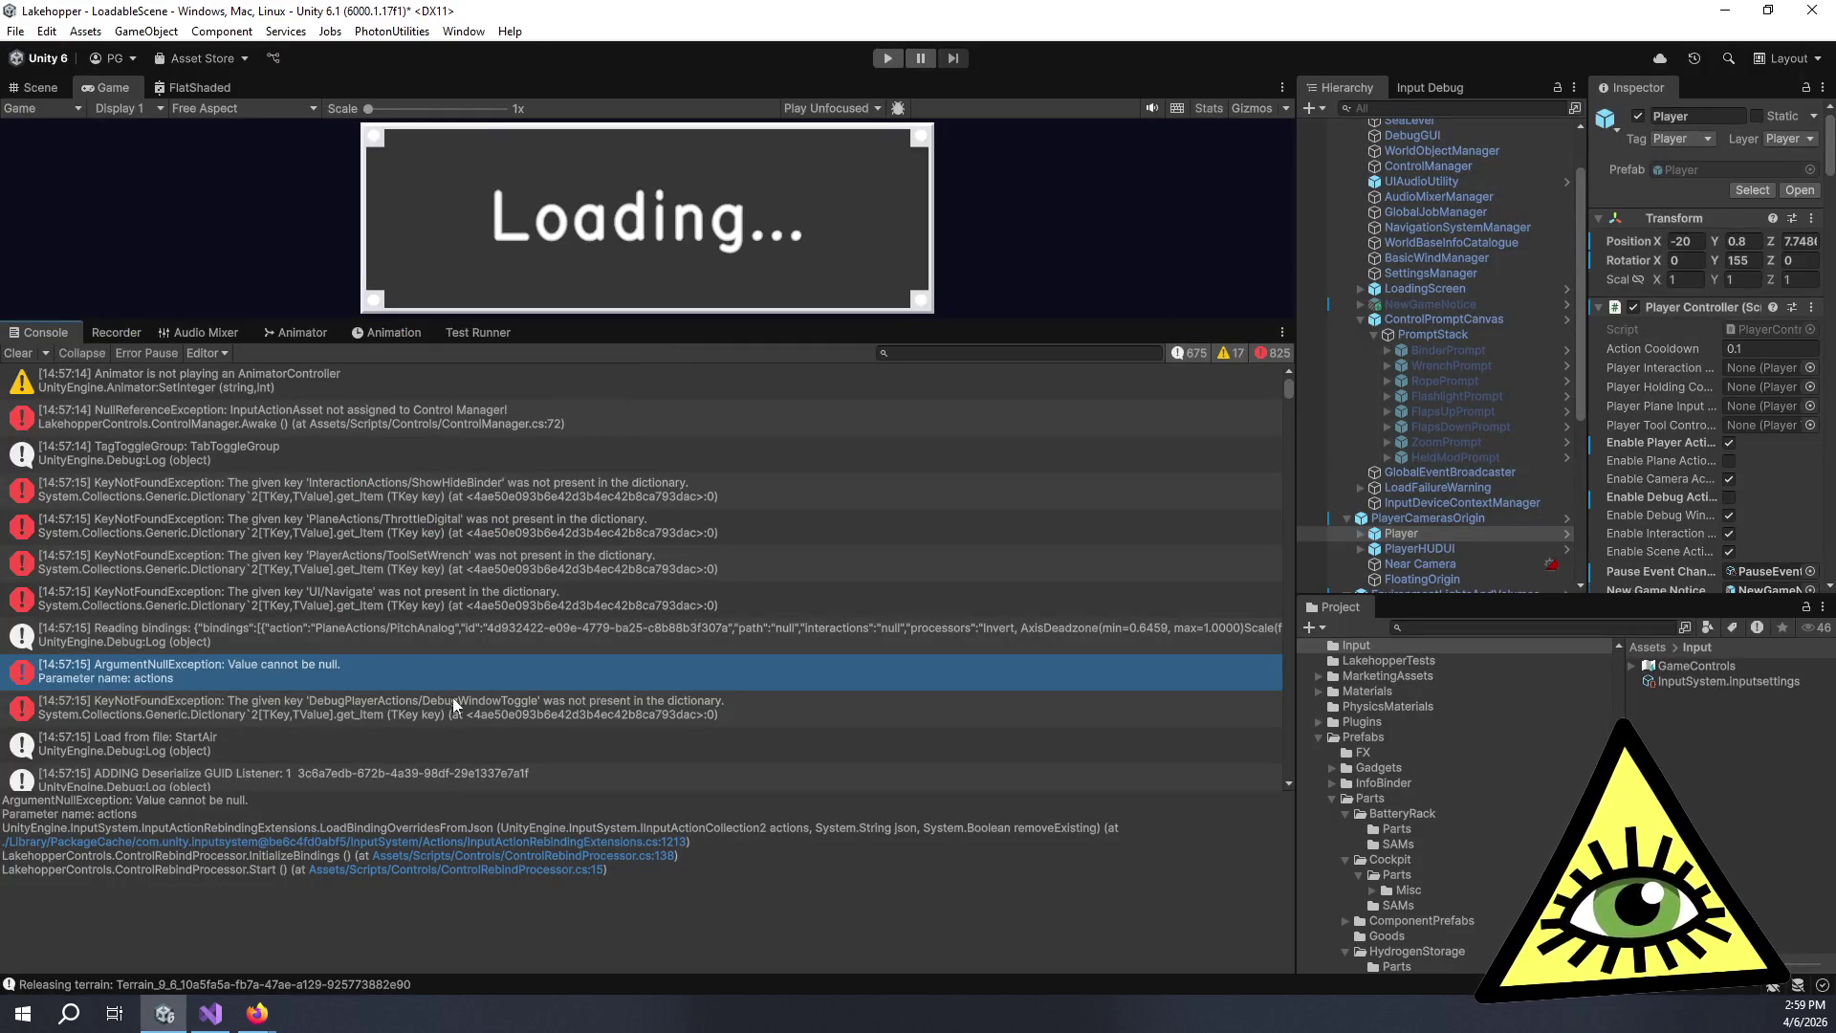
Check the DebugWindowToggle and SceneActions/Pause missing-key errors and open GetManagedAction at line 92.
left_click(803, 706)
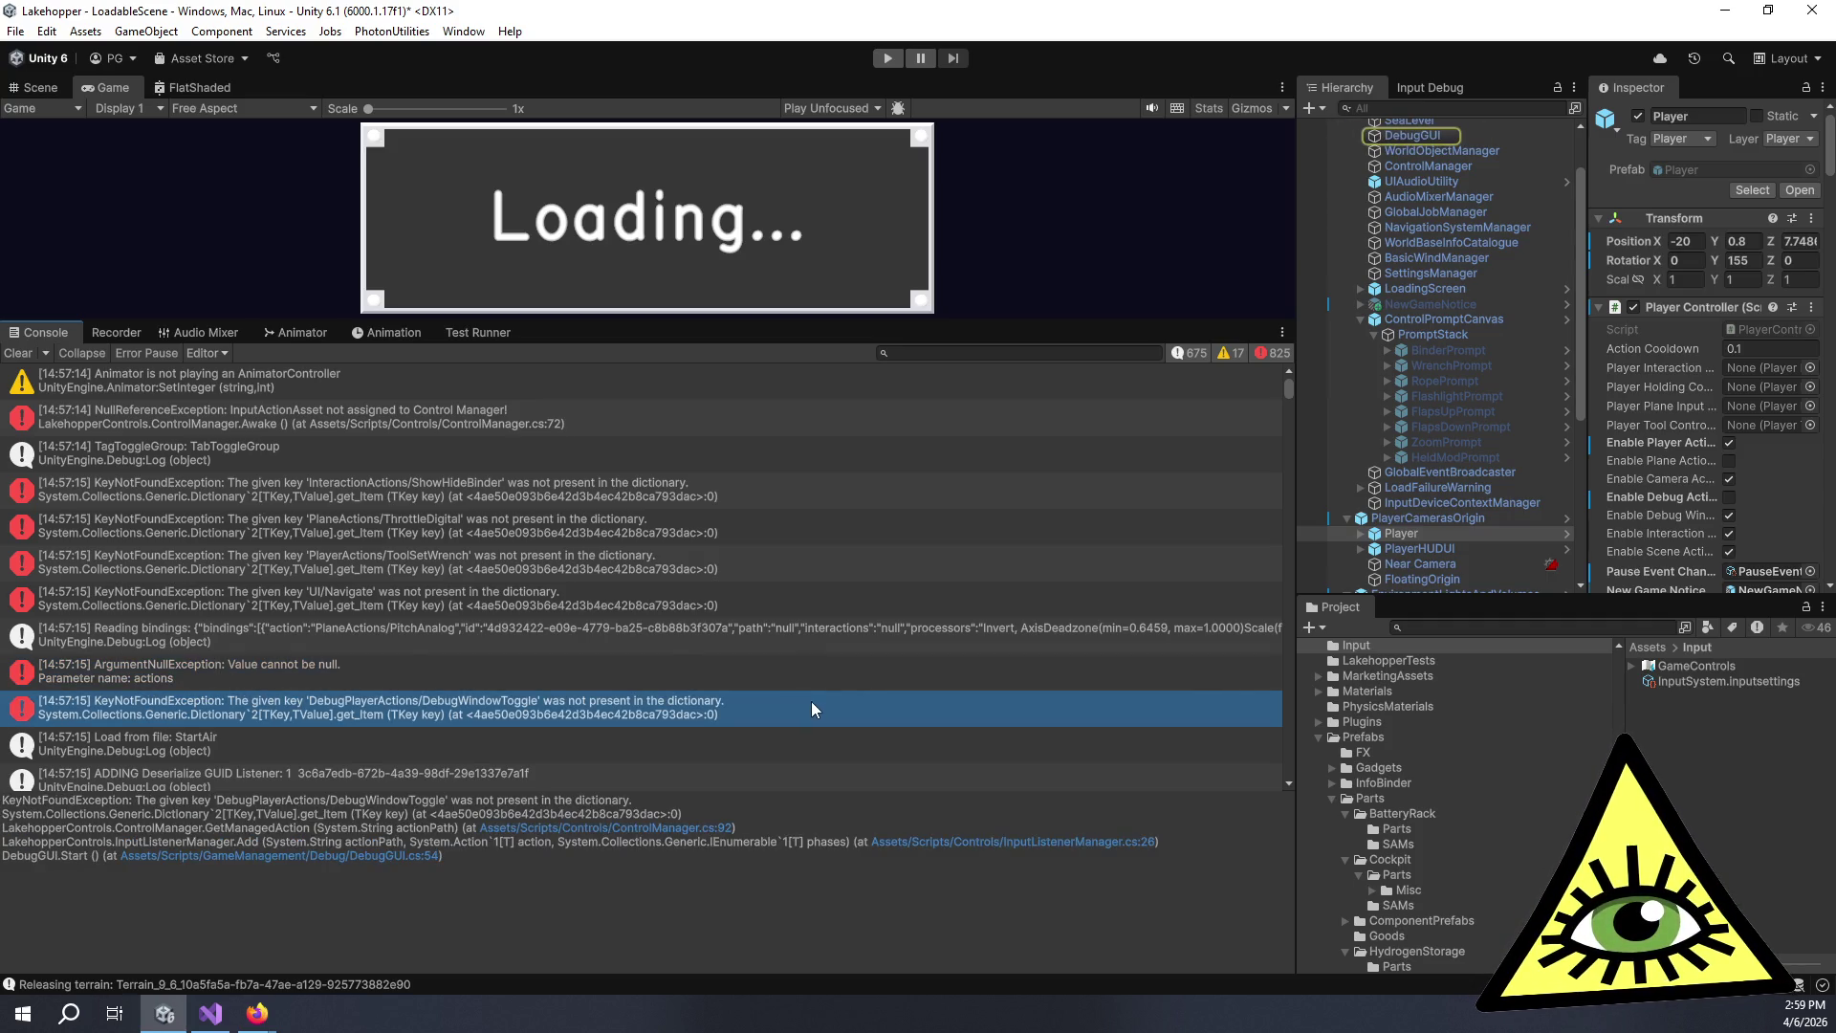
scroll(811, 702, "down", 10)
scroll(824, 702, "down", 10)
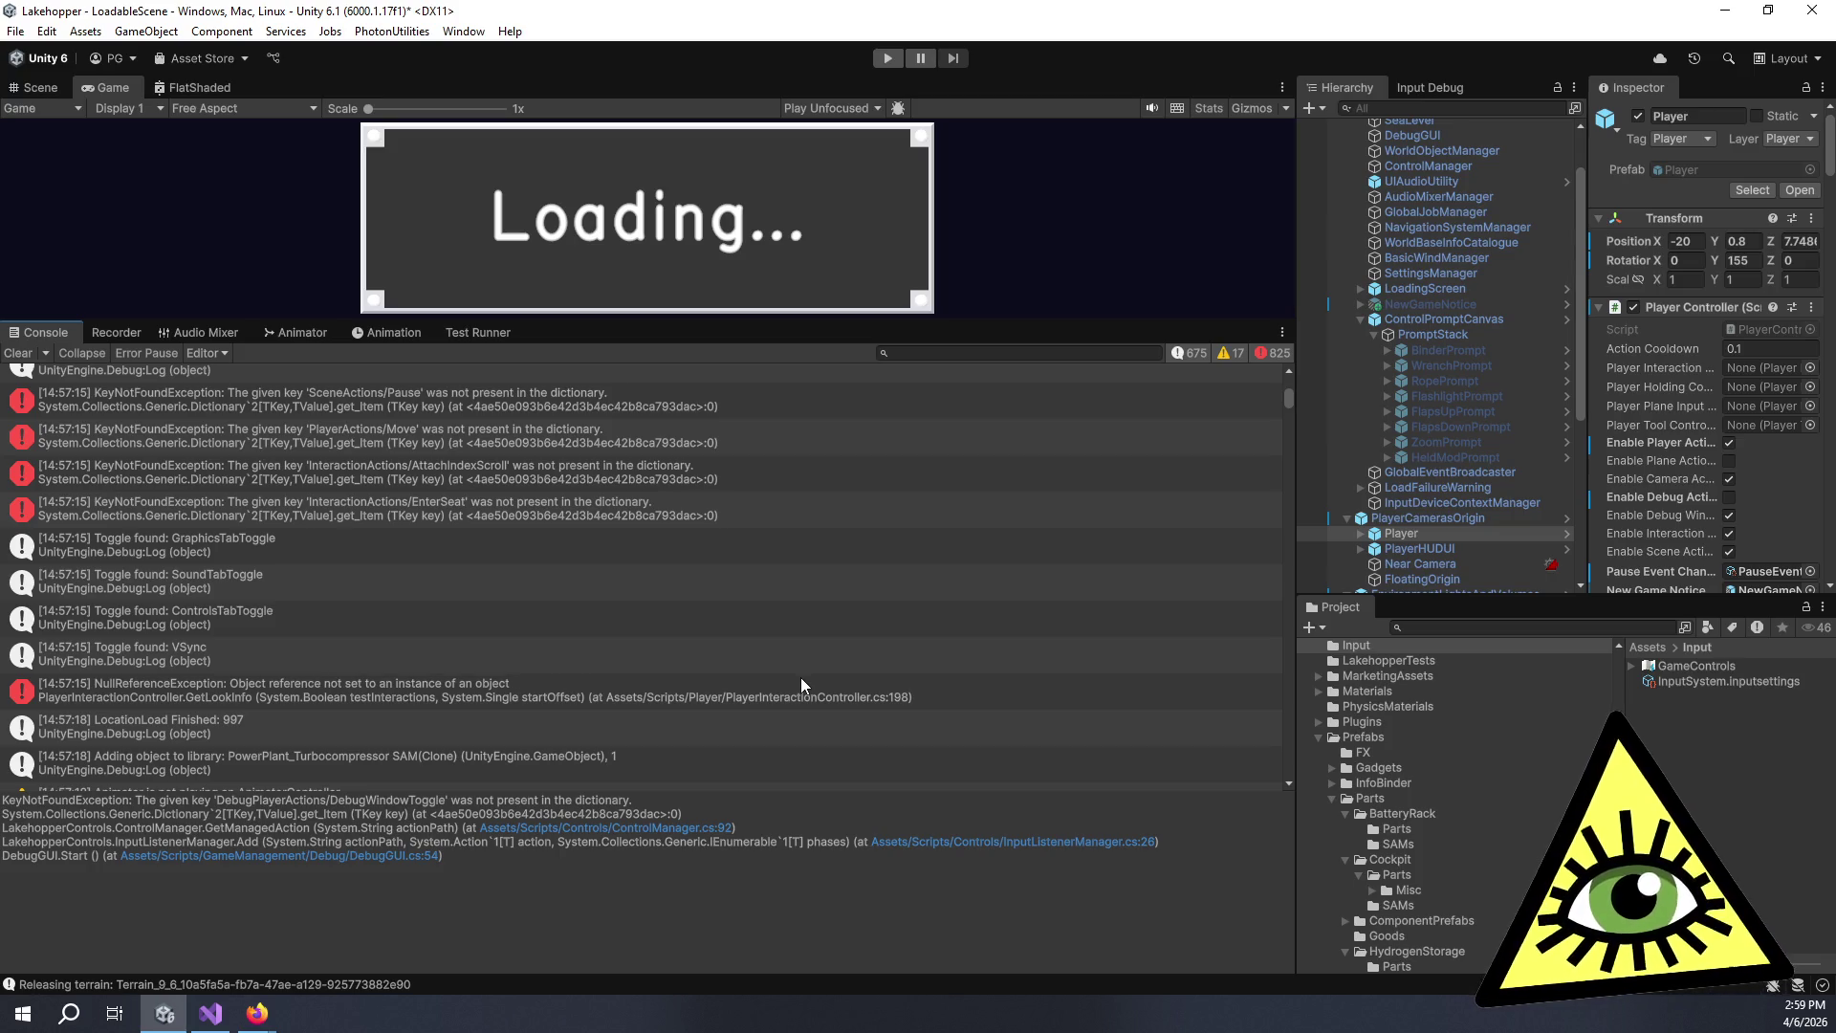
left_click(638, 393)
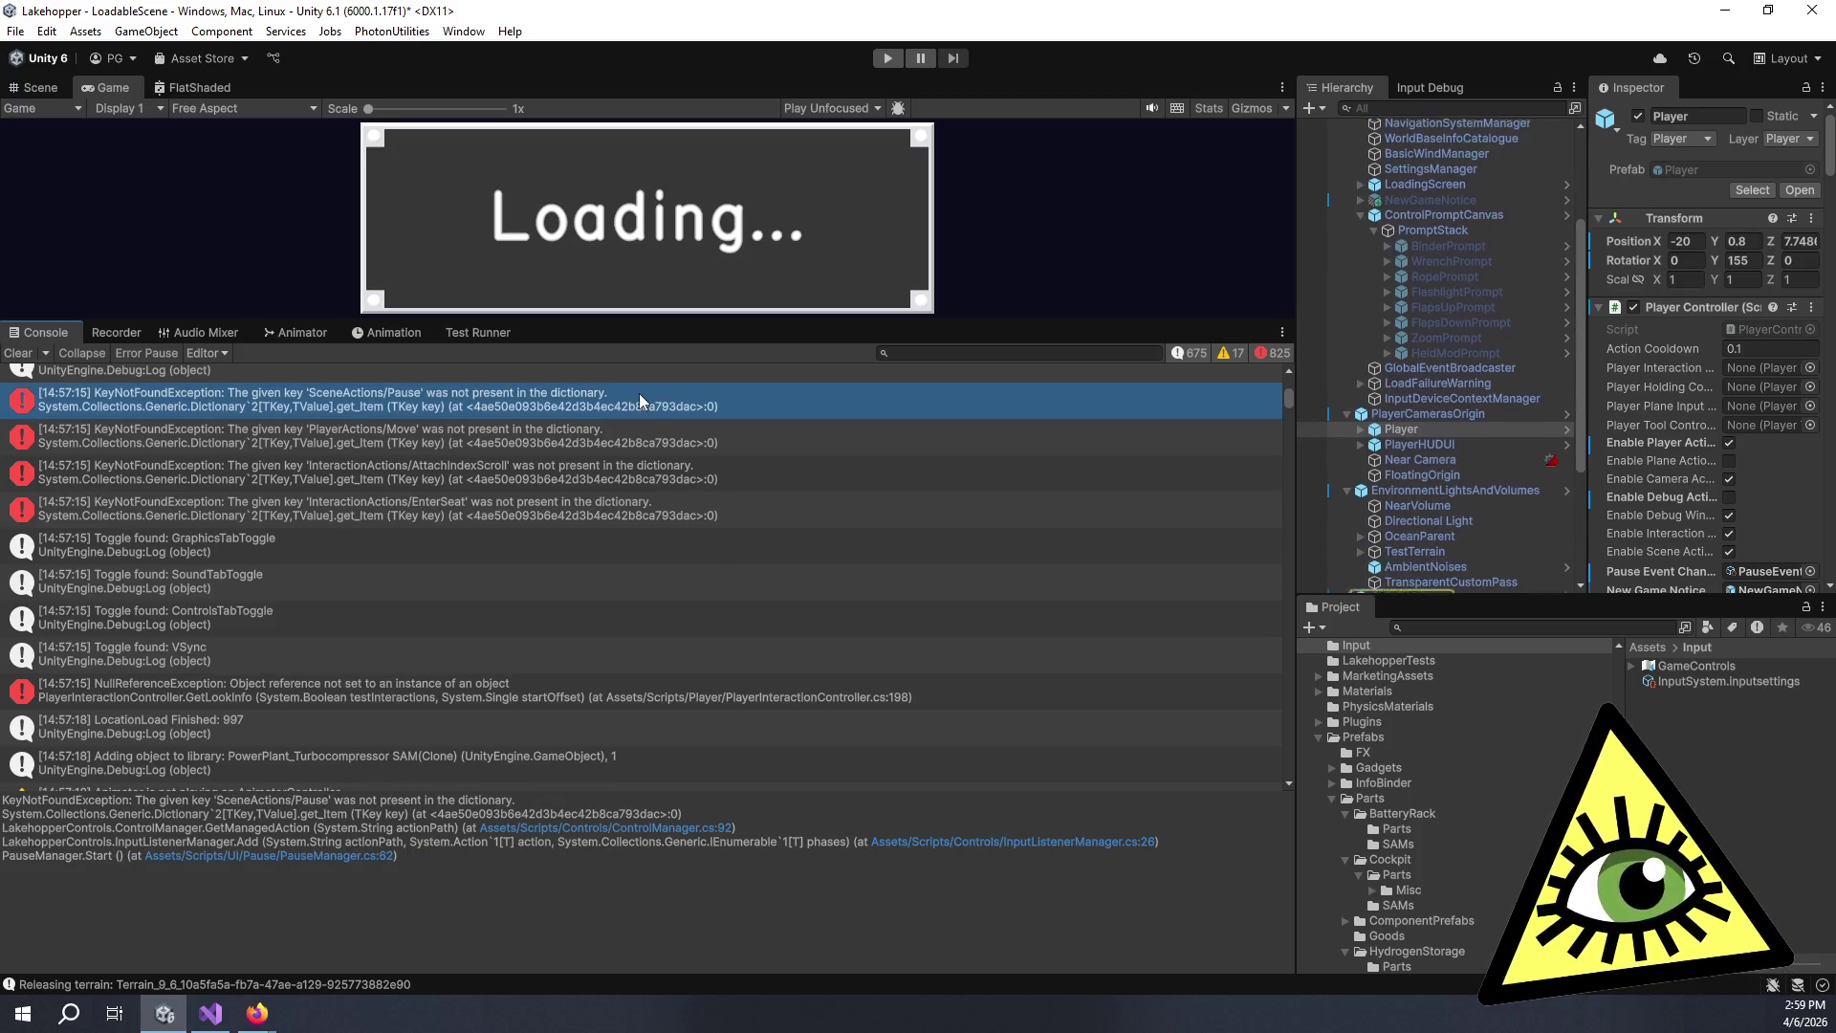
triple_click(596, 836)
left_click(615, 828)
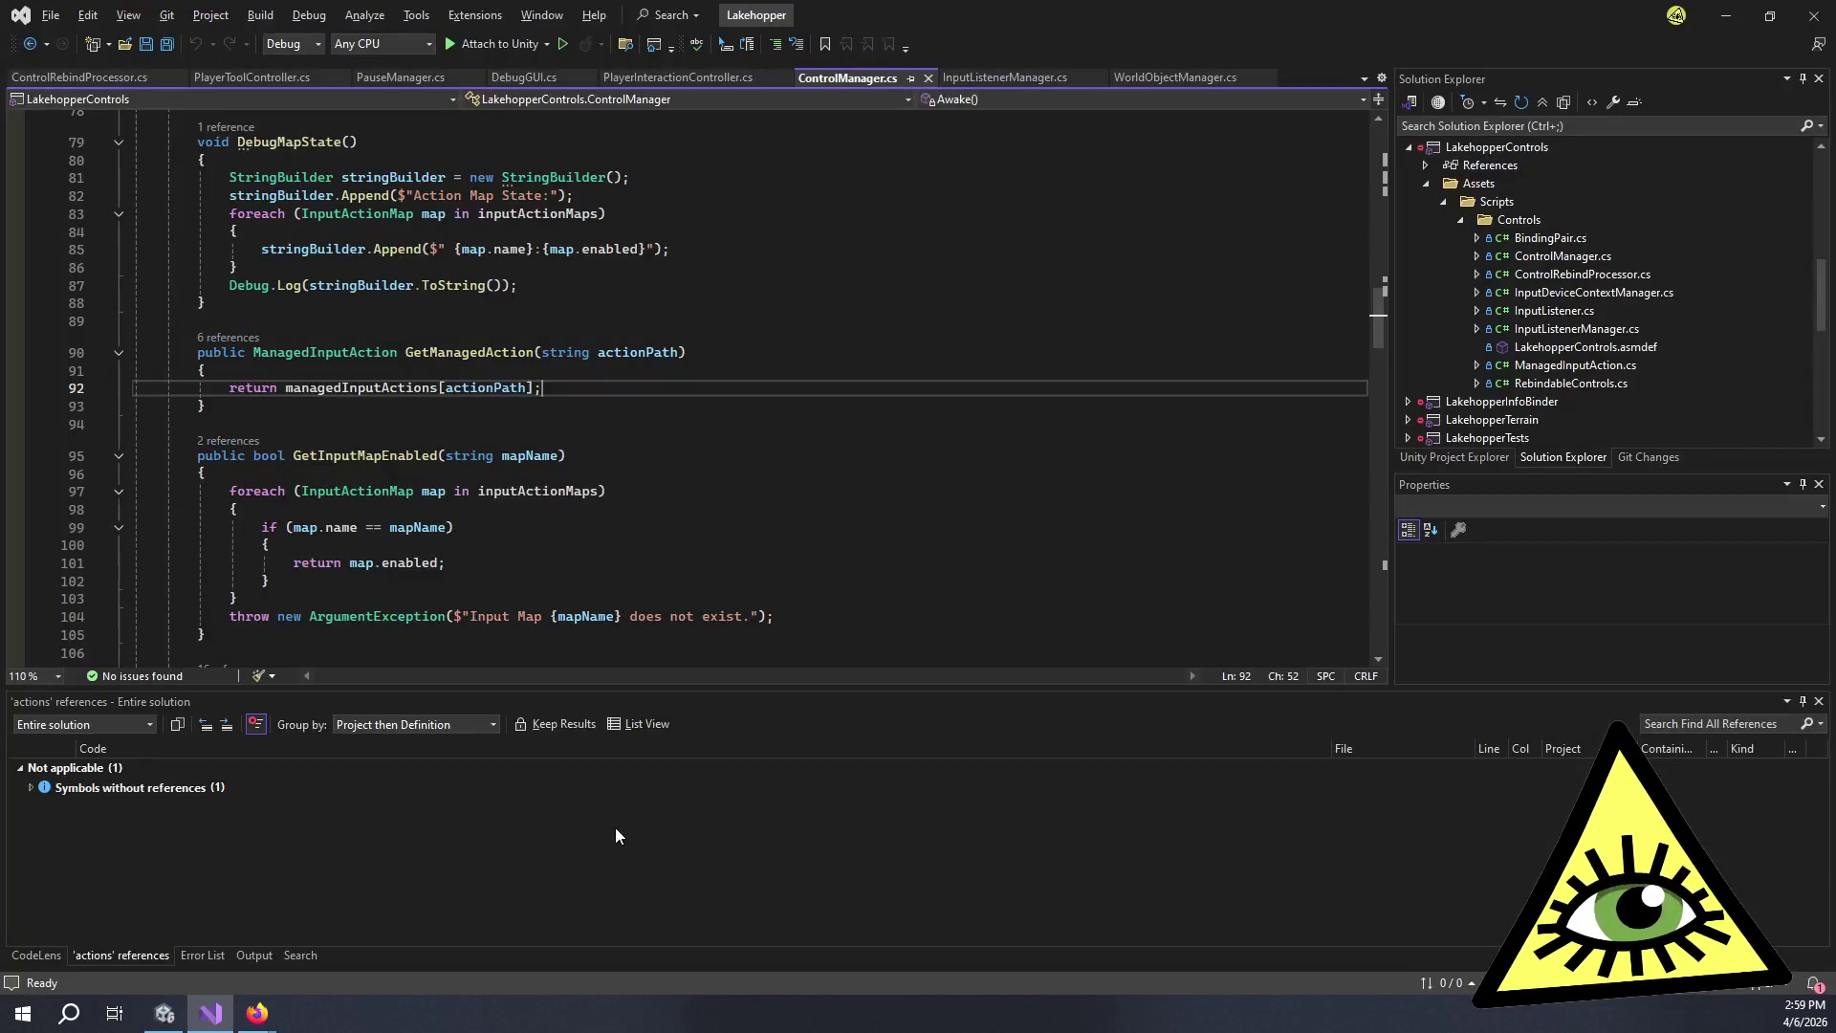
Add an if (managedInputActions.ContainsKey(actionPath)) block at the top of GetManagedAction.
left_click(559, 373)
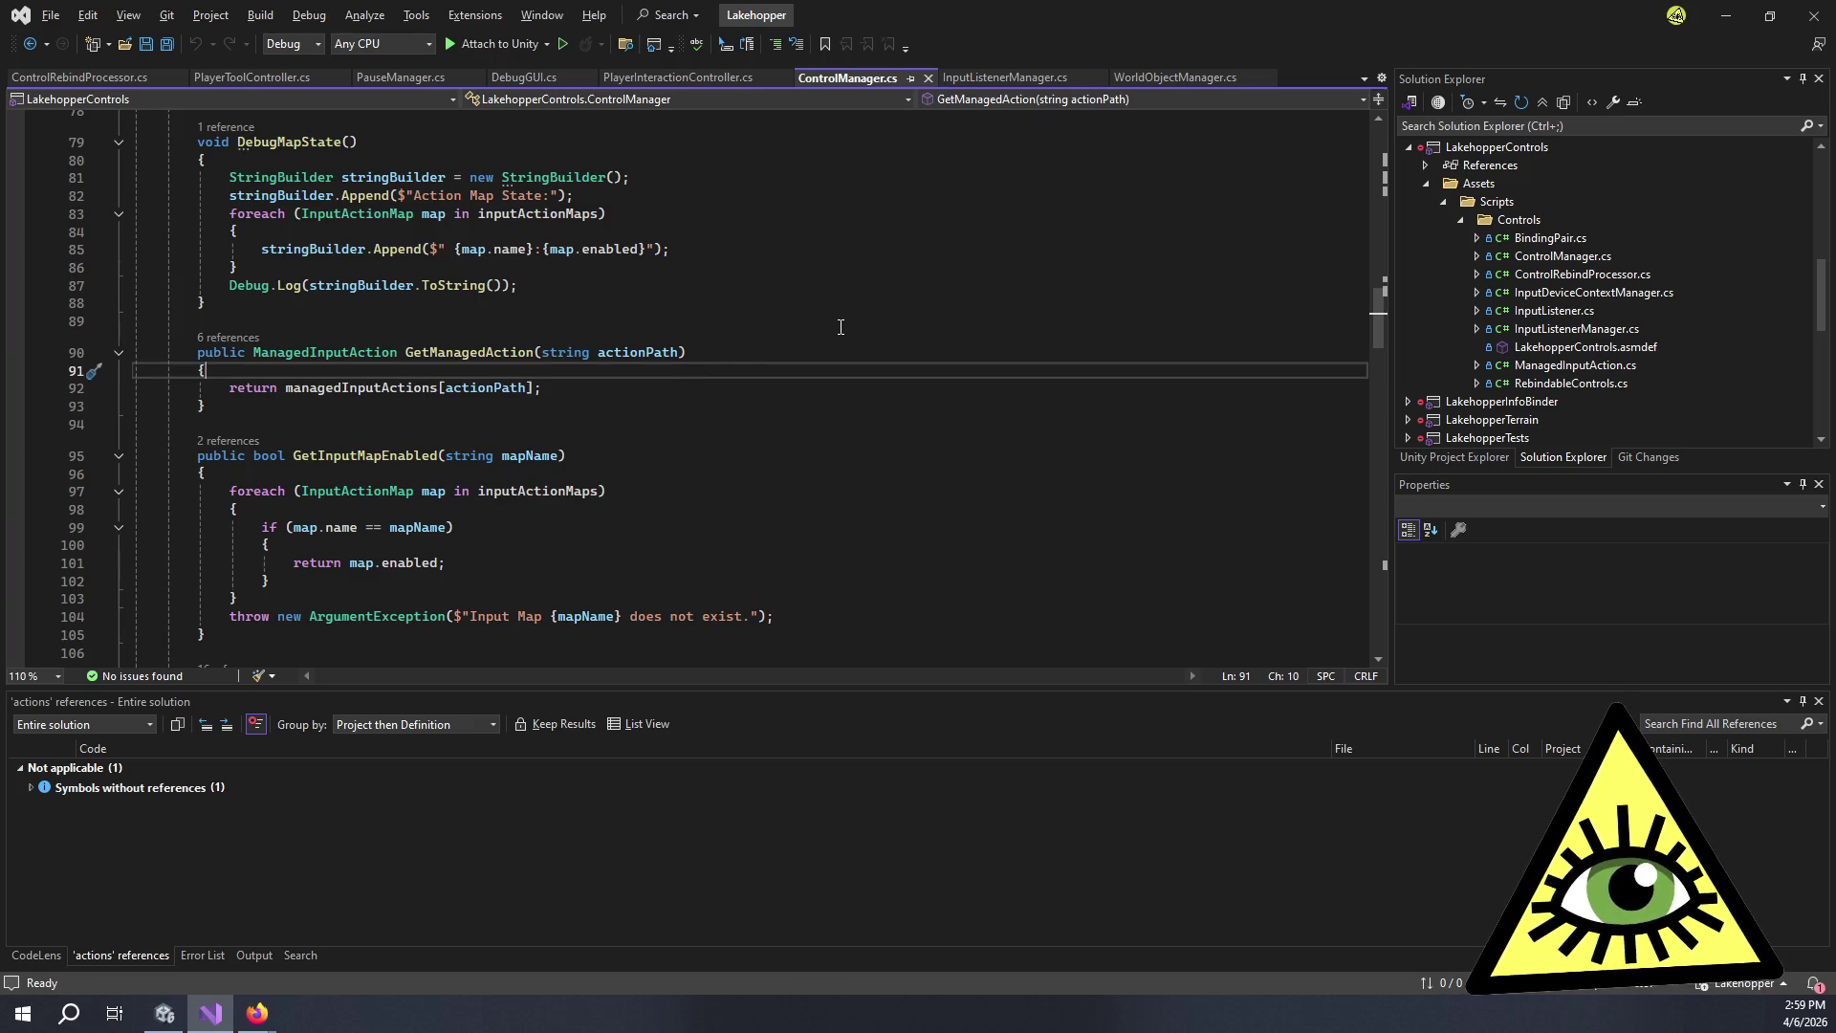
key("Return")
type("if (managed")
key("Tab")
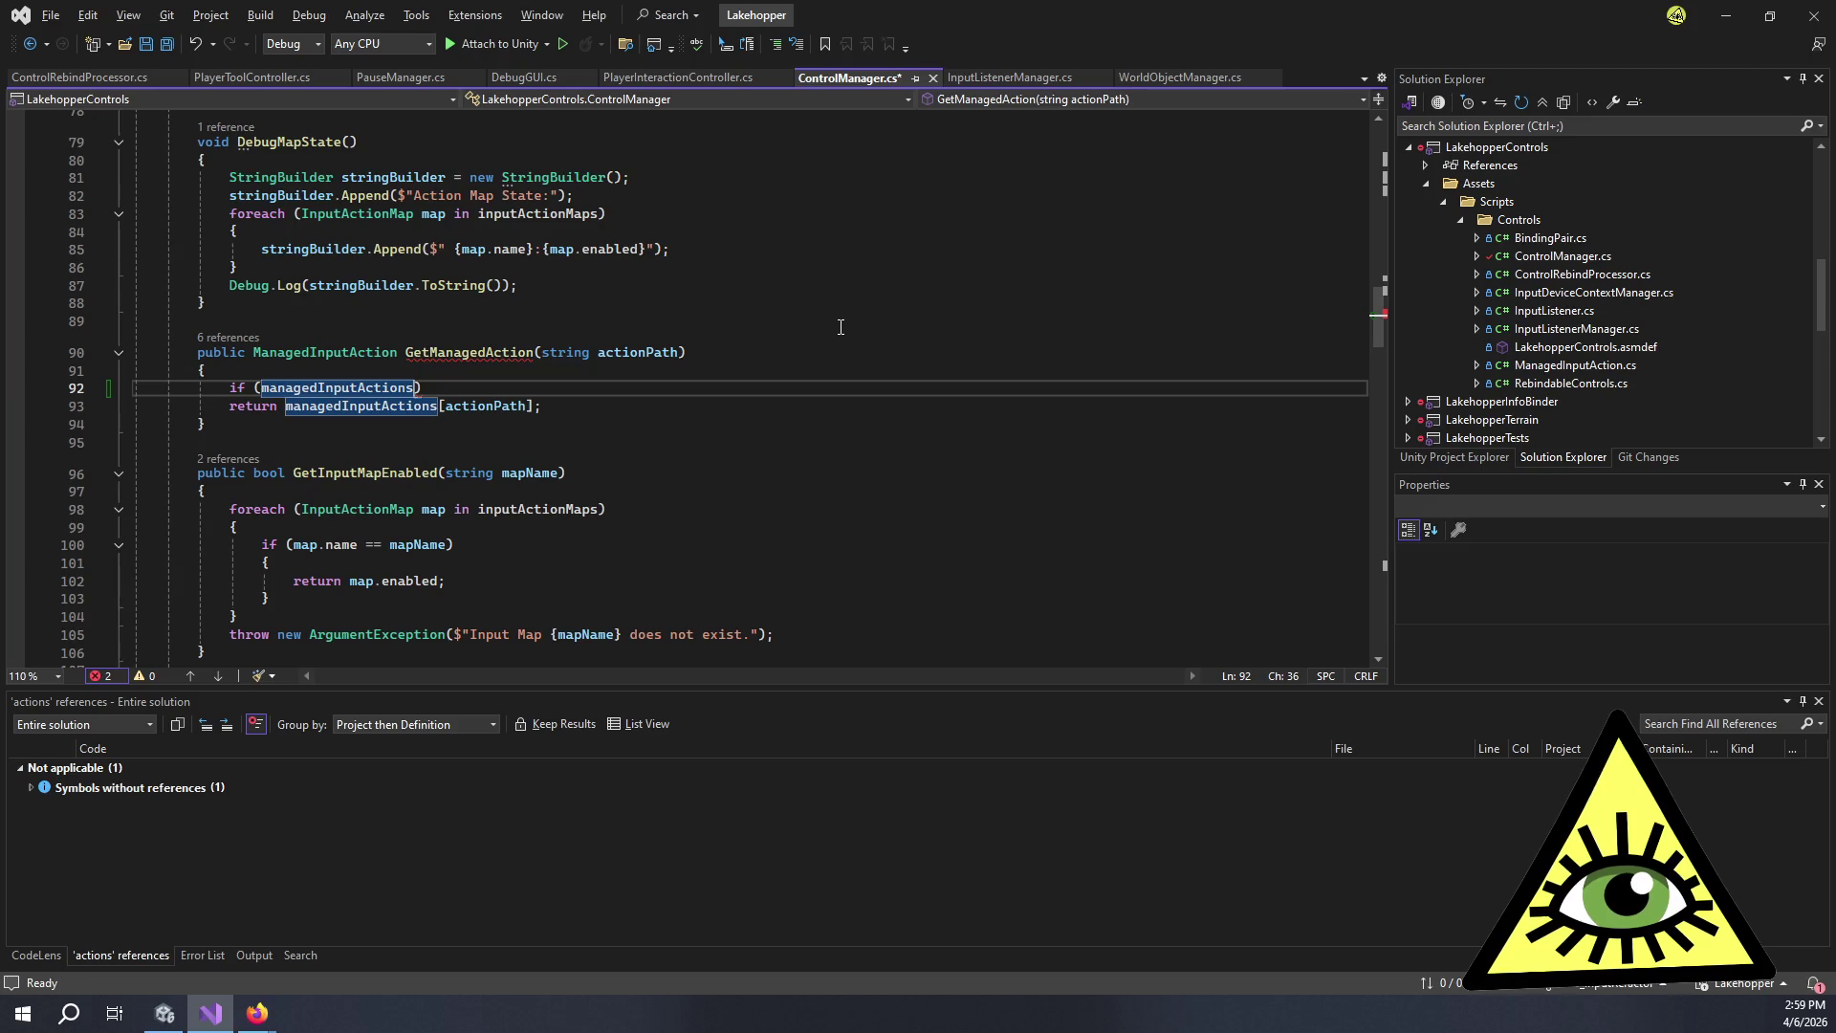
type(".Con")
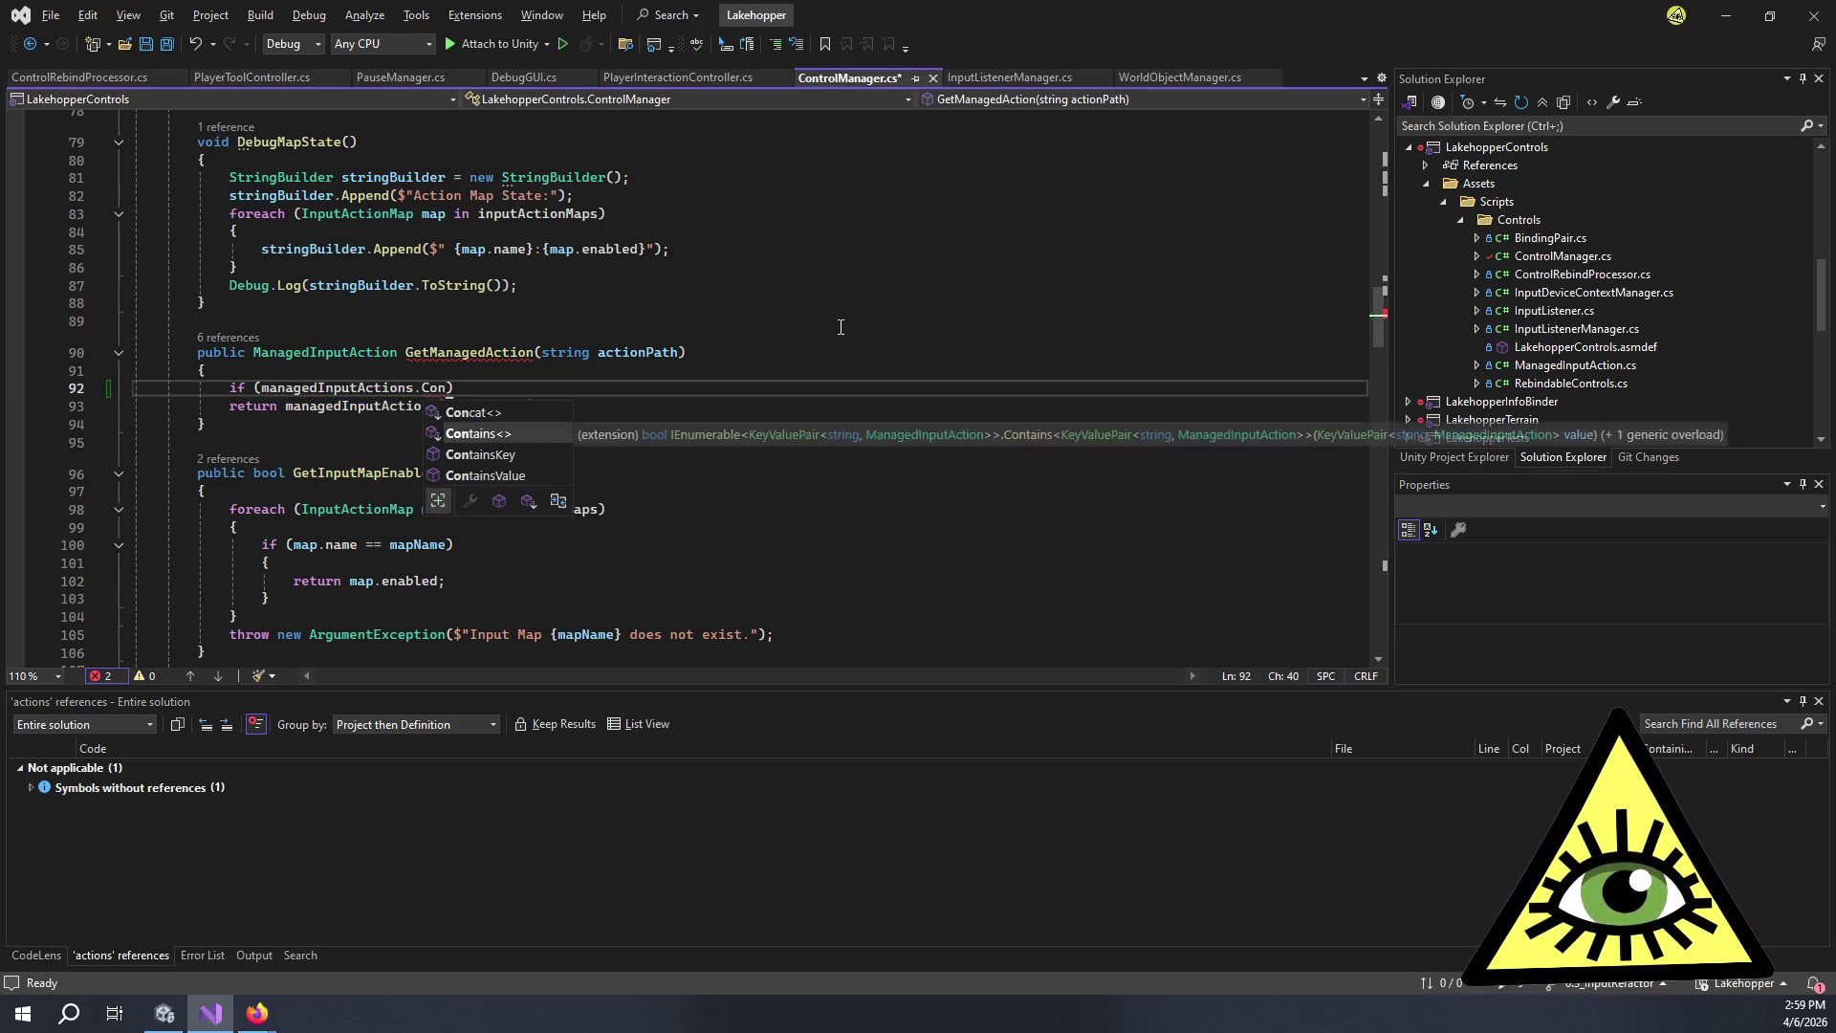
key("Down")
key("Tab")
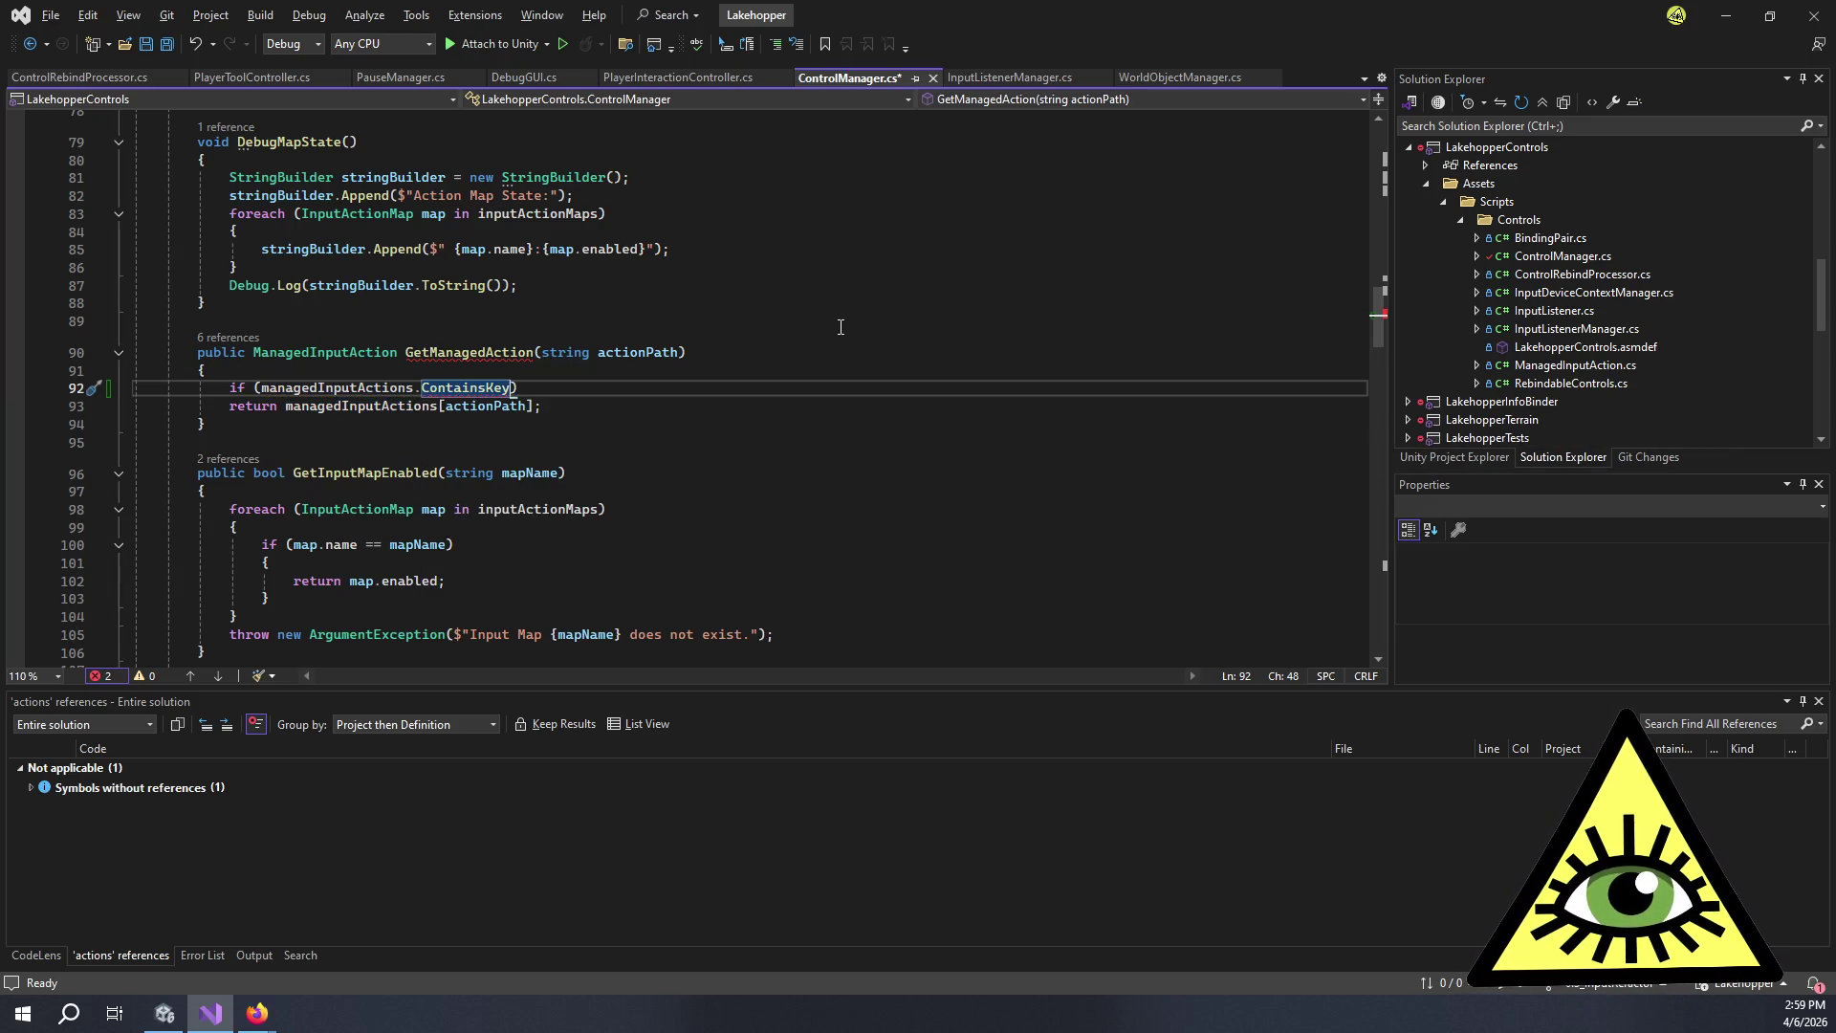
type("(actionPath))")
key("Return")
type("{")
key("Return")
Move the existing return statement inside the new if block with correct indentation.
key("Down")
key("Down")
key("alt+Up")
key("alt+Up")
key("Tab")
key("ctrl+z")
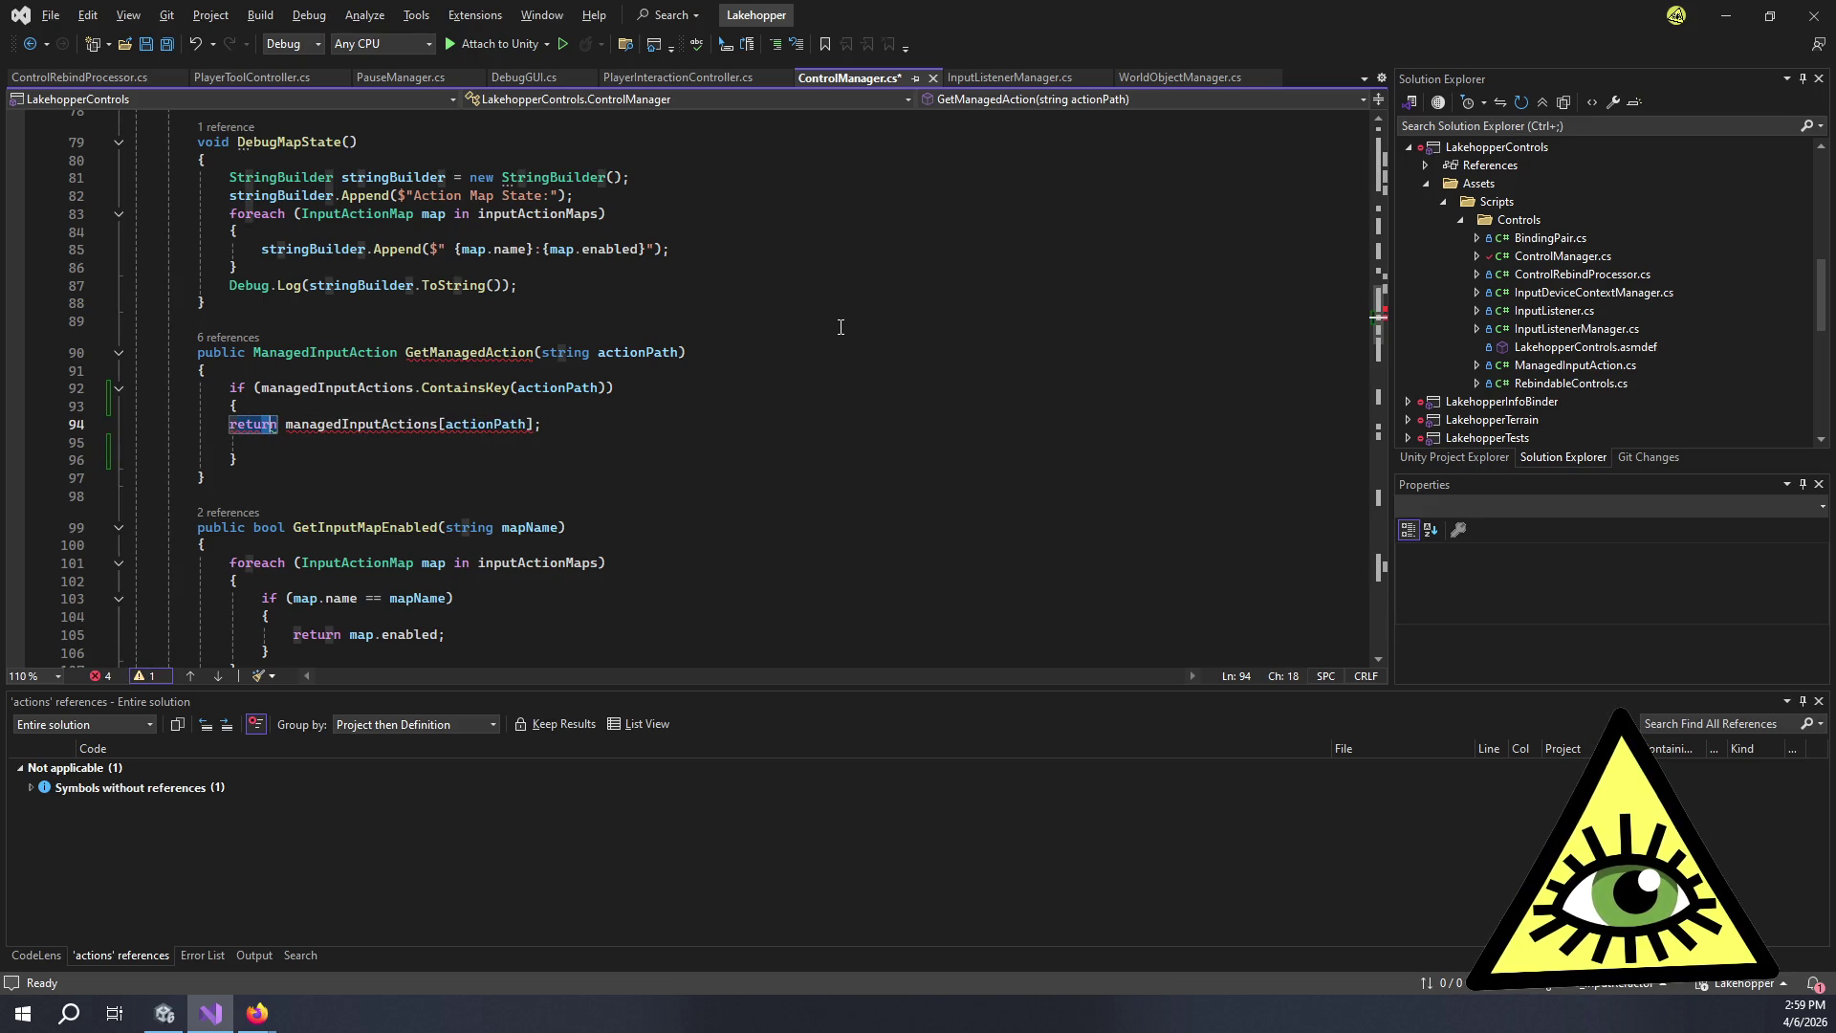
key("Tab")
key("Down")
key("BackSpace")
key("BackSpace")
key("BackSpace")
key("Down")
Add an else branch that returns null and save ControlManager.cs.
key("Return")
type("else")
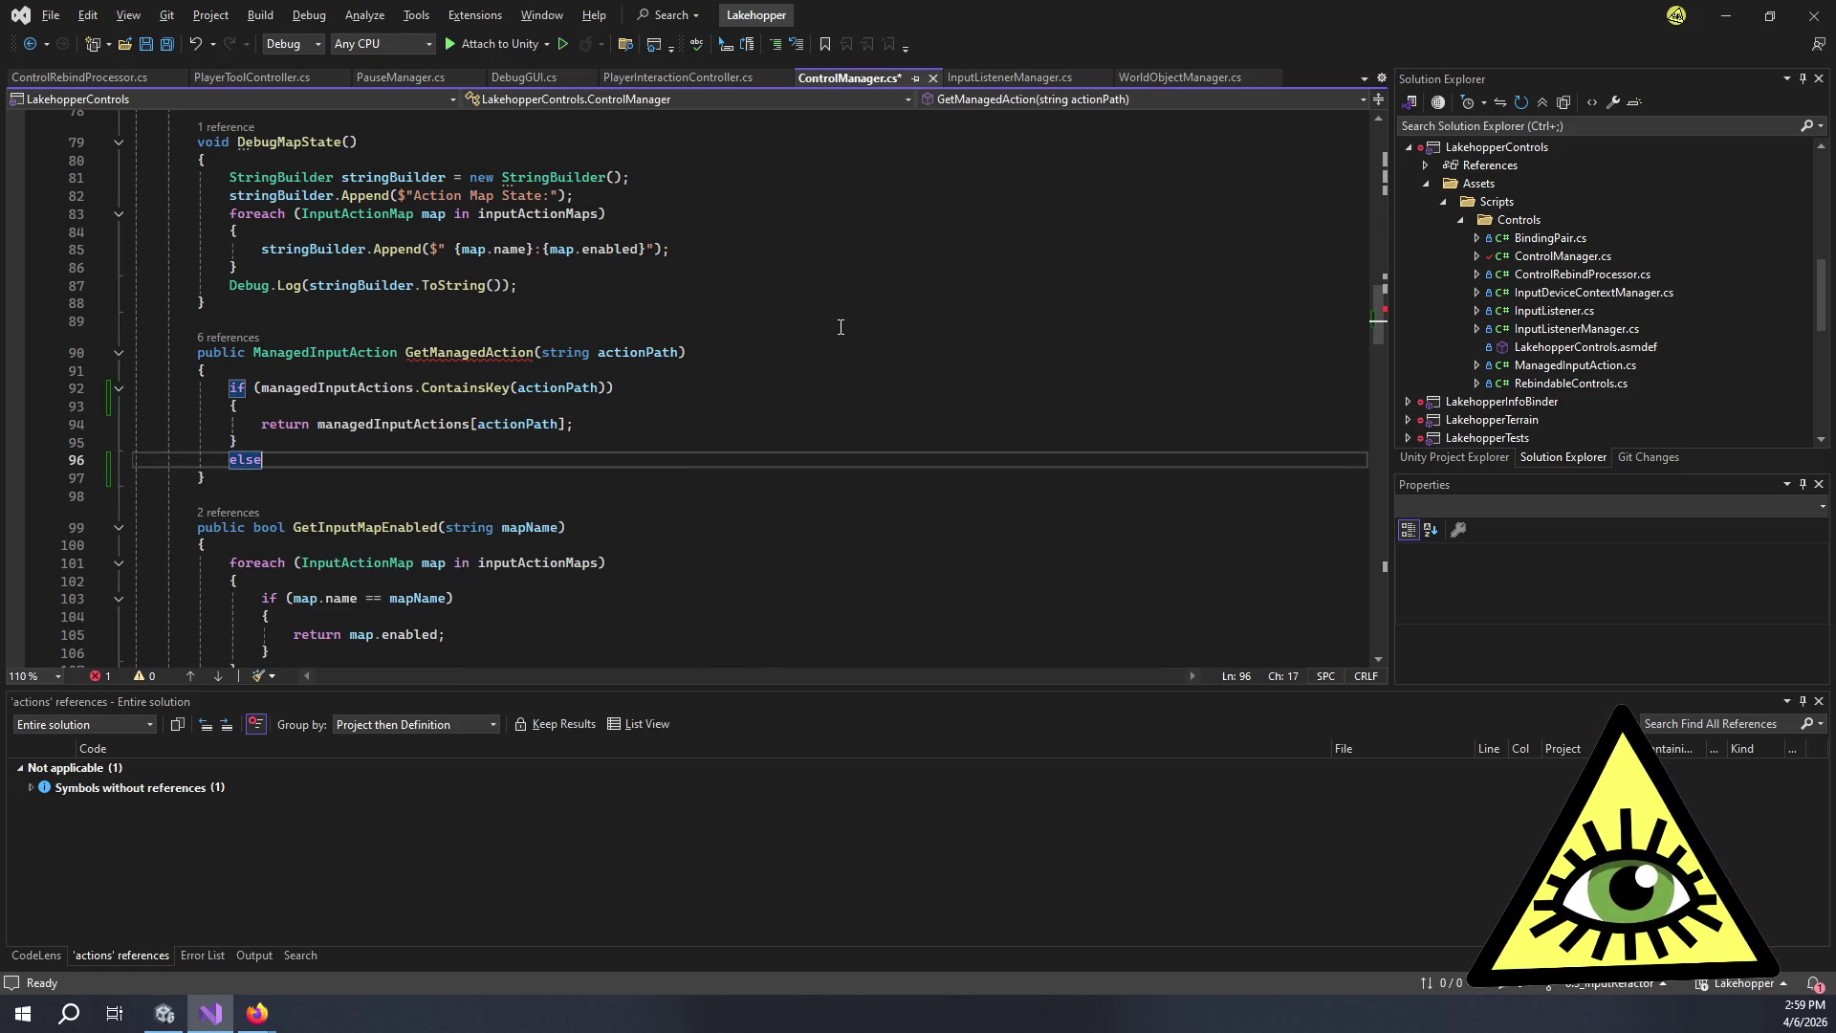
key("Return")
type("{")
key("Return")
type("return null;")
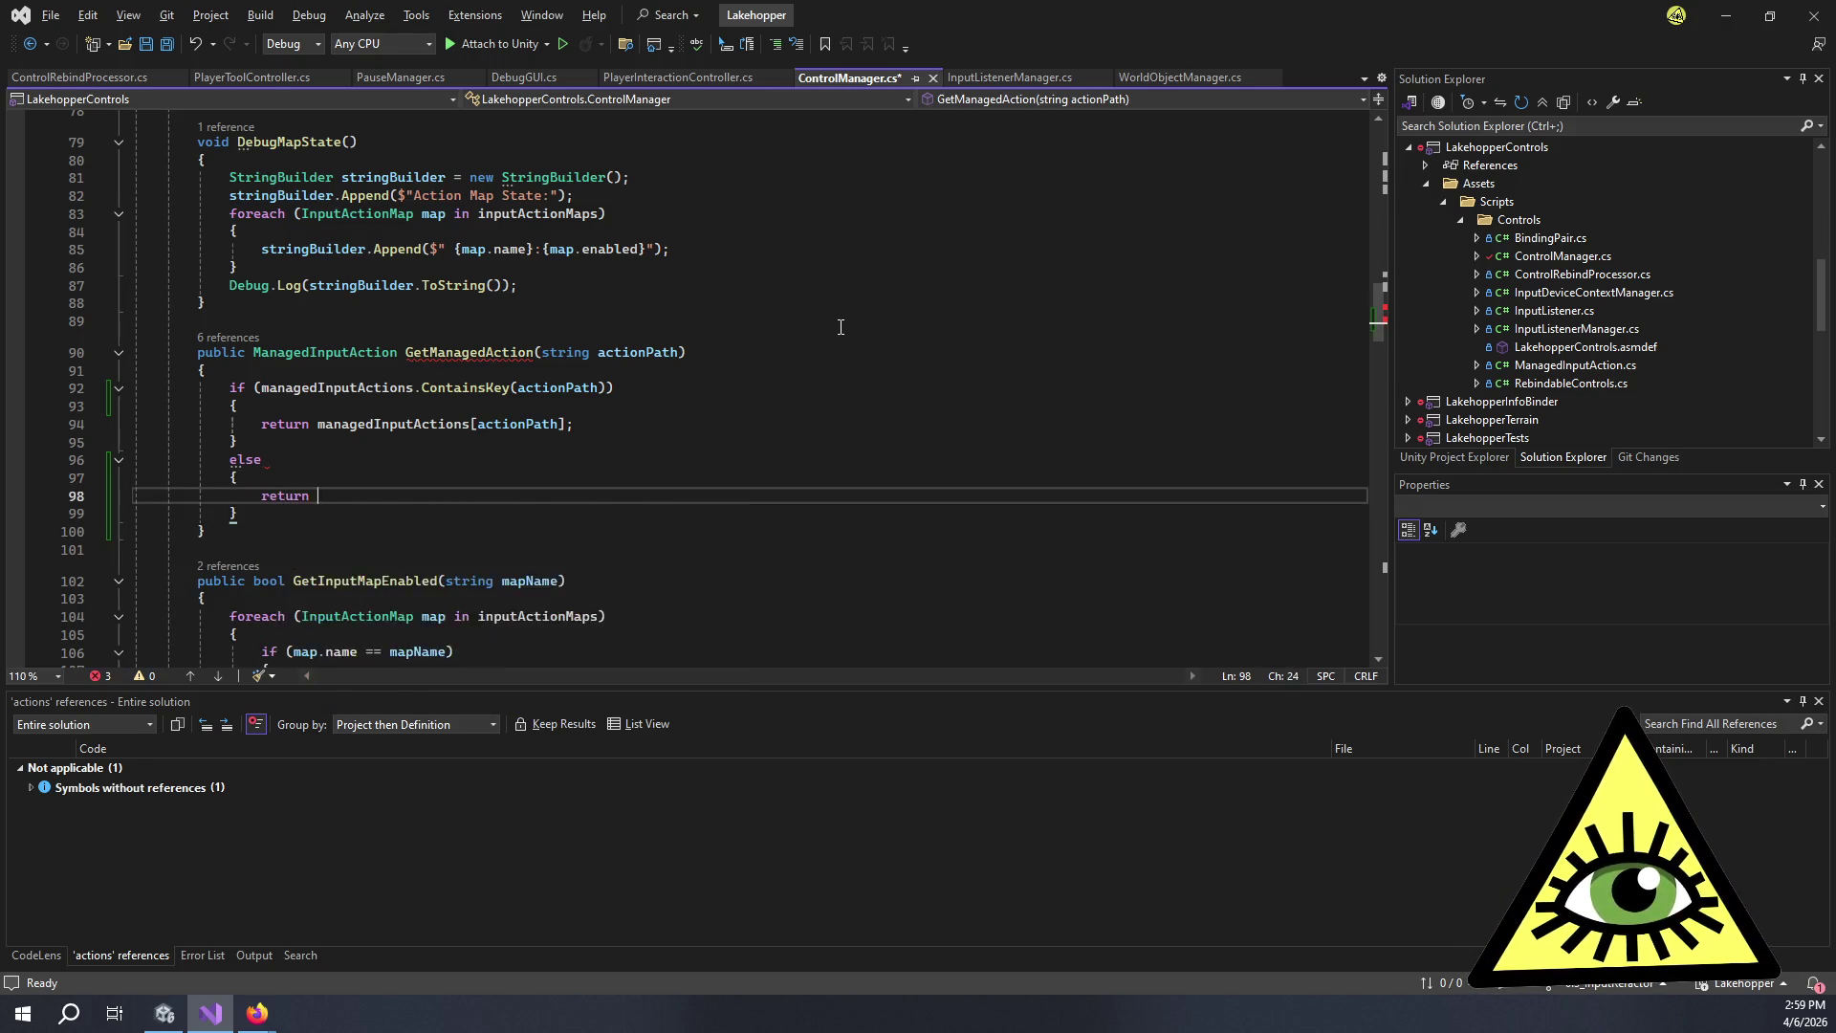
key("ctrl+s")
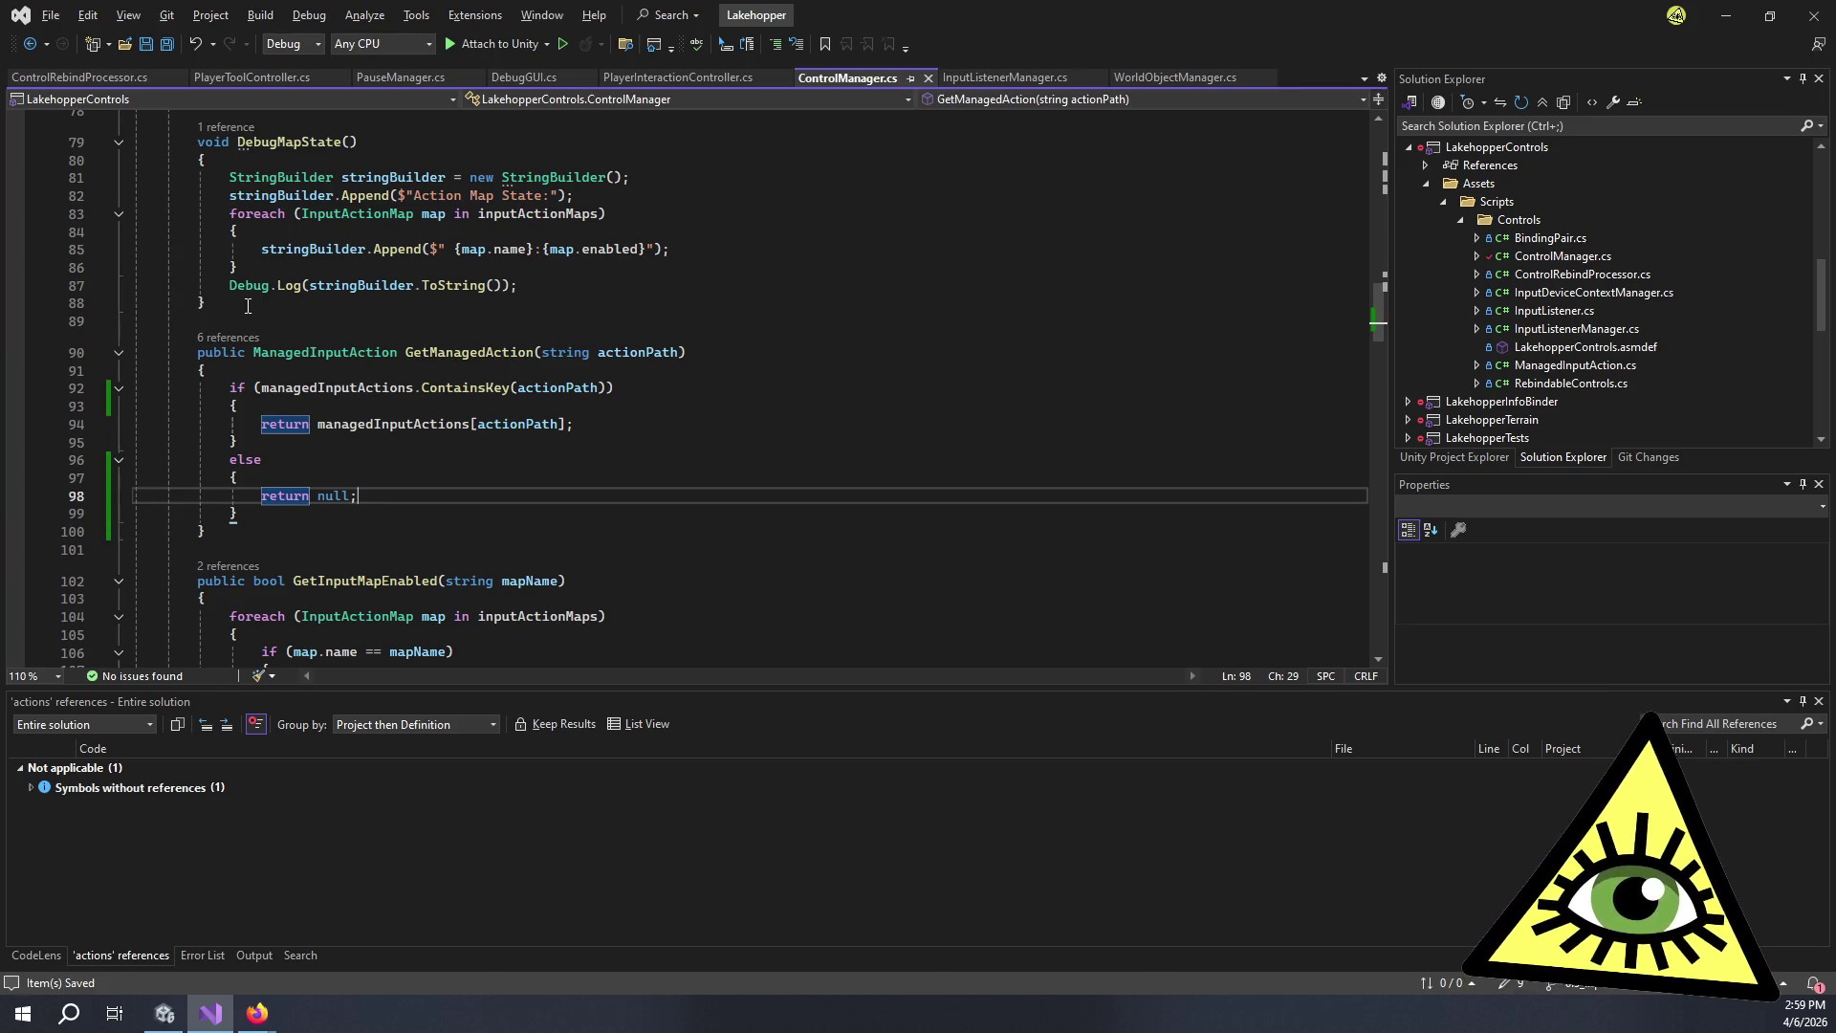
left_click(233, 339)
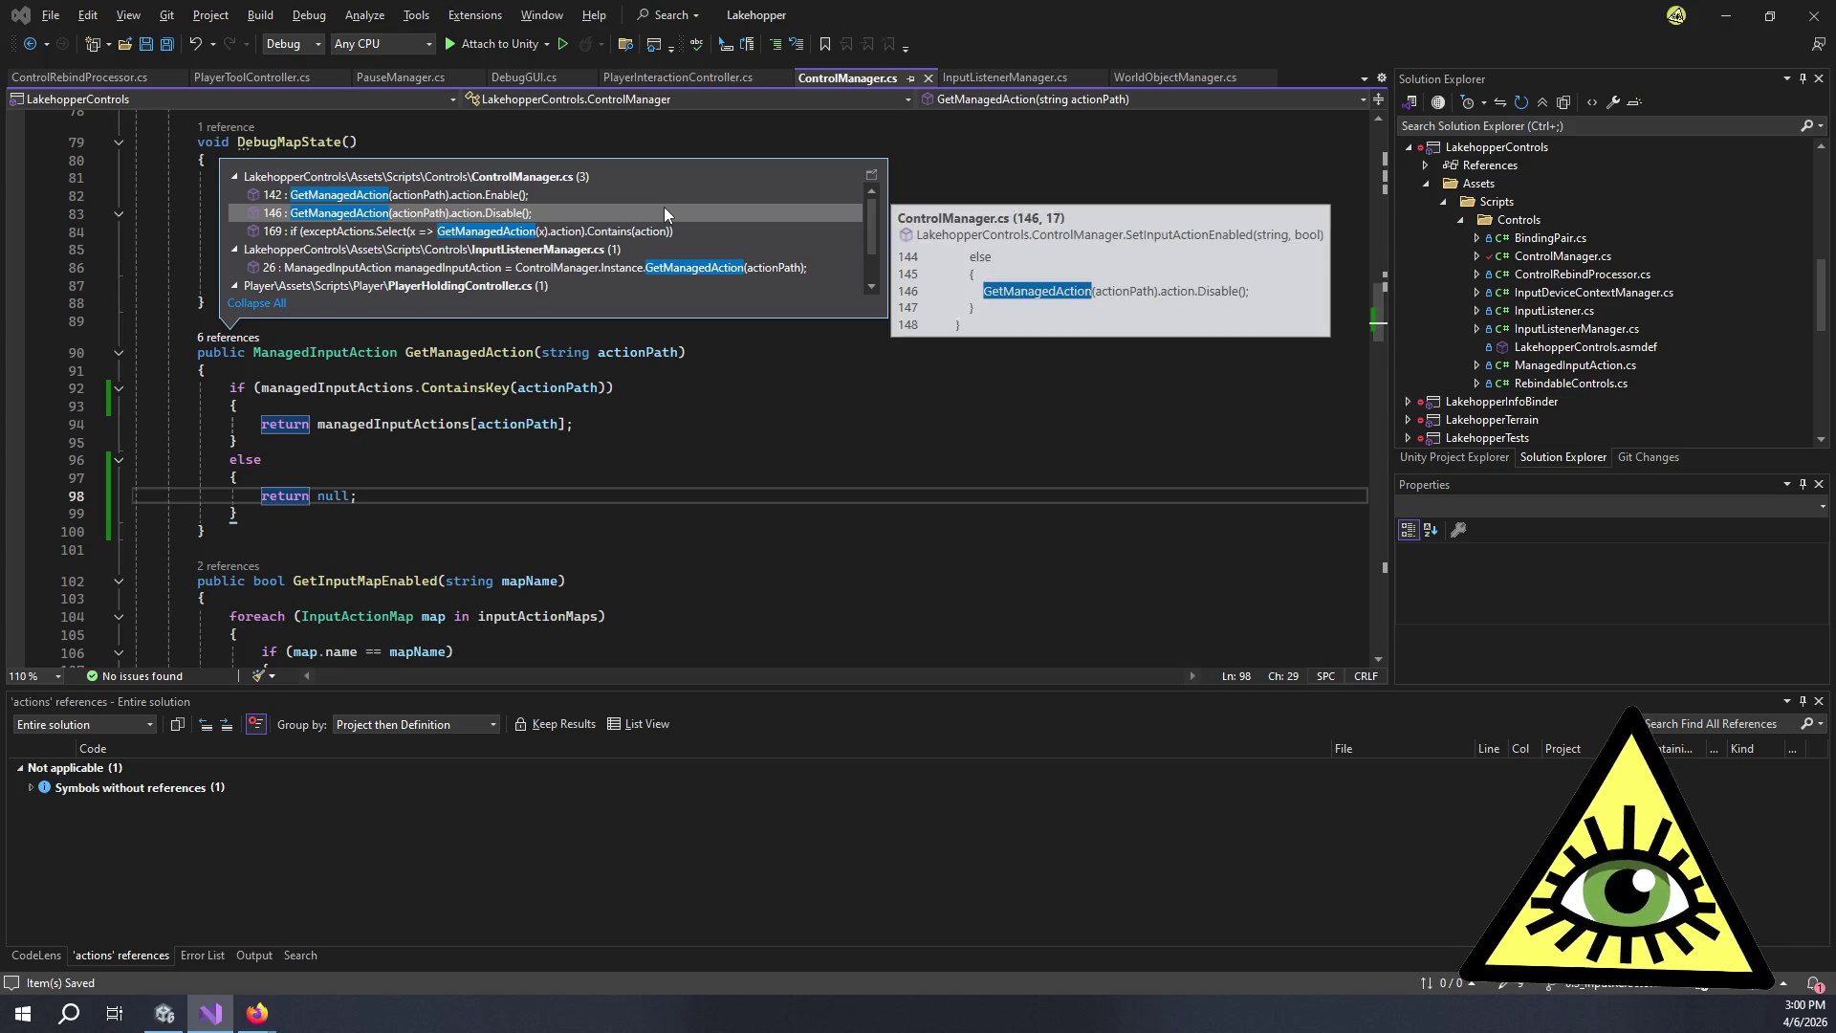
Browse GetManagedAction's 6 references and jump to its call on line 142 in SetInputActionEnabled.
mouse_move(623, 197)
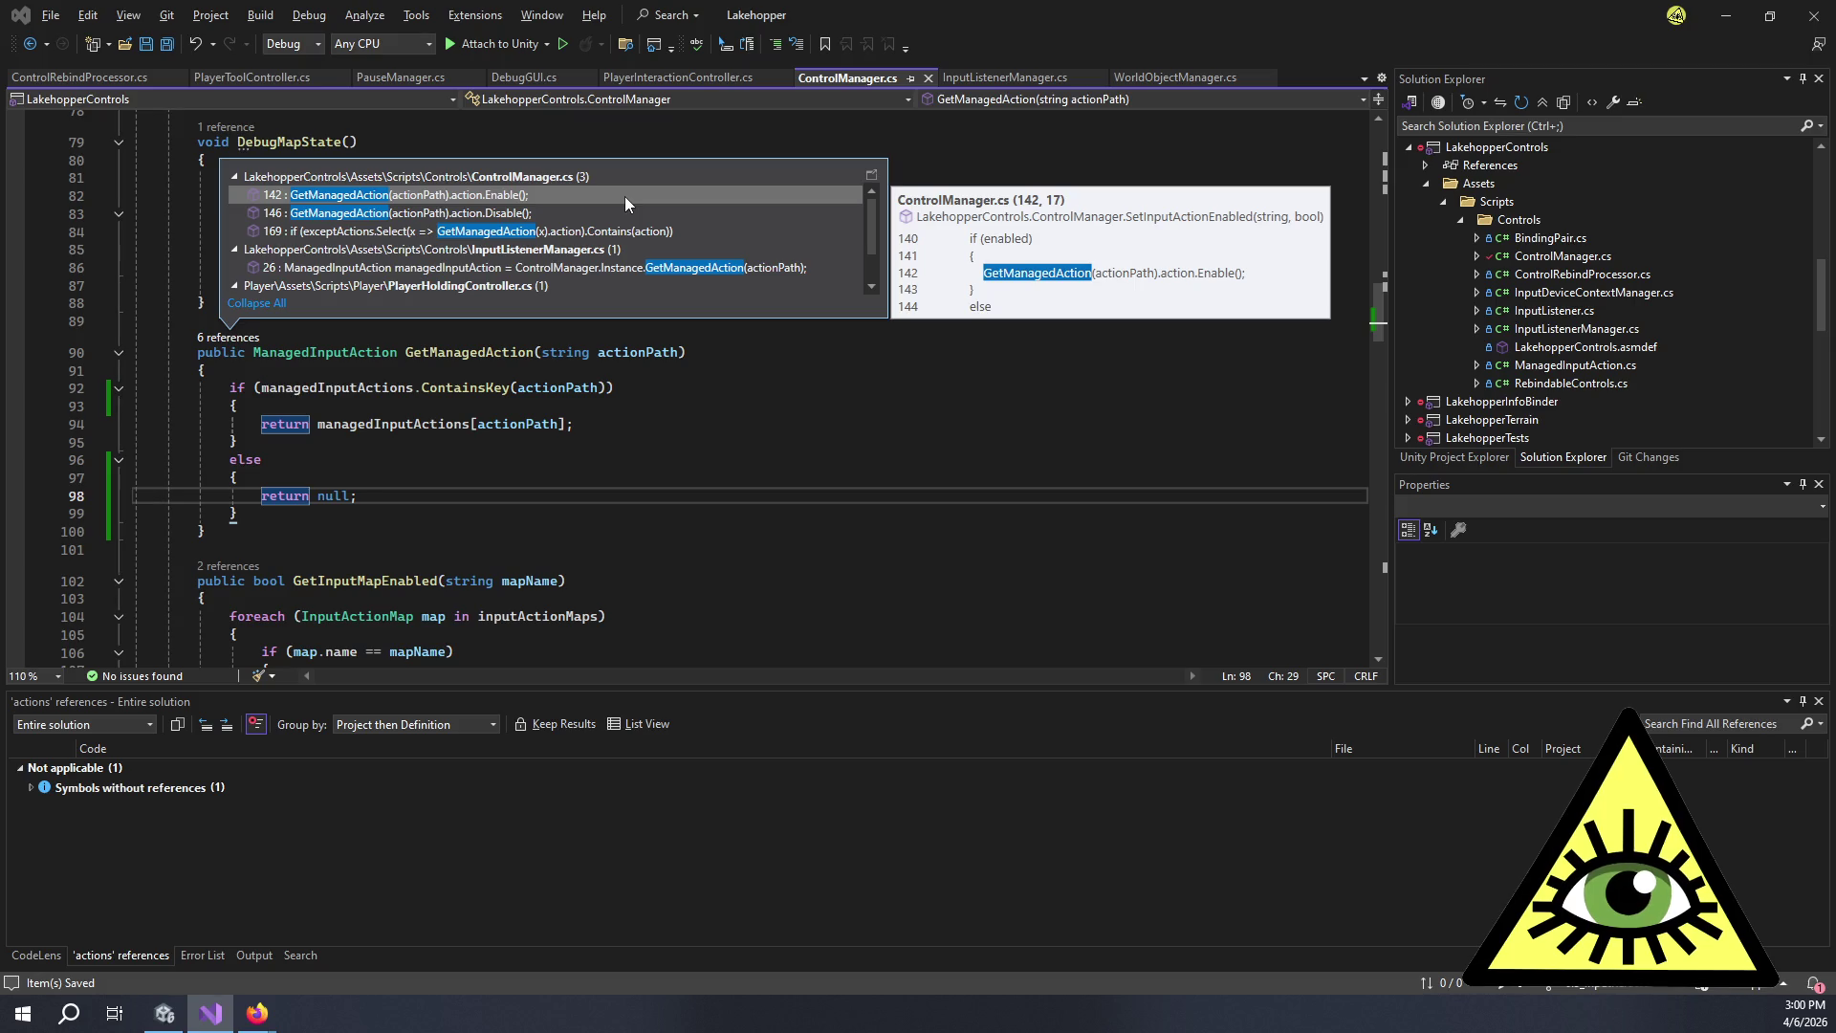
scroll(669, 229, "down", 1)
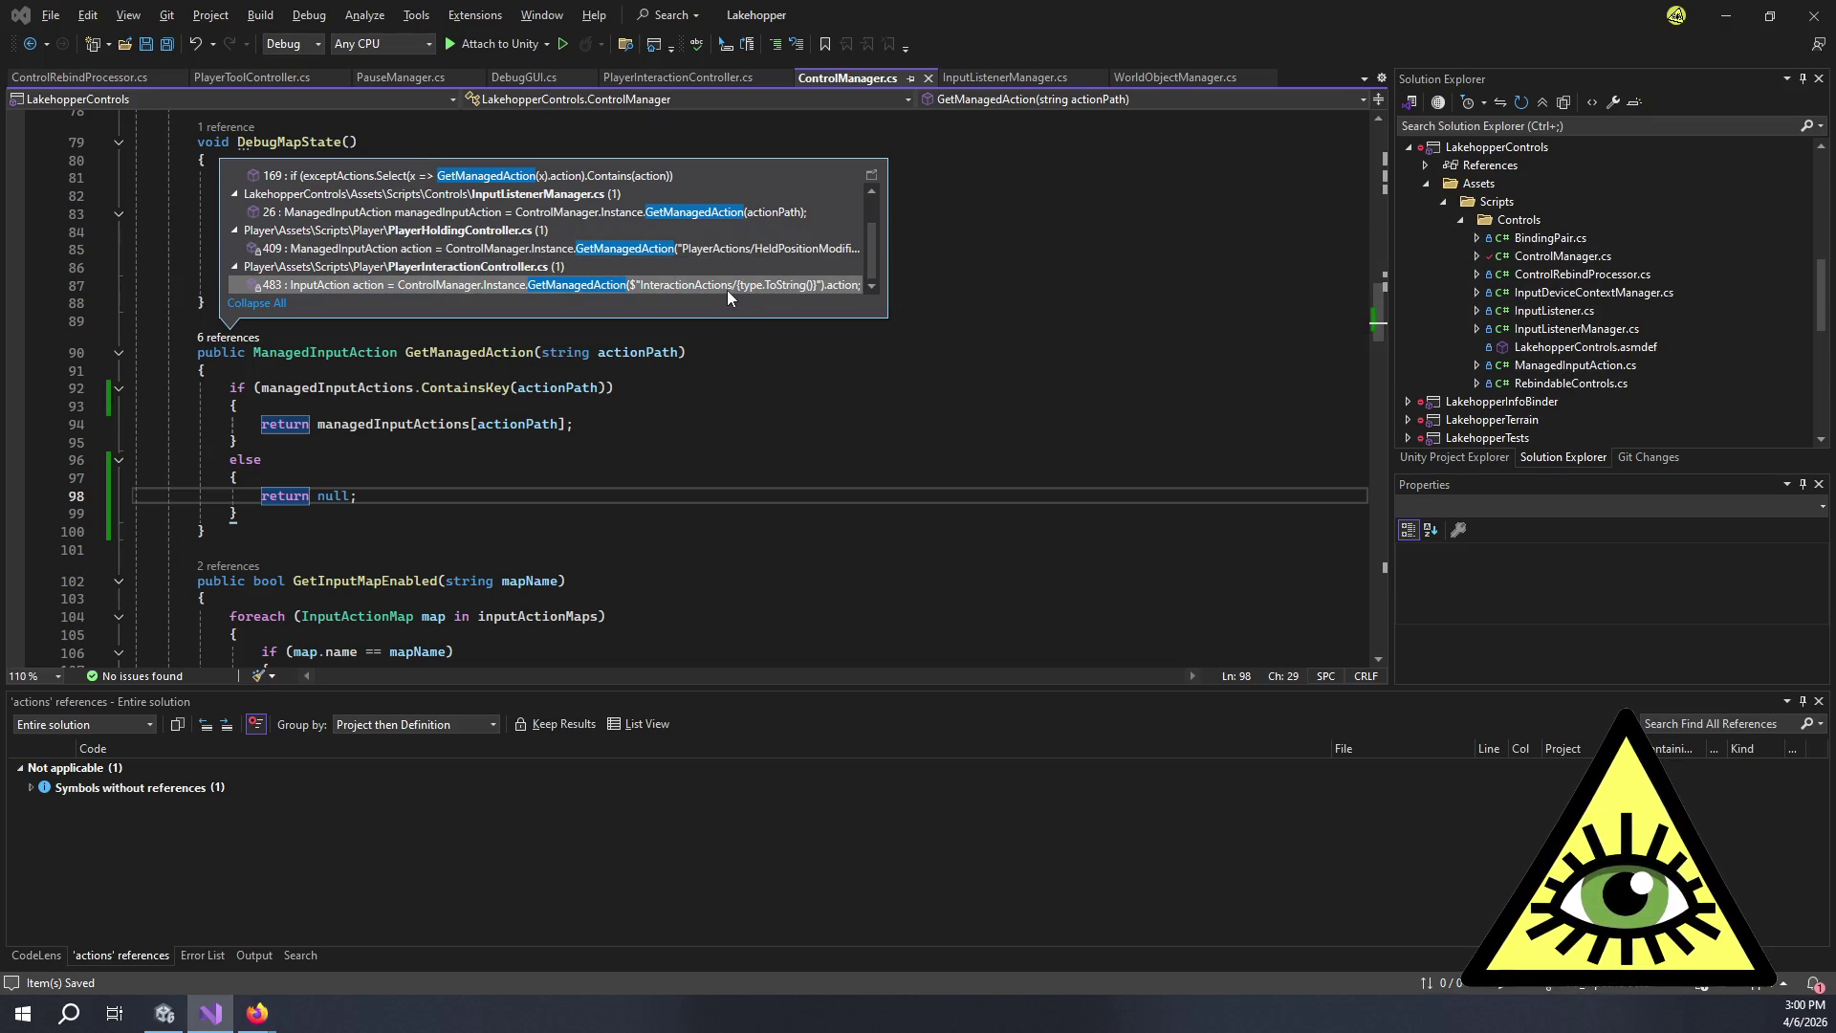
mouse_move(727, 289)
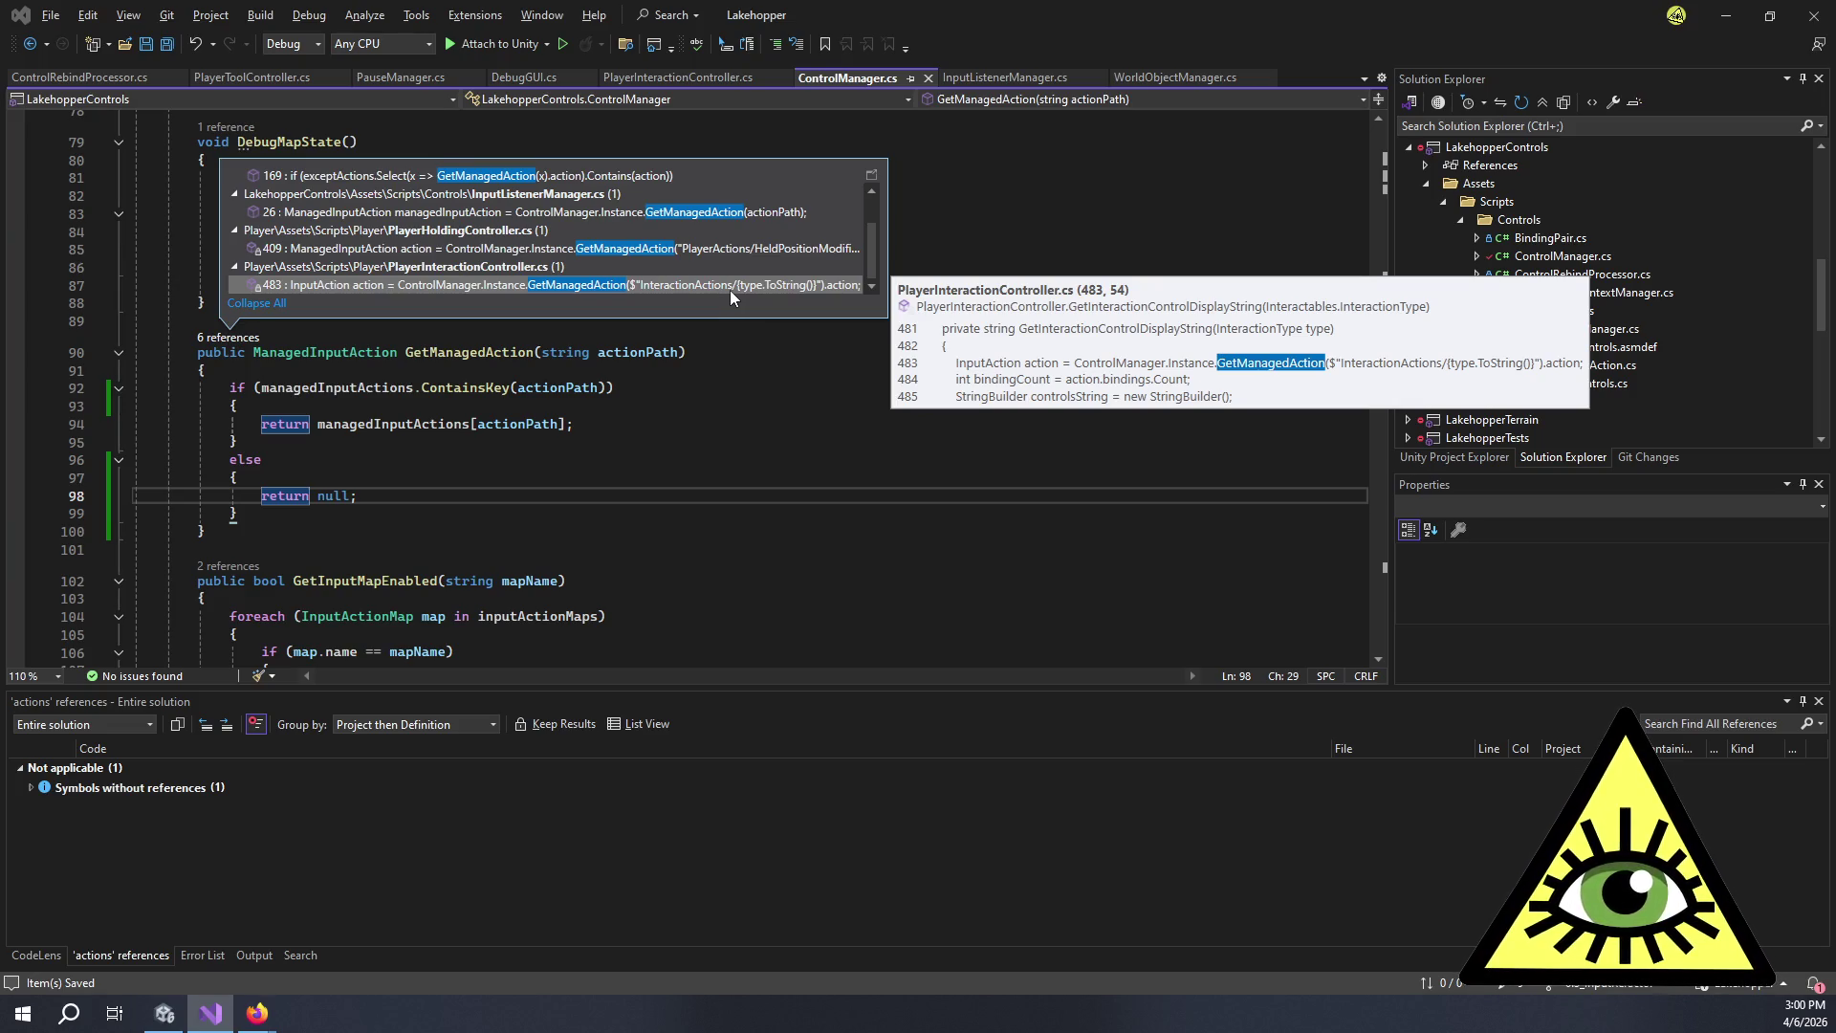
scroll(729, 290, "up", 2)
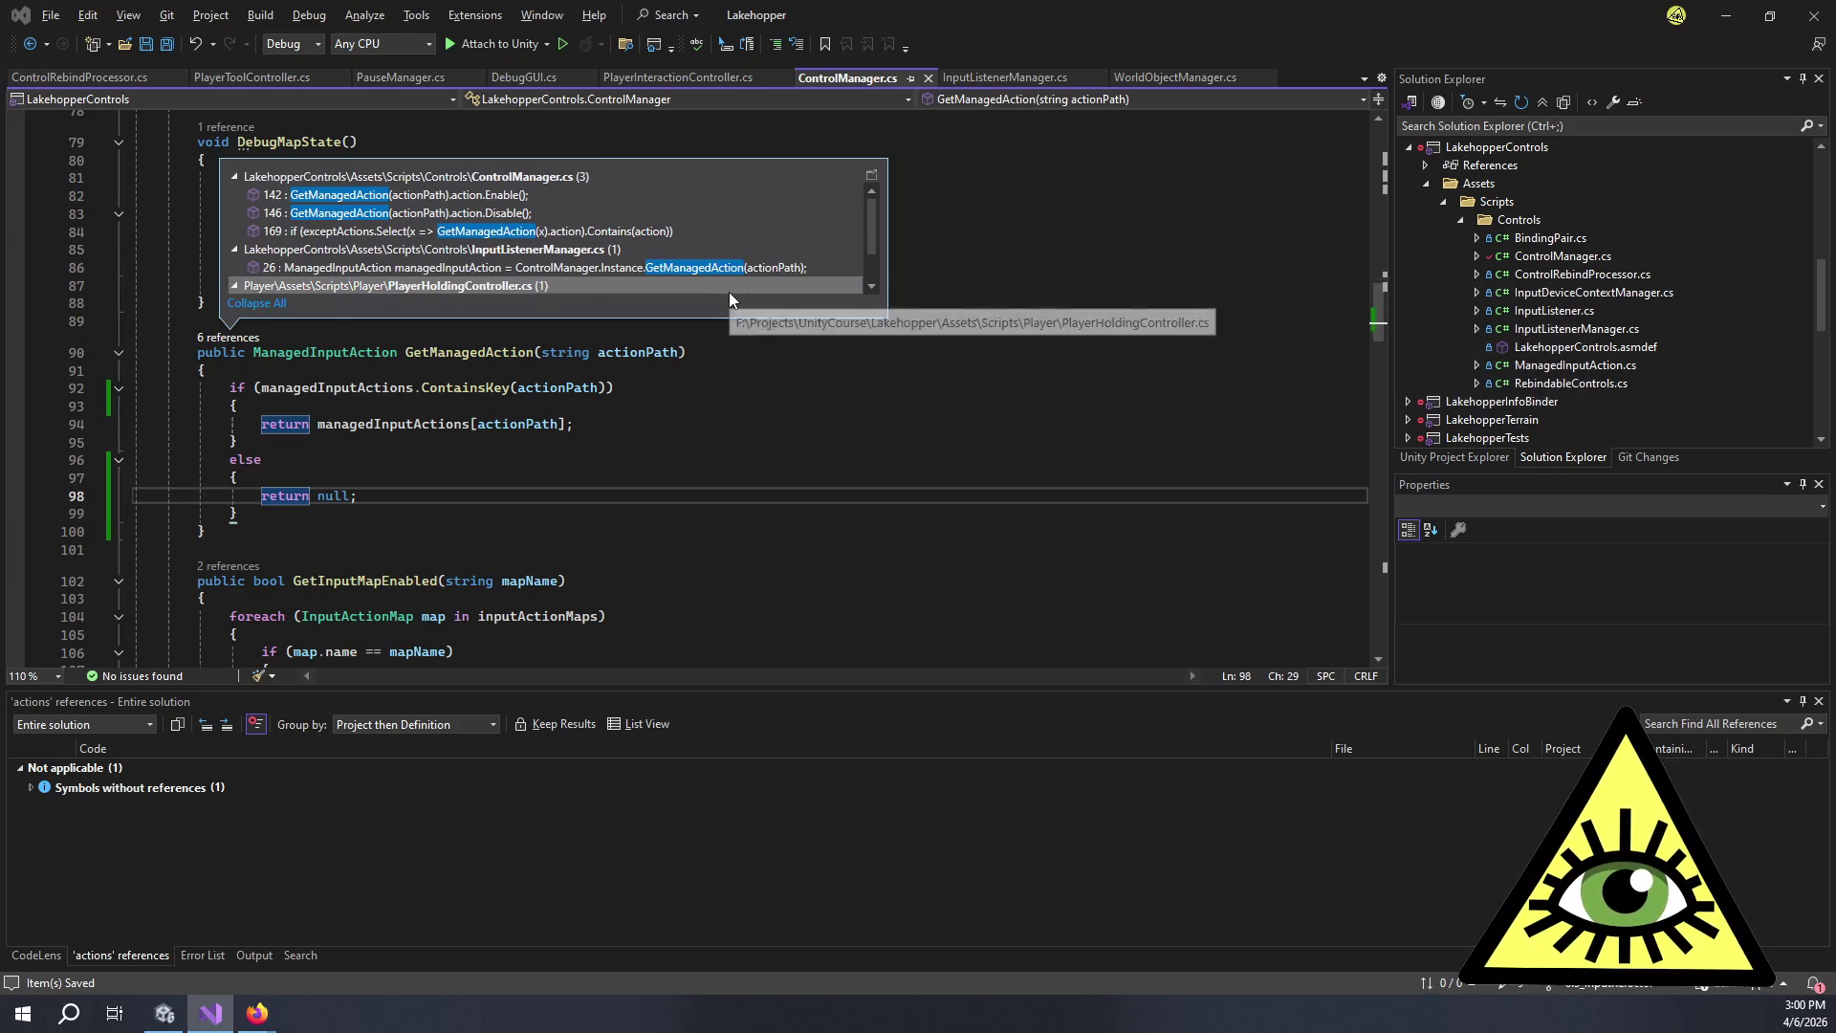
double_click(586, 195)
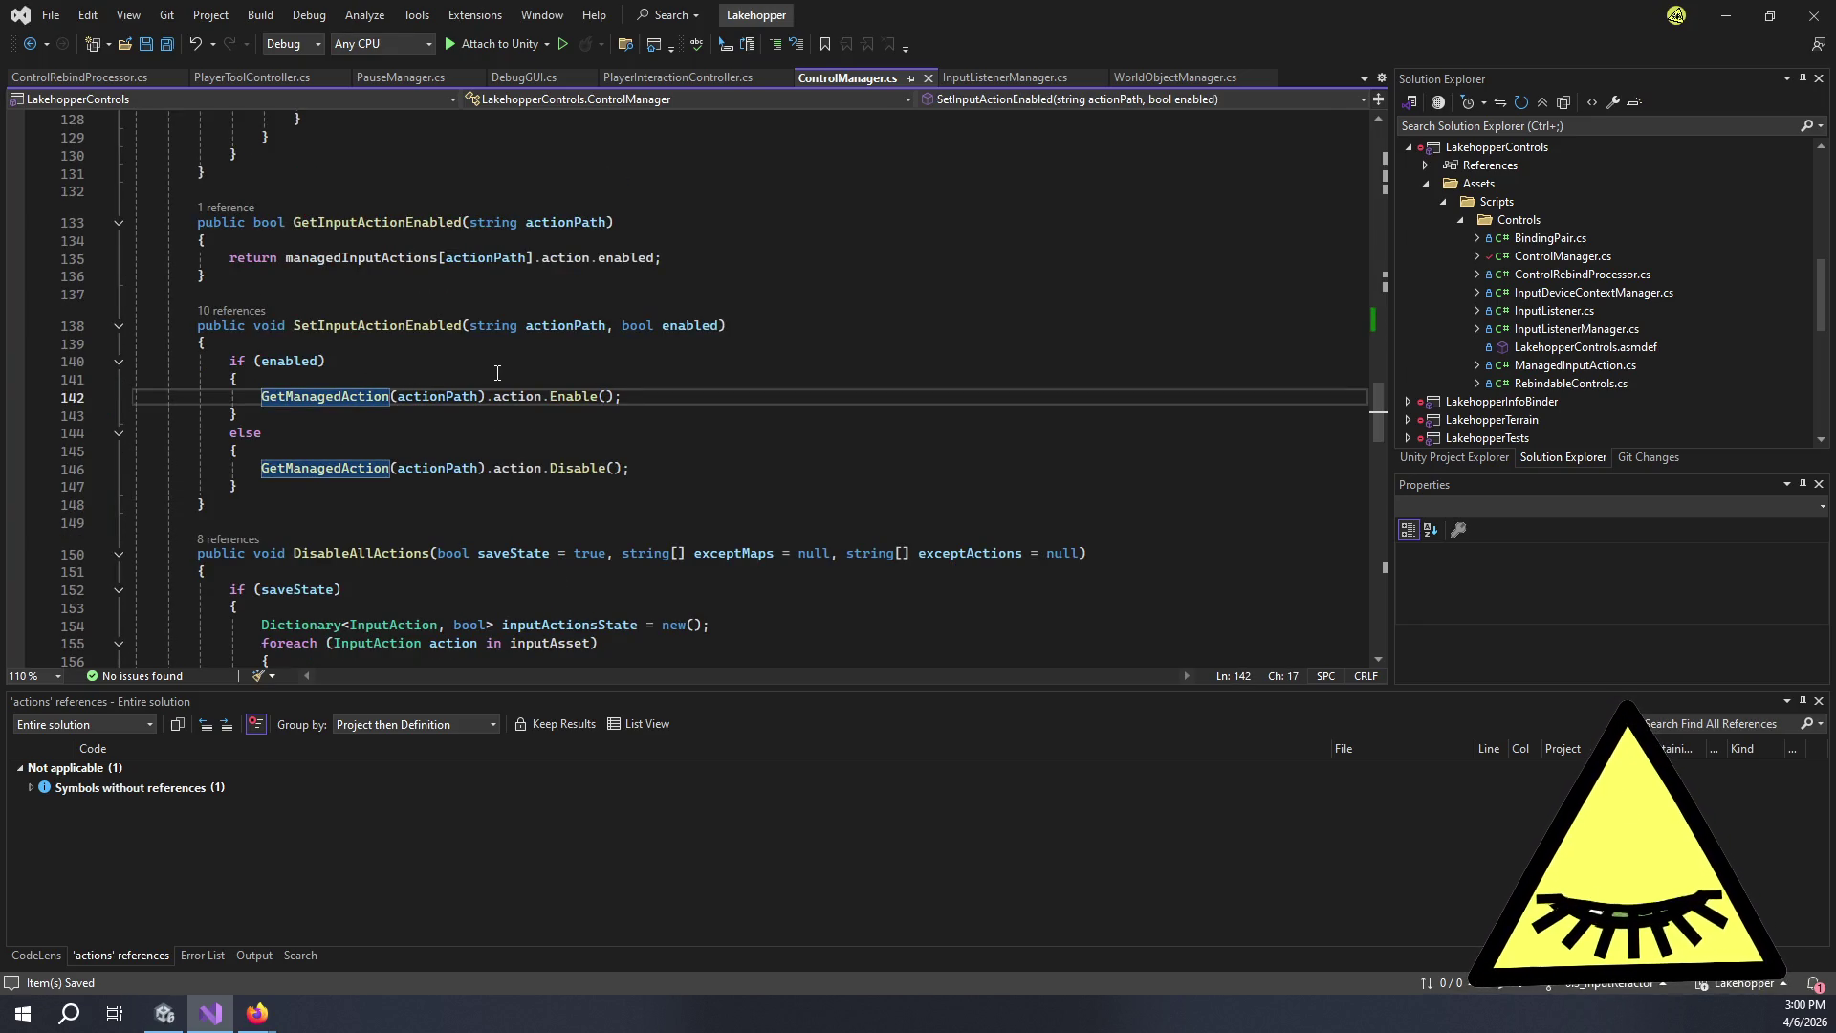
Clear the reference highlights and switch back to the Unity editor.
left_click(541, 373)
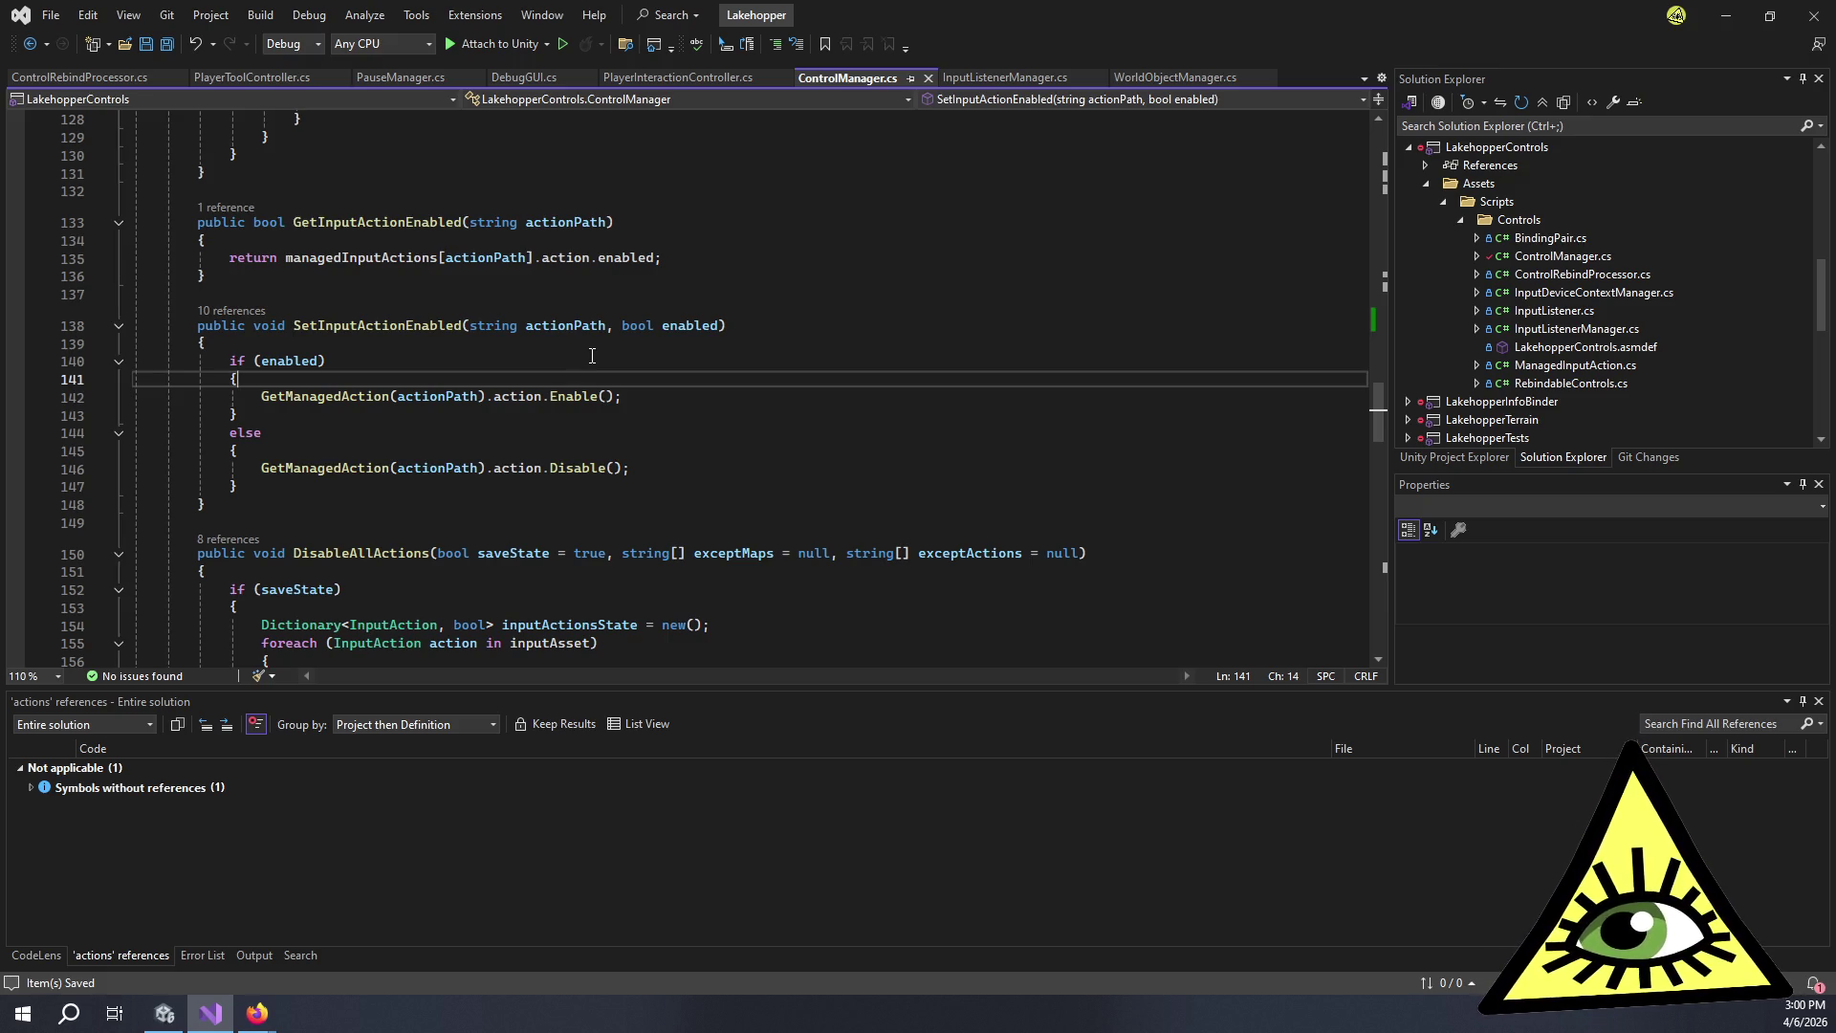
mouse_move(354, 399)
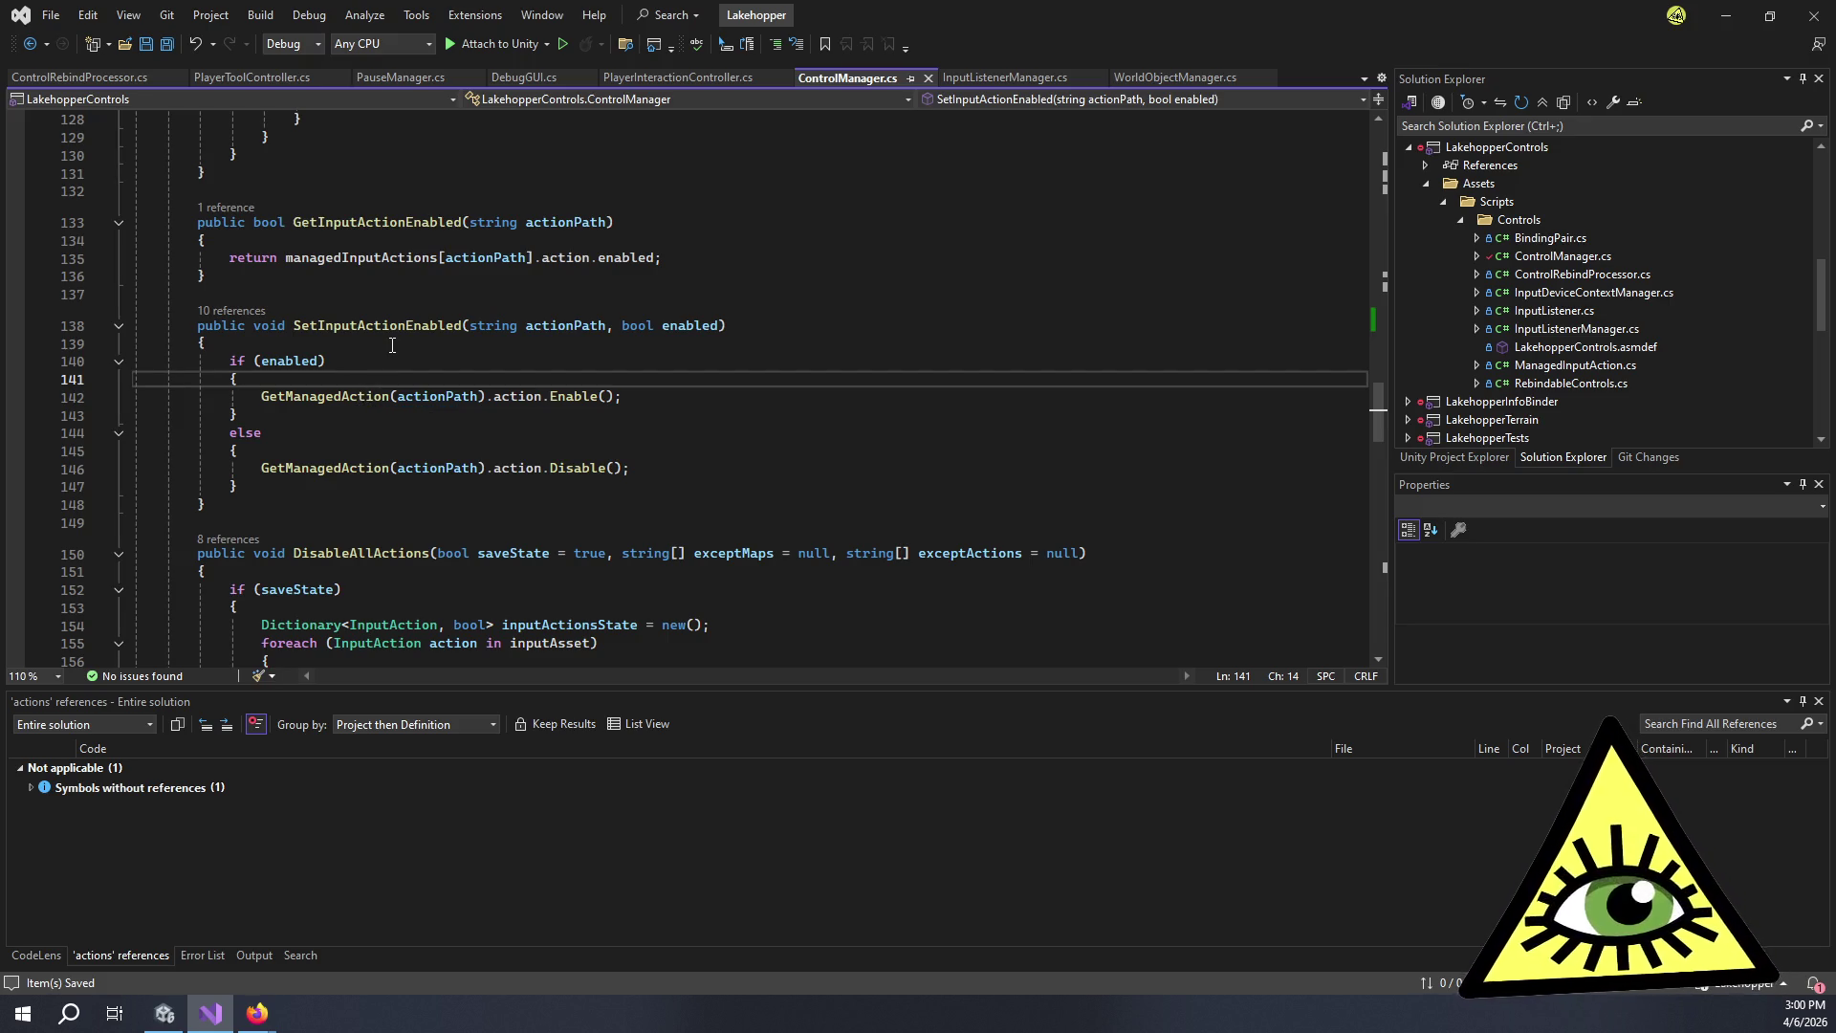
key("alt+Tab")
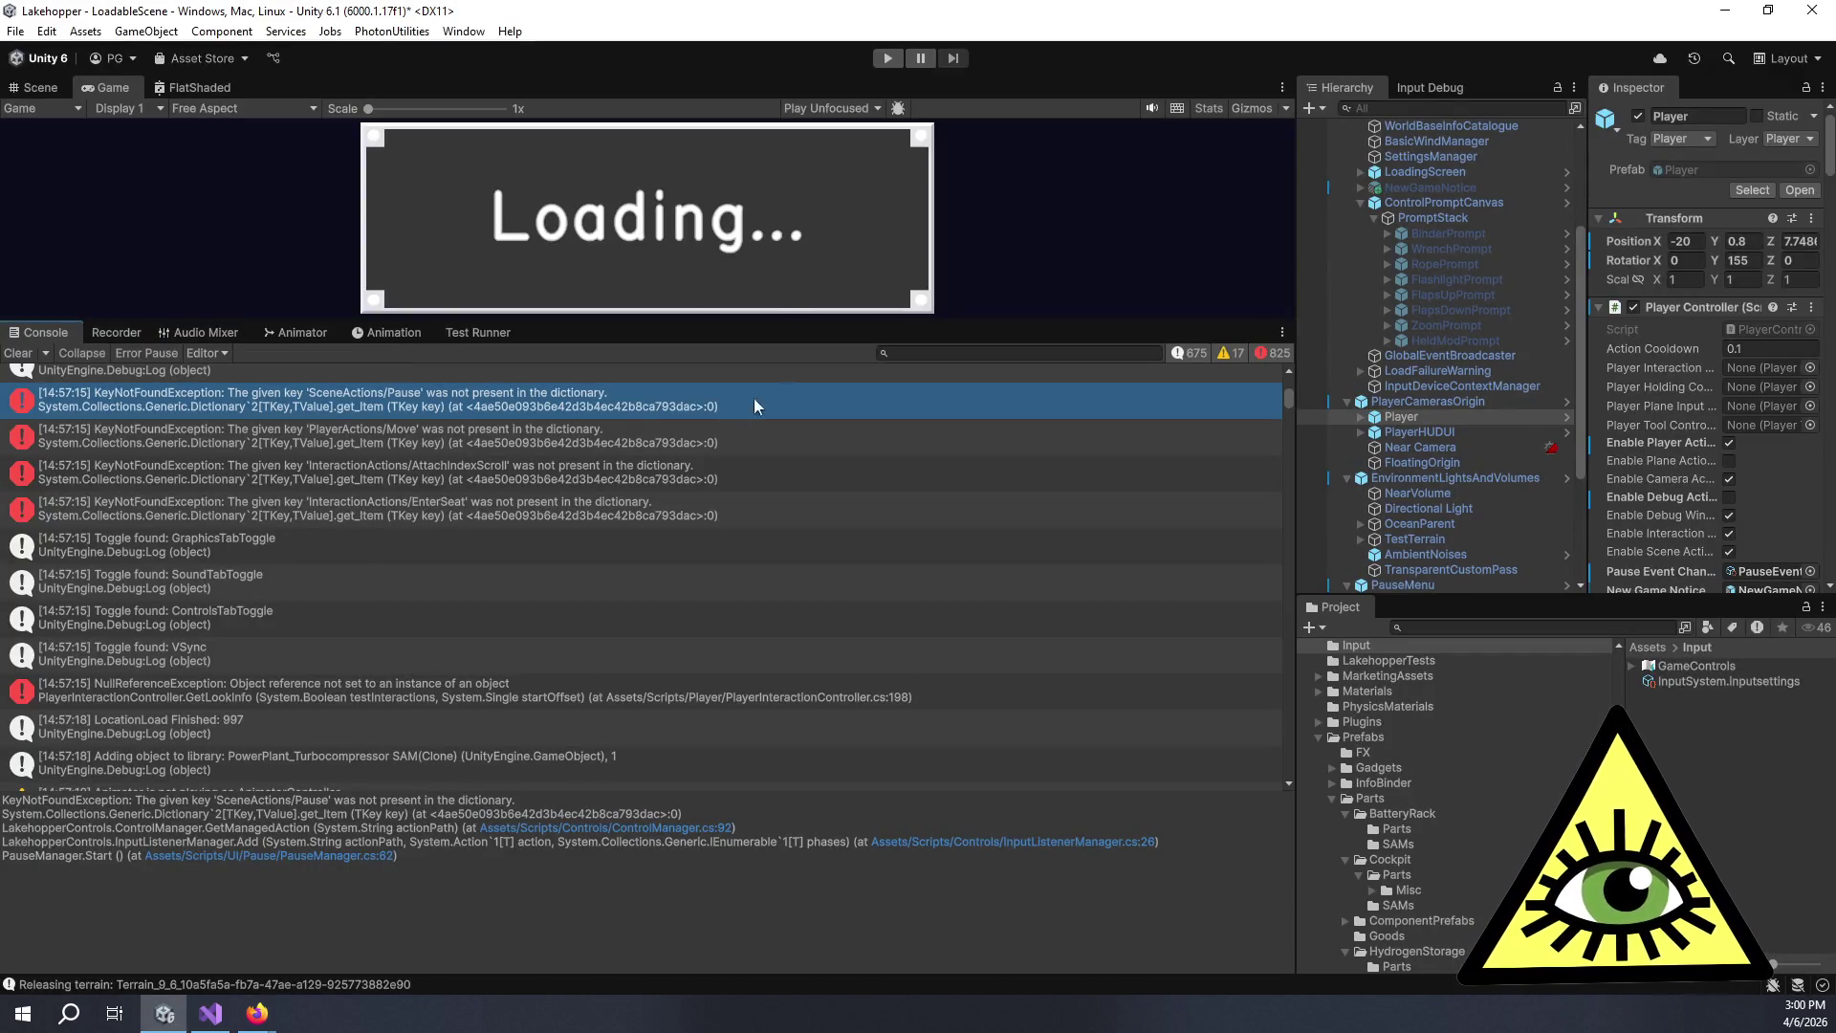
Read the stack traces of the Move, AttachIndexScroll and EnterSeat missing-key errors and the NullReferenceException.
left_click(748, 440)
left_click(768, 465)
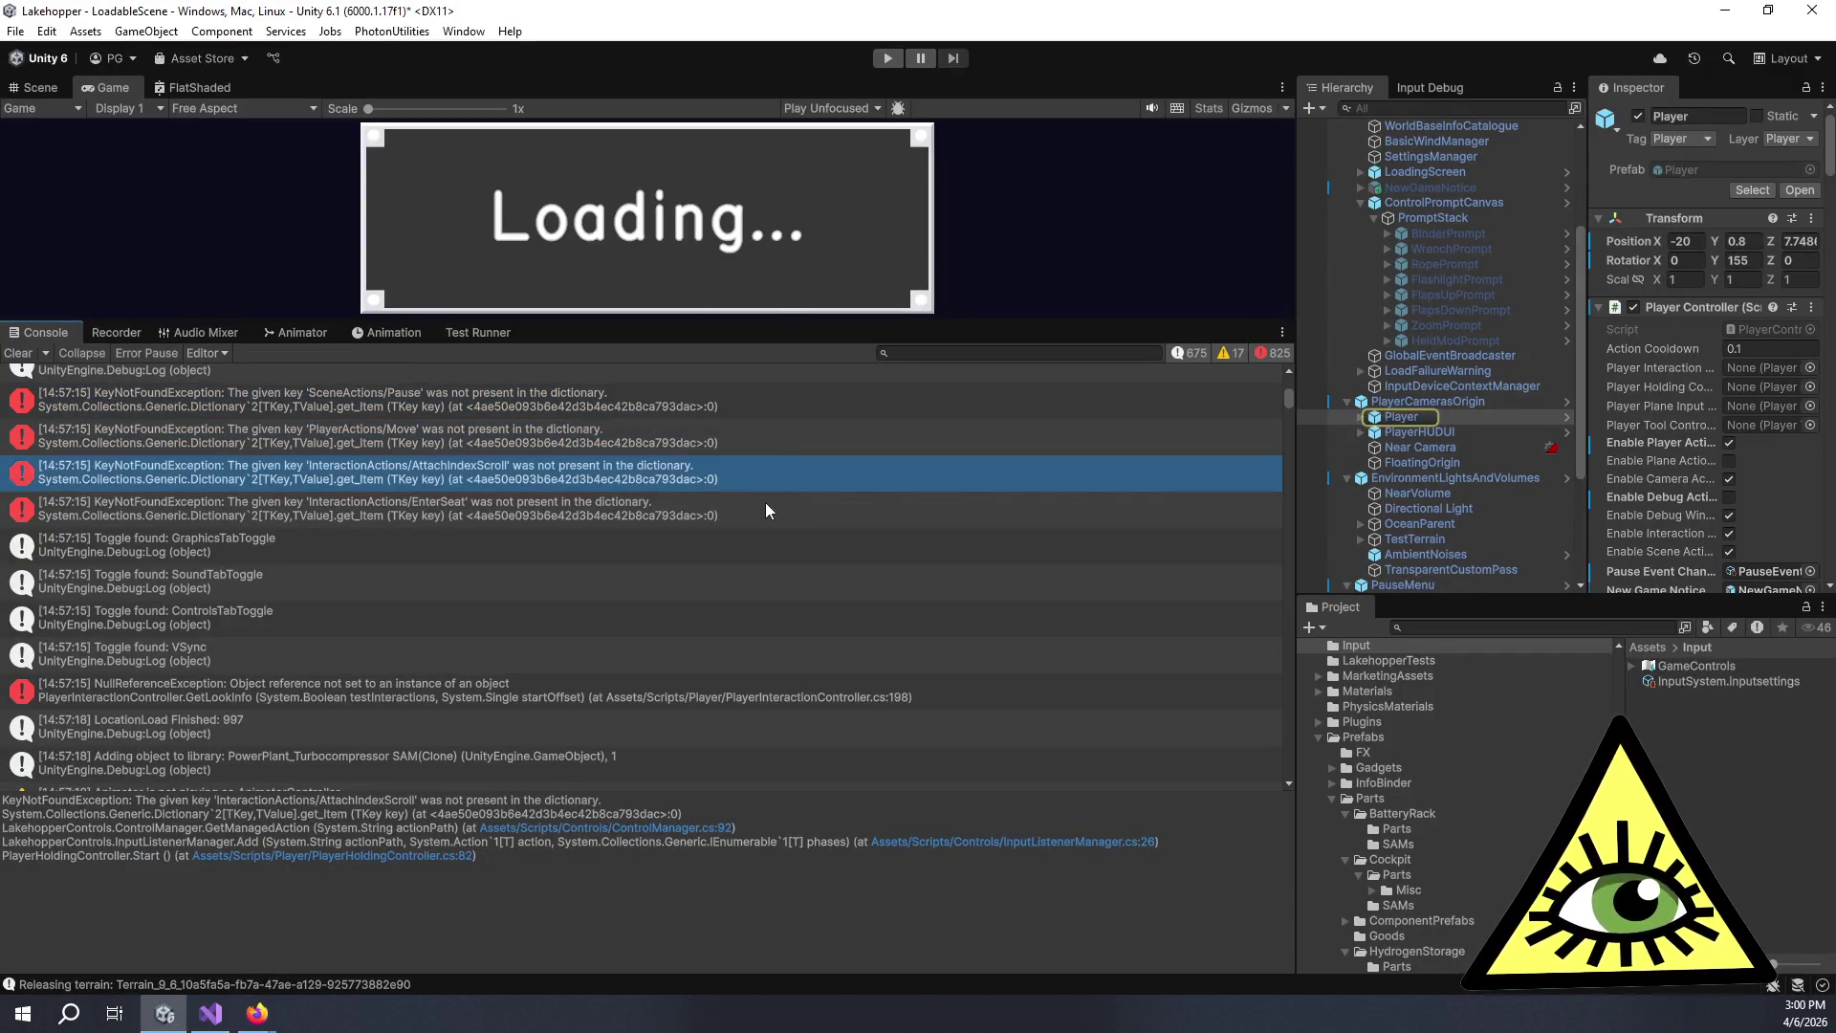
left_click(765, 502)
scroll(478, 516, "down", 3)
left_click(233, 521)
scroll(319, 549, "down", 5)
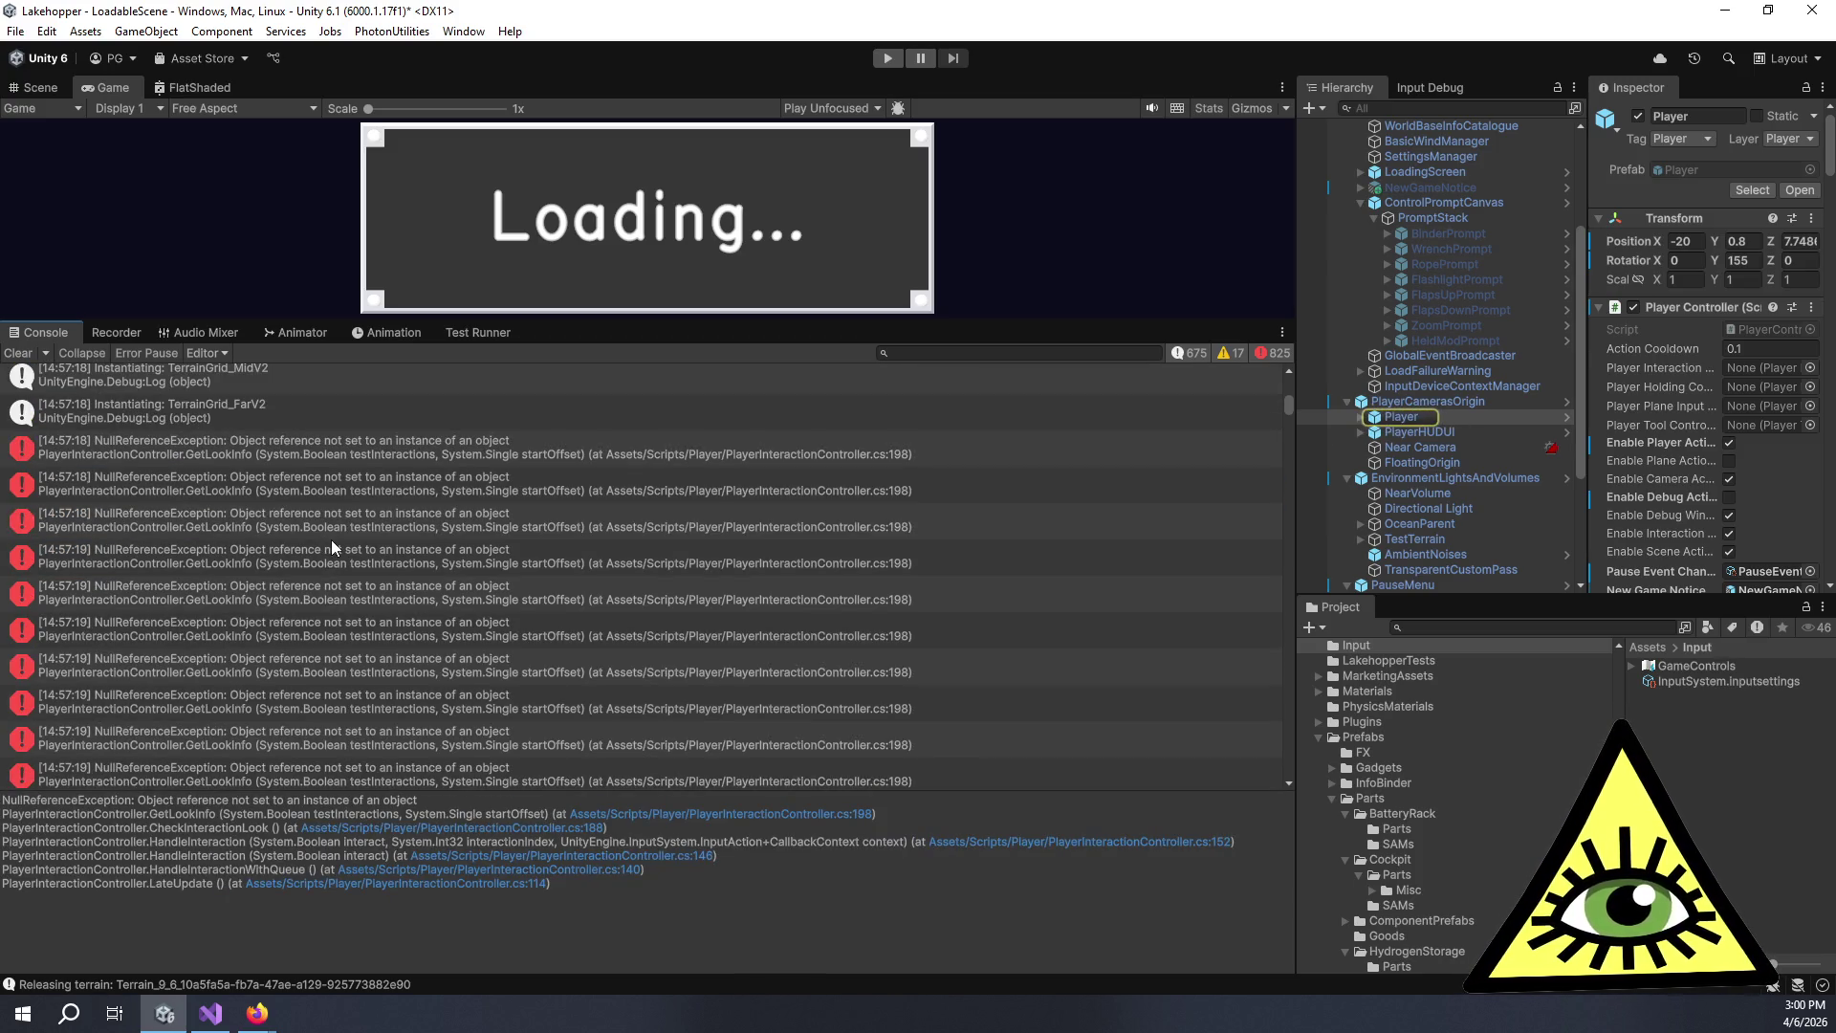
scroll(333, 537, "down", 5)
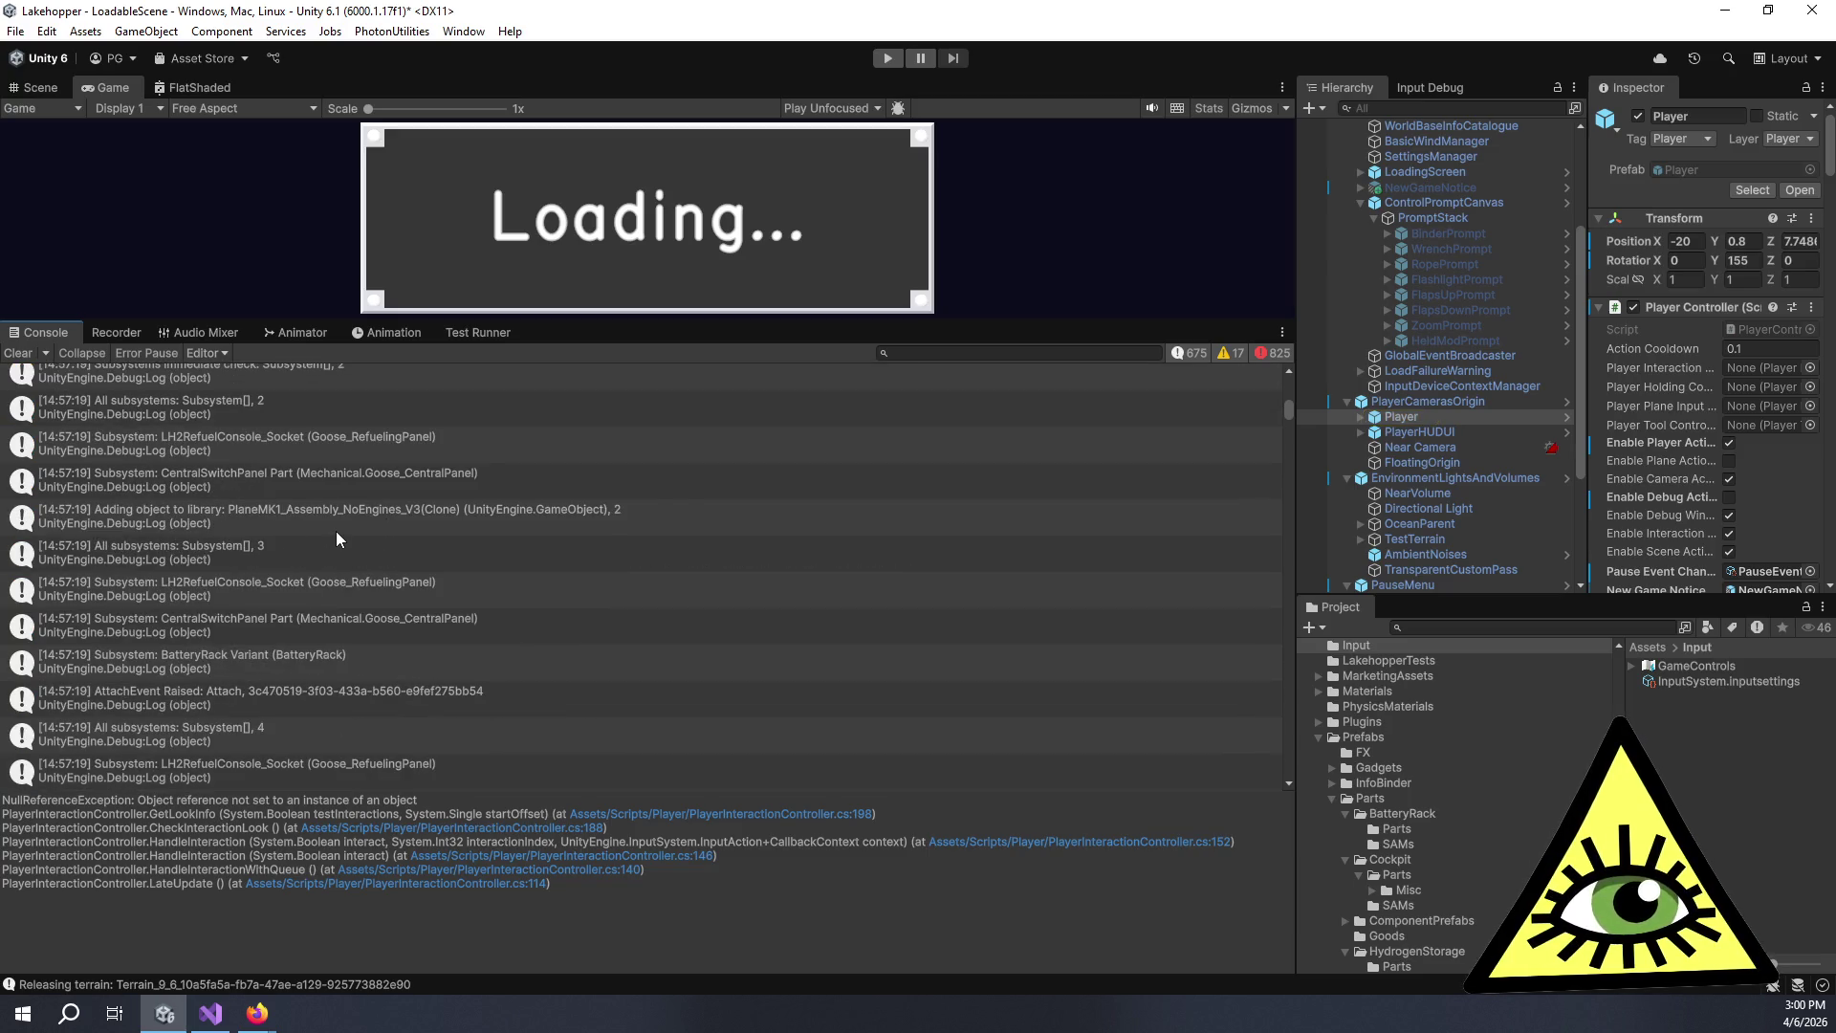
scroll(335, 531, "down", 5)
scroll(336, 530, "down", 3)
scroll(348, 531, "down", 5)
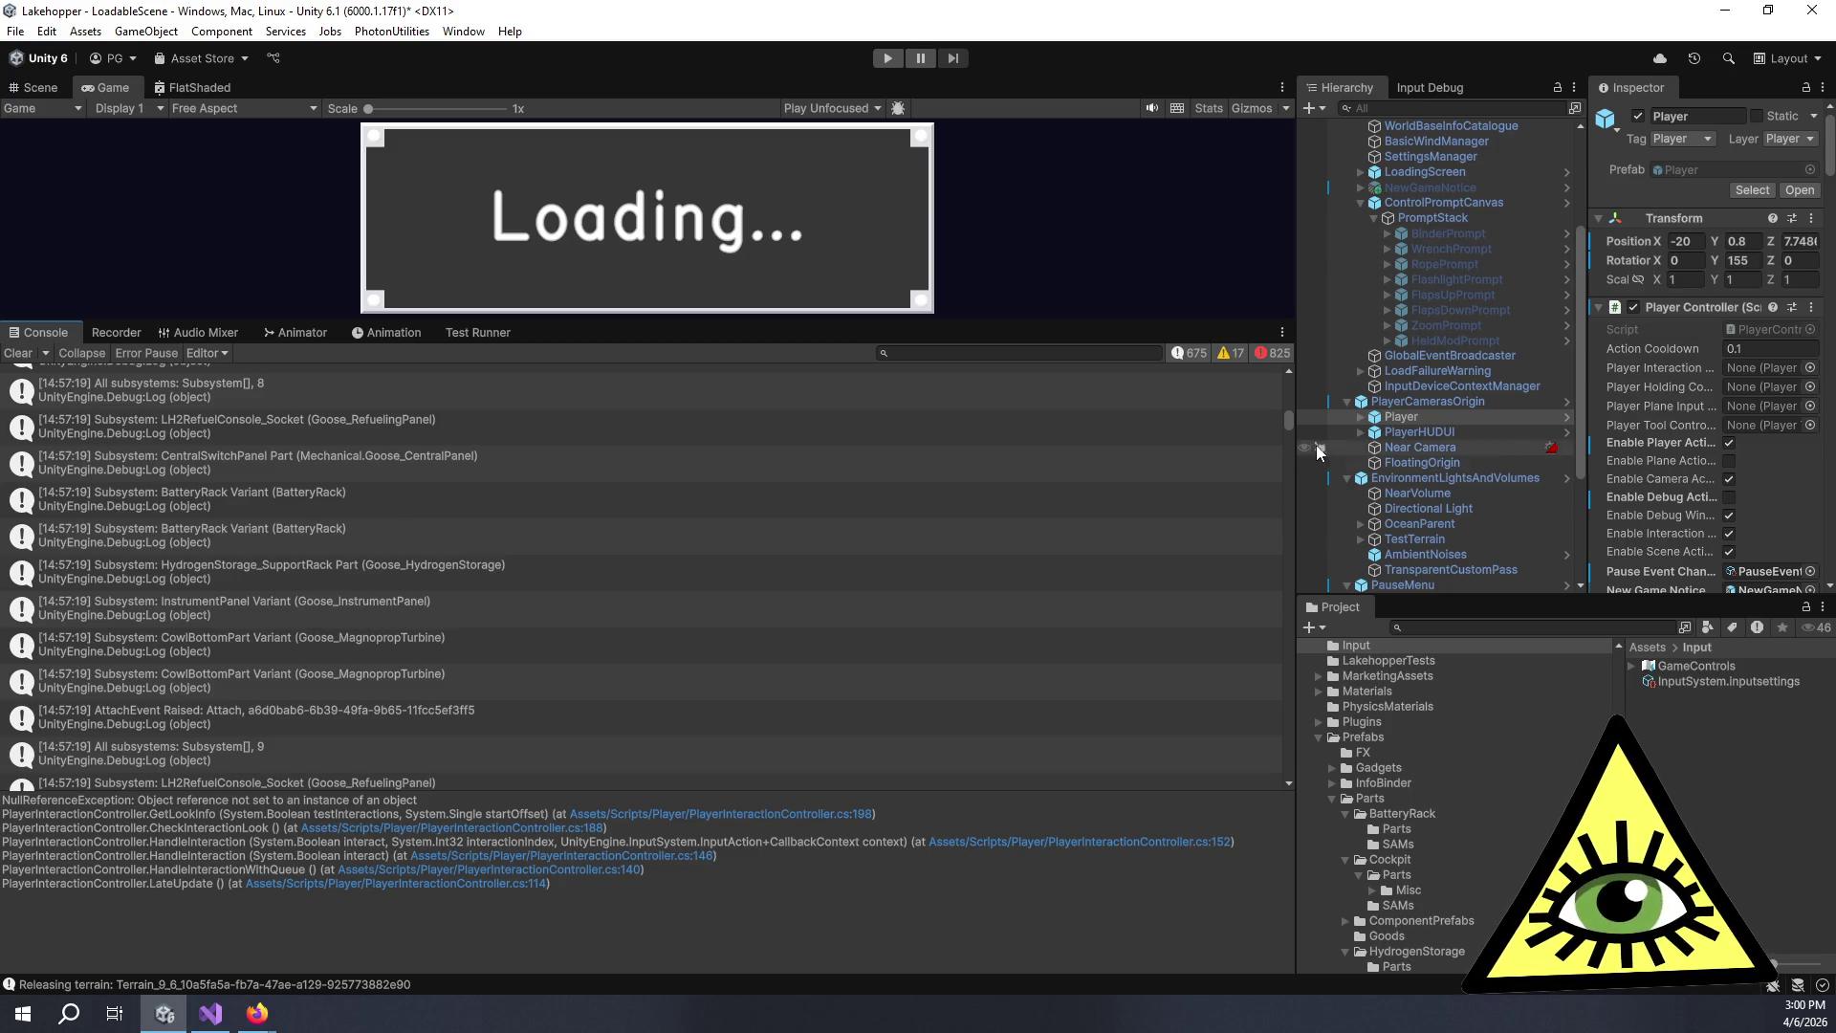
Drag the panel splitter left to give the Hierarchy and Inspector more width.
left_click_drag(1285, 423, 1288, 689)
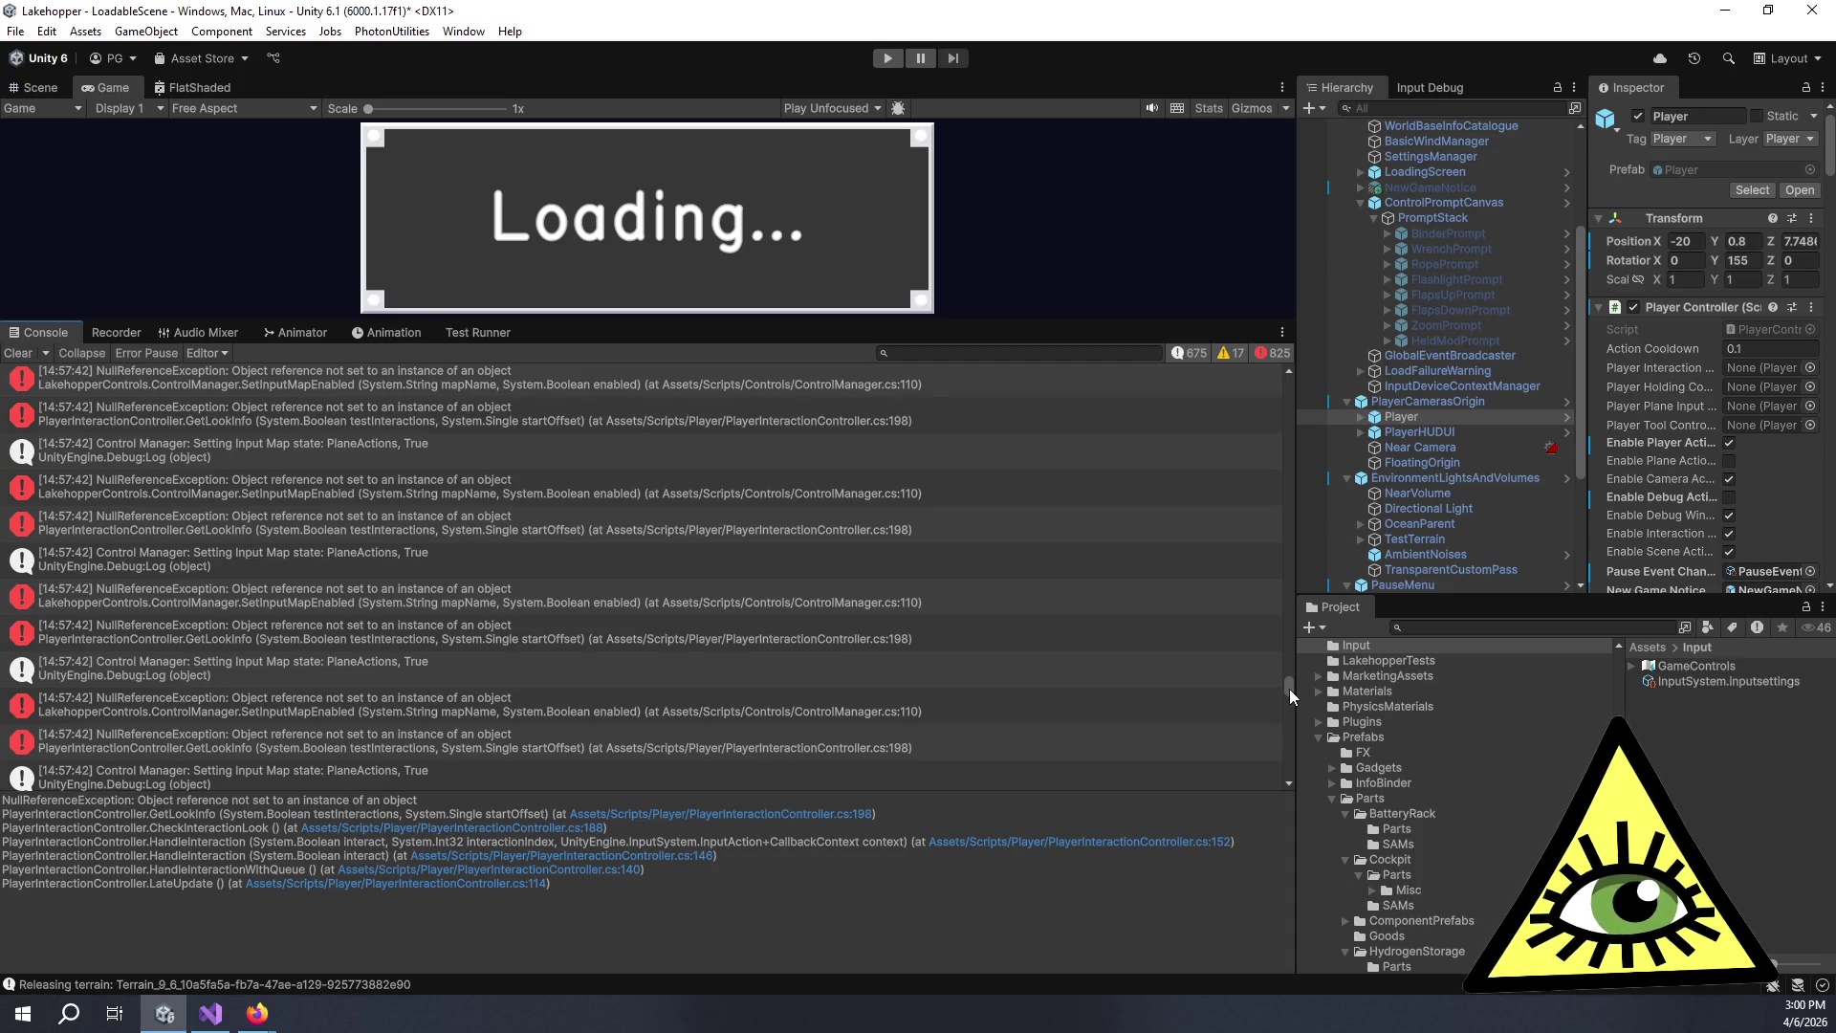
mouse_move(1289, 688)
left_mouse_down()
mouse_move(1344, 742)
mouse_move(1306, 308)
left_mouse_up()
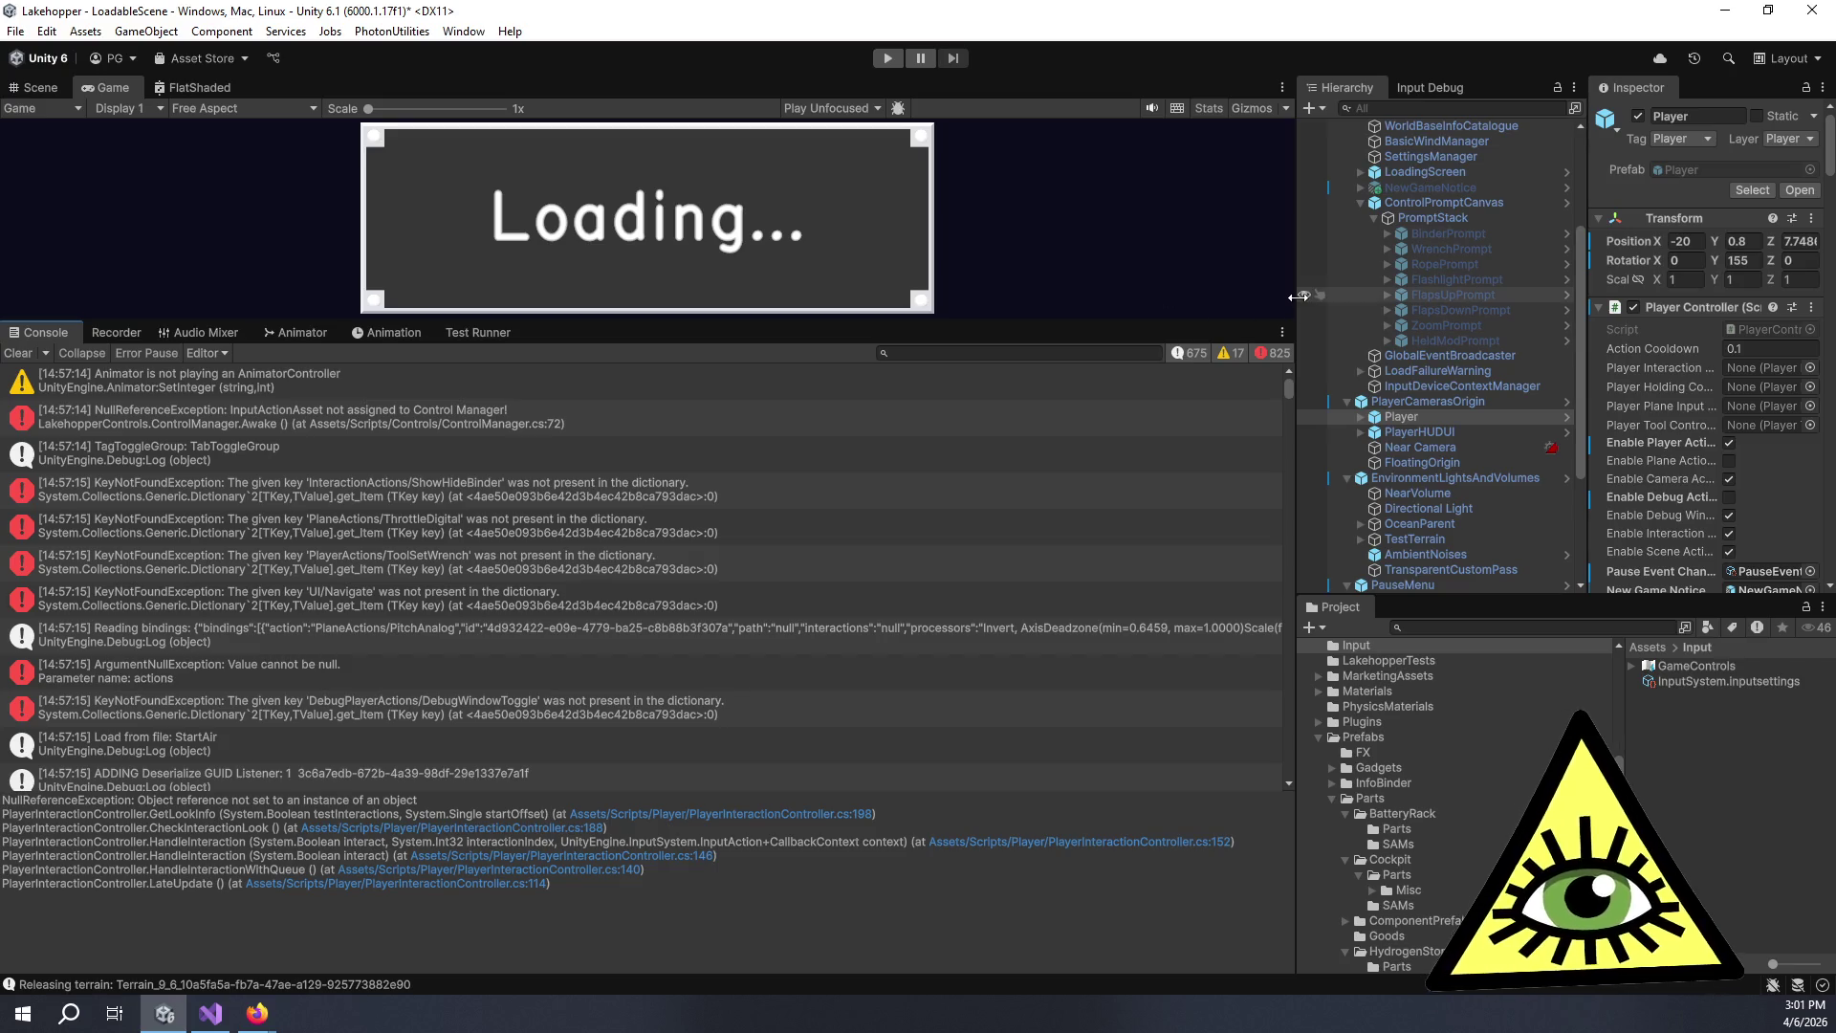
left_click_drag(1298, 324, 1172, 321)
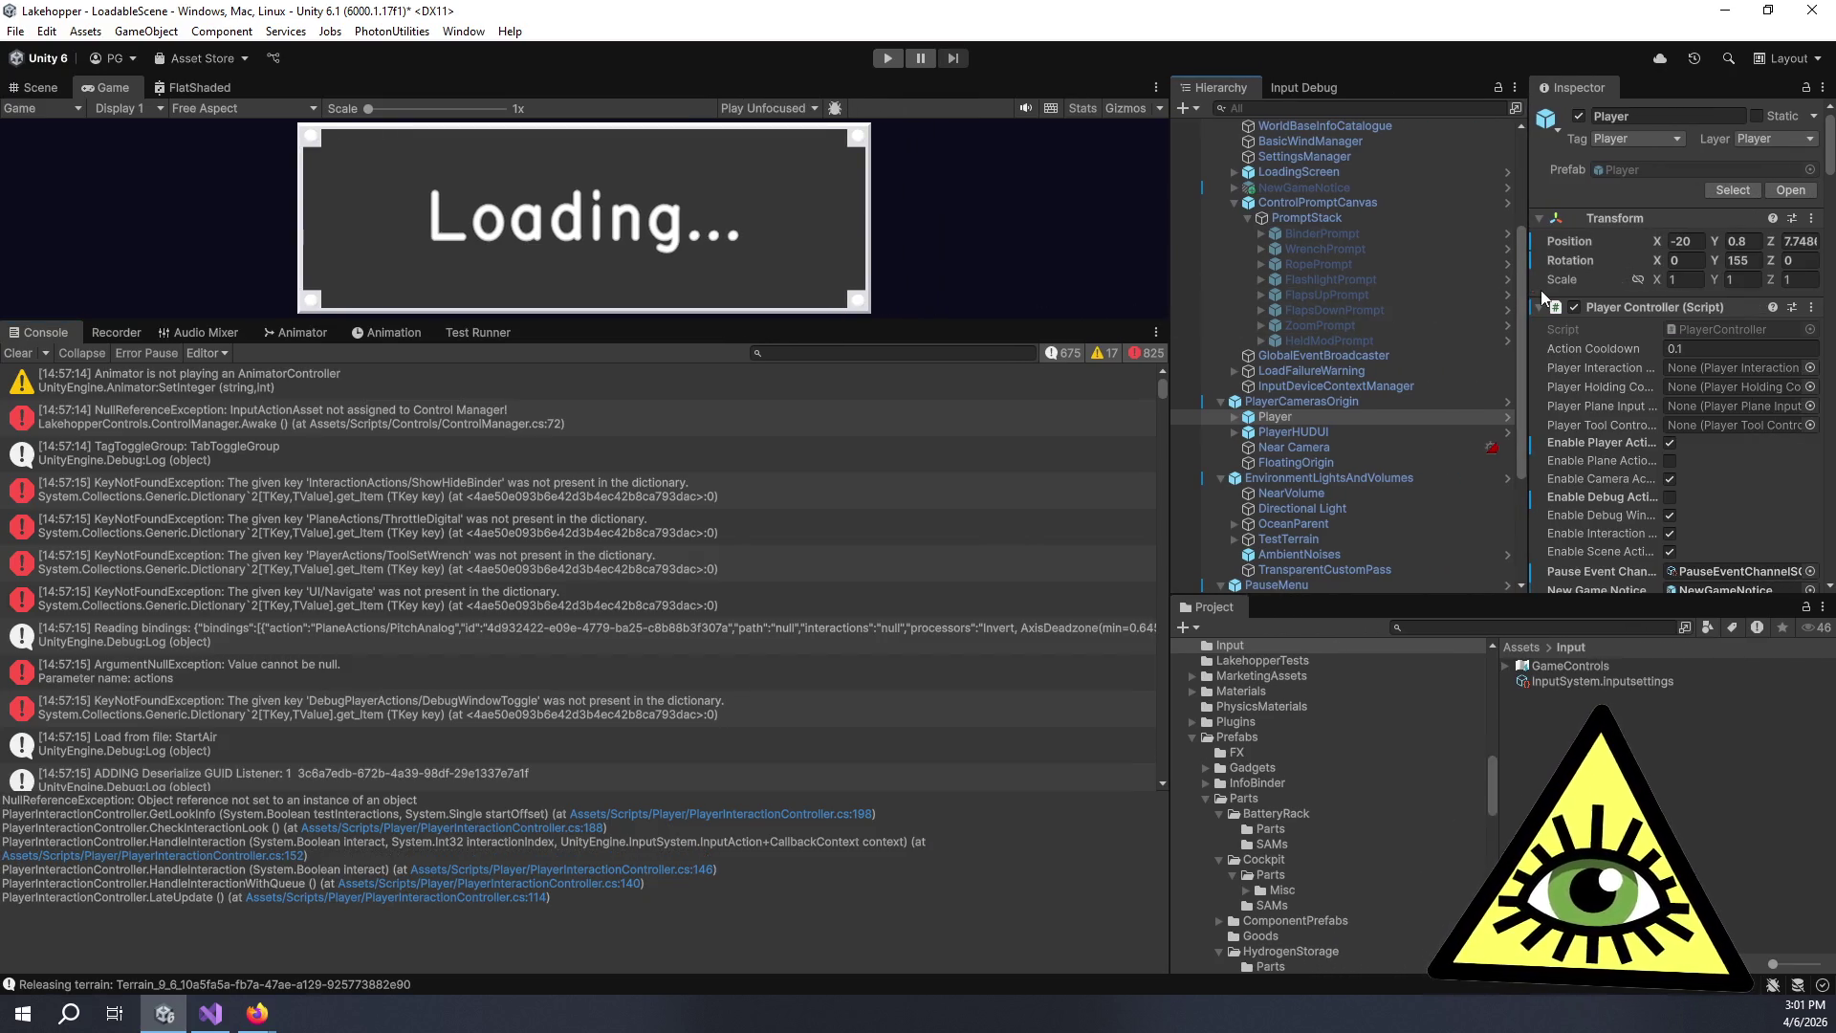
Widen the Inspector and recheck the GetLookInfo NullReferenceException in the Console.
left_click_drag(1527, 290, 1474, 305)
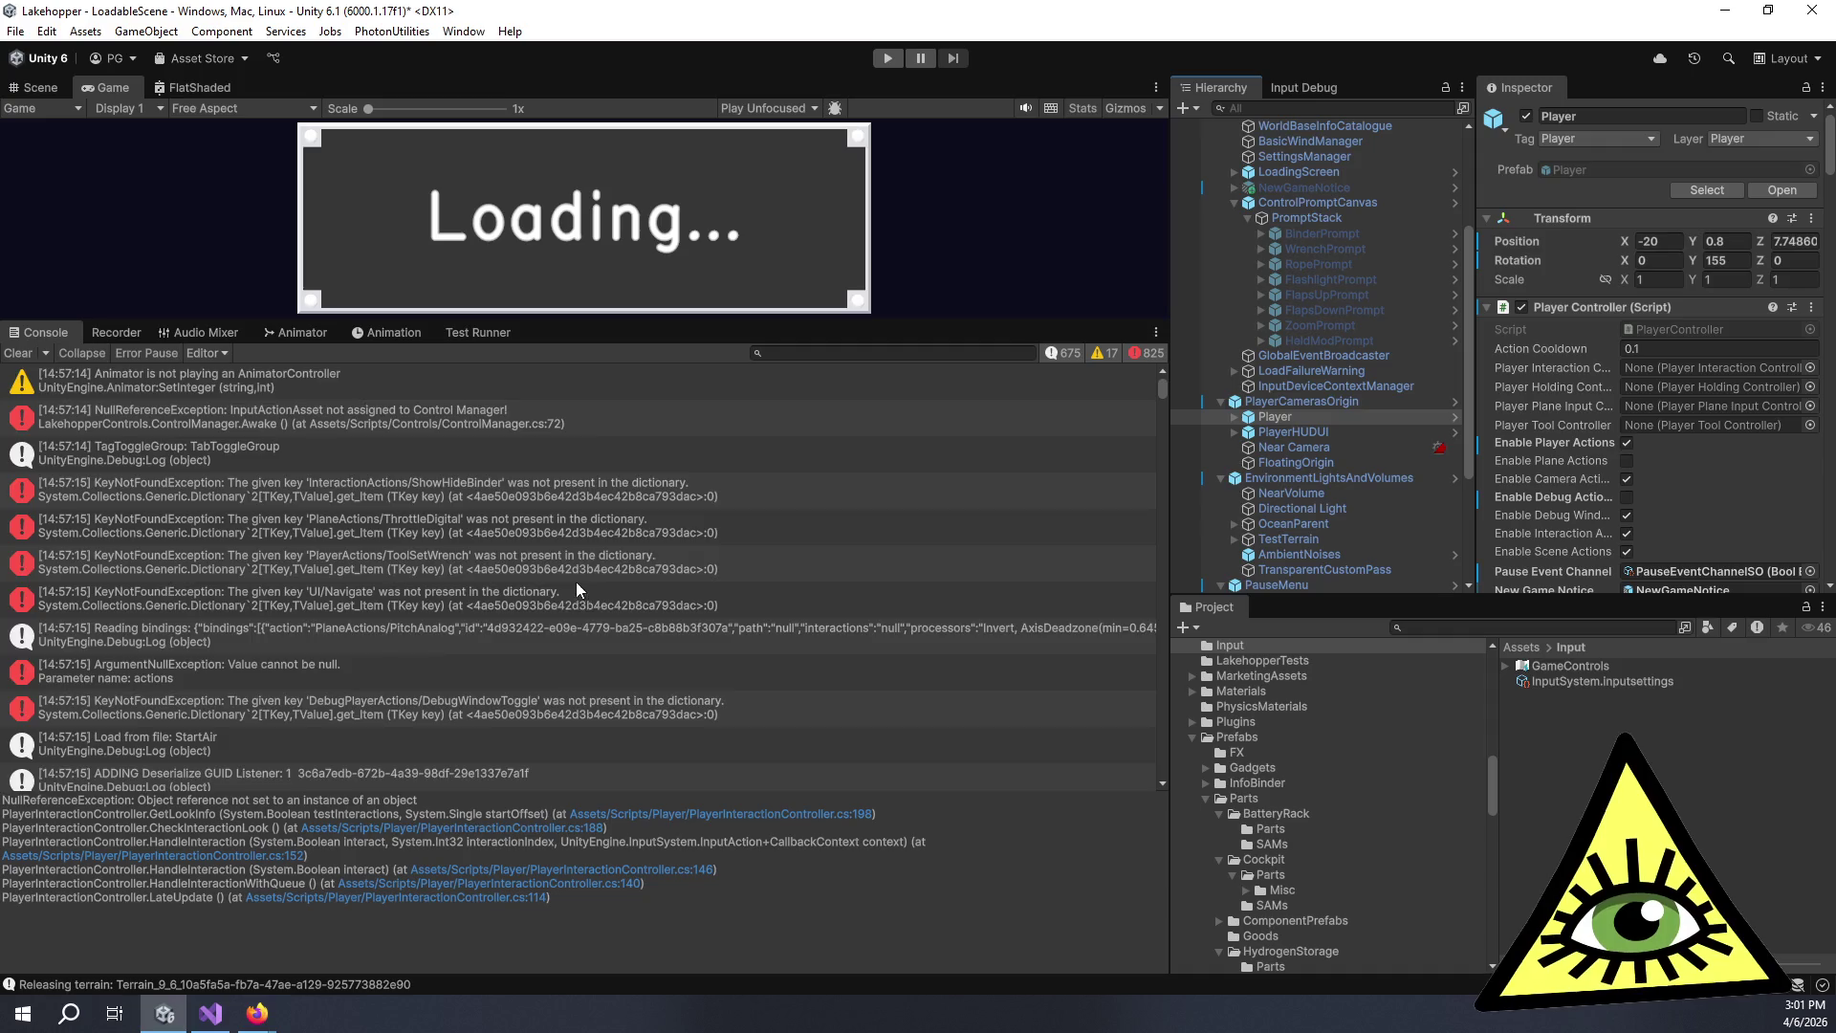
scroll(575, 581, "down", 6)
scroll(632, 588, "down", 5)
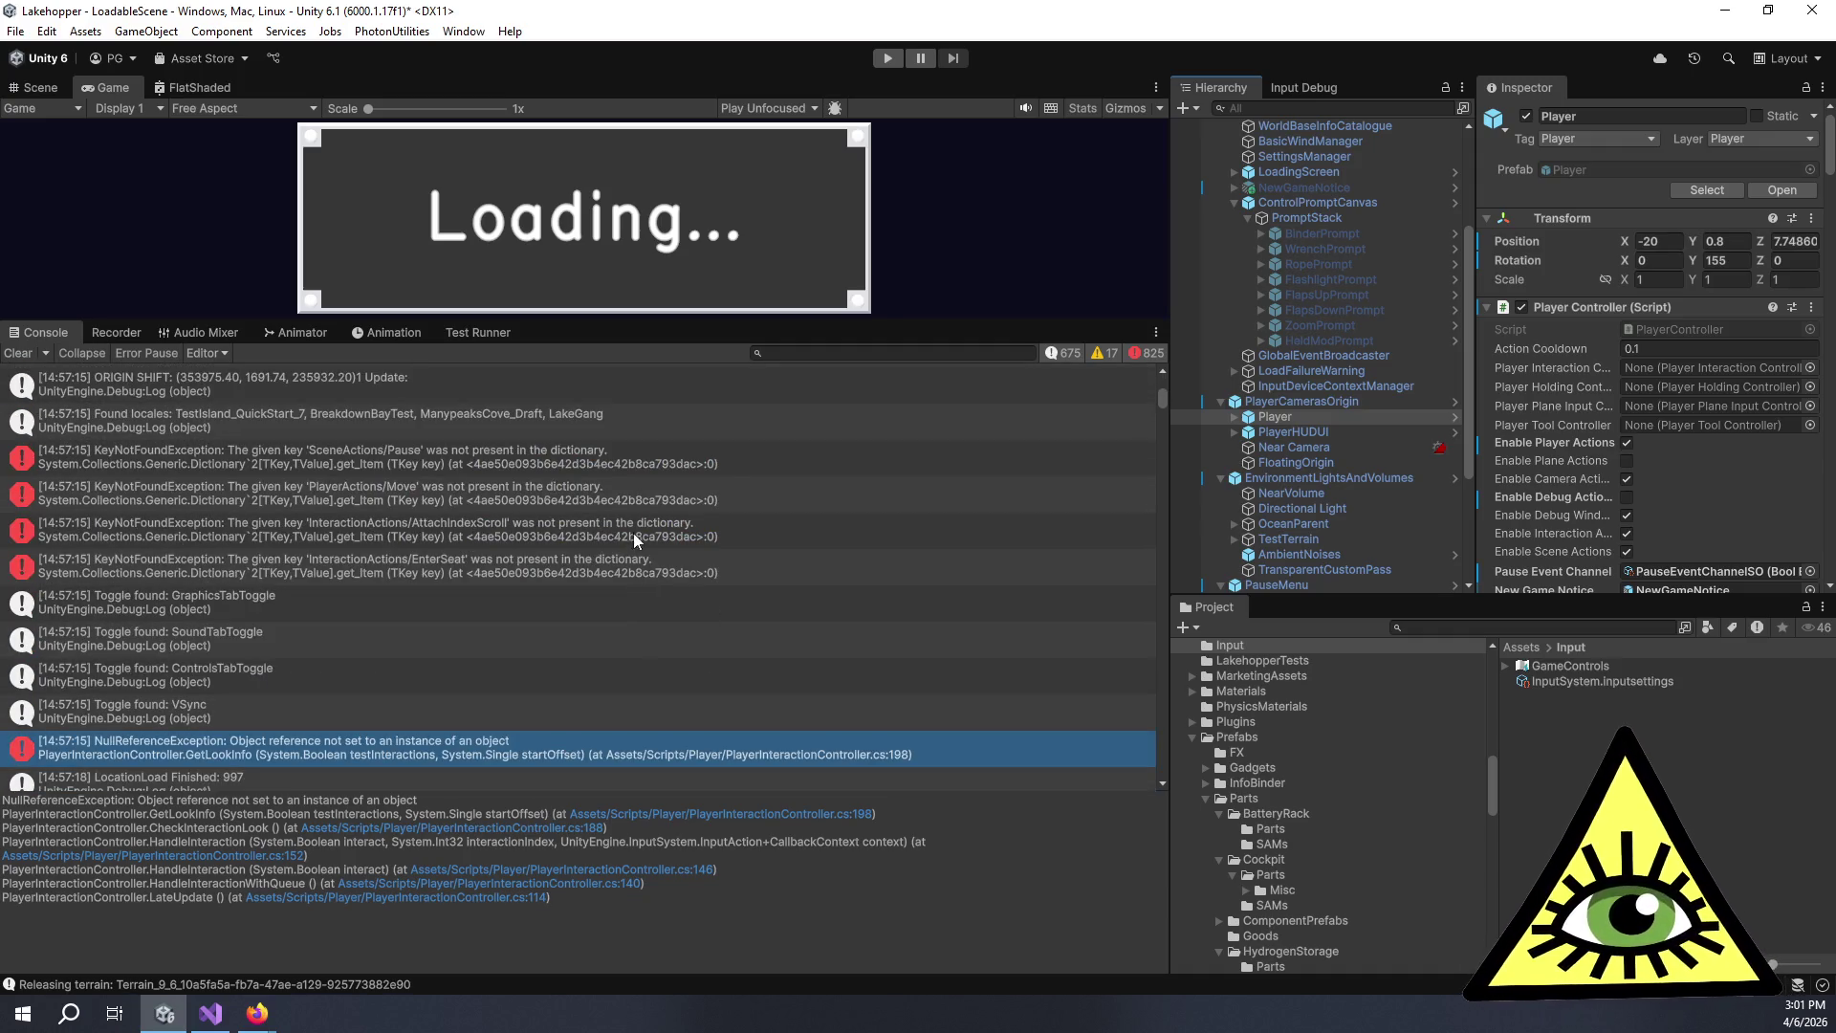
scroll(770, 498, "down", 7)
scroll(777, 508, "up", 4)
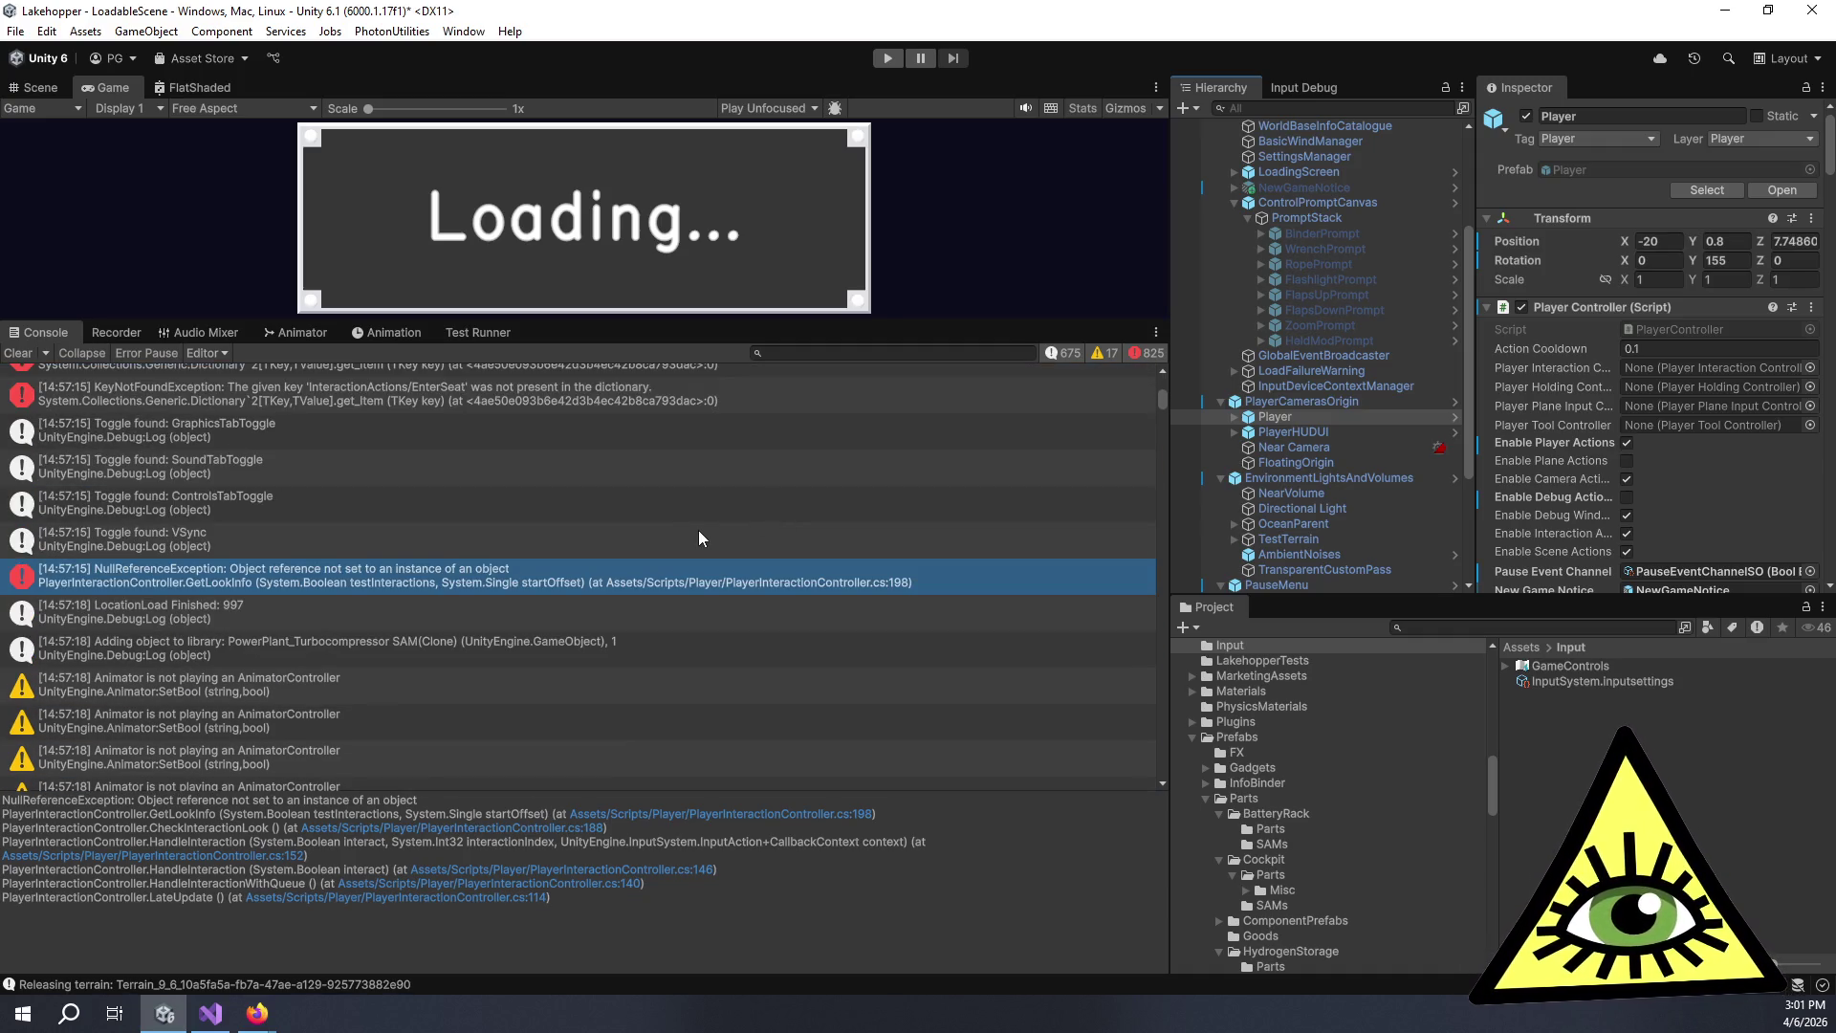
Collapse the Parts and Planes folders under Prefabs in the Project window.
scroll(703, 541, "down", 5)
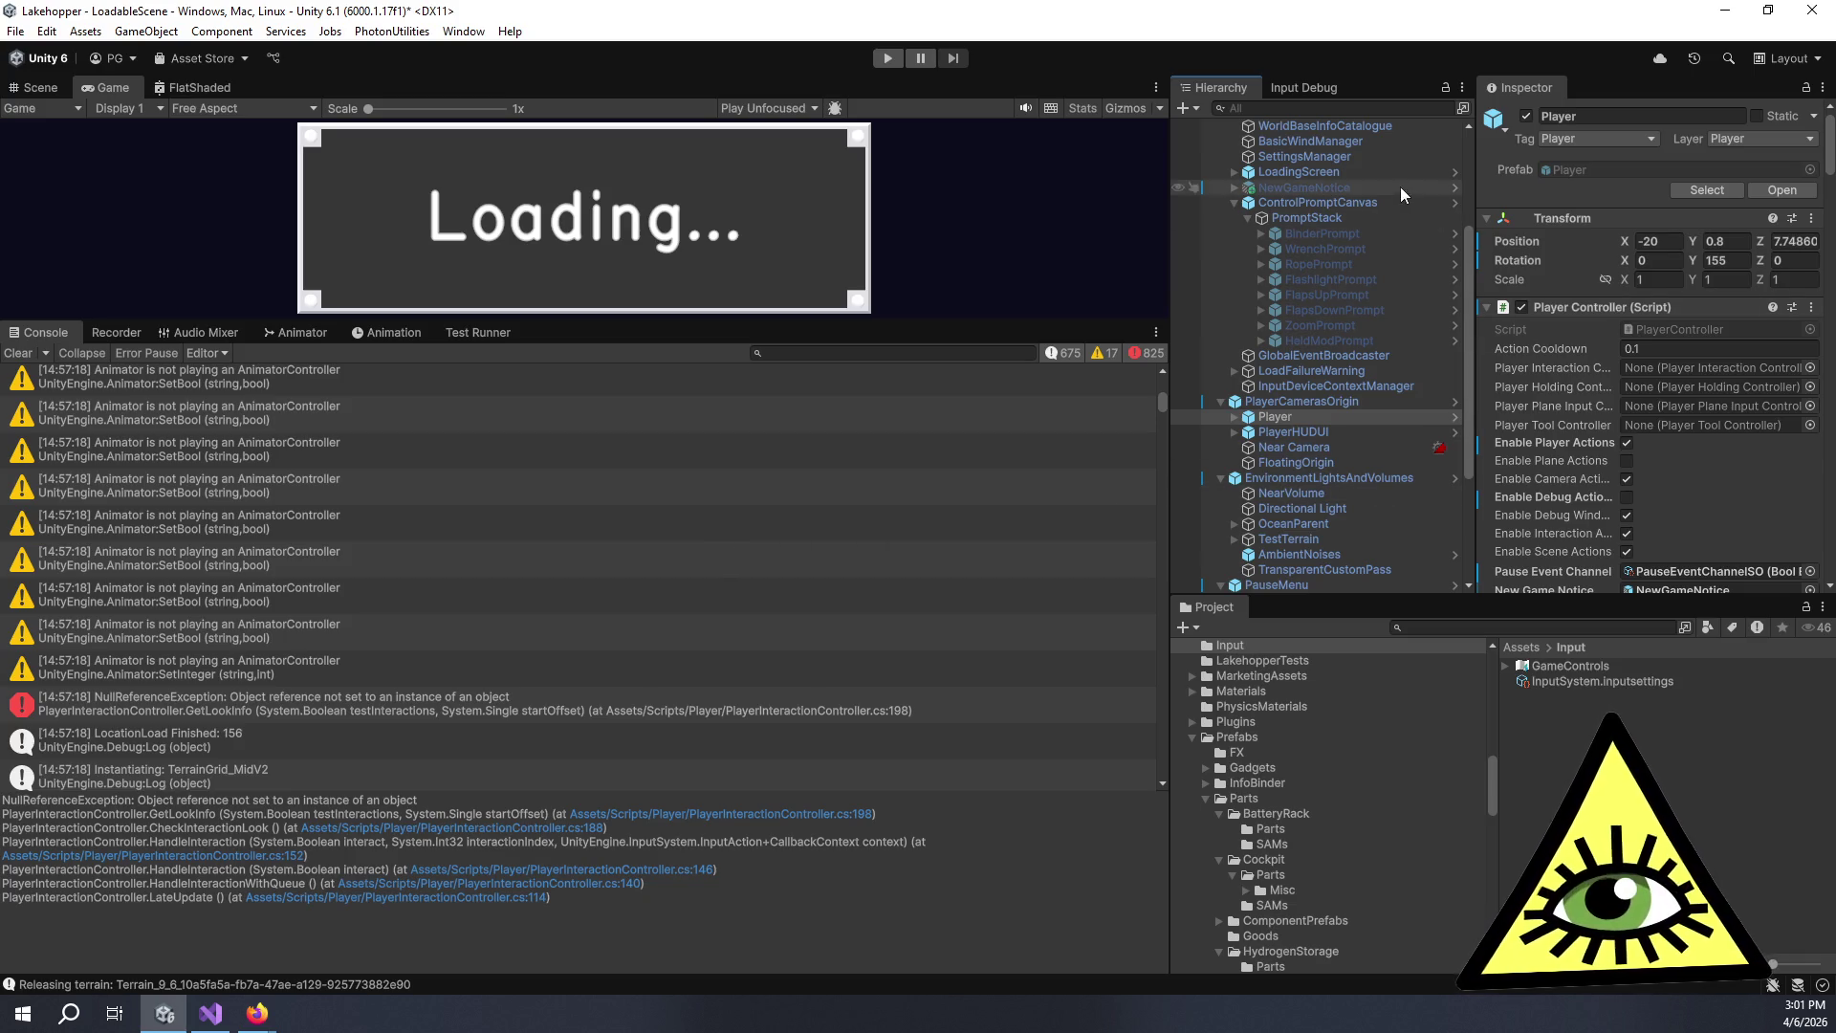
left_click(1206, 797)
left_click(1206, 813)
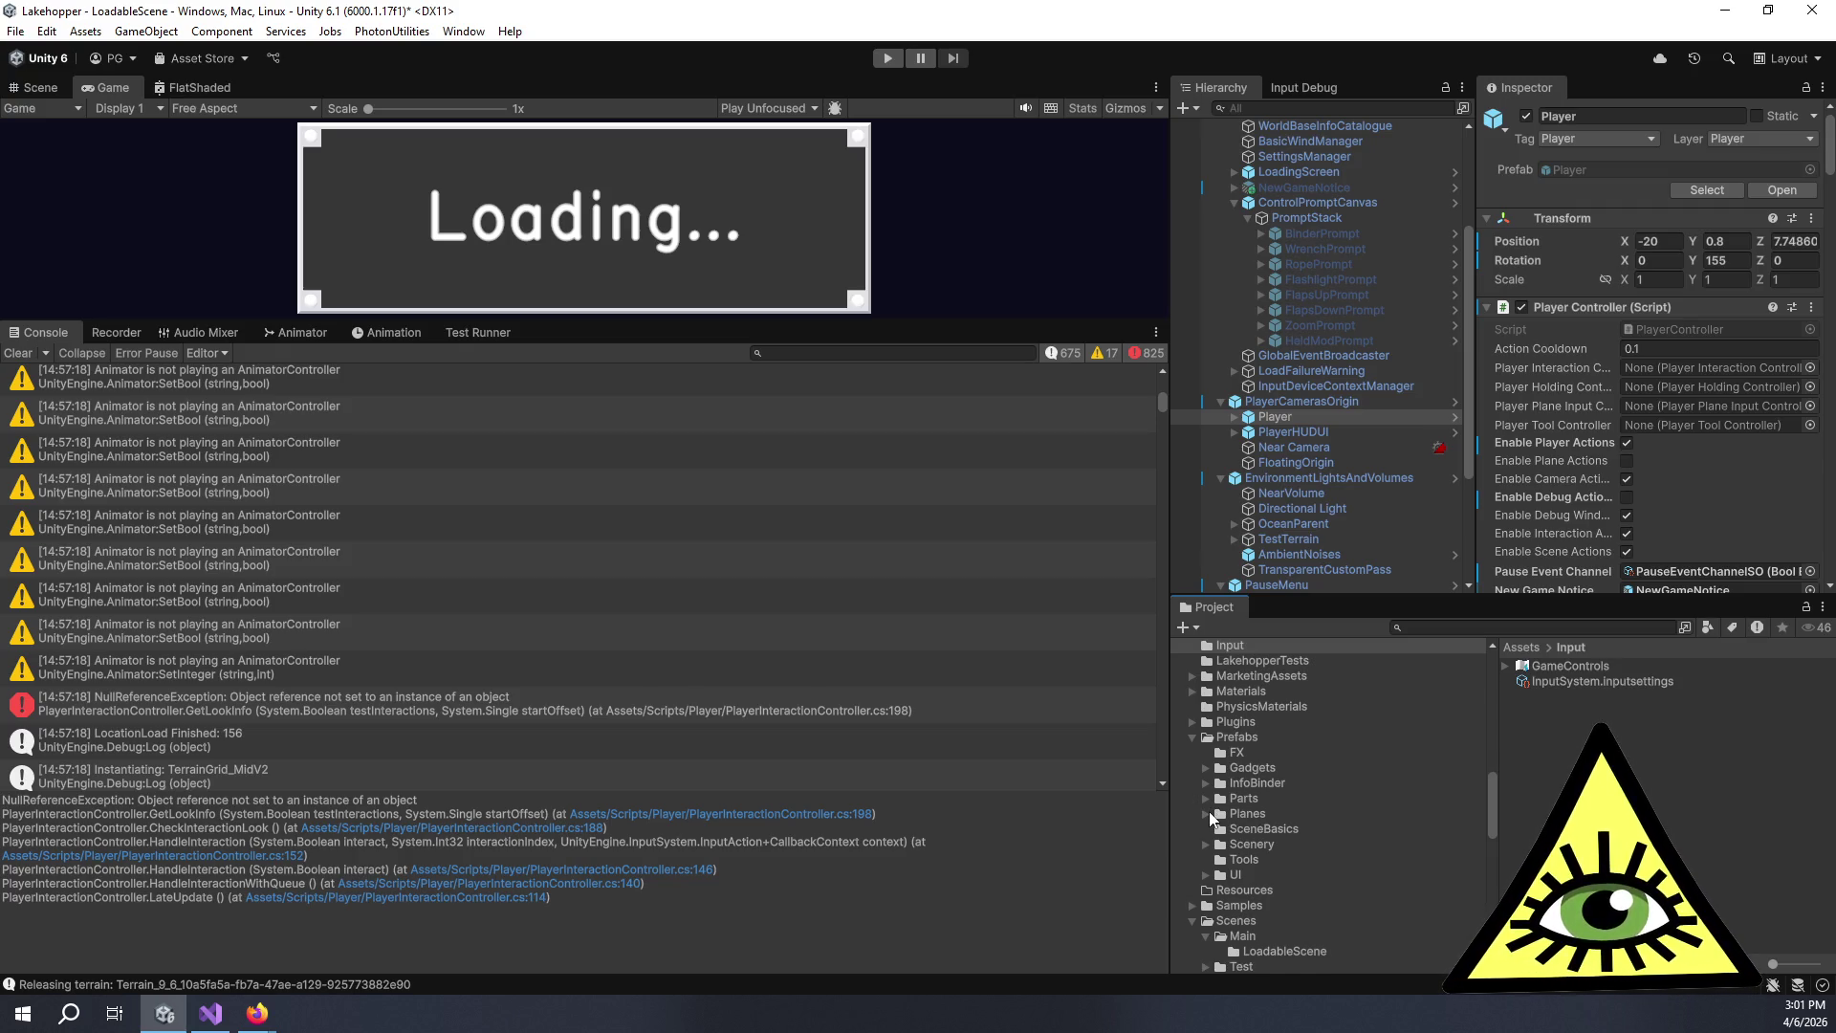
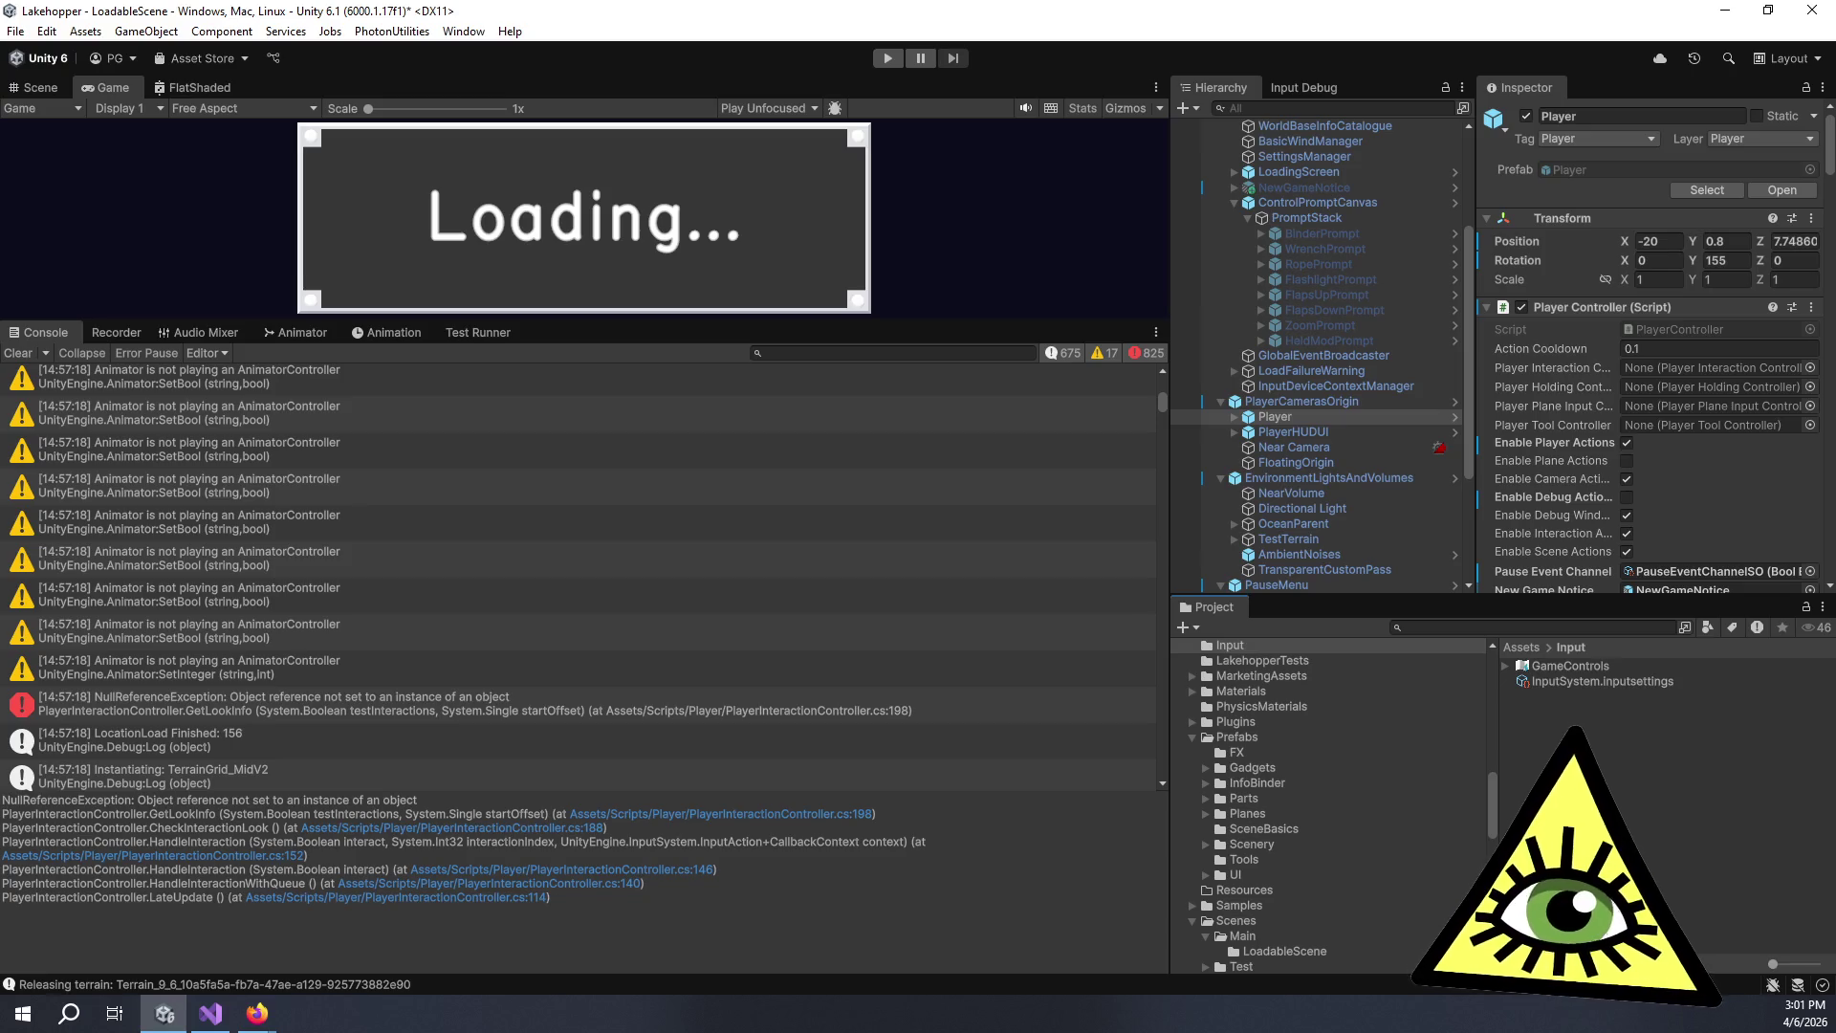
Review the GameControls action maps in the Input Actions Editor, then close the editor.
left_click(1578, 671)
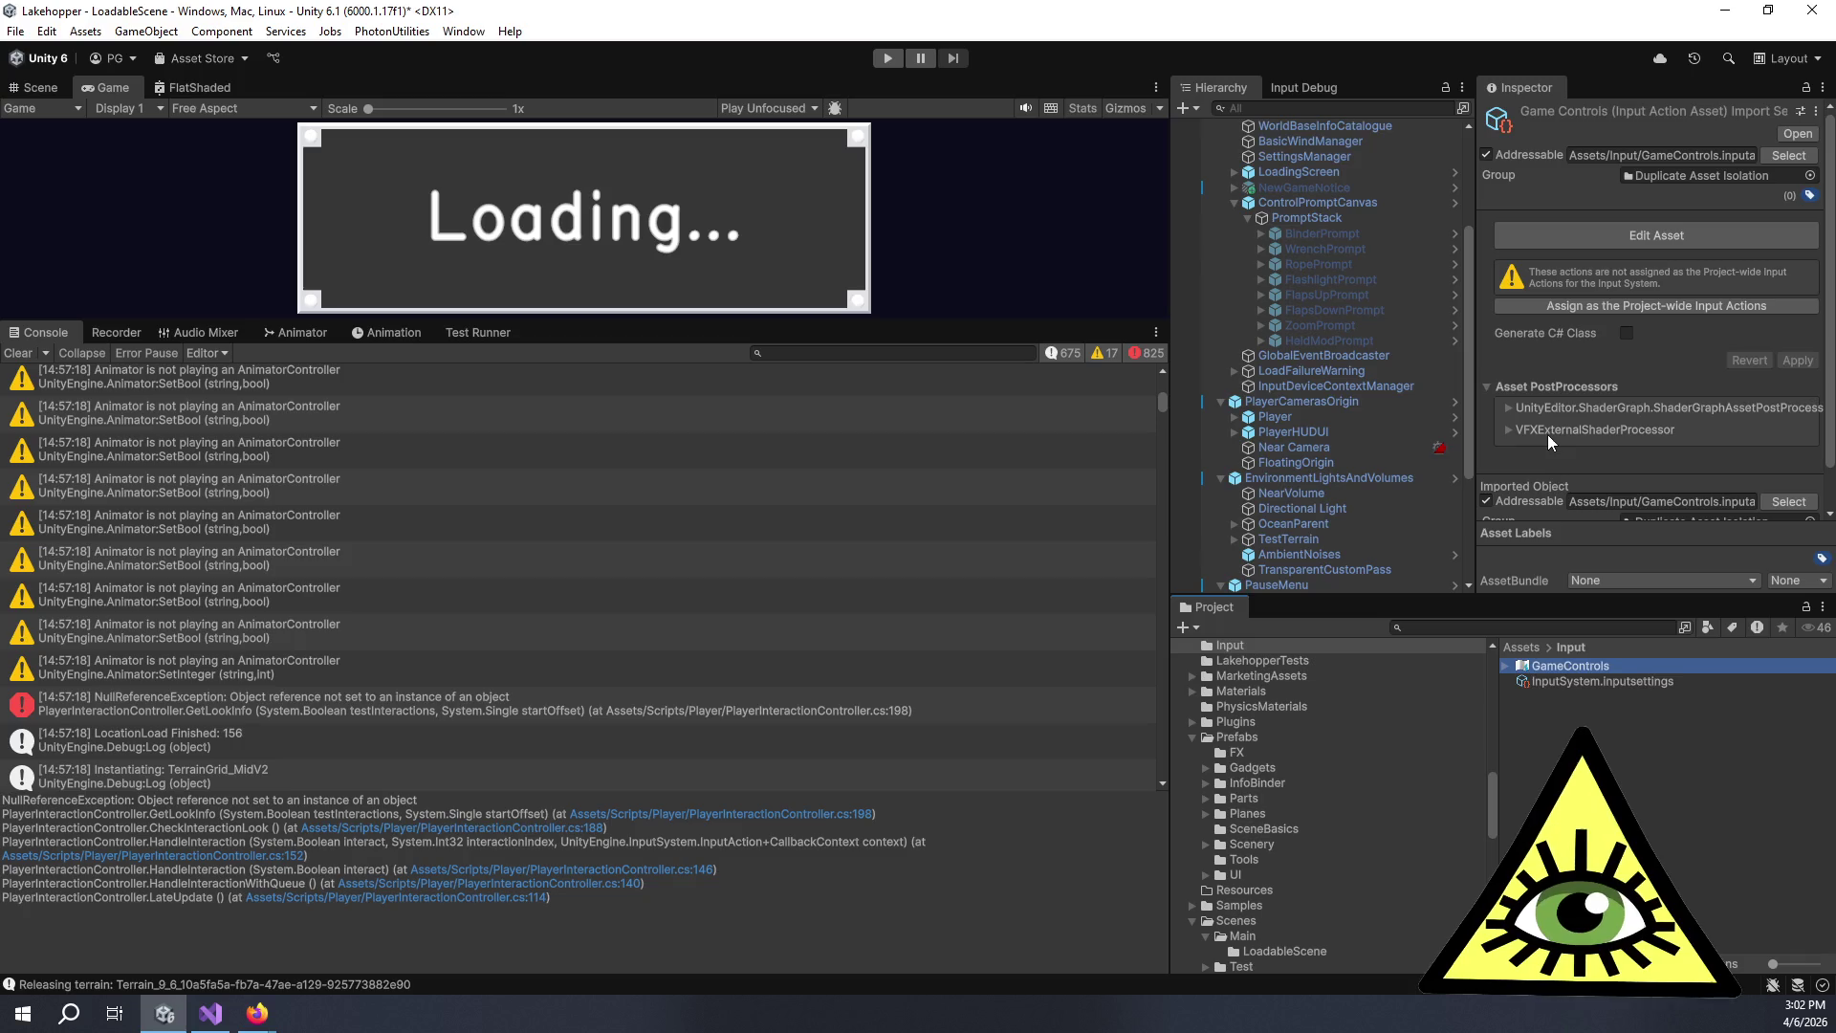
scroll(1547, 434, "down", 2)
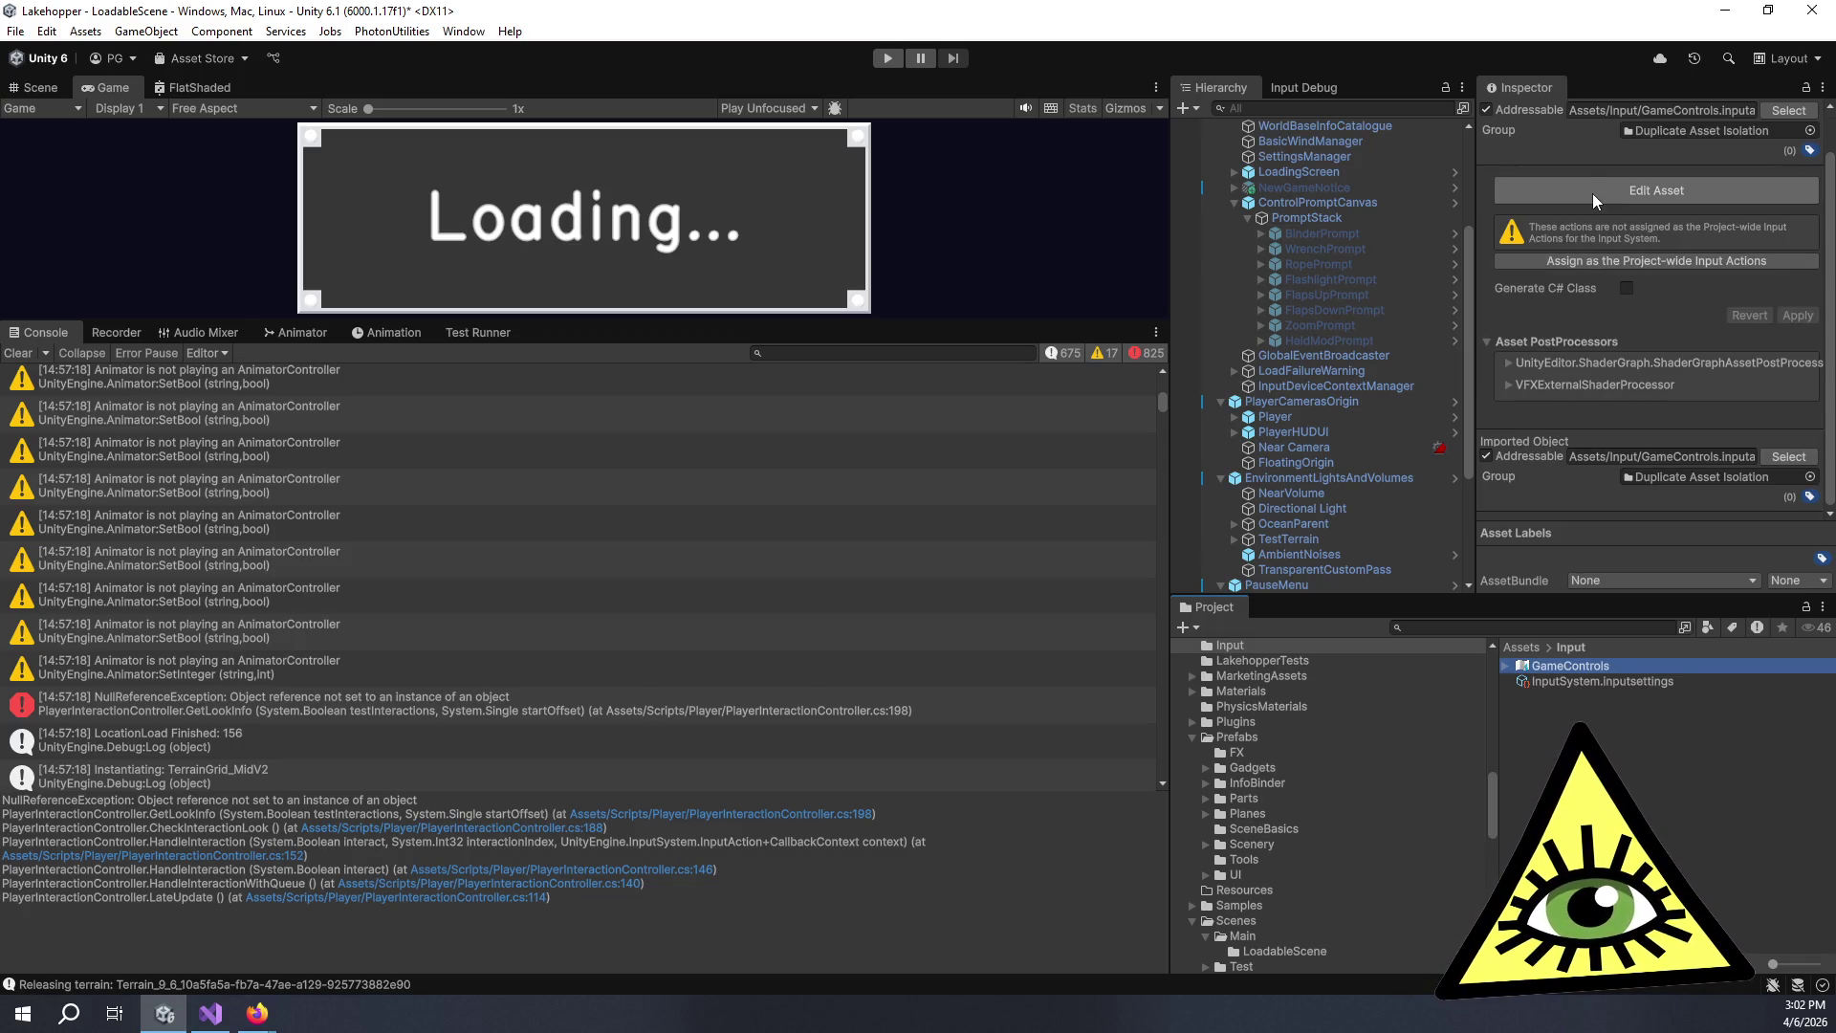
left_click(1592, 193)
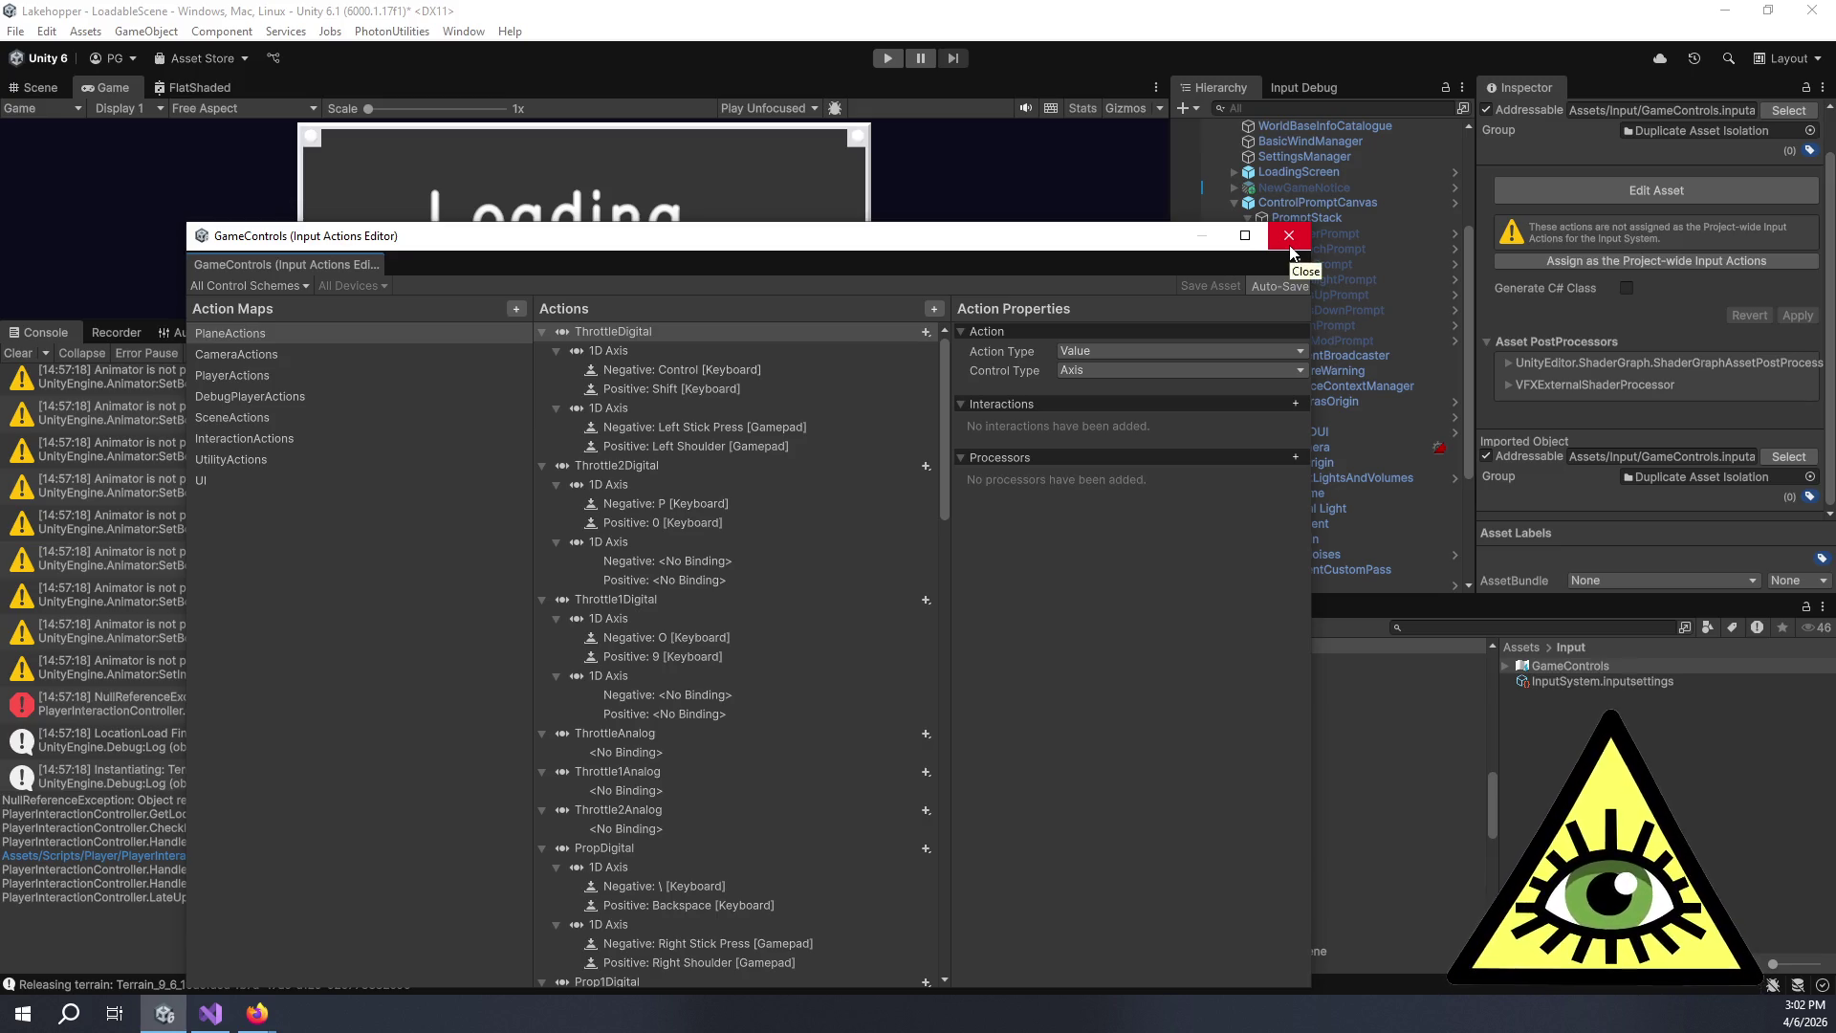
left_click(1289, 238)
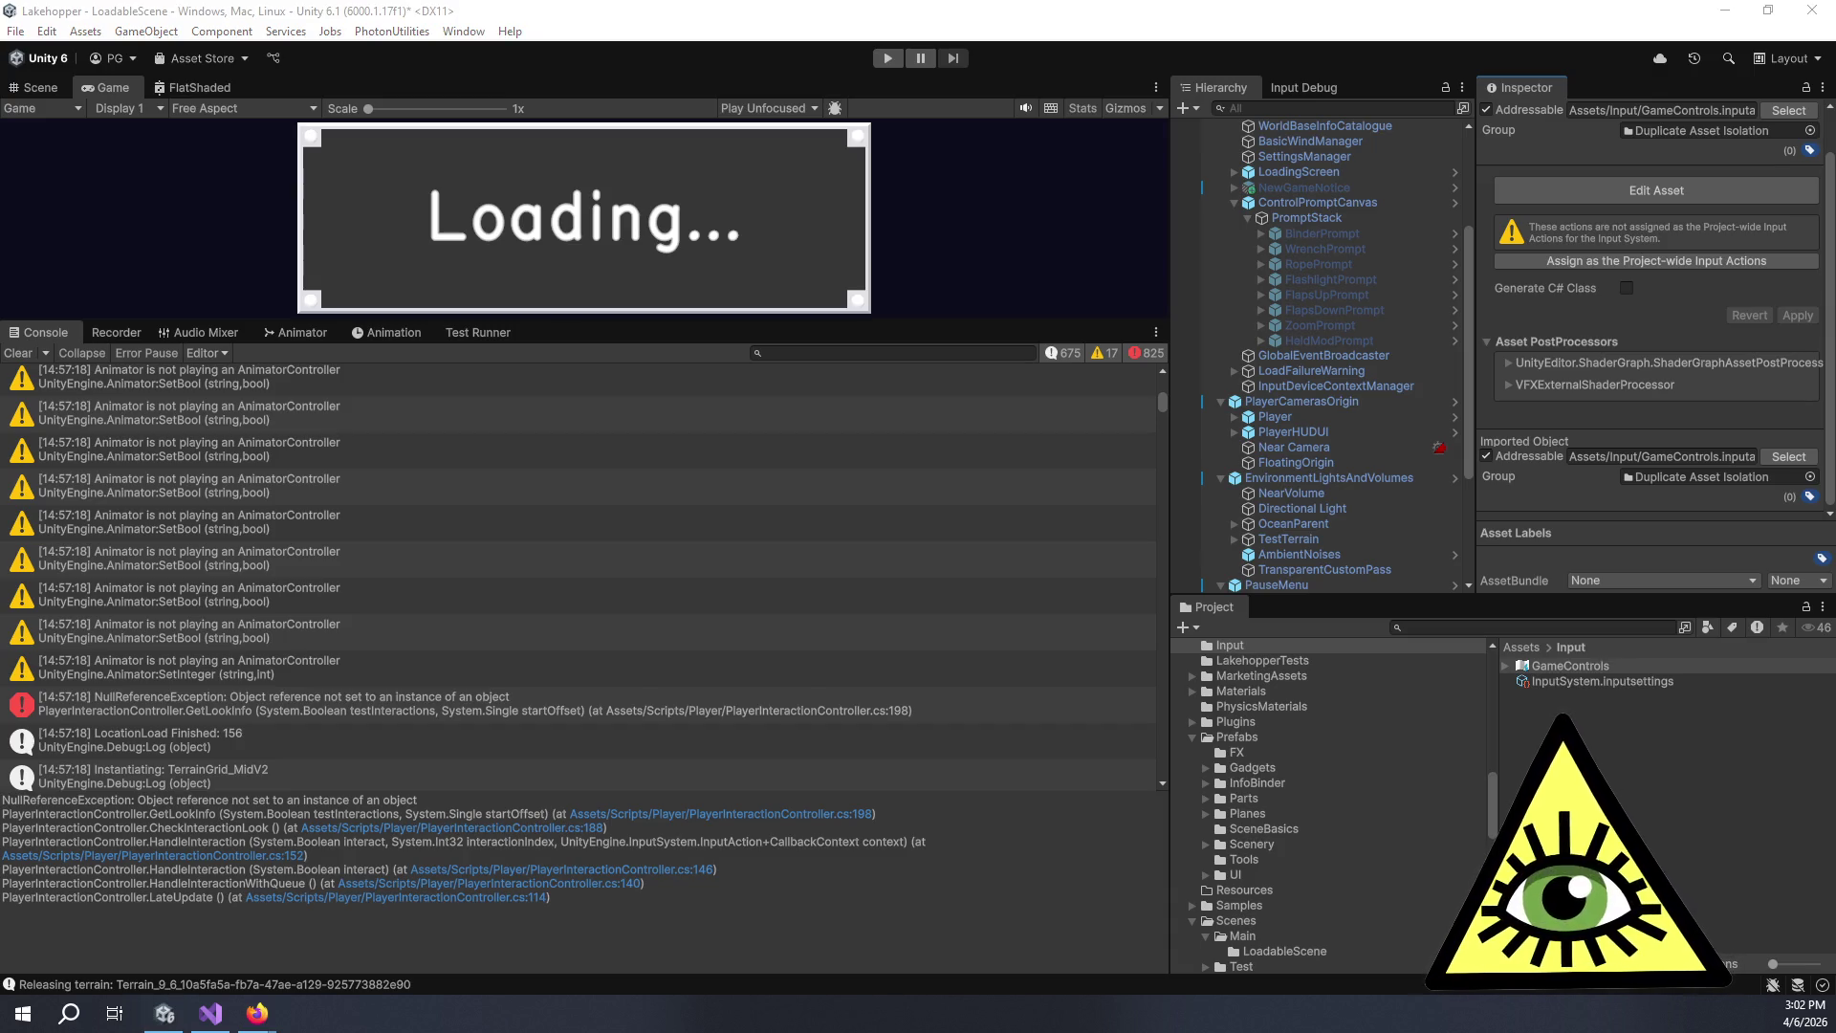
Strike through the 'Disable InputSystem' step in the Trello card's comment, then return to Unity.
key("alt+Tab")
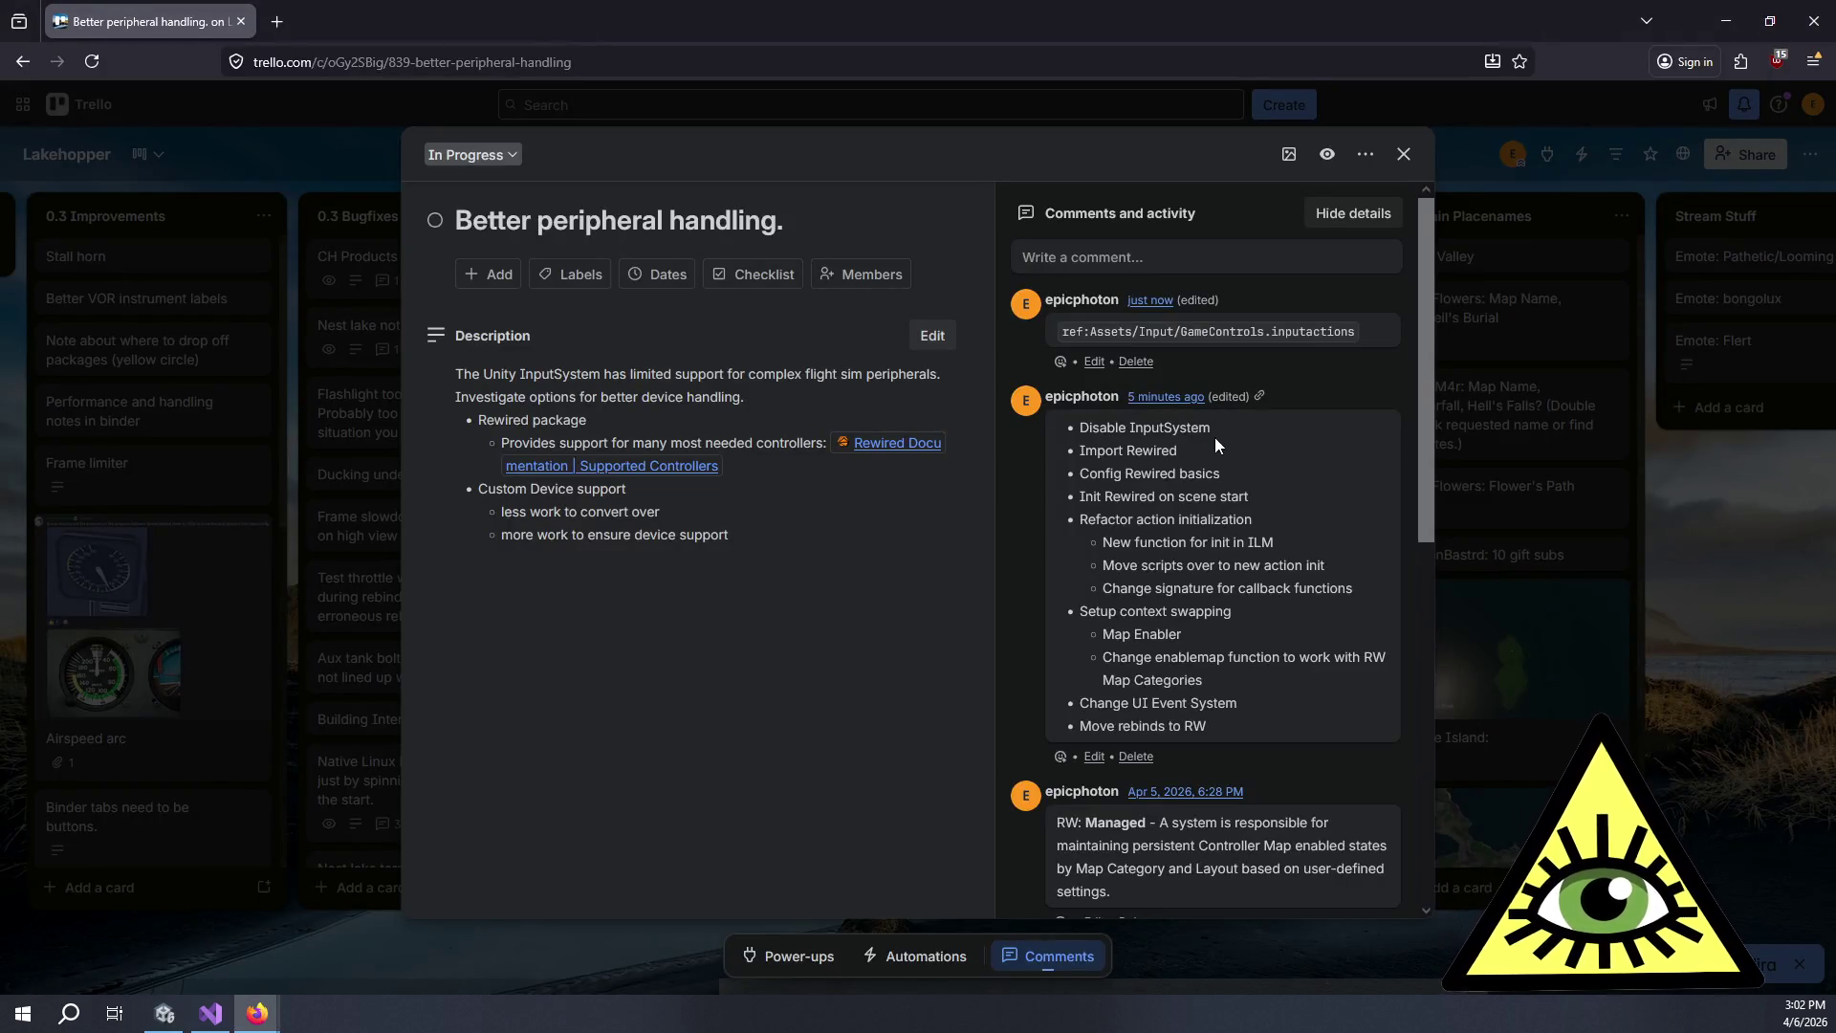
left_click_drag(1213, 428, 1072, 418)
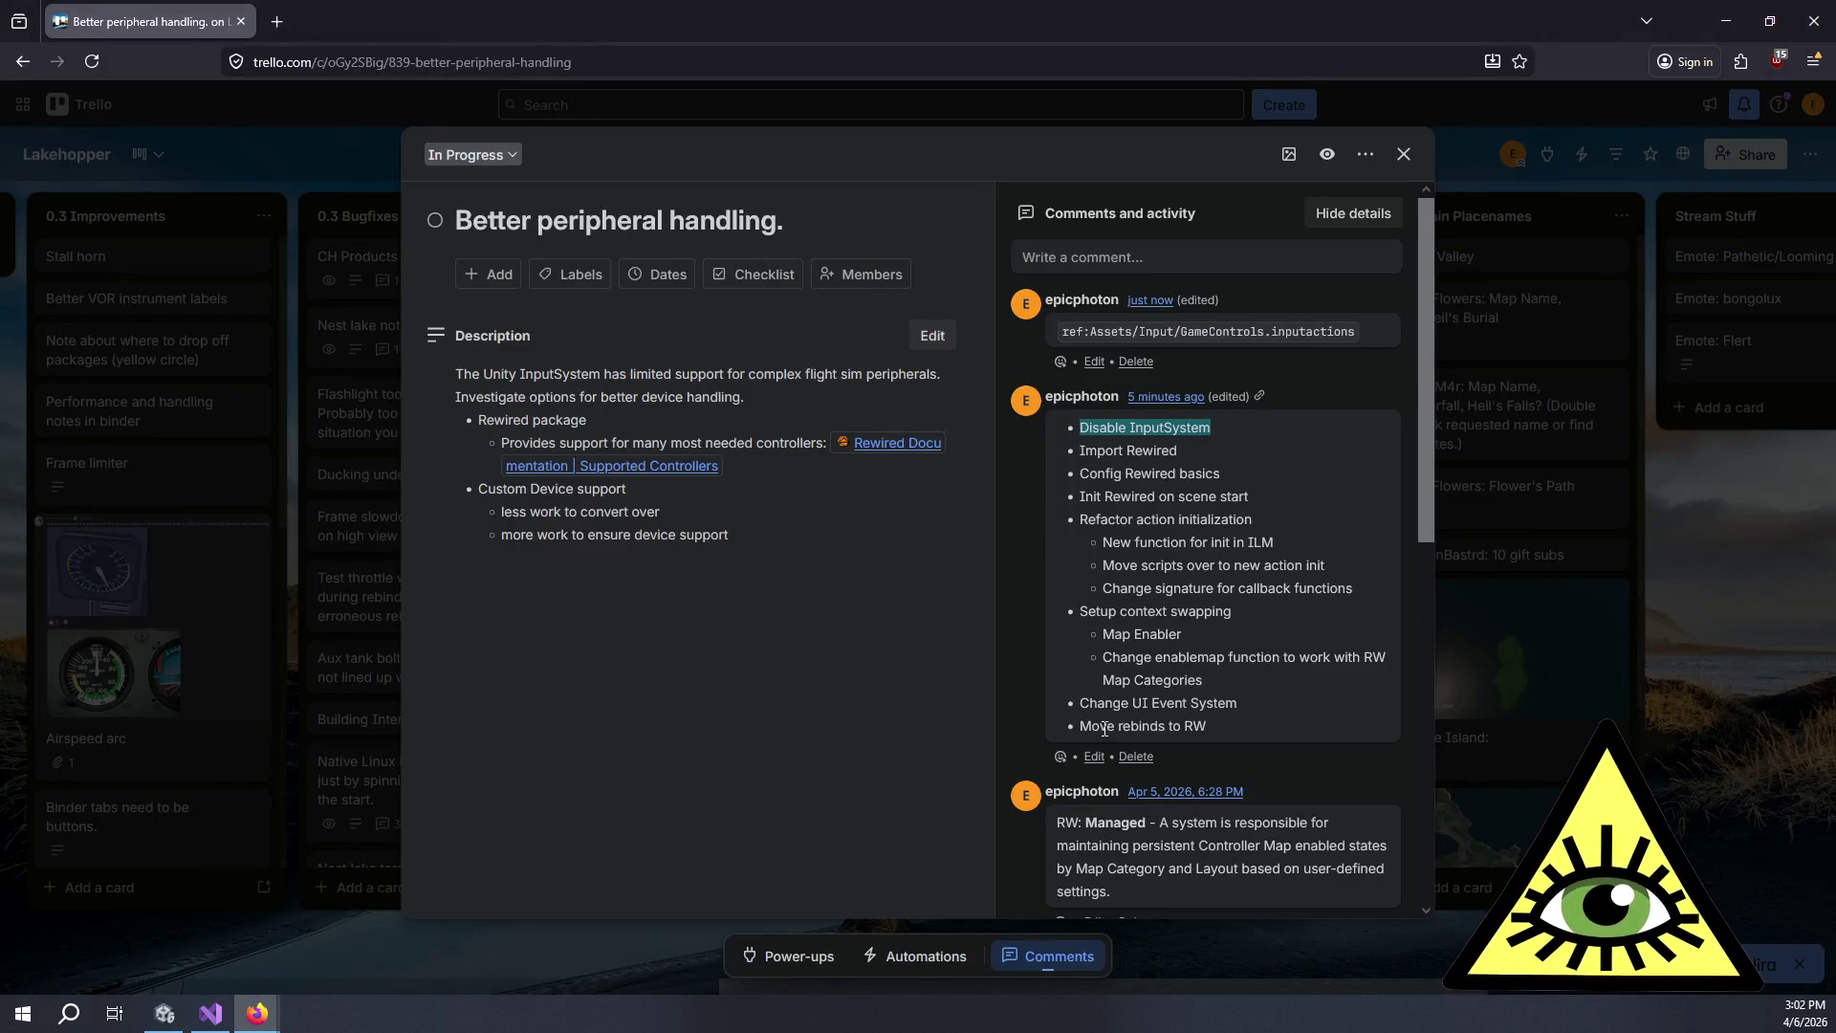
left_click(1094, 756)
left_click_drag(1234, 488, 1102, 471)
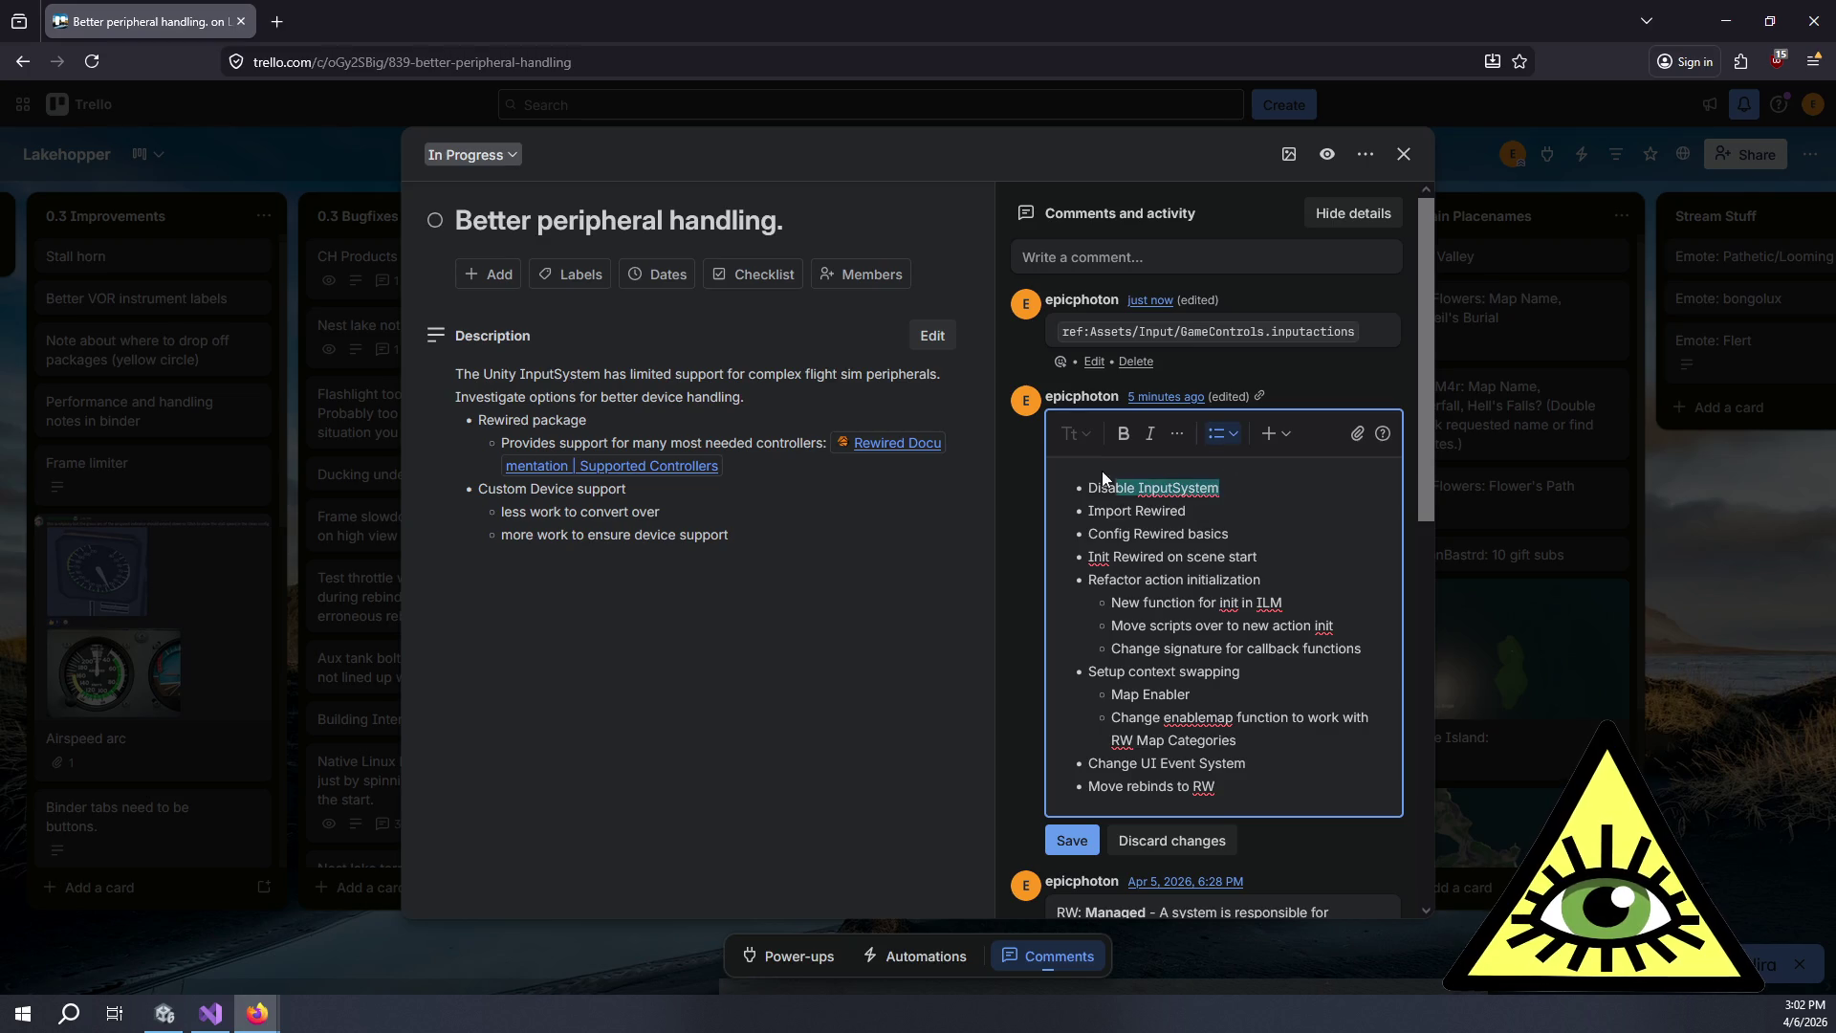
left_click(1177, 435)
left_click(1196, 483)
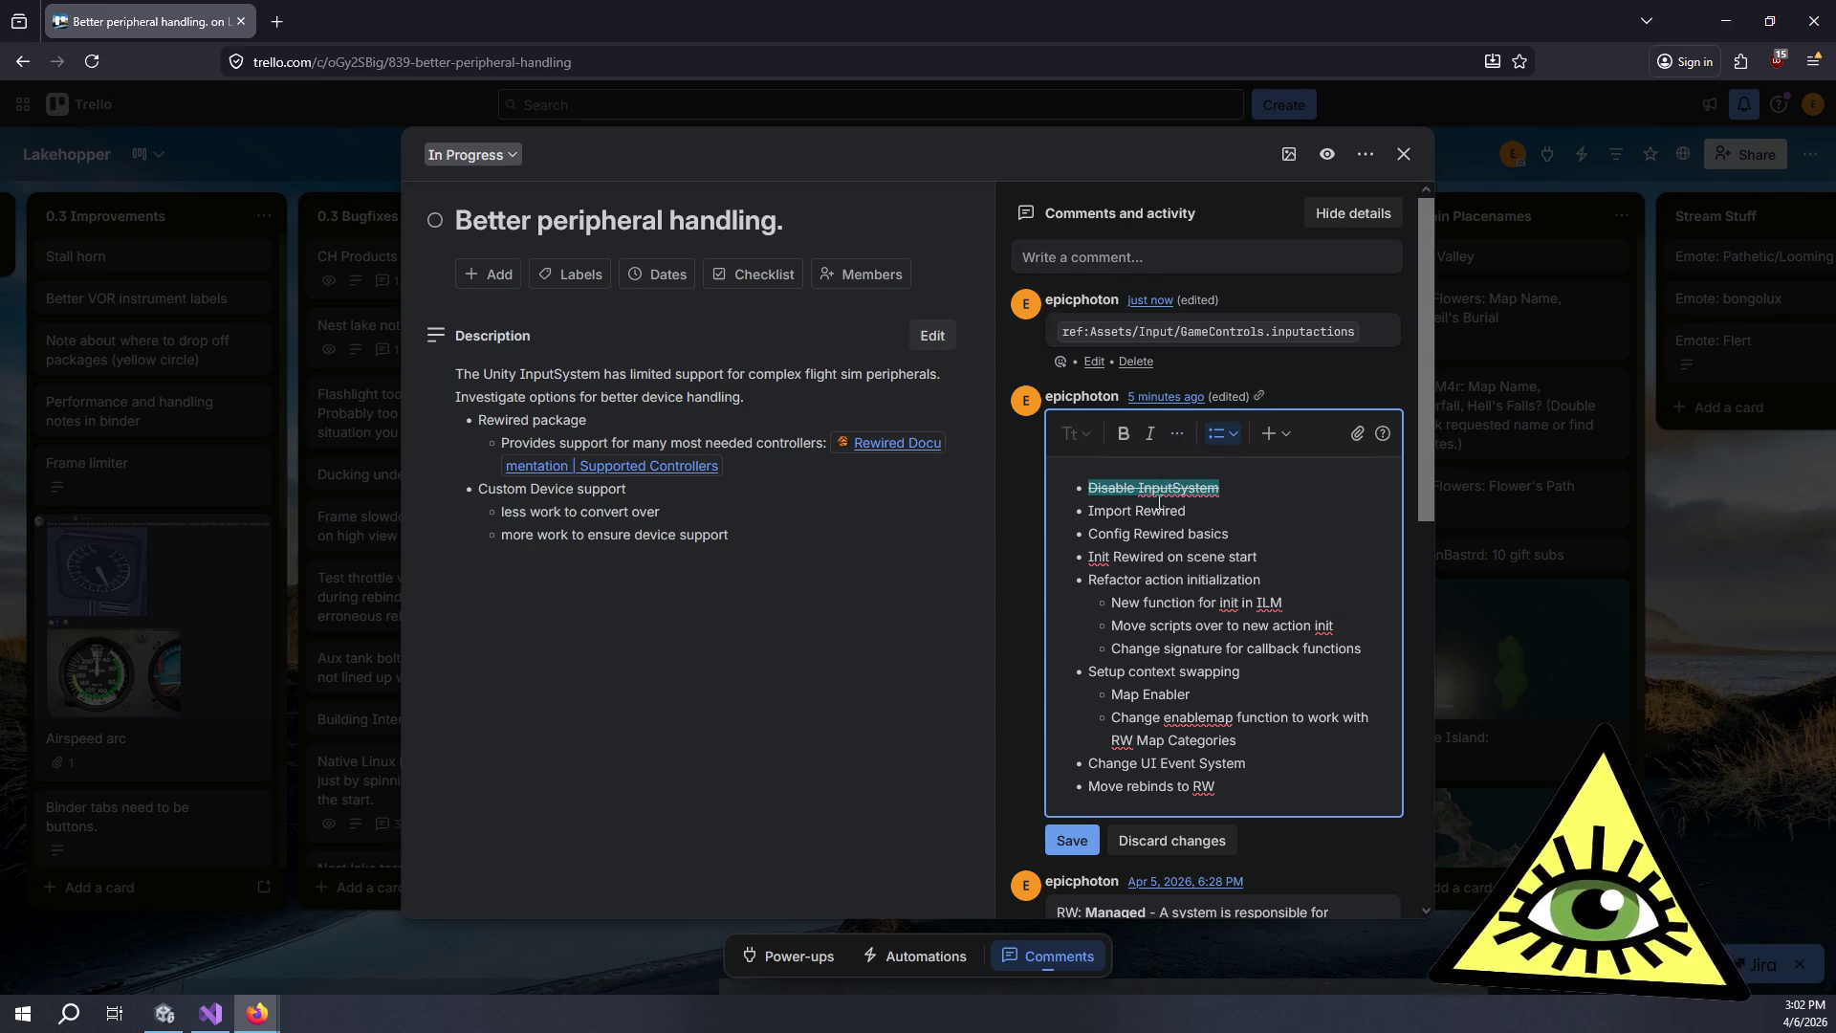
key("alt+Tab")
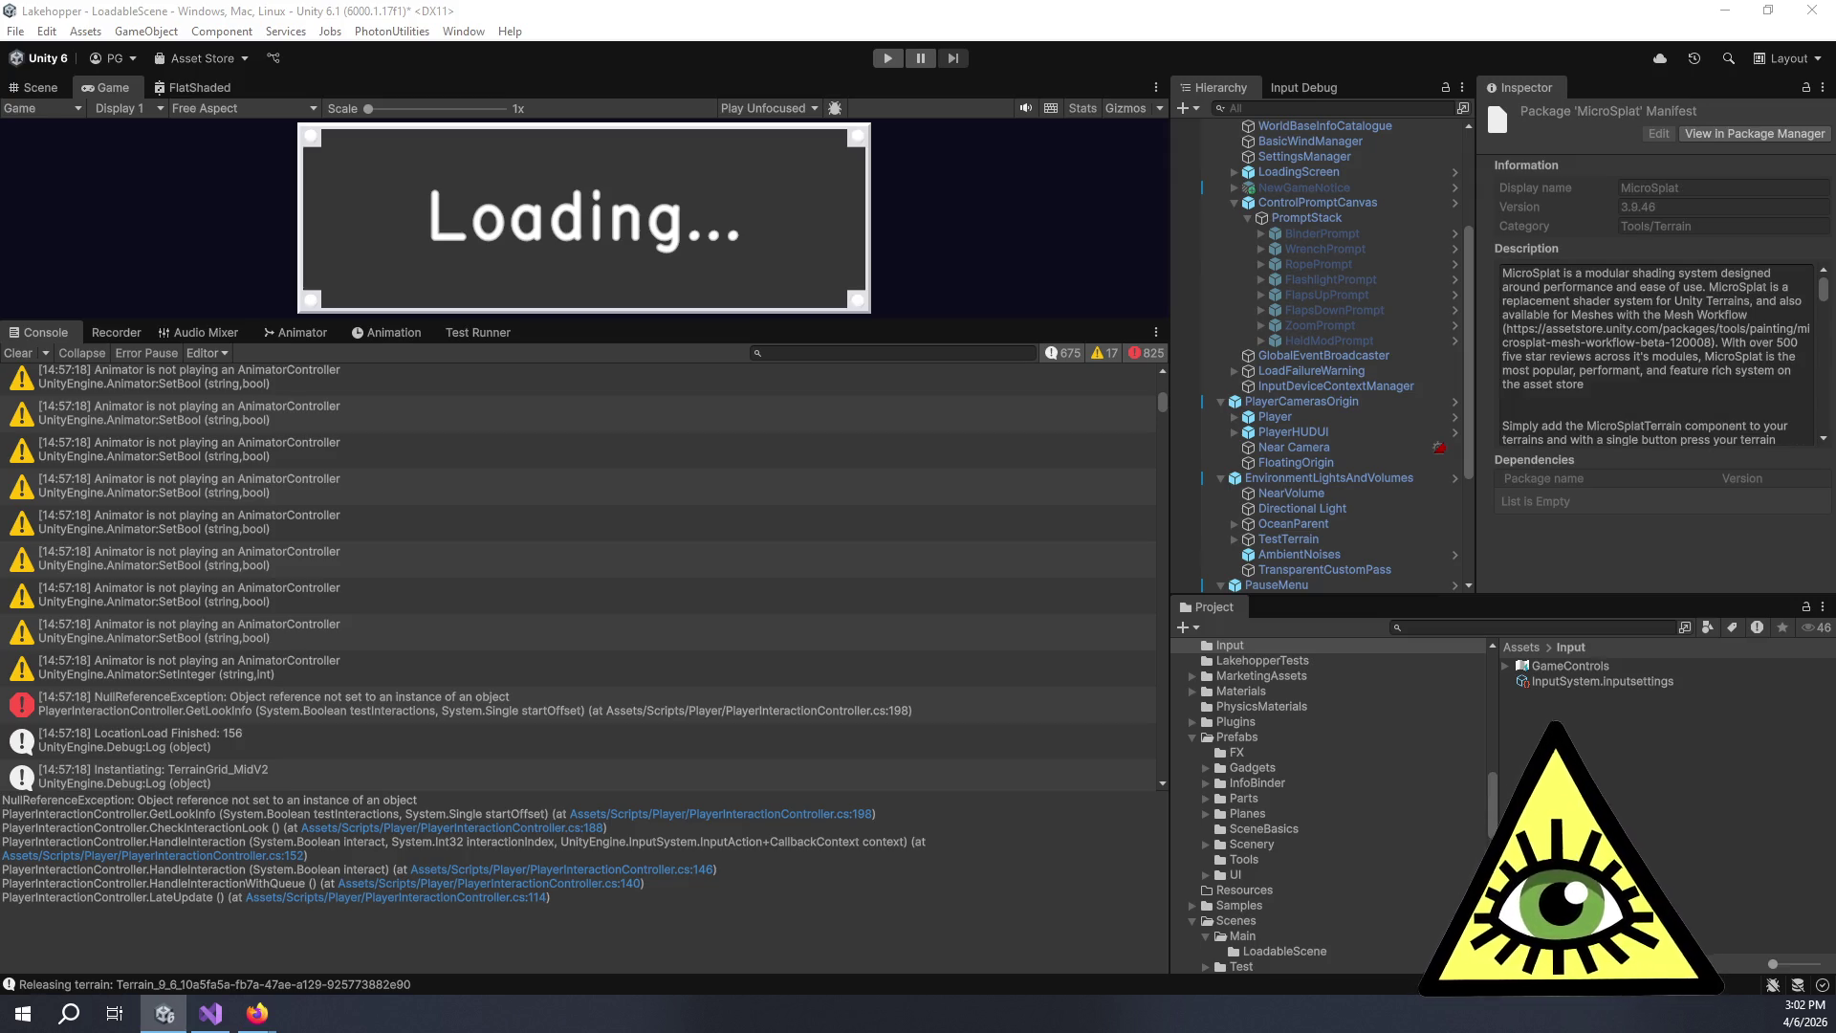
Select Rewired in Package Manager's My Assets and import version 1.1.62.7 into the project.
mouse_move(1835, 282)
left_mouse_down()
mouse_move(492, 282)
mouse_move(714, 160)
mouse_move(1042, 226)
left_mouse_up()
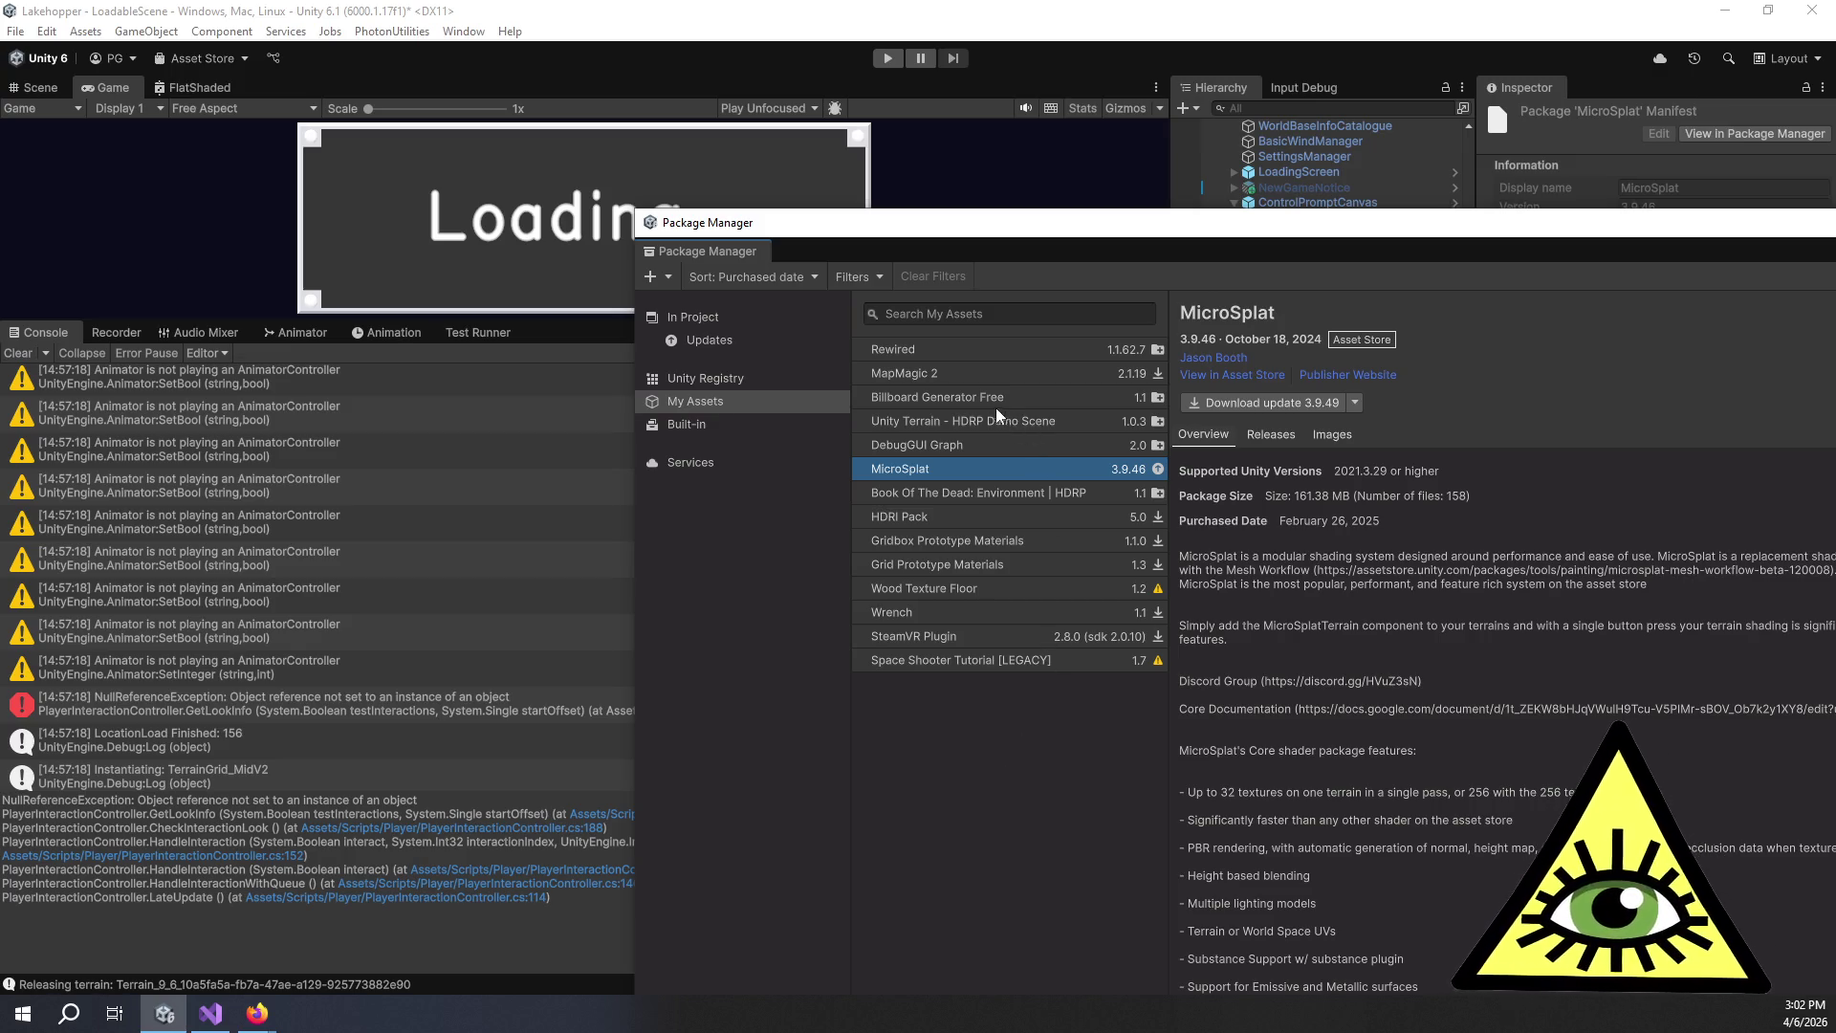
left_click(937, 350)
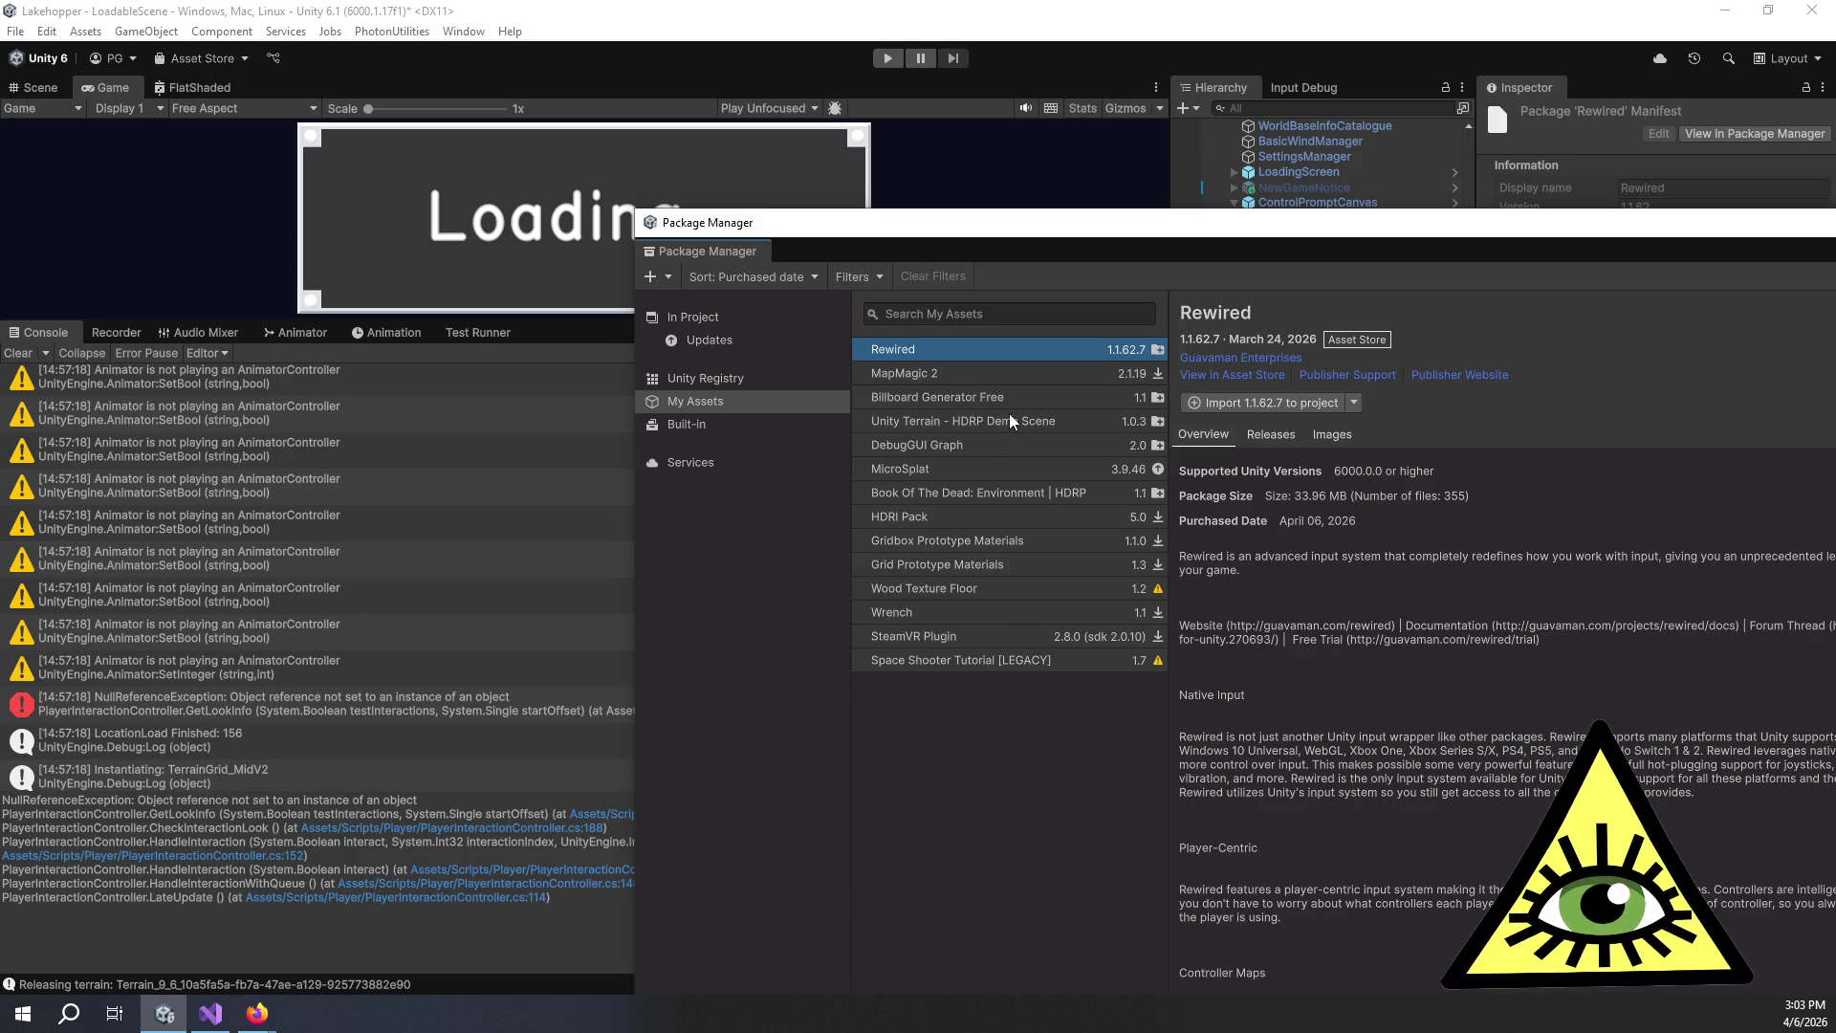
left_click(1252, 404)
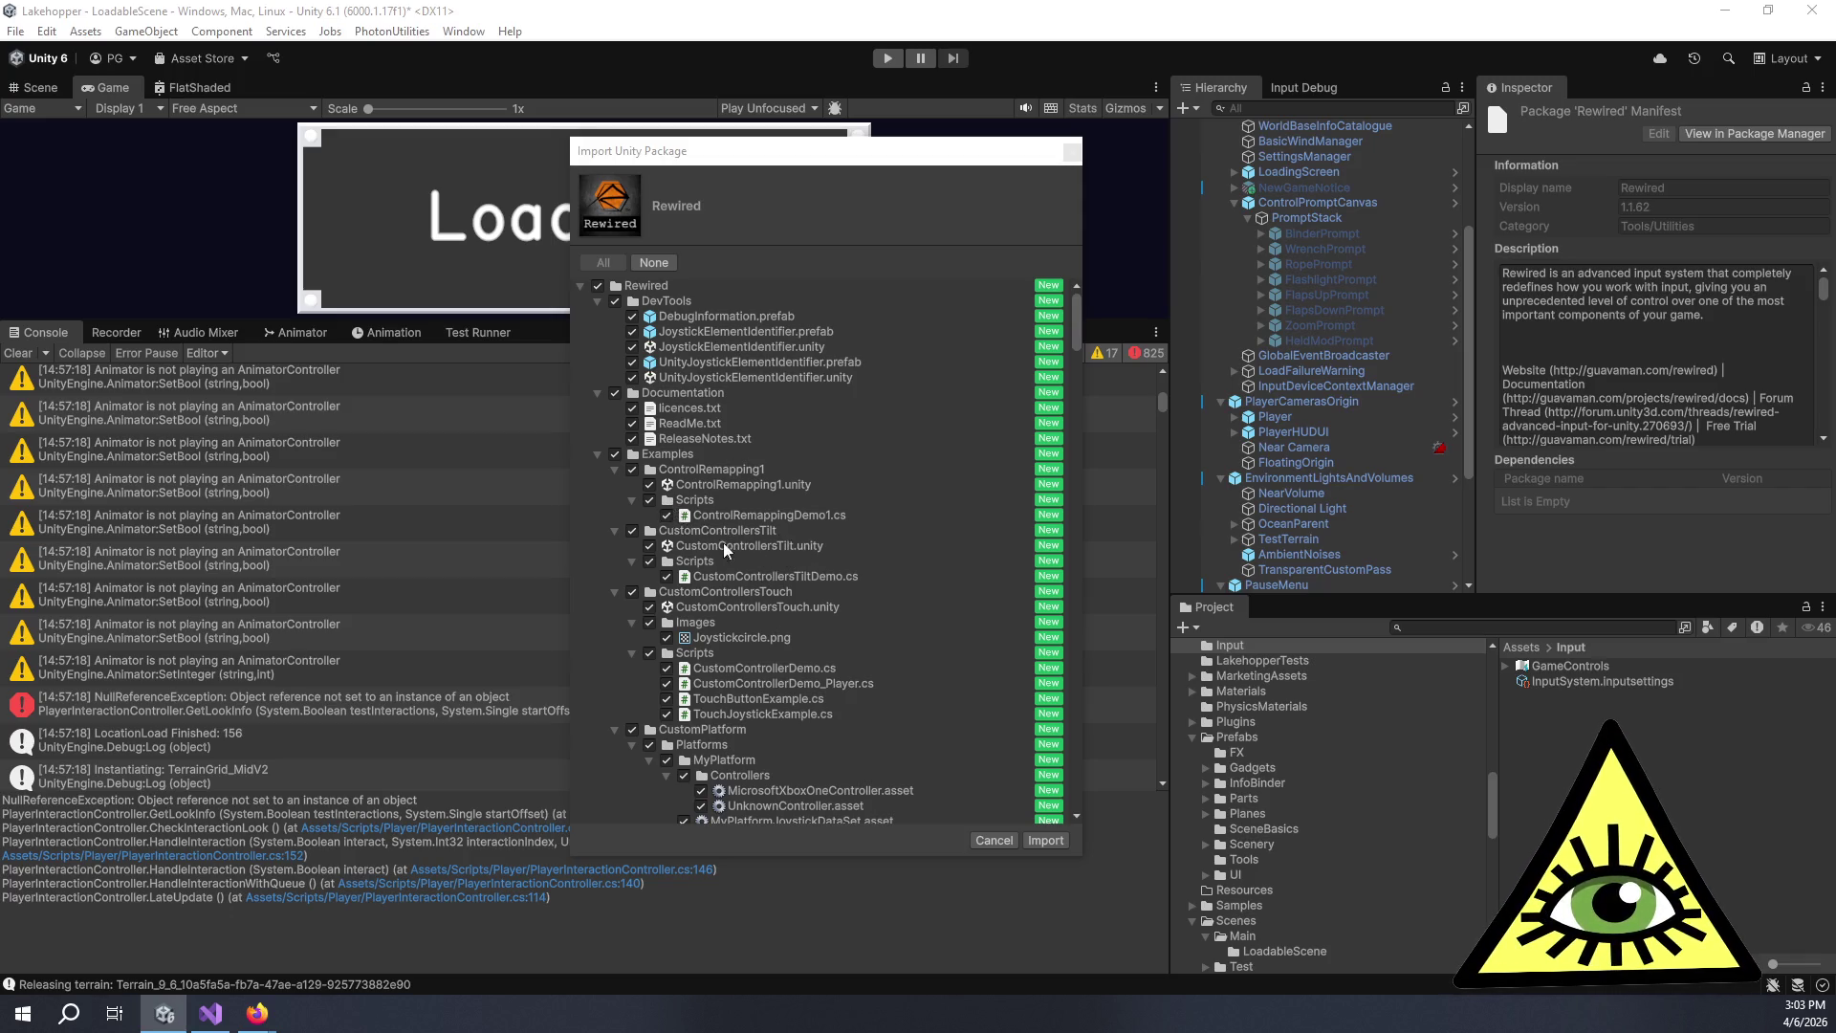
Collapse the Rewired example folders from CustomPlatform through PlayerMouseUnityUI in the import list.
scroll(651, 512, "down", 4)
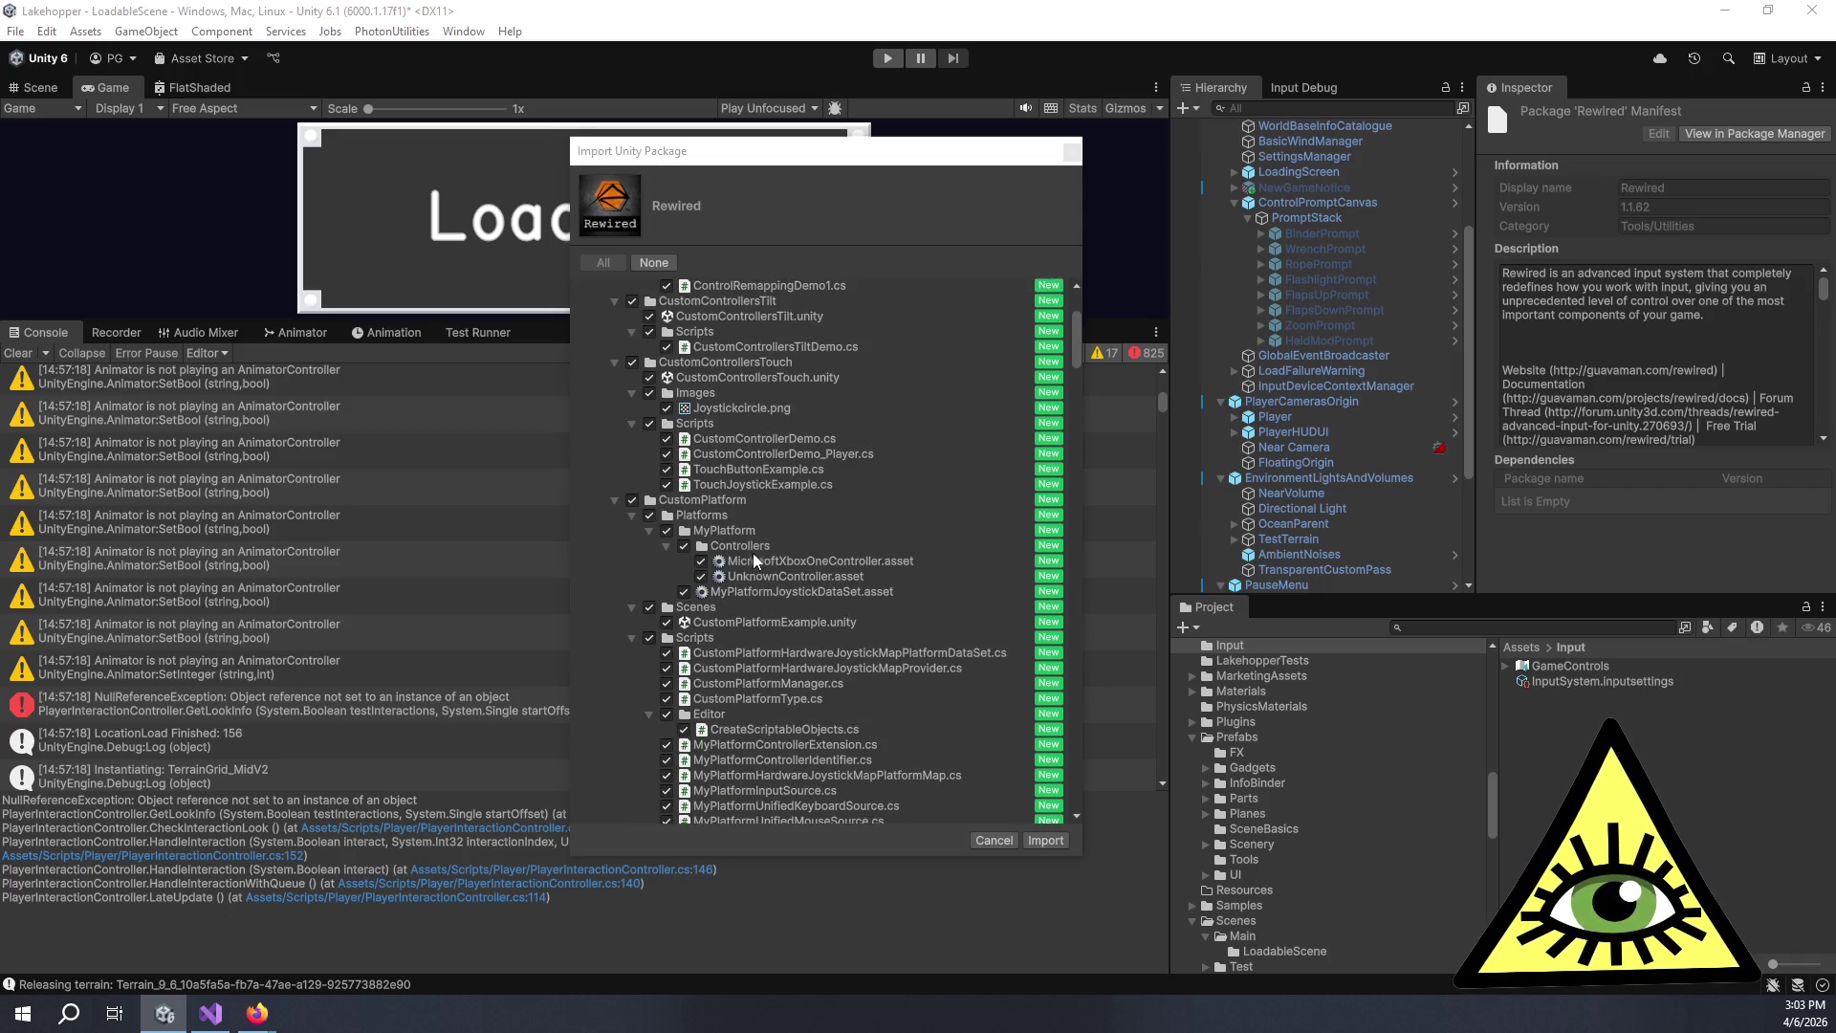
left_click(615, 499)
left_click(613, 516)
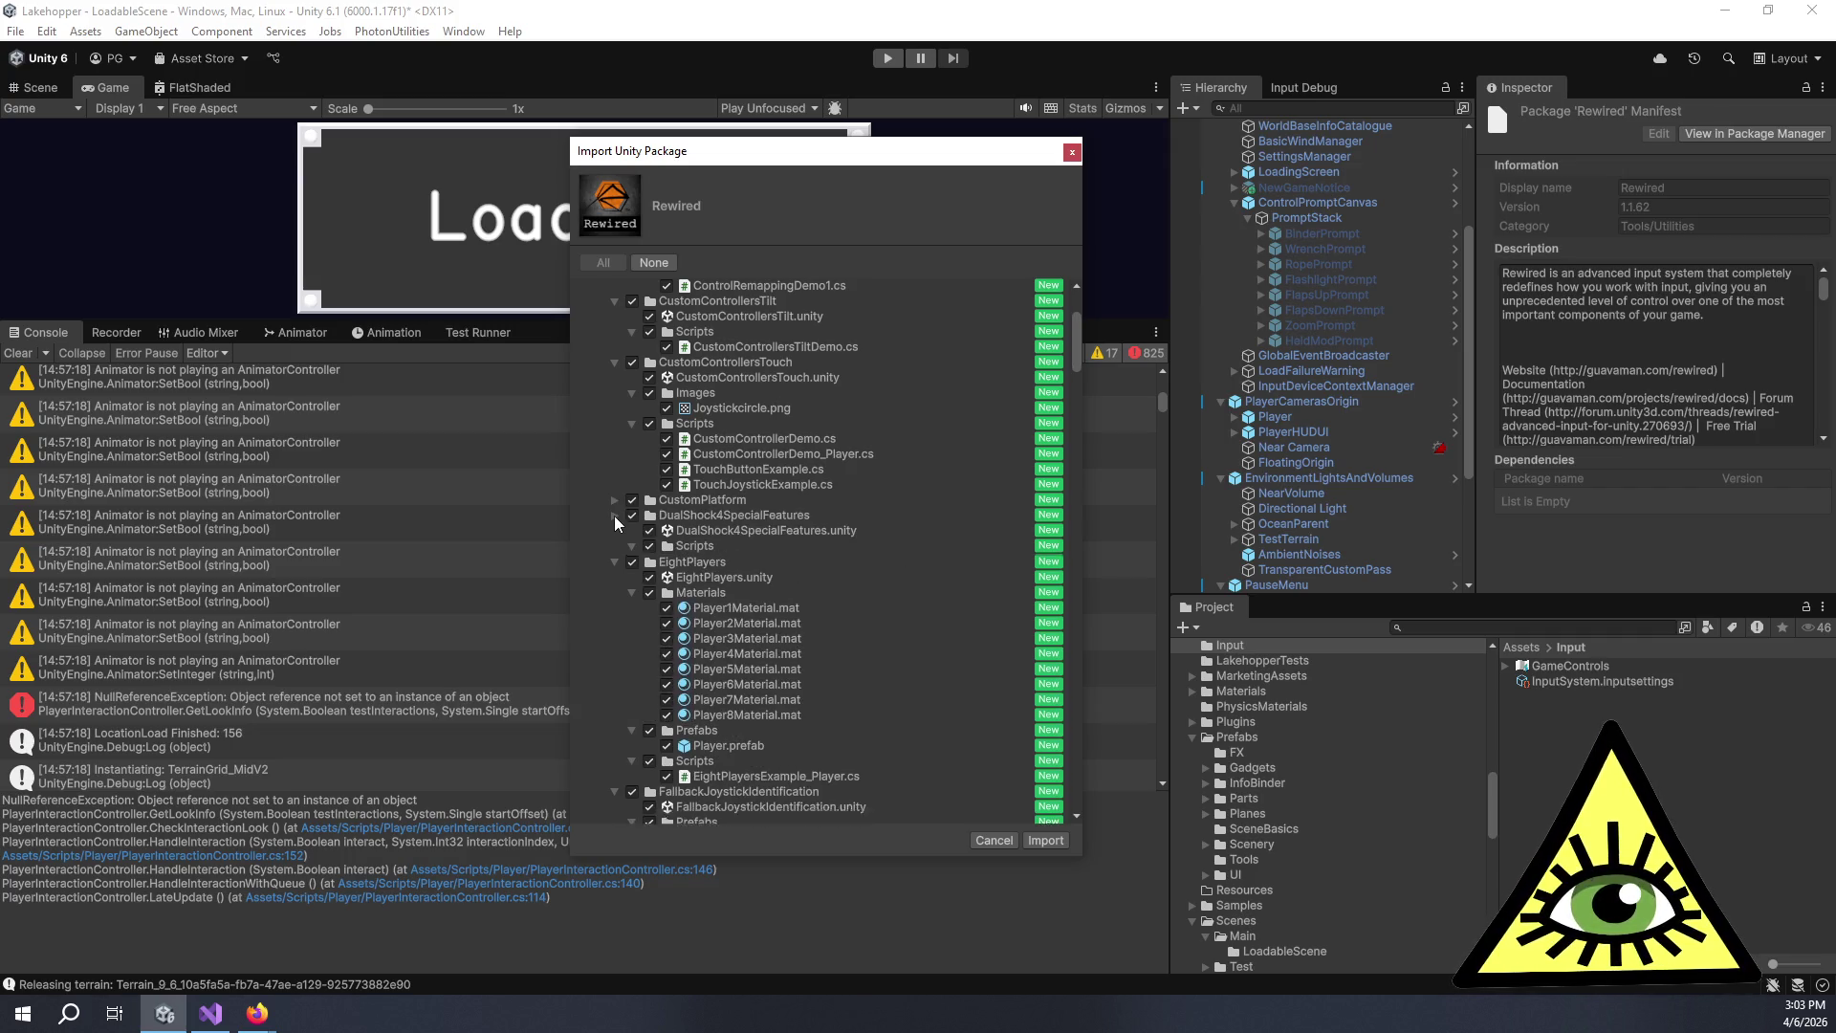
left_click(615, 531)
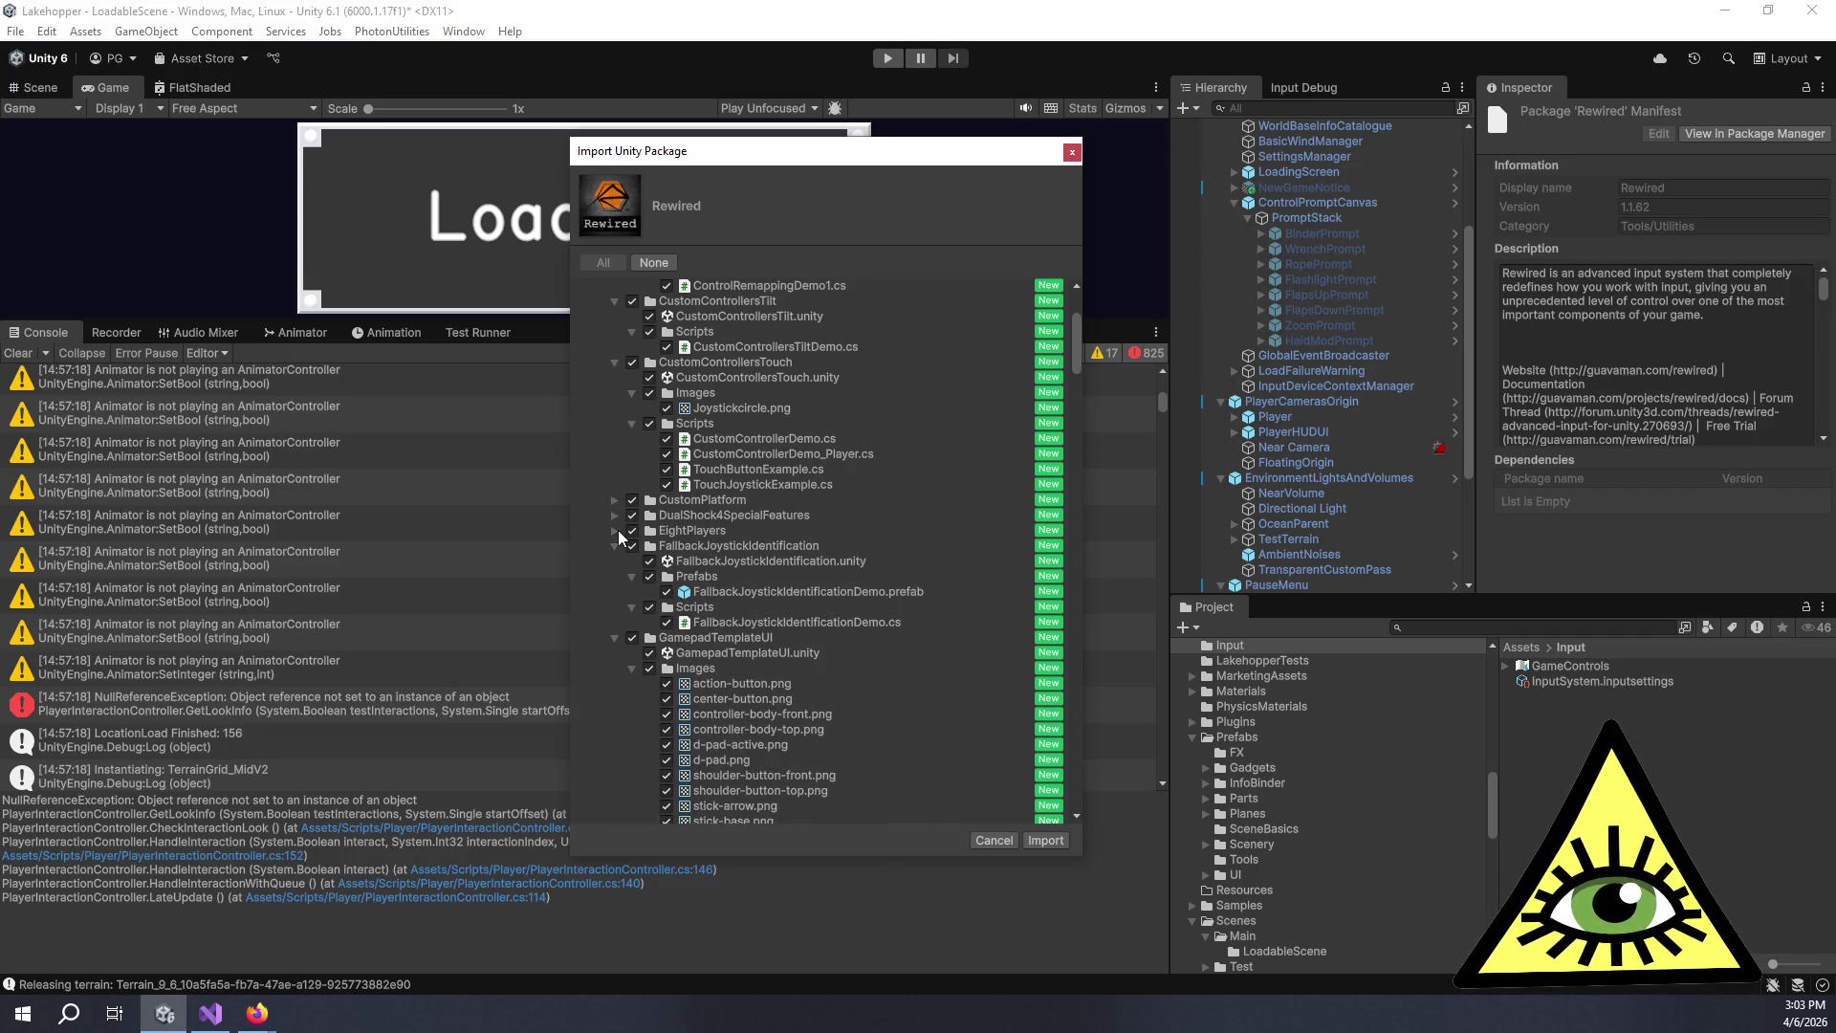
left_click(632, 531)
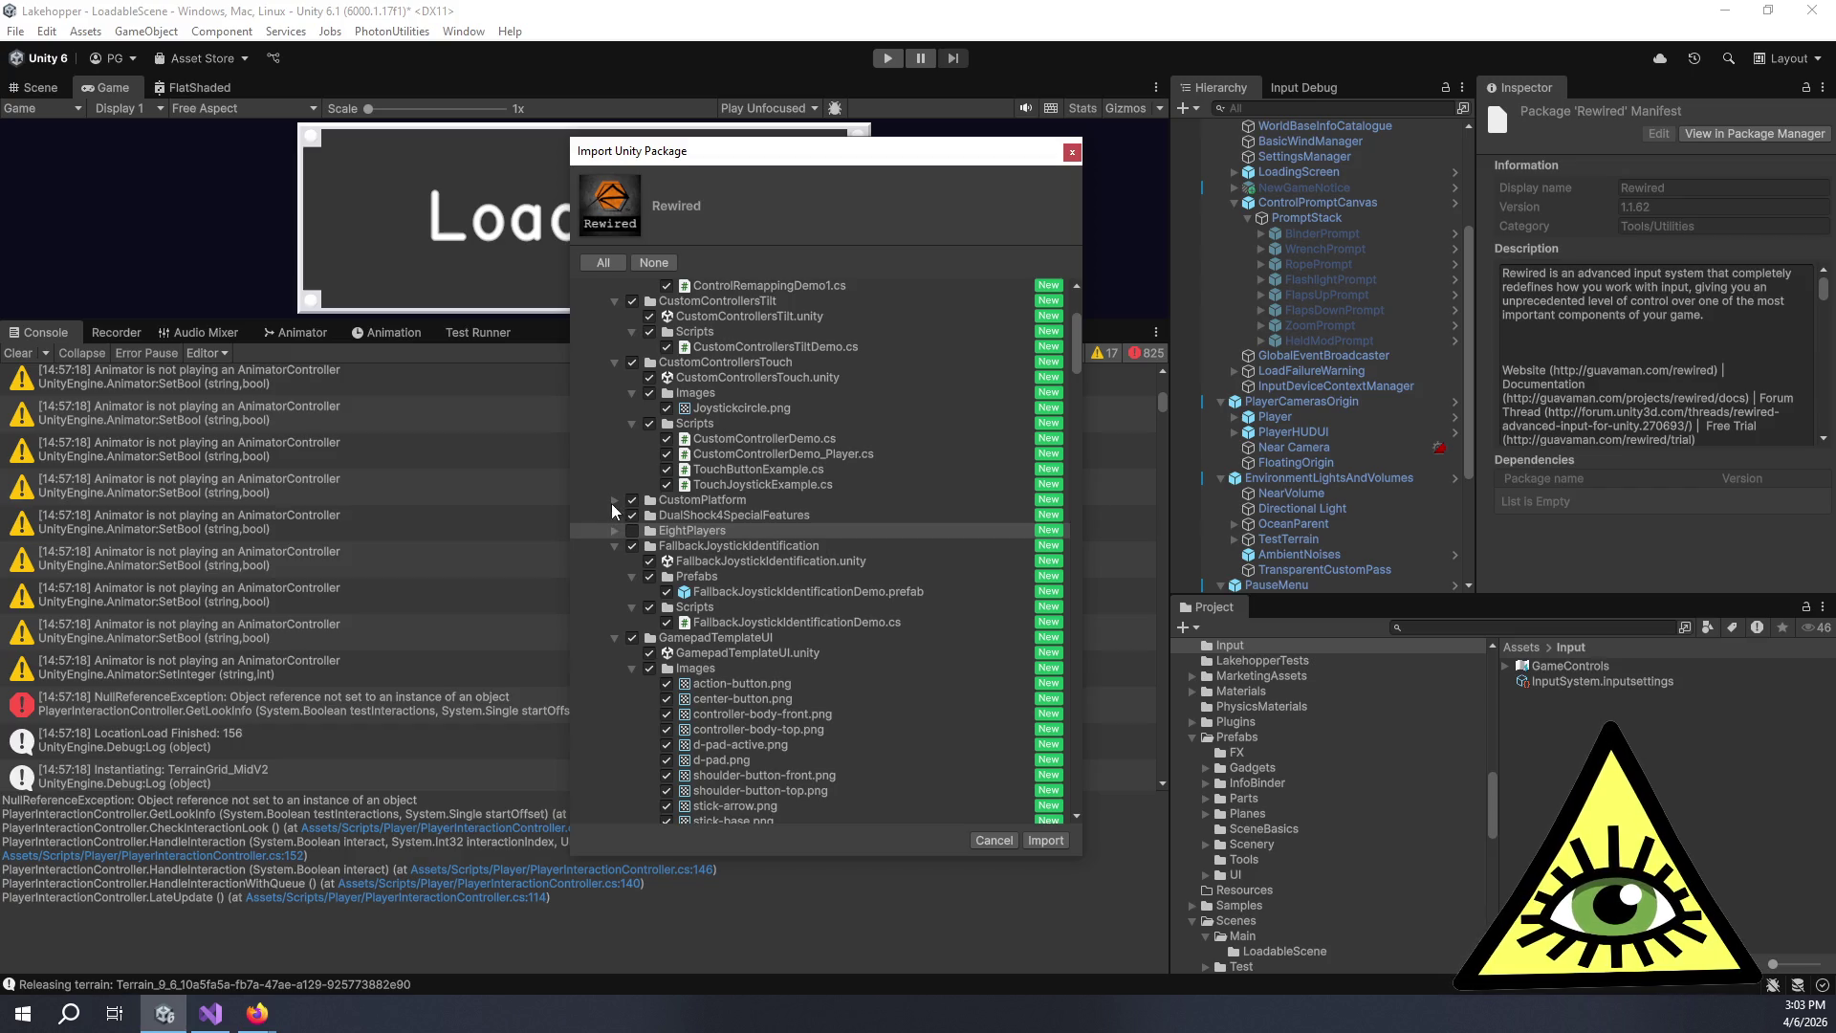
left_click(614, 500)
left_click(614, 500)
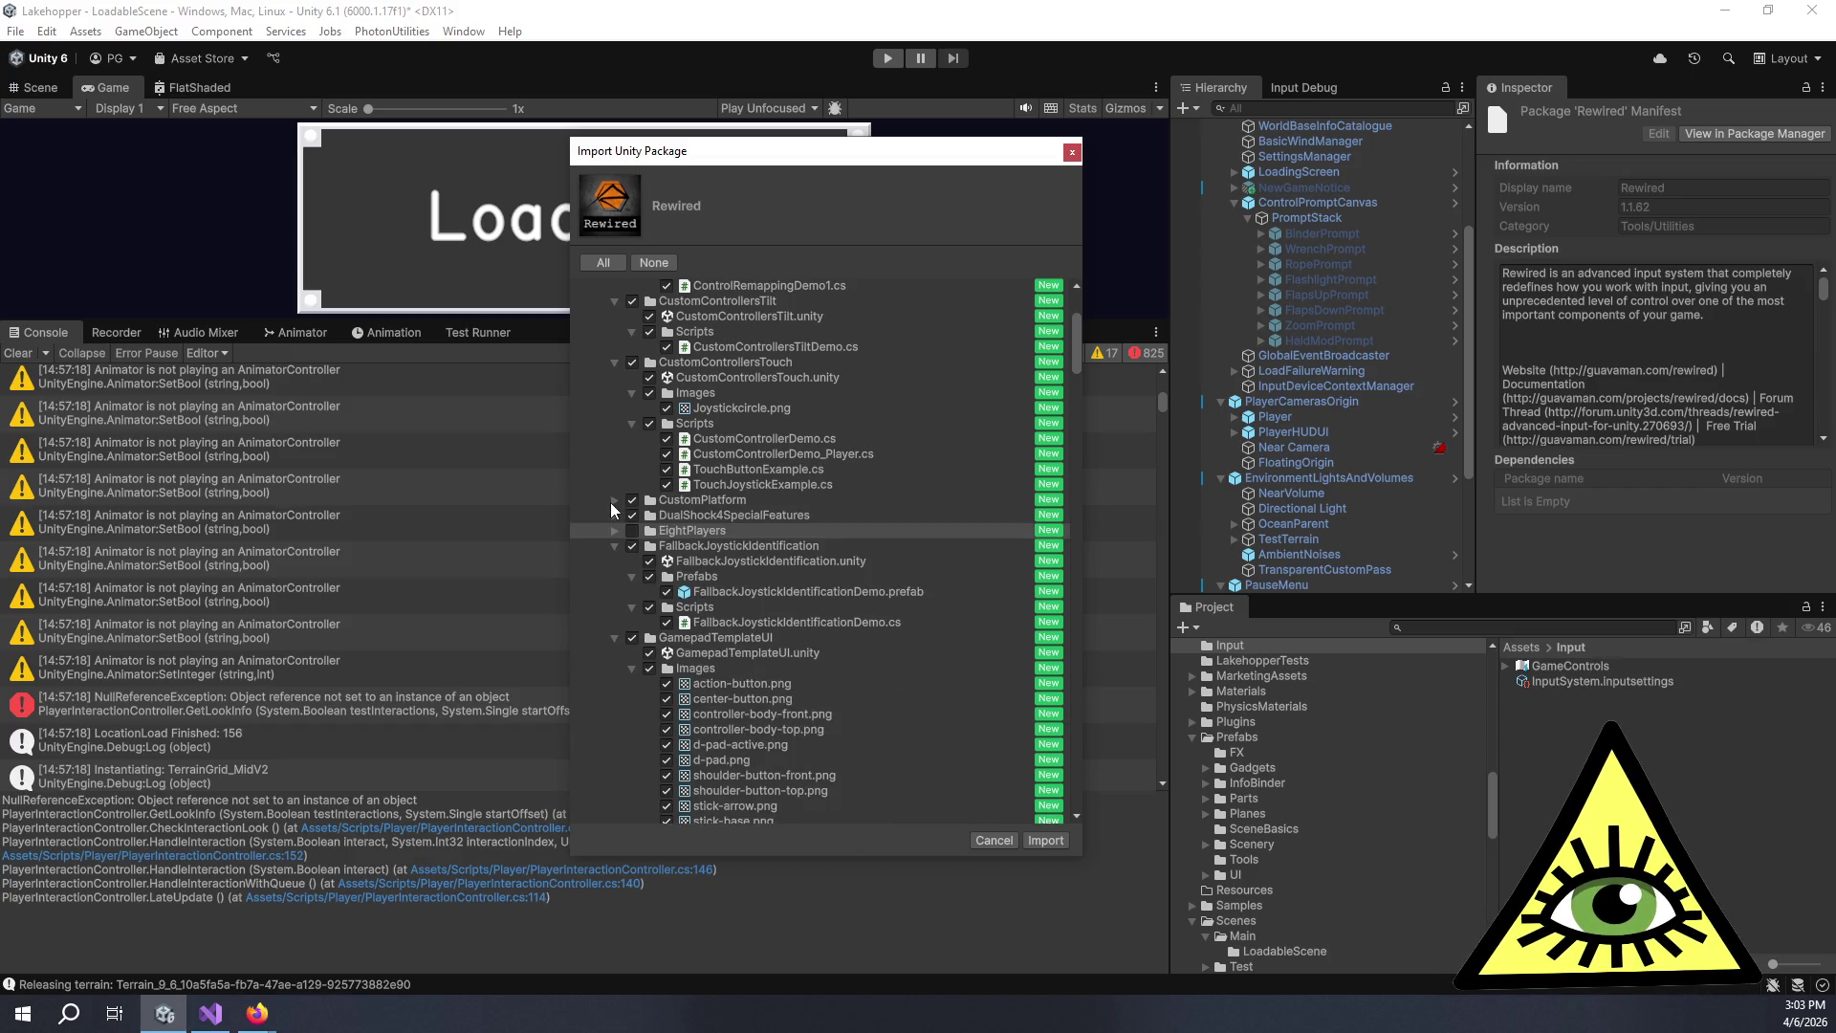
left_click(614, 545)
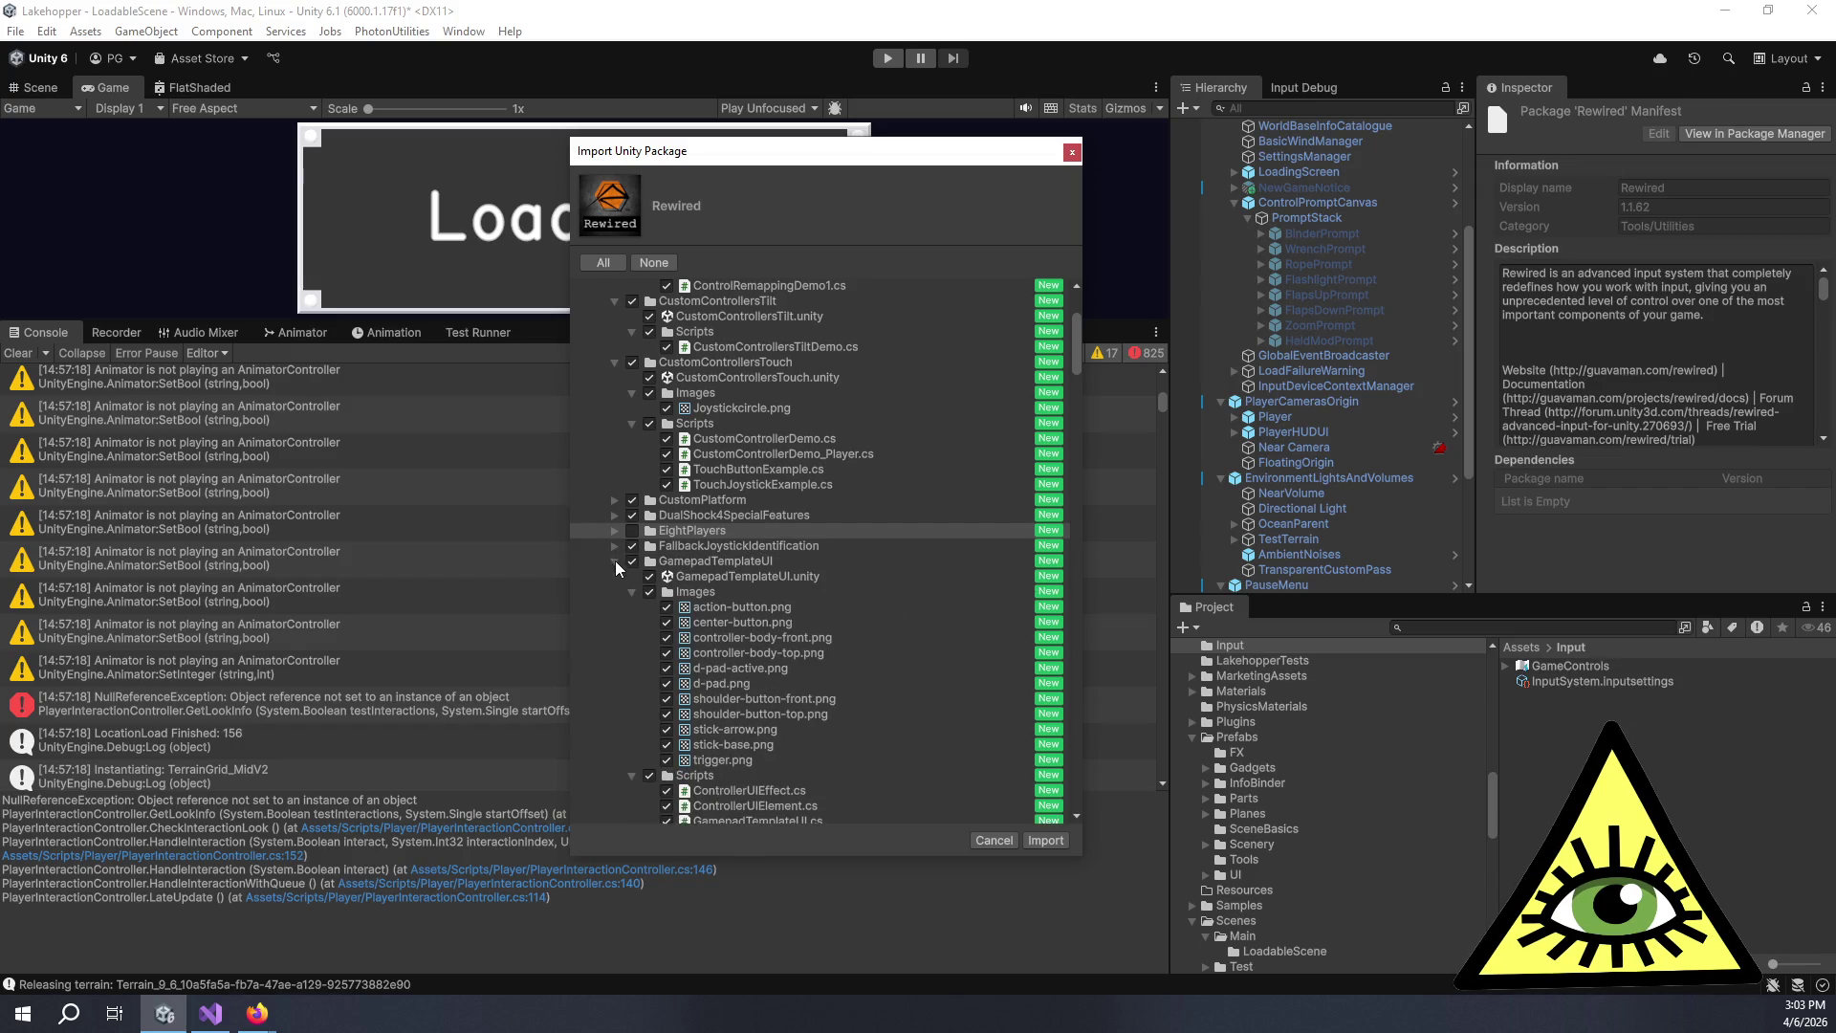
left_click(614, 561)
left_click(615, 576)
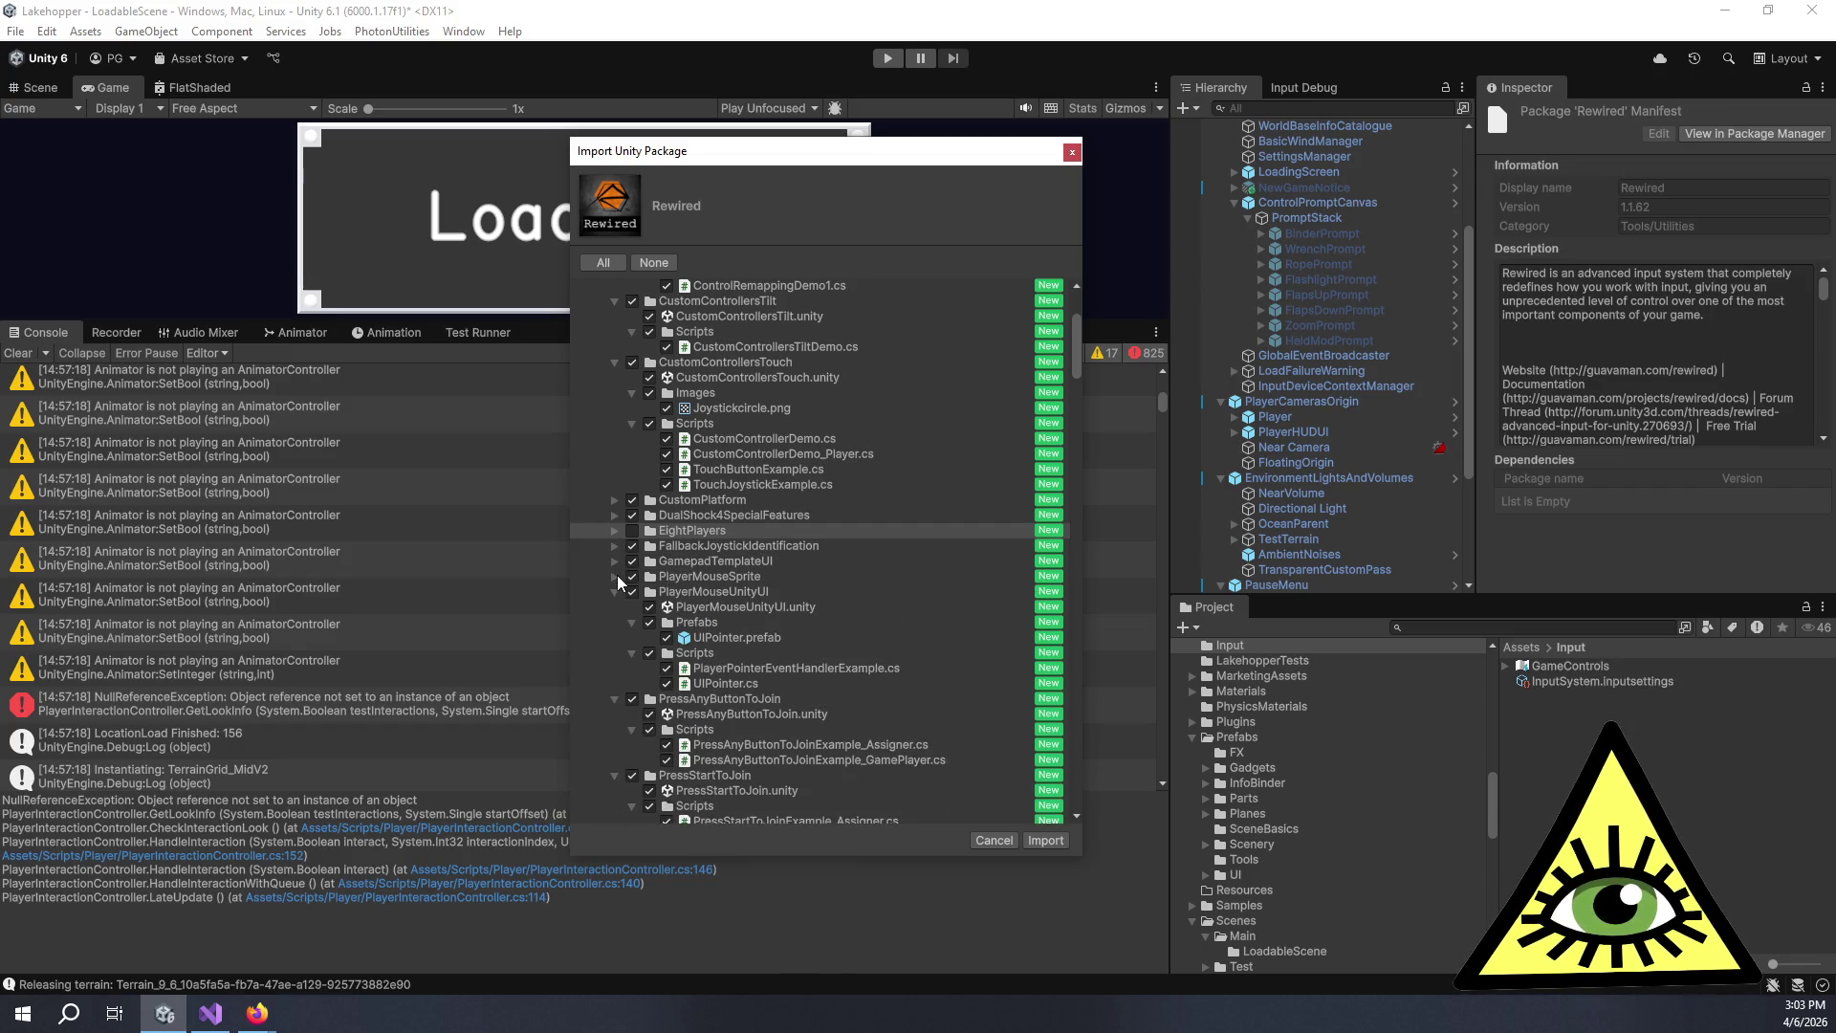
left_click(613, 592)
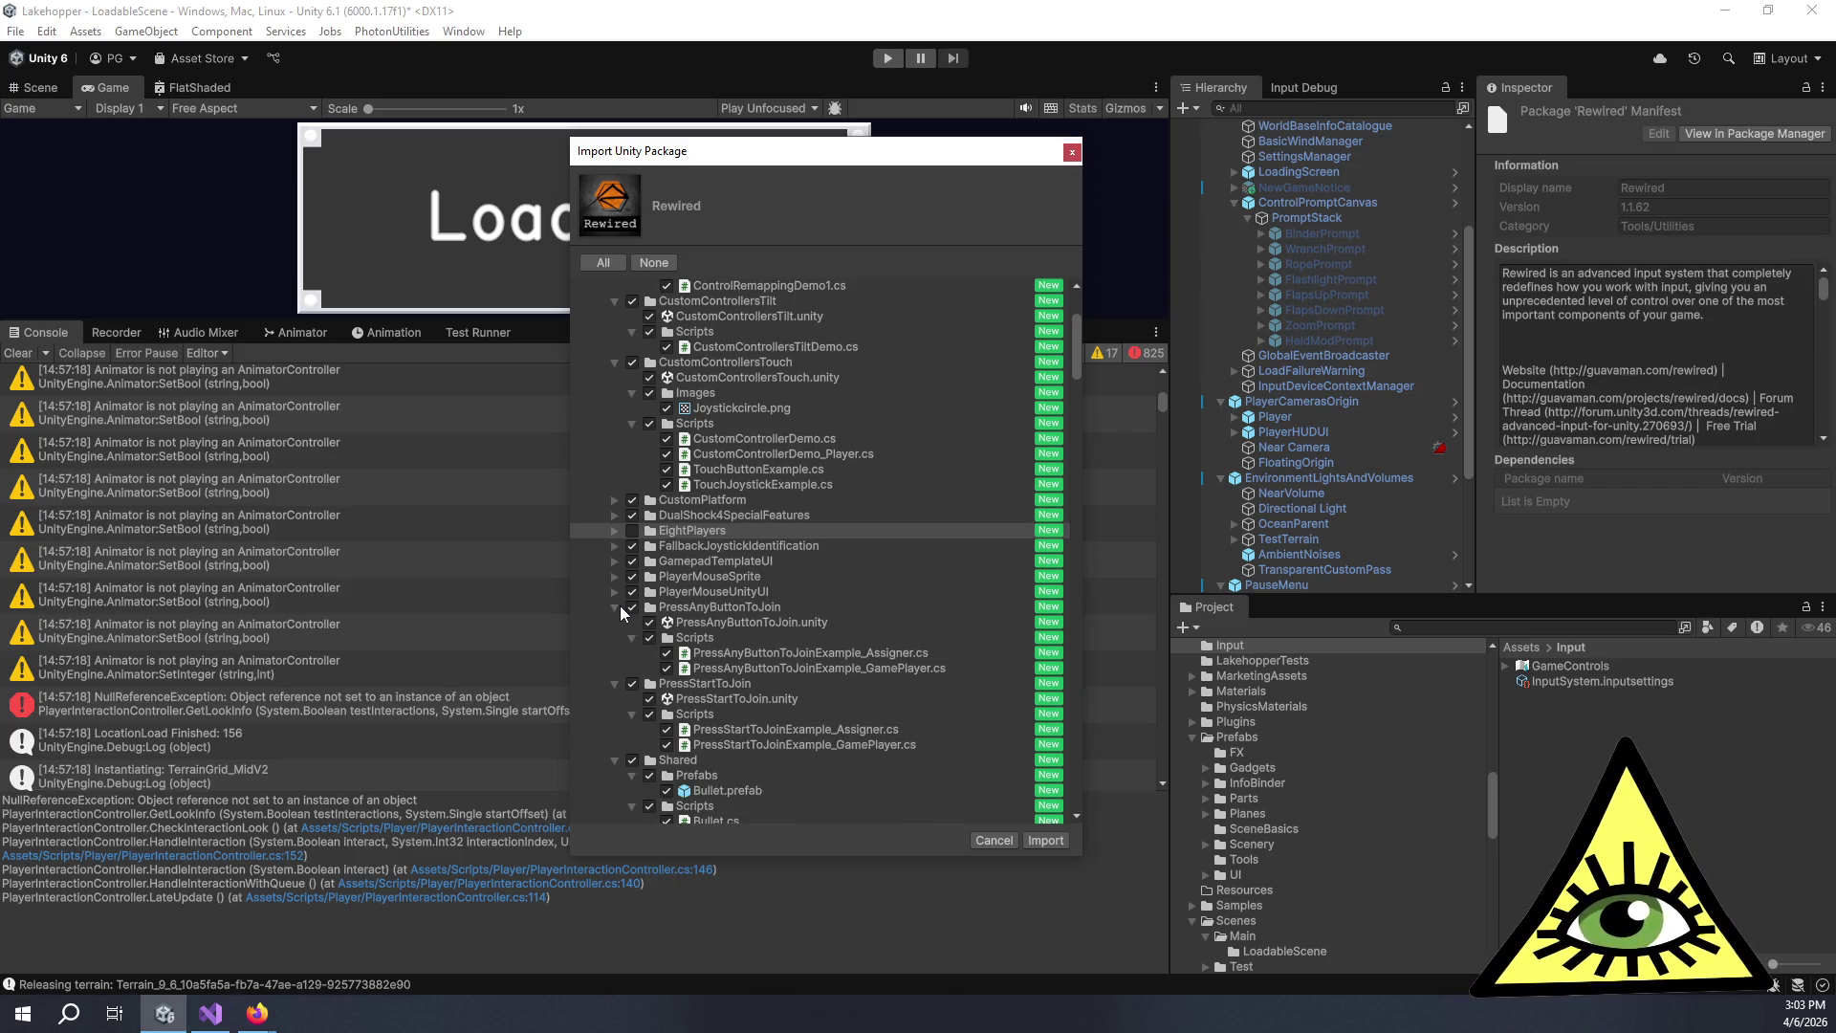
Collapse the PressAnyButtonToJoin, PressStartToJoin, Shared and remapping example folders.
left_click(620, 607)
left_click(614, 607)
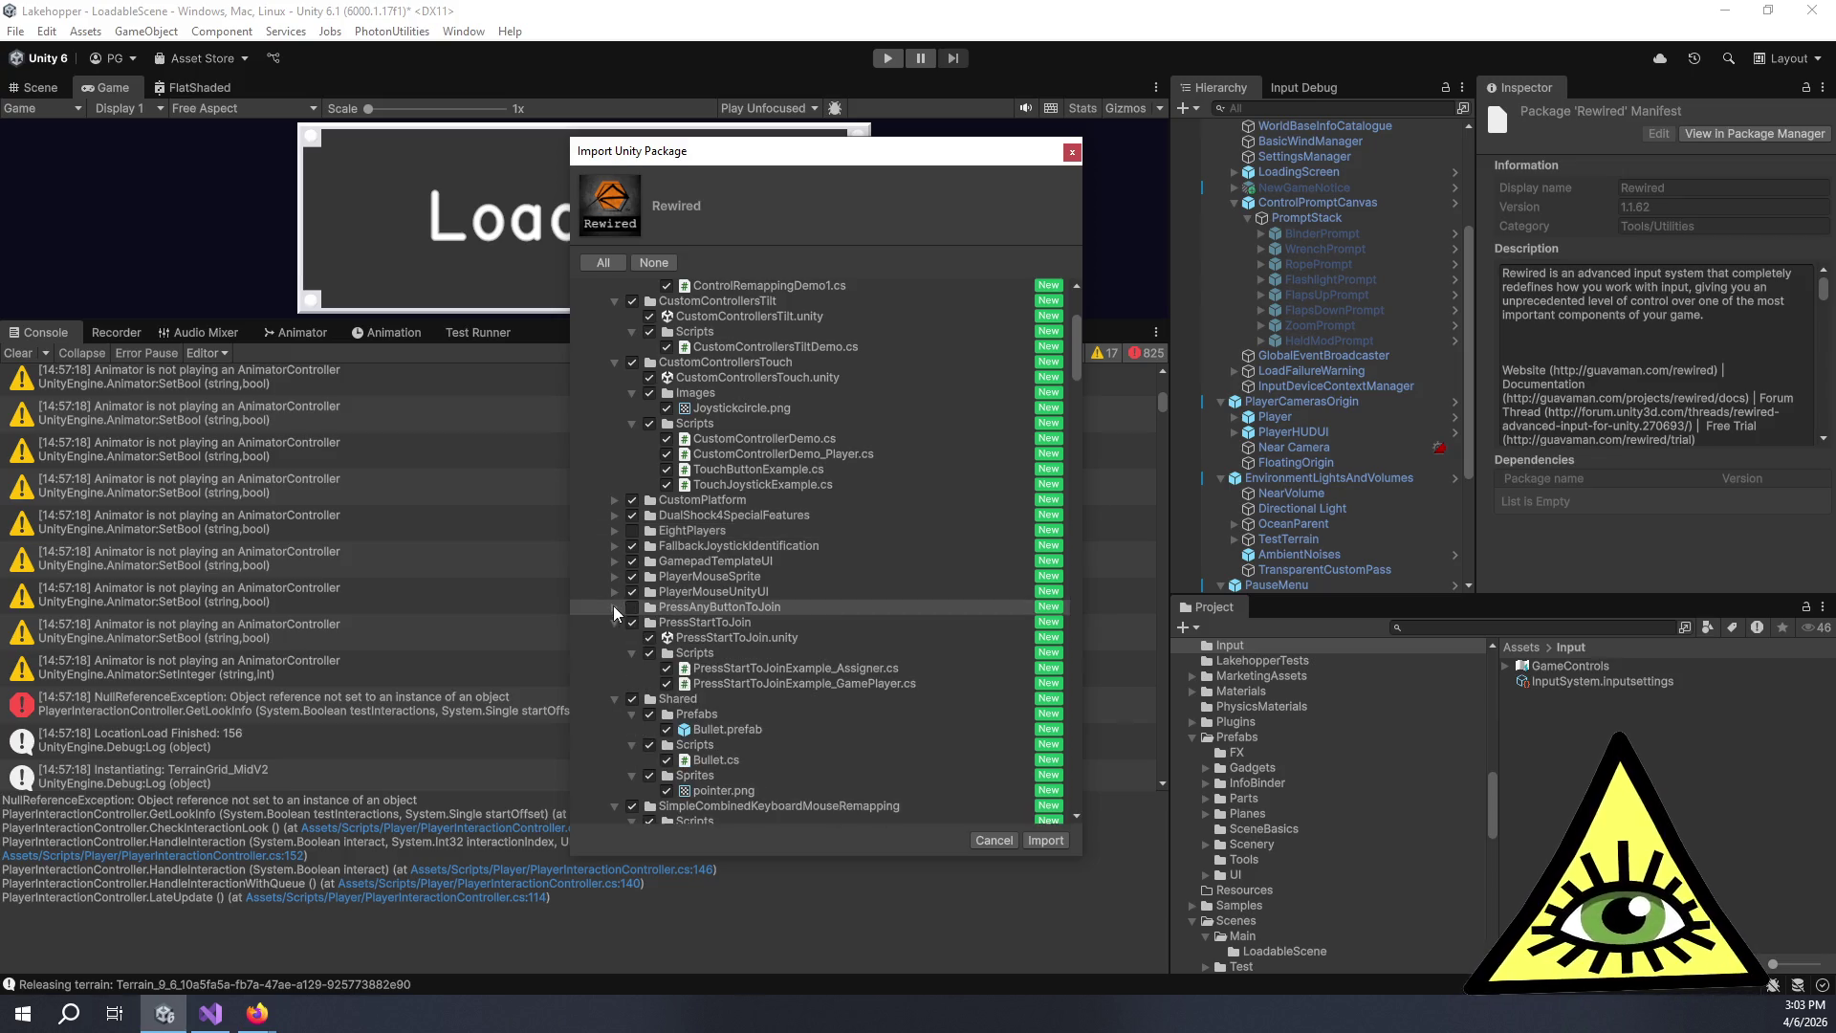
left_click(632, 622)
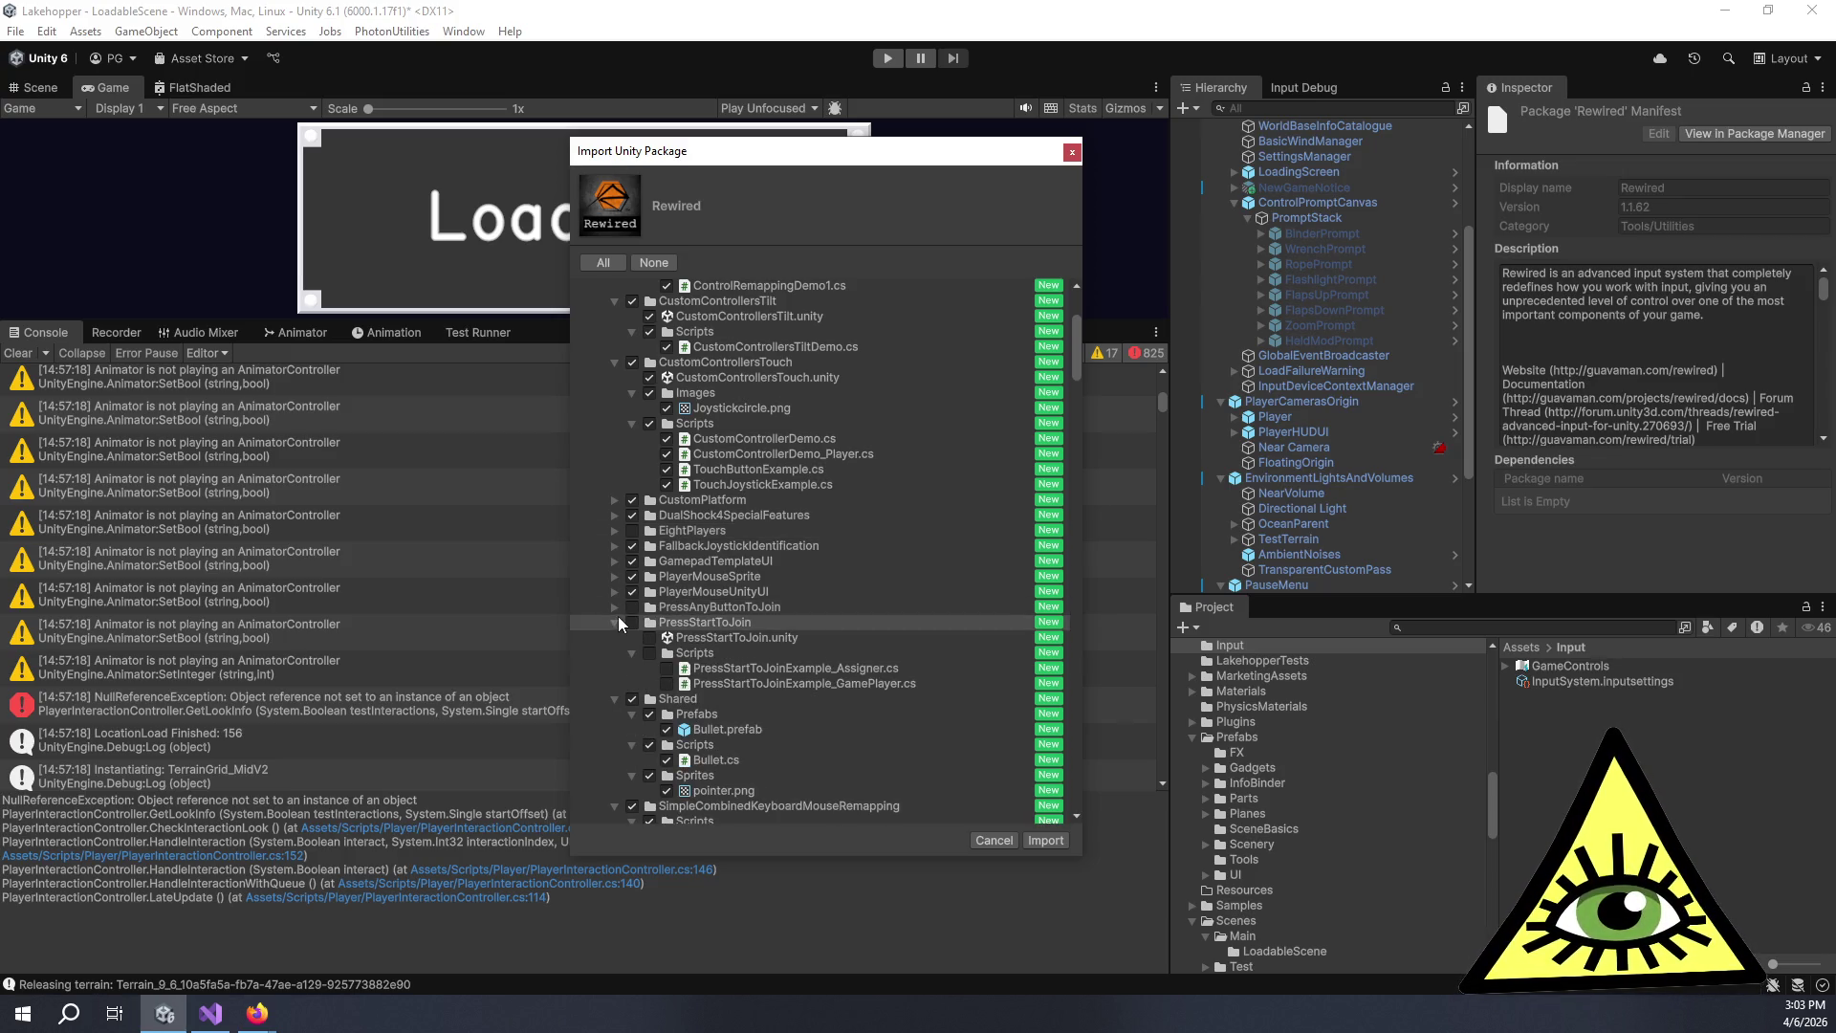
left_click(614, 622)
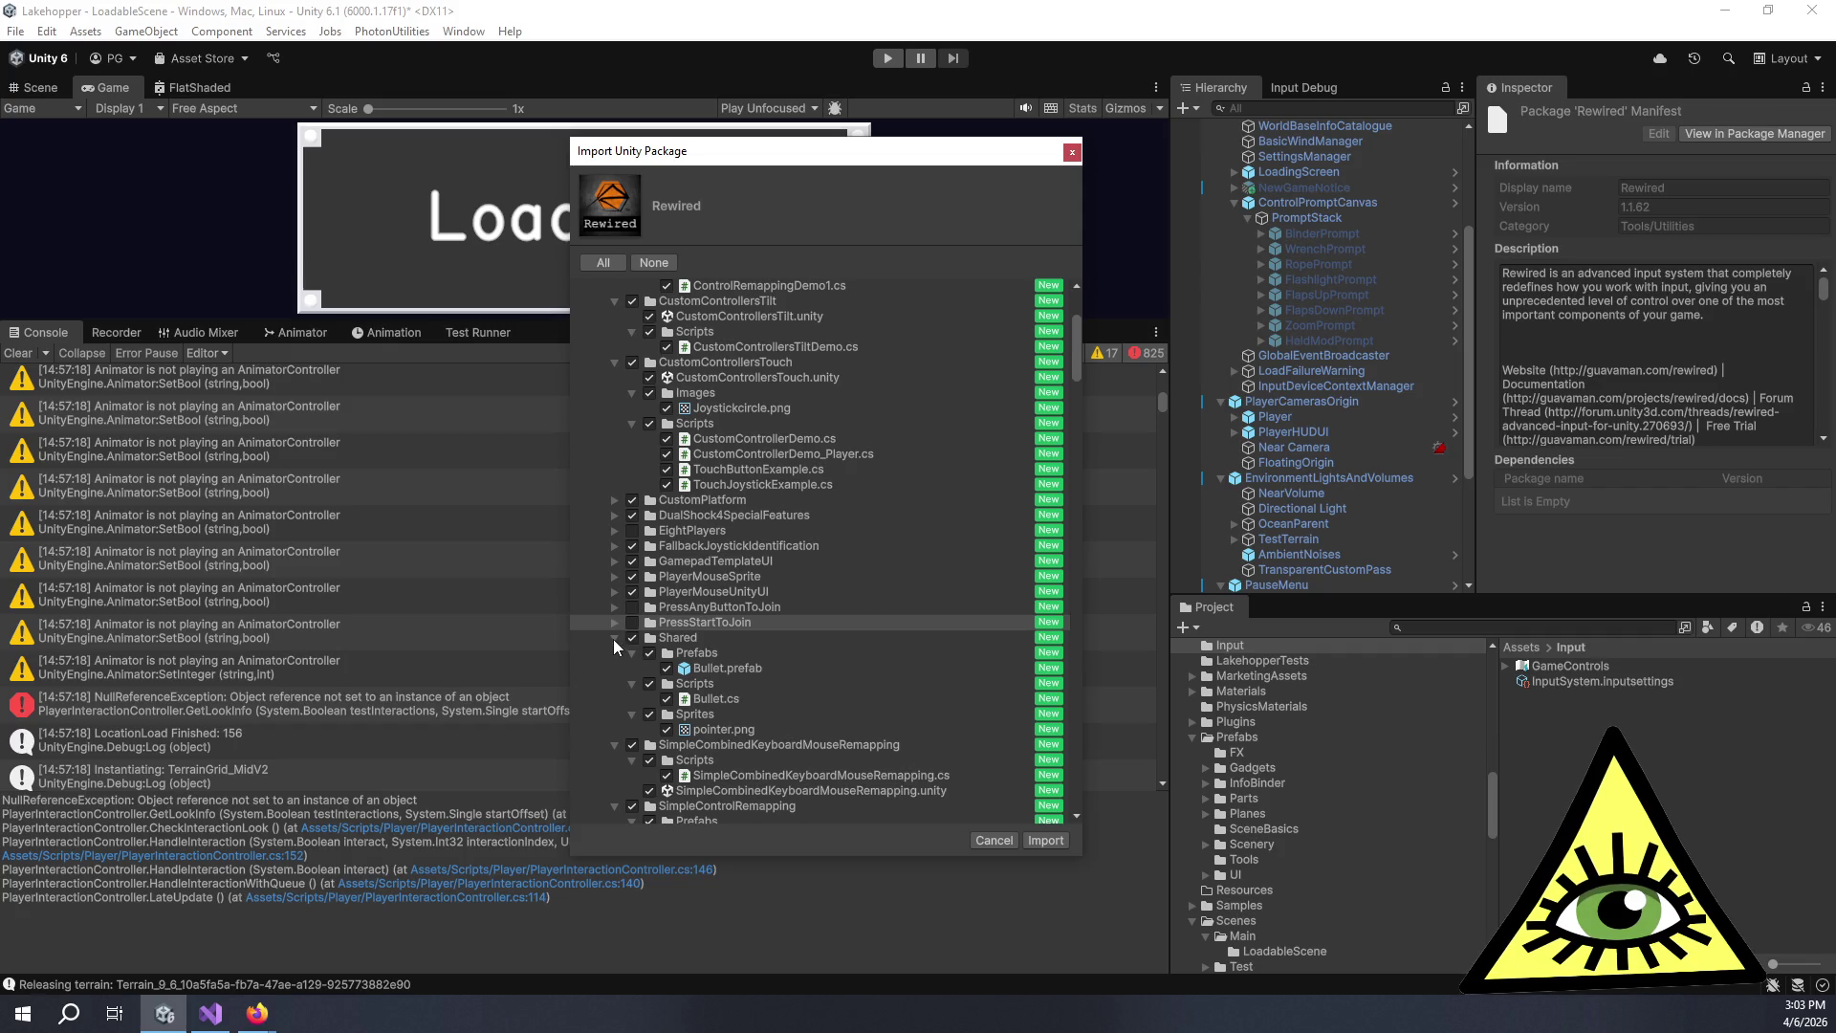
left_click(613, 638)
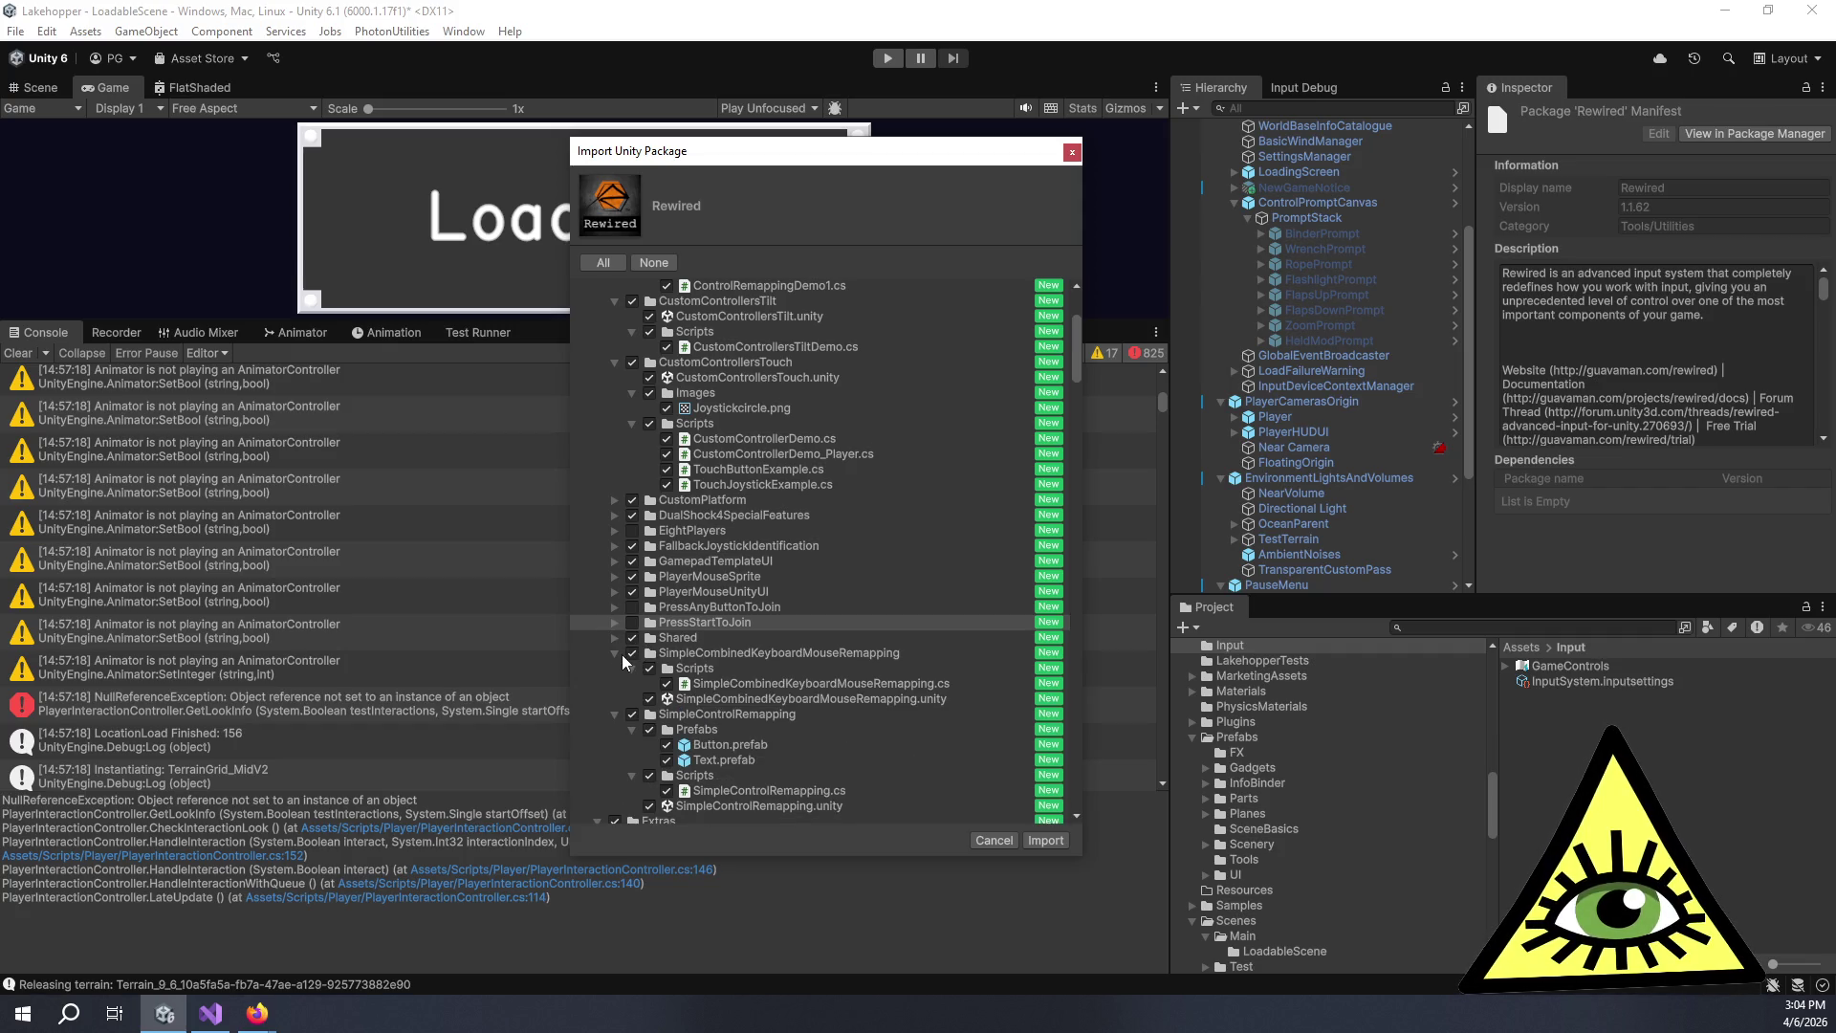
left_click(614, 654)
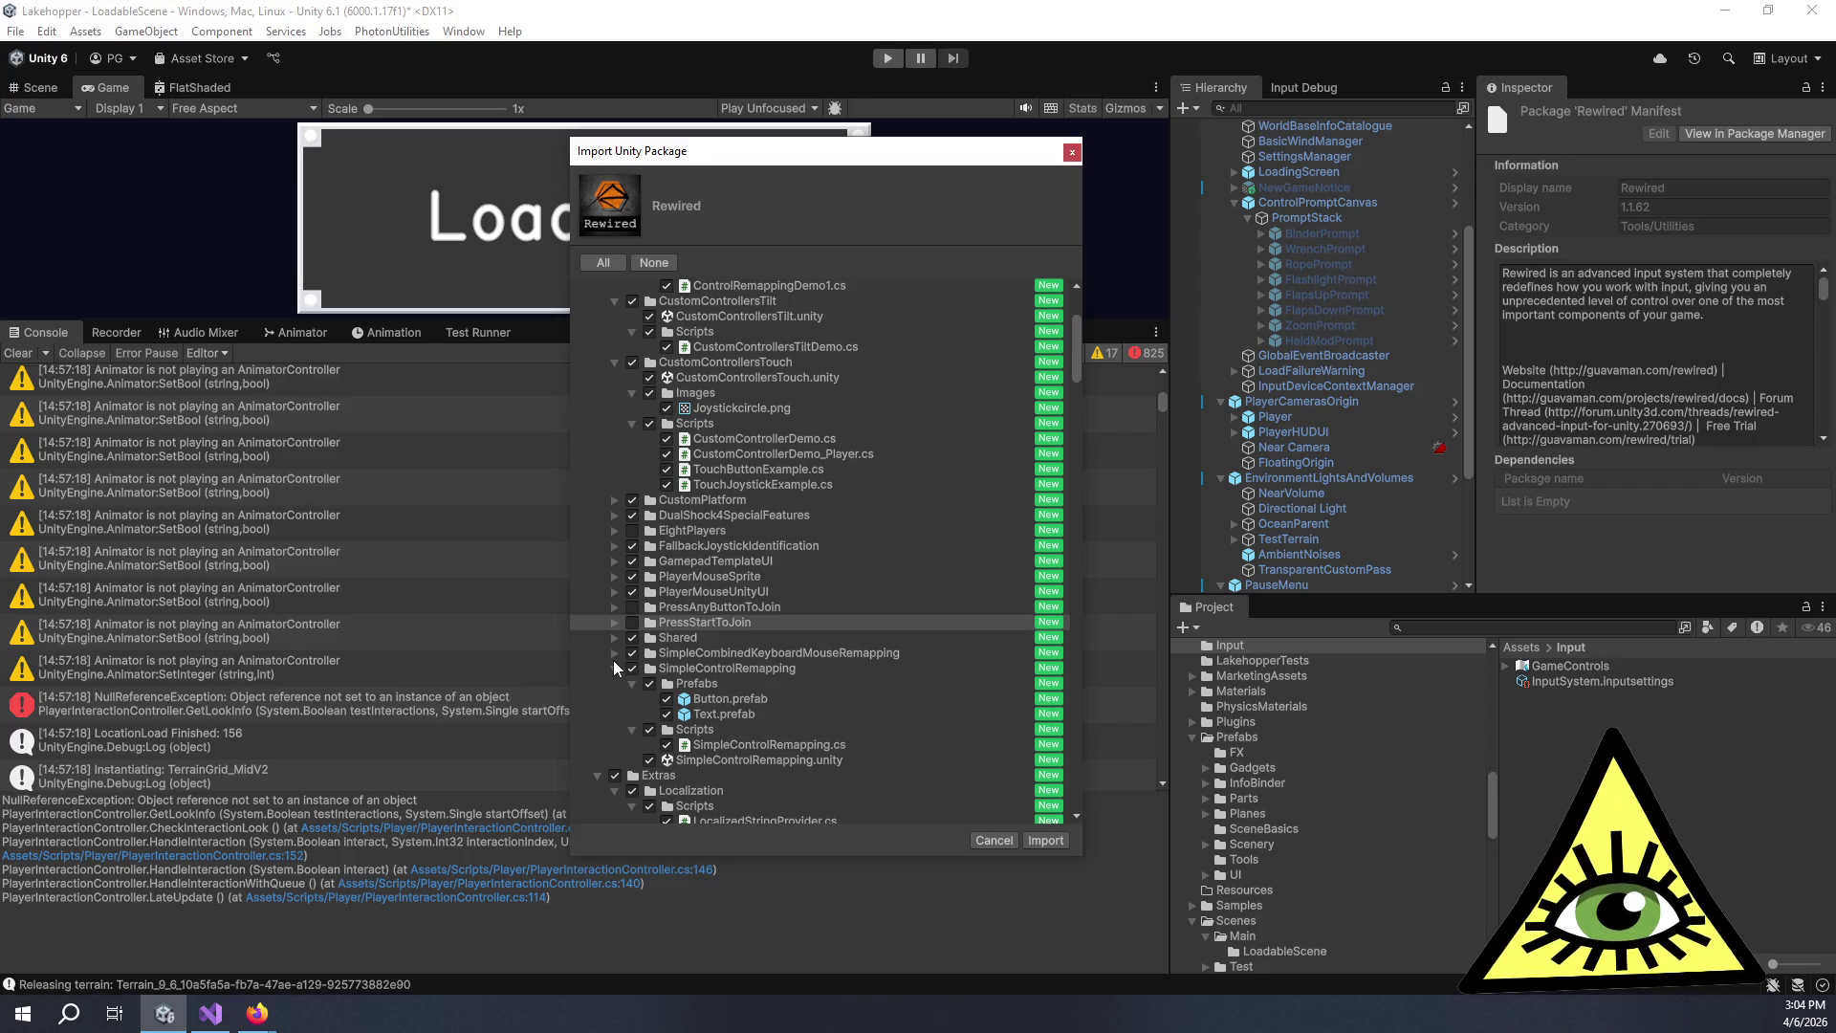
left_click(614, 667)
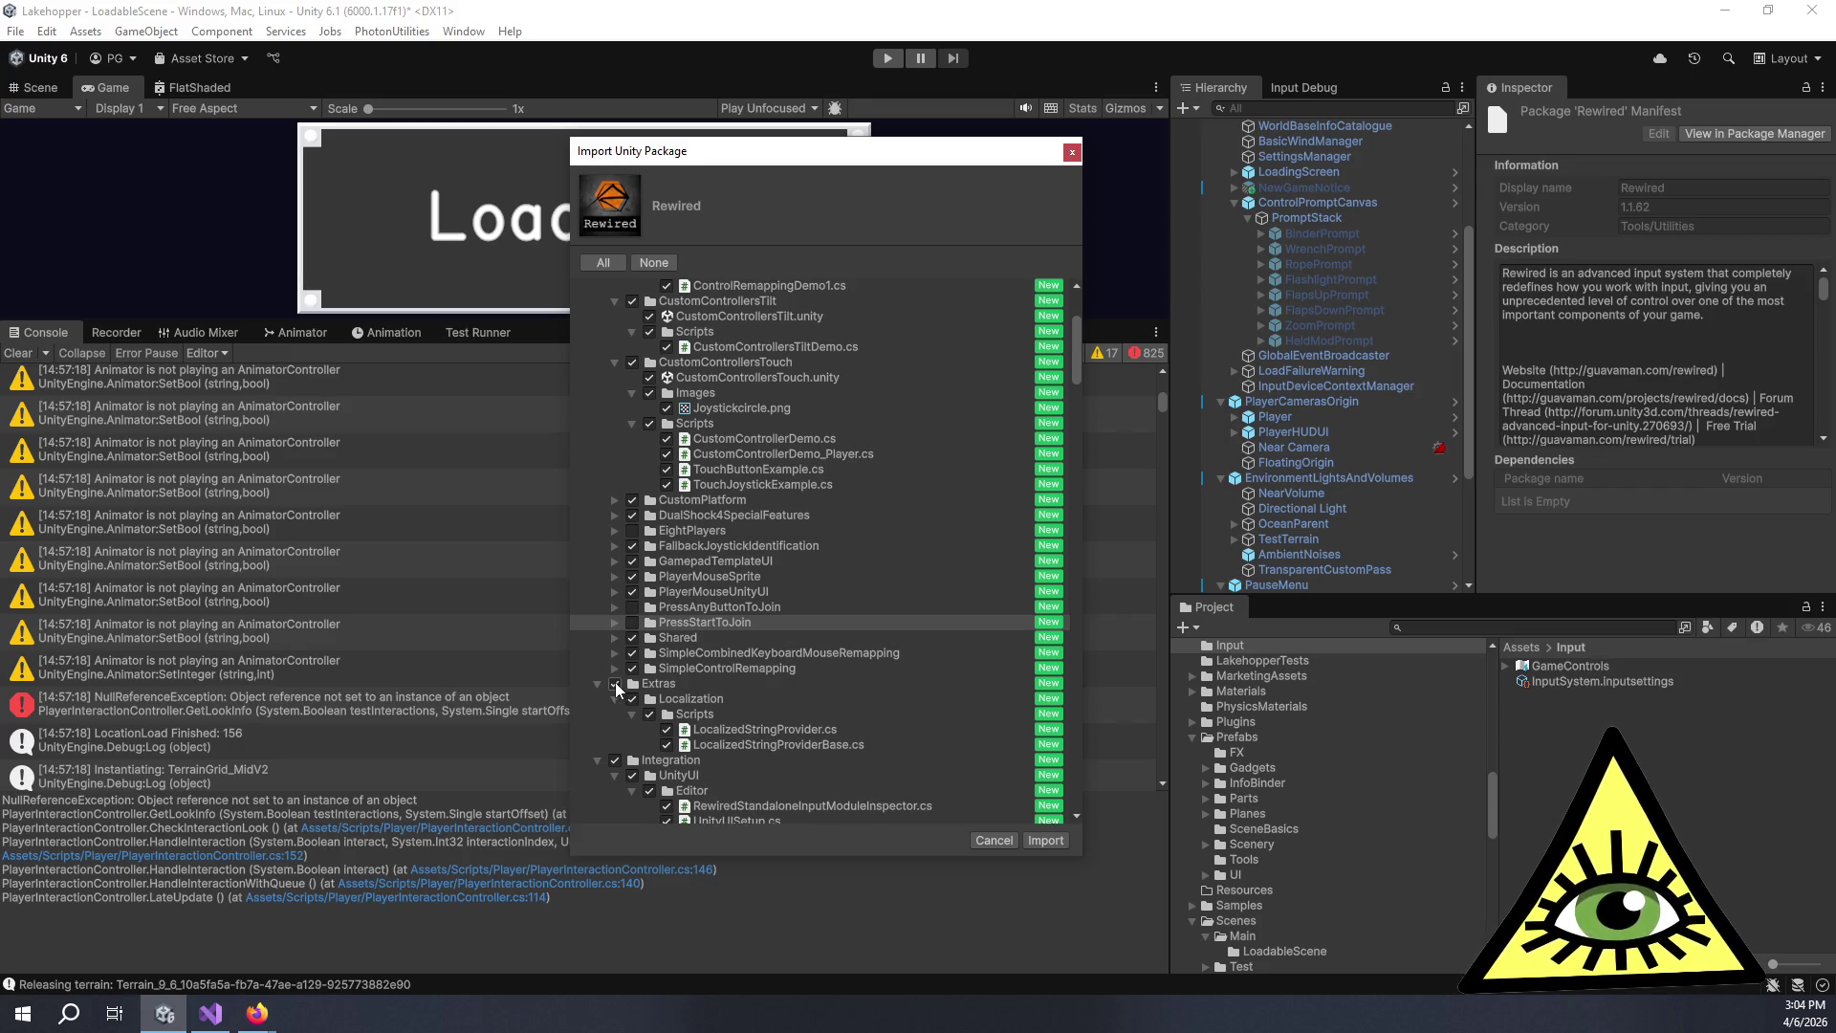
Collapse the UnityUI integration and Internal folders, then import the Rewired package.
scroll(612, 679, "down", 4)
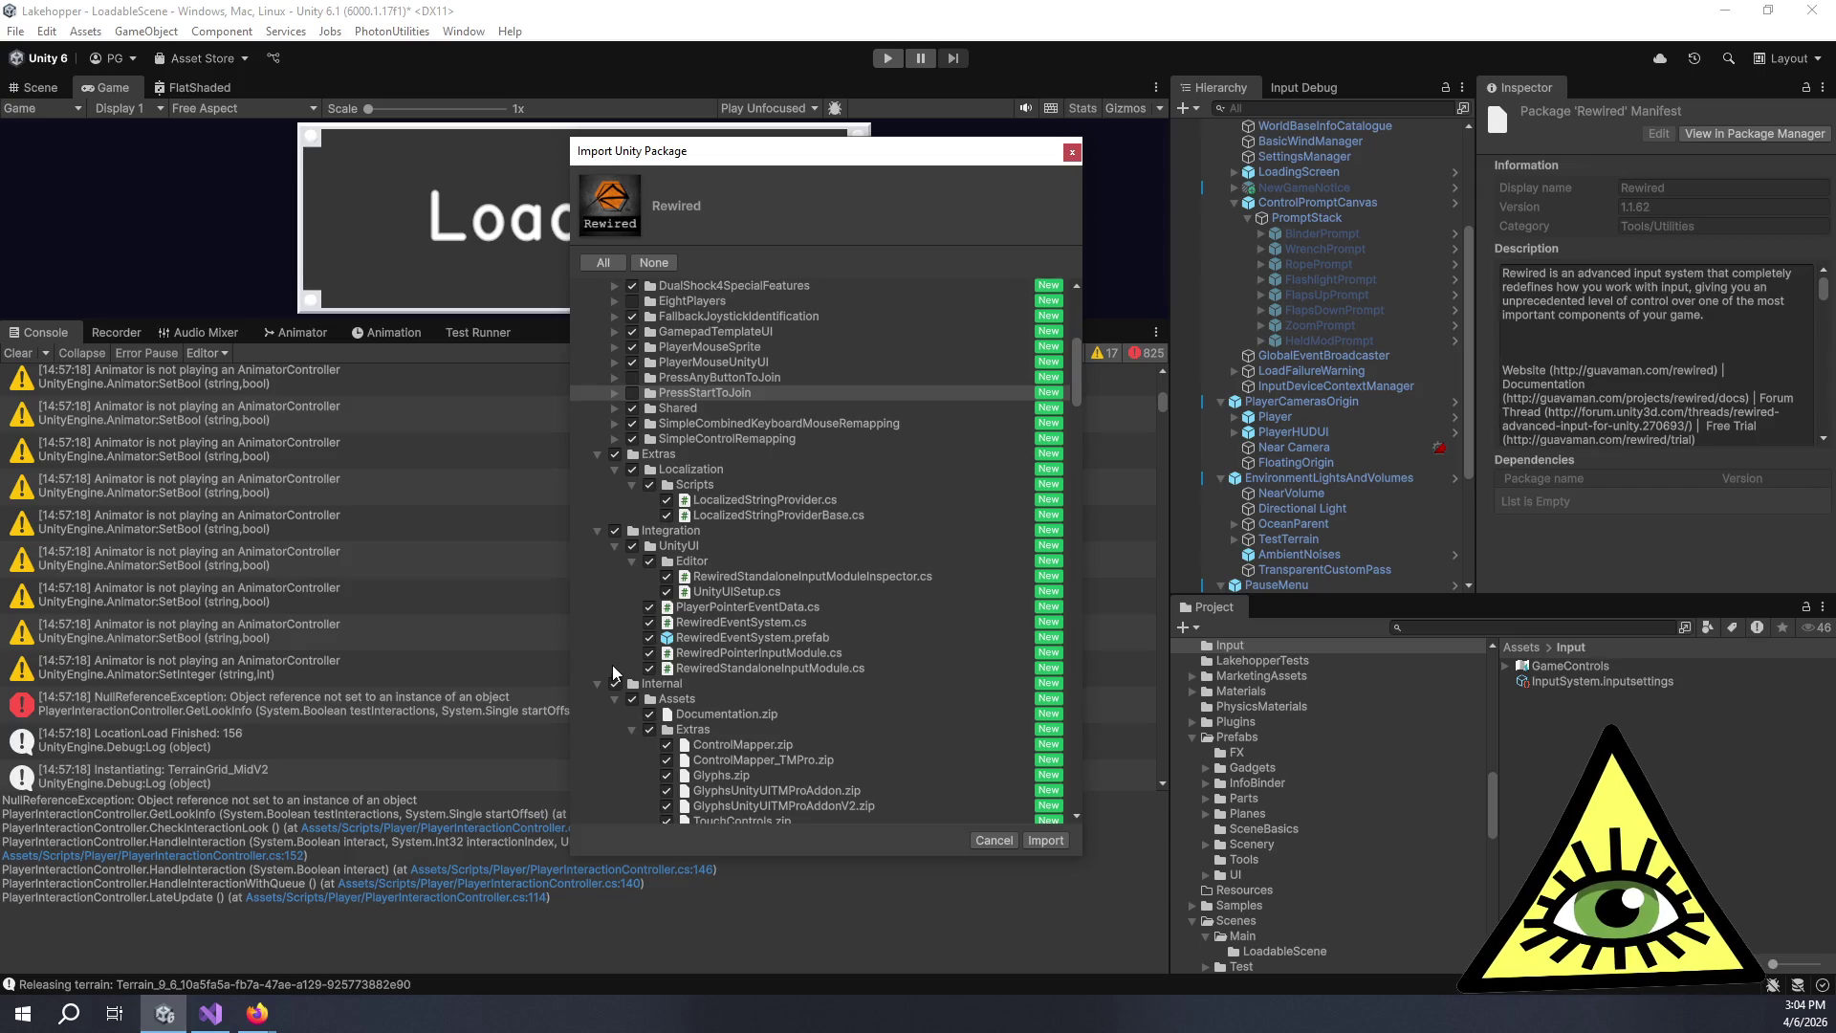
scroll(881, 629, "down", 3)
scroll(881, 652, "up", 3)
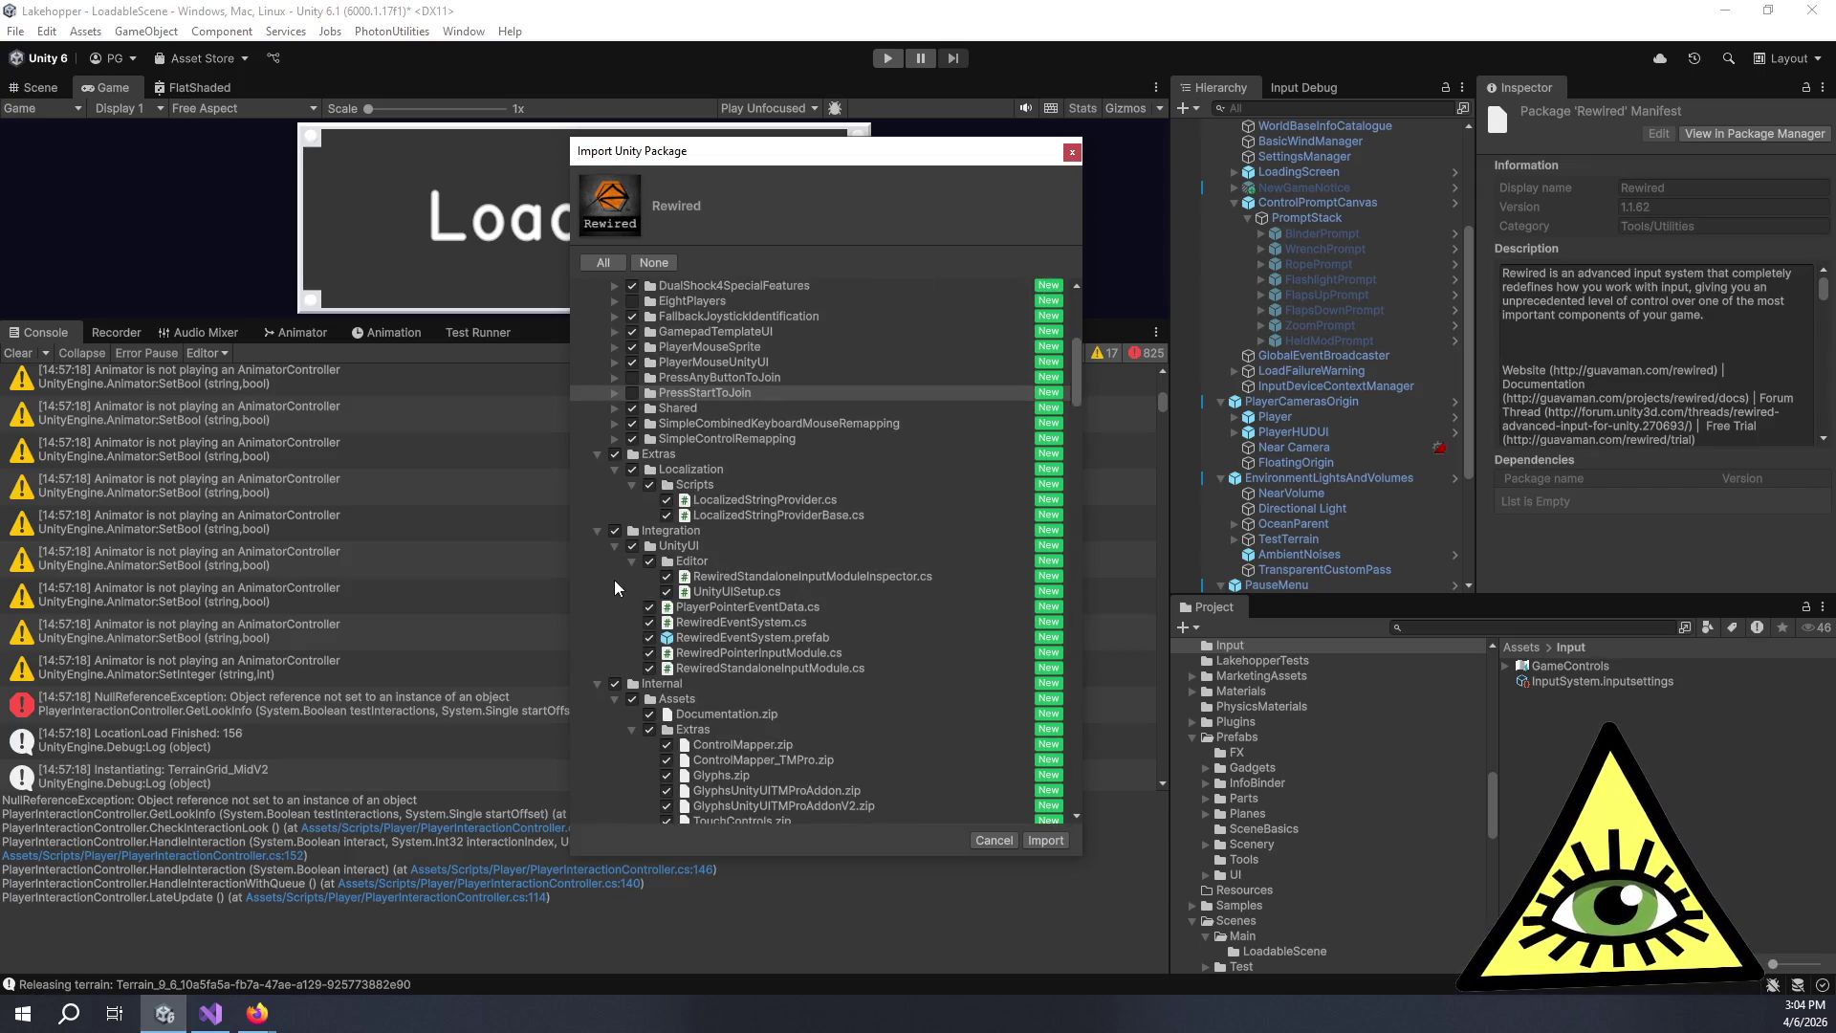
left_click(615, 546)
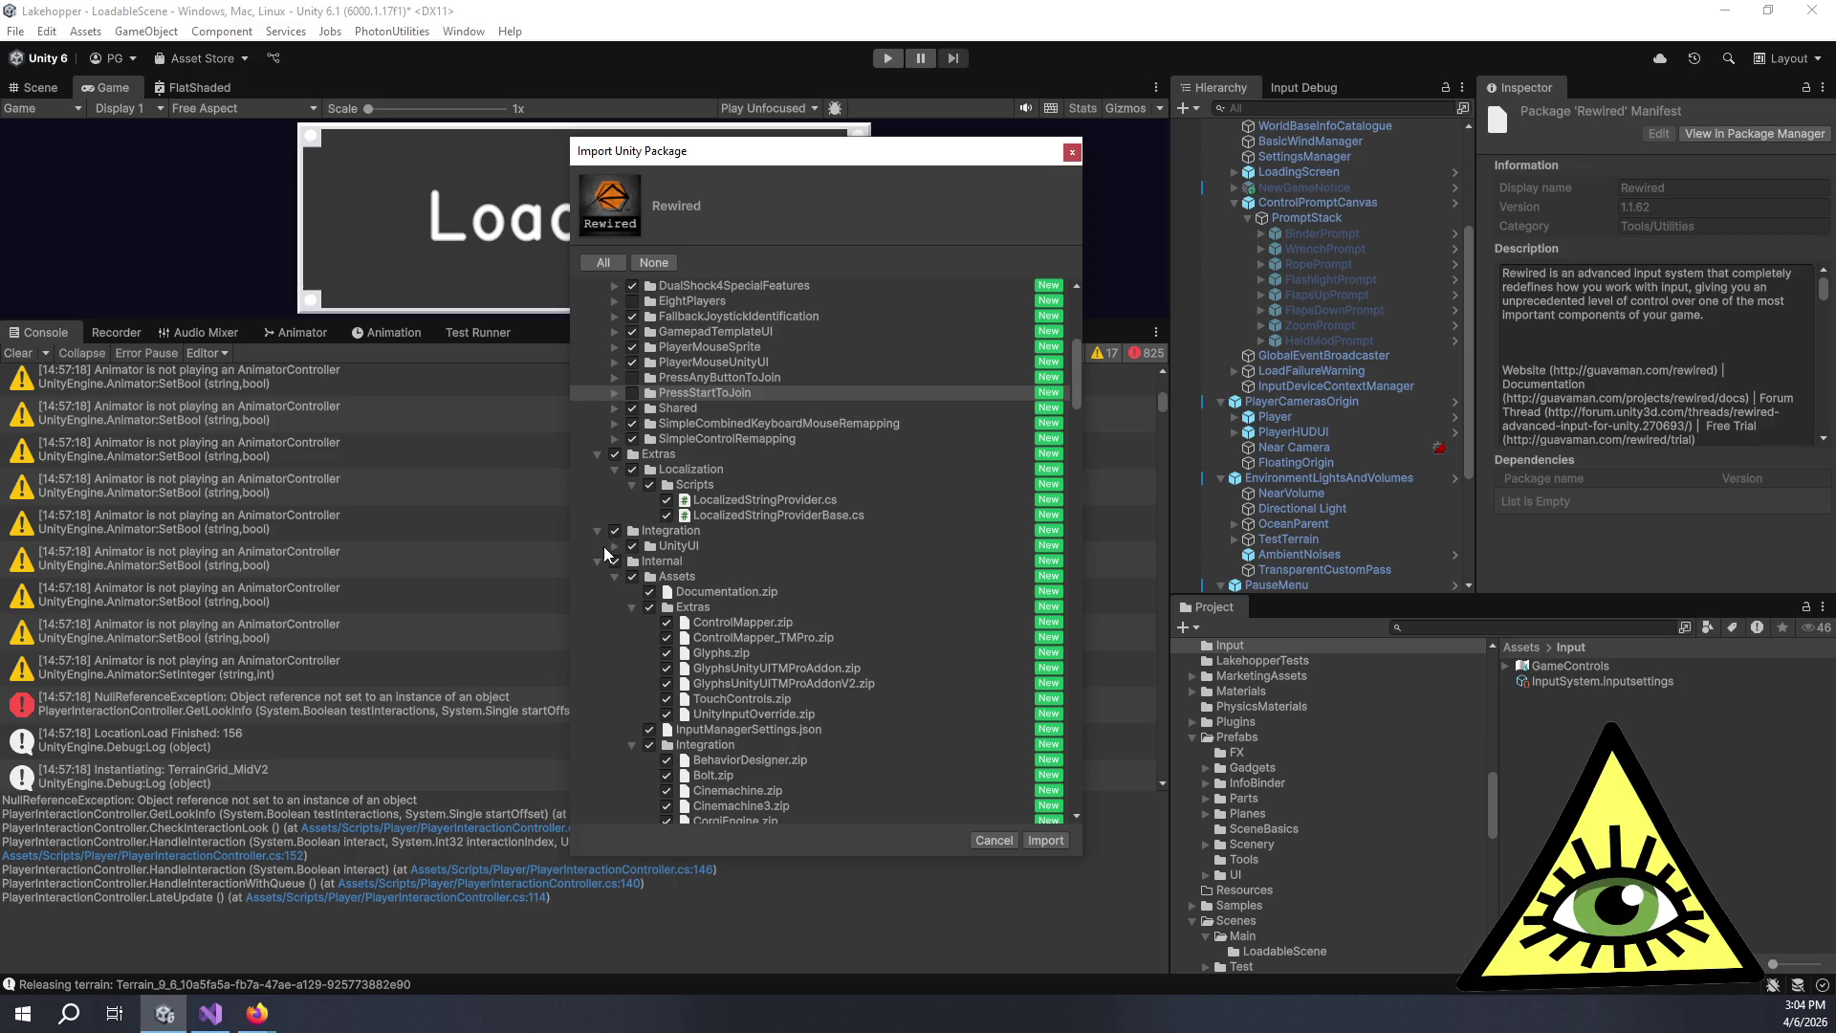
left_click(599, 563)
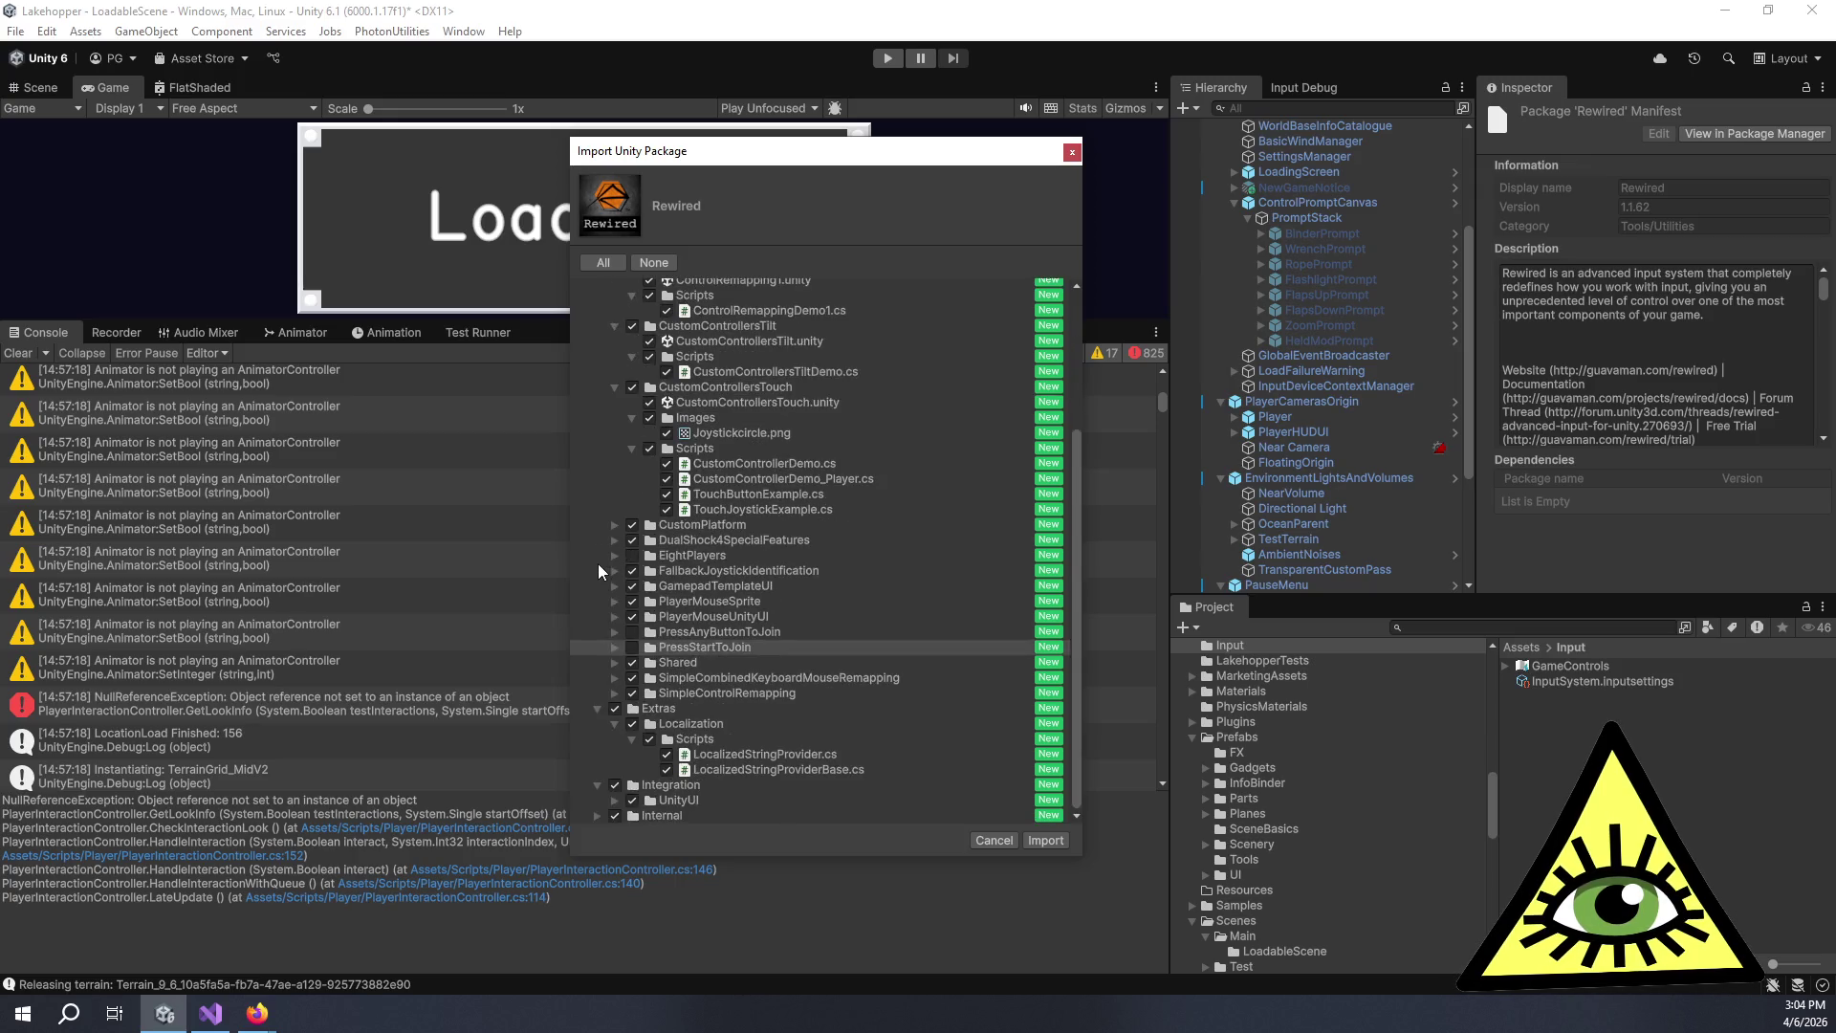
scroll(669, 689, "up", 5)
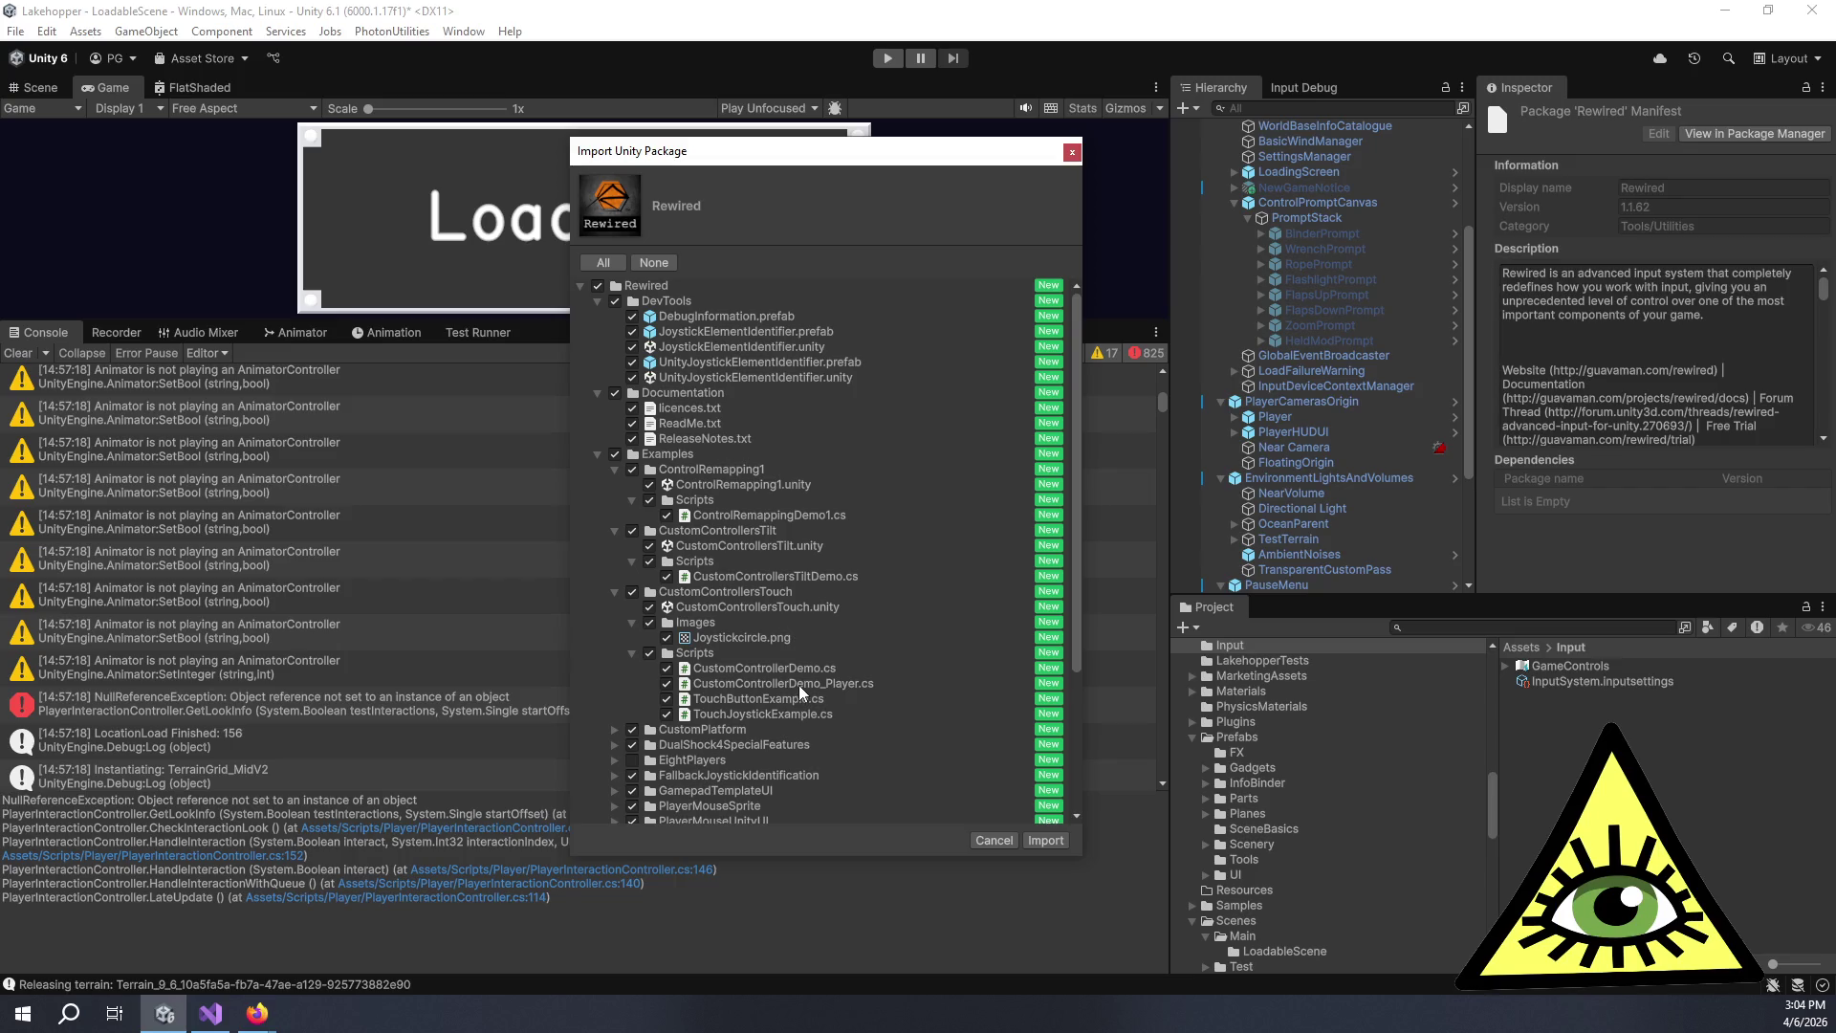
left_click(1046, 840)
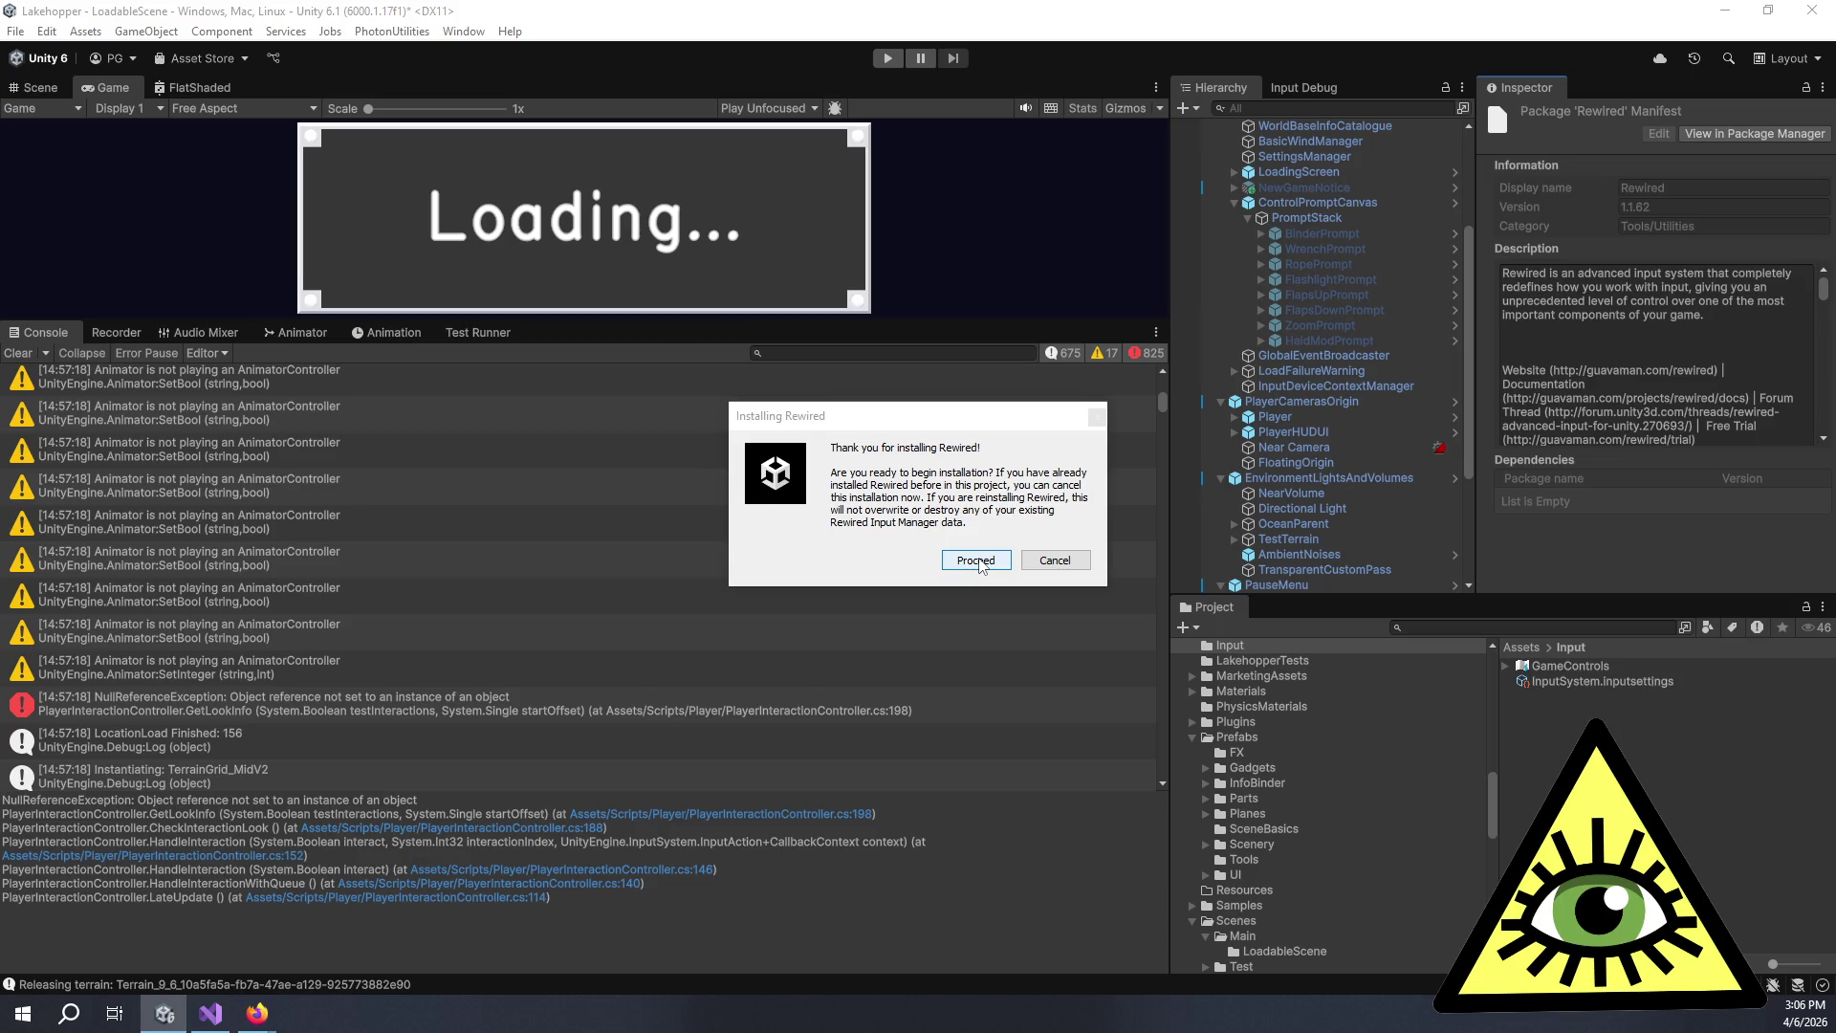
Install Rewired with Input Manager settings and local docs, skipping Control Mapper, Glyphs and Touch Controls.
left_click(978, 561)
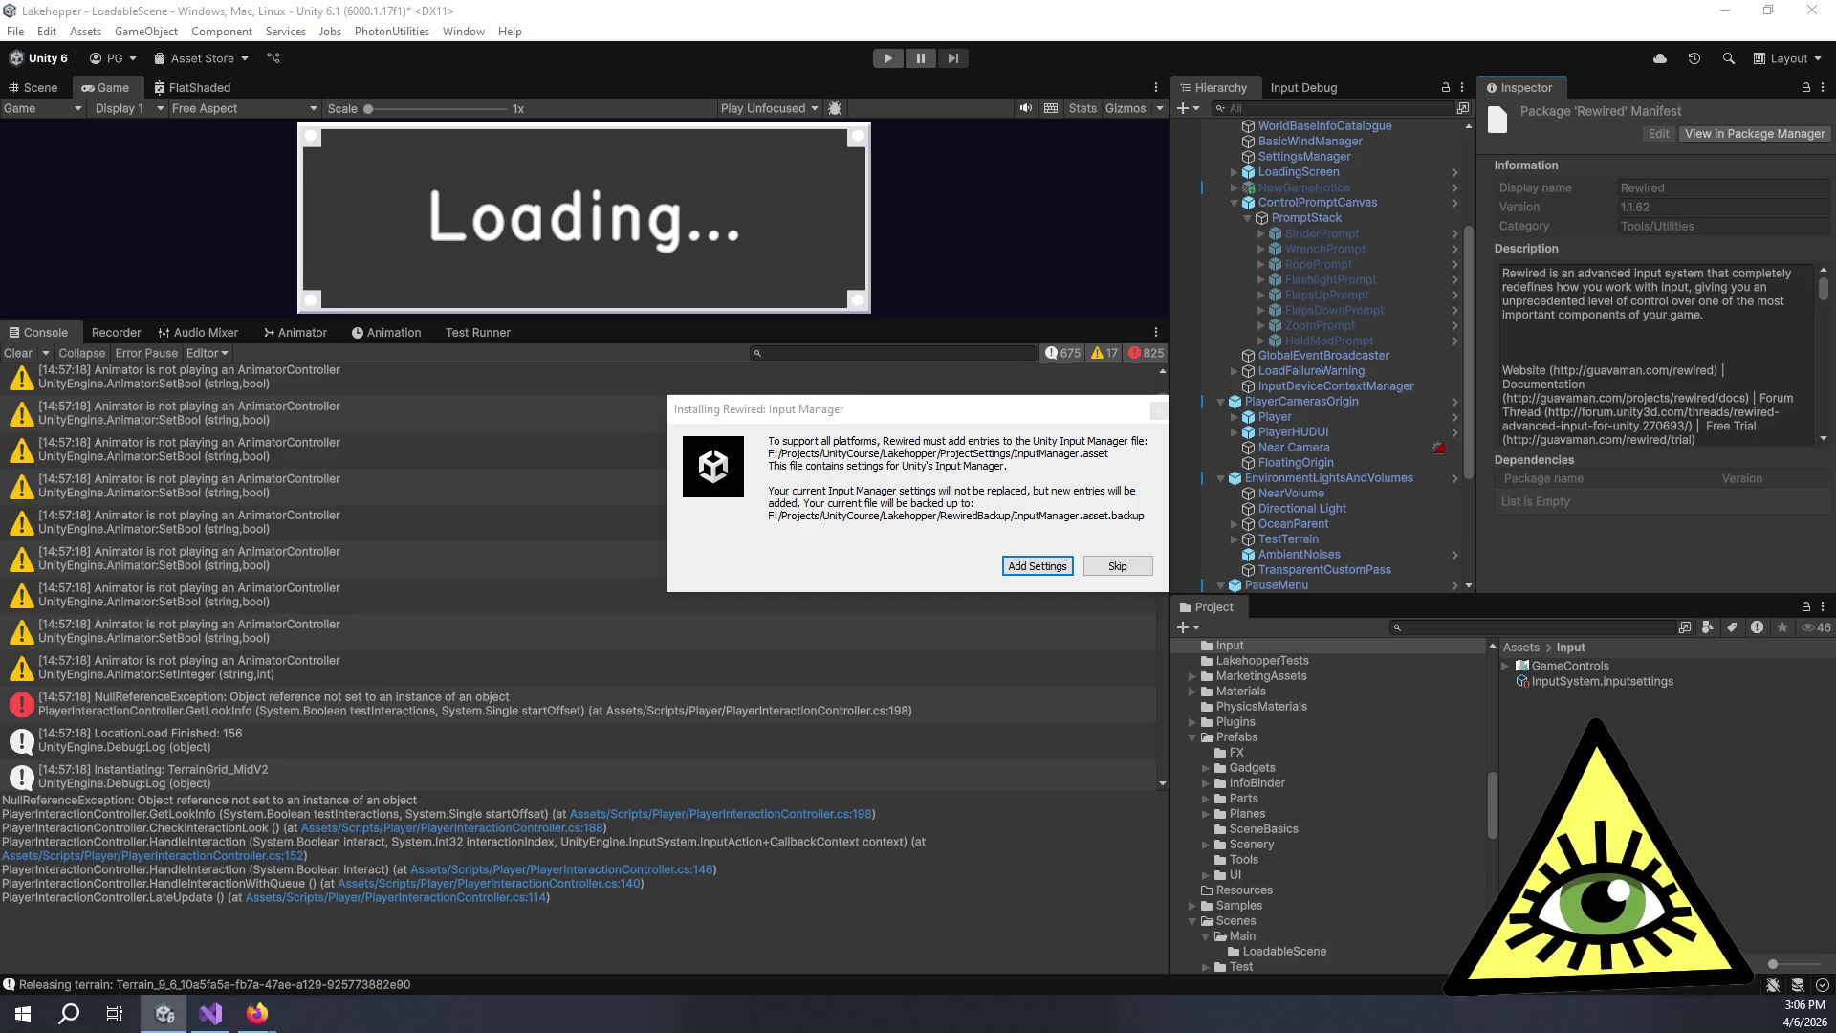
left_click(1025, 564)
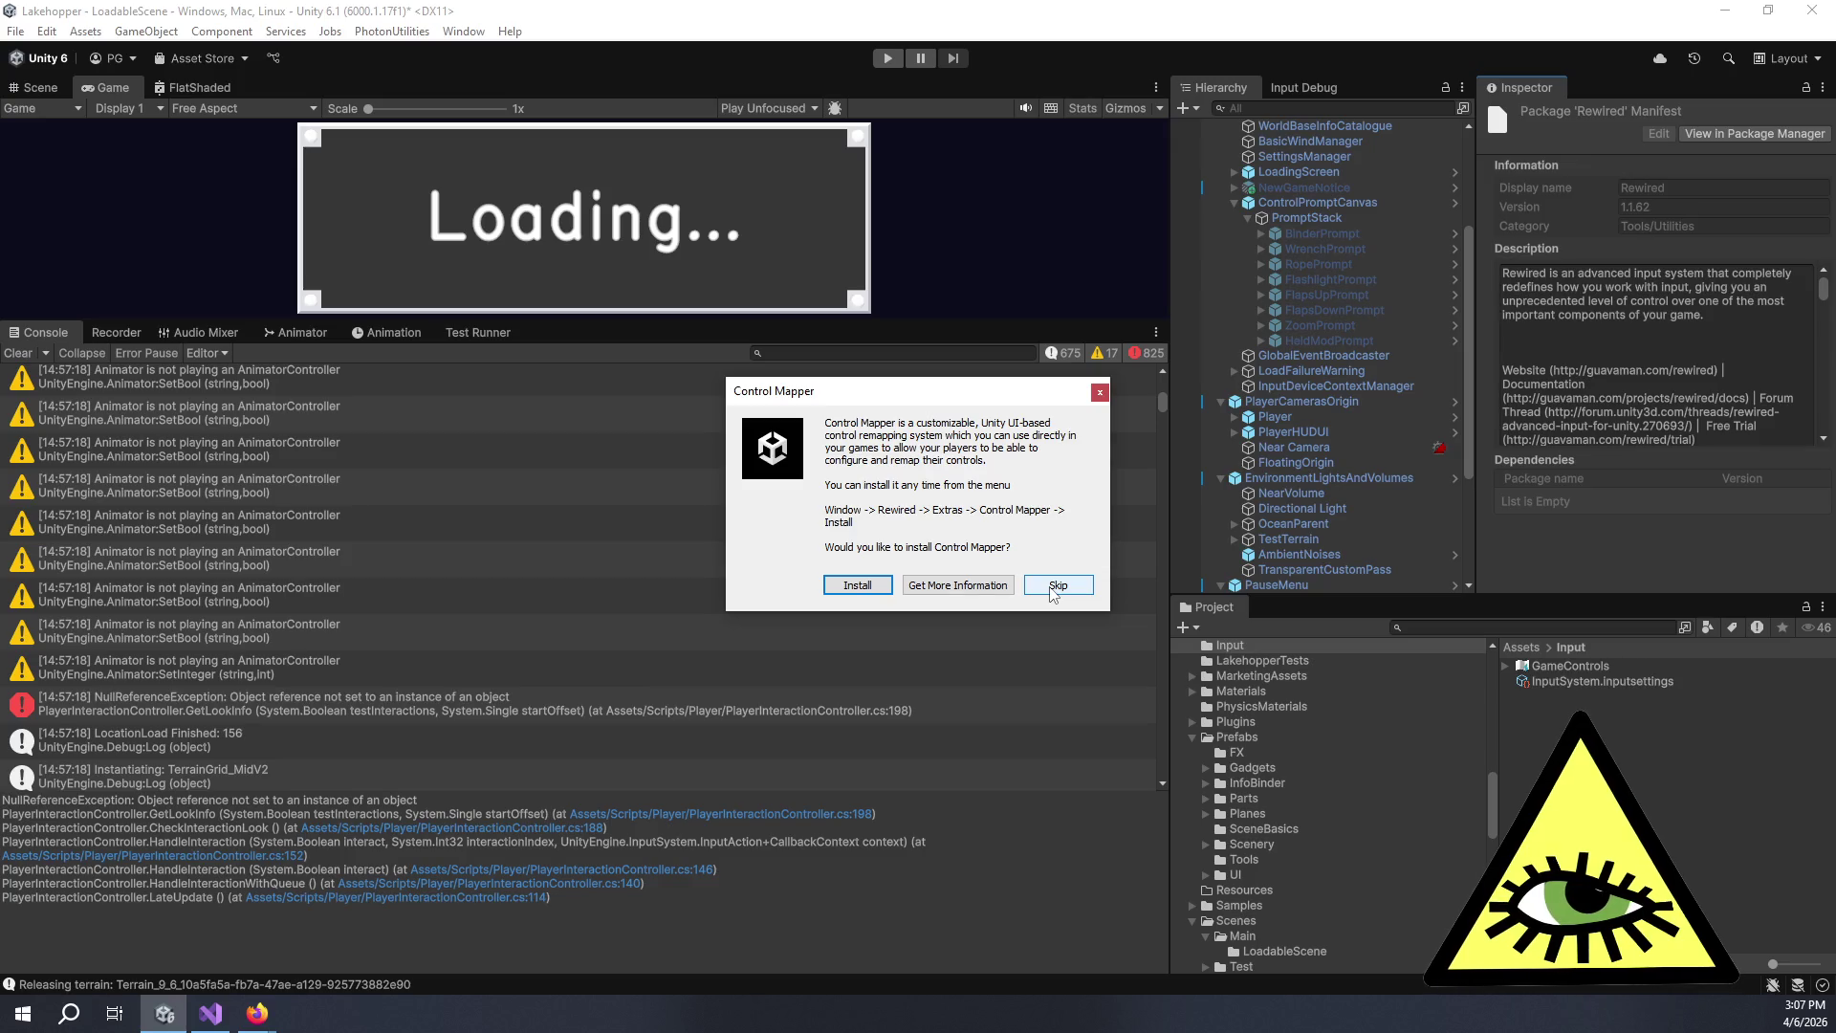
left_click(1053, 587)
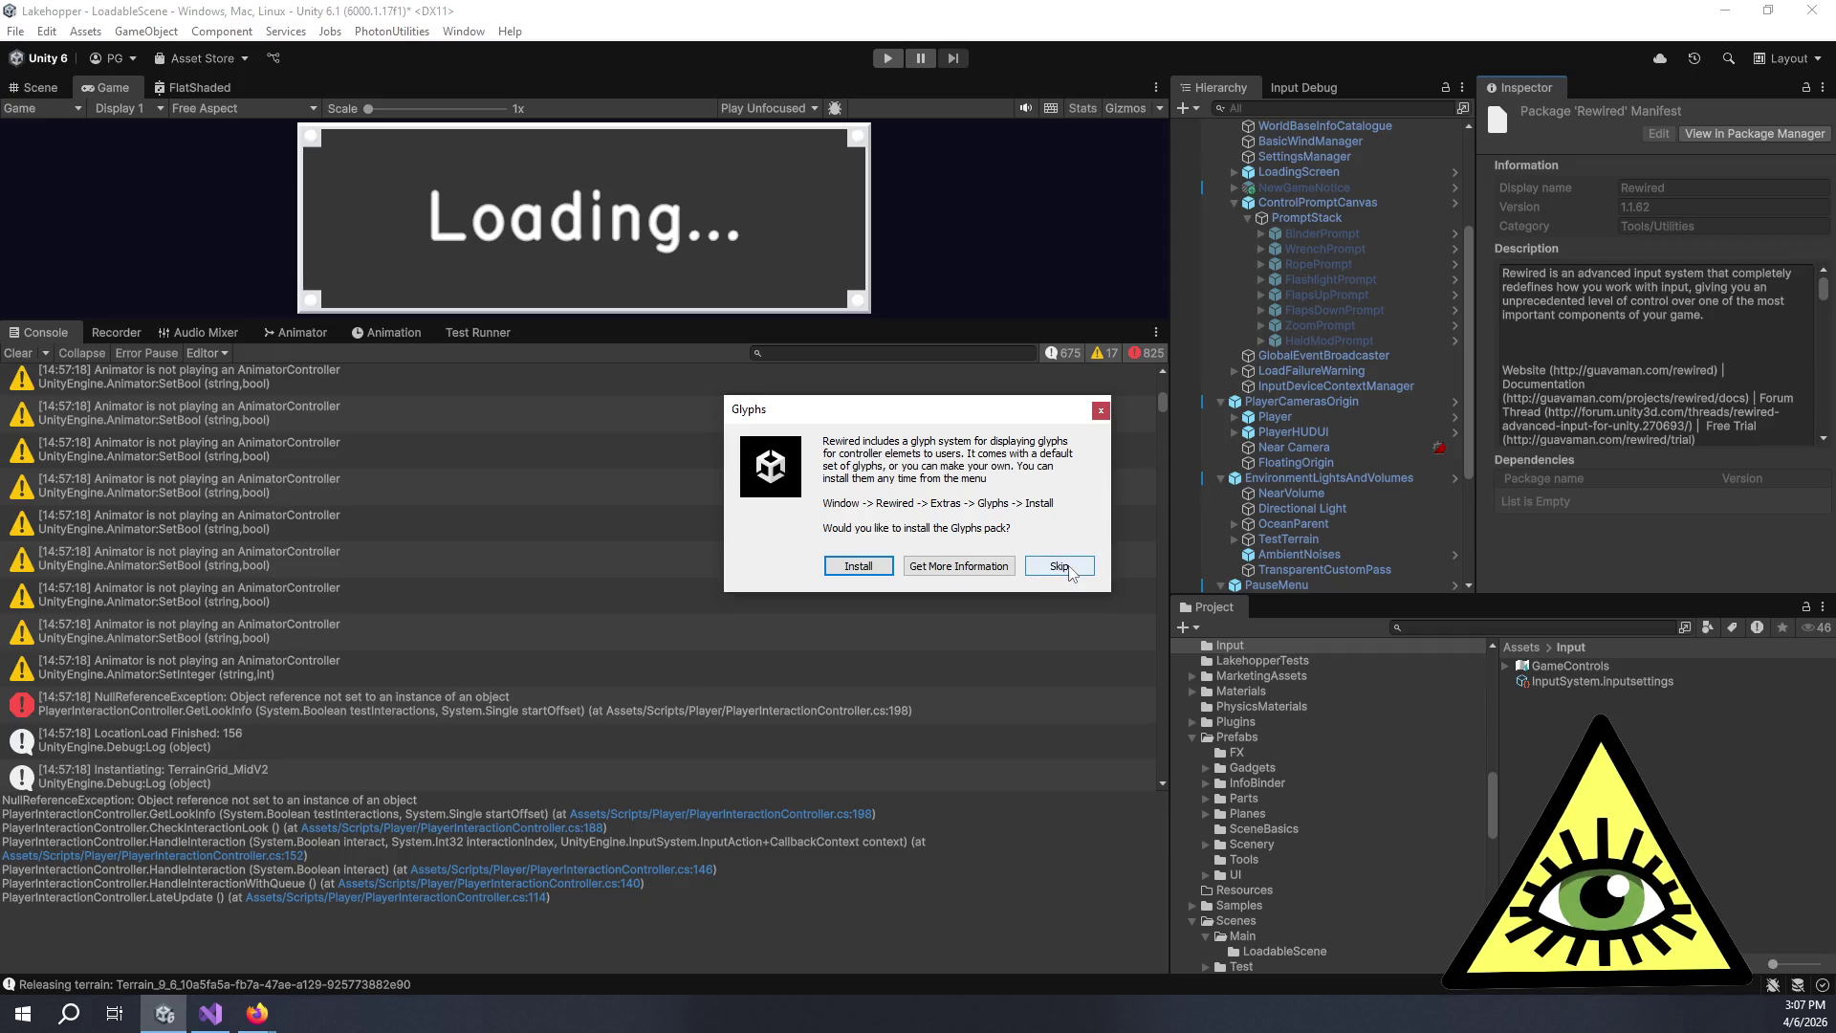
left_click(1070, 573)
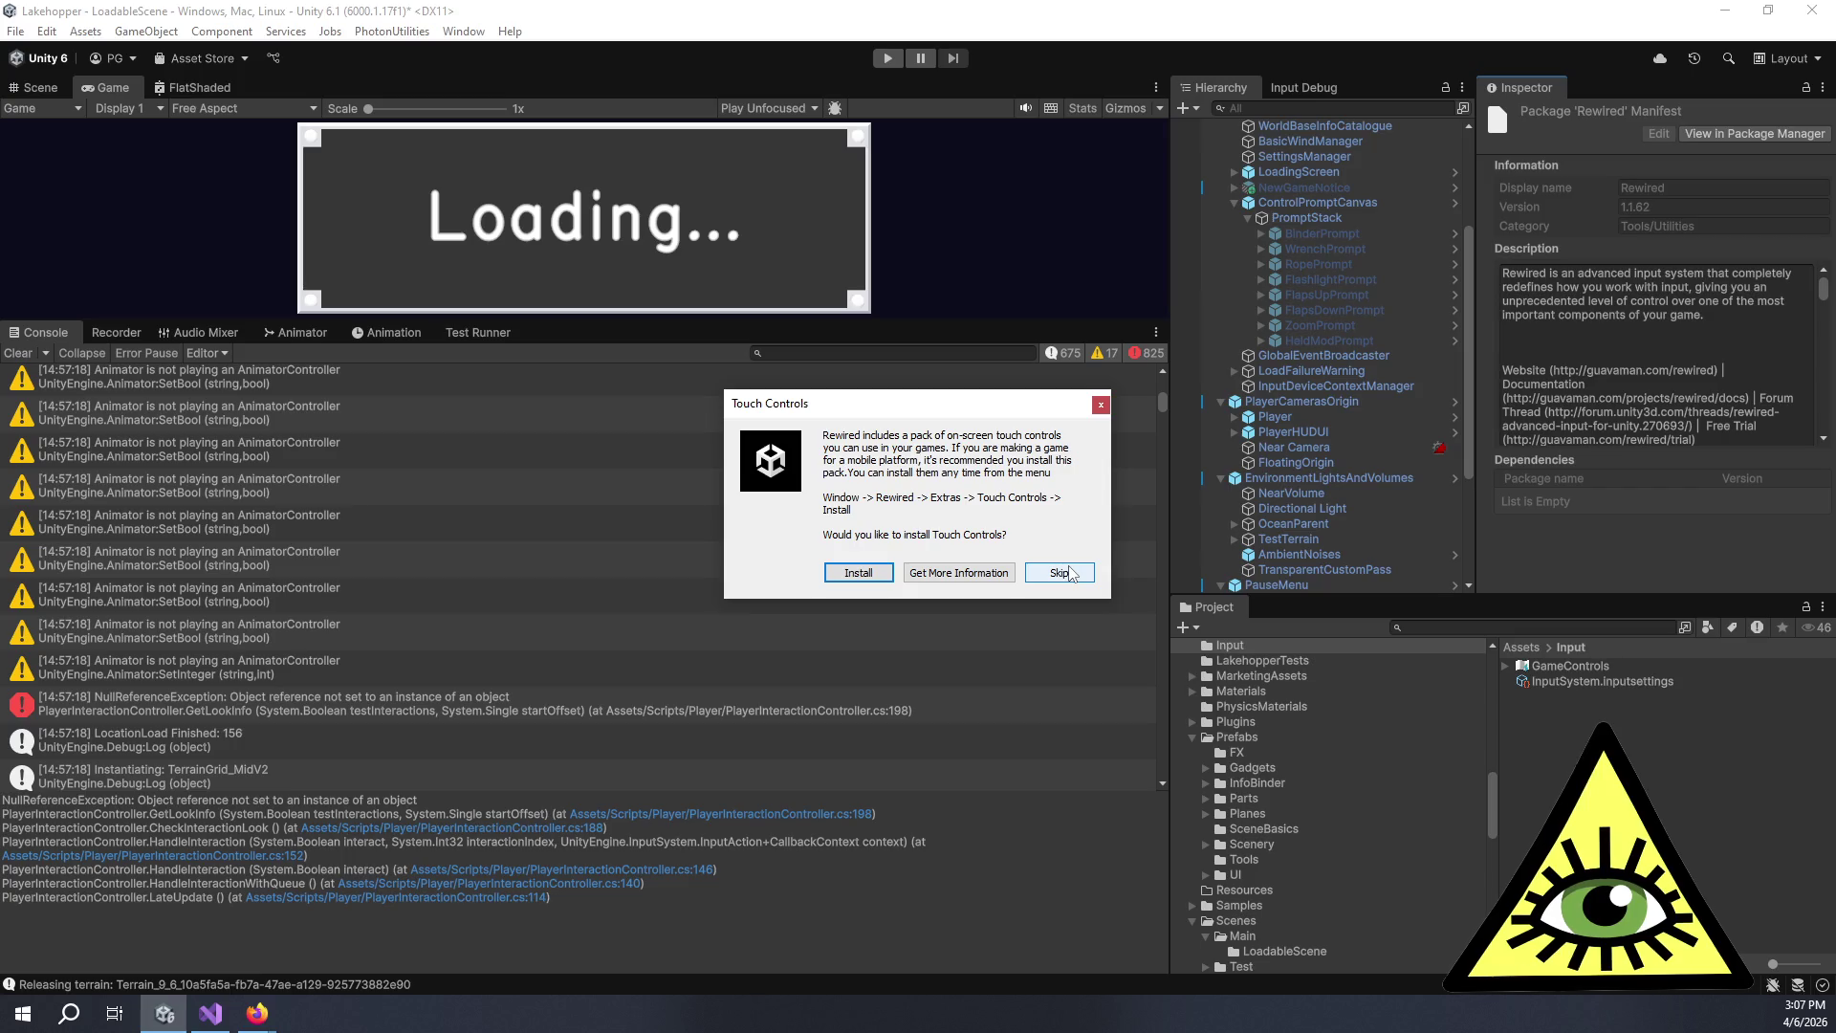
left_click(1070, 573)
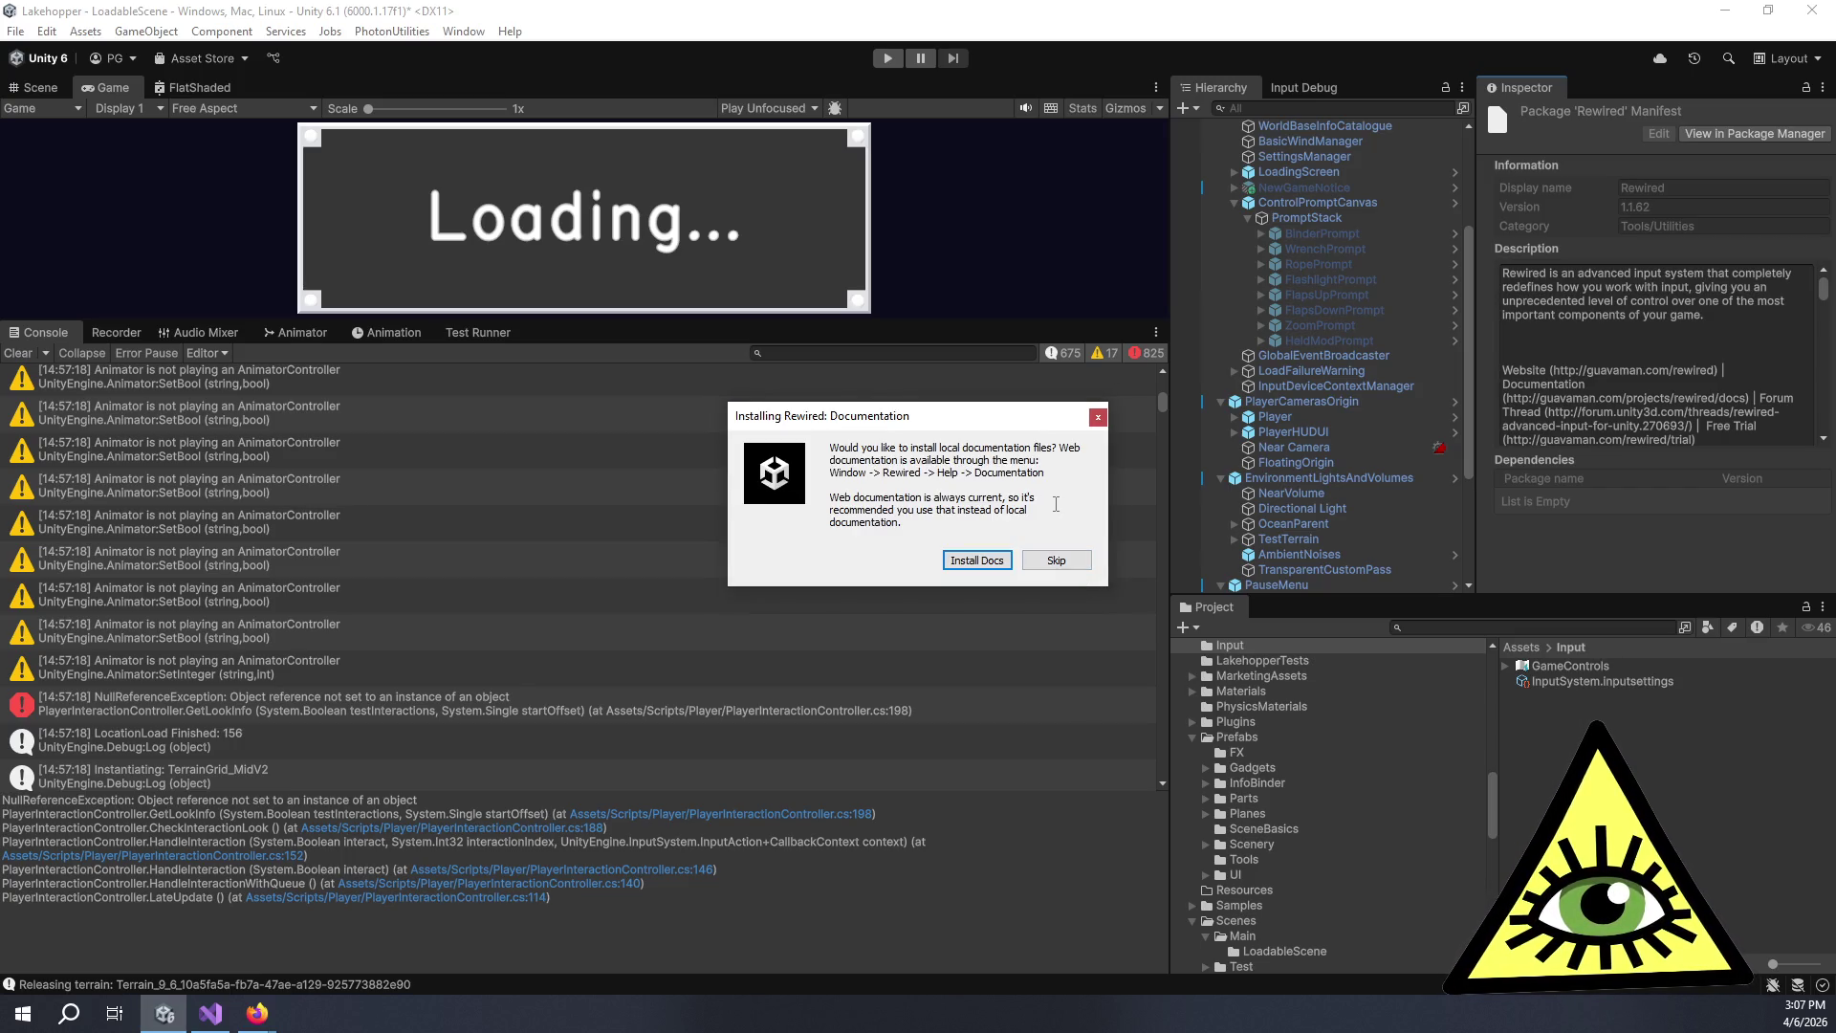
left_click(992, 562)
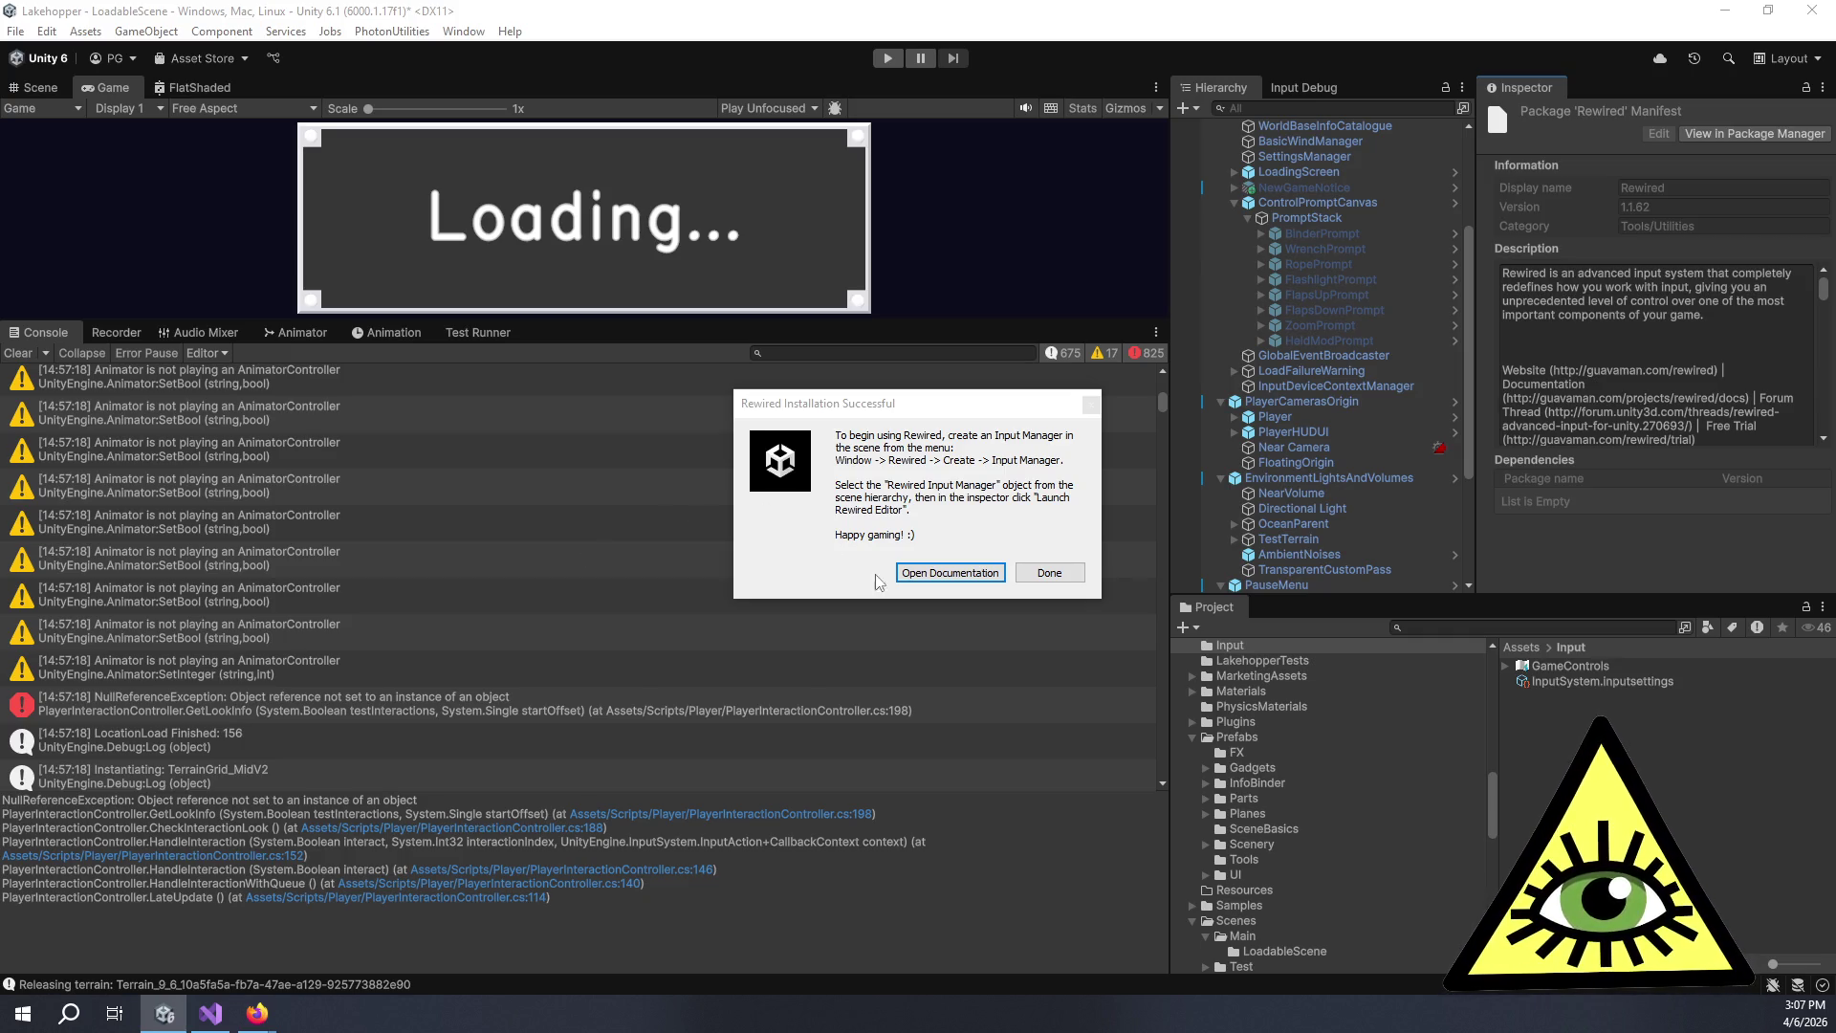
left_click(1035, 579)
left_click(1042, 573)
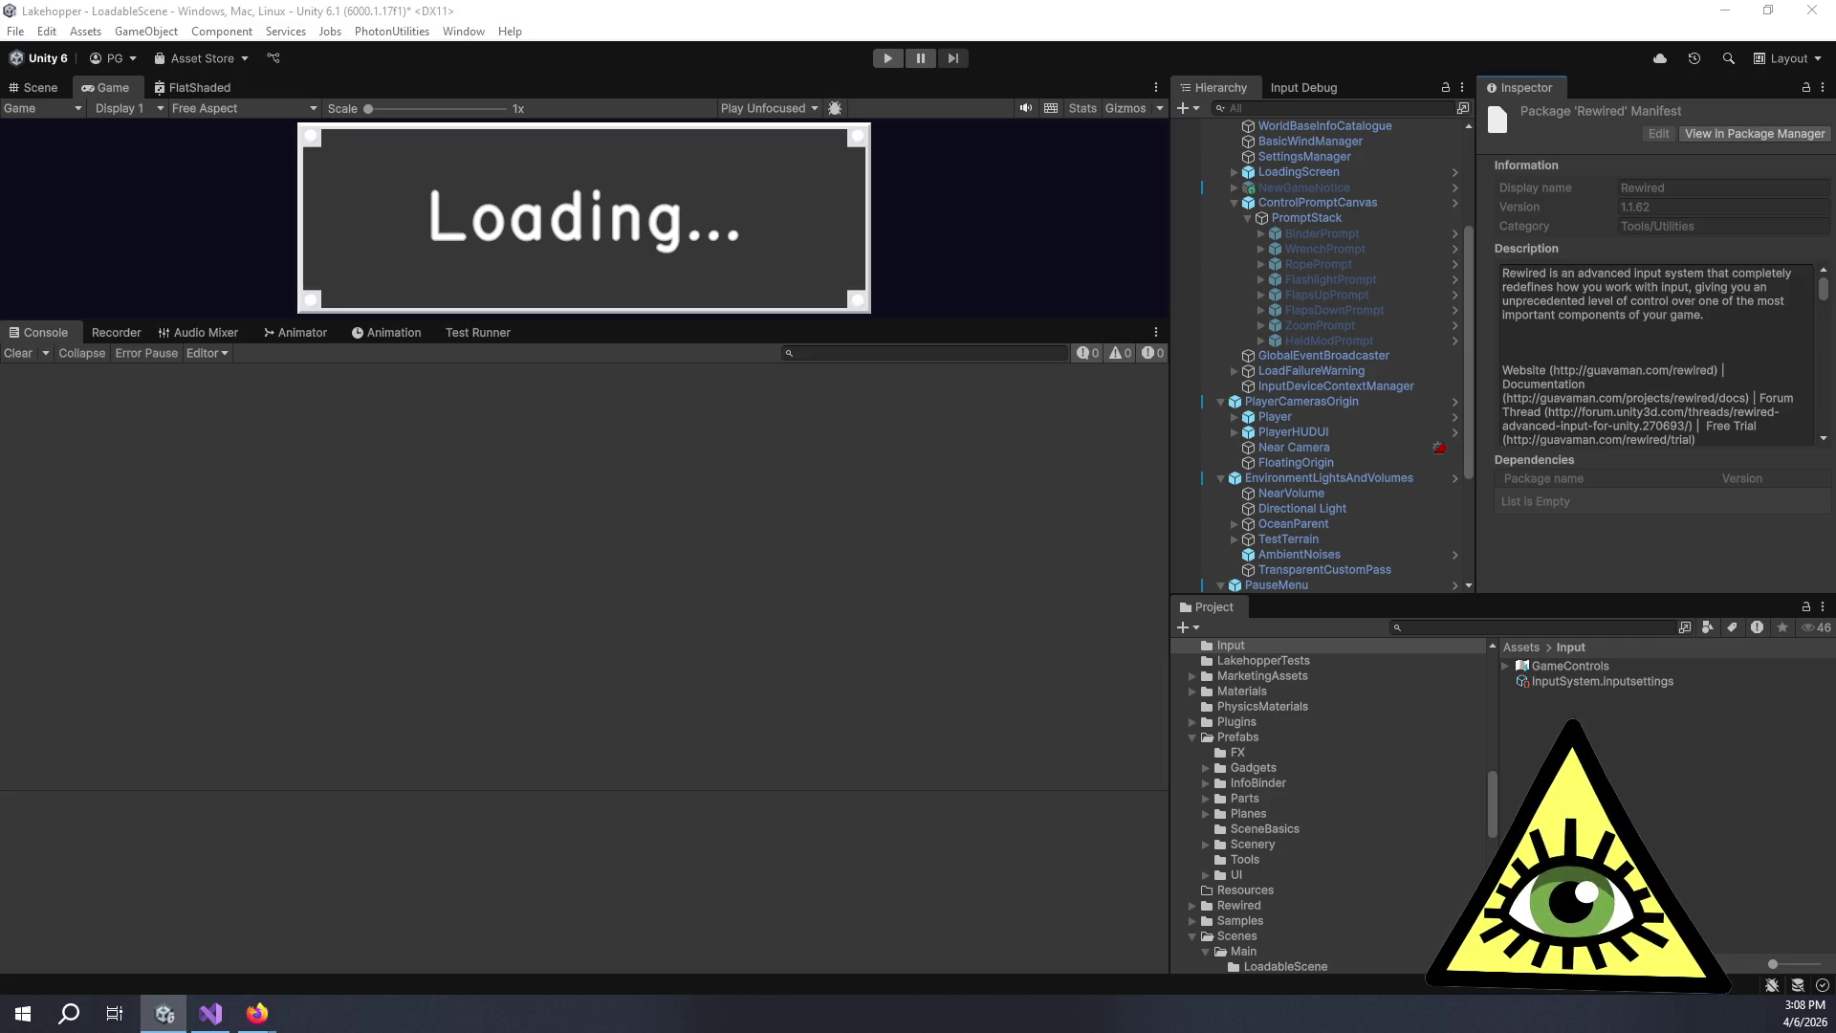
Switch to the Rewired Input Manager documentation in the browser.
key("alt+Tab")
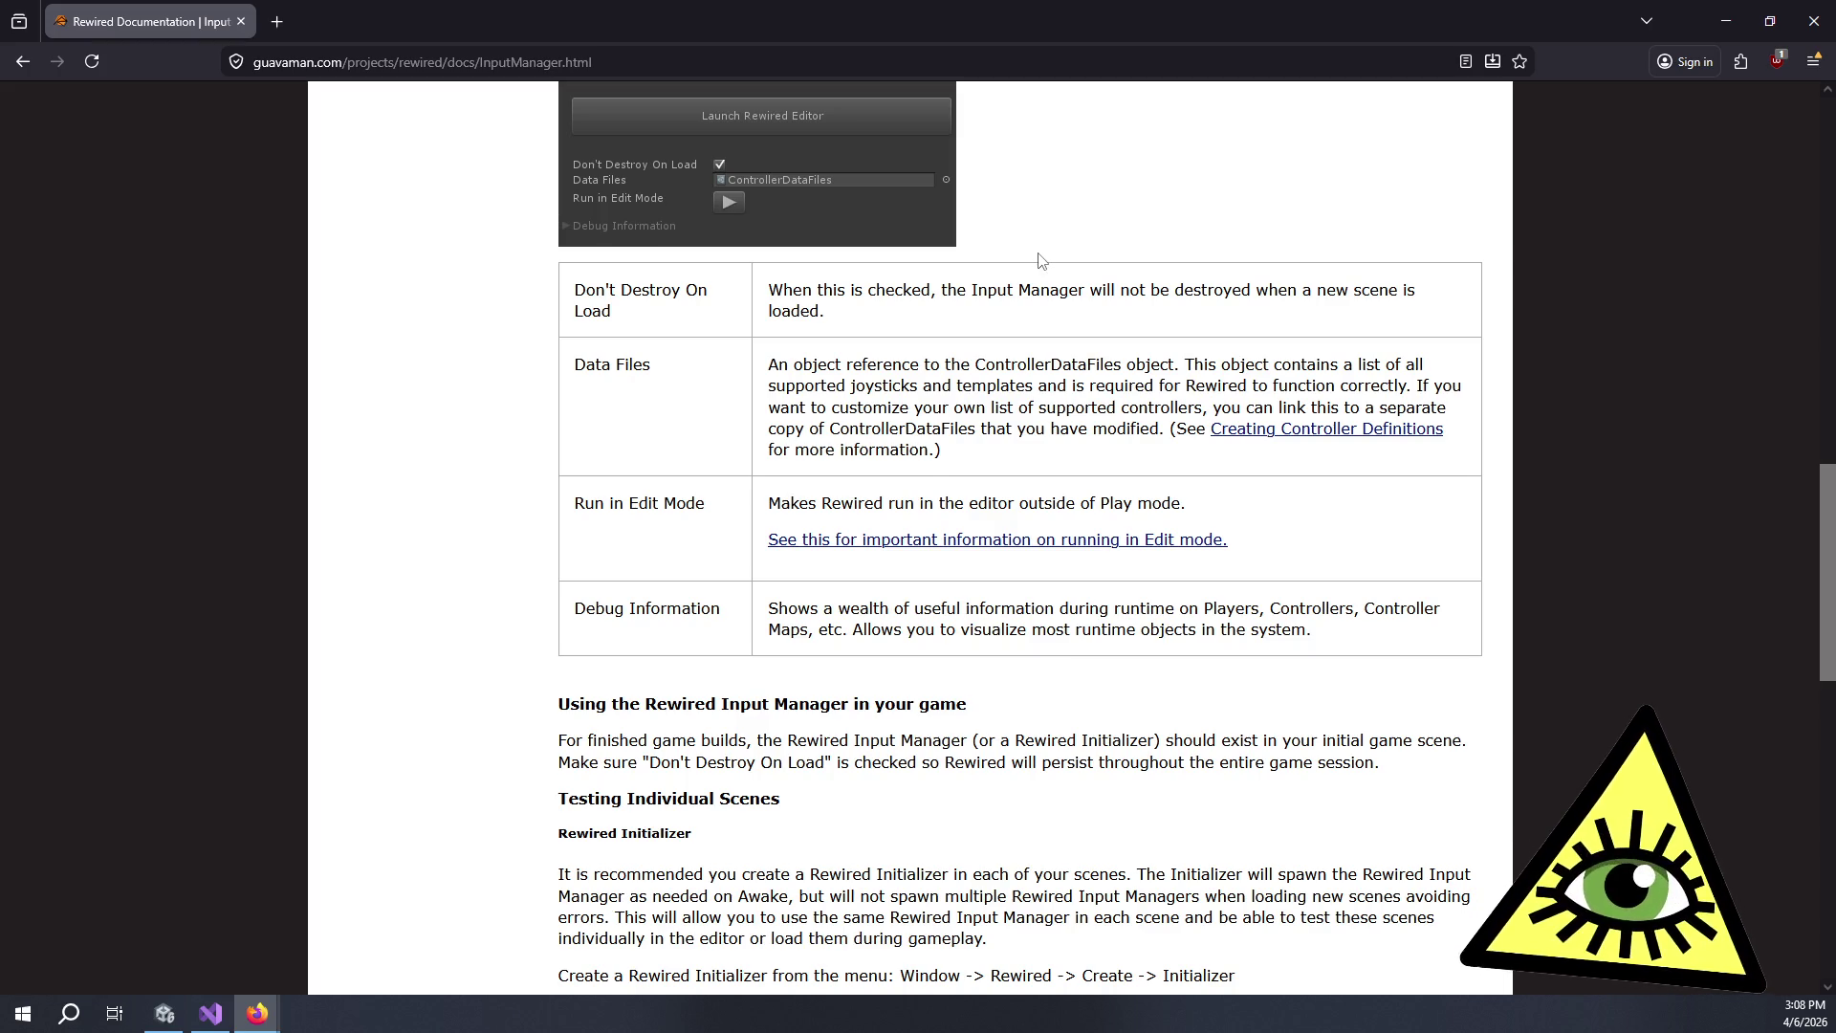
Read the docs on keeping the Input Manager in builds and the prefab alternative, then close the tab.
scroll(1052, 263, "up", 2)
scroll(1055, 268, "down", 5)
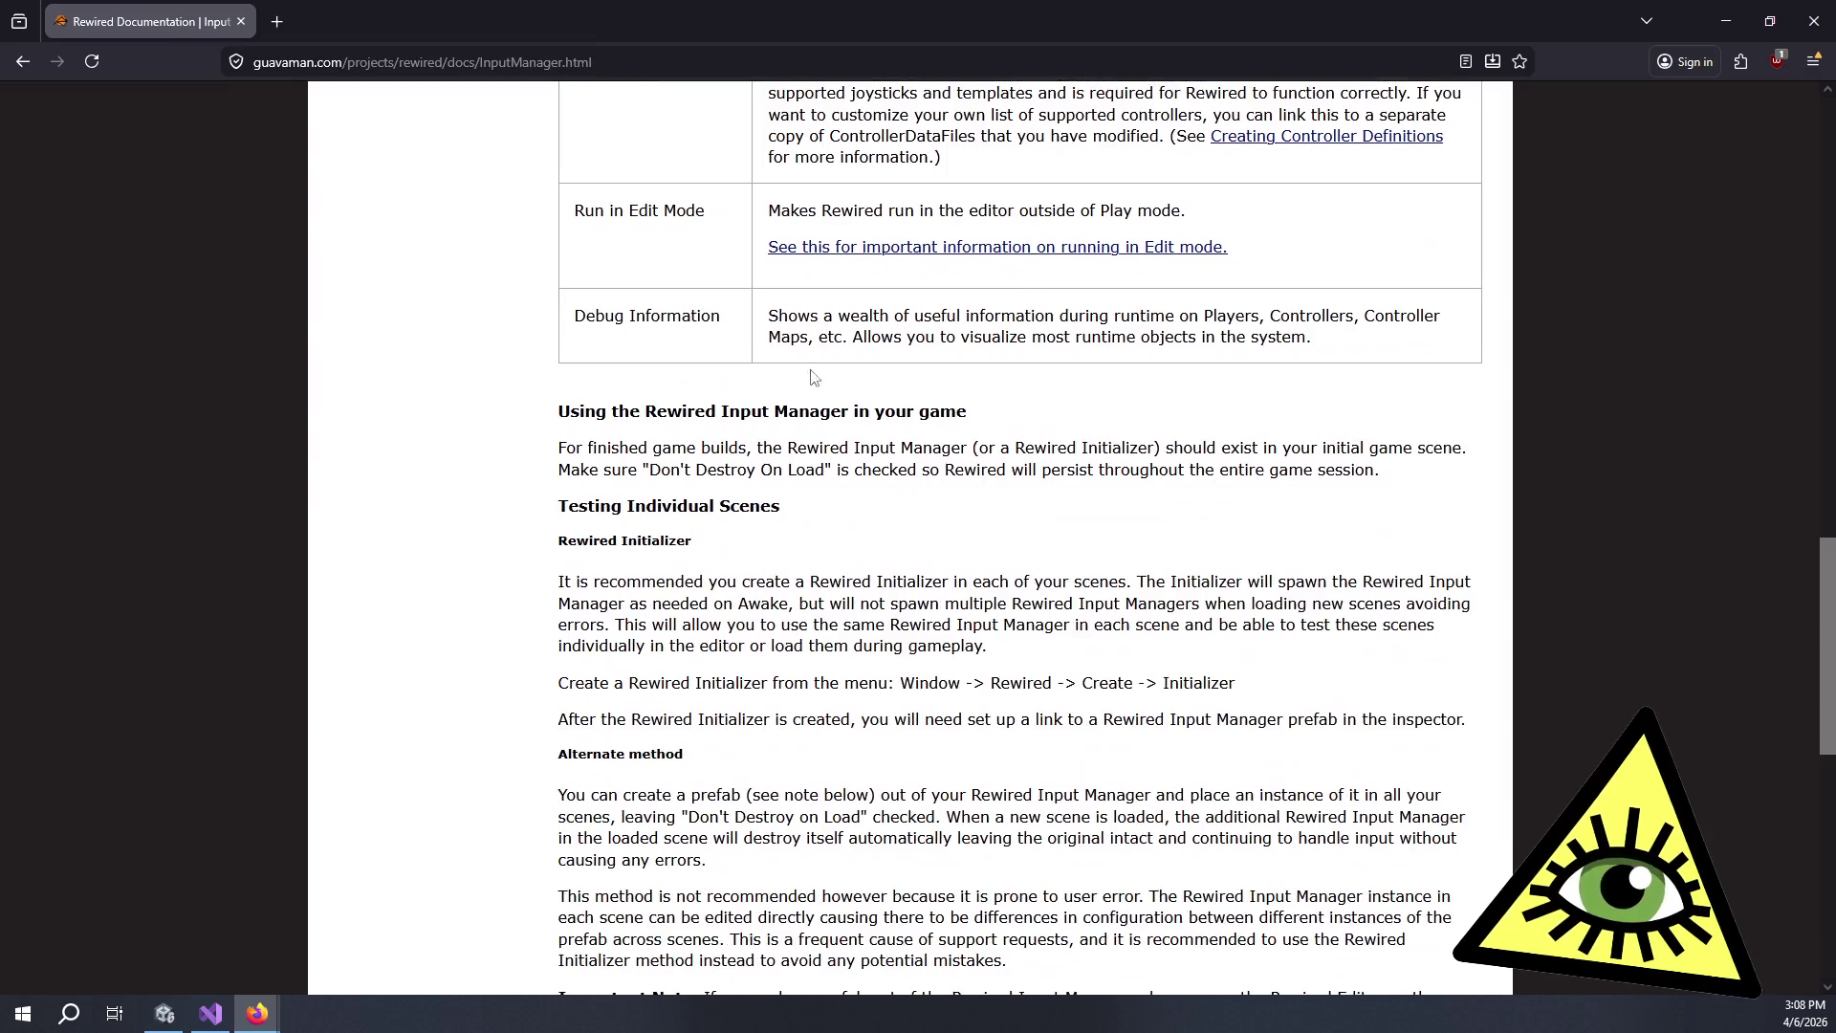
mouse_move(606, 446)
left_mouse_down()
mouse_move(1319, 502)
mouse_move(1233, 475)
mouse_move(1297, 472)
left_mouse_up()
left_click(1279, 478)
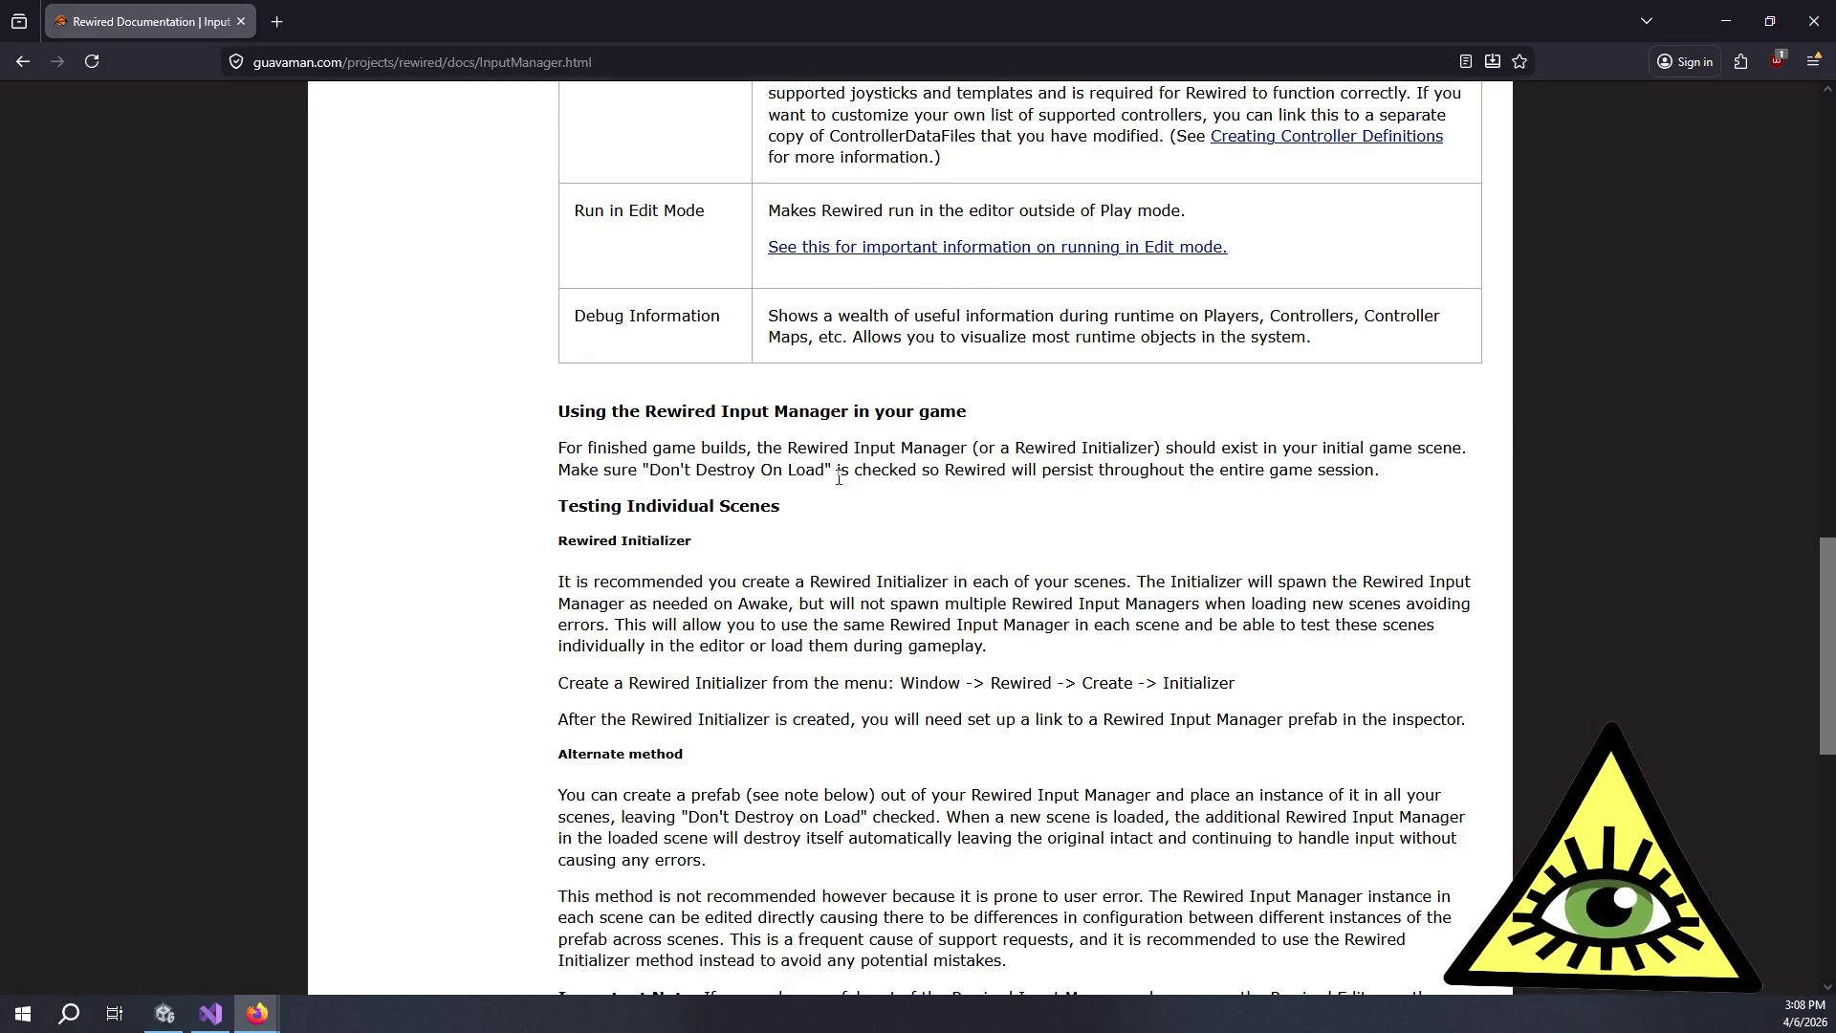
scroll(753, 548, "down", 1)
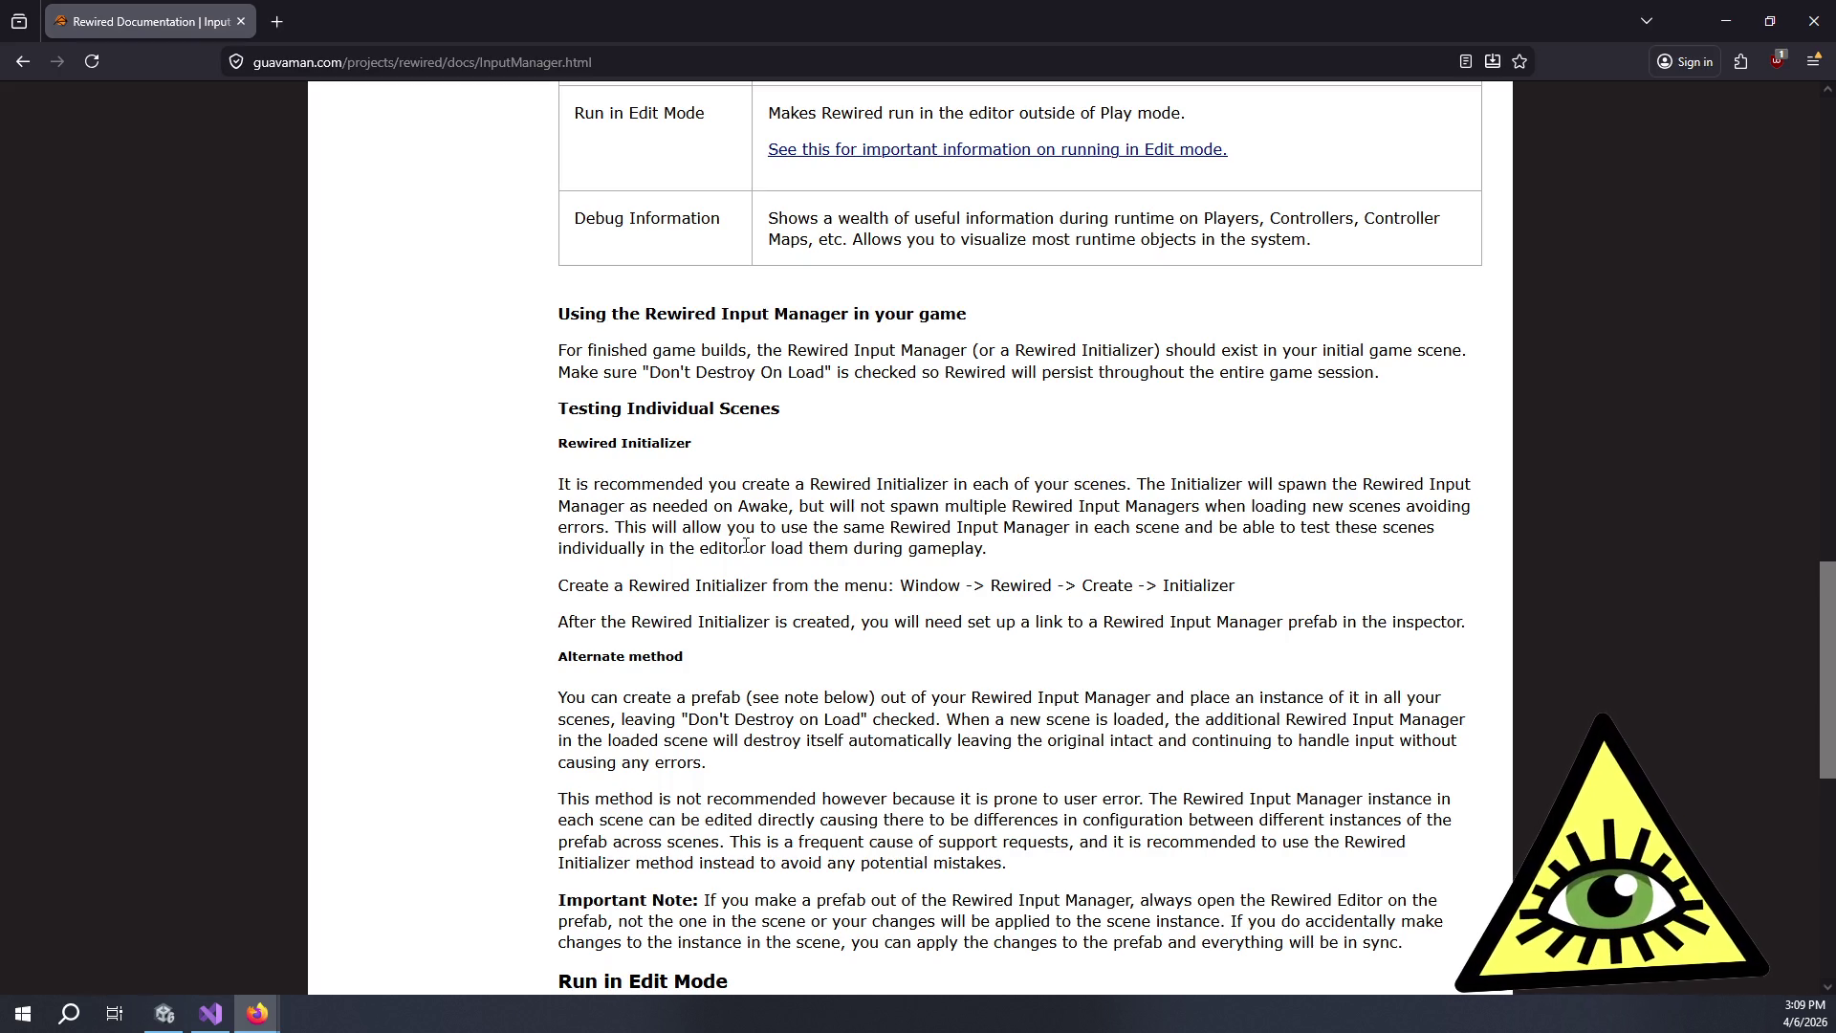
left_click_drag(590, 701, 665, 762)
left_click(667, 764)
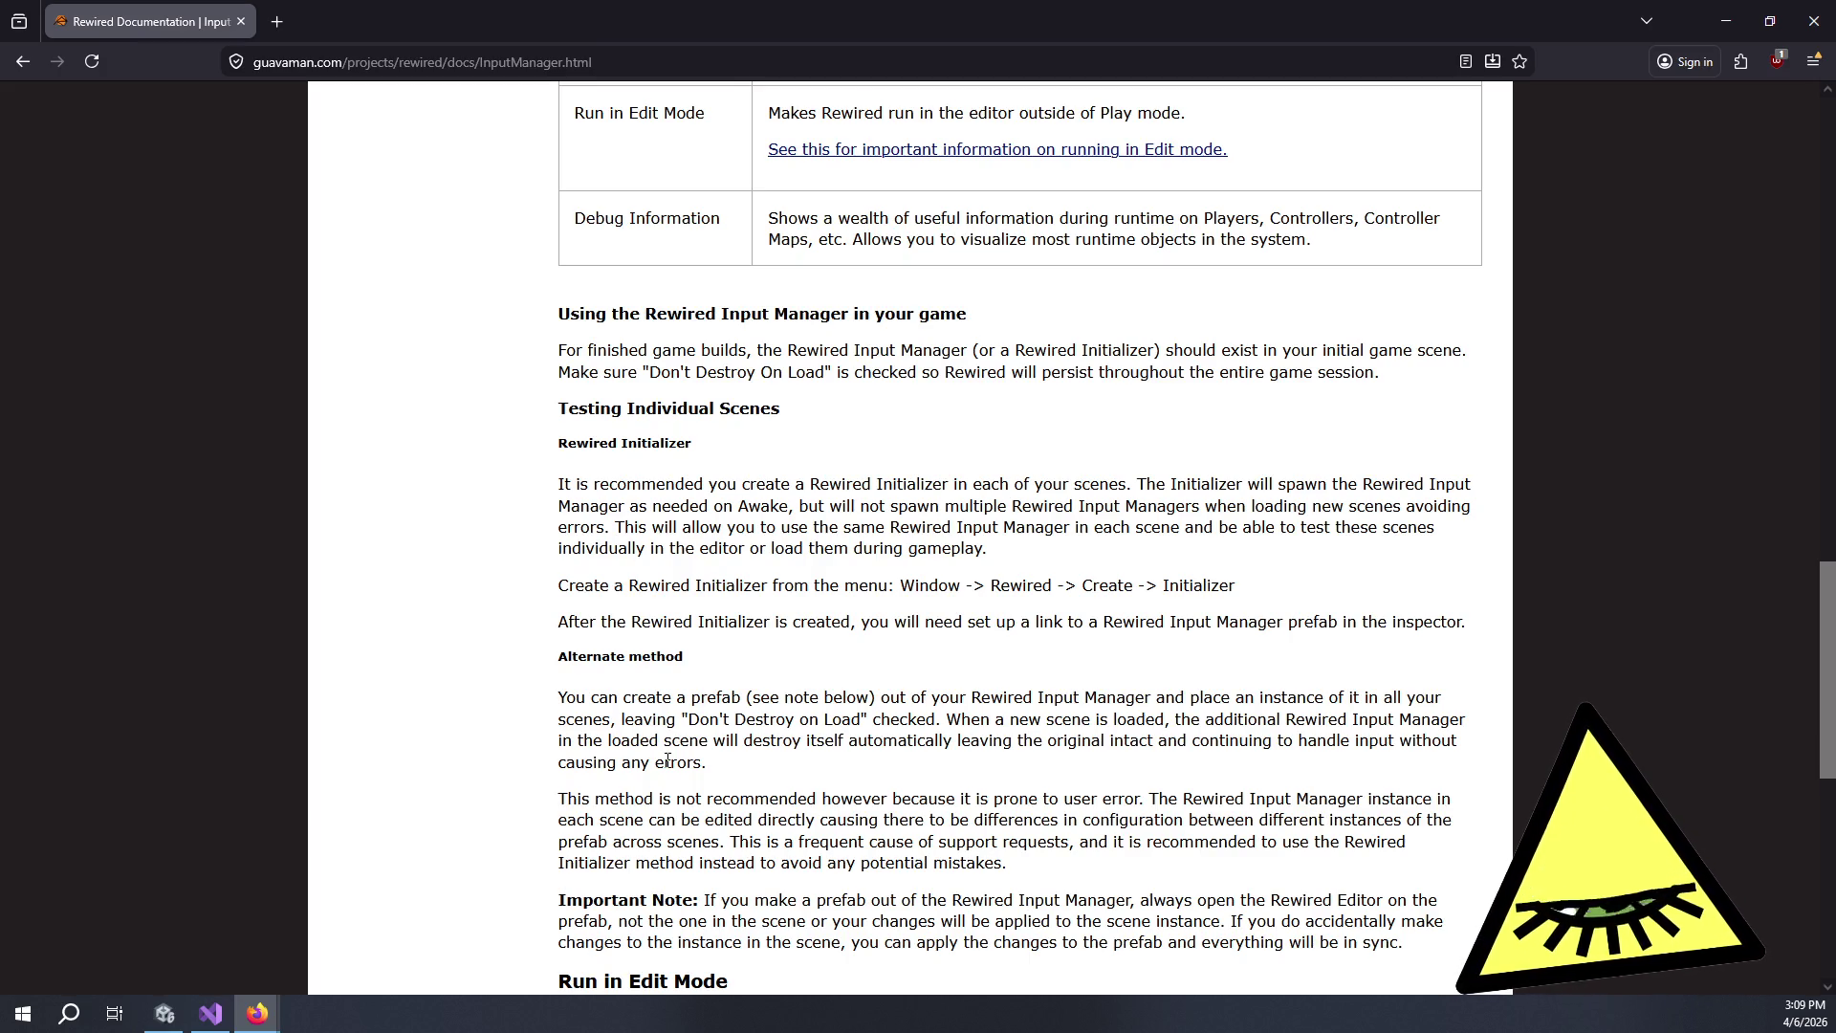
left_click(242, 20)
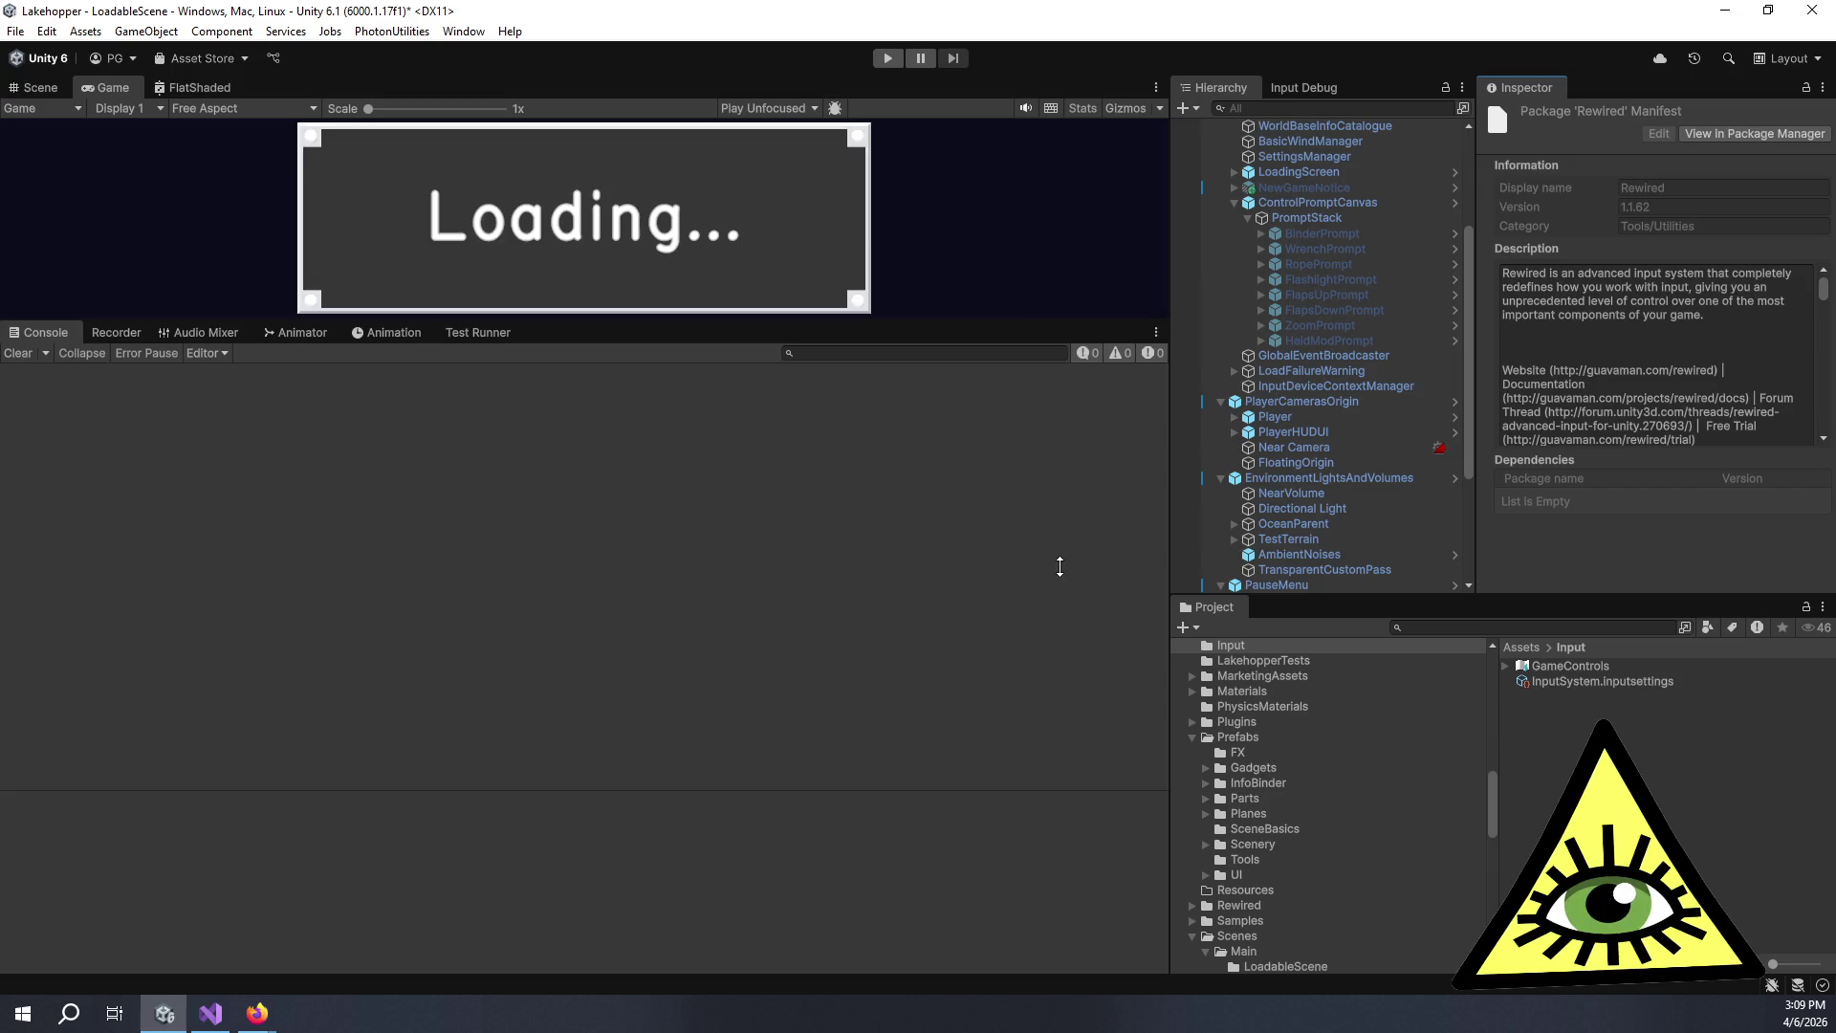
Collapse the scene hierarchy to its top-level objects.
left_click_drag(1059, 567, 1065, 577)
scroll(1404, 463, "up", 5)
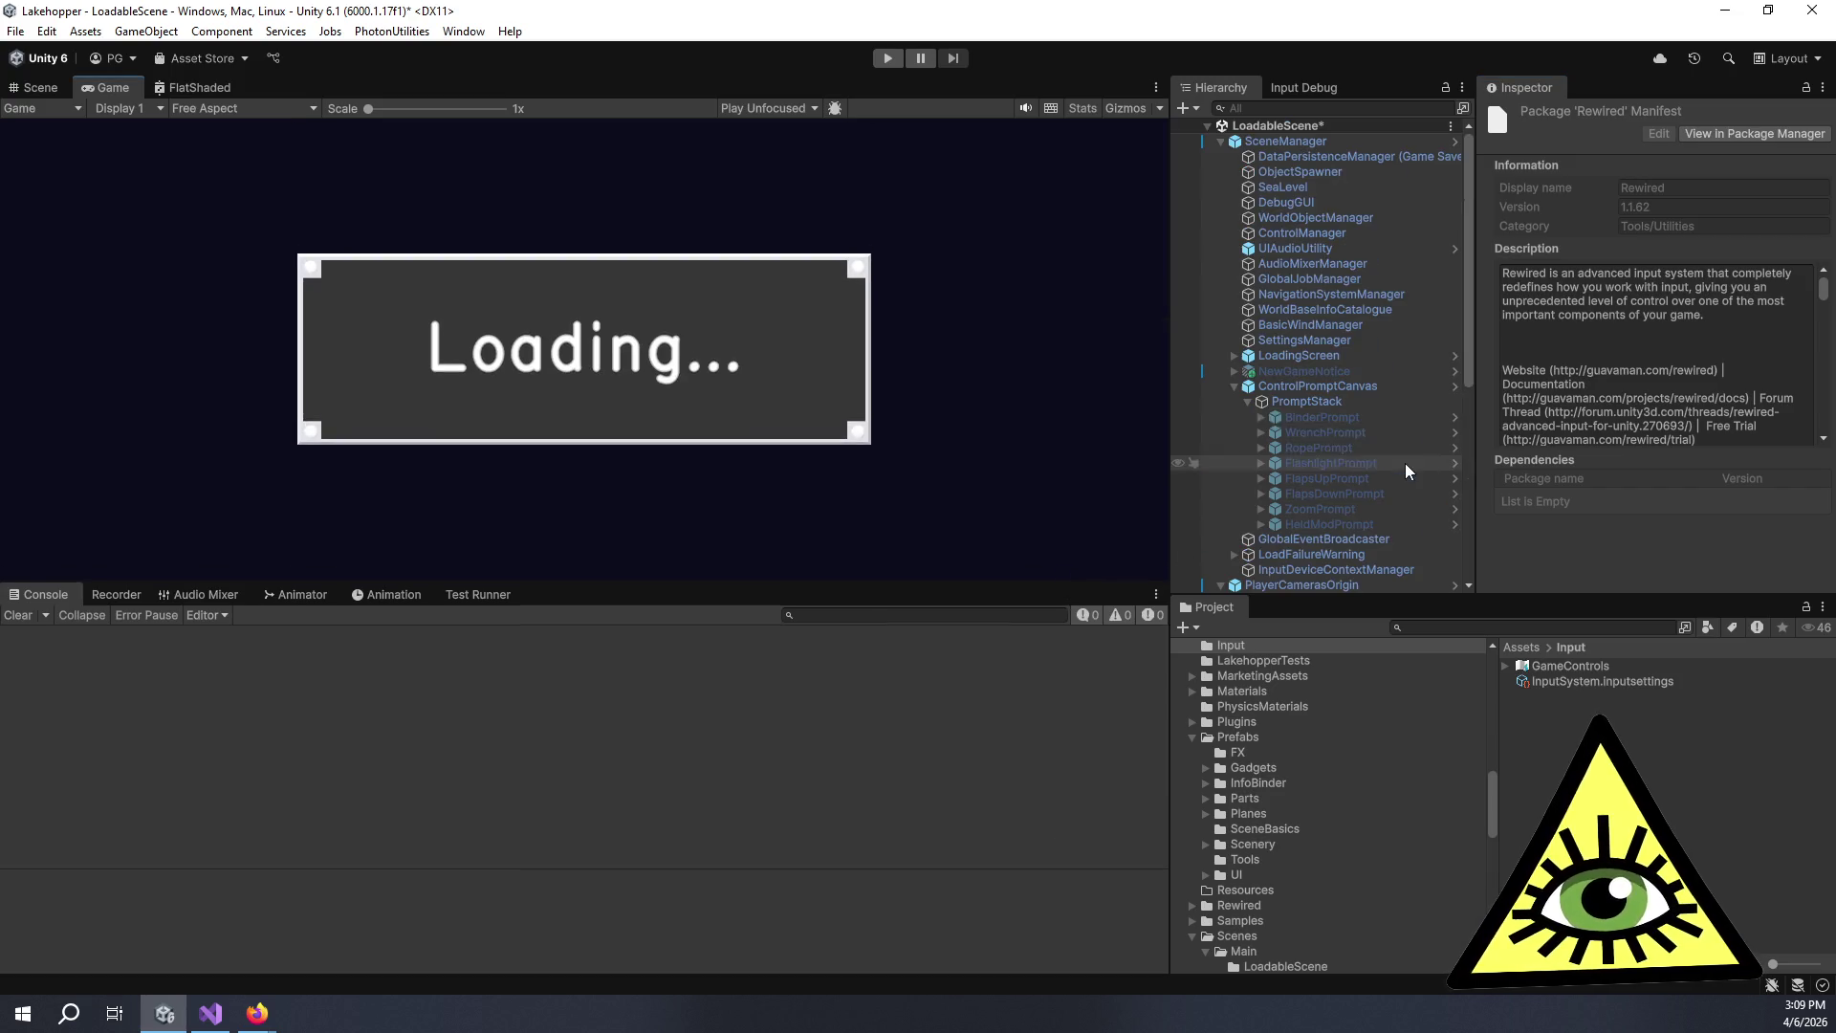
left_click(1207, 126, "alt")
left_click(1207, 127)
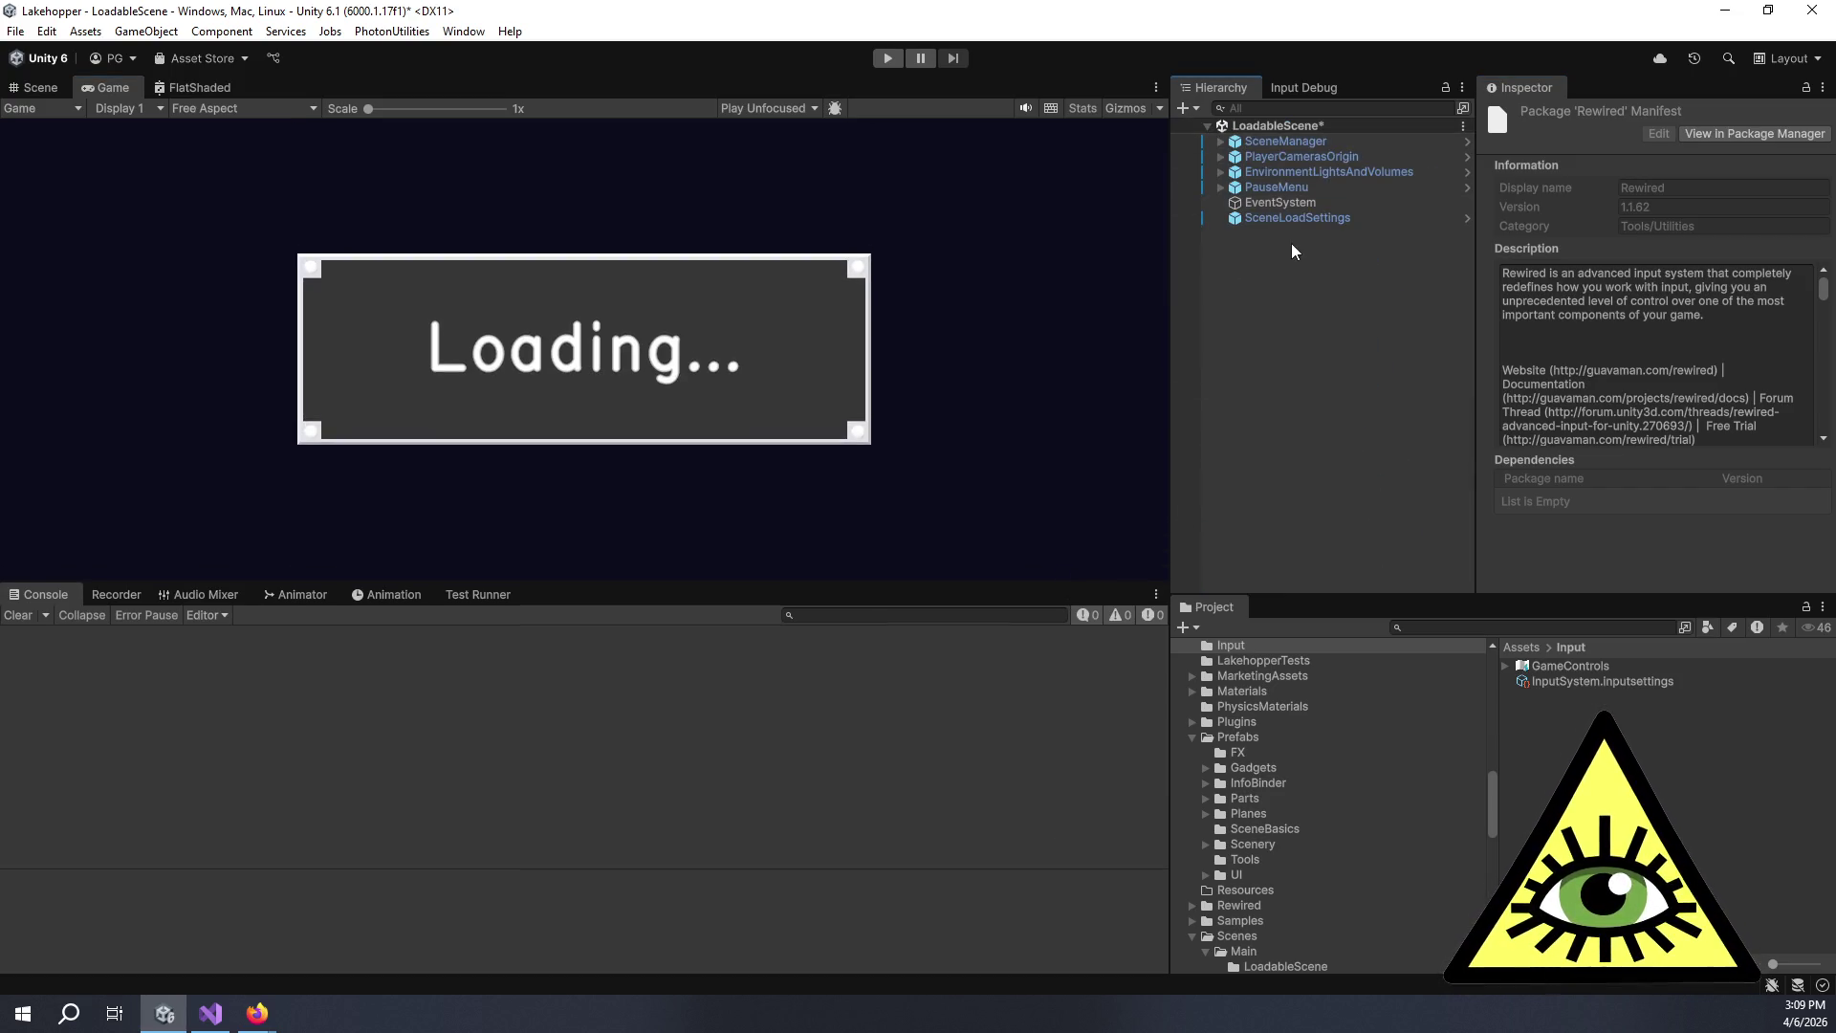
Create a Rewired Input Manager prefab from the Window menu's Rewired tools.
right_click(1307, 282)
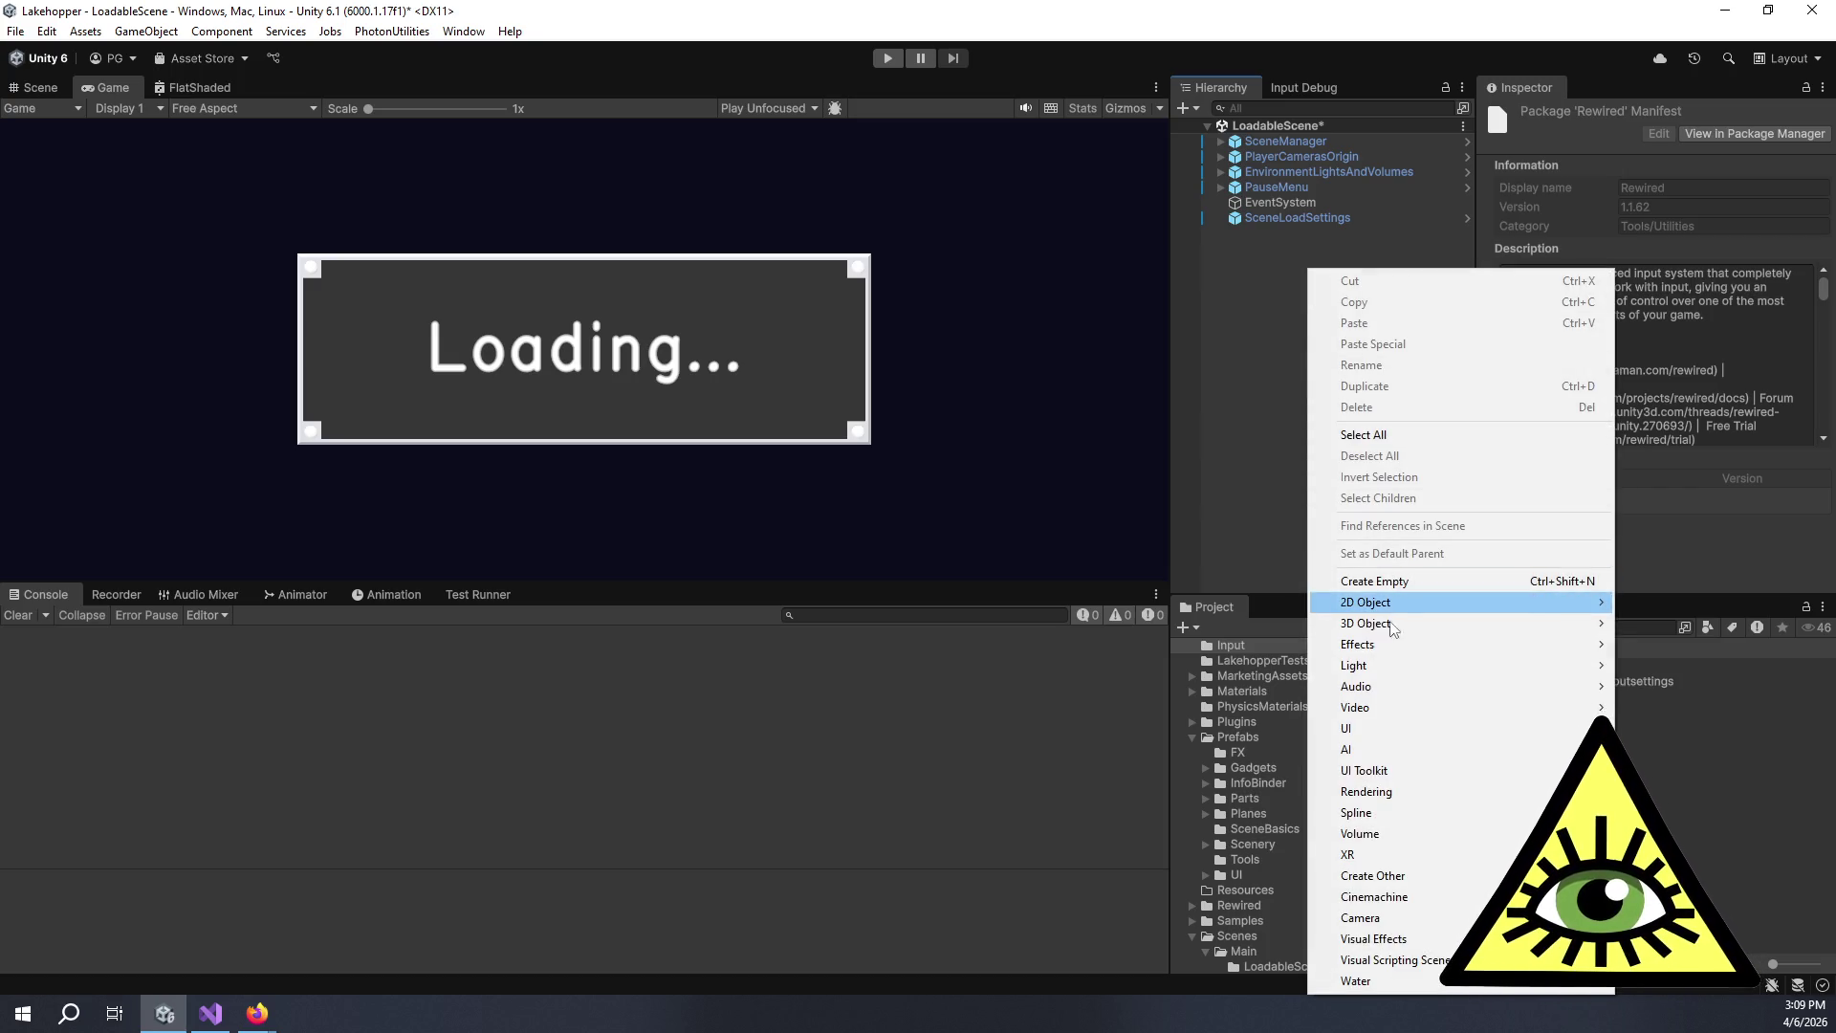
mouse_move(1469, 771)
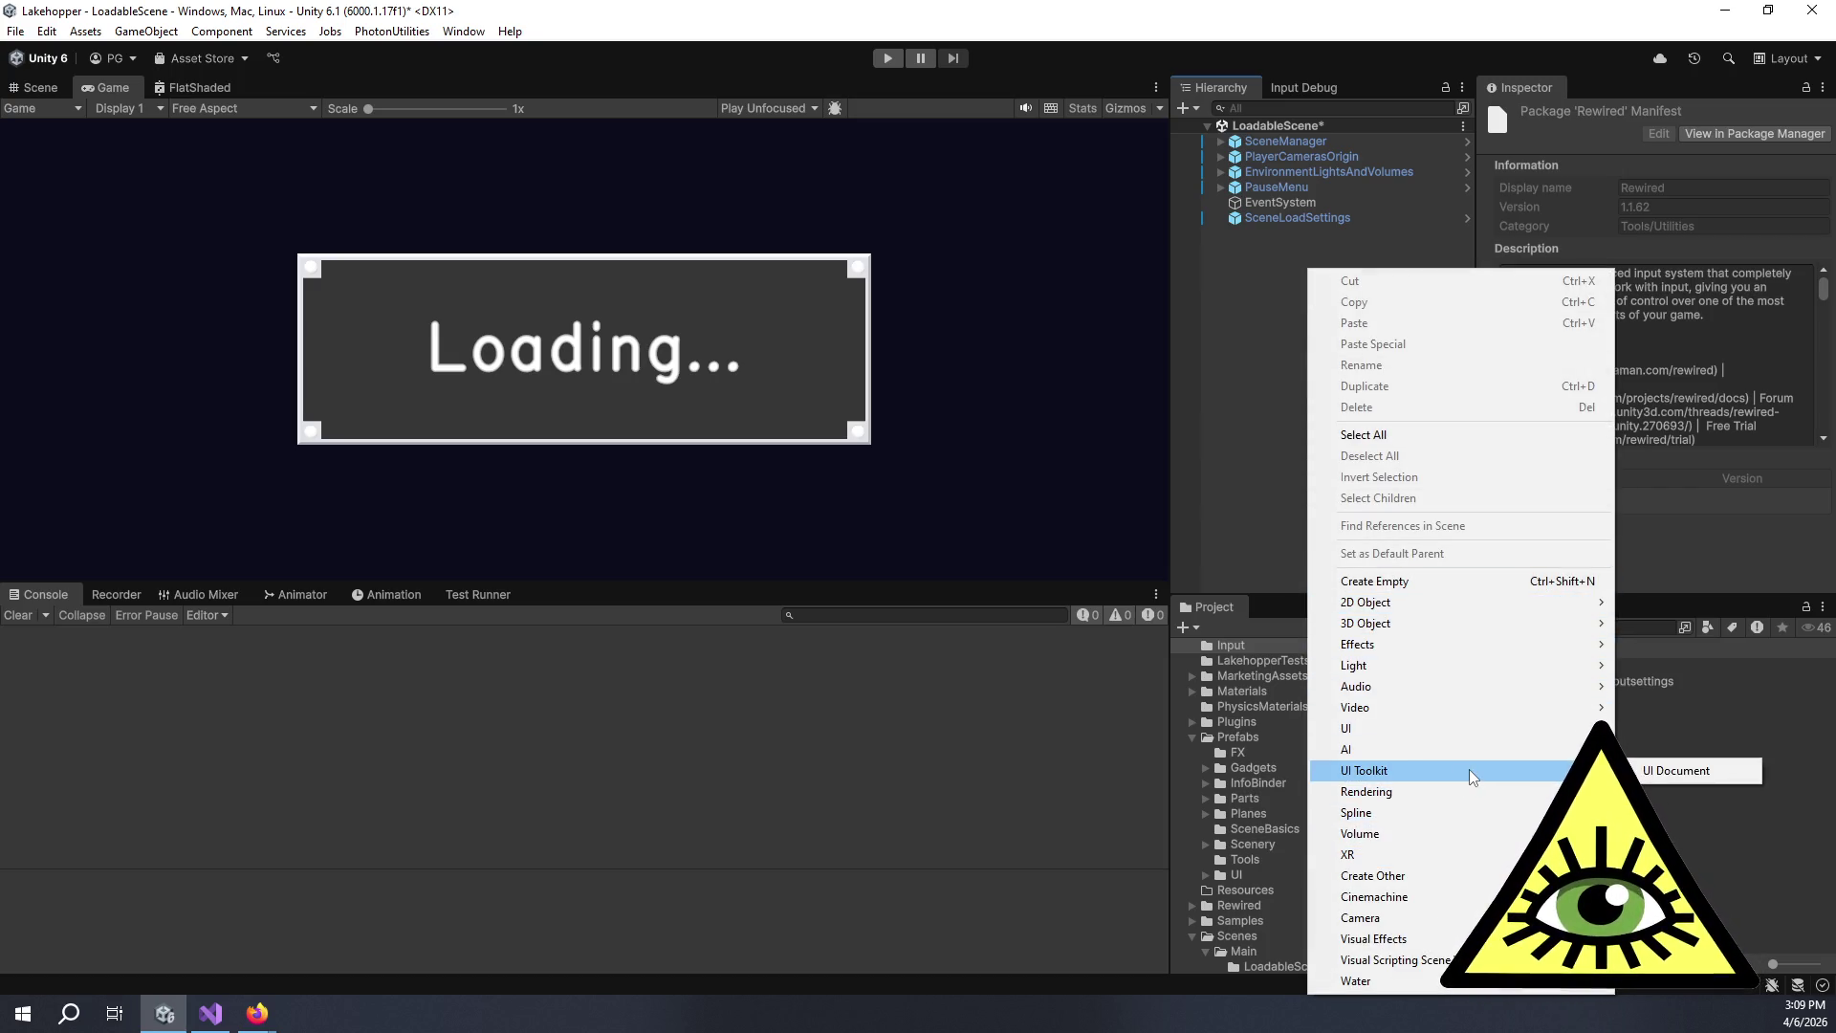
left_click(442, 36)
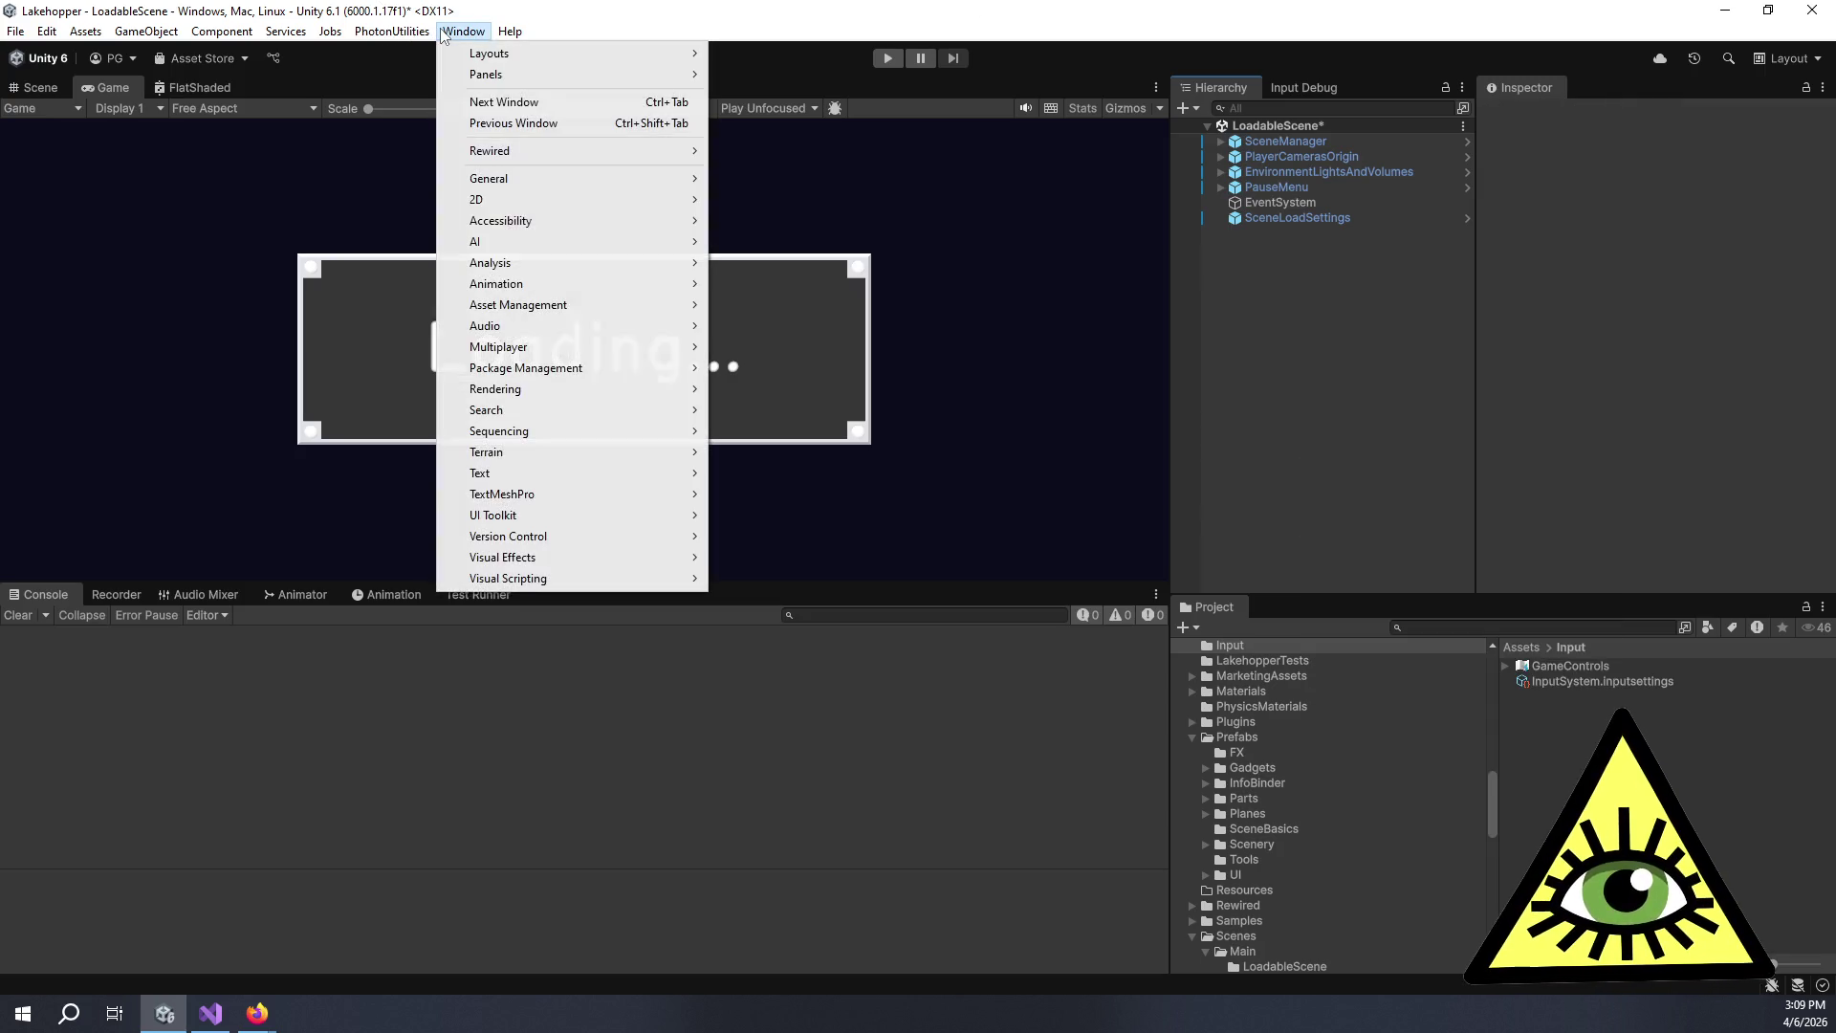
mouse_move(566, 149)
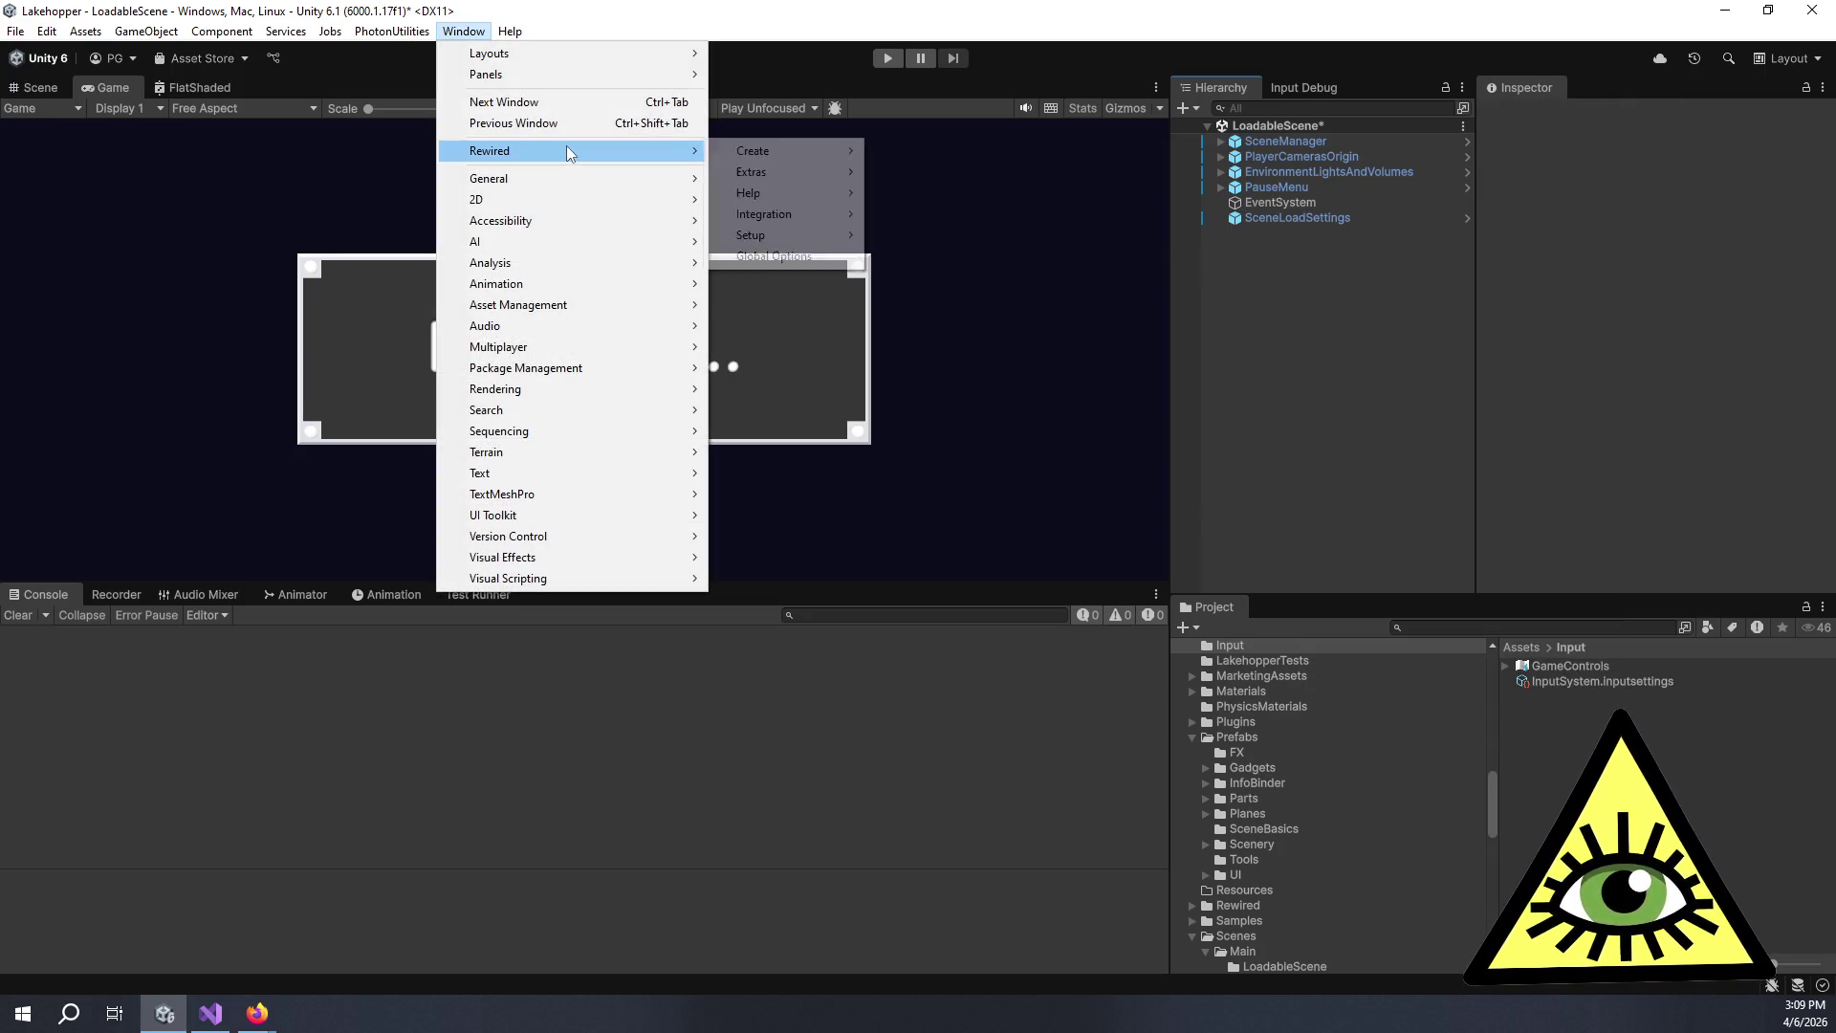
mouse_move(828, 153)
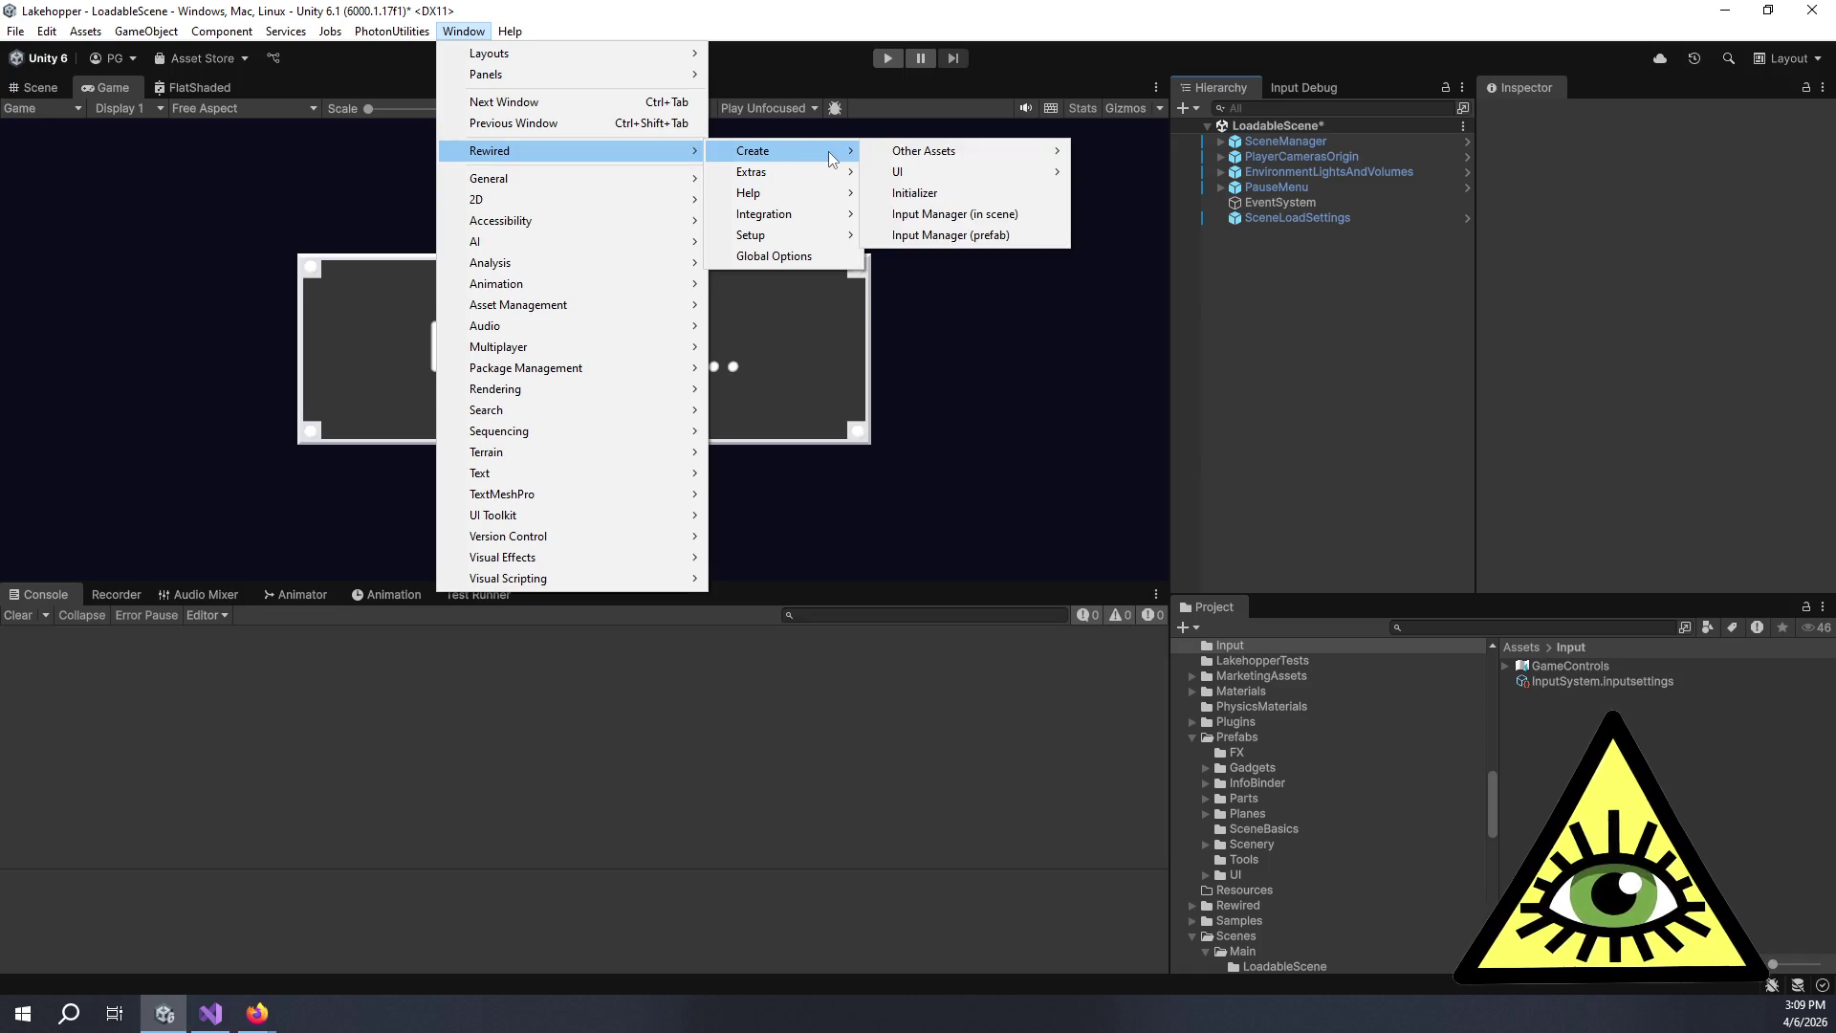
left_click(975, 238)
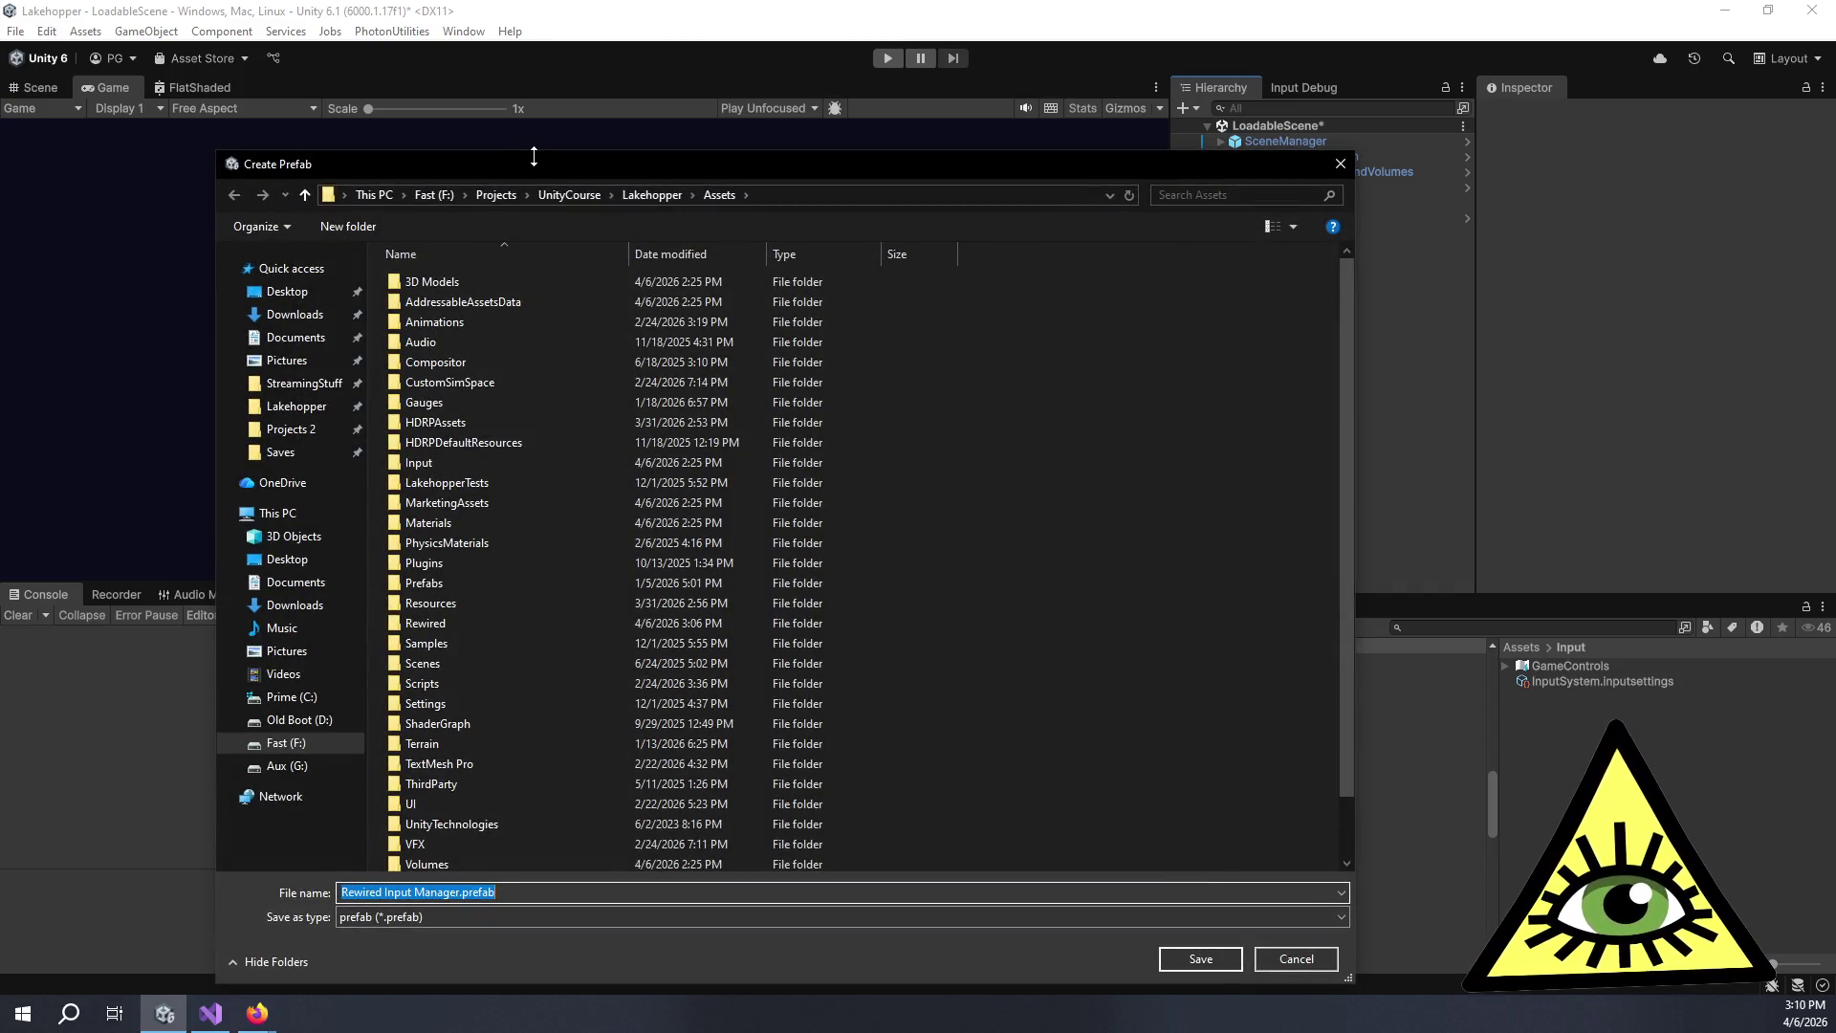
key("Escape")
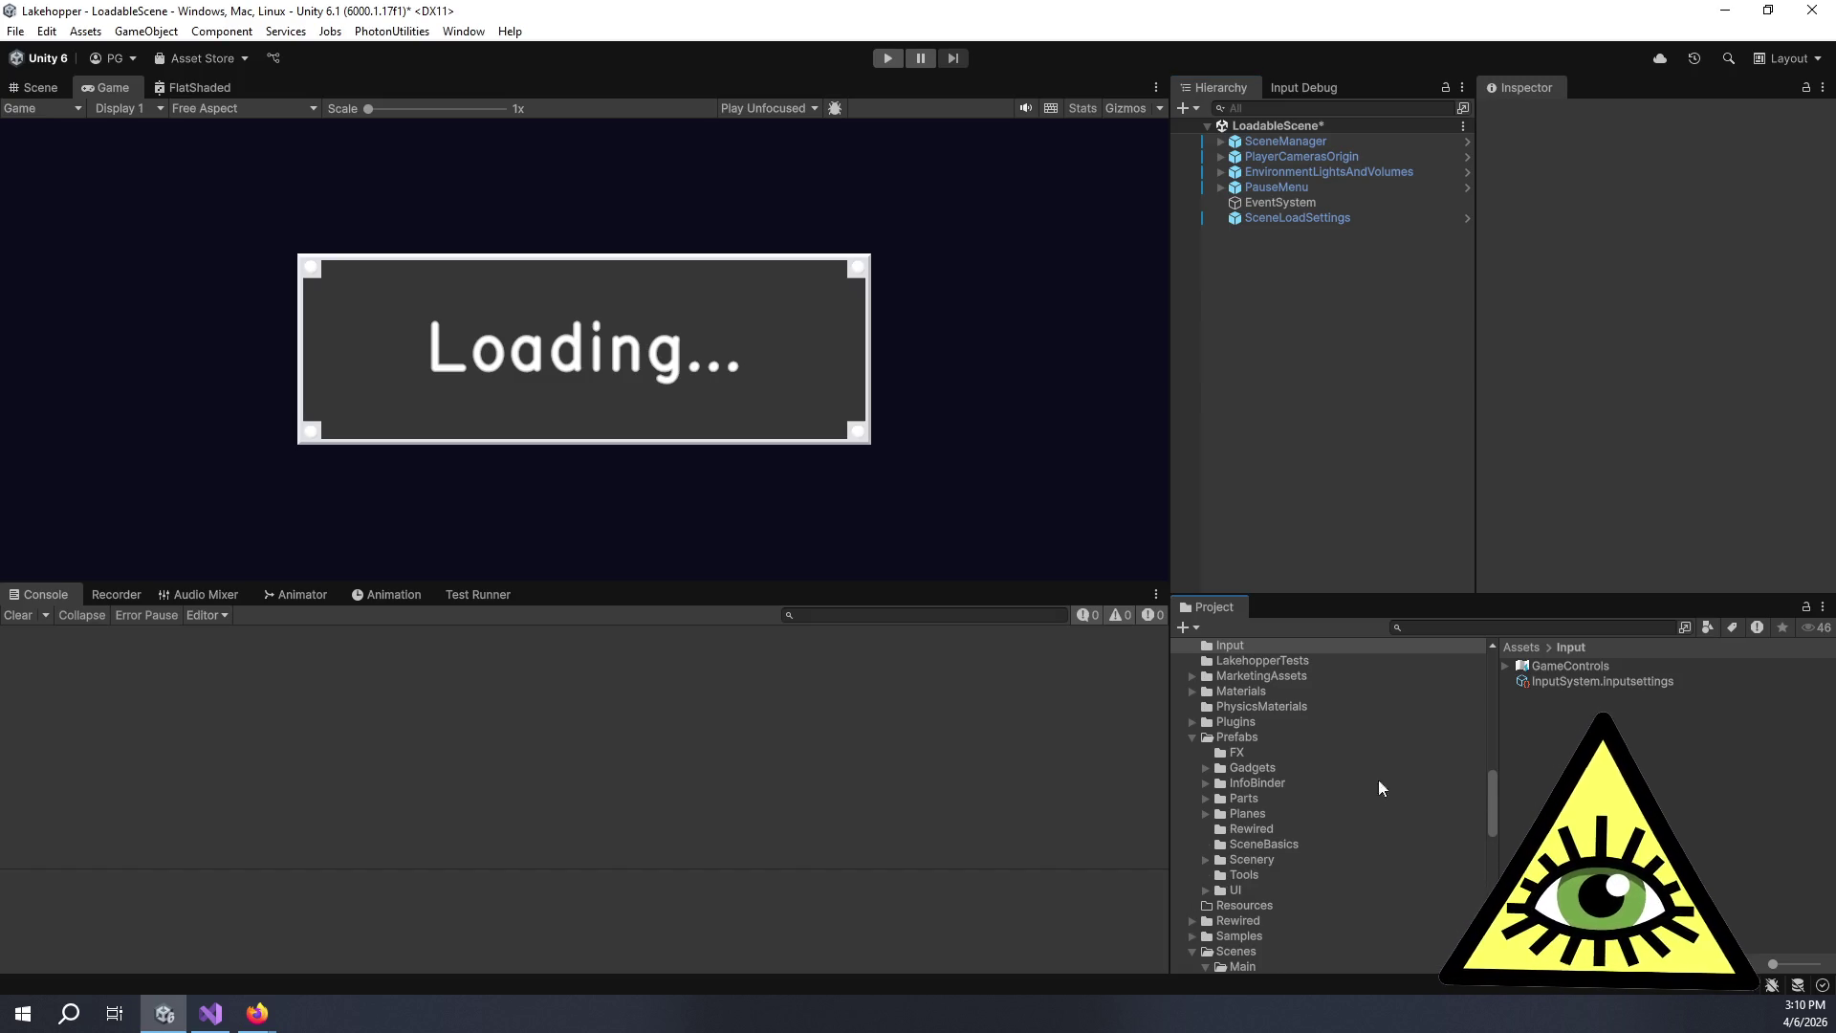
Open the Prefabs Rewired folder and add a Rewired Initializer to the scene.
left_click(1260, 828)
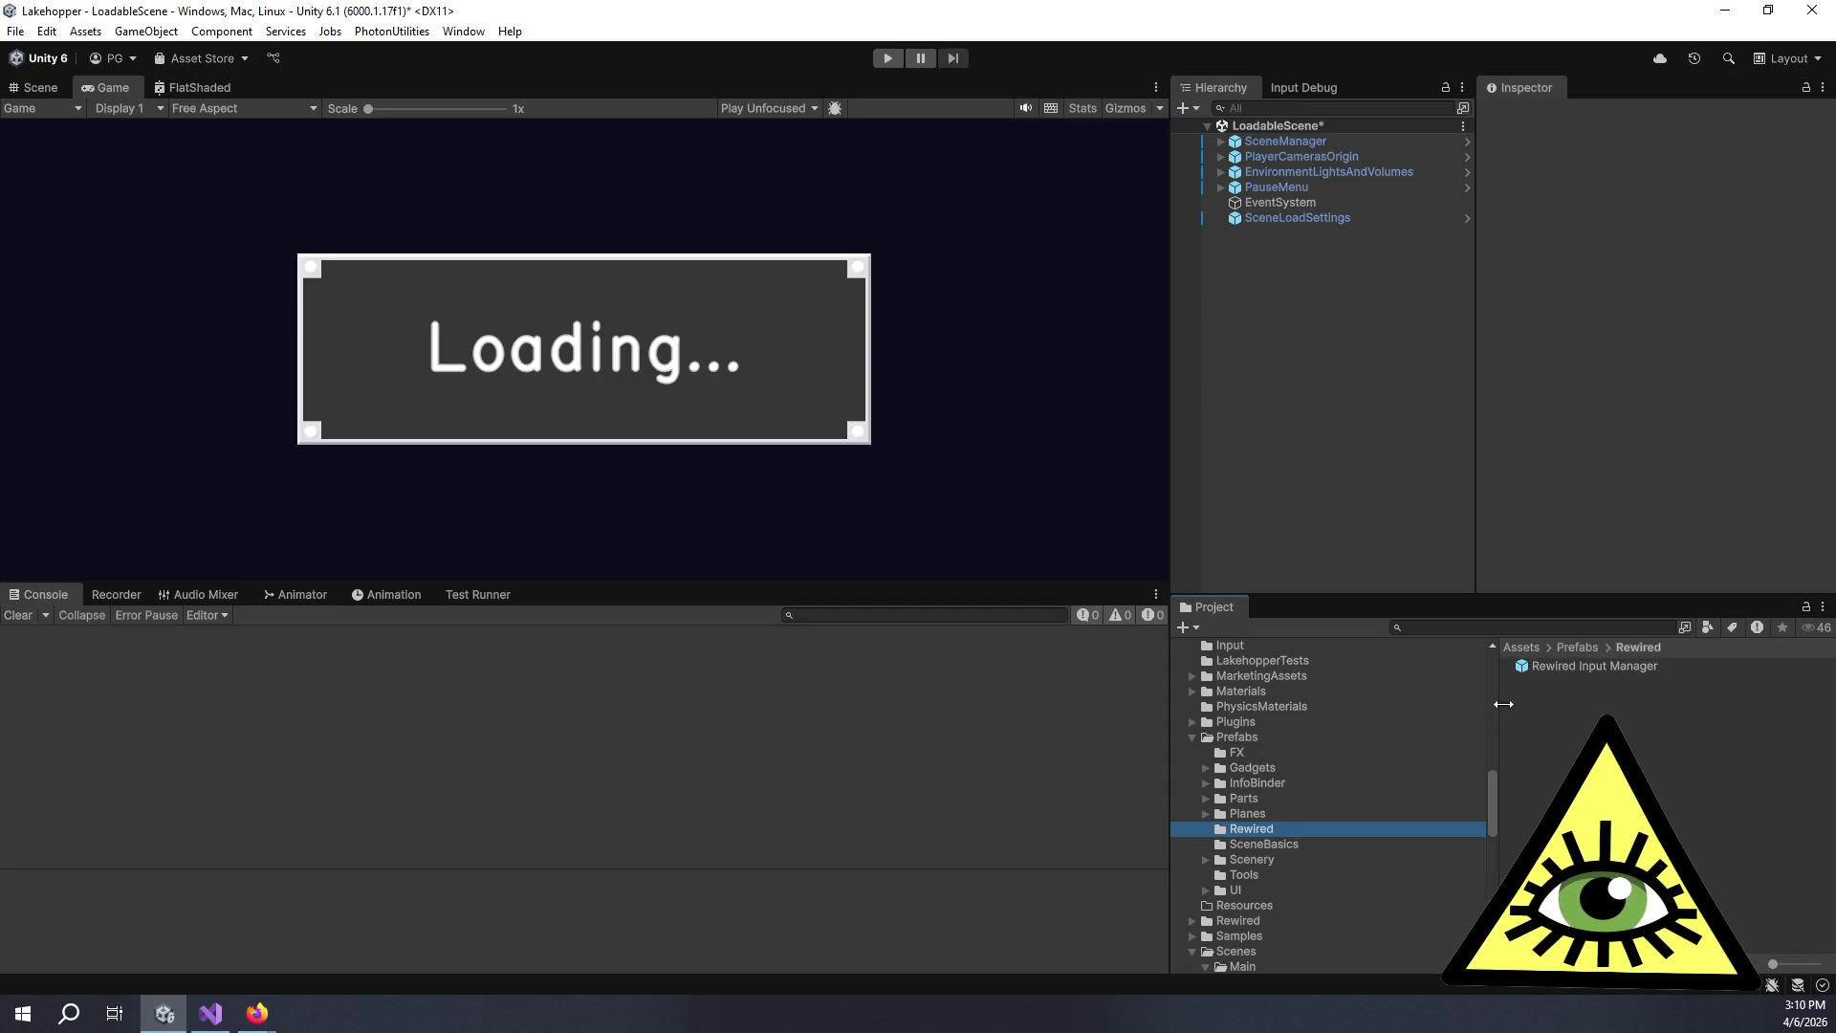
right_click(1326, 400)
left_click(1291, 382)
right_click(1343, 385)
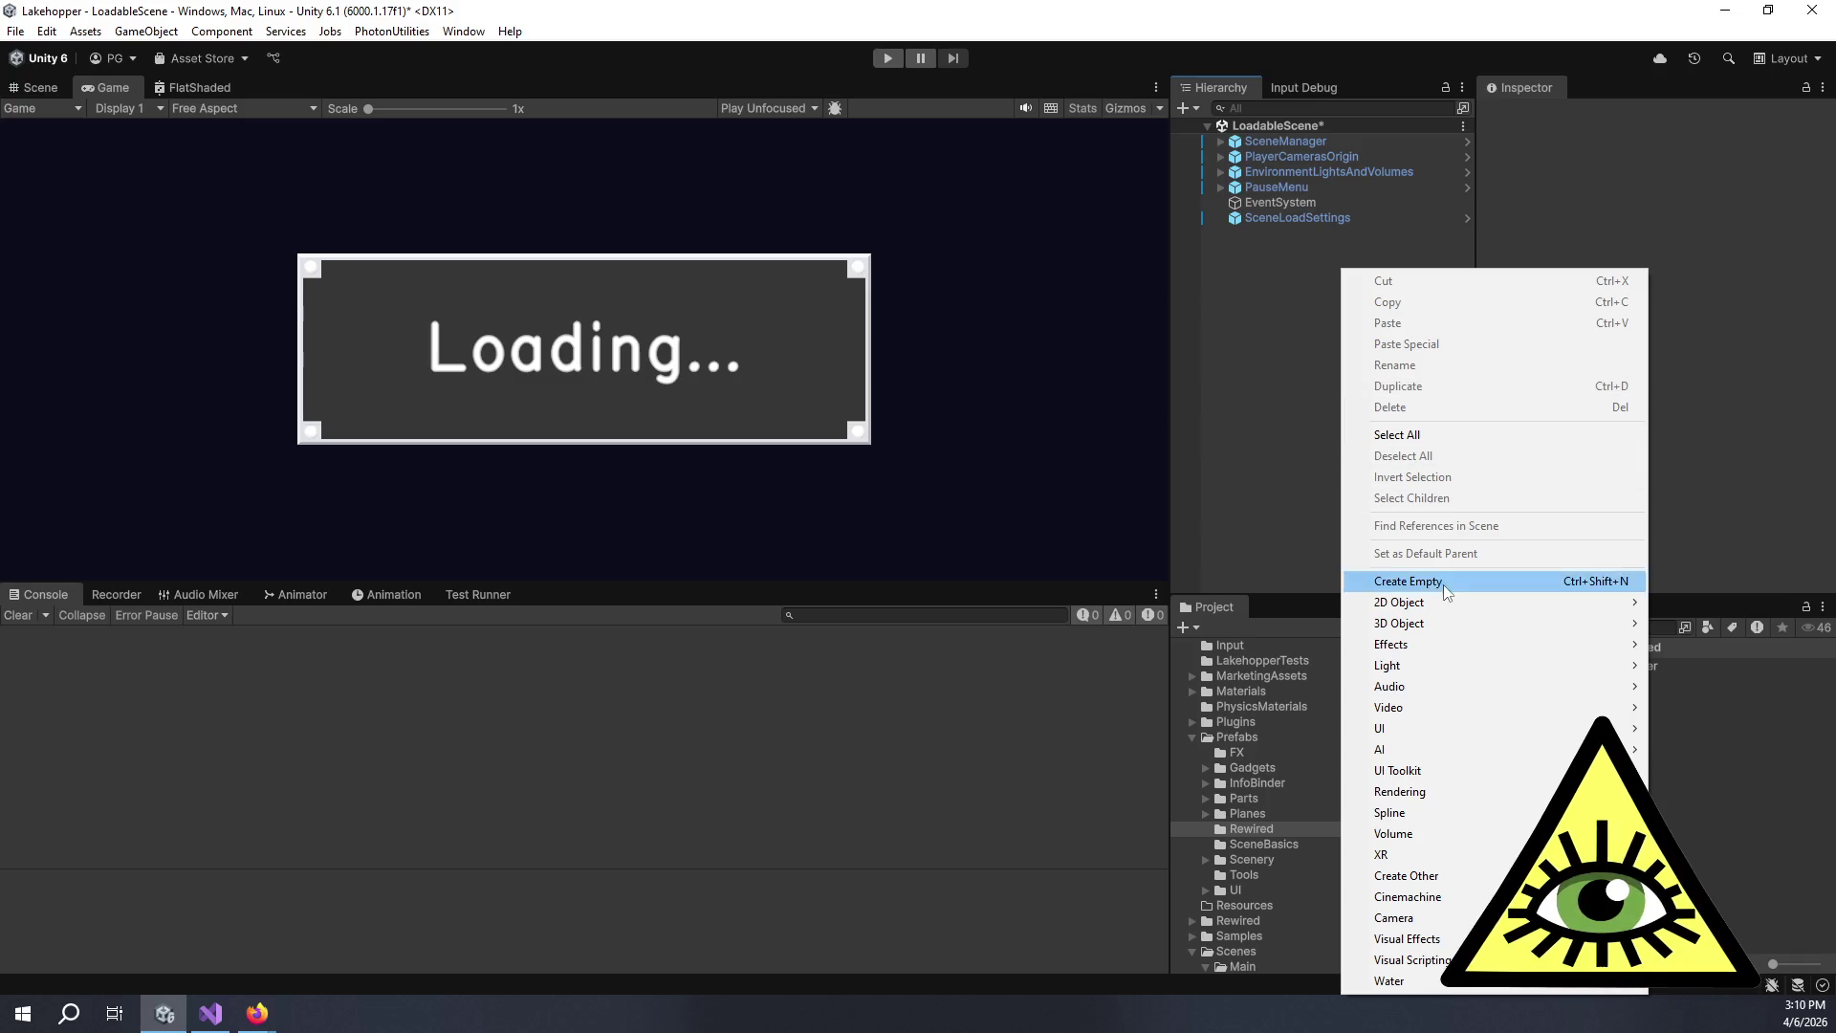
left_click(463, 31)
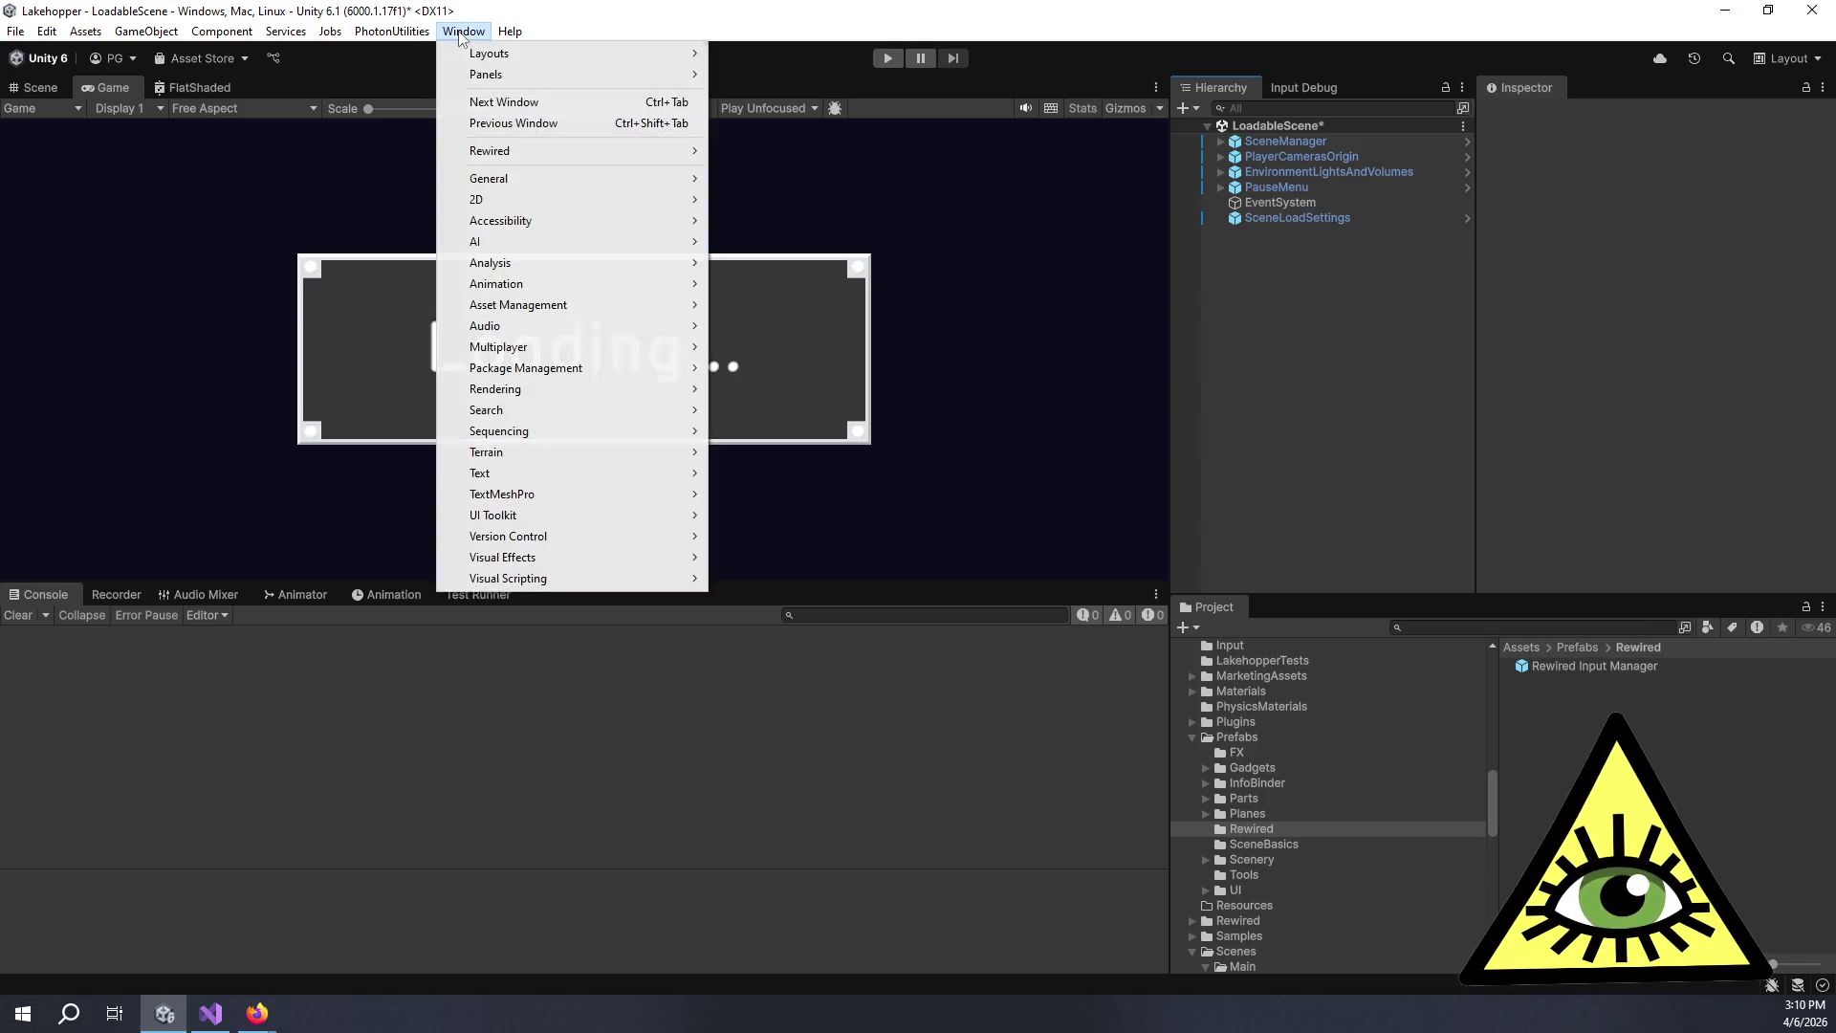
mouse_move(508, 148)
mouse_move(735, 156)
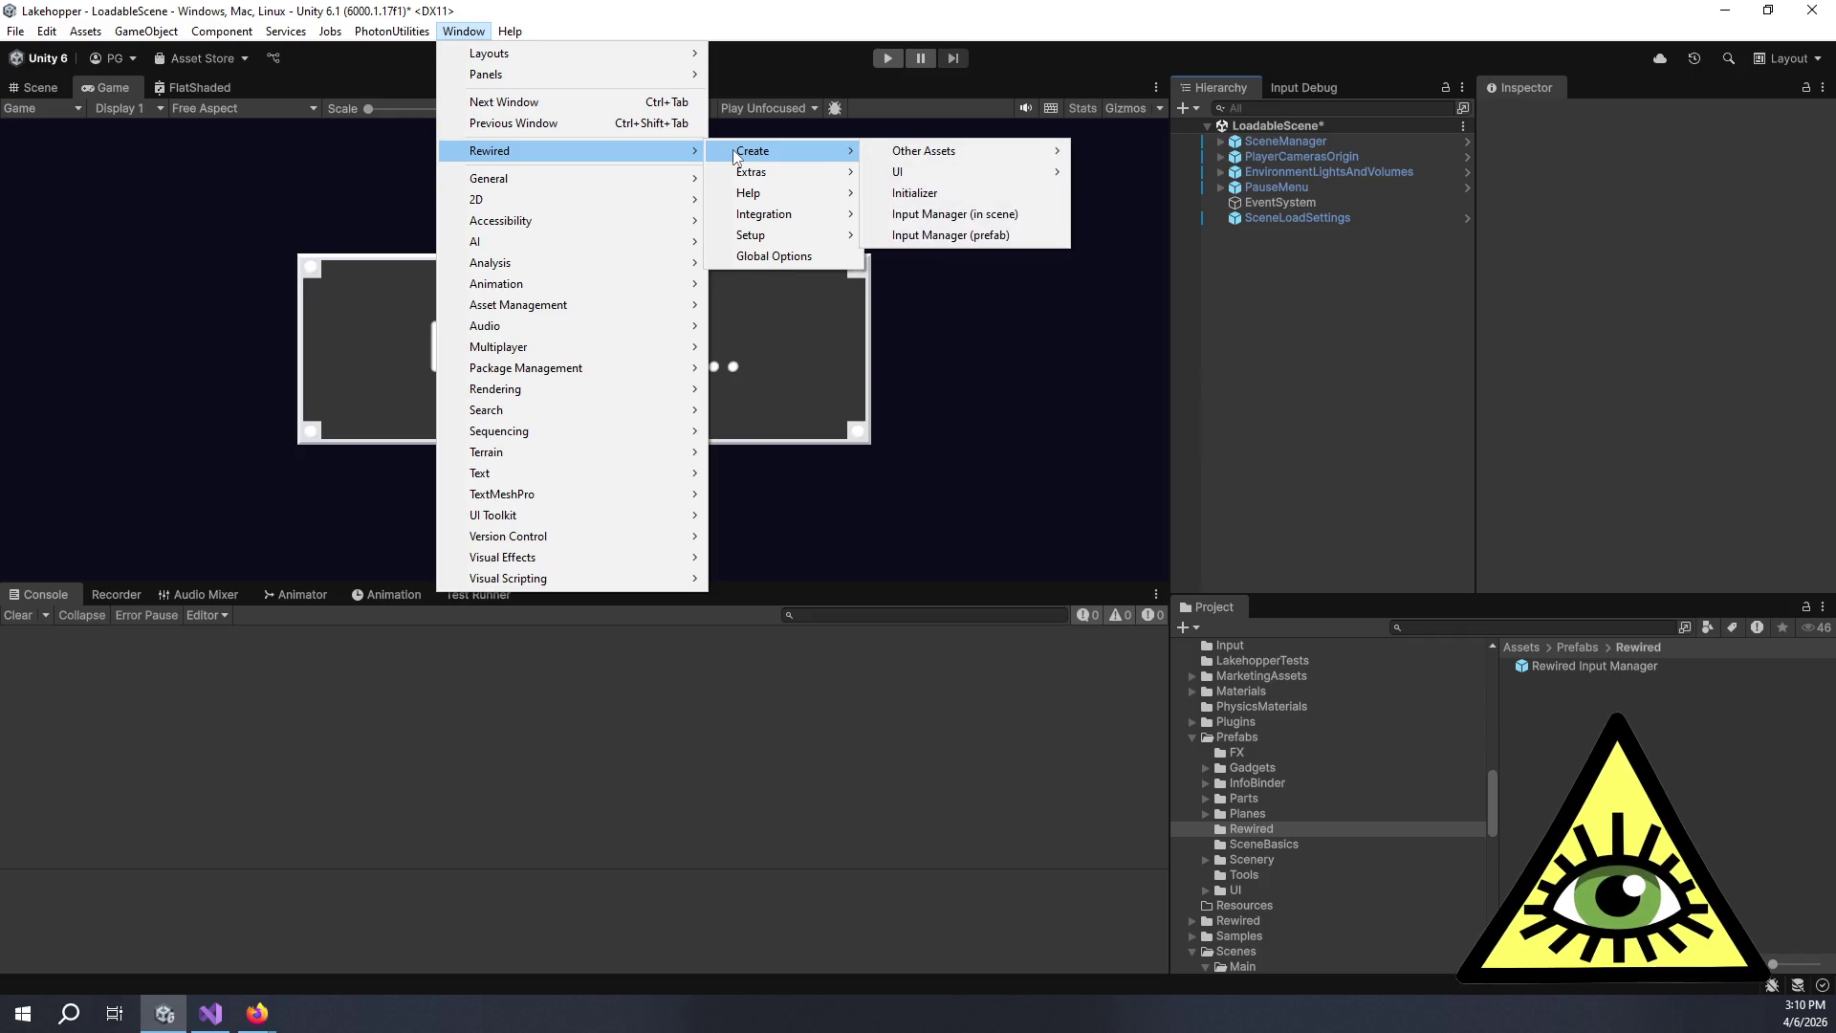
left_click(967, 191)
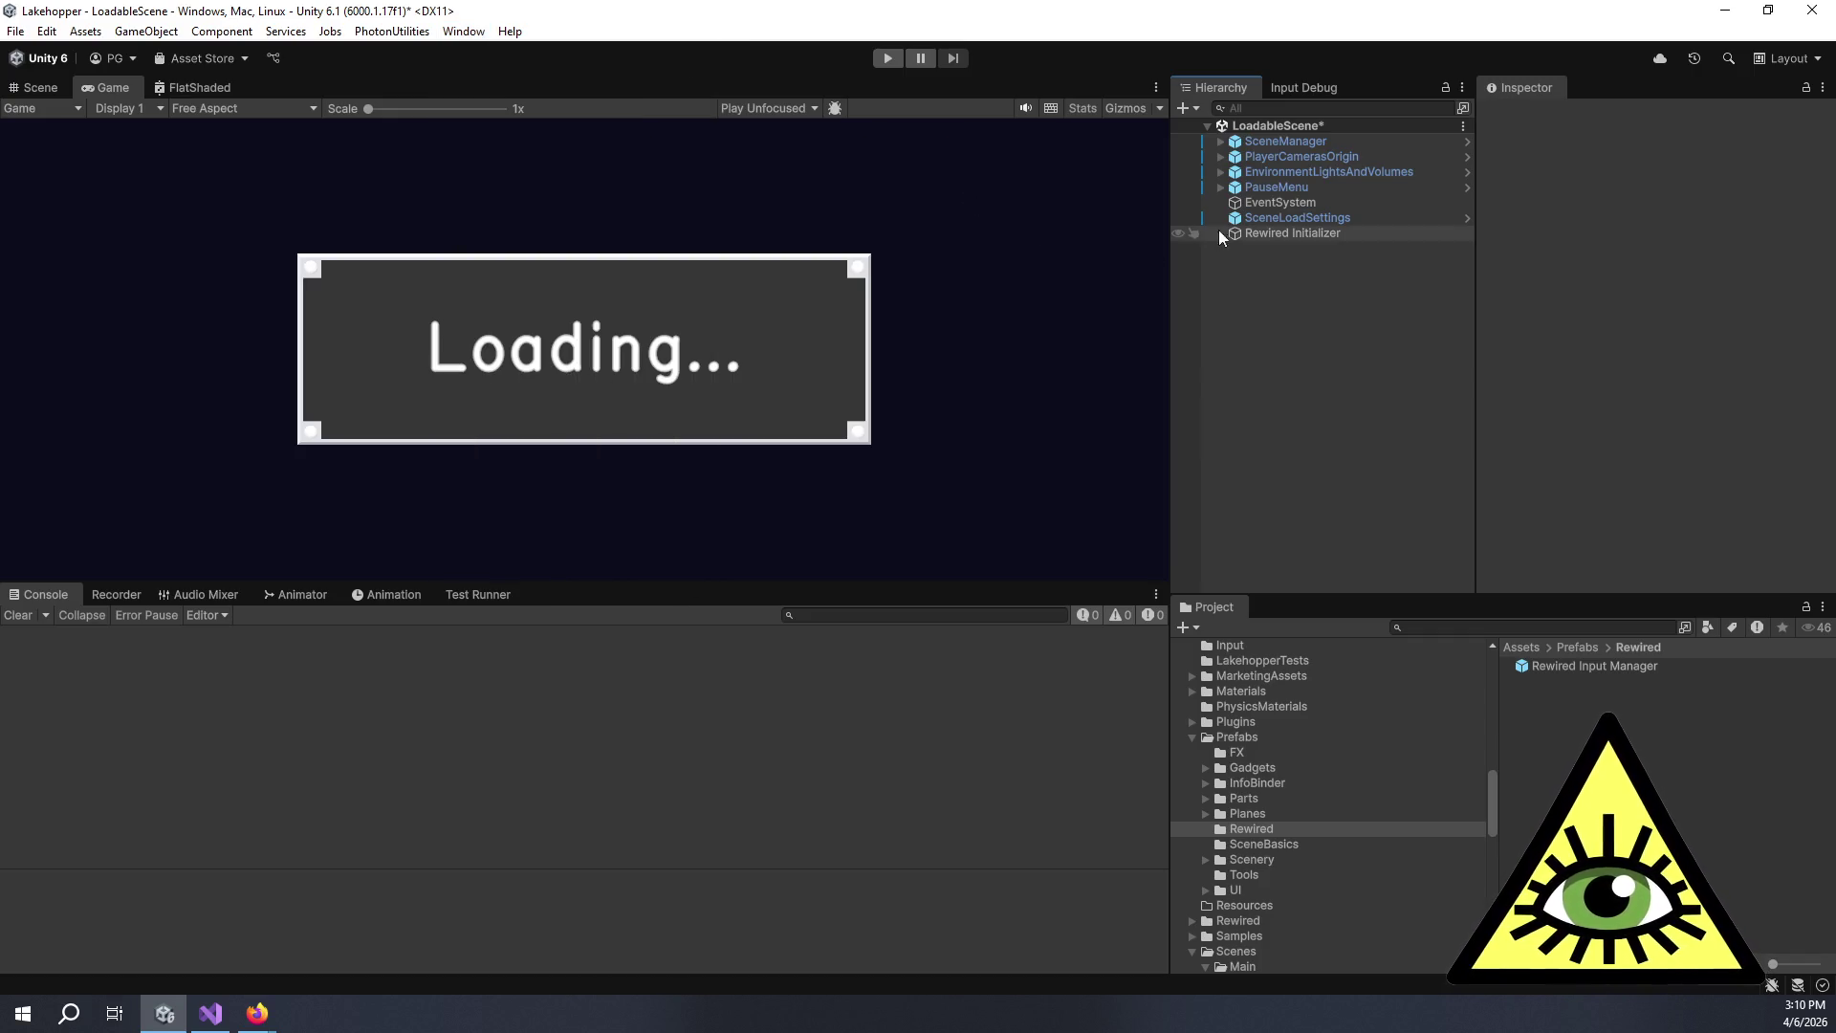
Assign the Input Manager prefab to the Initializer and save the Initializer as a prefab in Rewired.
left_click(1259, 232)
left_click_drag(1610, 662, 1681, 306)
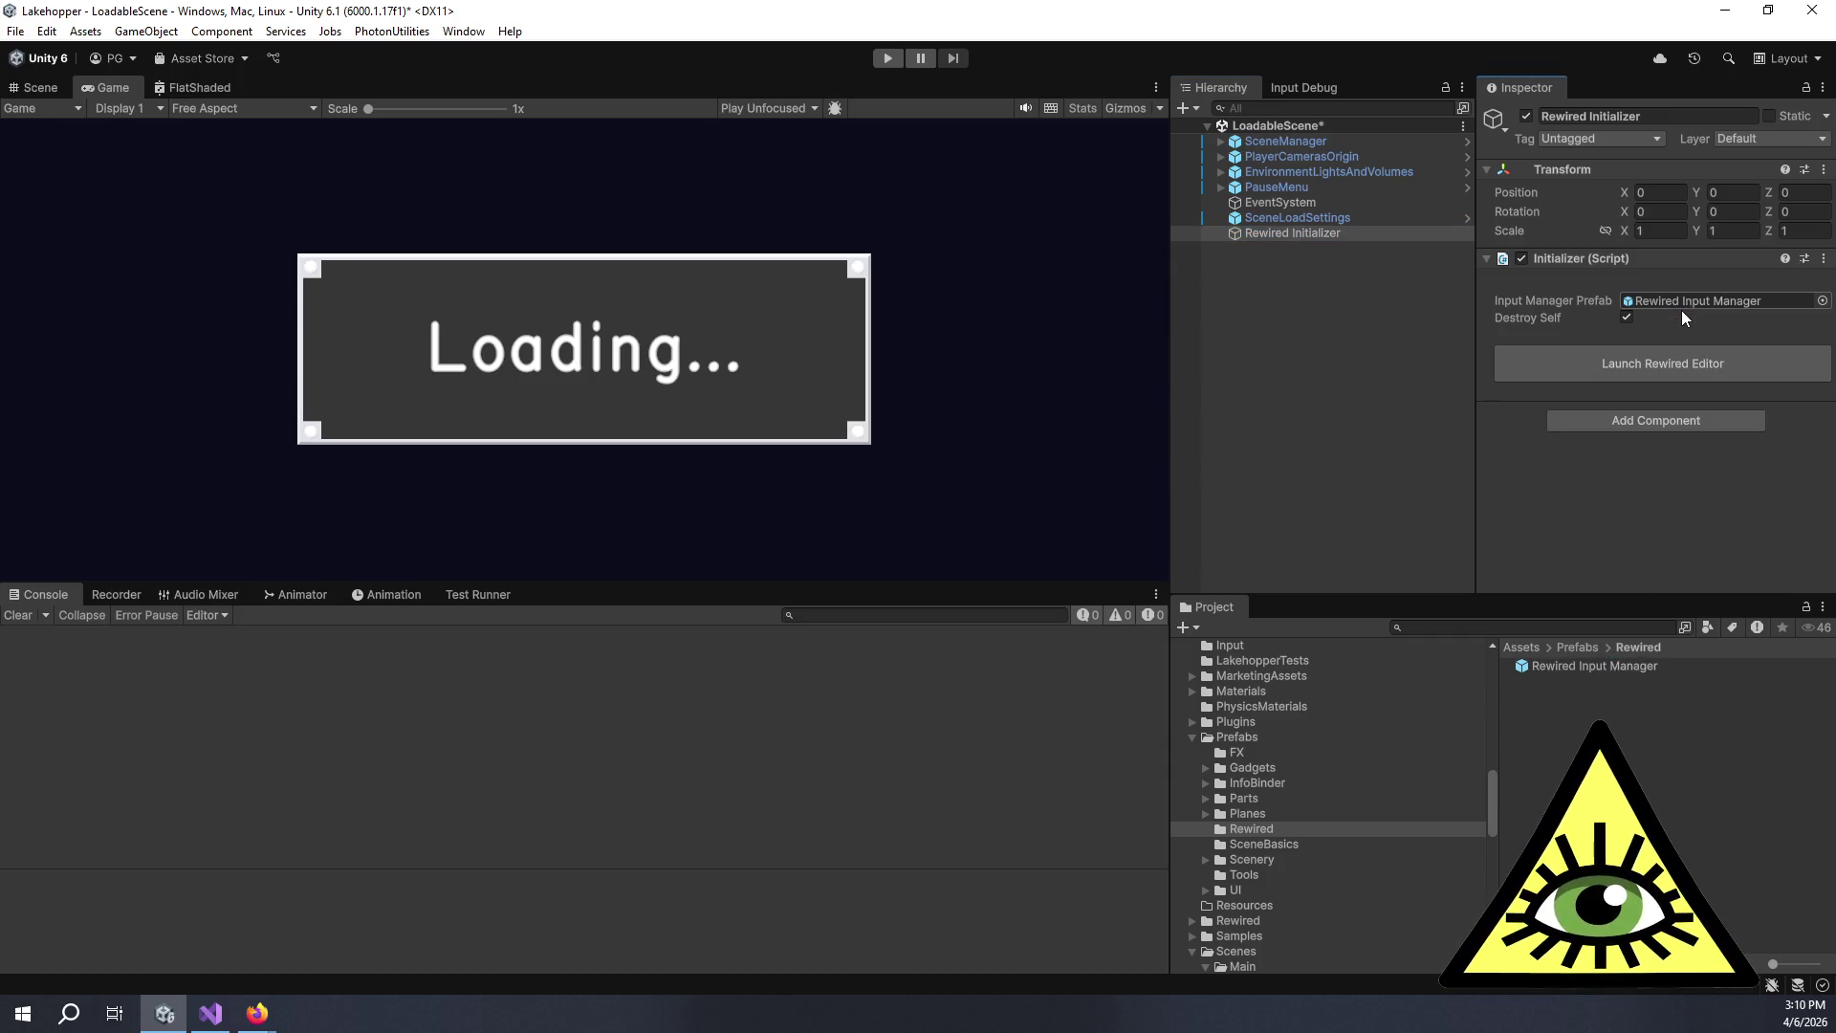
left_click_drag(1310, 232, 1613, 735)
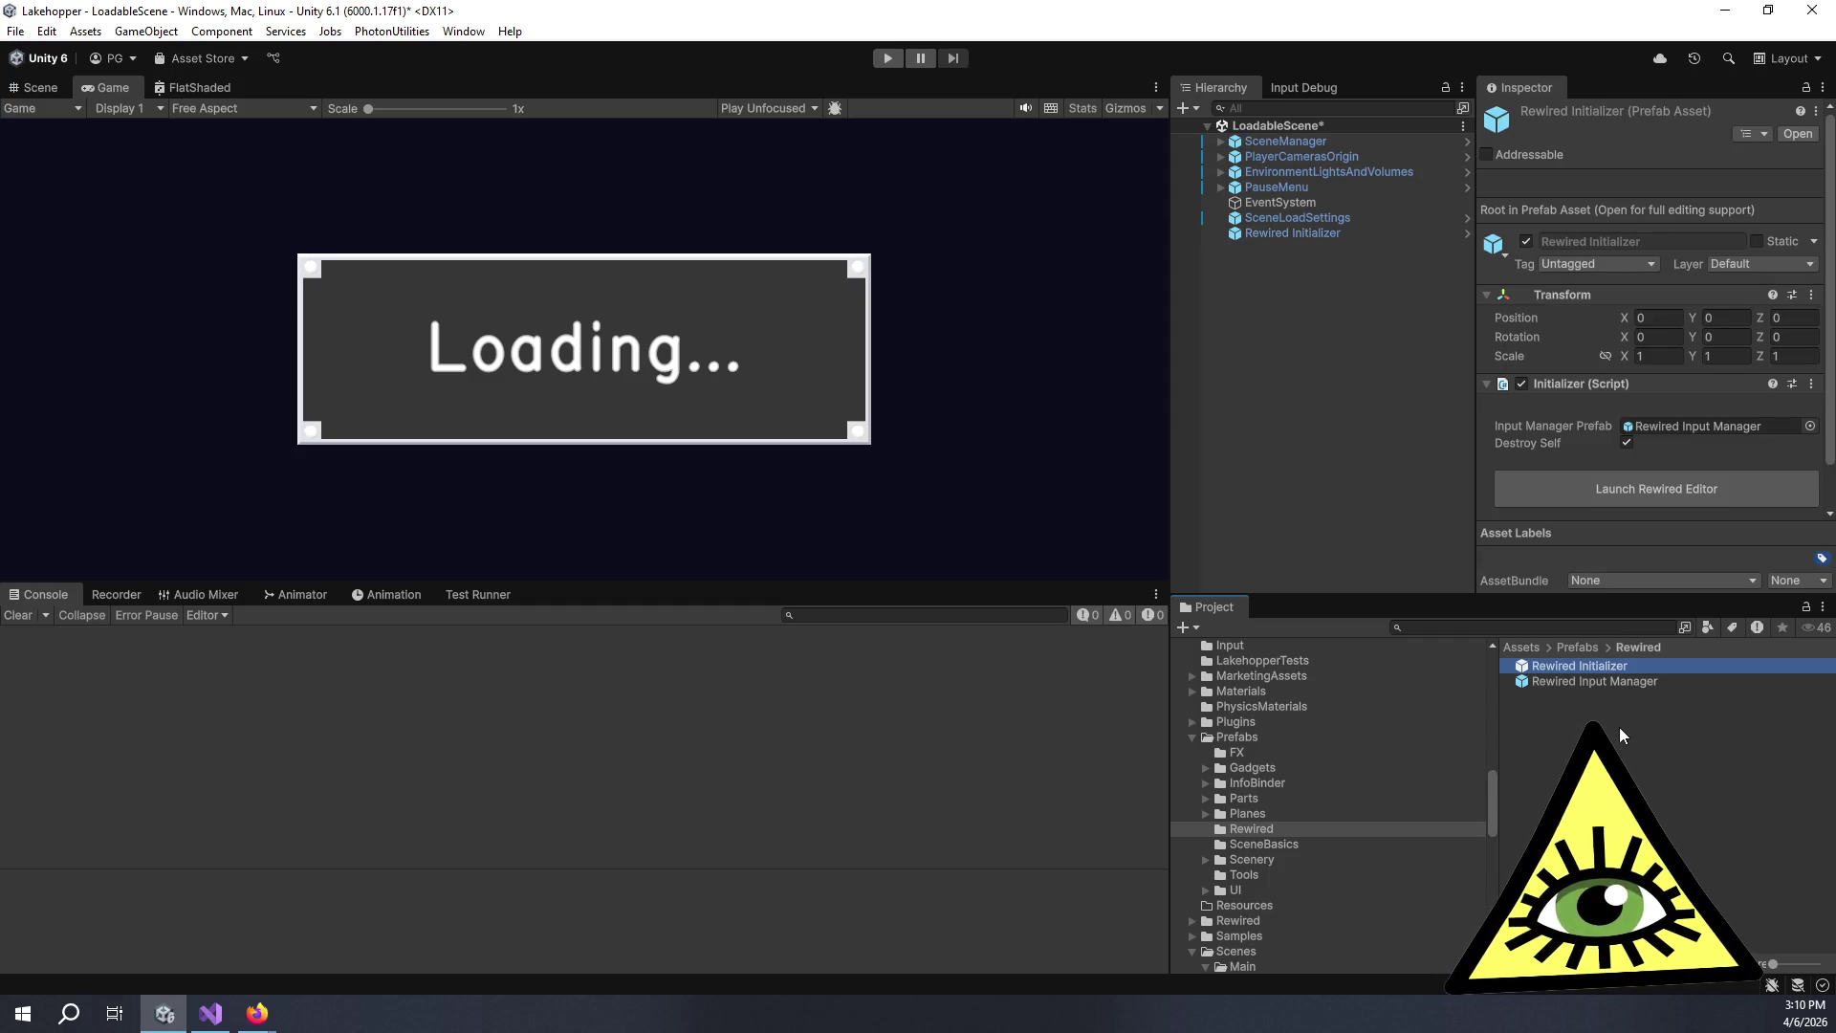
Open the linked Rewired Input Manager prefab for editing and ping its ControllerDataFiles asset.
left_click(1313, 233)
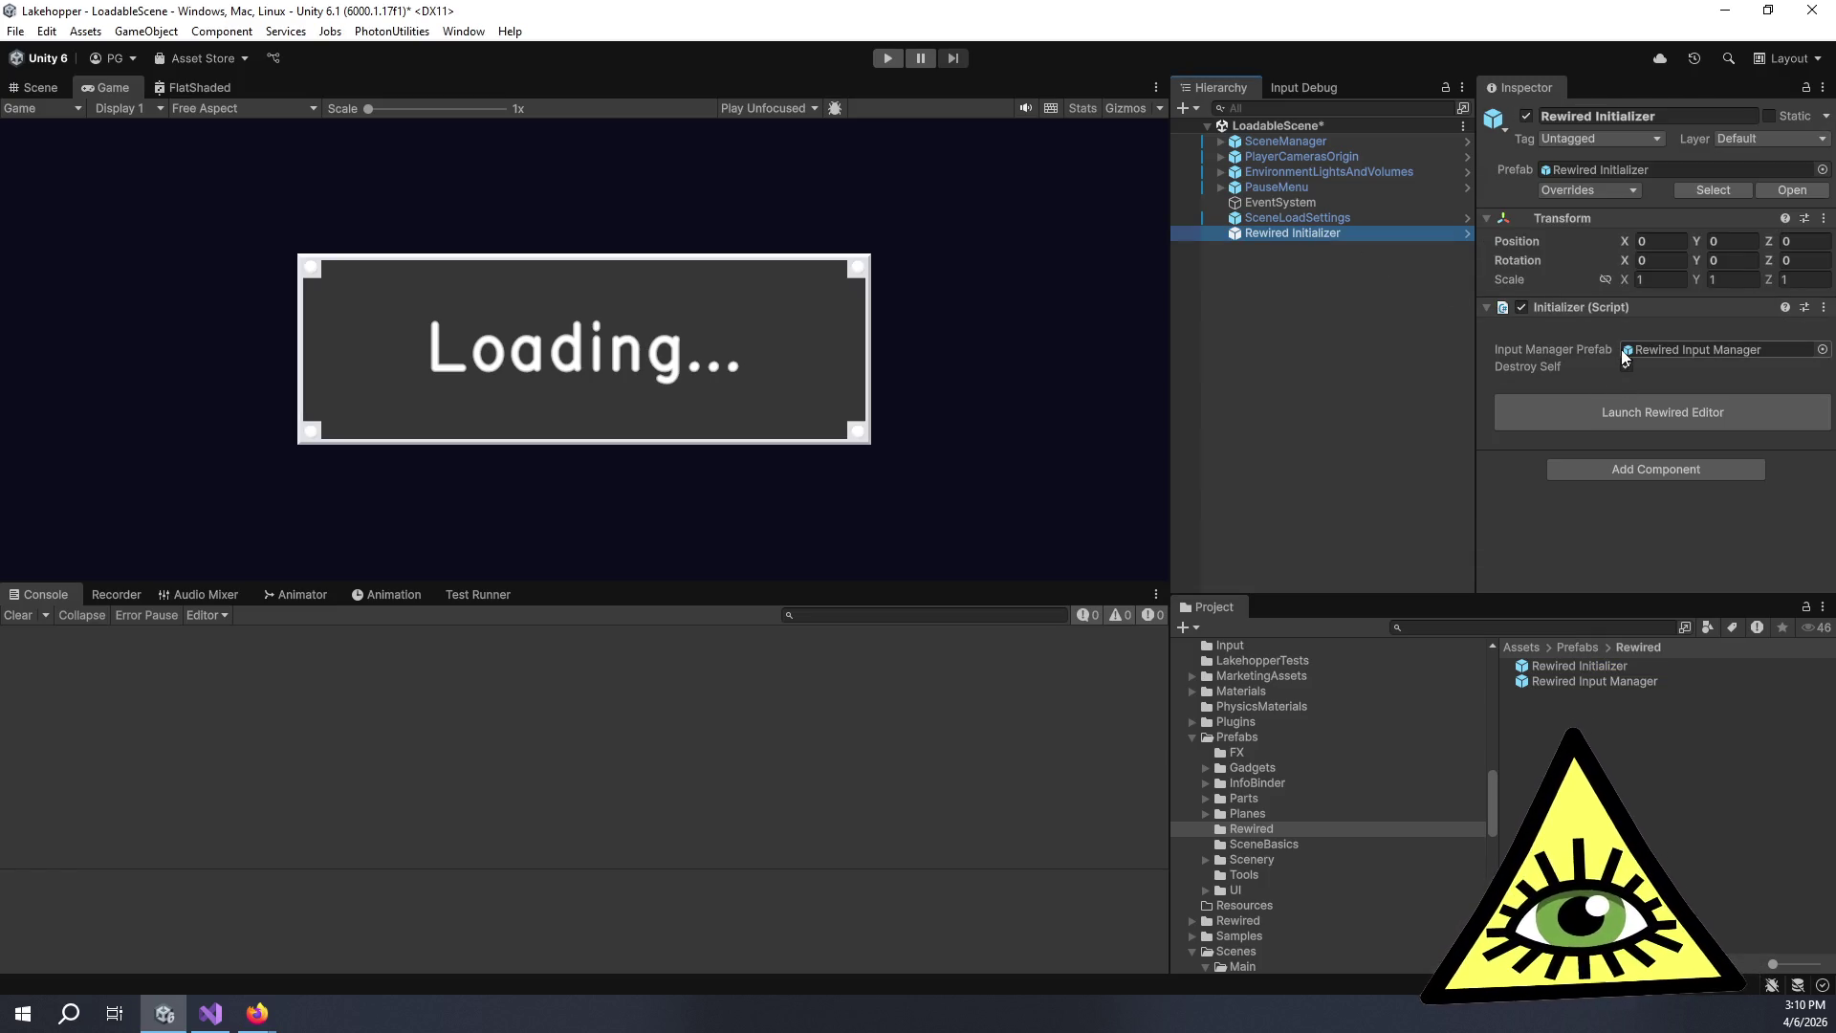
double_click(1628, 680)
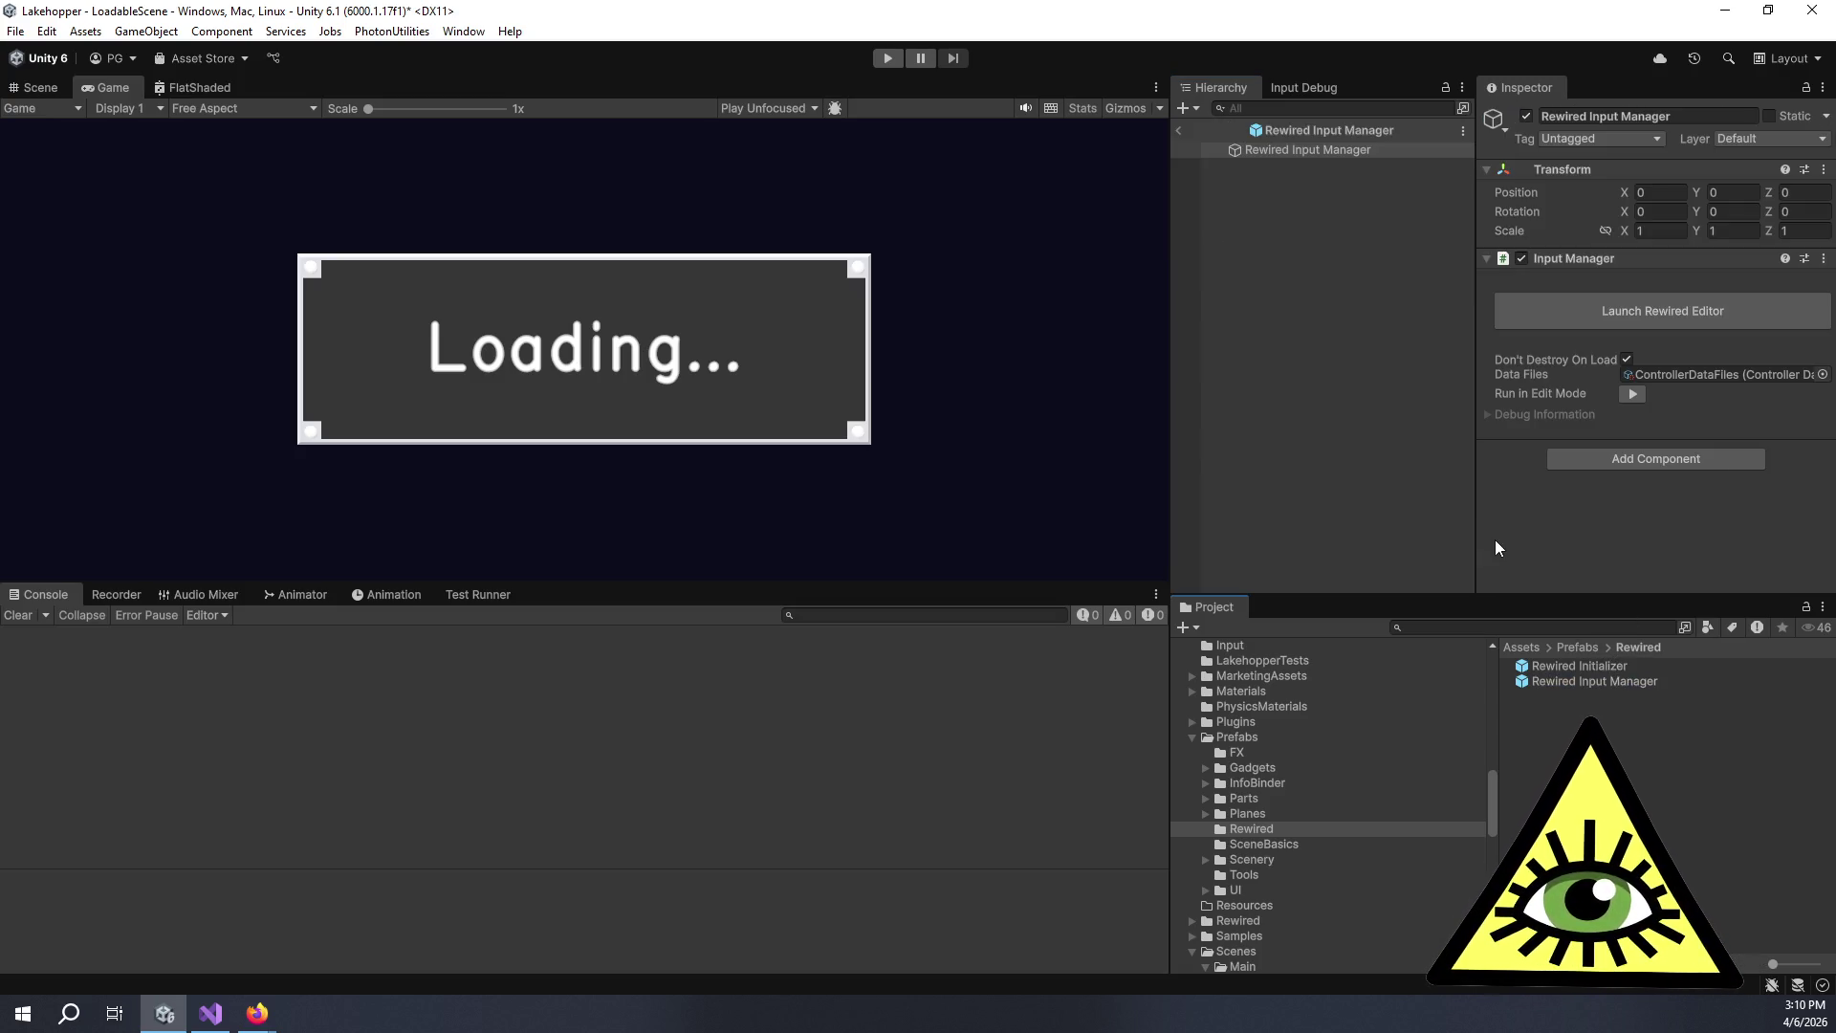
left_click(1685, 375)
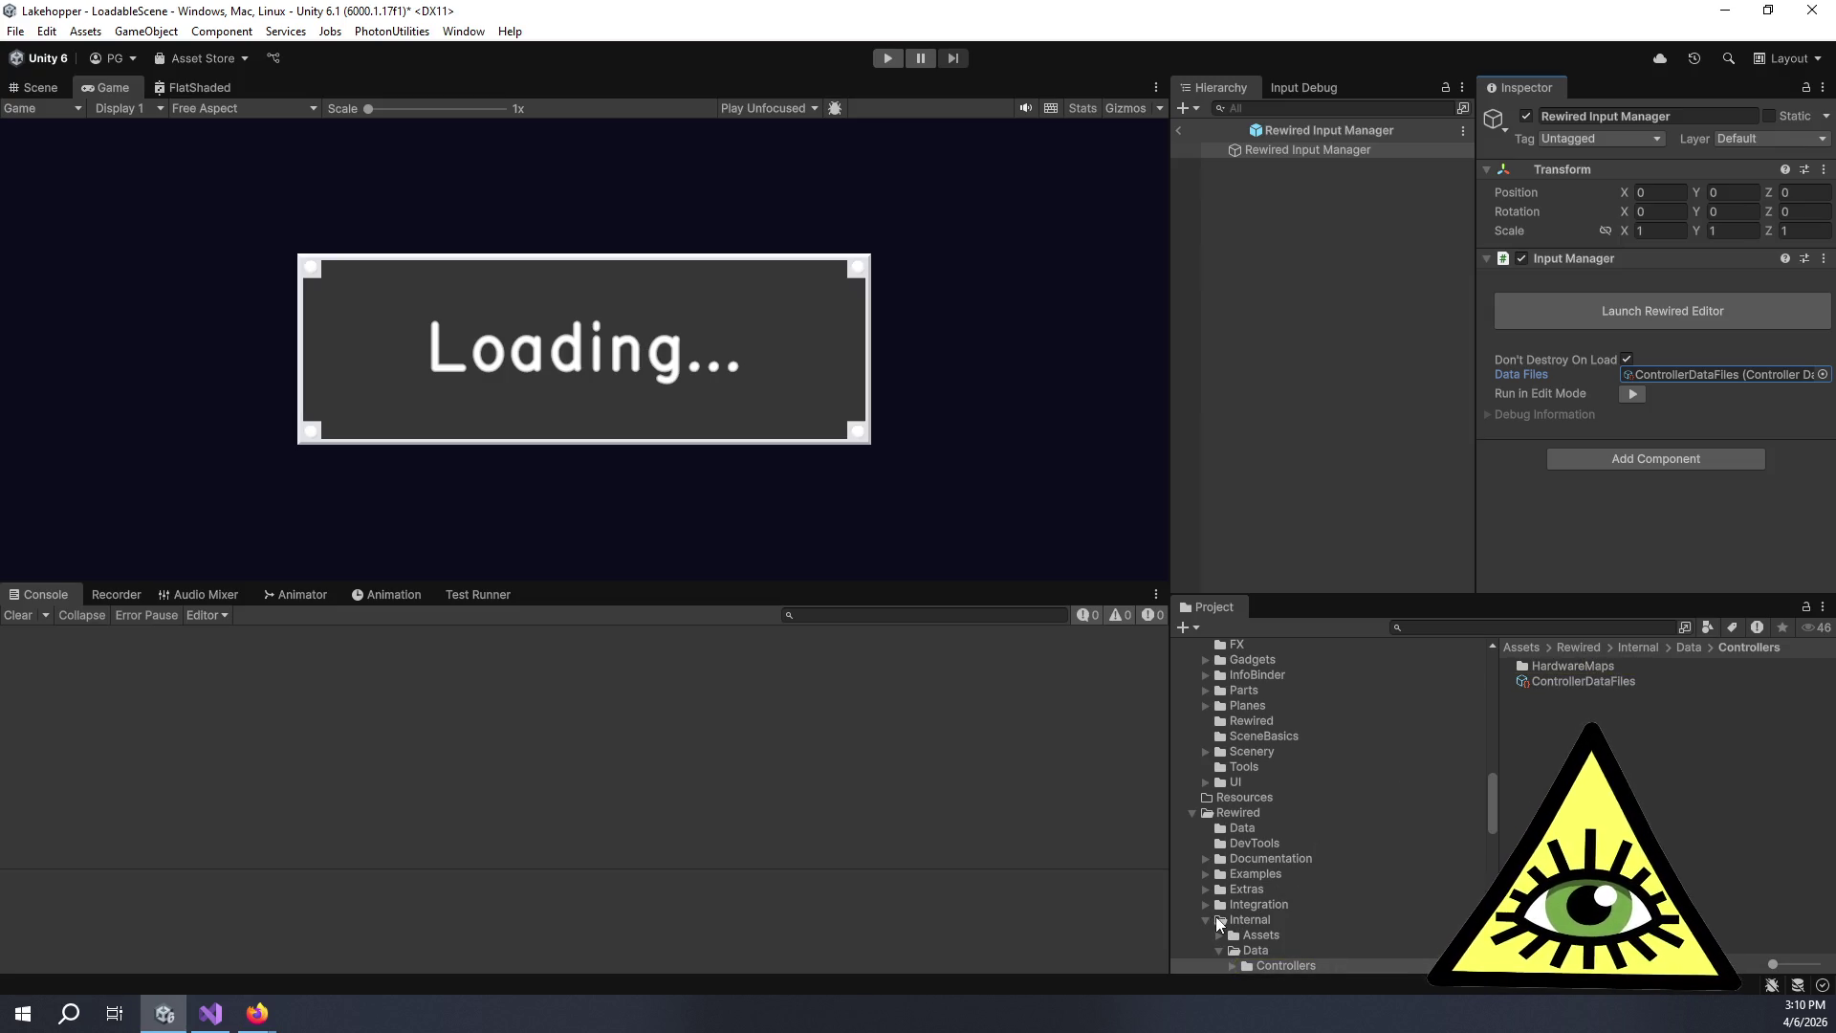
Navigate the Project window to Rewired/Internal/Data/Controllers/HardwareMaps/Joysticks.
scroll(1264, 835, "up", 2)
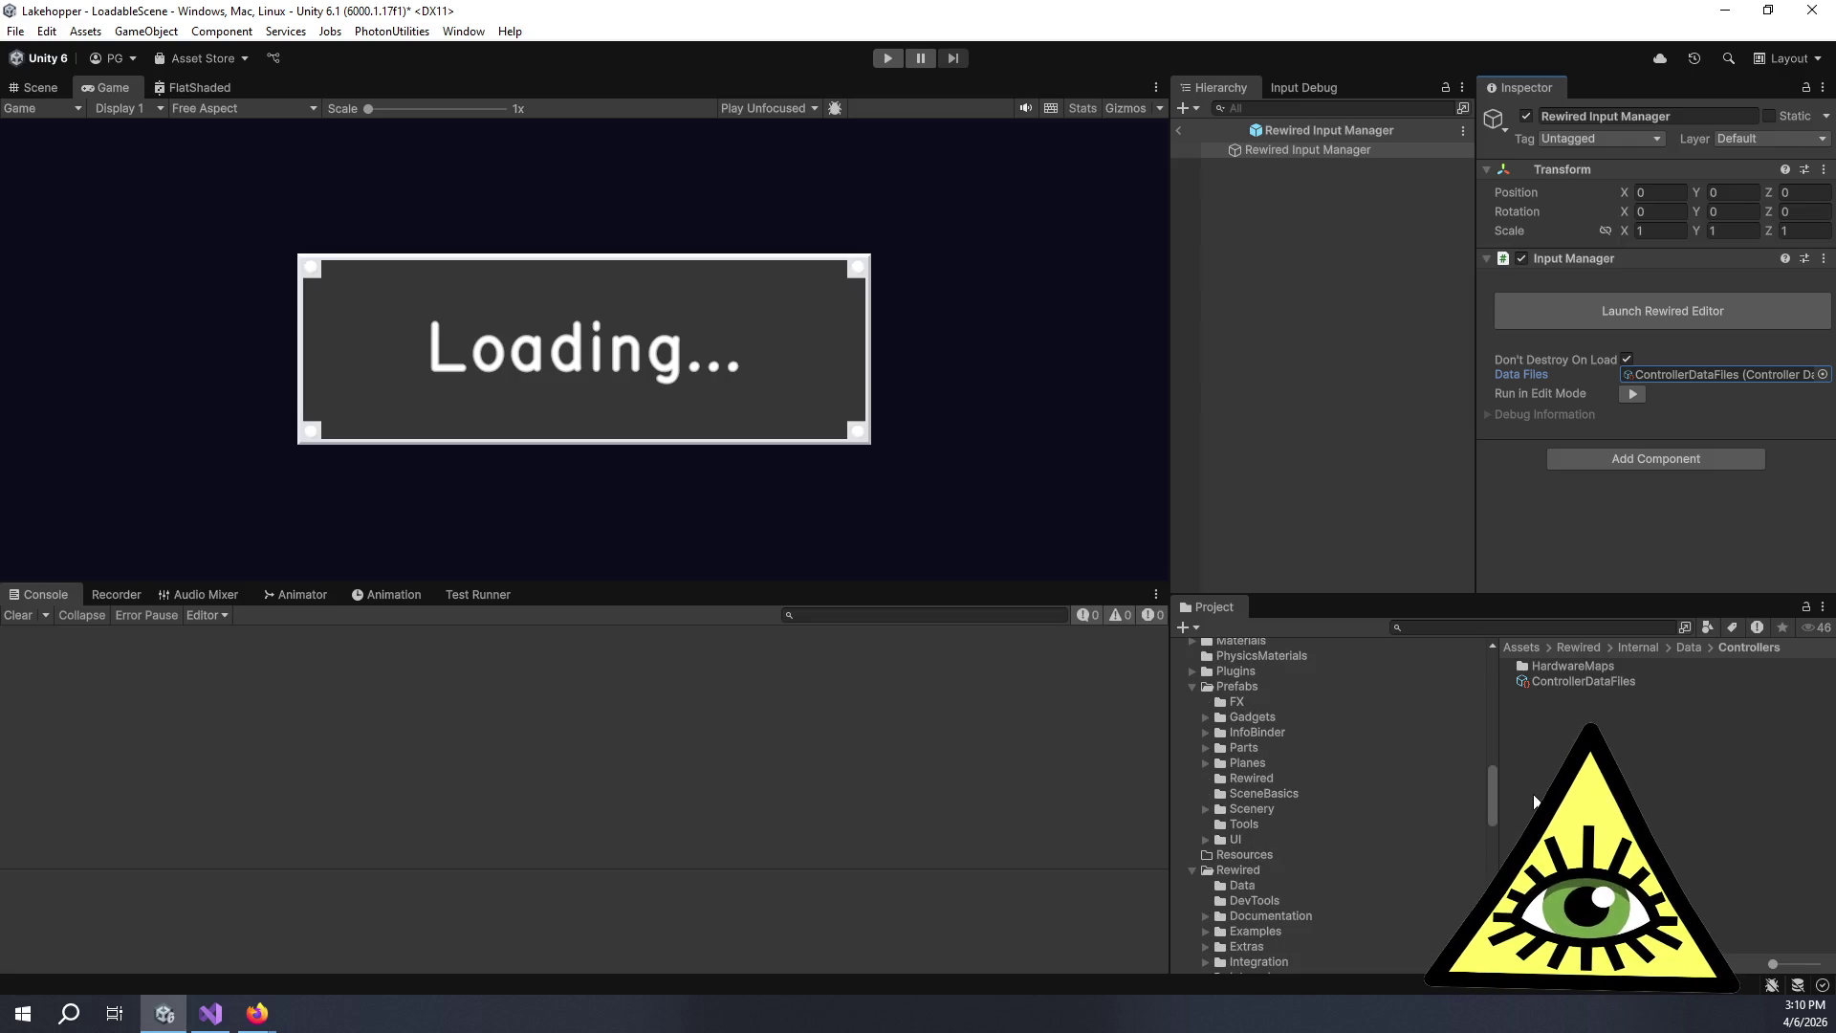
scroll(1363, 795, "up", 5)
scroll(1364, 810, "down", 5)
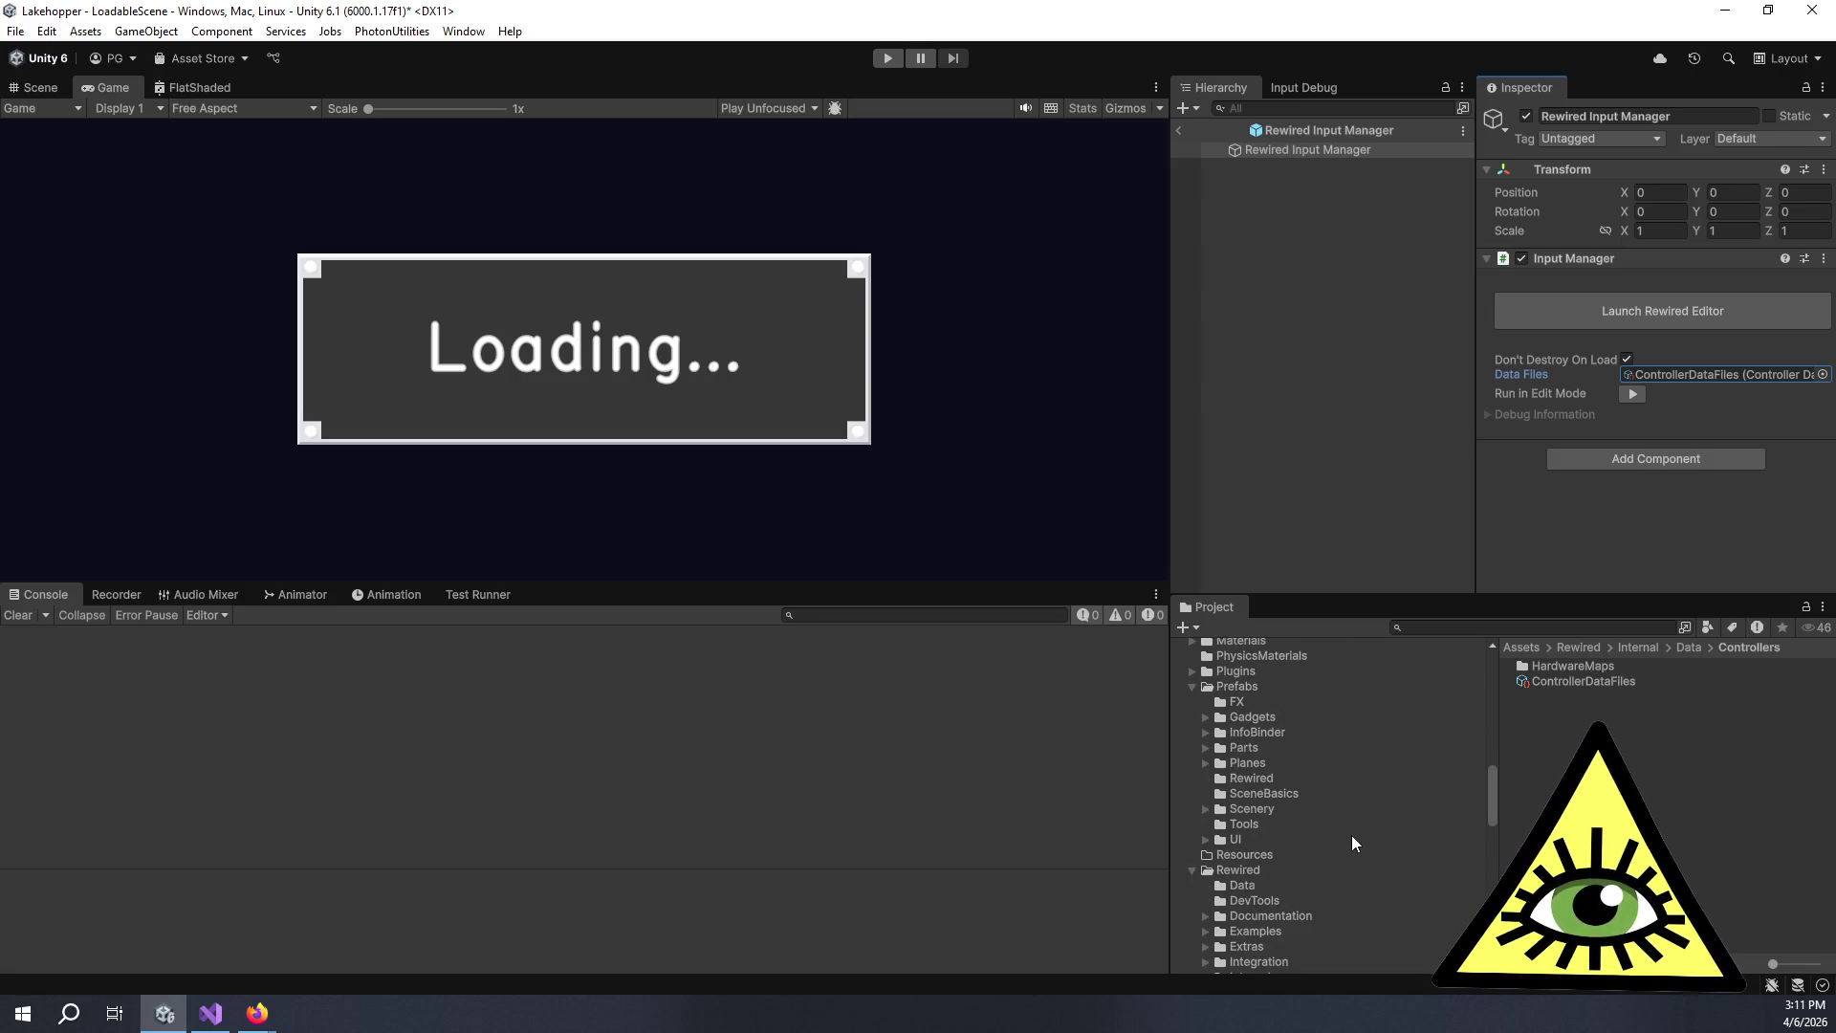
left_click(1284, 778)
scroll(1253, 895, "down", 3)
left_click(1205, 855)
scroll(1279, 913, "down", 1)
scroll(1283, 917, "down", 1)
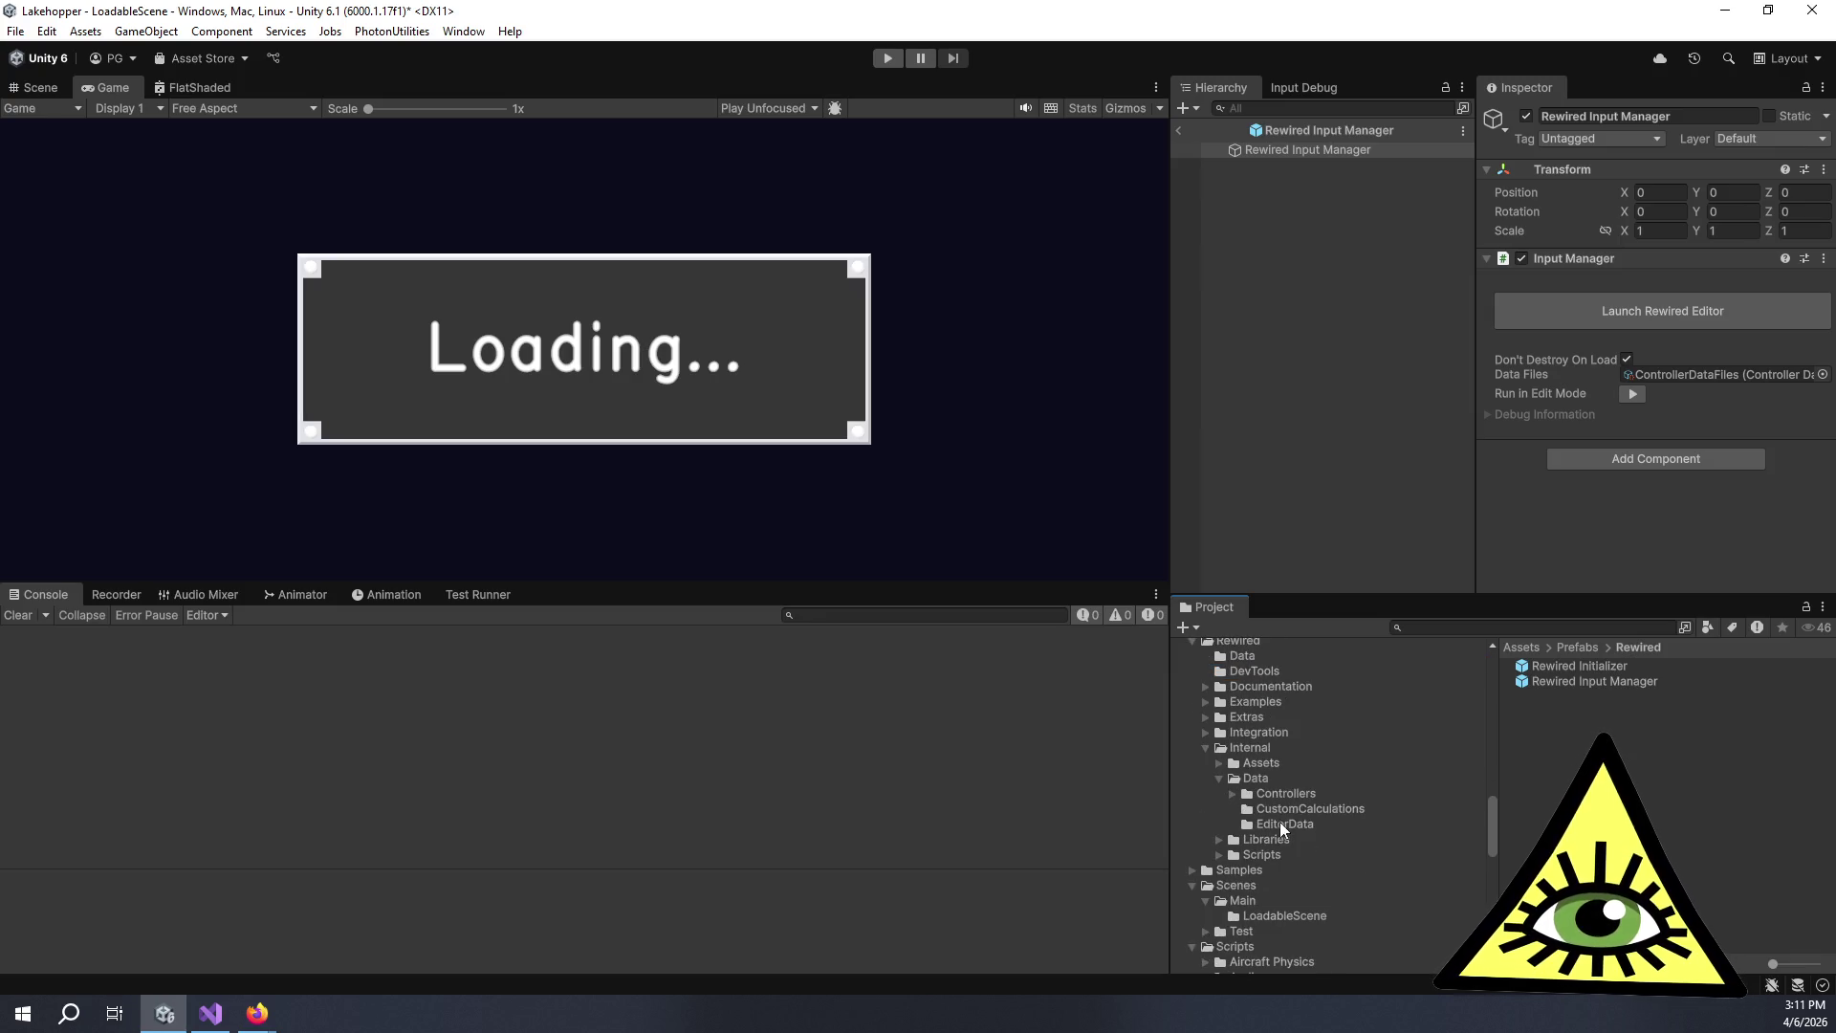
left_click(1260, 780)
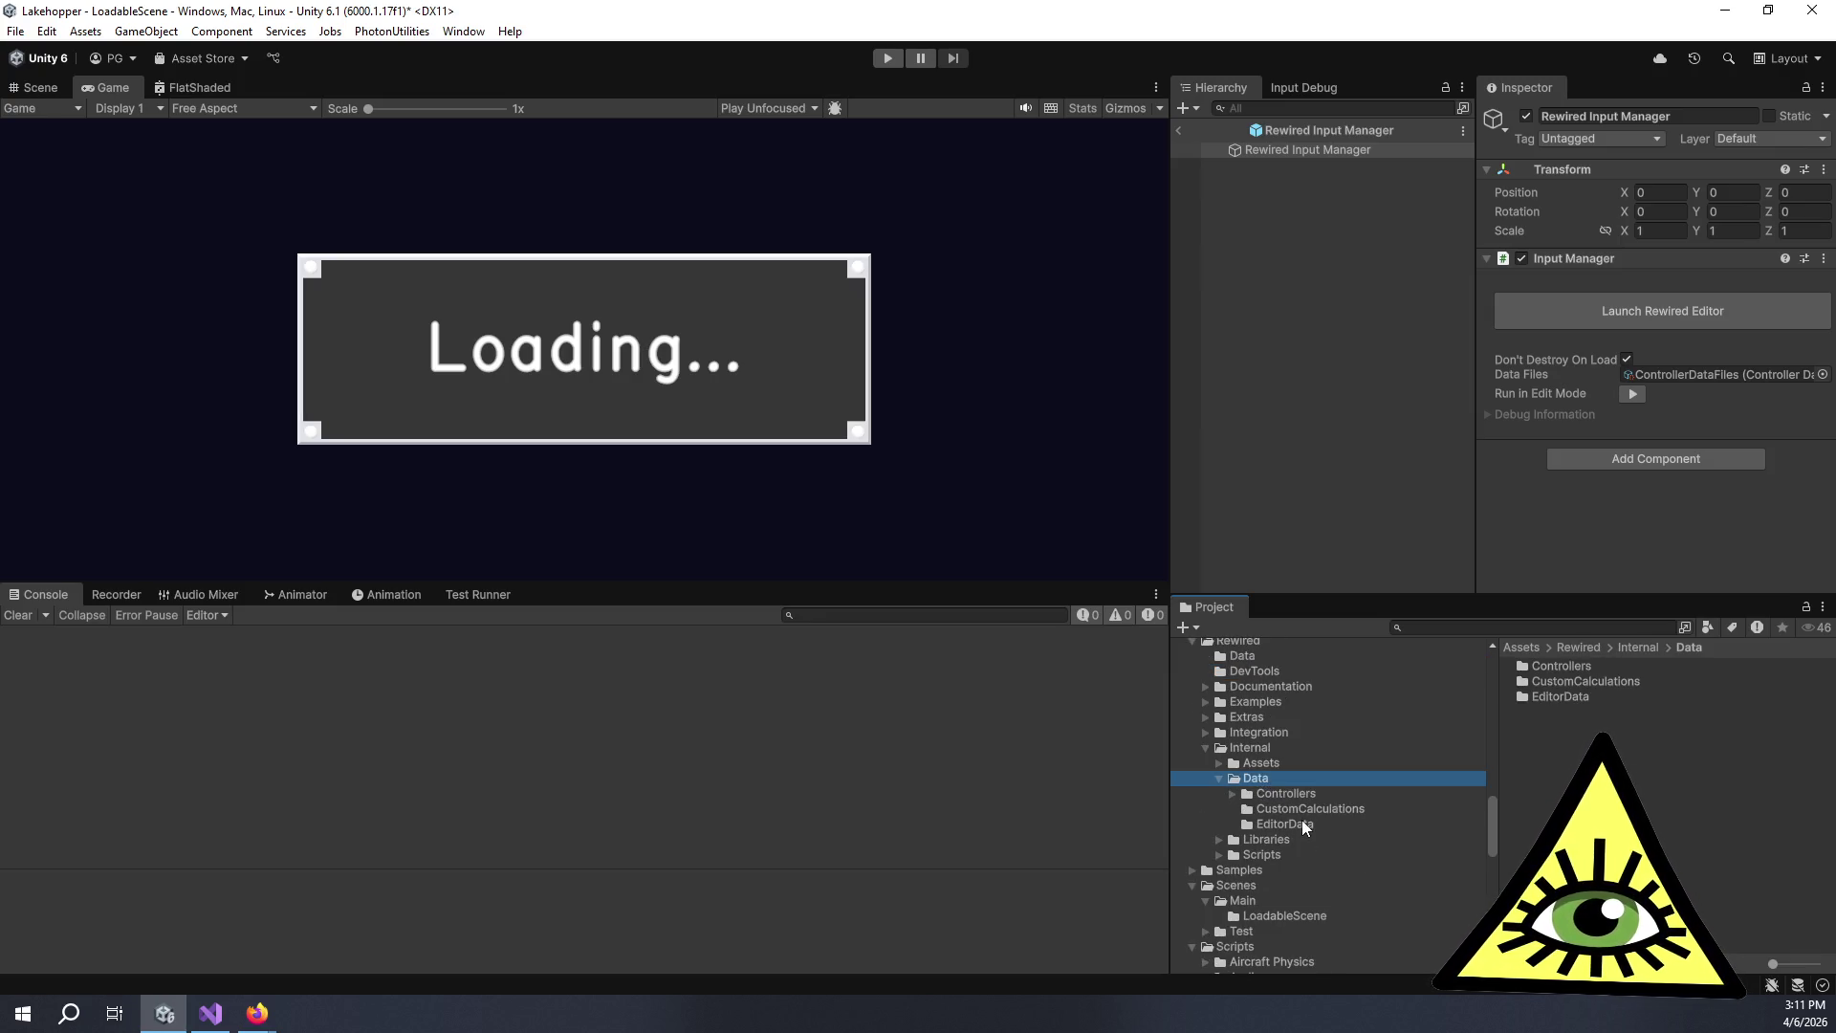
left_click(1293, 795)
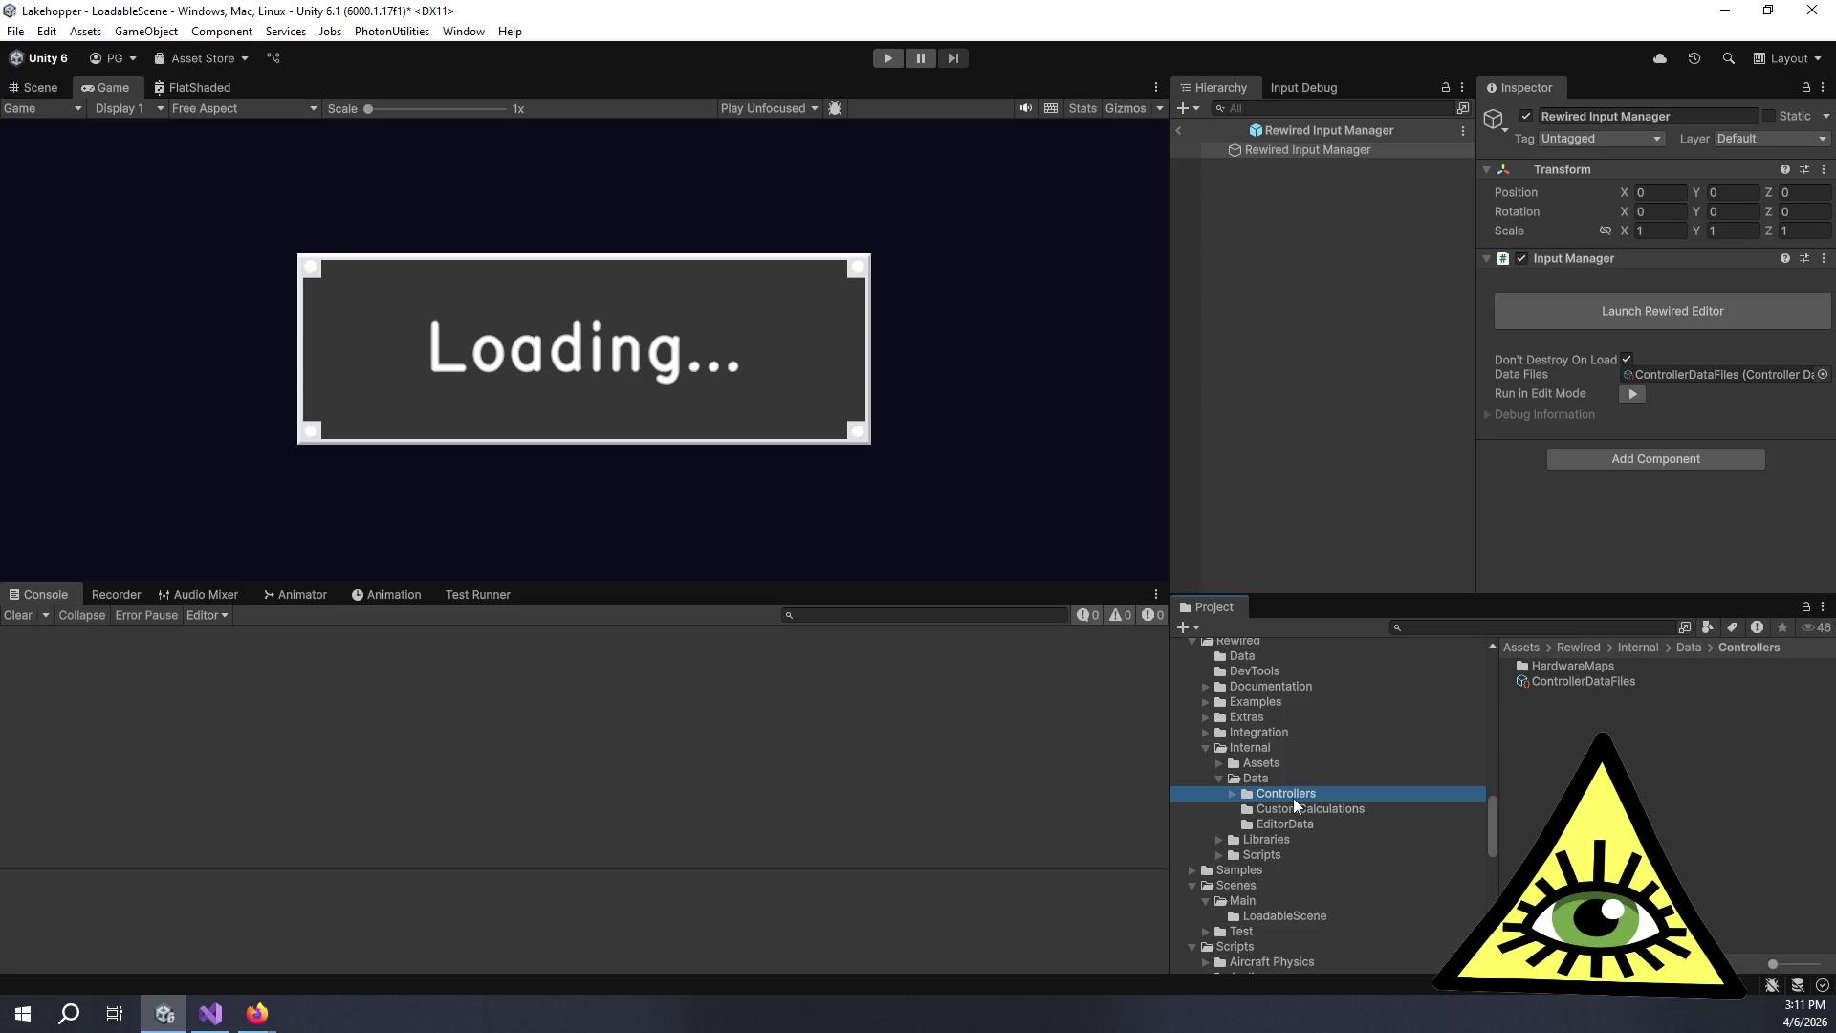
double_click(1540, 668)
double_click(1540, 669)
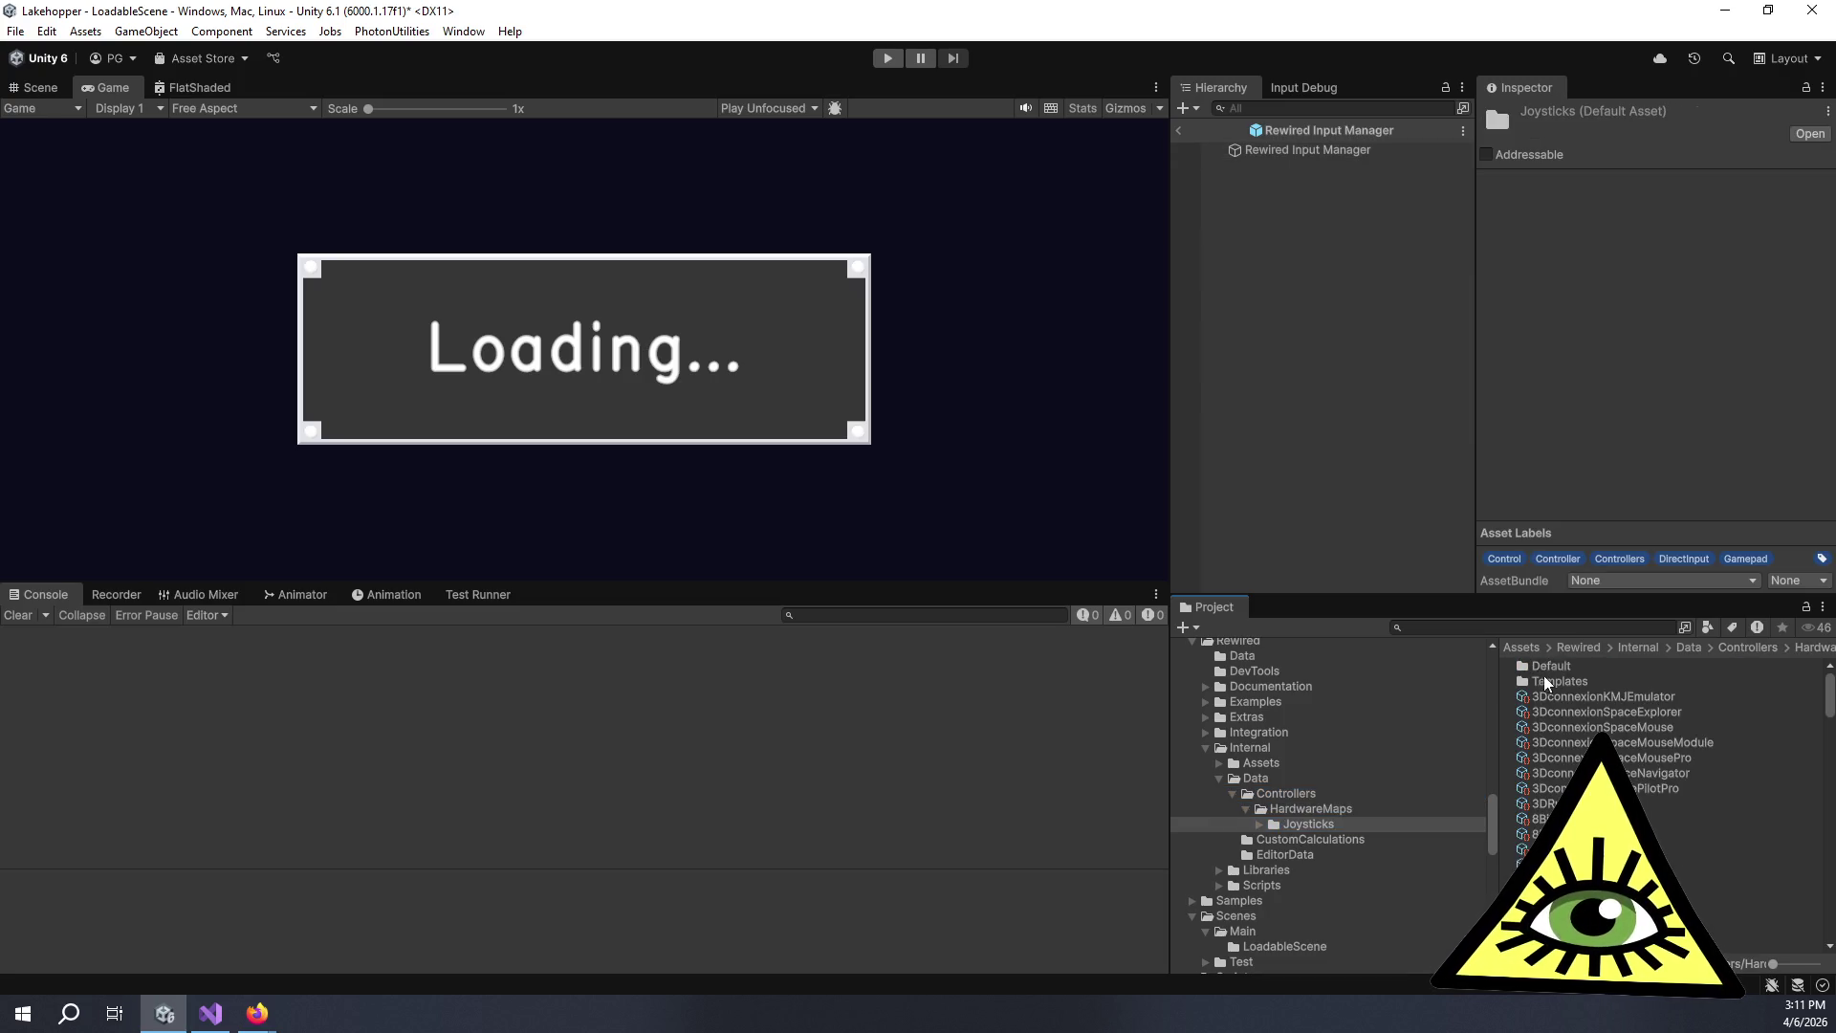
Widen the hierarchy and project panels and scroll through the joystick hardware maps.
scroll(1632, 730, "down", 3)
scroll(1633, 734, "down", 3)
scroll(1633, 734, "down", 3)
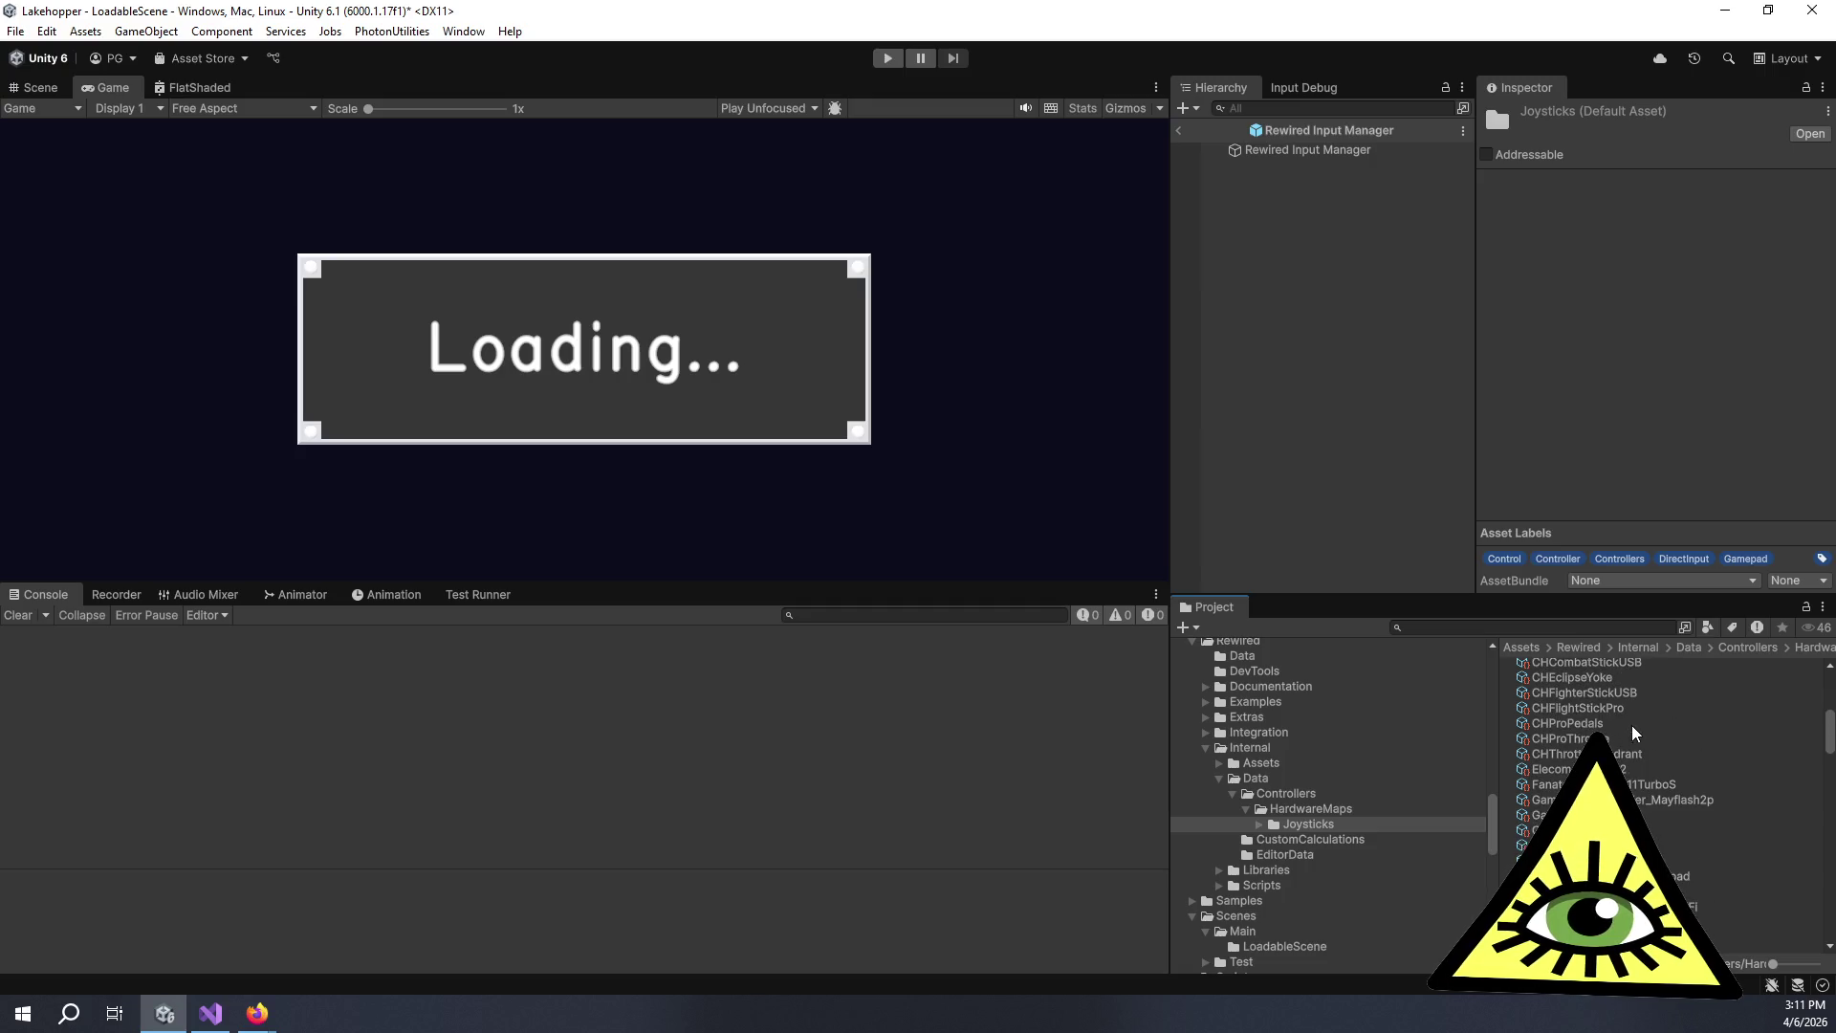
scroll(1628, 719, "up", 3)
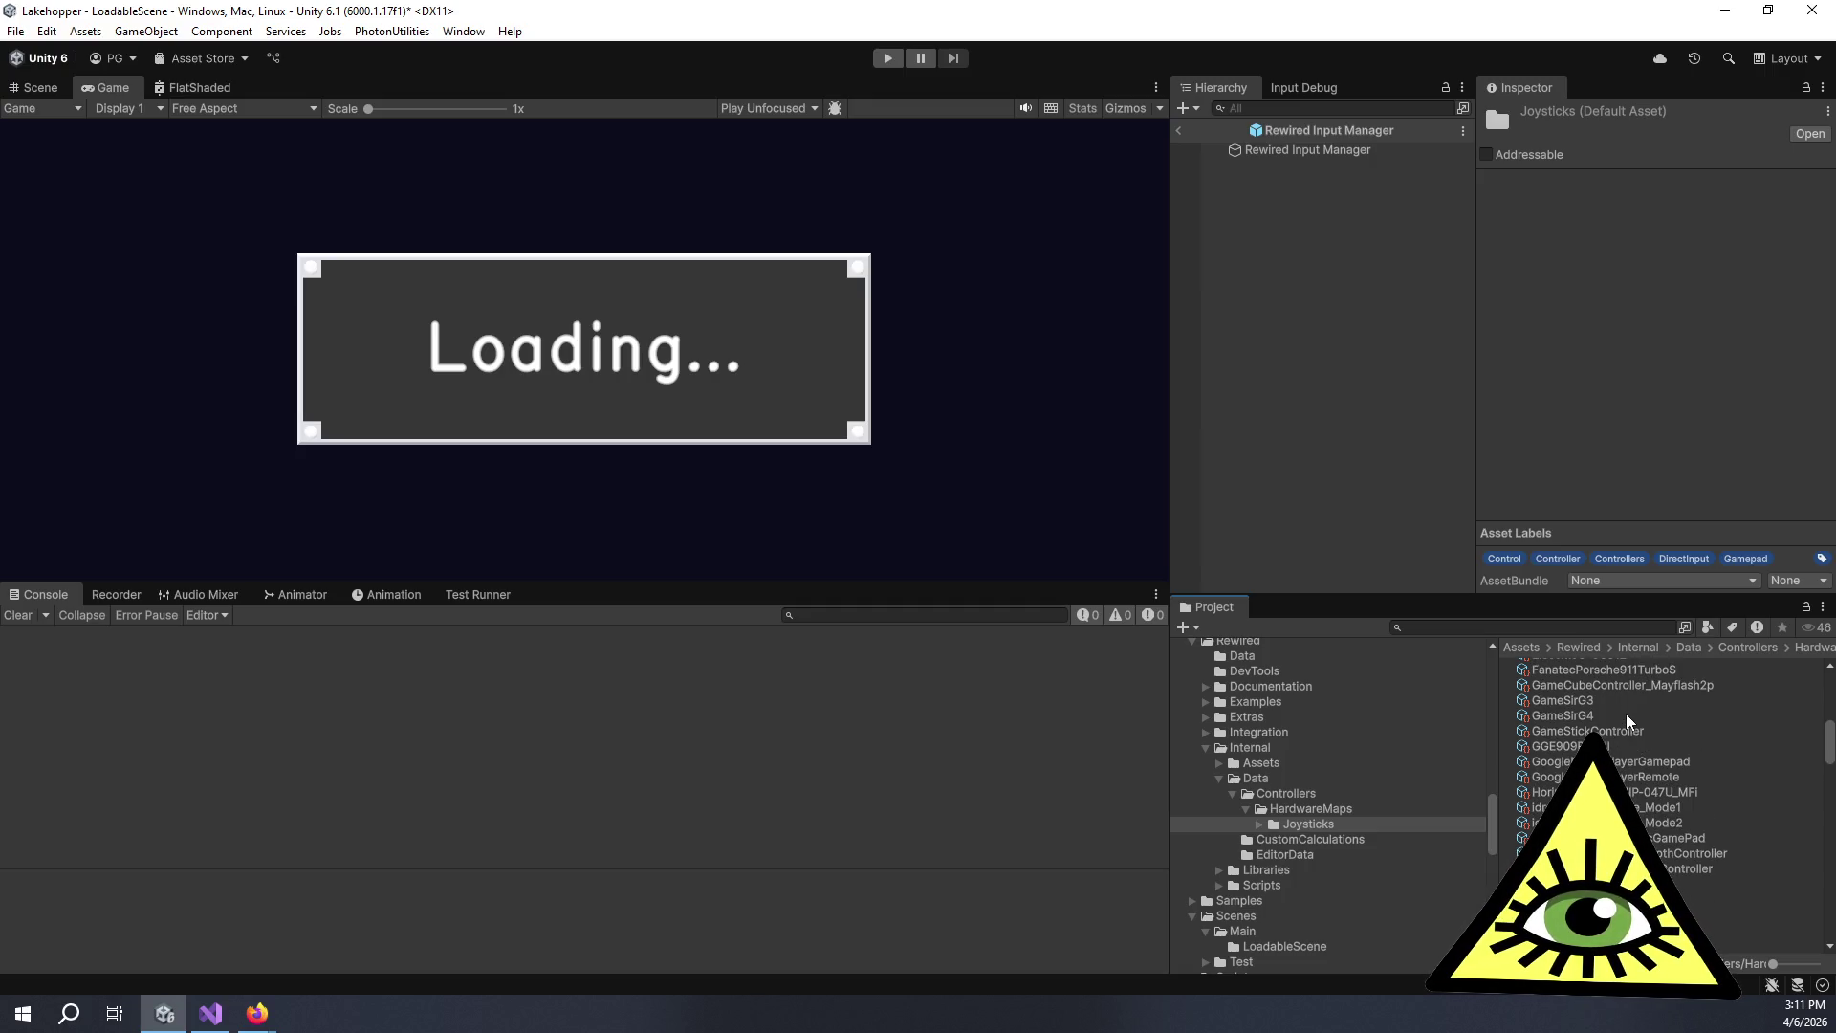
scroll(1629, 719, "down", 3)
left_click_drag(1168, 410, 1057, 392)
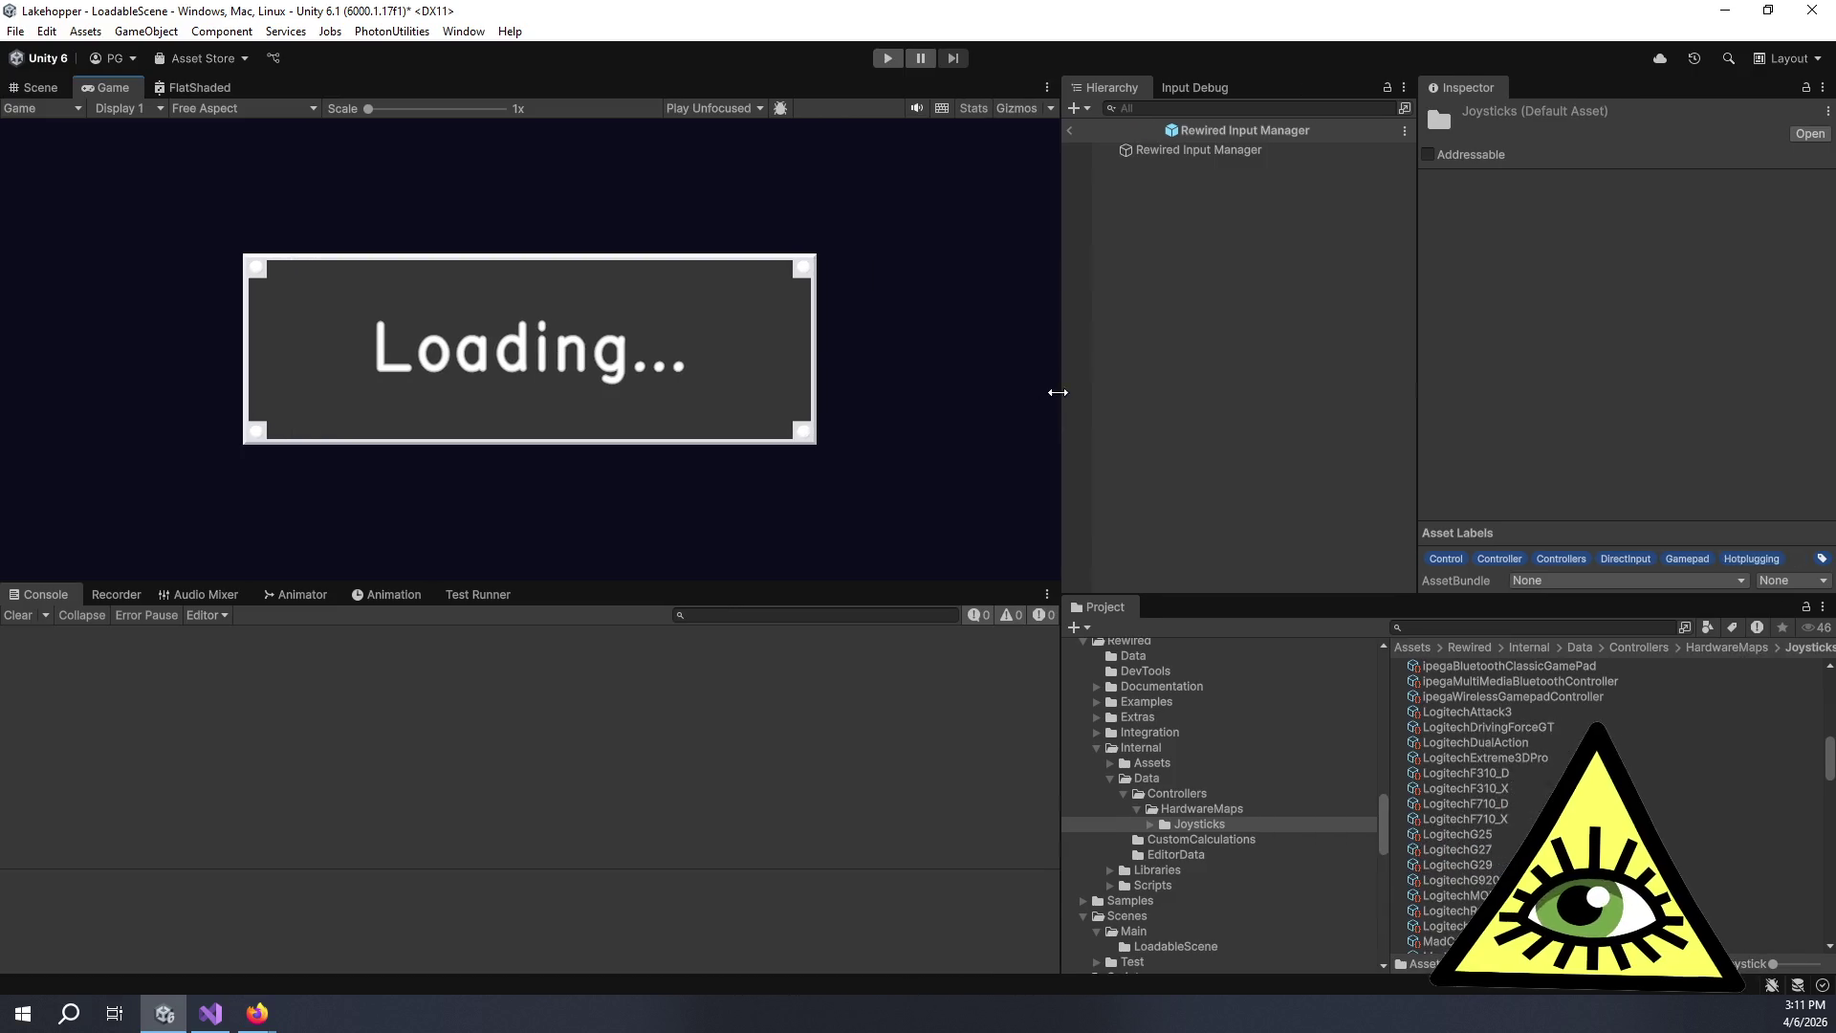
scroll(1530, 765, "down", 5)
scroll(1530, 803, "down", 4)
scroll(1530, 803, "down", 15)
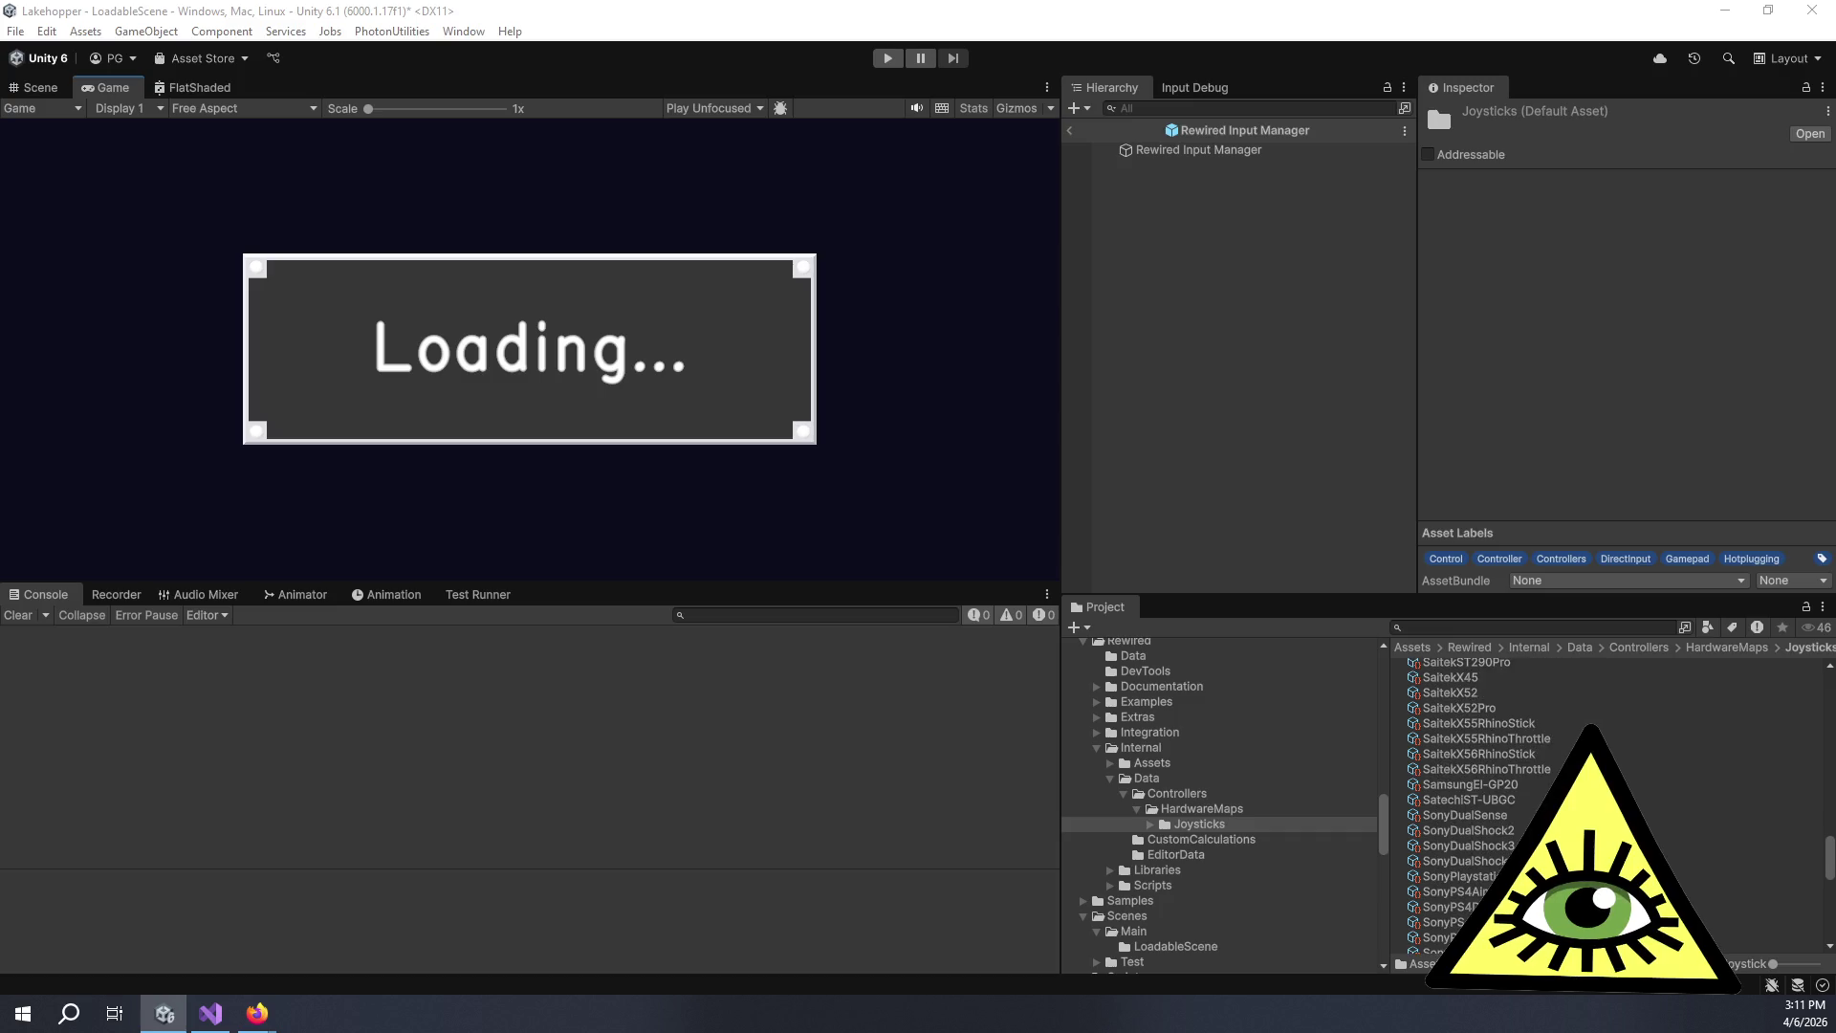
scroll(1530, 804, "down", 5)
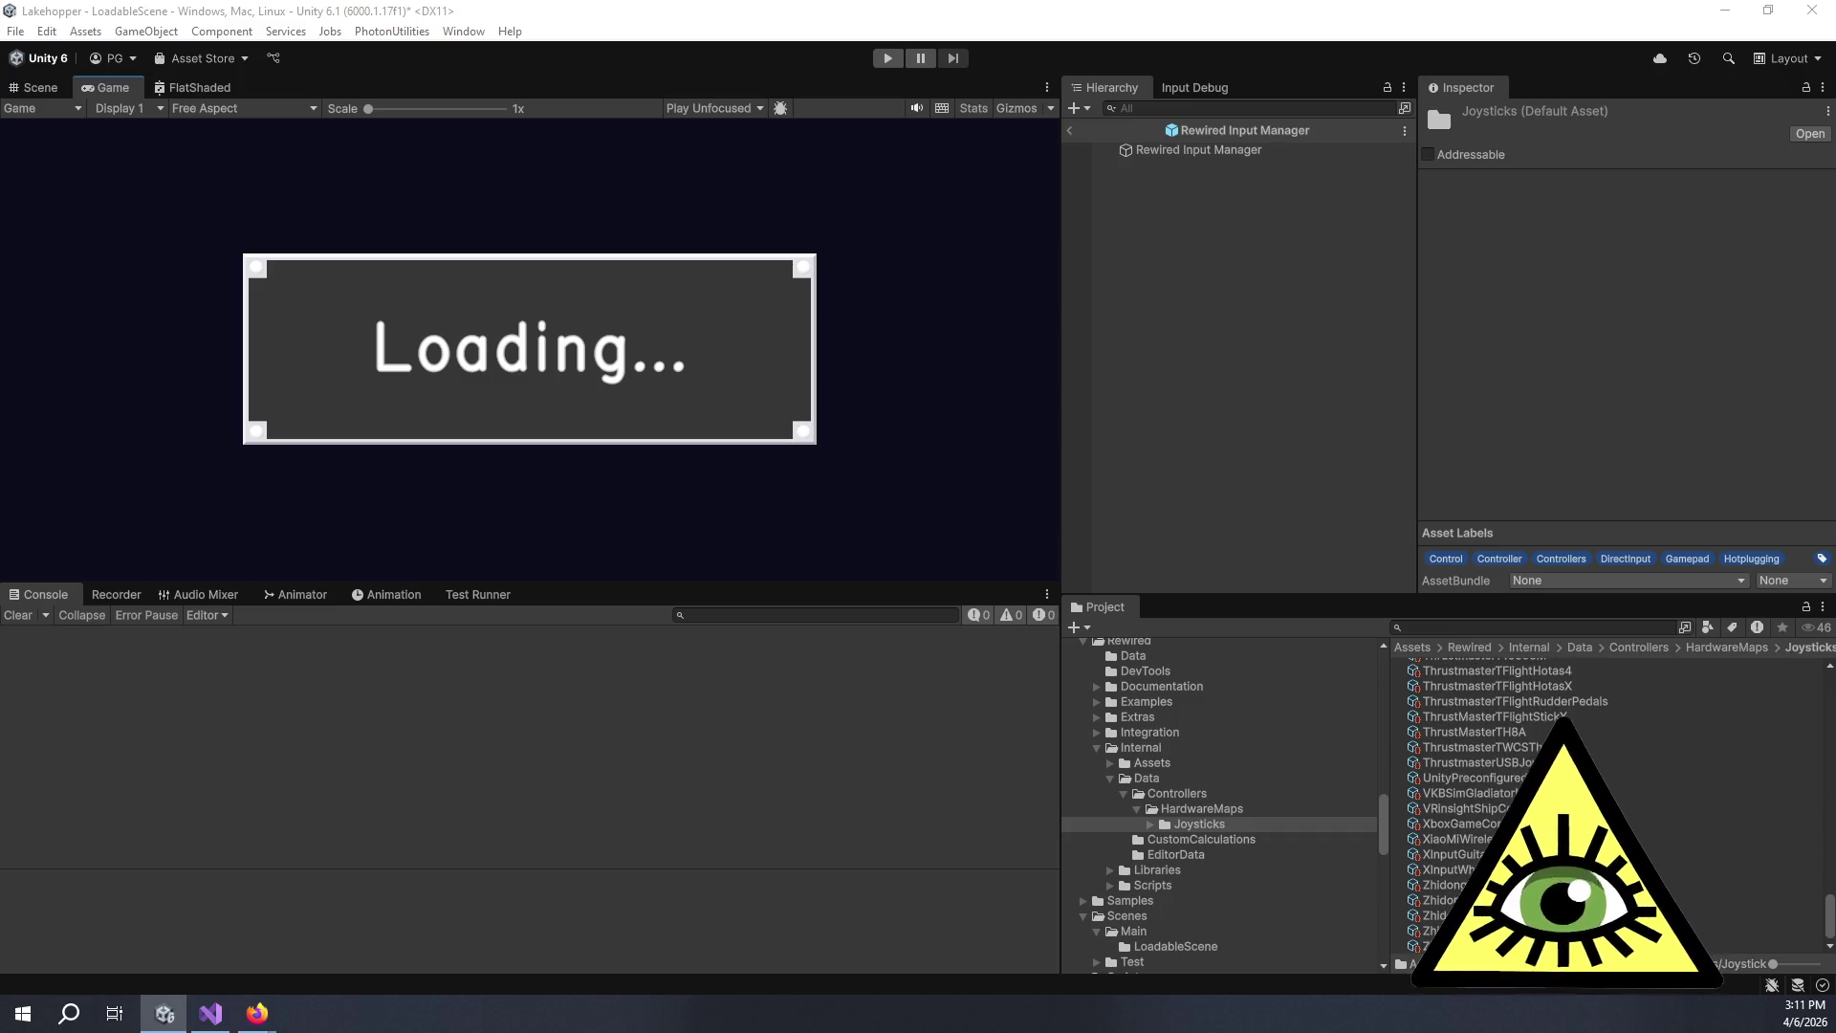
key("alt+Tab")
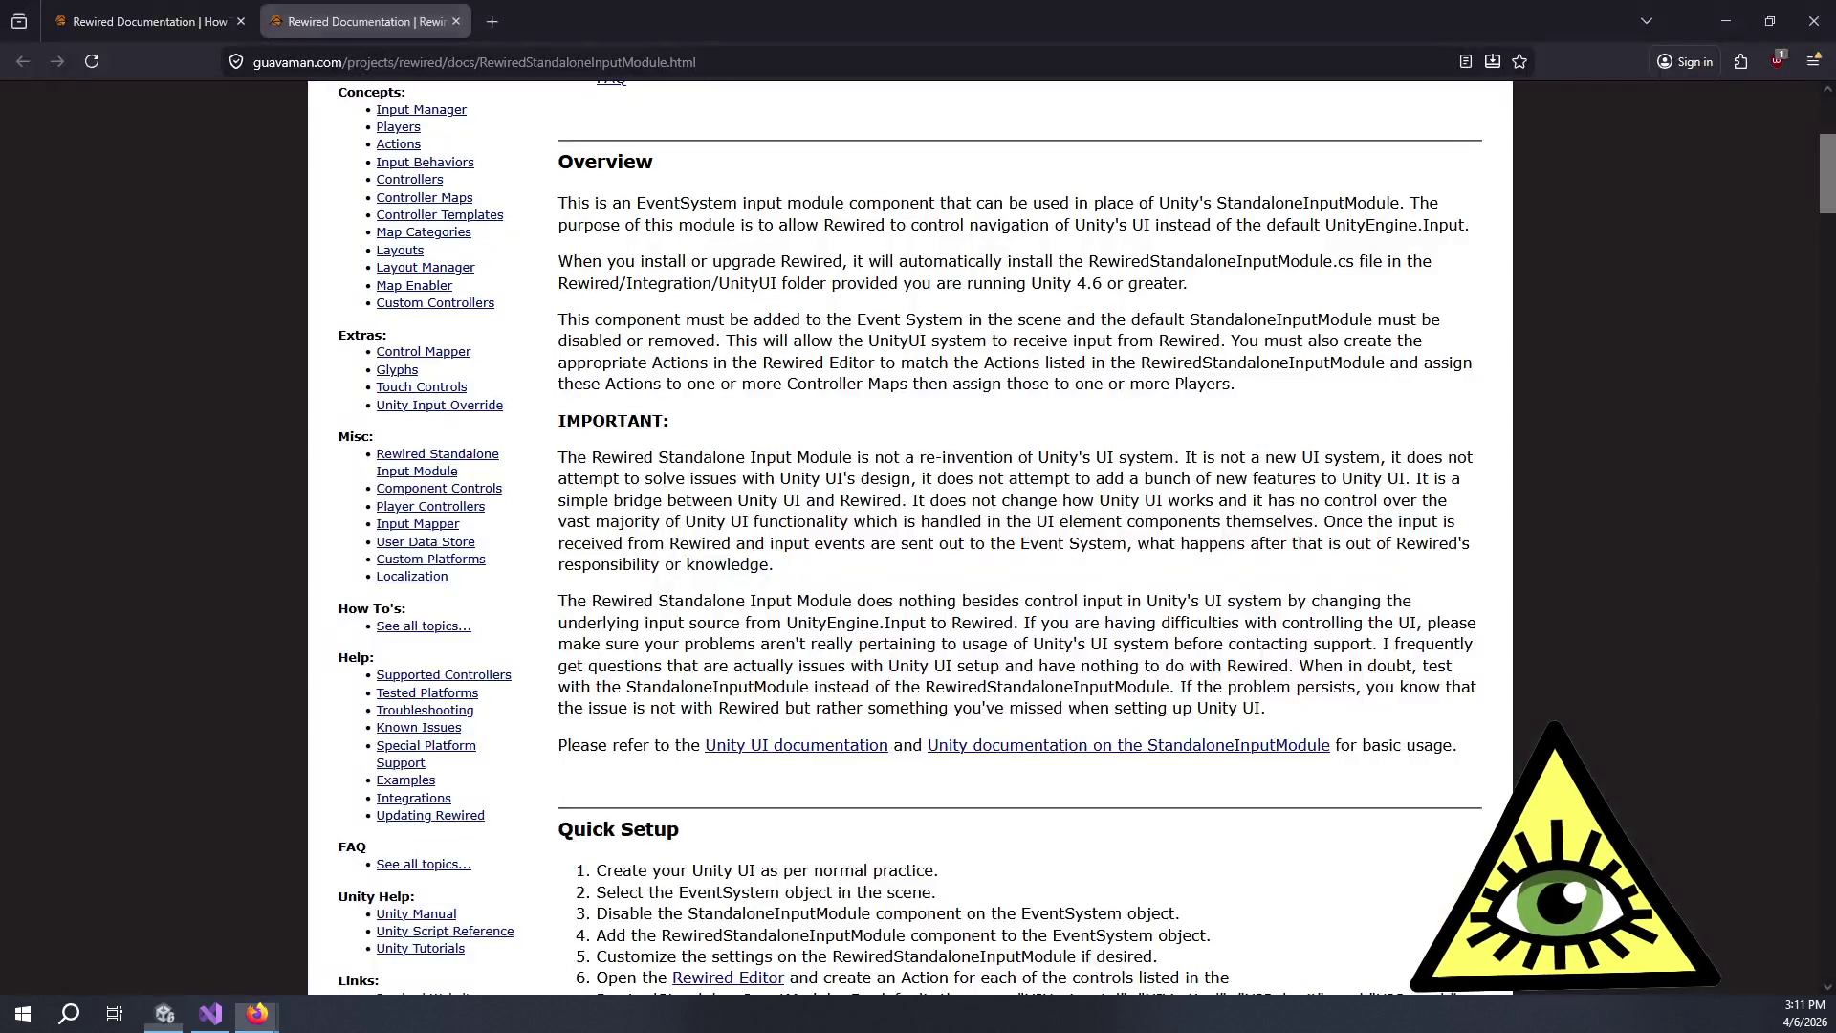
Read the Rewired Standalone Input Module docs in Firefox, then return to Unity.
key("alt+Tab")
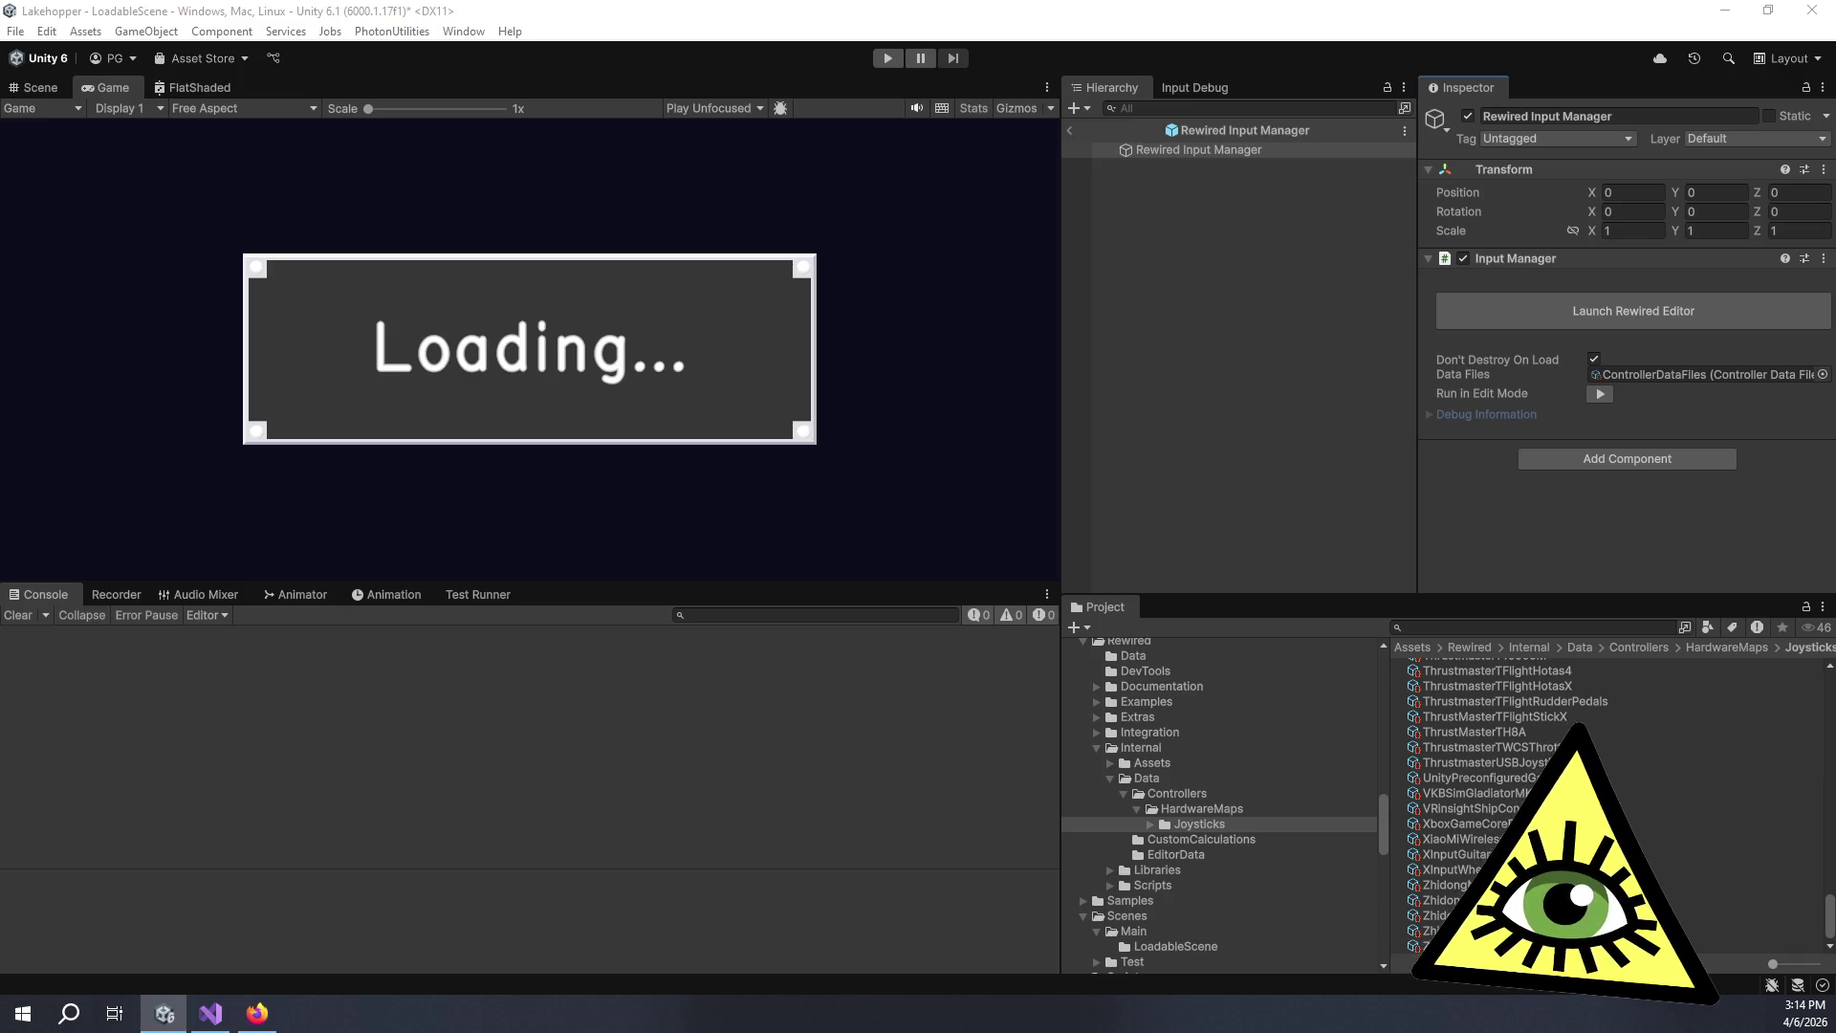
Launch the Rewired Editor for the Rewired Input Manager, then move and widen its window.
left_click(1313, 405)
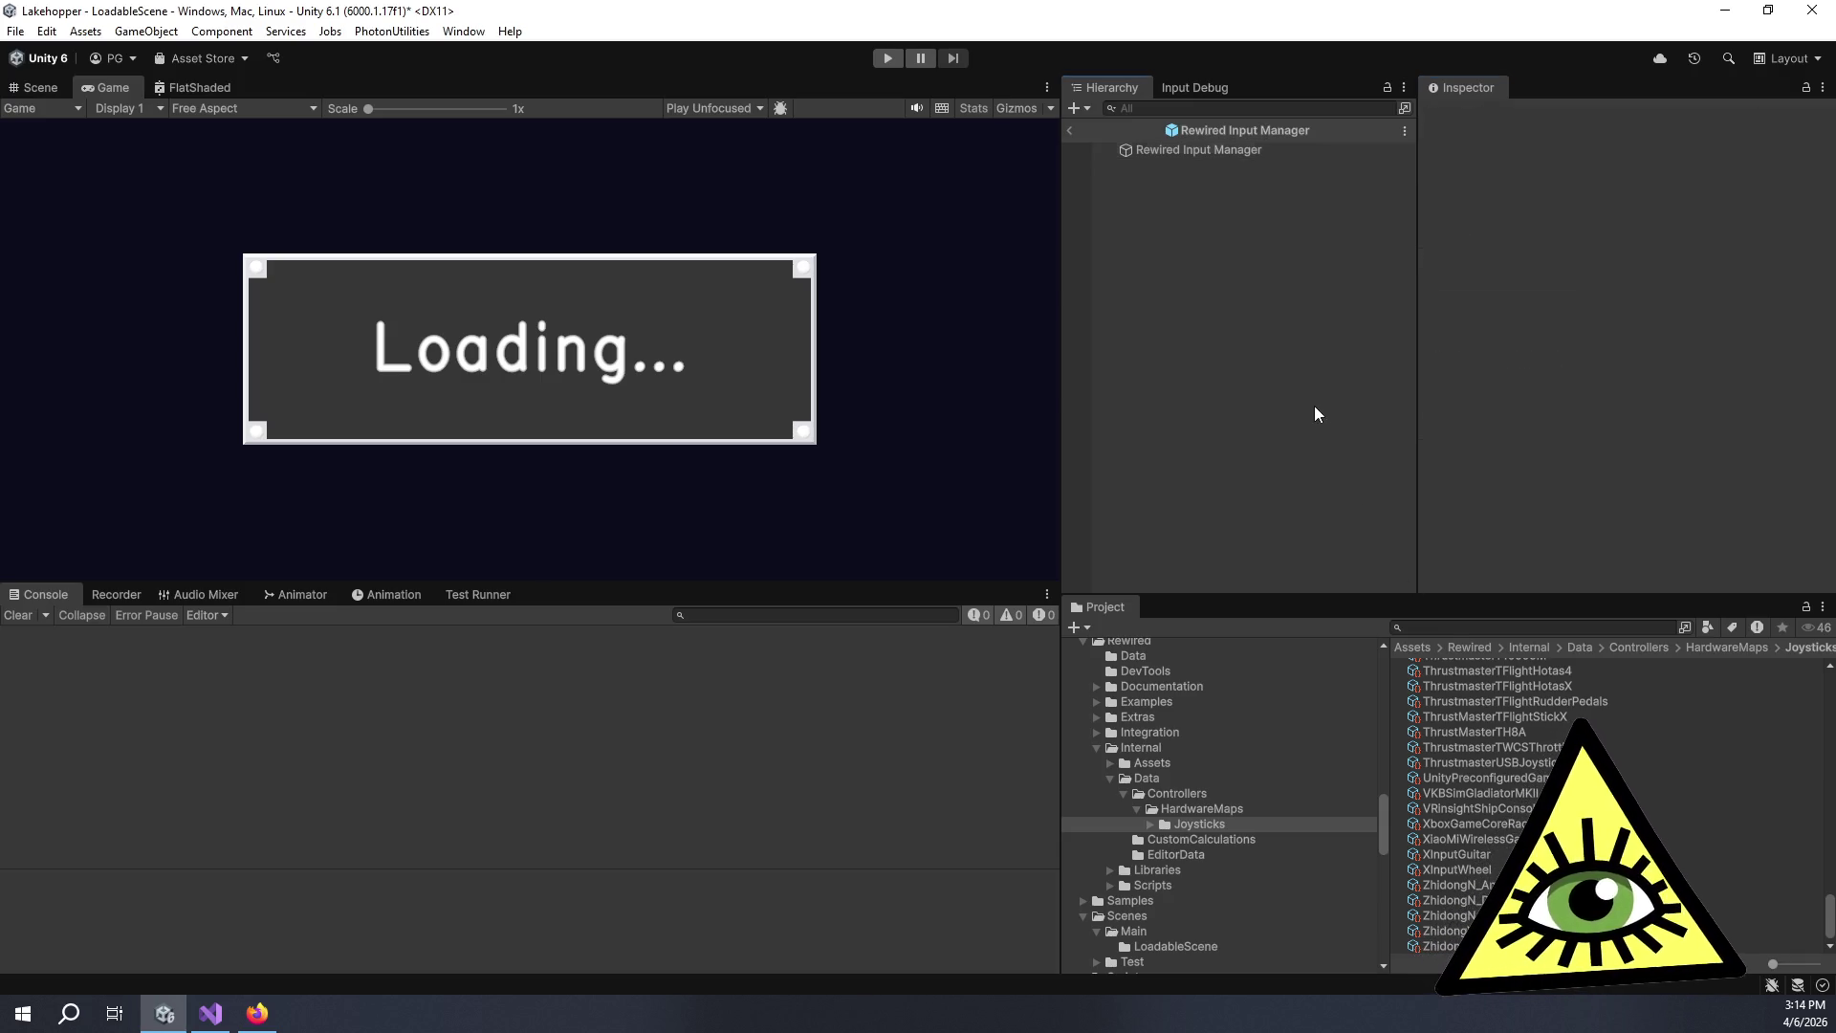
left_click(1238, 148)
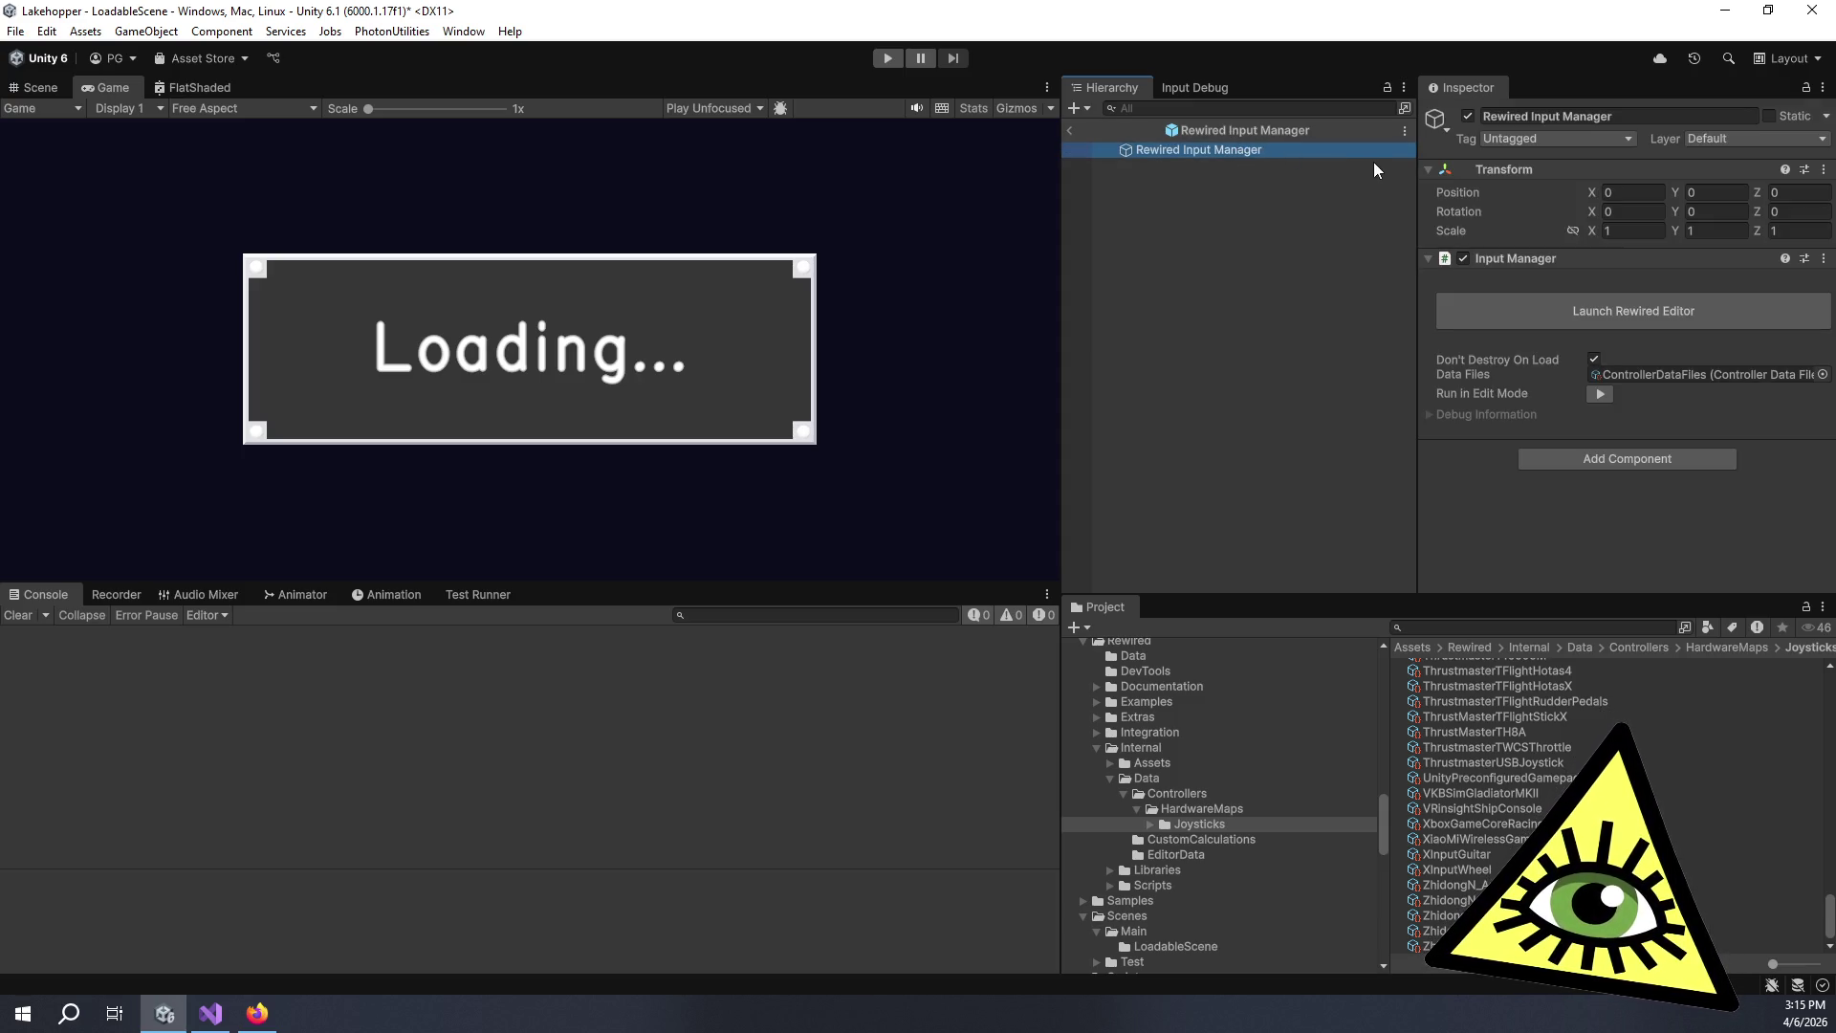
left_click(1570, 308)
mouse_move(1568, 306)
left_mouse_down()
mouse_move(224, 100)
mouse_move(698, 167)
left_mouse_up()
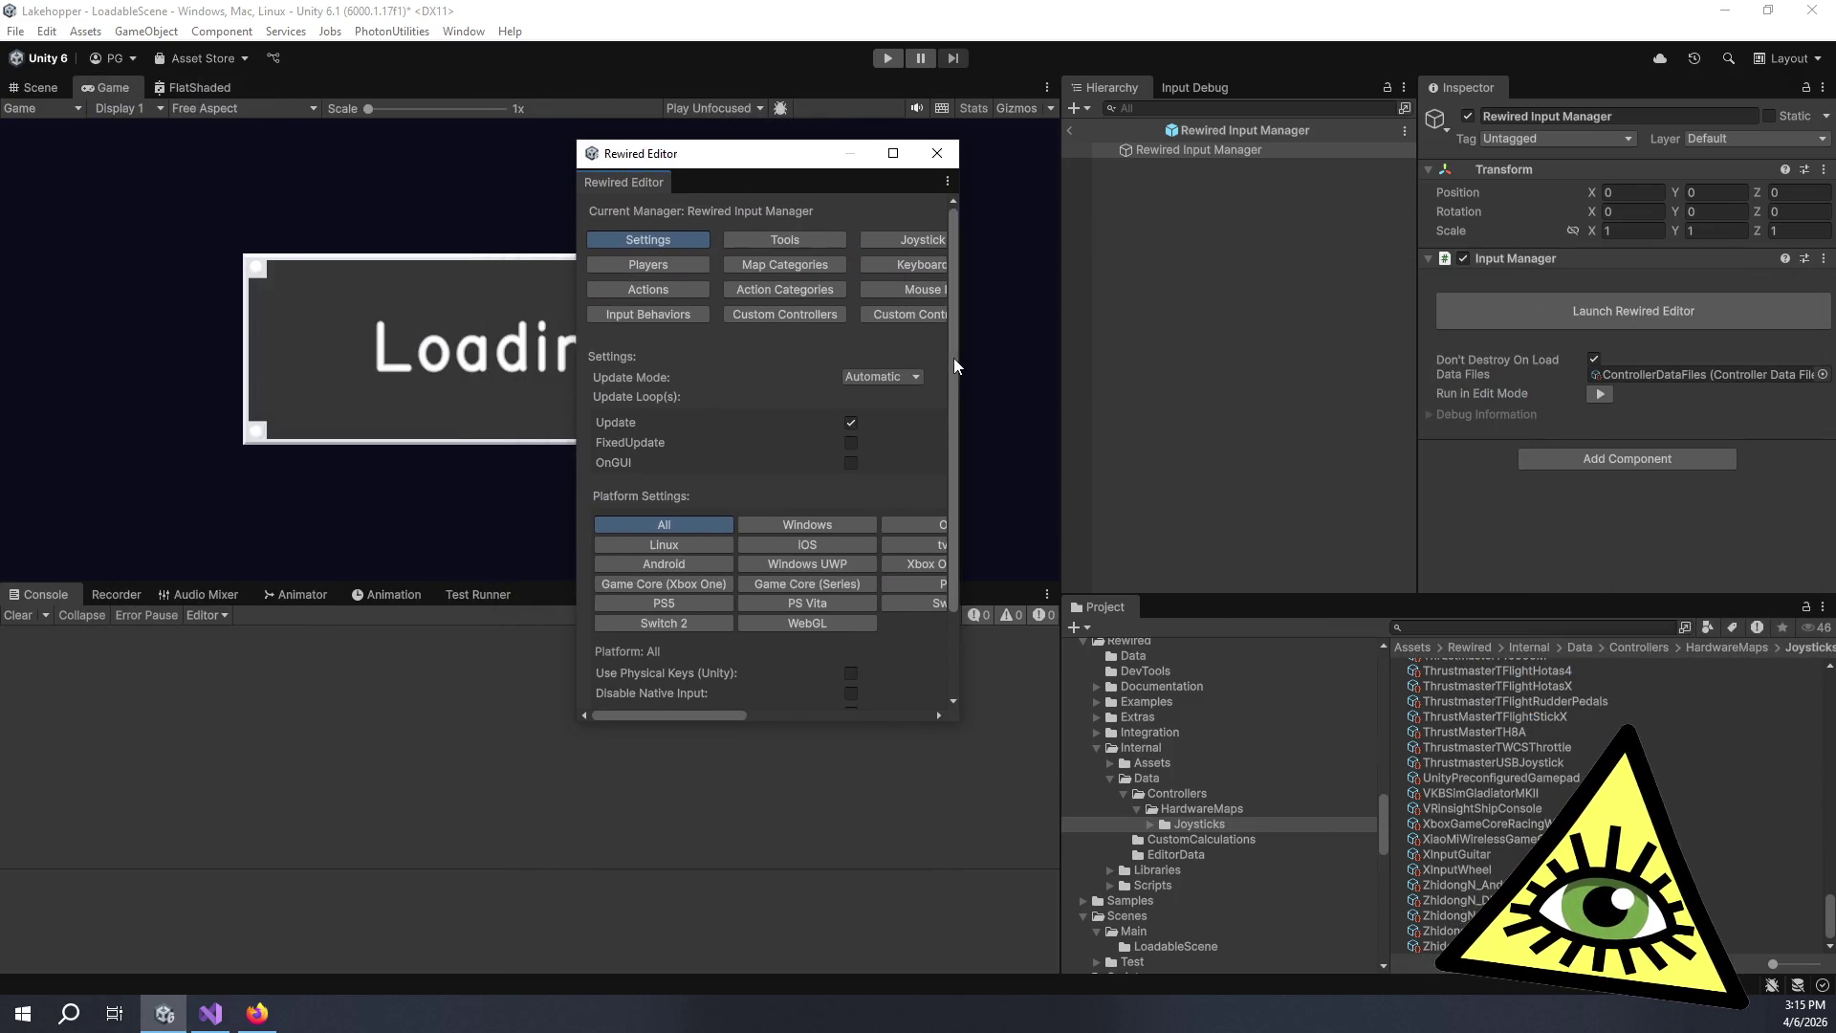
mouse_move(963, 357)
left_mouse_down()
mouse_move(1587, 364)
mouse_move(1481, 383)
left_mouse_up()
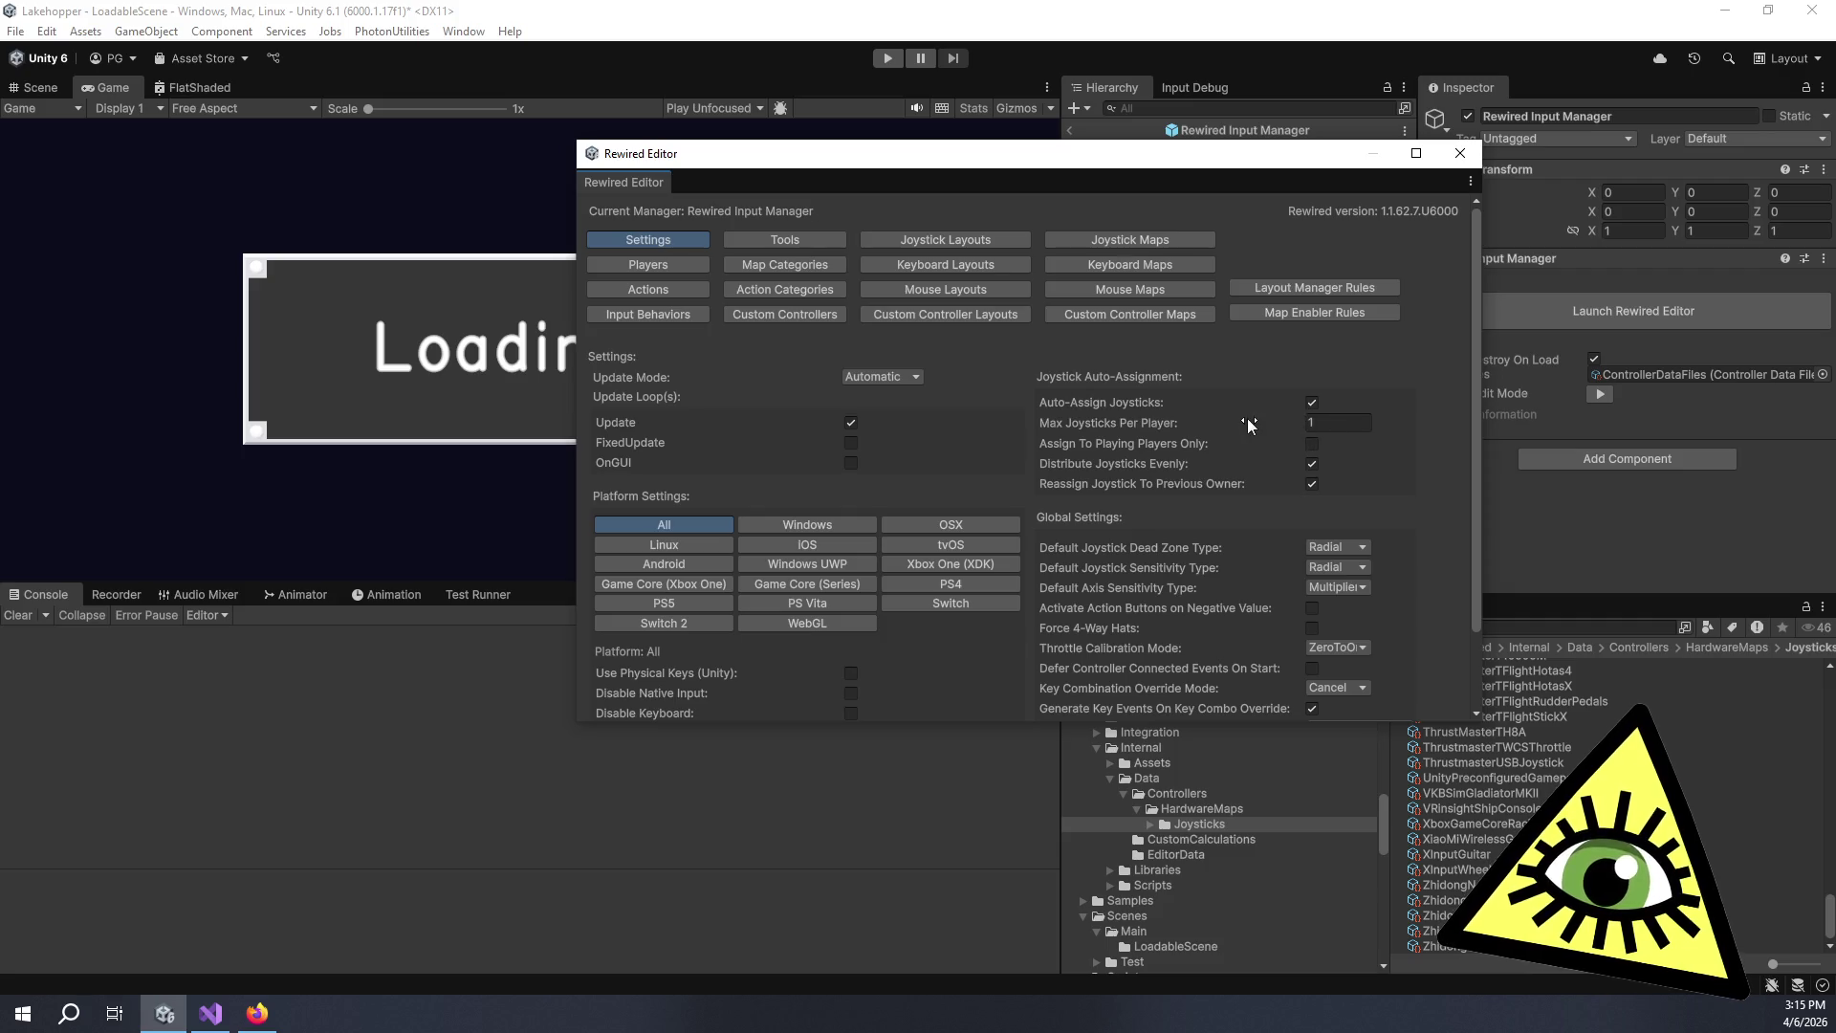
mouse_move(1251, 427)
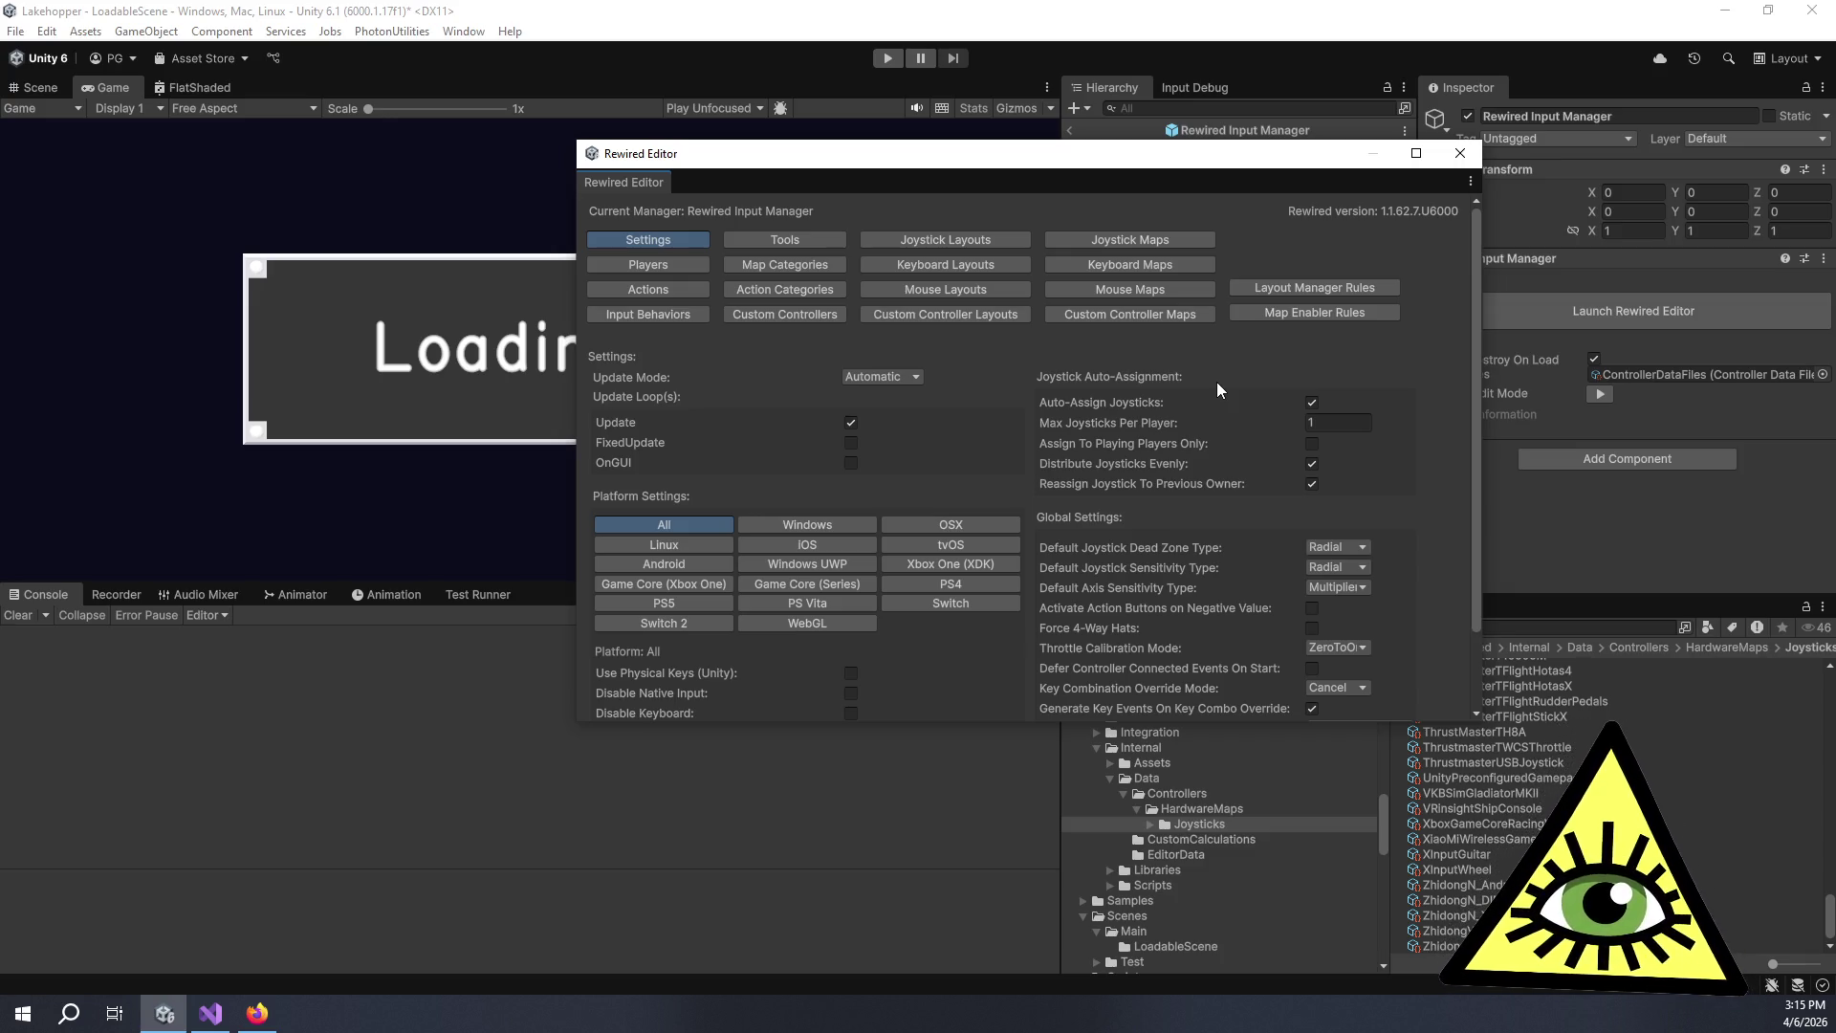
Browse the Players, Tools and Joystick Layouts pages, ending on Joystick Maps.
left_click(673, 266)
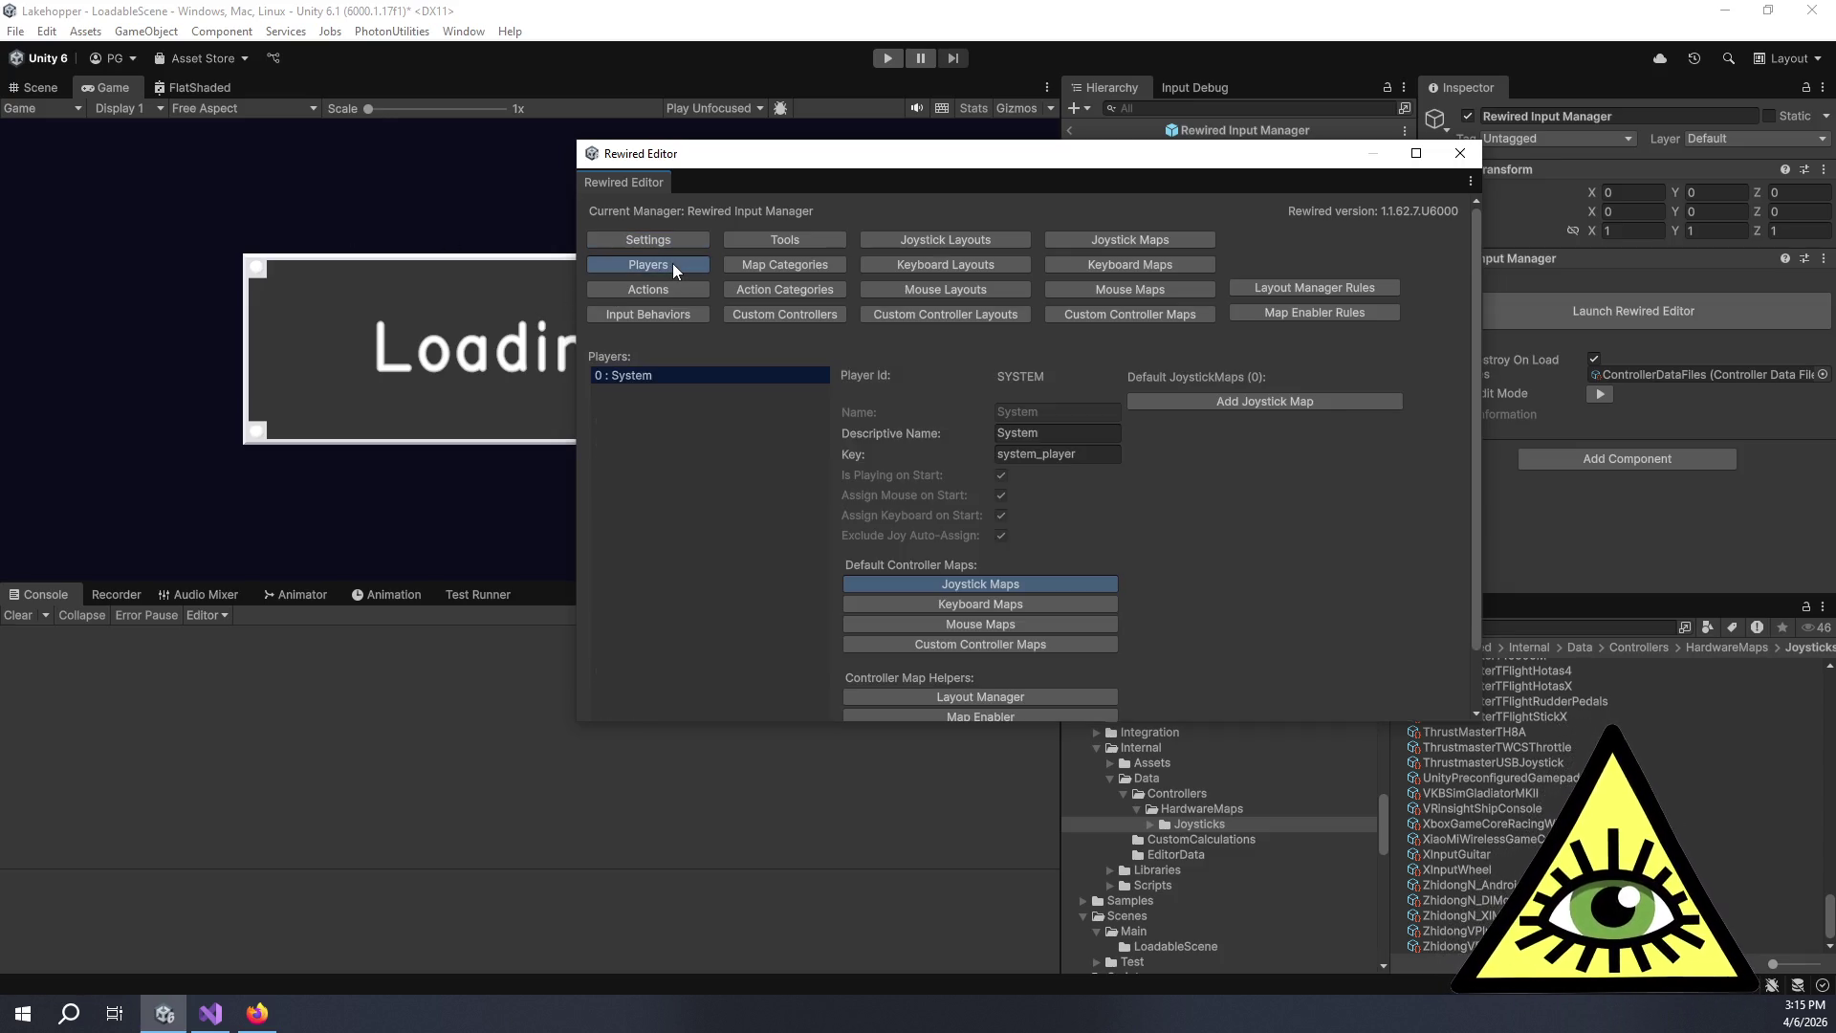
scroll(715, 466, "down", 3)
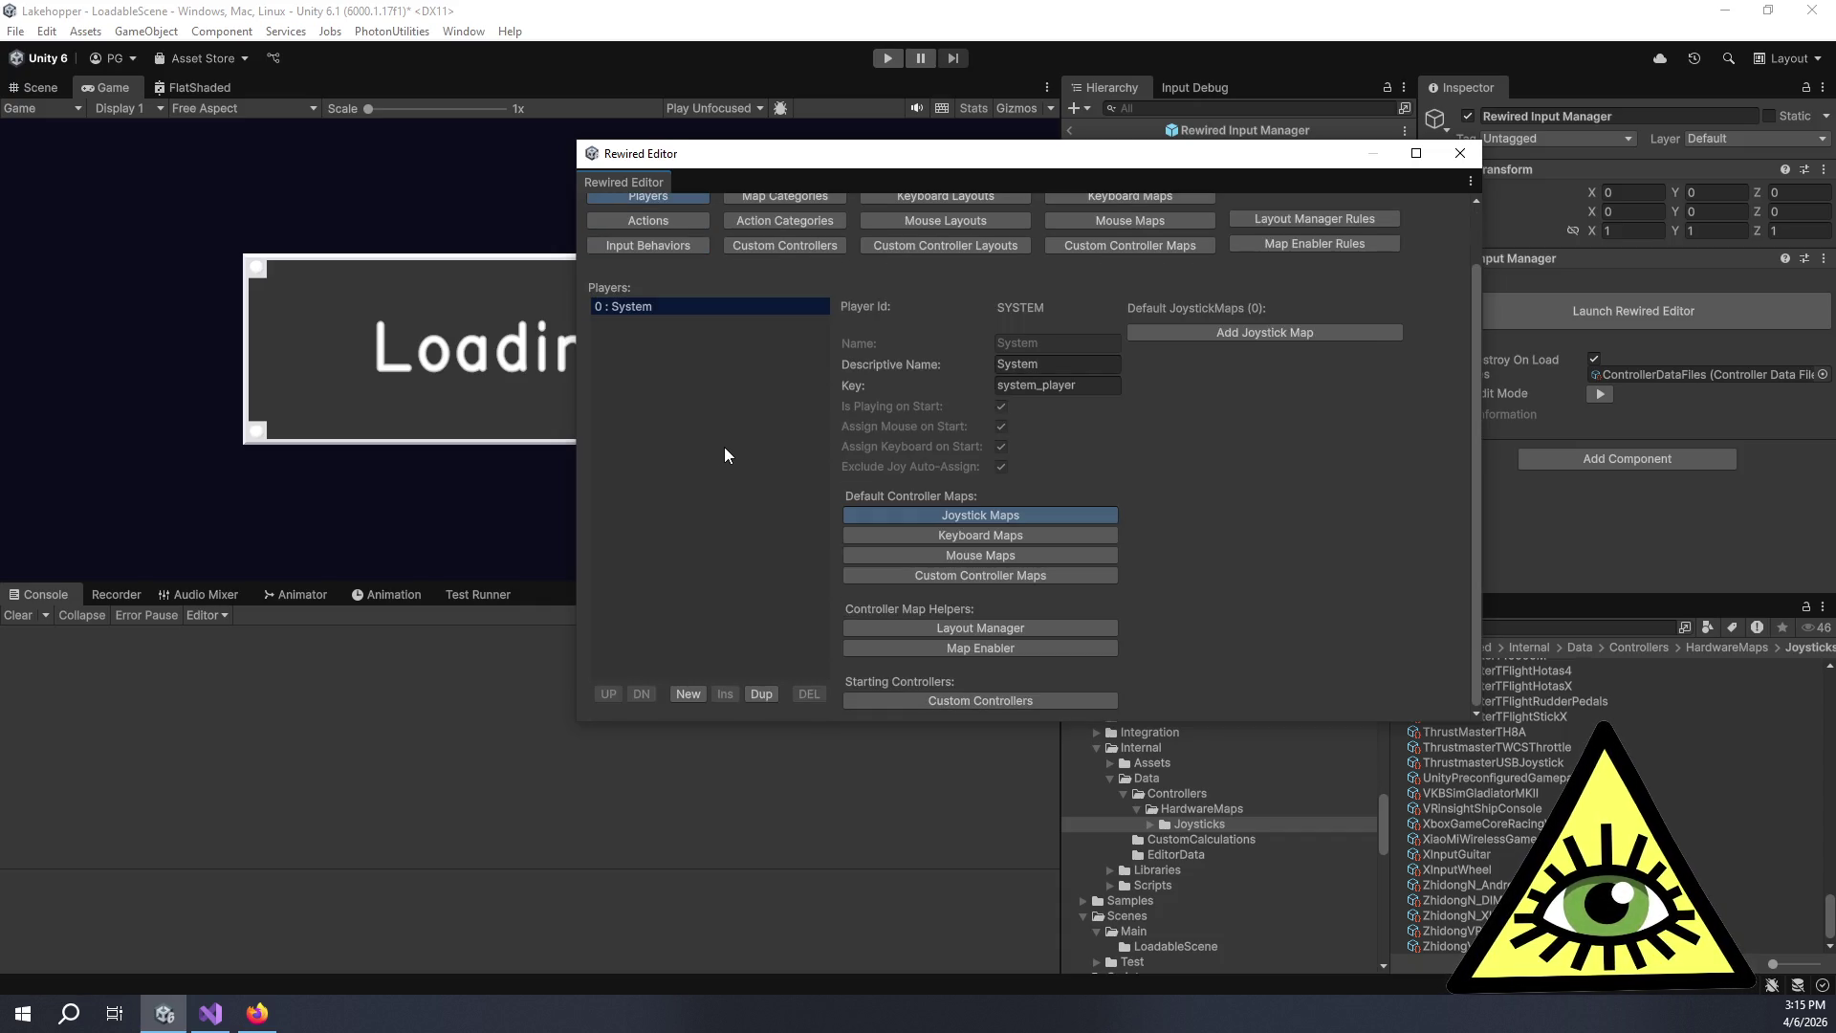
scroll(875, 438, "up", 3)
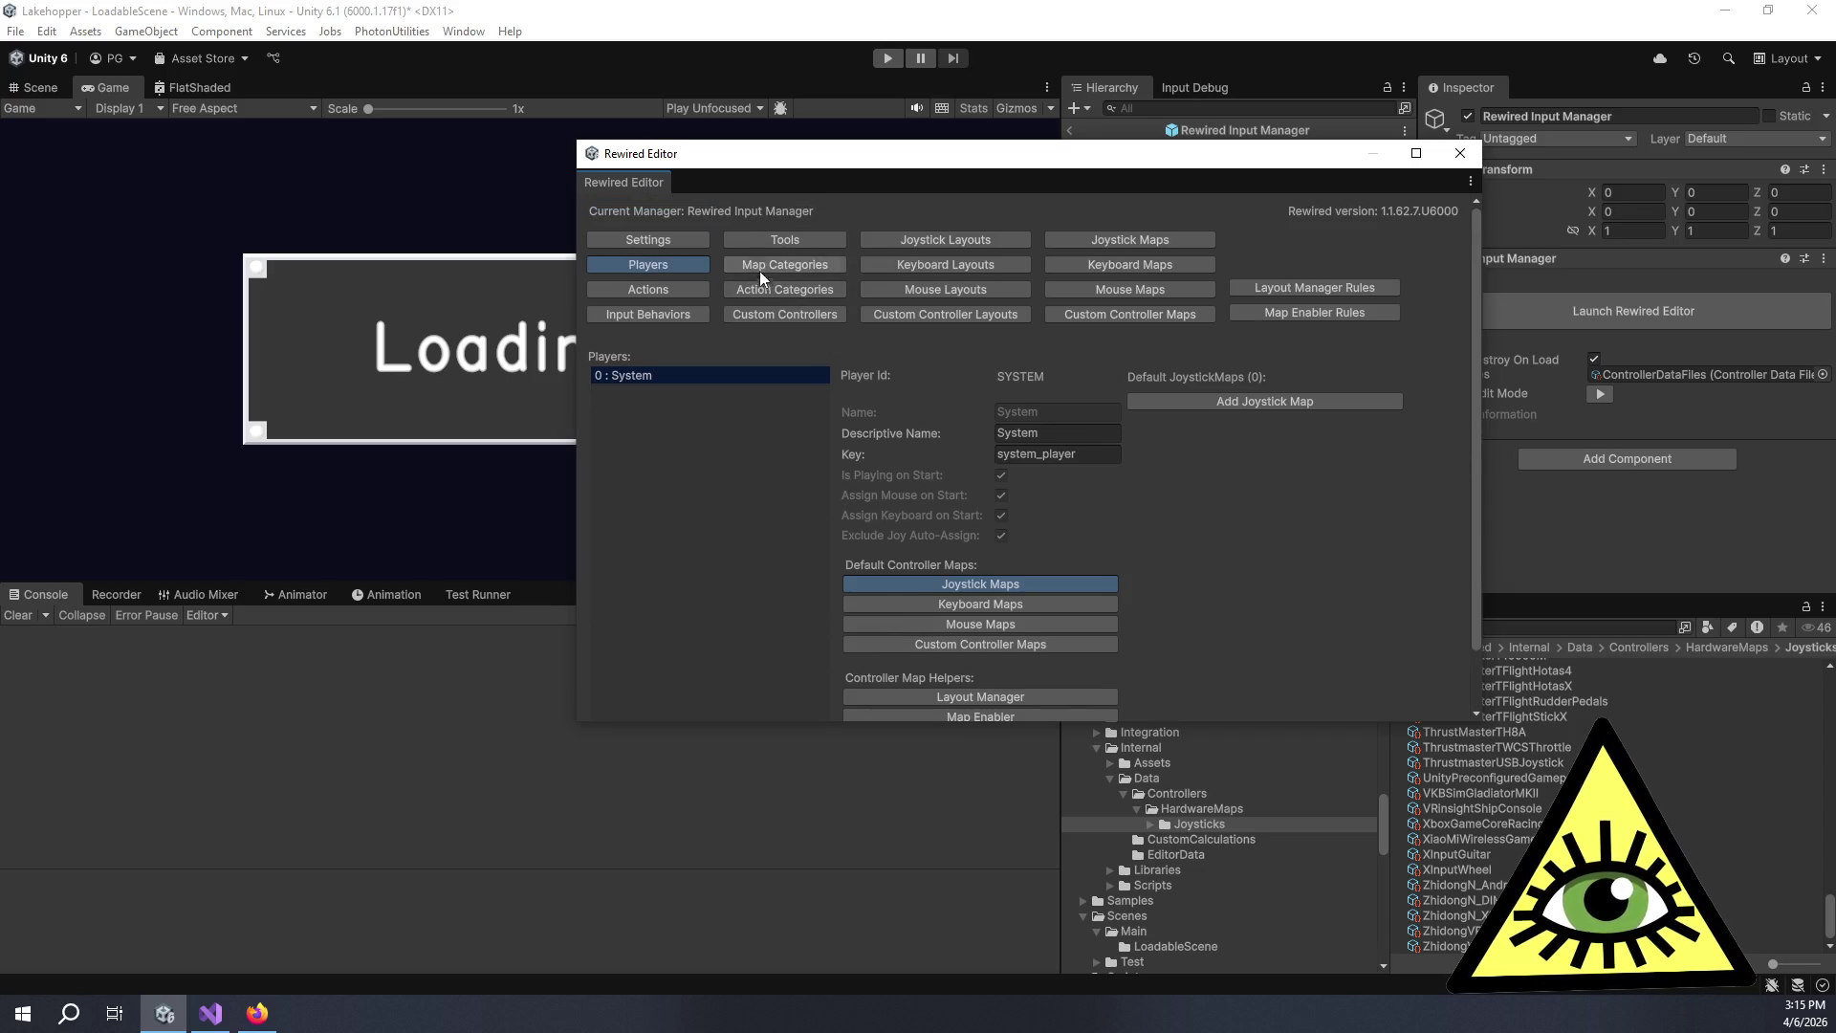
left_click(749, 245)
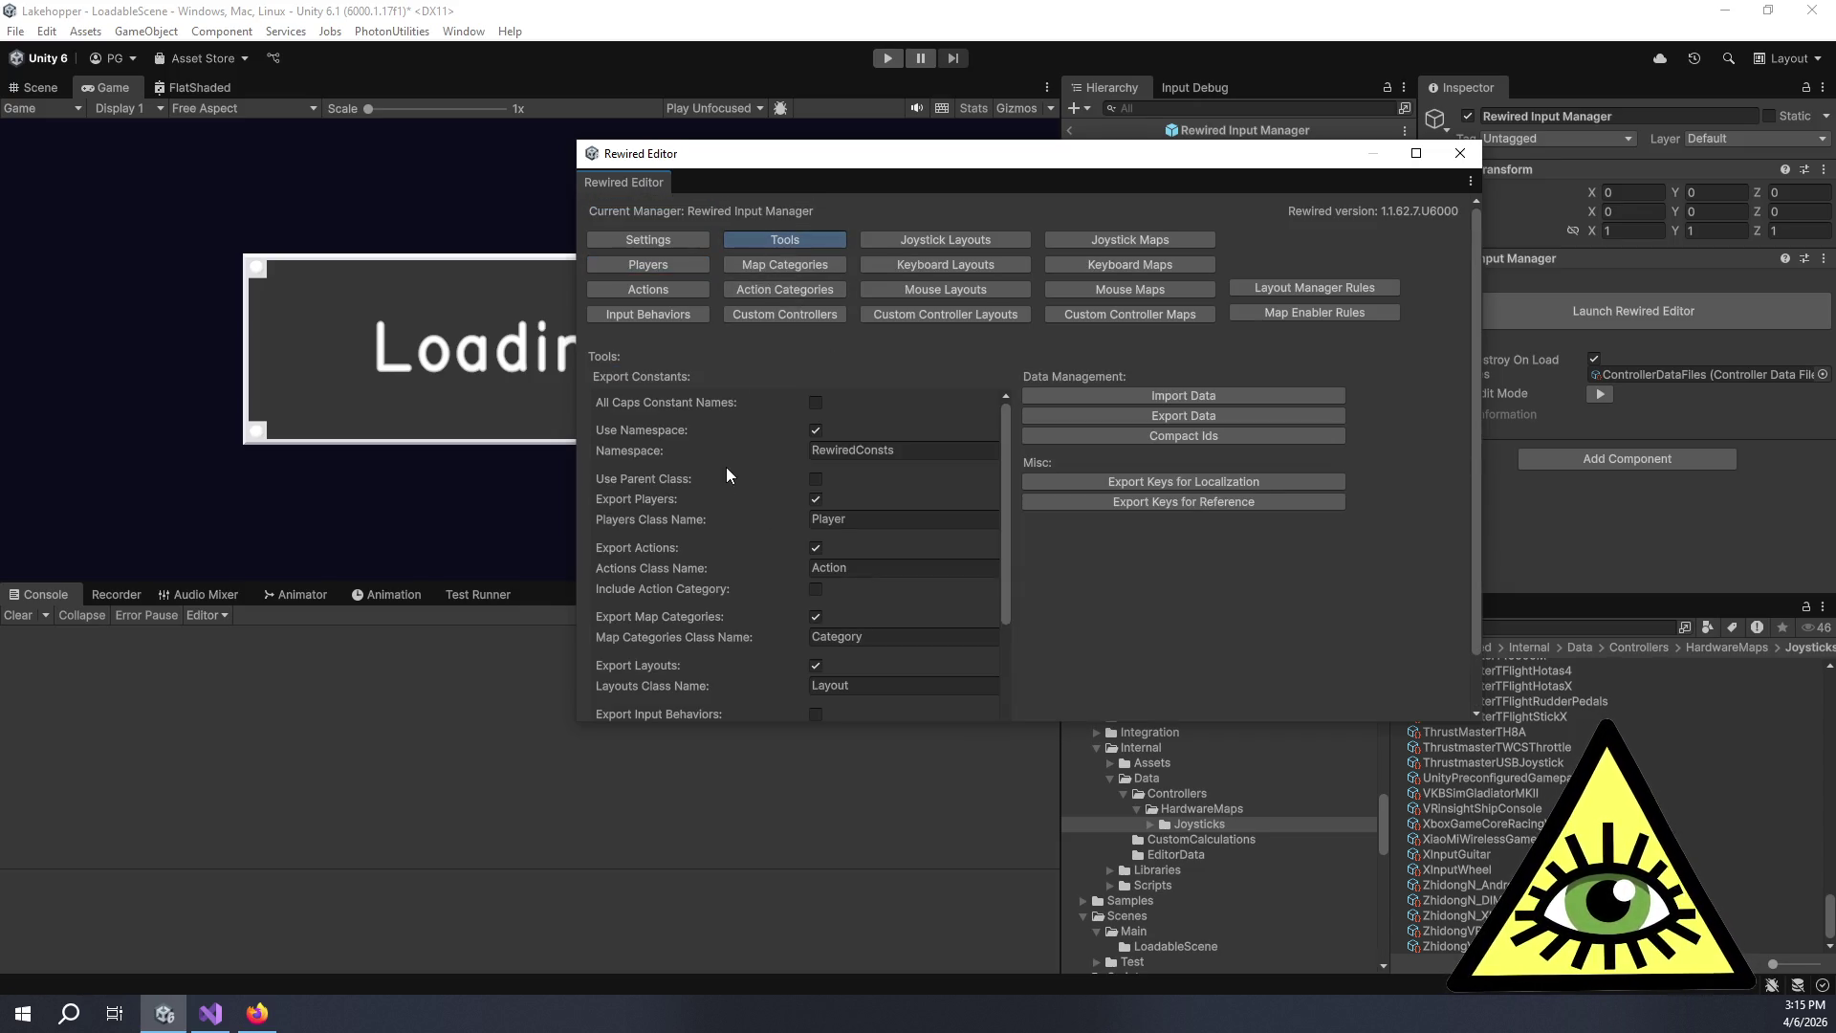
scroll(736, 498, "down", 3)
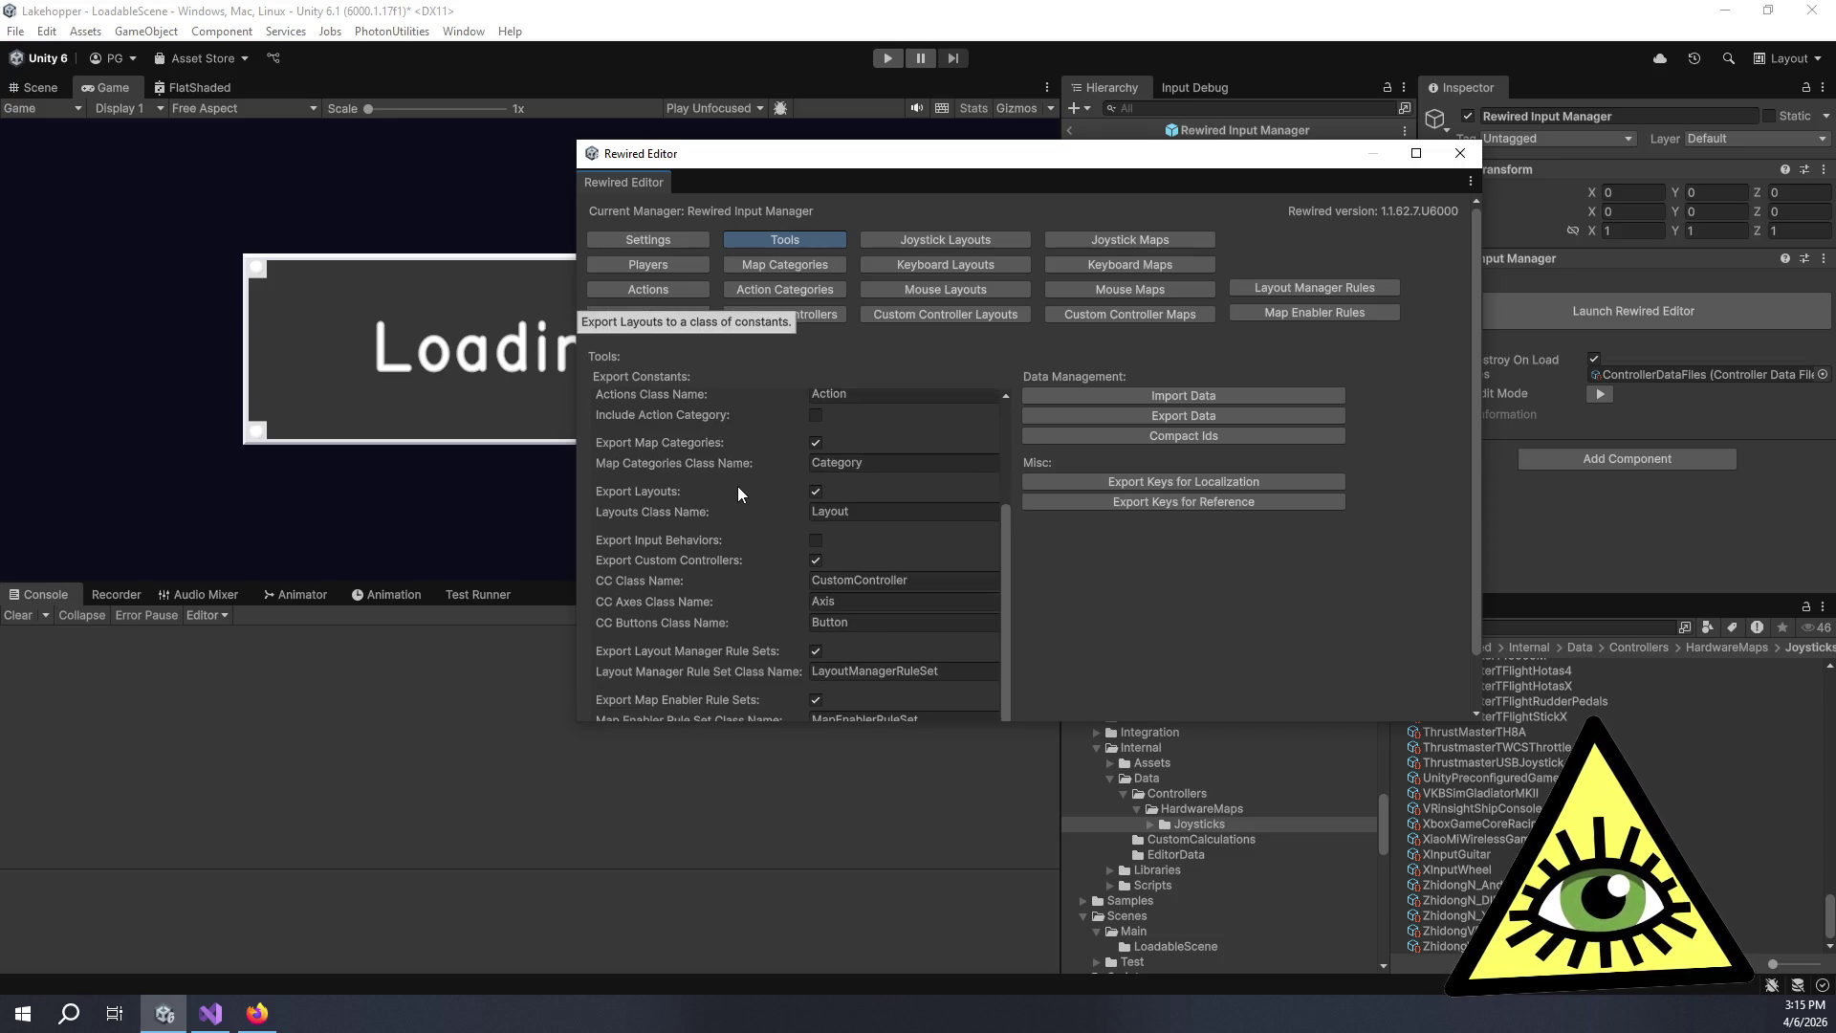
left_click(949, 236)
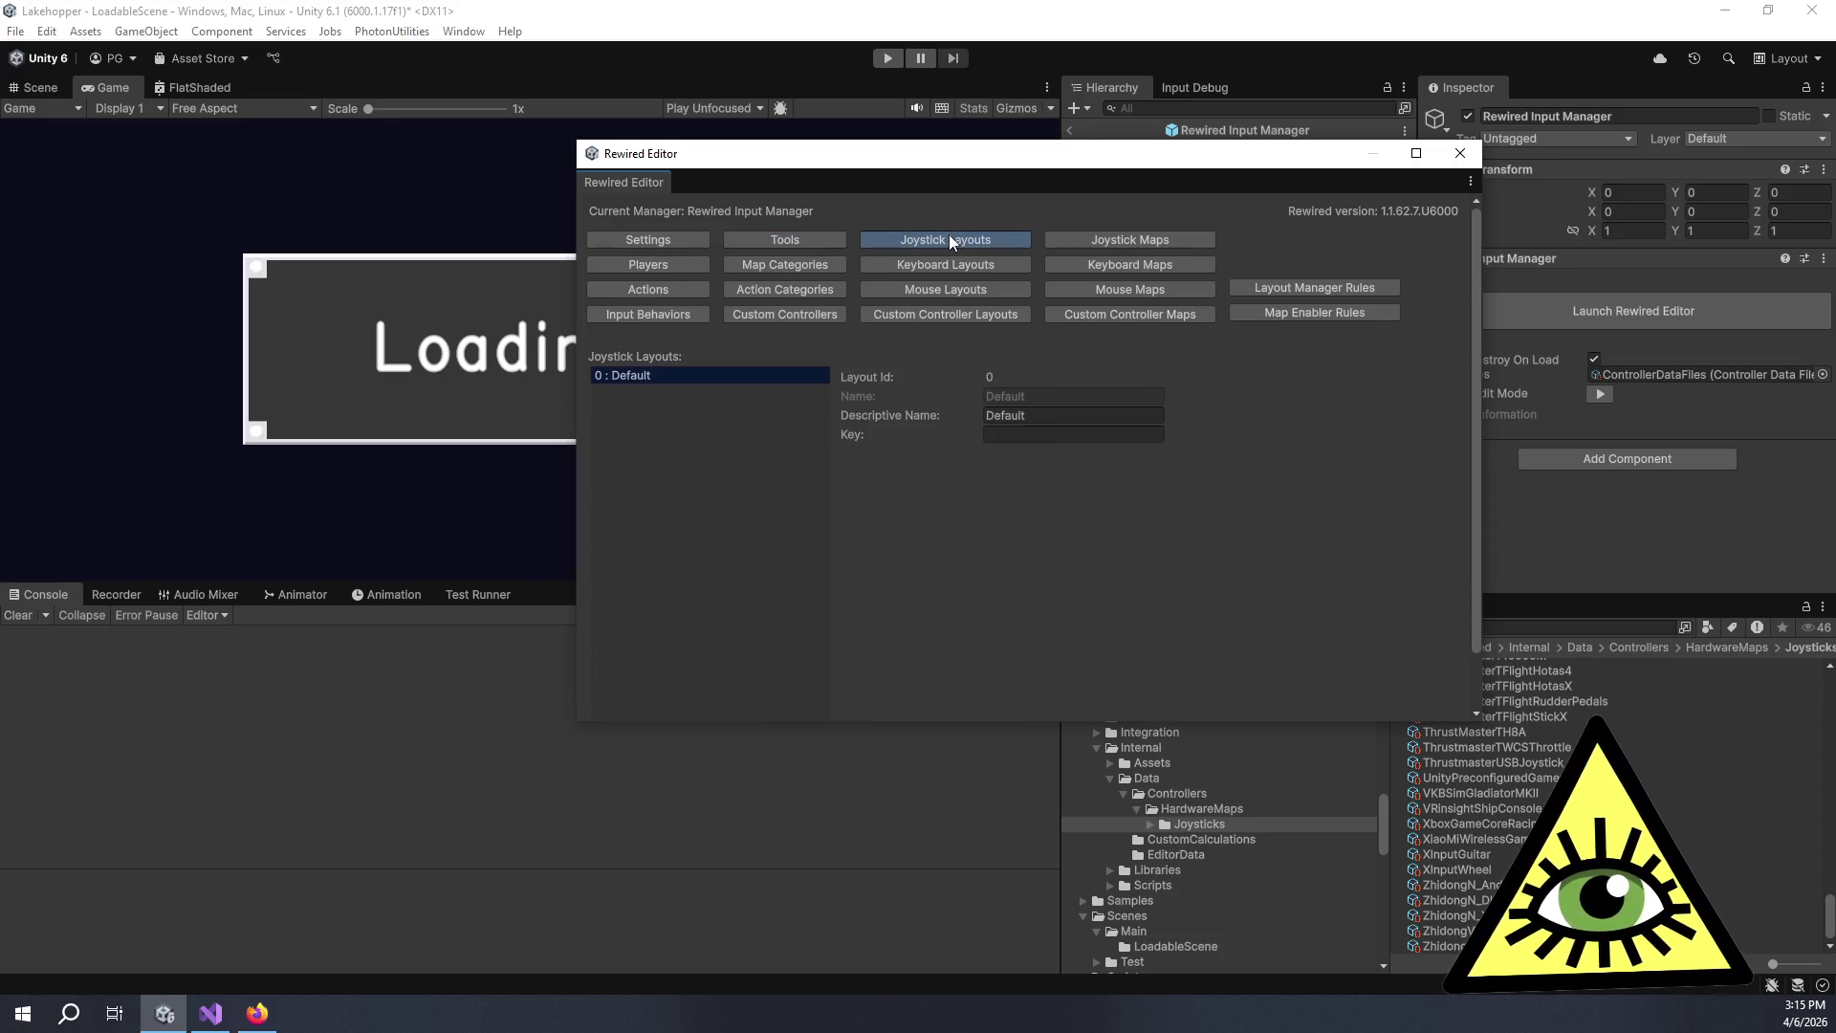
left_click(1104, 243)
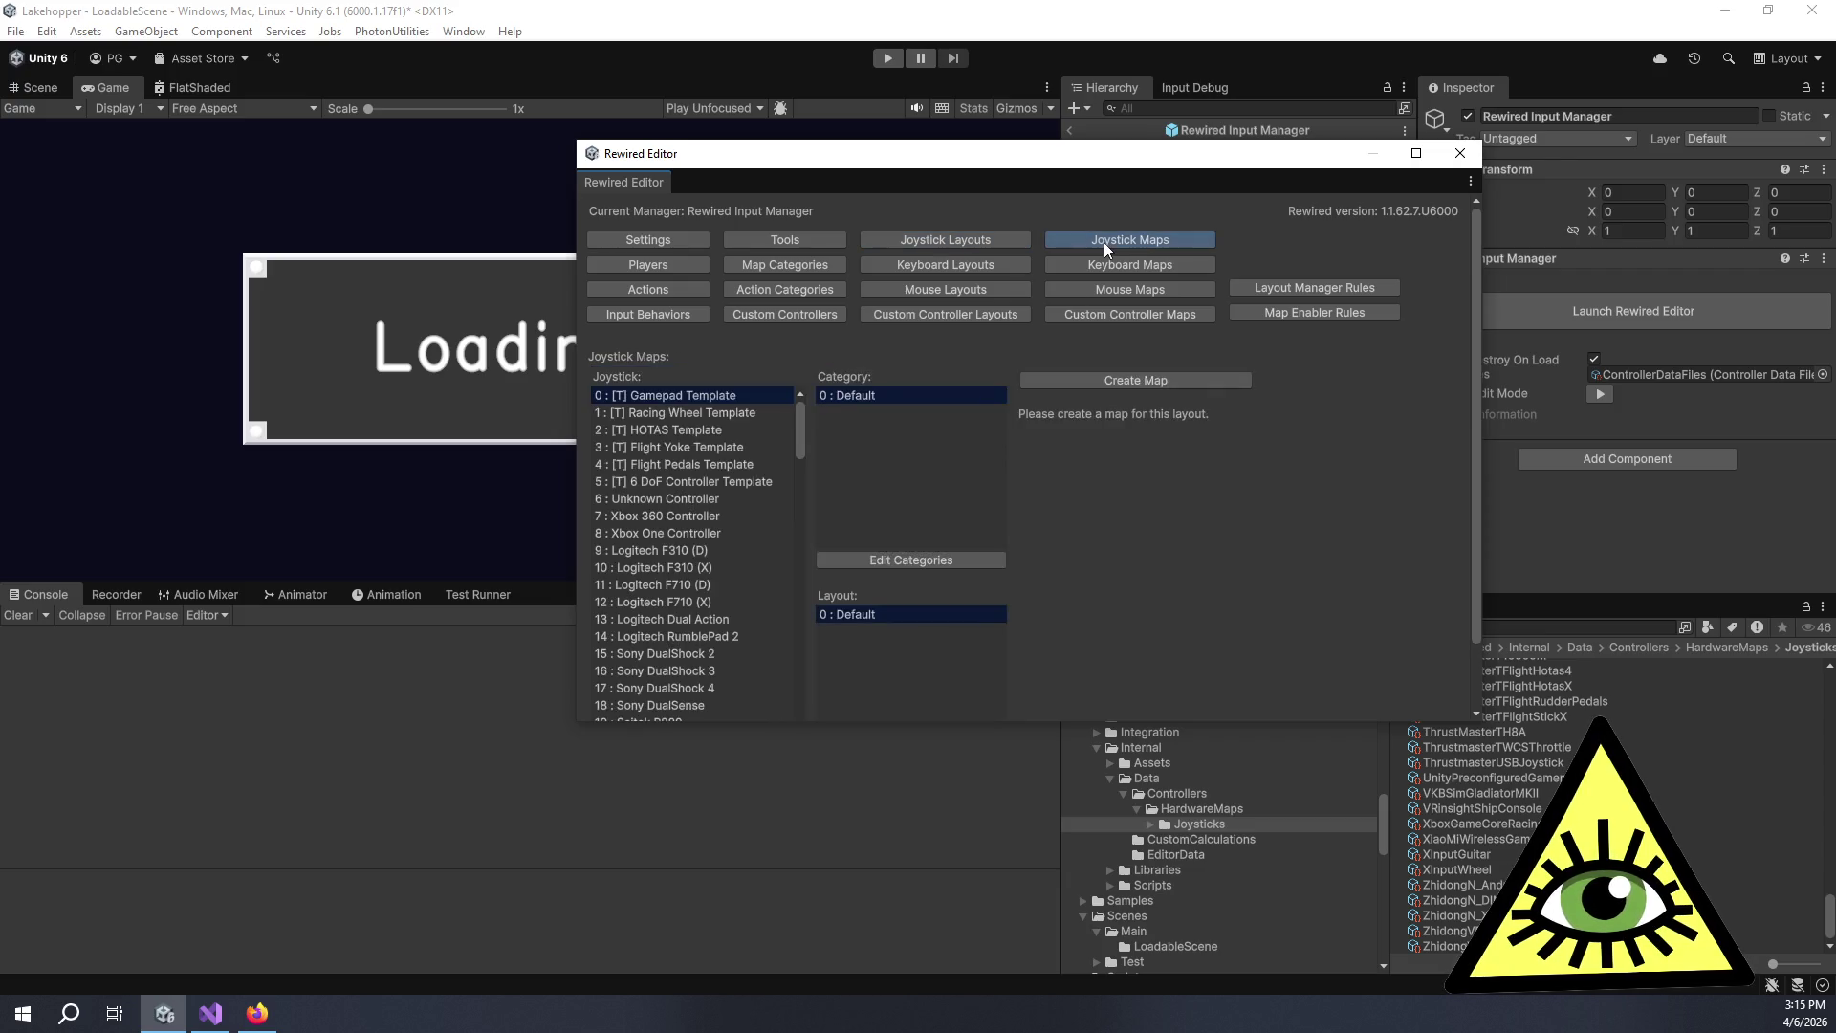
Maximize the Rewired Editor and scroll through the joystick maps list.
double_click(884, 155)
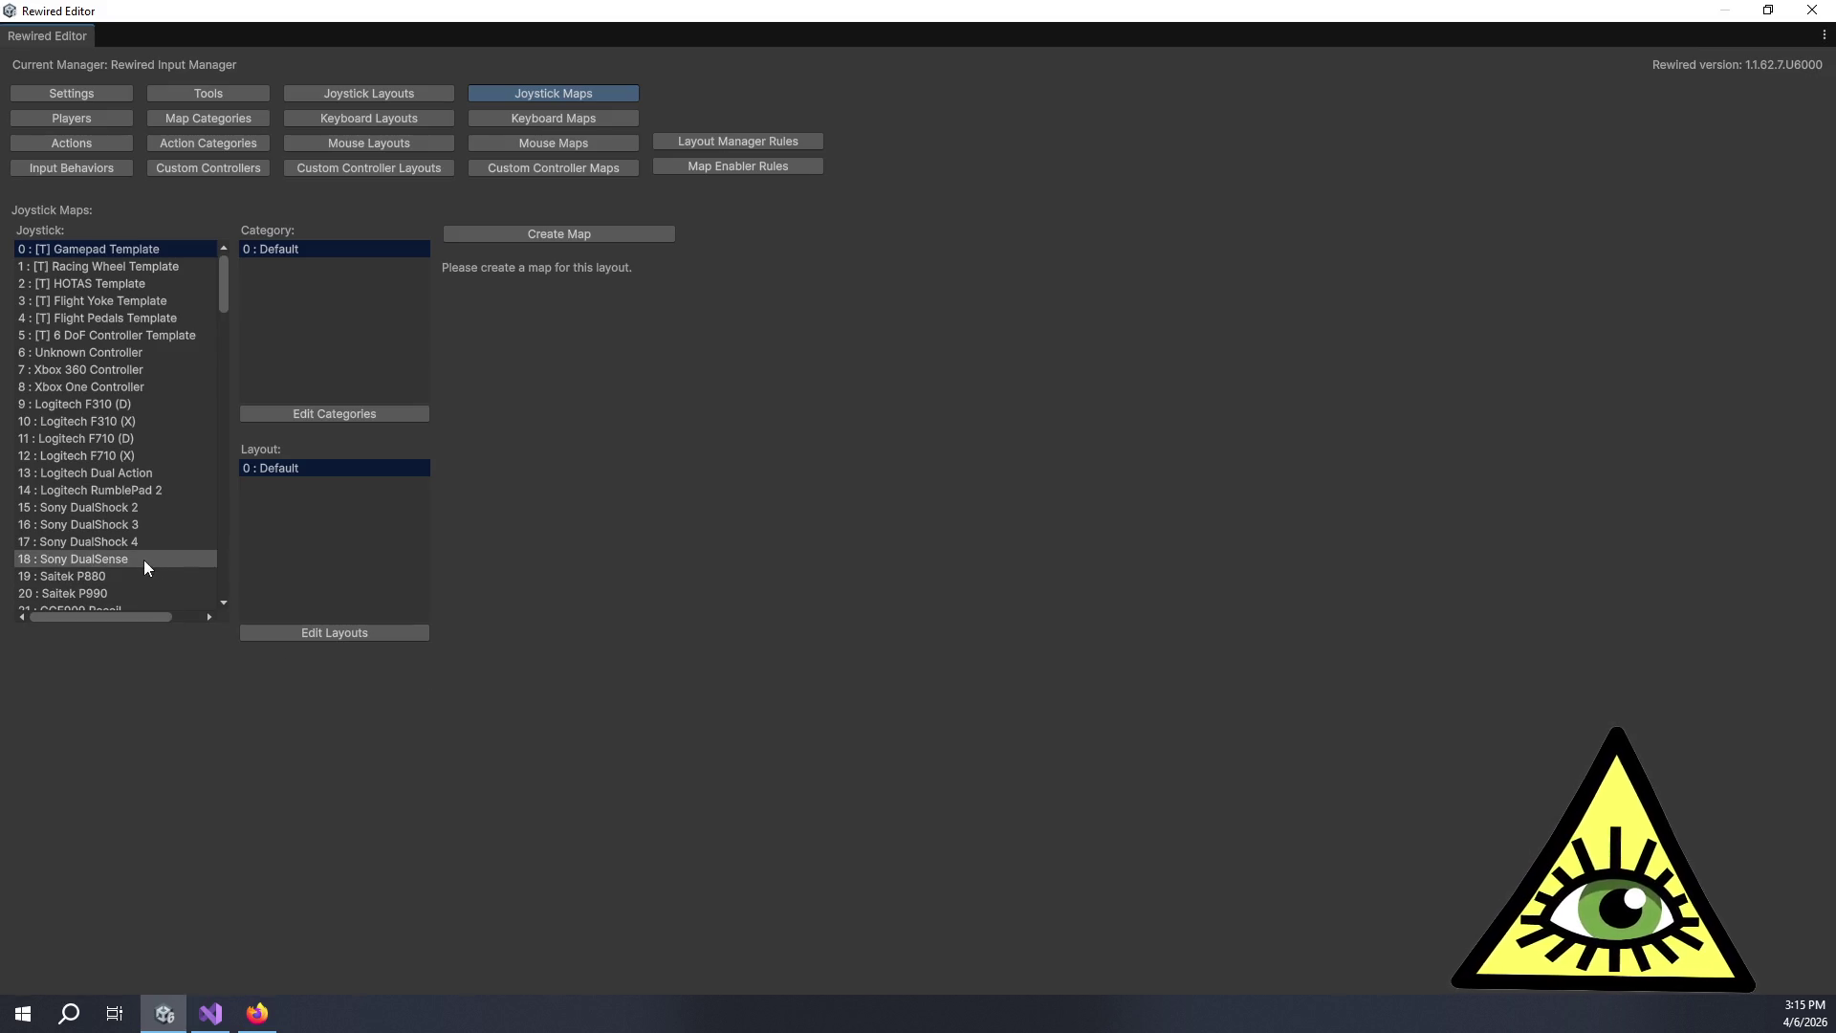
scroll(144, 562, "down", 9)
scroll(191, 543, "down", 6)
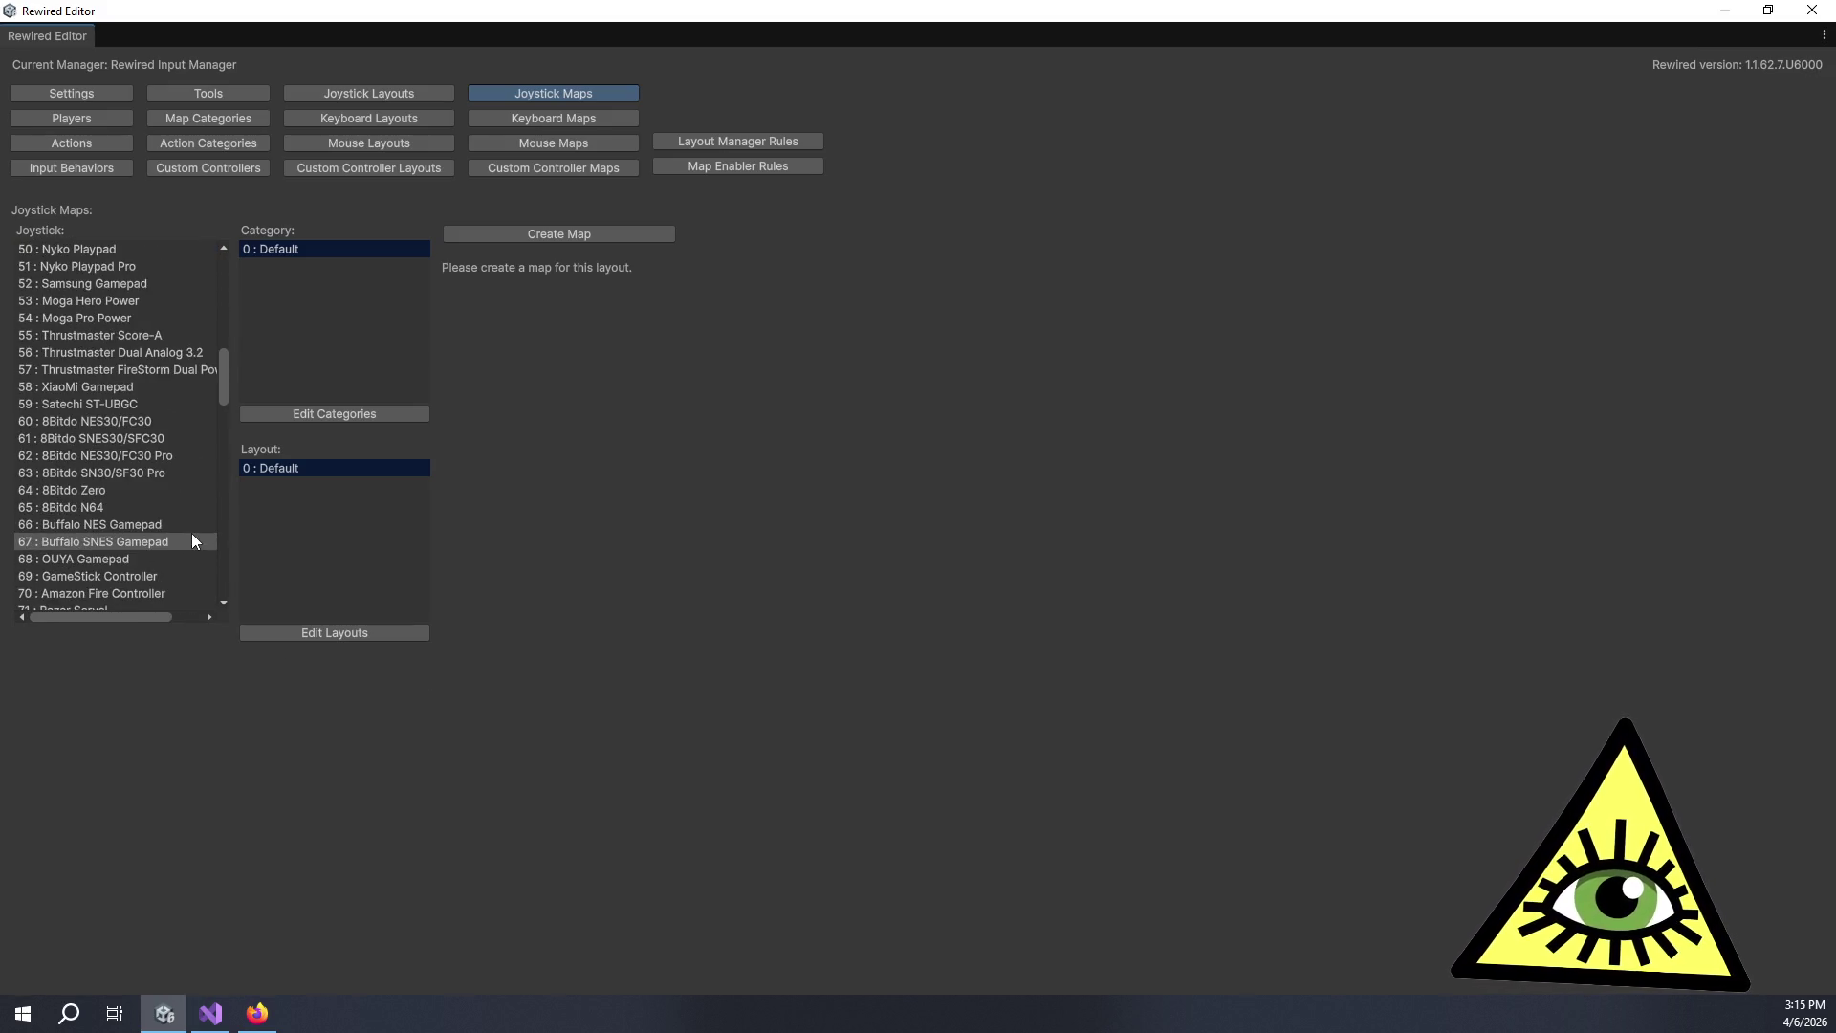
scroll(192, 531, "up", 5)
scroll(186, 530, "up", 10)
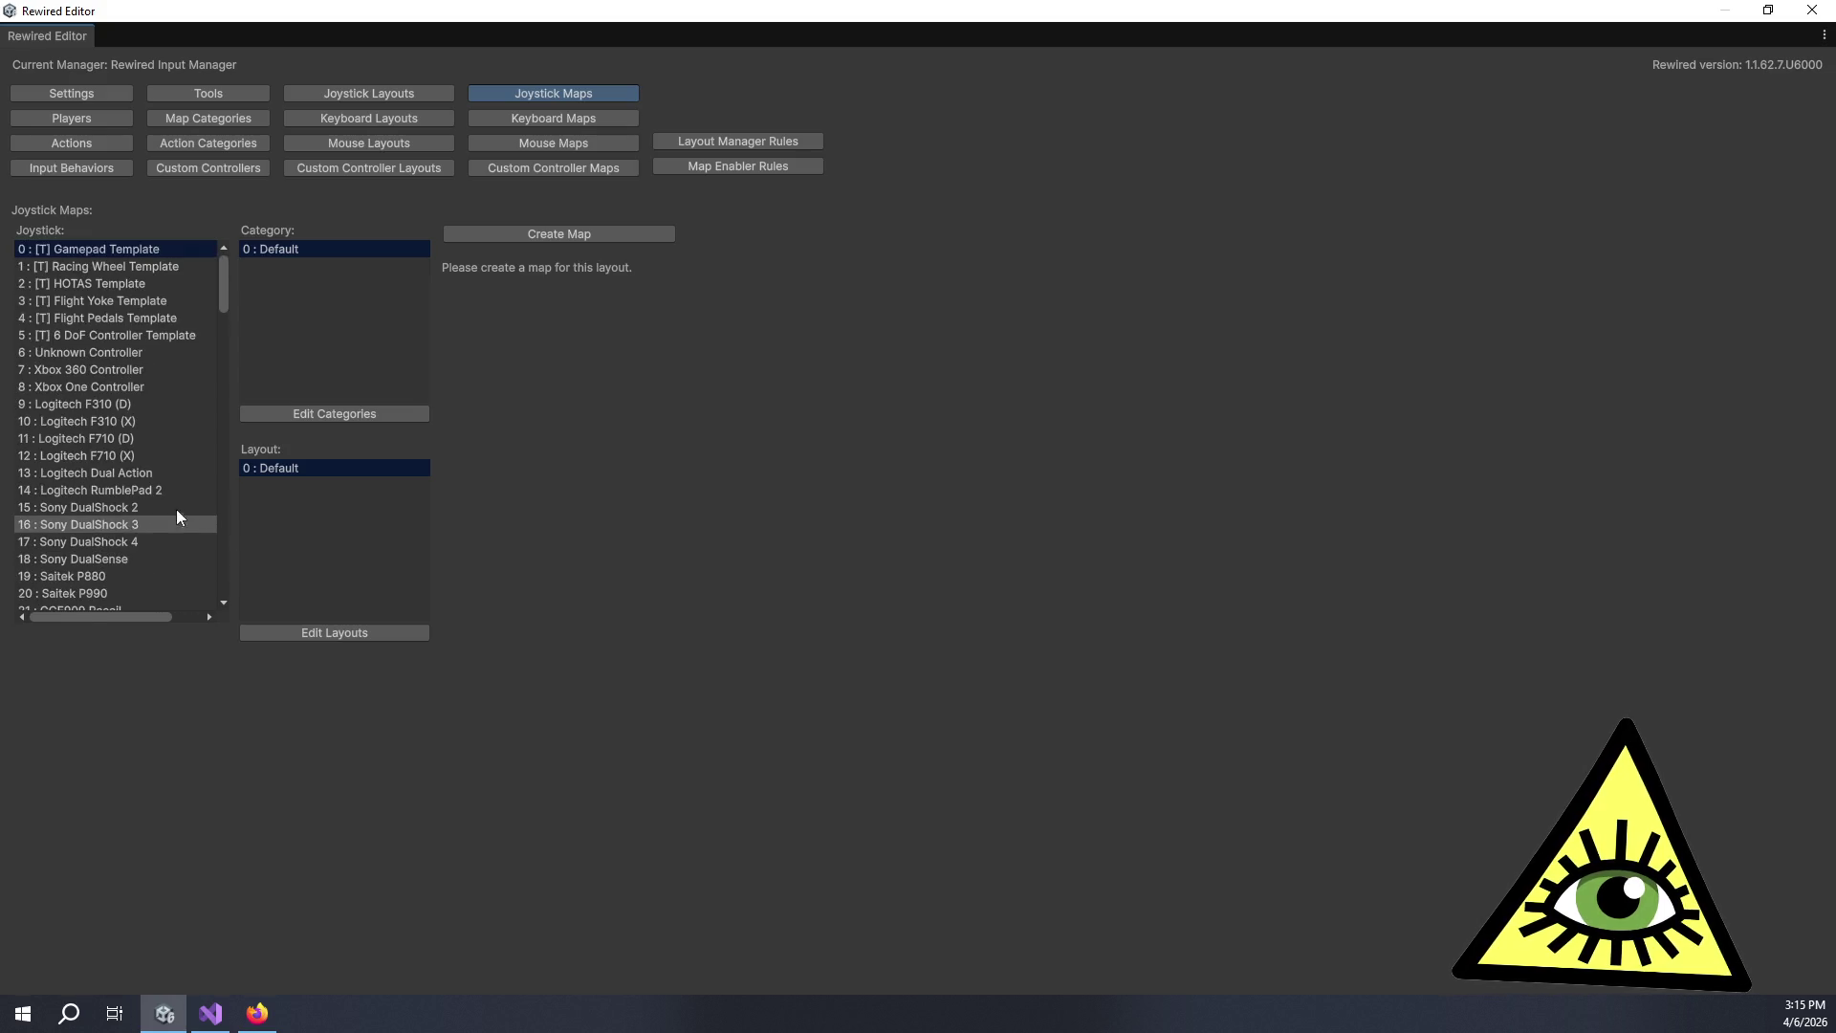
Check the Flight Yoke, HOTAS and Flight Pedals templates, then show the Actions page.
left_click(151, 295)
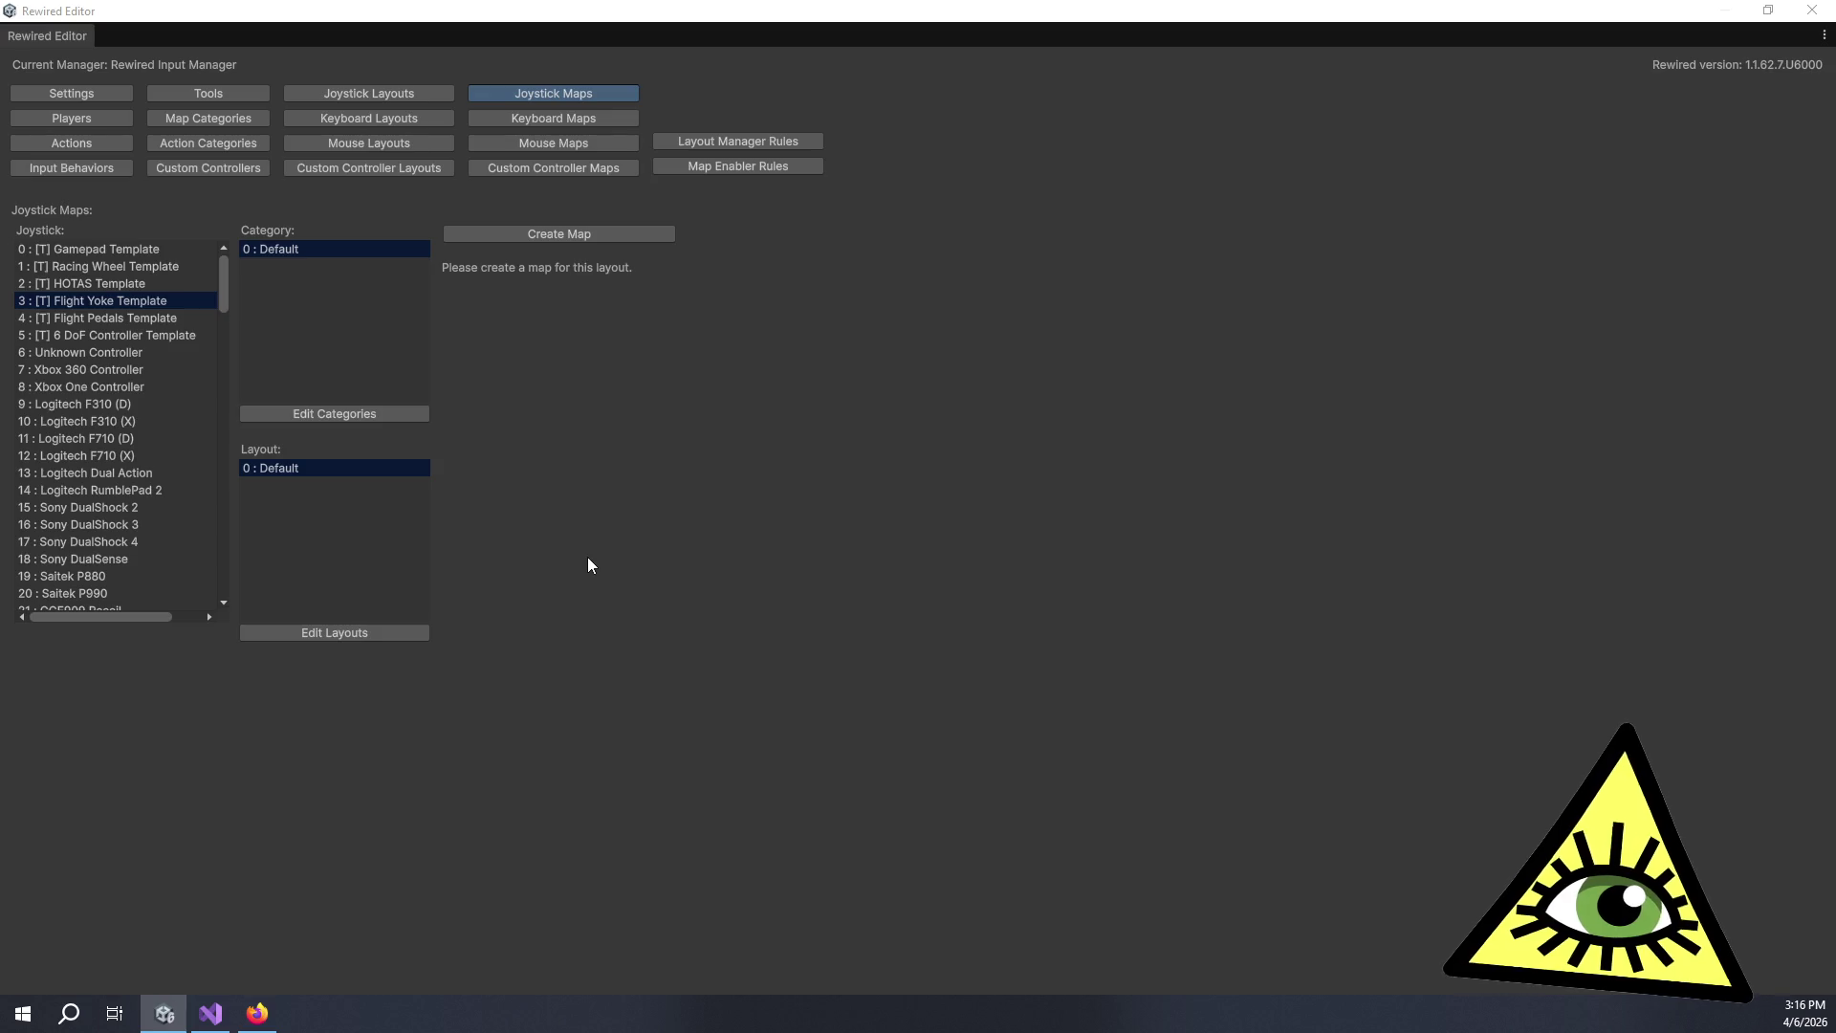
left_click(169, 289)
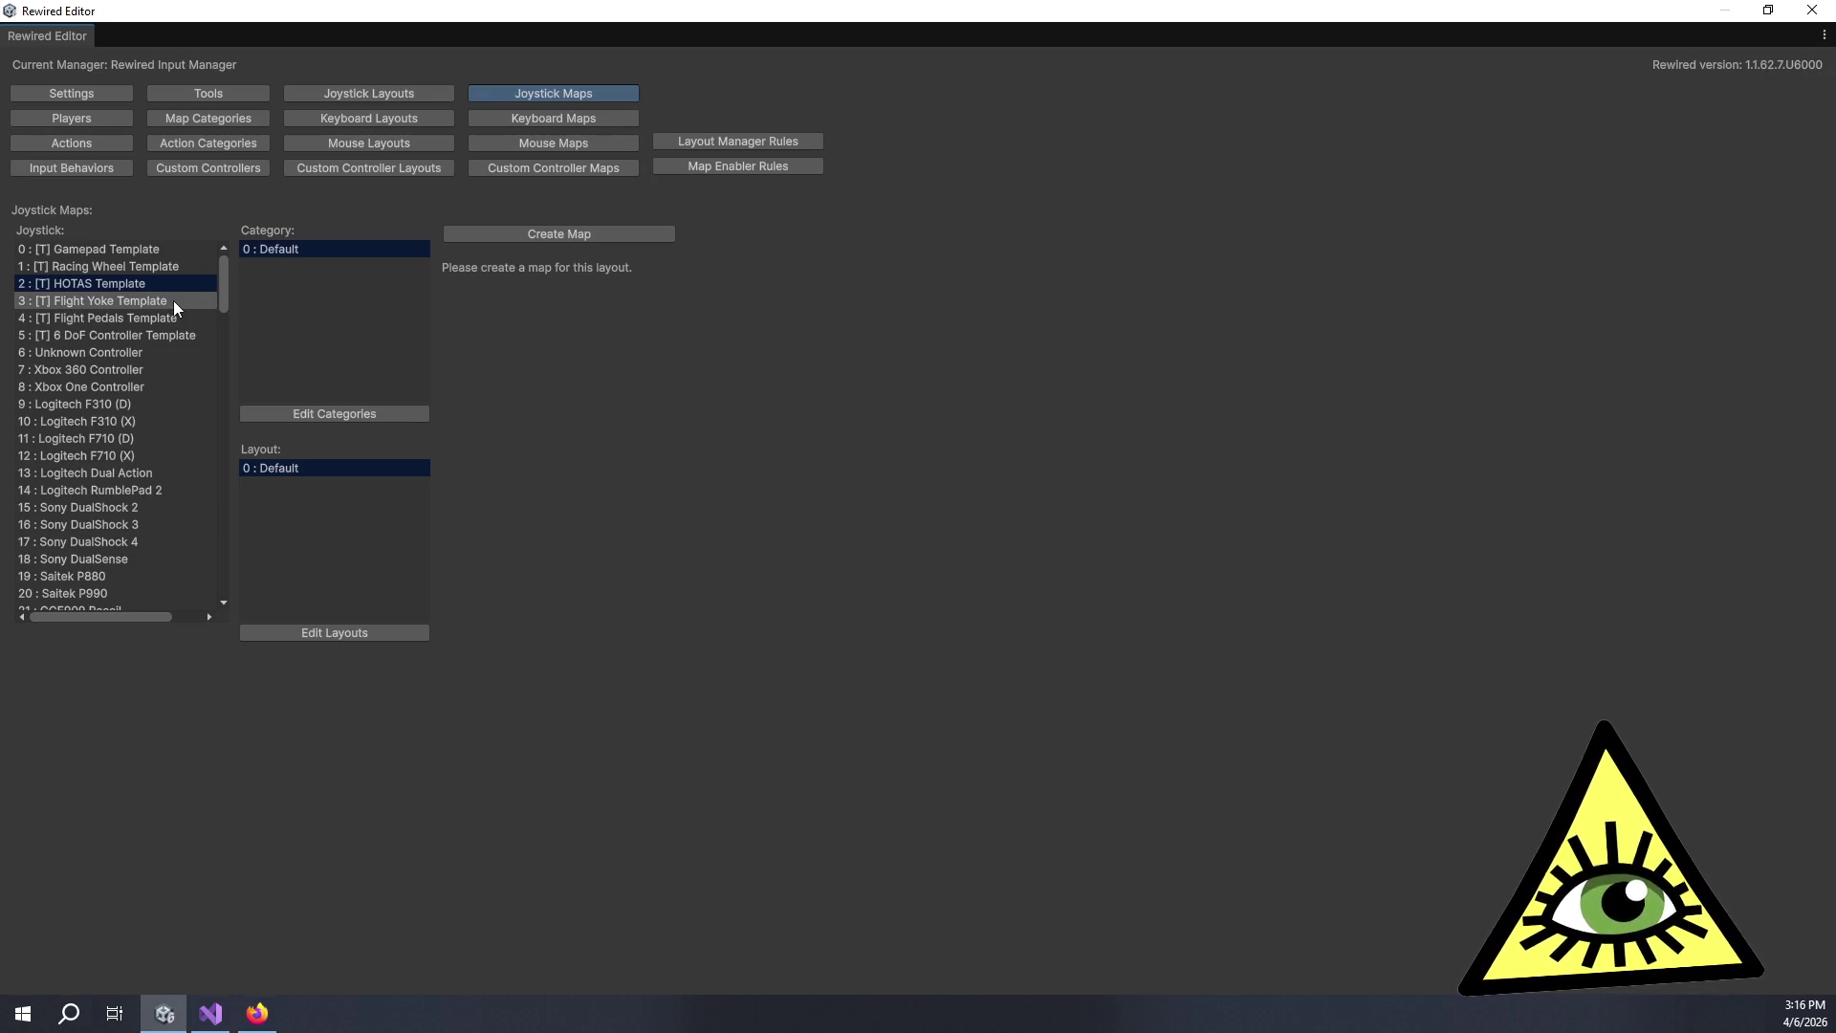
left_click(174, 301)
left_click(174, 311)
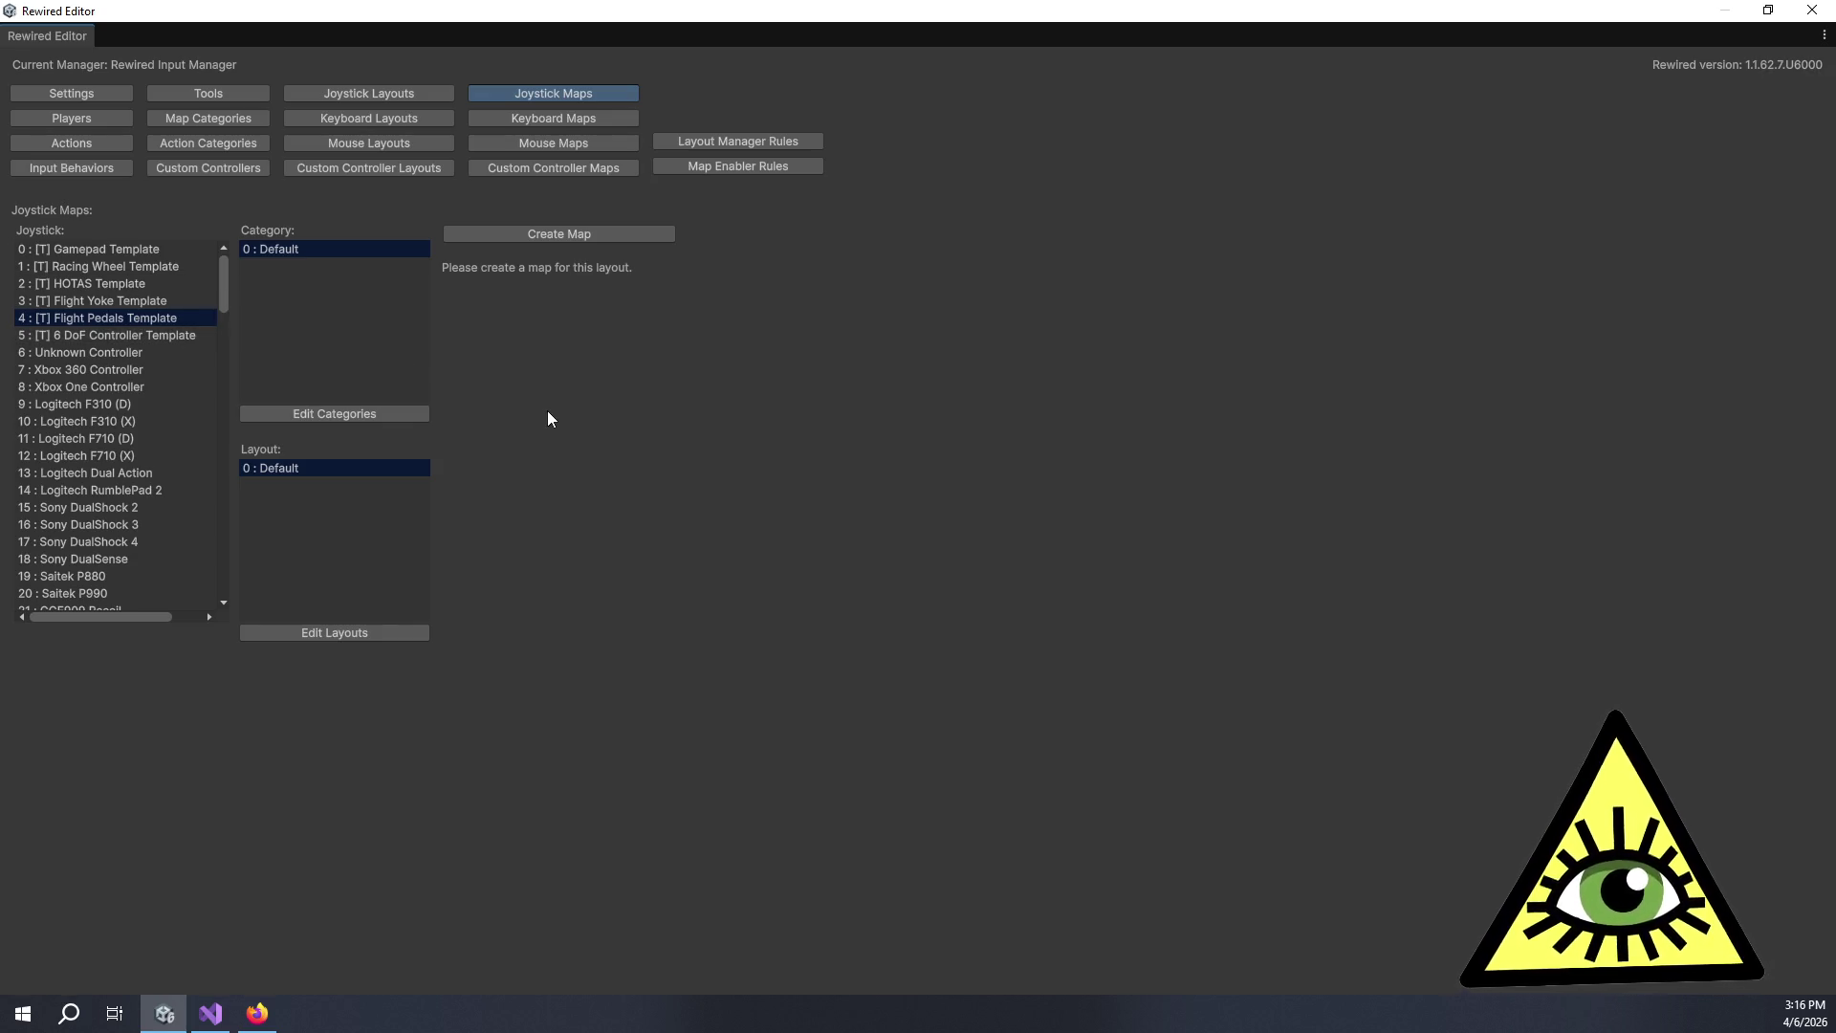
left_click(74, 153)
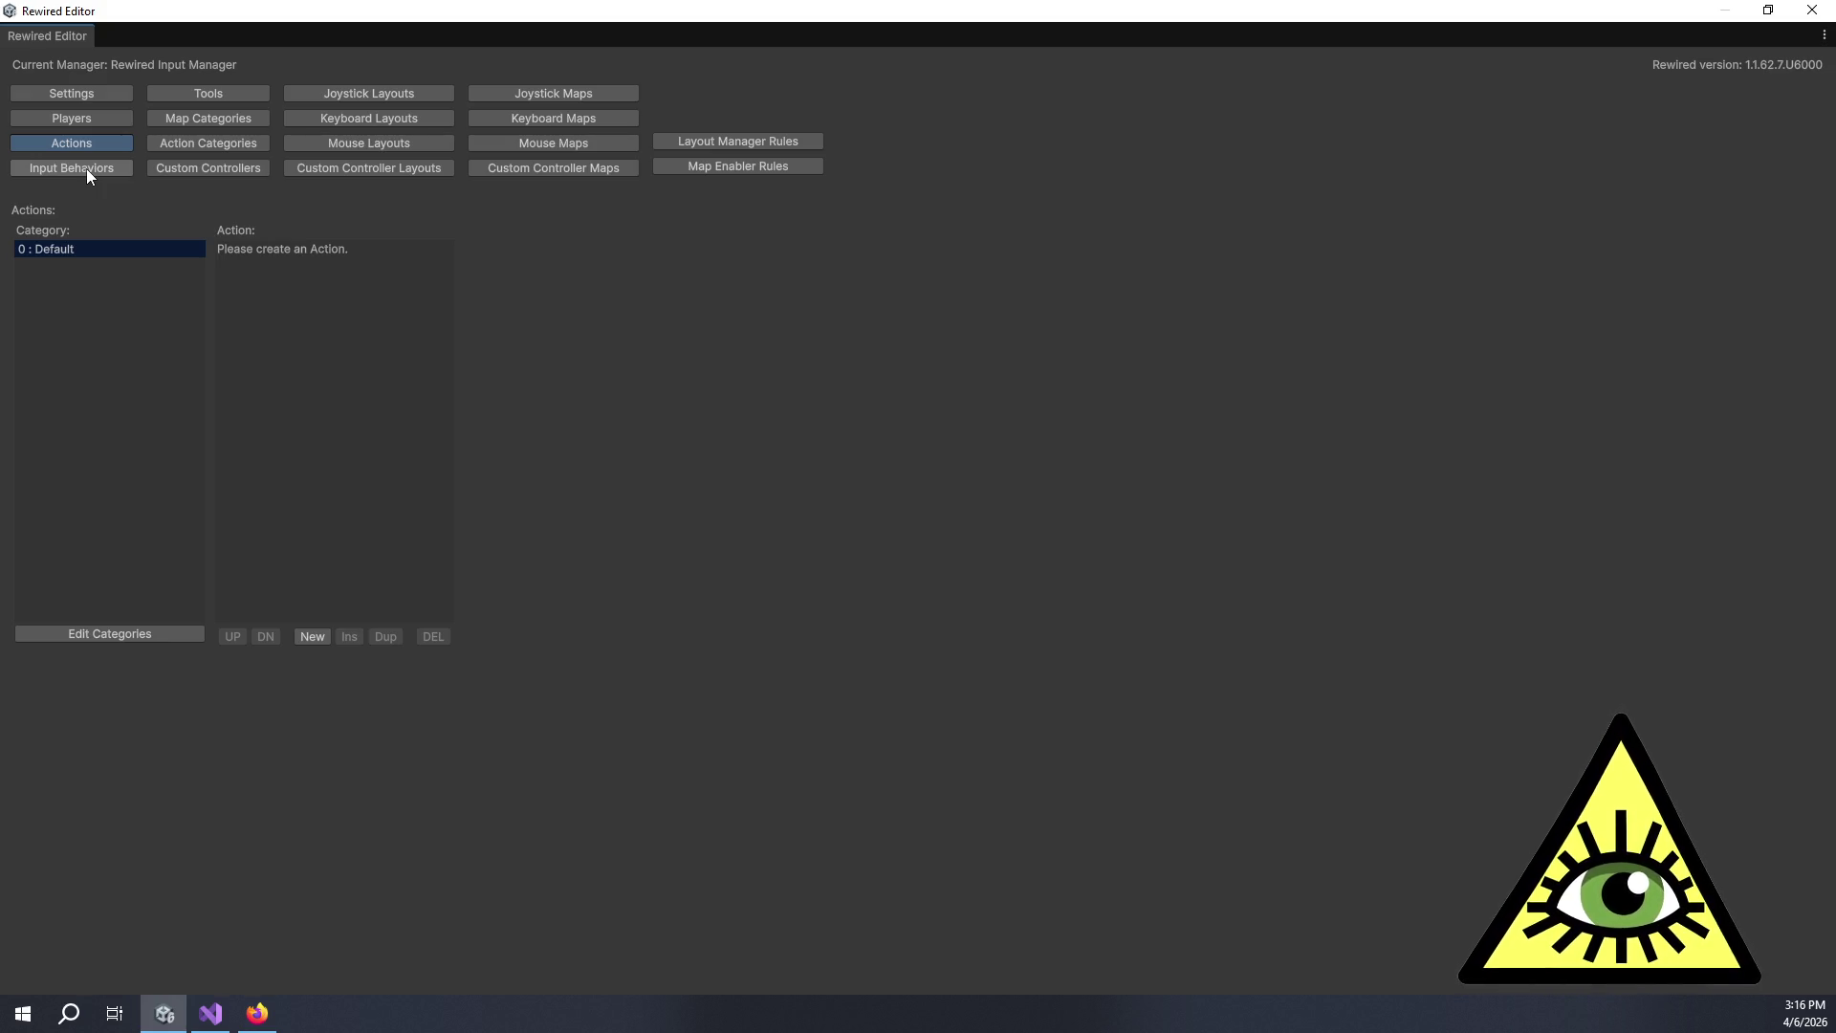
Check Action Categories, Map Categories and Keyboard Layouts, ending on the empty Keyboard Maps page.
left_click(167, 142)
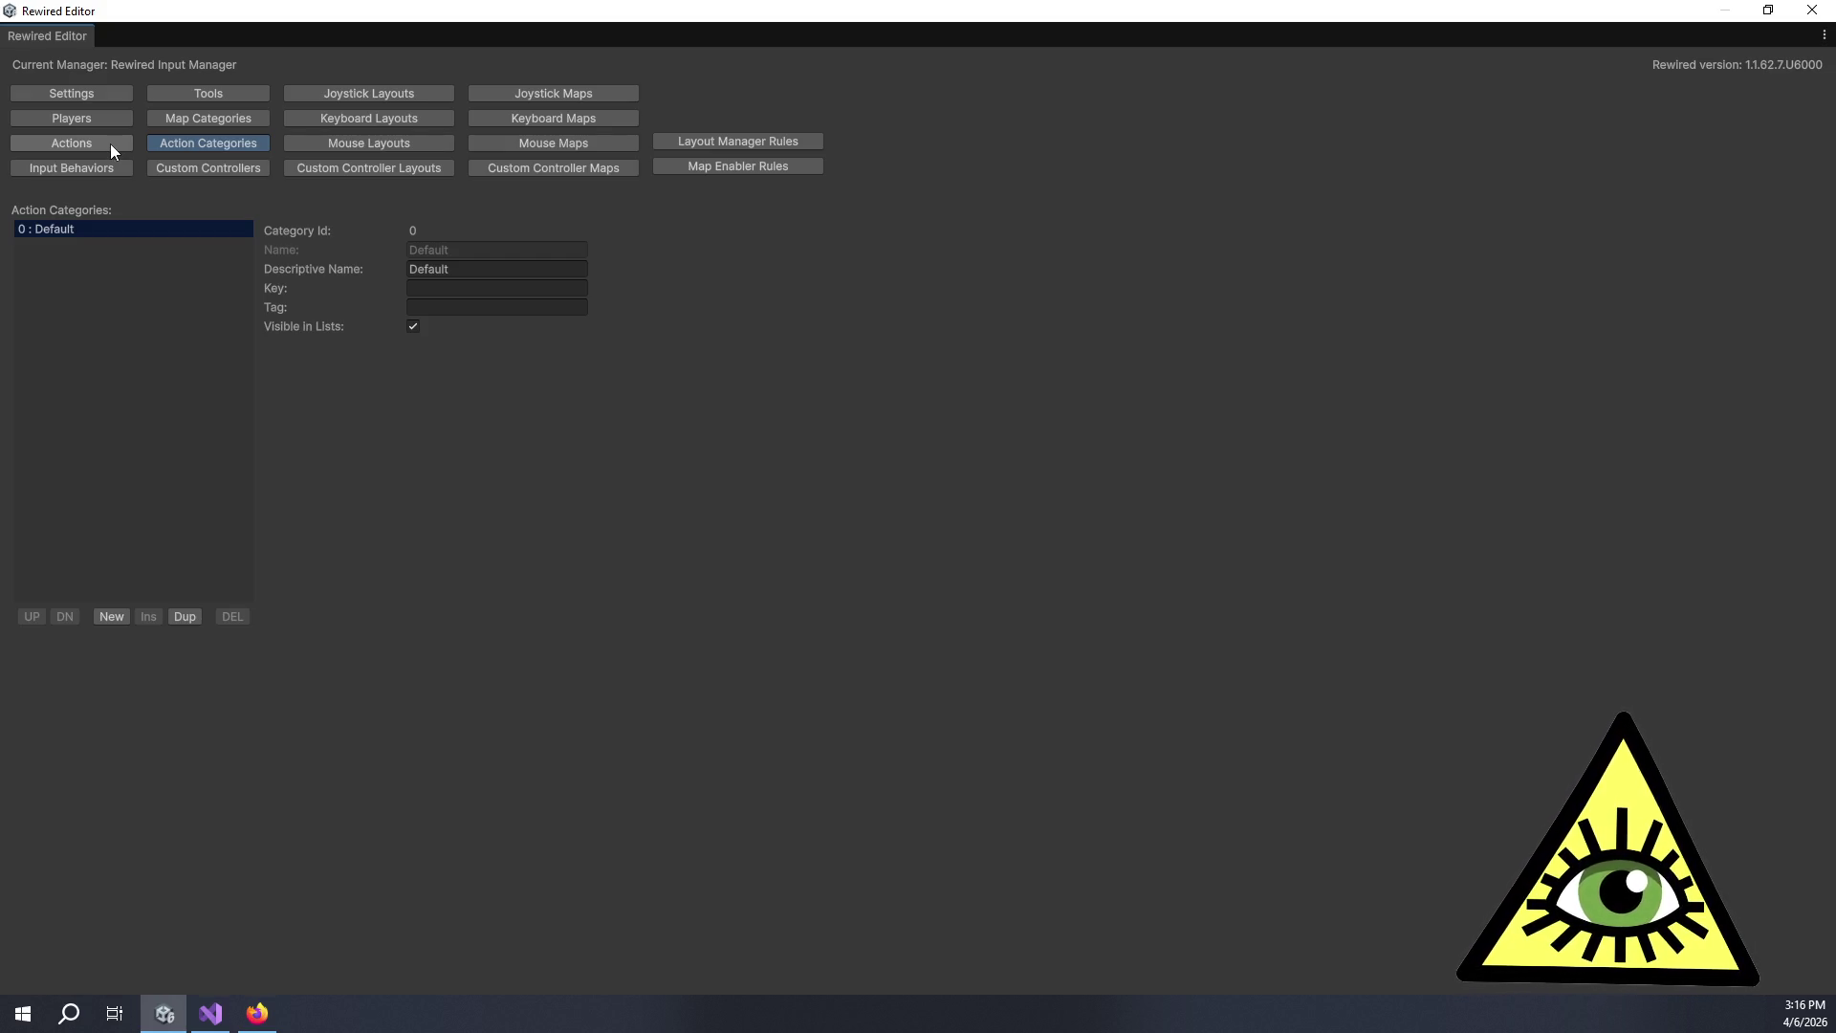
left_click(153, 119)
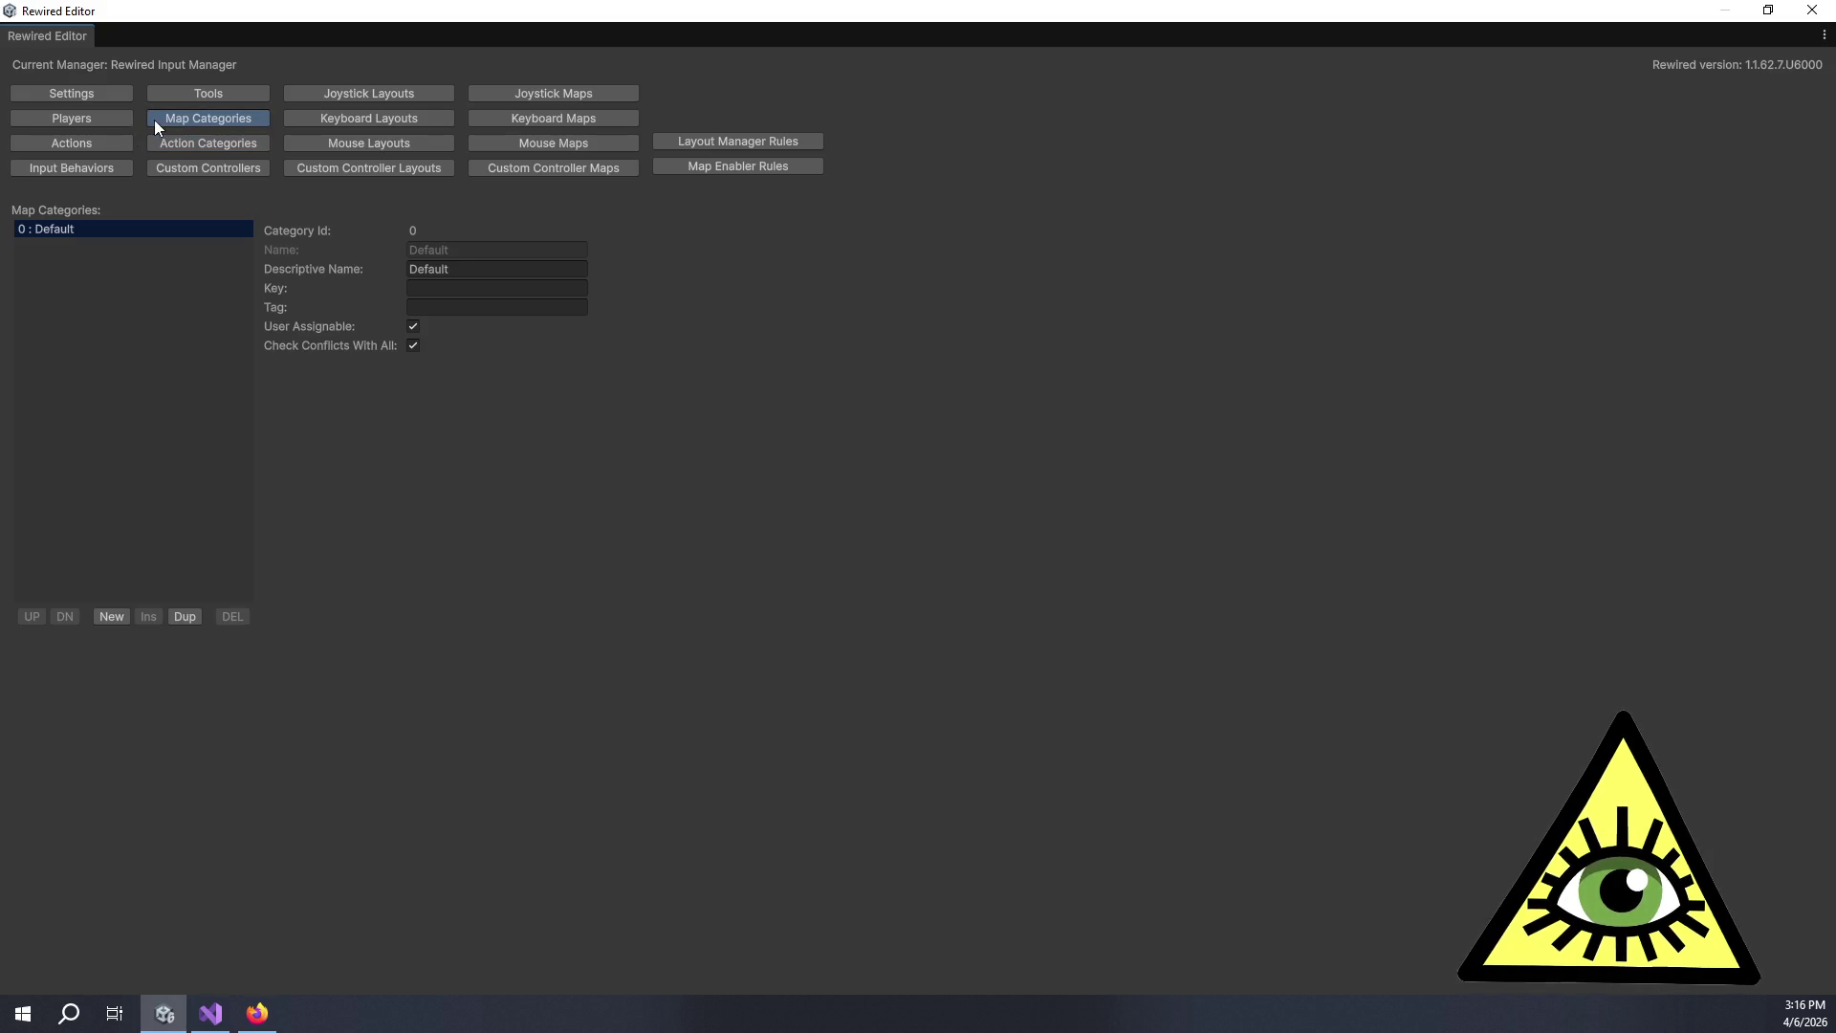
left_click(174, 137)
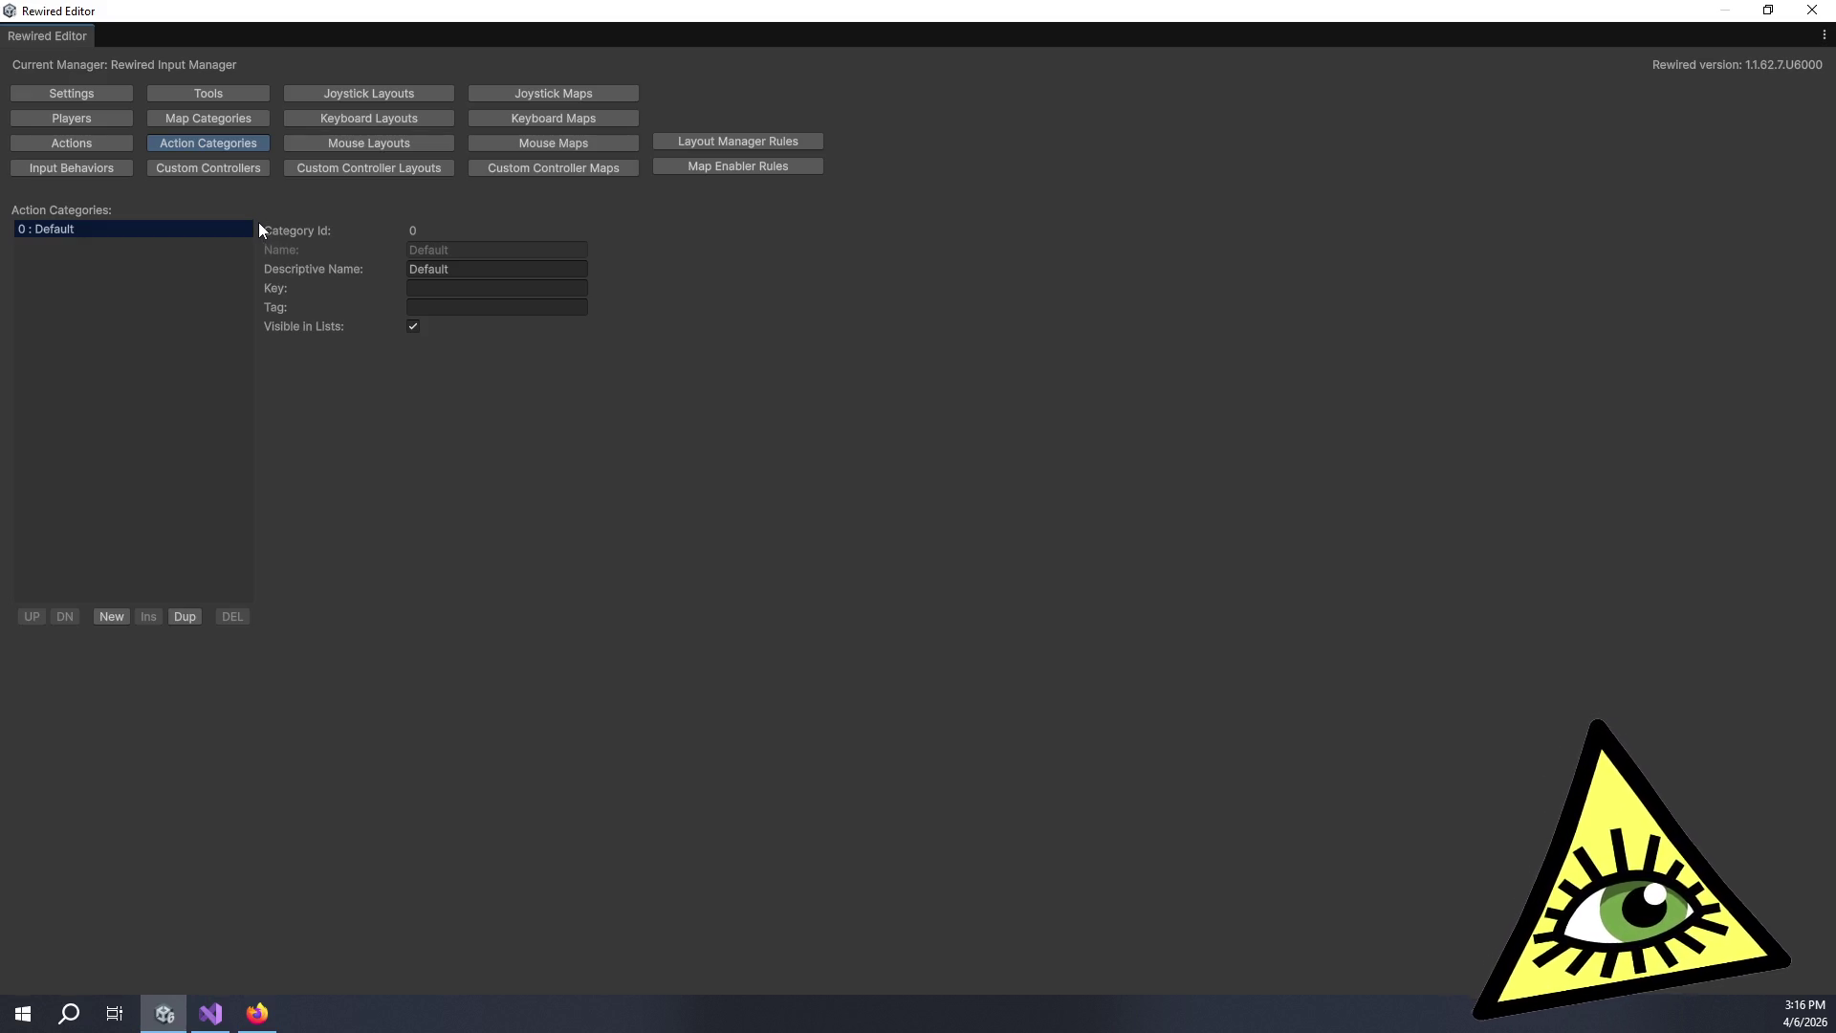
left_click(339, 119)
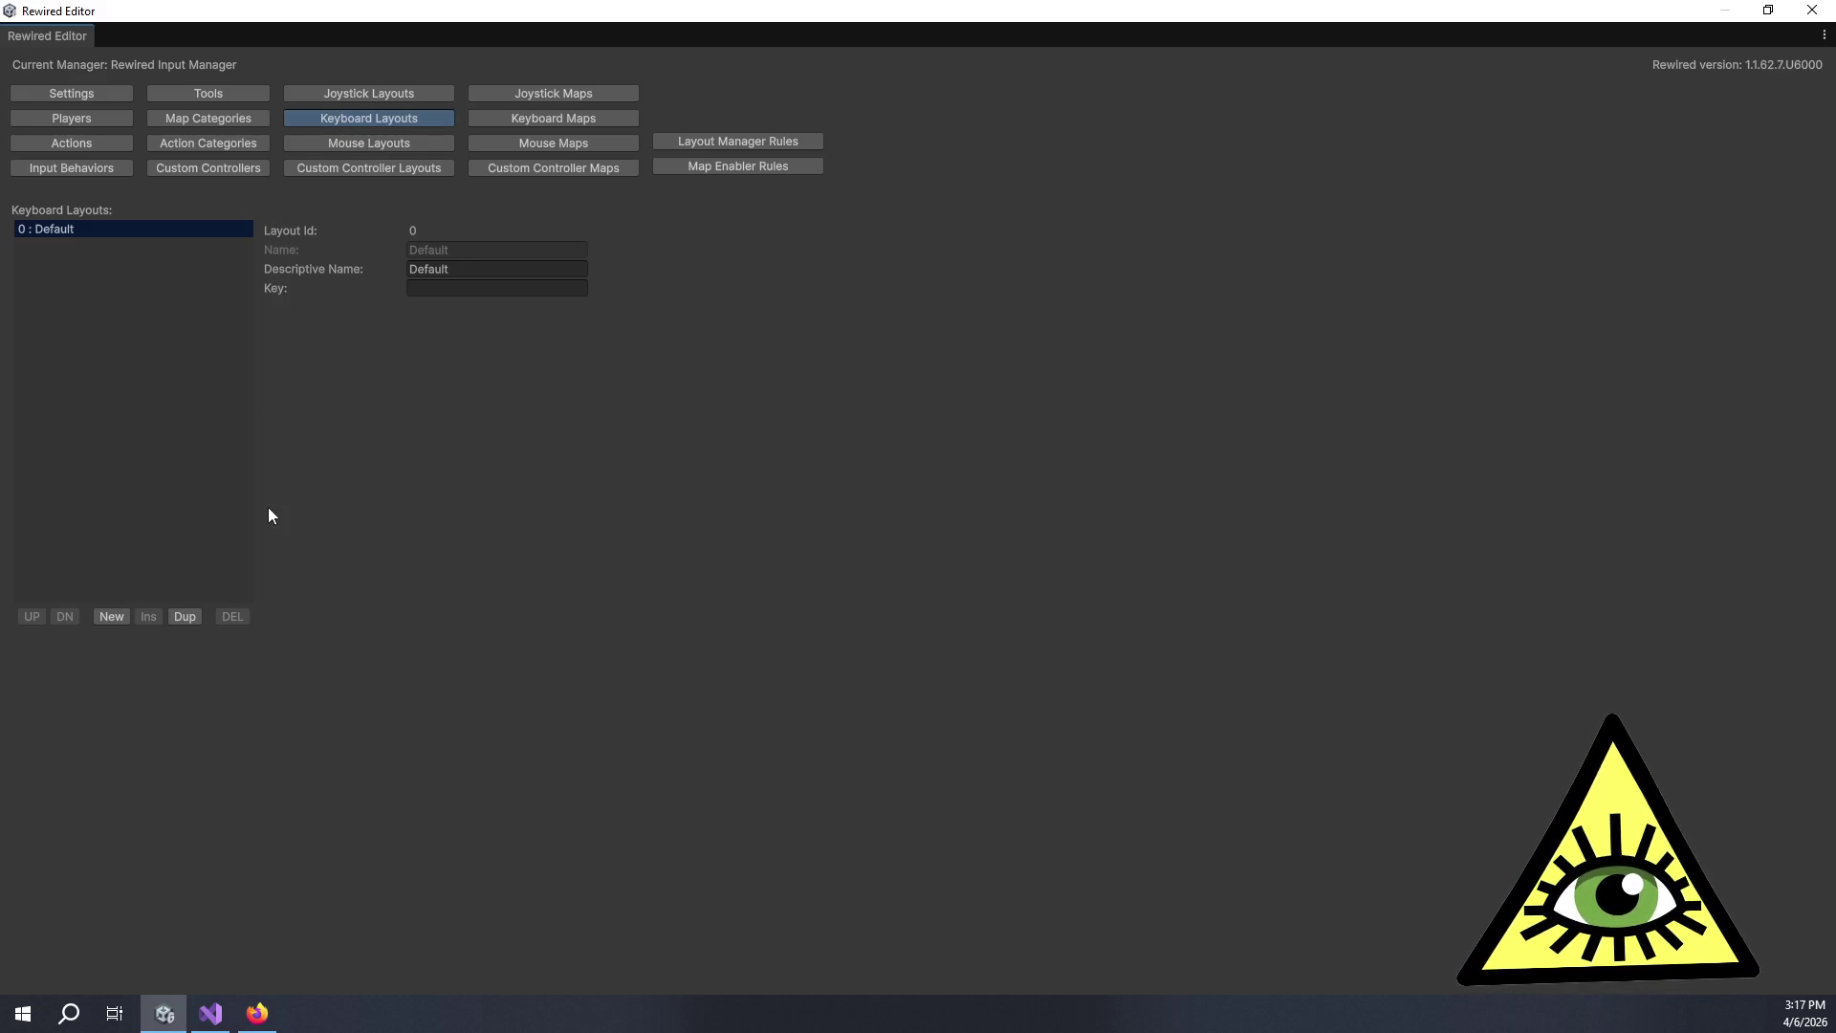
left_click(544, 124)
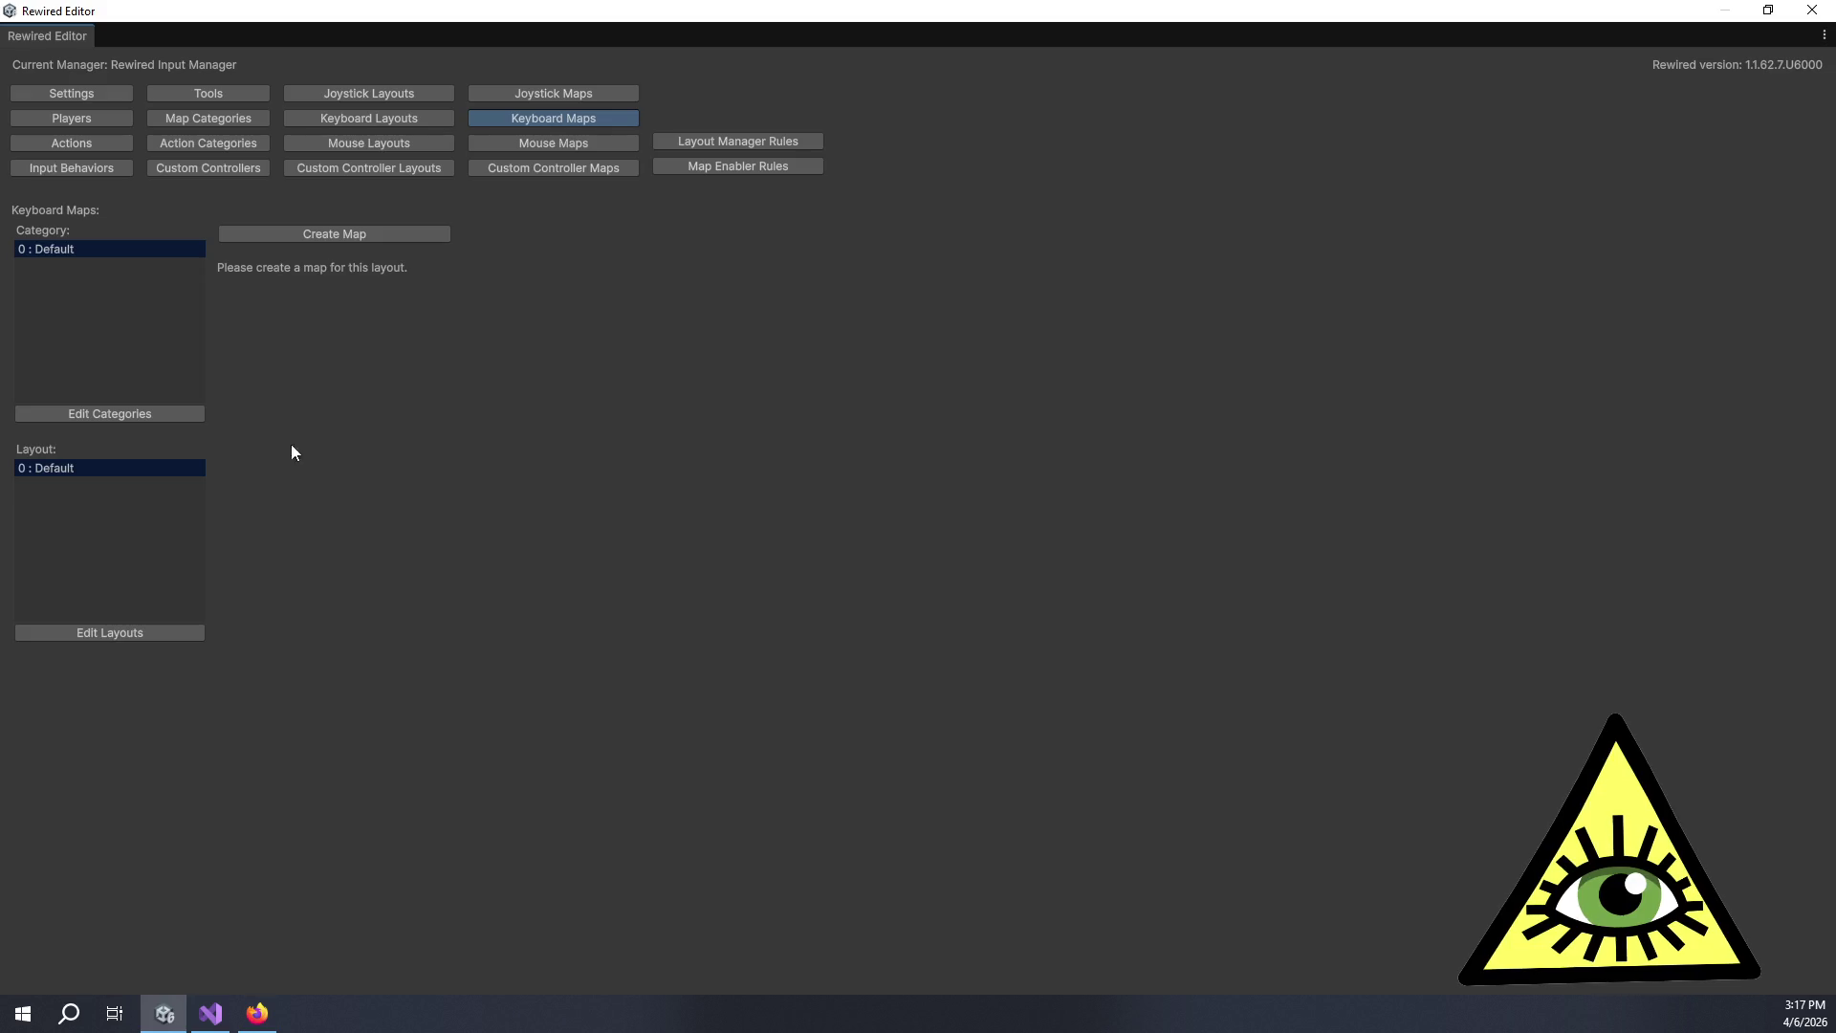
Create the Default keyboard map with one element bound to key A, and restore the window size.
left_click(291, 235)
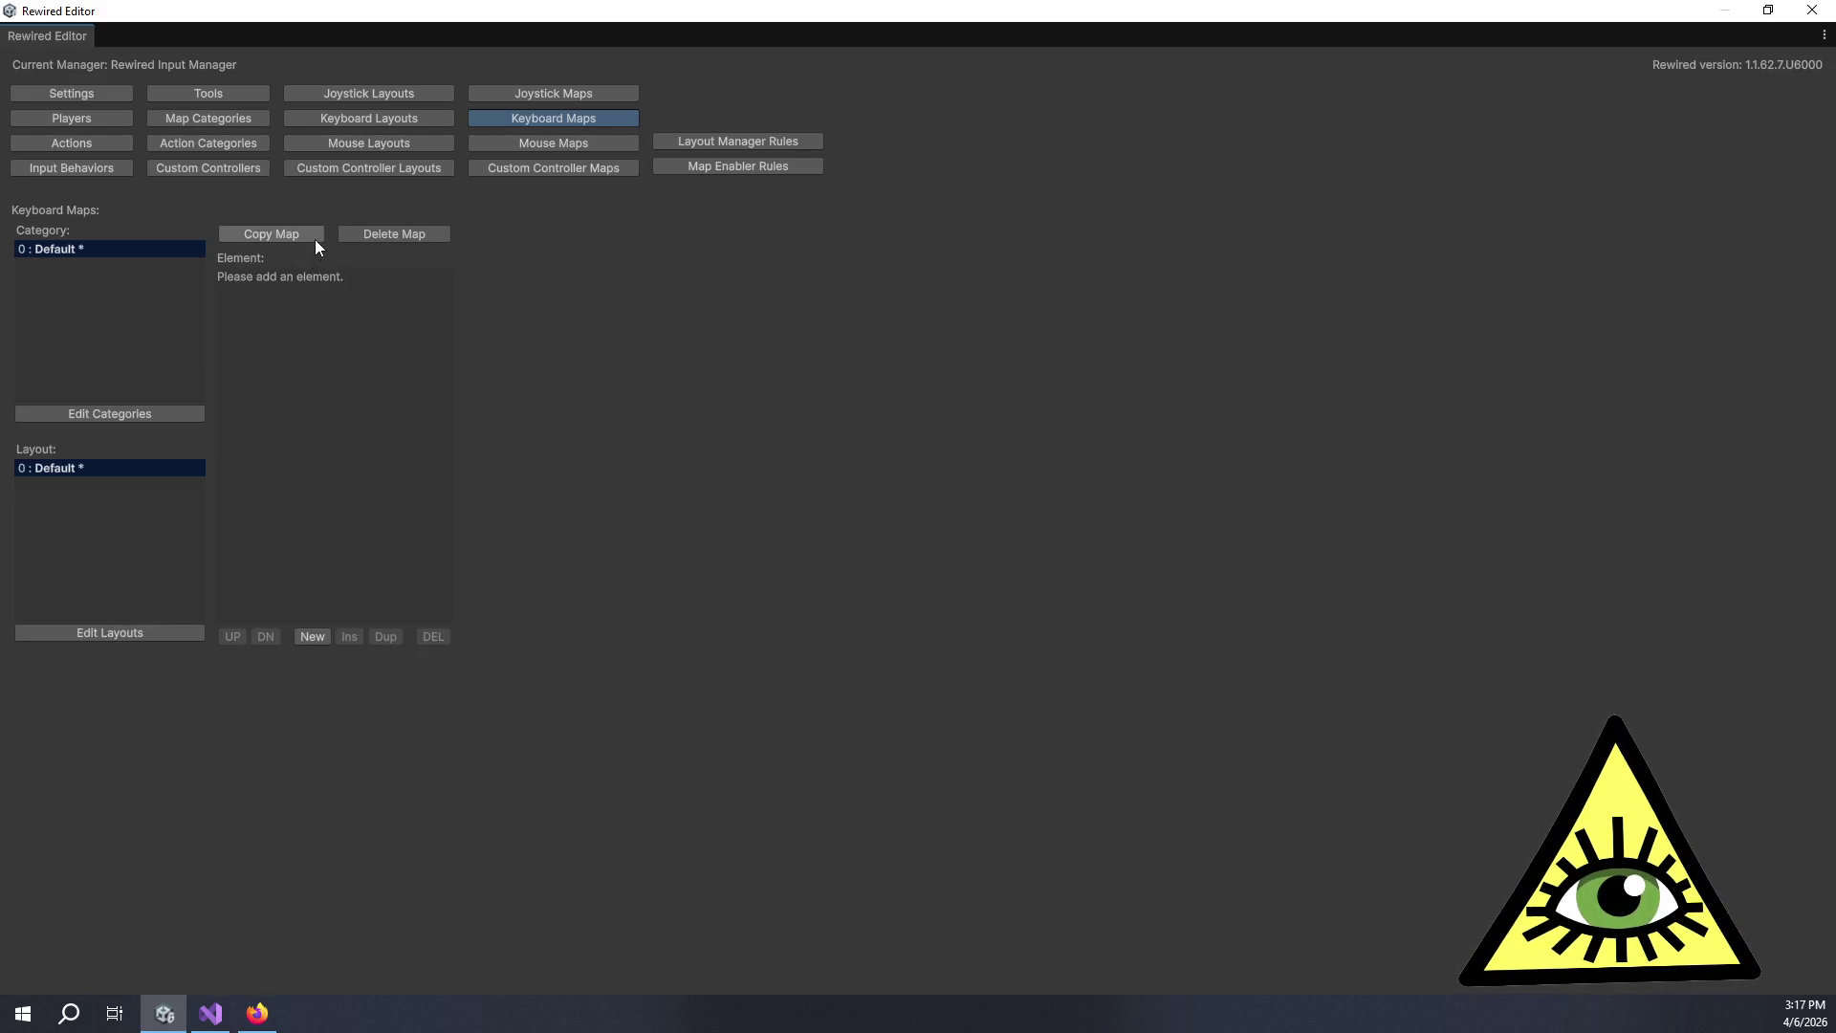
left_click(322, 636)
left_click(507, 296)
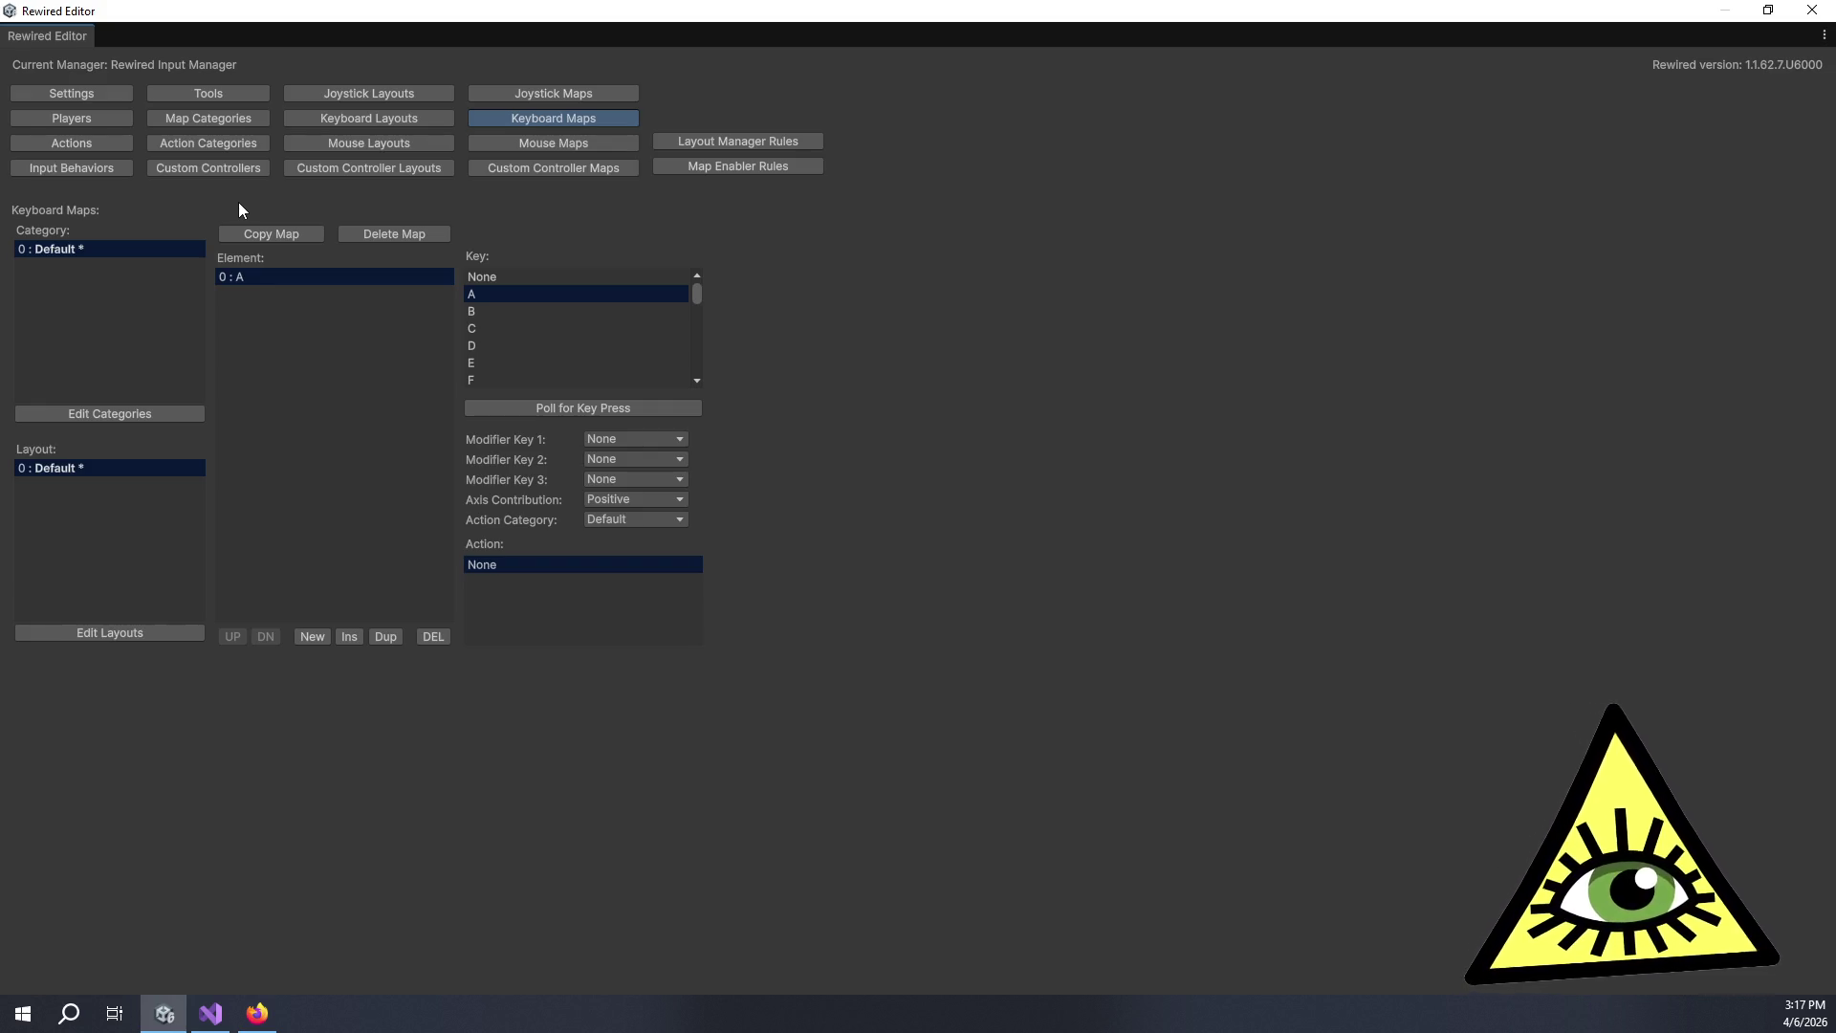
mouse_move(350, 12)
left_mouse_down()
mouse_move(664, 648)
mouse_move(597, 97)
mouse_move(608, 138)
left_mouse_up()
left_click(1585, 630)
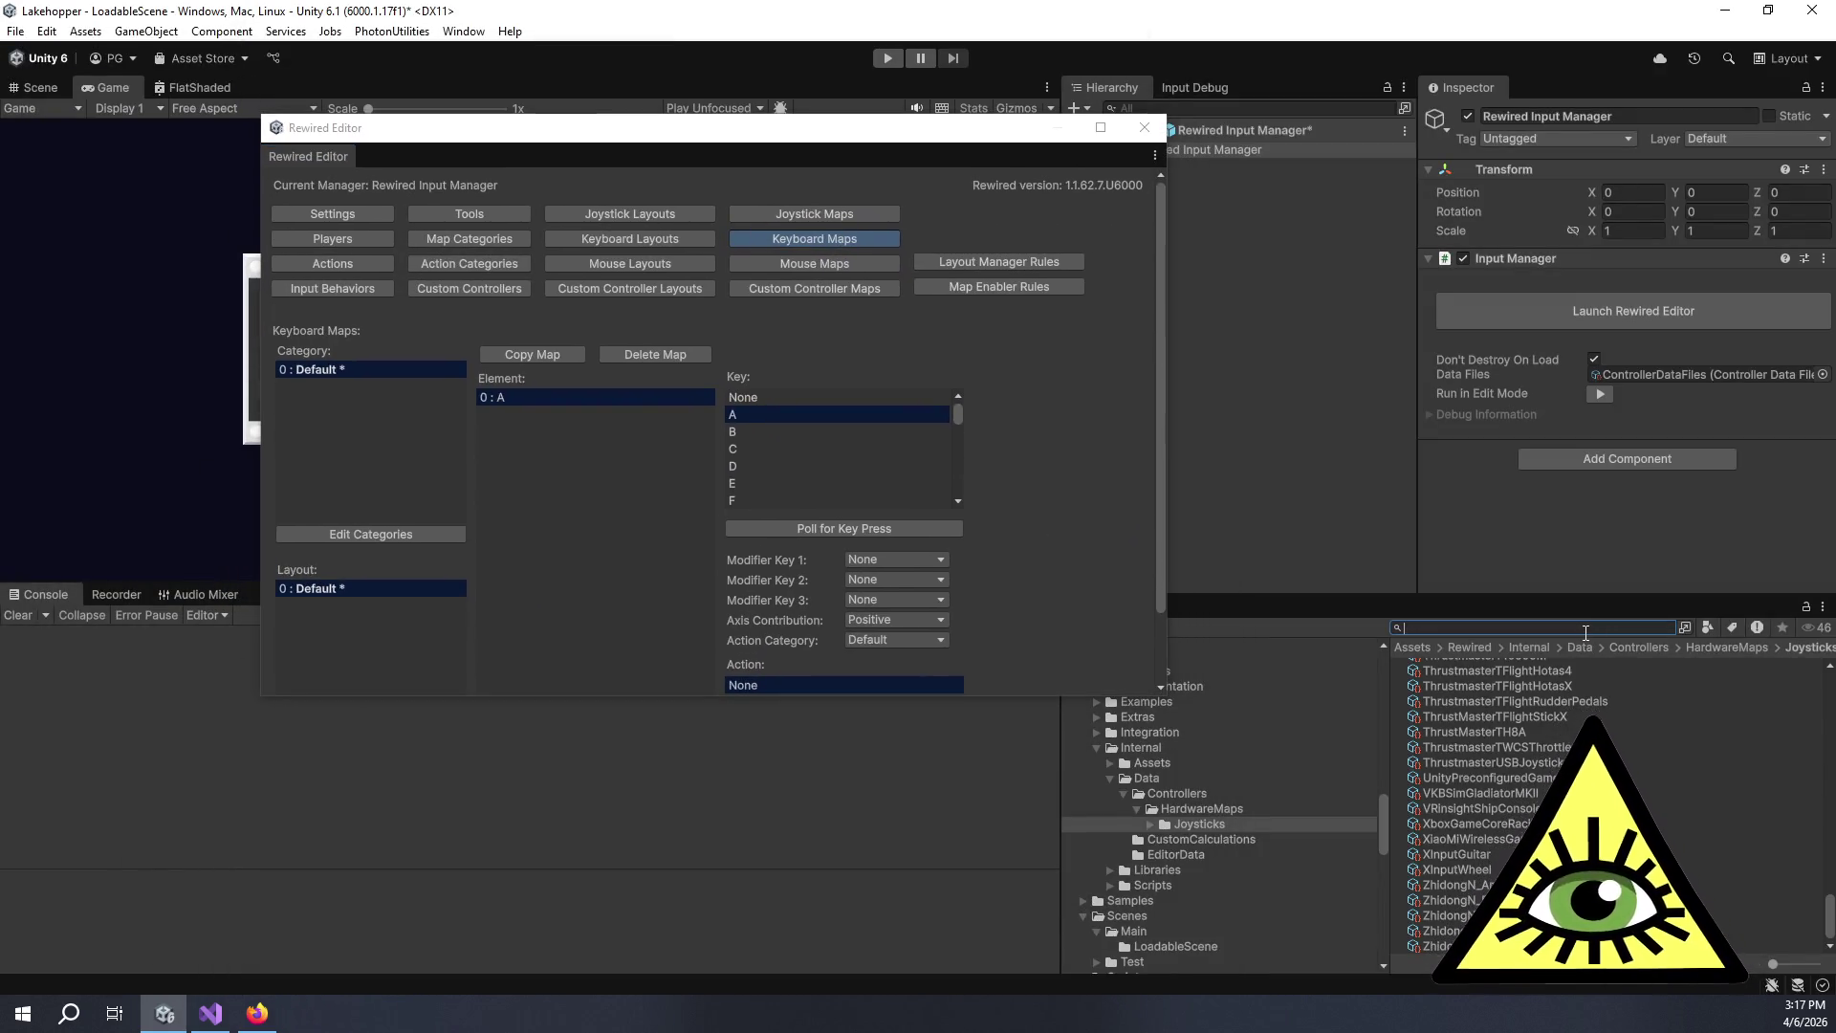
Search 'gamecontrols' and open the GameControls asset's Input Actions Editor to the right.
type("gamecontrols")
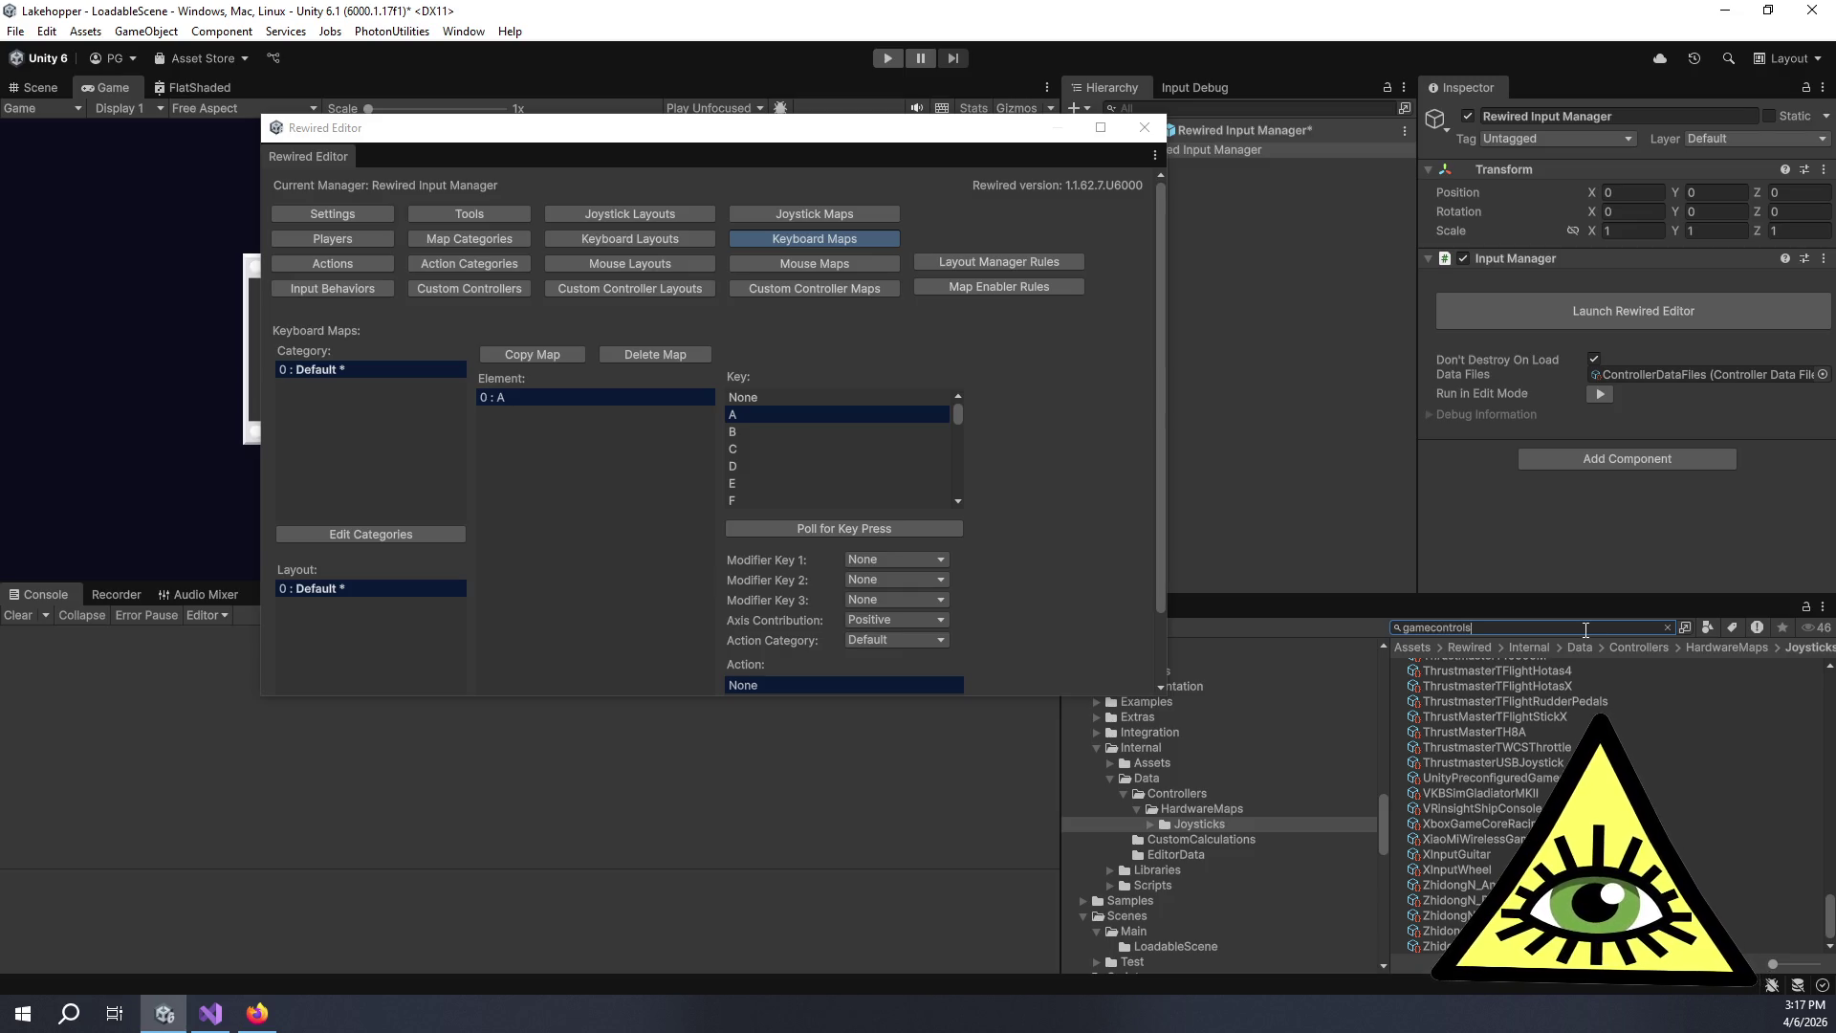
double_click(1507, 665)
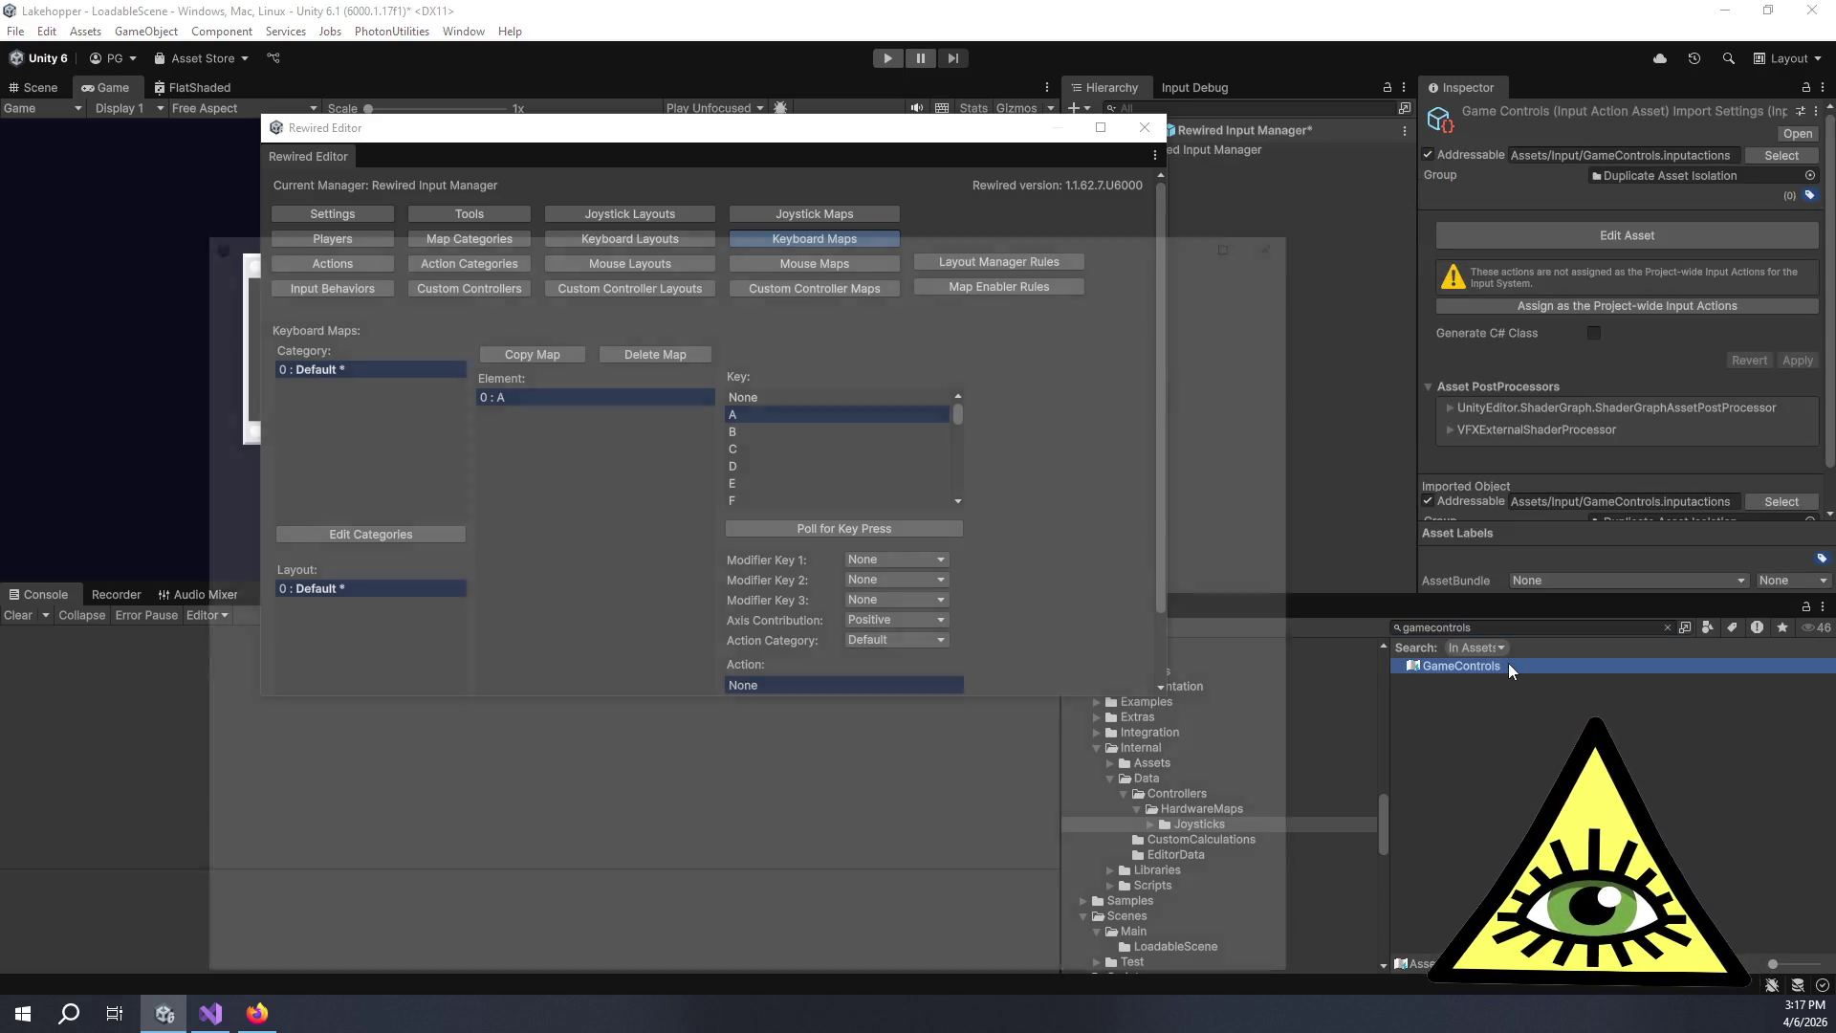
mouse_move(843, 237)
left_mouse_down()
mouse_move(1352, 164)
mouse_move(1173, 260)
mouse_move(1269, 230)
left_mouse_up()
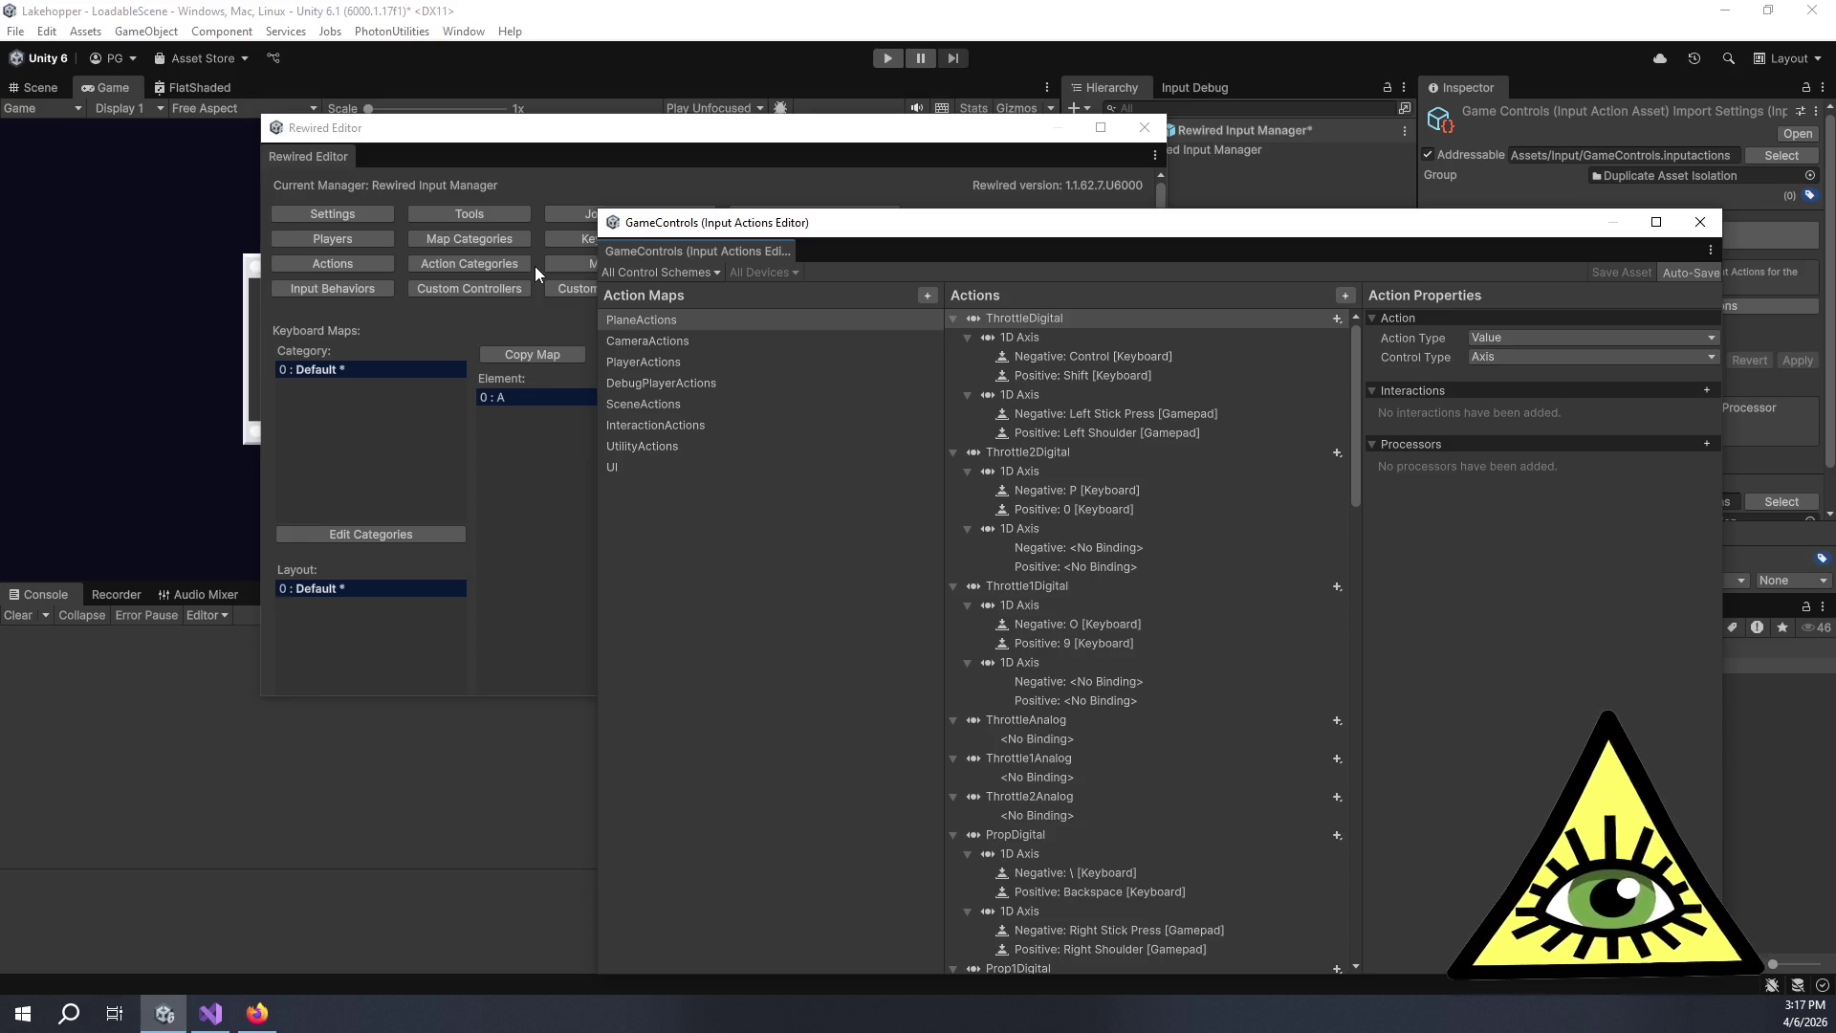
left_click(726, 320)
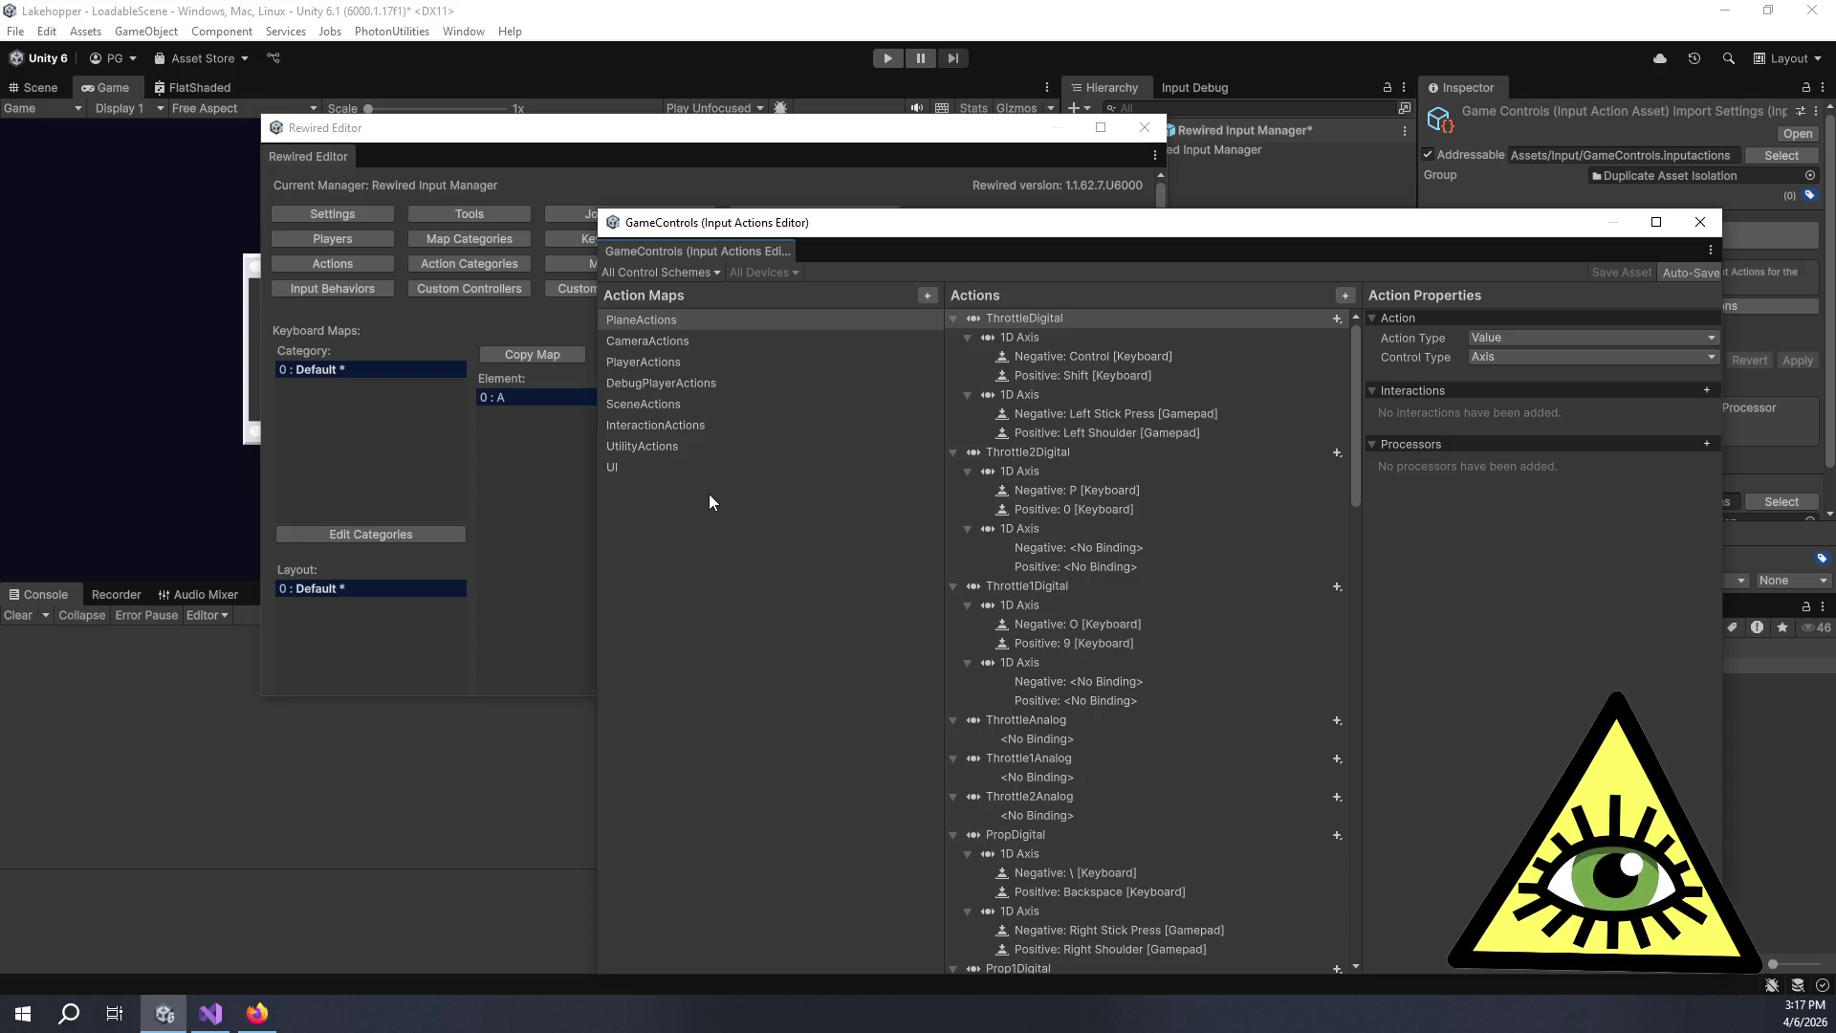
Review the SceneActions, UtilityActions, UI, PlayerActions and InteractionActions maps in GameControls.
left_click(667, 399)
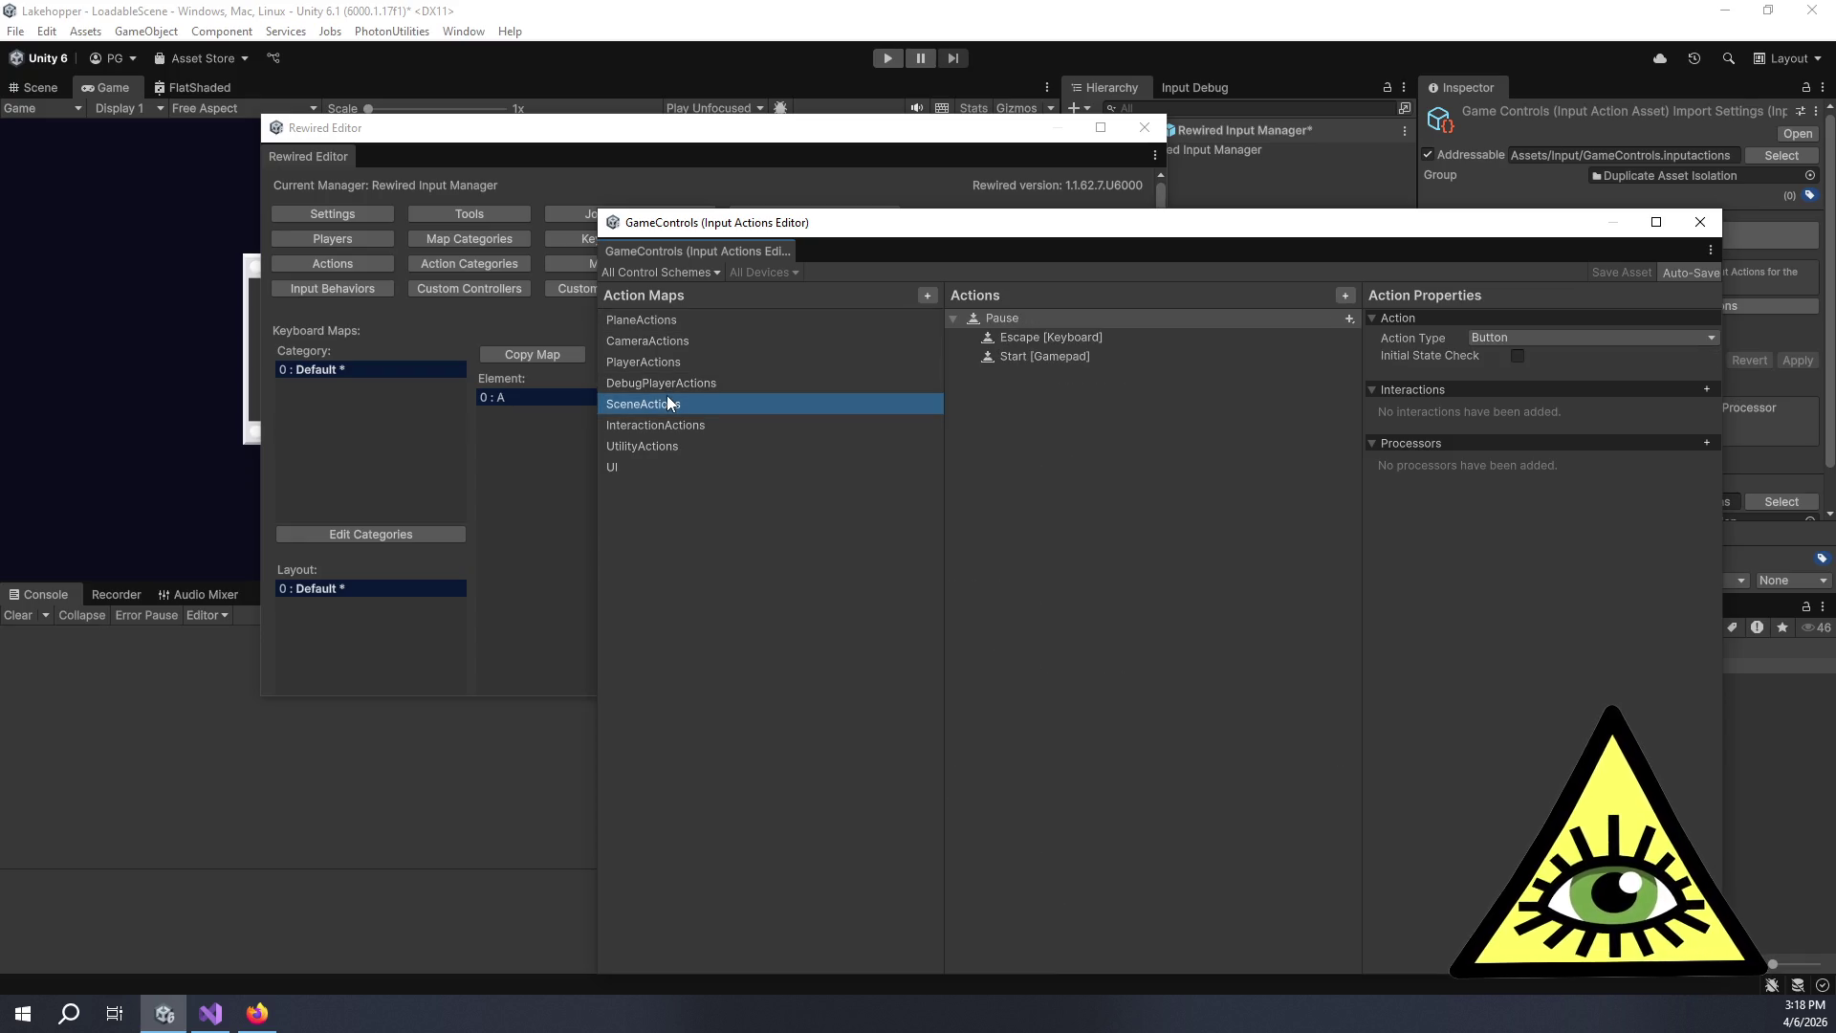
left_click(671, 444)
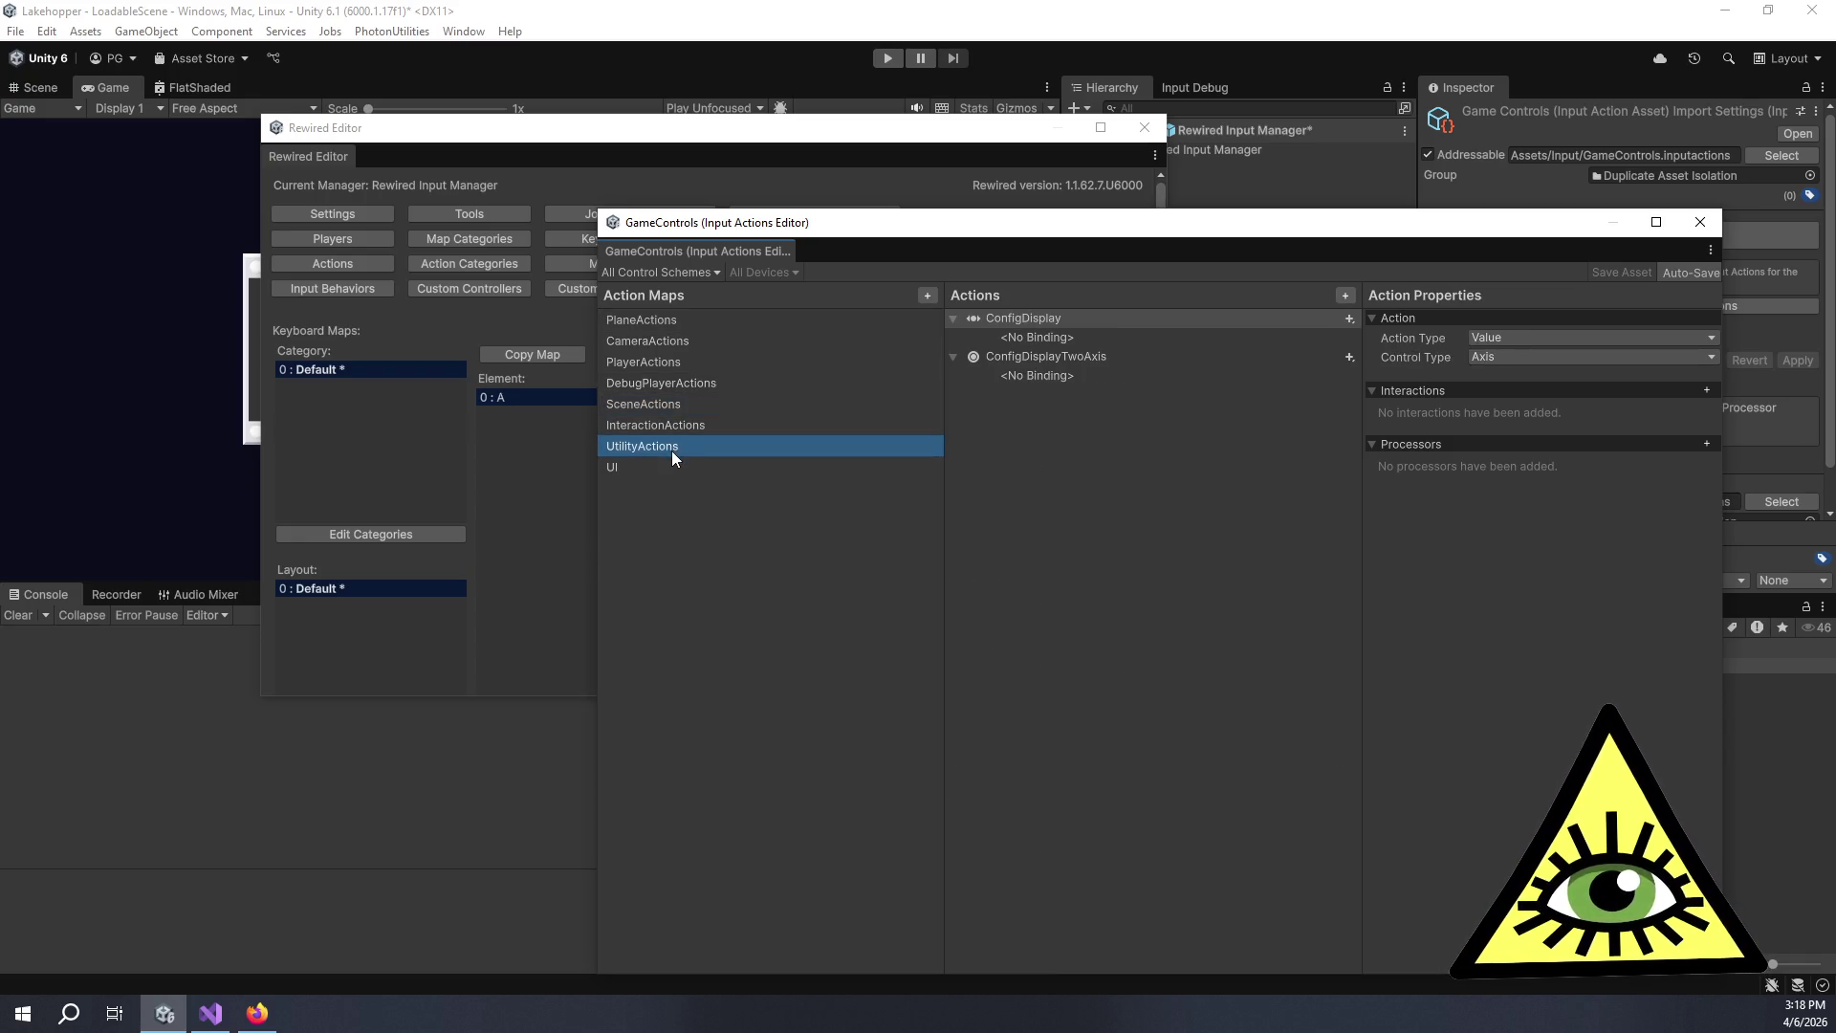
left_click(666, 467)
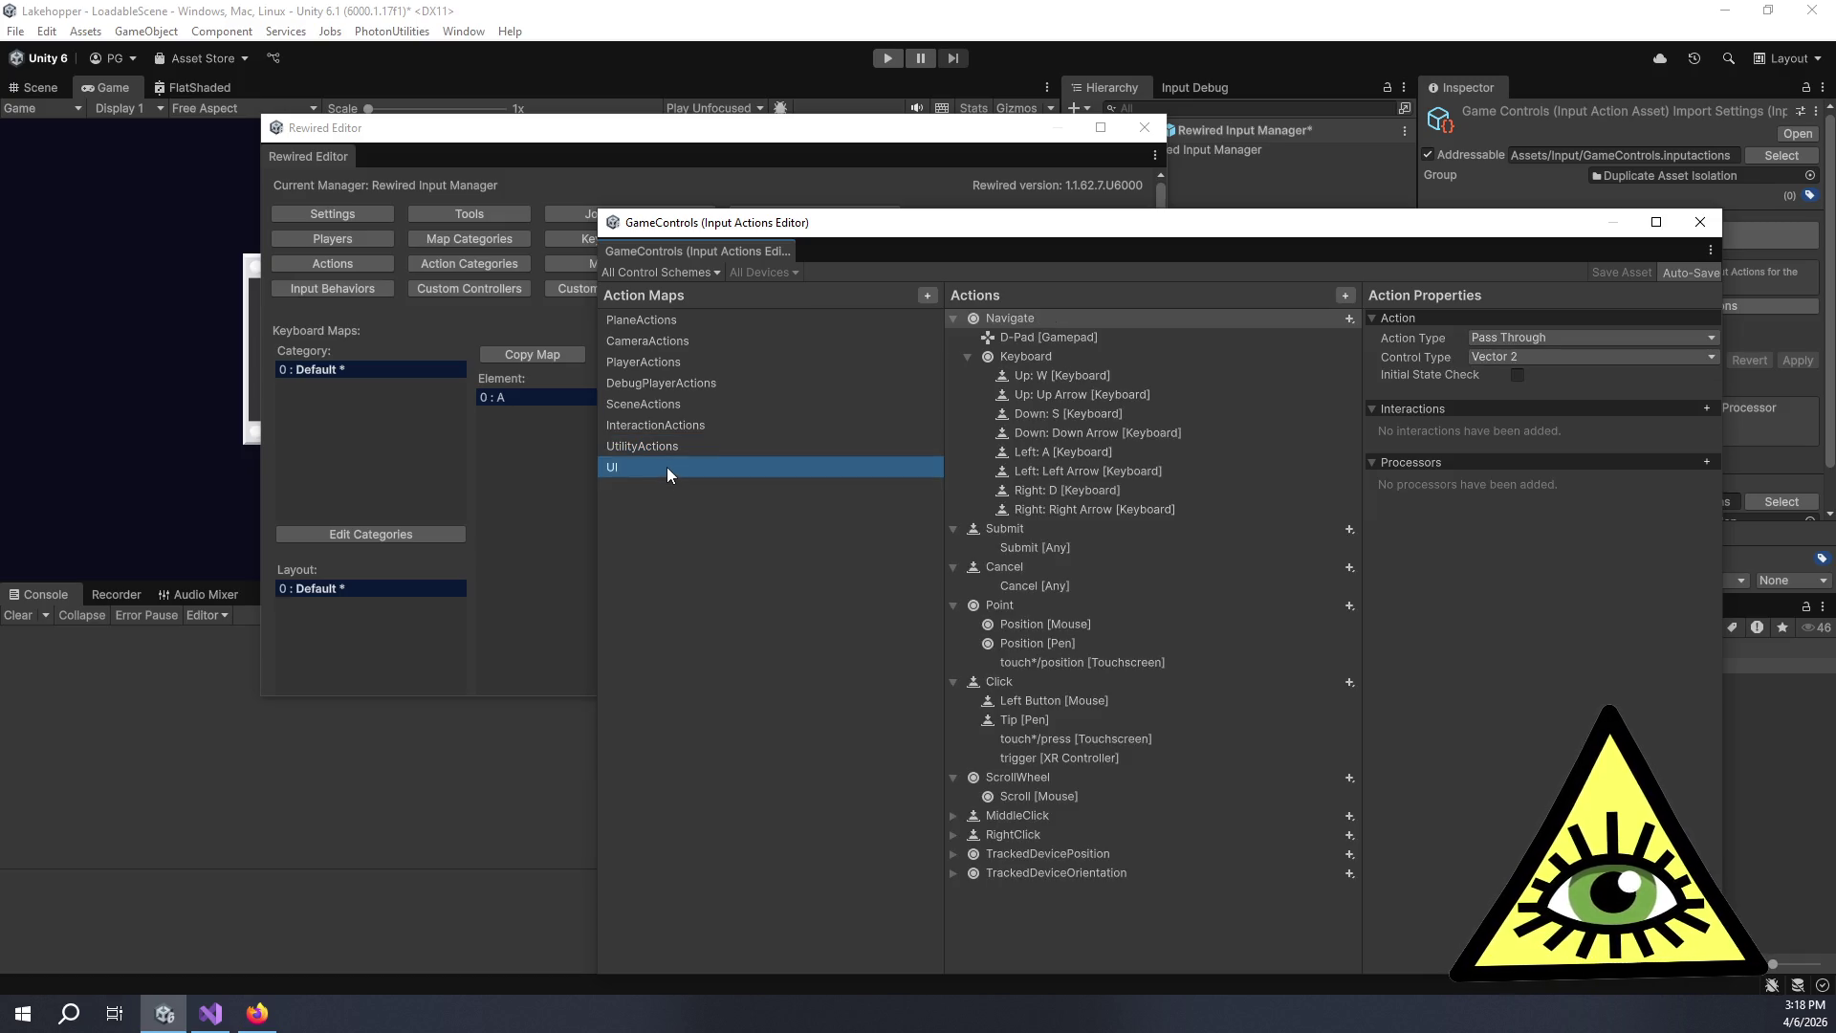
left_click(655, 368)
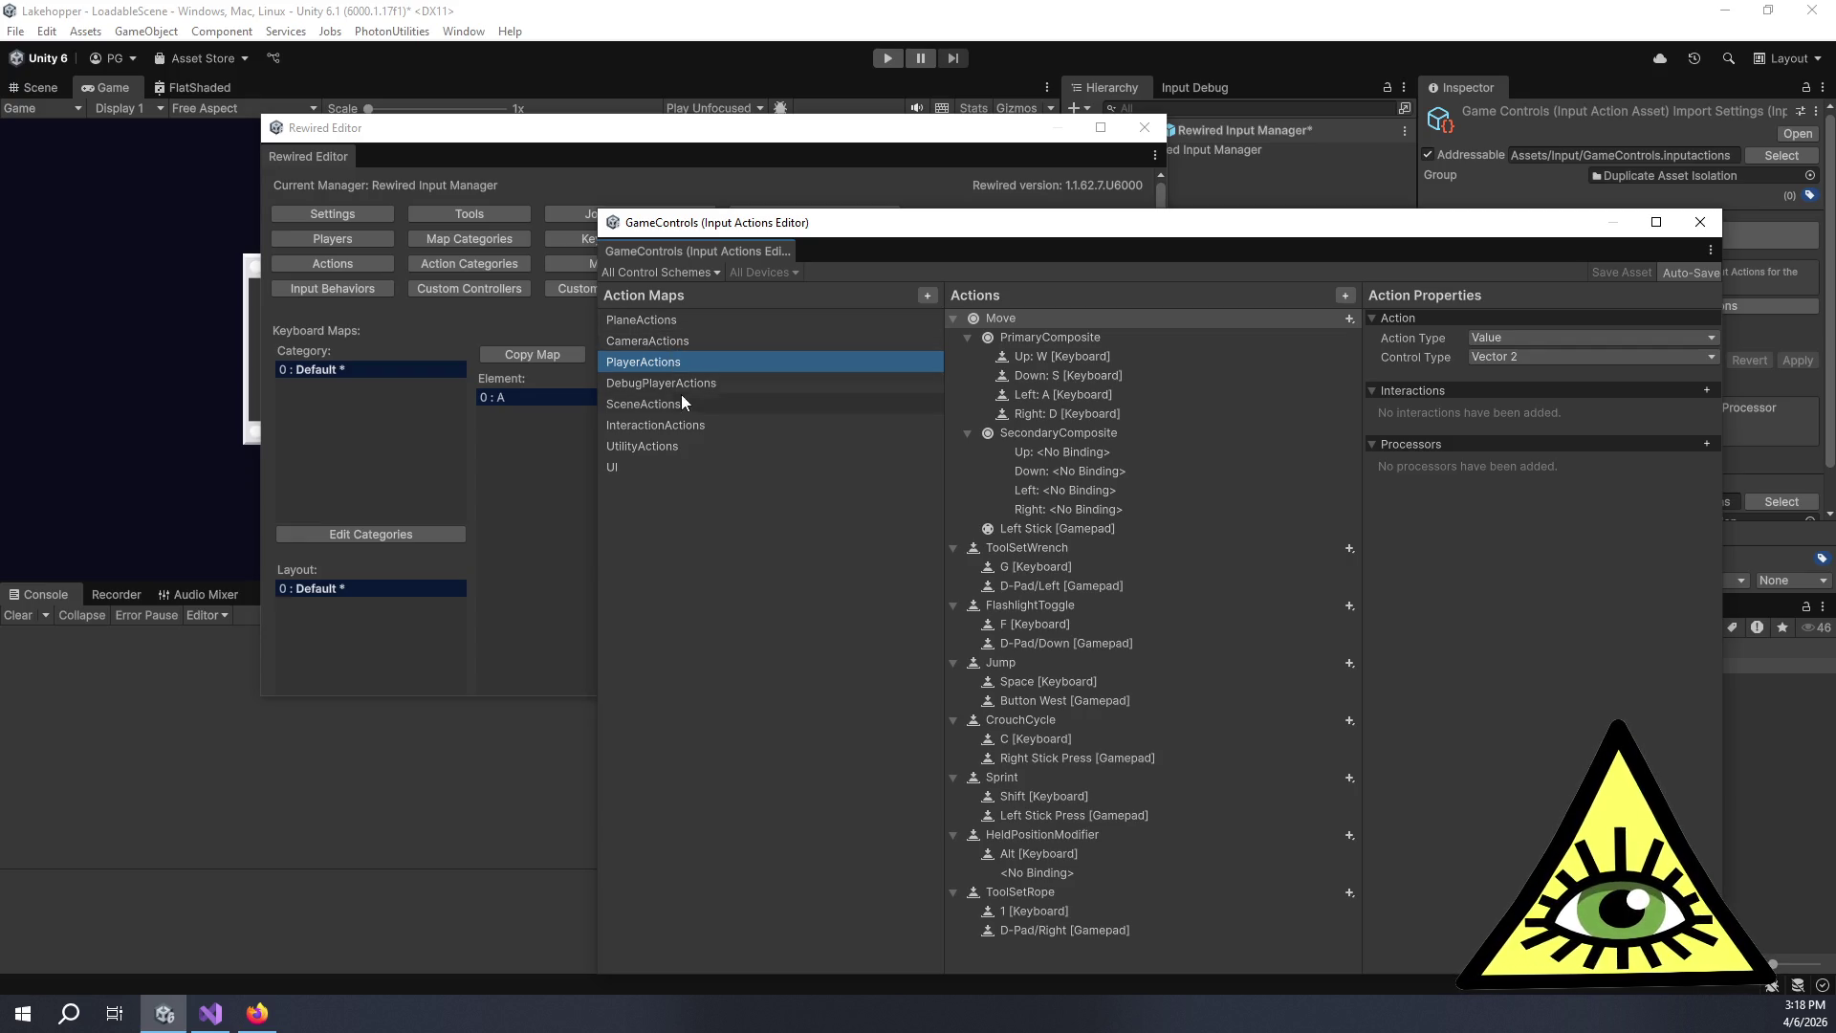
left_click(685, 421)
scroll(1038, 457, "down", 3)
Scroll the InteractionActions list, check Trello in Firefox, then close the GameControls editor.
scroll(1048, 473, "down", 3)
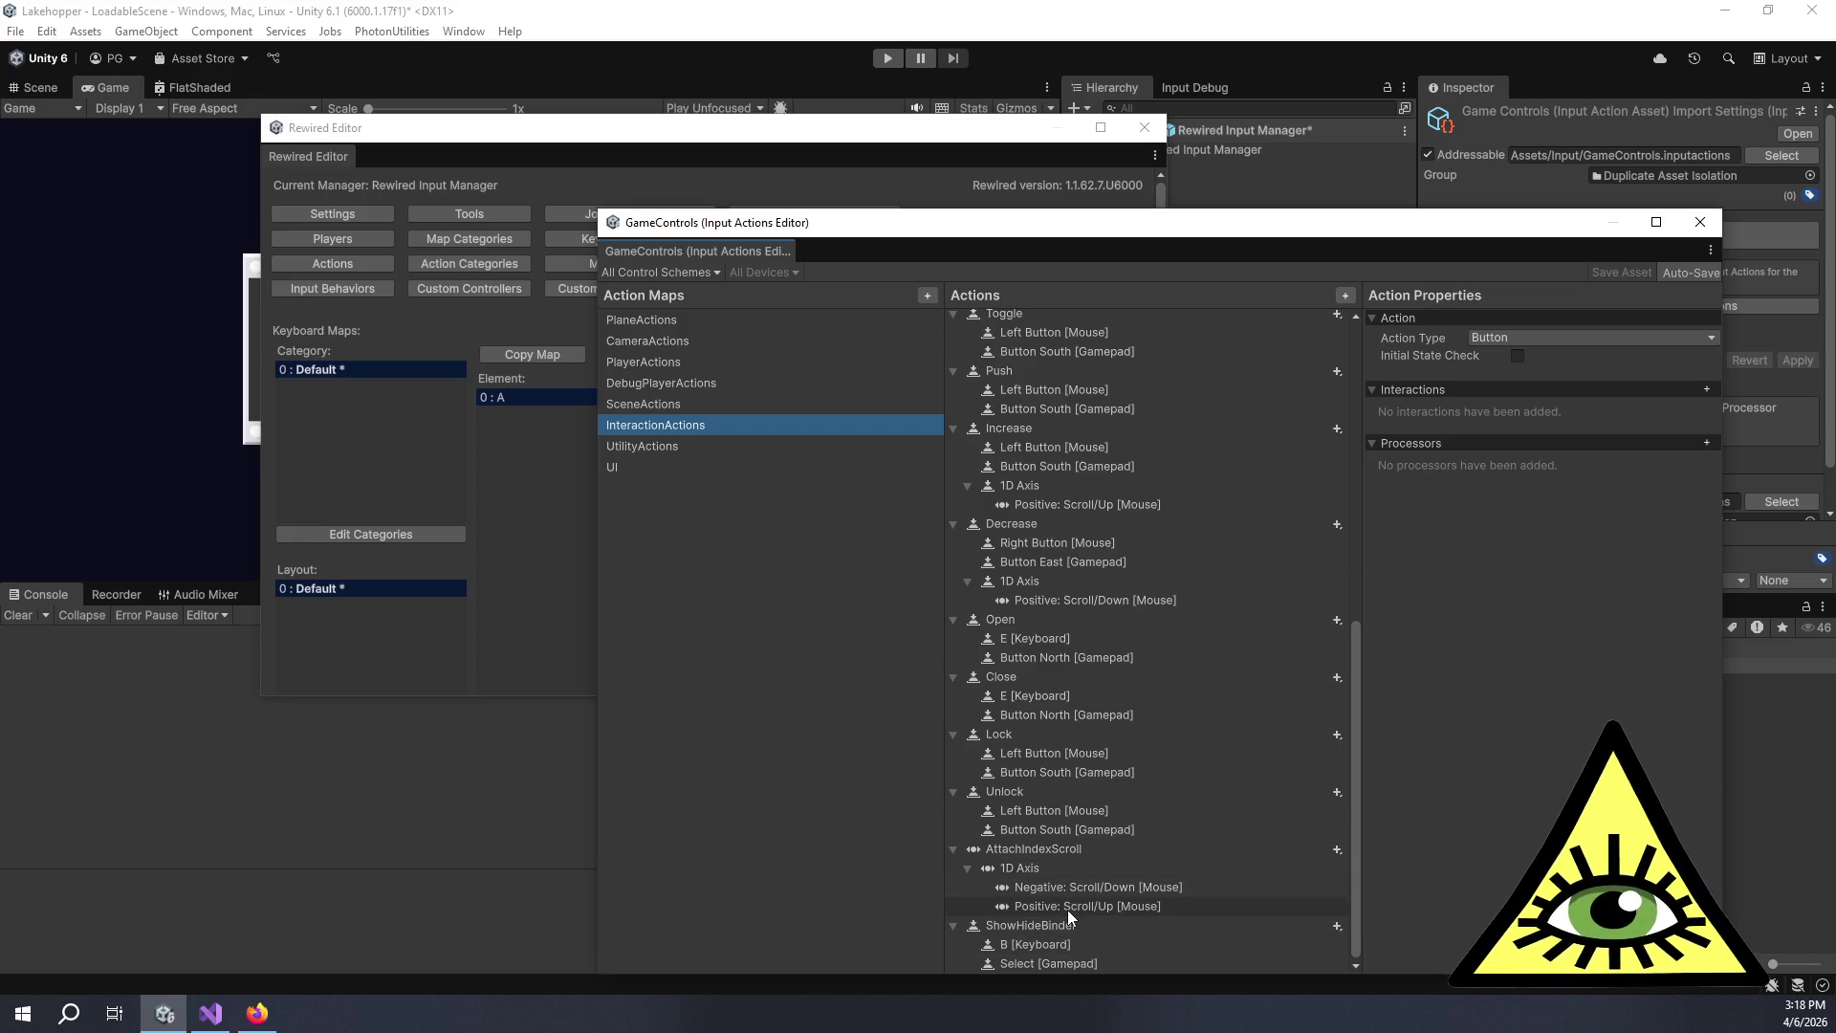
scroll(1065, 863, "up", 10)
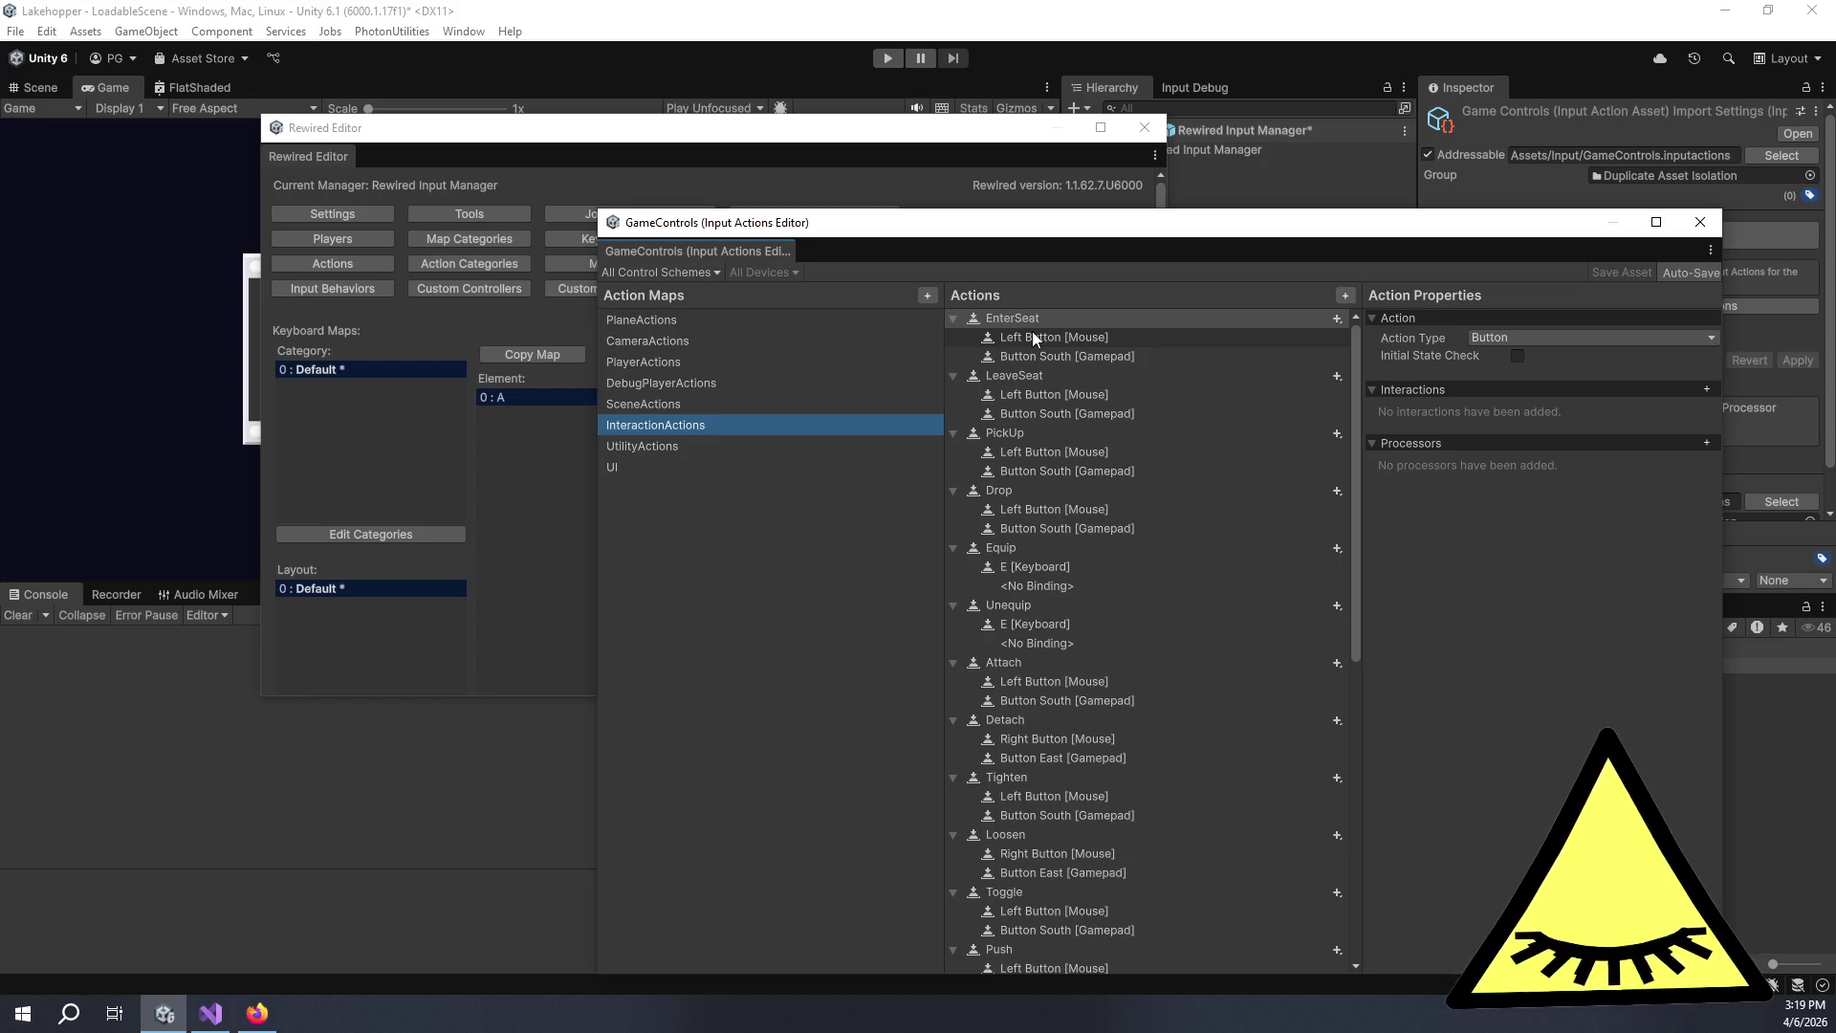
left_click(257, 1011)
key("alt+Tab")
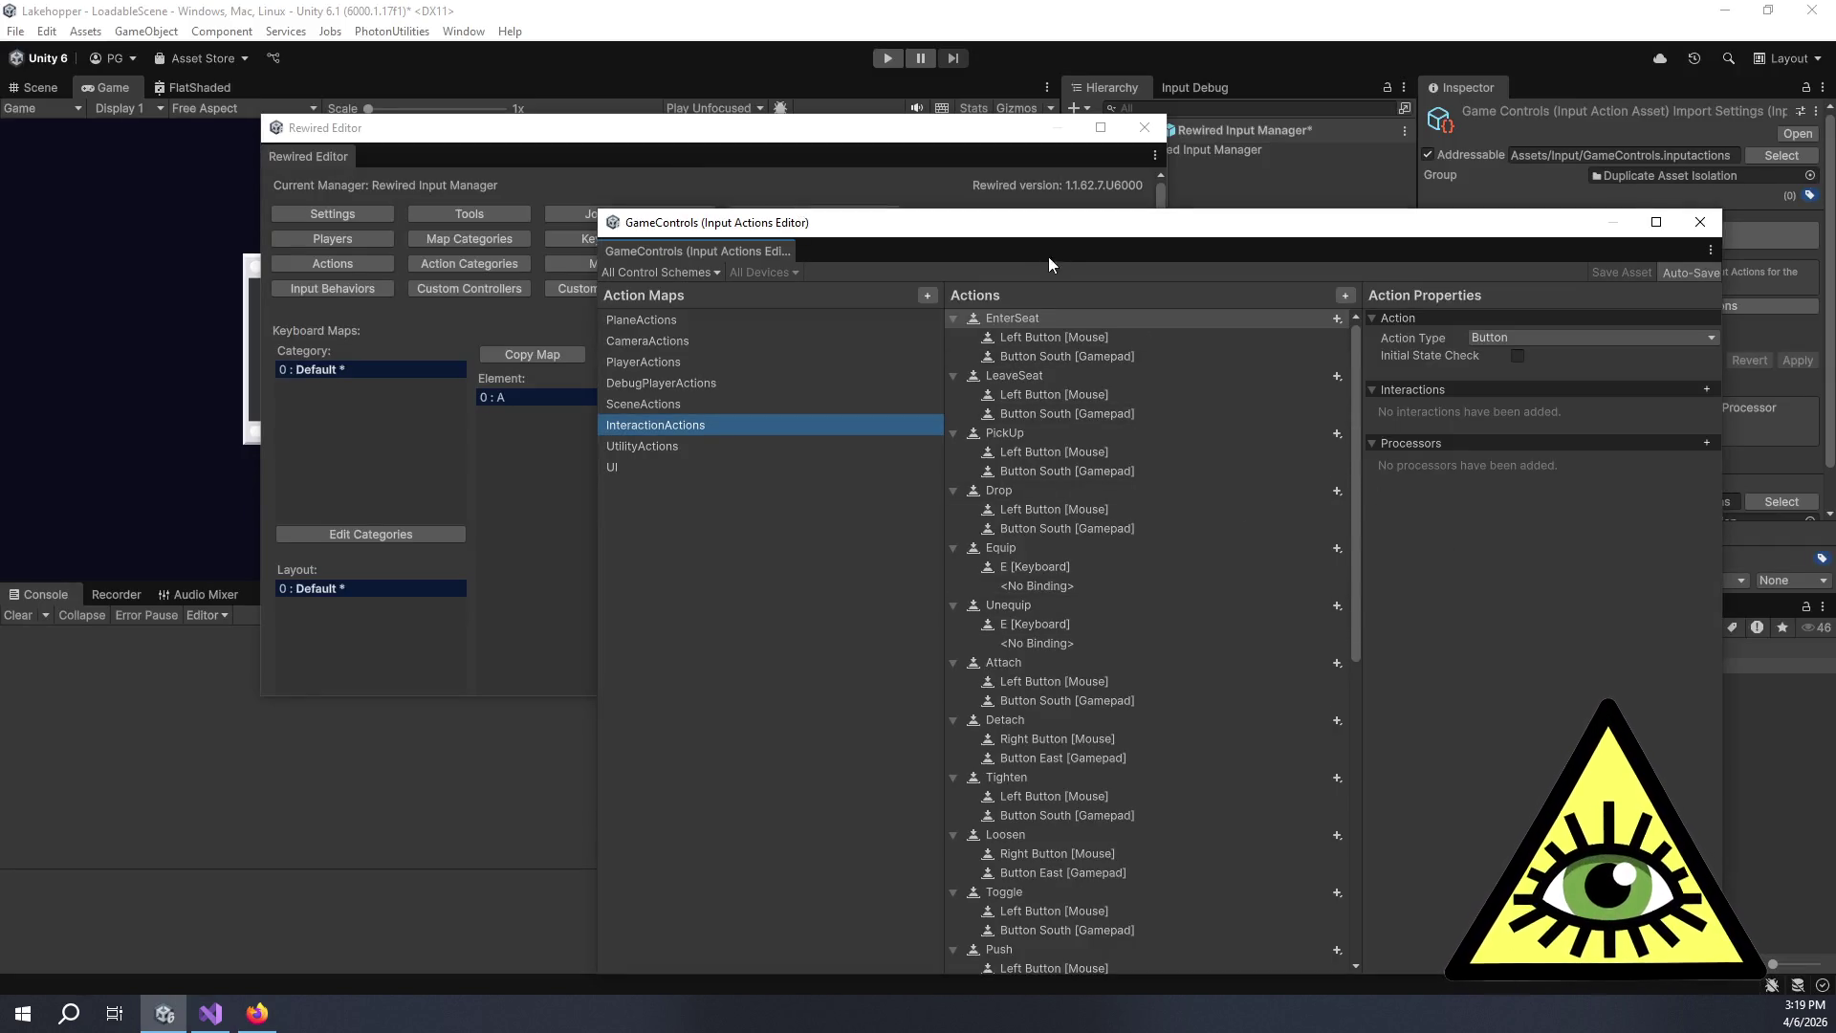
left_click_drag(1021, 236, 1038, 245)
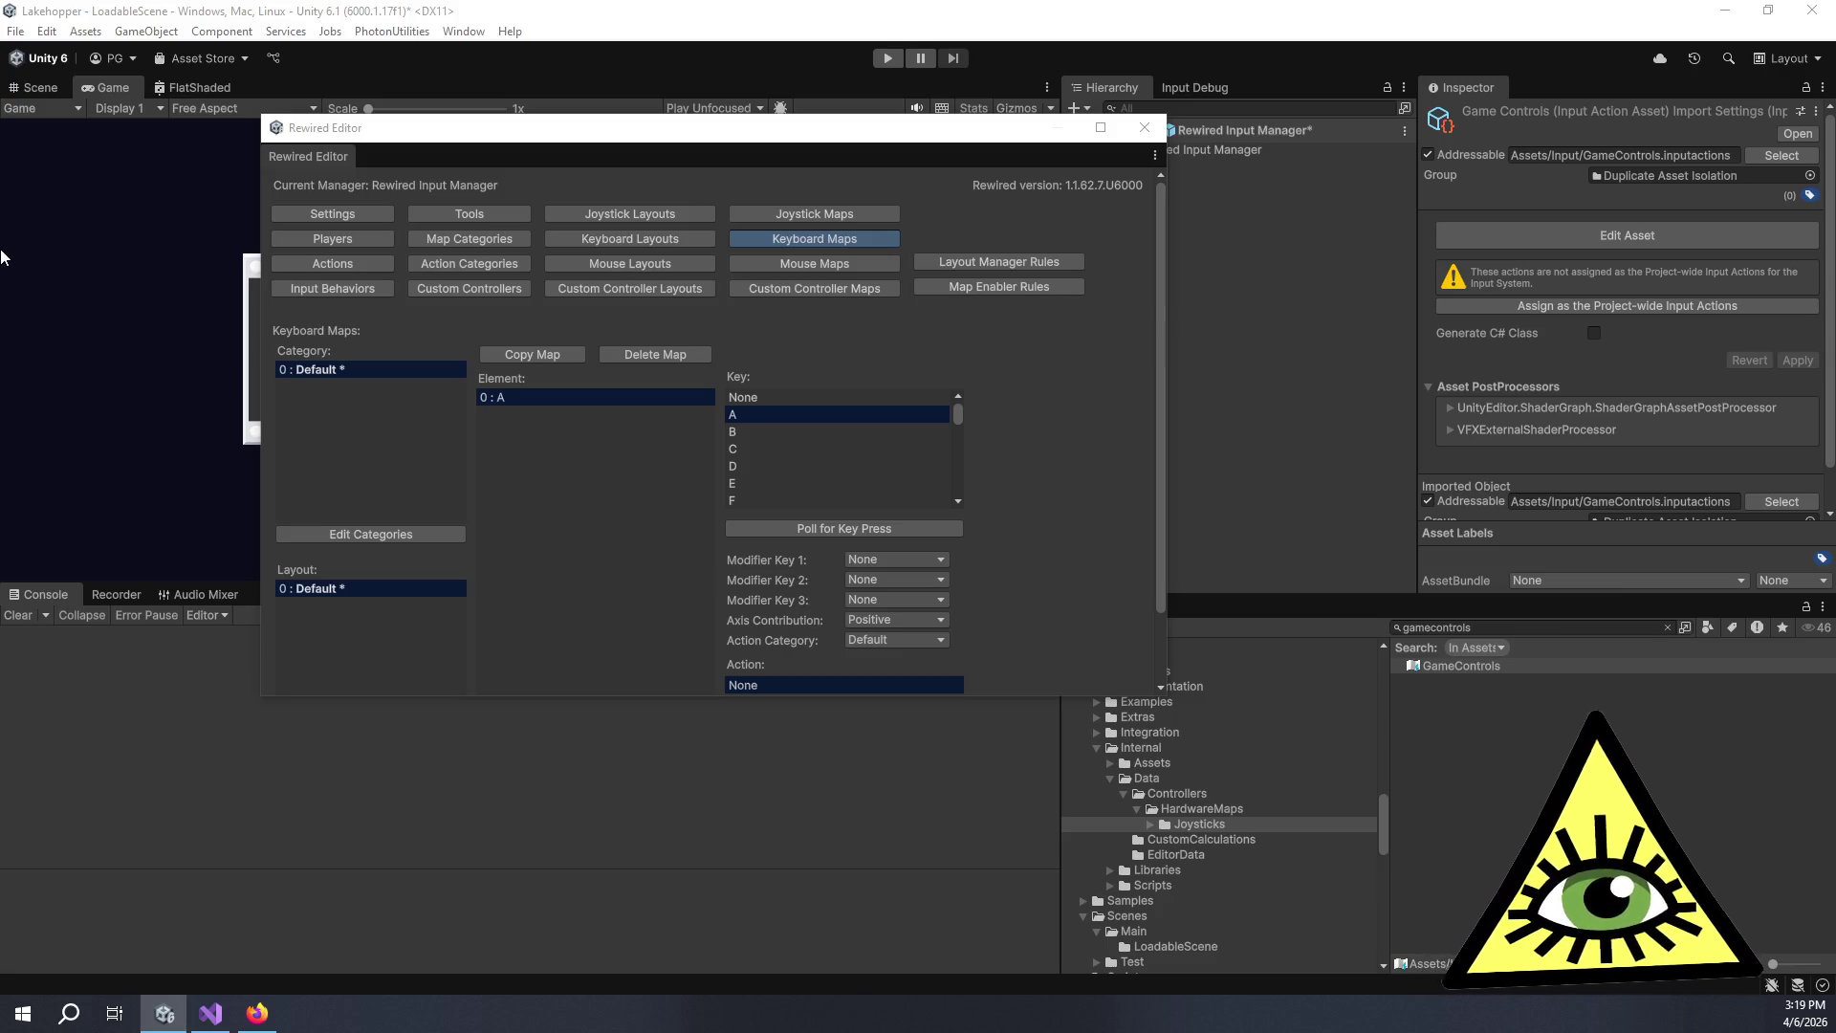
Make the Rewired window taller and add a map category named Plane.
left_click(435, 264)
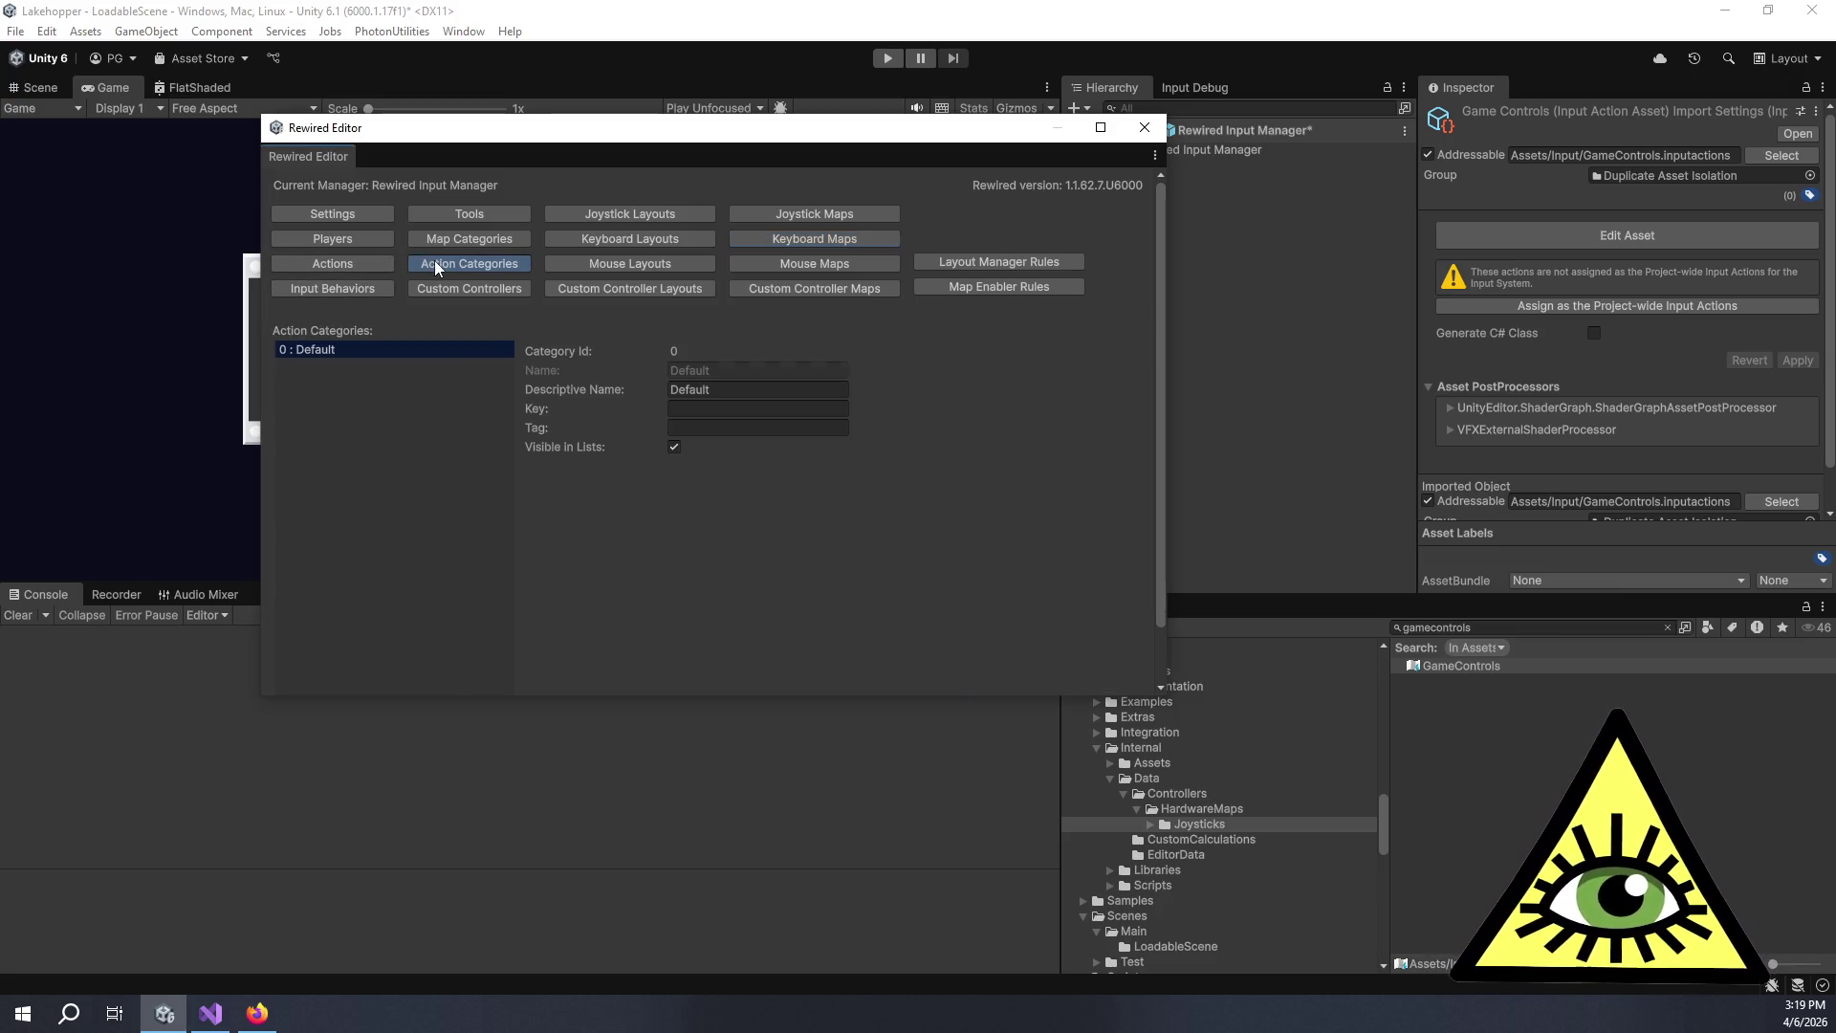
left_click(440, 238)
scroll(350, 447, "down", 2)
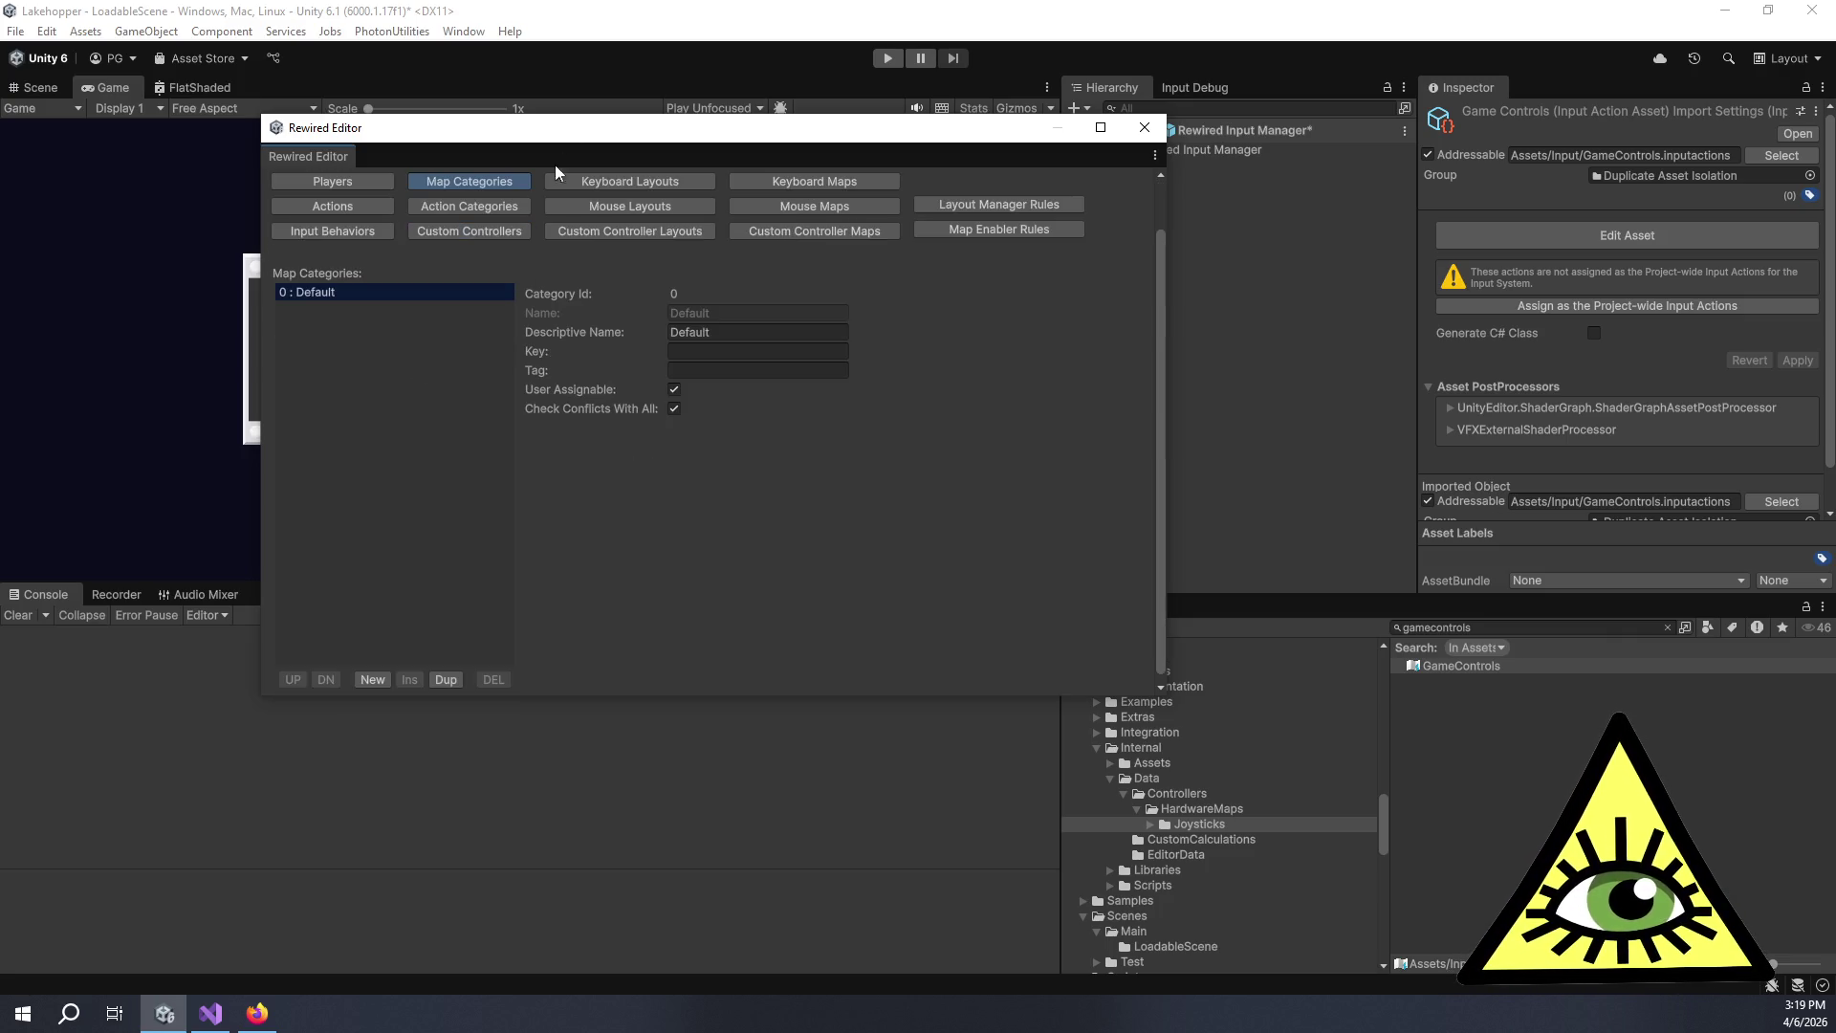
mouse_move(1100, 696)
left_mouse_down()
mouse_move(1102, 897)
mouse_move(1300, 891)
left_mouse_up()
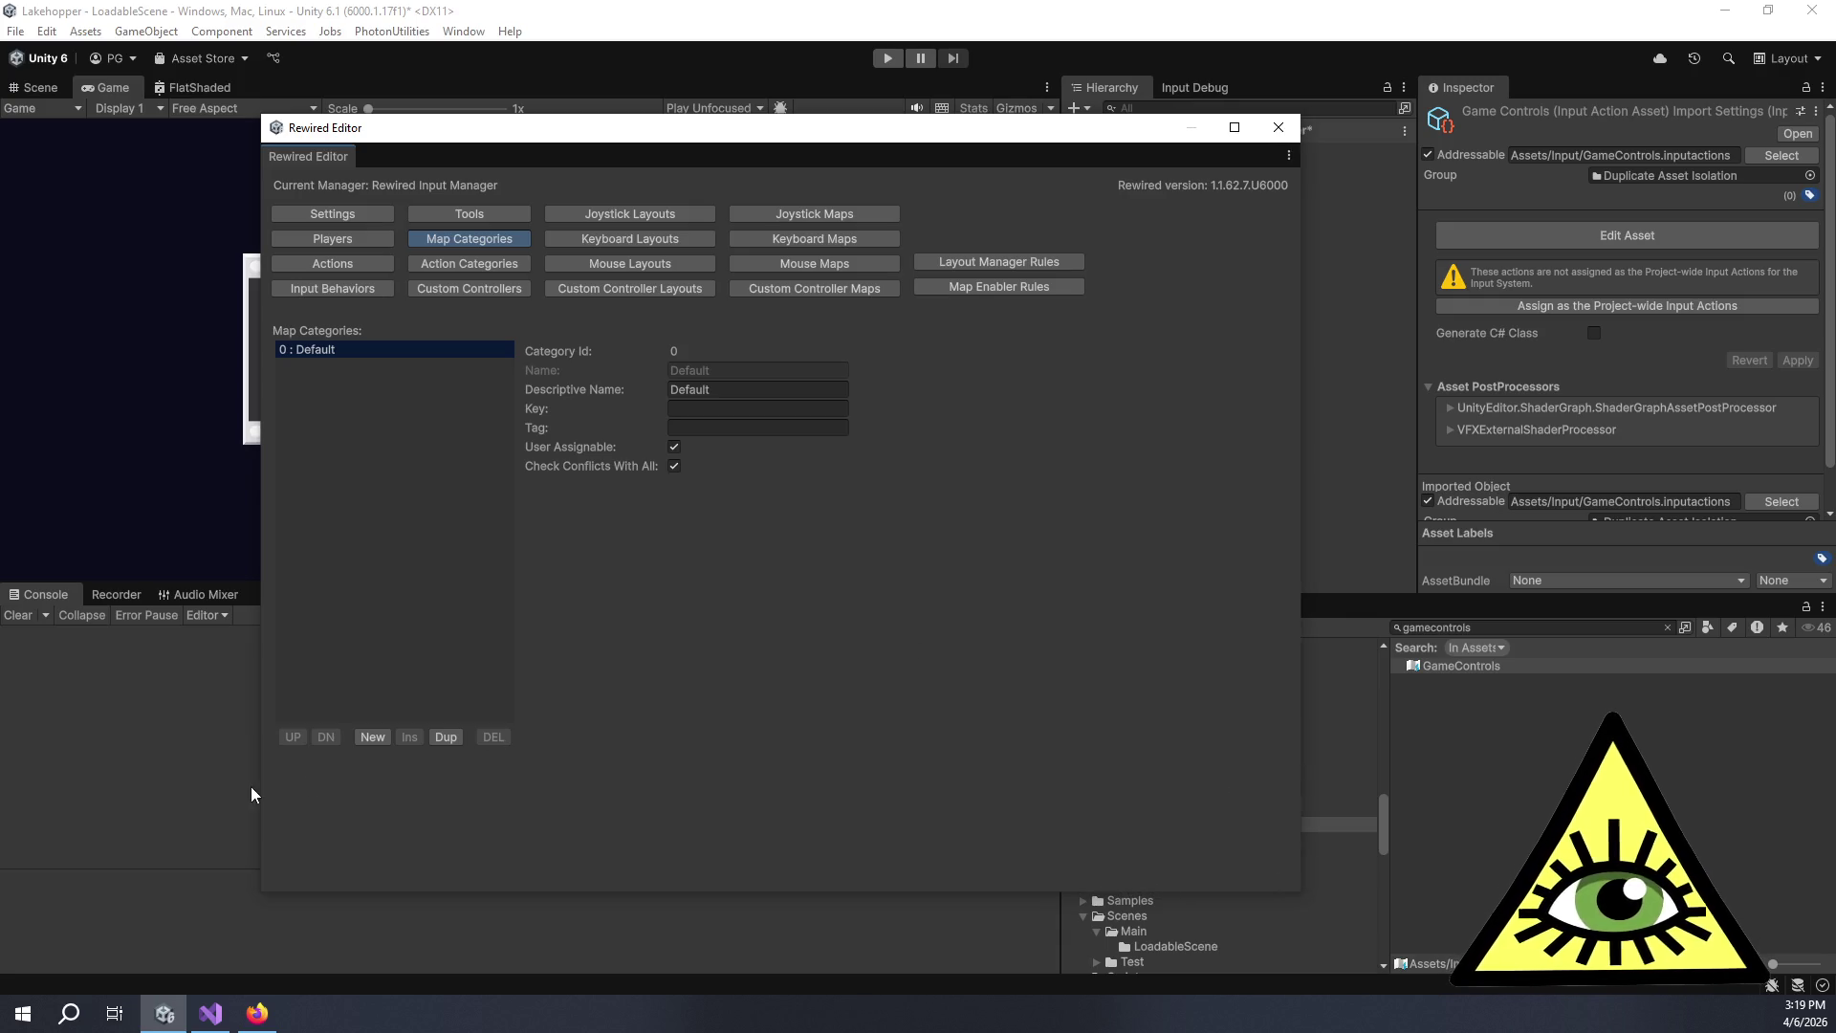
left_click(380, 737)
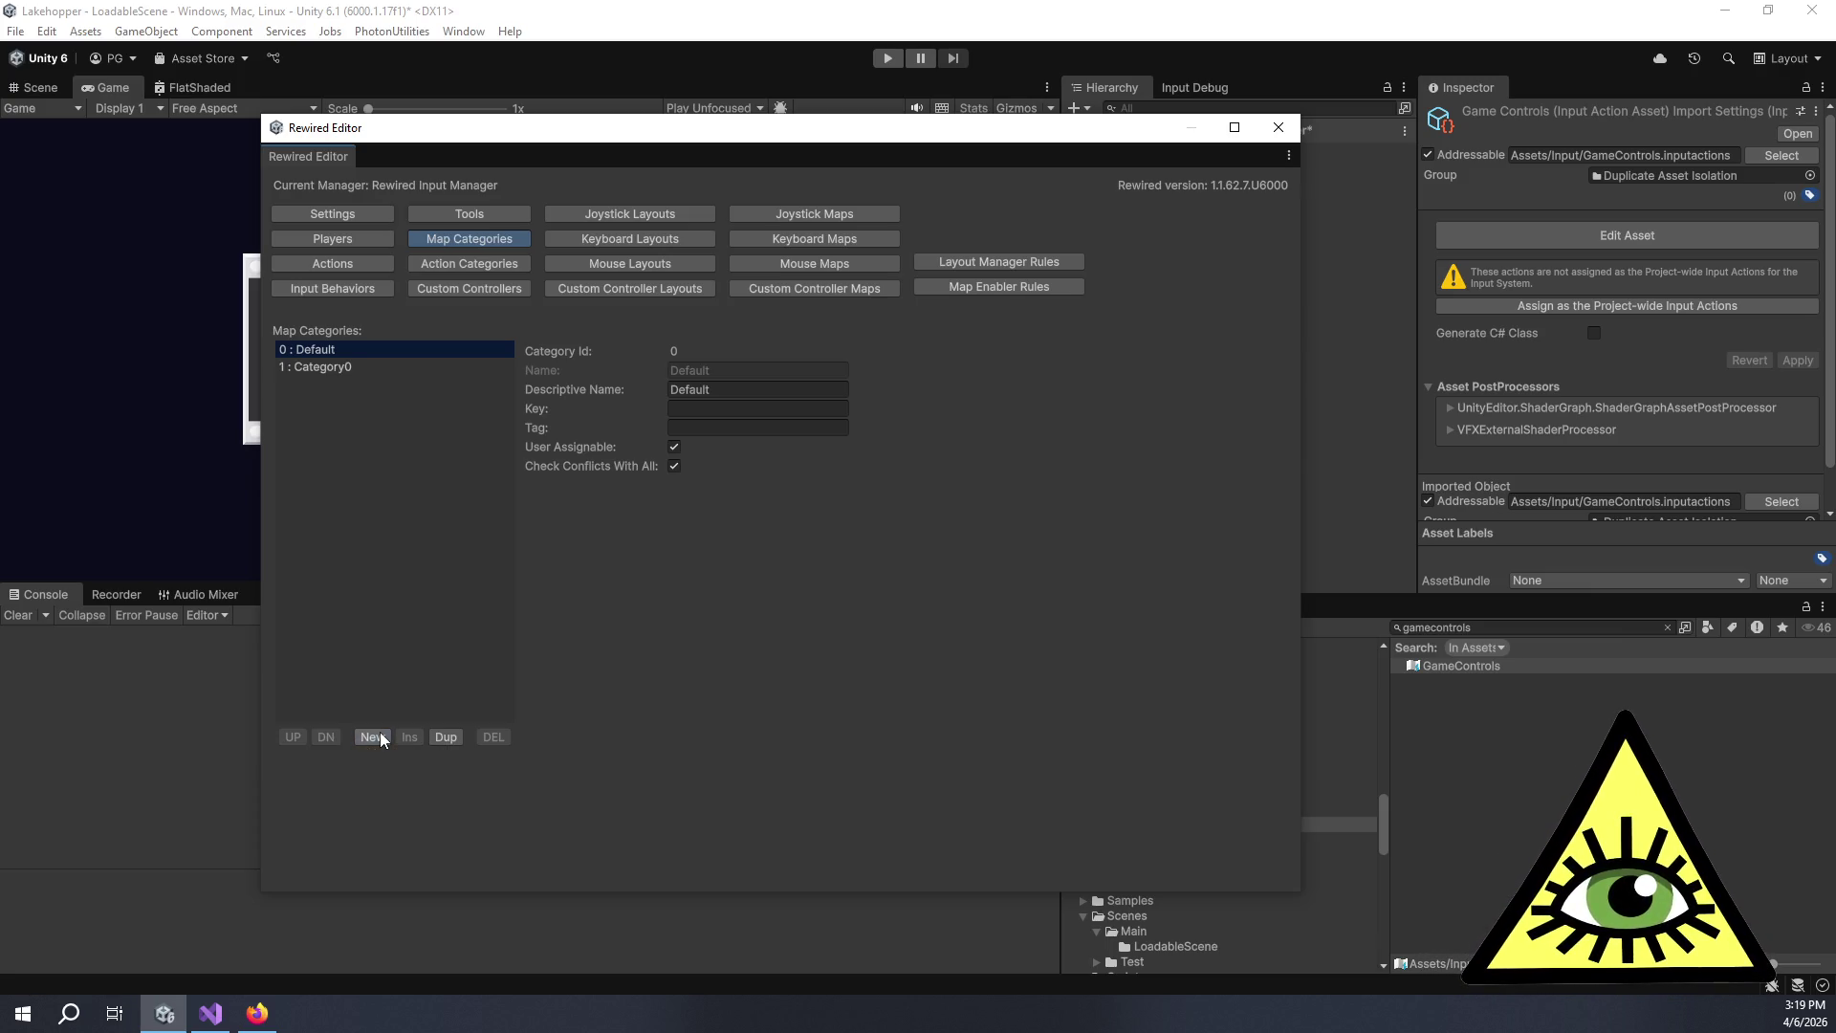
left_click(758, 369)
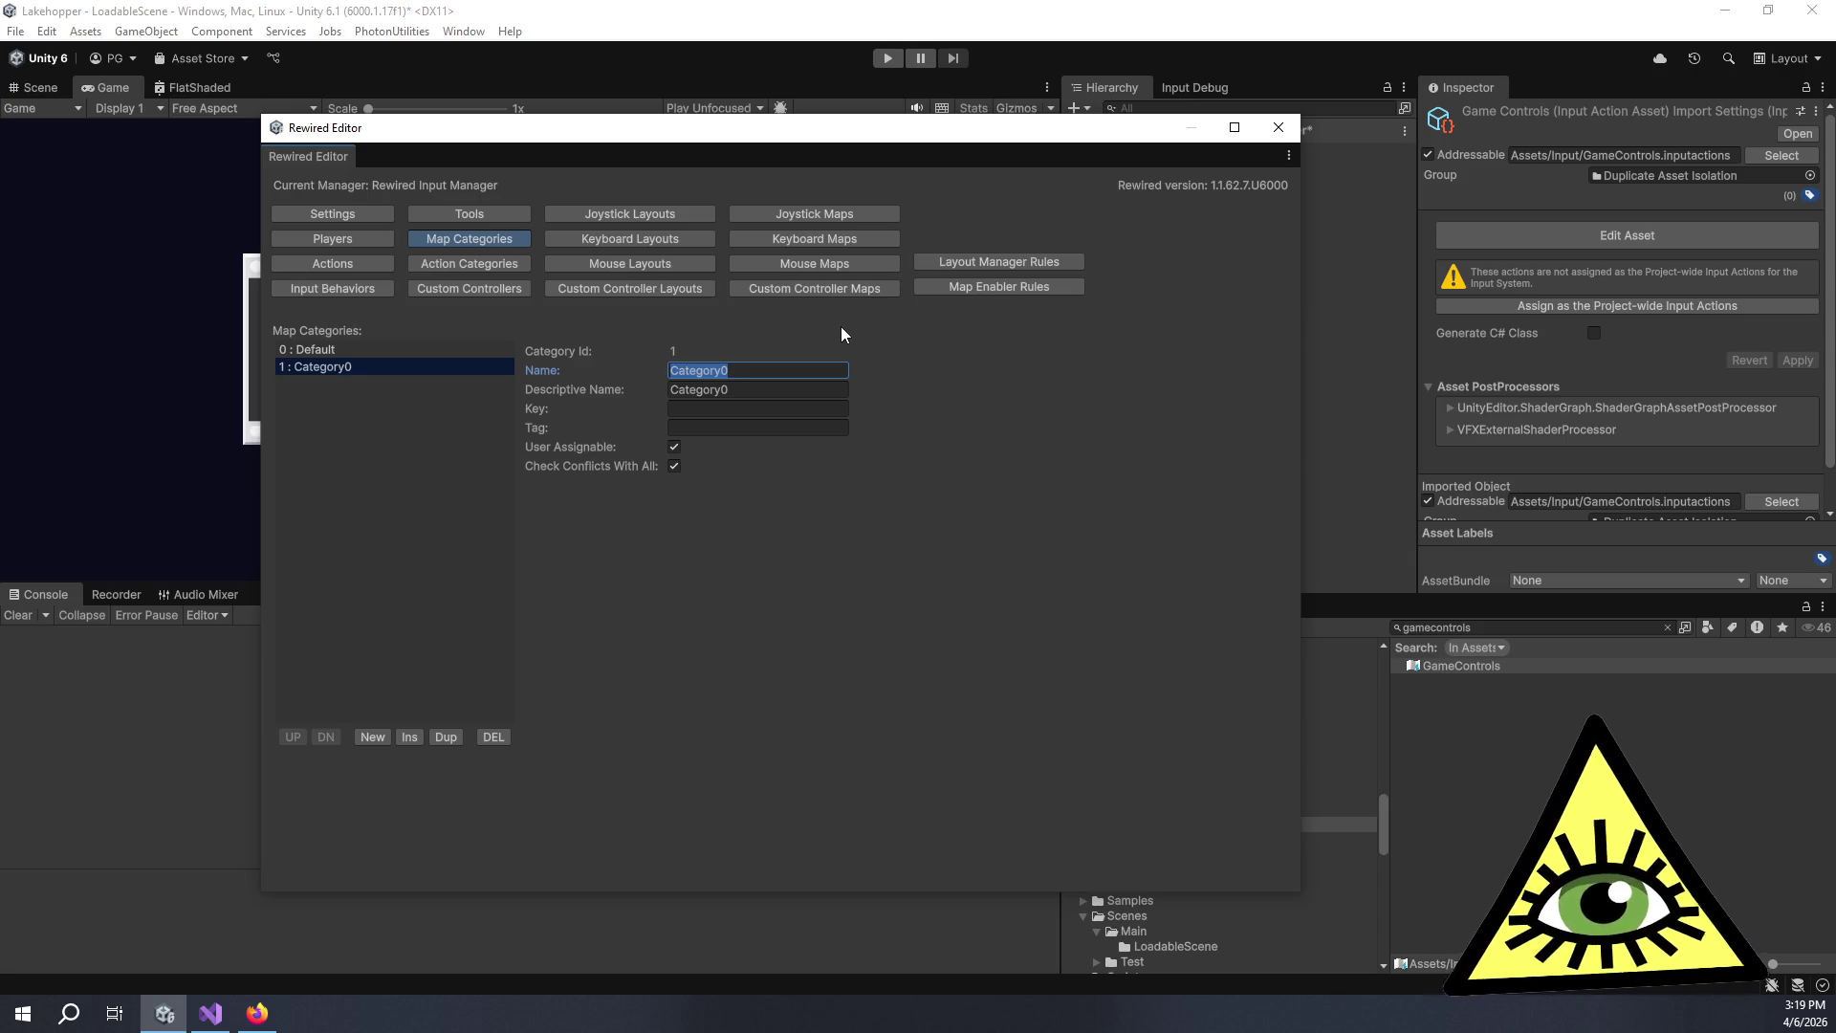
type("Plane")
key("Tab")
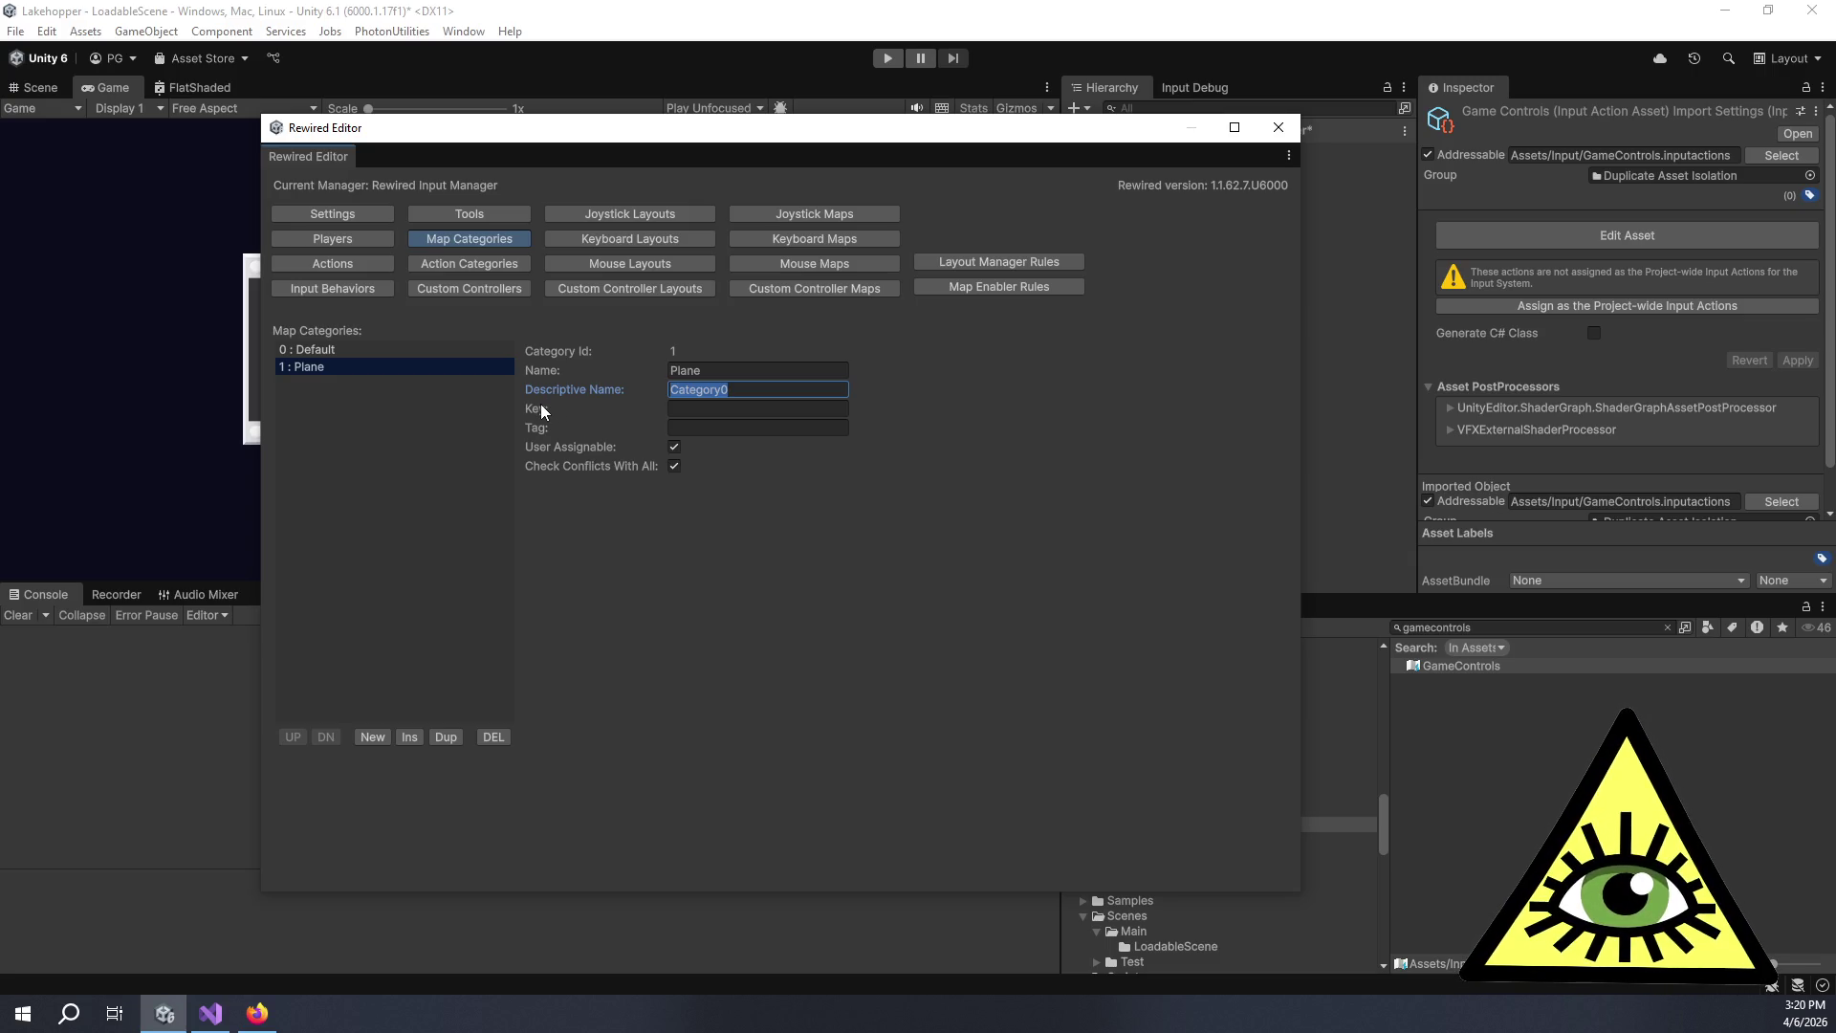
Replace the Plane category's descriptive name Category0 with Plane.
mouse_move(541, 407)
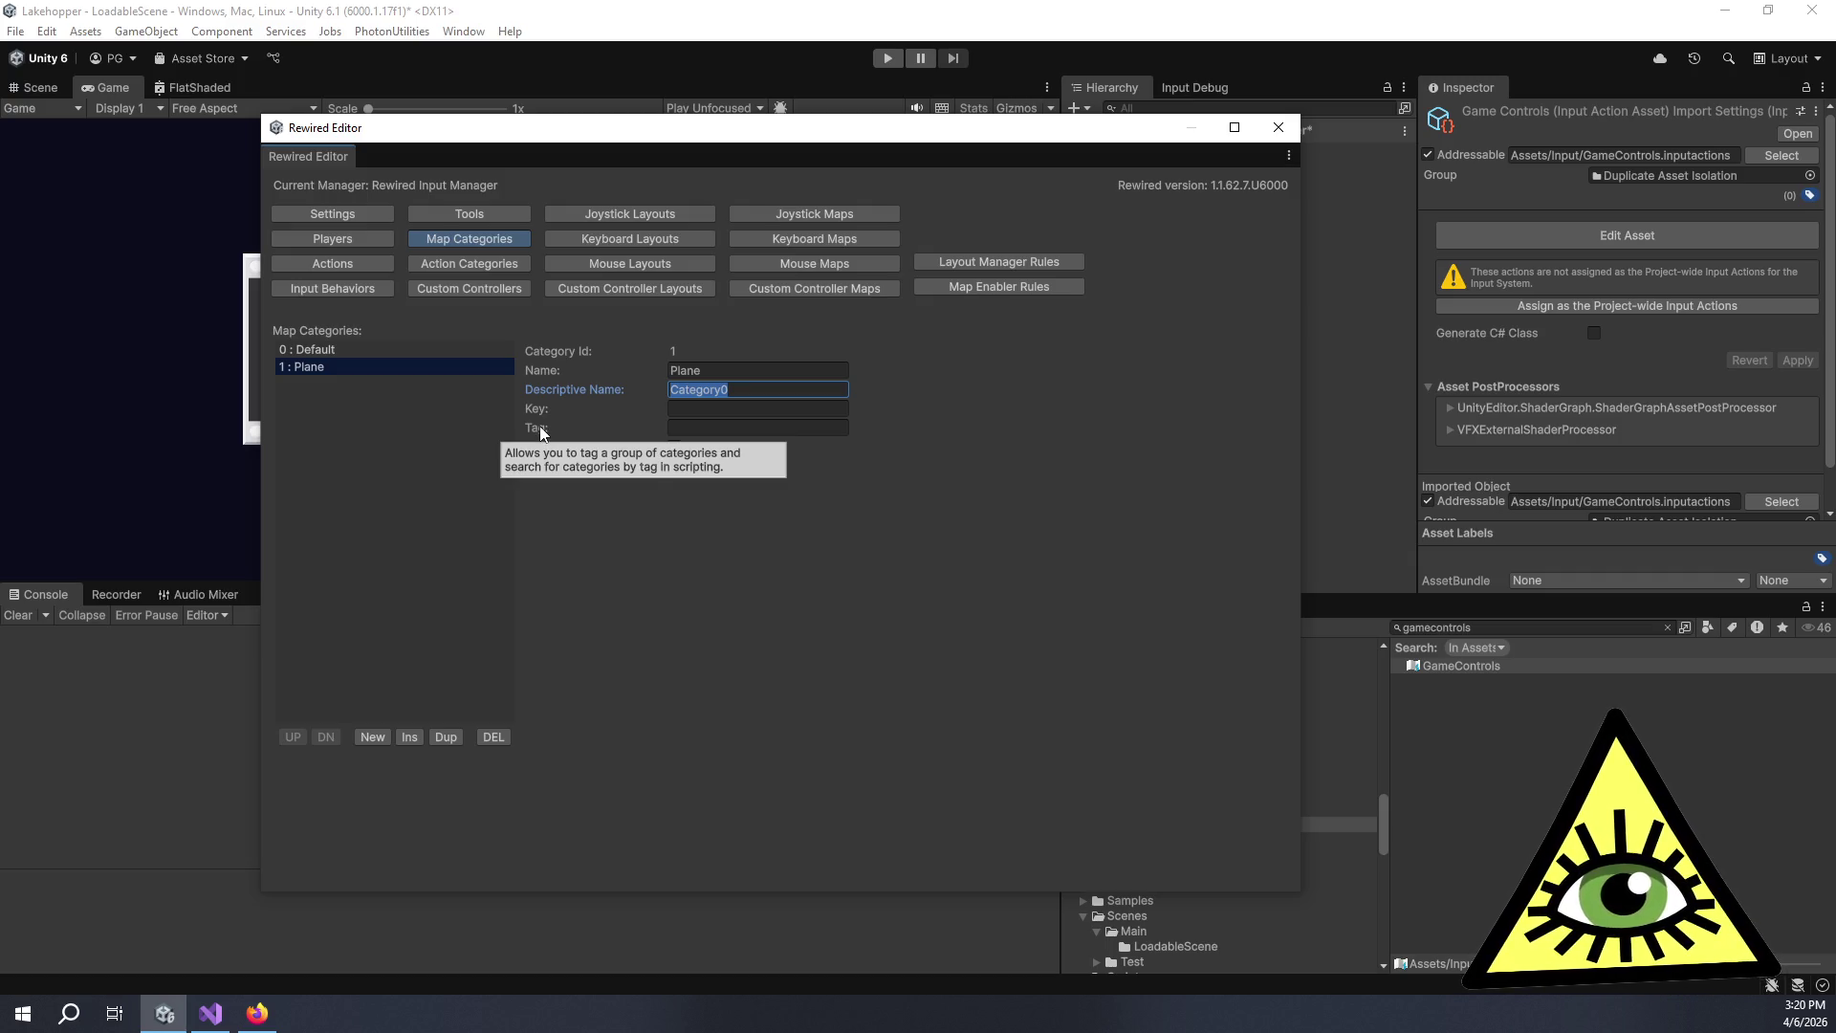
mouse_move(547, 373)
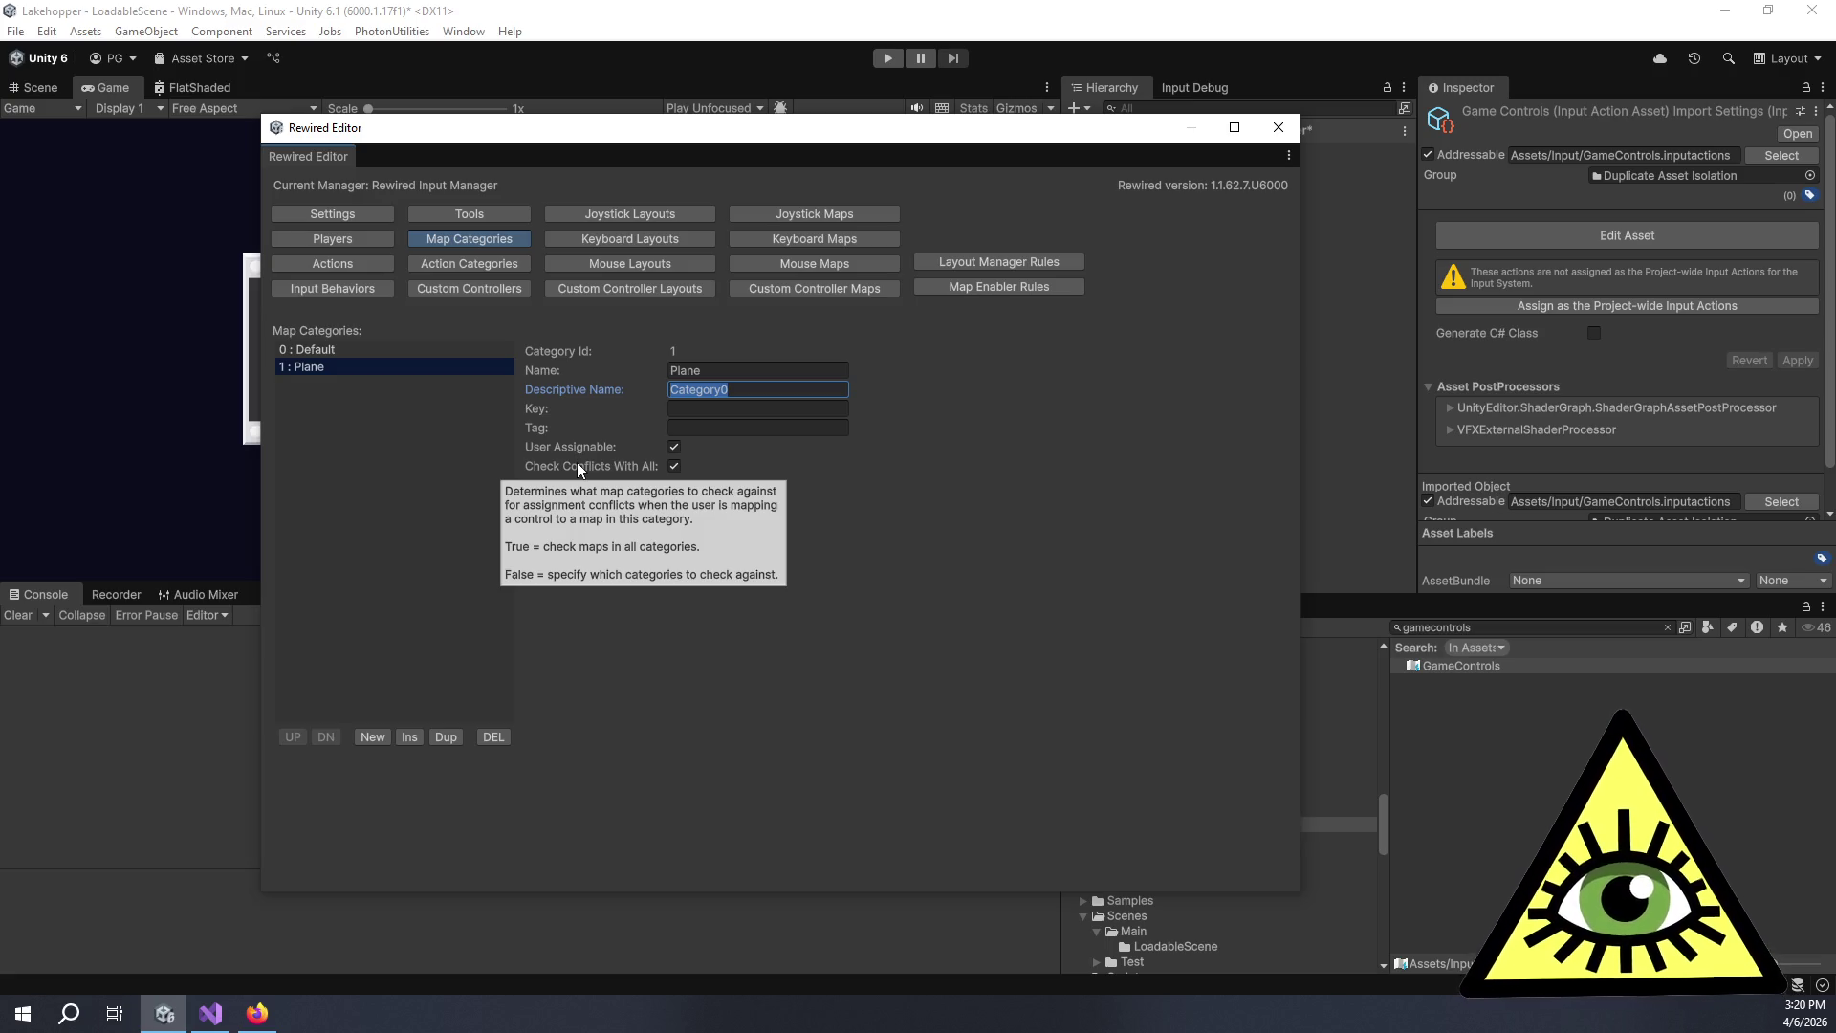
left_click(746, 385)
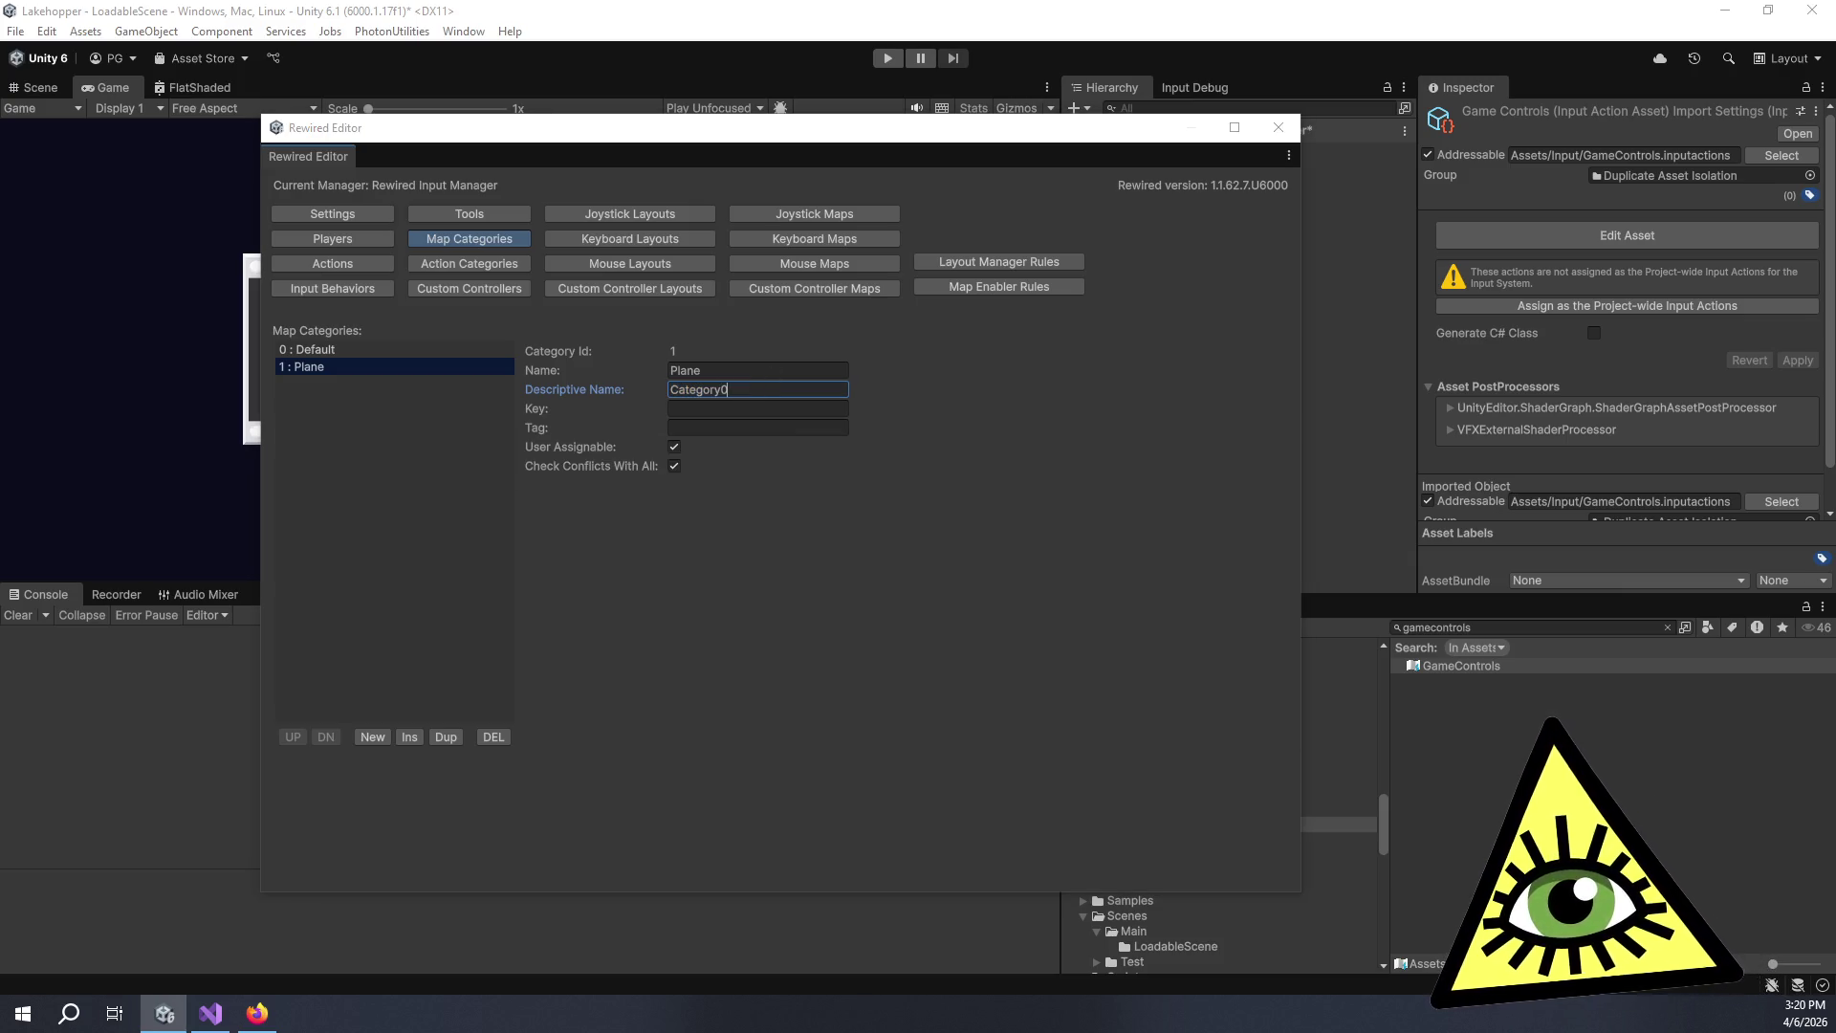
key("Tab")
key("Tab")
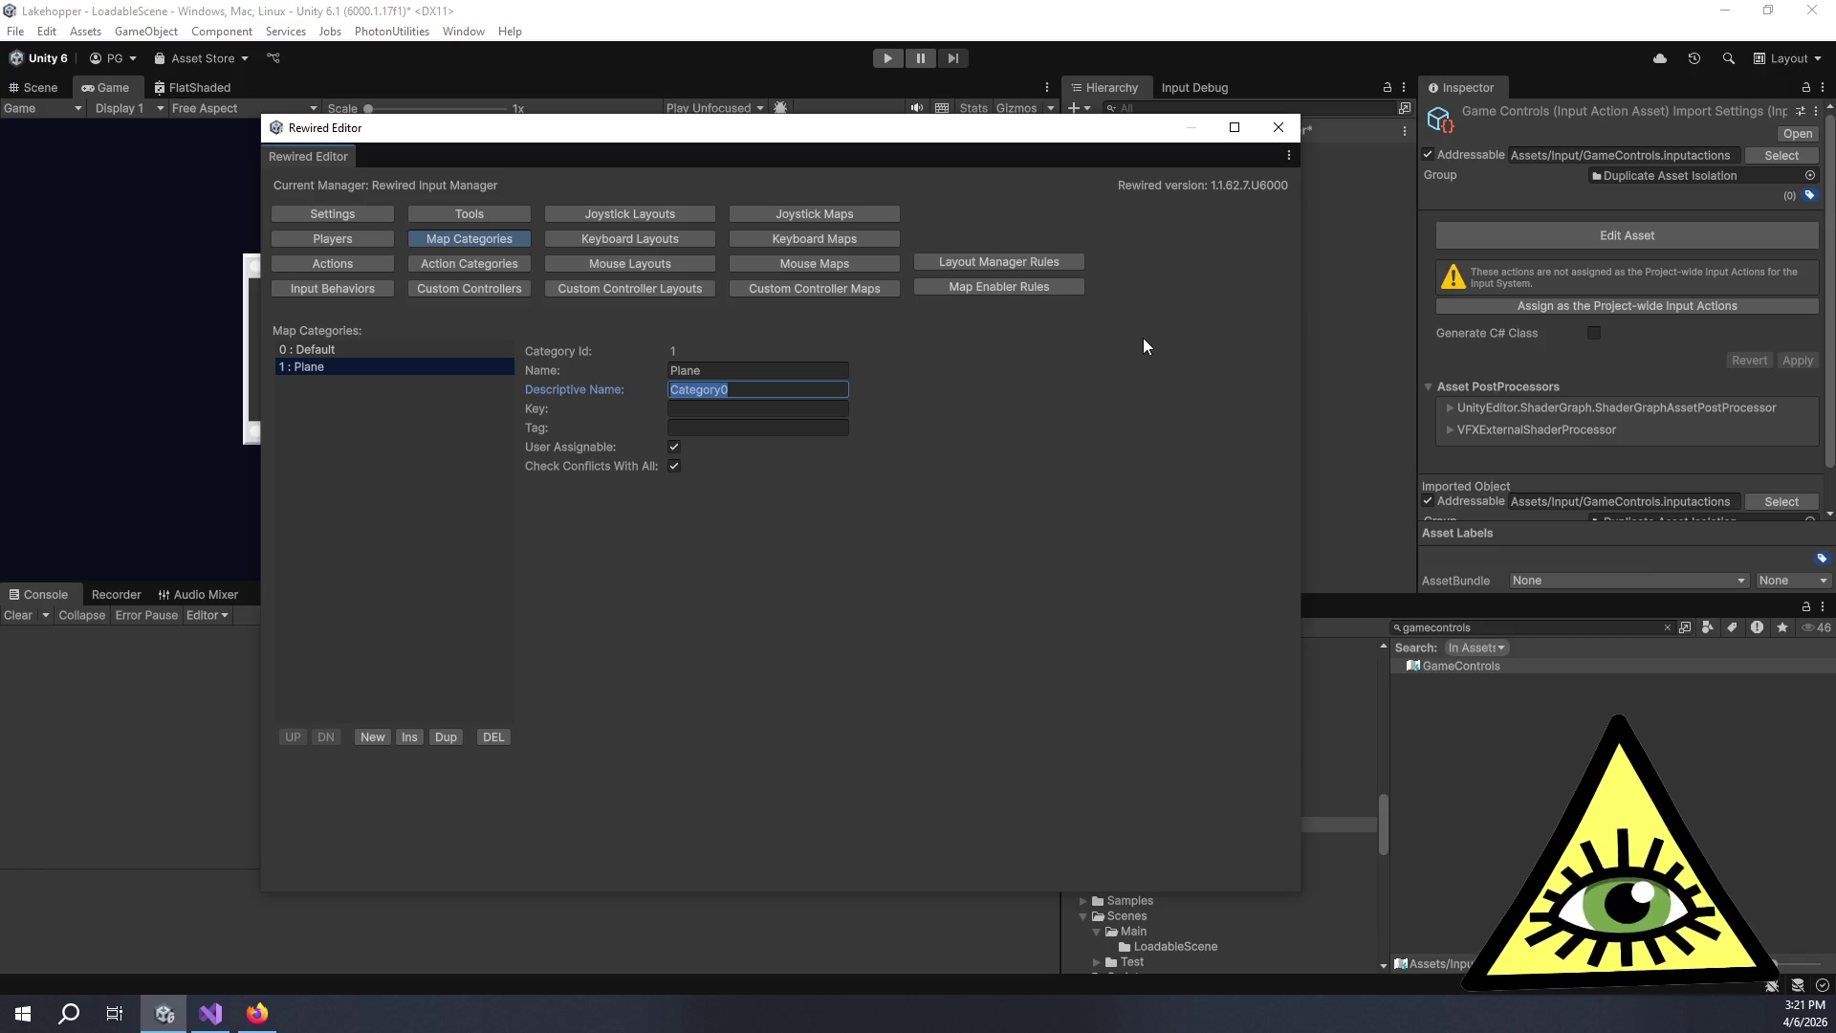
type("Plane")
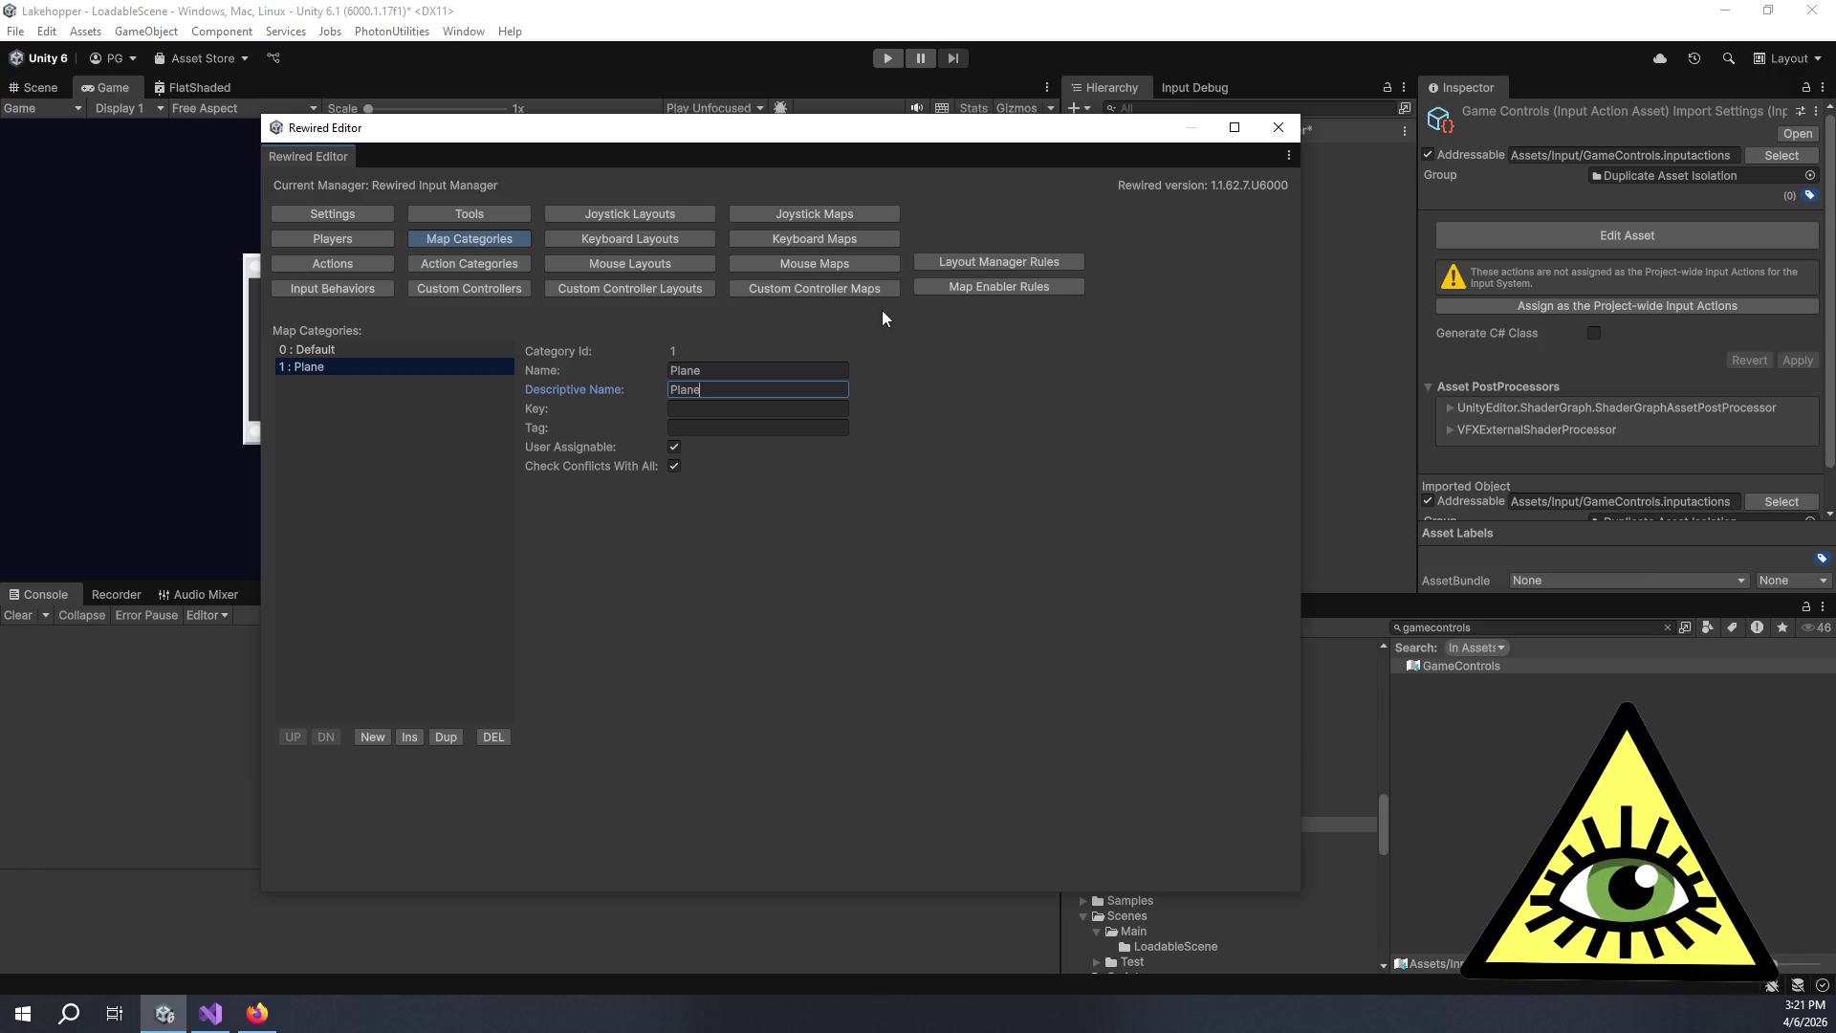
Add map category Camera and fill in its descriptive name.
left_click(373, 736)
left_click(416, 384)
left_click(749, 369)
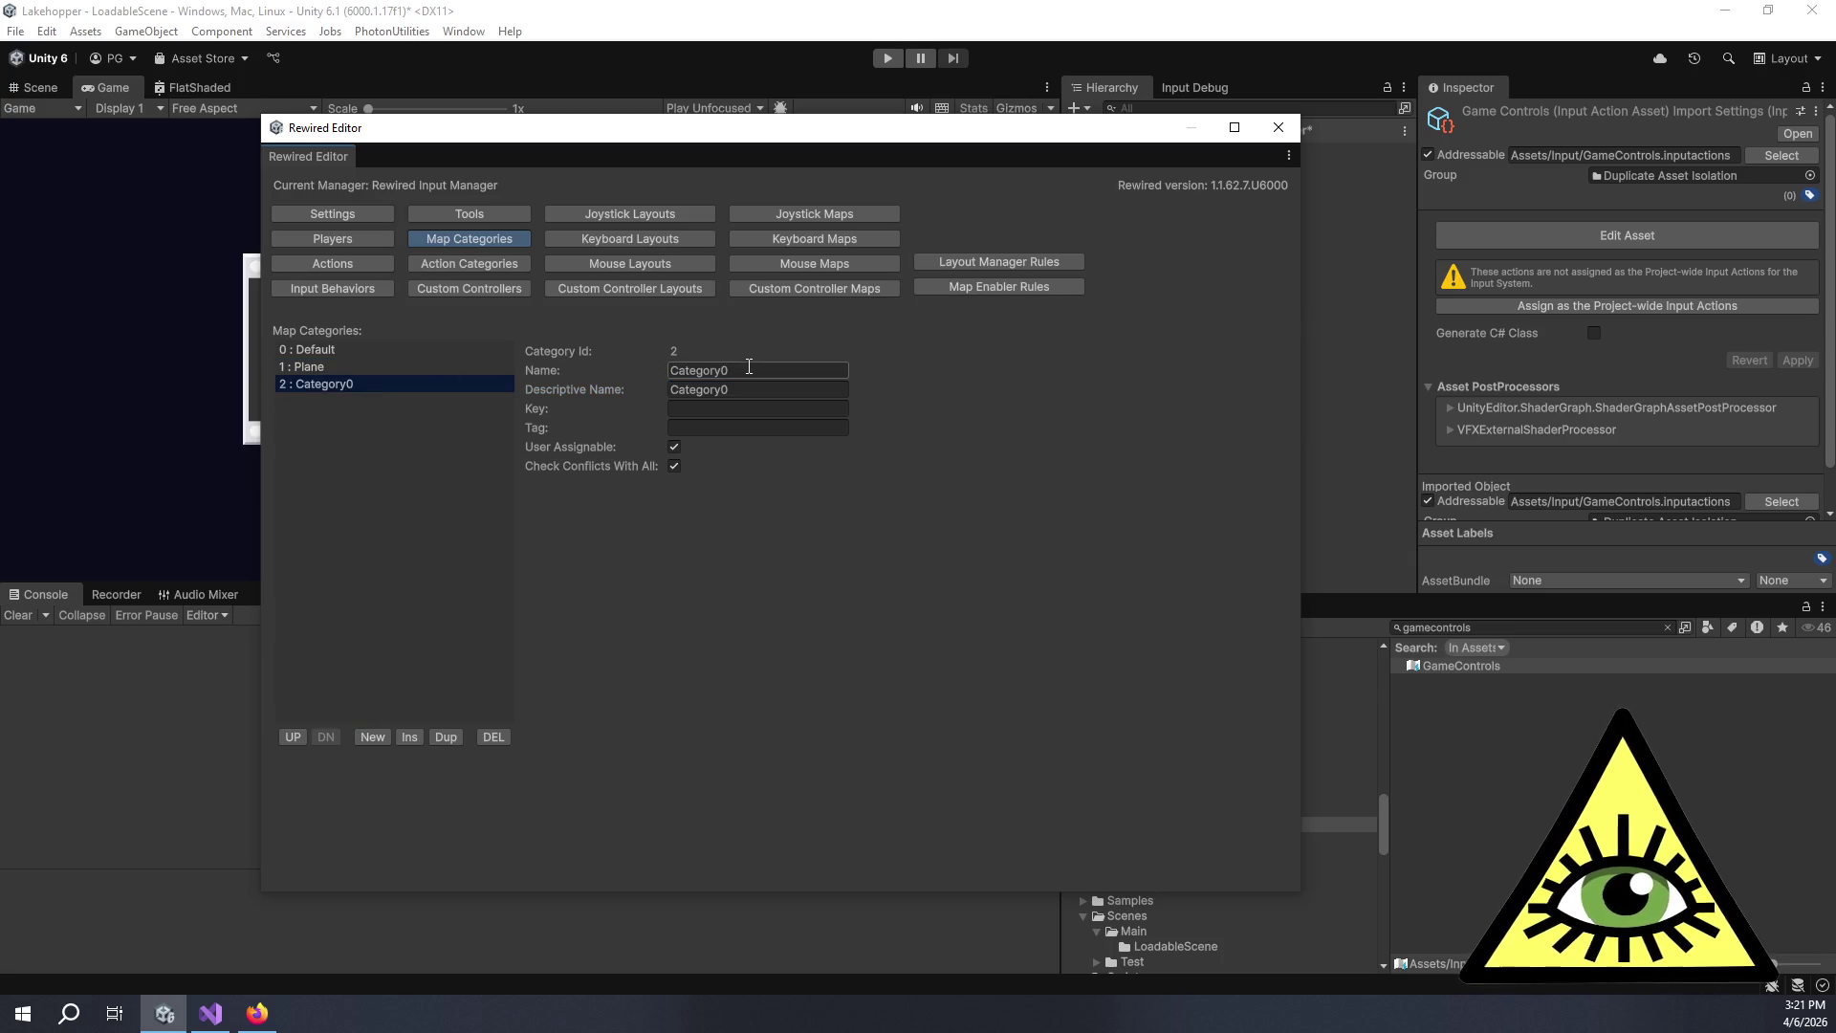
type("Camera")
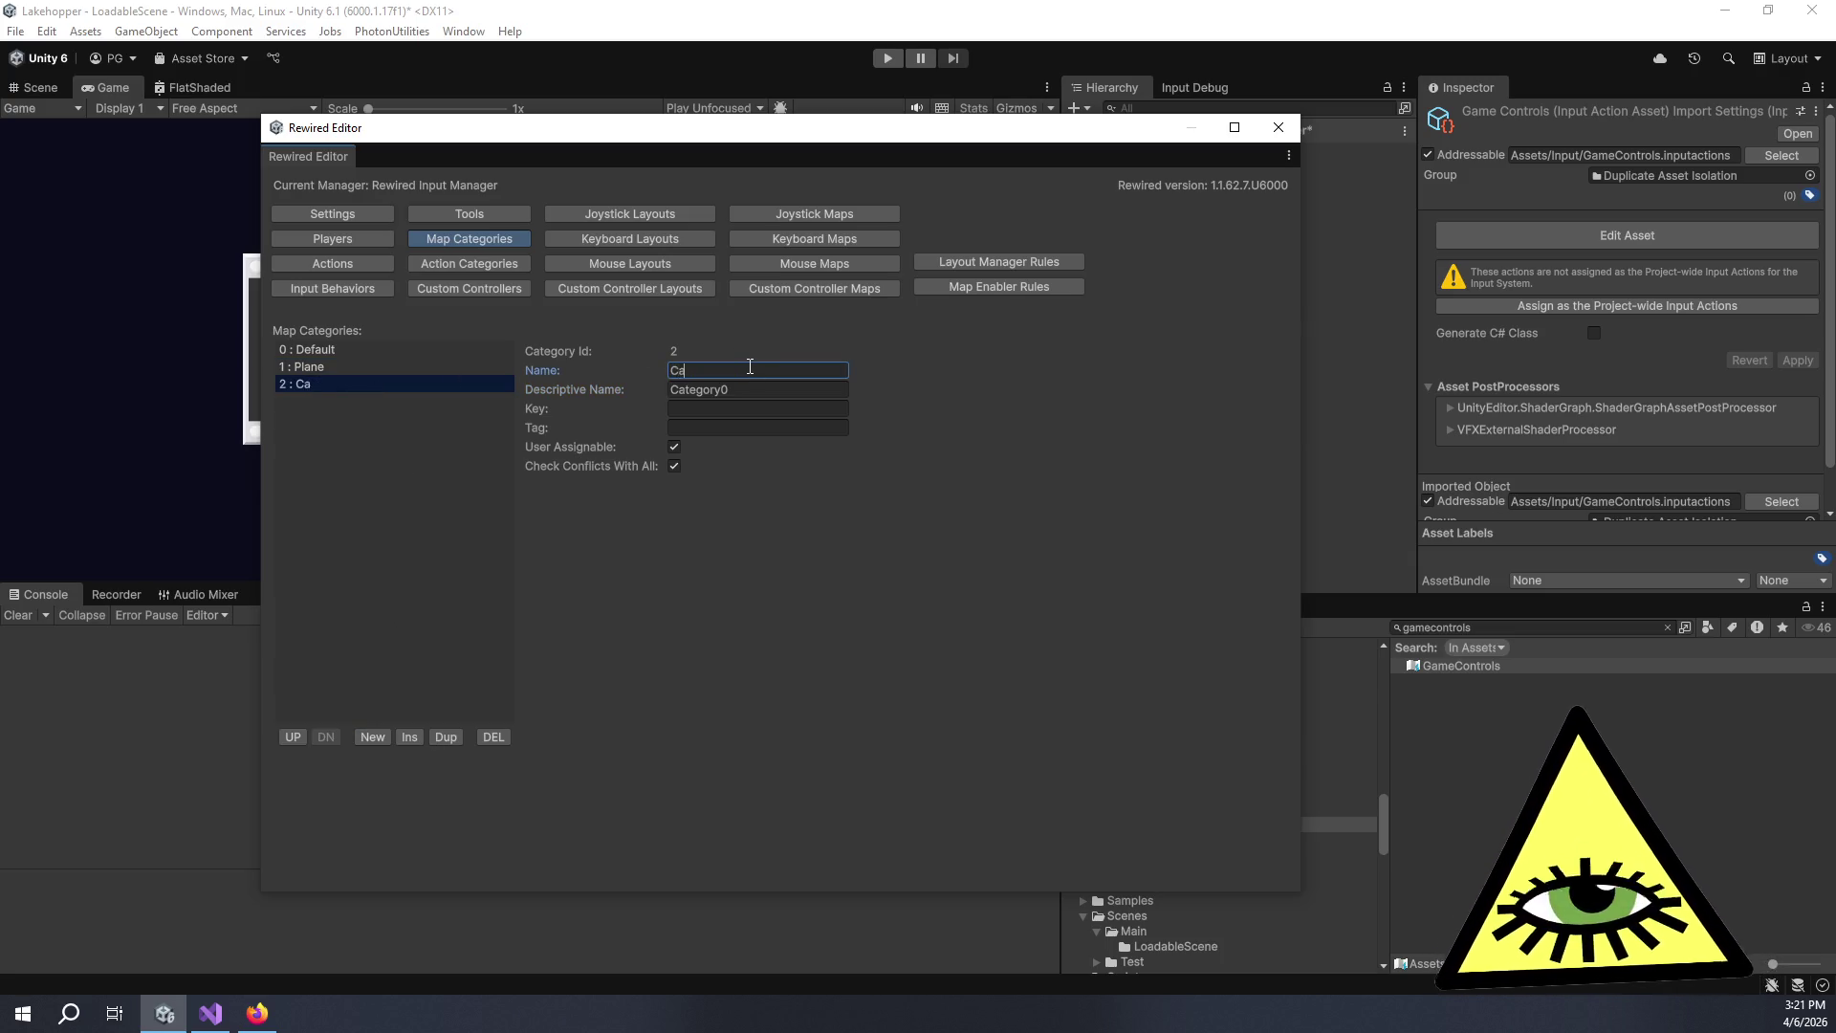
key("Tab")
type("era")
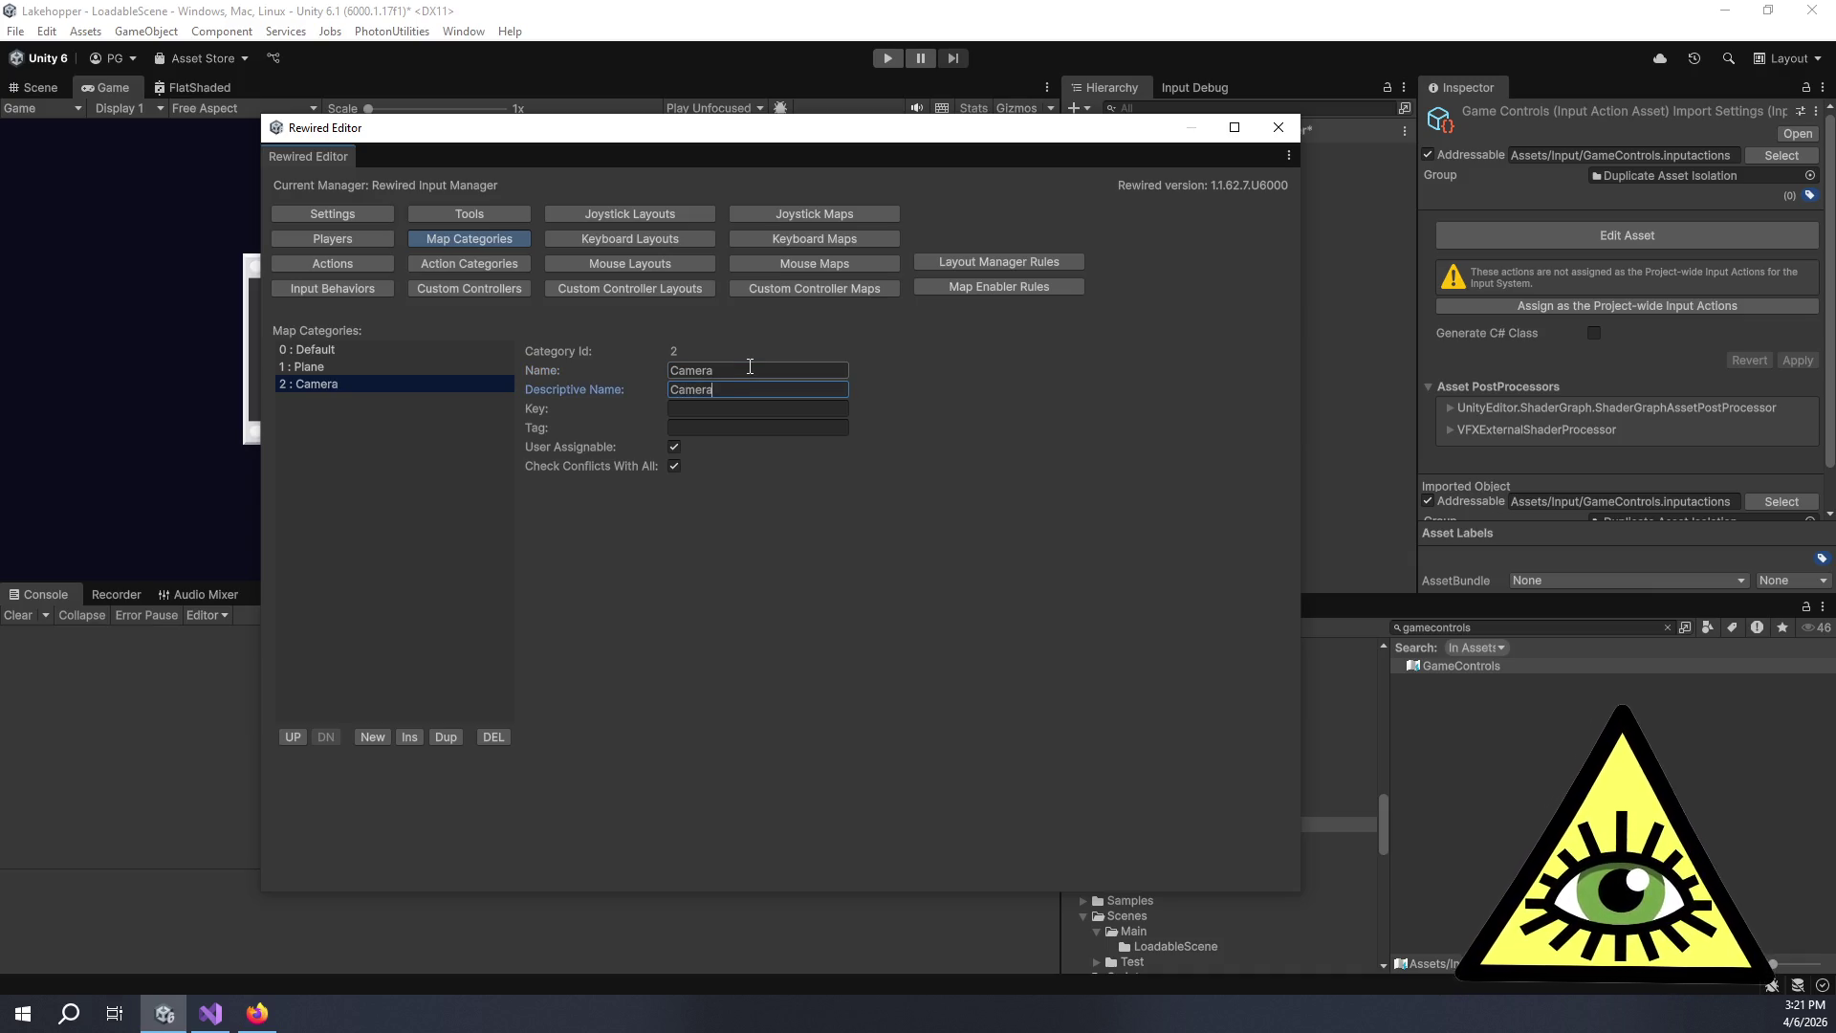
Add map category 3 named PlayerMovement.
left_click(371, 736)
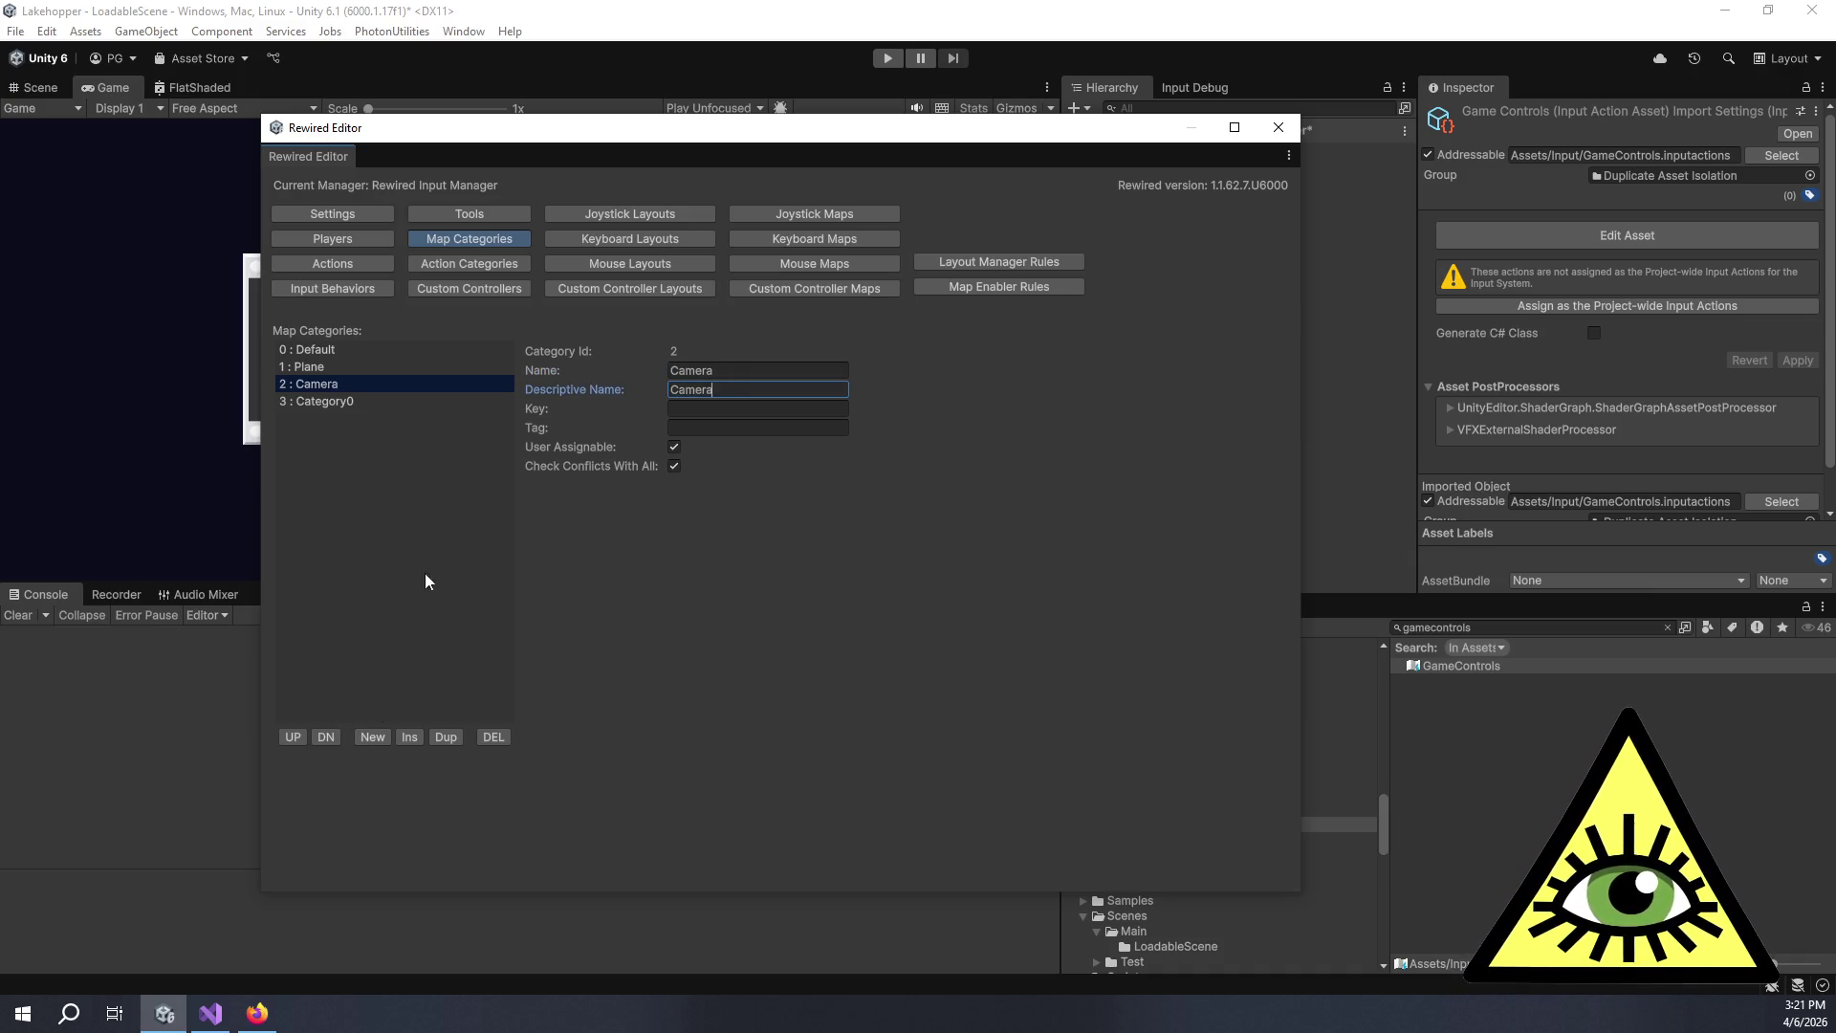
left_click(347, 399)
left_click(786, 371)
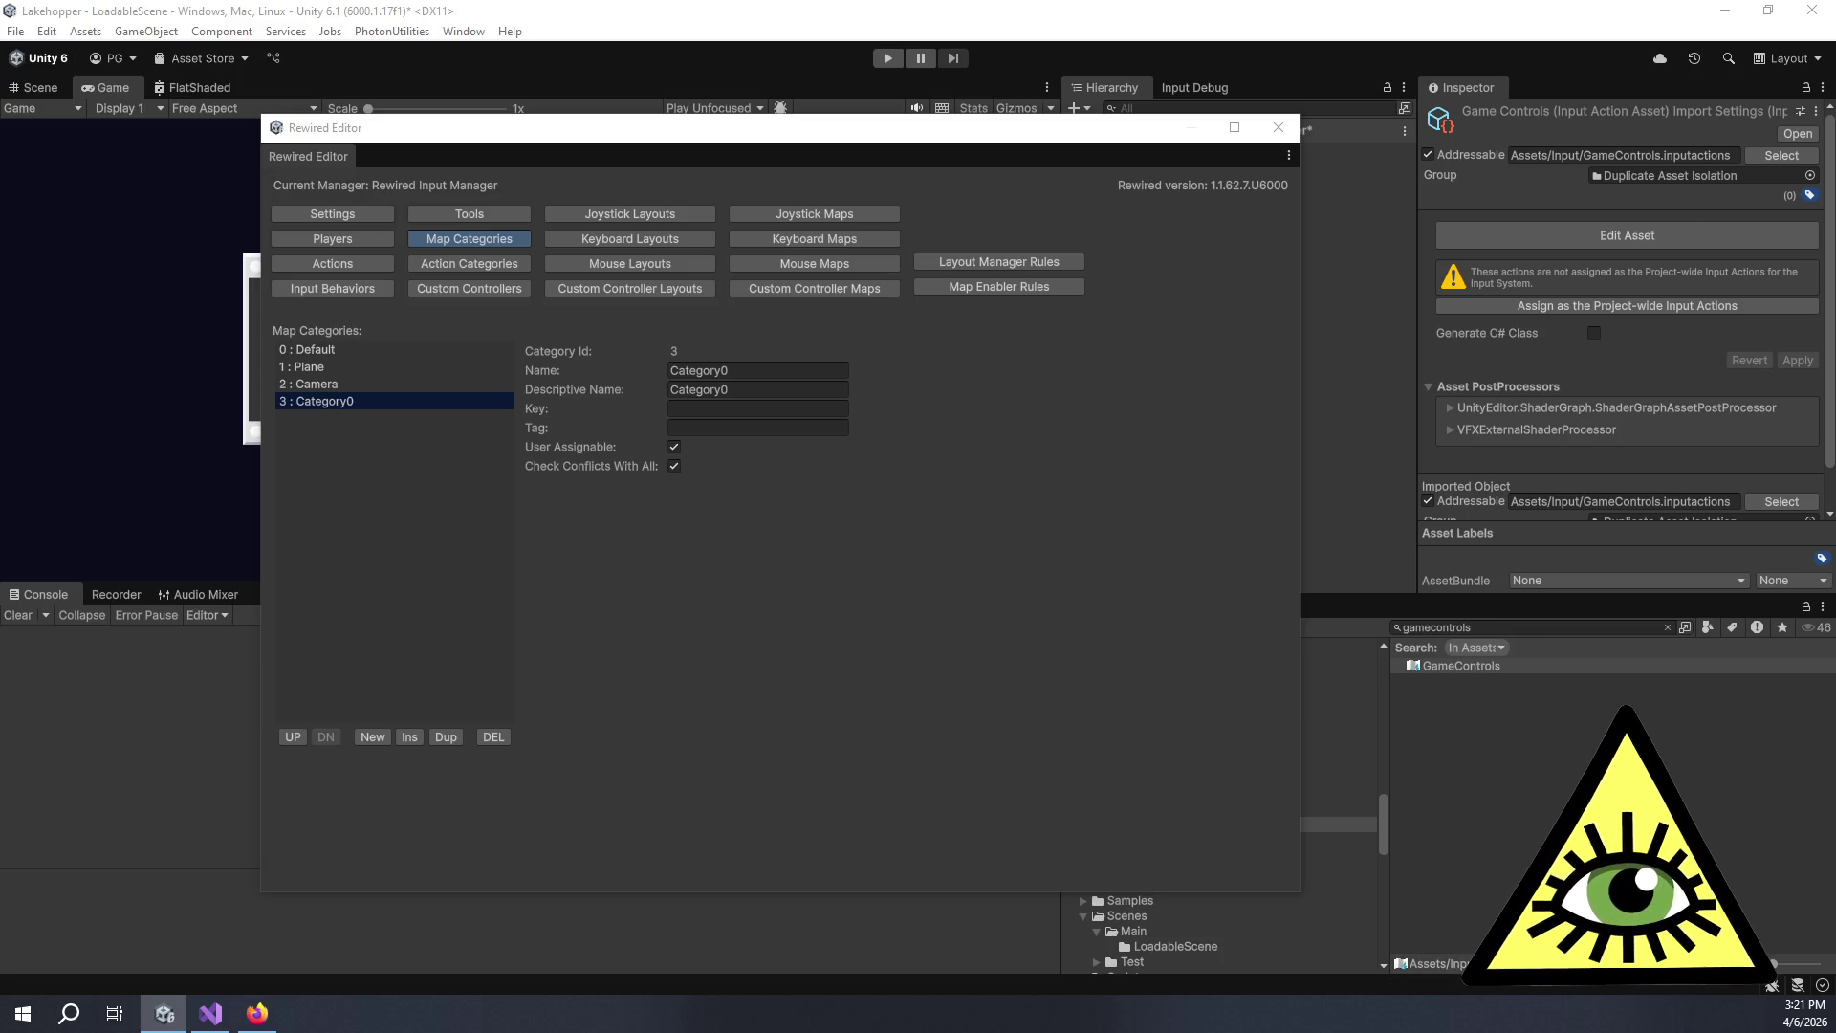
left_click(749, 373)
type("PlayerMovement")
key("Tab")
type("PlayerMovement")
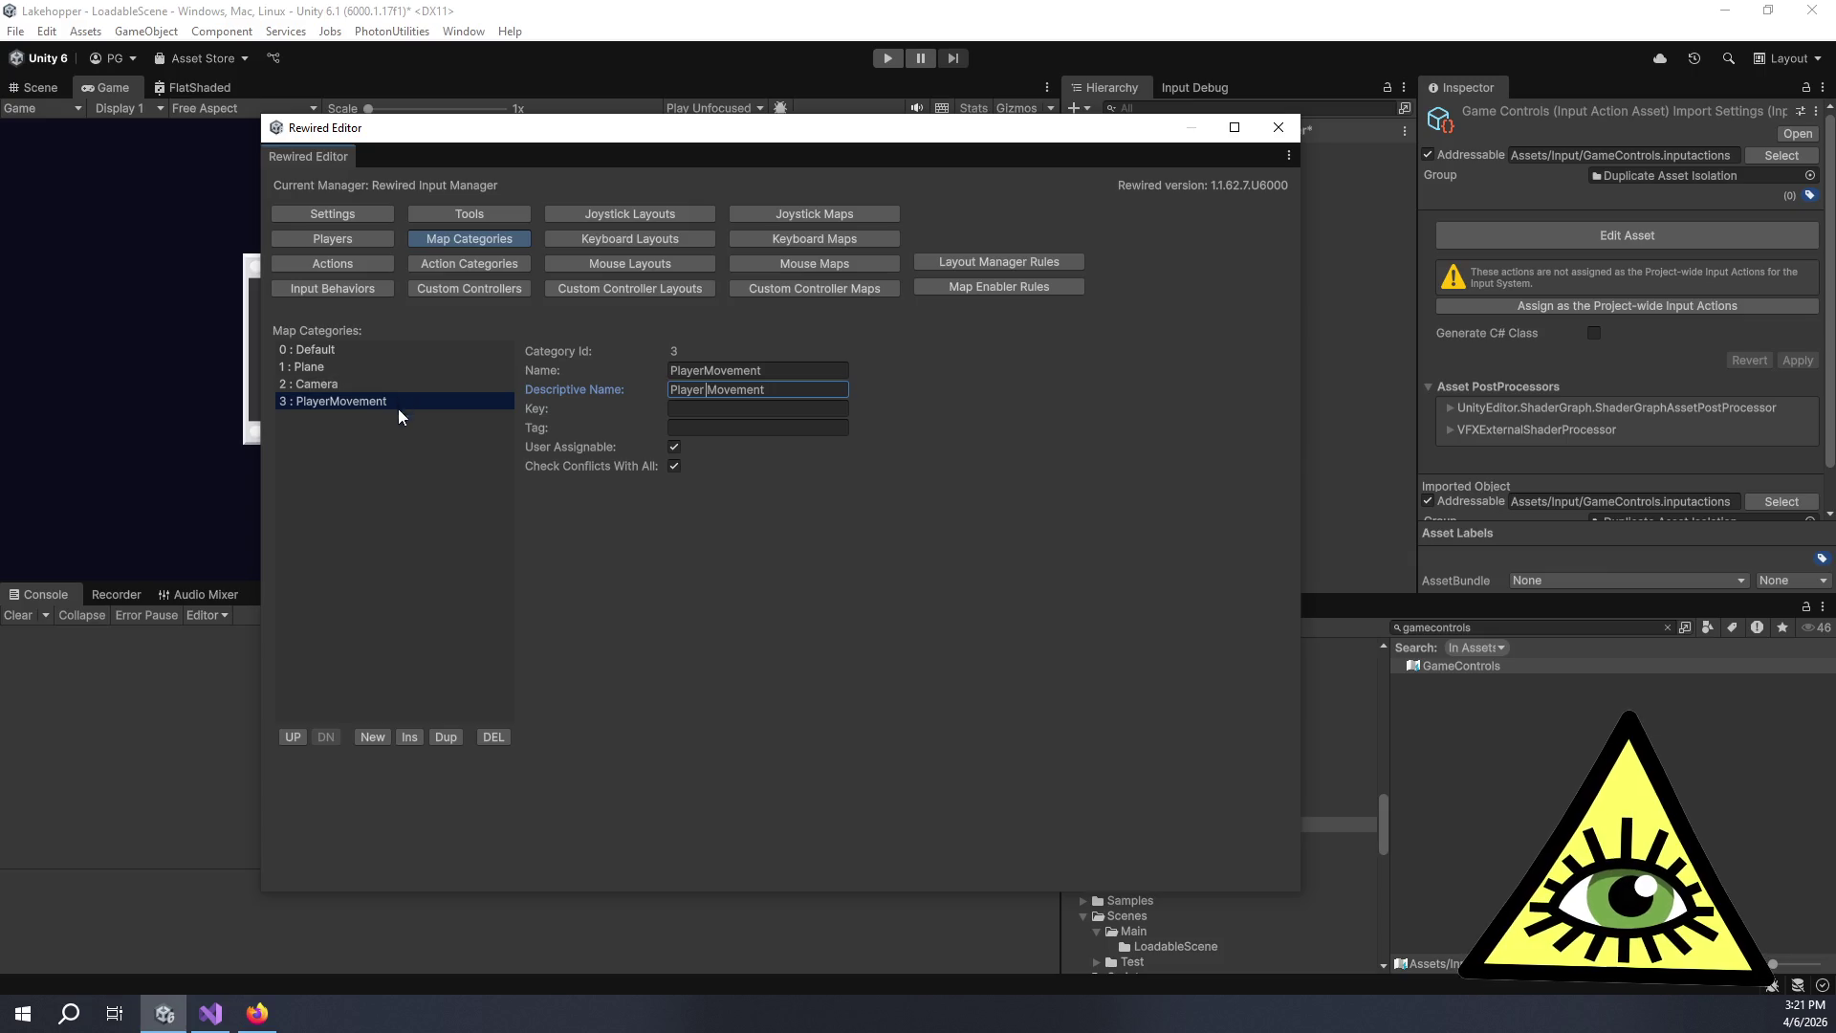
Add map category 4 named PlayerTools with descriptive name 'Player Tools'.
left_click(359, 736)
left_click(353, 418)
type("PlayerTools")
key("Tab")
type("Player Tools")
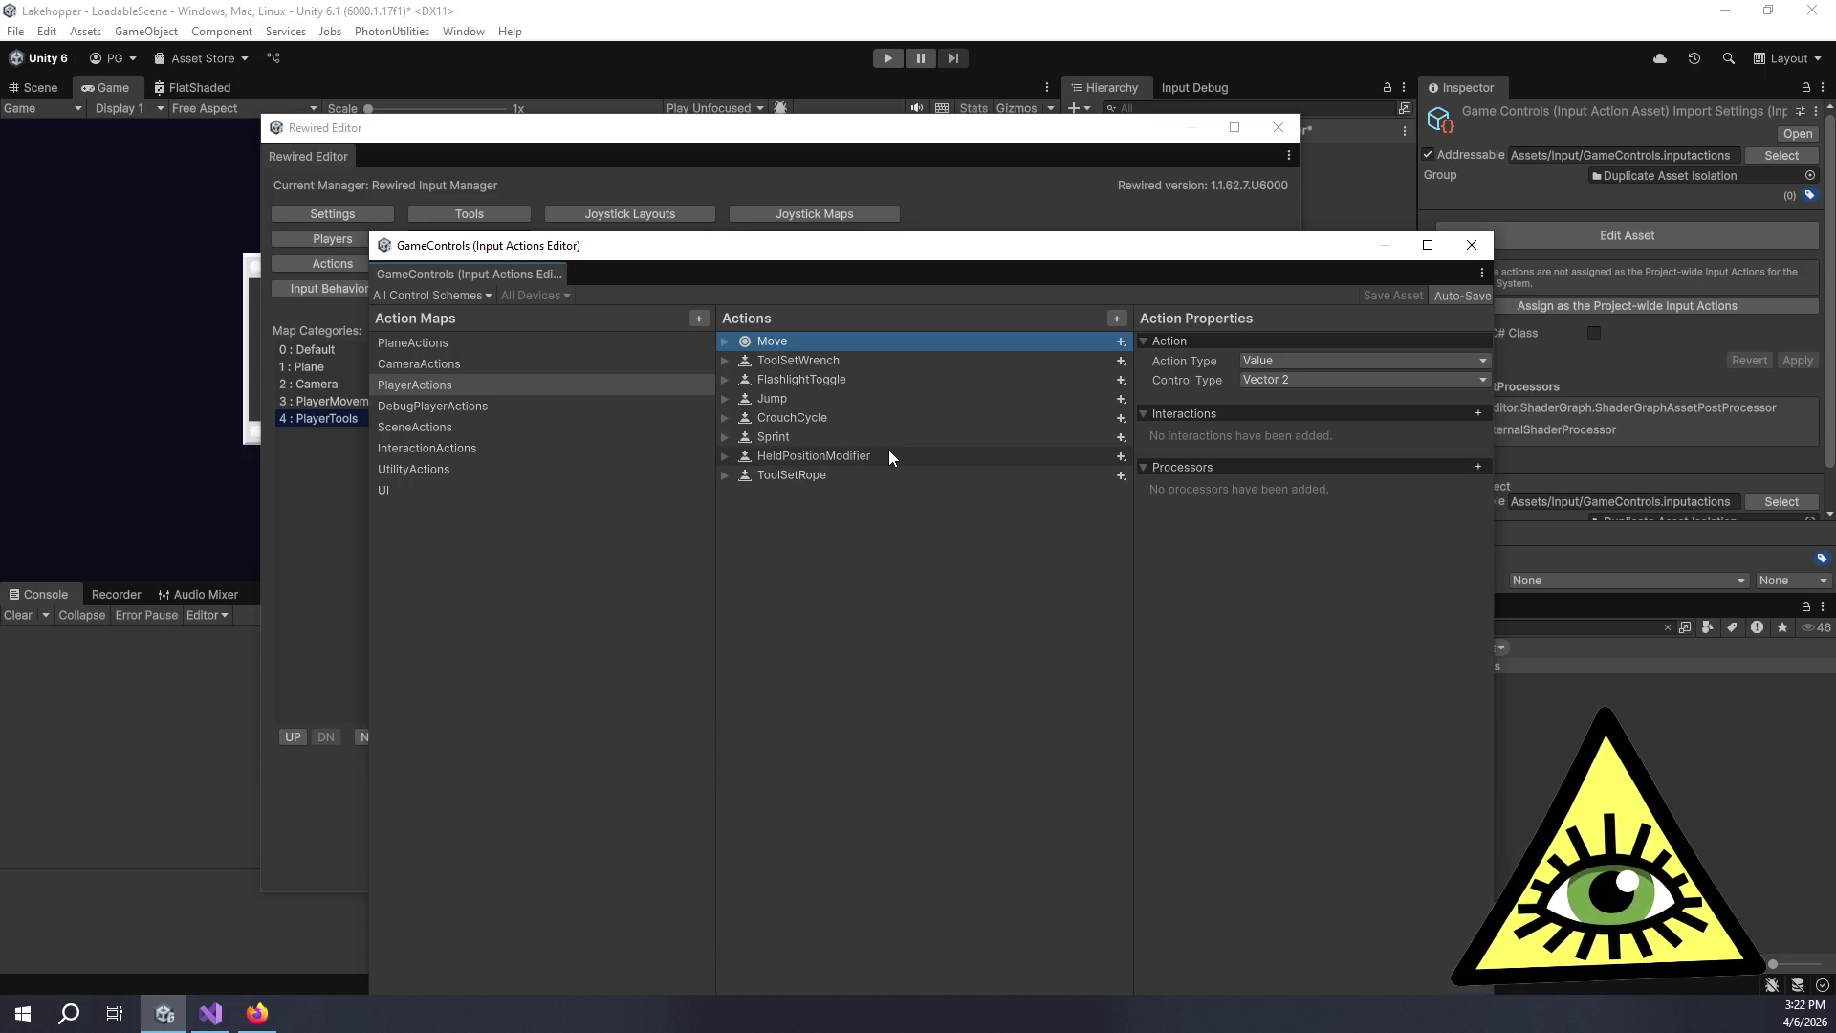
Drag the GameControls action maps window aside after comparing its maps.
left_click_drag(861, 253, 1053, 300)
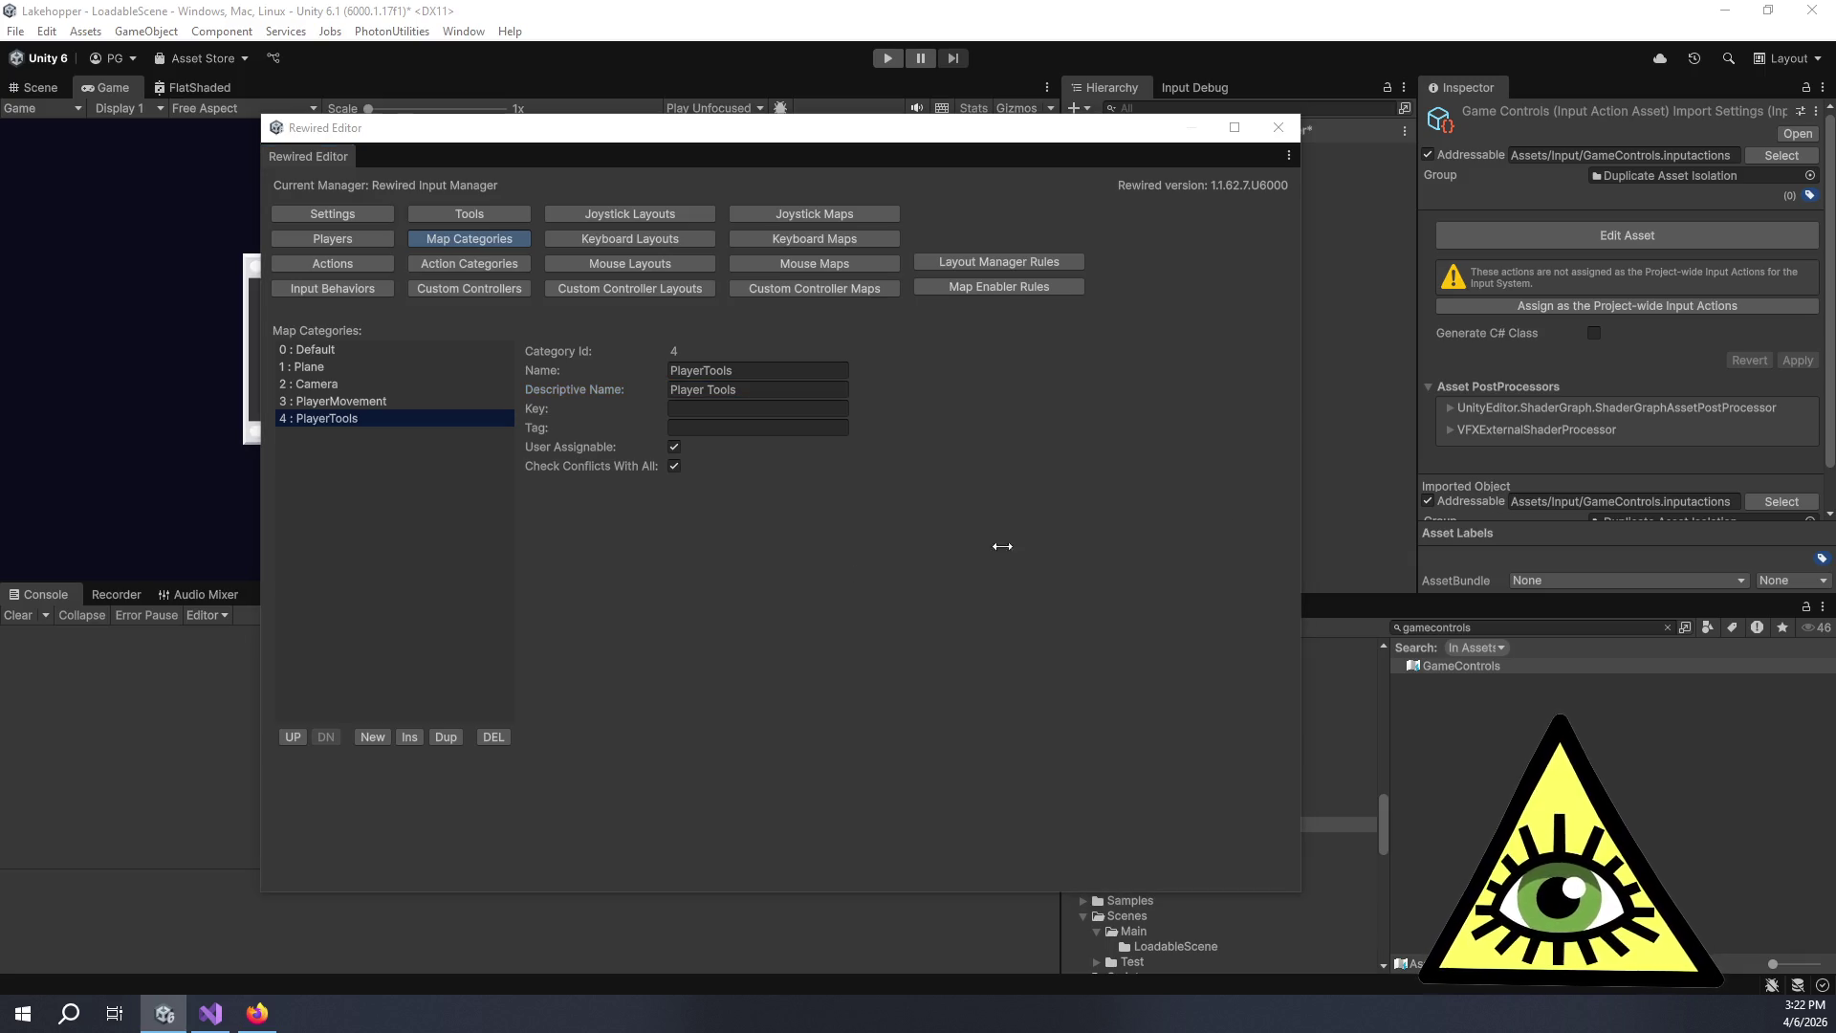
Add map category 5 and name it Debug.
left_click(373, 736)
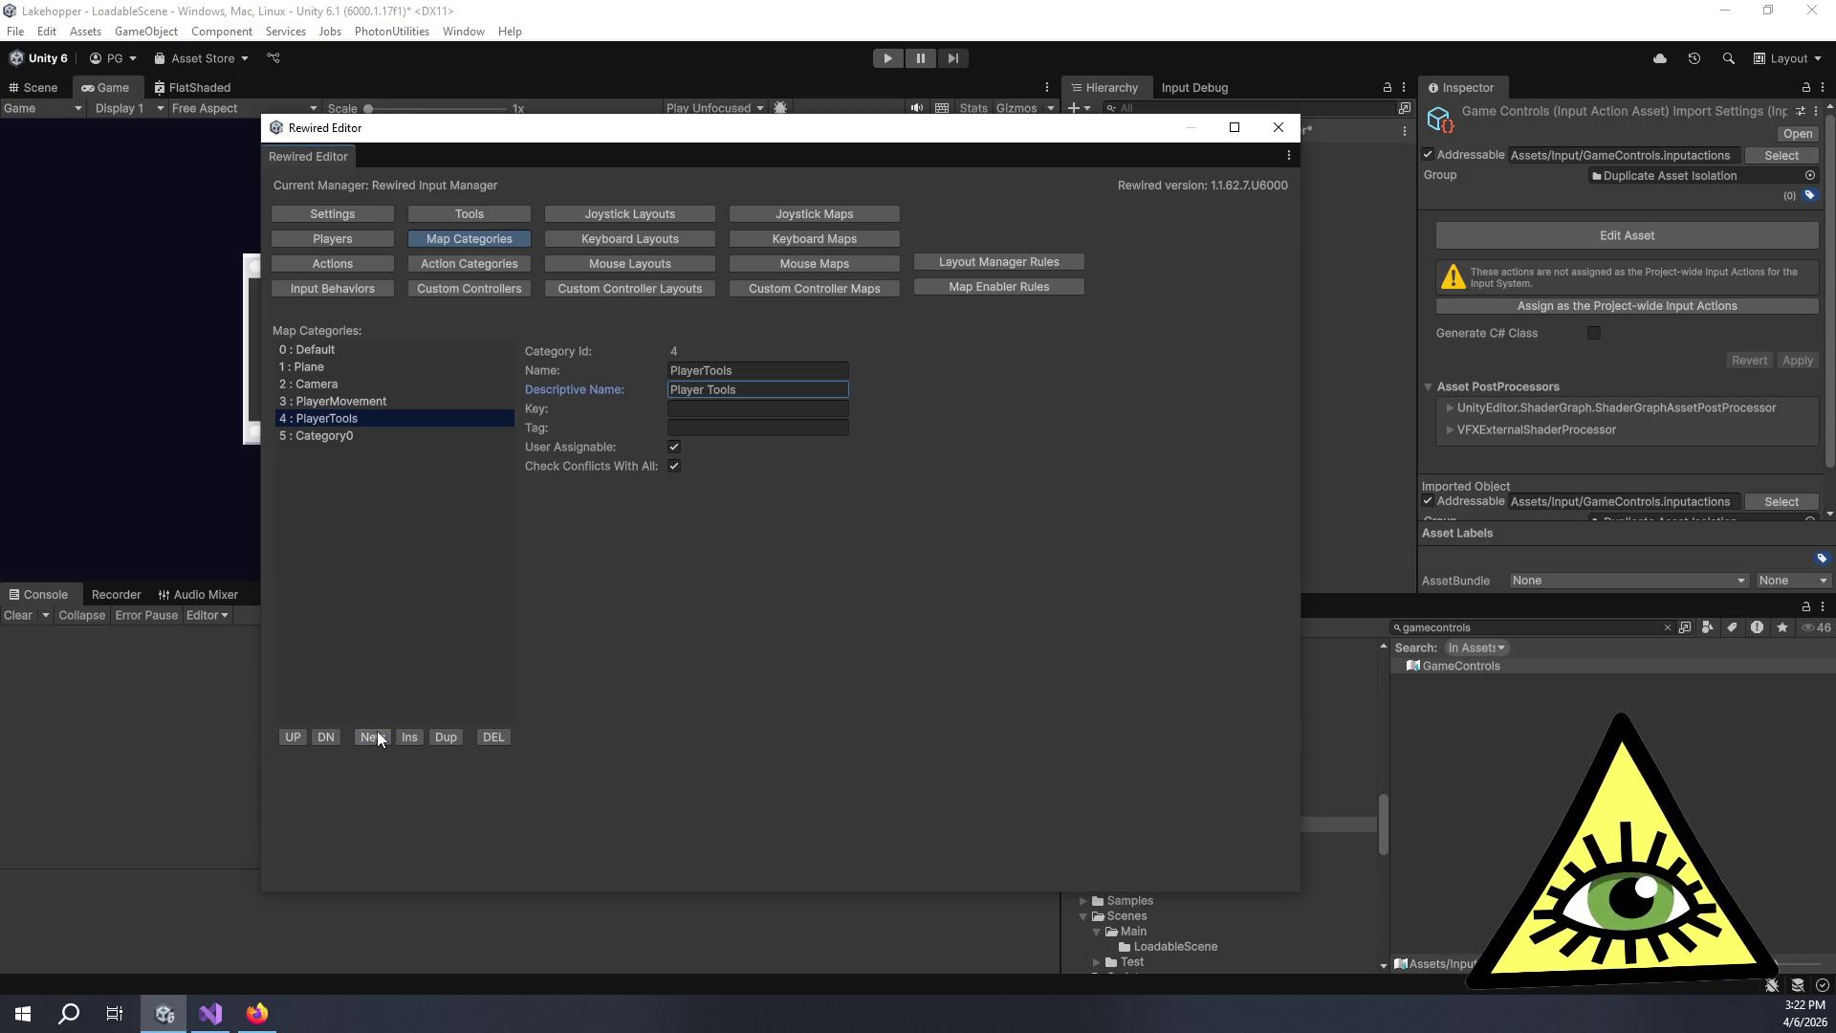
left_click(380, 436)
double_click(725, 369)
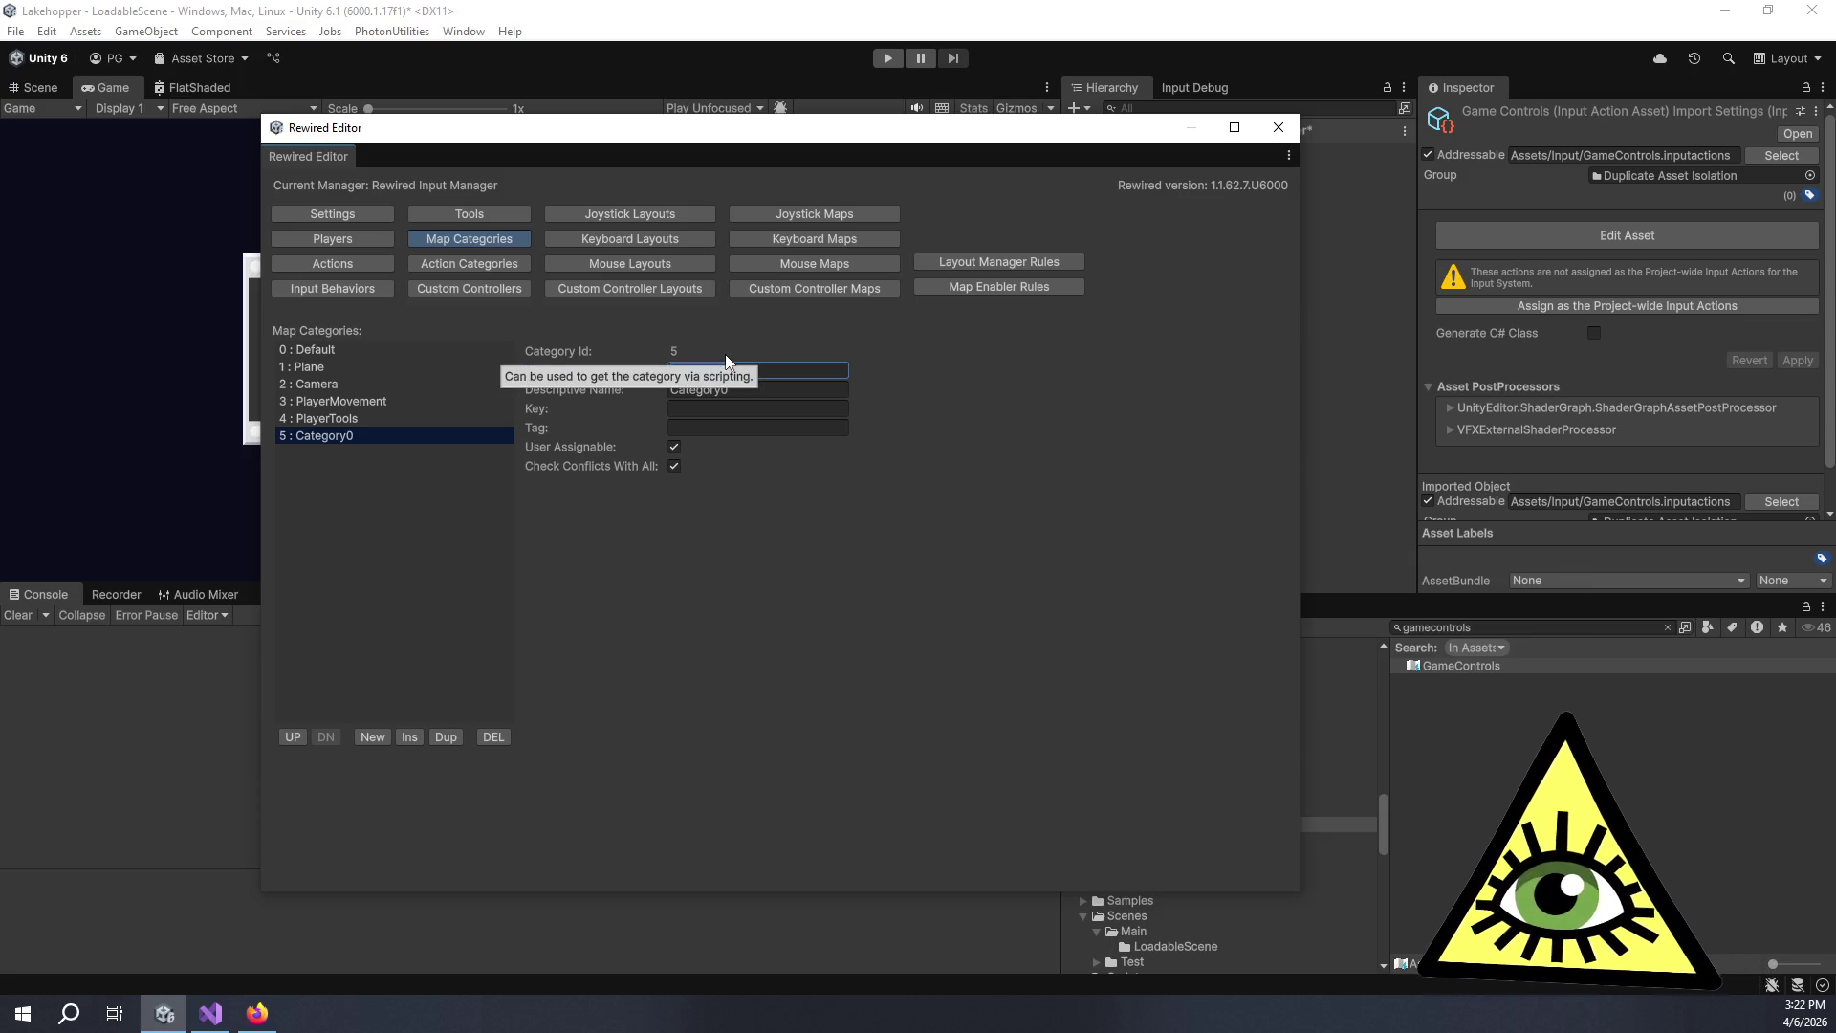
type("Debug")
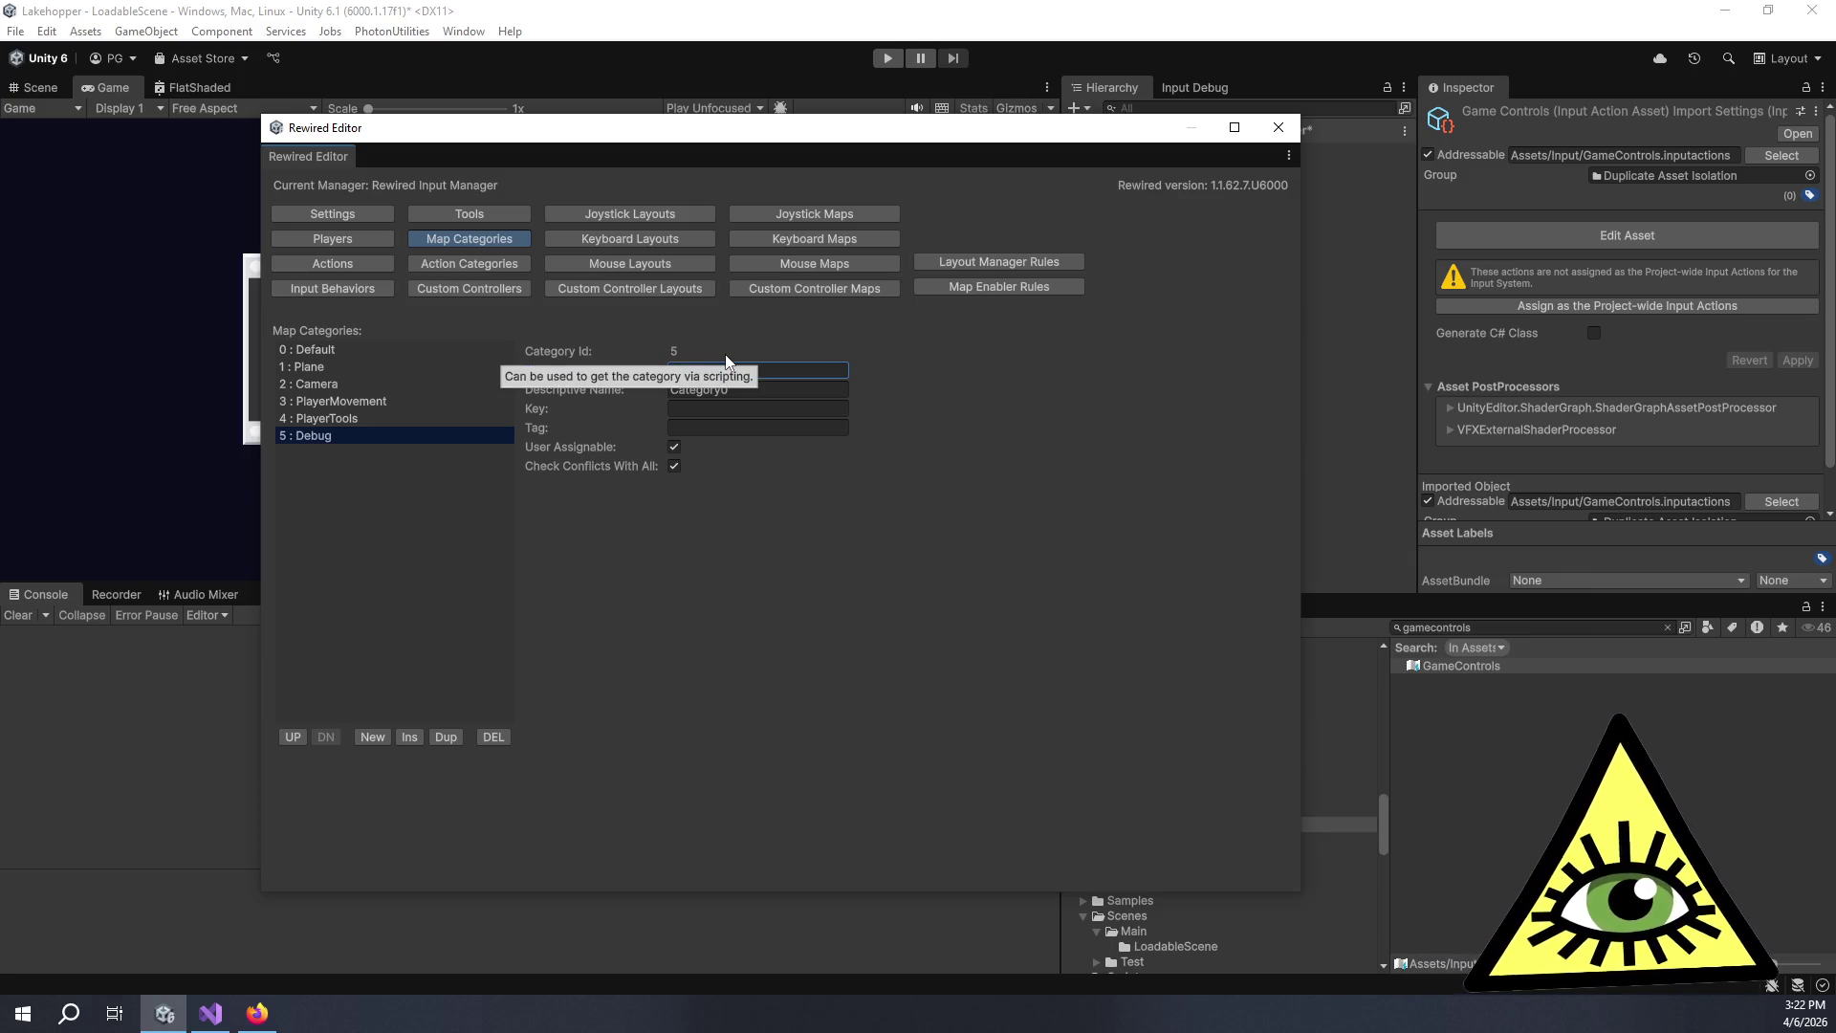
Add map category 6 with name and descriptive name Pause.
left_click(382, 731)
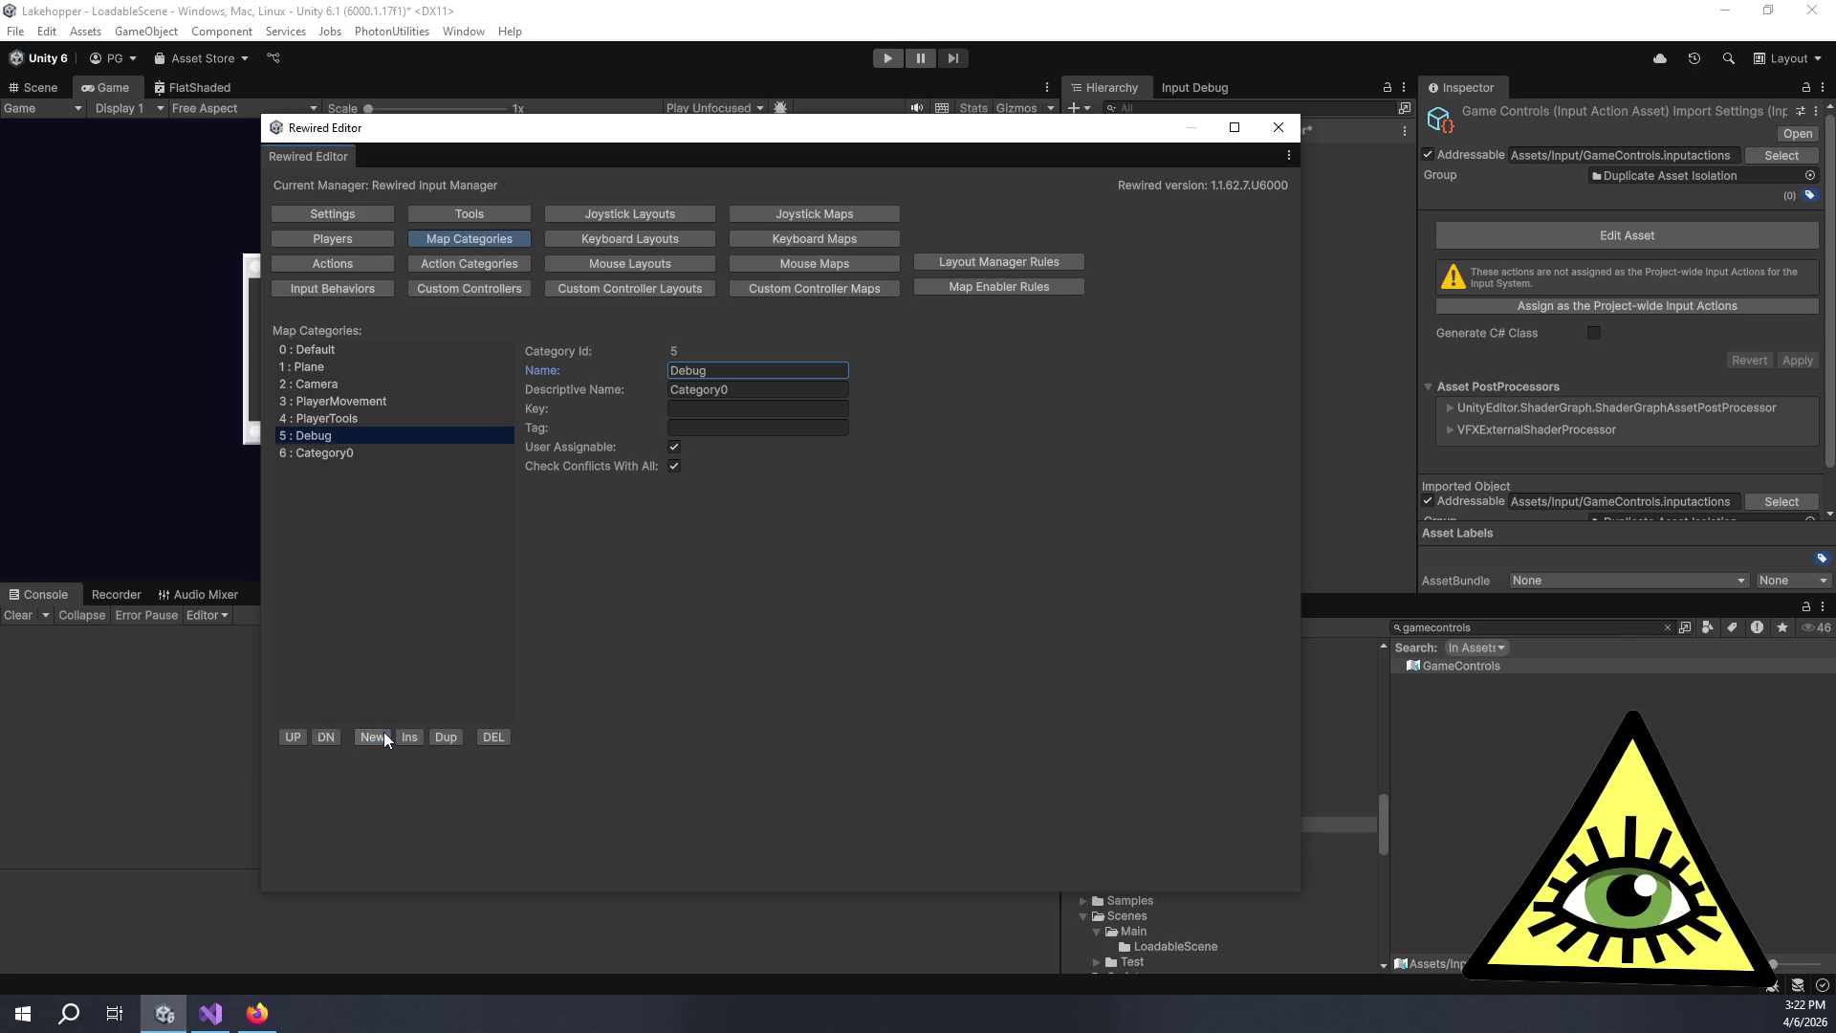
left_click(351, 451)
left_click(794, 366)
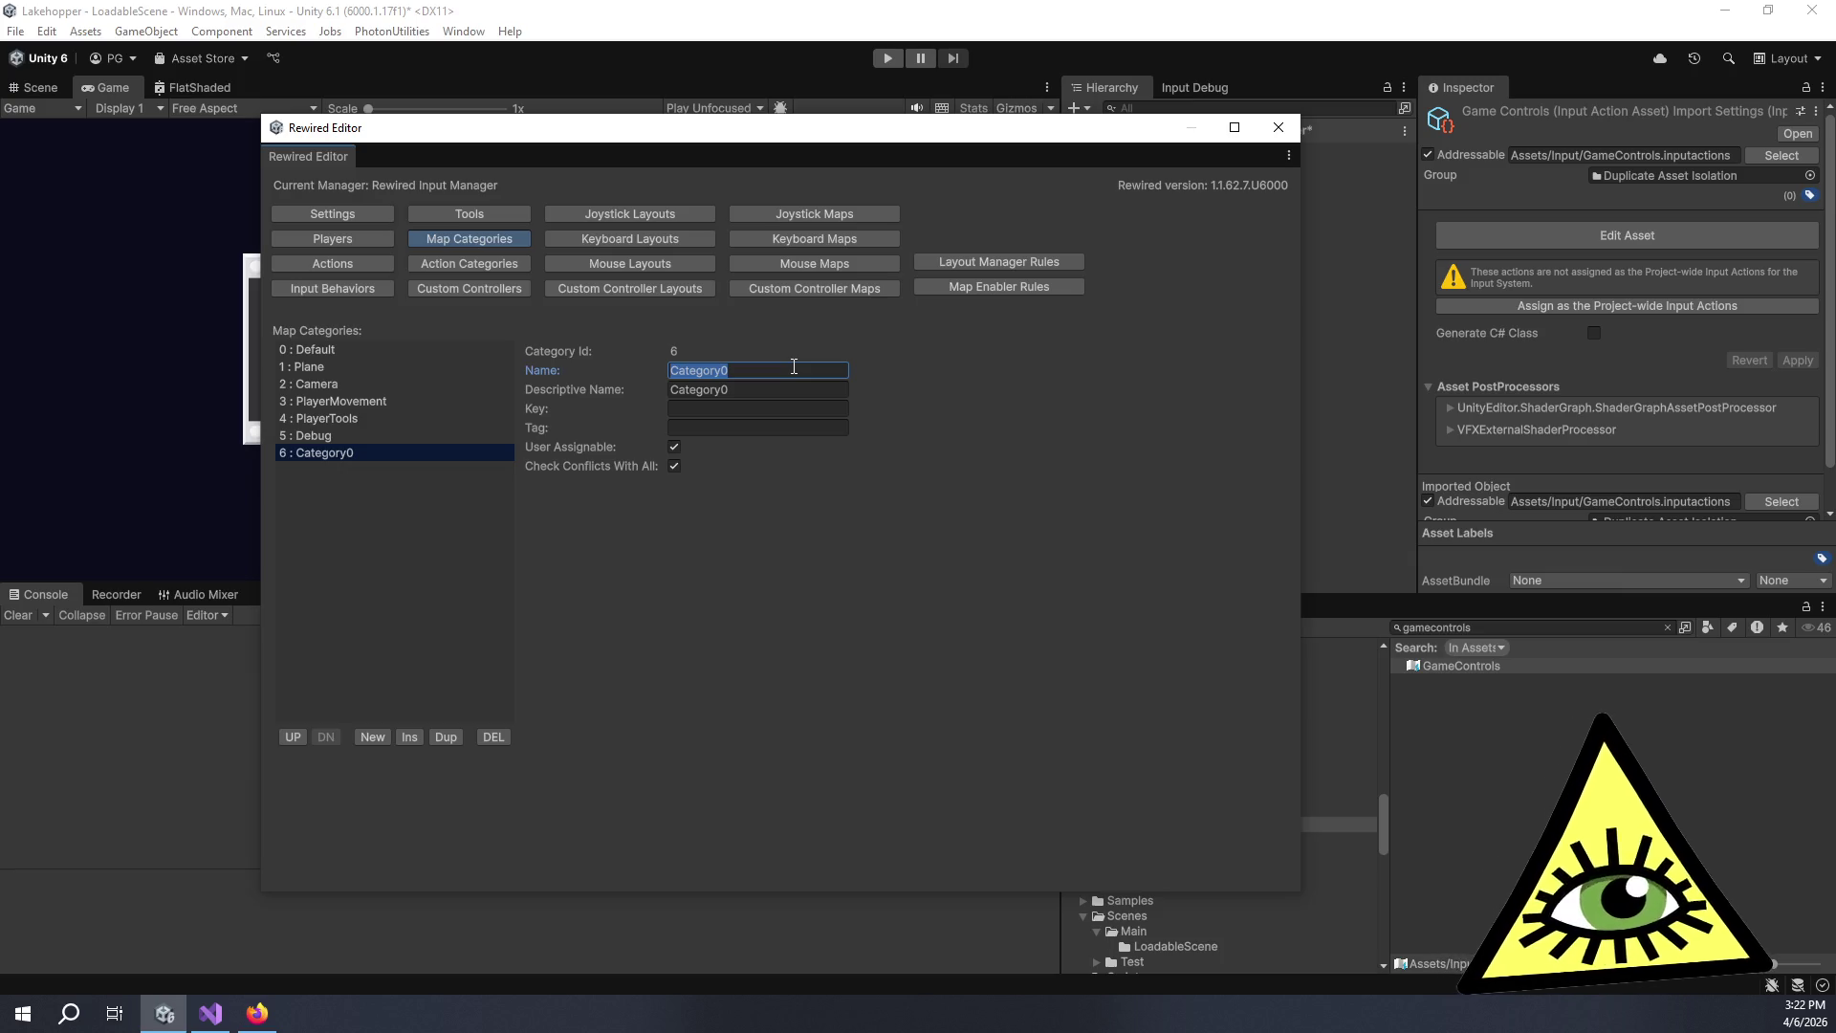
key("alt+Tab")
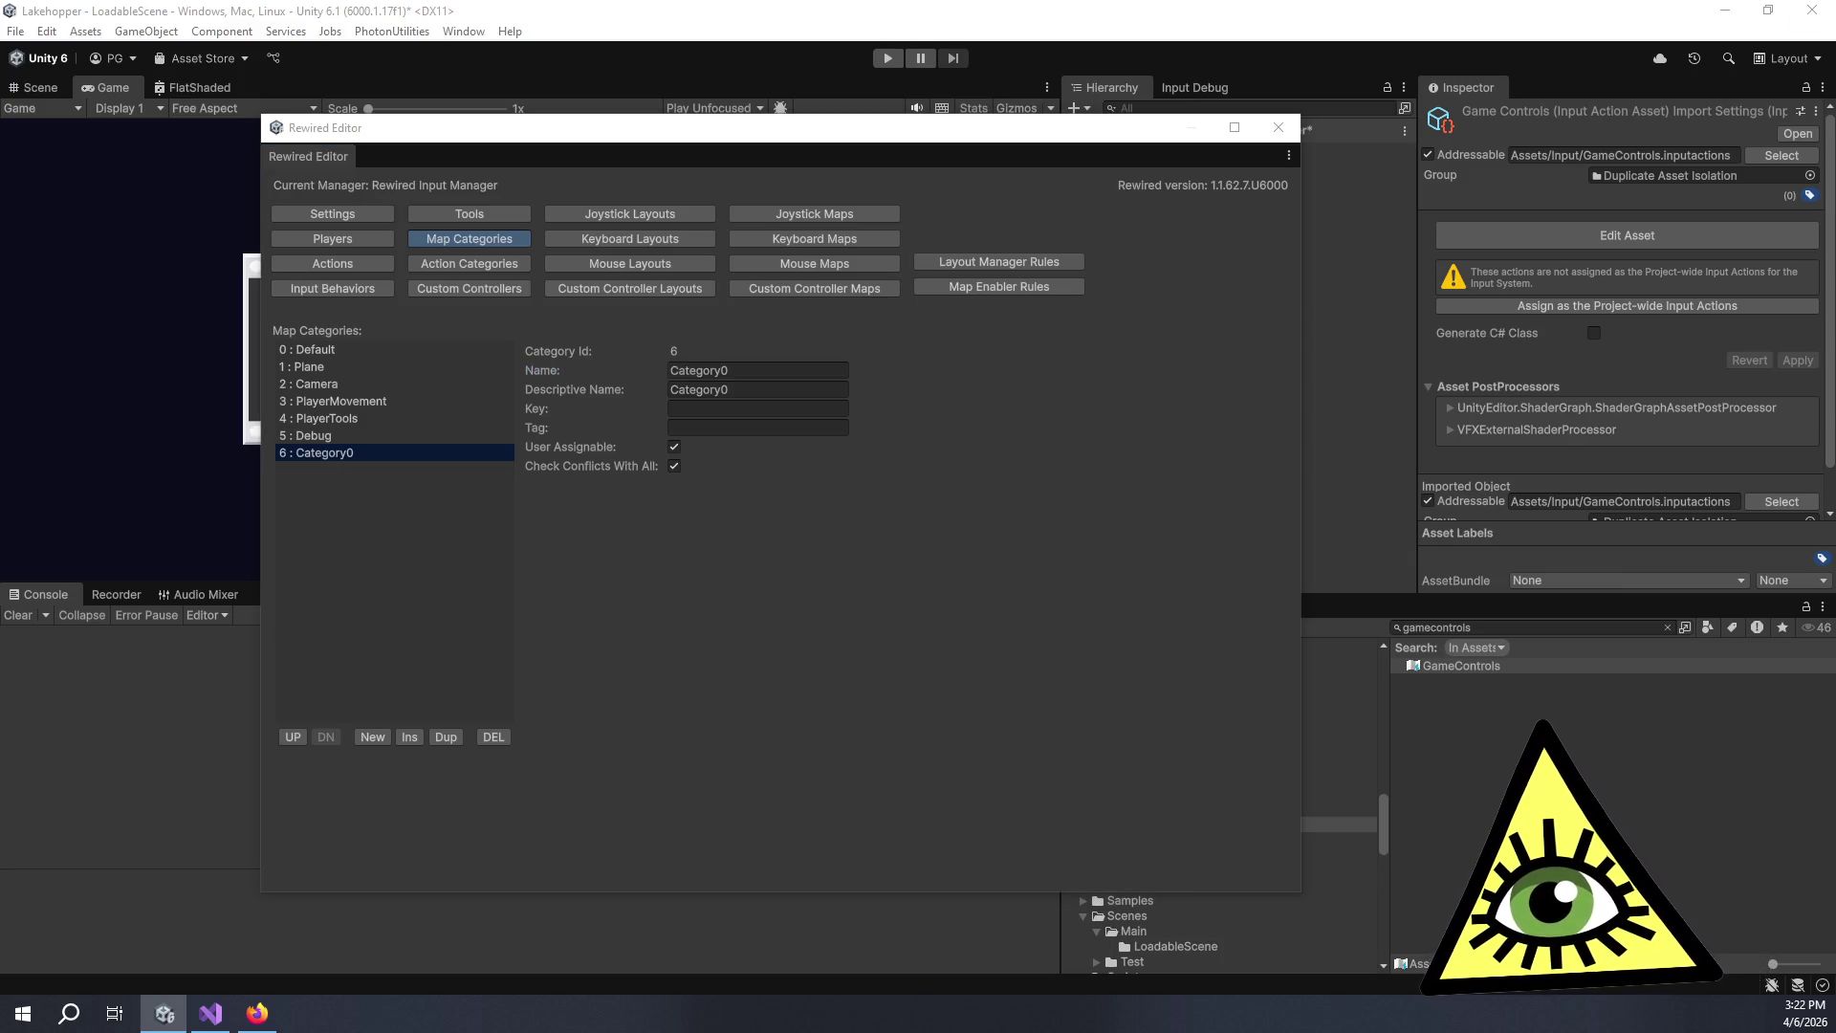
left_click(711, 371)
type("Pause")
key("Tab")
type("Pause")
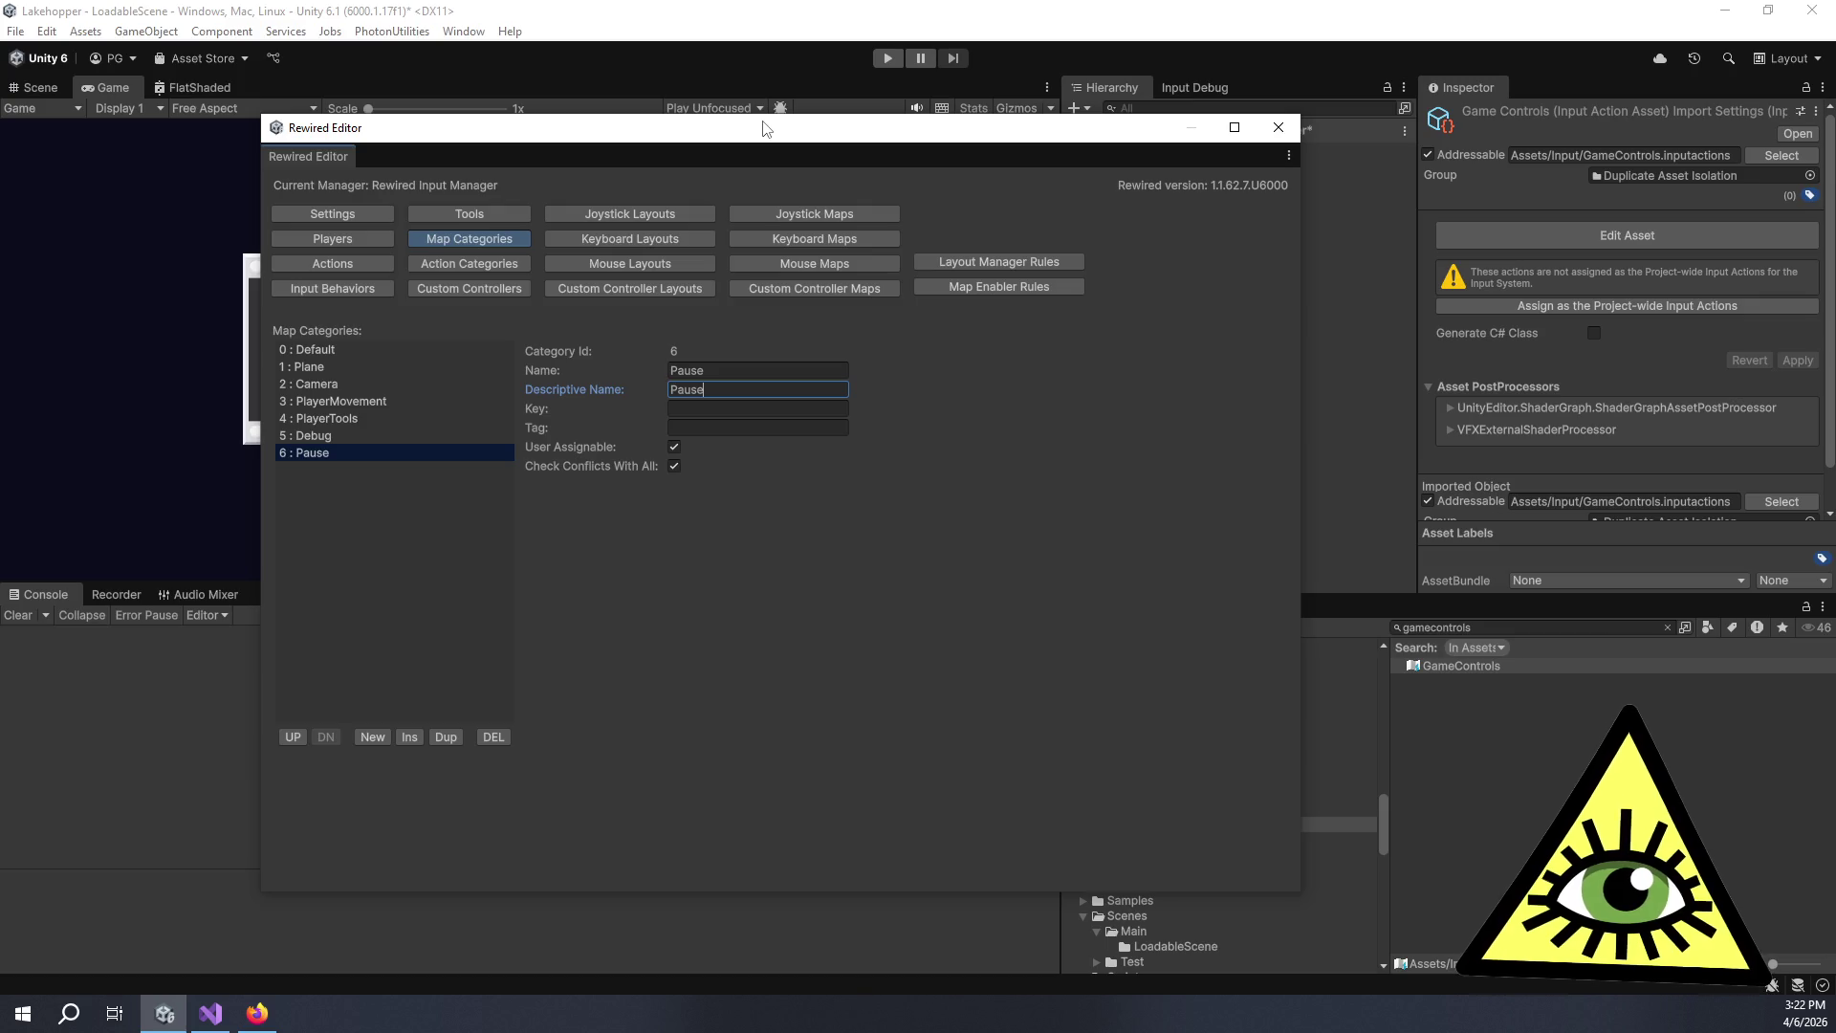
Add map category 7 with name and descriptive name Interaction, then touch up its name.
left_click(382, 730)
left_click(344, 468)
left_click(759, 370)
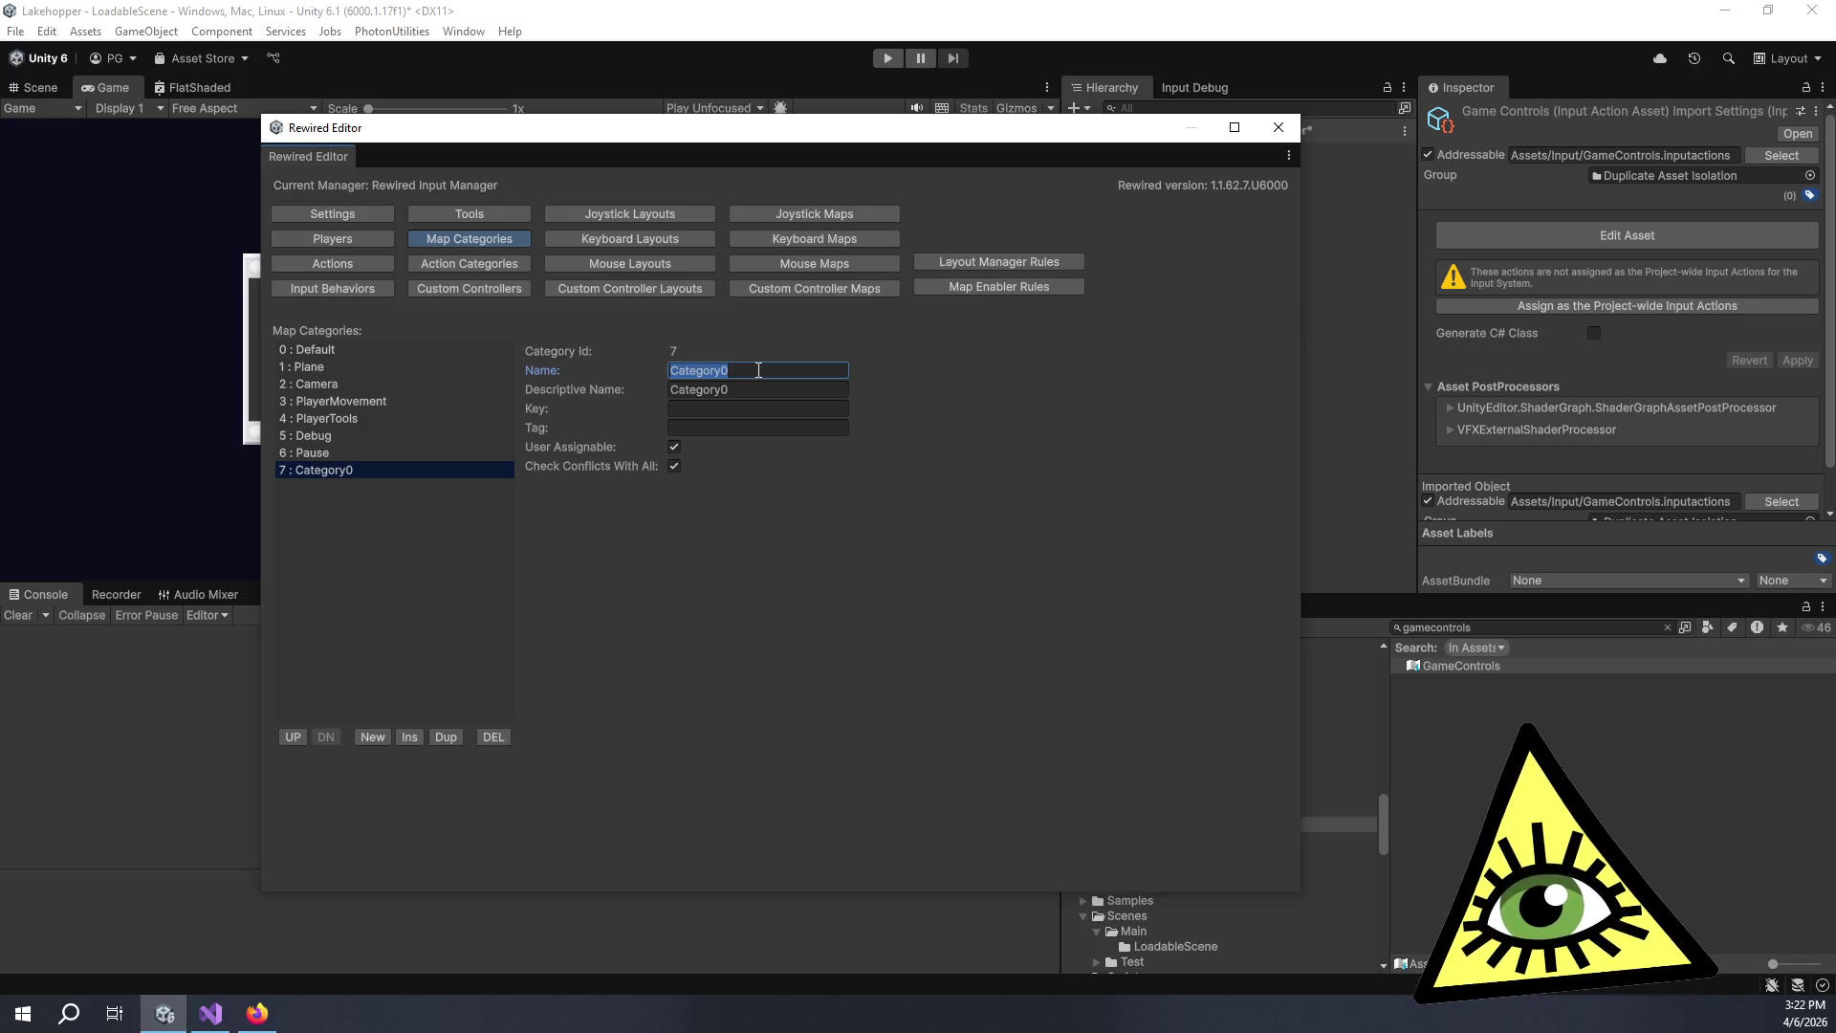
type("Interaction")
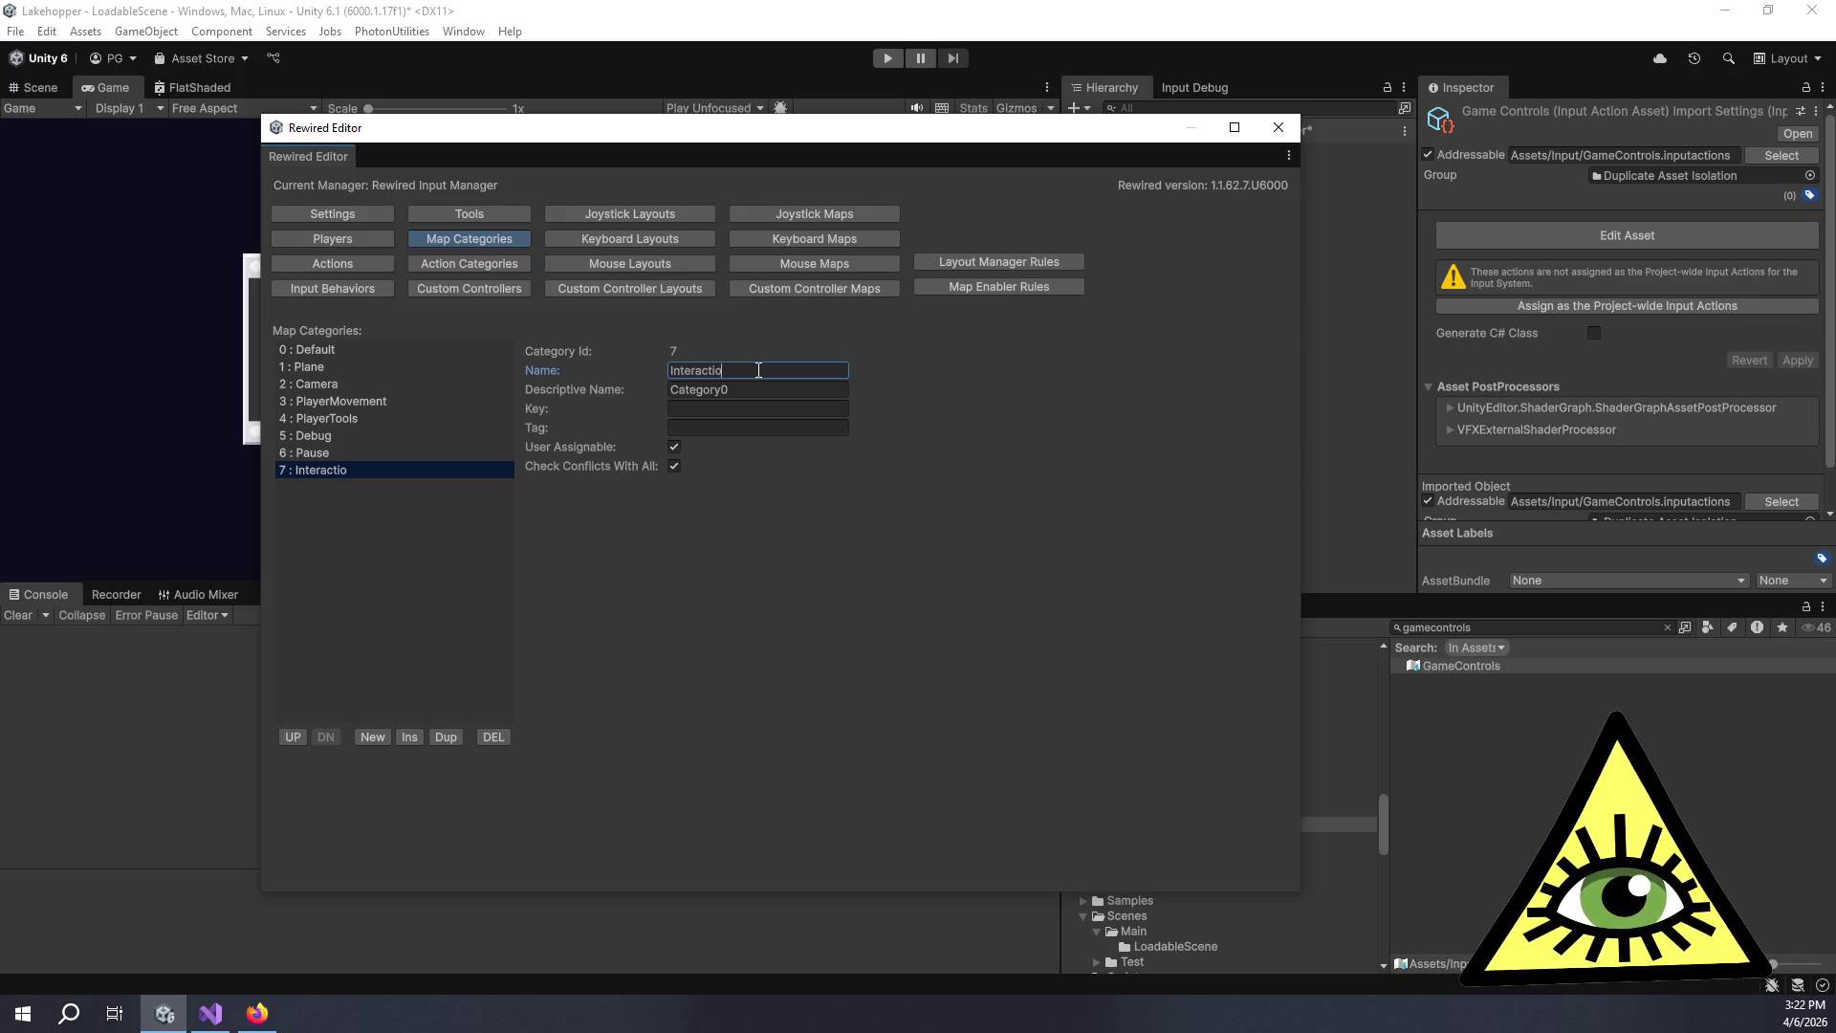
key("Tab")
type("Interaction")
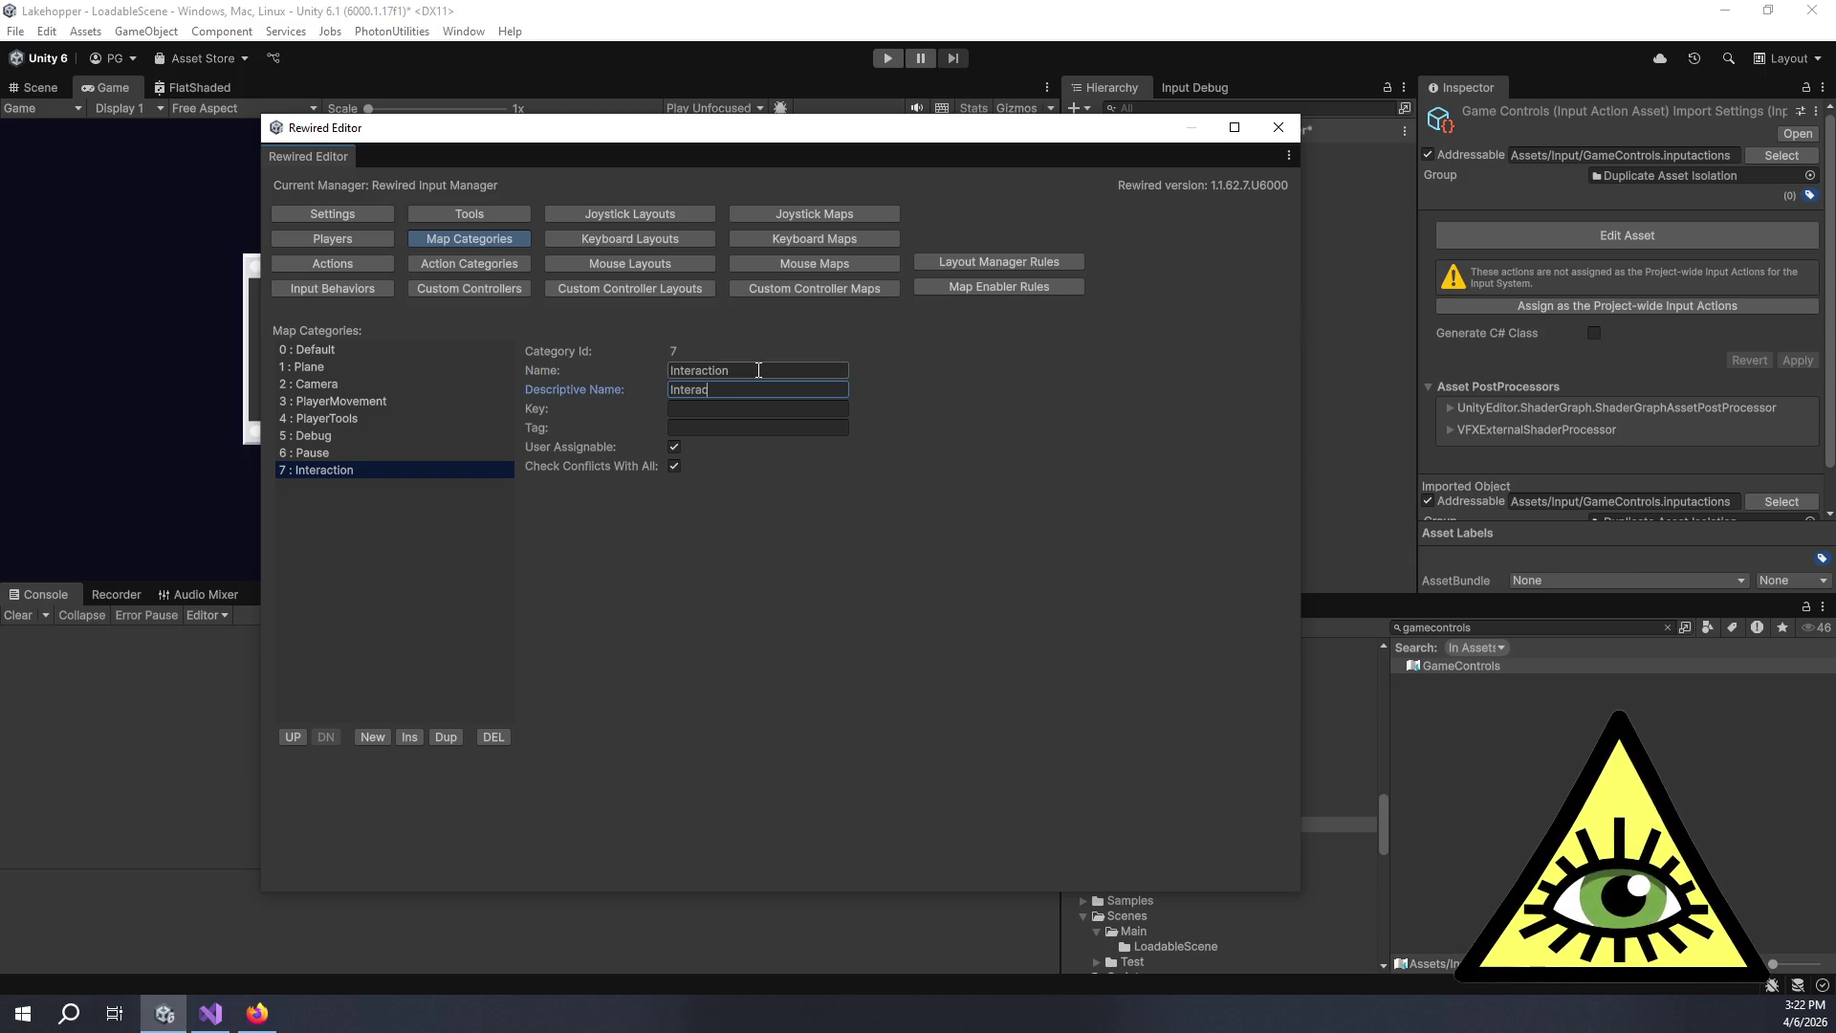
left_click(794, 366)
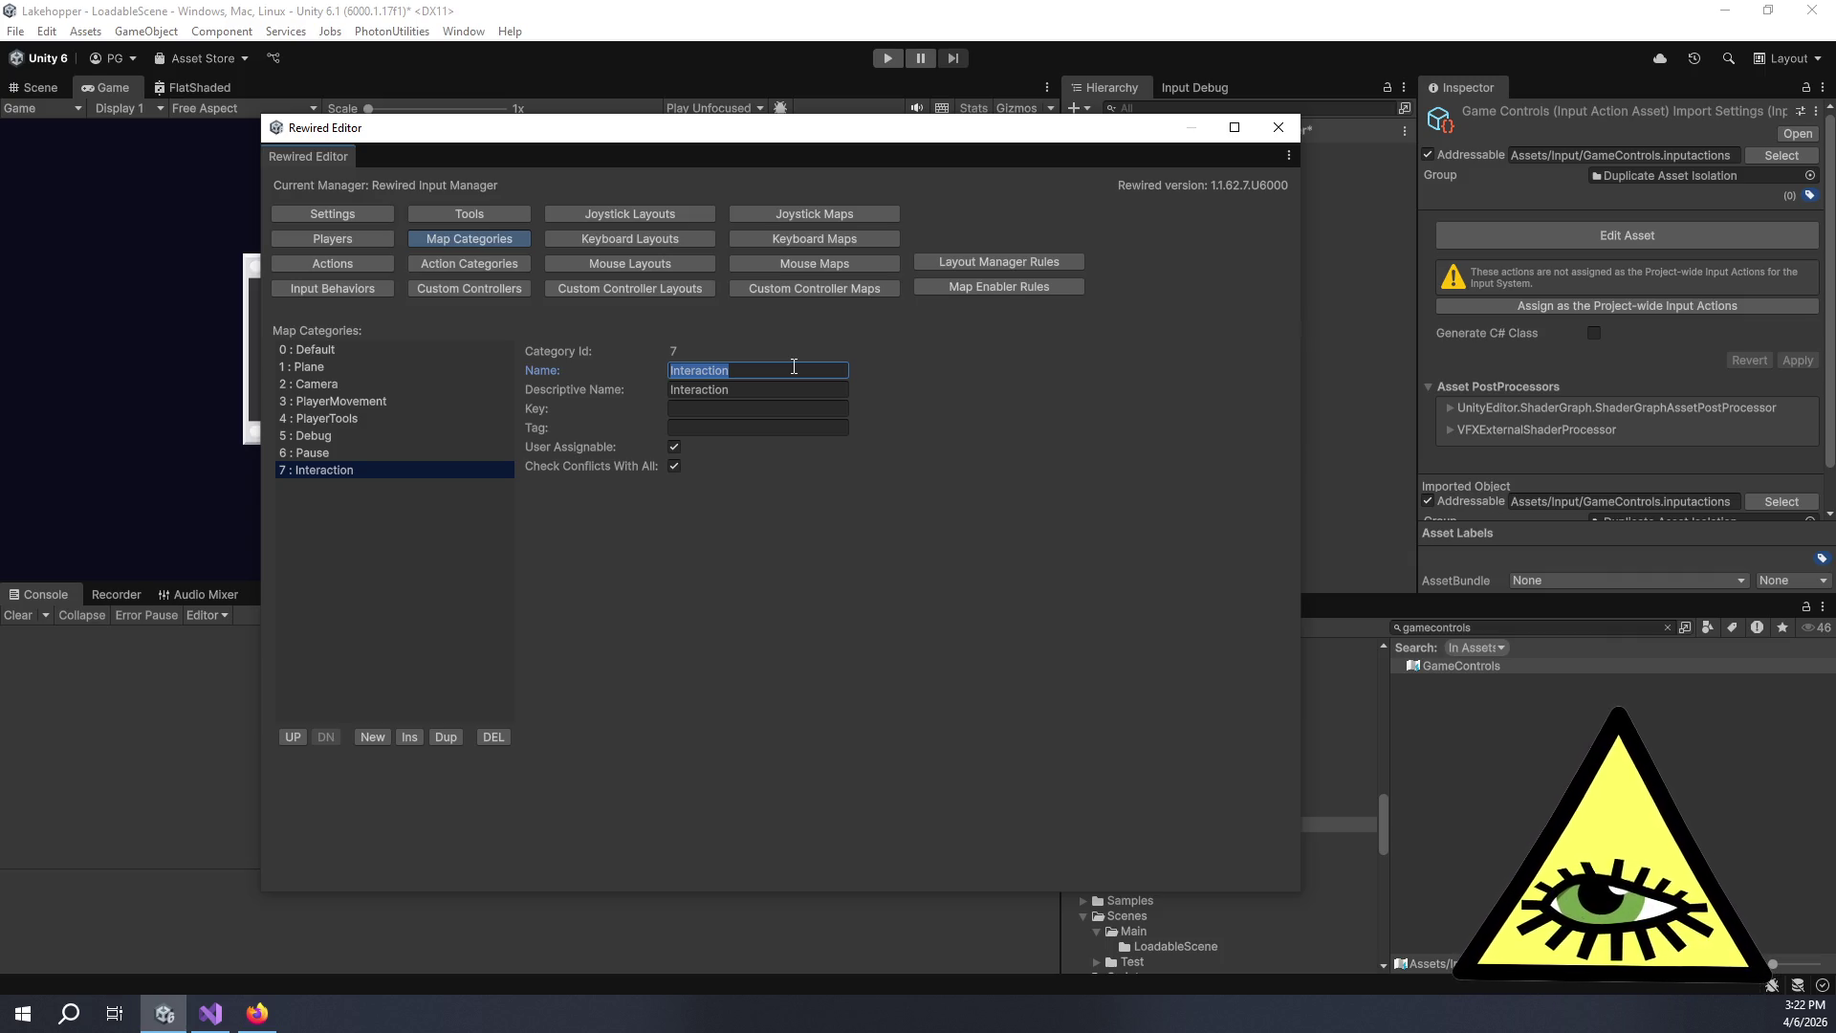
key("Home")
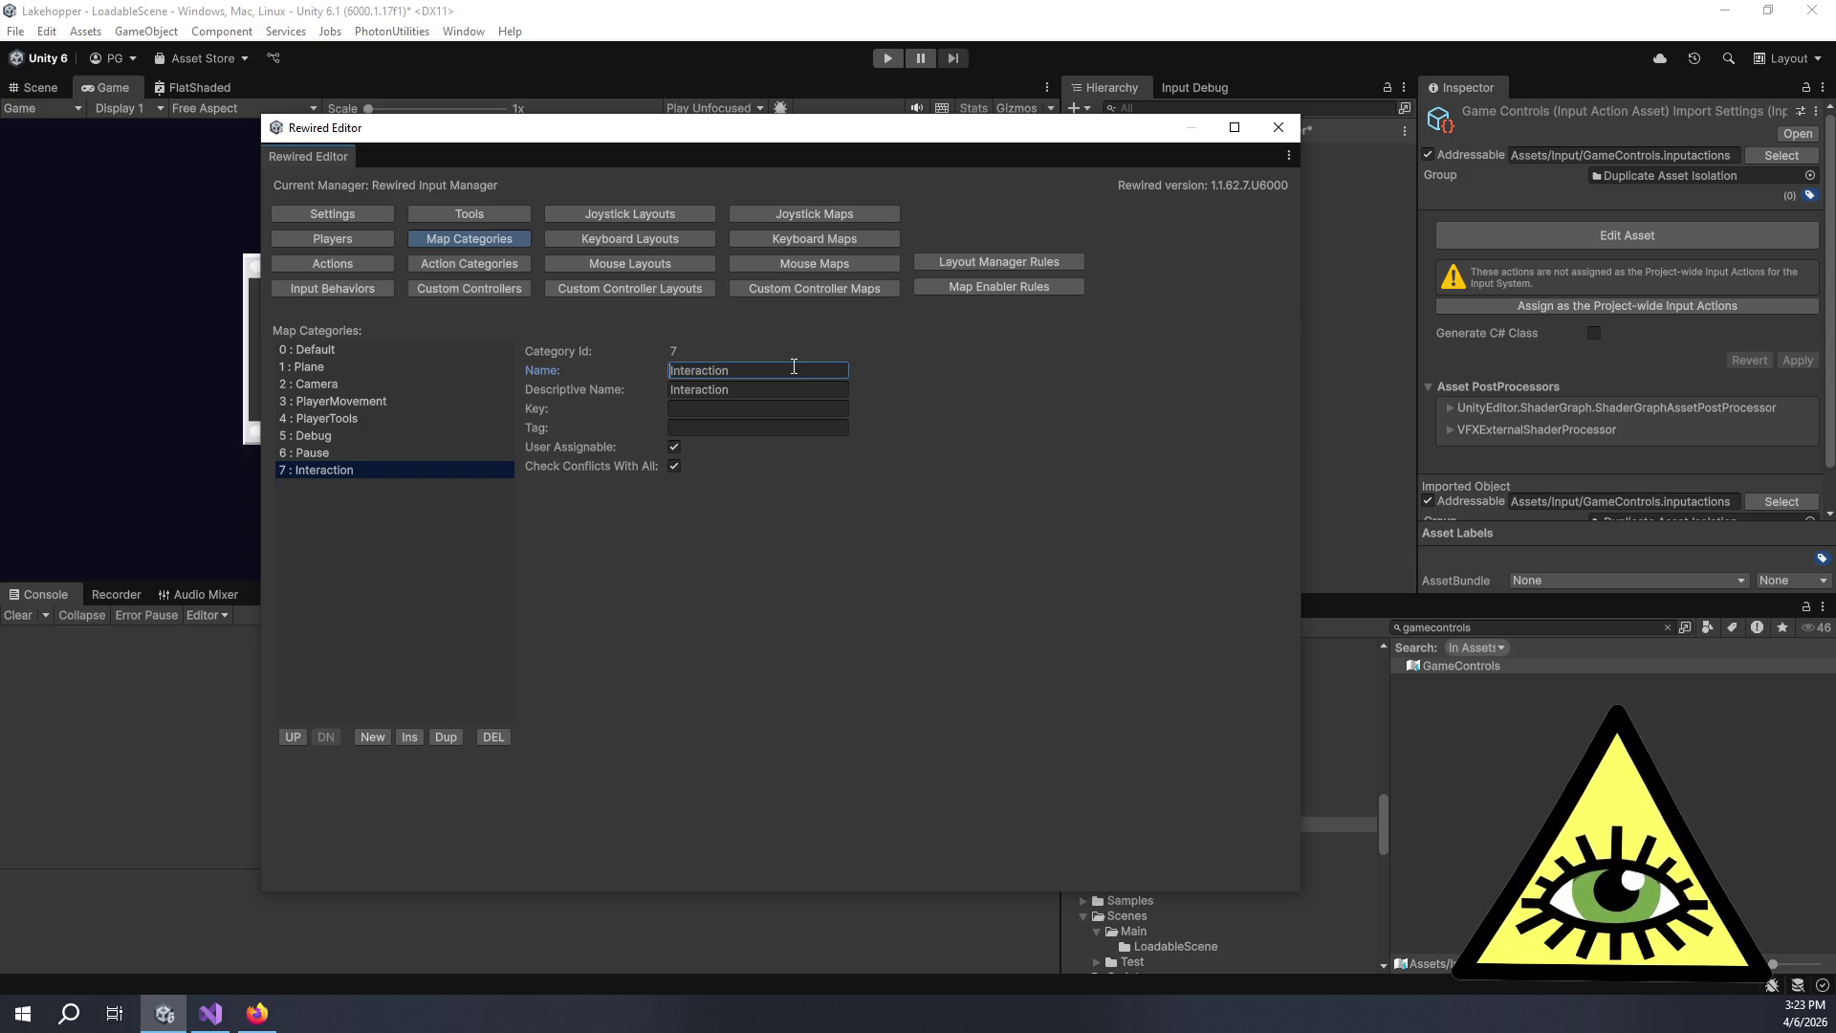
type("Playe")
key("BackSpace")
key("BackSpace")
key("BackSpace")
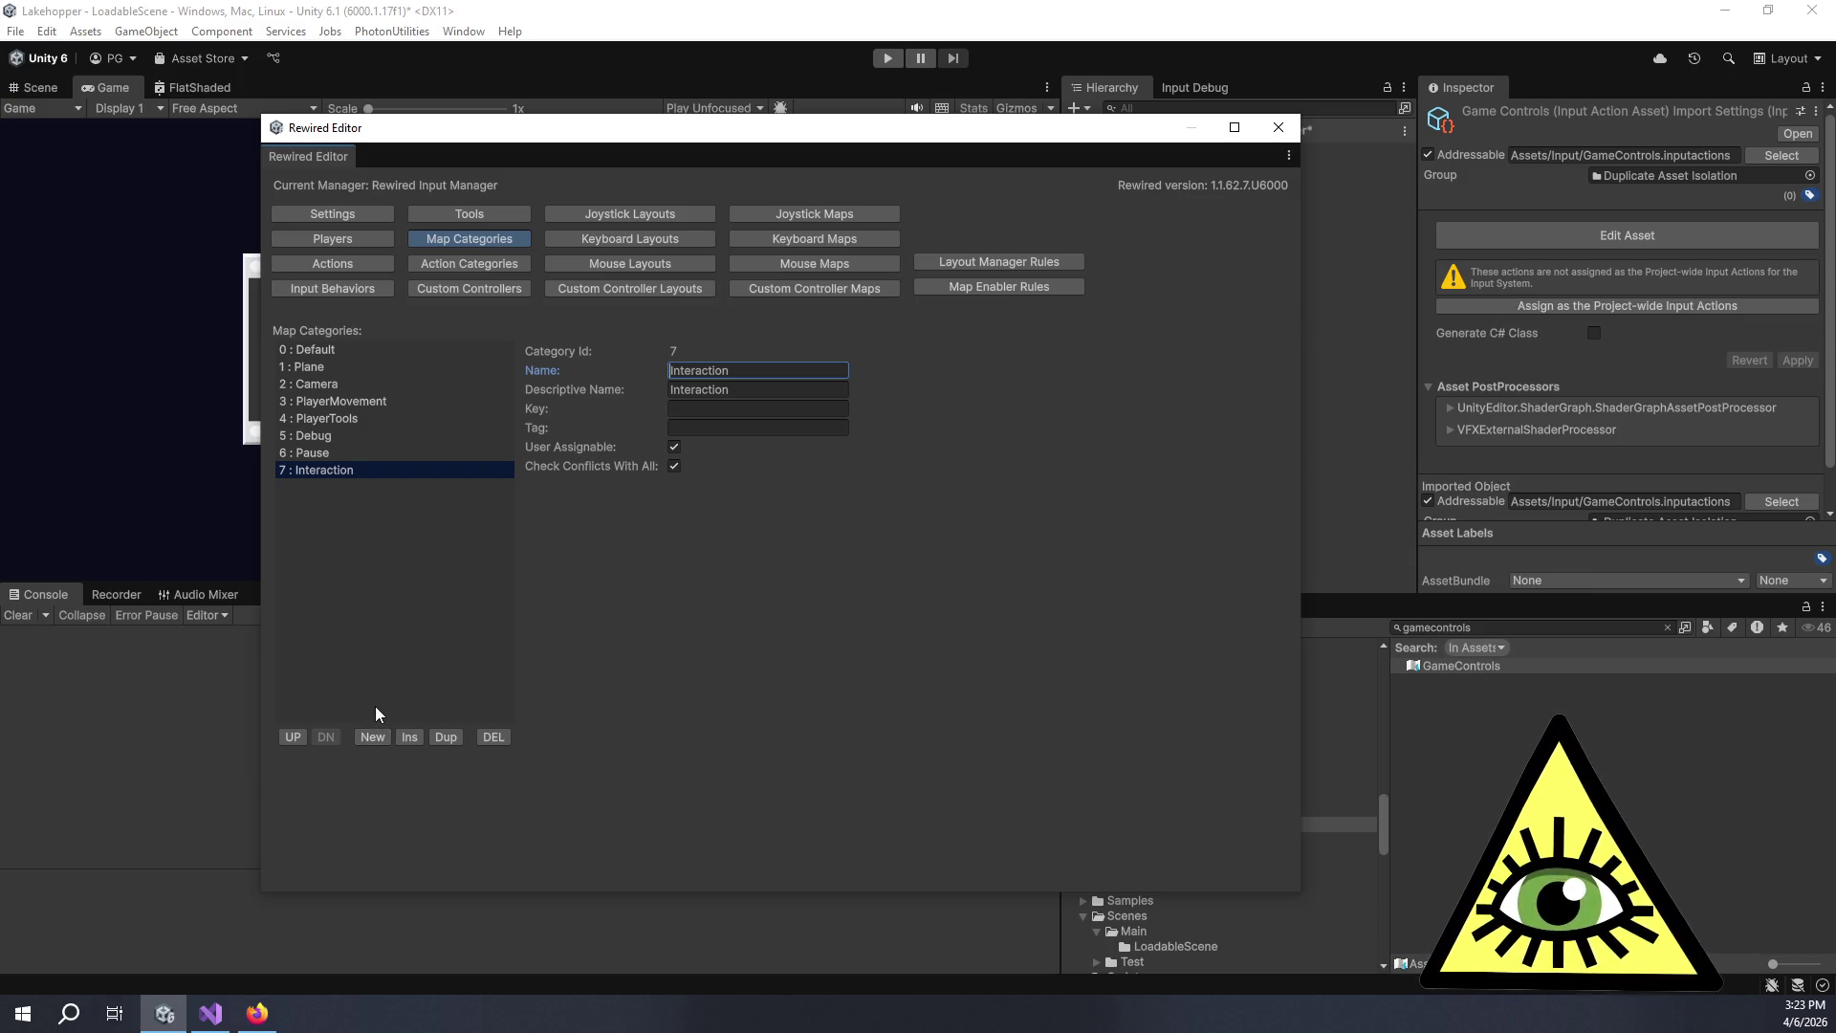
Add map category 8 named Utility and fill in its descriptive name.
left_click(369, 740)
left_click(336, 488)
left_click(782, 369)
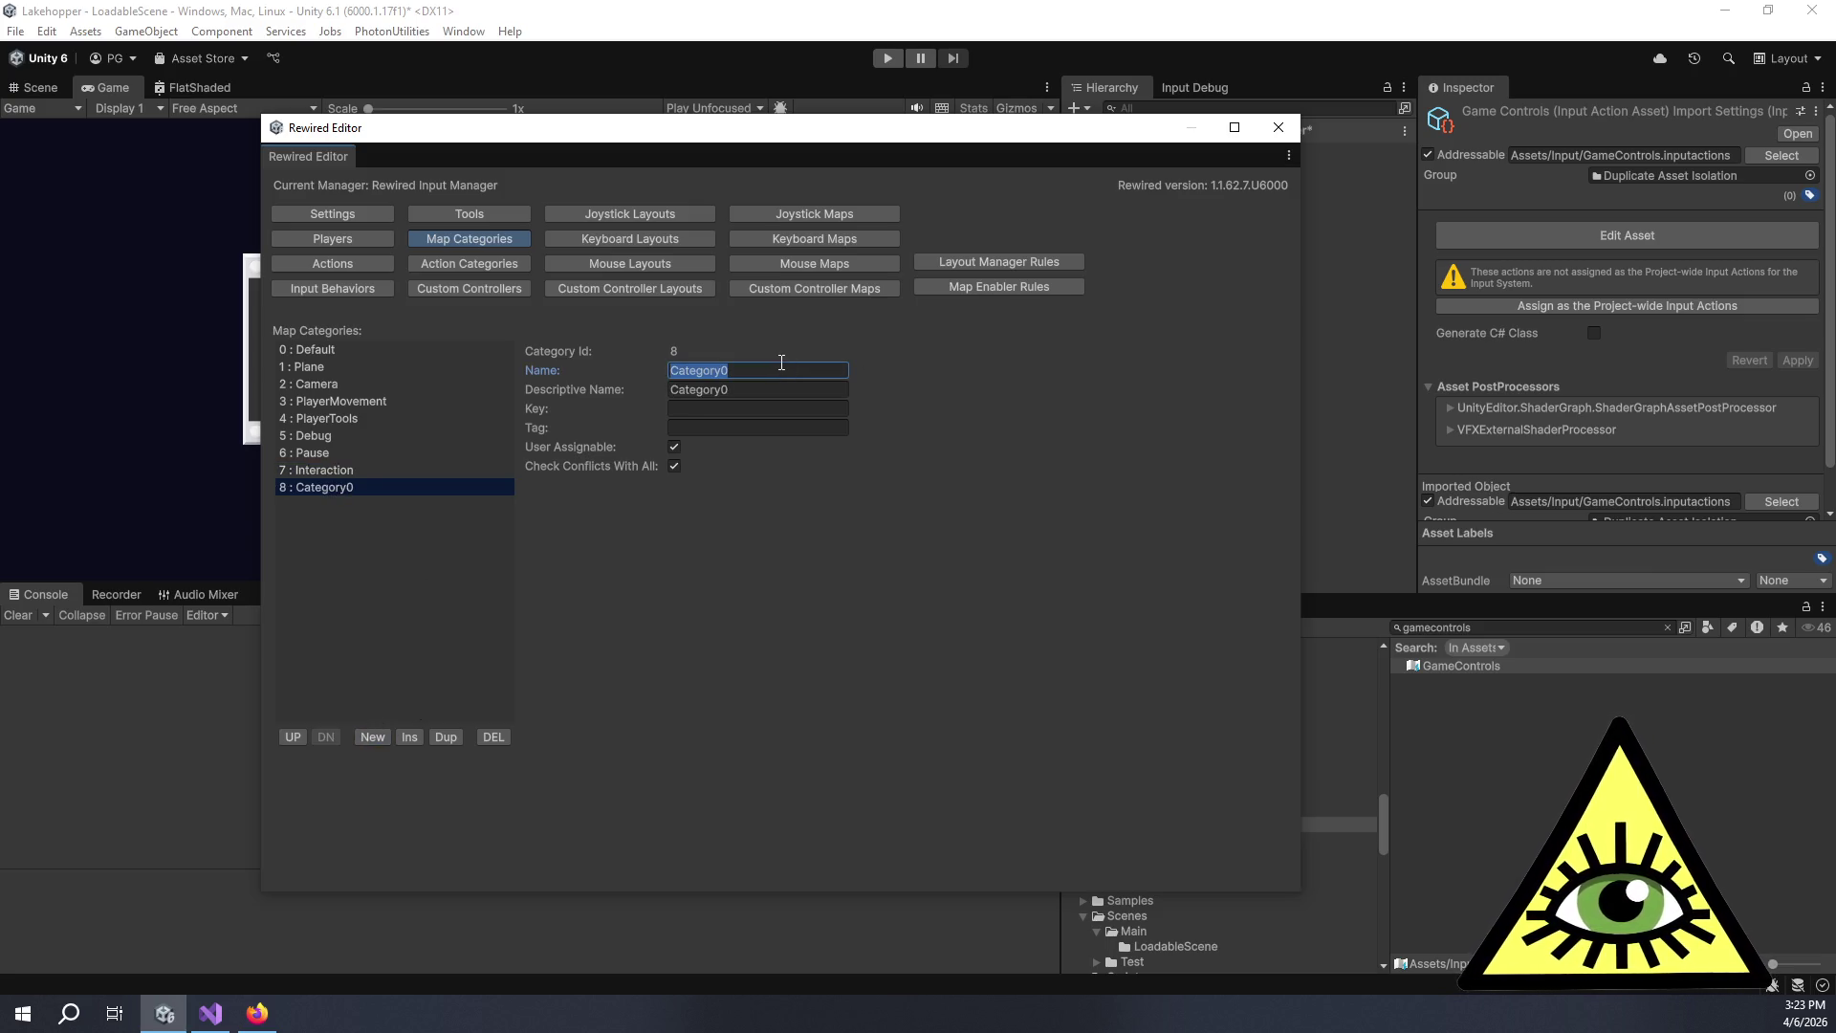
type("Utility")
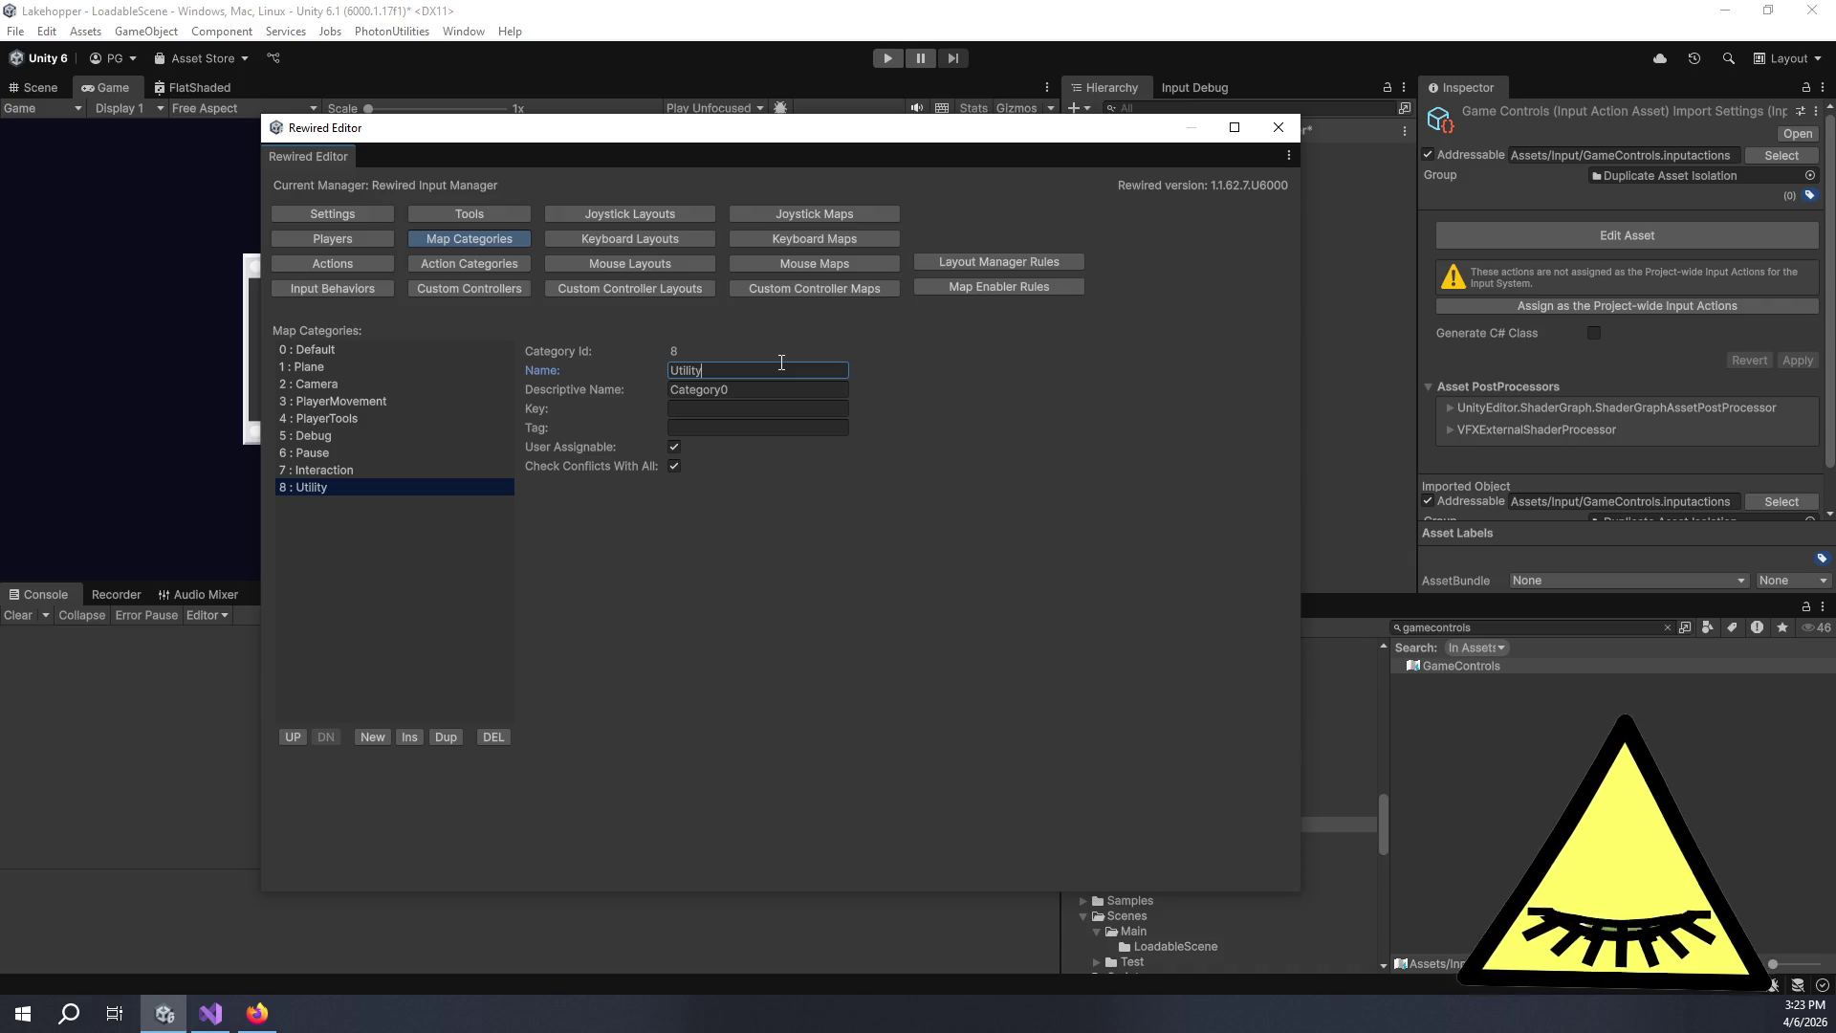
key("Tab")
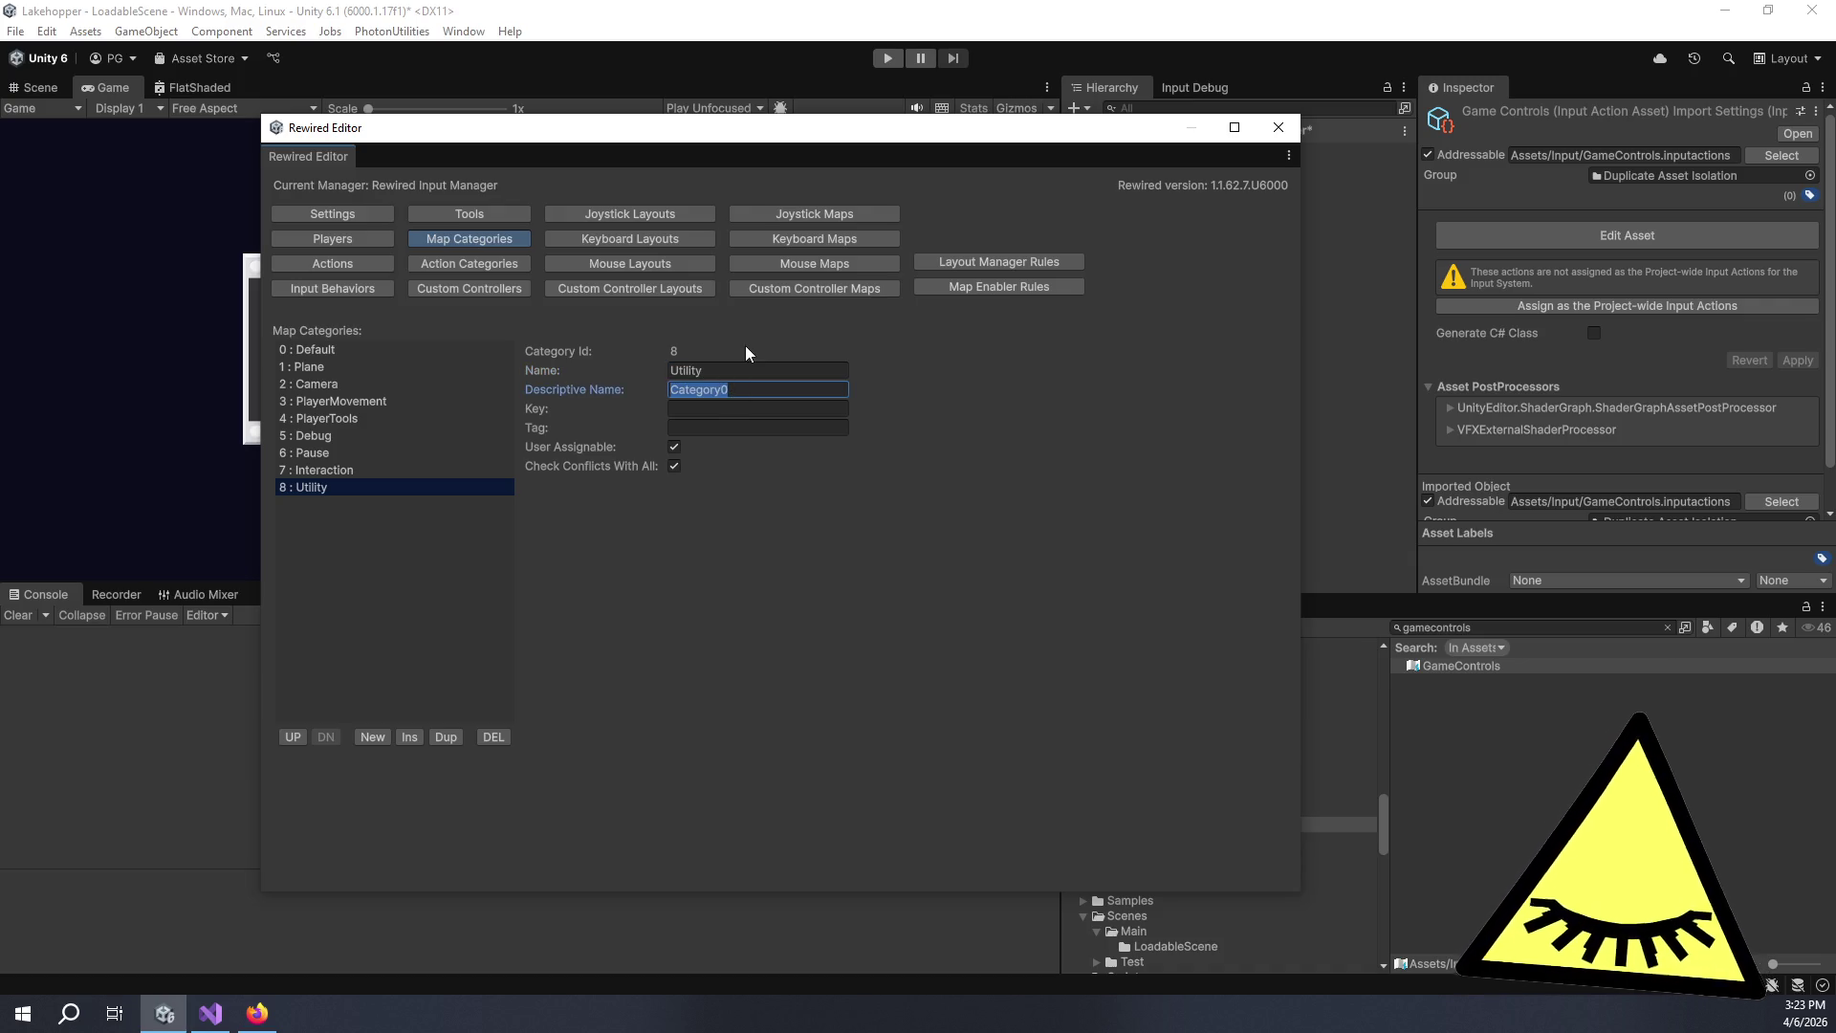
type("Utility")
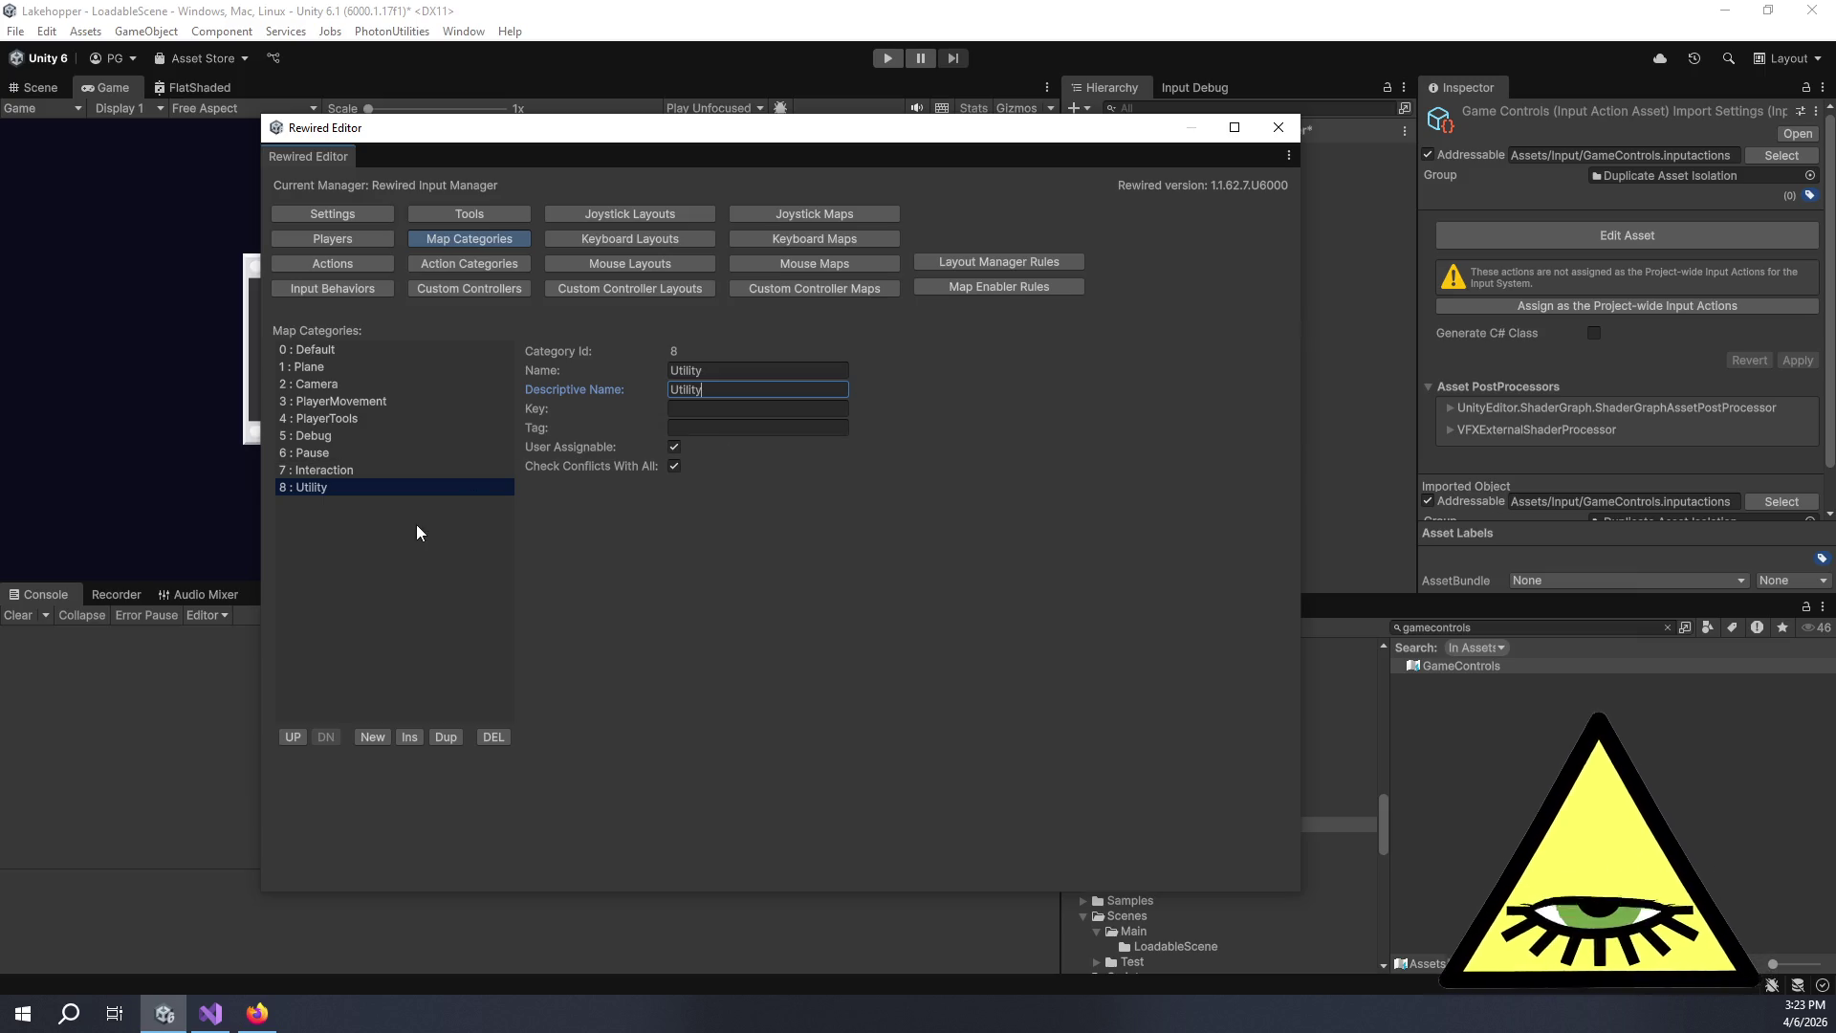
key("Return")
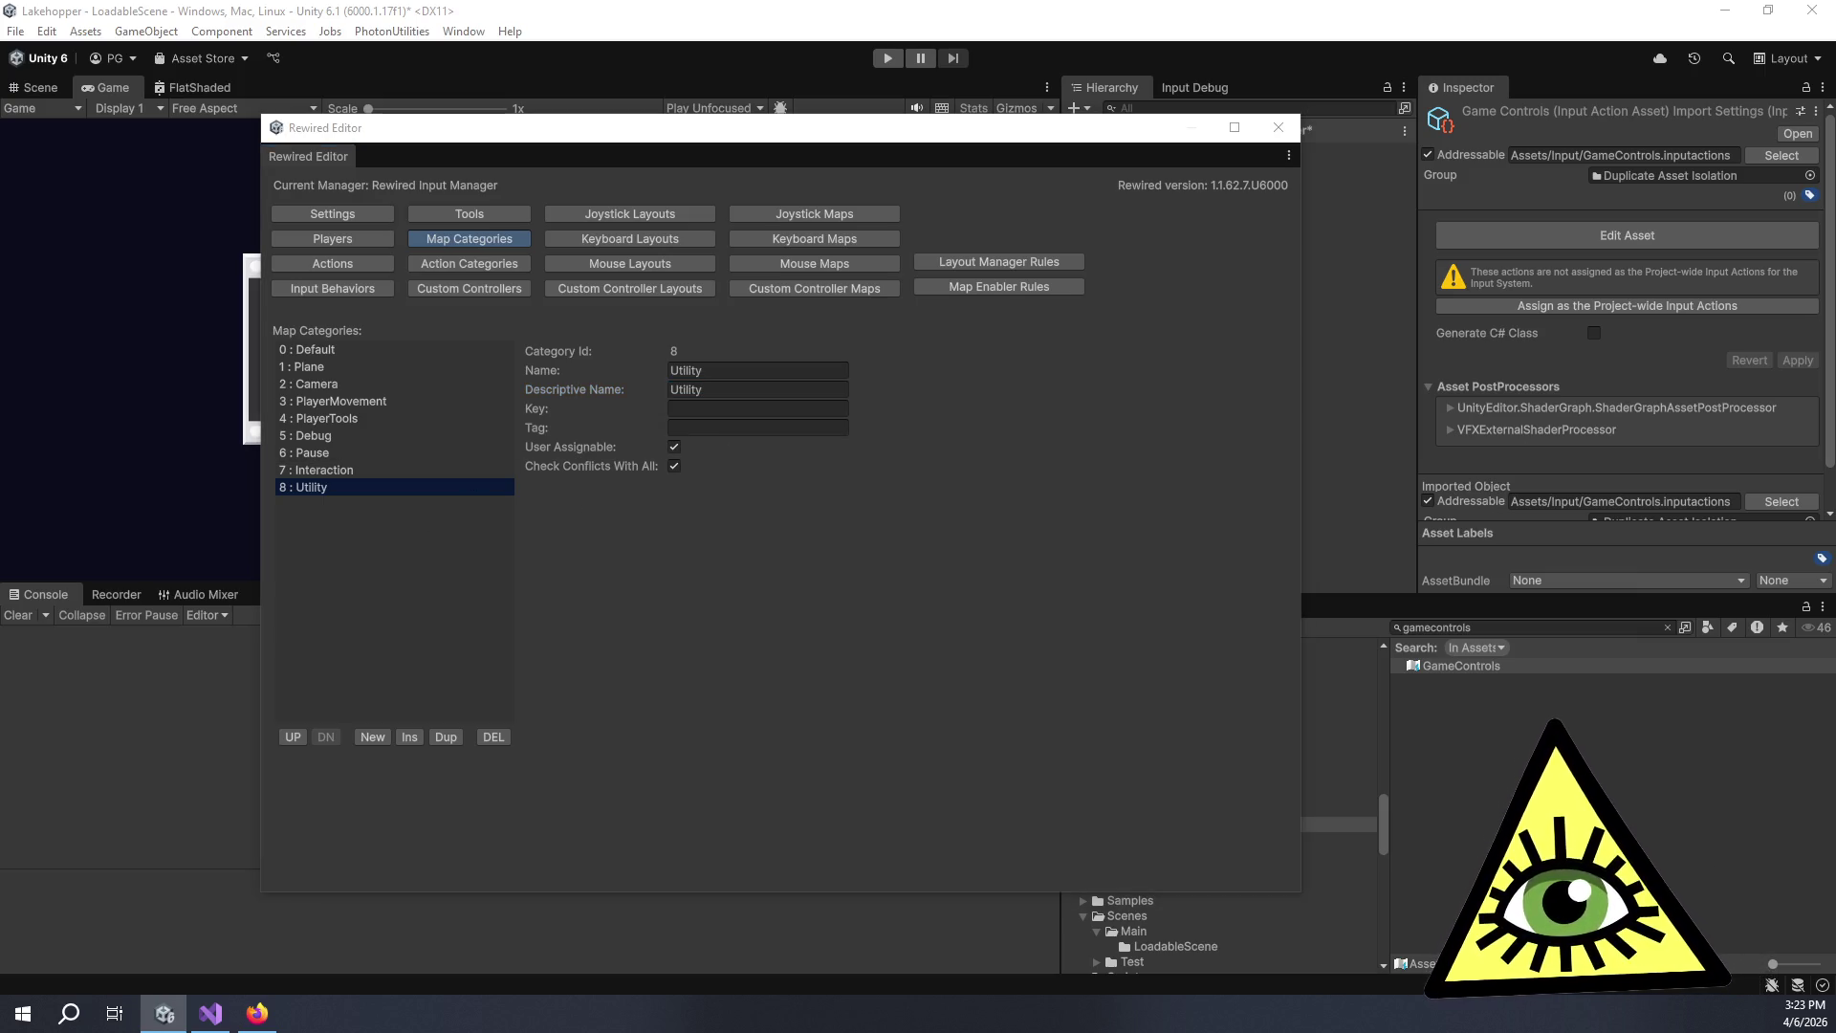
Add map category 9 with name and descriptive name UI, and commit it.
left_click(373, 738)
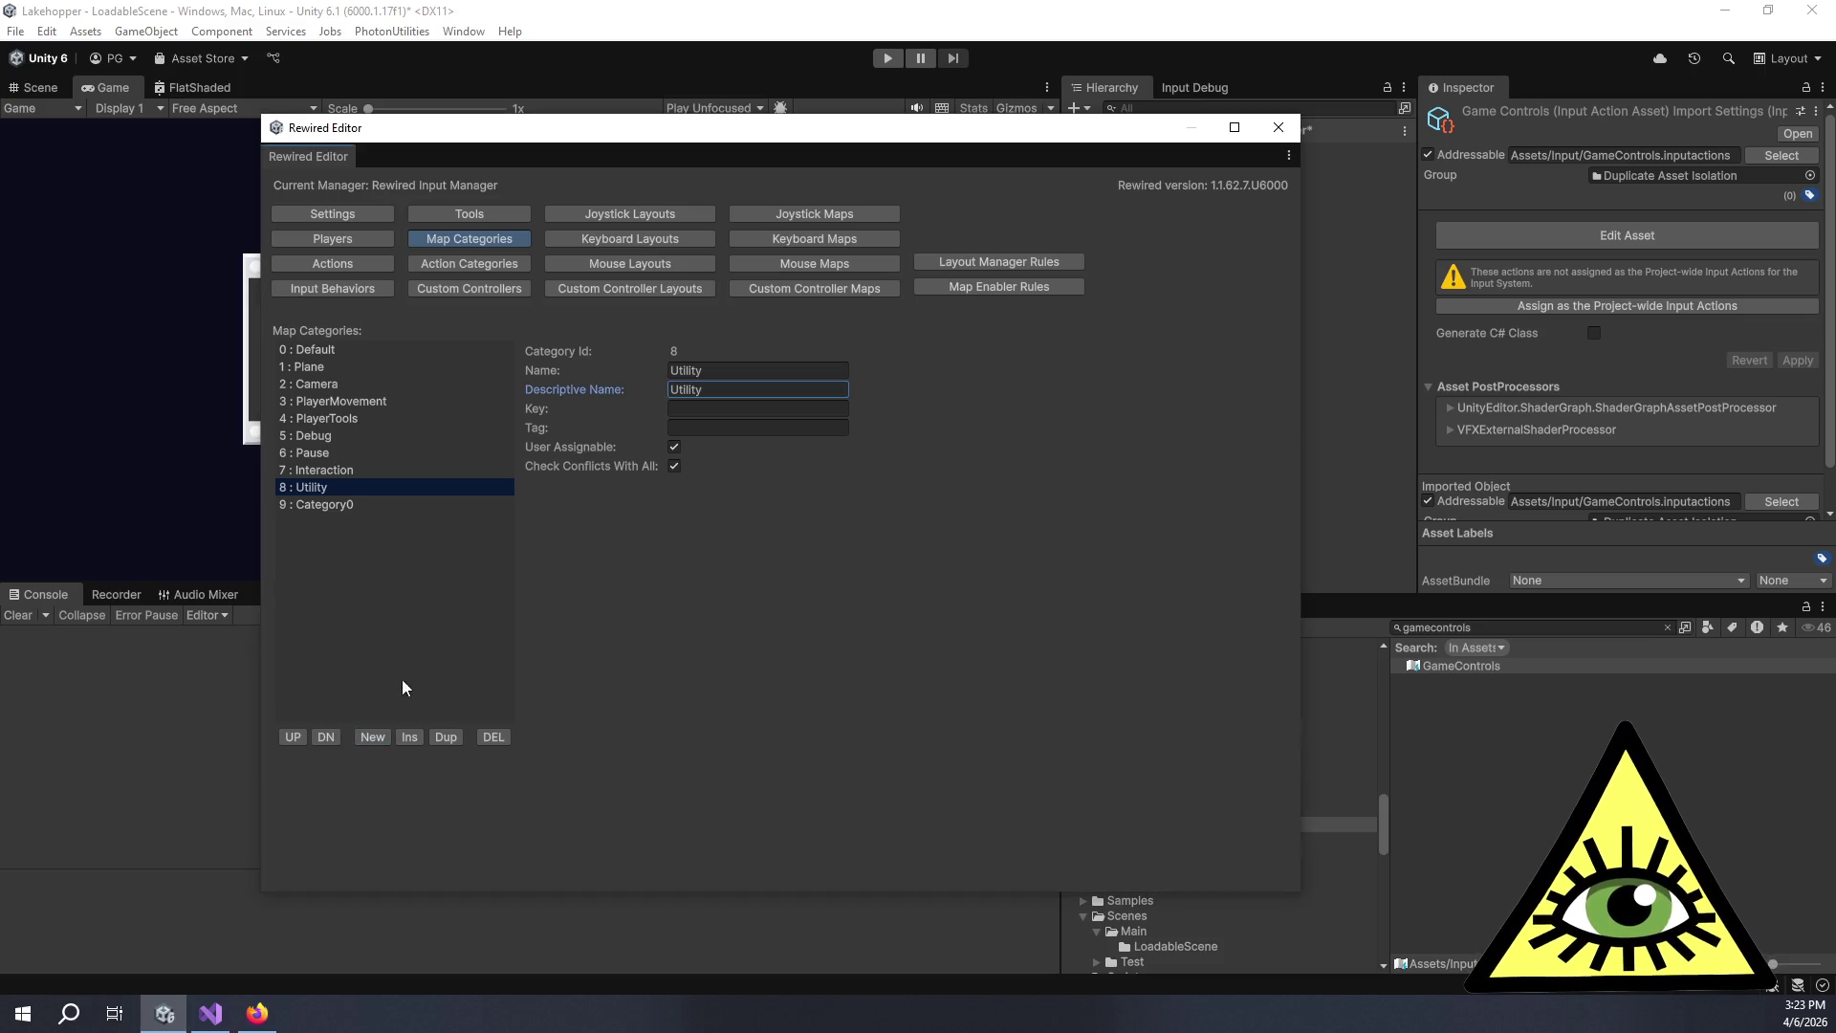
left_click(337, 512)
left_click(744, 378)
type("UI")
key("Tab")
type("UI")
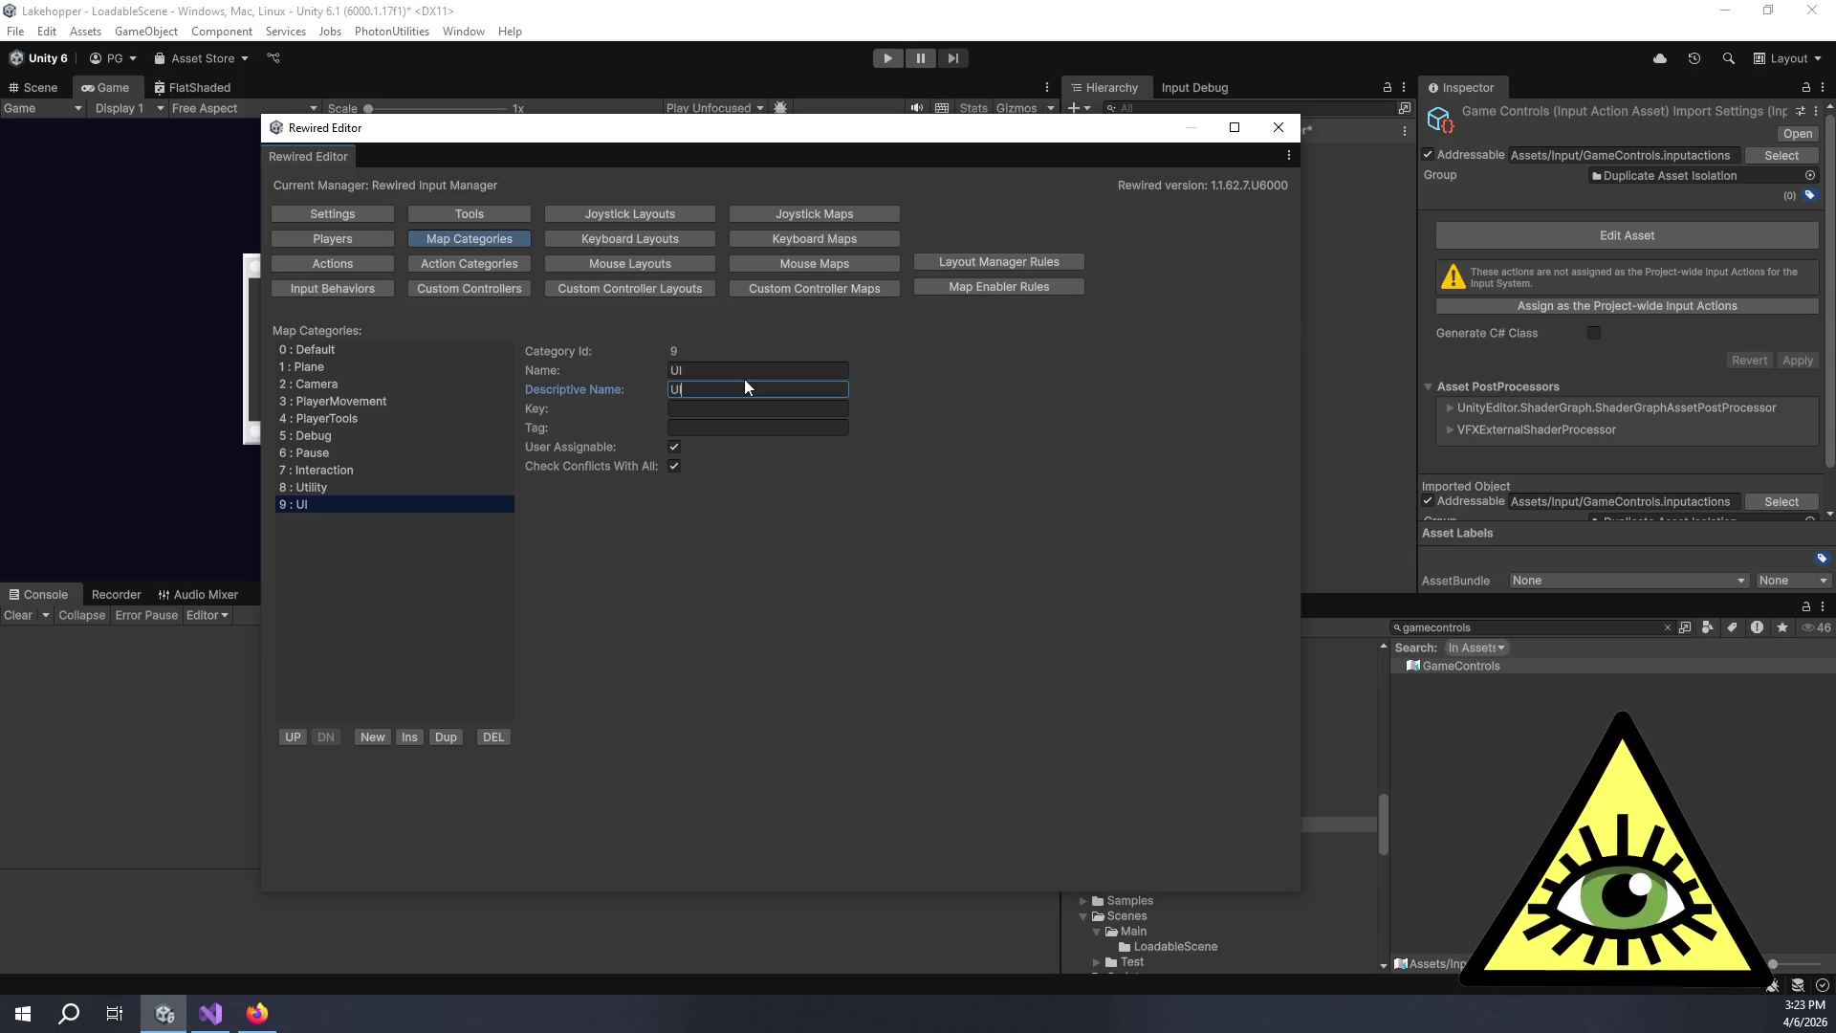
left_click(724, 369)
left_click(738, 392)
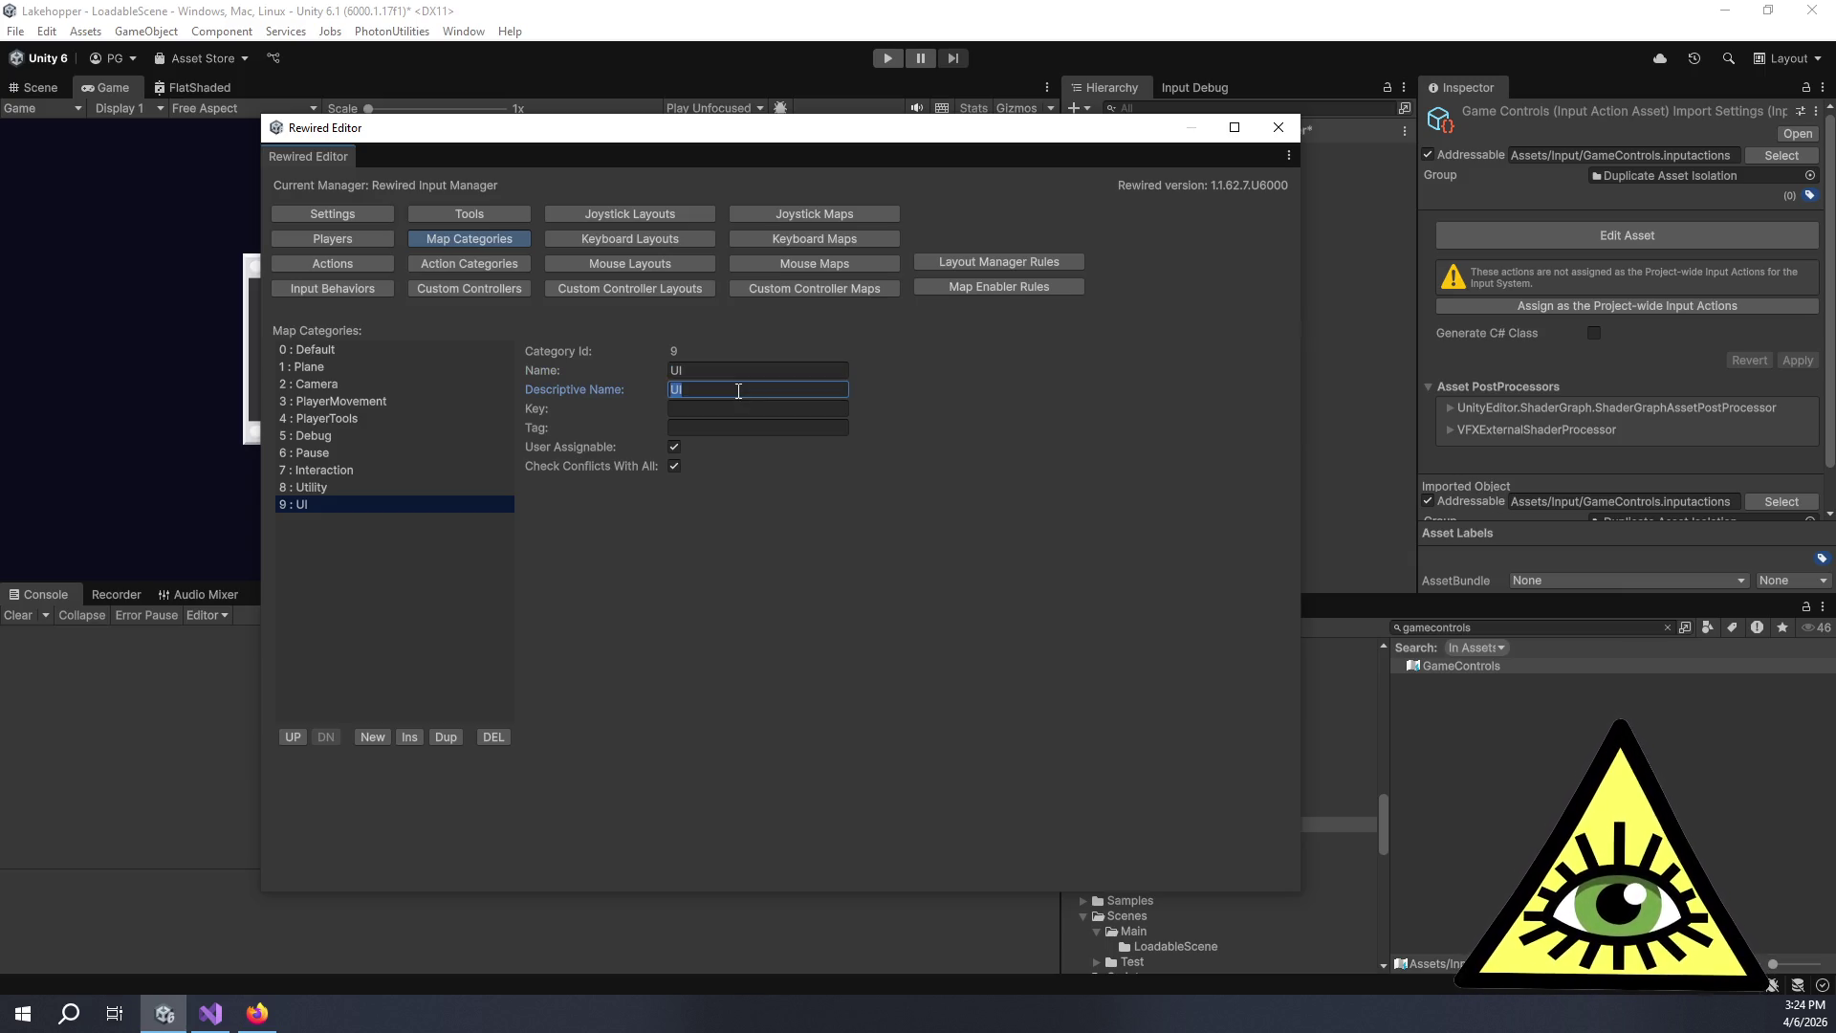
left_click(340, 488)
left_click(336, 507)
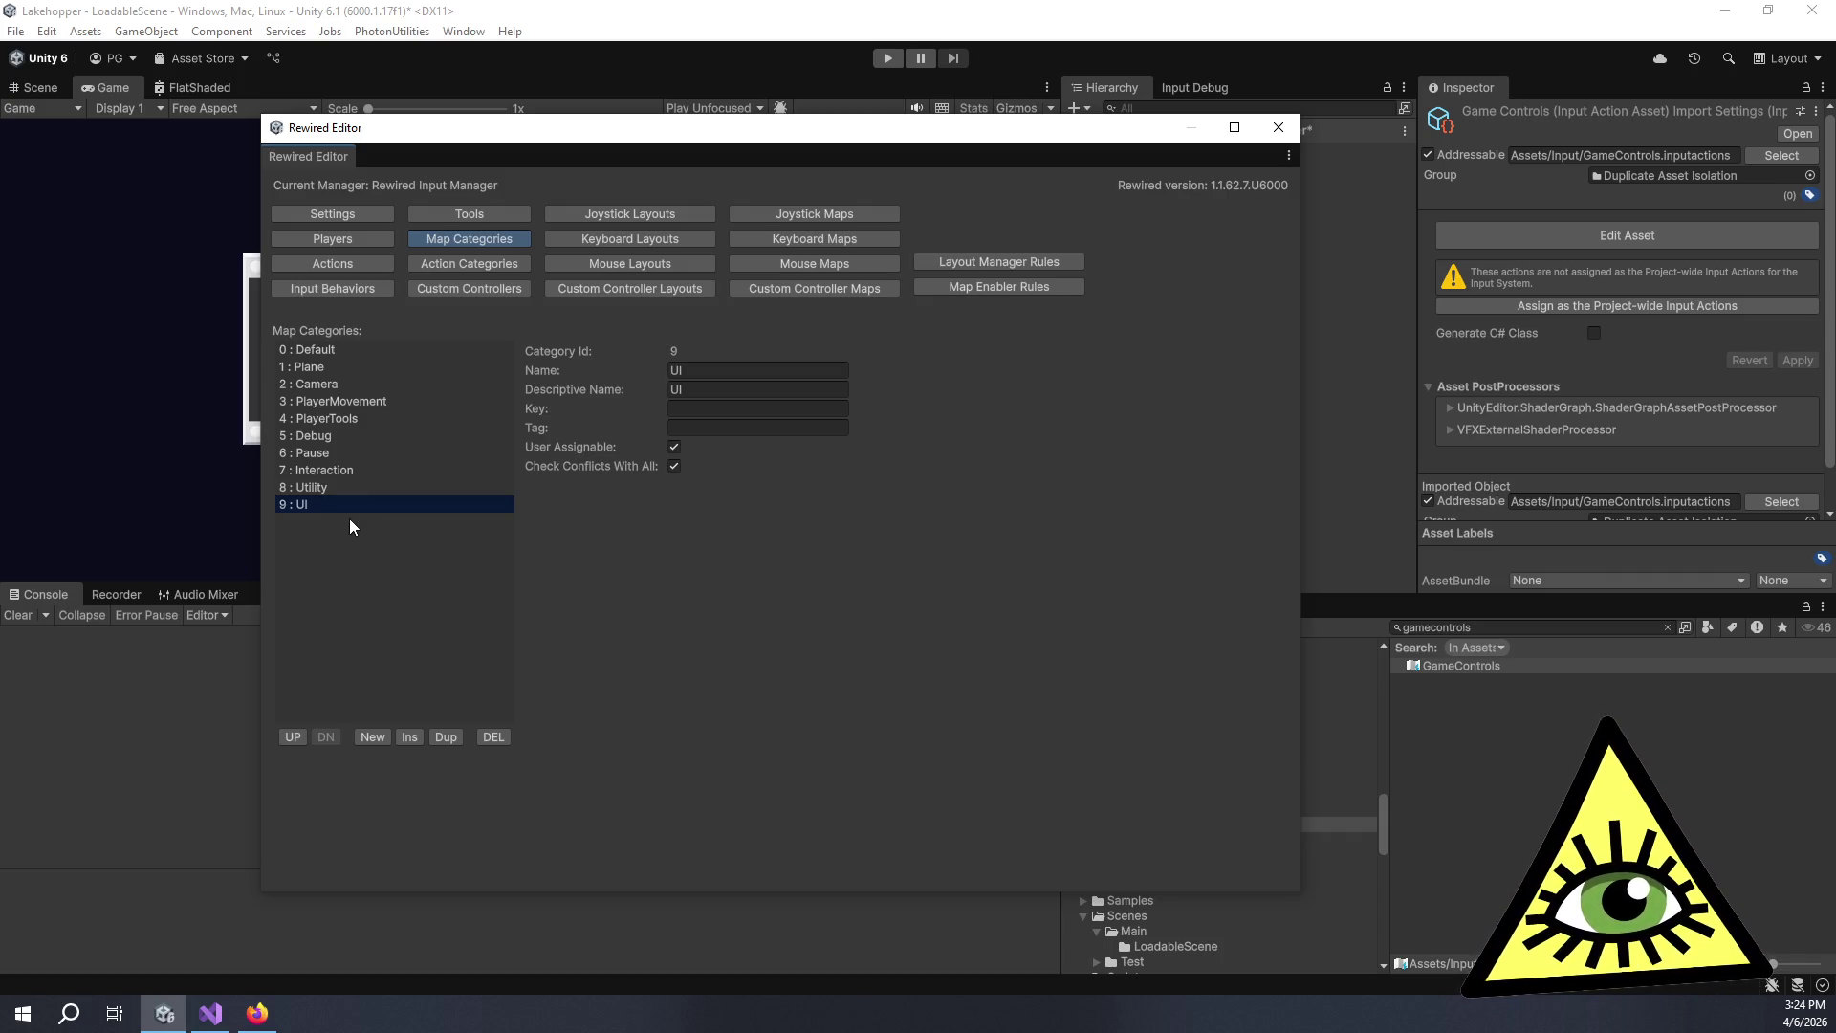
Inspect the Camera map category's details, then bring up the Rewired documentation.
left_click(300, 352)
left_click(322, 381)
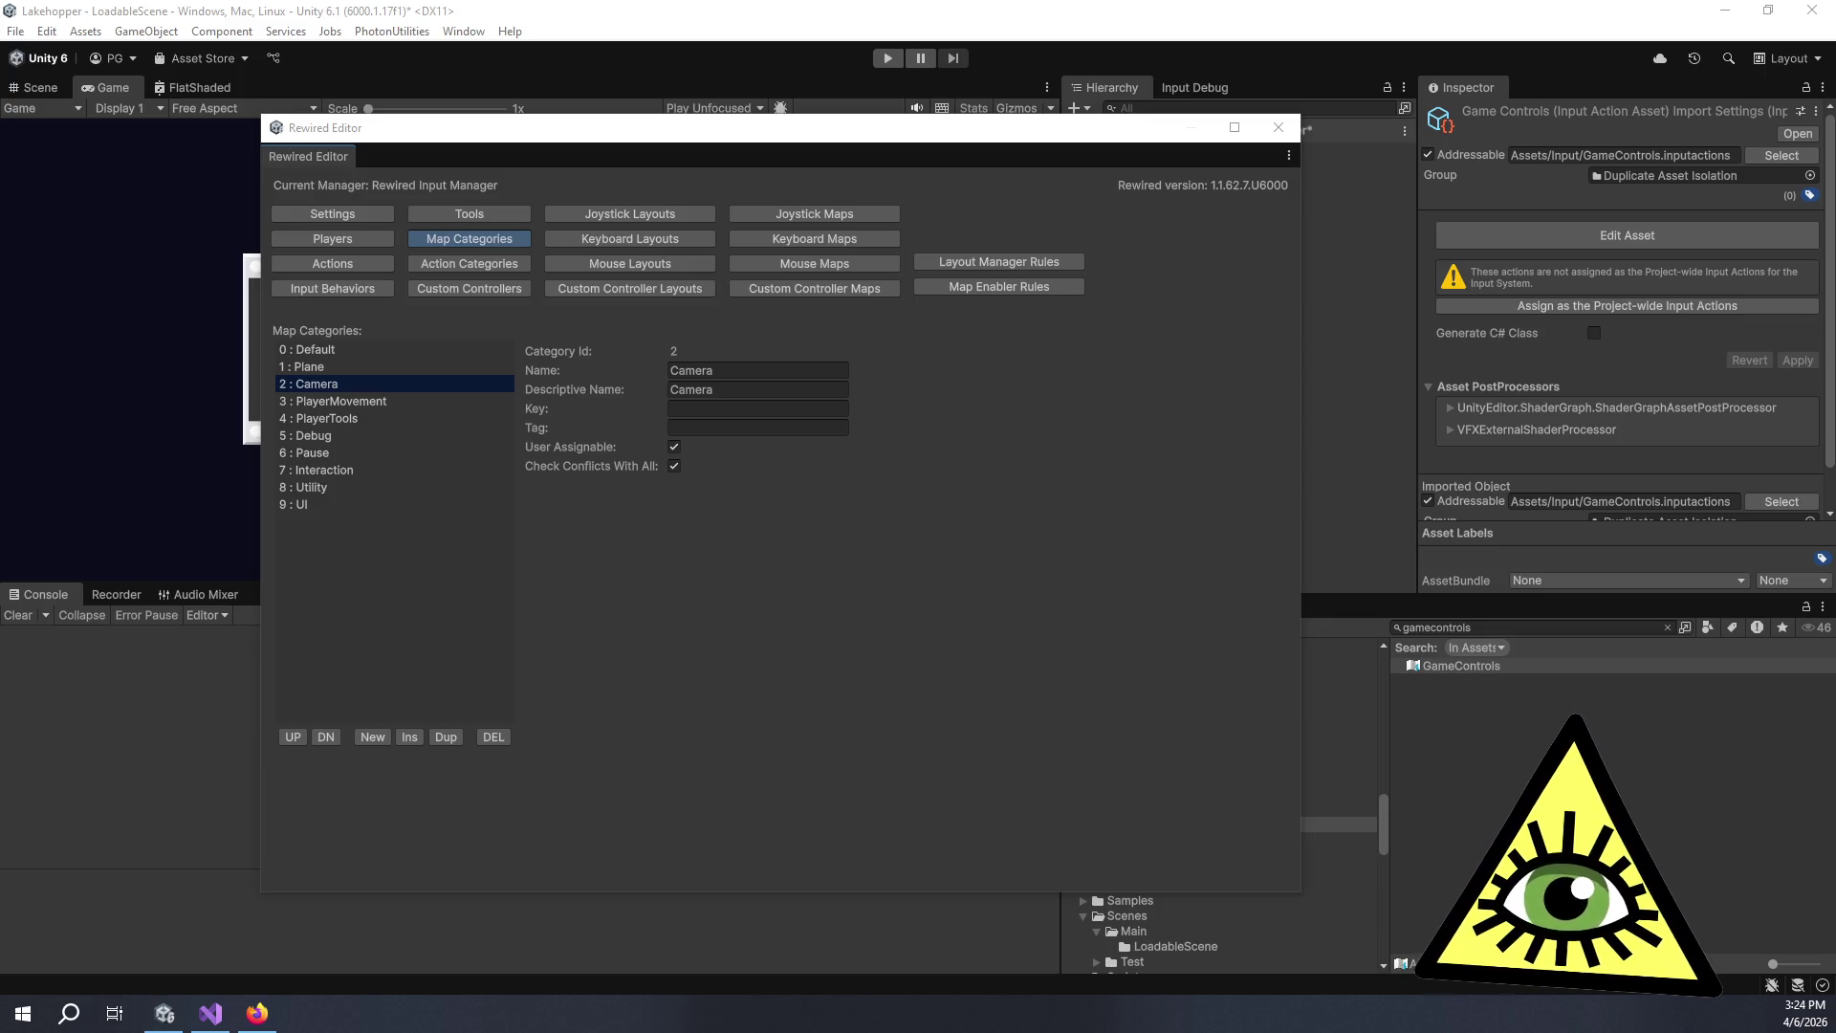
left_click(257, 1012)
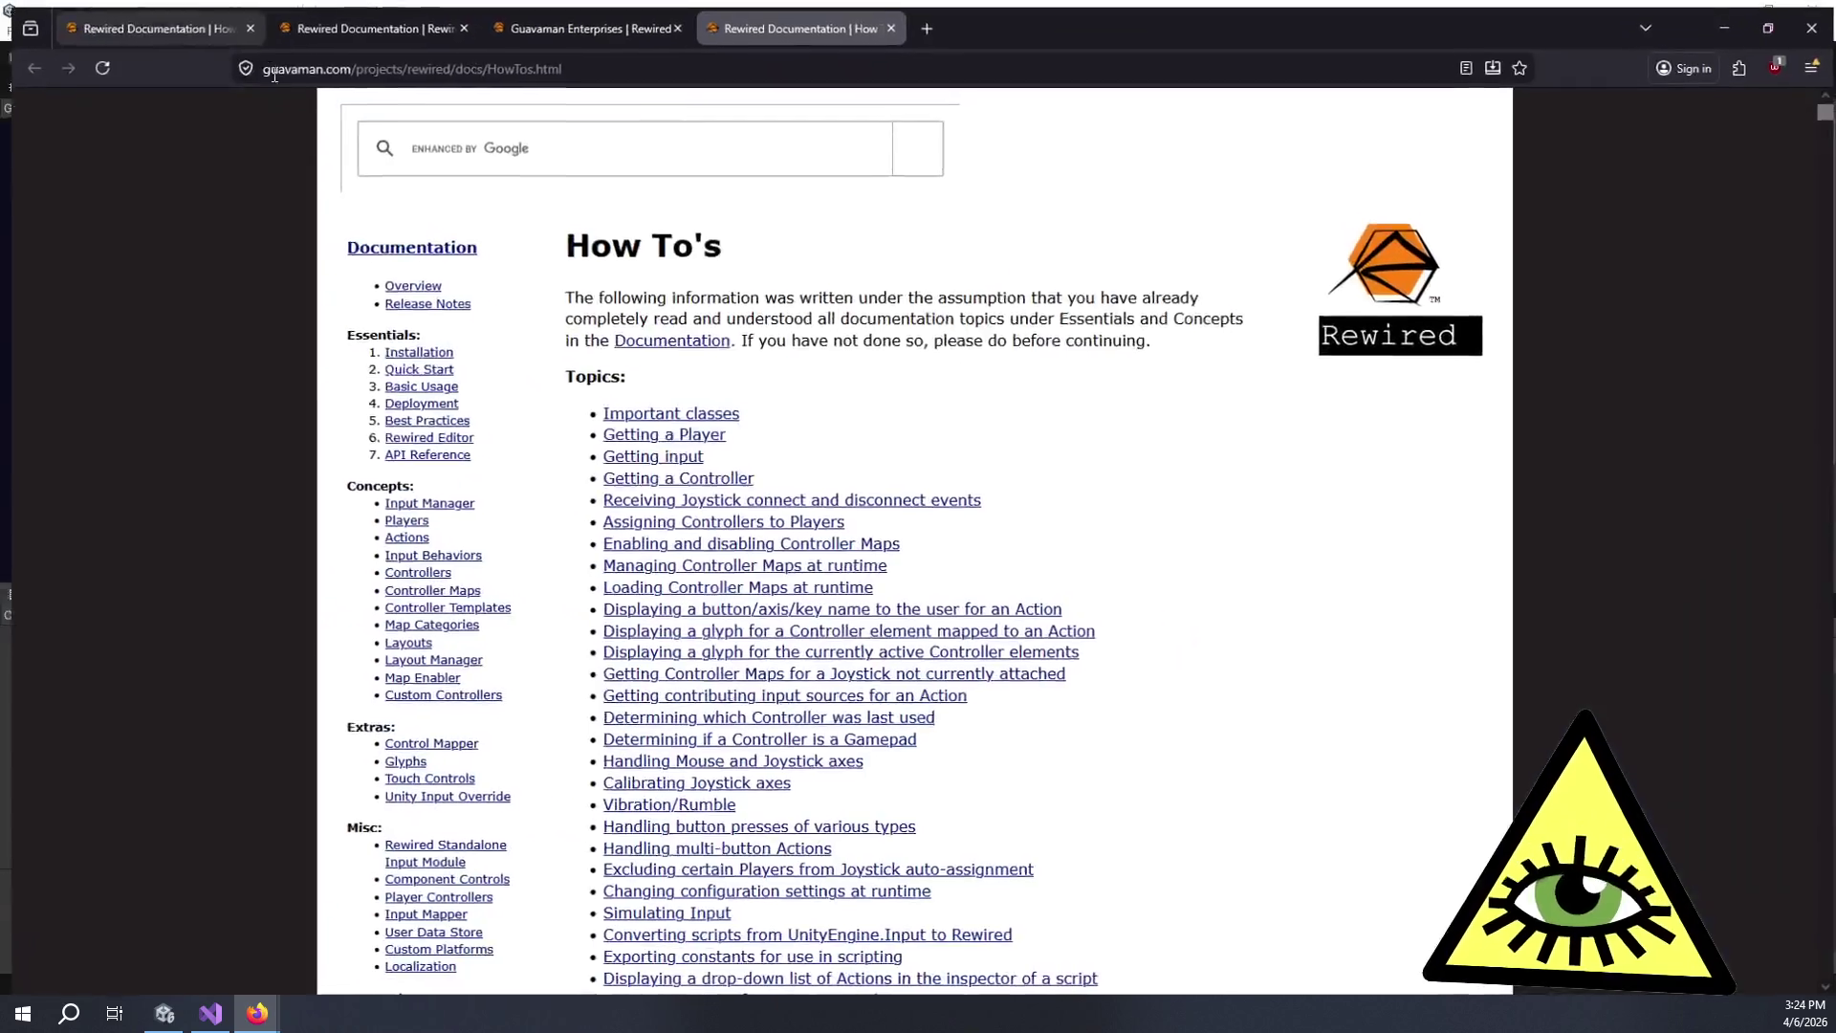
Open the Map Categories documentation page from the second docs tab.
left_click(392, 11)
scroll(517, 334, "up", 3)
scroll(518, 334, "up", 3)
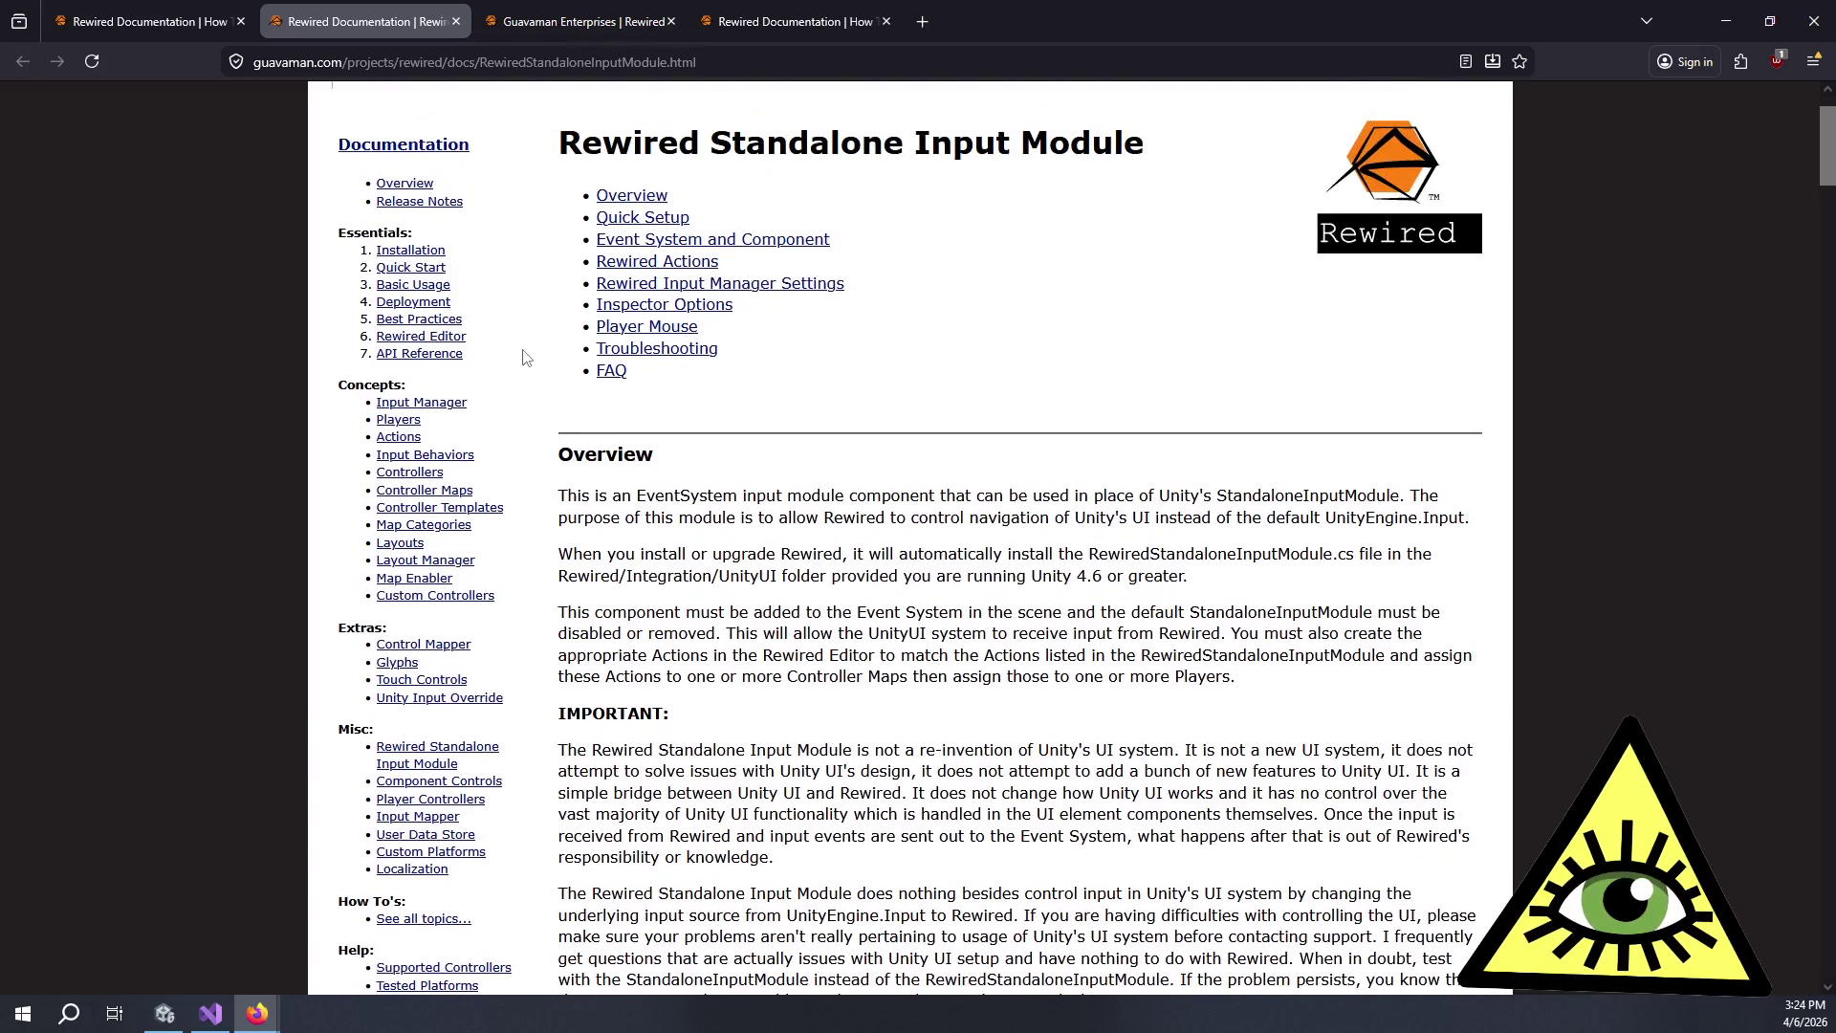
left_click(444, 532)
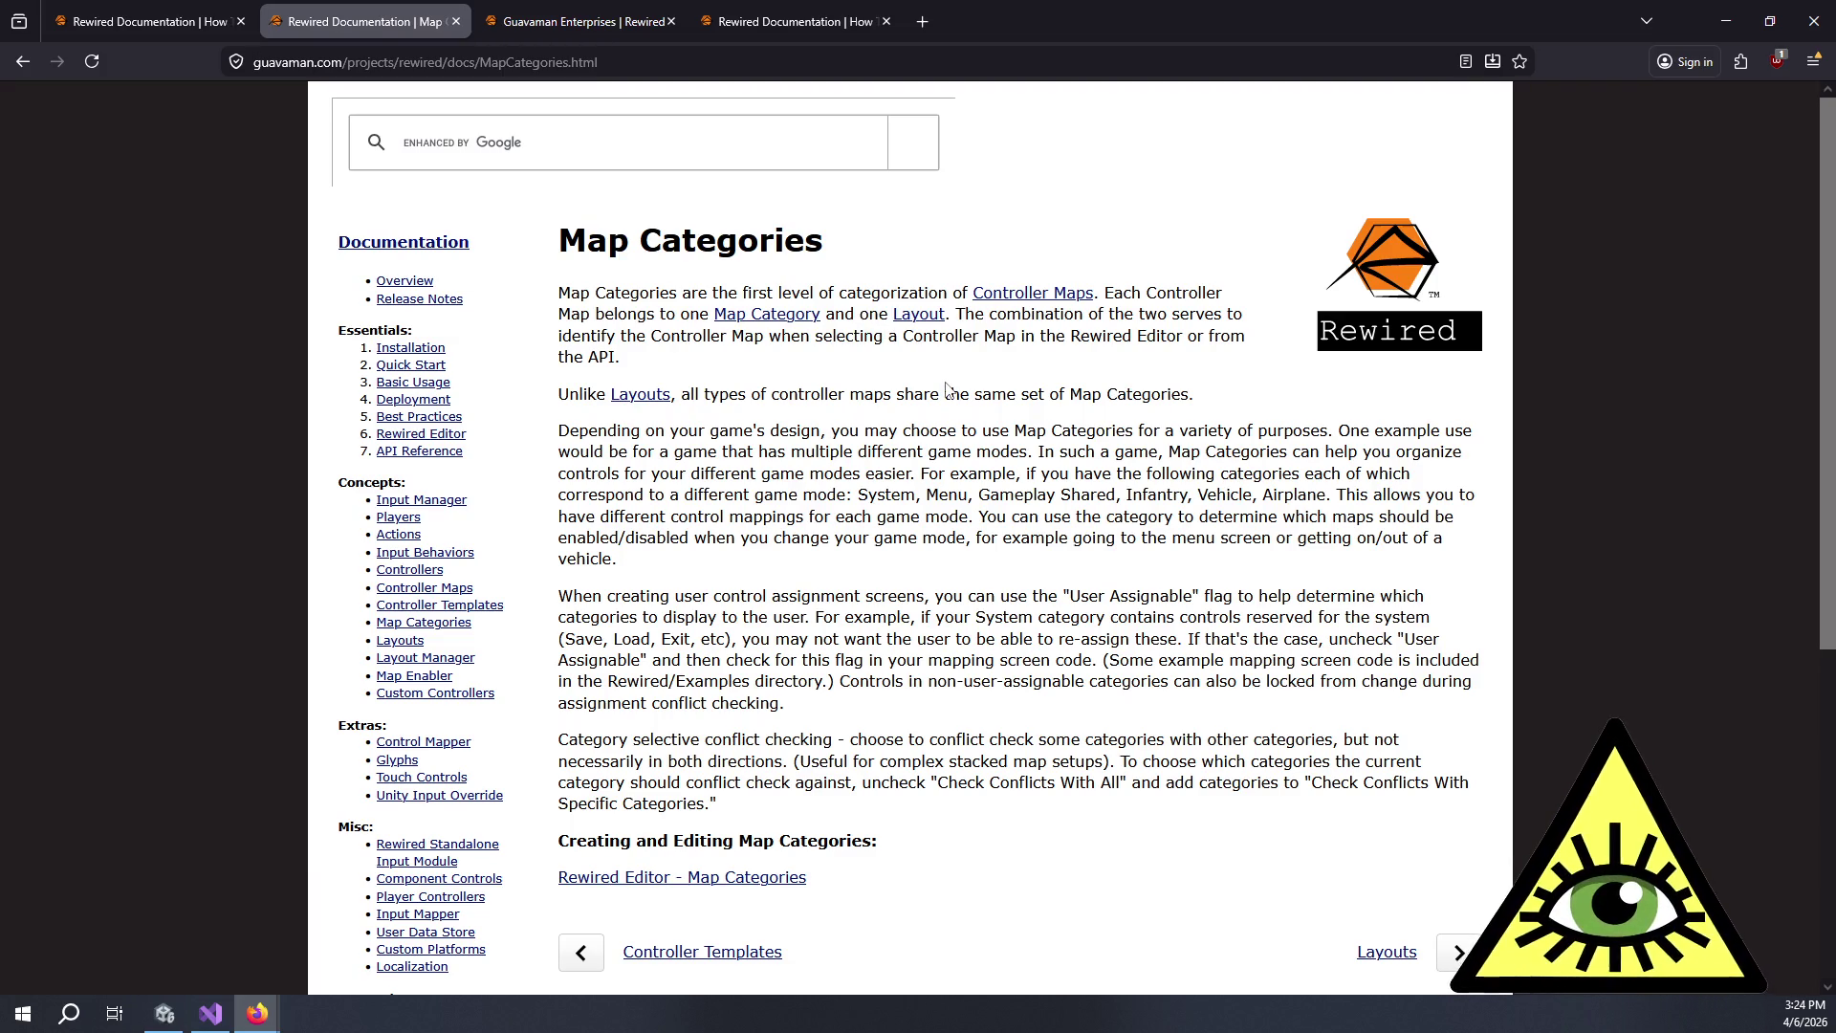
Open the Layout page in a new tab and read how layouts categorize maps.
middle_click(913, 321)
left_click(613, 8)
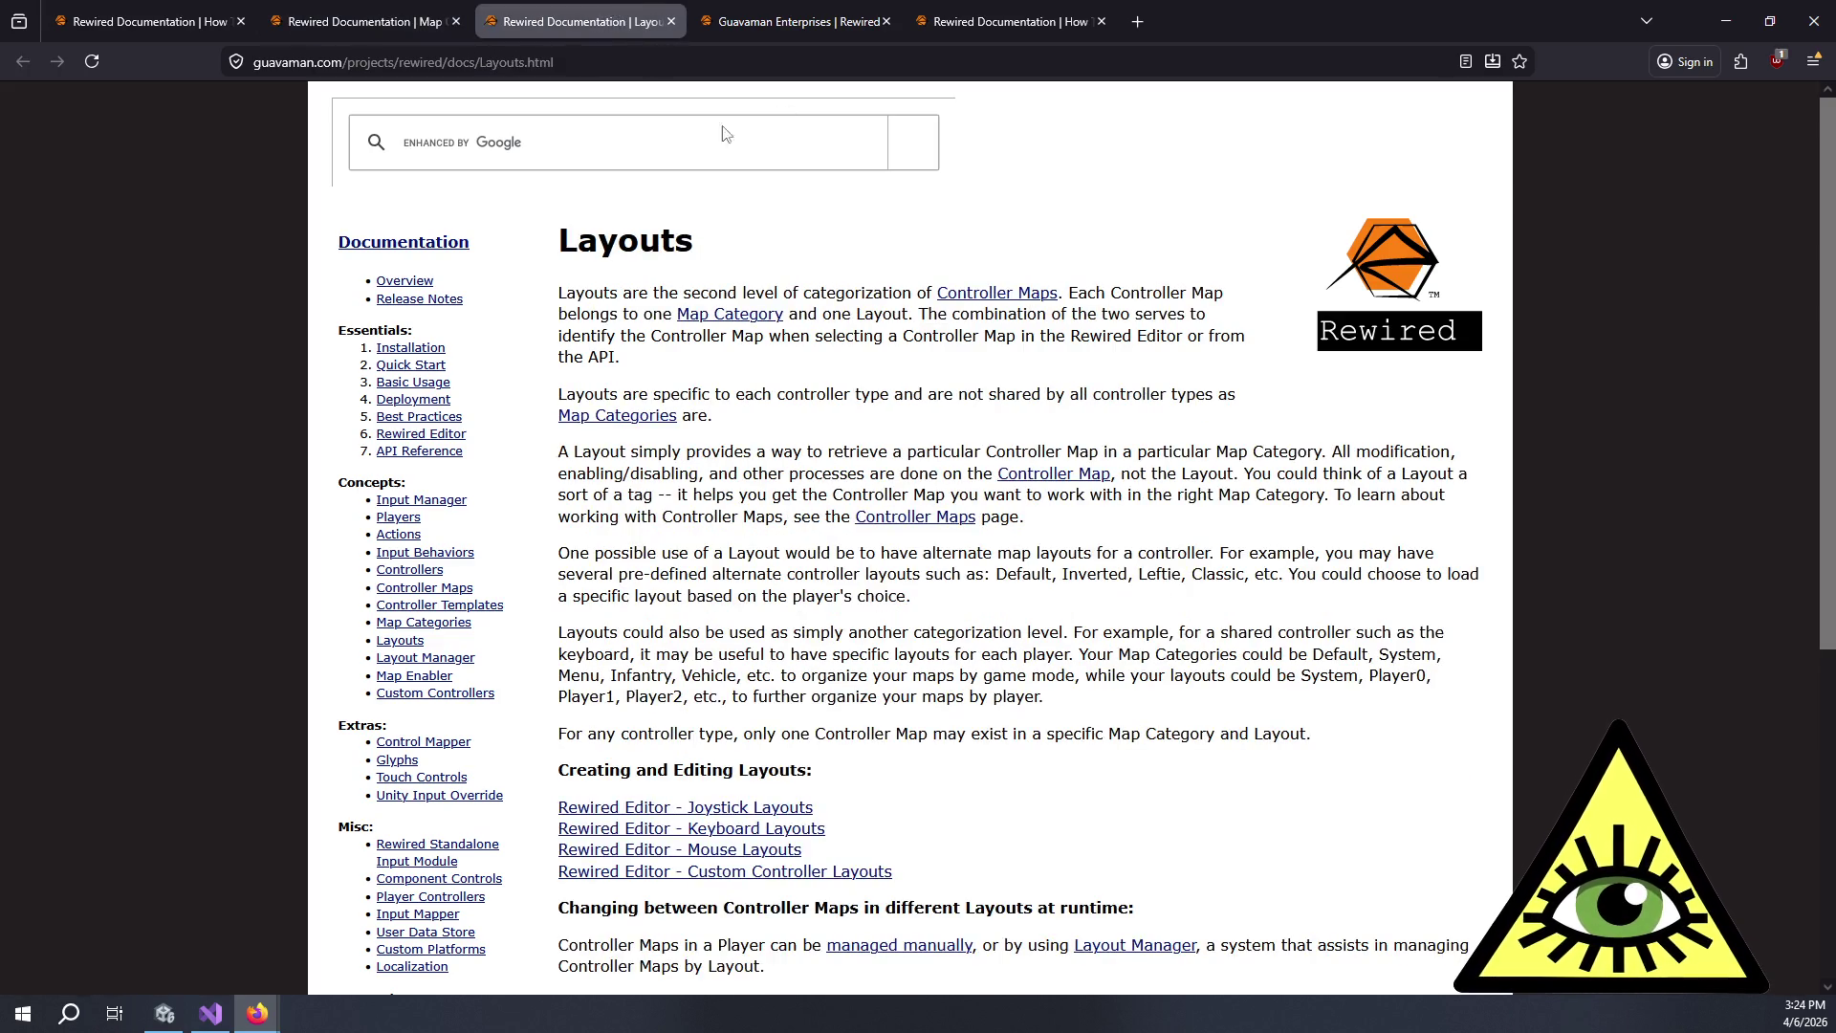
mouse_move(667, 452)
left_mouse_down()
mouse_move(786, 495)
mouse_move(858, 472)
mouse_move(910, 473)
mouse_move(921, 494)
mouse_move(886, 473)
mouse_move(772, 495)
mouse_move(792, 473)
mouse_move(758, 517)
mouse_move(792, 517)
left_mouse_up()
mouse_move(704, 596)
left_mouse_down()
mouse_move(689, 553)
mouse_move(1227, 558)
mouse_move(784, 555)
mouse_move(786, 578)
mouse_move(866, 578)
mouse_move(876, 596)
mouse_move(805, 612)
left_mouse_up()
left_click(808, 614)
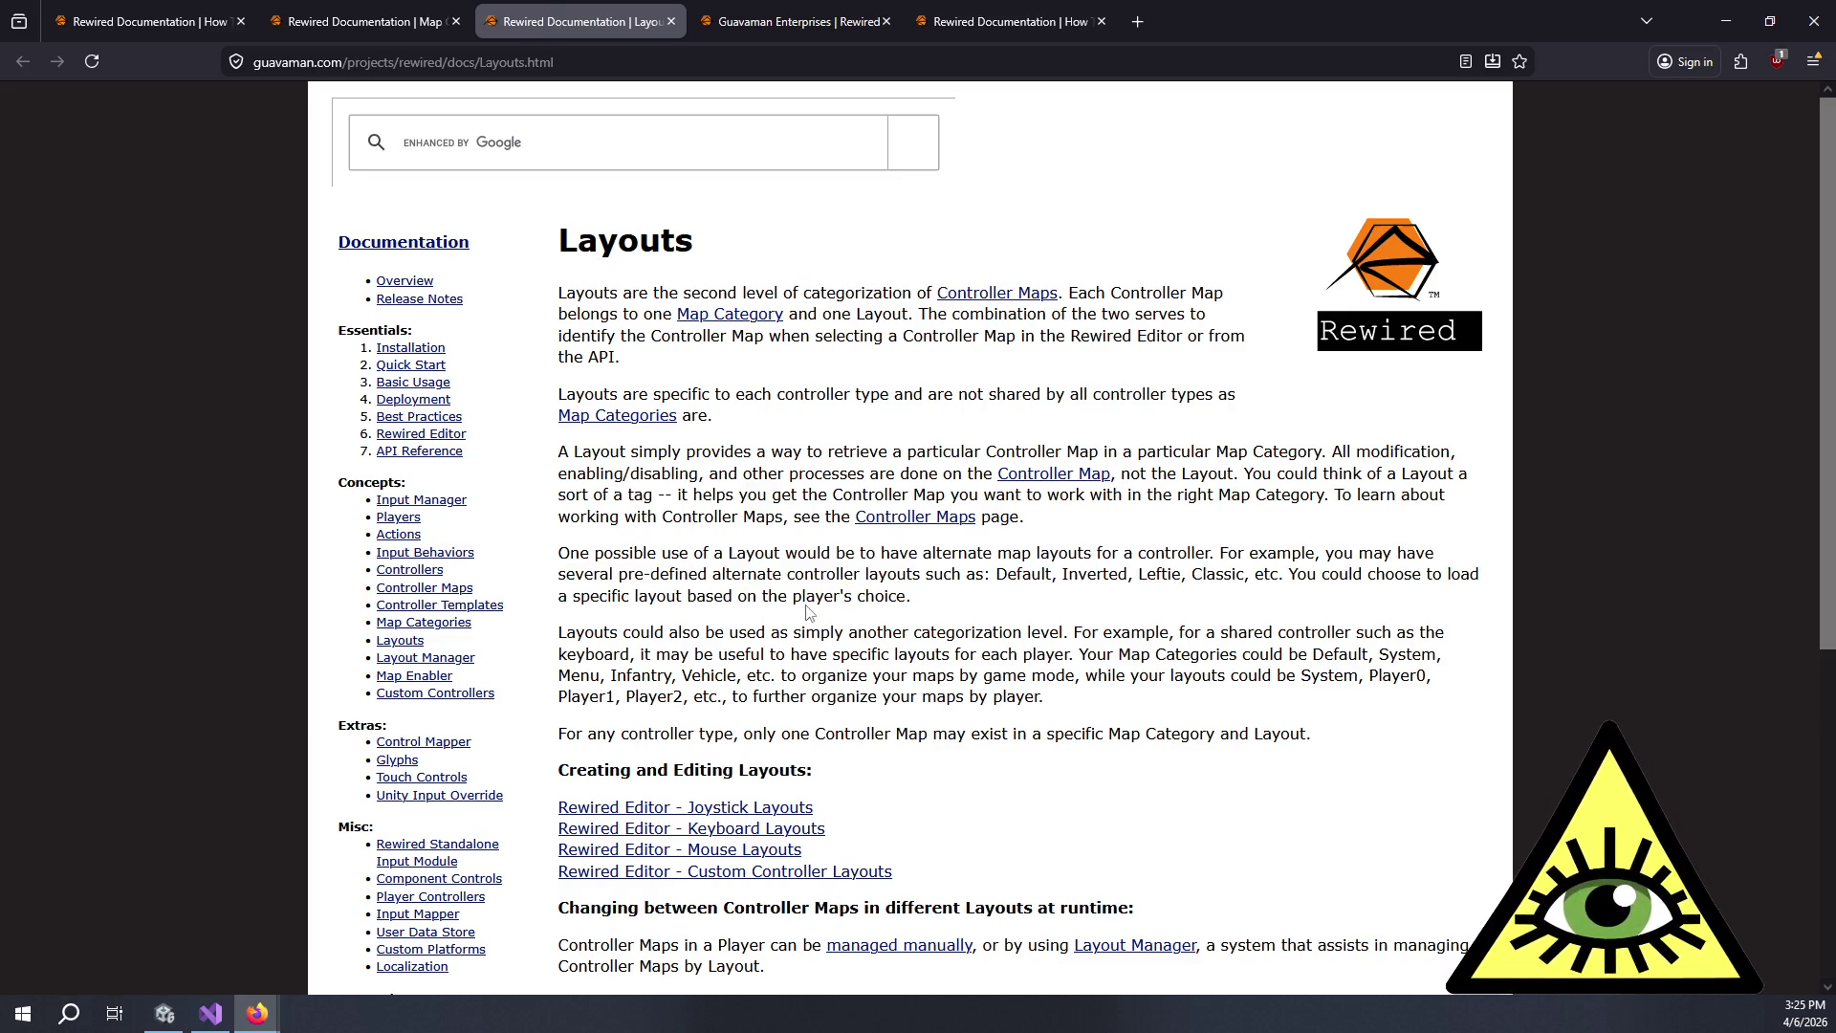
mouse_move(671, 638)
left_mouse_down()
mouse_move(858, 698)
mouse_move(947, 701)
left_mouse_up()
left_click(948, 701)
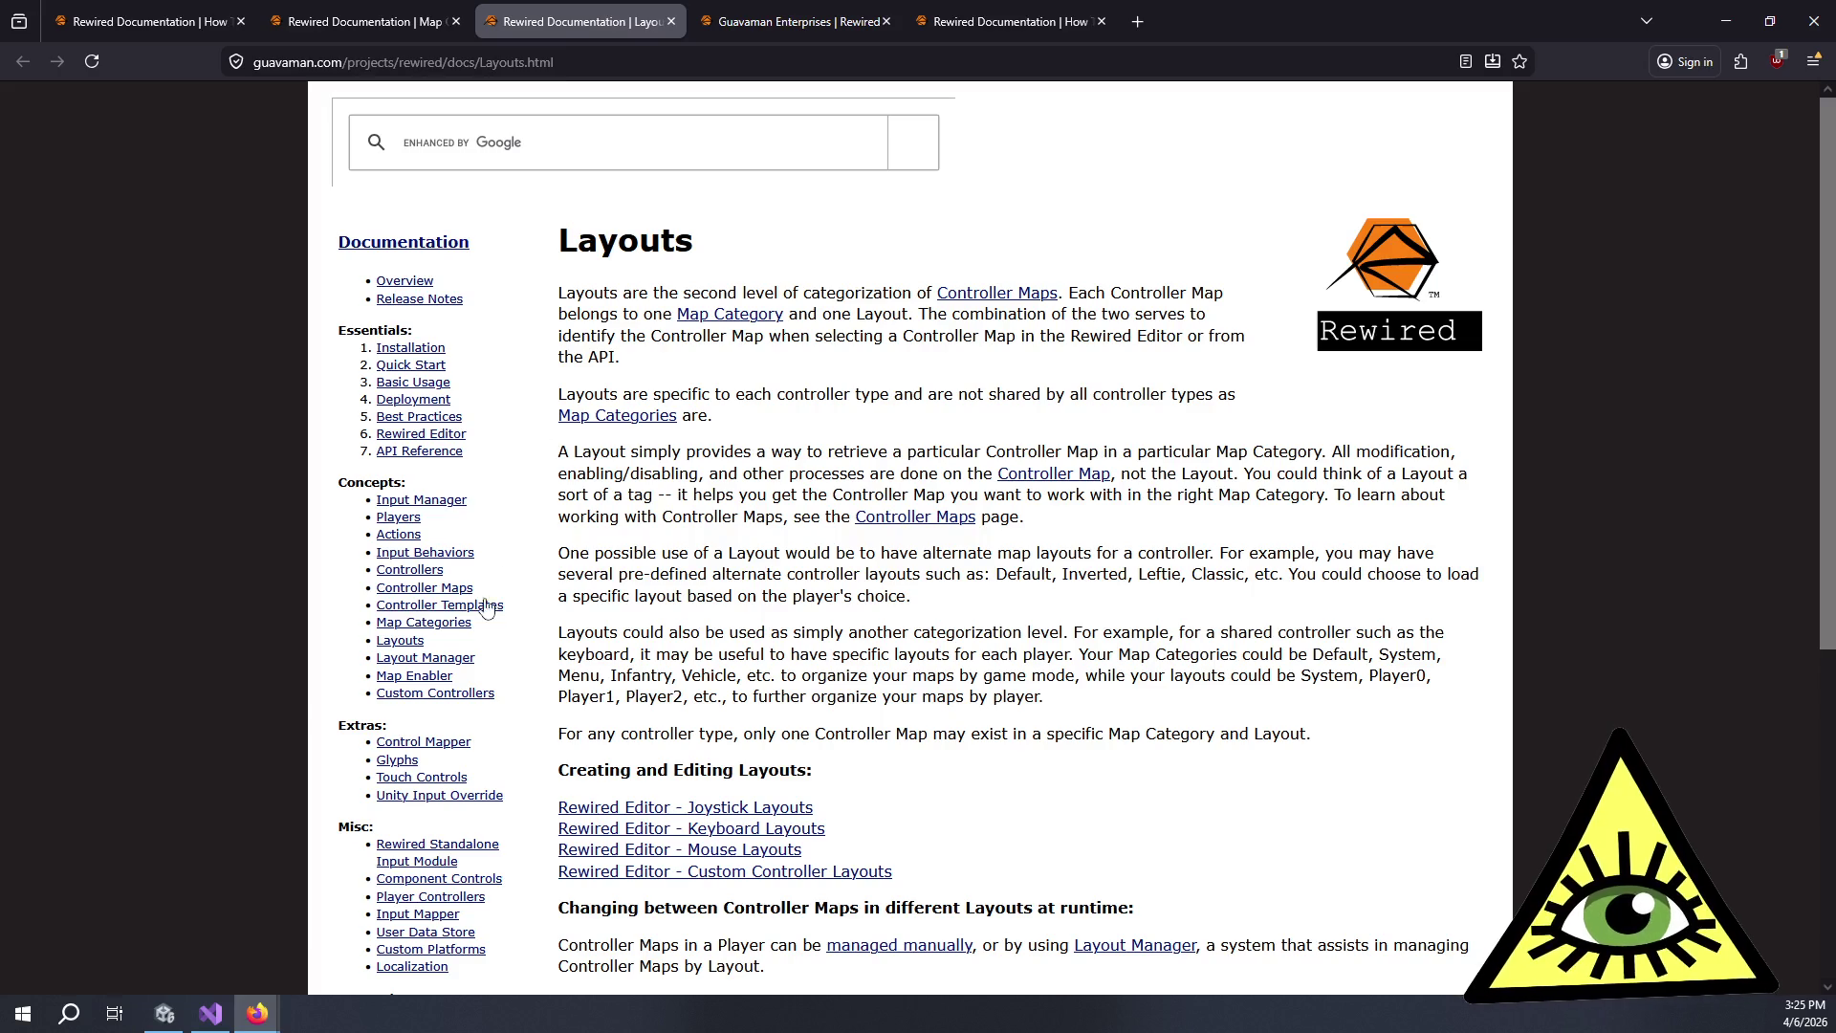
scroll(497, 574, "down", 3)
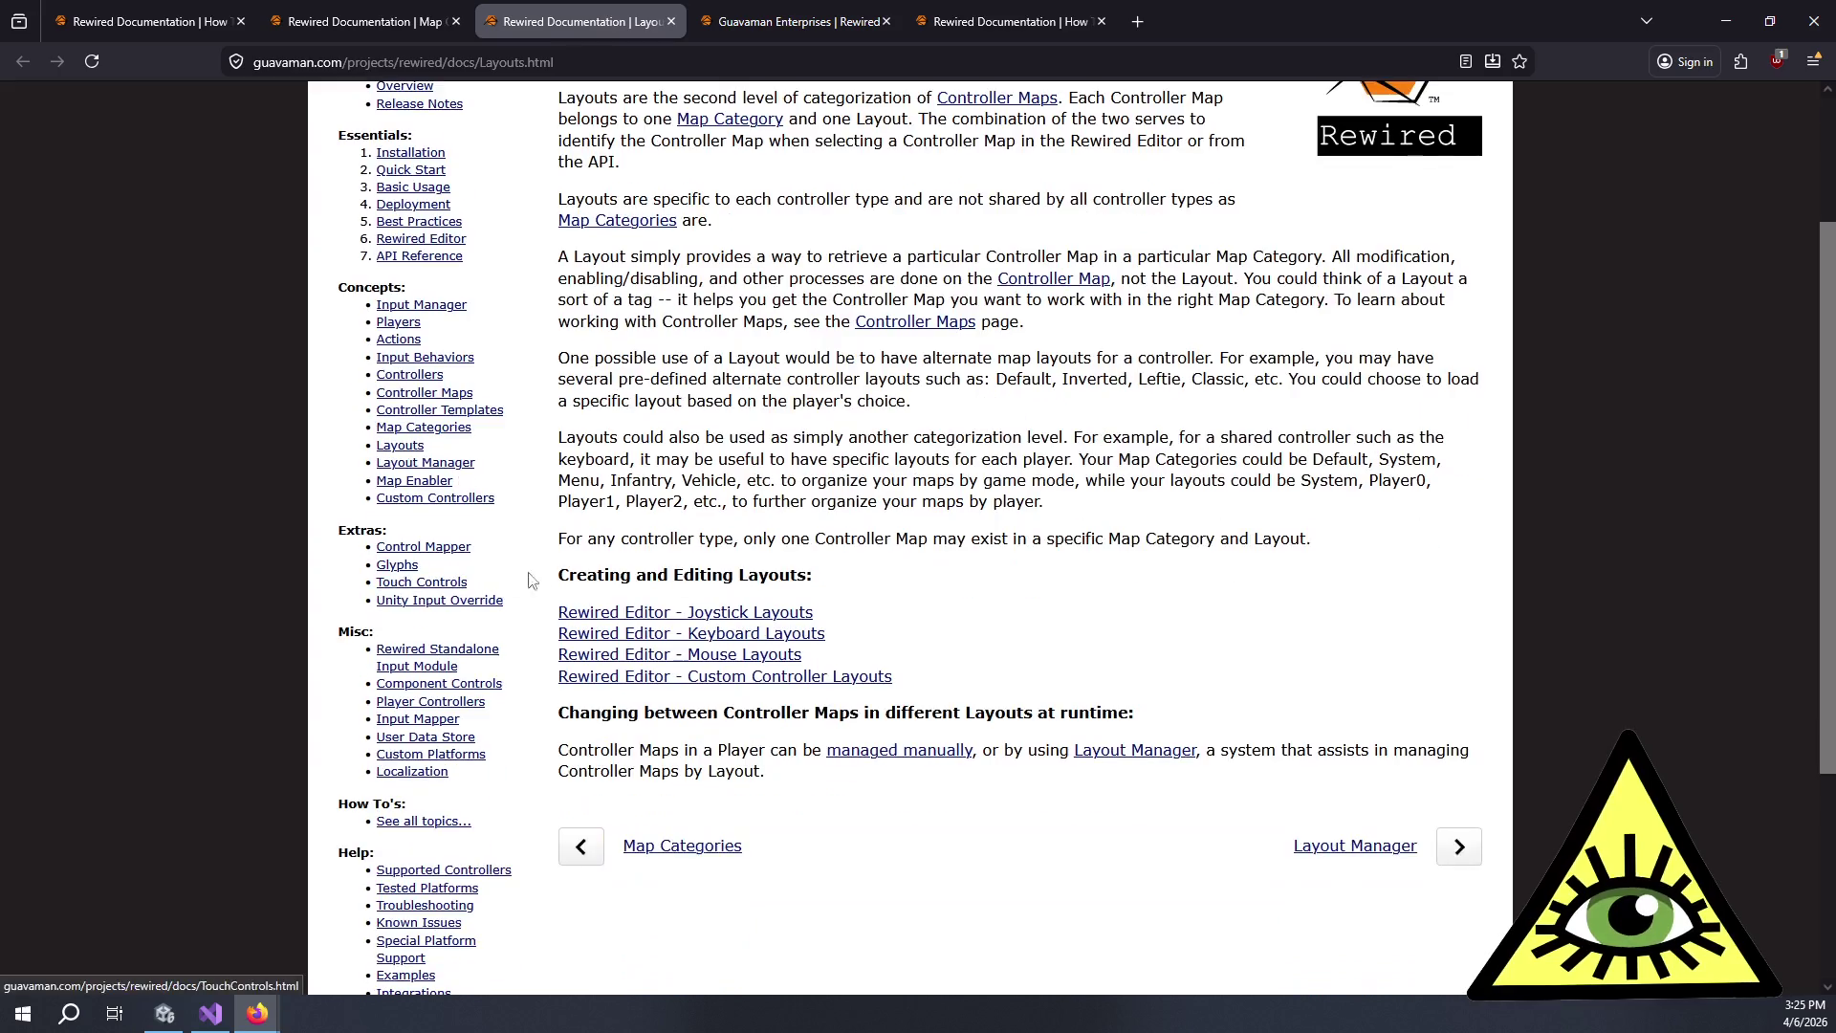
scroll(558, 588, "up", 3)
Search the docs for 'action category' and read the Actions page's Action Categories section.
left_click(537, 149)
type("action")
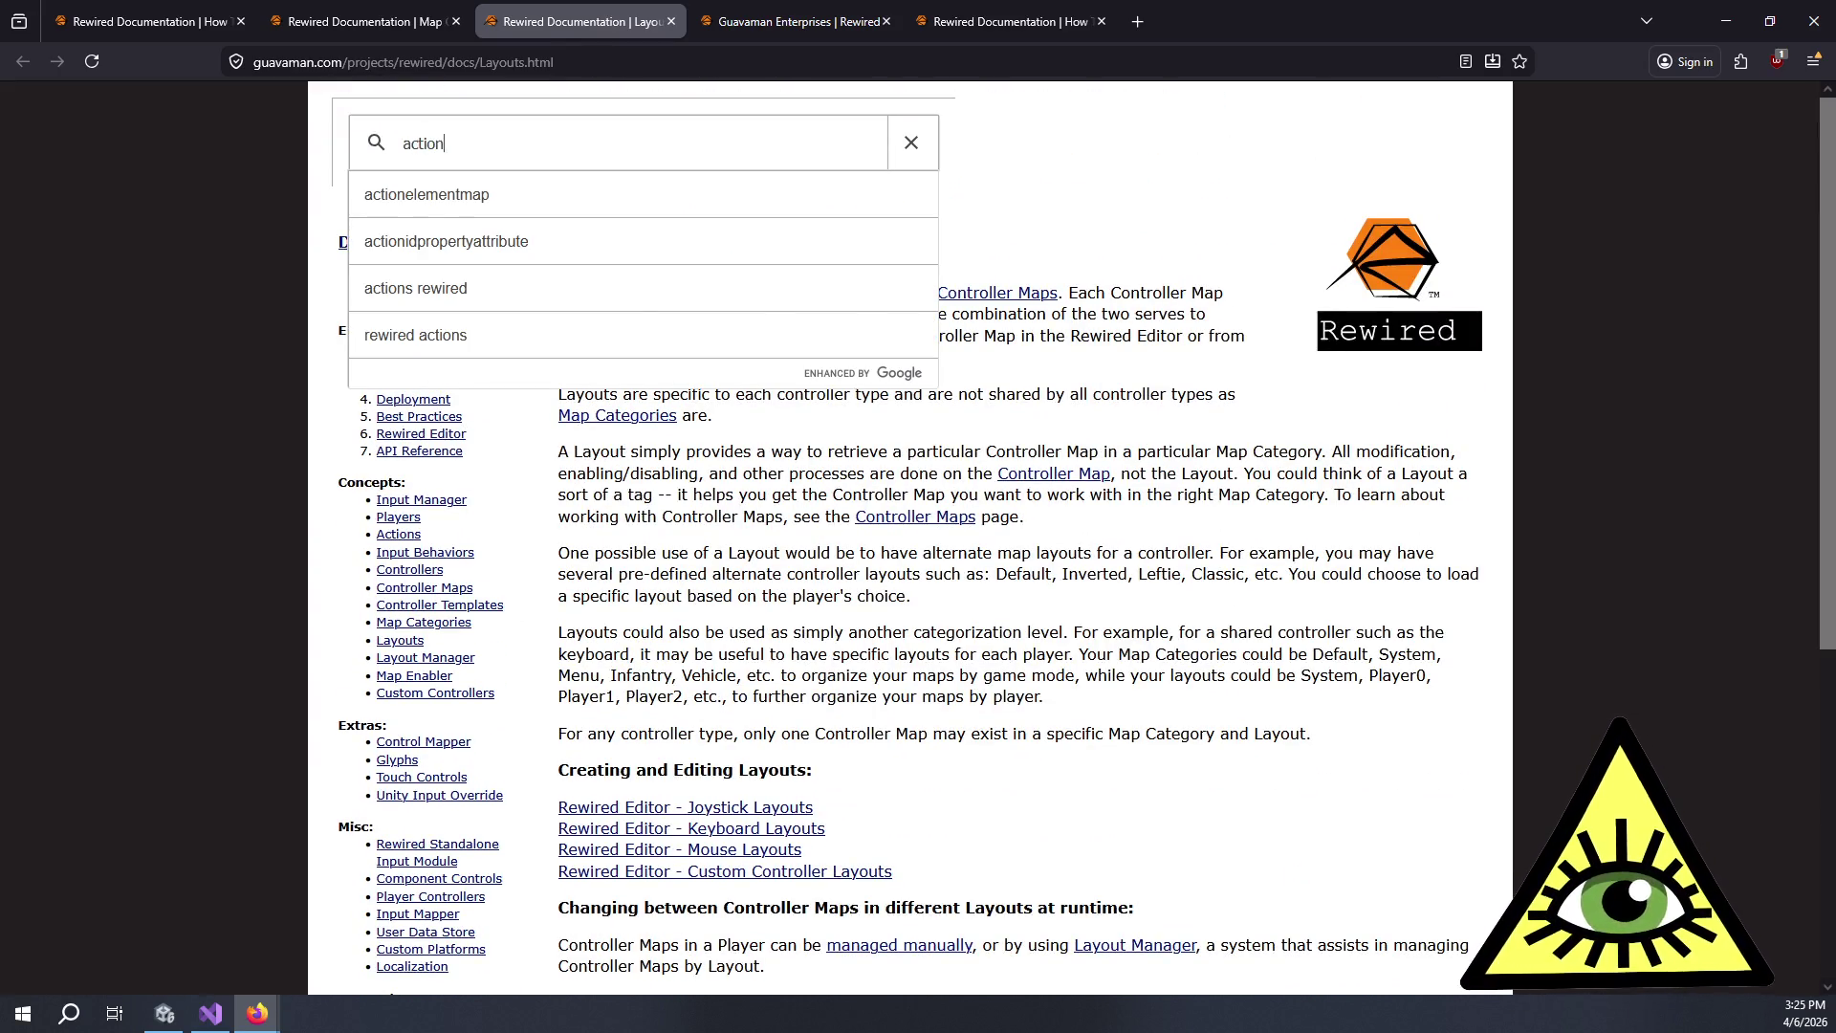
type(" category")
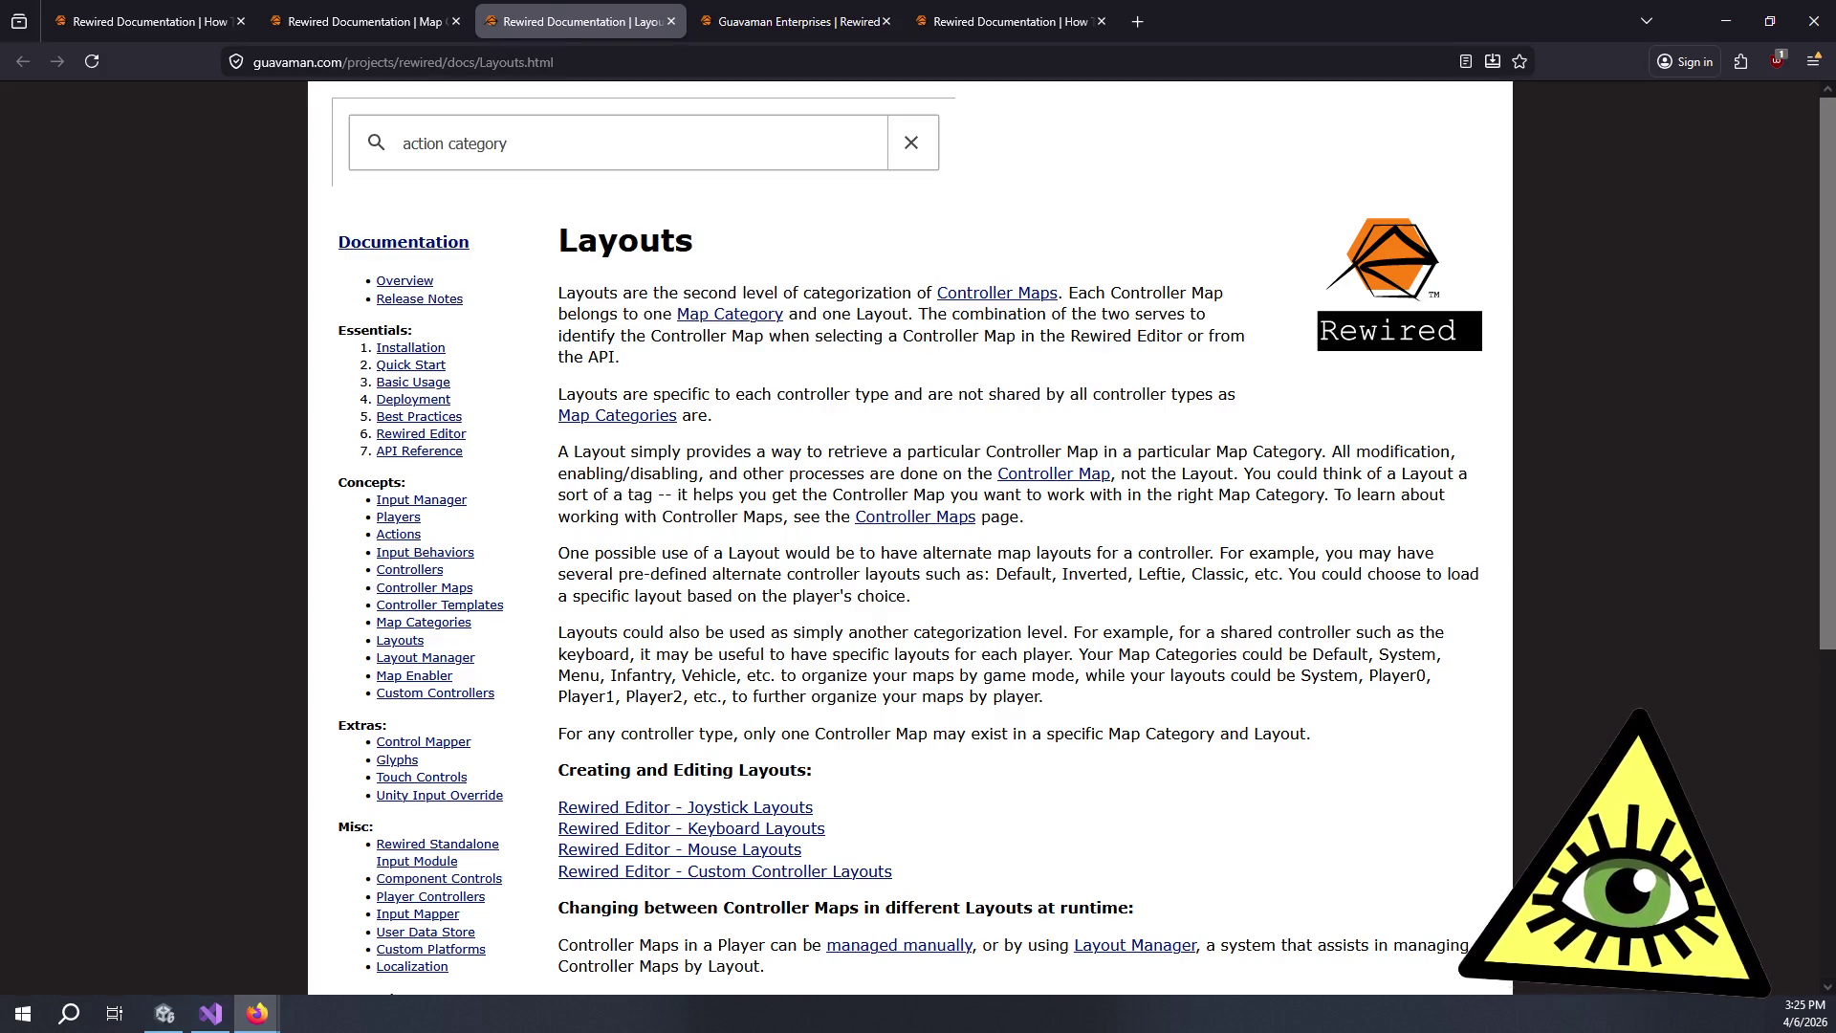
key("Return")
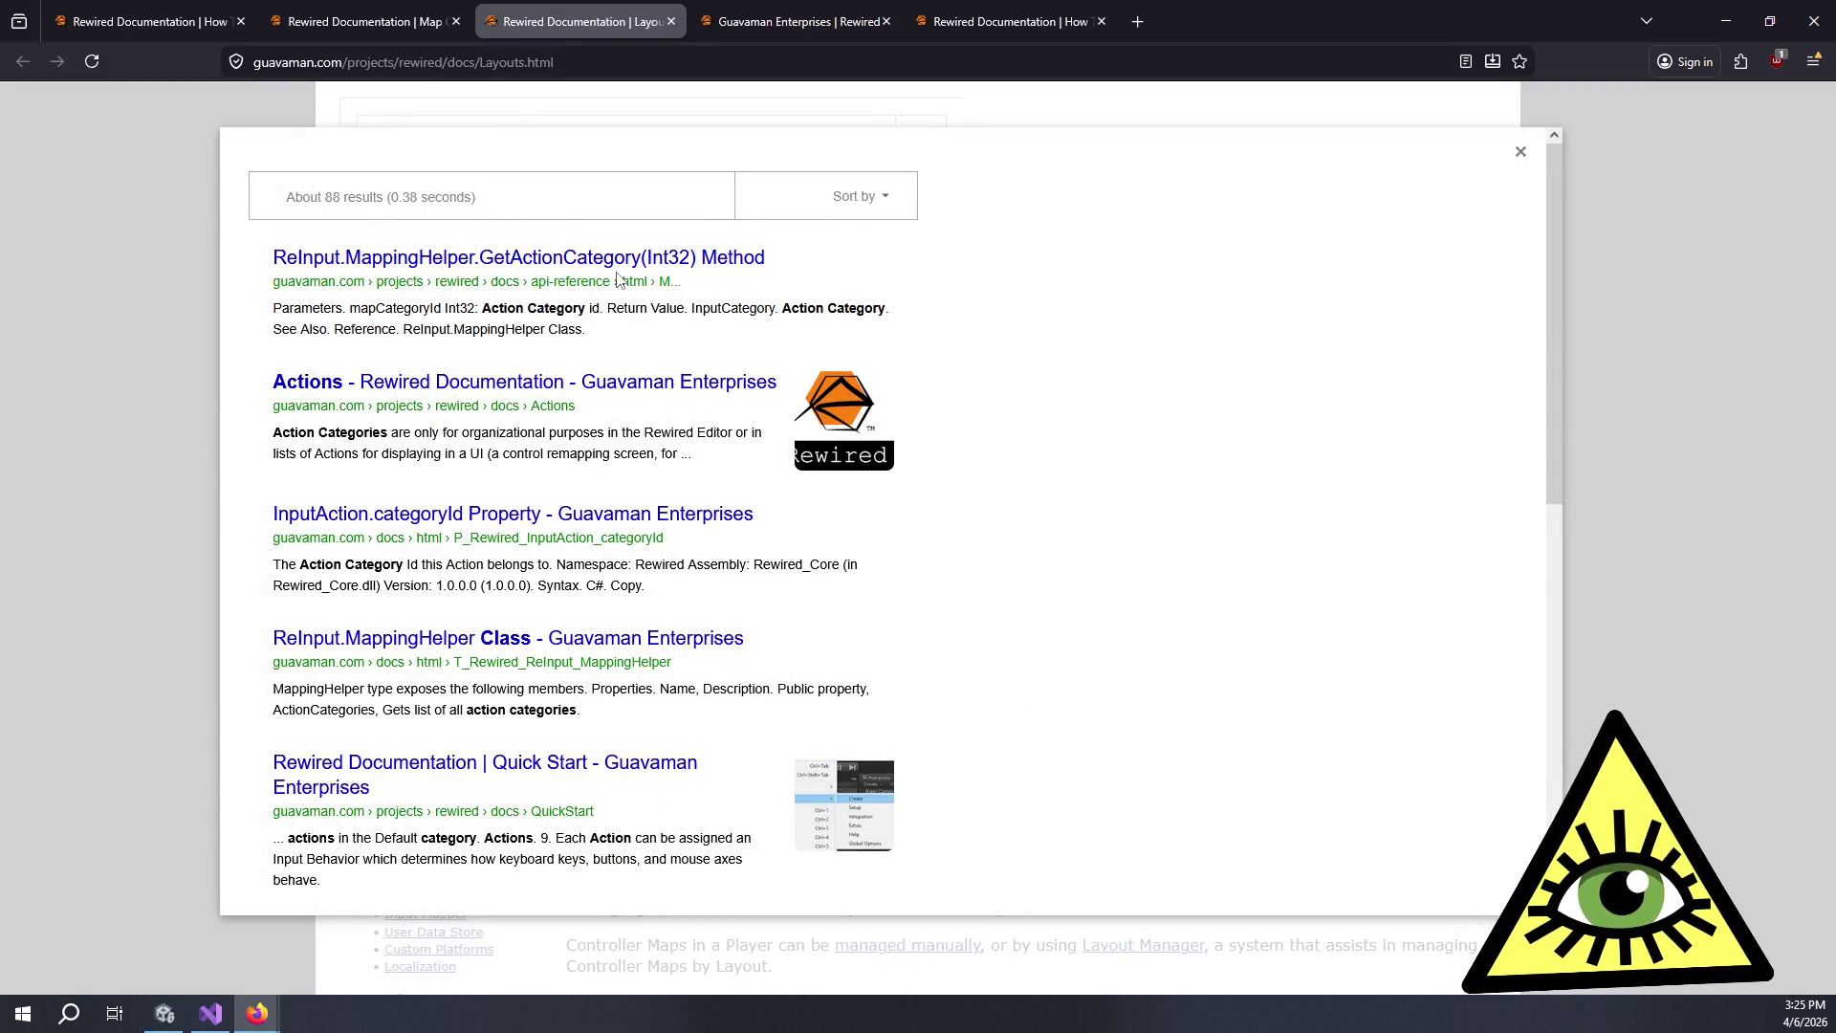
left_click(633, 382)
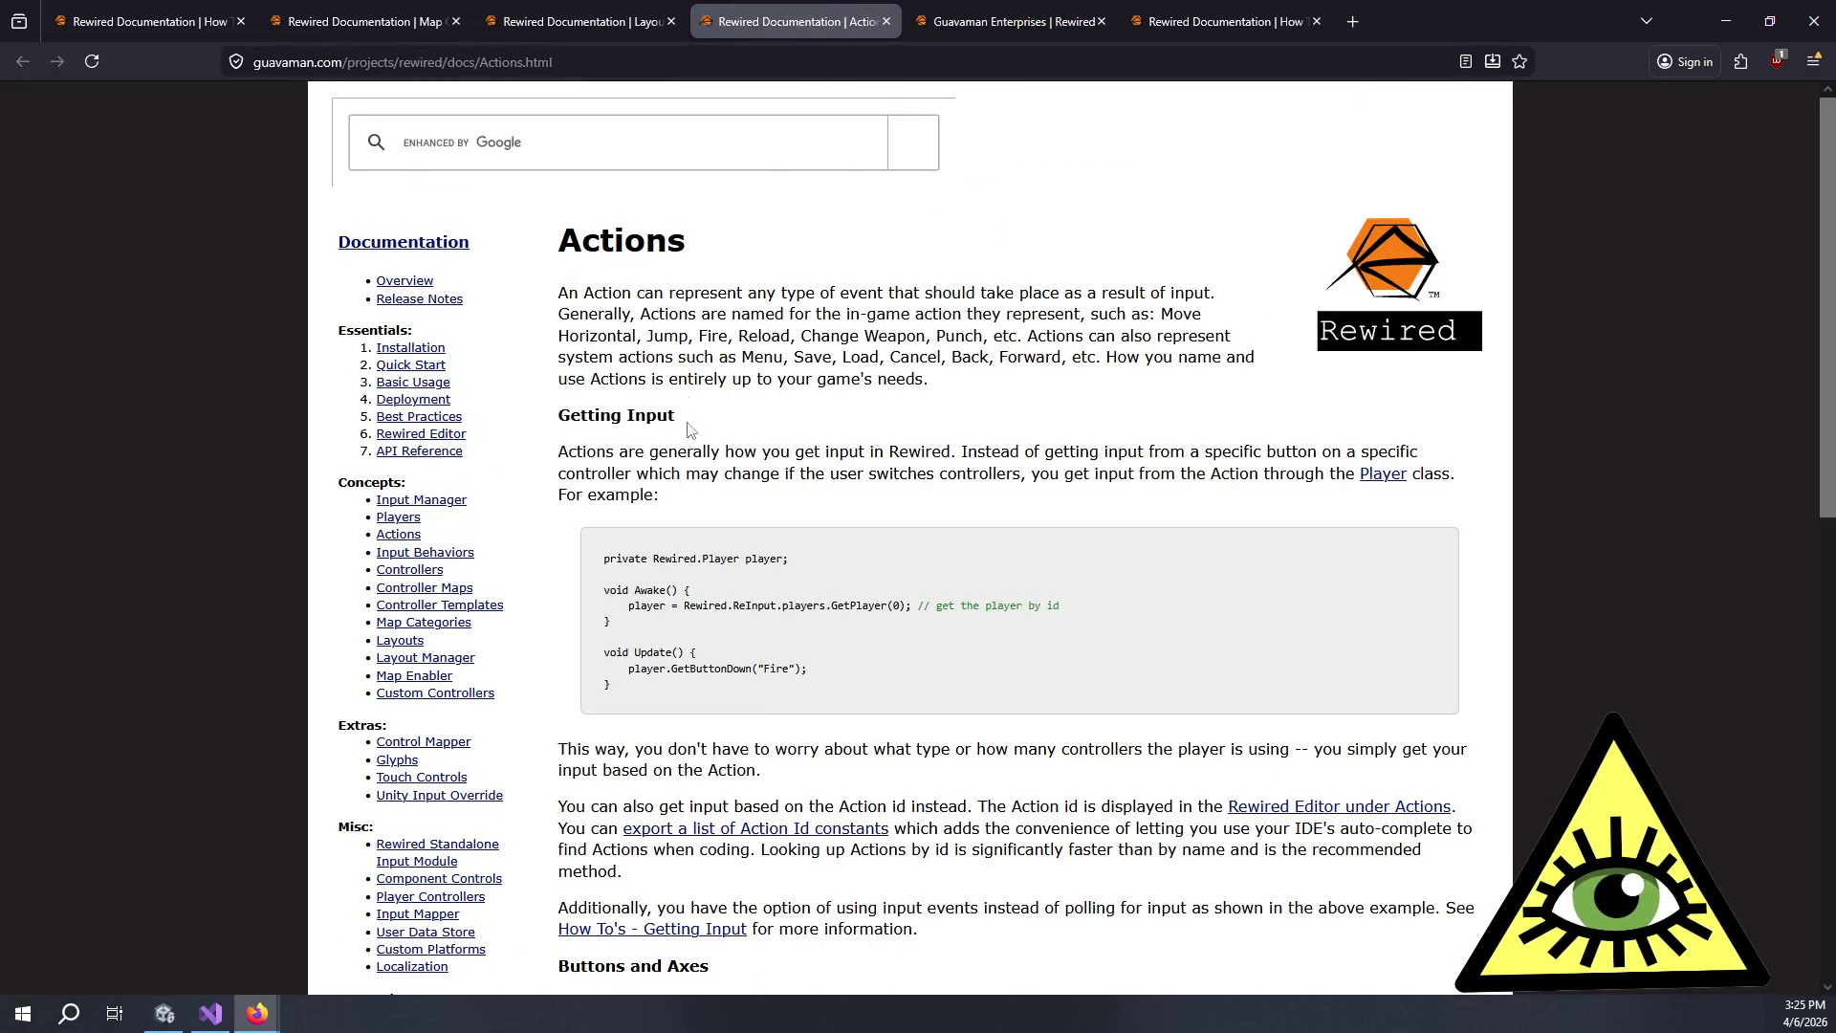
scroll(692, 431, "down", 6)
scroll(699, 508, "down", 2)
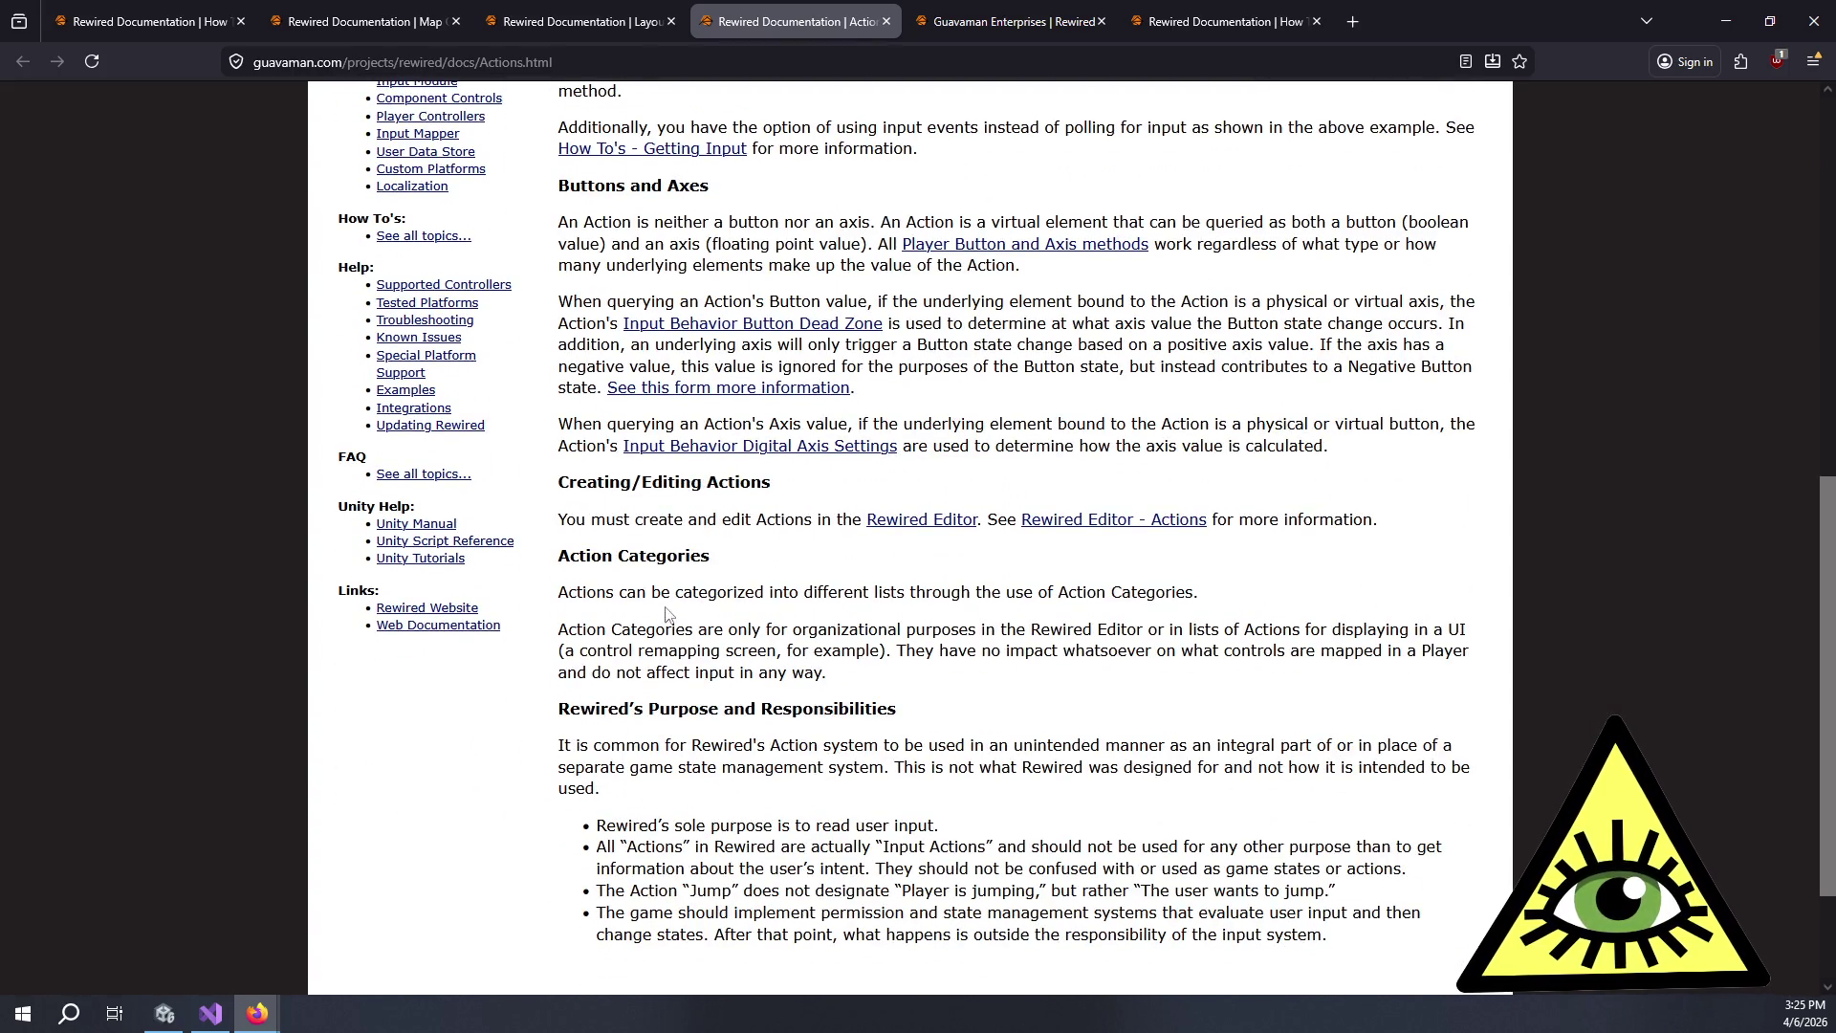
mouse_move(597, 594)
left_mouse_down()
mouse_move(1182, 600)
mouse_move(934, 672)
mouse_move(941, 631)
mouse_move(1402, 645)
mouse_move(752, 648)
mouse_move(892, 686)
left_mouse_up()
left_click(889, 686)
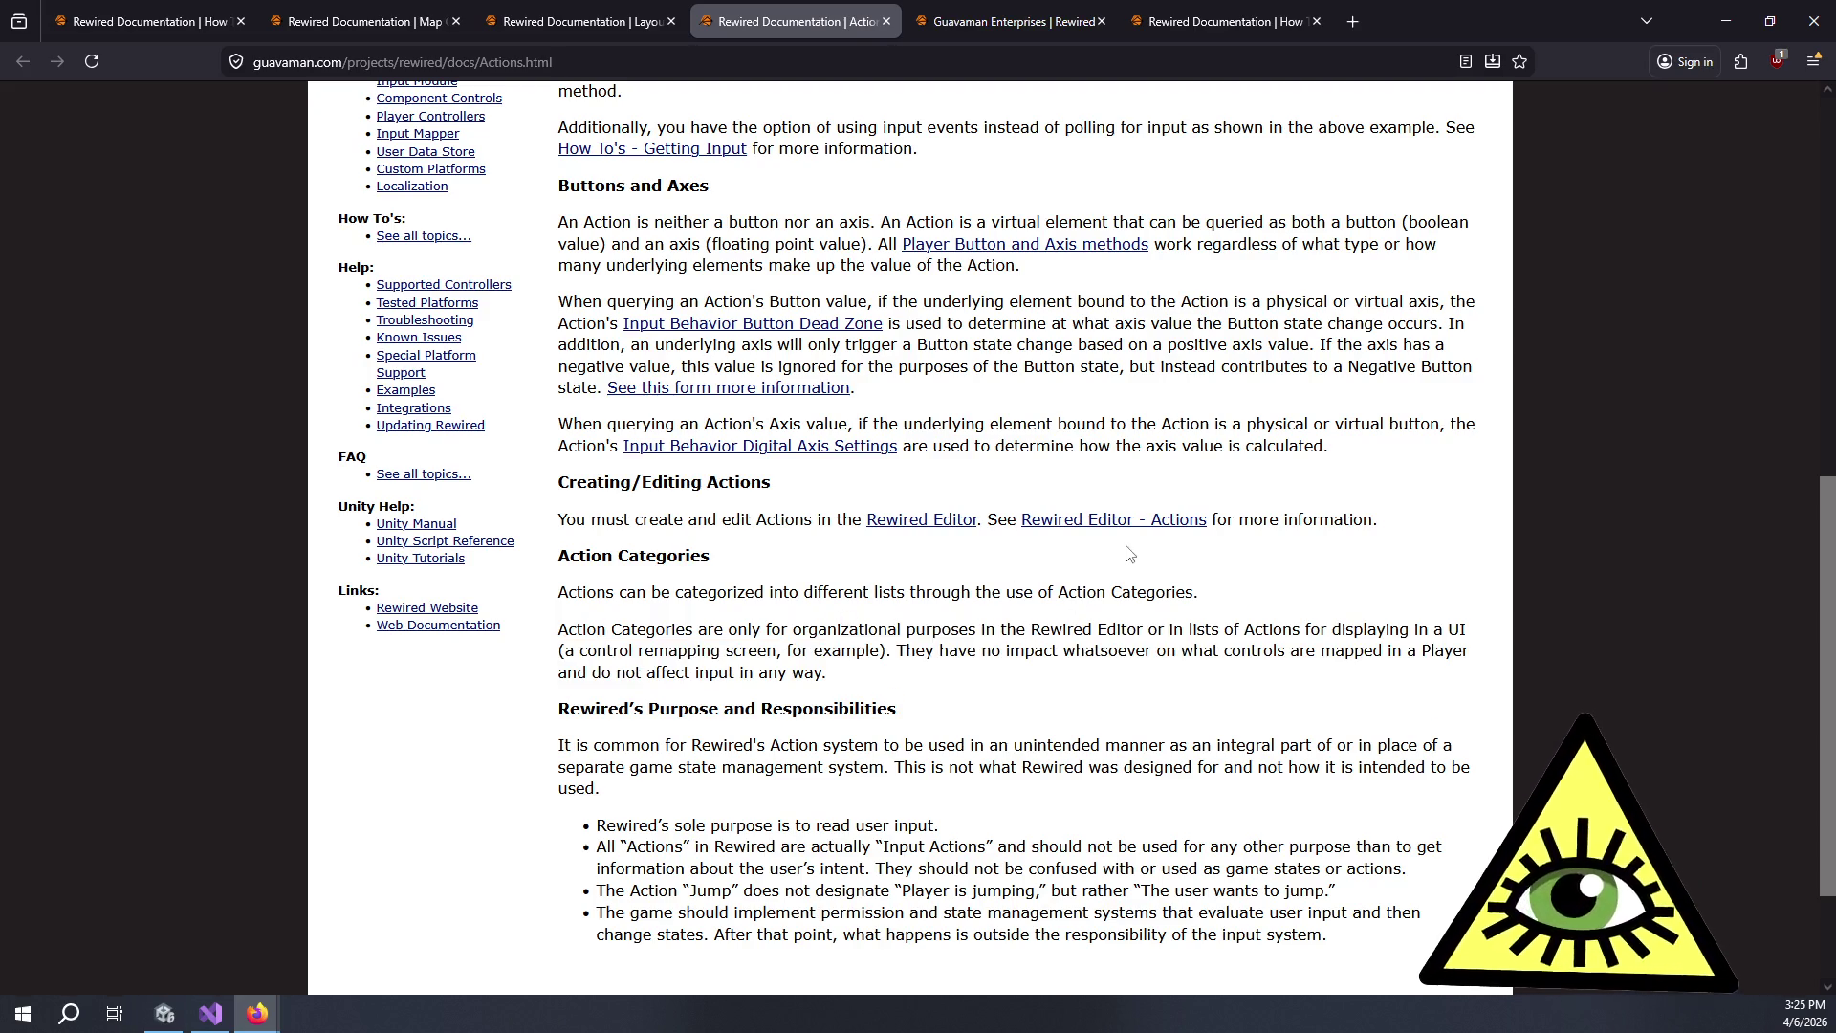
key("alt+Tab")
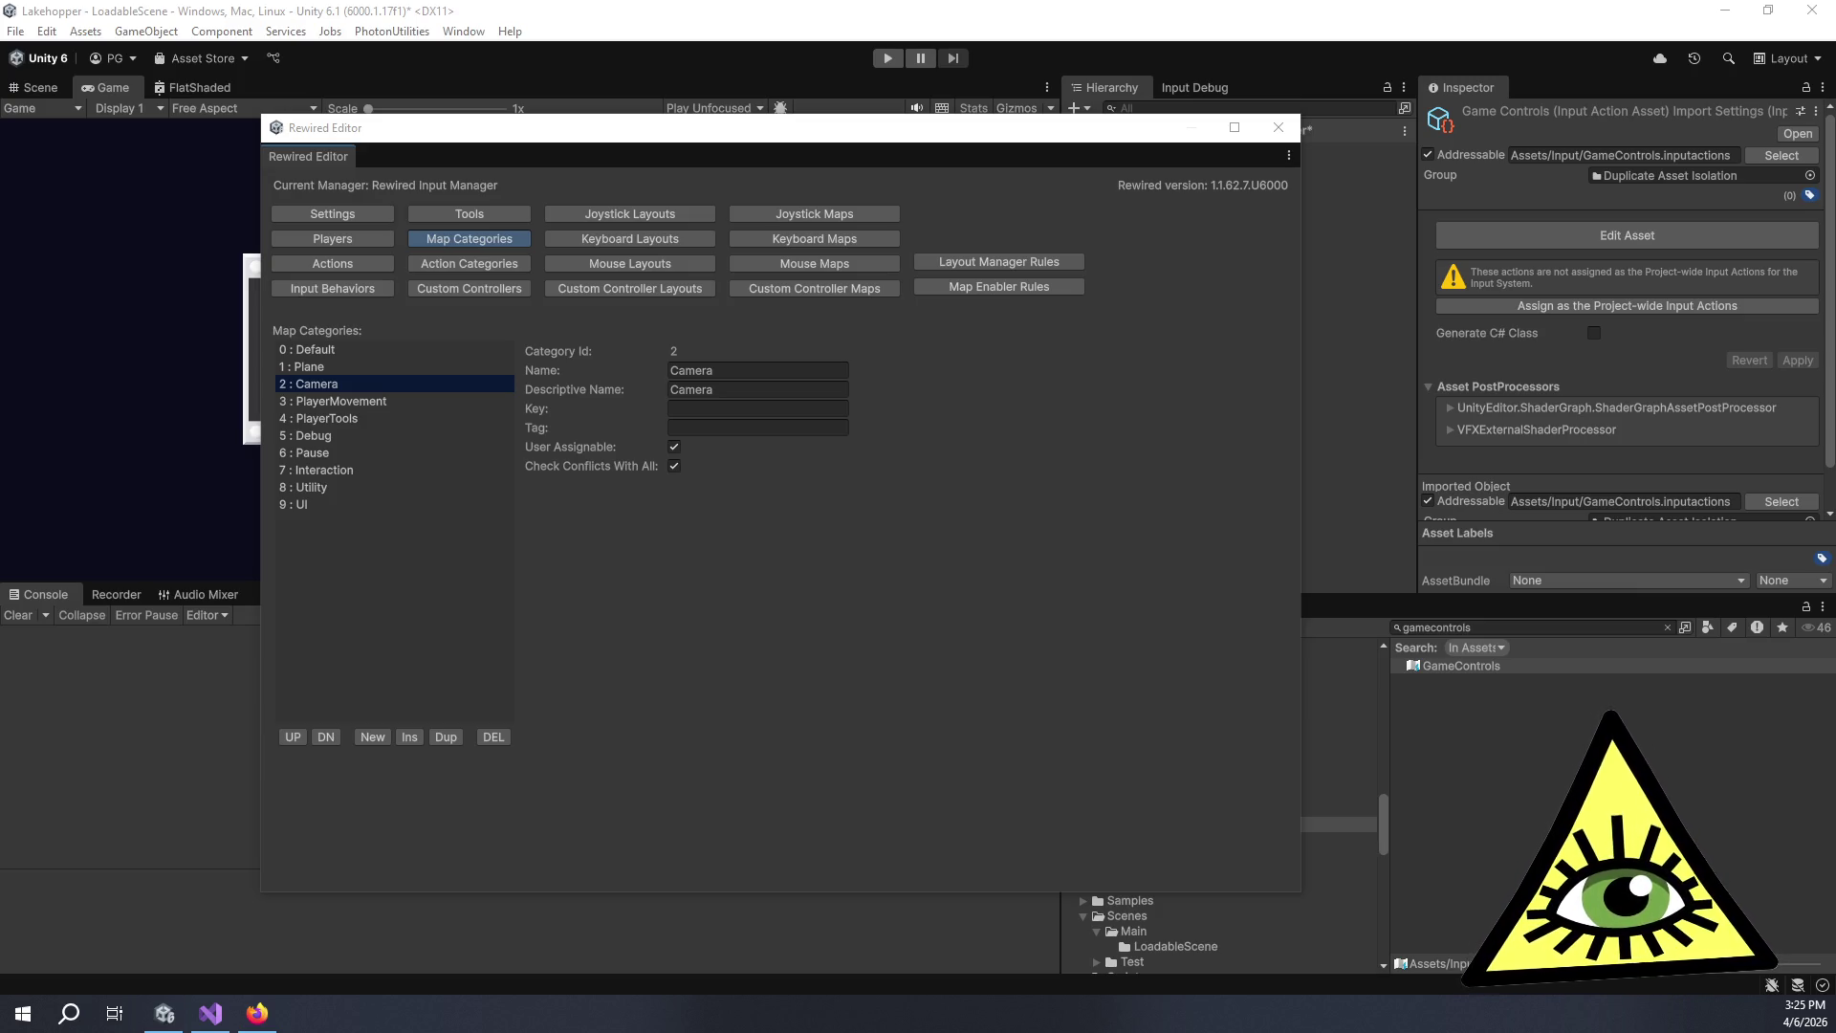
On Rewired's Players page, create a new player 1 : Player0 and view its properties.
left_click(359, 238)
left_click(370, 737)
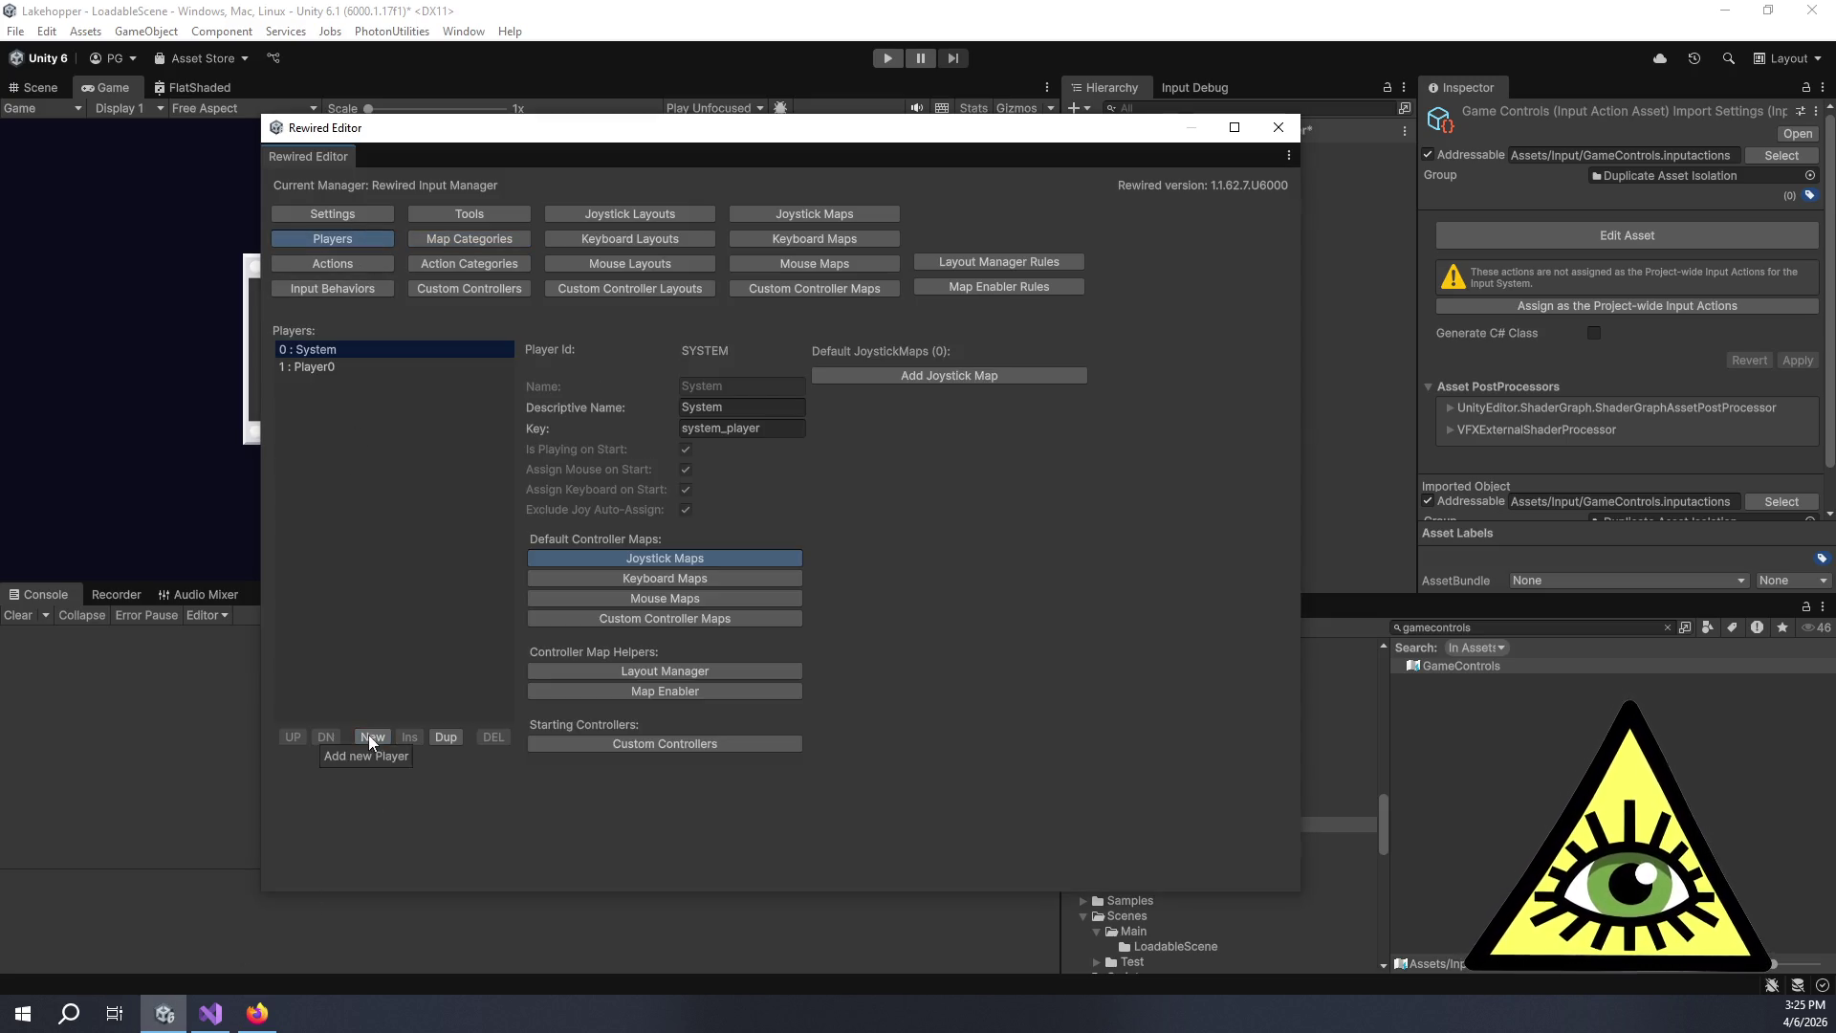
left_click(354, 370)
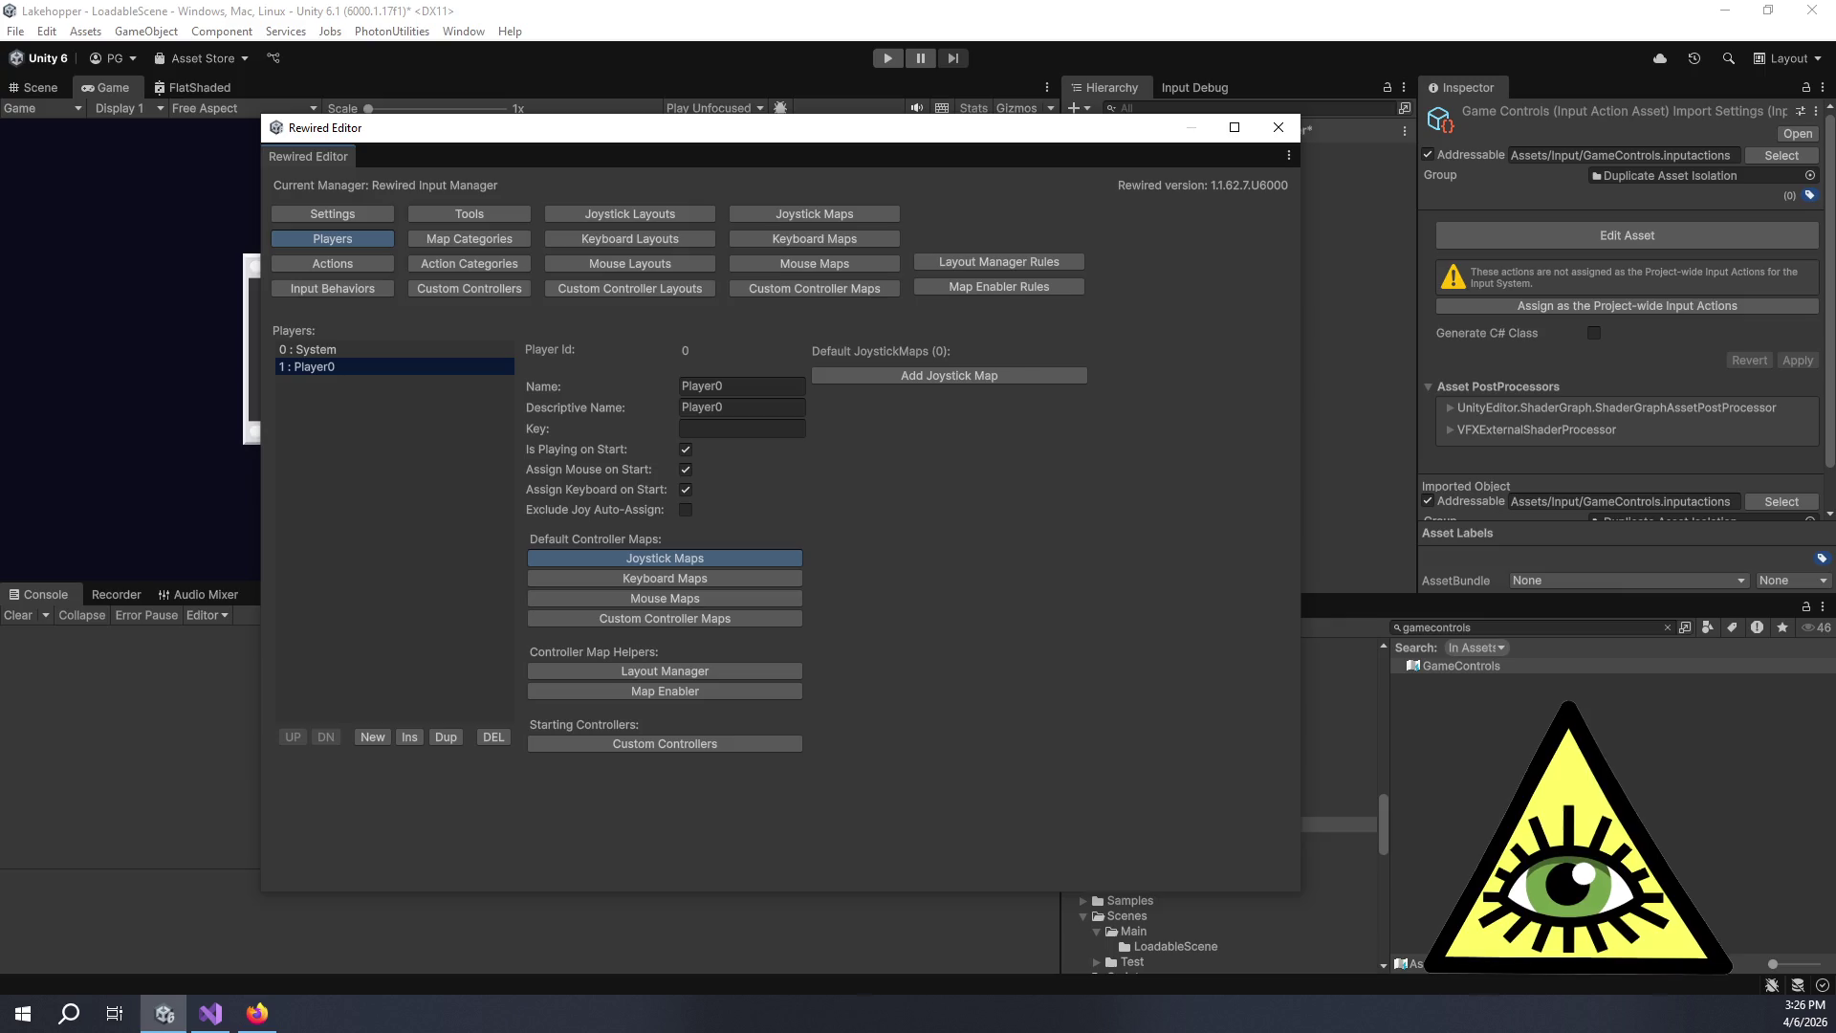
key("alt+Tab")
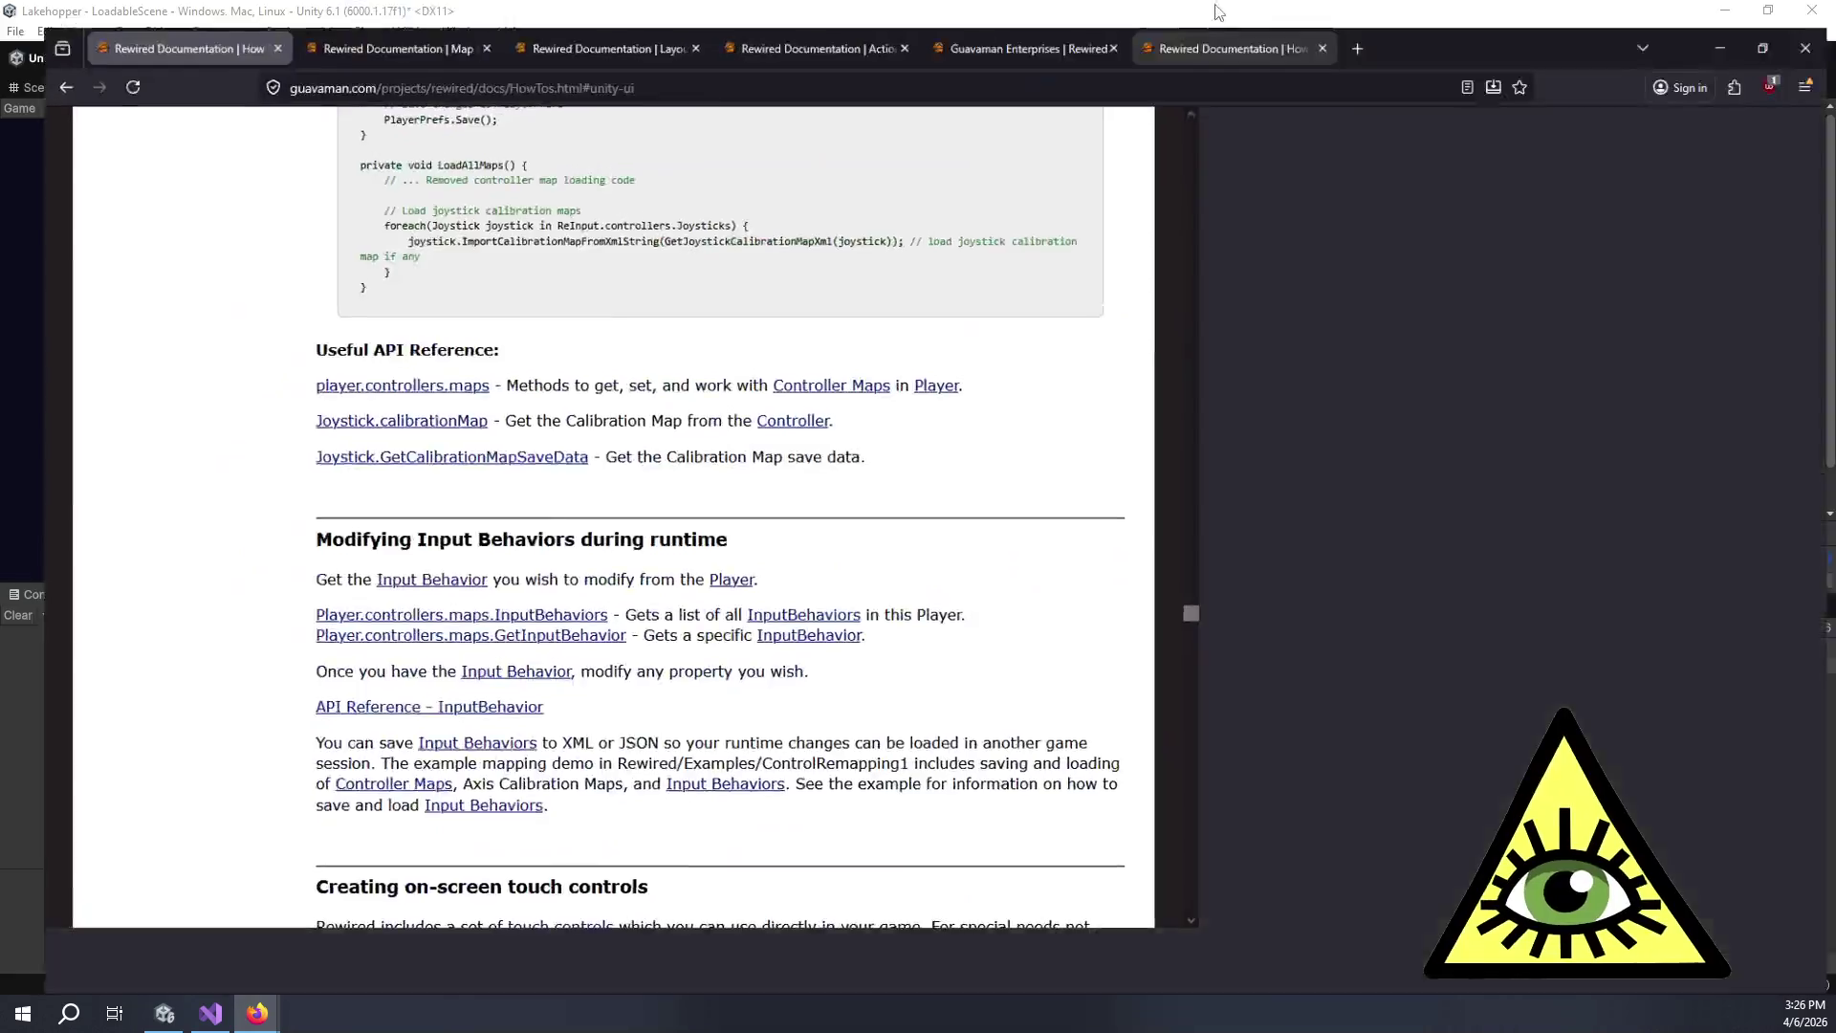
Open the Players docs page and study its controllers, controller maps and actions diagram.
scroll(703, 380, "up", 15)
scroll(703, 379, "up", 20)
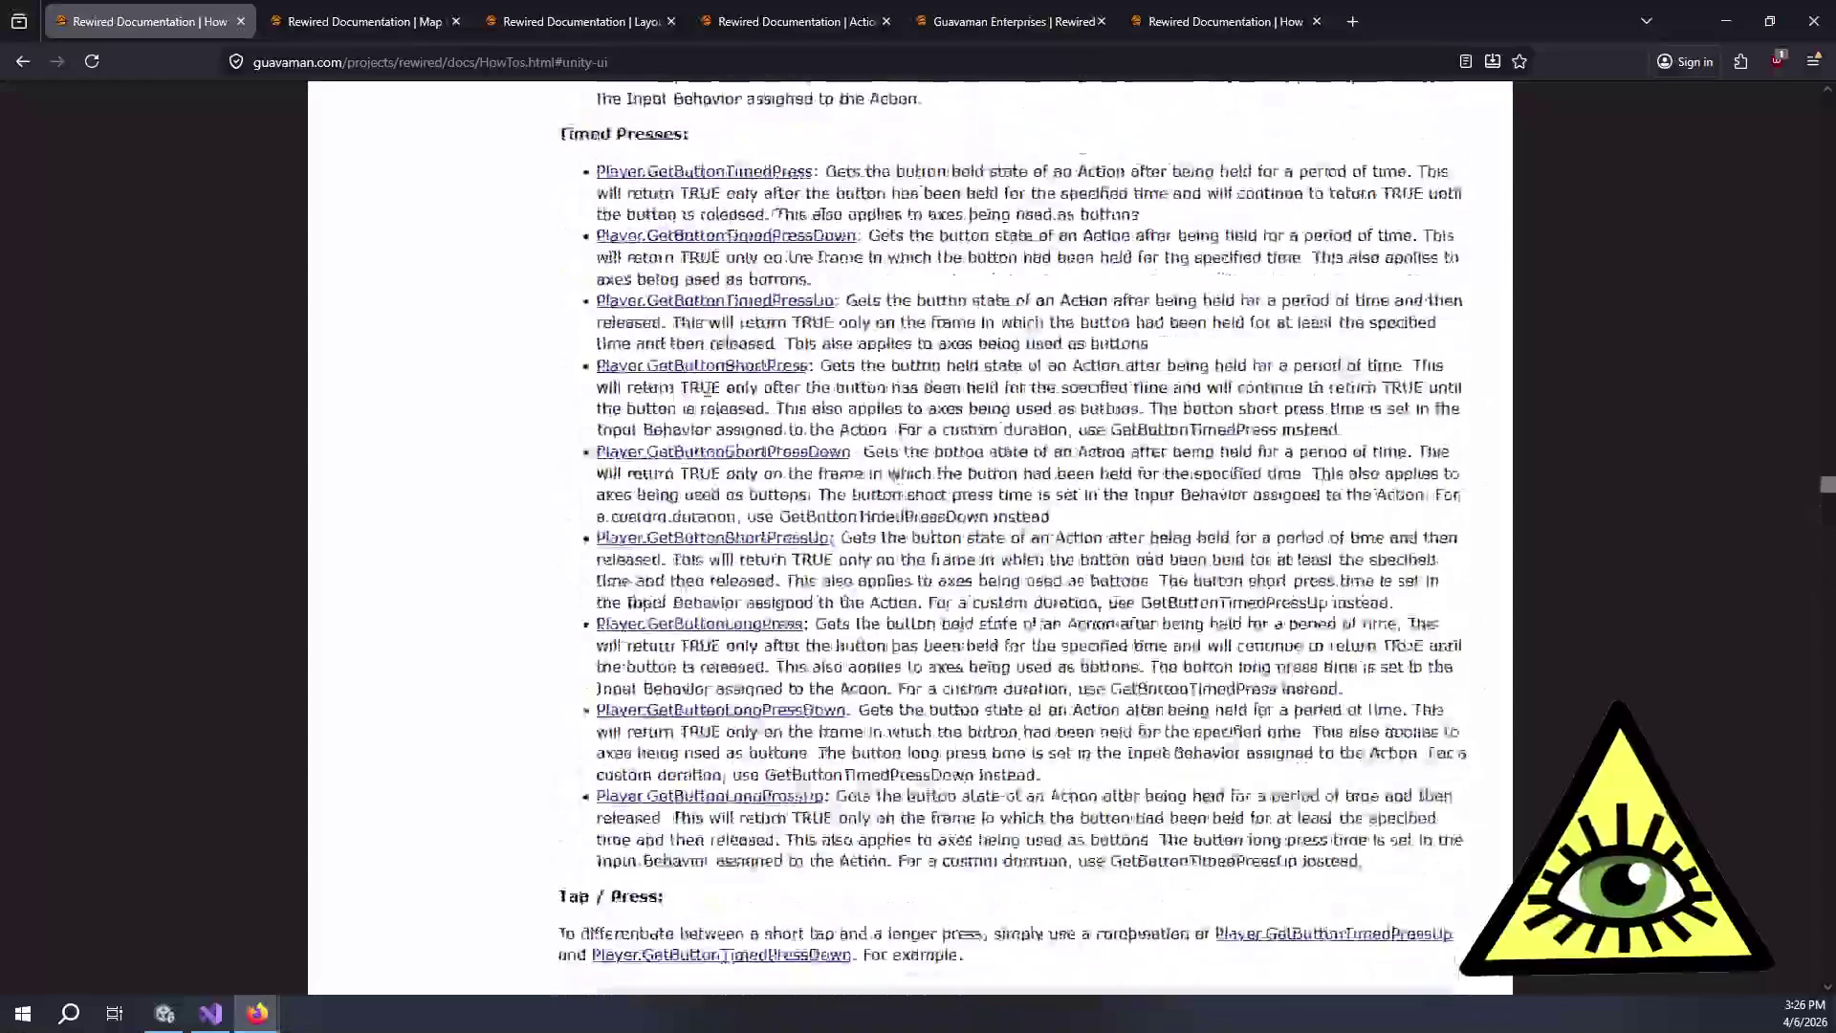
scroll(703, 380, "up", 10)
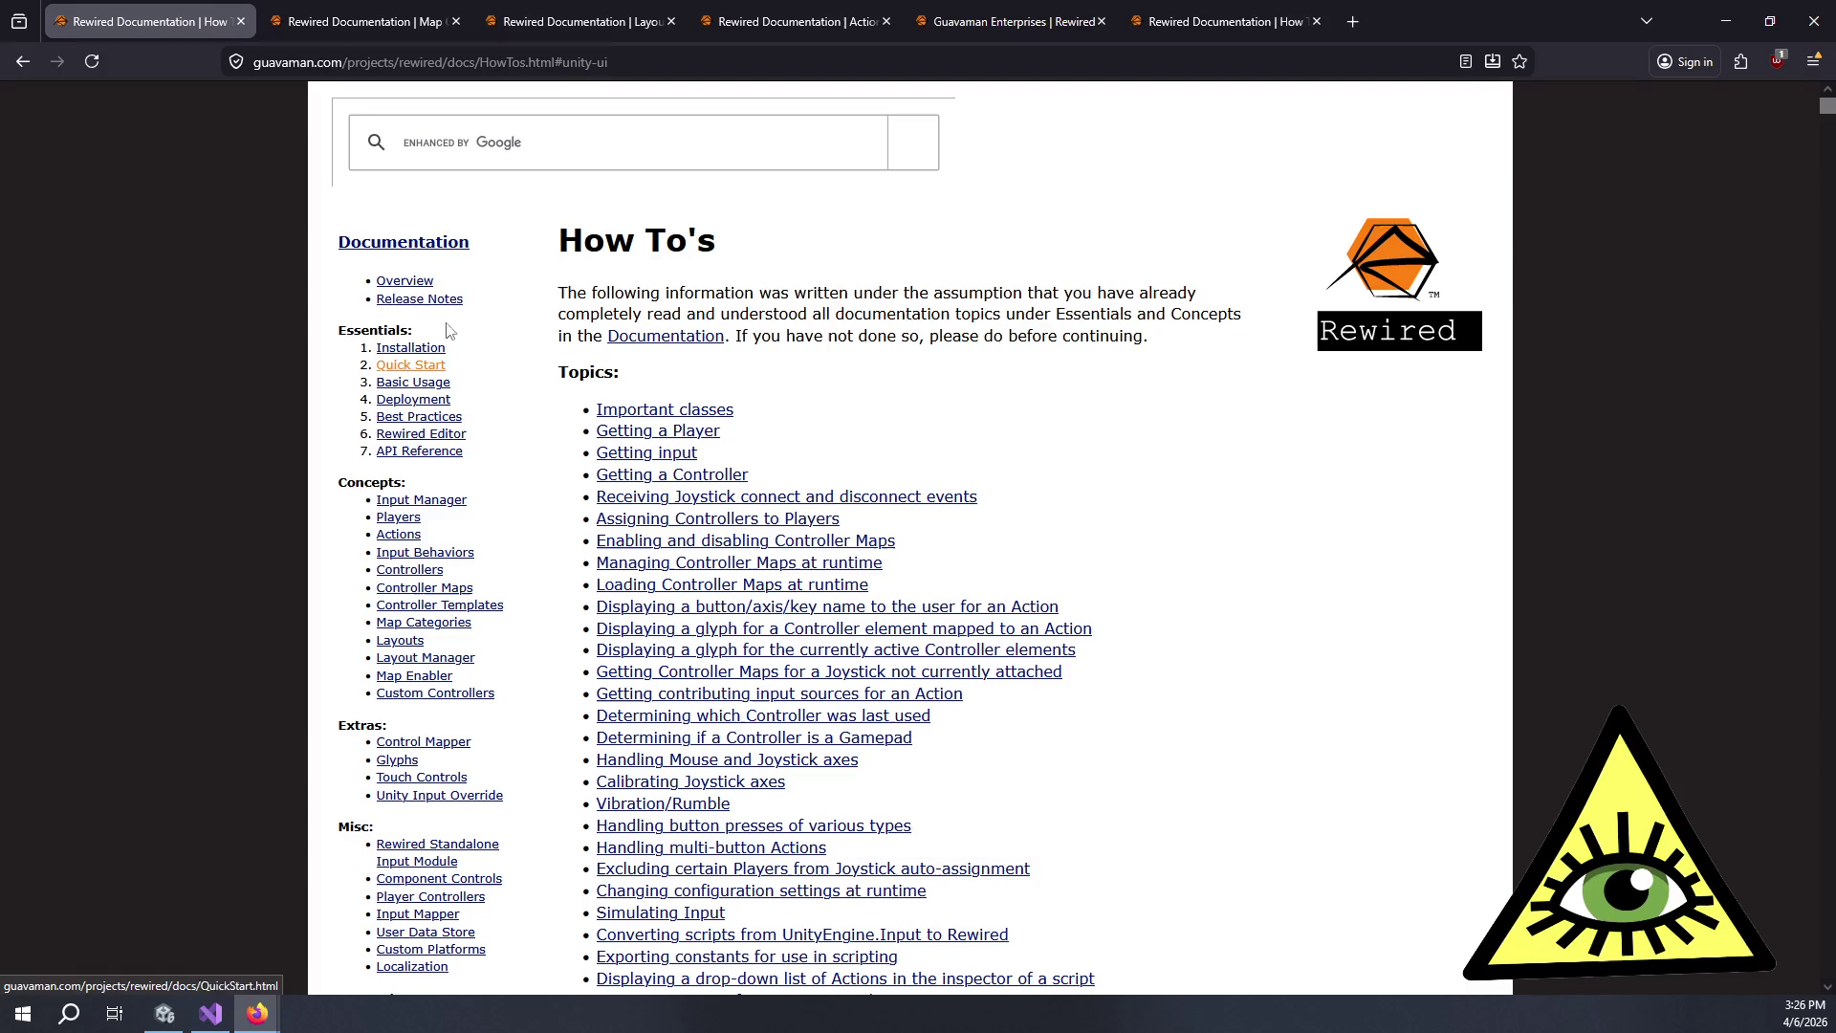
left_click(410, 519)
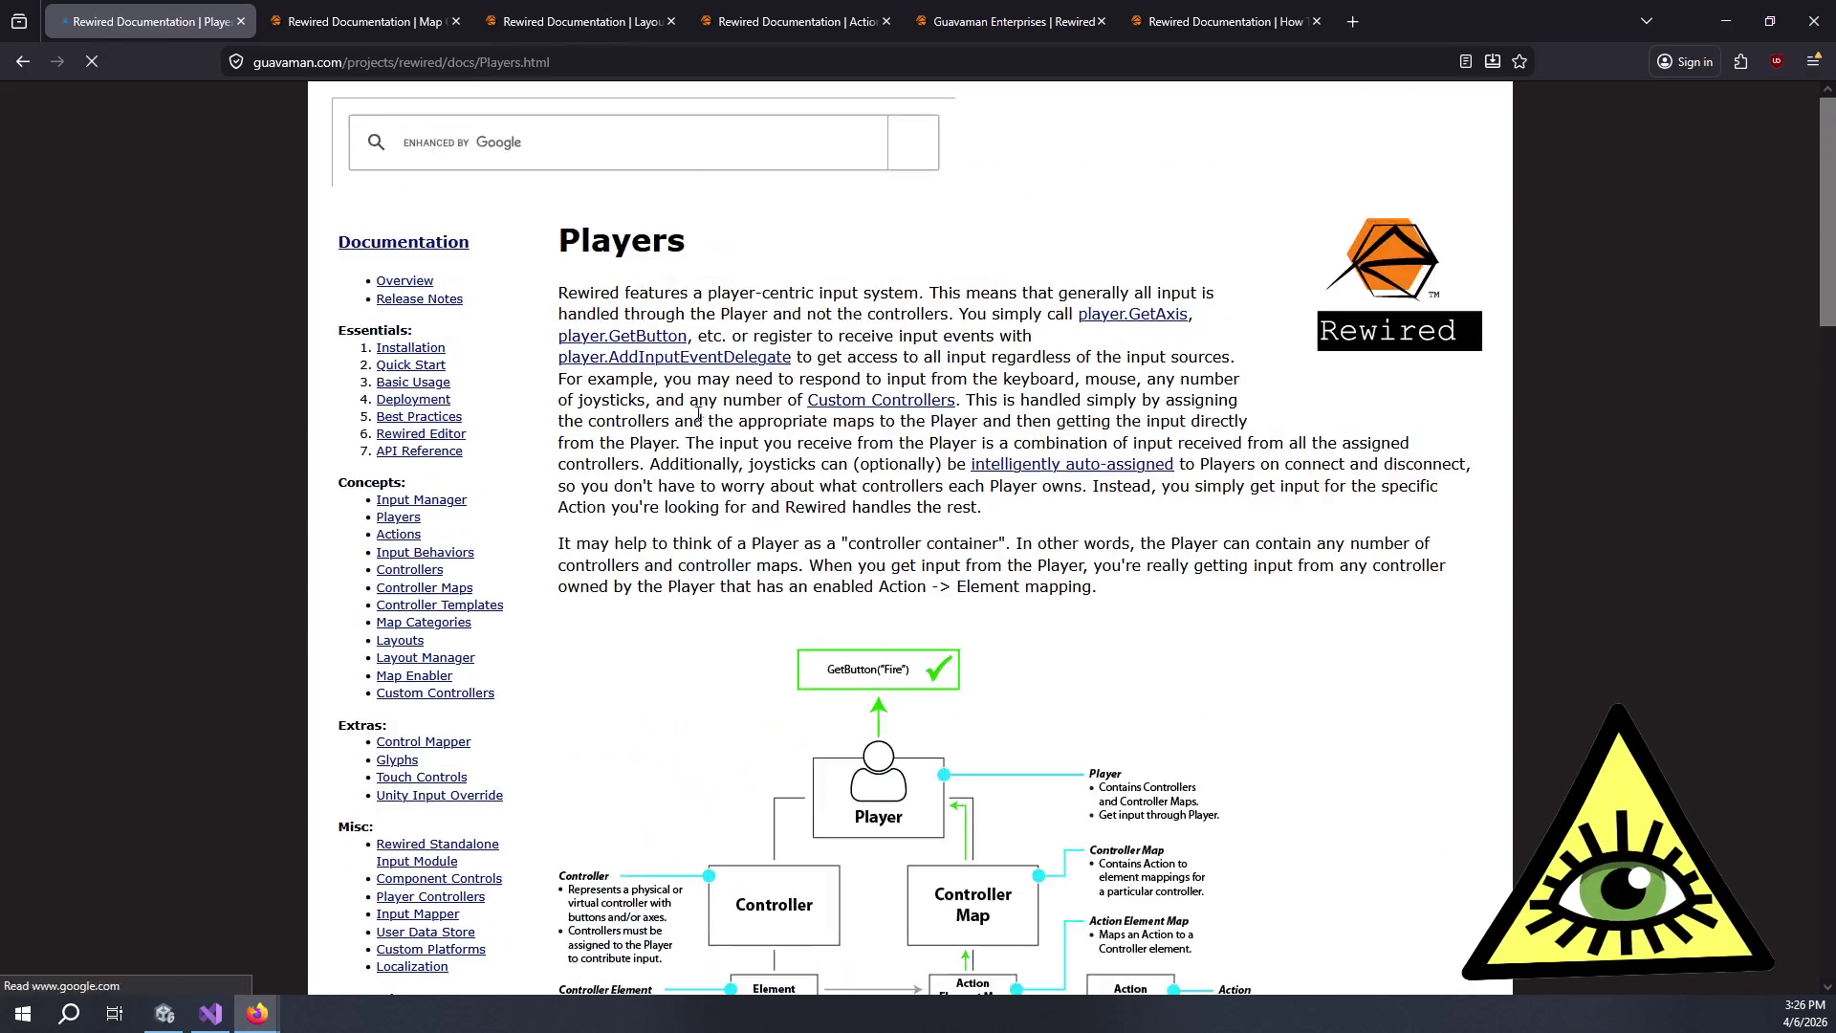
scroll(1193, 975, "down", 5)
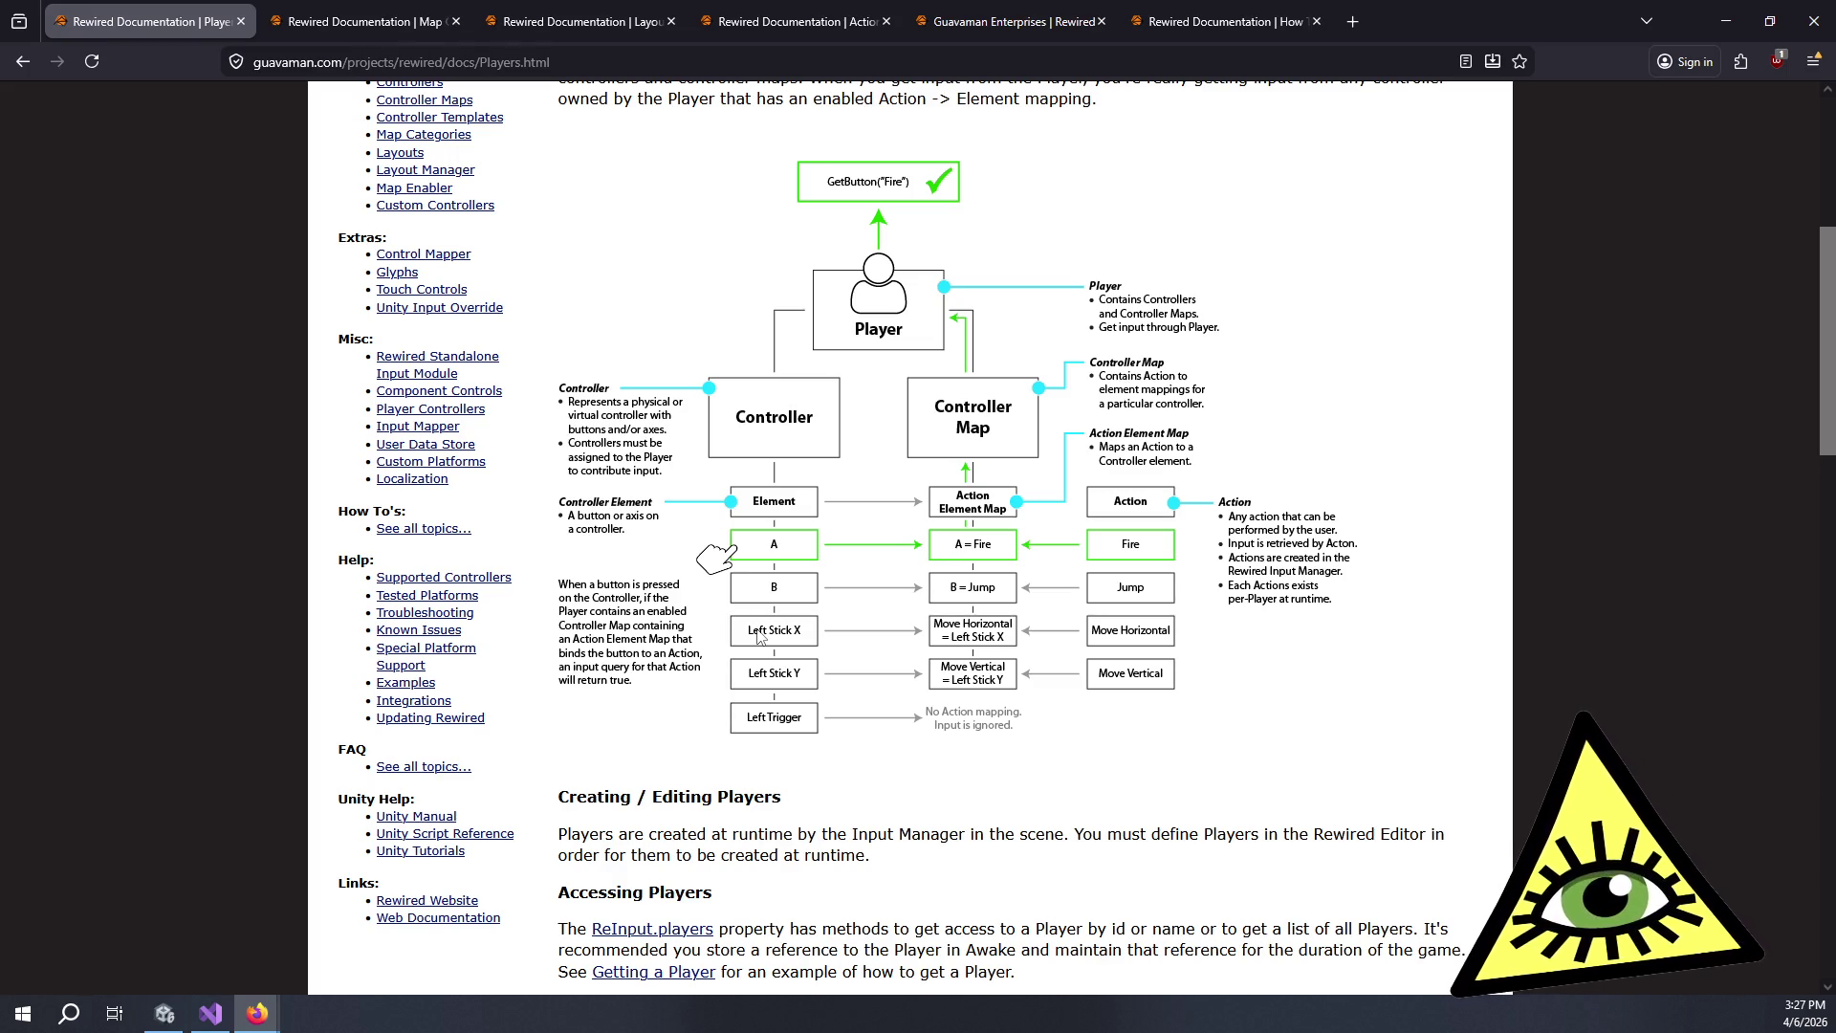
key("alt+Tab")
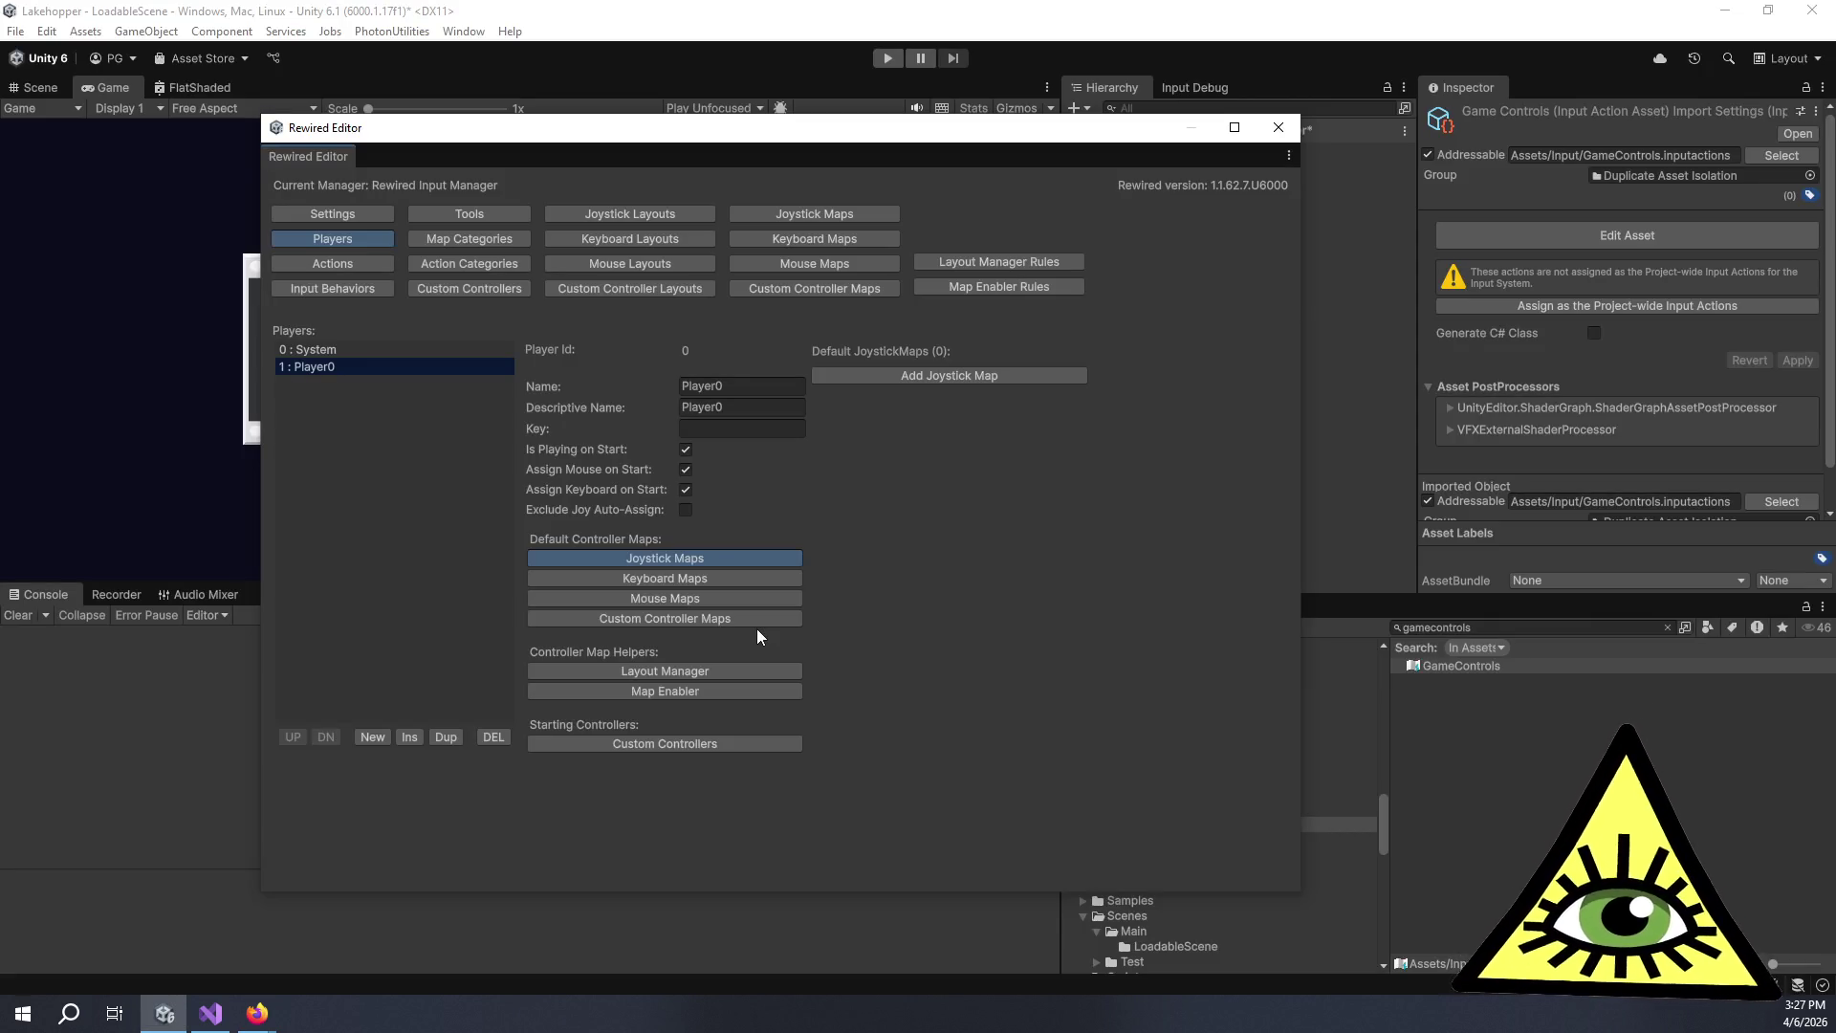
Show Rewired's Actions page and review the GameControls PlayerActions map before closing that editor.
left_click(373, 268)
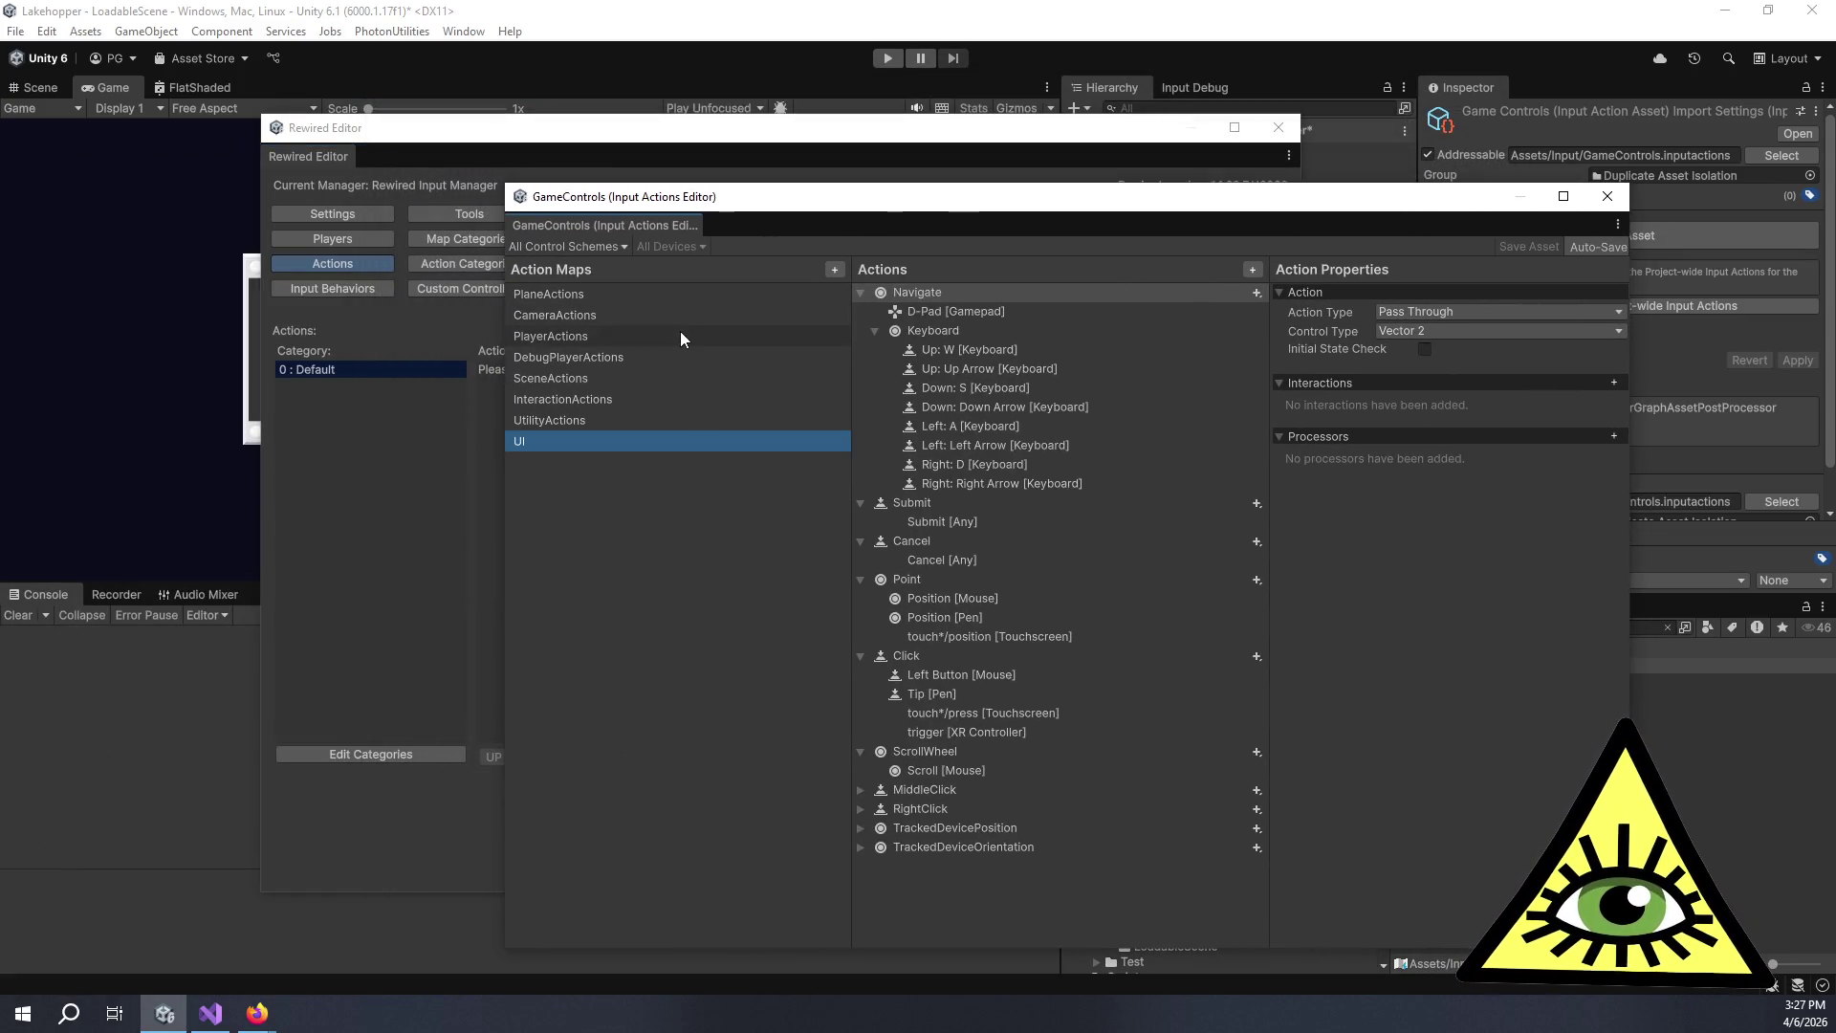
left_click(680, 335)
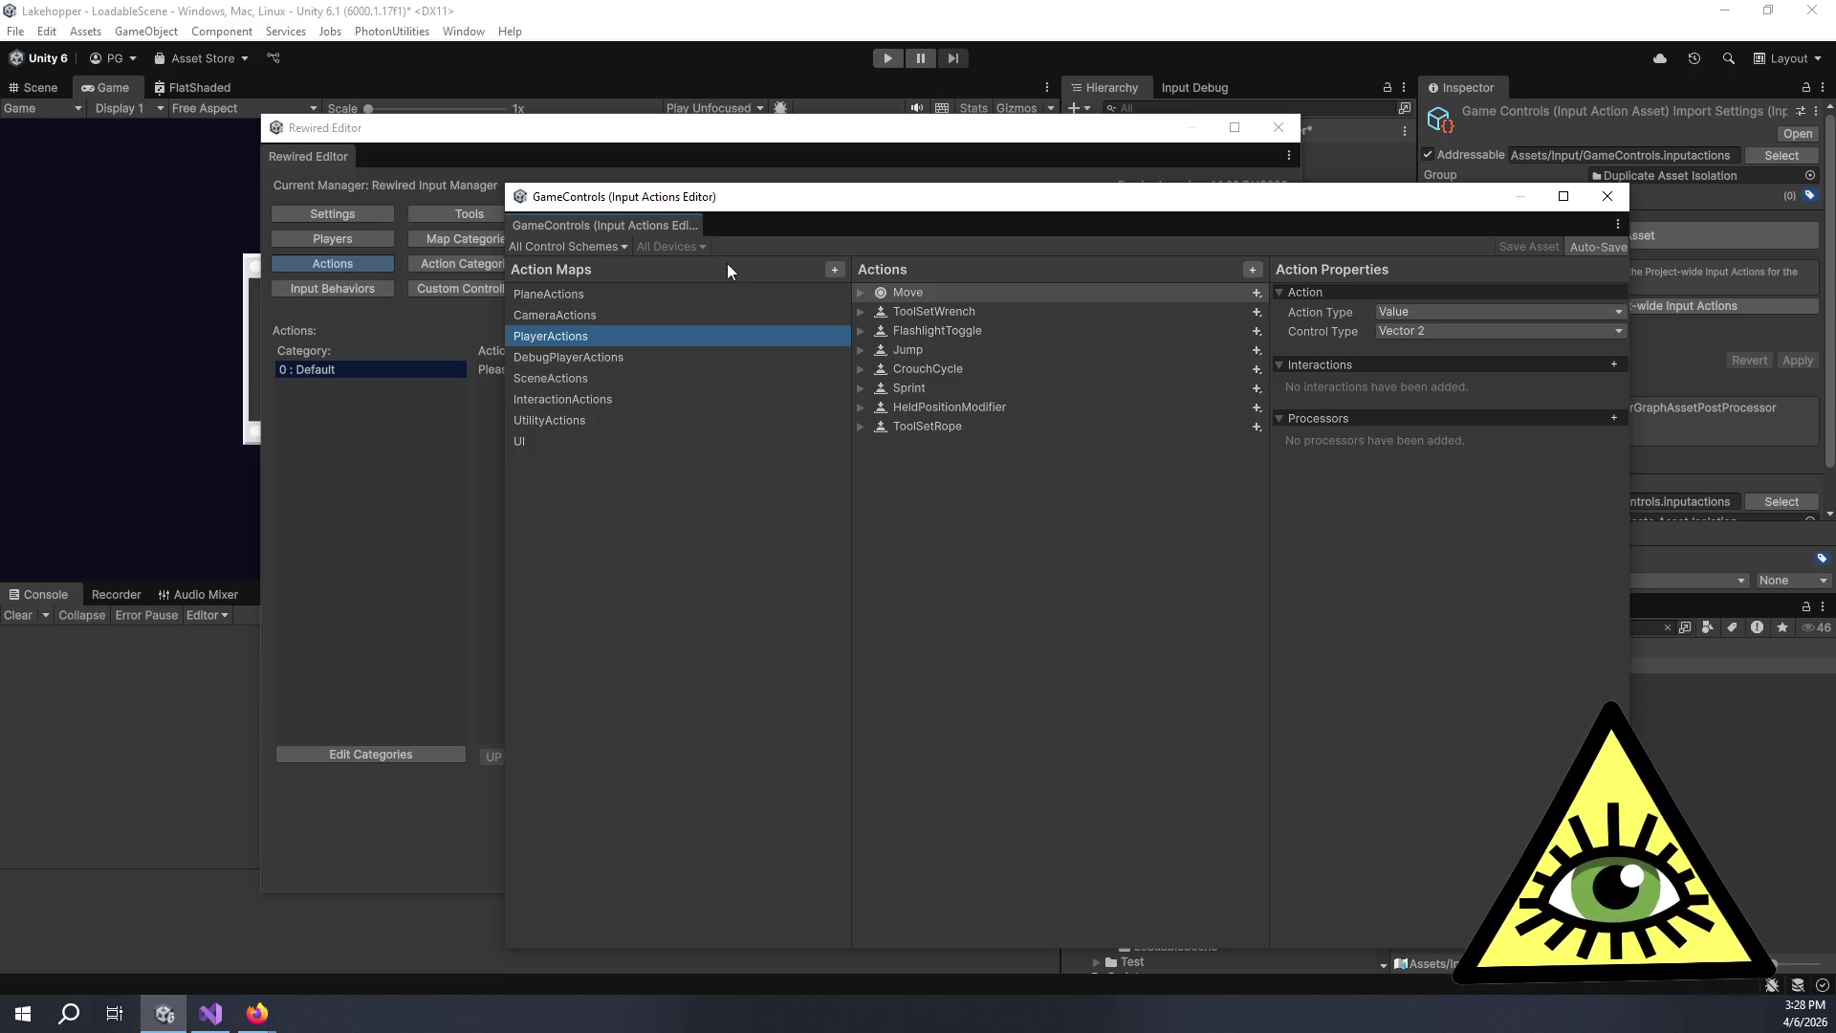
key("alt+F4")
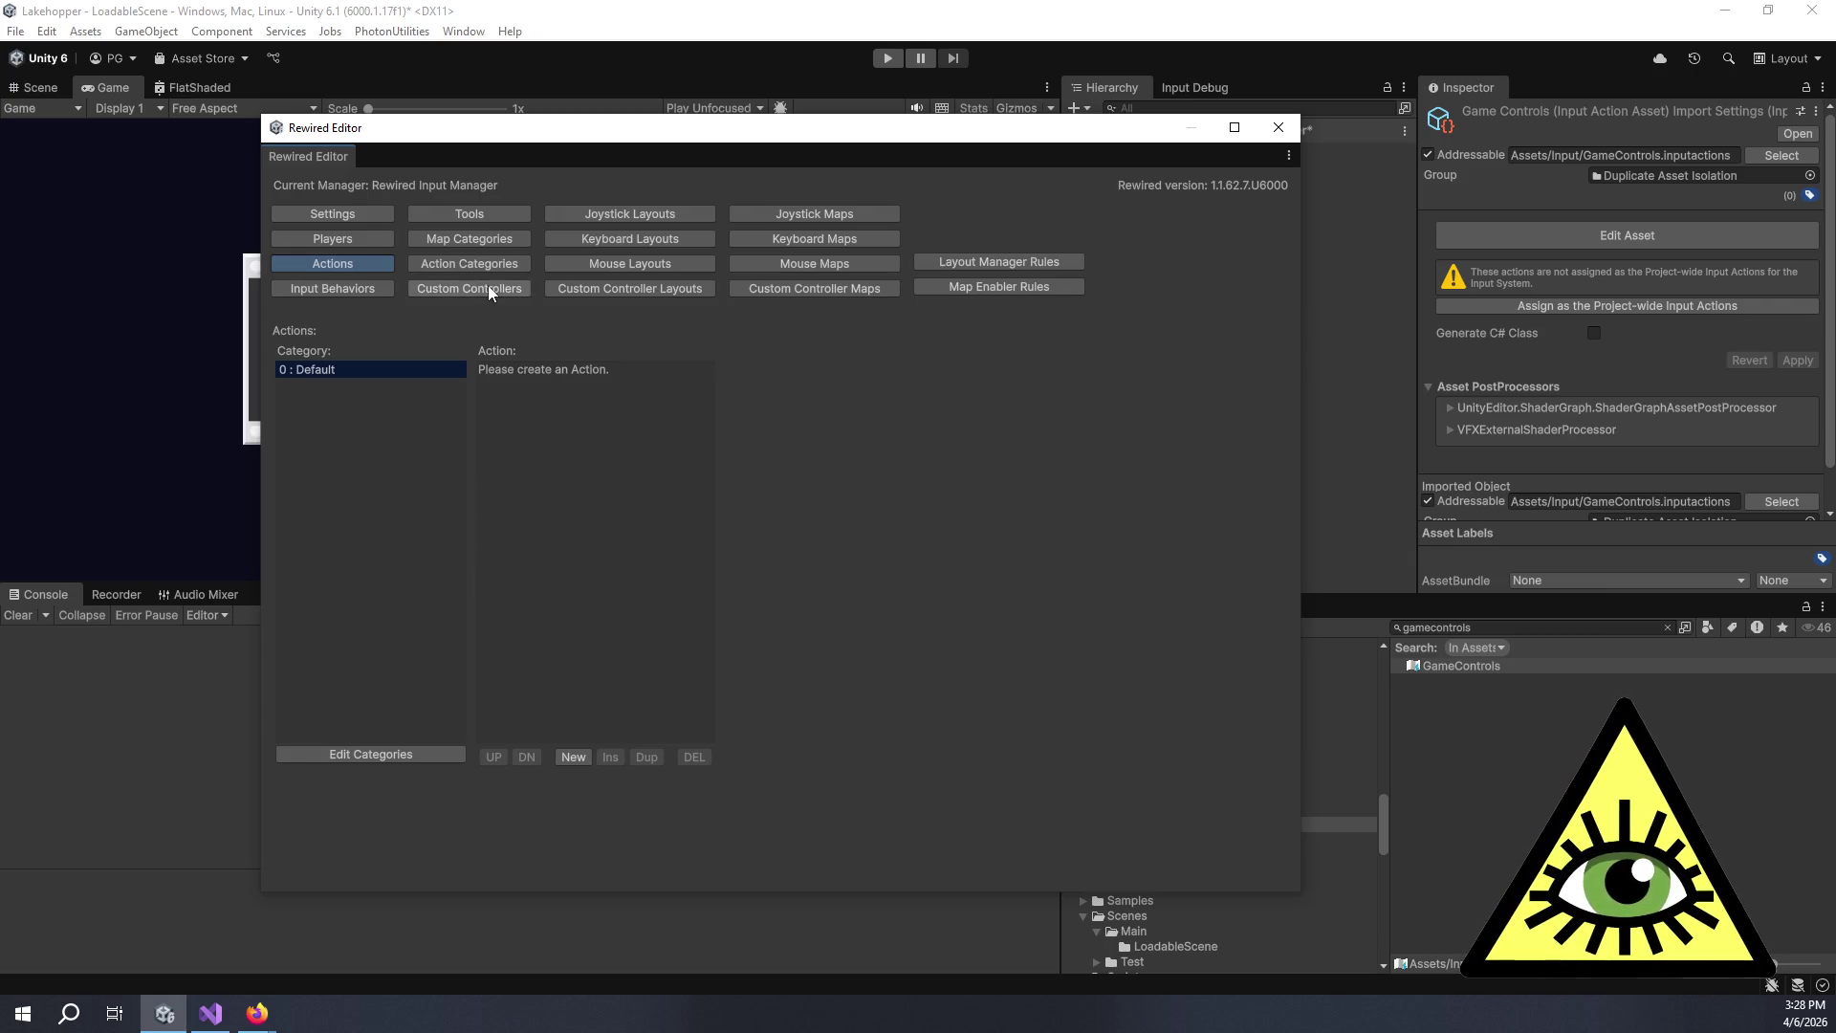
Add an action category named Plane with descriptive name Plane.
left_click(388, 754)
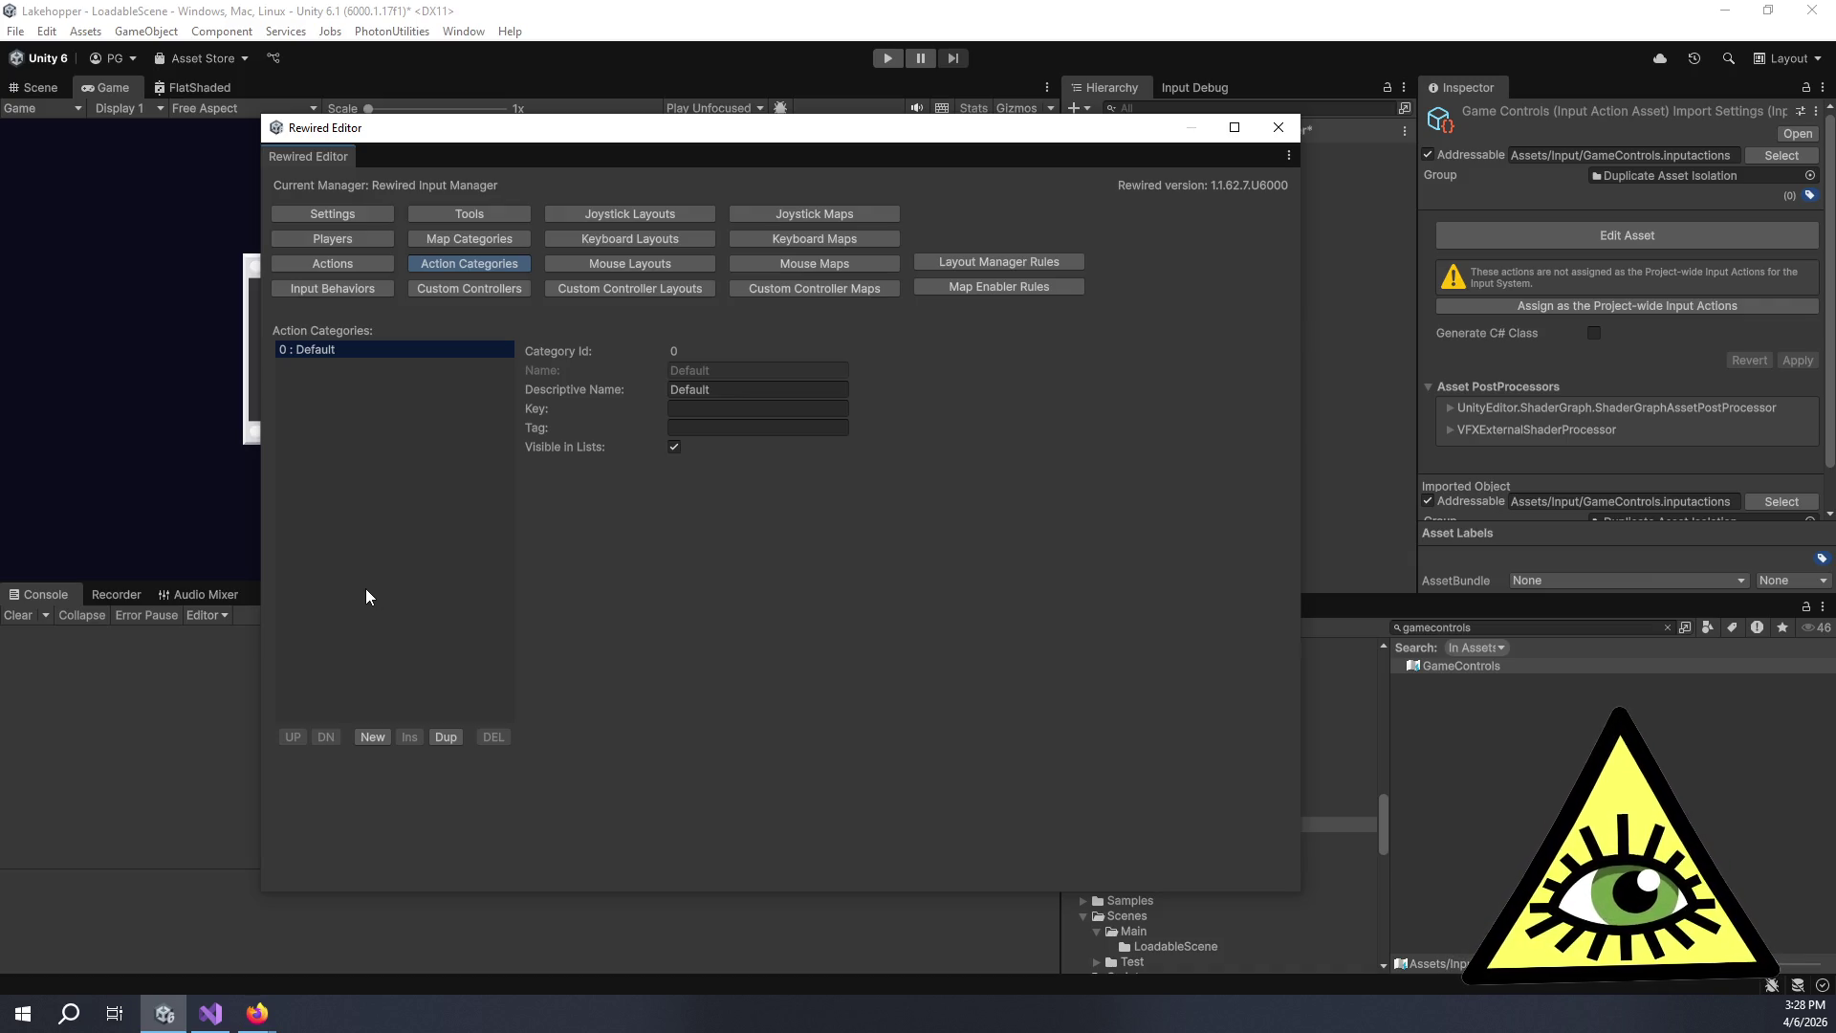
left_click(377, 267)
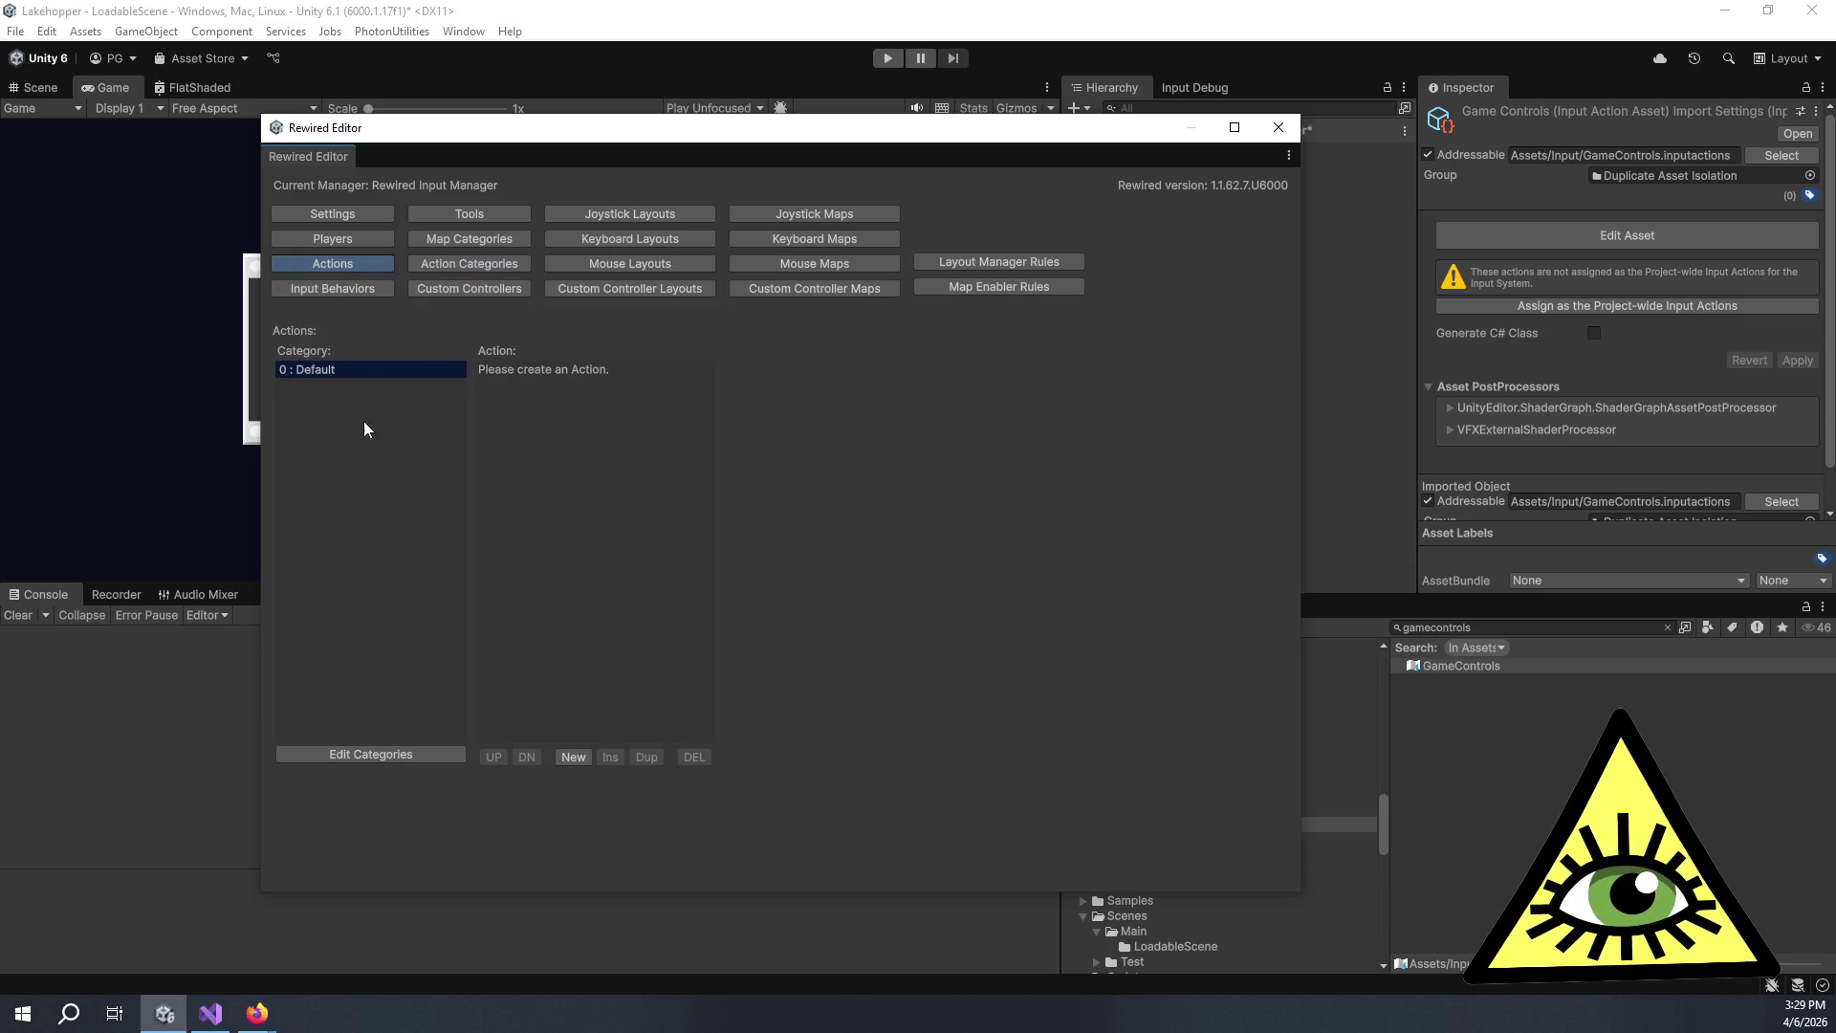
left_click(479, 266)
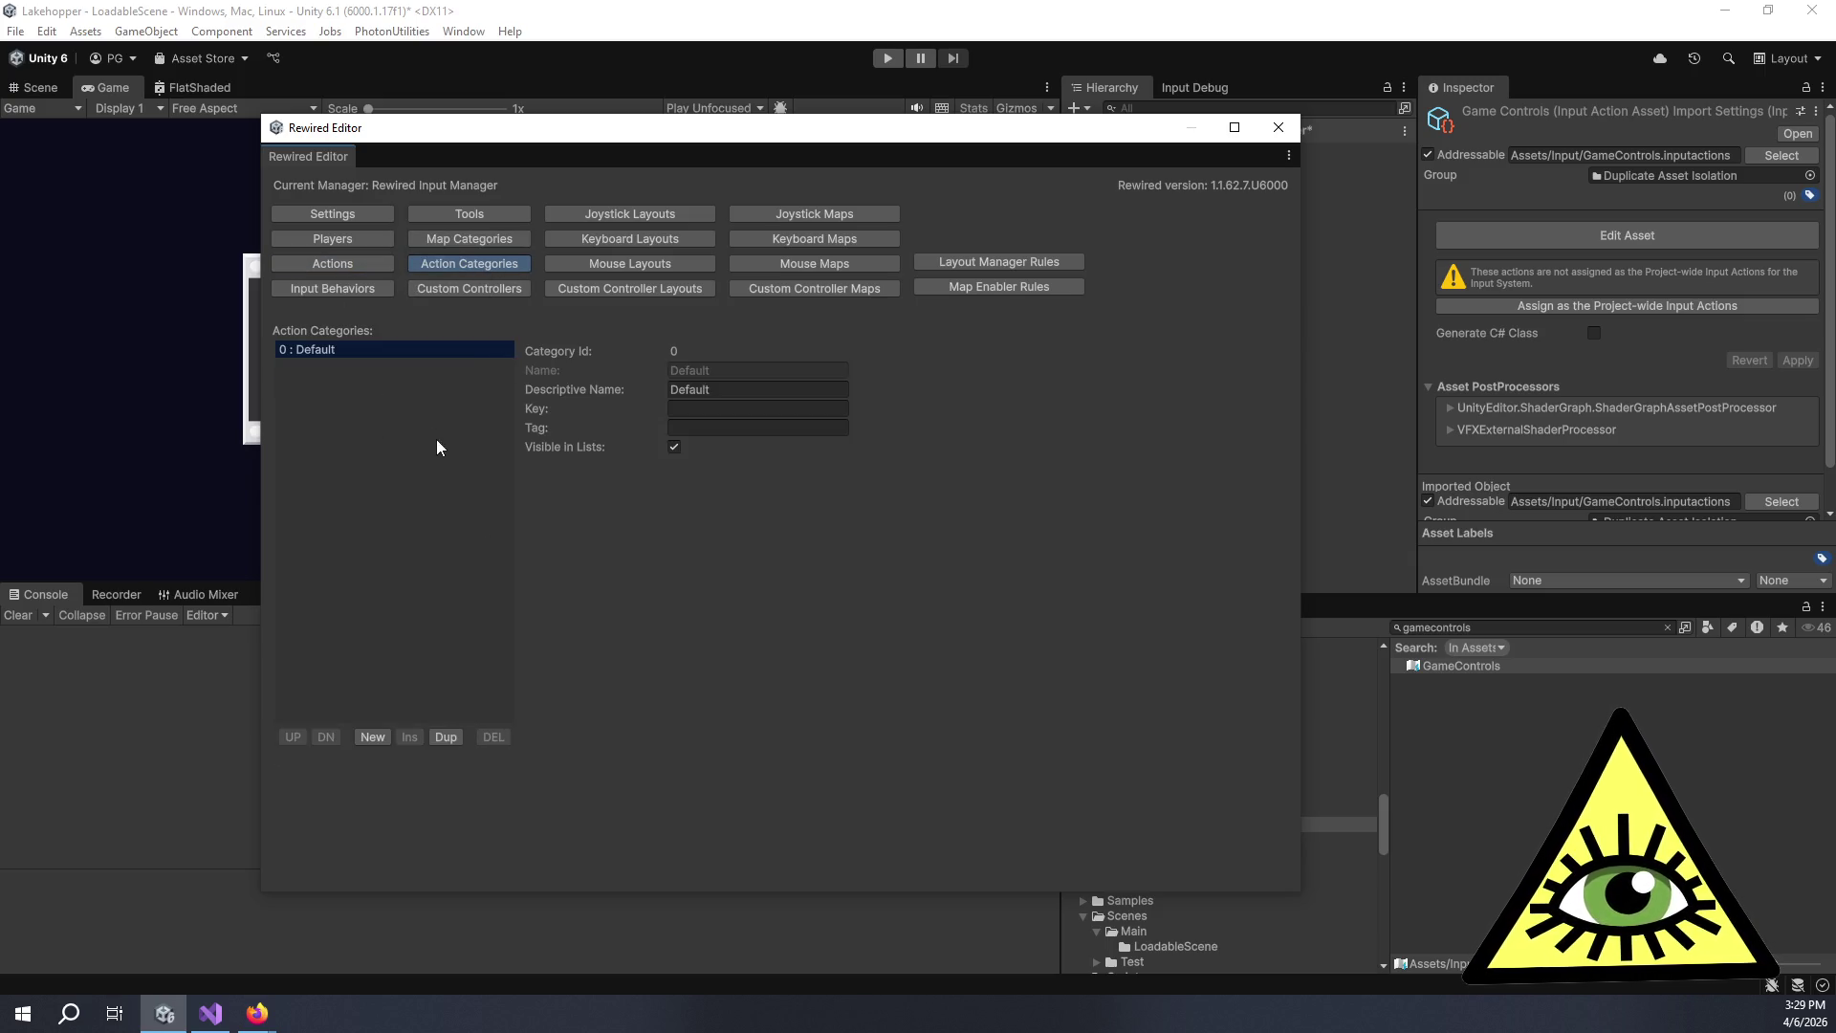
left_click(371, 736)
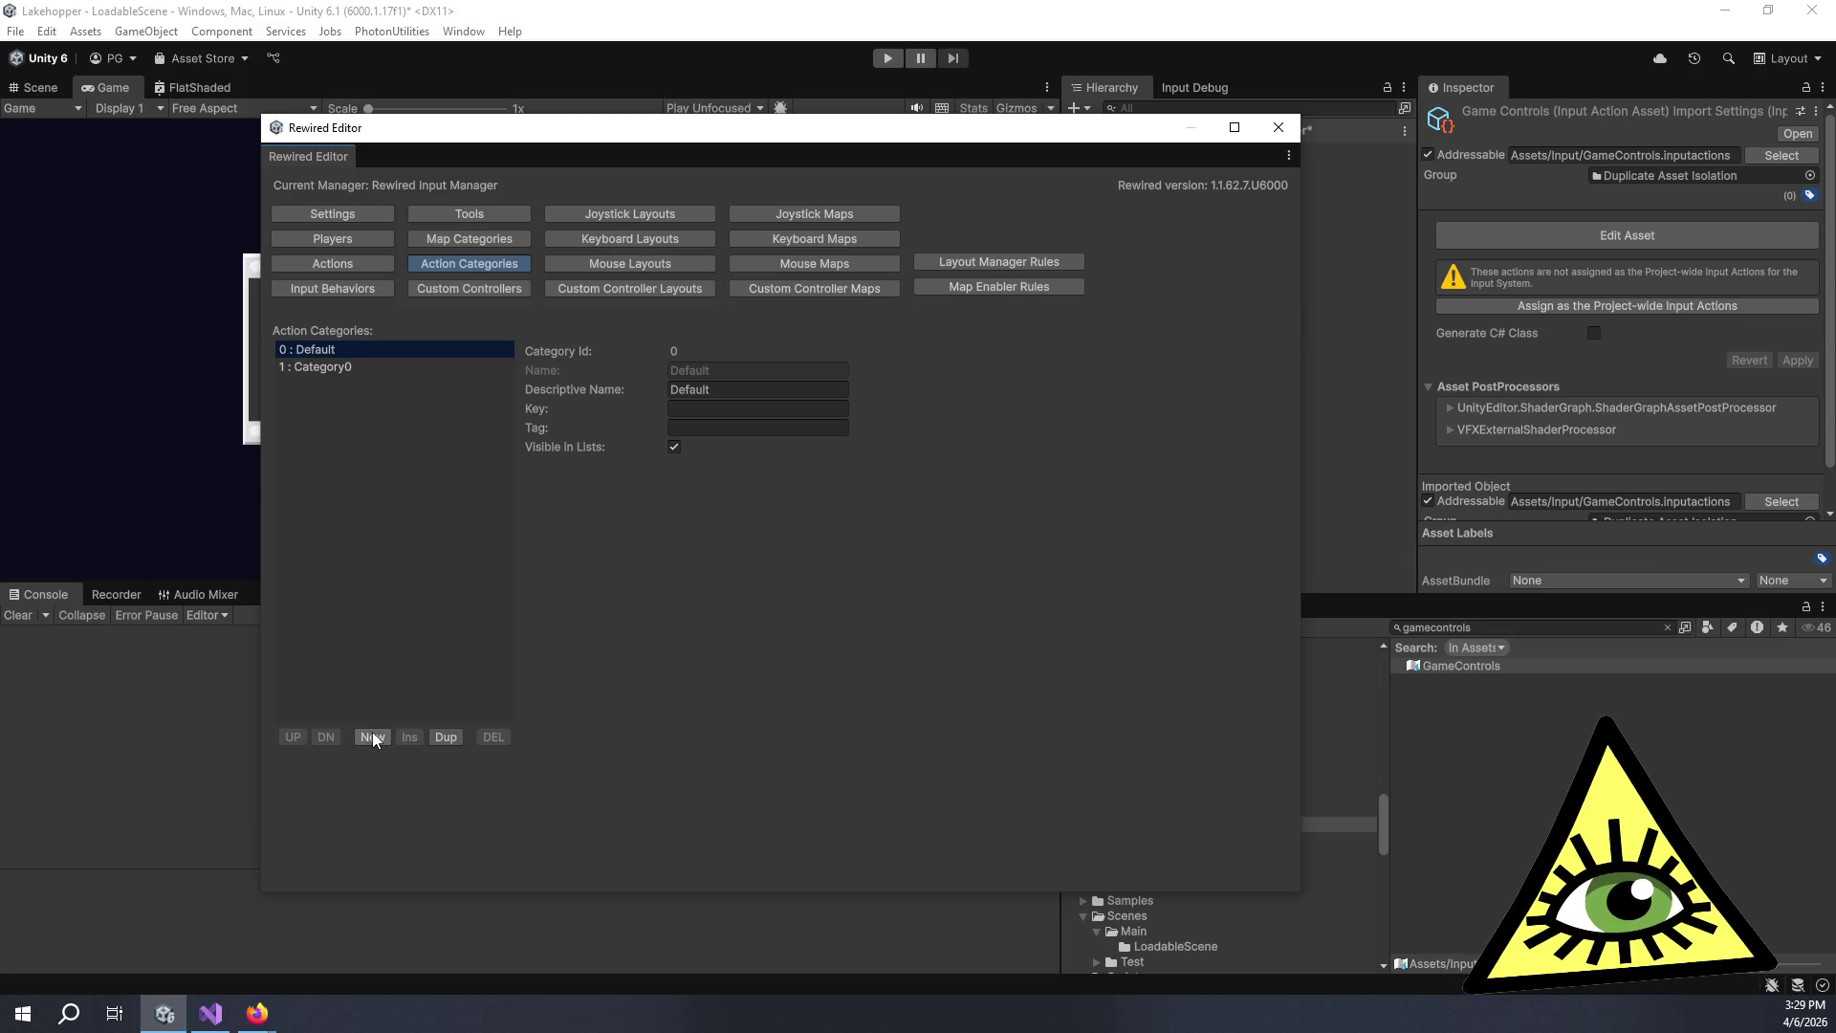
left_click(438, 363)
left_click(753, 372)
type("Plane")
key("Tab")
type("Plane")
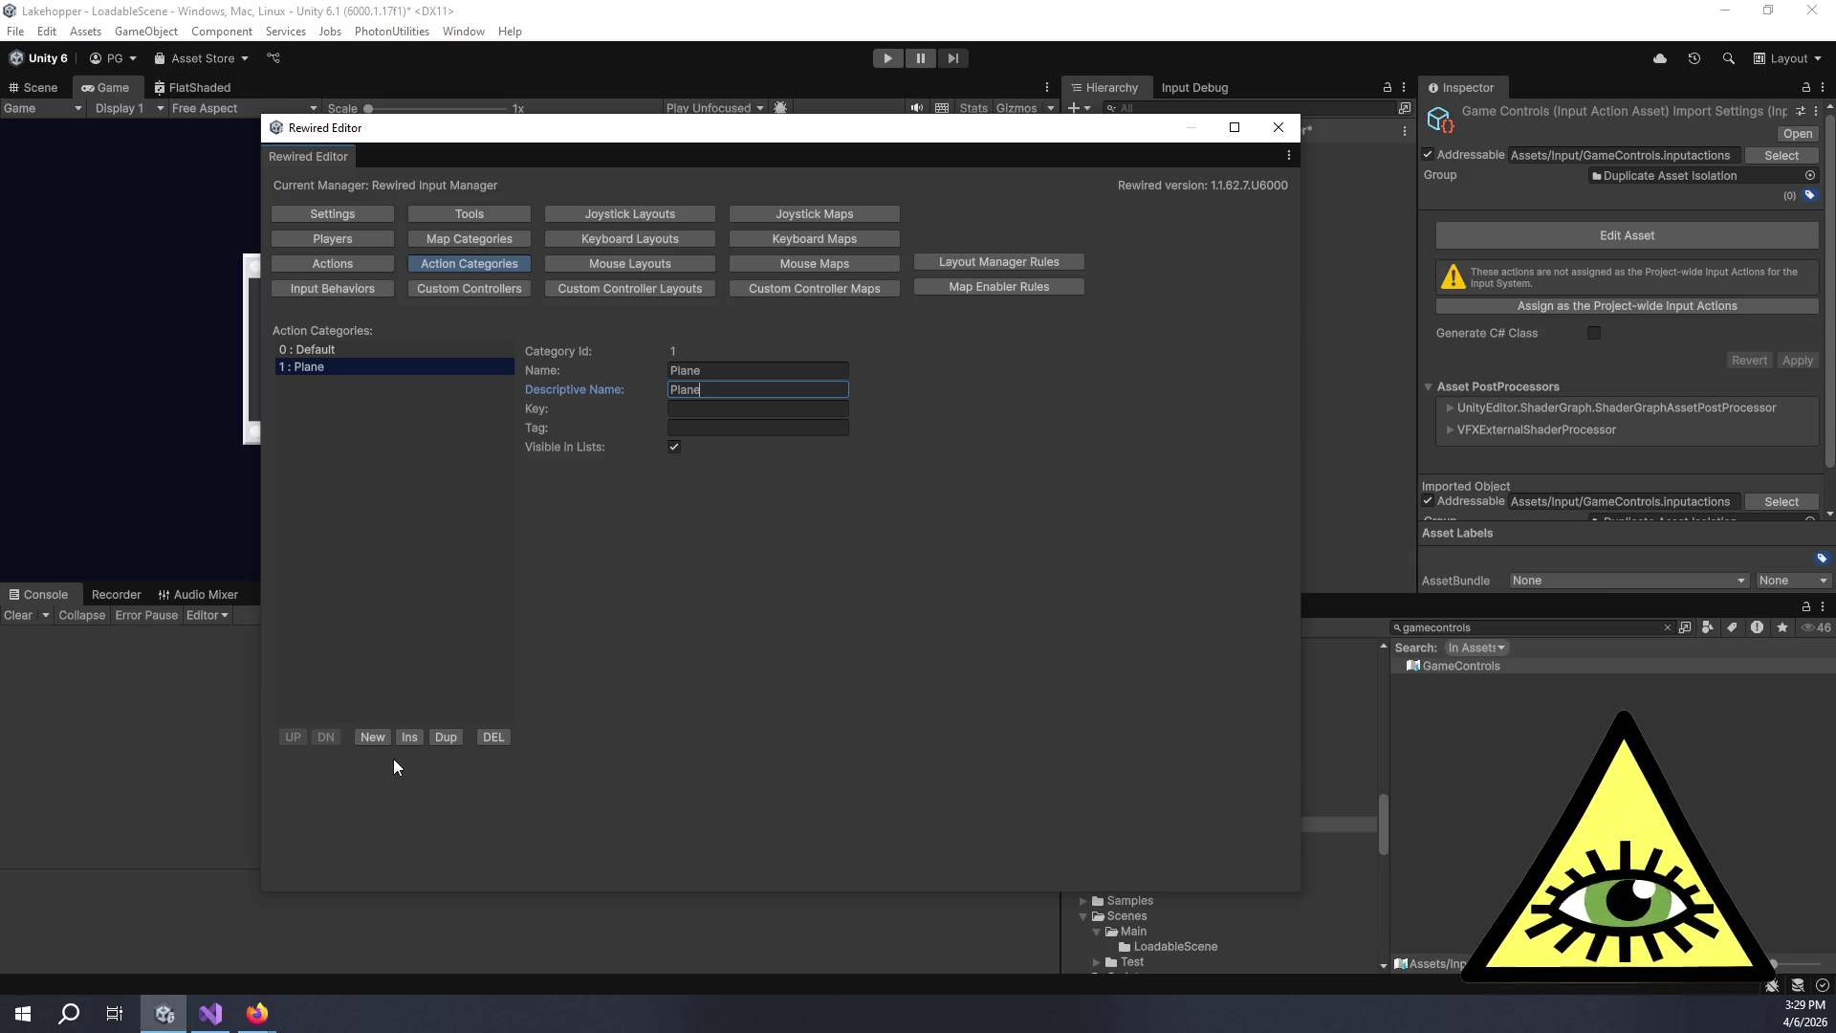
key("ctrl+n")
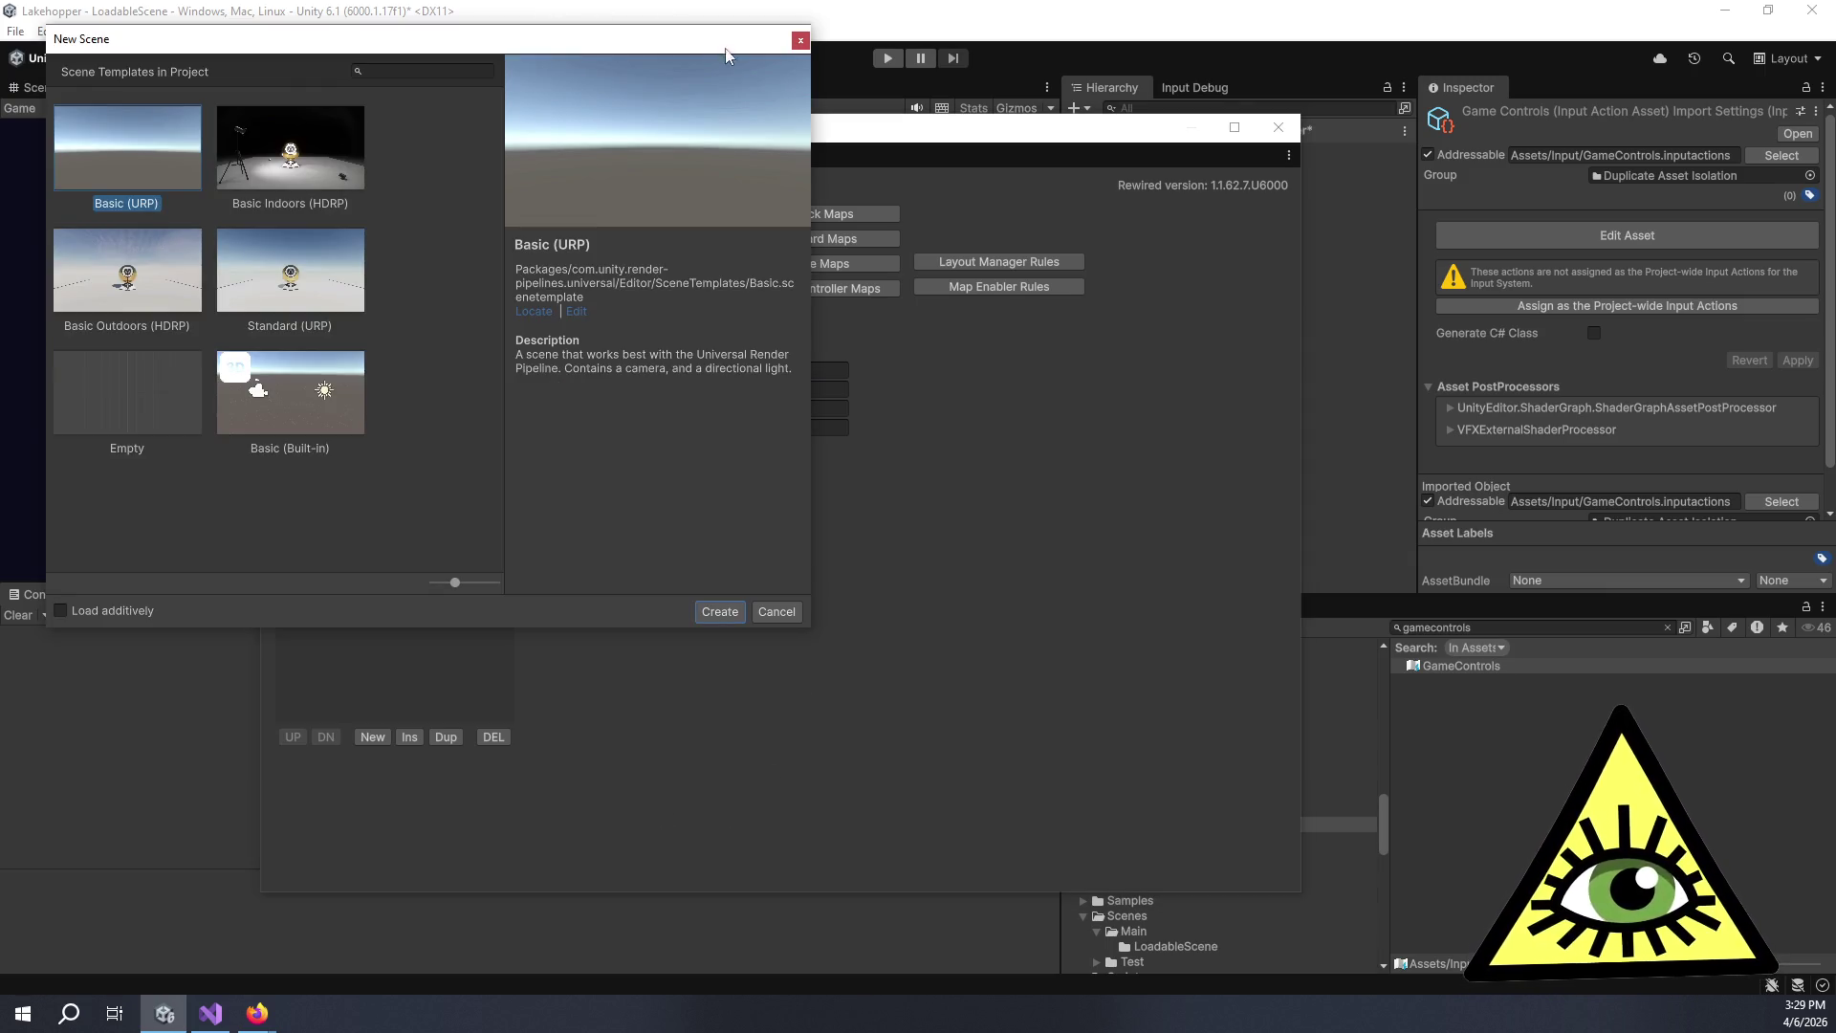
left_click(775, 611)
Add a Camera action category with descriptive name Camera.
left_click(372, 737)
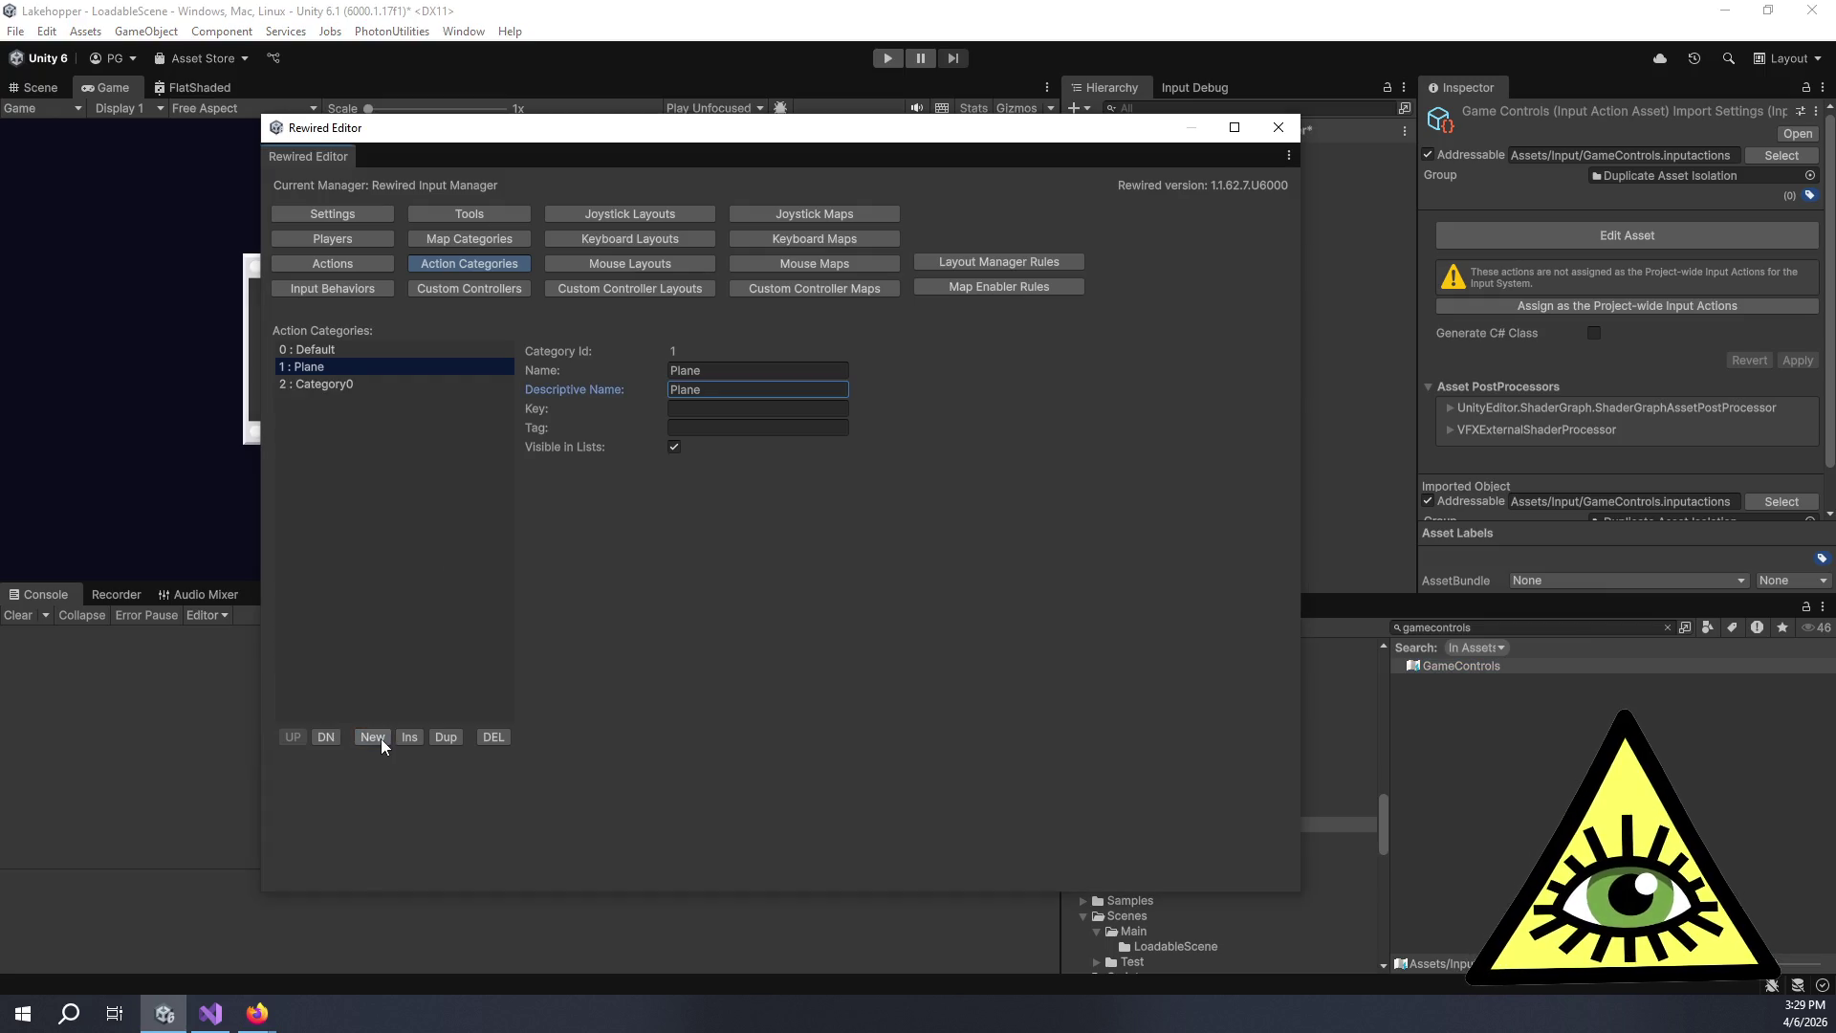
left_click(359, 381)
left_click(754, 375)
type("Camera")
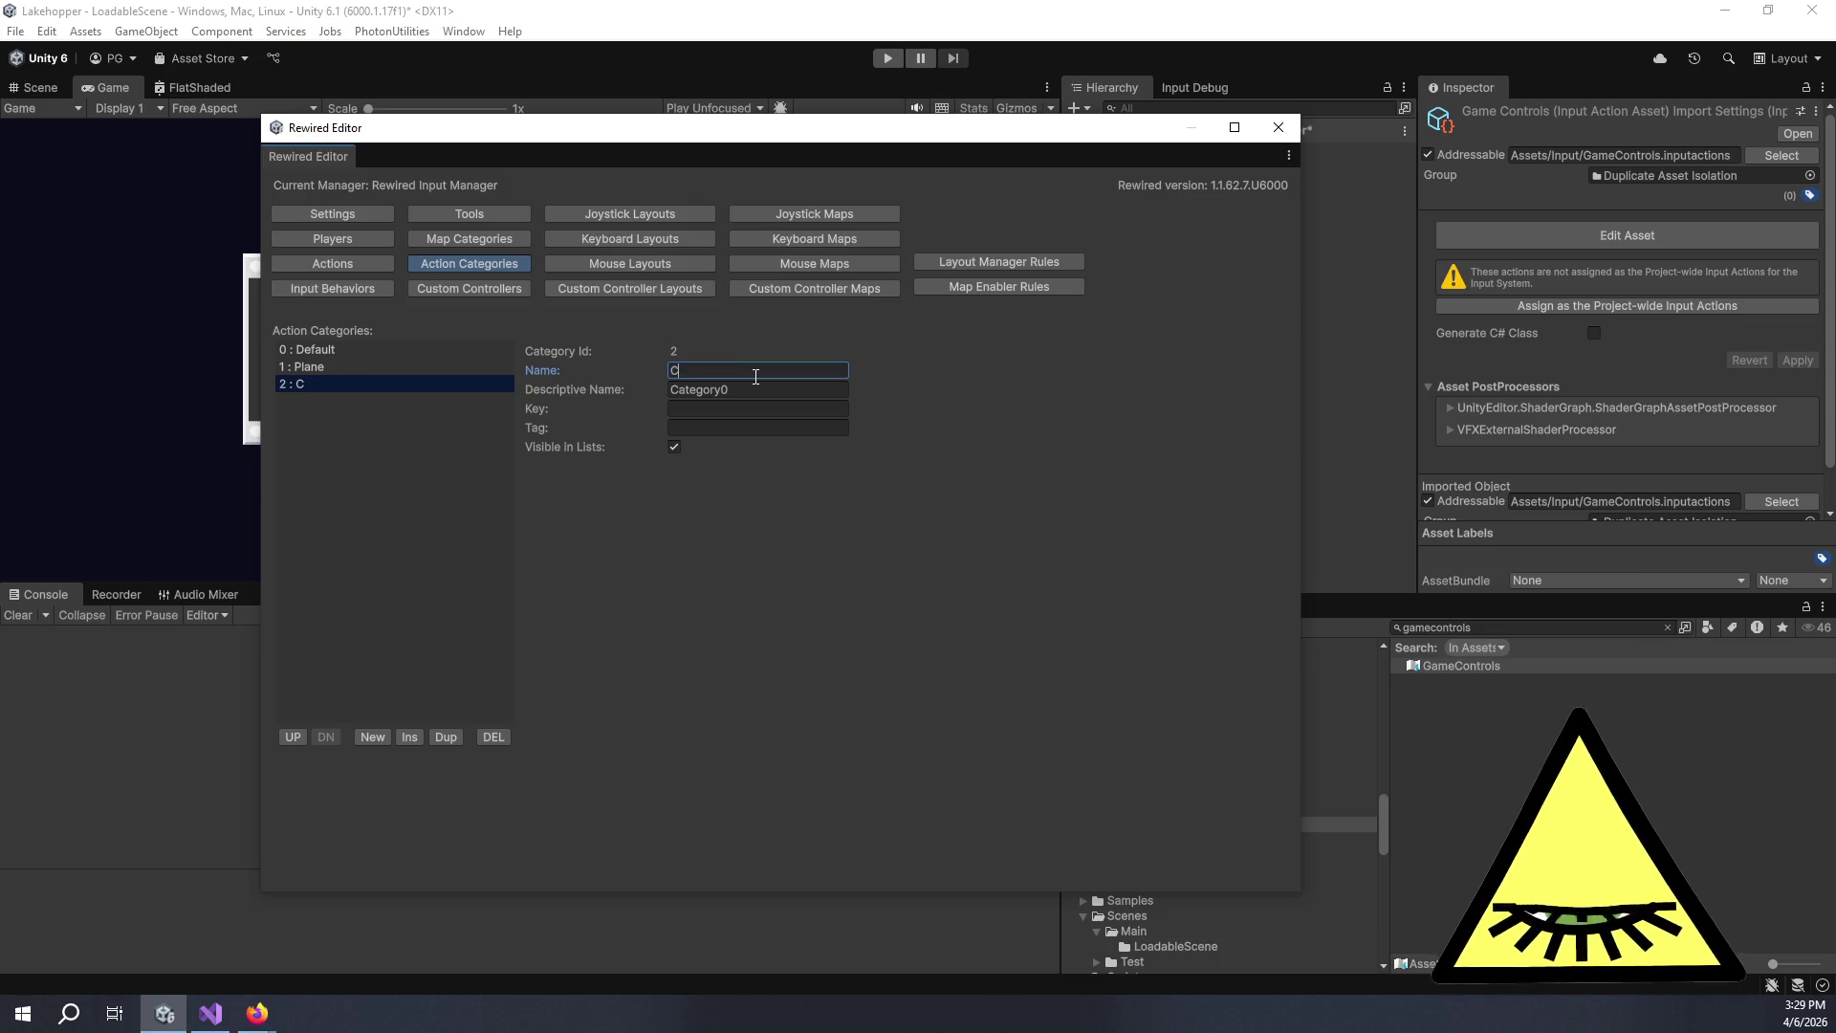
key("Tab")
type("Camera")
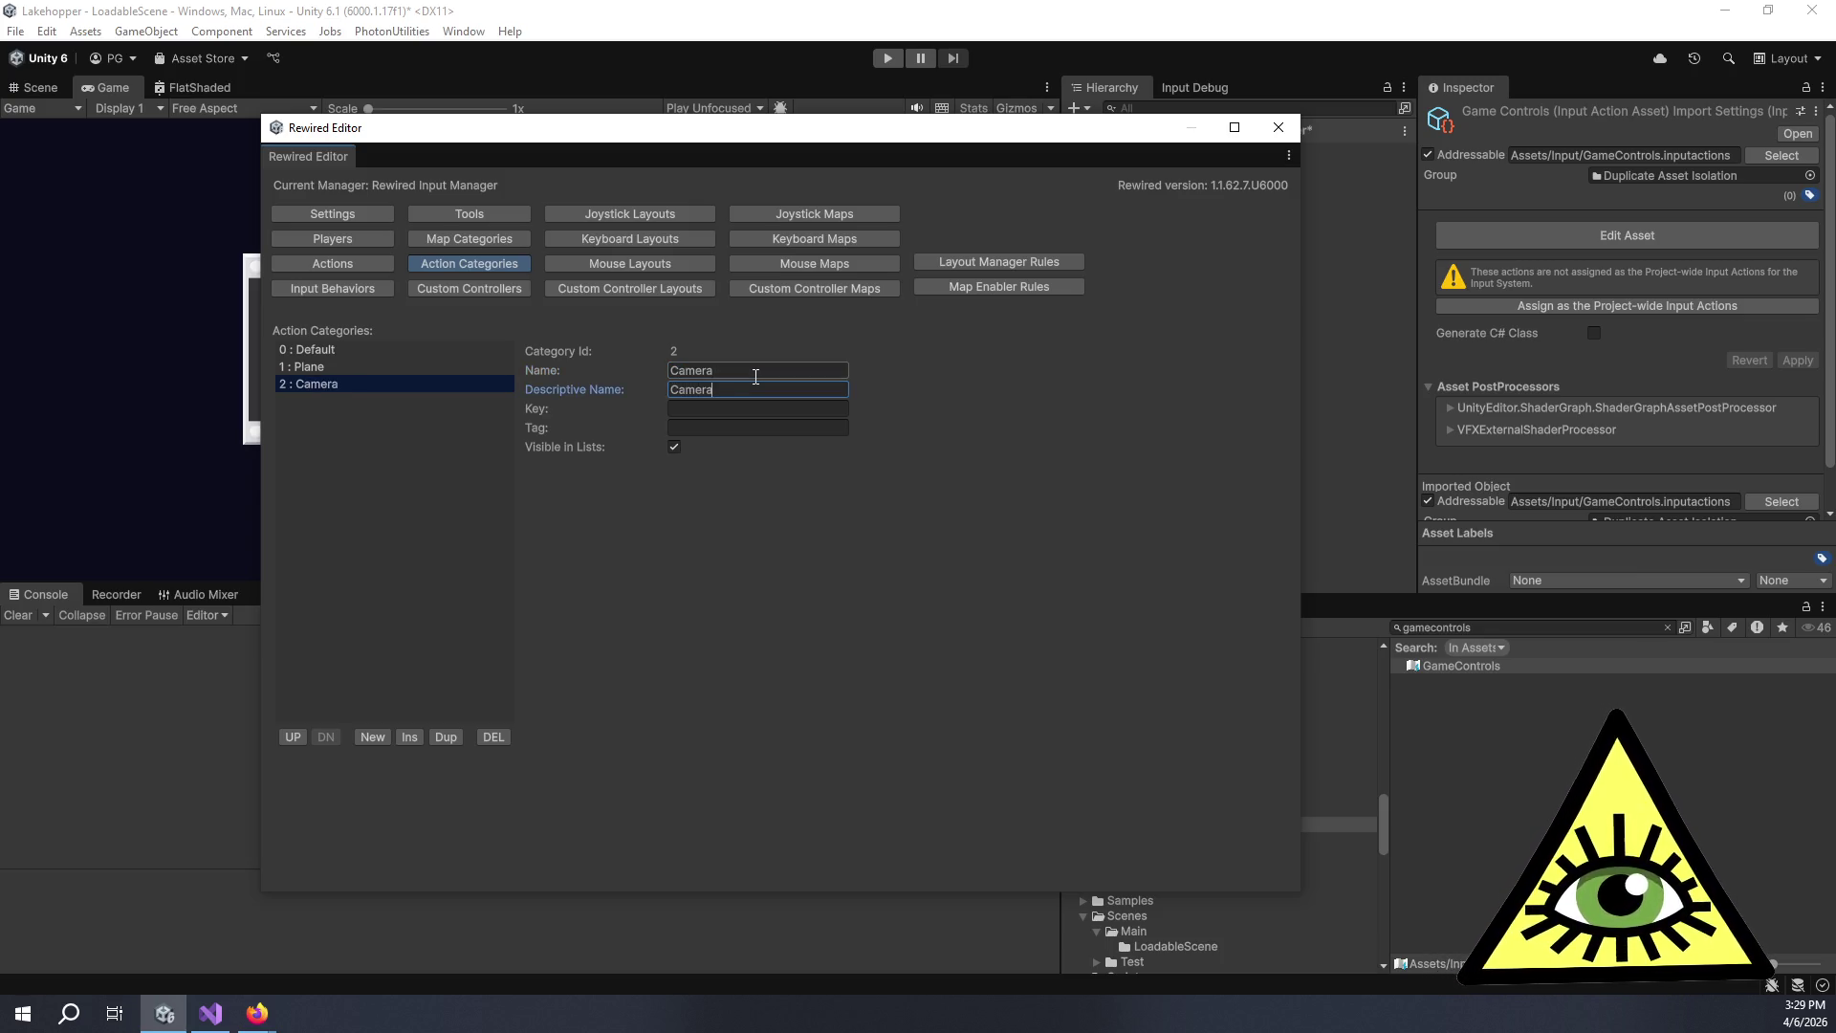
Add a PlayerMove action category with descriptive name Player Move.
left_click(366, 738)
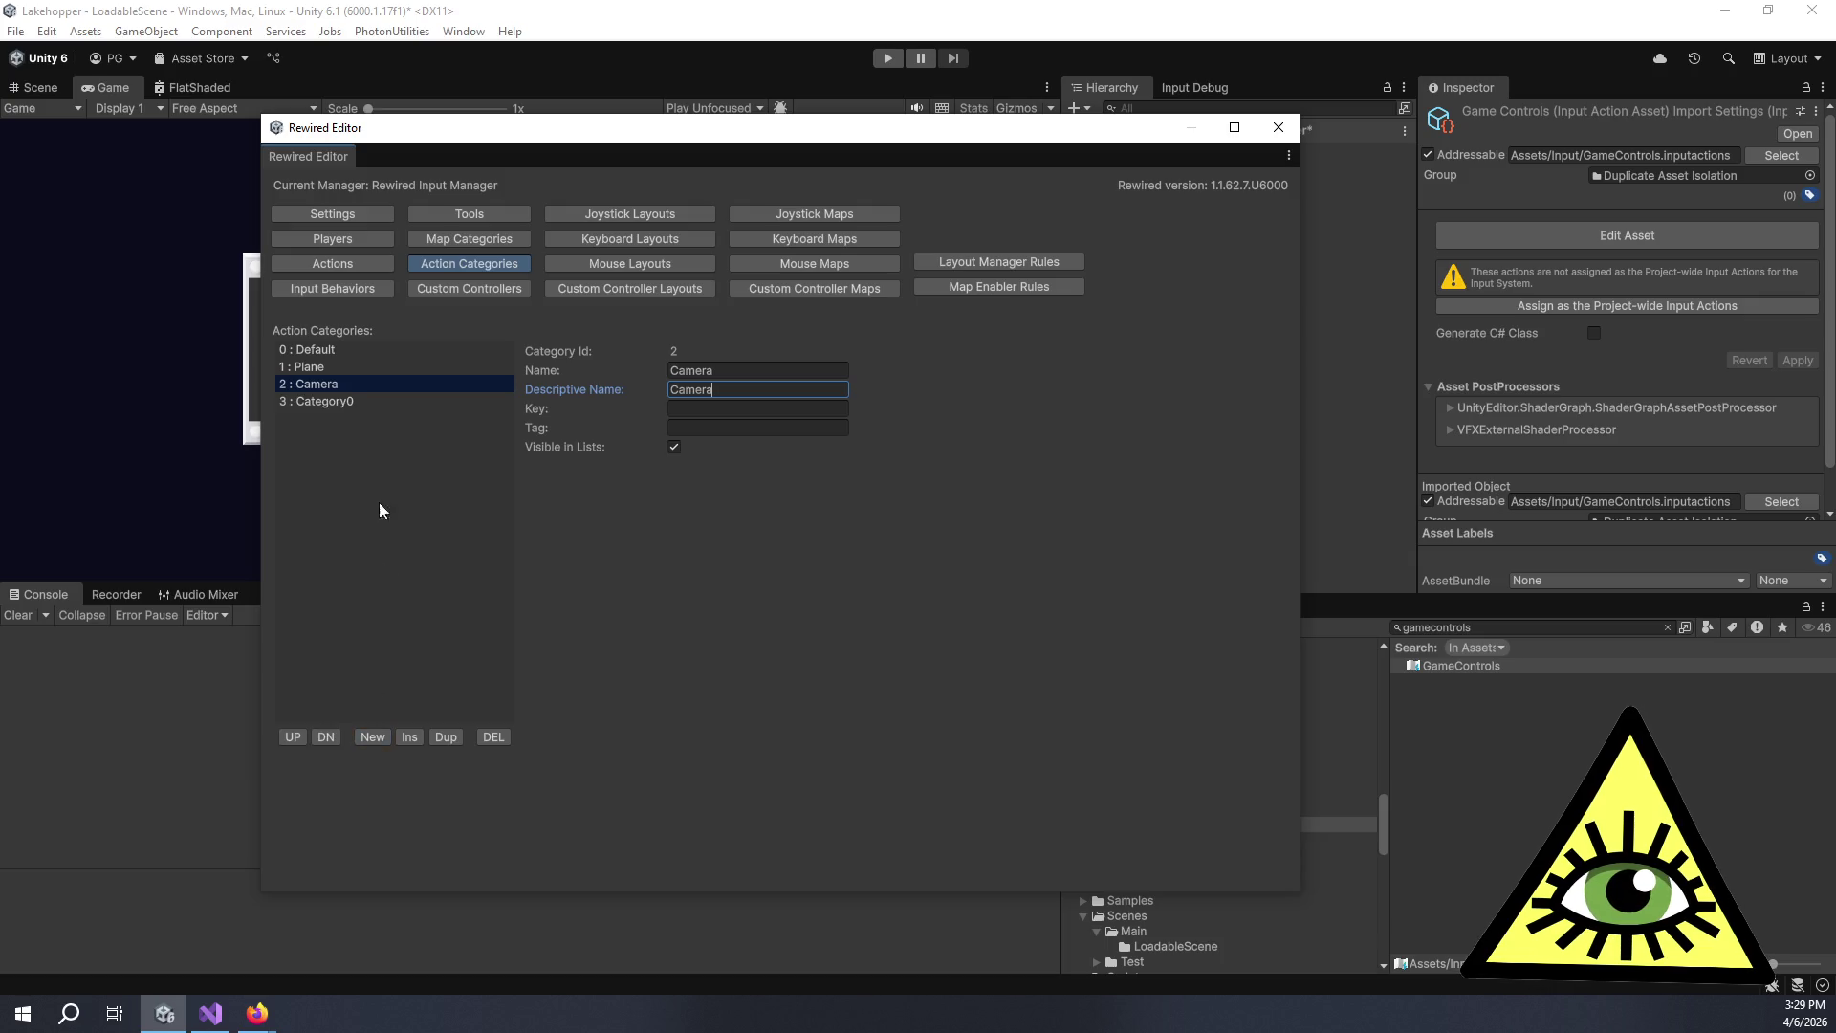
left_click(371, 400)
left_click(767, 364)
type("PlayerMove")
key("Tab")
type("Player Move")
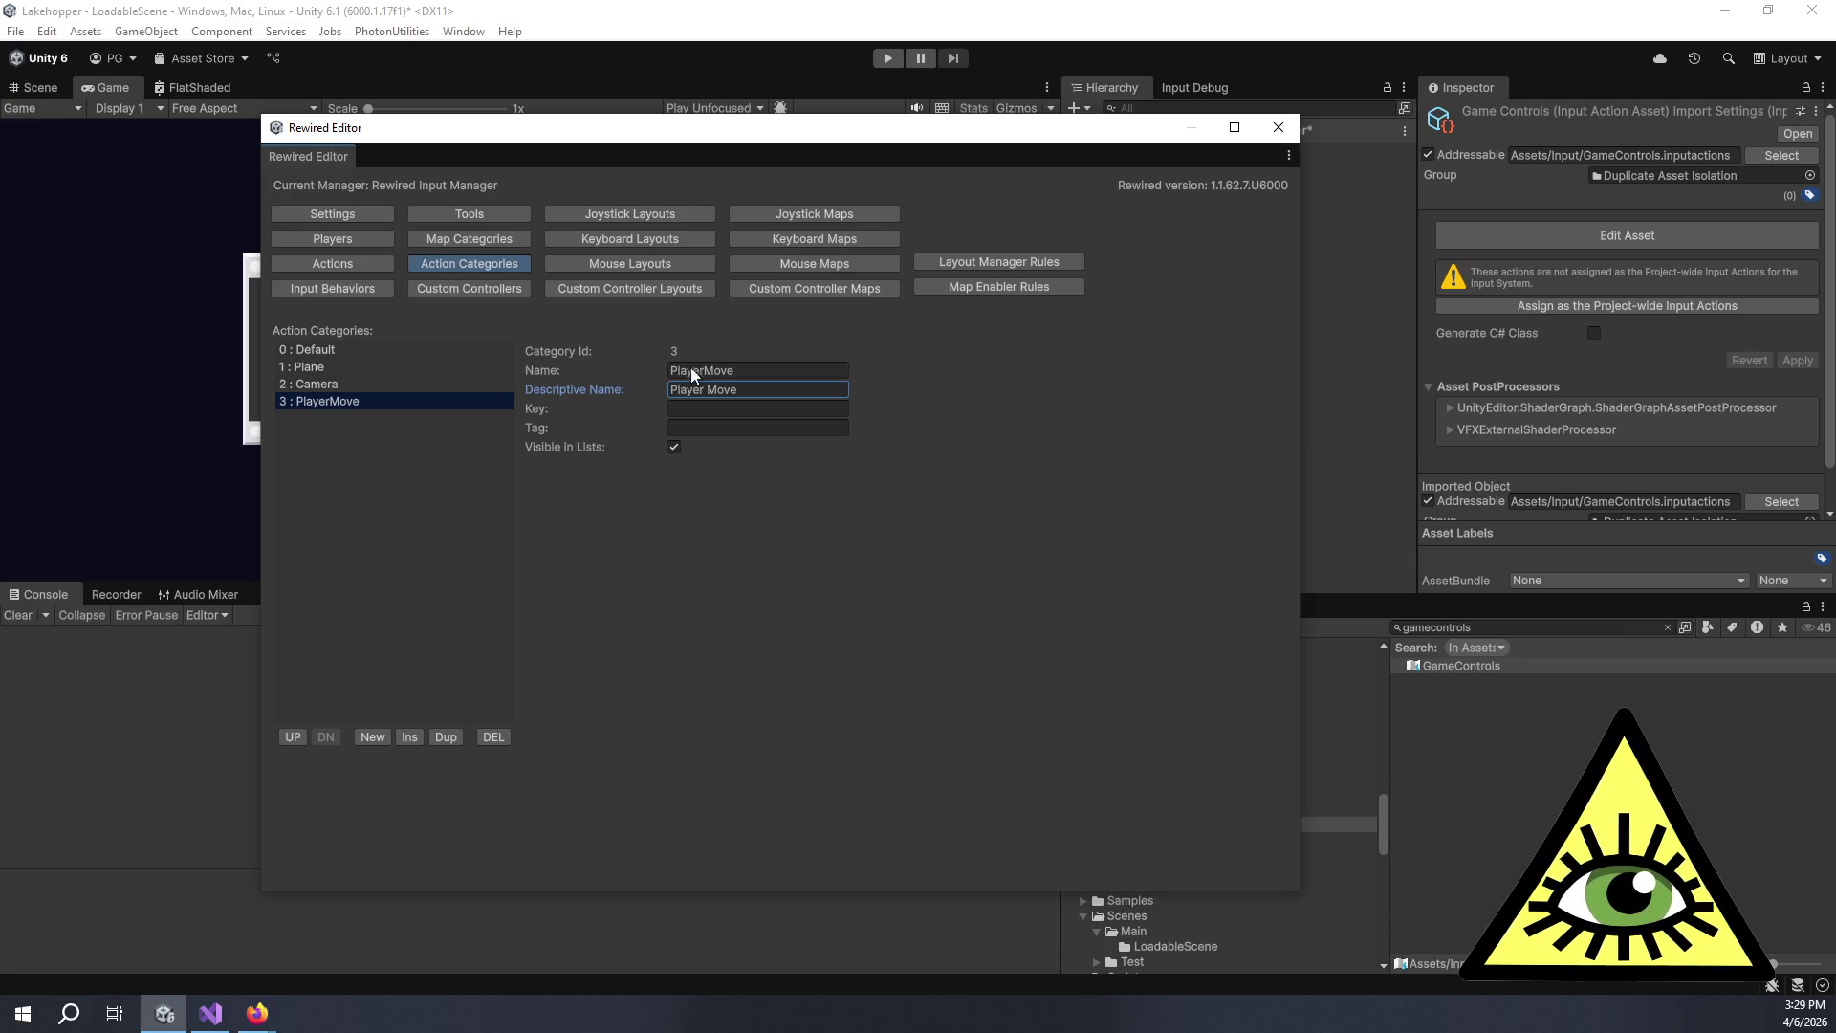
Add a PlayerTools action category with descriptive name Player Tools.
left_click(387, 737)
left_click(354, 423)
left_click(733, 371)
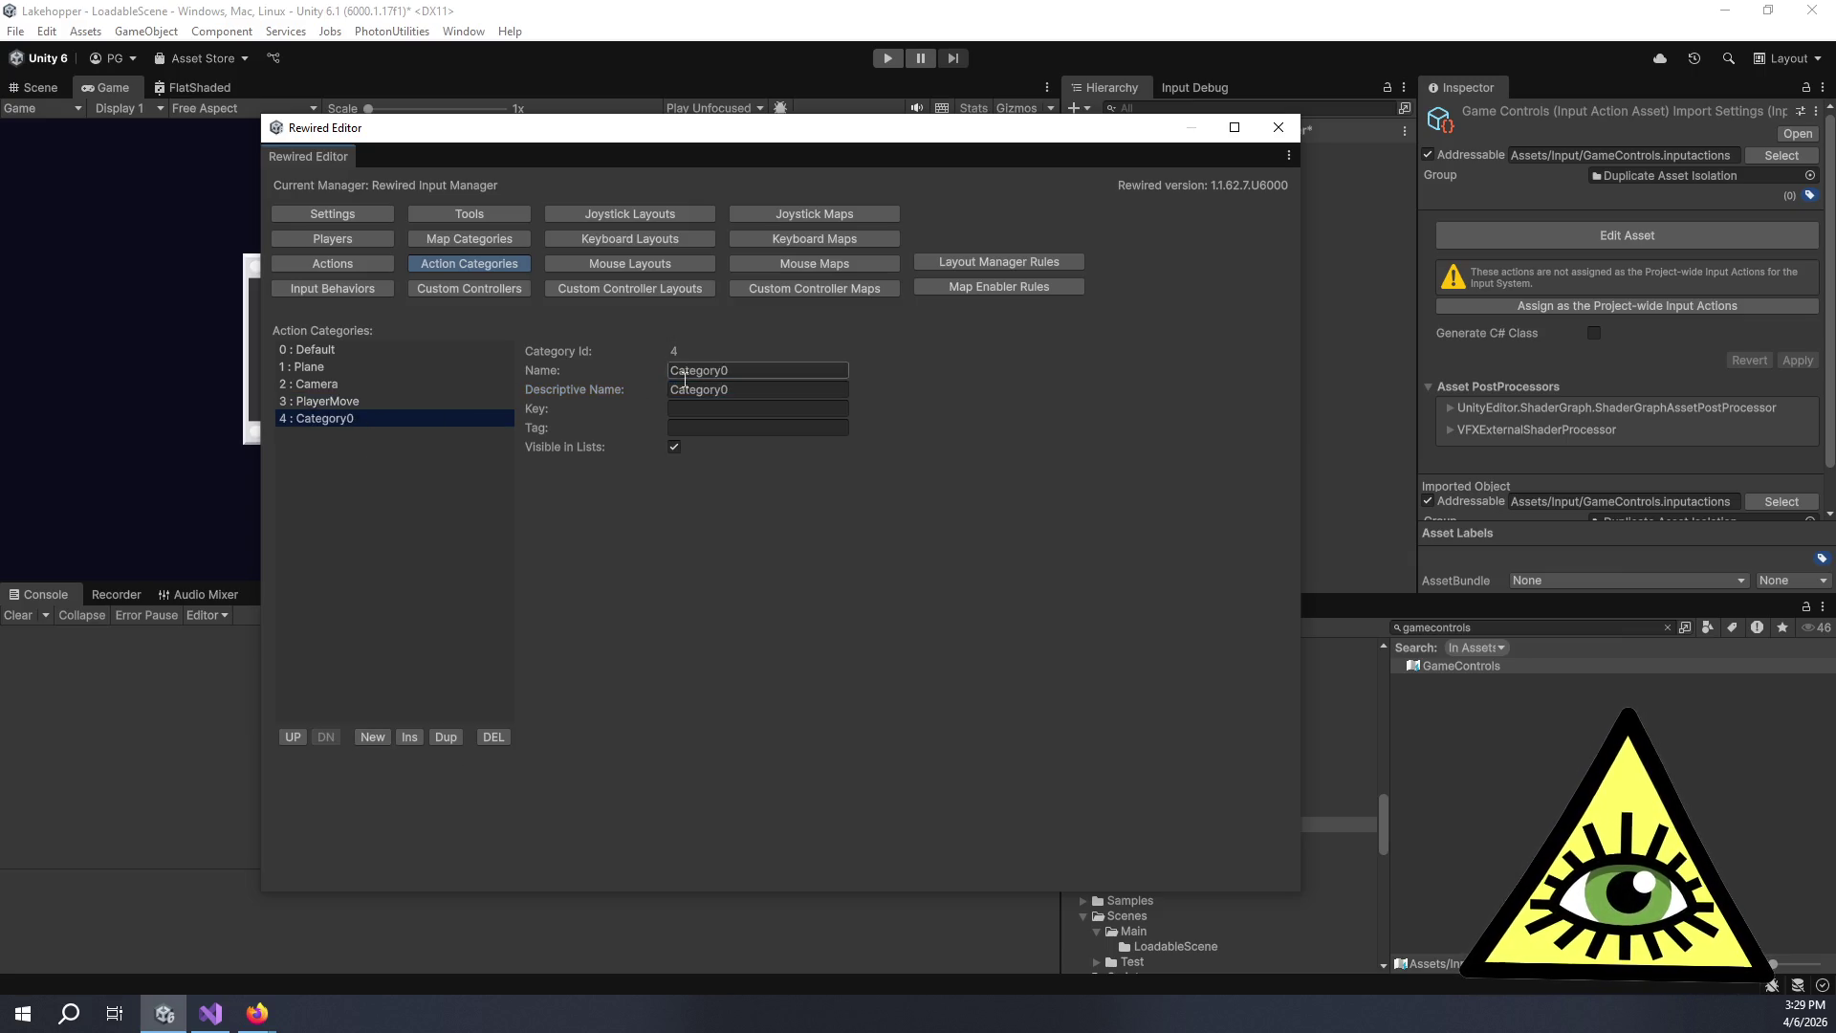
type("PlayerTools")
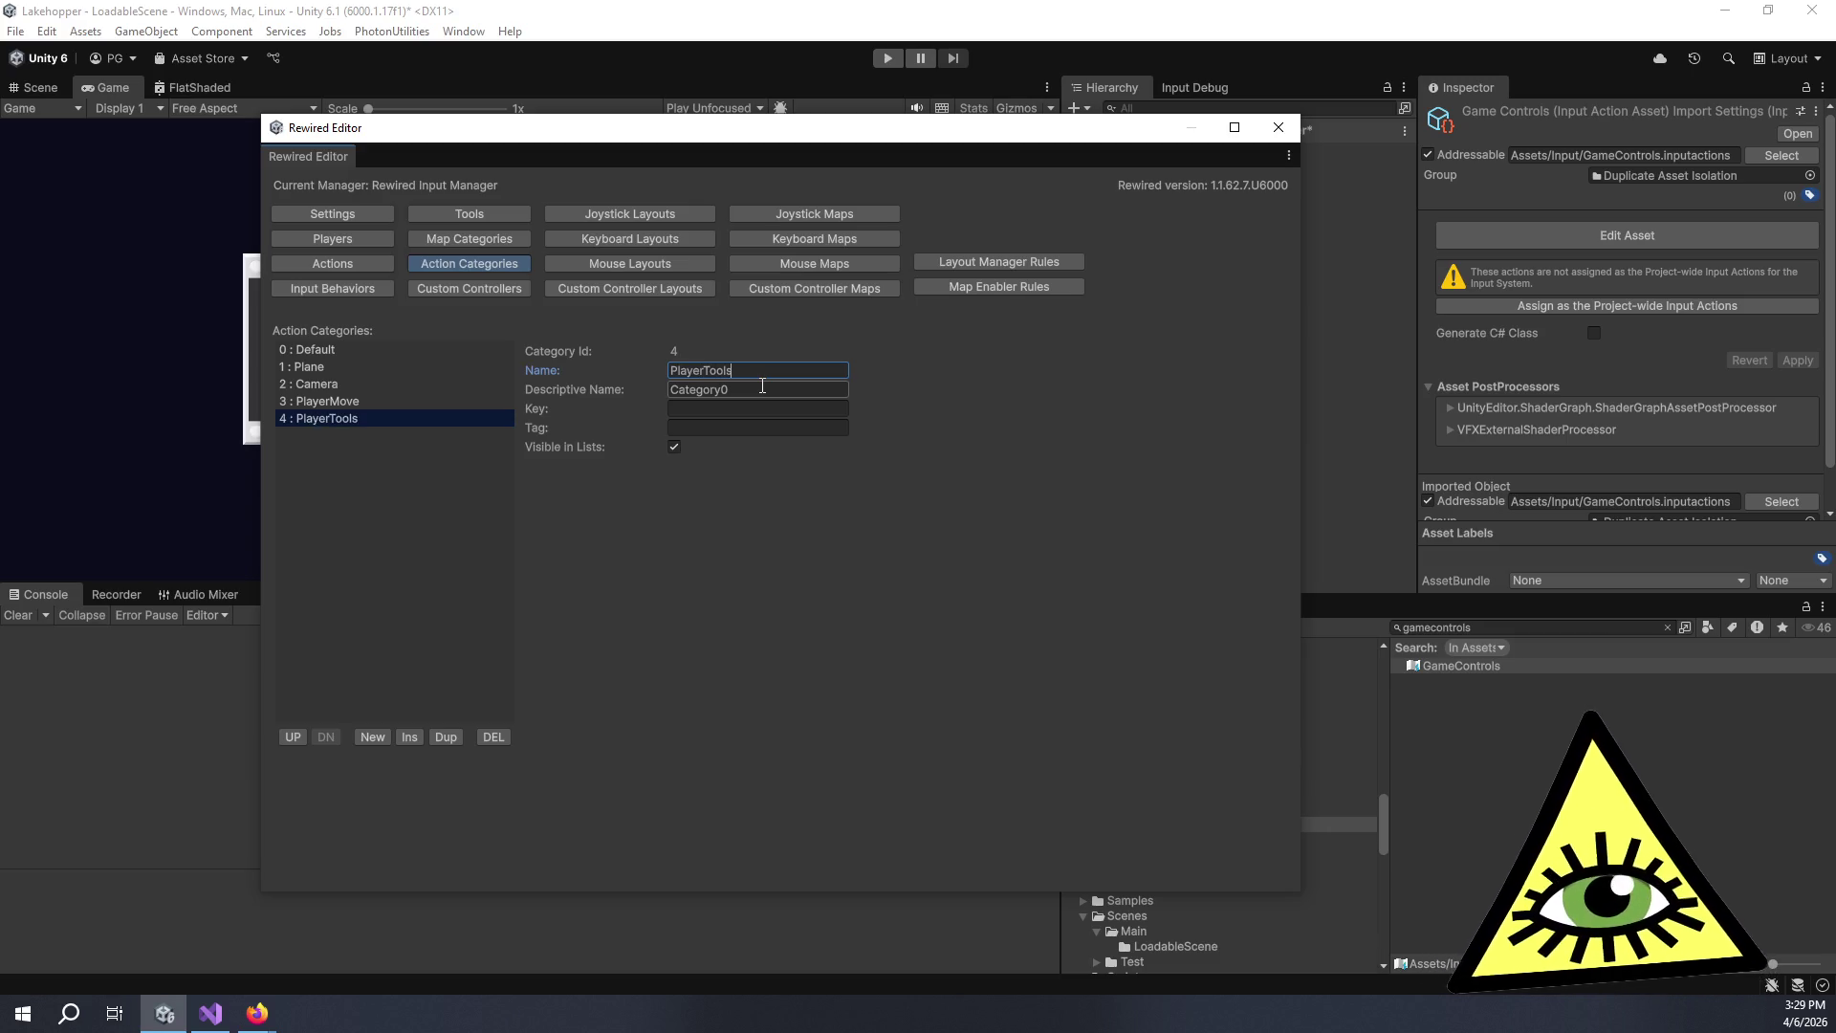
left_click(762, 386)
type("Player")
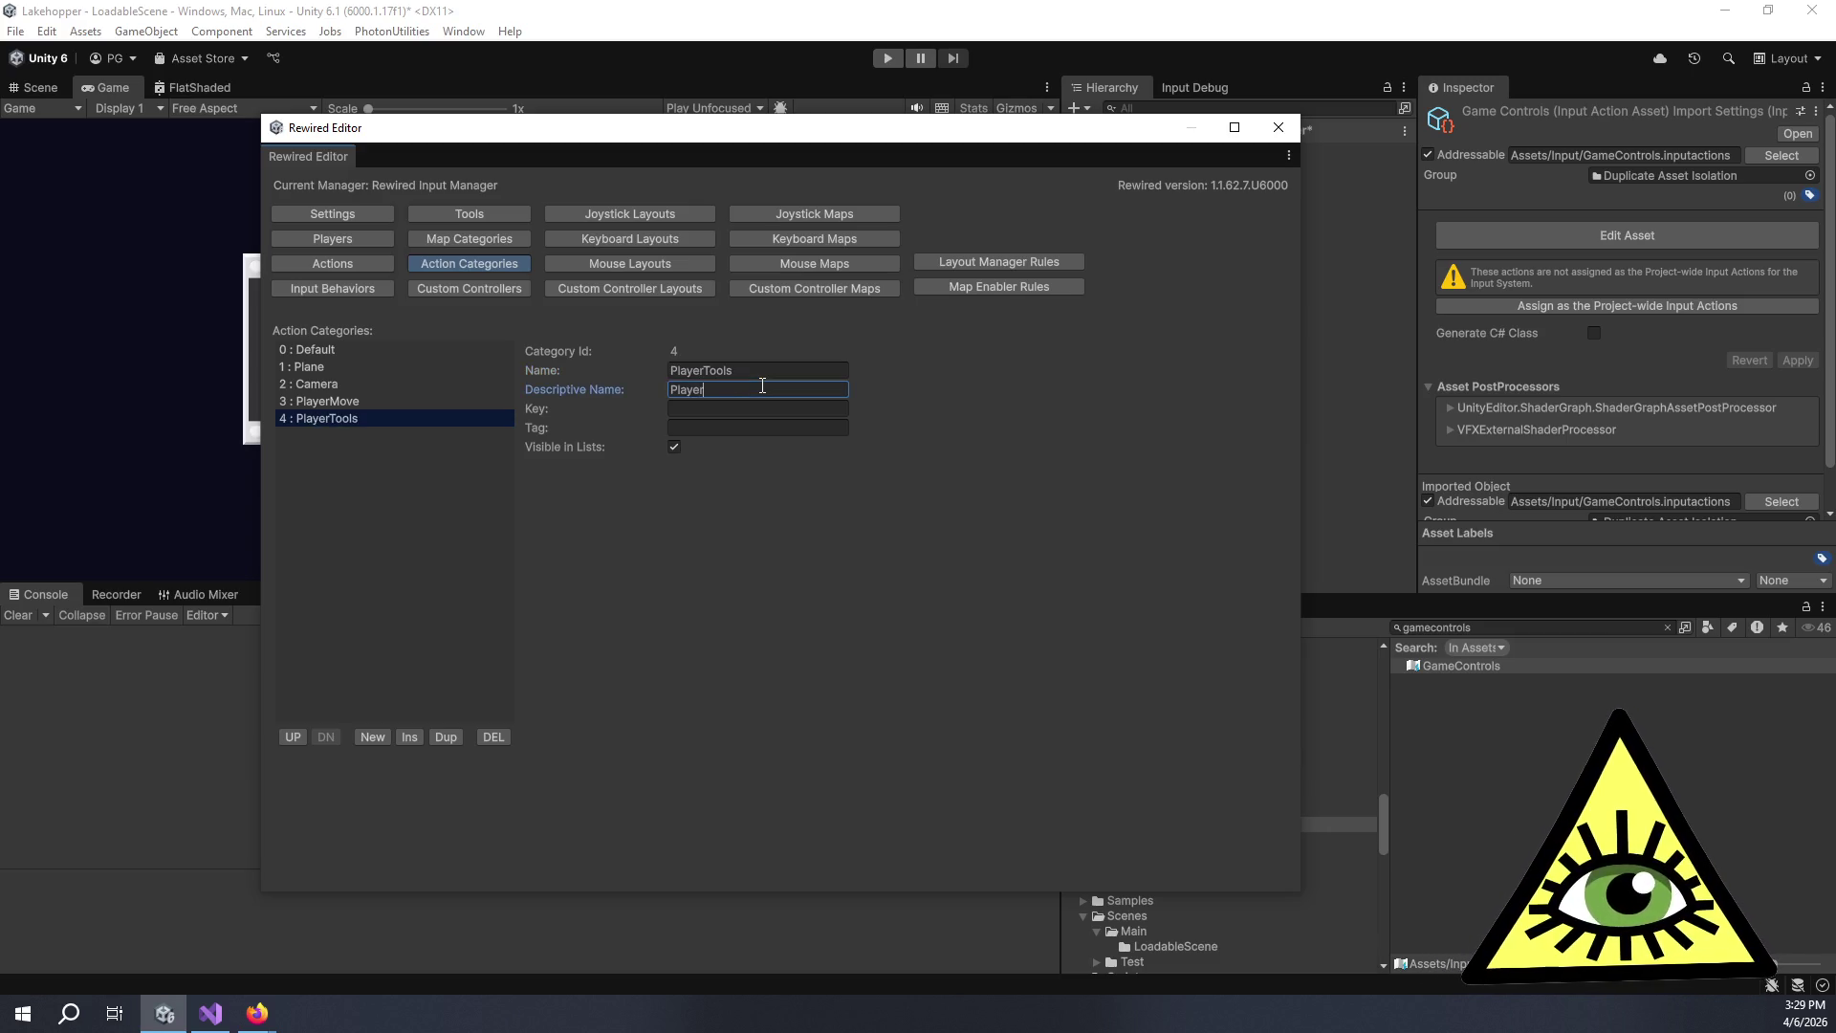
type(" Tools")
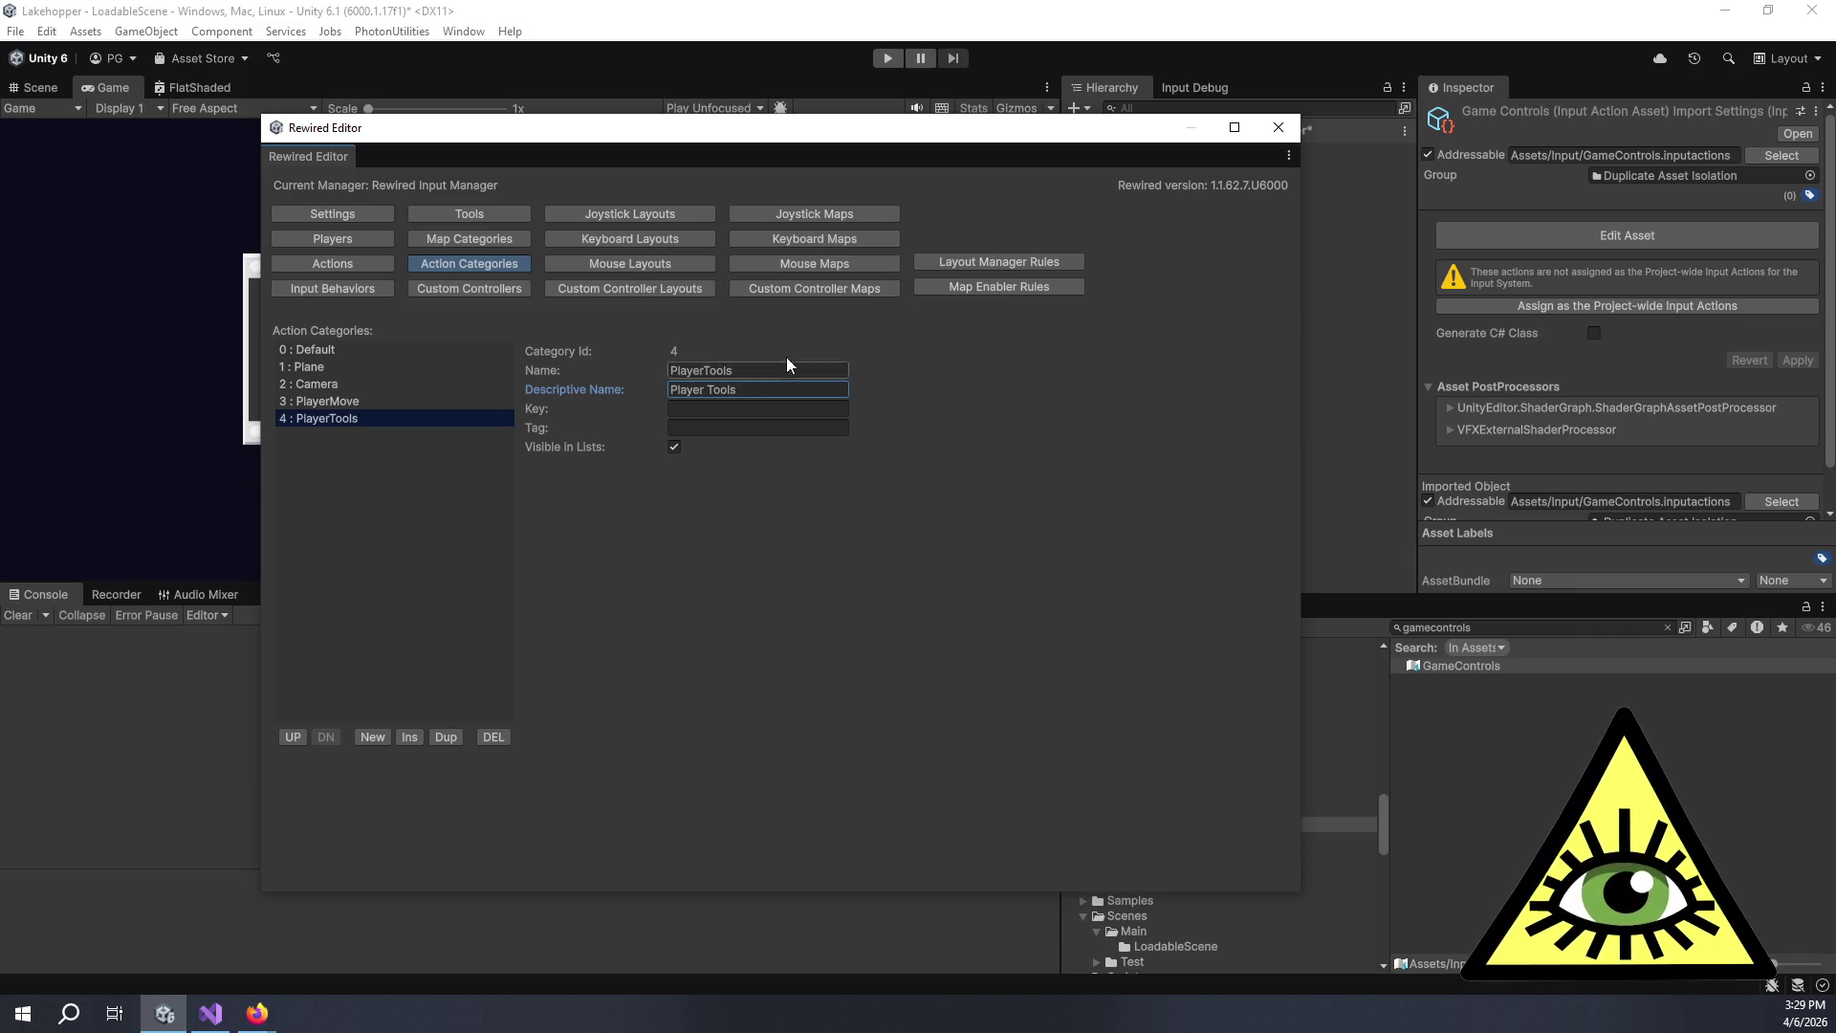
Rename the PlayerMove category to PlayerMovement, descriptive name Player Movement, matching the map categories.
left_click(480, 244)
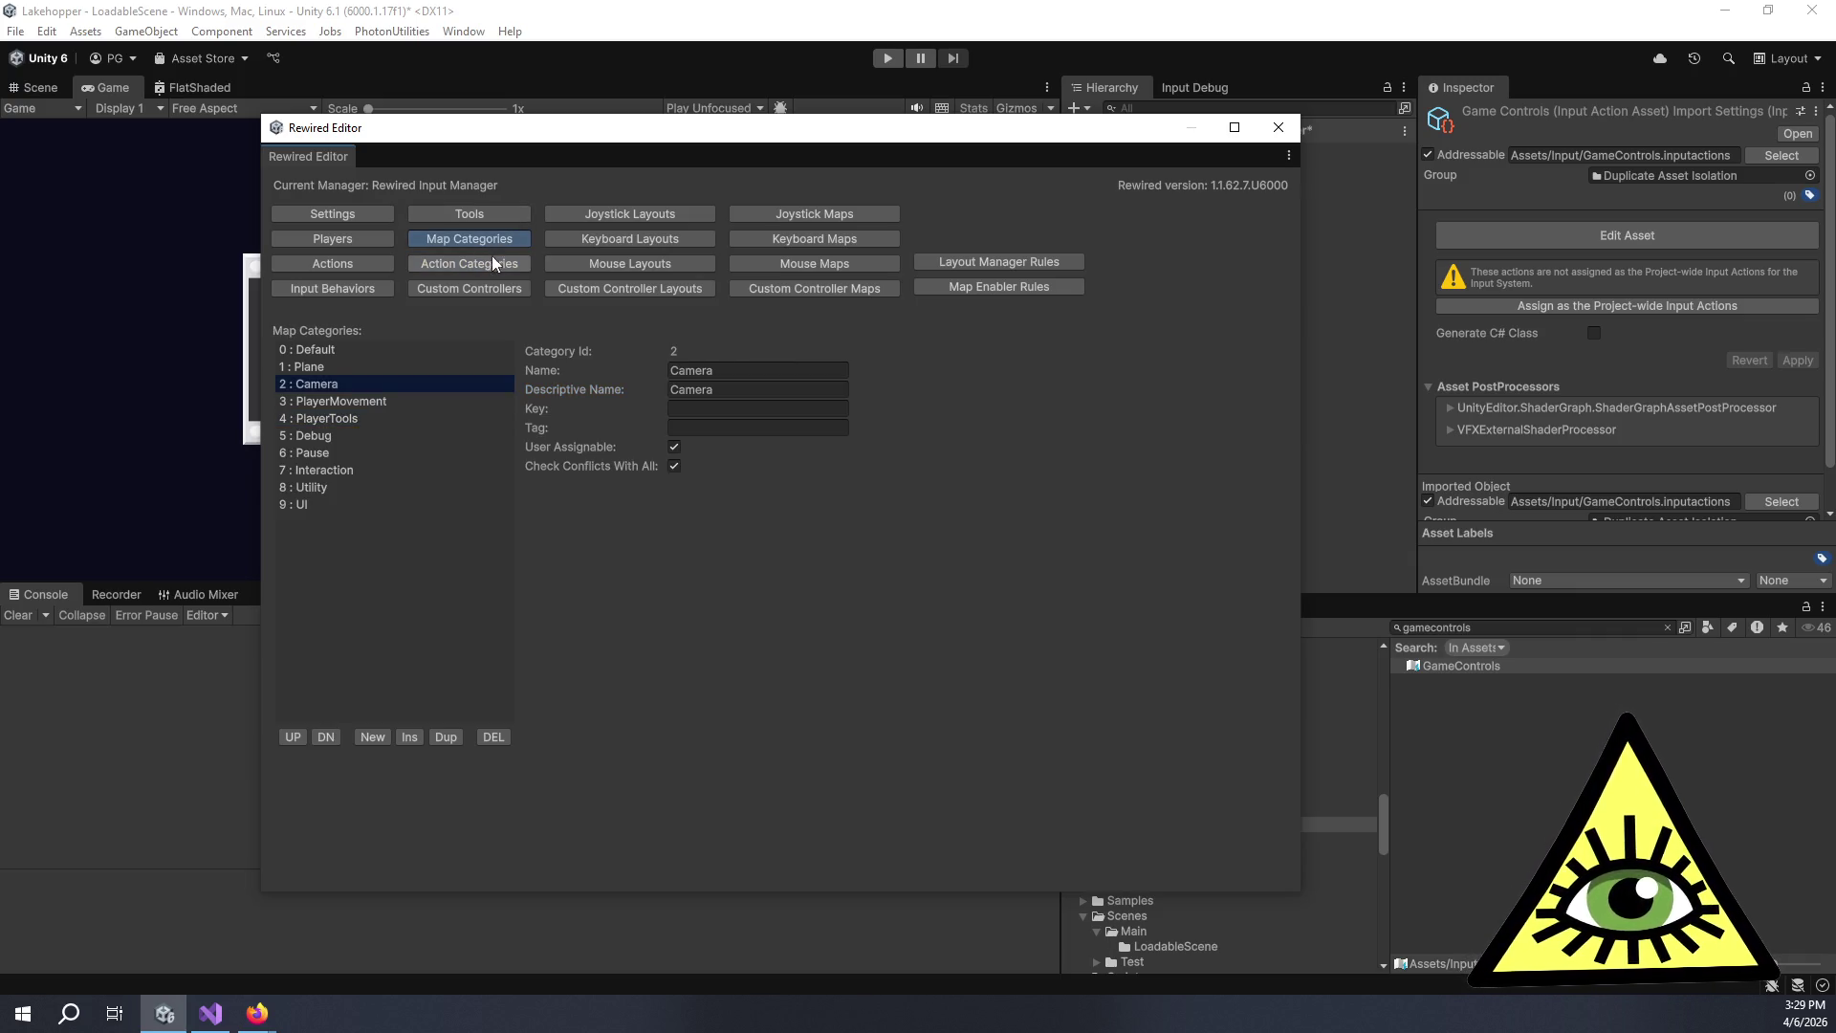
left_click(495, 264)
left_click(421, 401)
left_click(770, 372)
key("End")
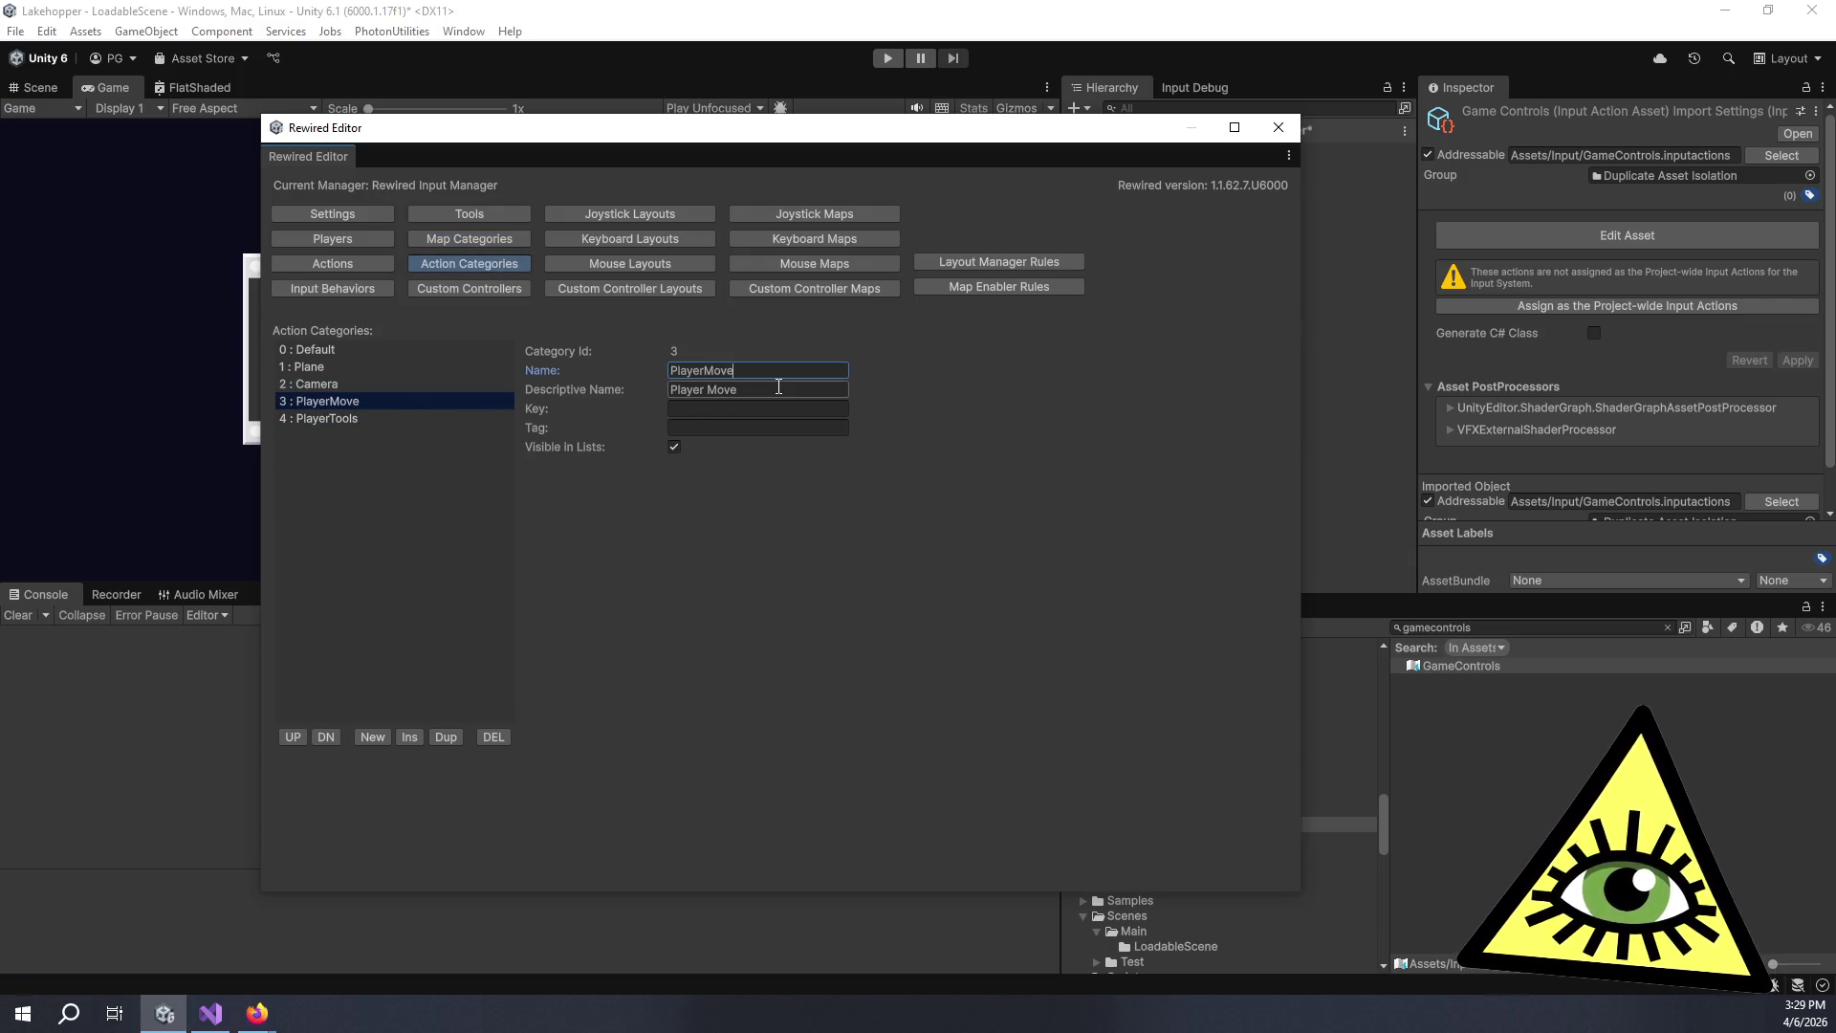
type("ment")
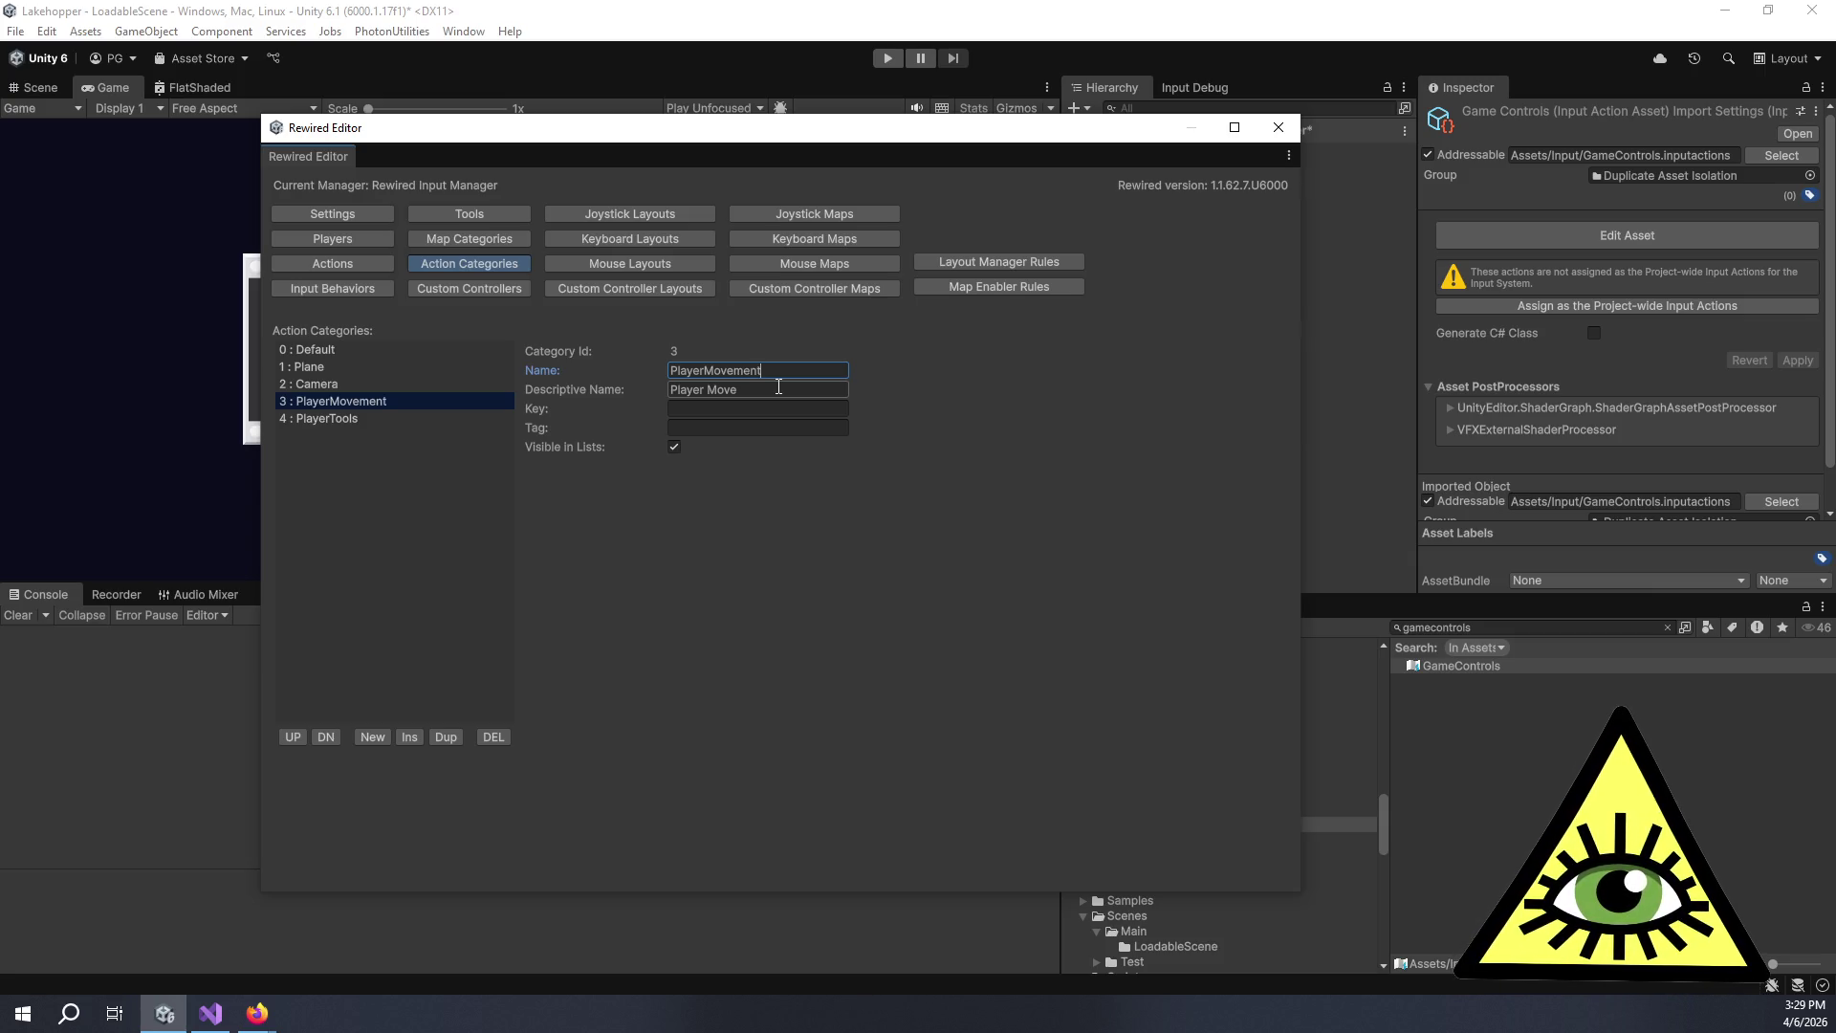
left_click(778, 386)
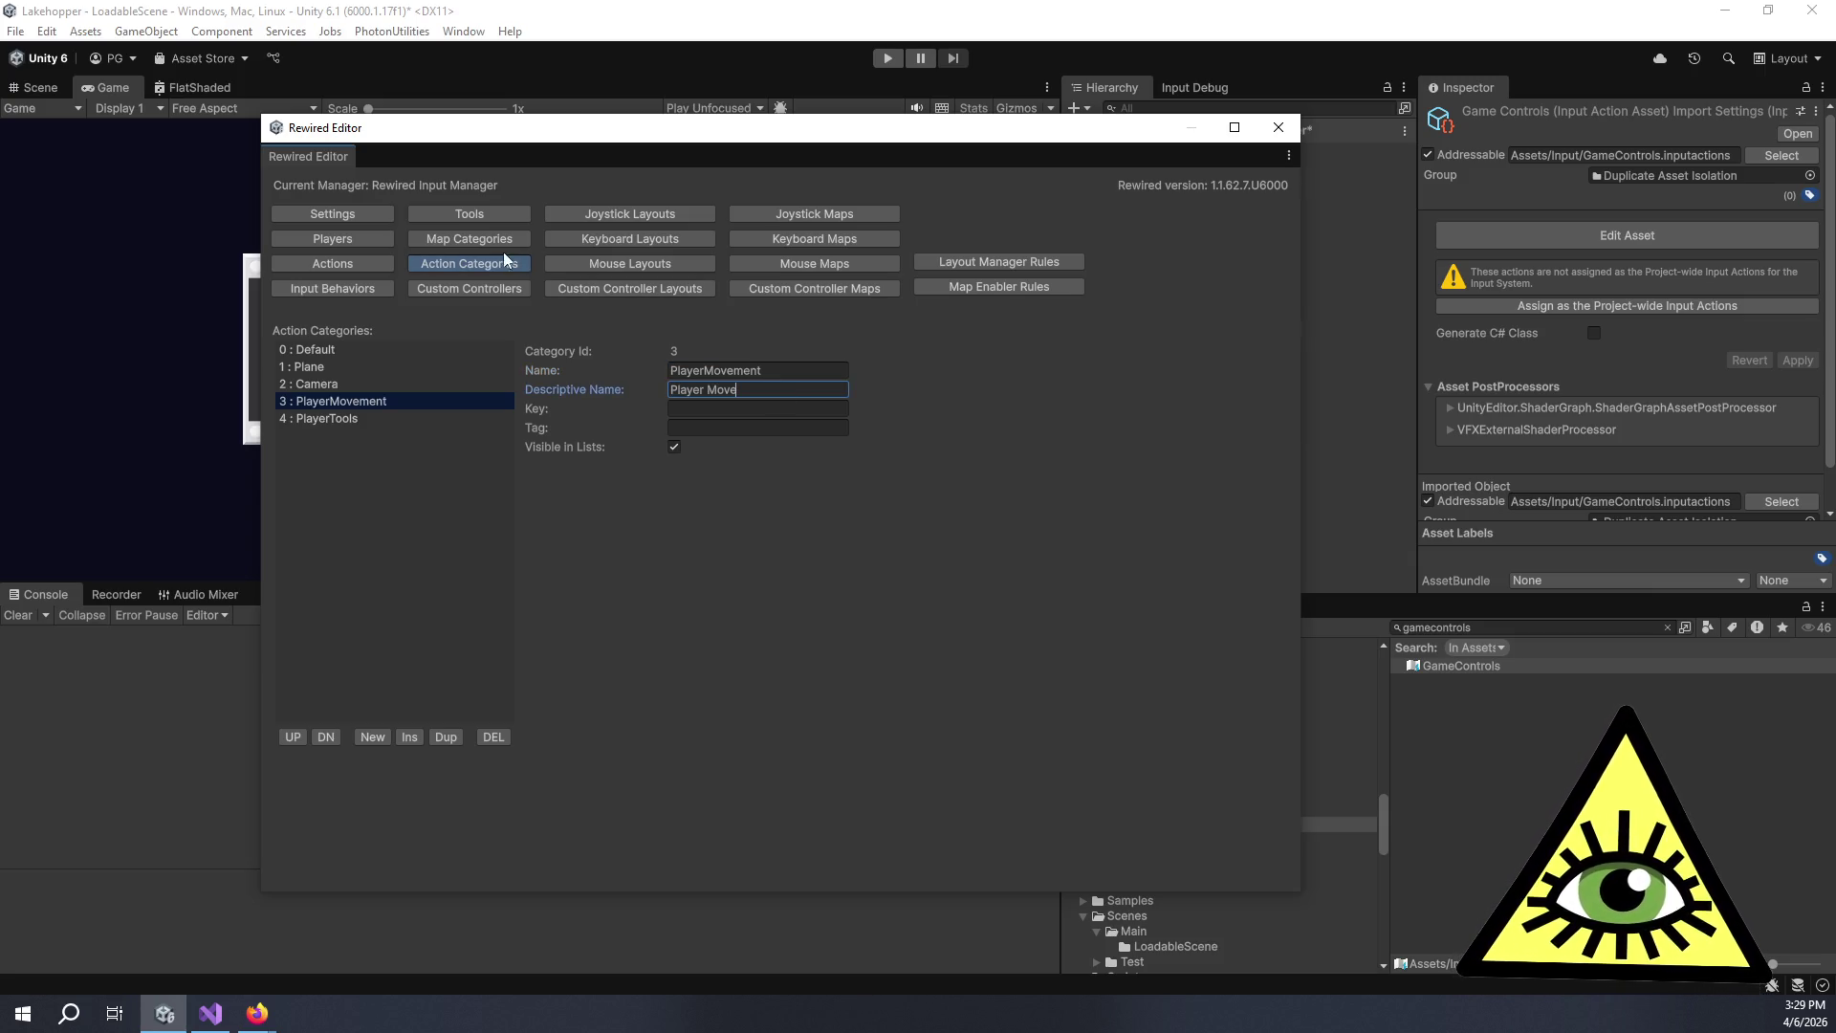
left_click(413, 237)
left_click(507, 264)
left_click(779, 370)
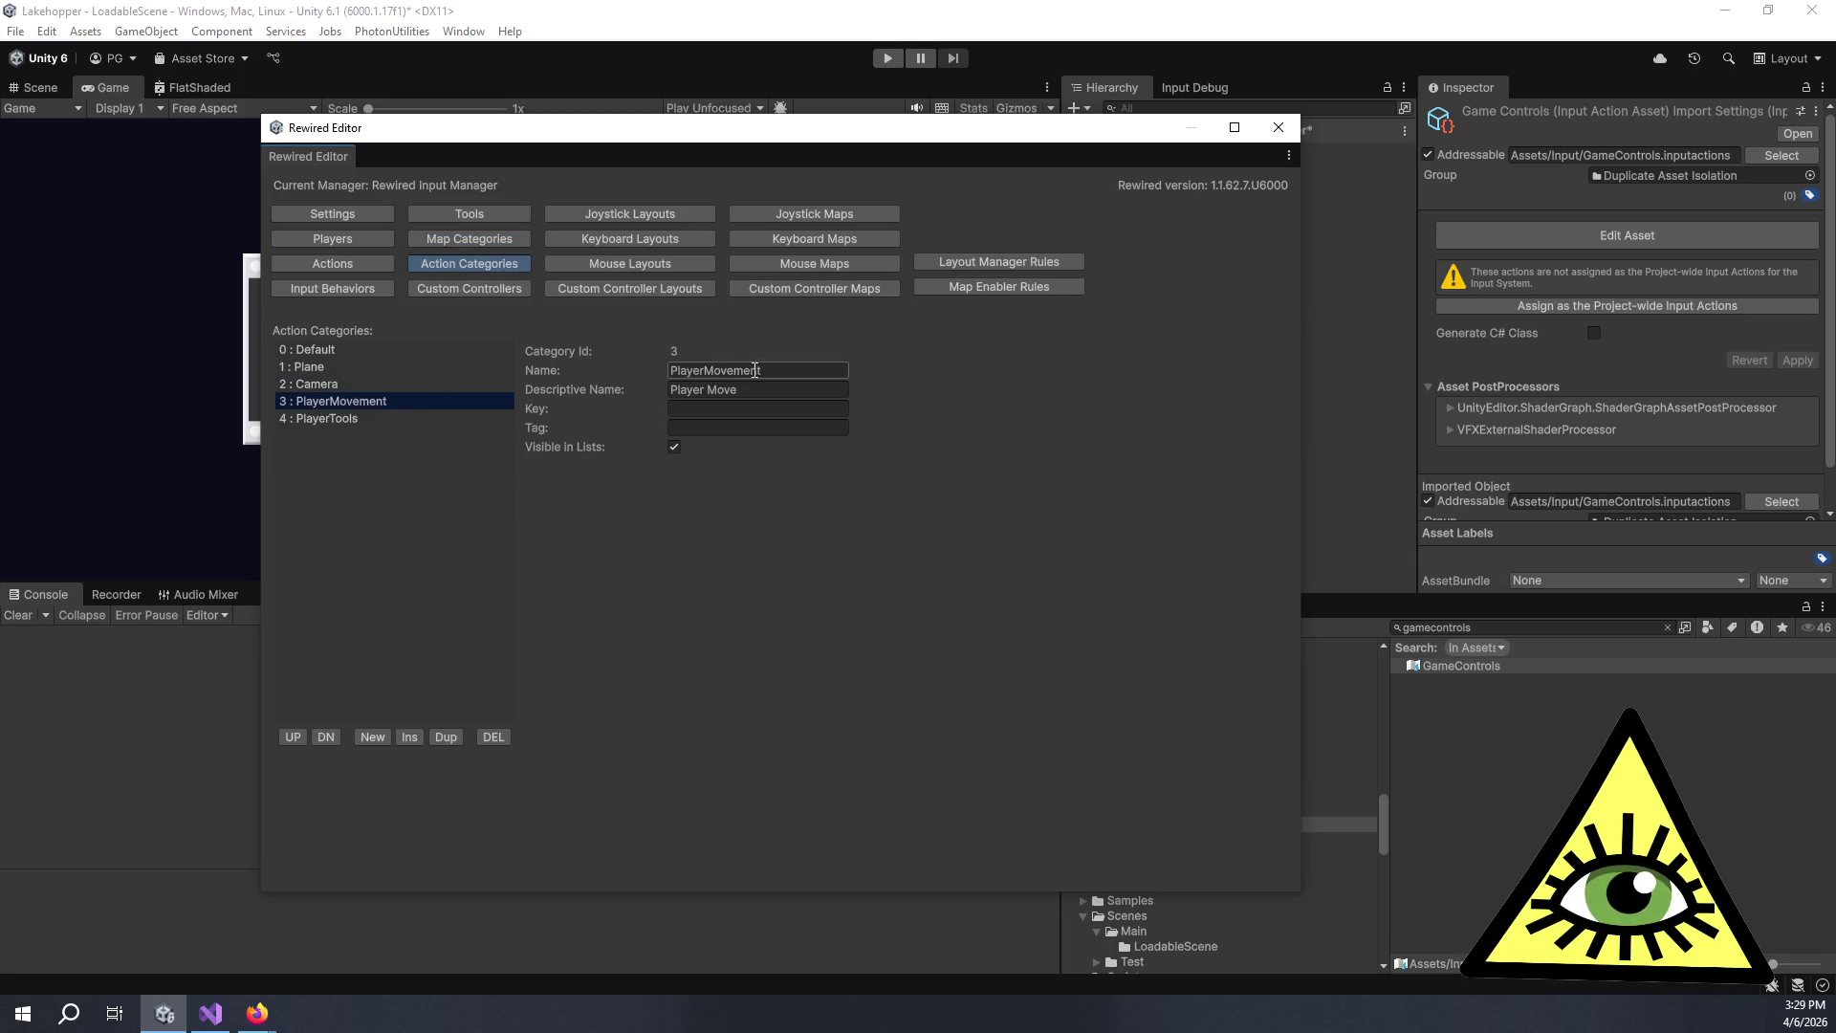
left_click(790, 387)
double_click(793, 388)
type("Movement")
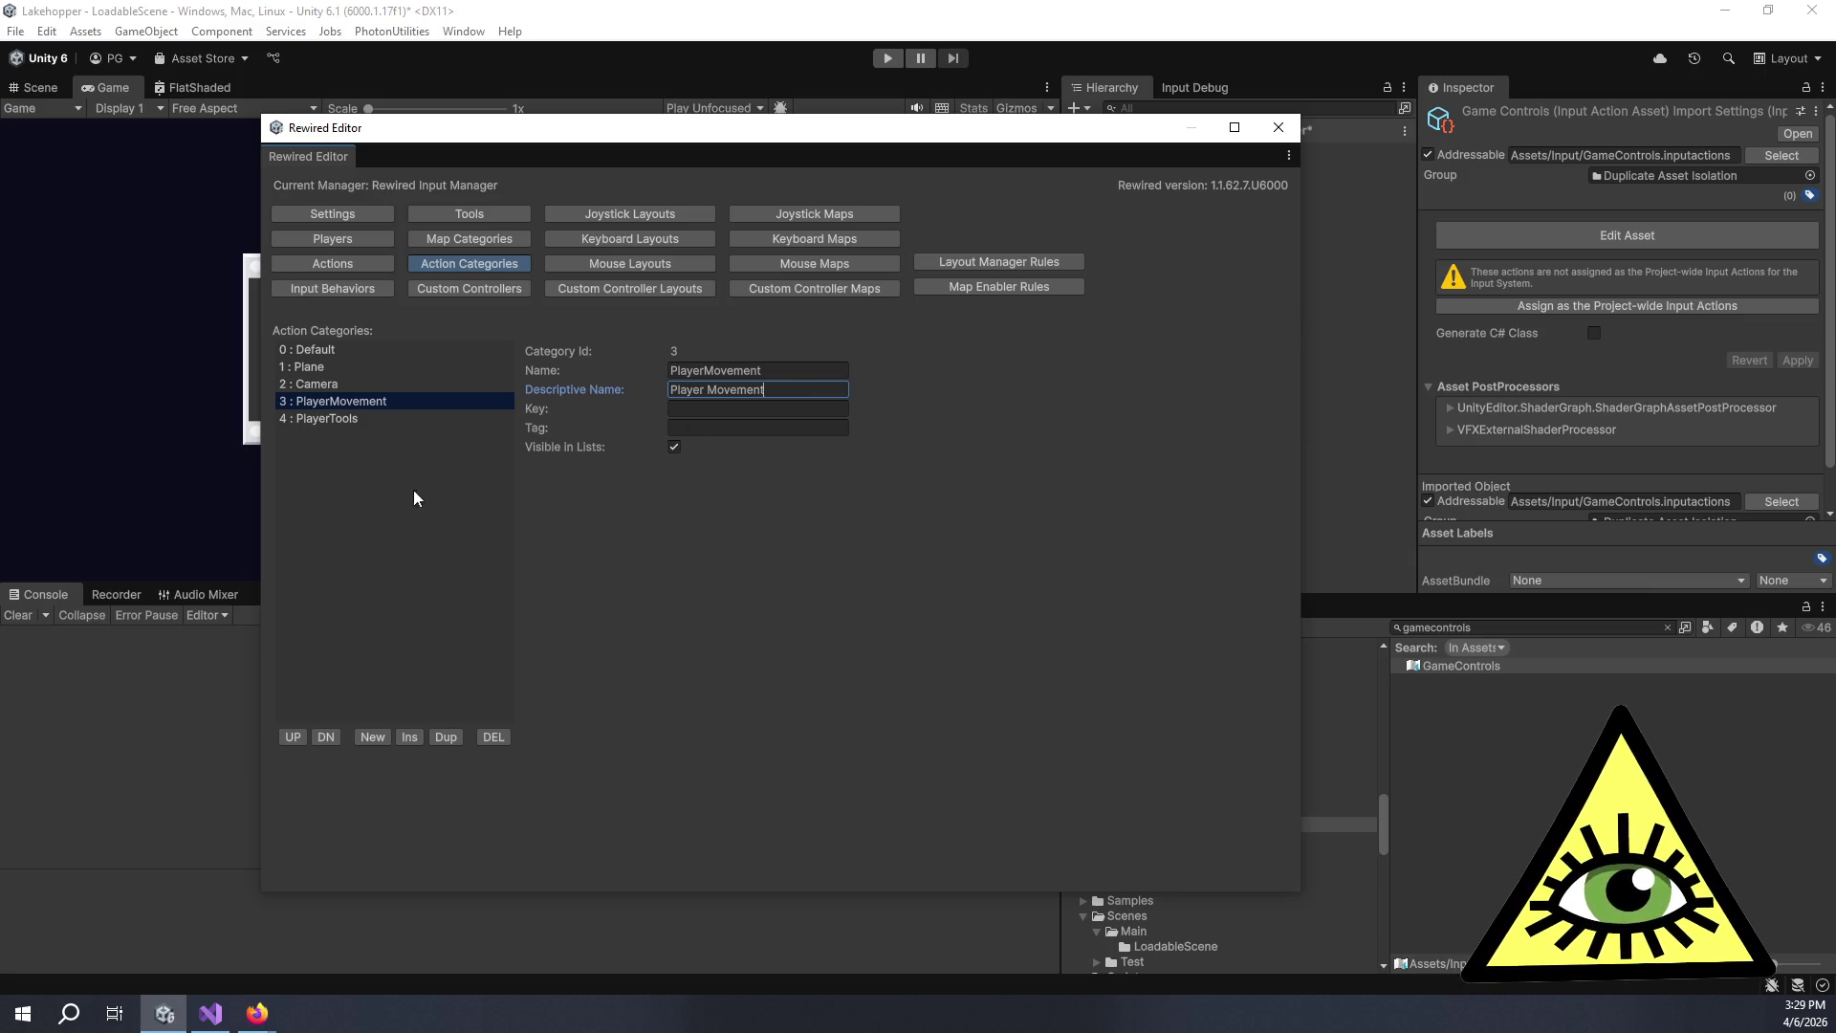
Add a Debug action category after PlayerTools, with descriptive name Debug.
left_click(339, 417)
left_click(371, 736)
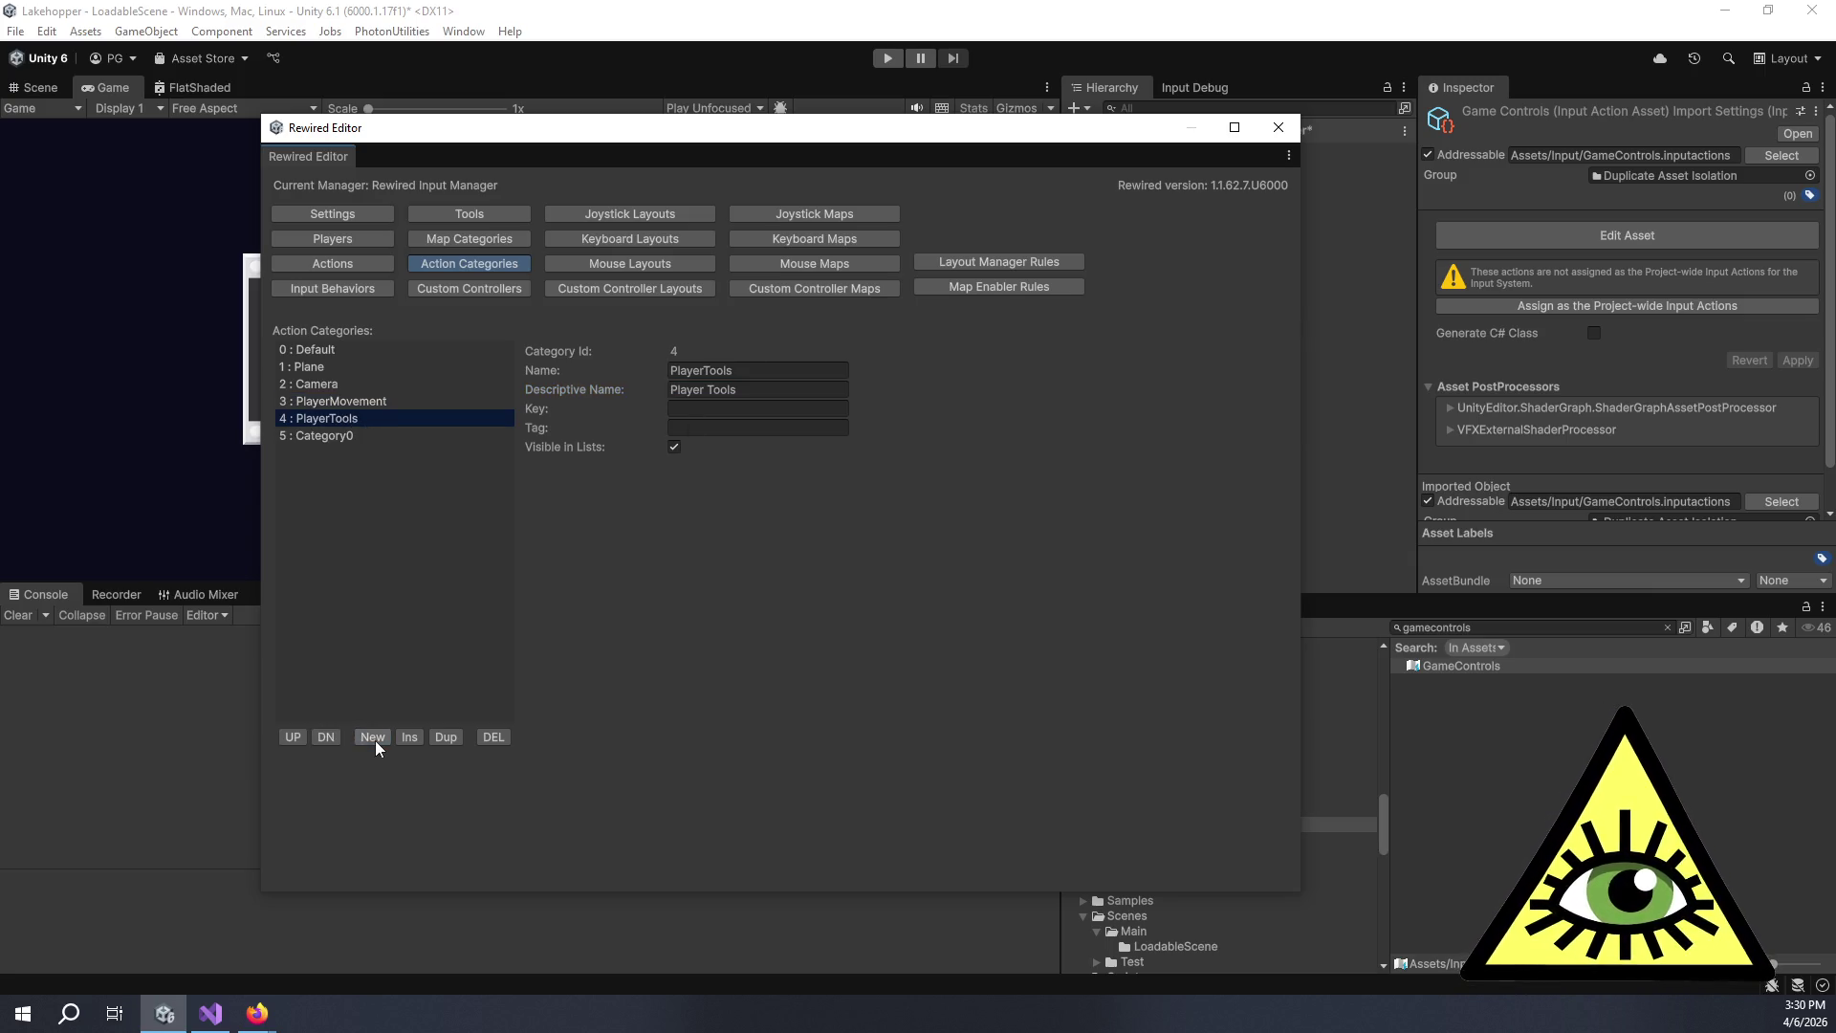
left_click(335, 434)
left_click(732, 374)
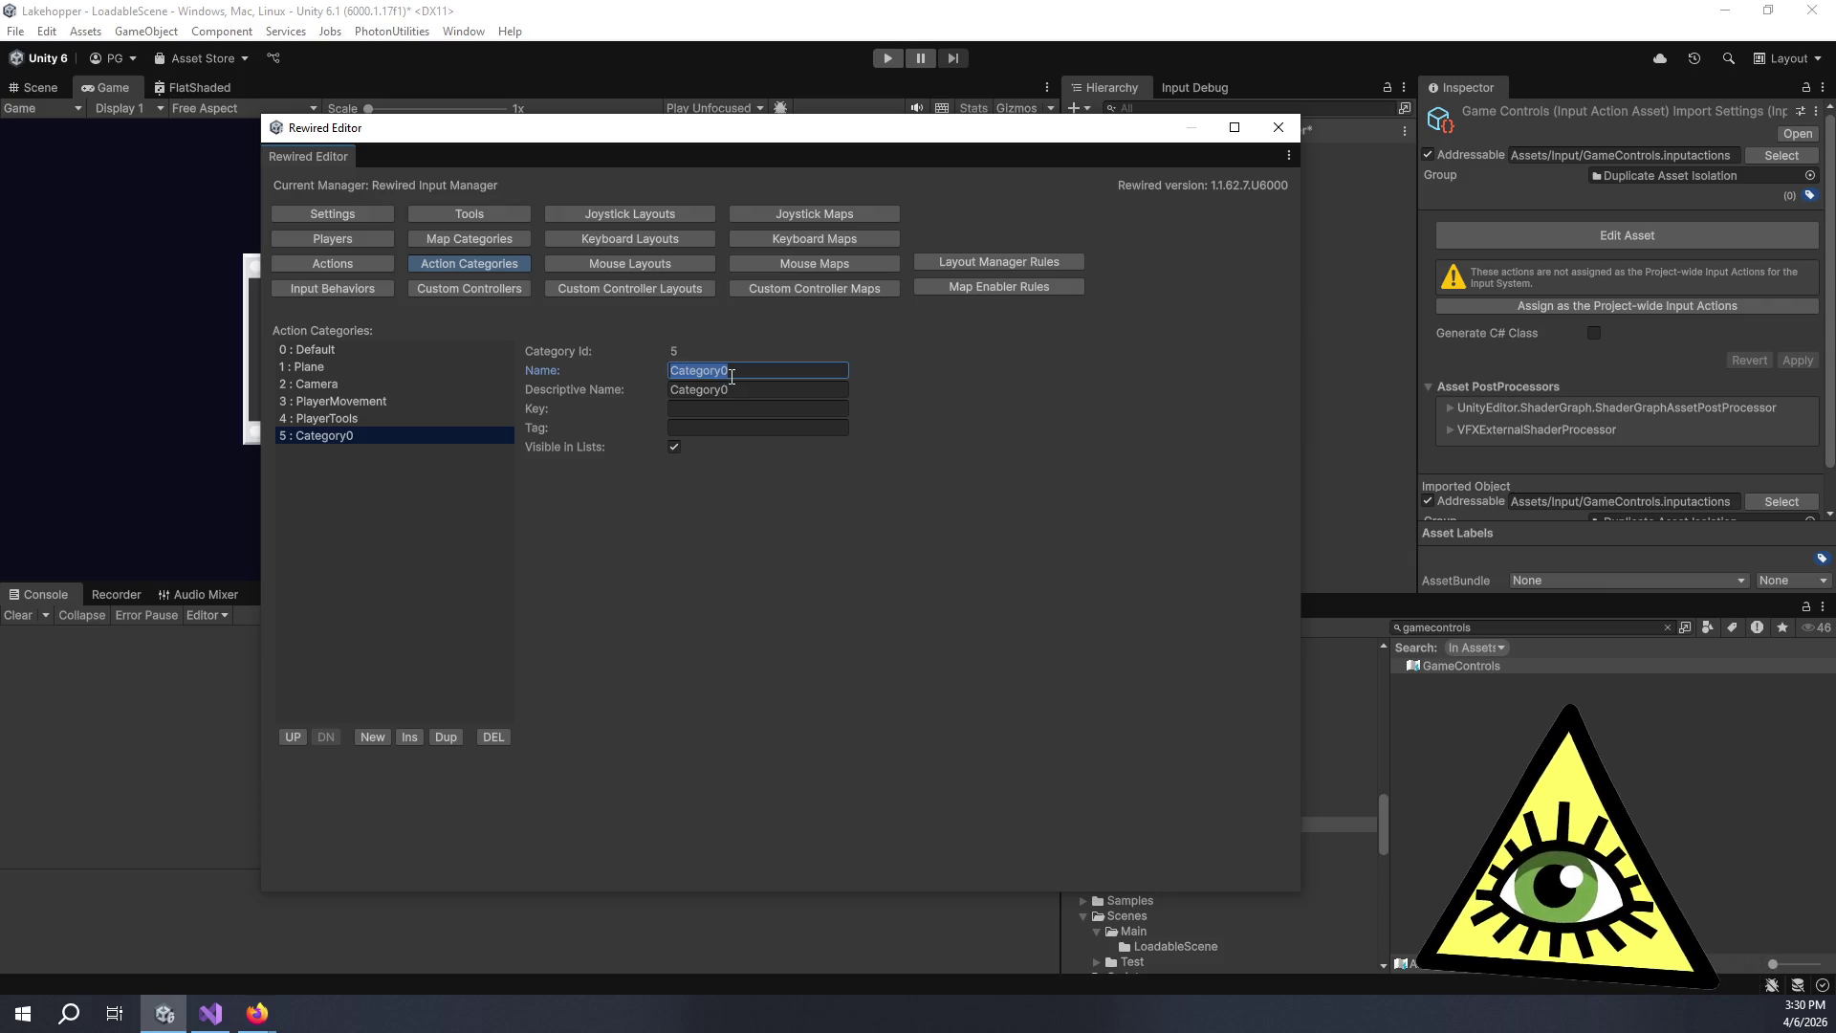
type("Debug")
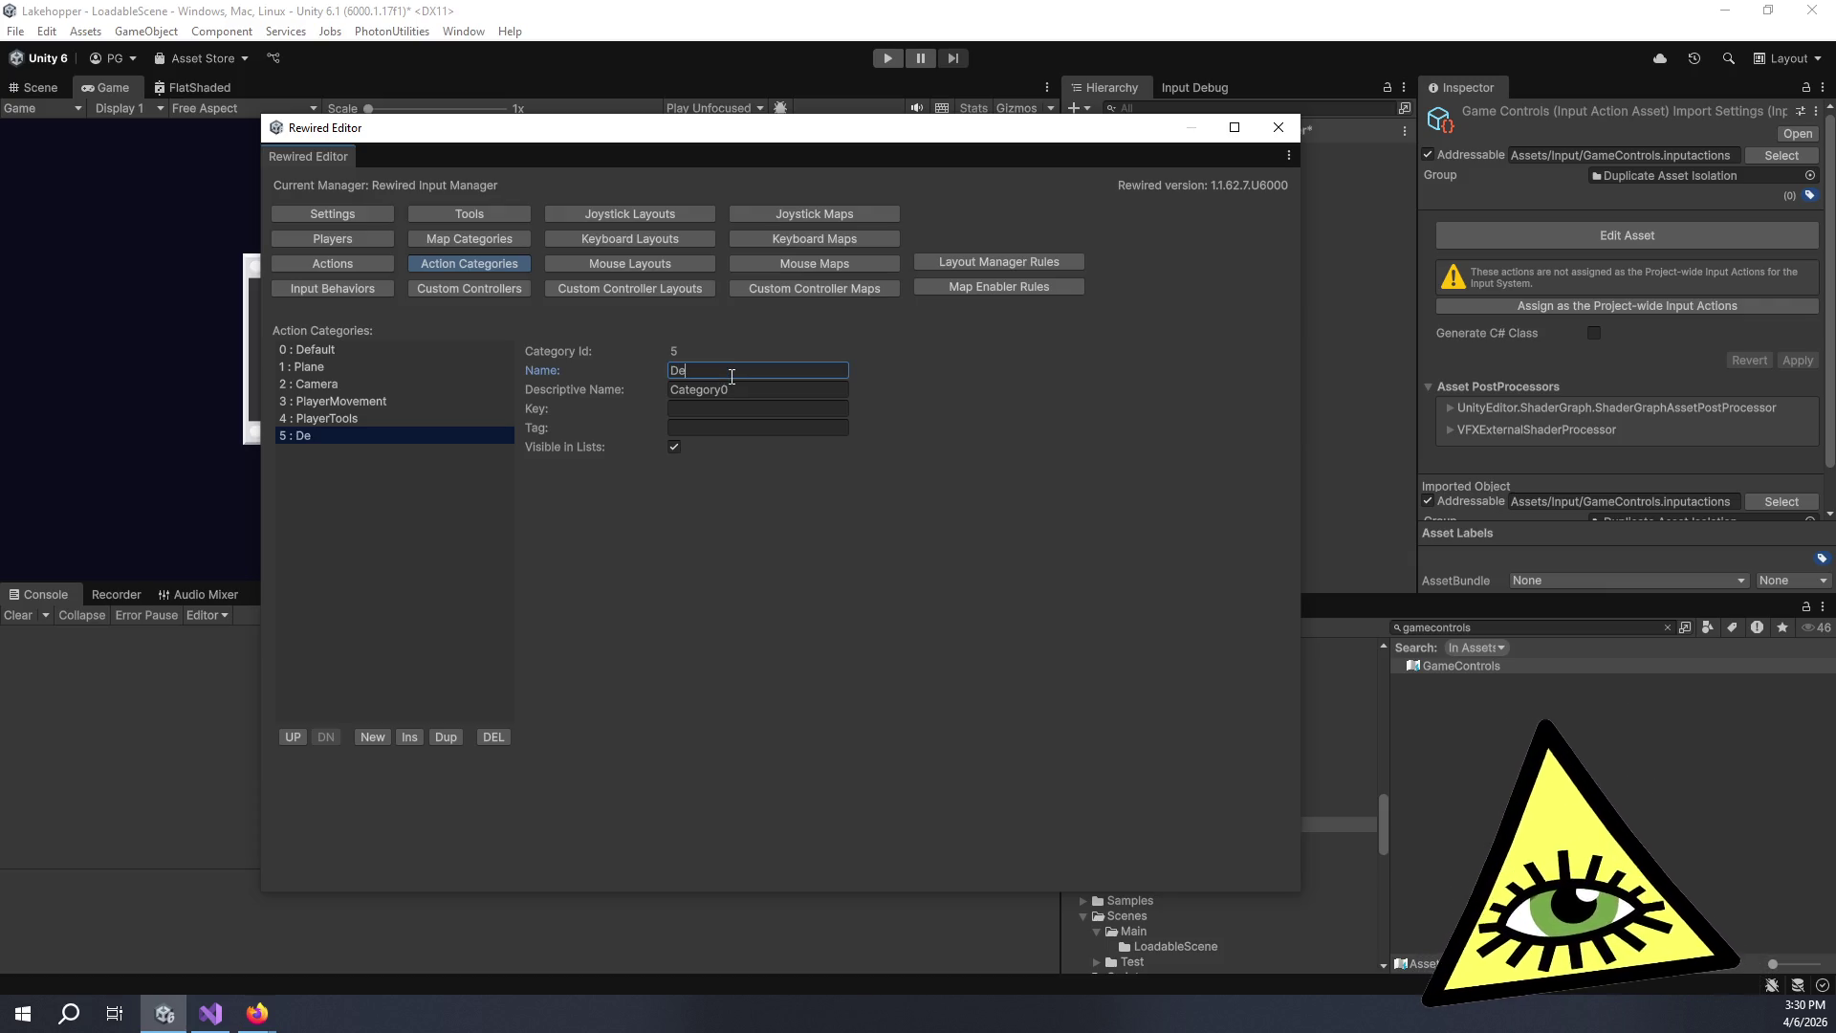
key("Tab")
type("Debug")
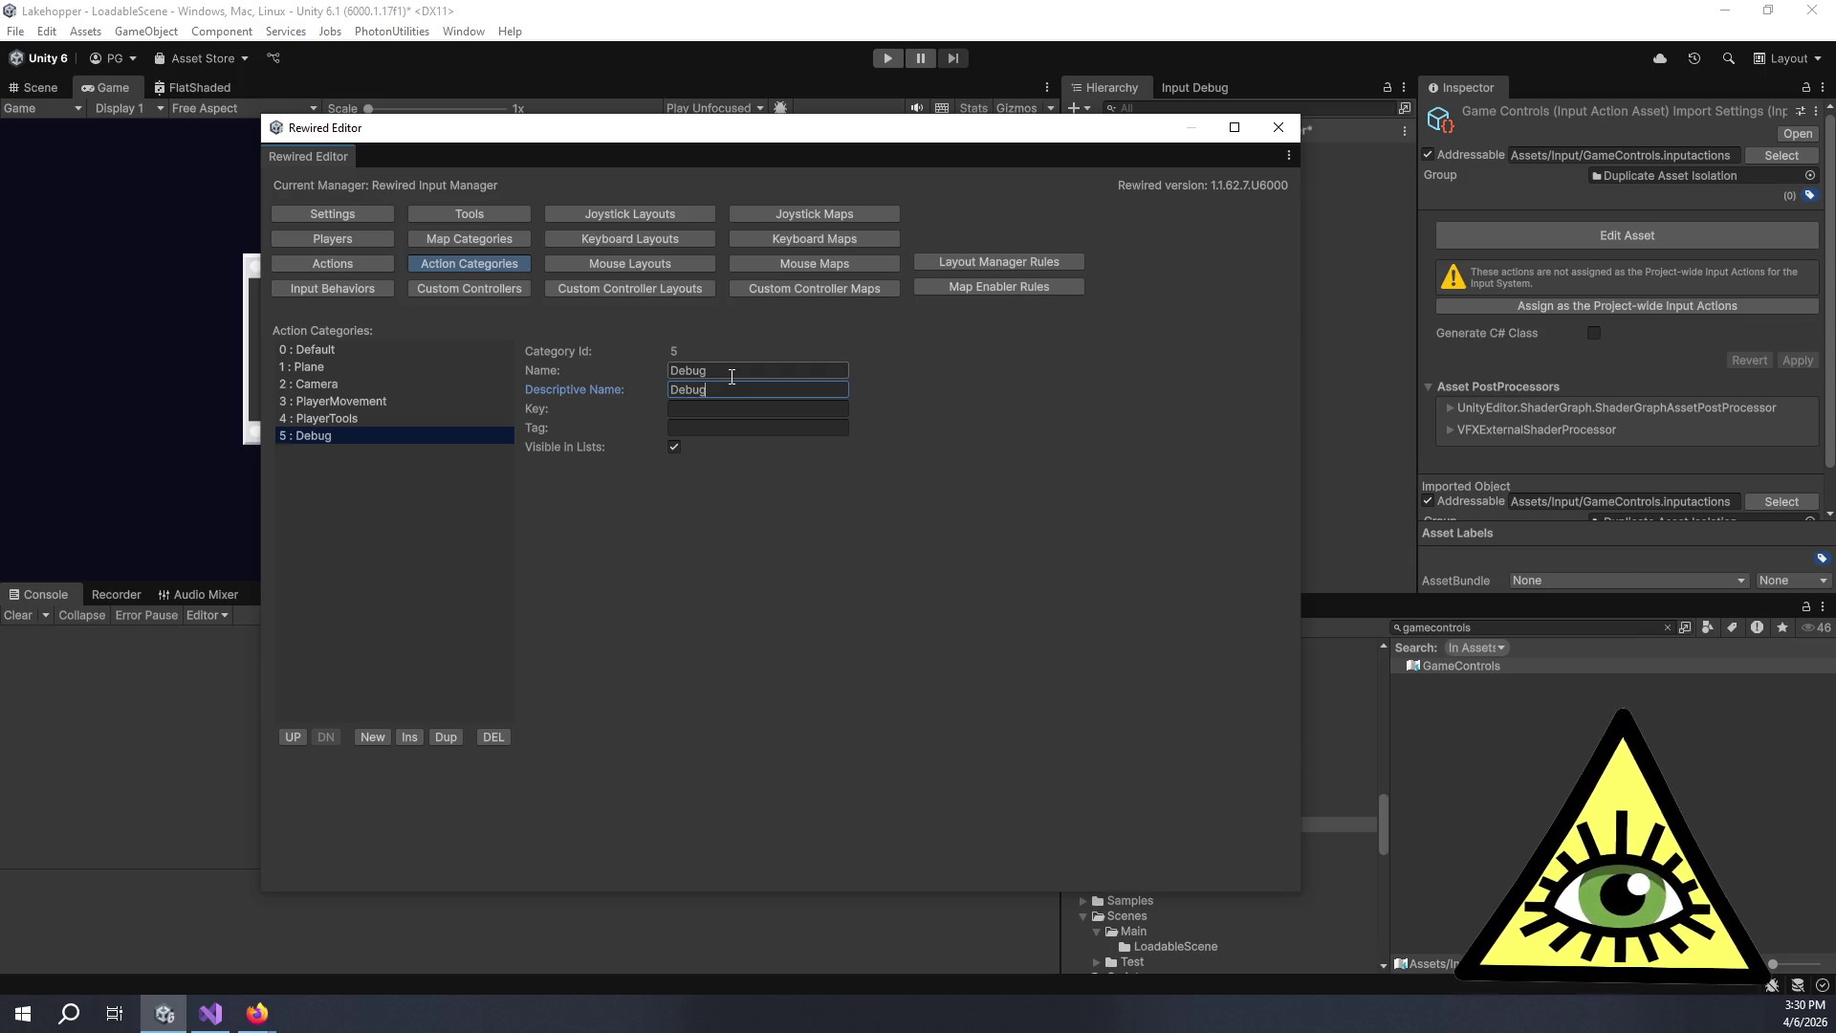
Add a Pause action category with descriptive name Pause.
left_click(372, 736)
left_click(411, 452)
left_click(793, 369)
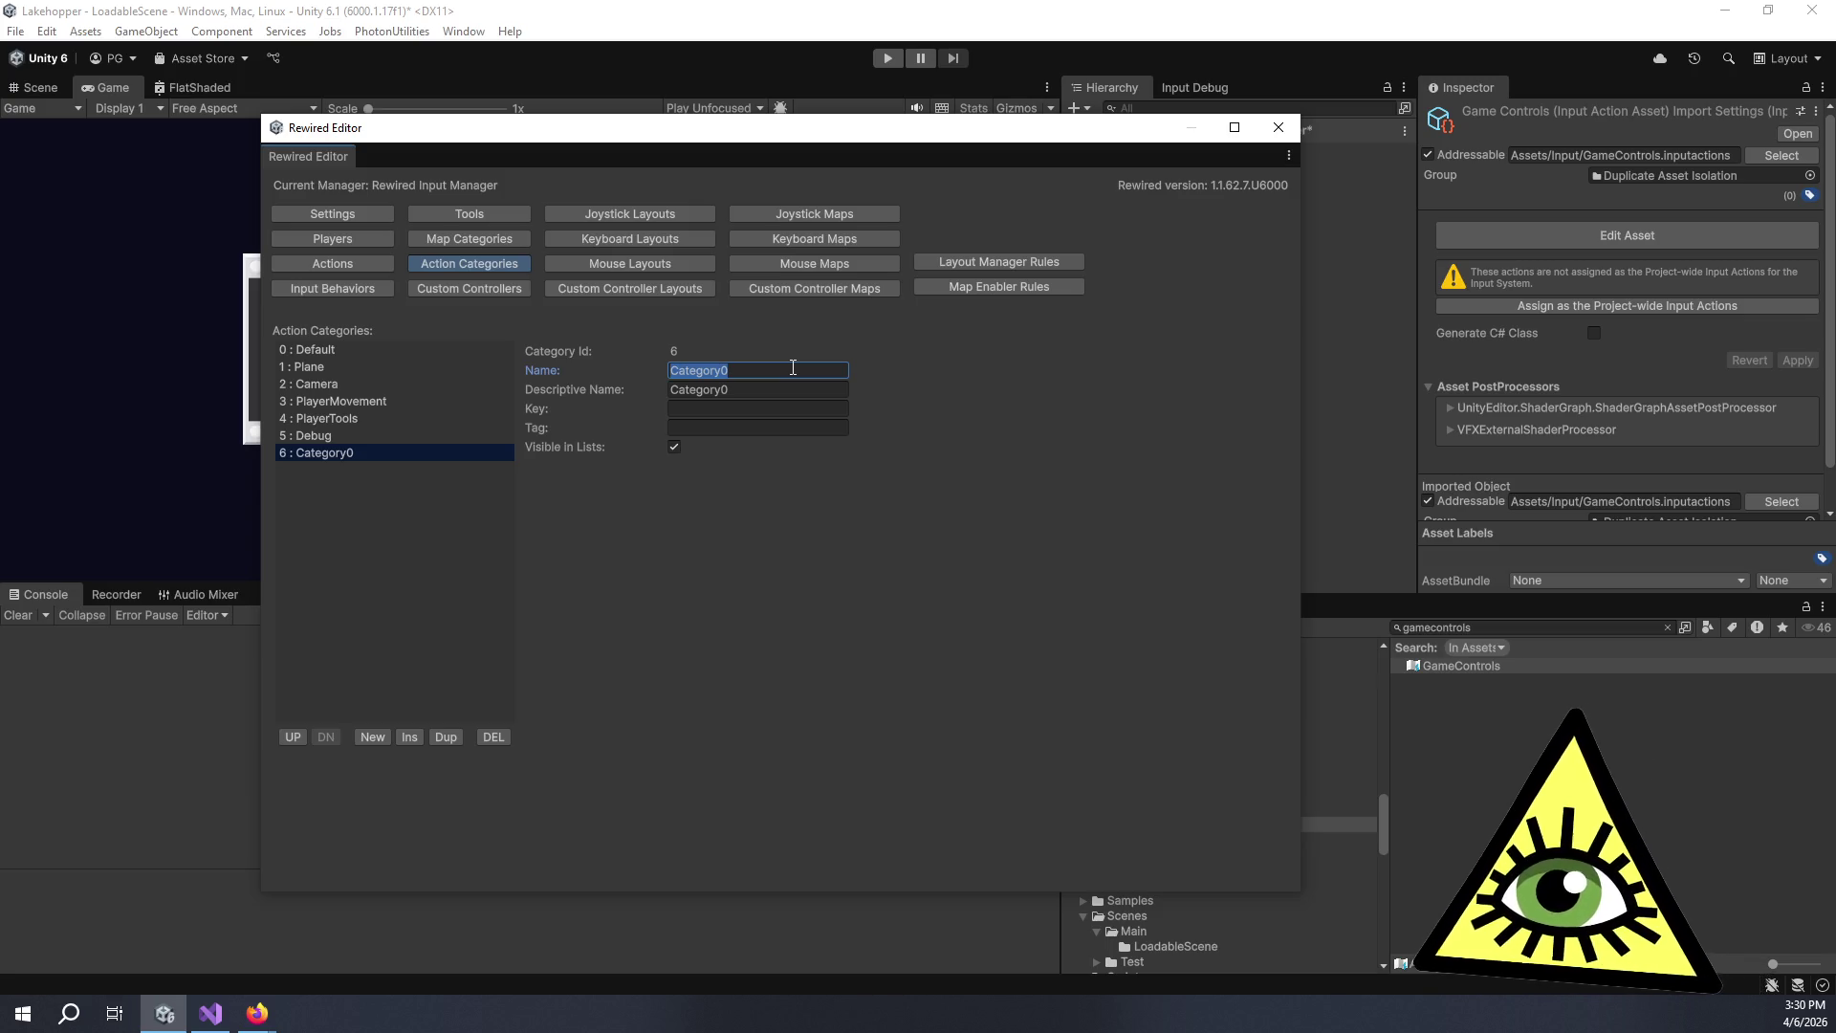
type("S")
key("BackSpace")
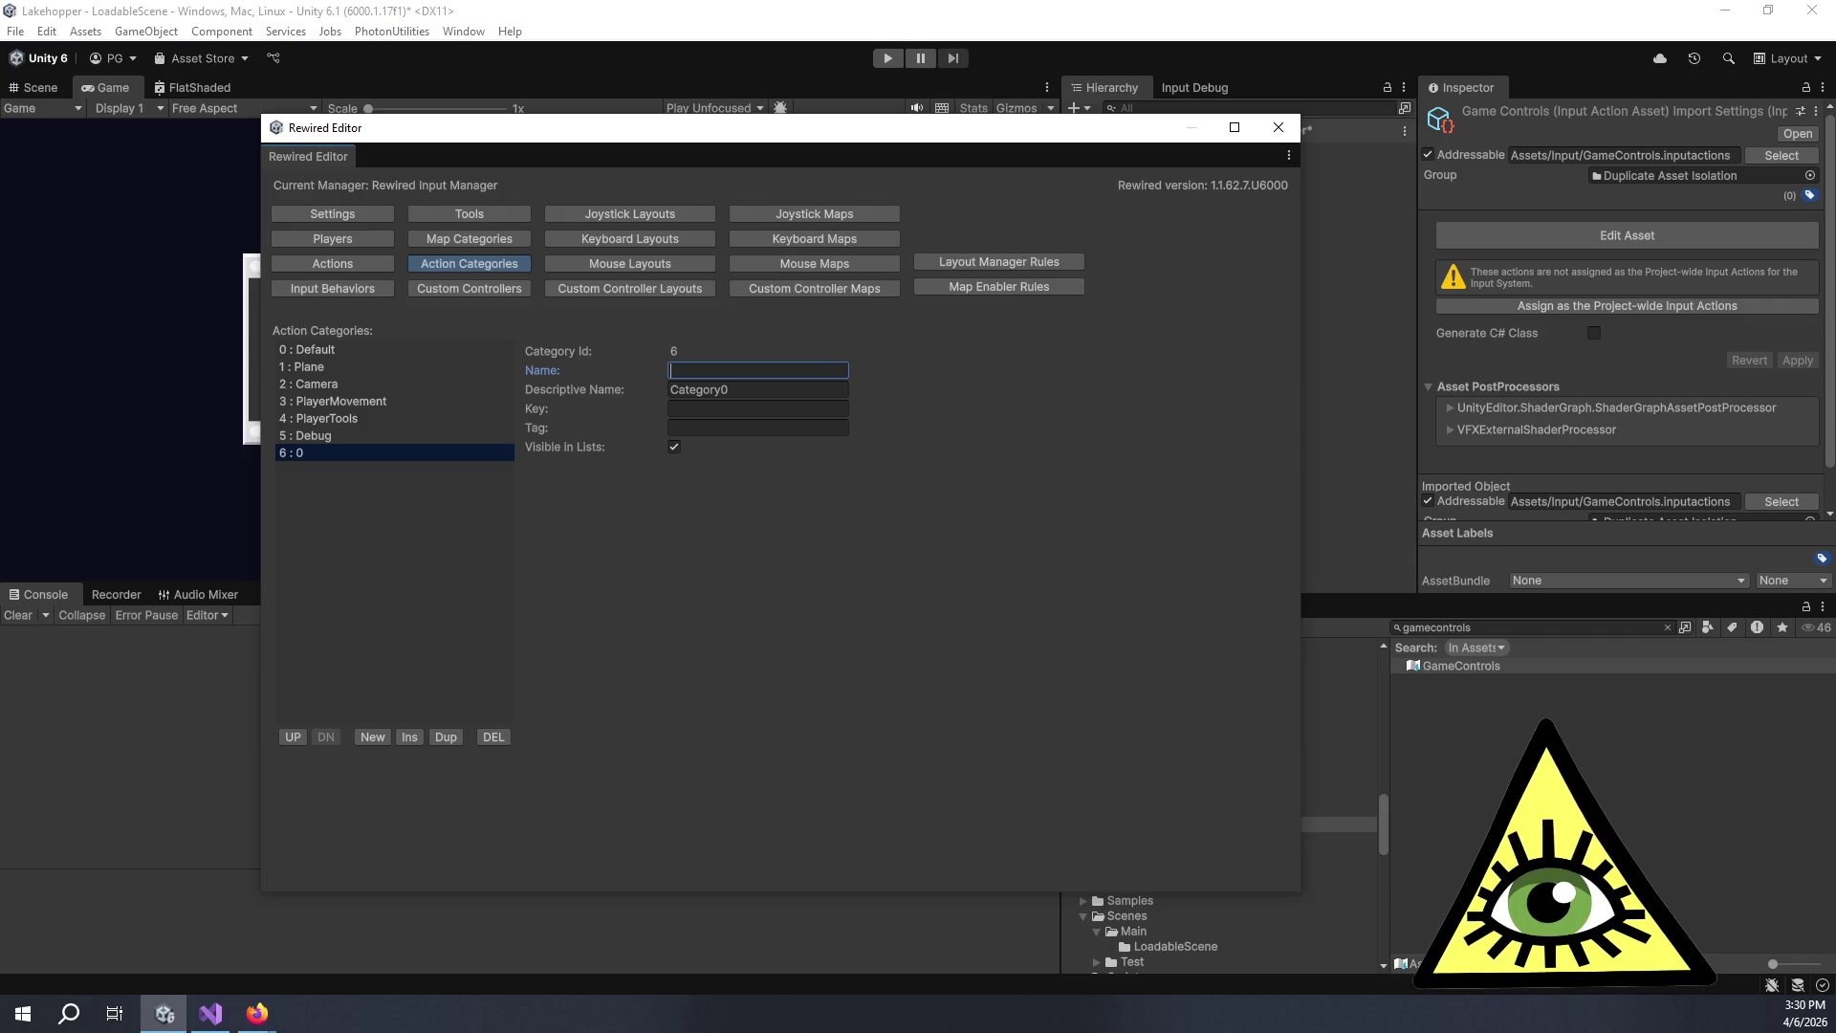
type("Pause")
left_click(757, 389)
type("Pause")
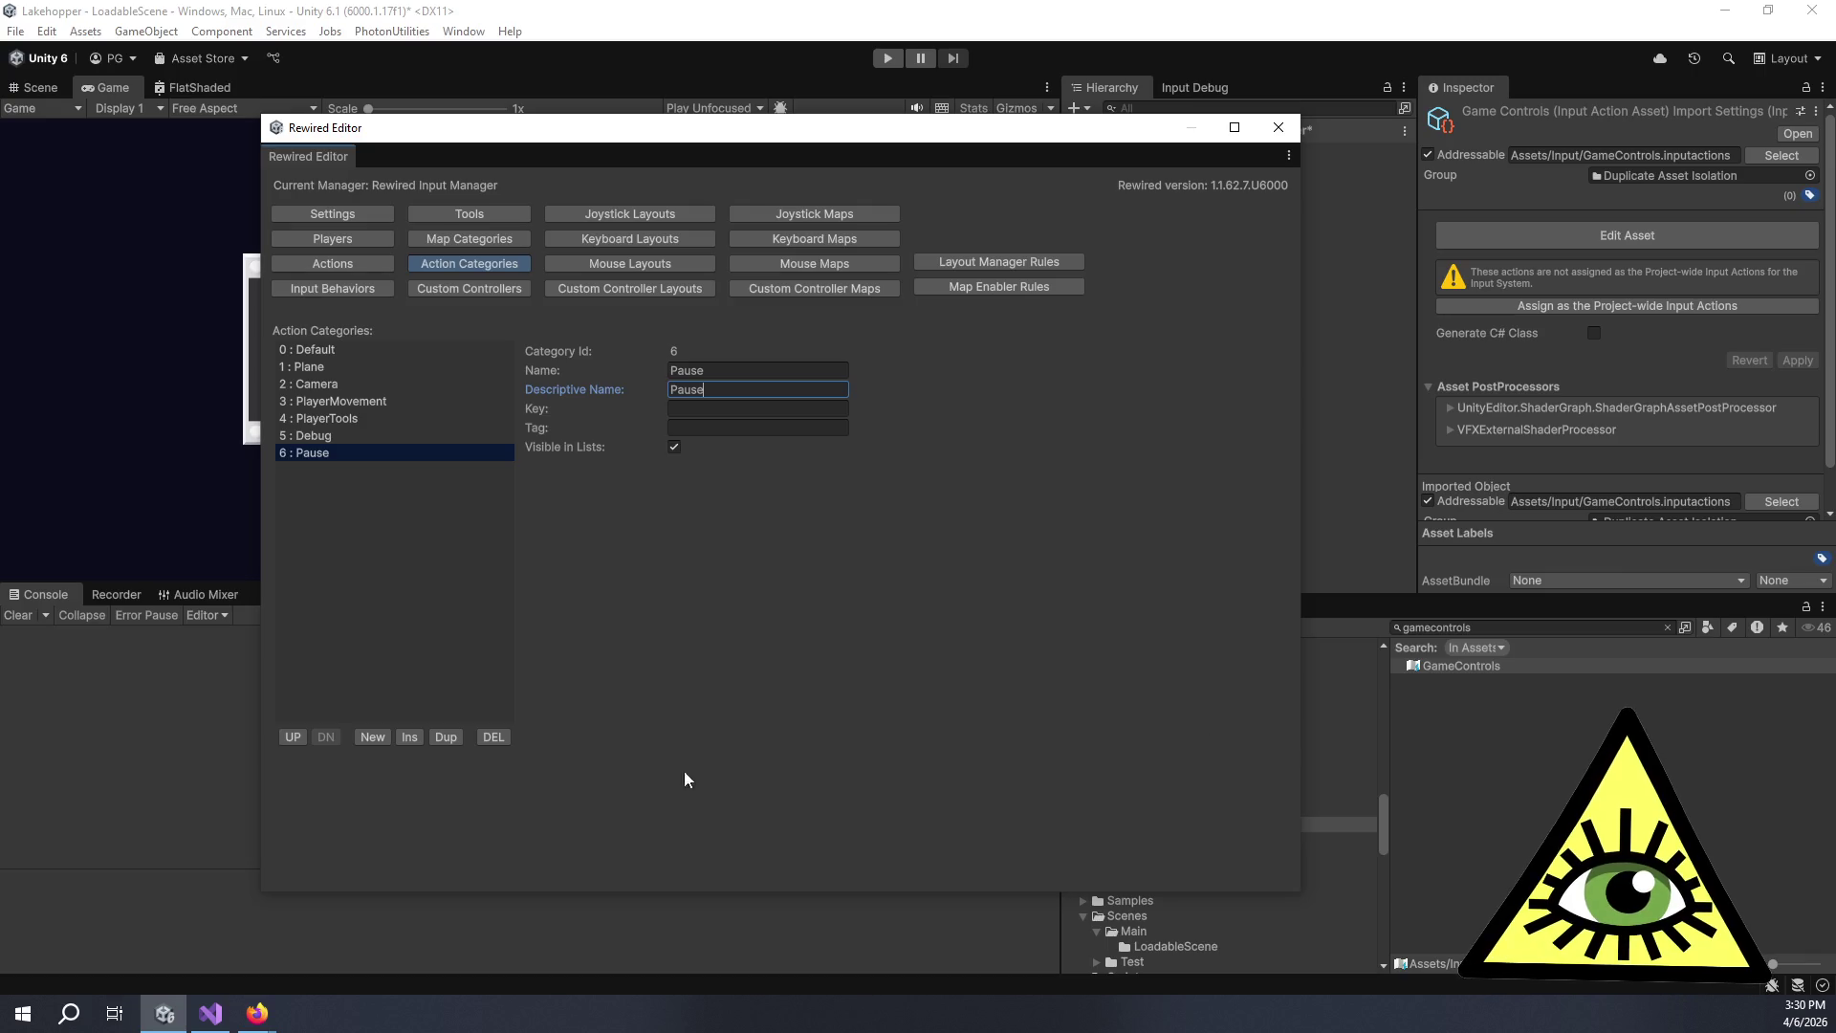
Add an Interaction action category with descriptive name Interaction.
left_click(385, 738)
left_click(348, 468)
left_click(769, 377)
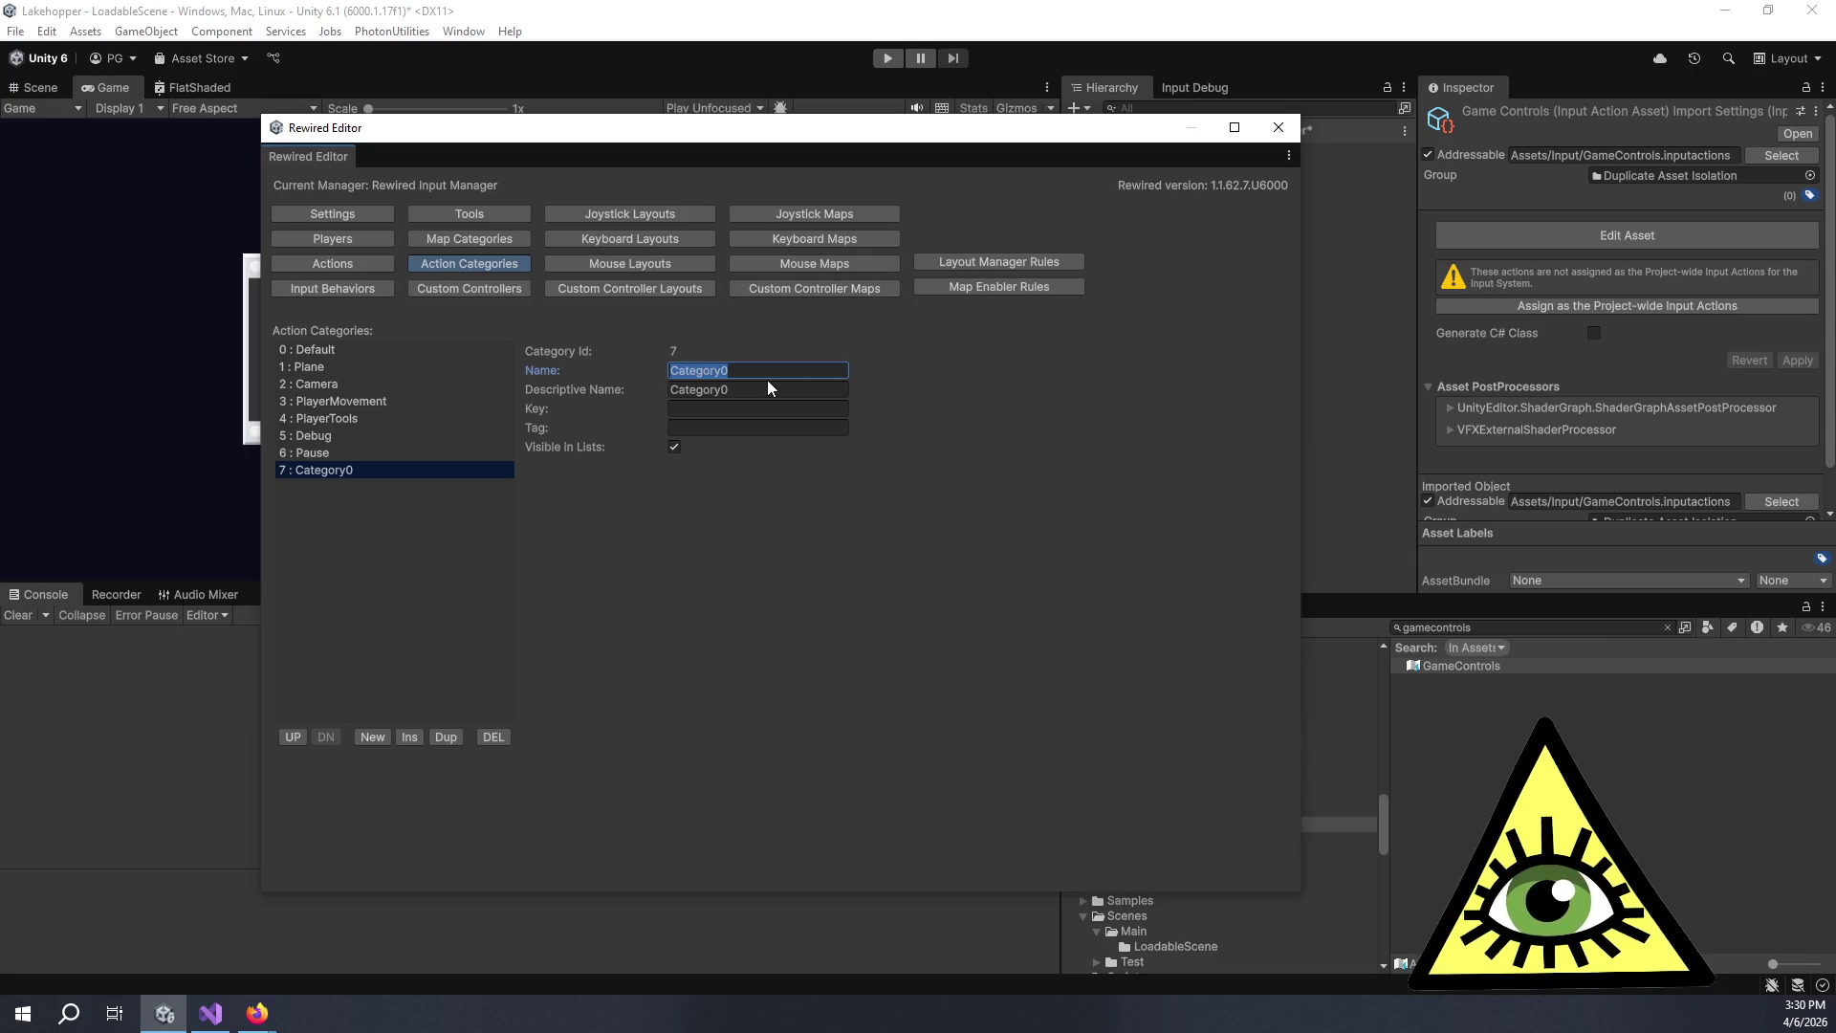
type("Interaction")
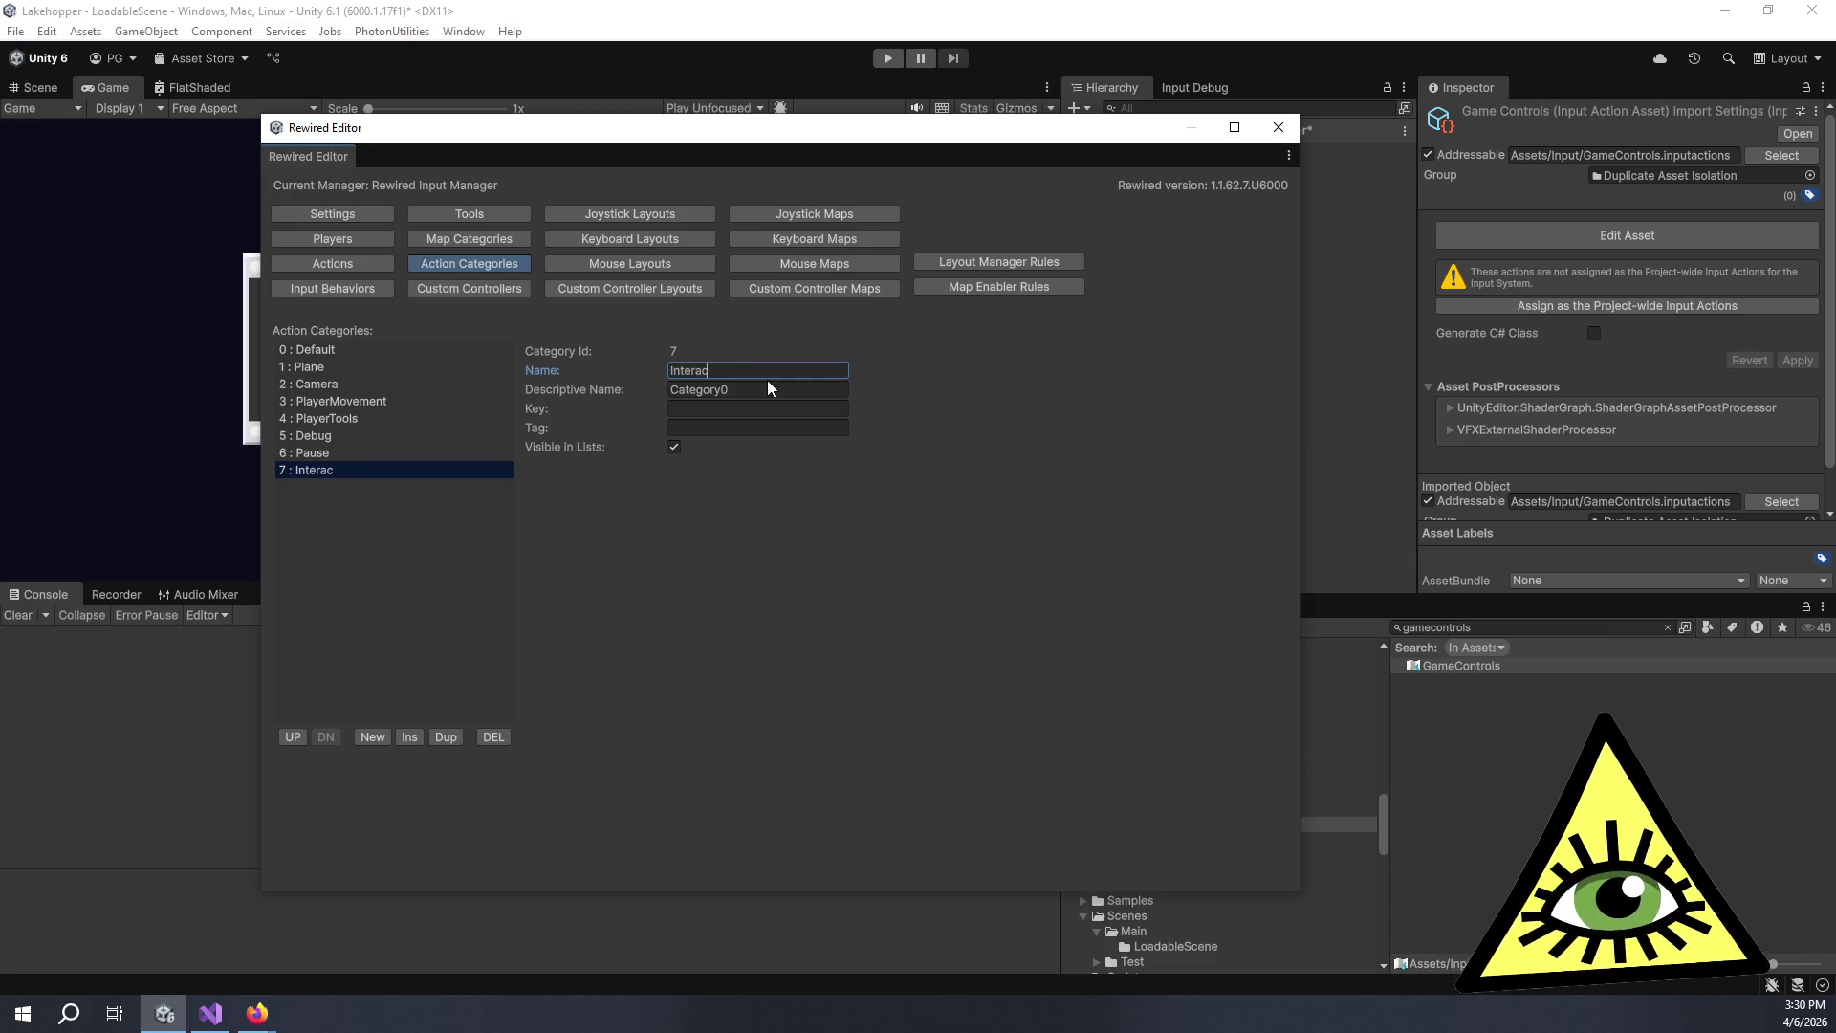
key("Tab")
type("Interaction")
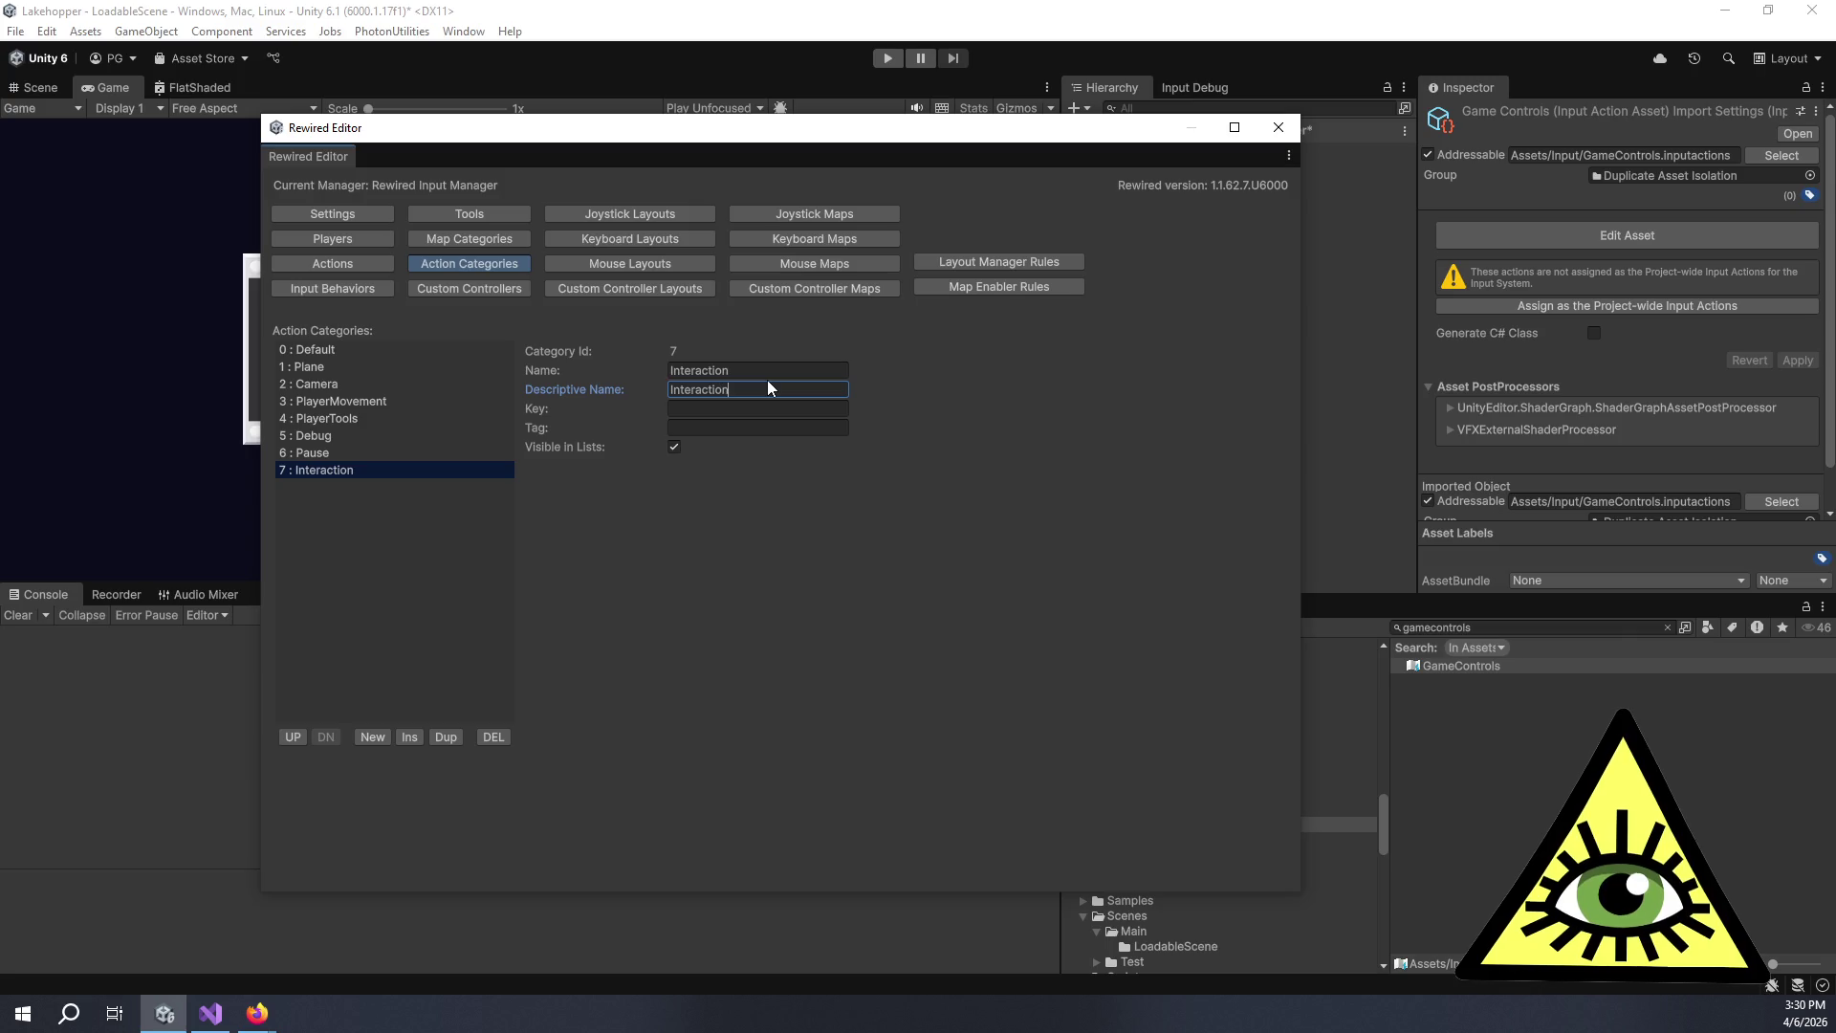
Add a Utility action category with descriptive name Utility.
left_click(387, 734)
left_click(346, 491)
left_click(748, 371)
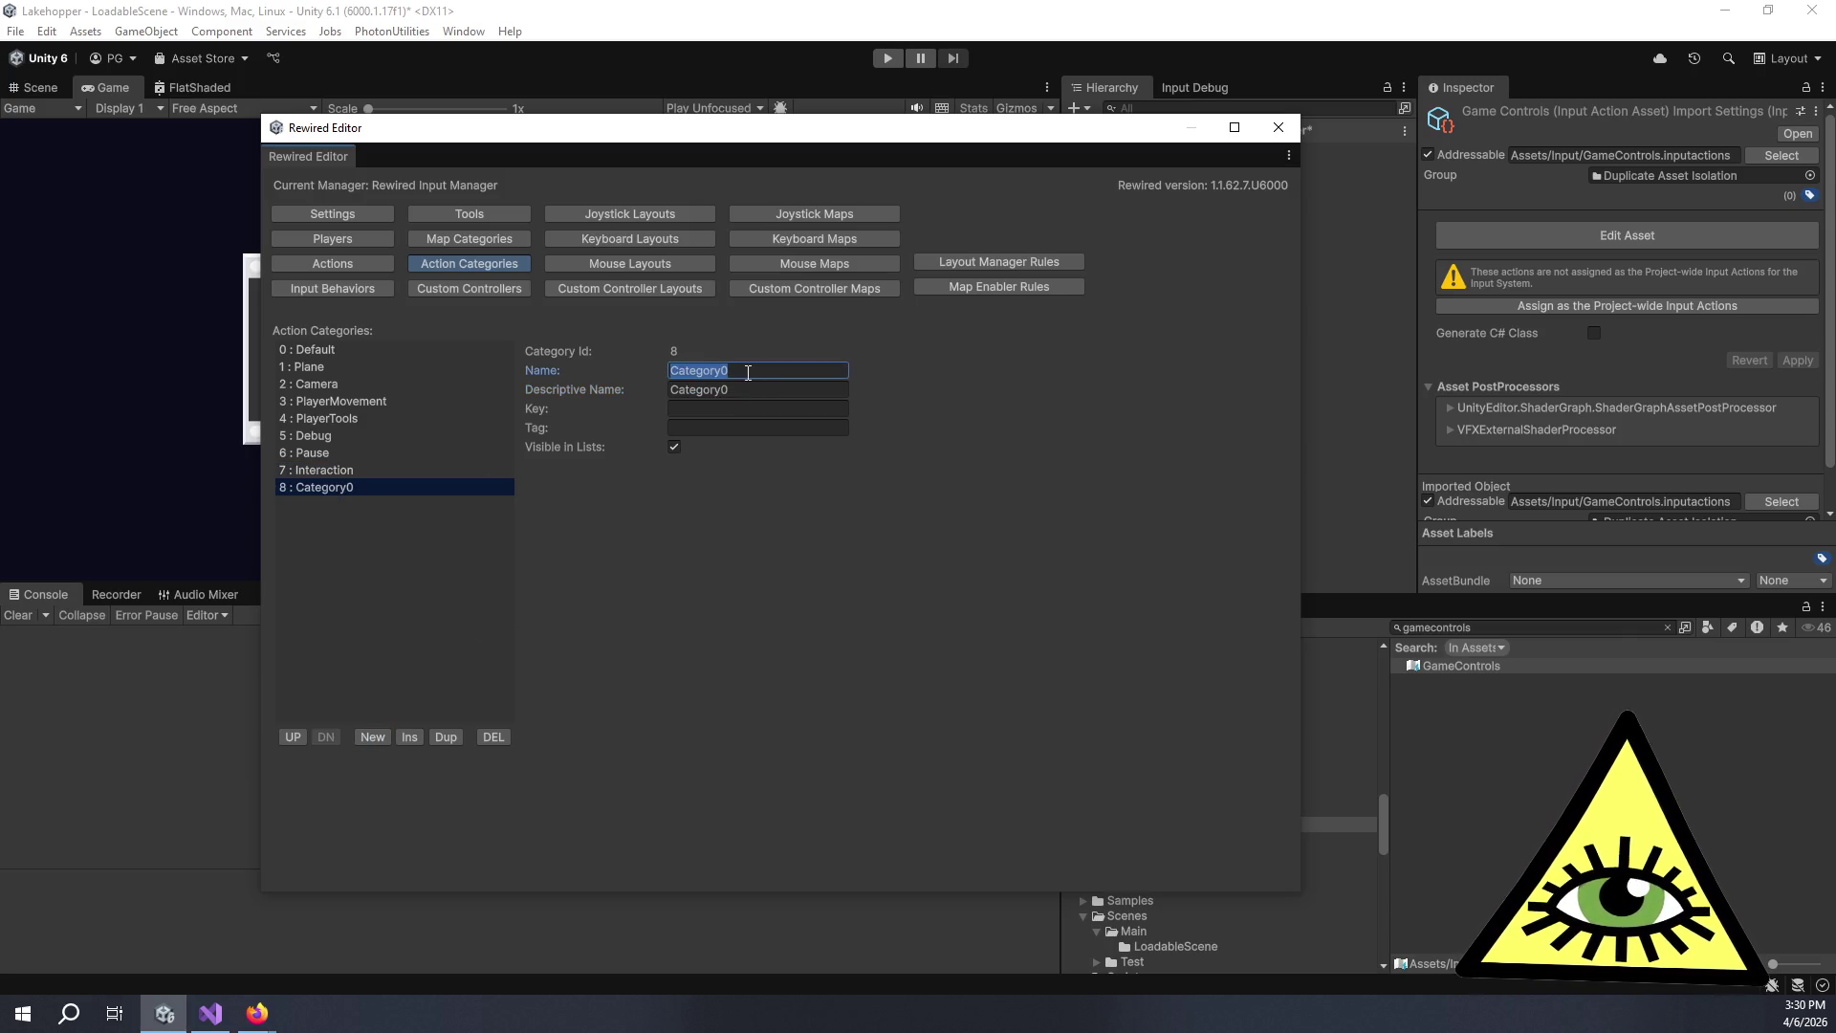
type("Utility")
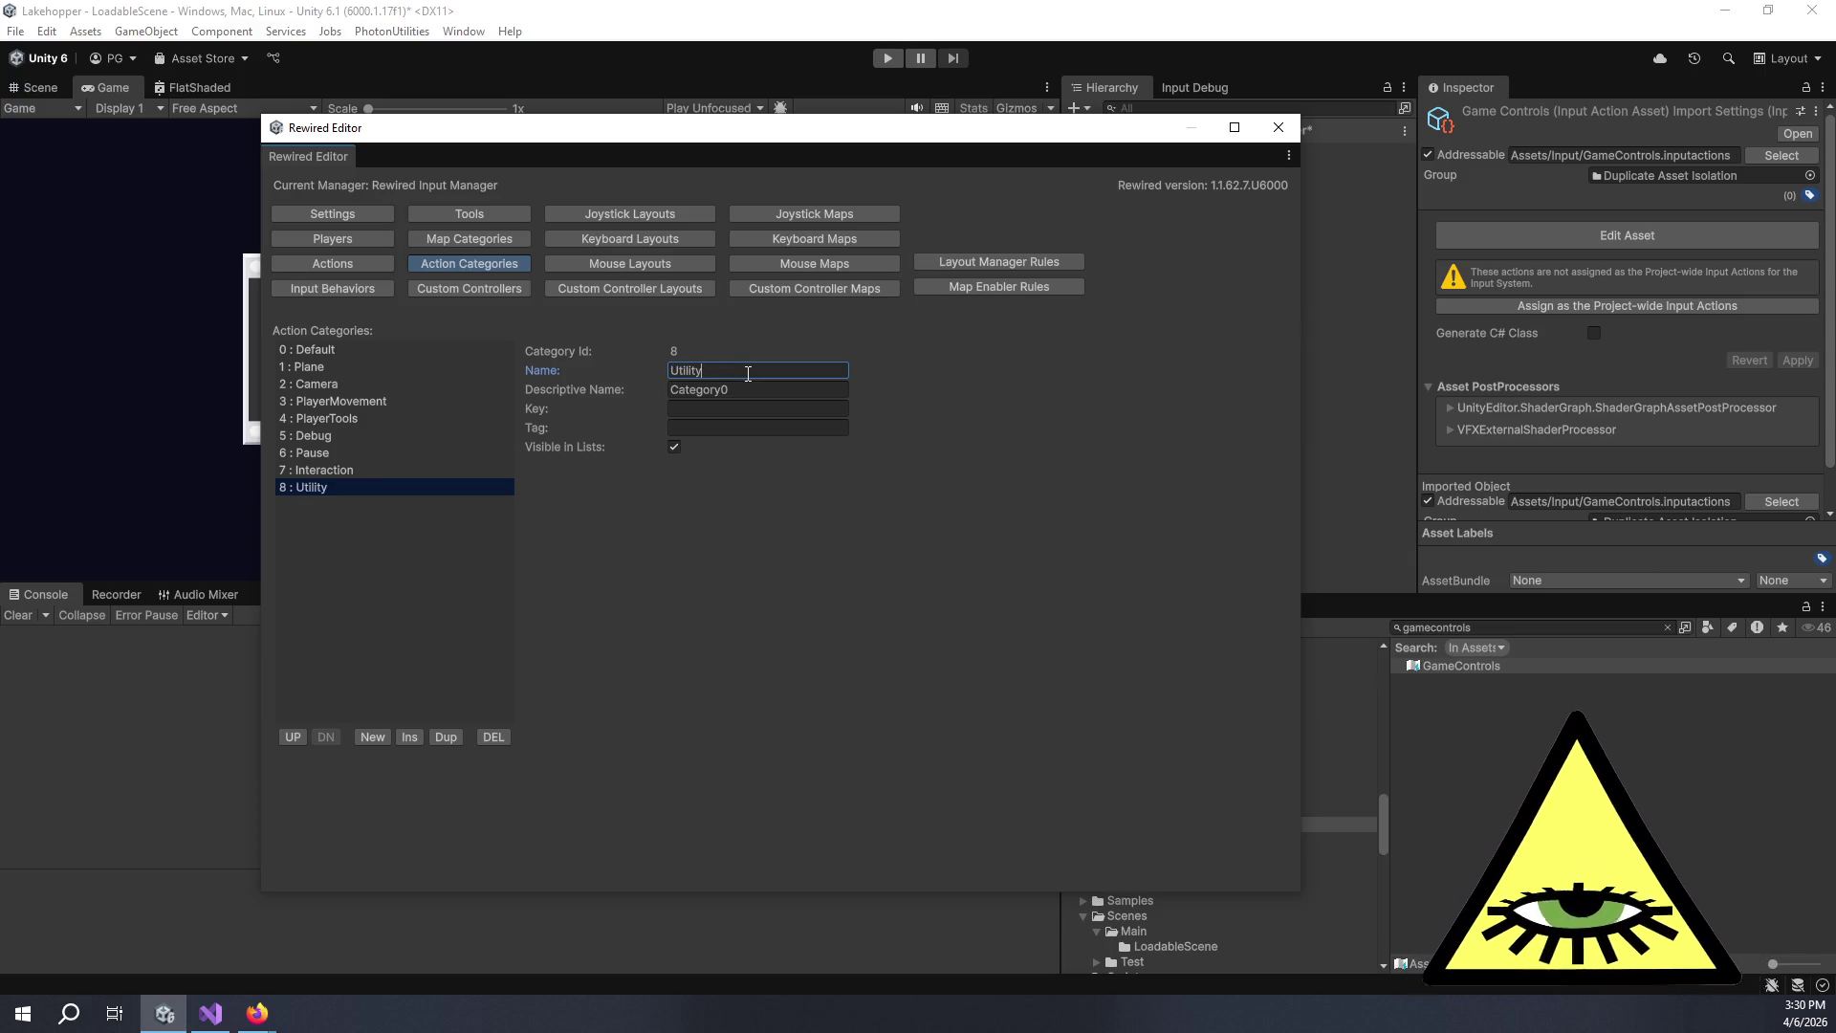
key("Tab")
type("Utility")
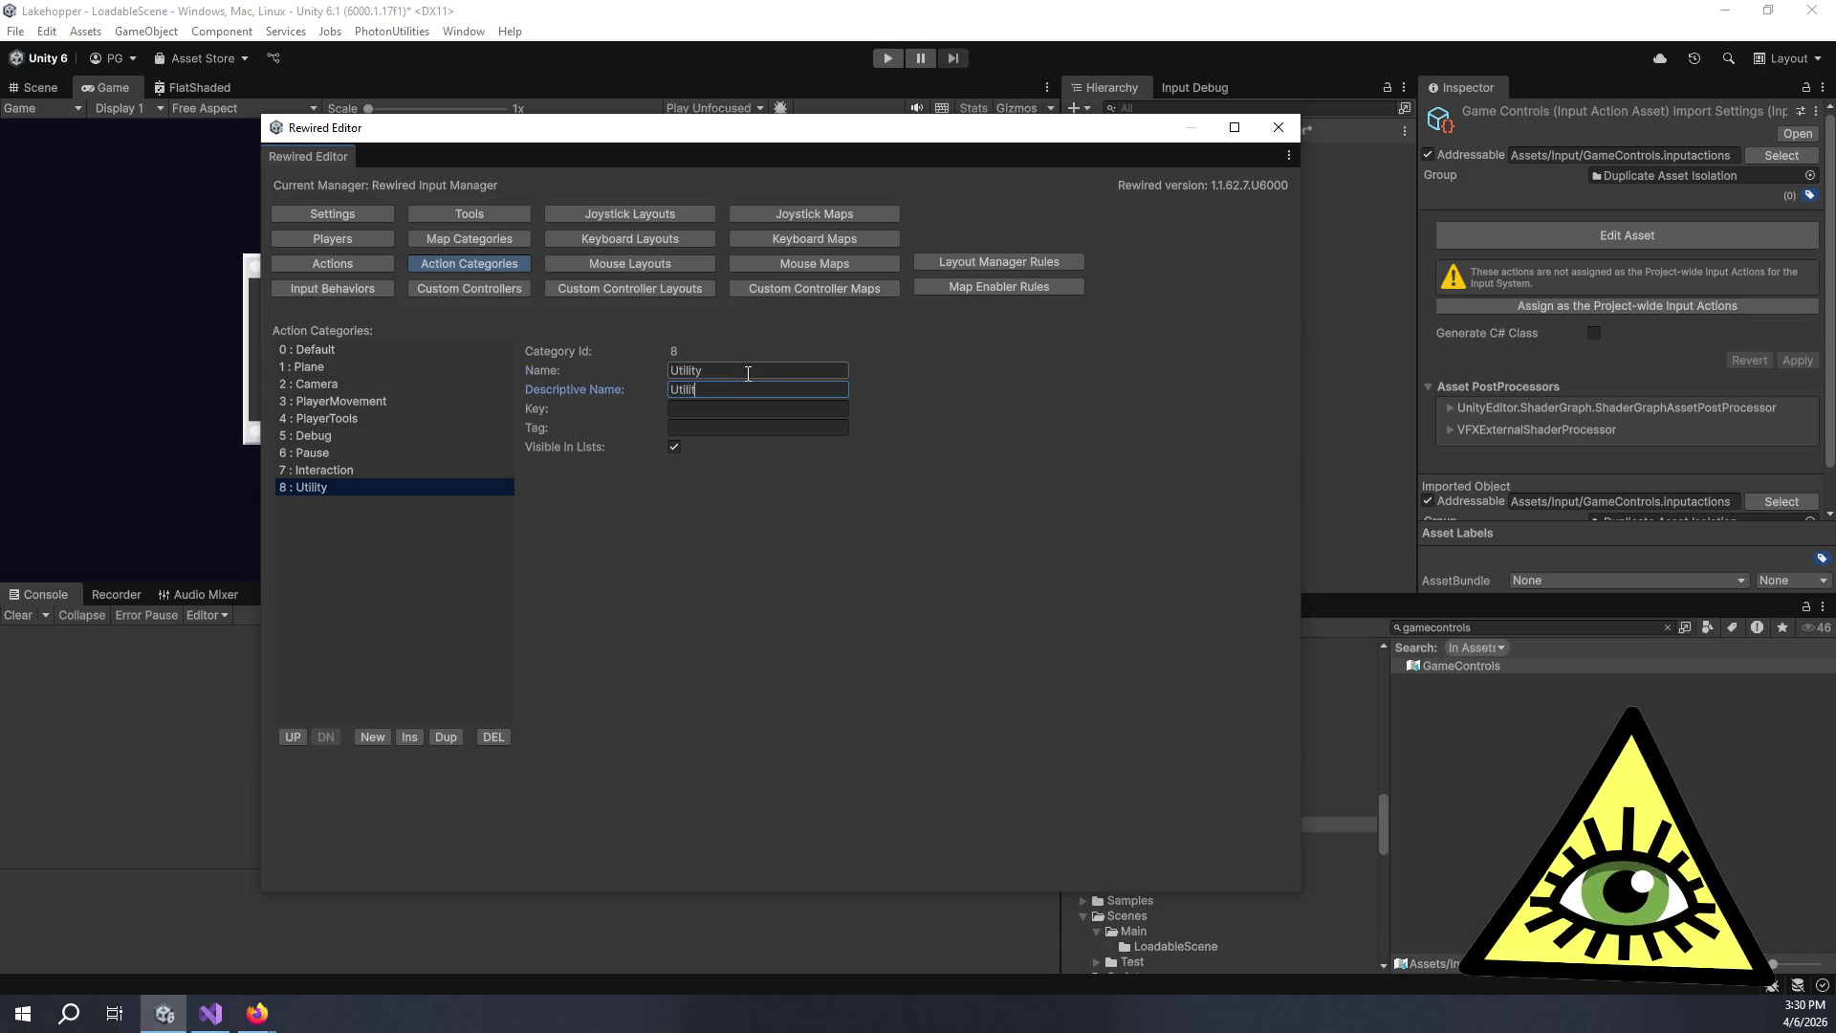
Add a final UI action category named UI, then switch to the Actions page.
left_click(405, 744)
left_click(317, 505)
left_click(719, 371)
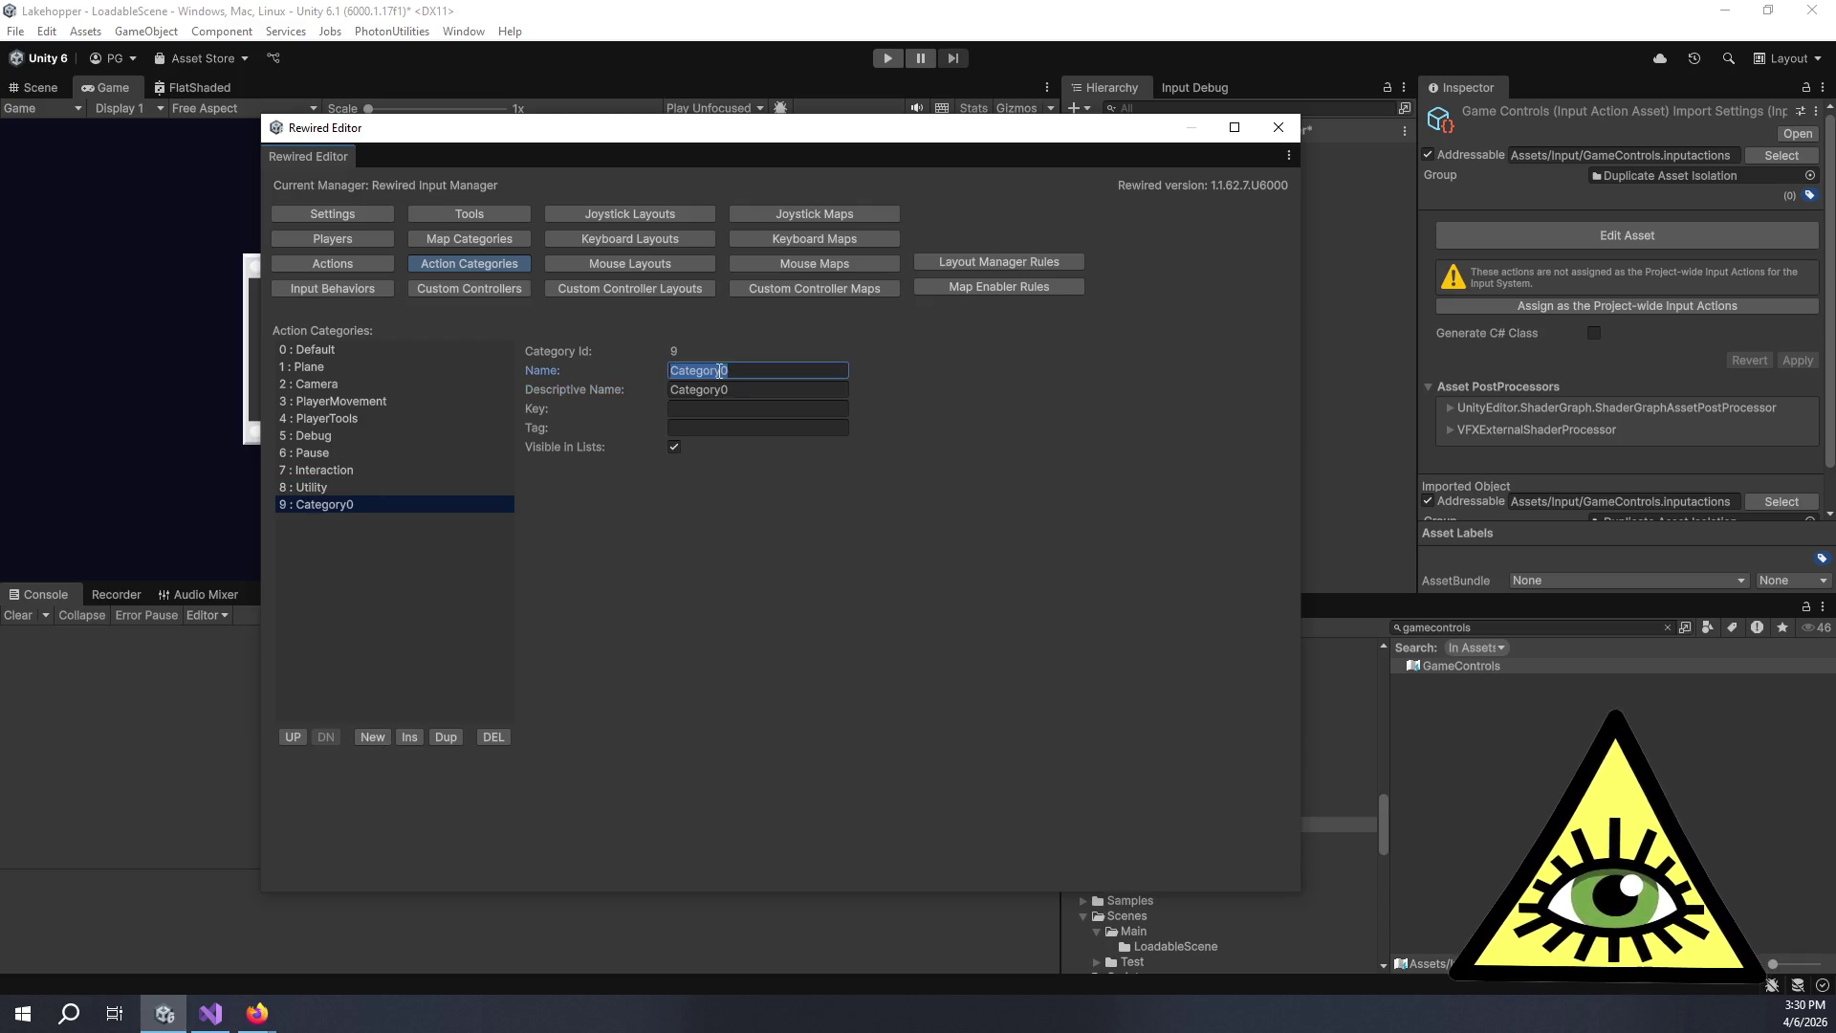
type("UI")
key("Tab")
type("UI")
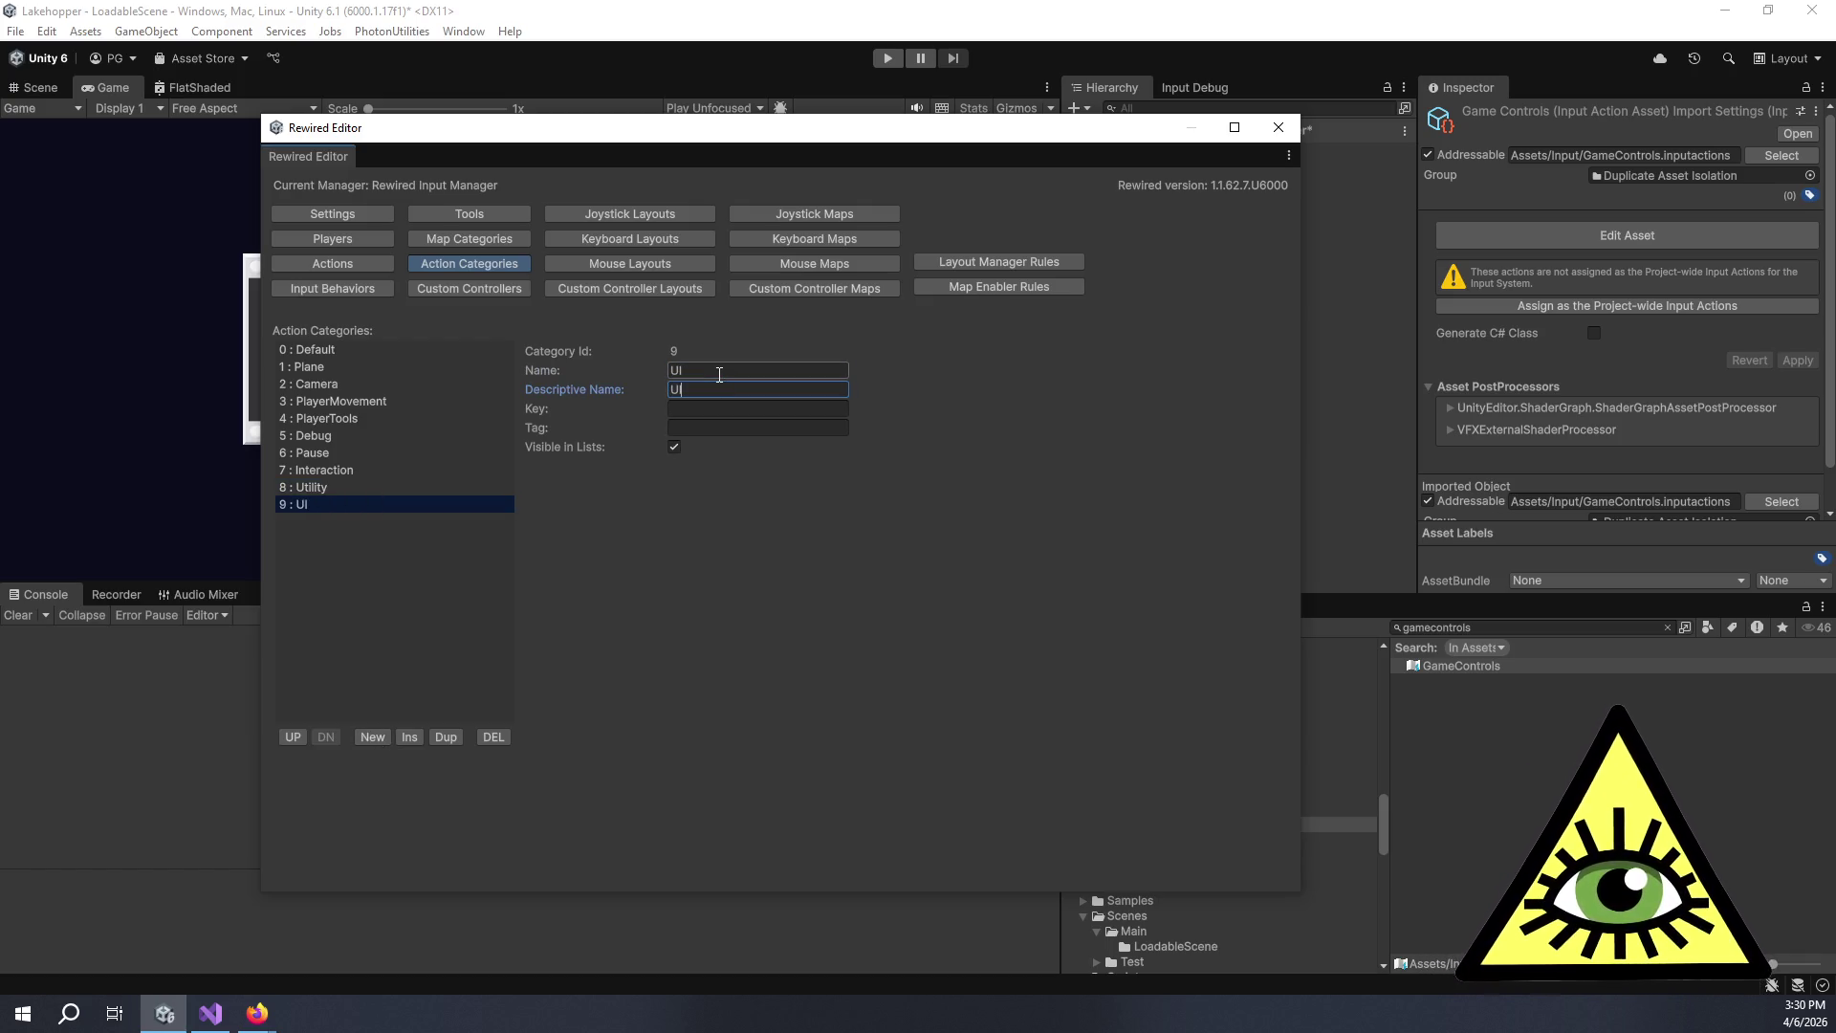
left_click(405, 406)
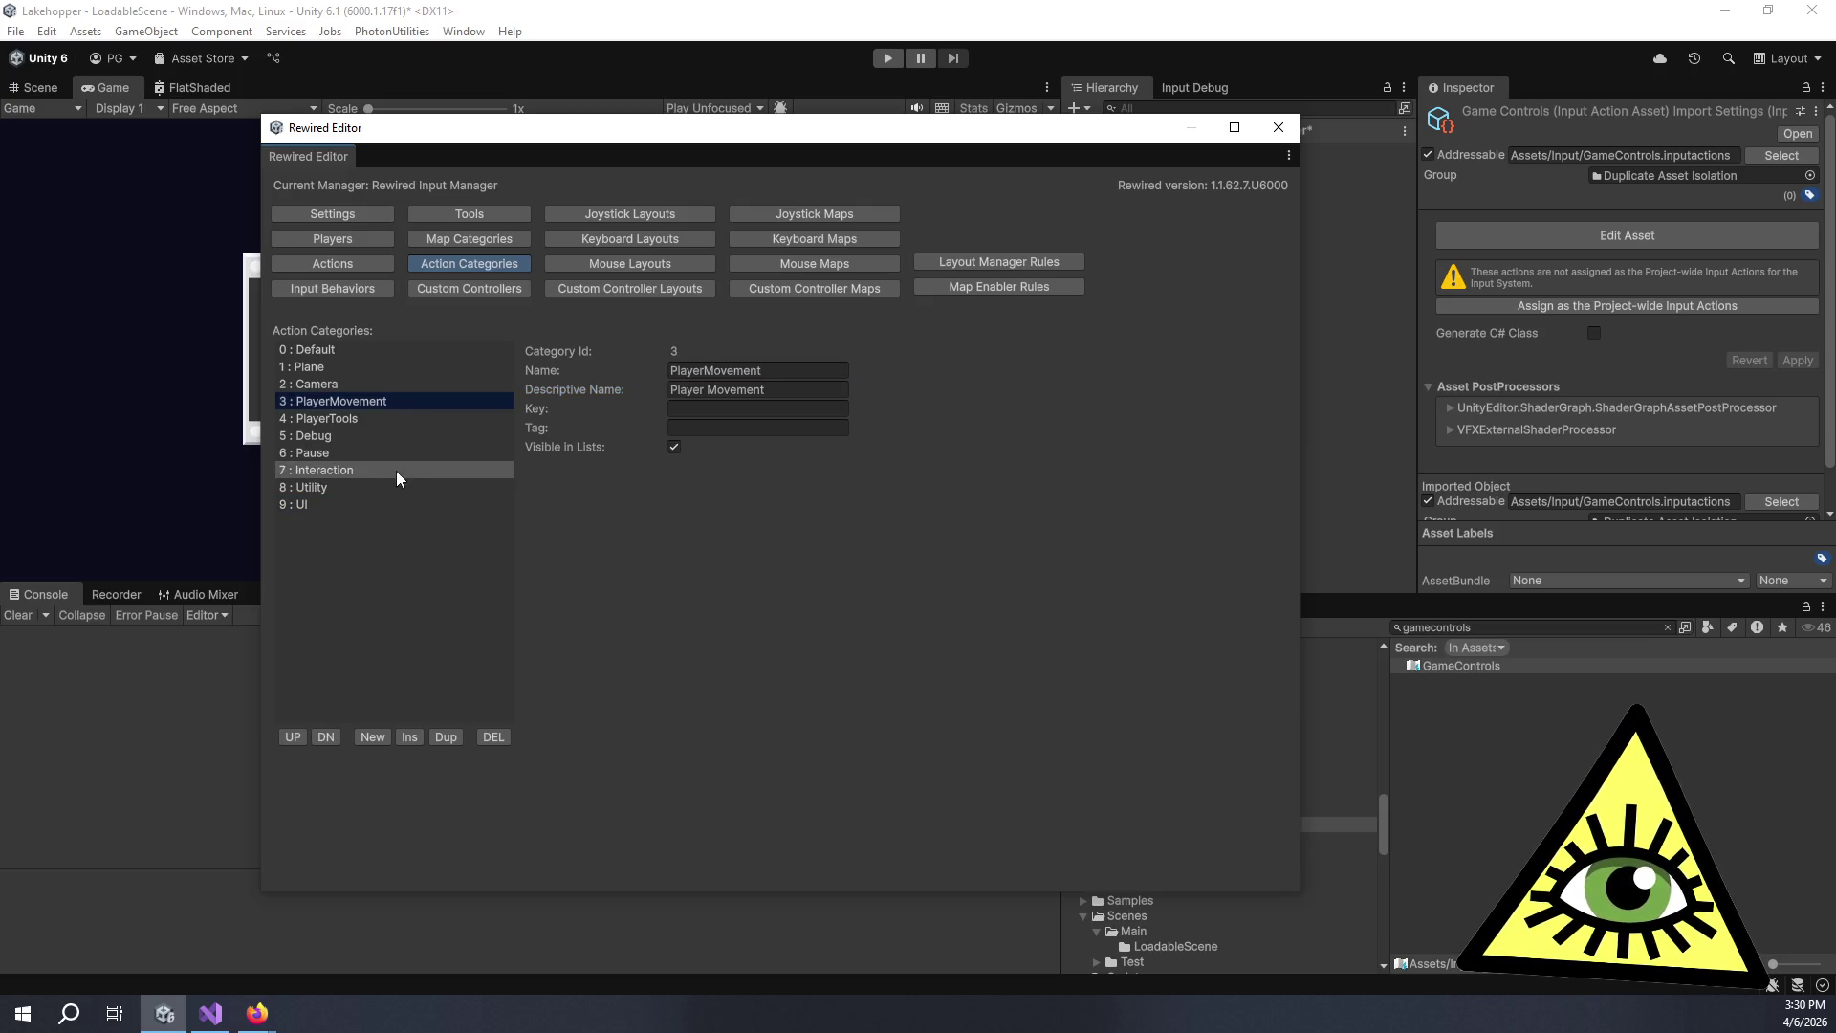
left_click(396, 505)
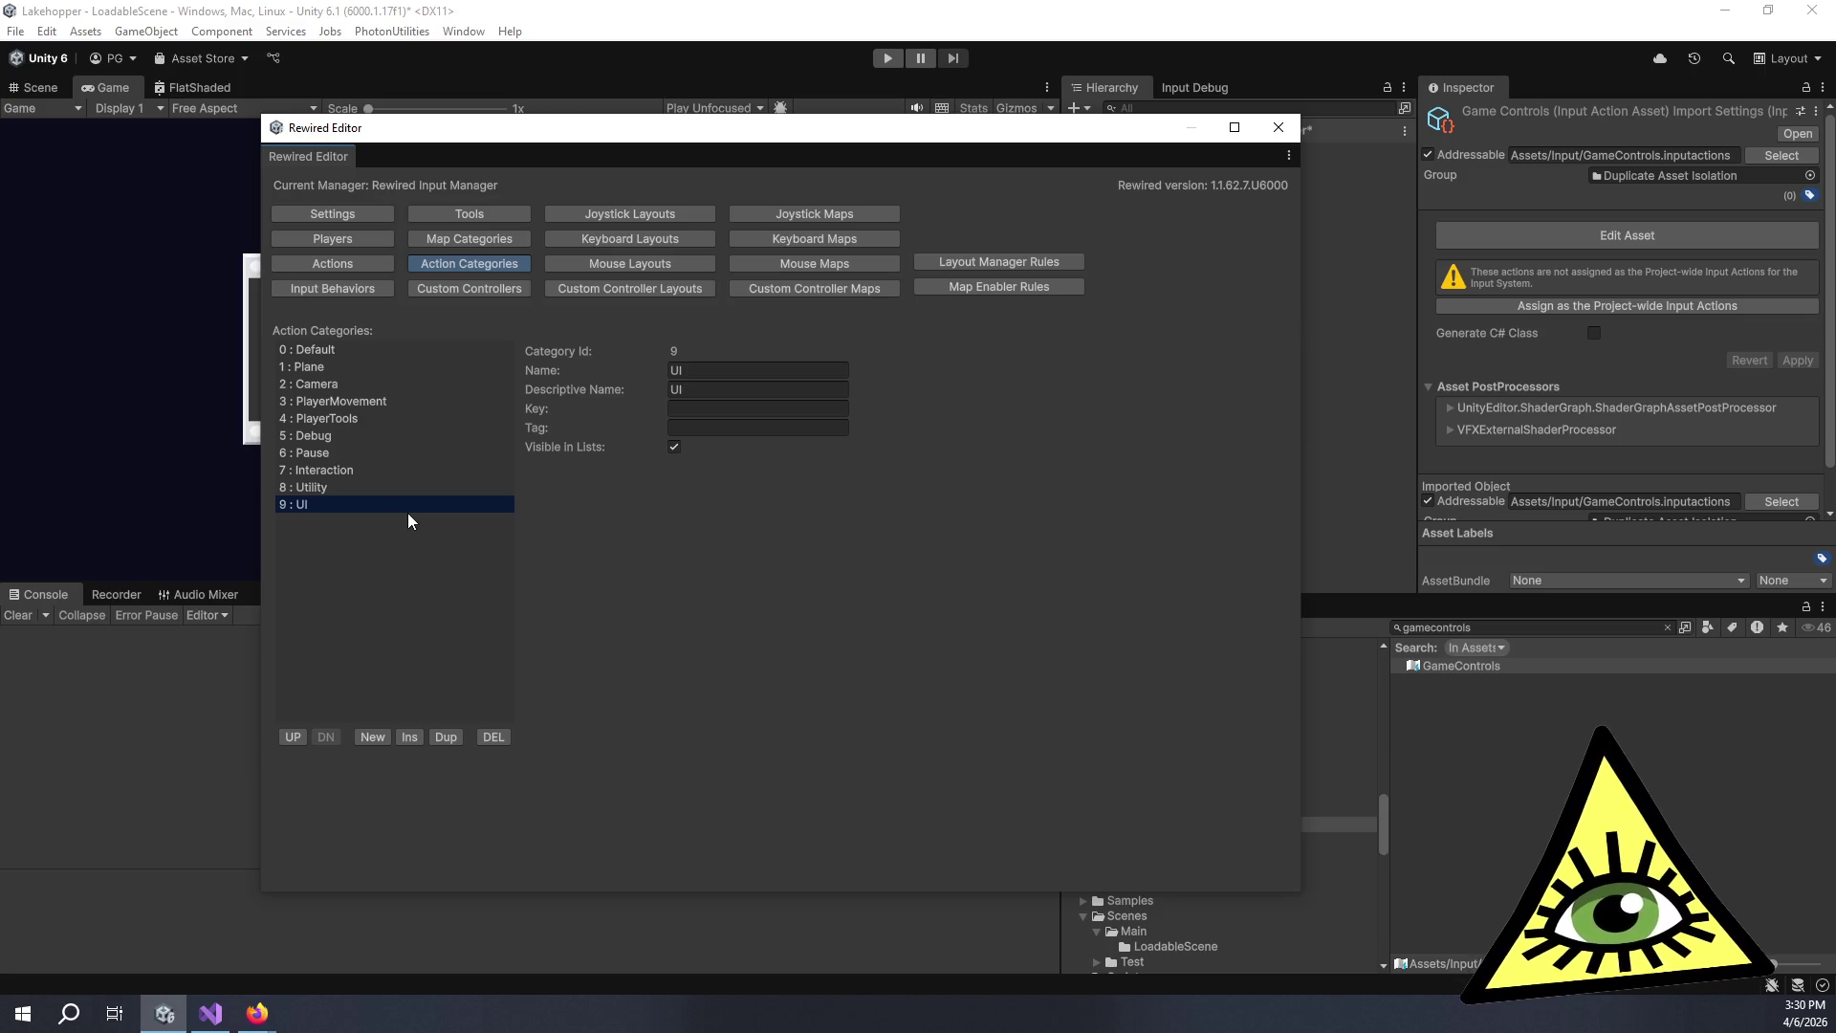
left_click(370, 265)
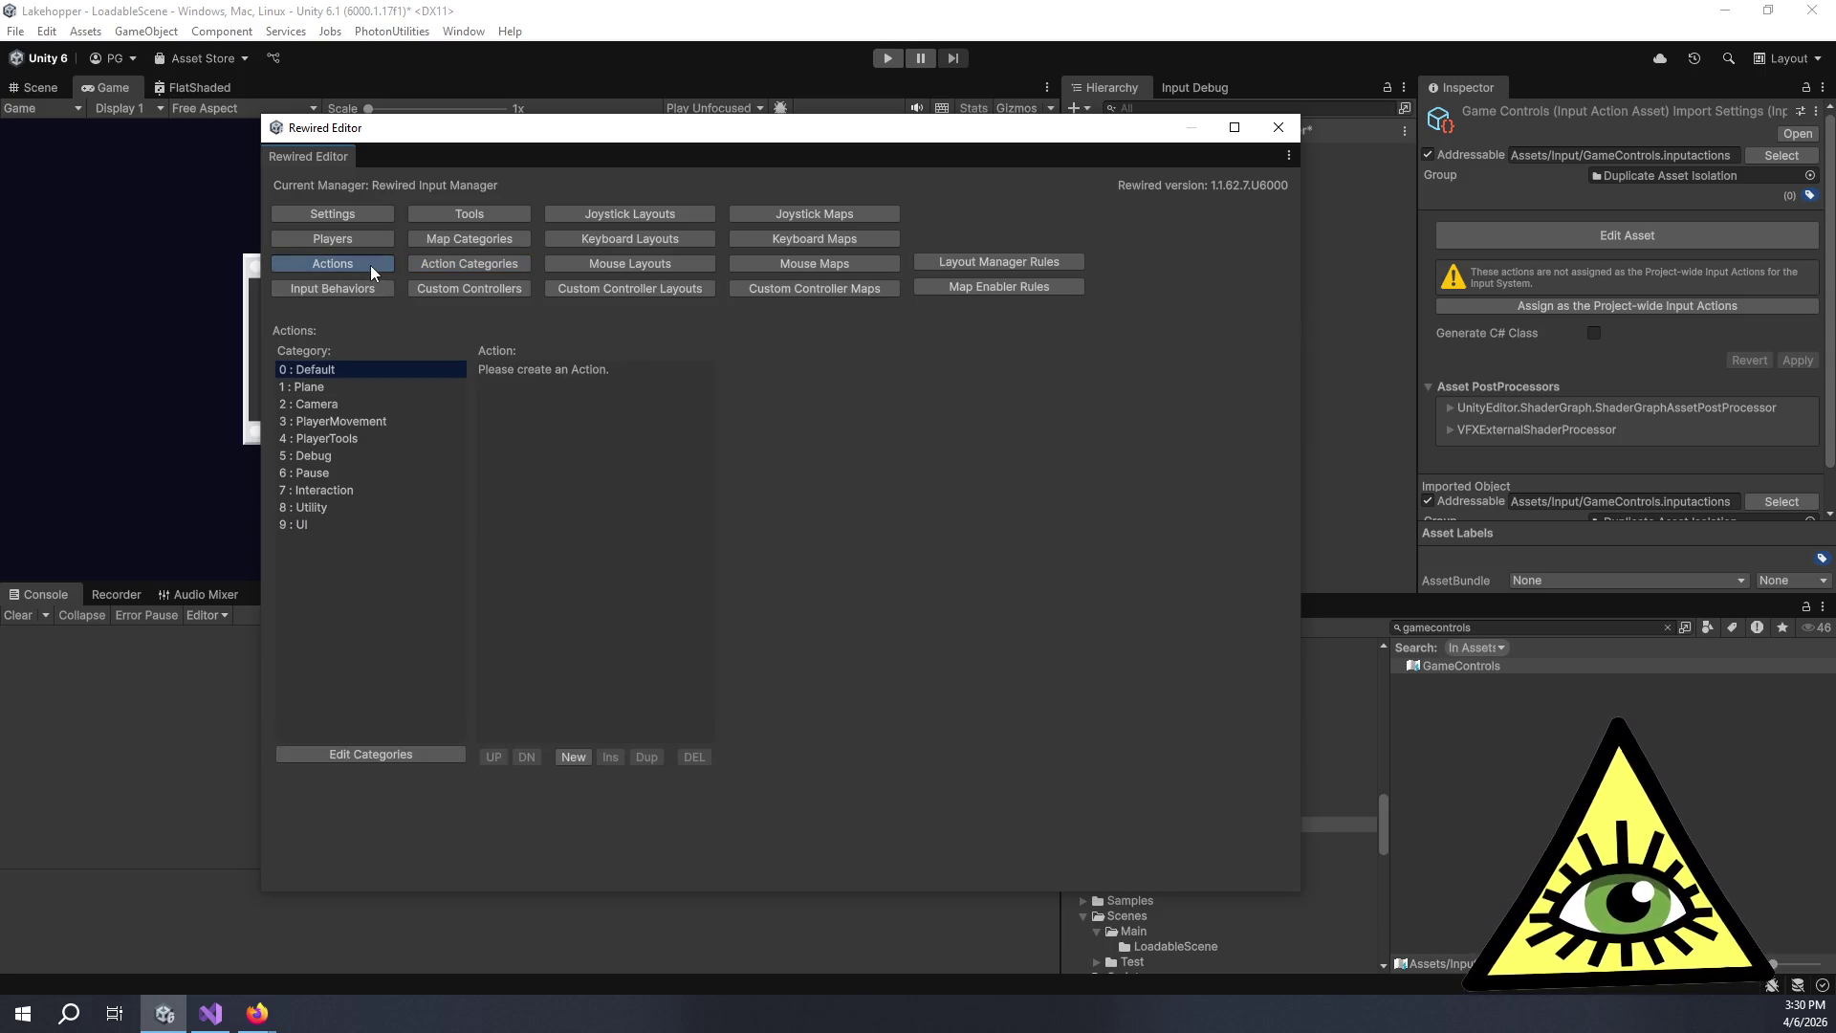
Create Action0 in the PlayerMovement category and change its type from Button to Axis.
left_click(331, 422)
left_click(572, 758)
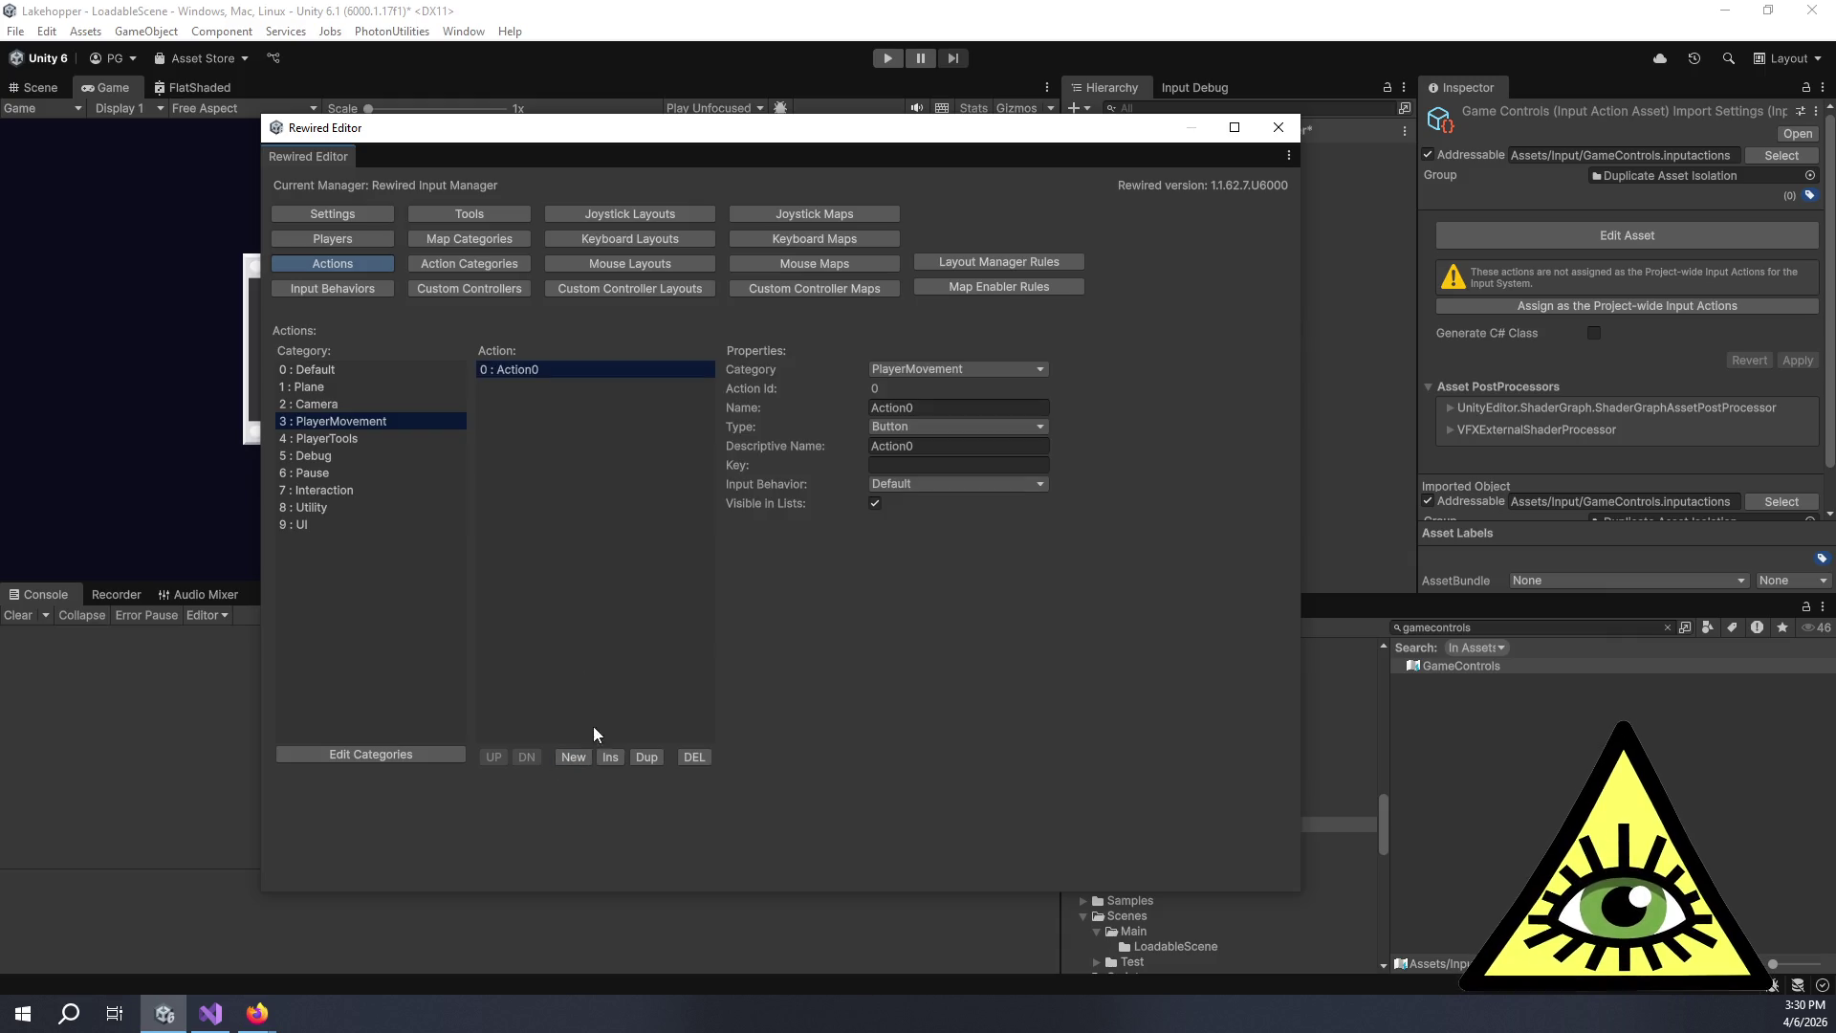
left_click(924, 427)
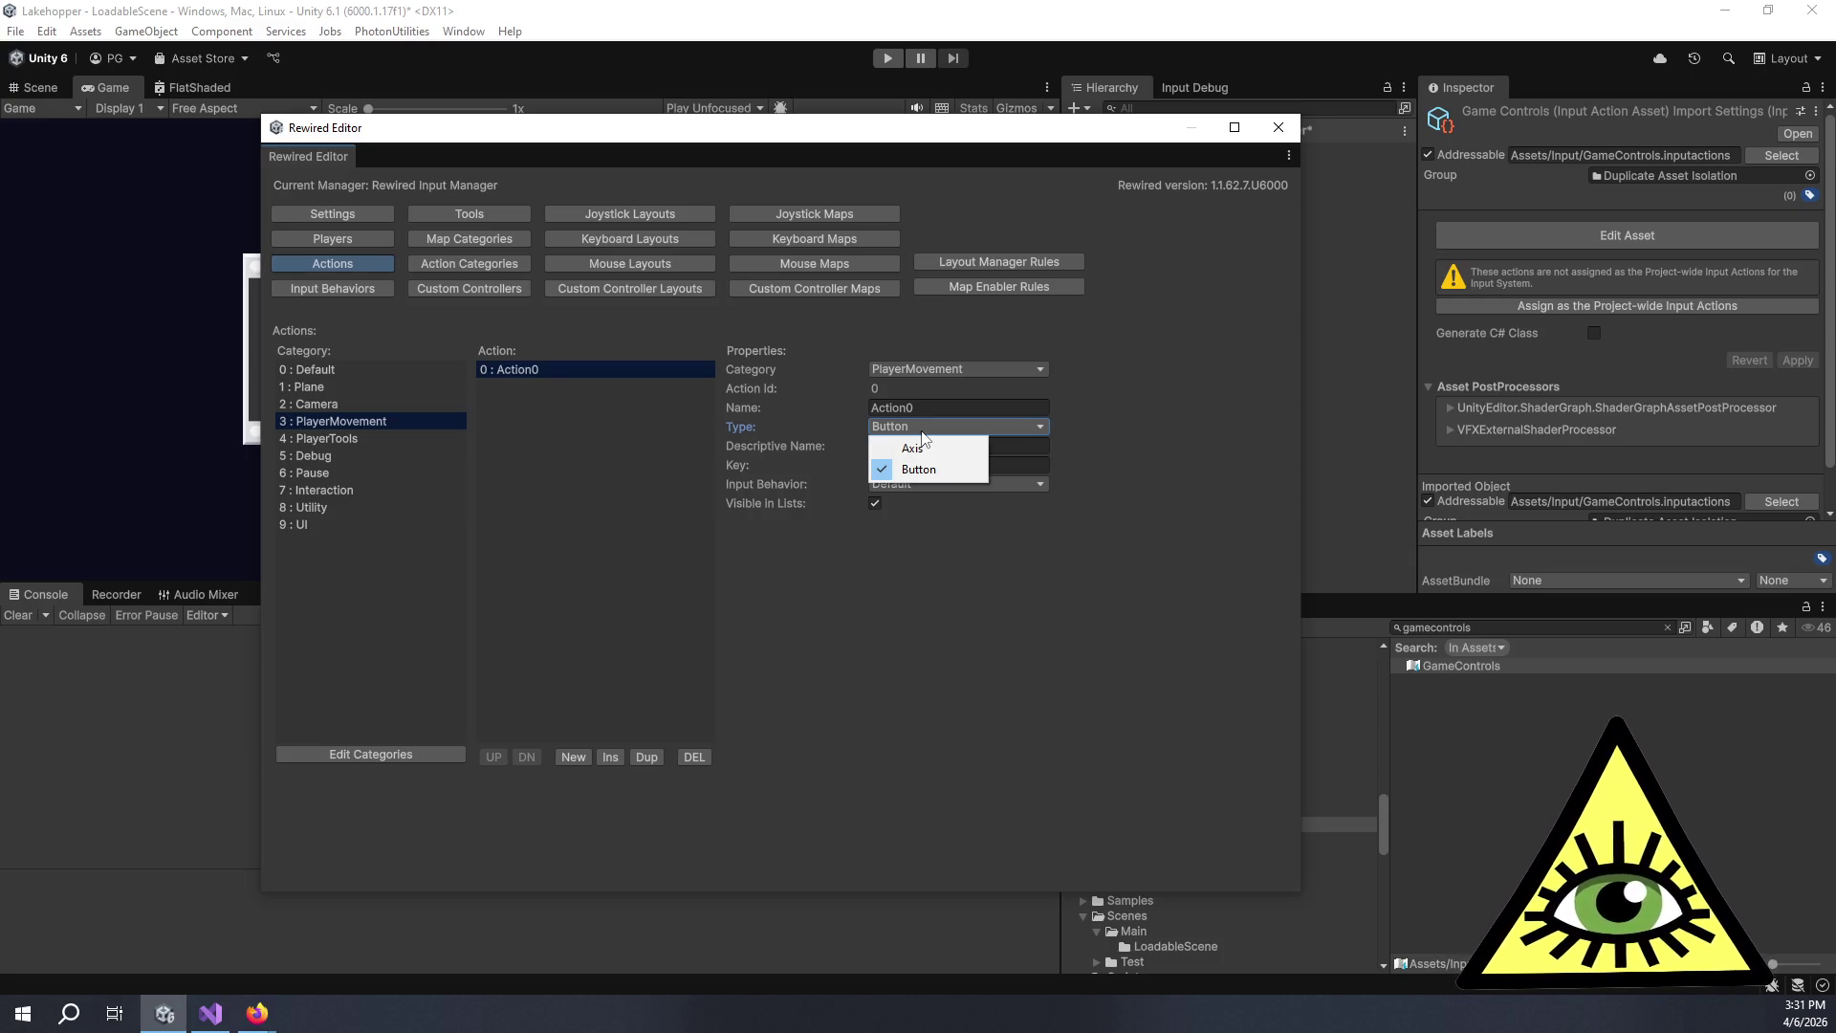
left_click(916, 448)
Name the axis MoveHorizontal, descriptive name Move Horizontal, positive Move Right, negative Move Left.
left_click(920, 412)
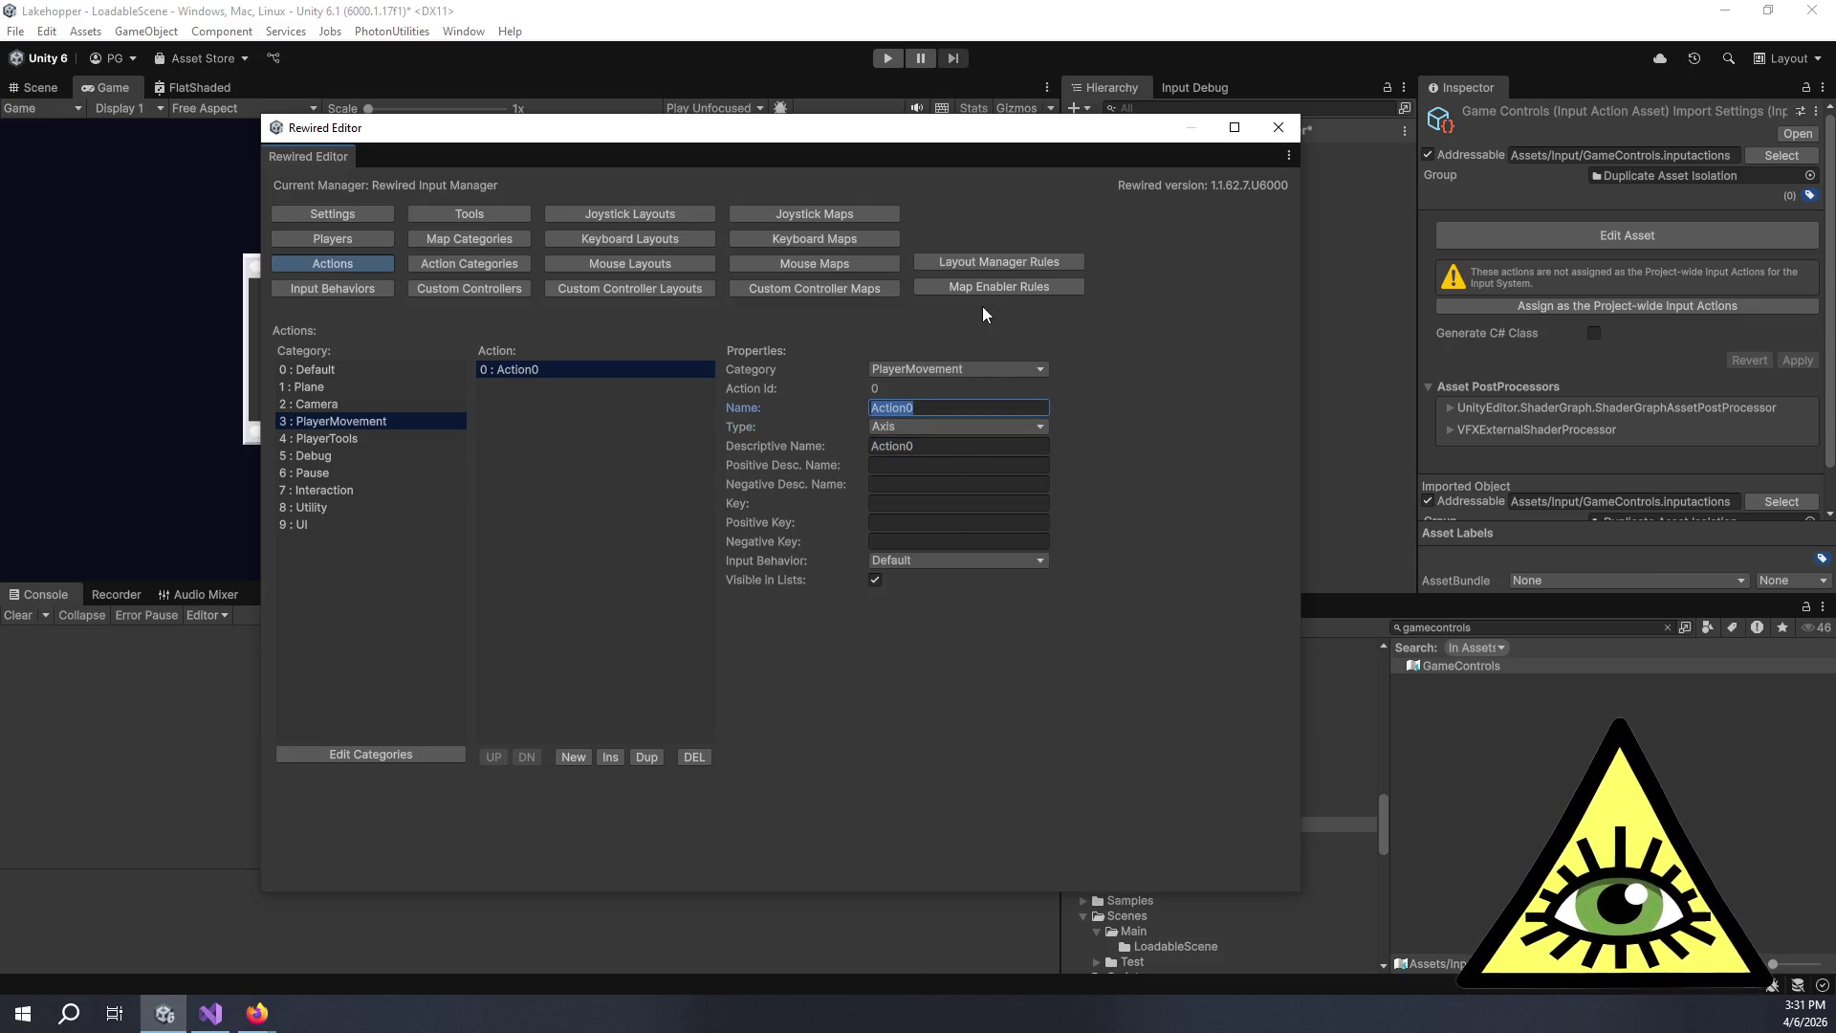
type("MoveHorizontal")
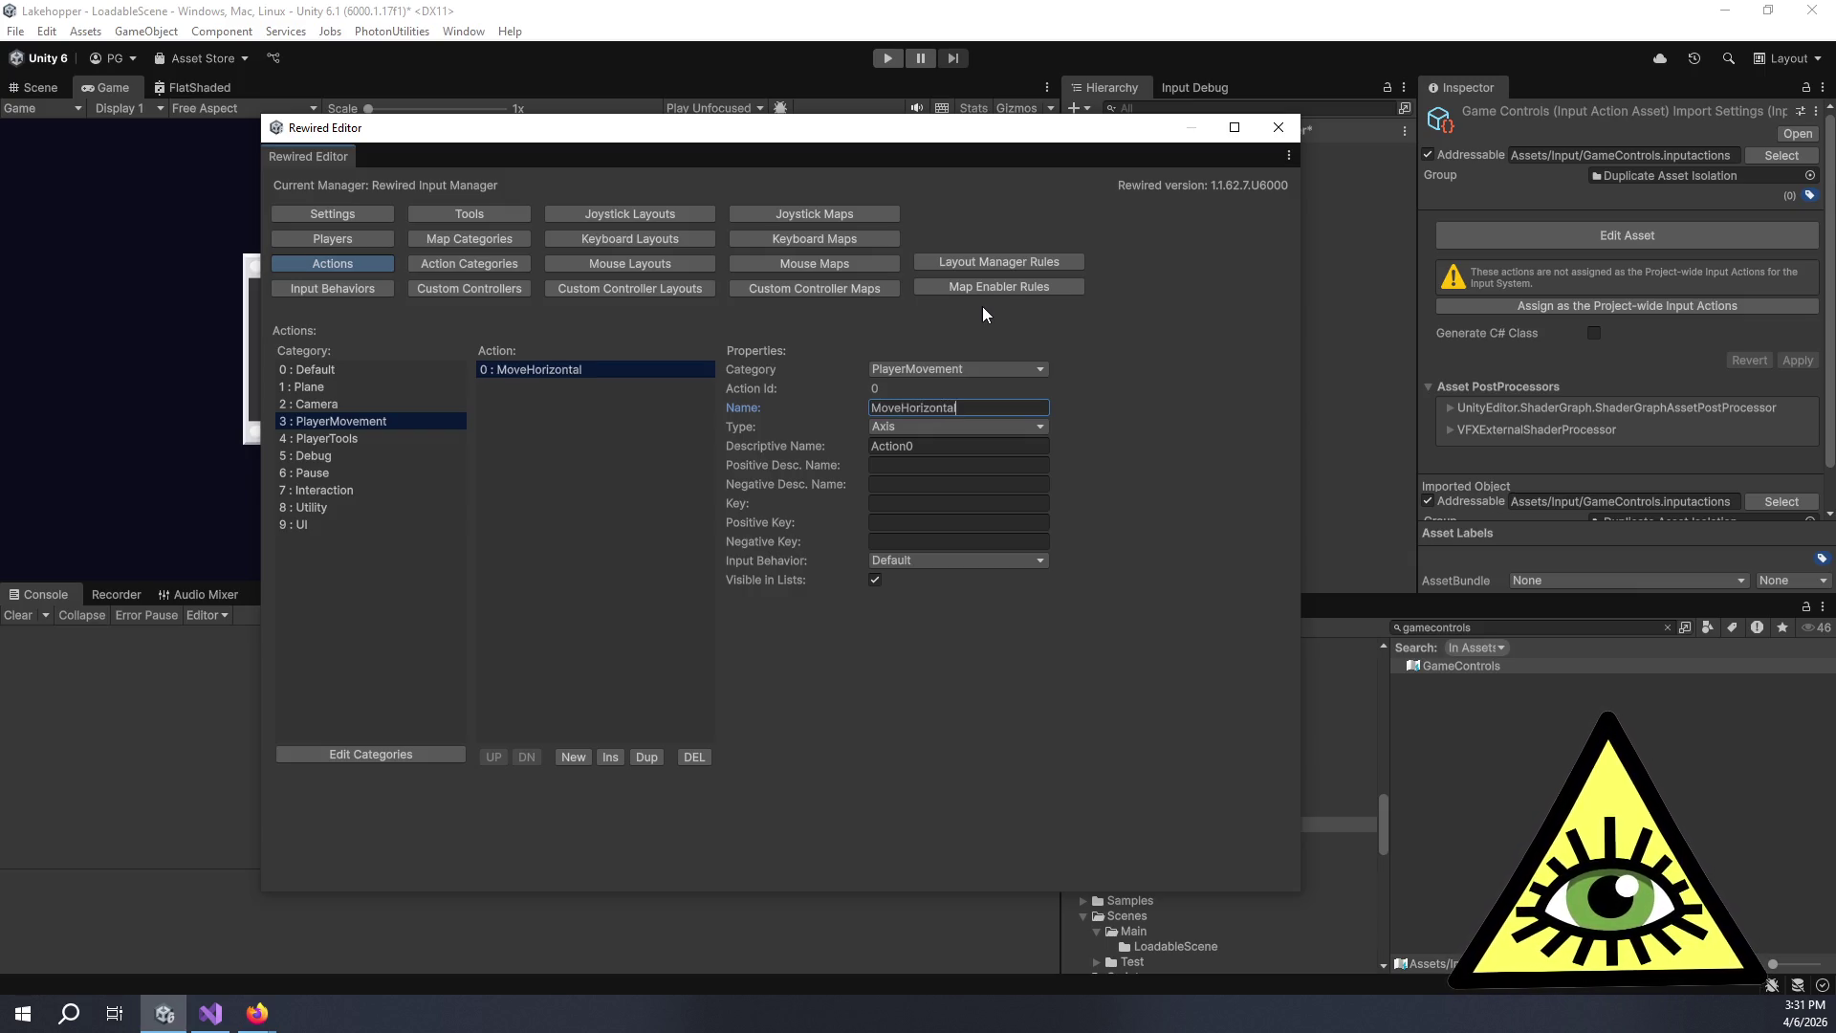
key("Tab")
type("MoveHorizontal")
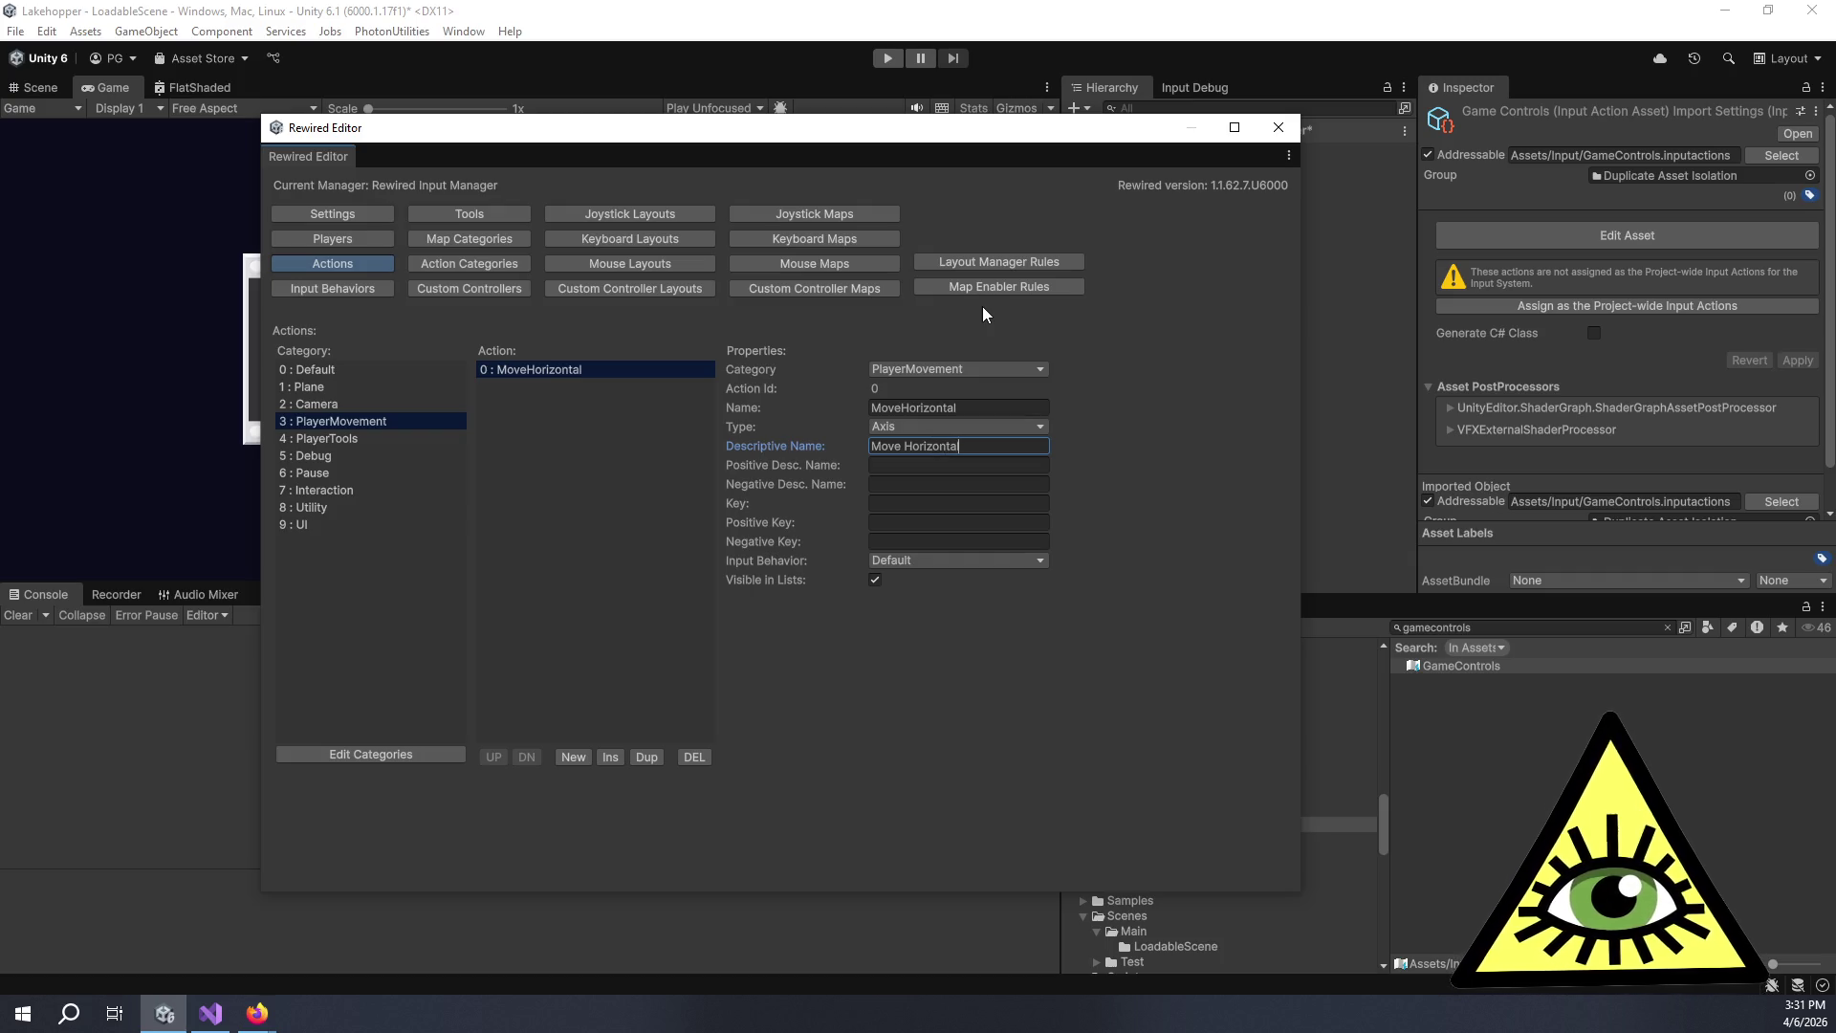
left_click(1038, 466)
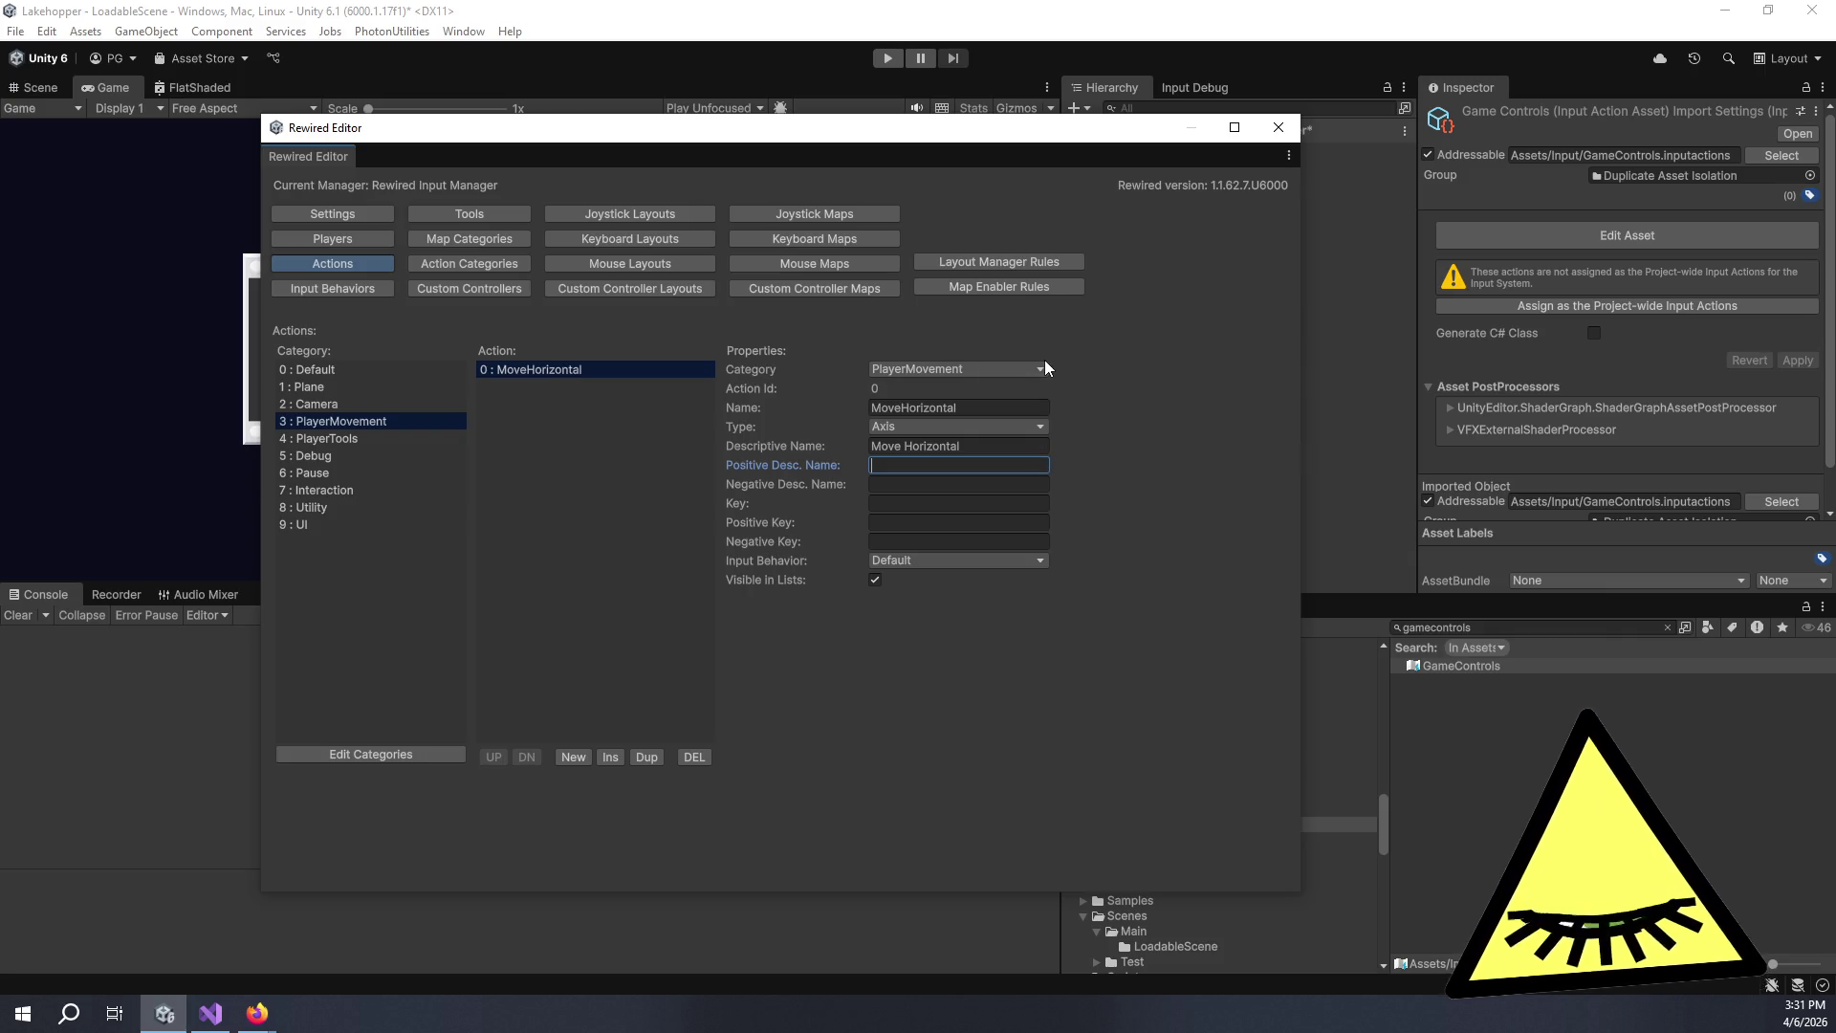
type("Mov")
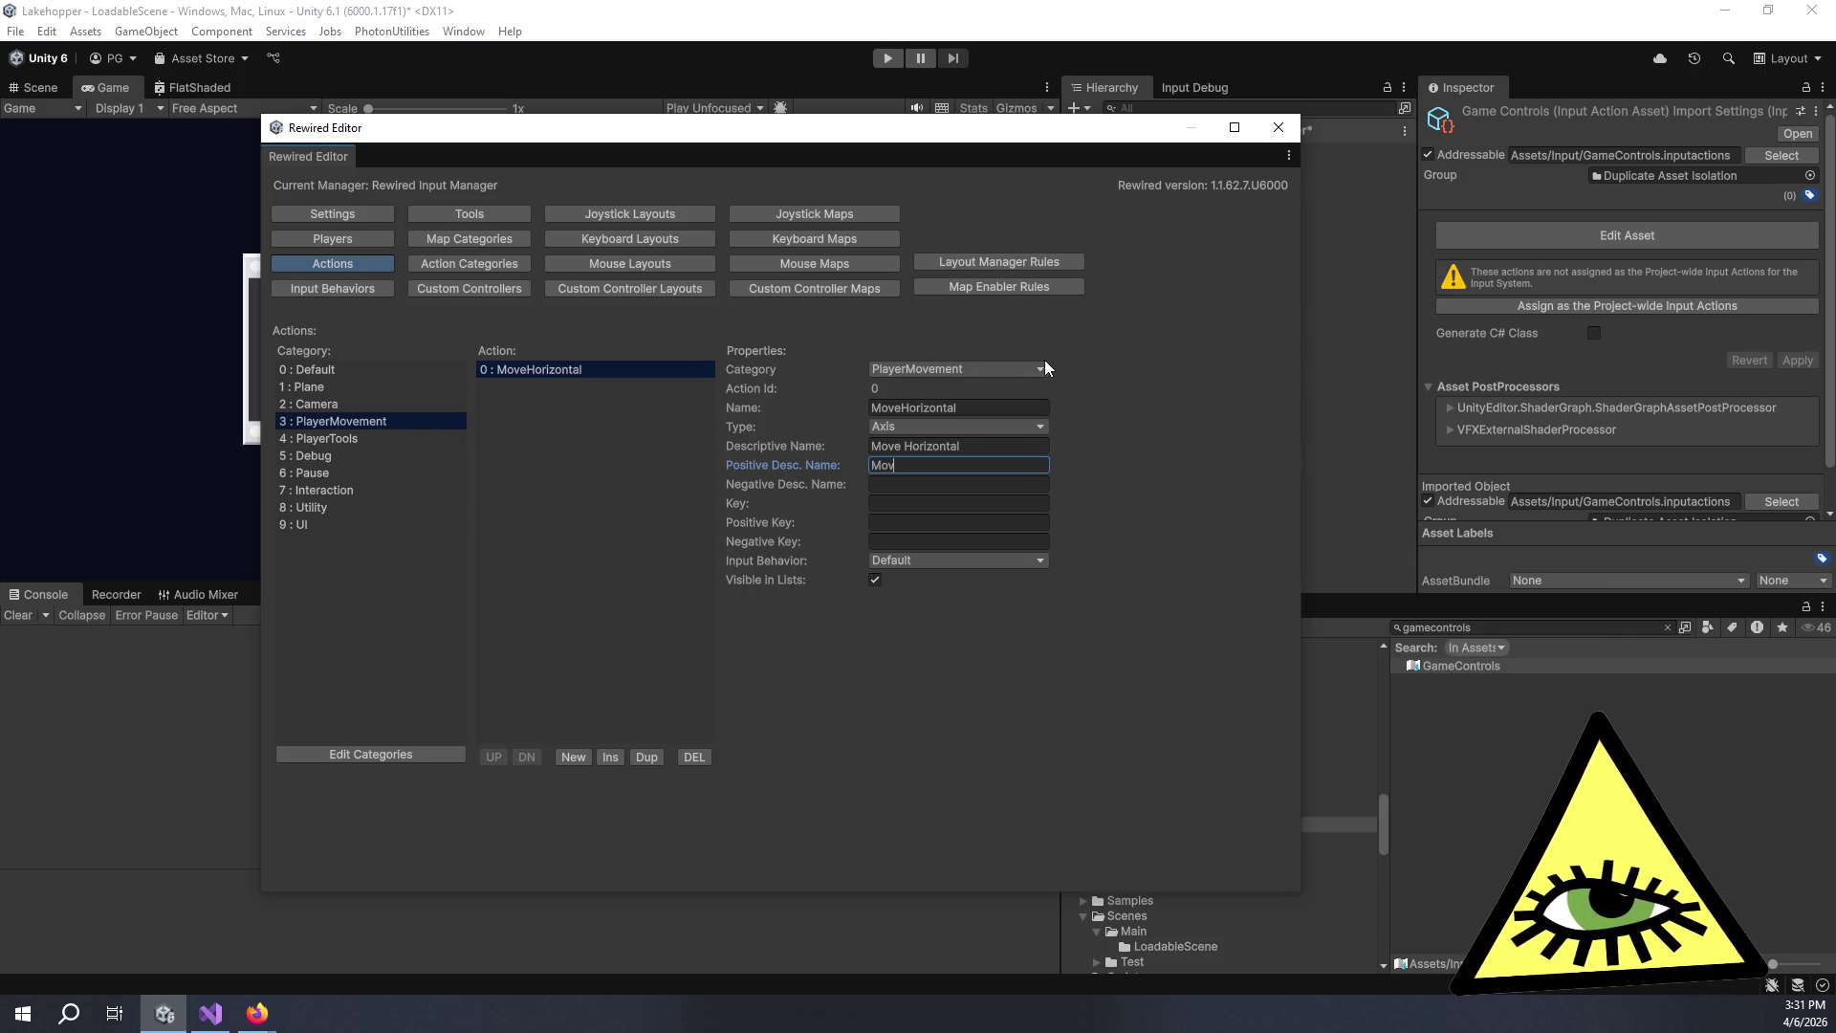
type("e Right")
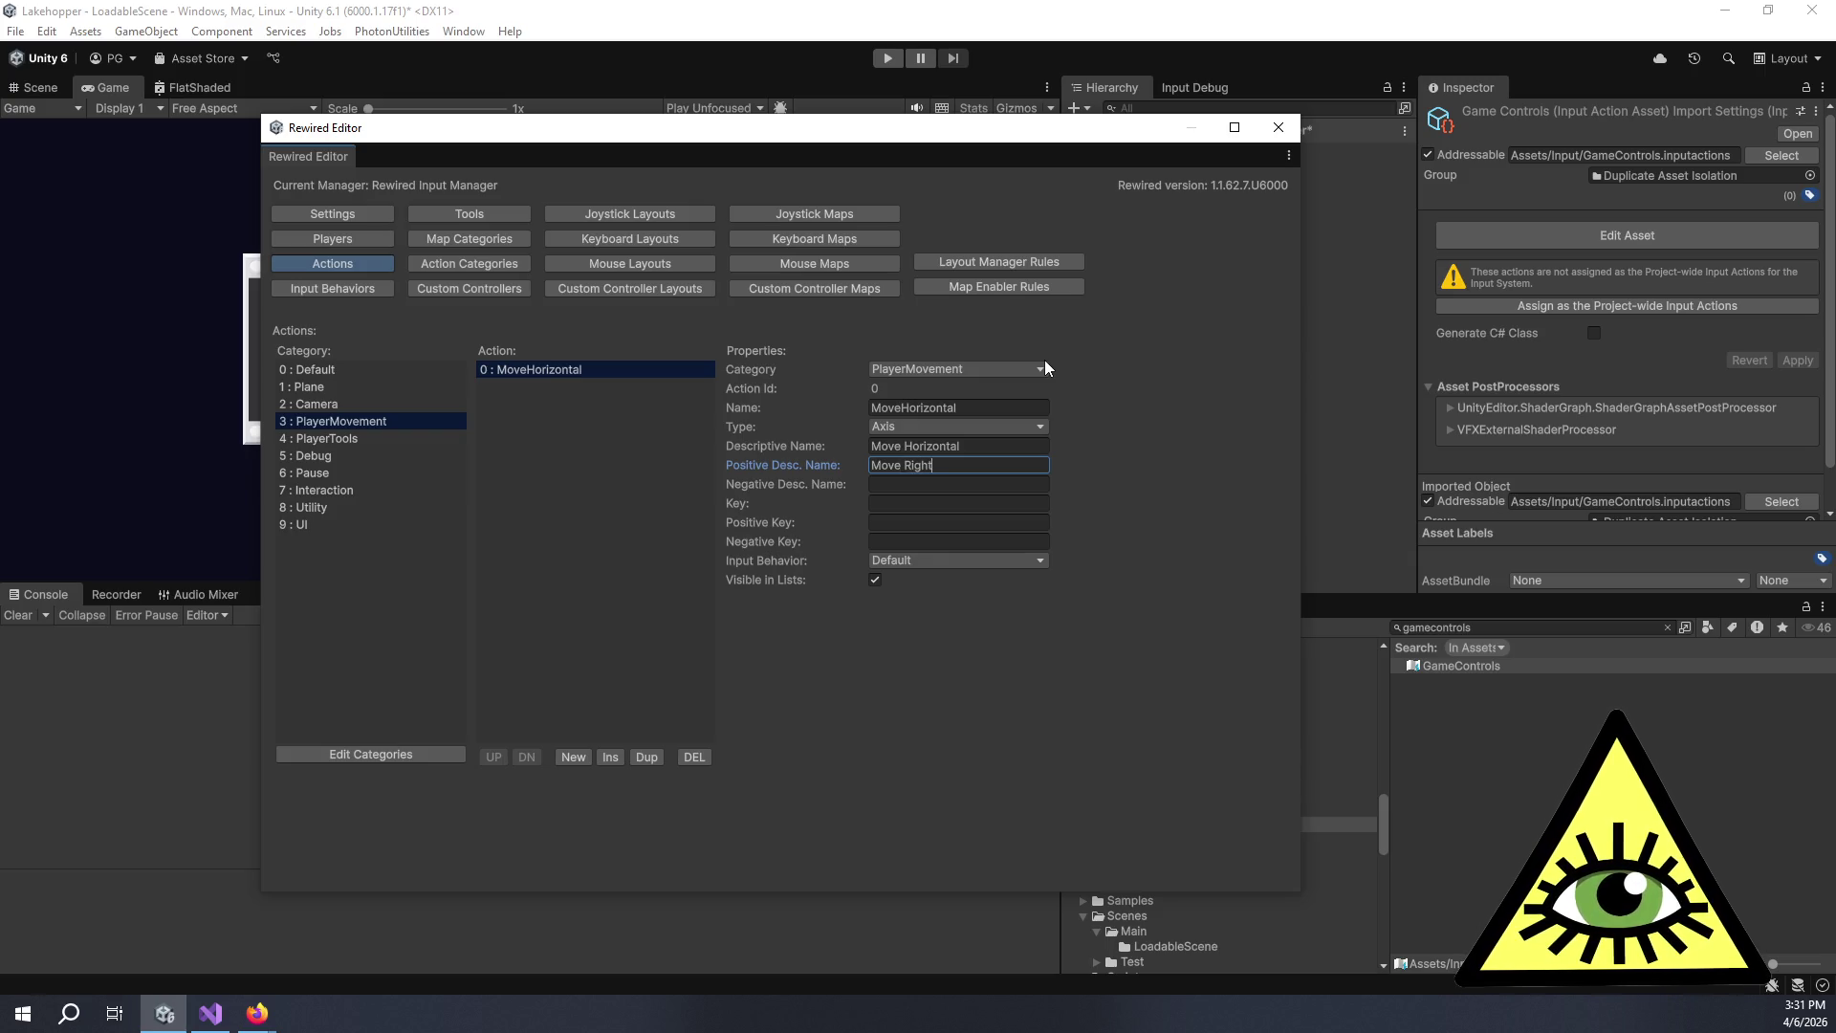
key("Tab")
type("Move ")
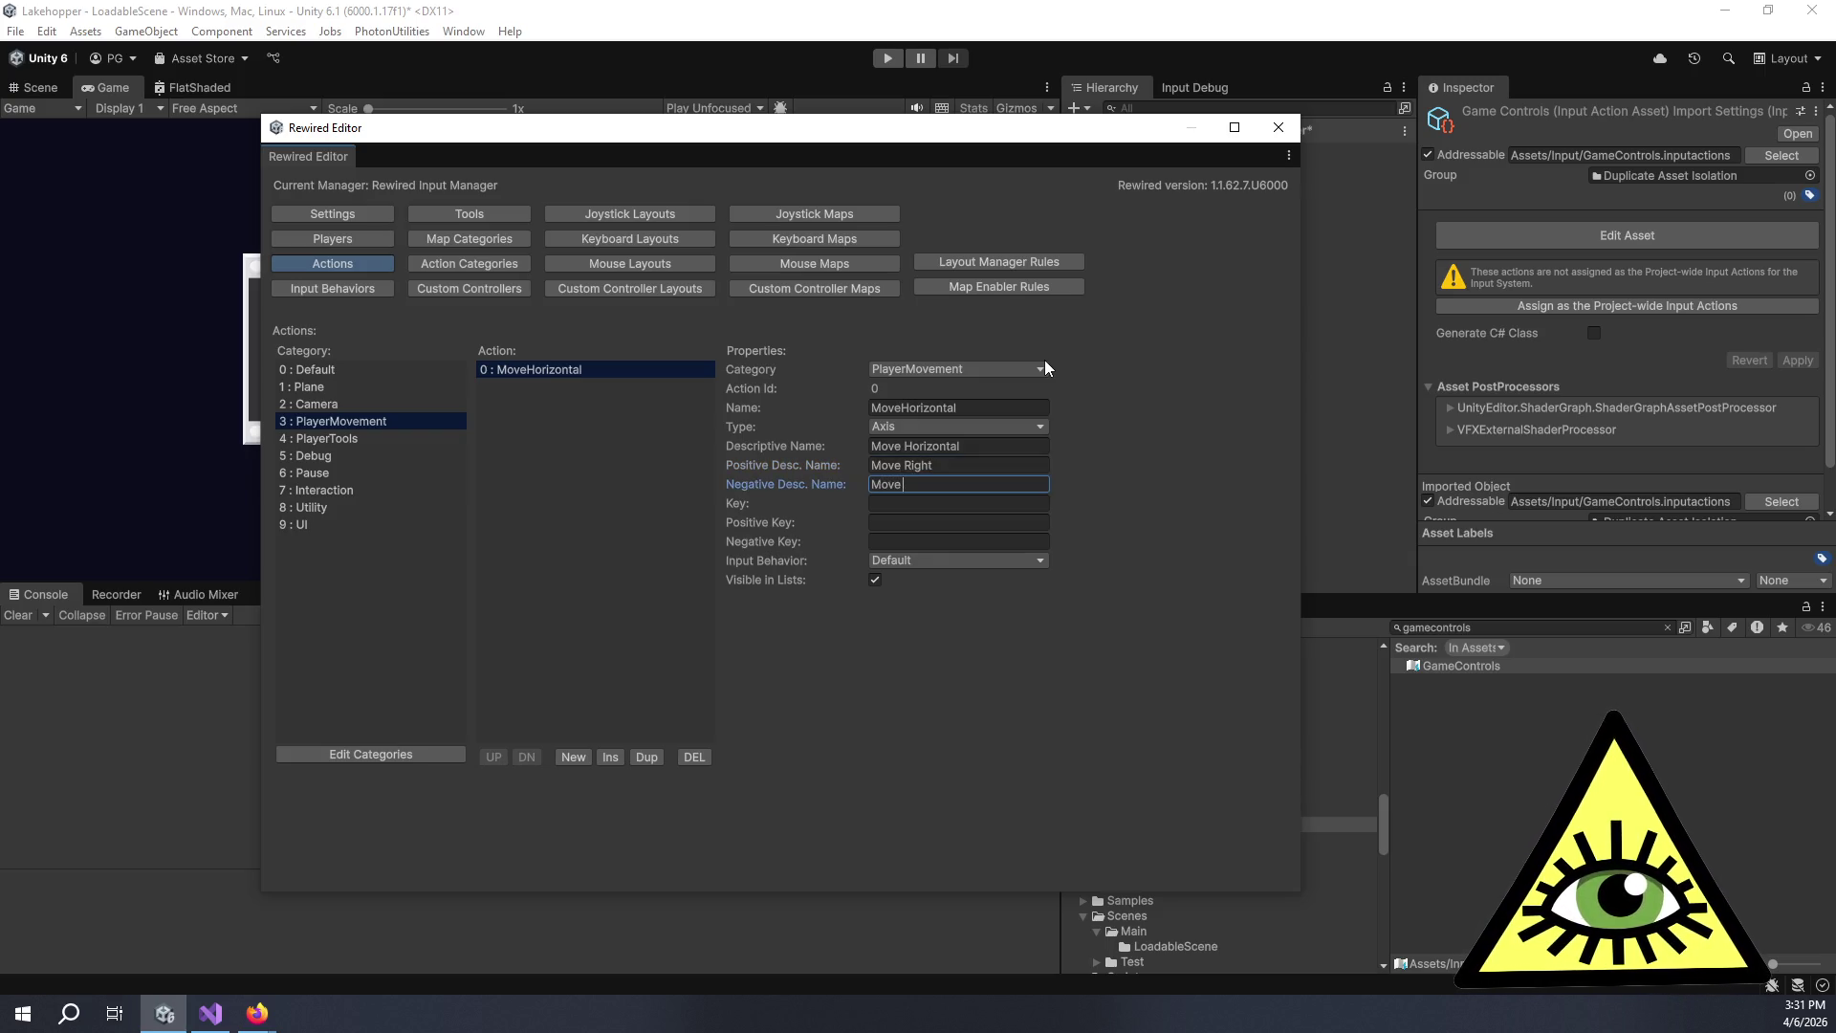
type("Left")
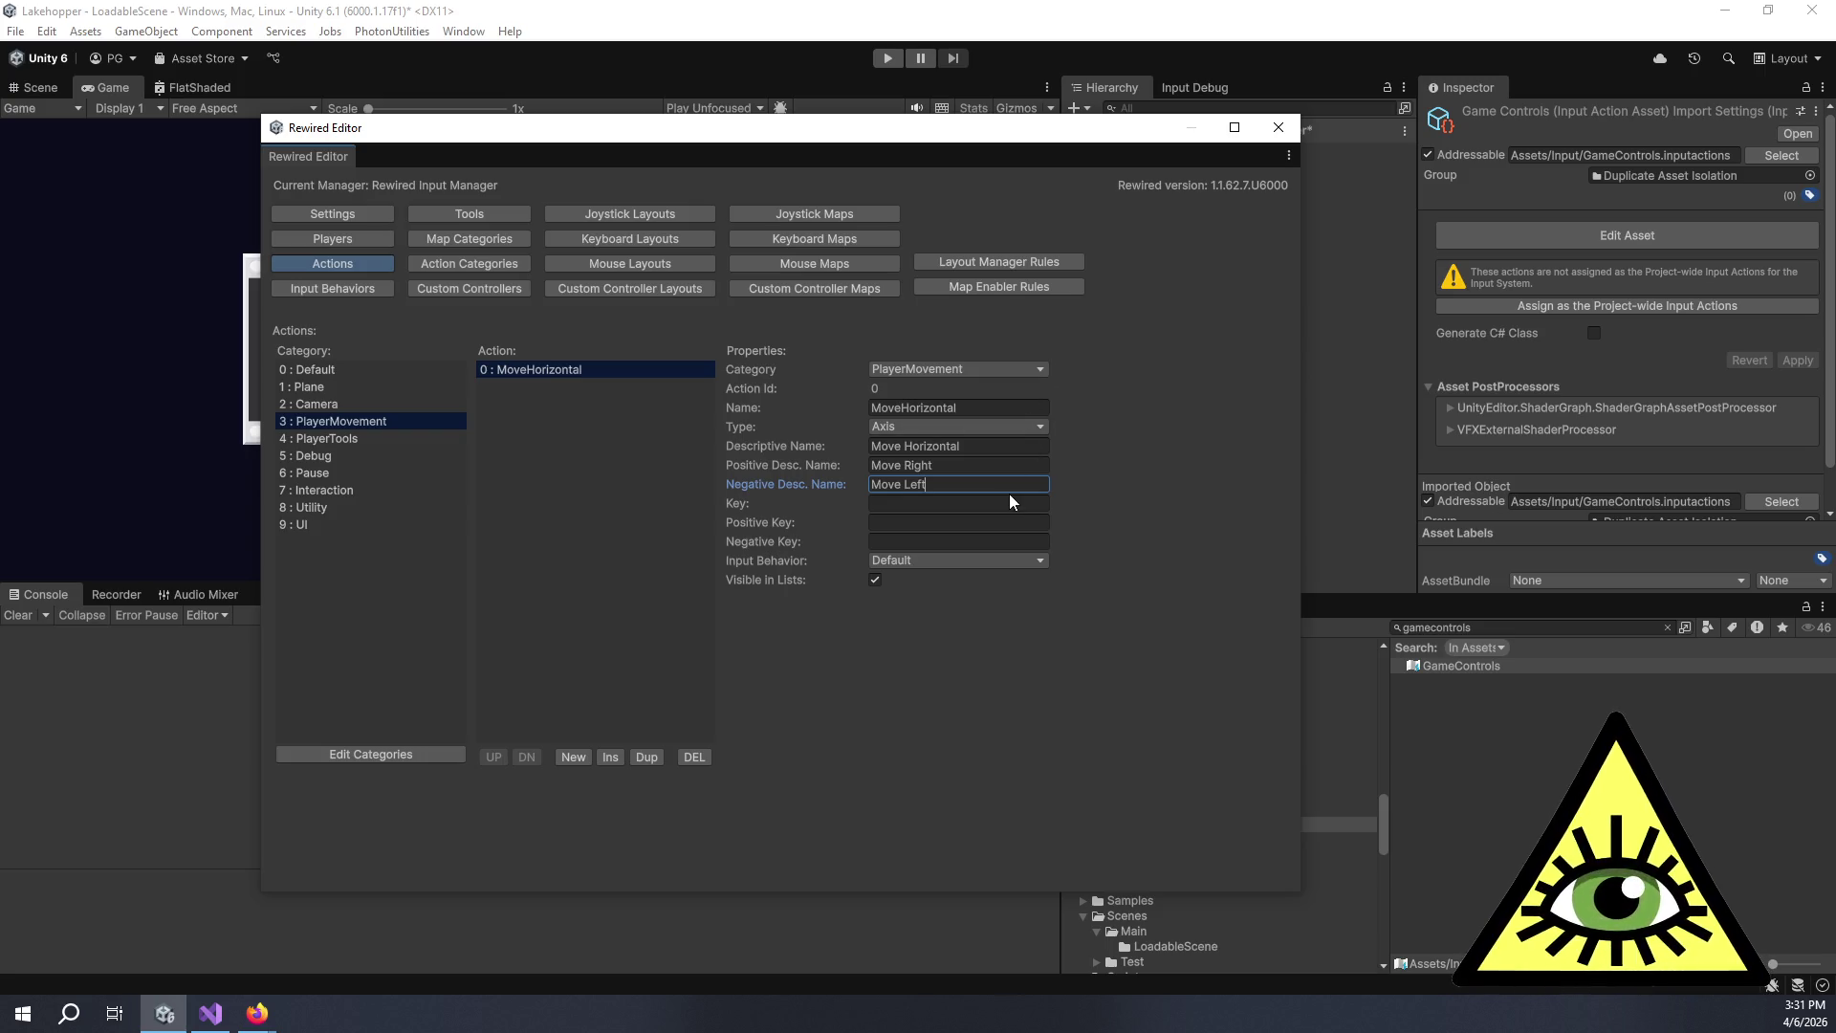
left_click(1025, 503)
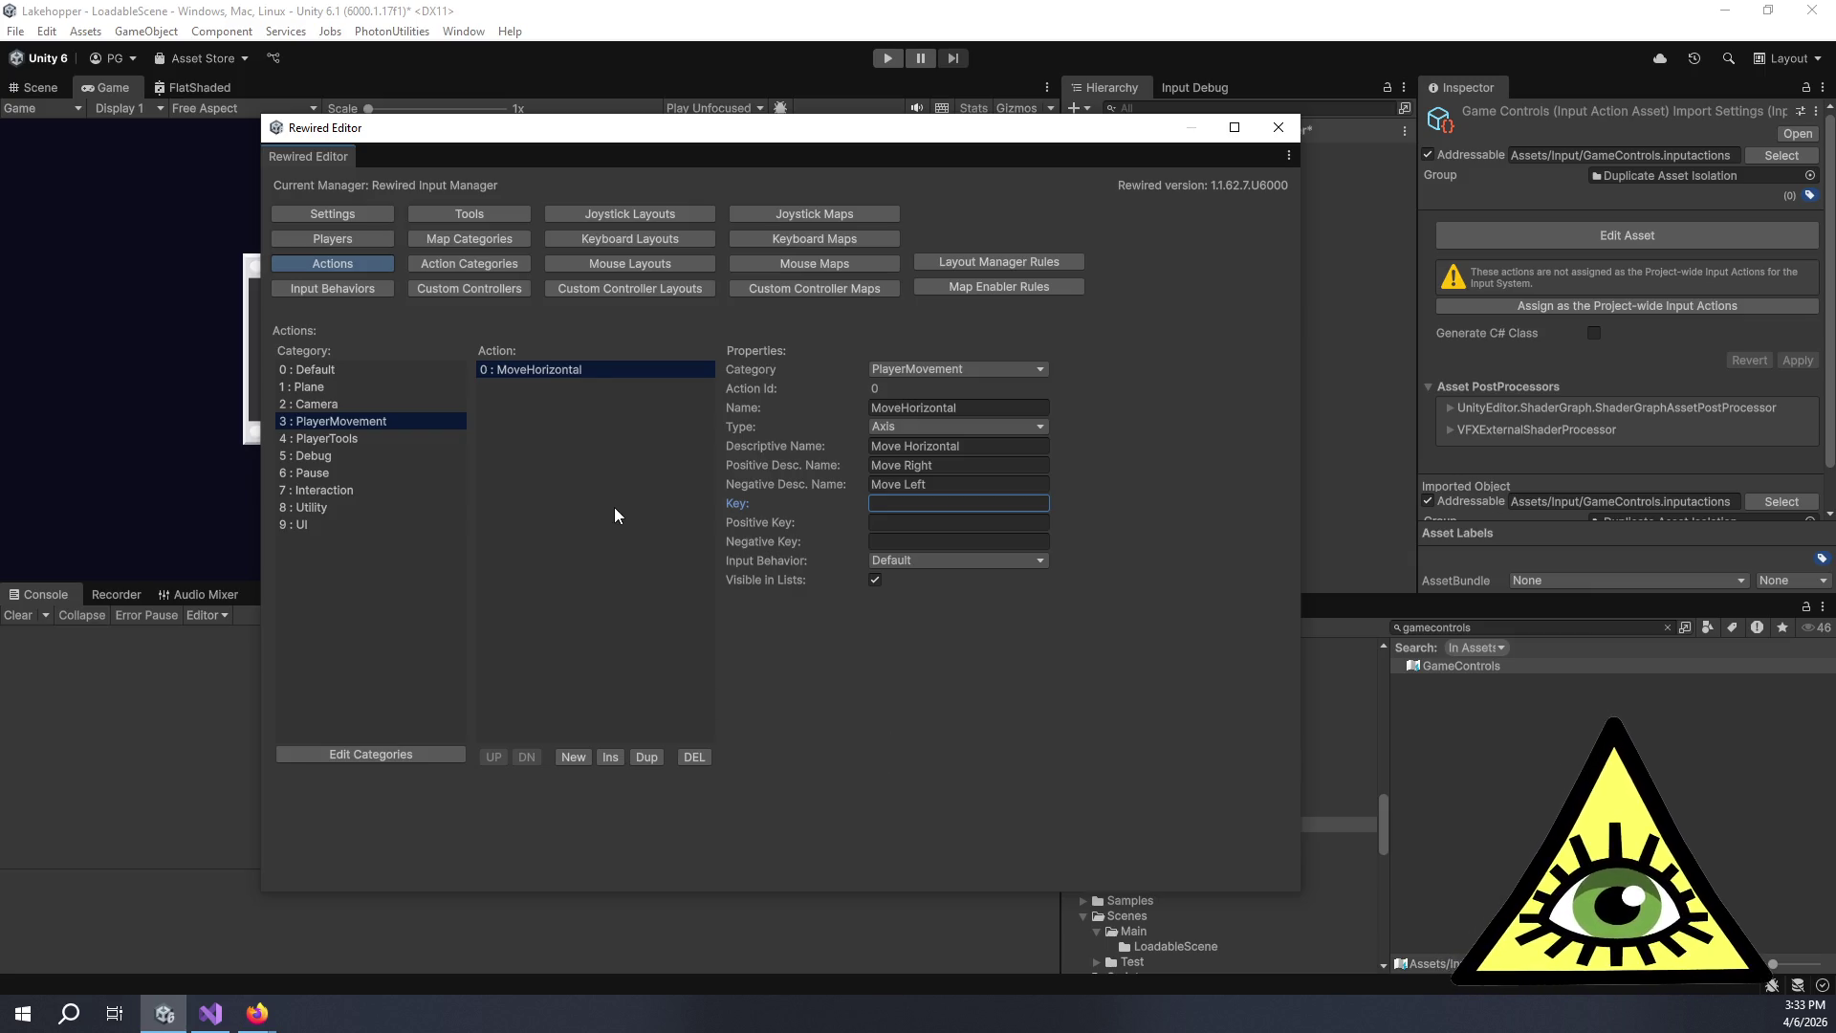
Check the Move Horizontal, Move Right and Move Left names, then add a second PlayerMovement action.
left_click(959, 447)
left_click(974, 465)
left_click(981, 478)
double_click(968, 469)
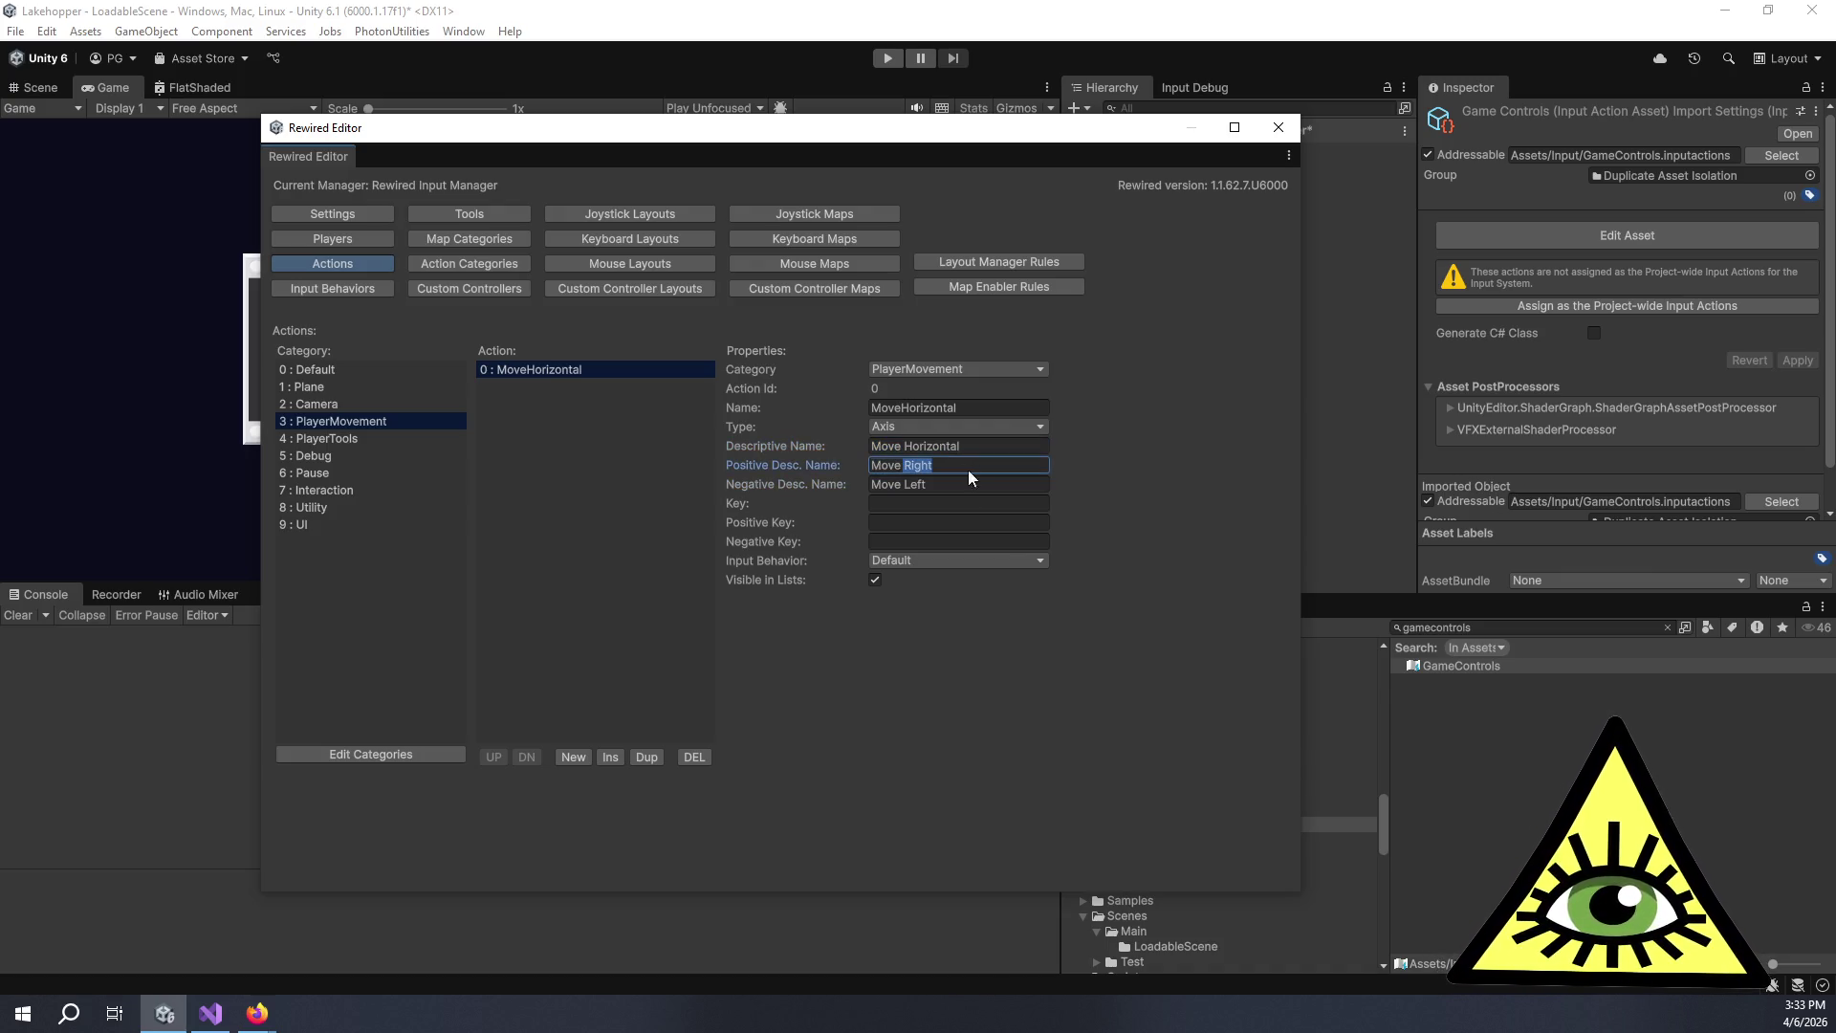
triple_click(970, 470)
left_click(971, 471)
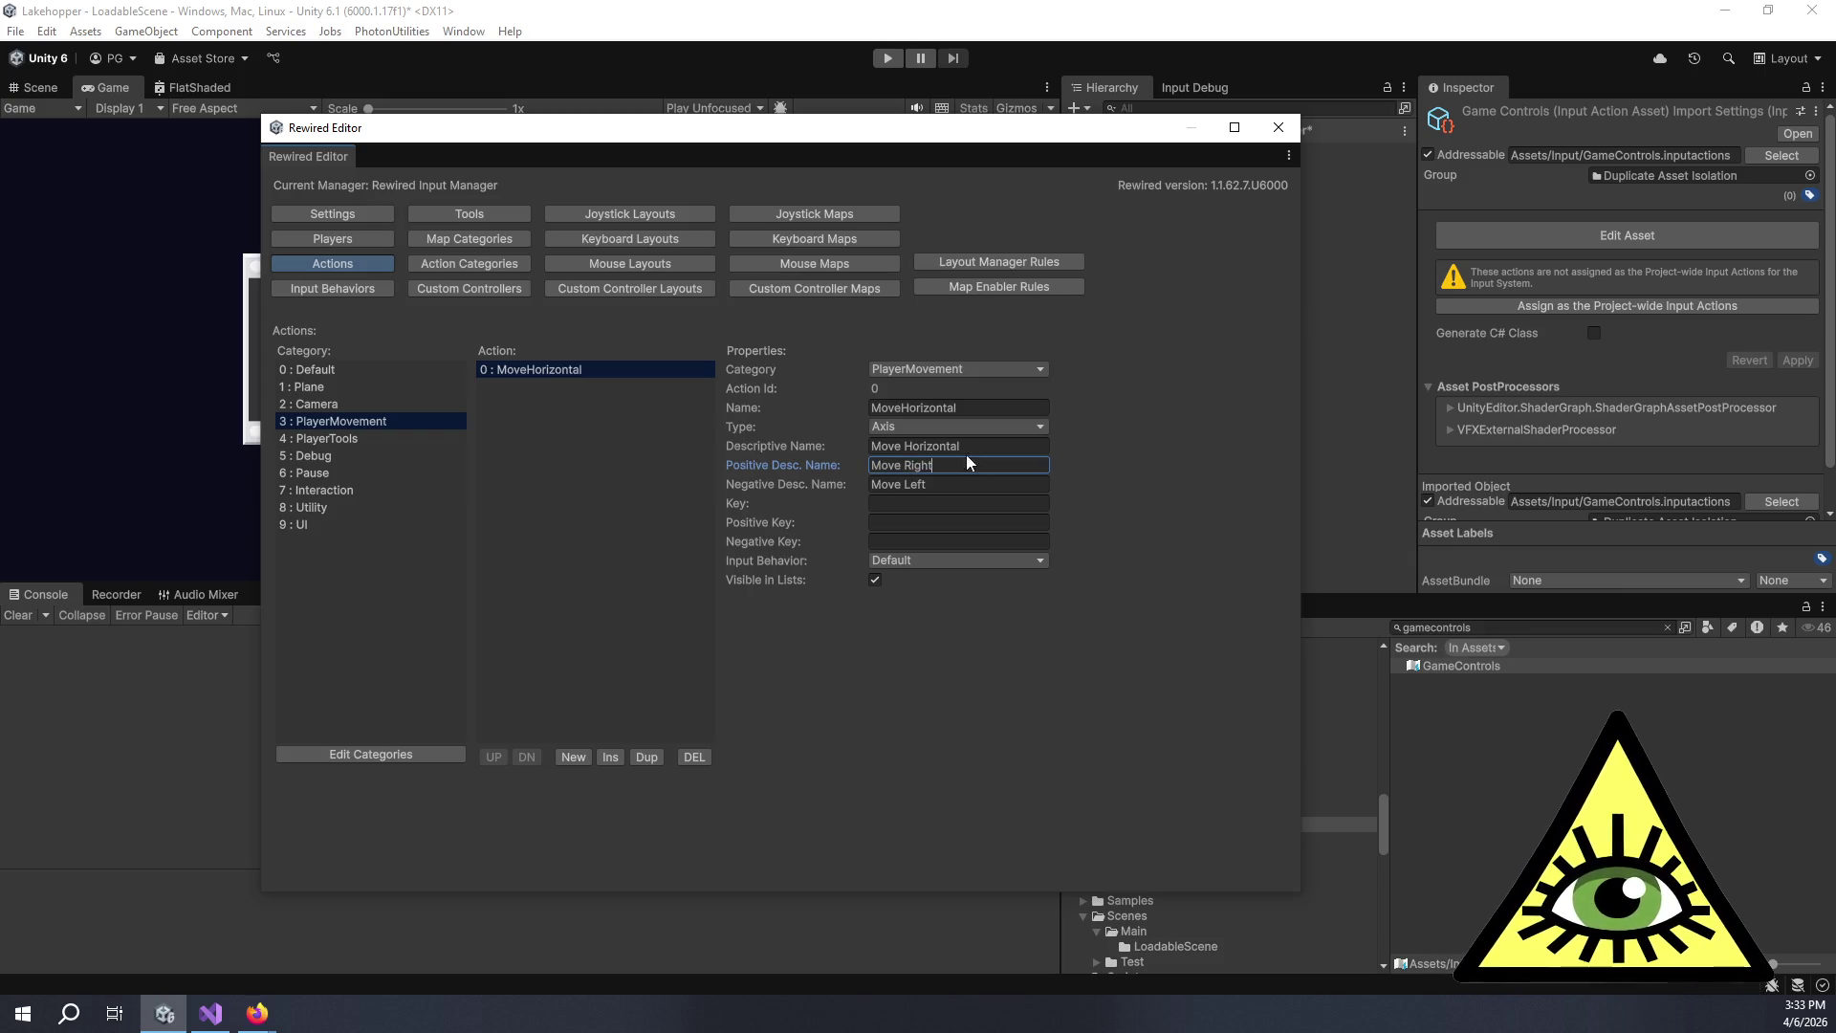
left_click(971, 447)
double_click(974, 446)
left_click(974, 447)
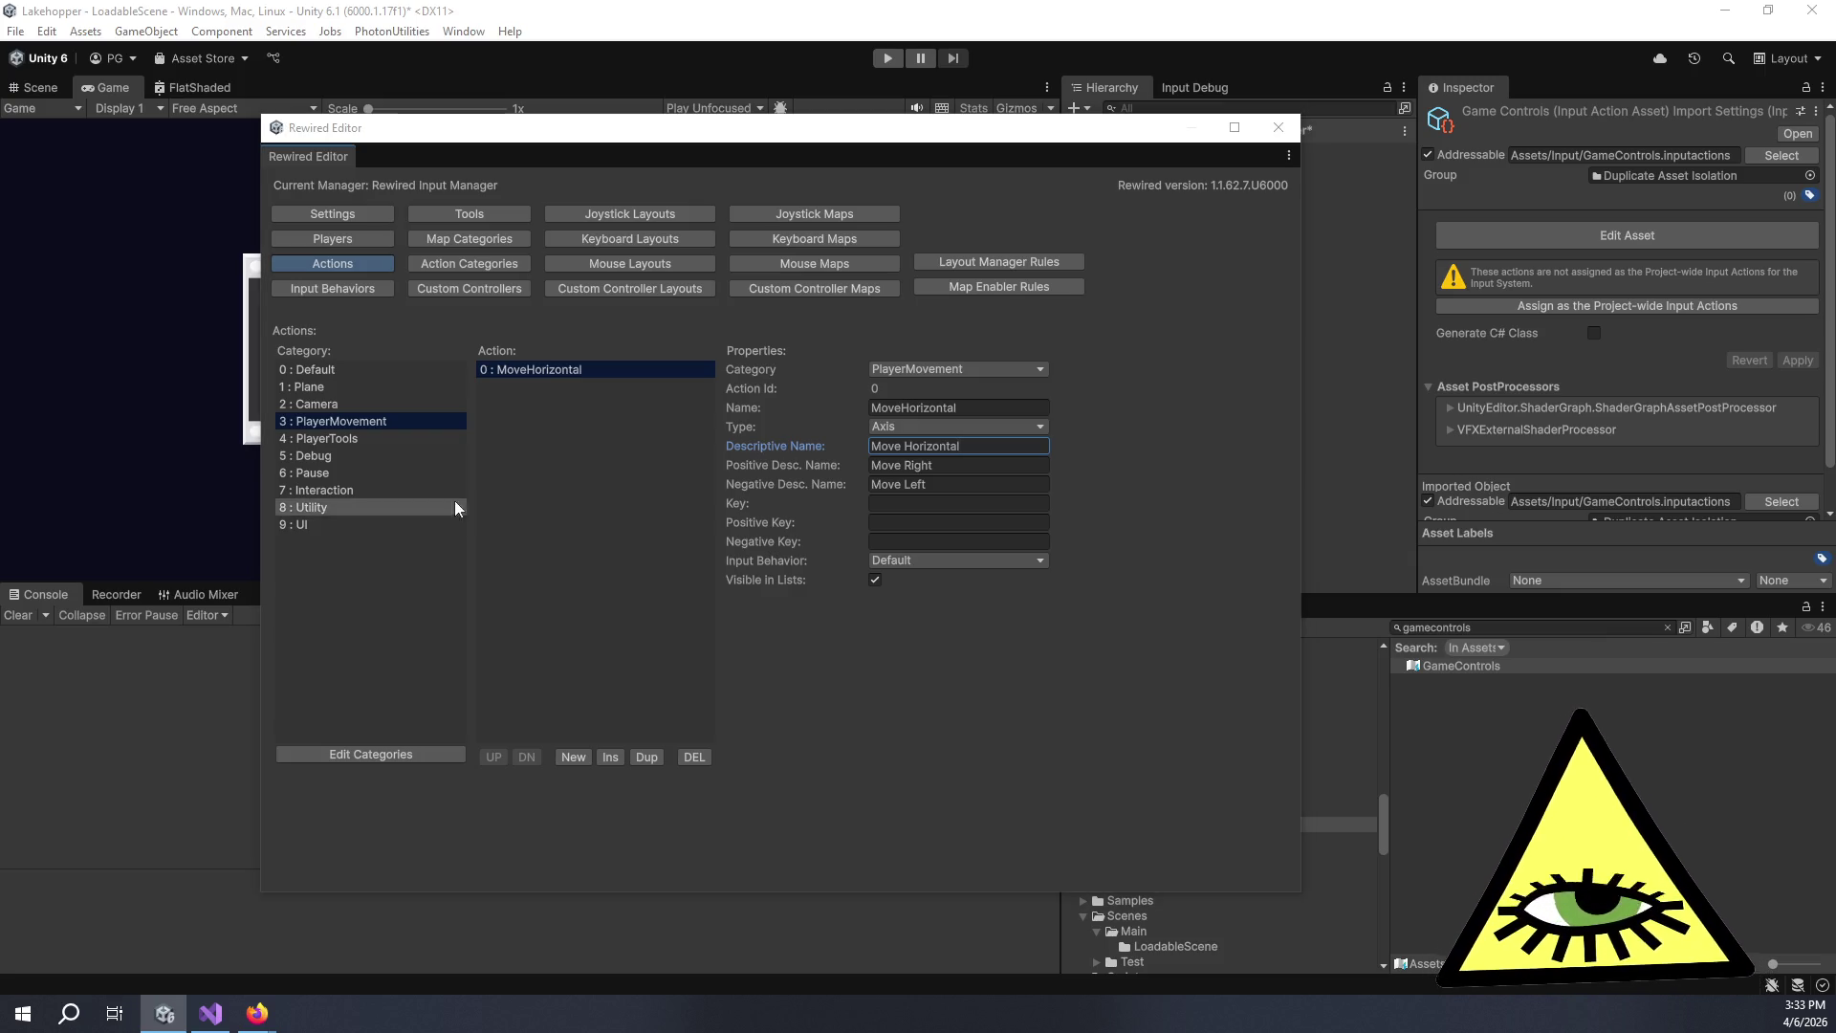
left_click(620, 417)
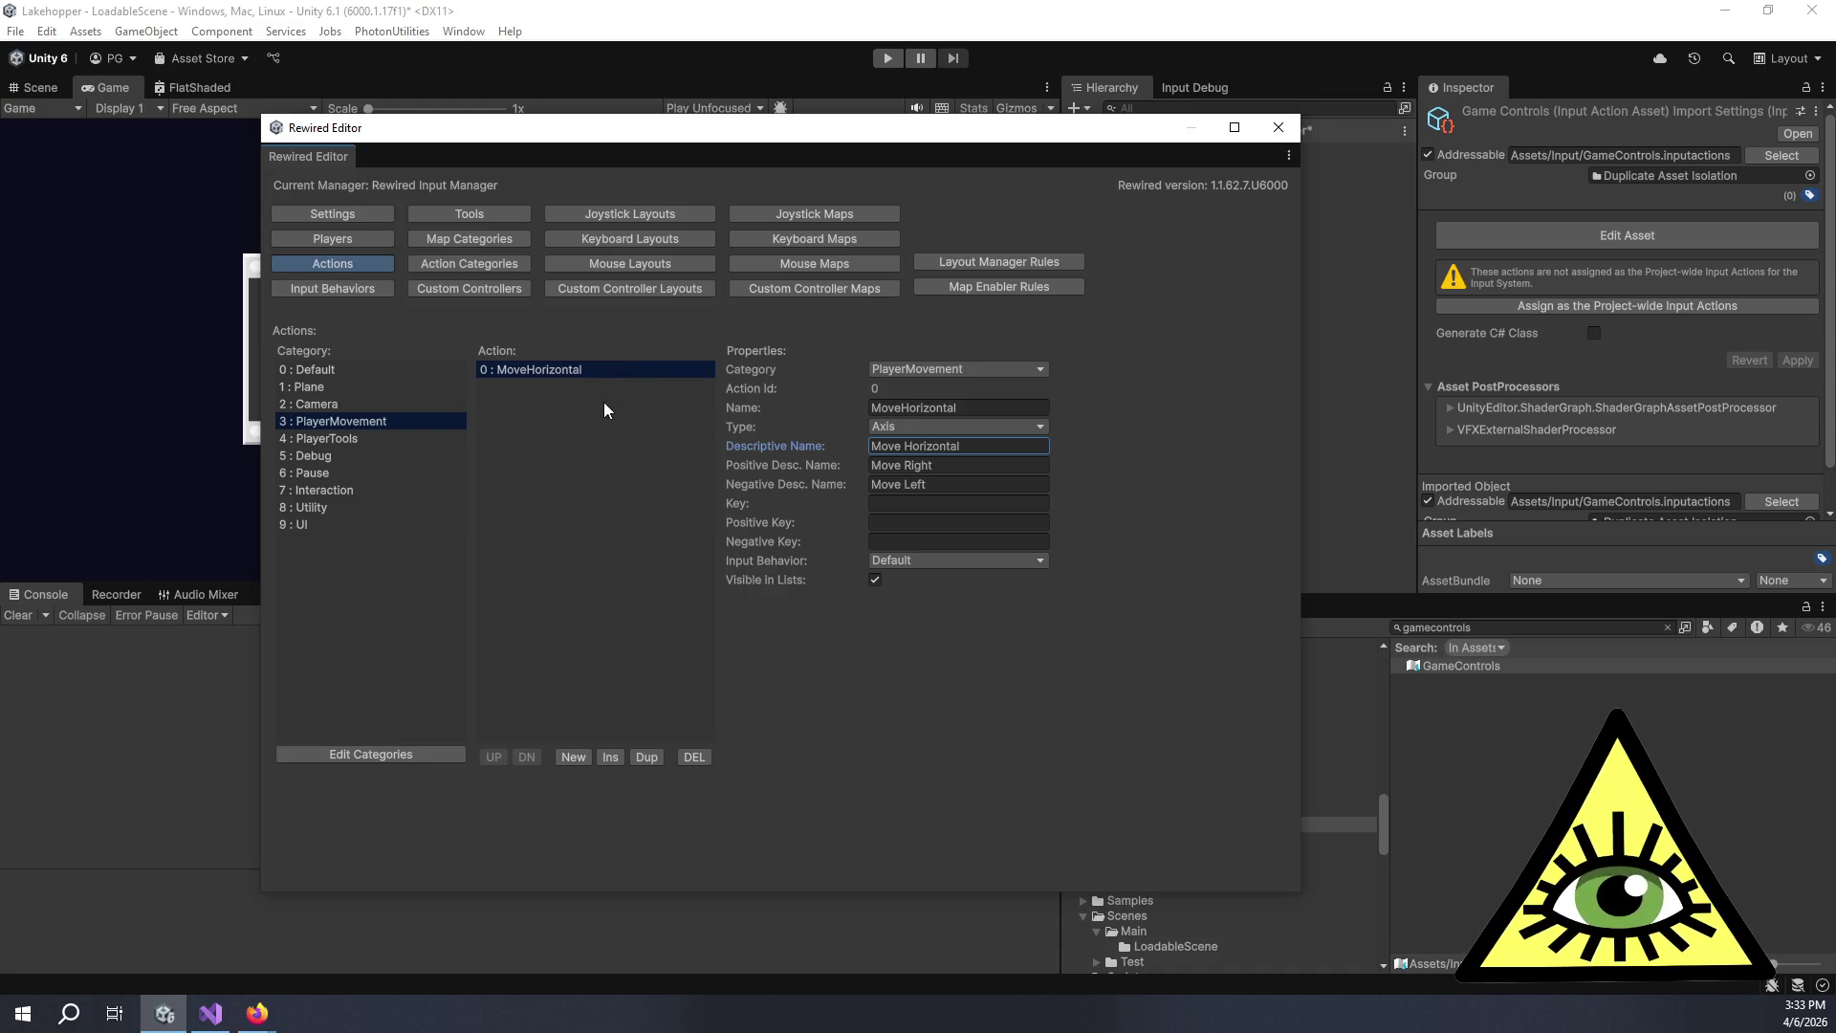
left_click(582, 755)
Make action 1 an Axis named MoveVertical with descriptive name Move Forward/Back.
left_click(516, 388)
left_click(1021, 403)
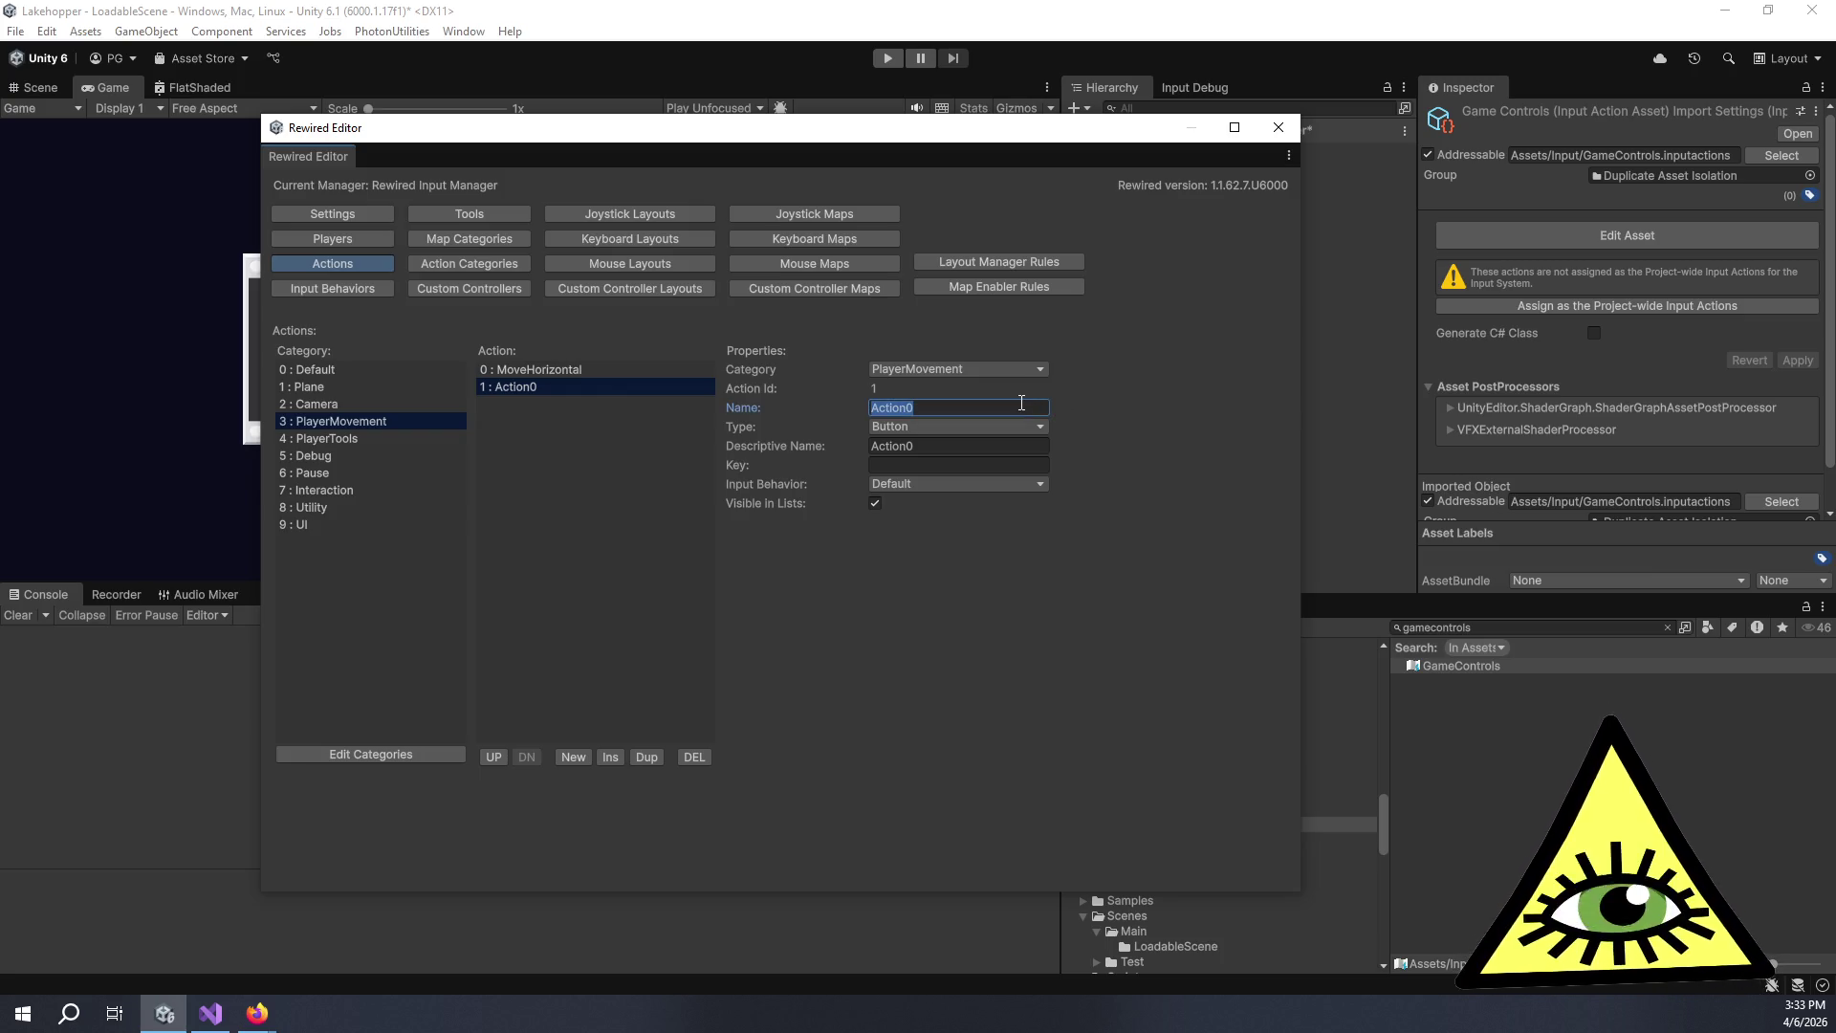
type("MoveVe")
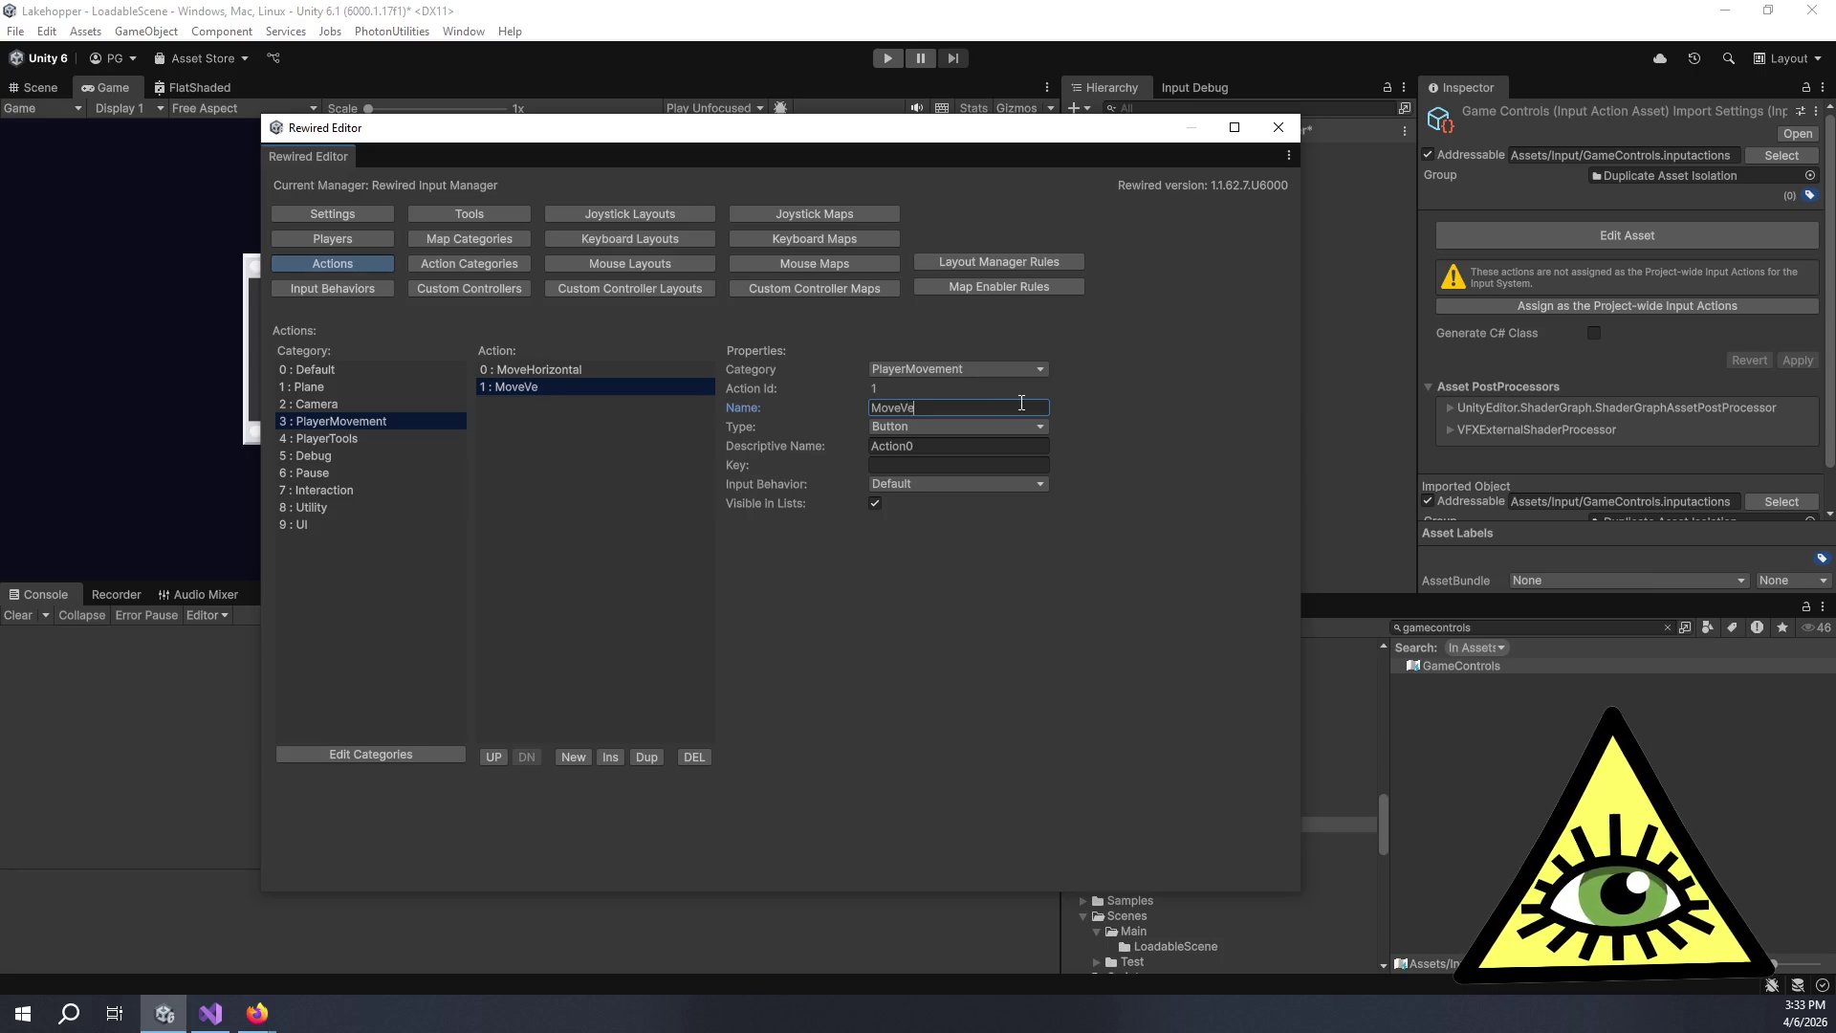
type("rtical")
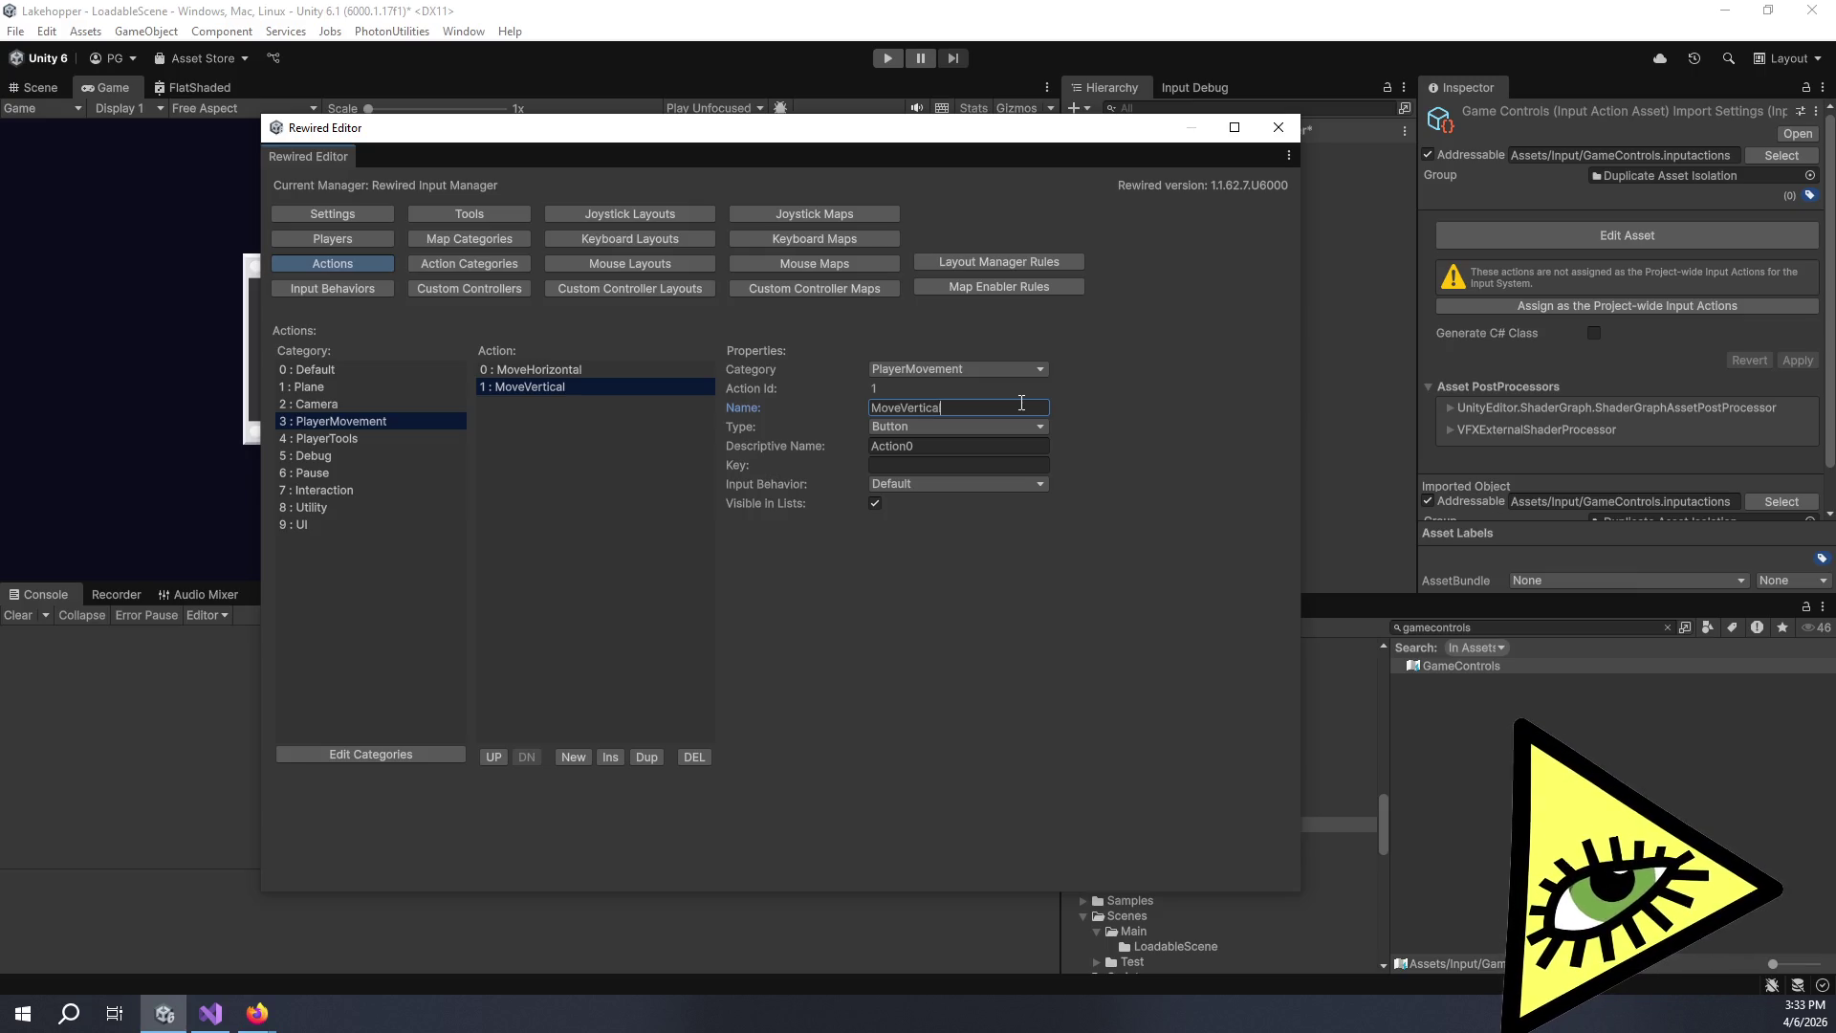
left_click(969, 438)
left_click(957, 426)
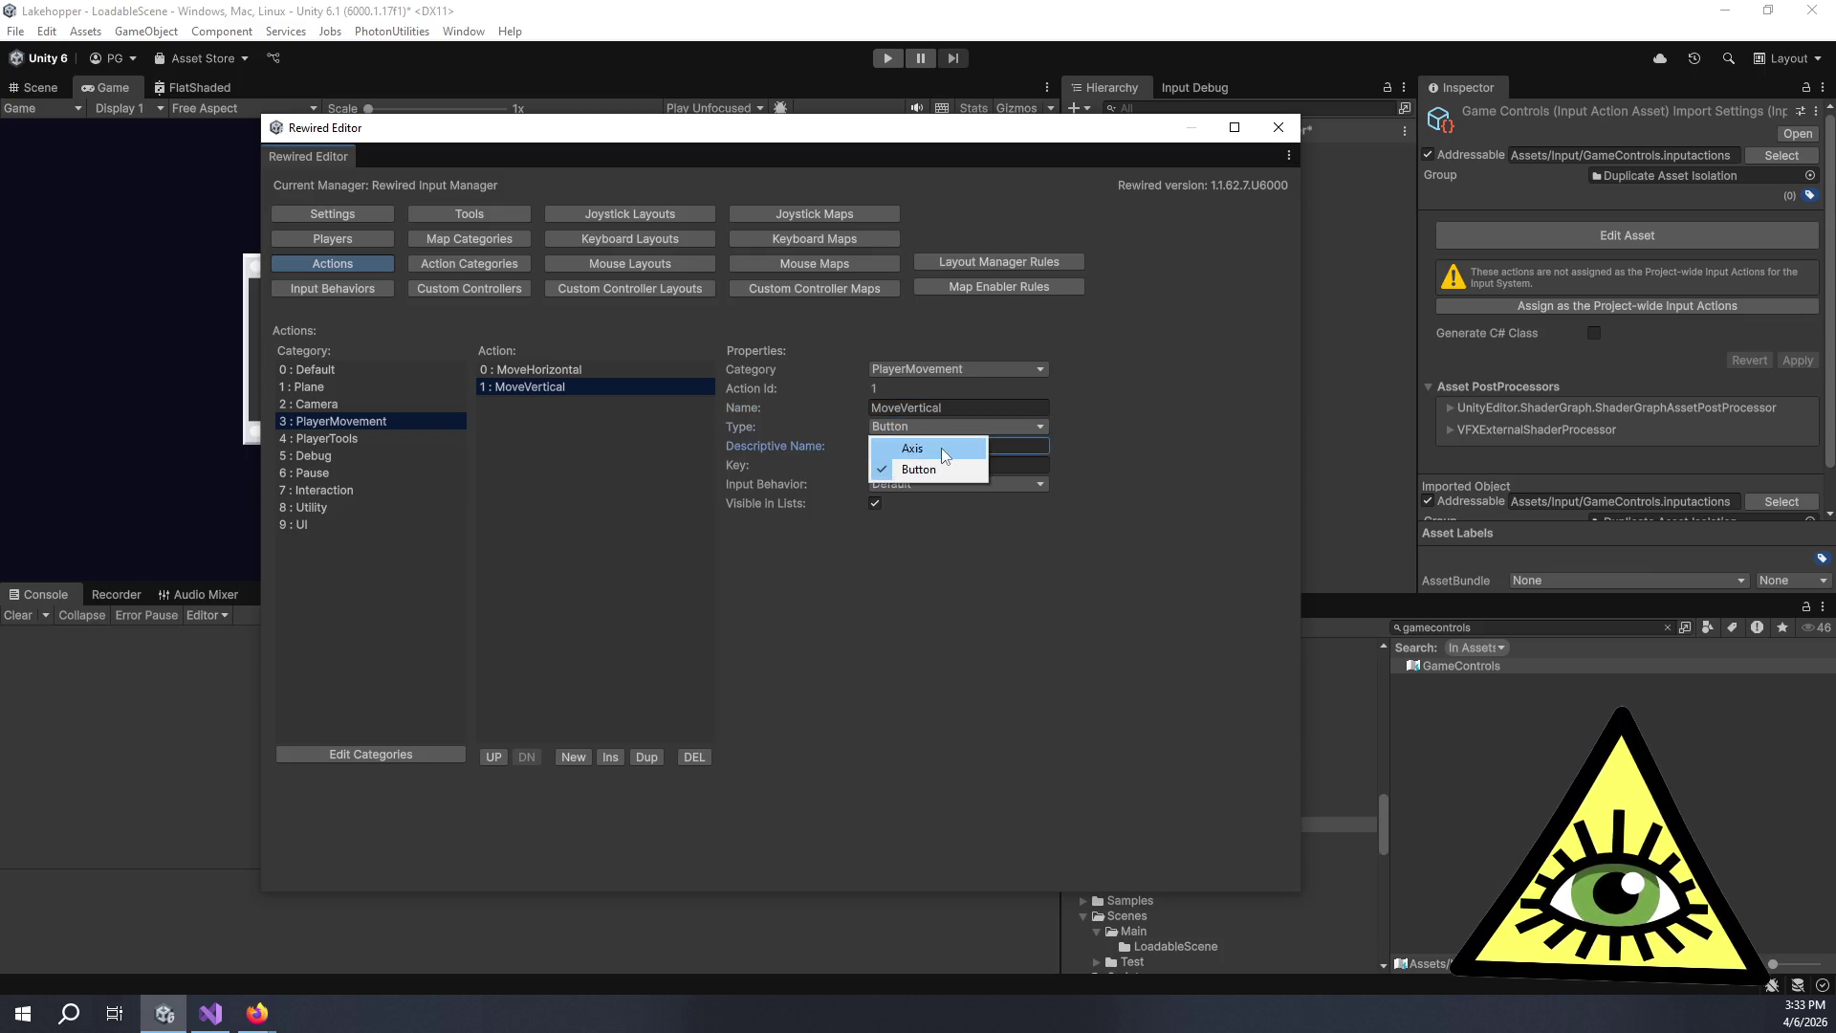
left_click(941, 447)
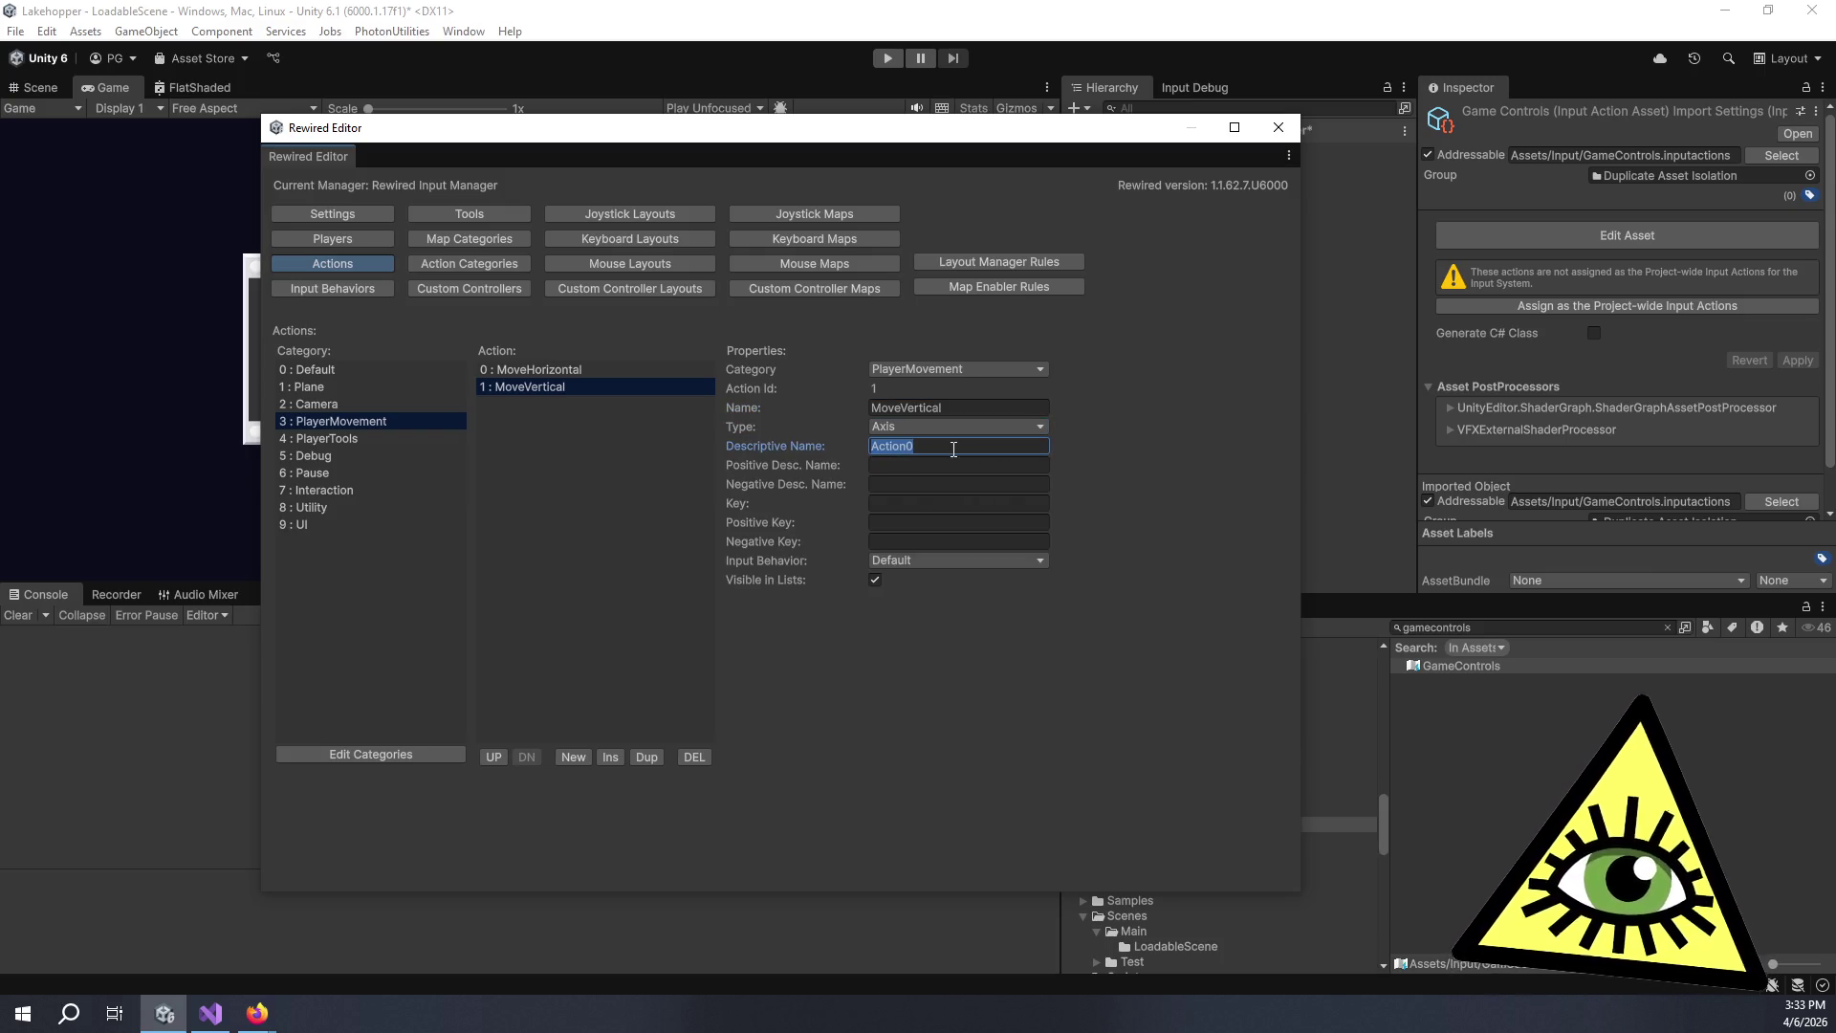
type("Move Forward/Back")
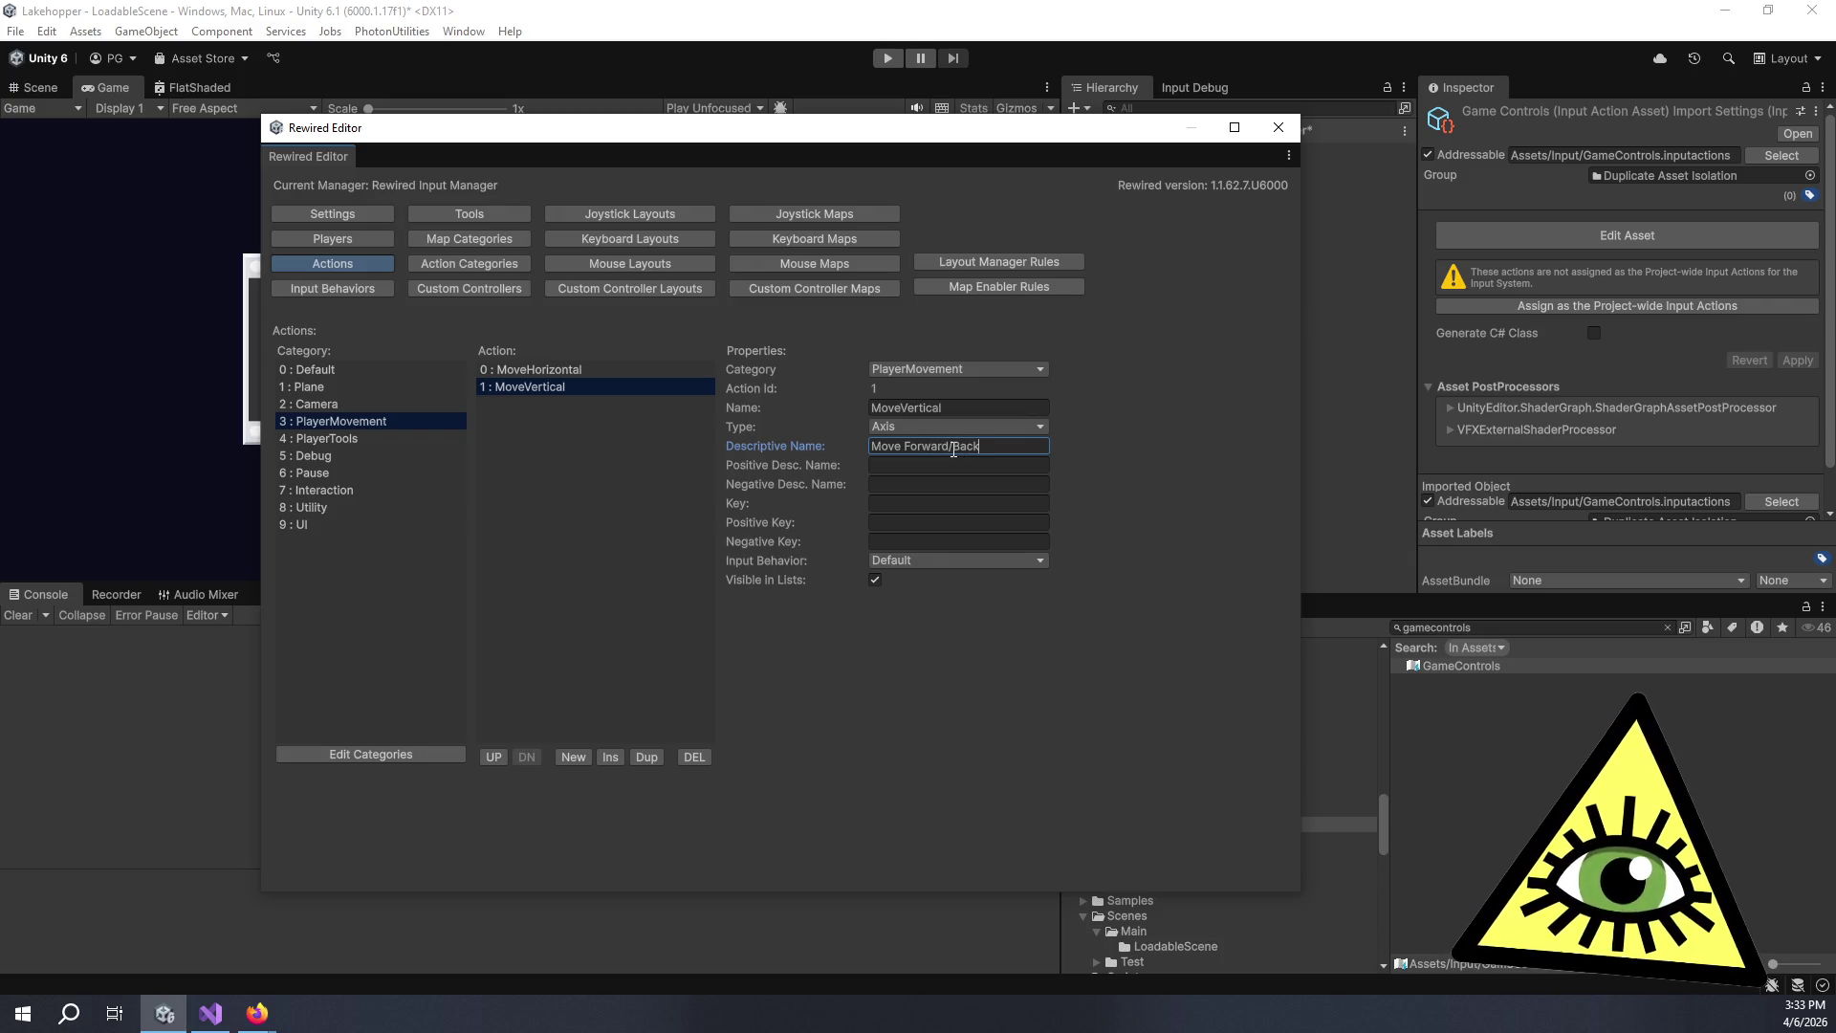
left_click(977, 465)
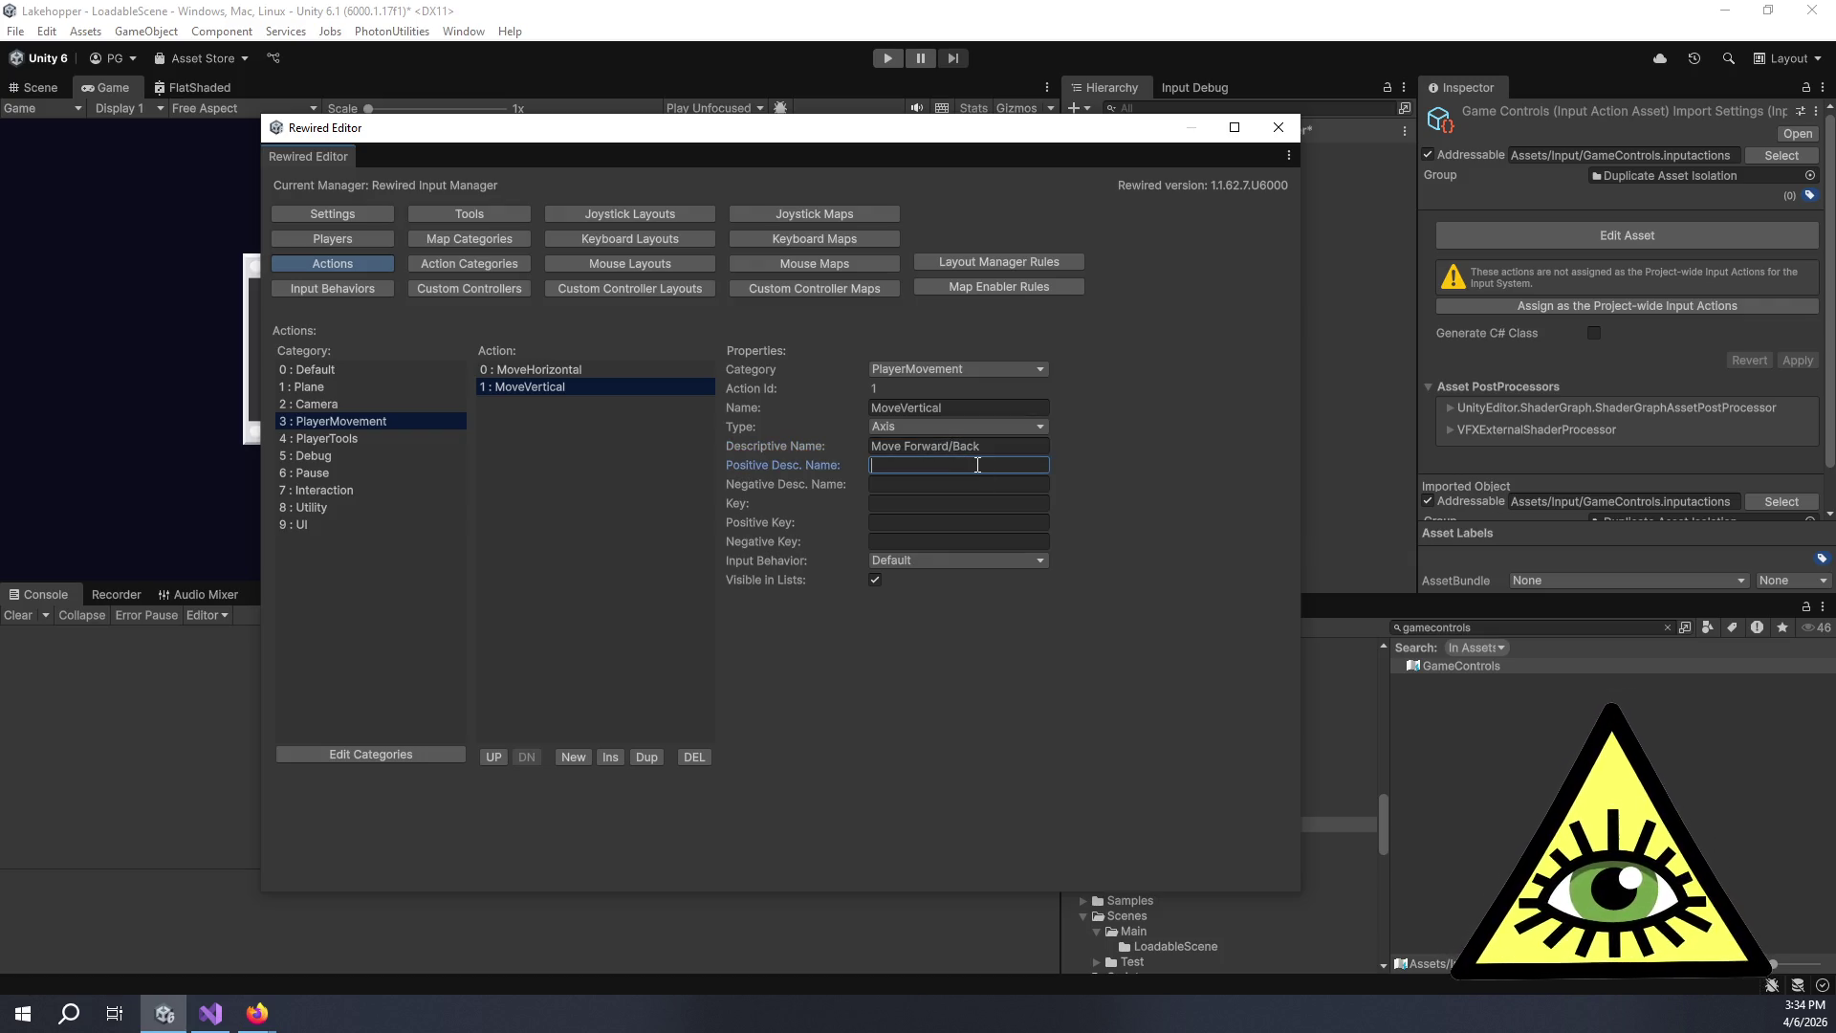
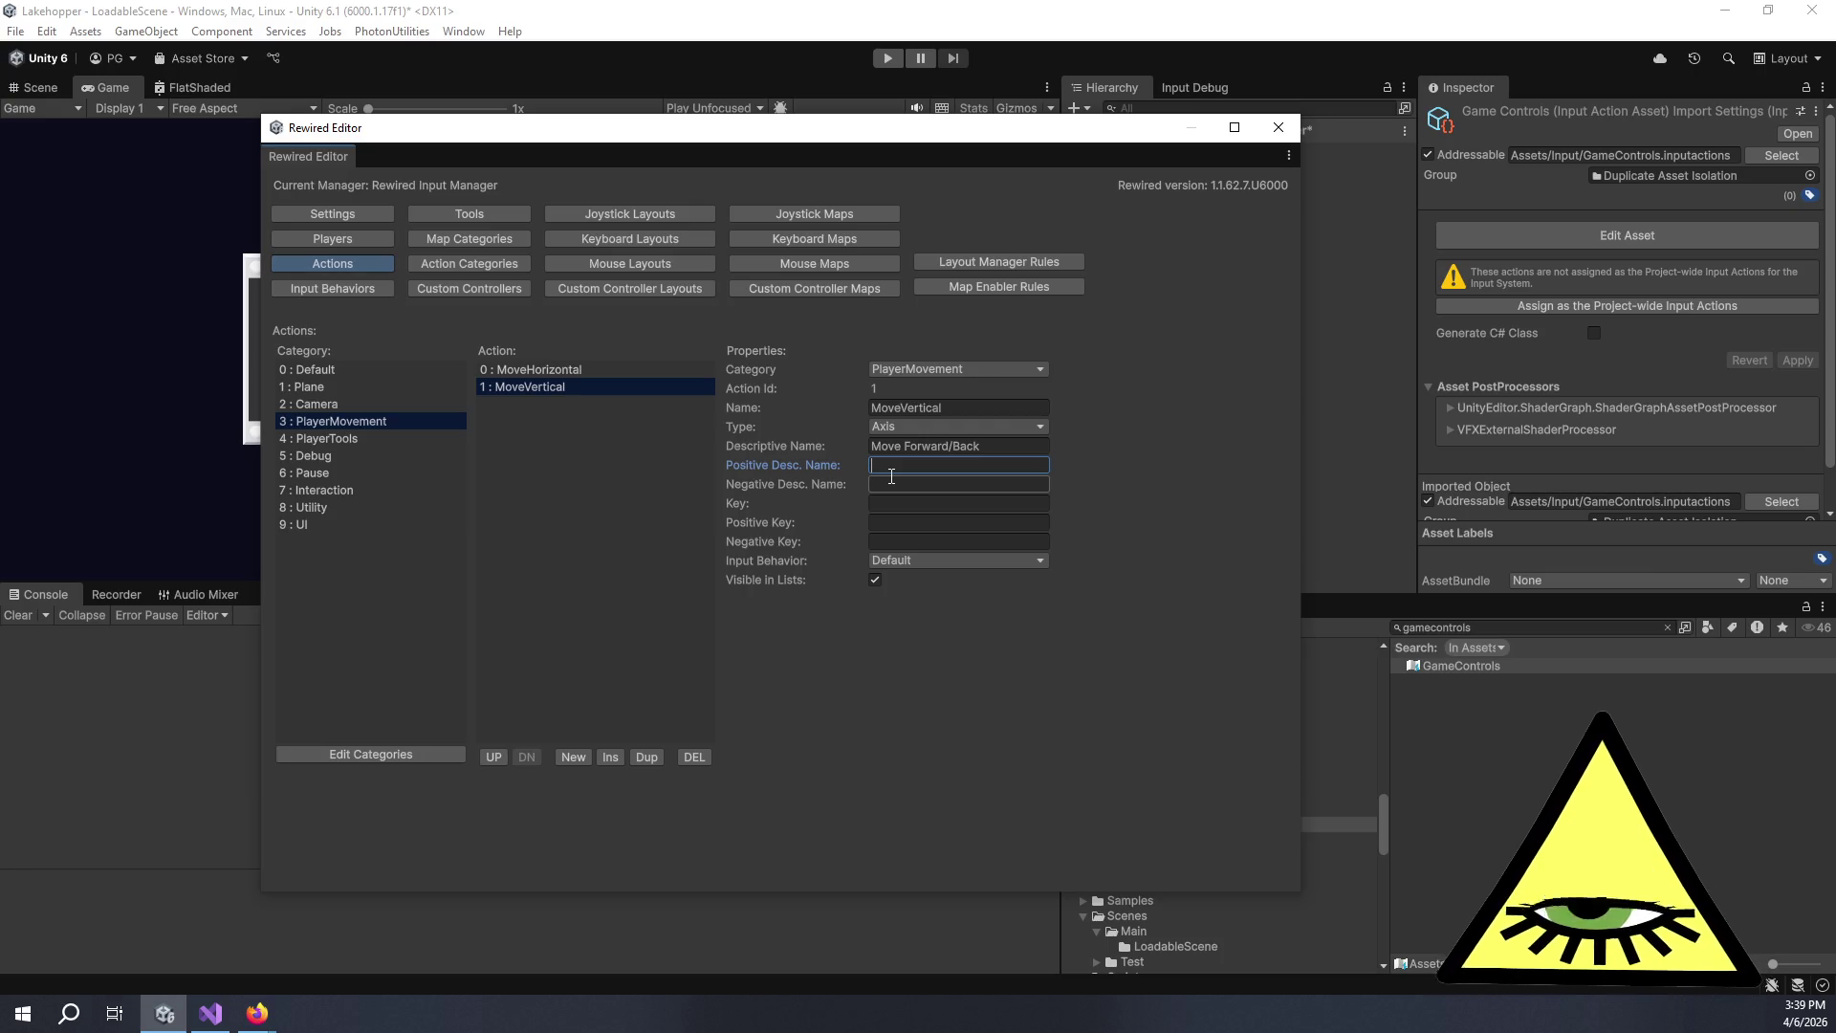
Name MoveVertical's positive side 'Move Forward' and negative side 'Move Back', then show the Camera category.
type("Move Forward")
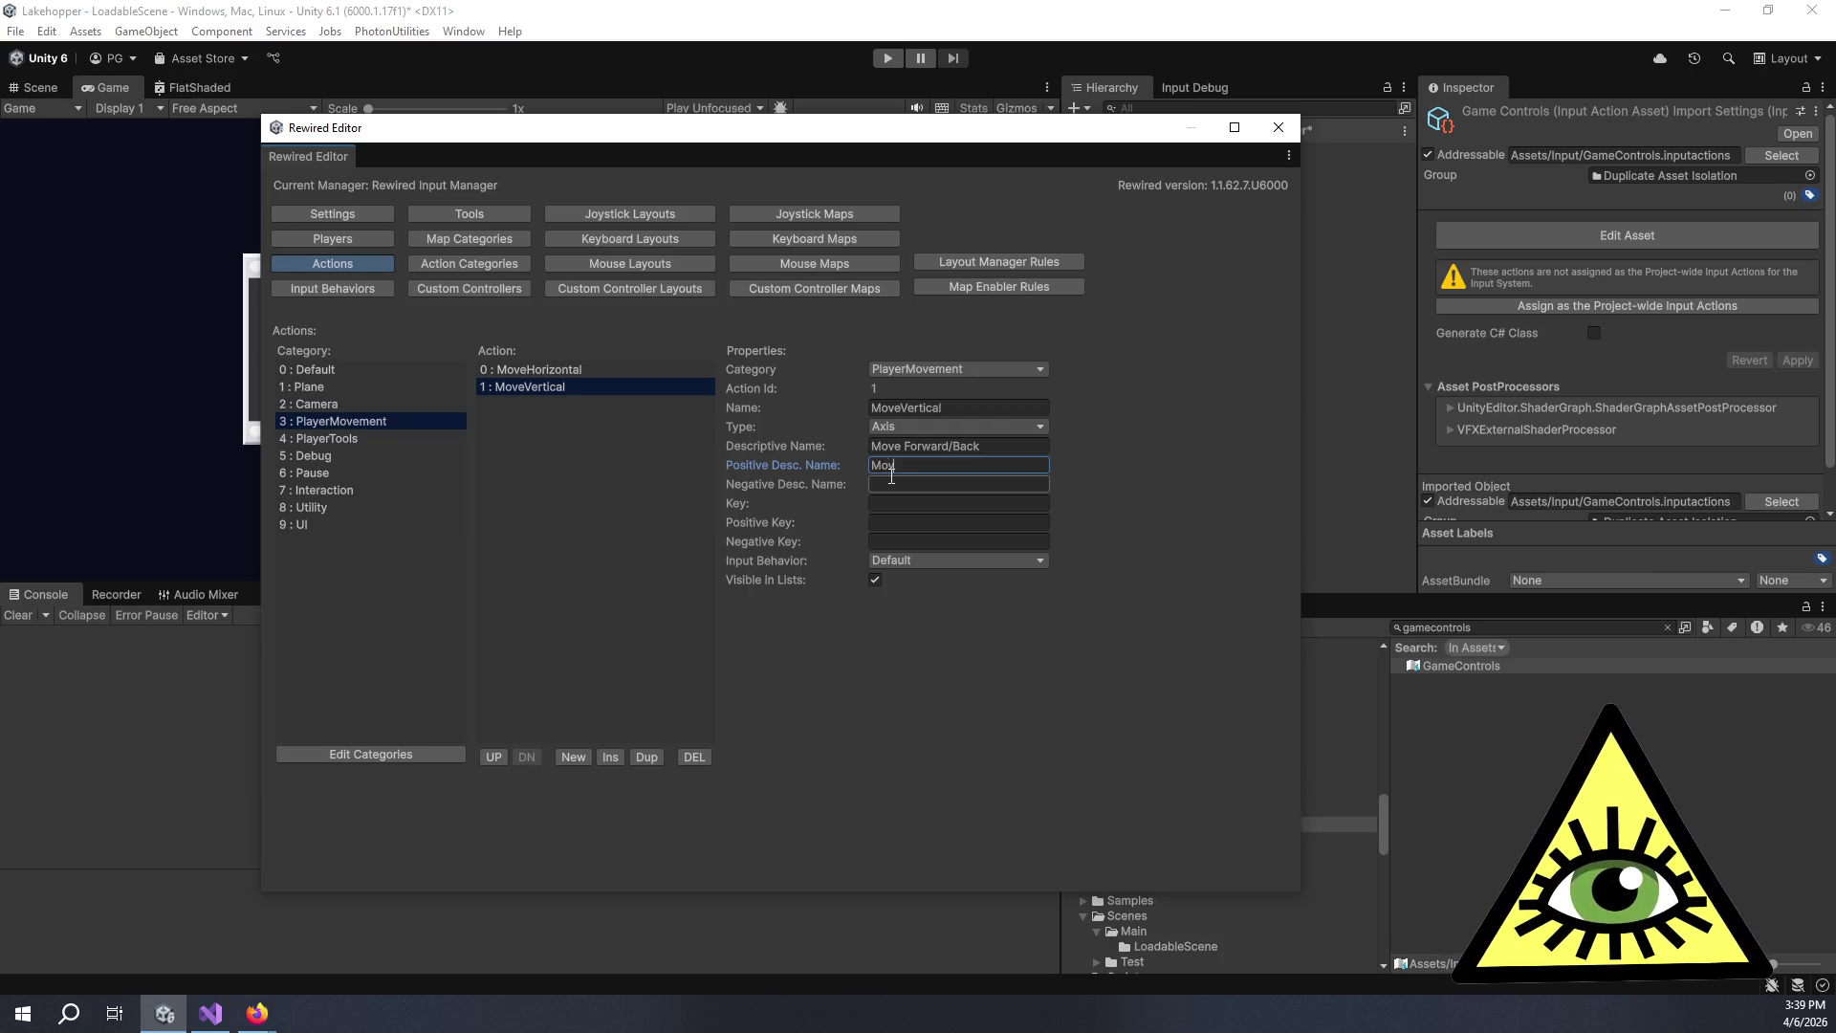
key("Tab")
type("Move Forward")
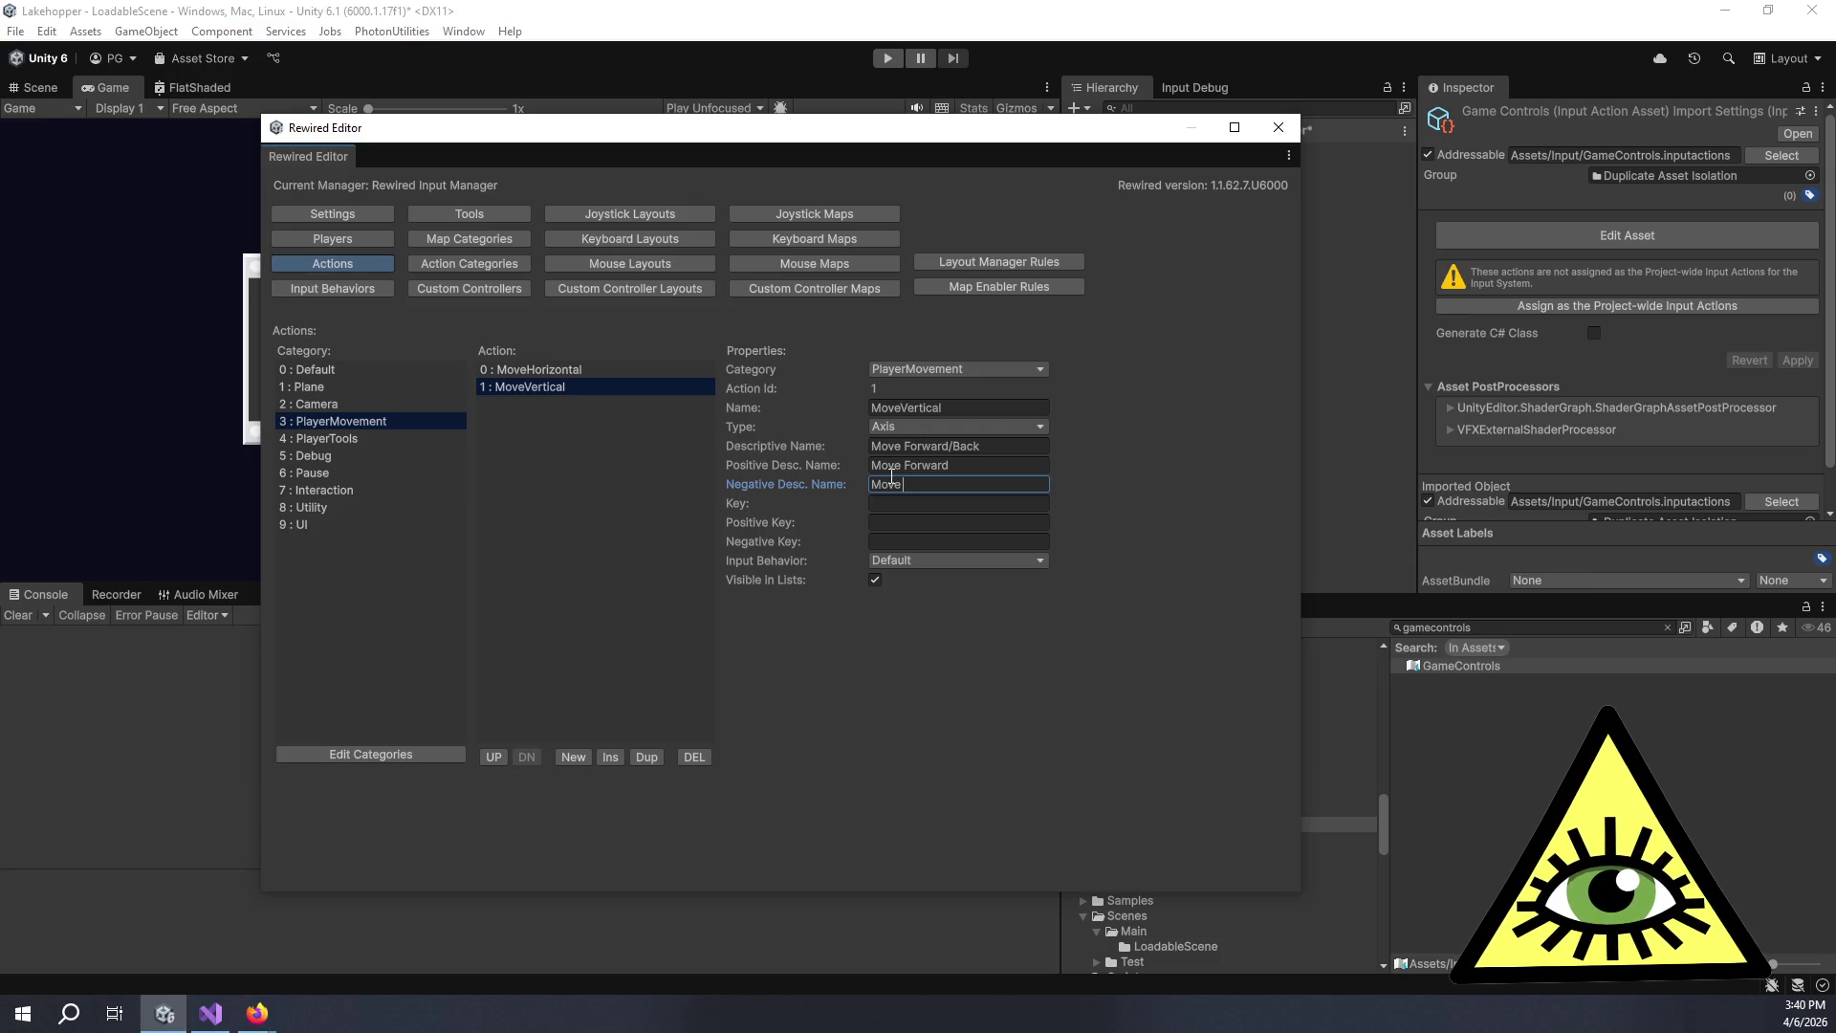
type("Back")
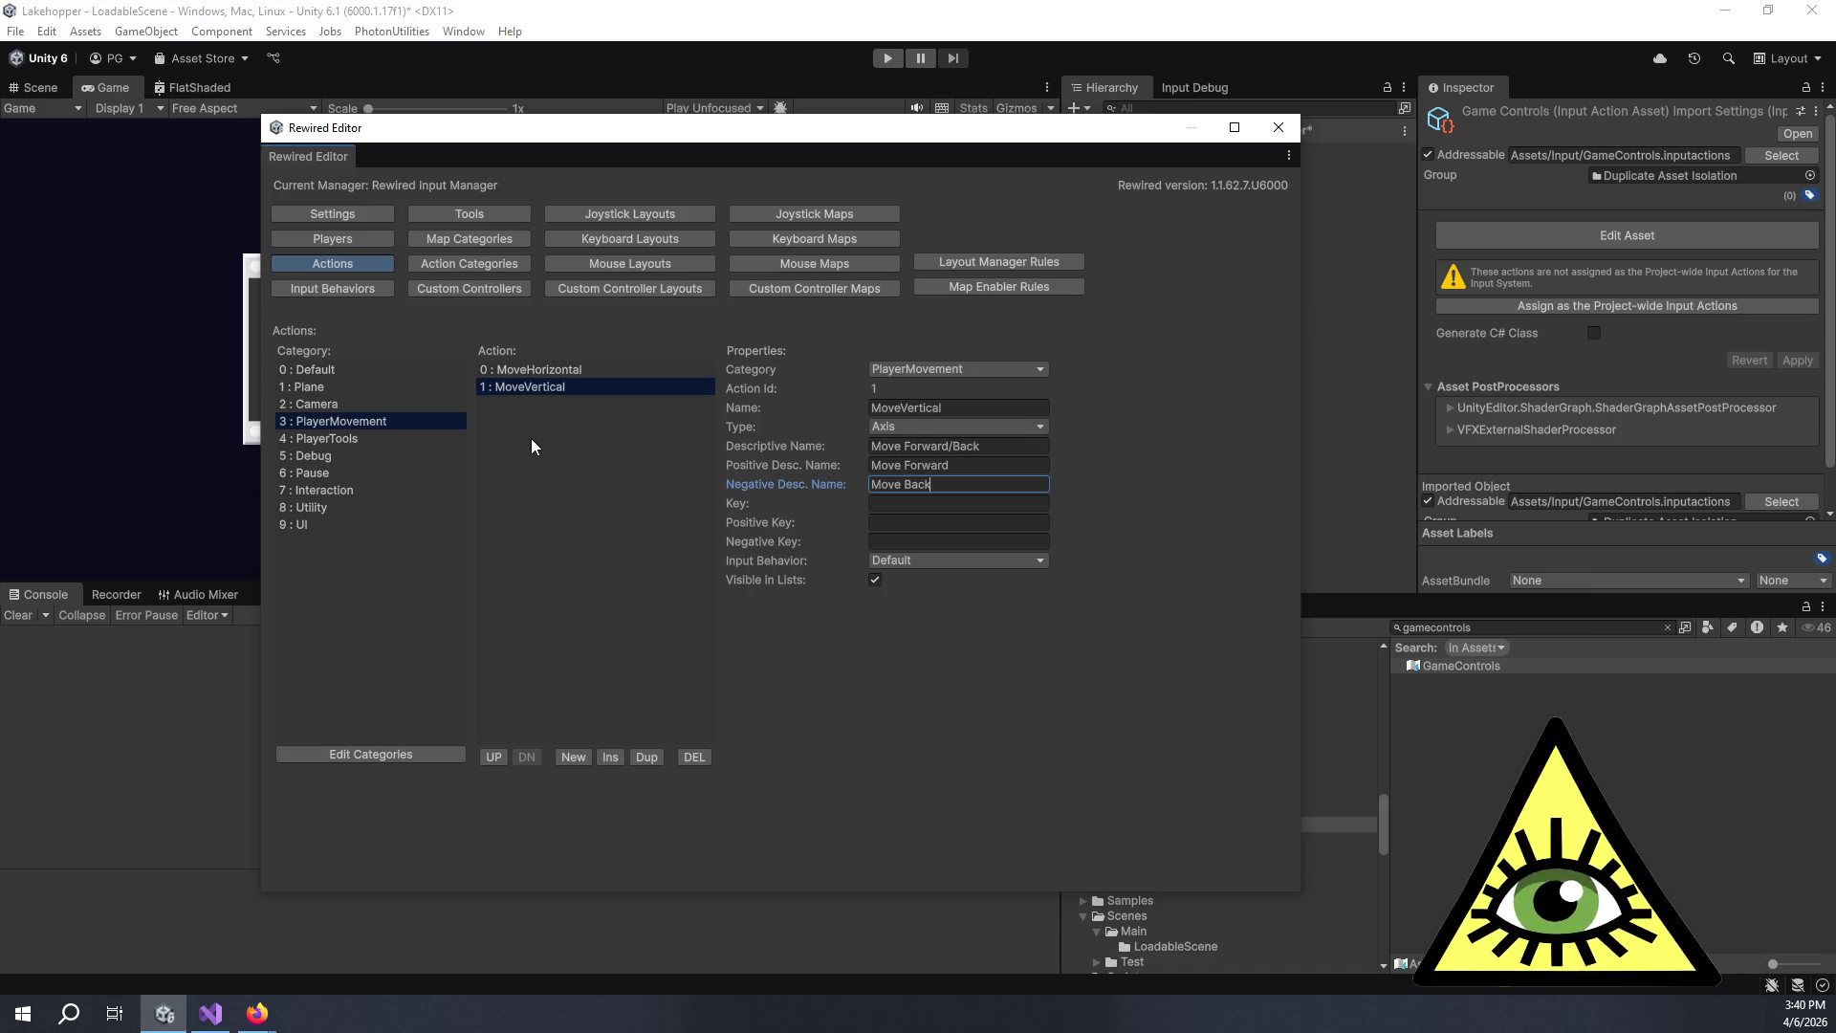
left_click(335, 407)
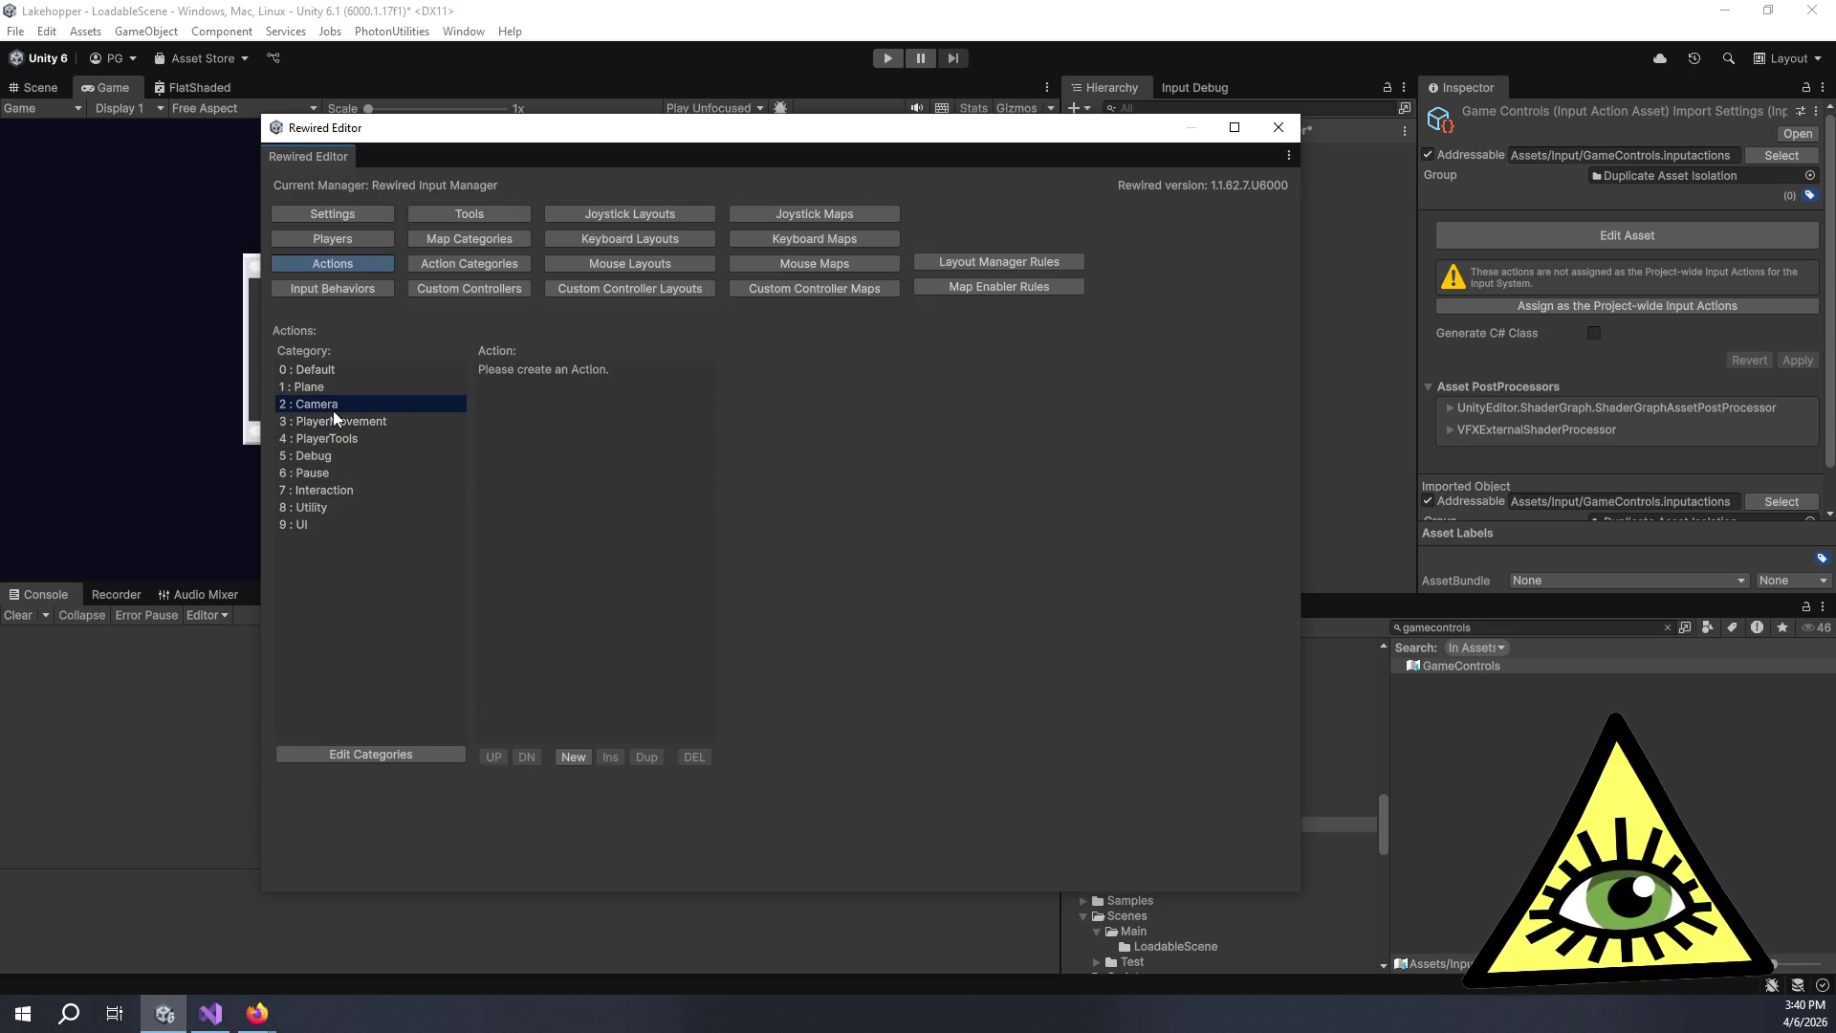
Create the LookVertical axis action described 'Look Up/Down', with positive 'Look Up' and negative 'Look Down'.
left_click(574, 757)
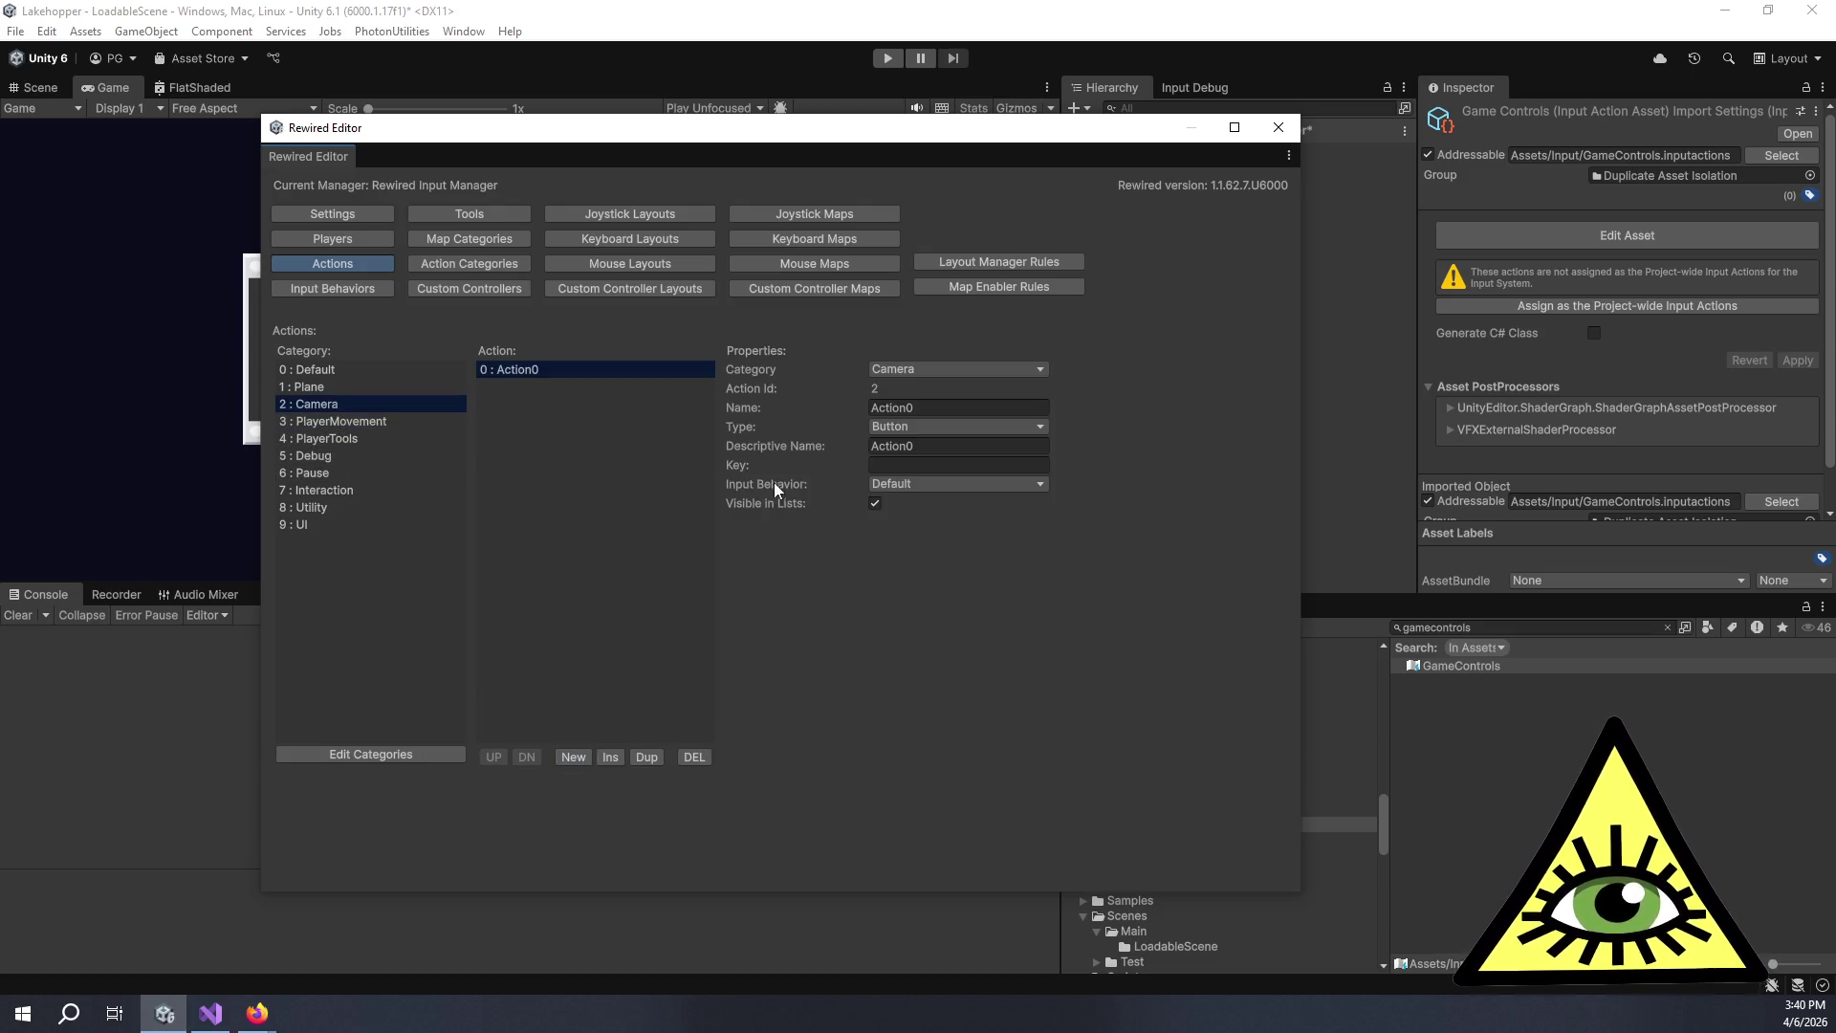
left_click(896, 426)
left_click(902, 443)
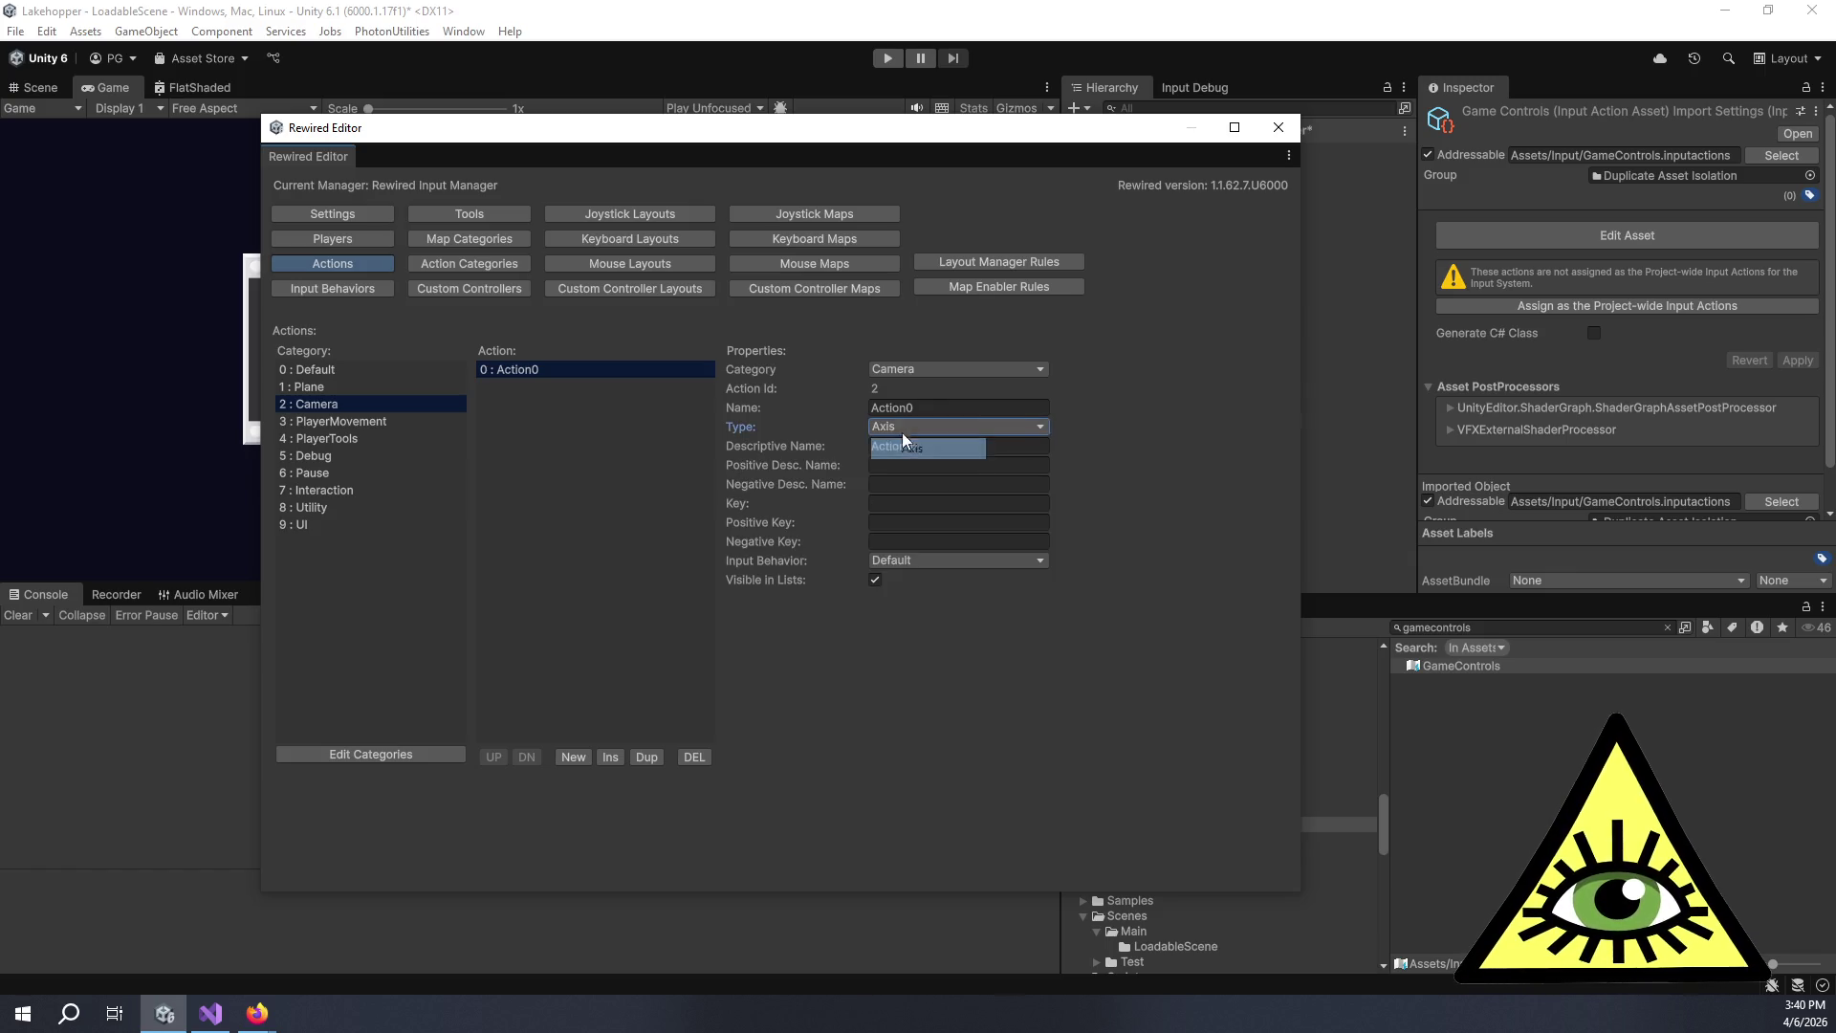
left_click(918, 407)
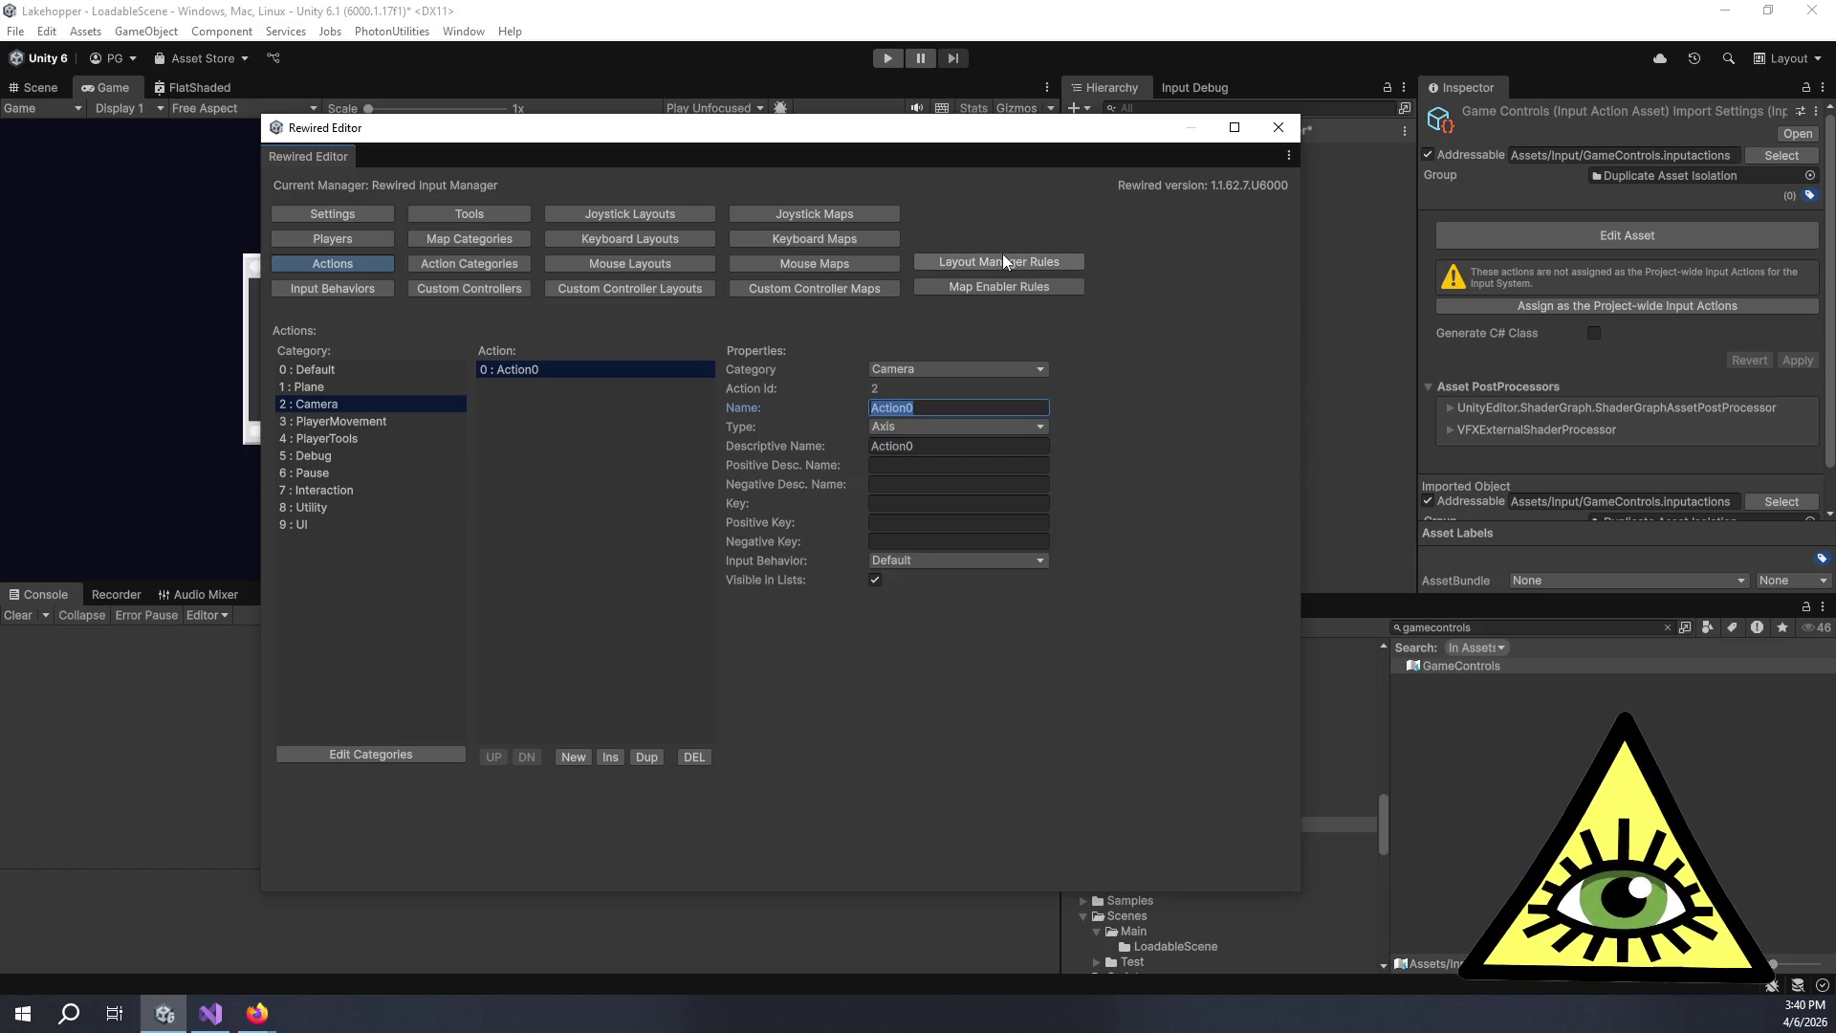
type("LookV")
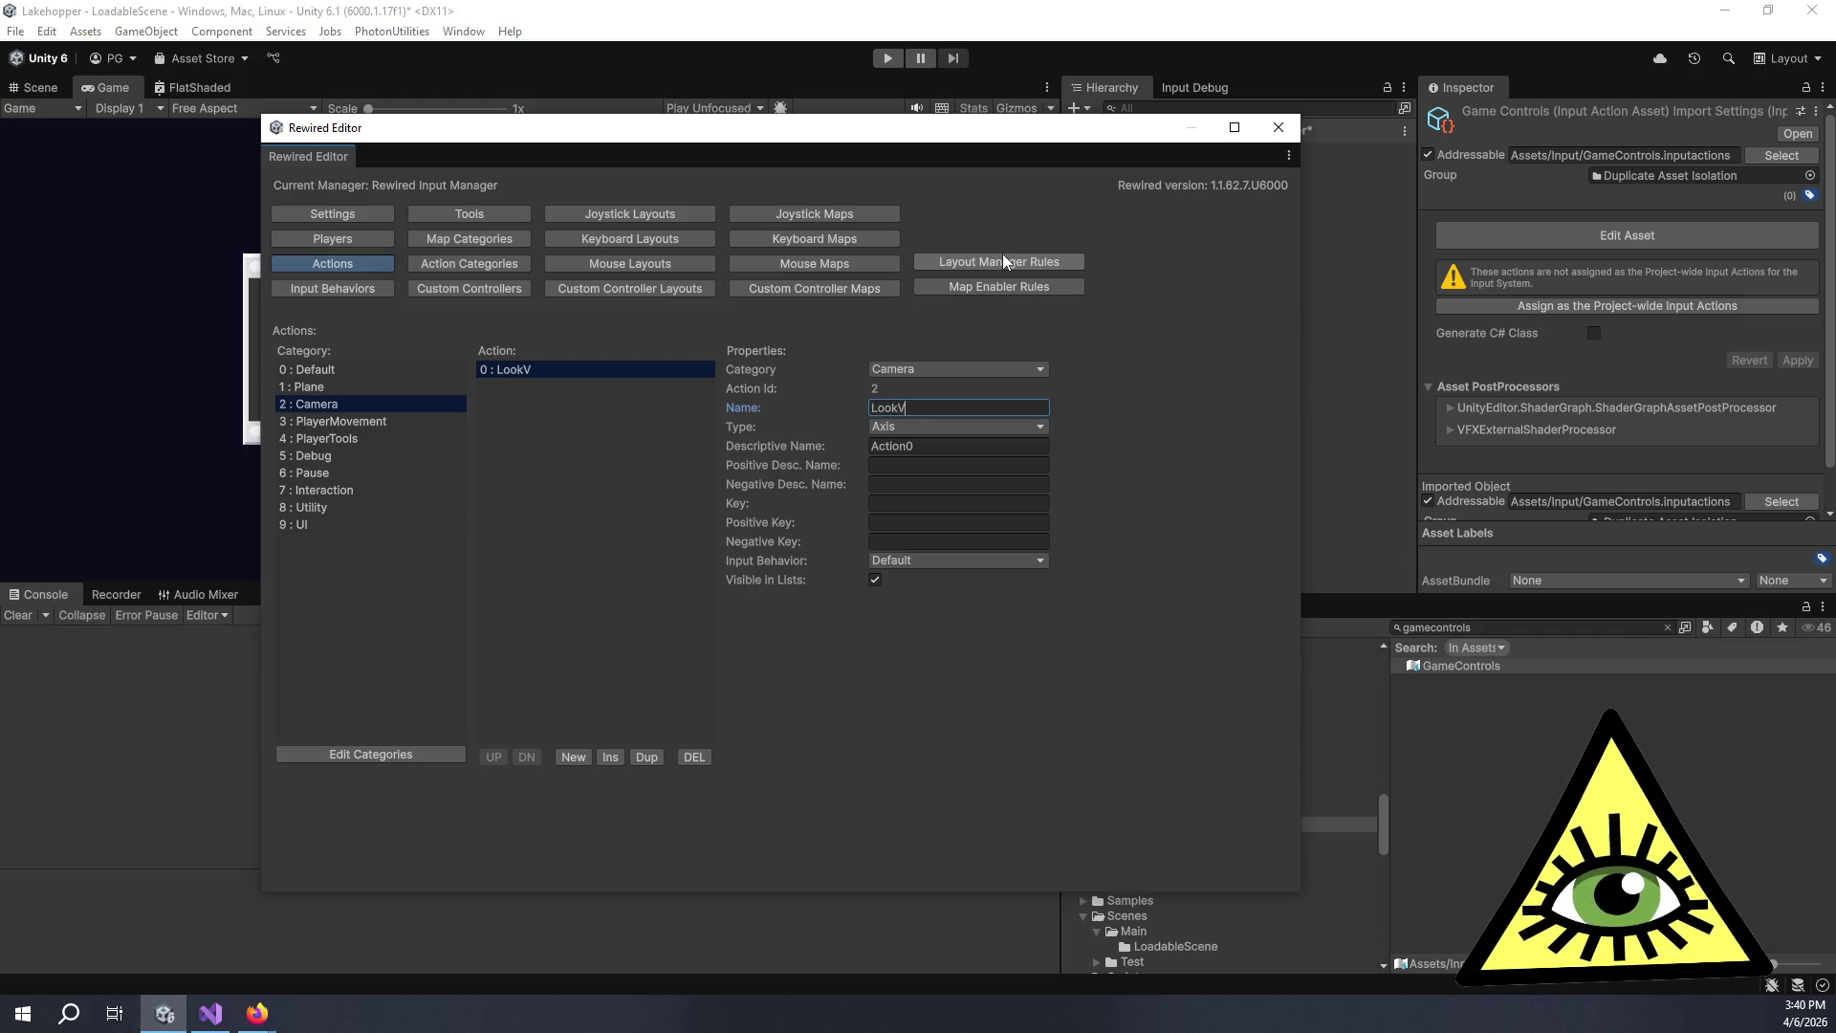
type("ertical")
key("Tab")
type("L")
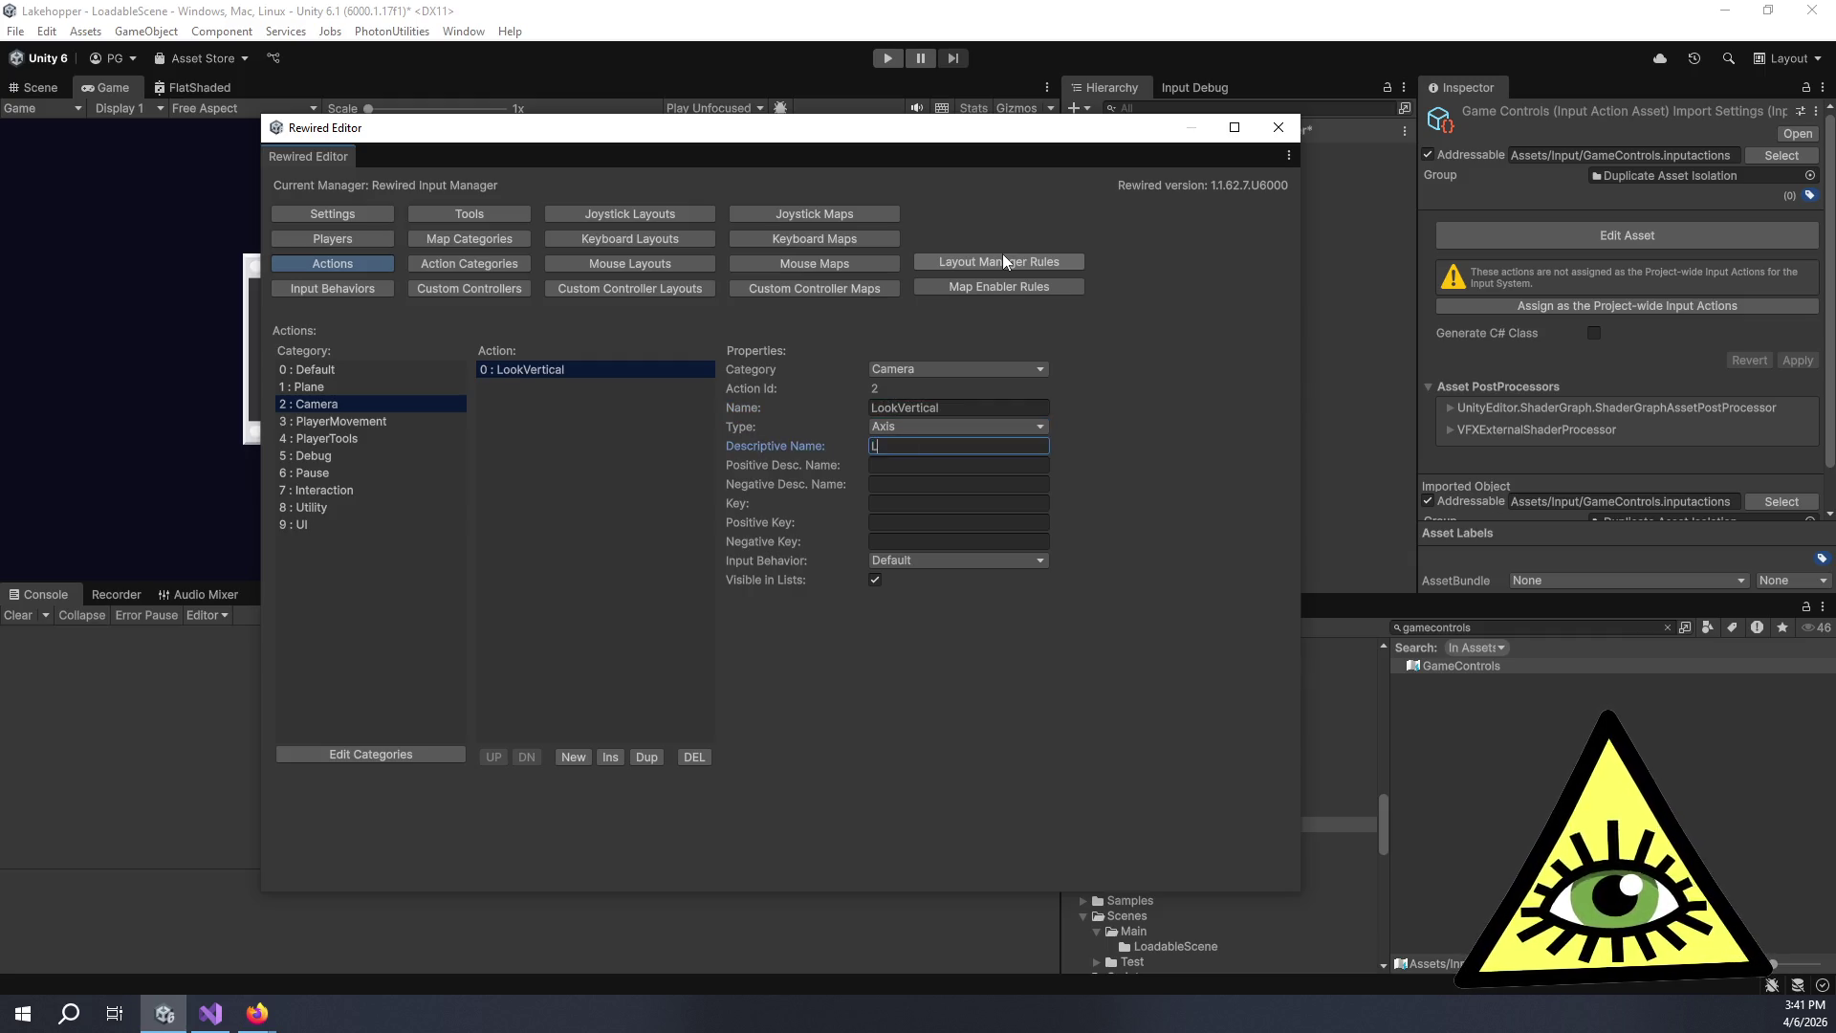
type("ook U")
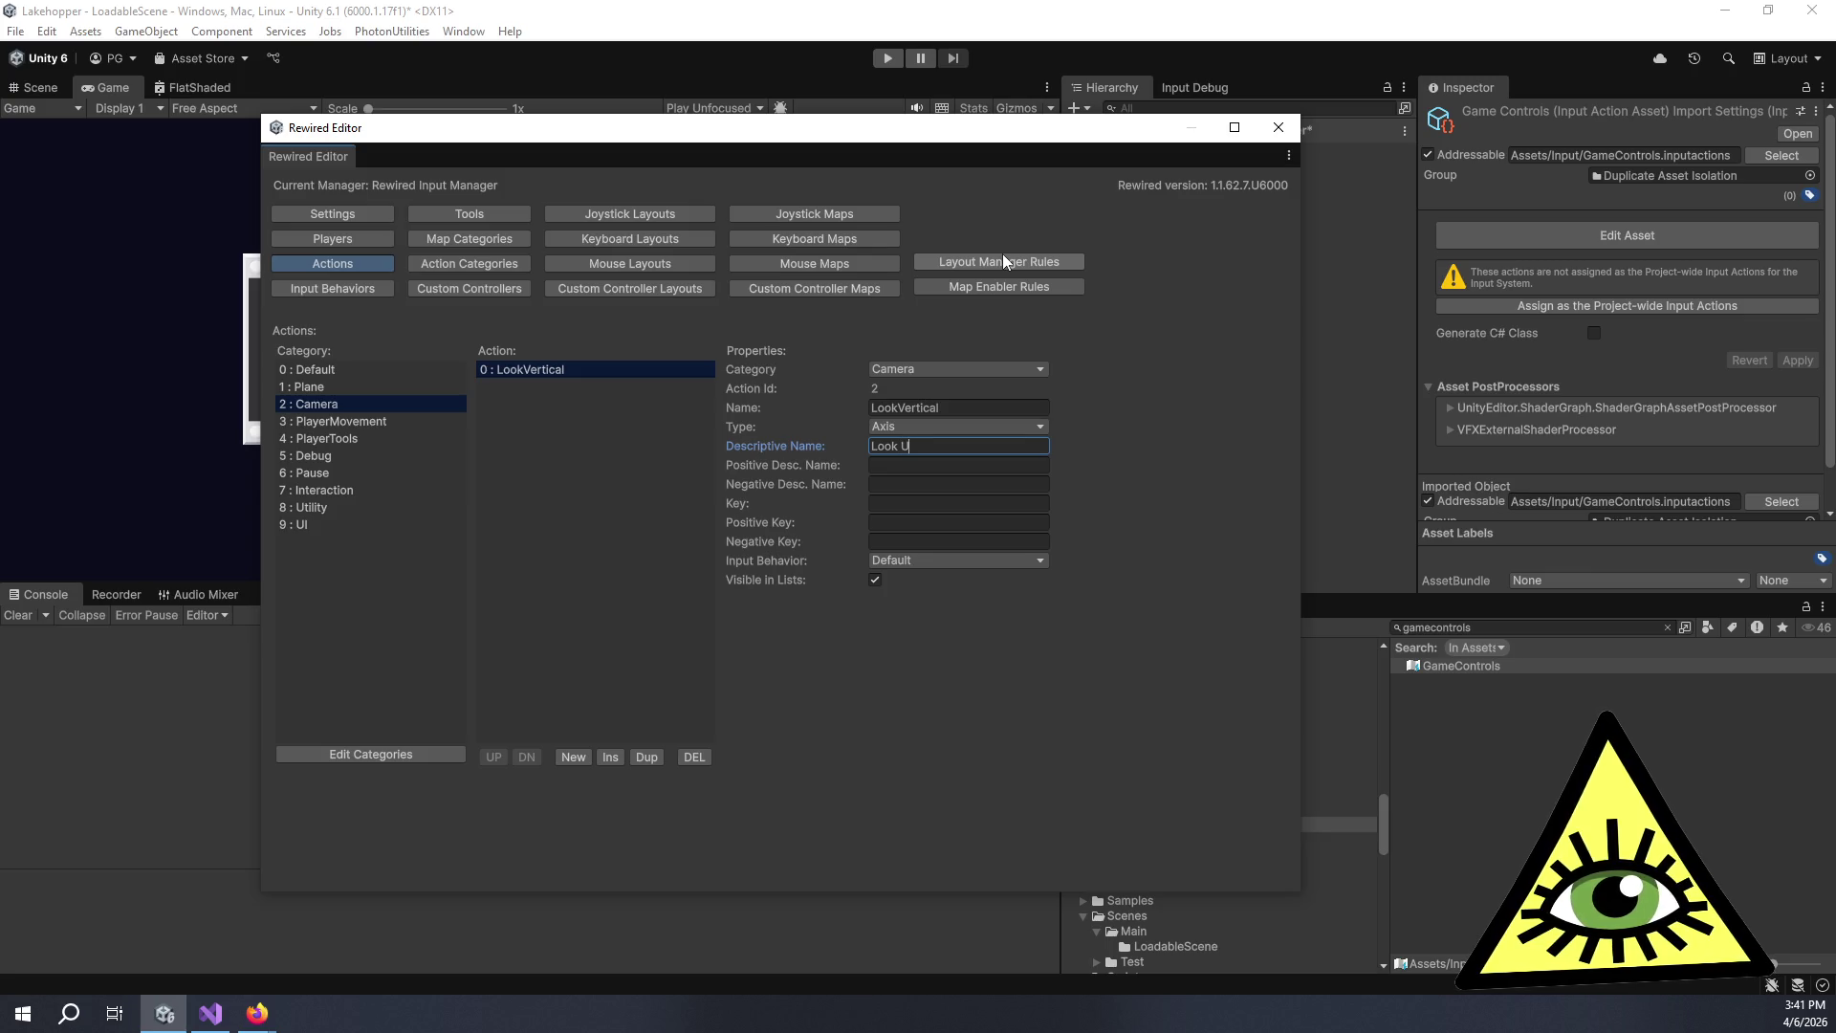
type("p/Down")
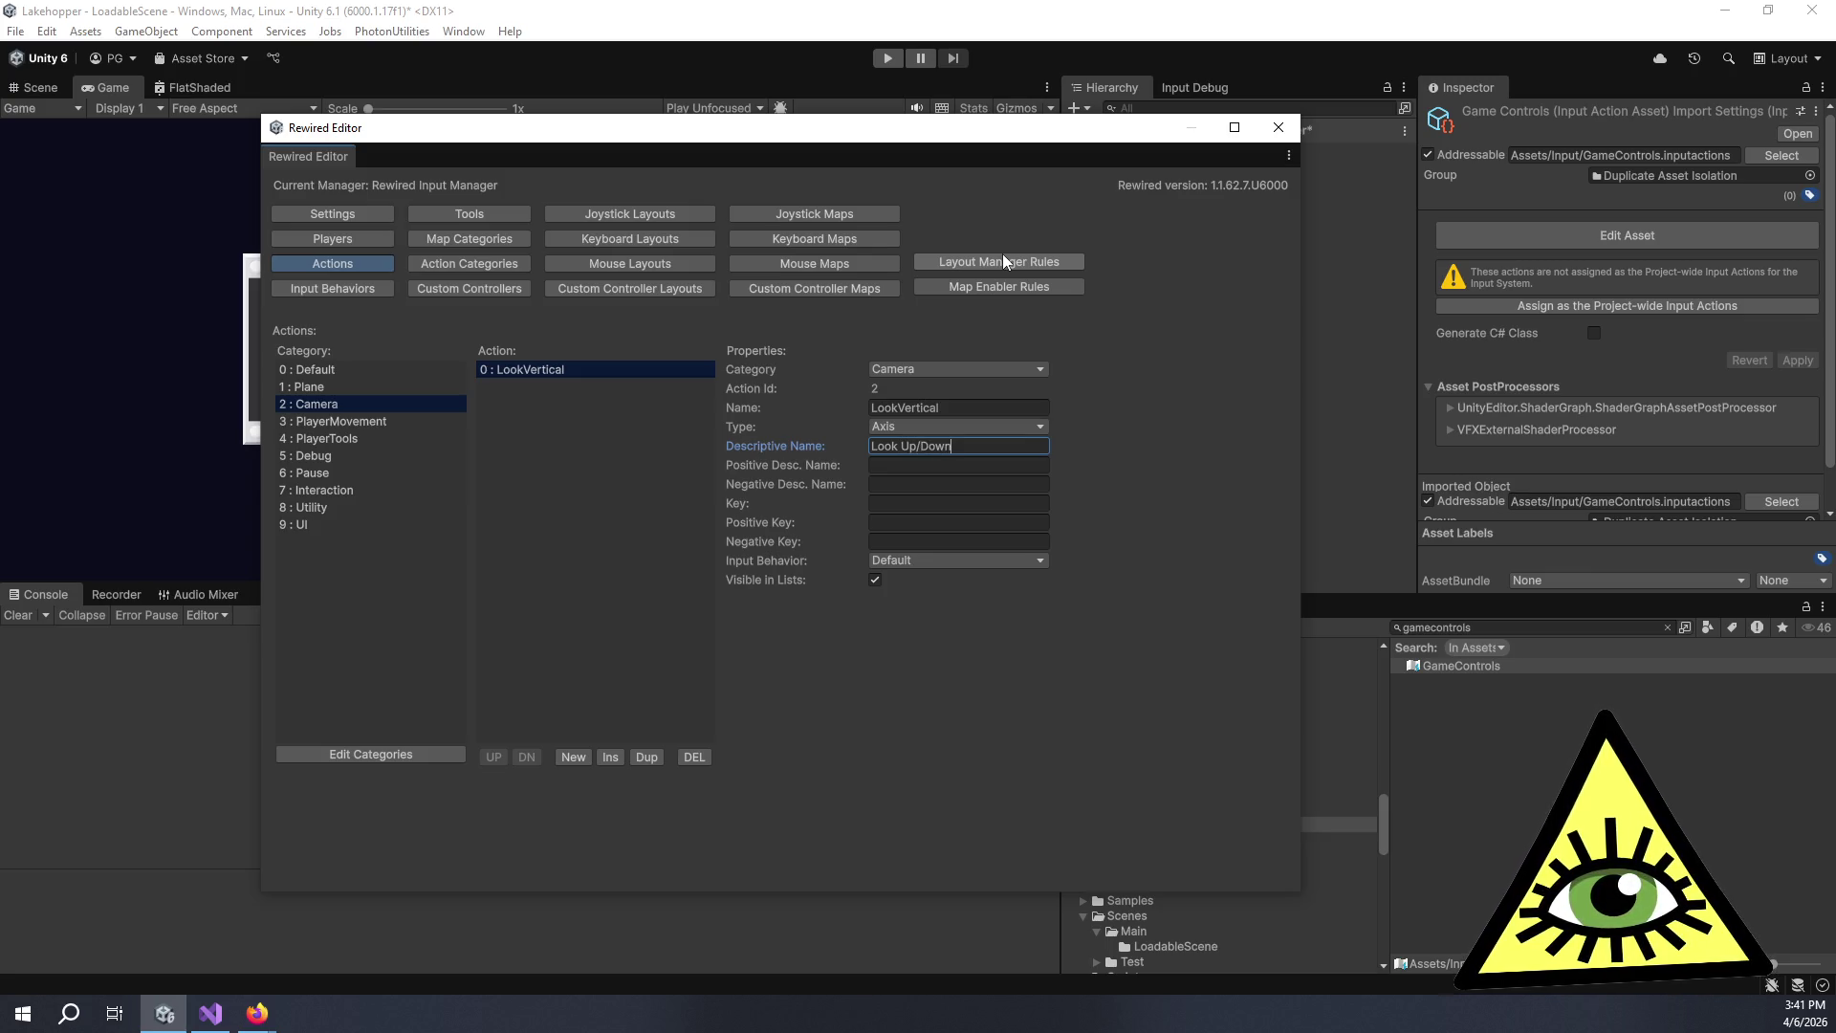
key("Tab")
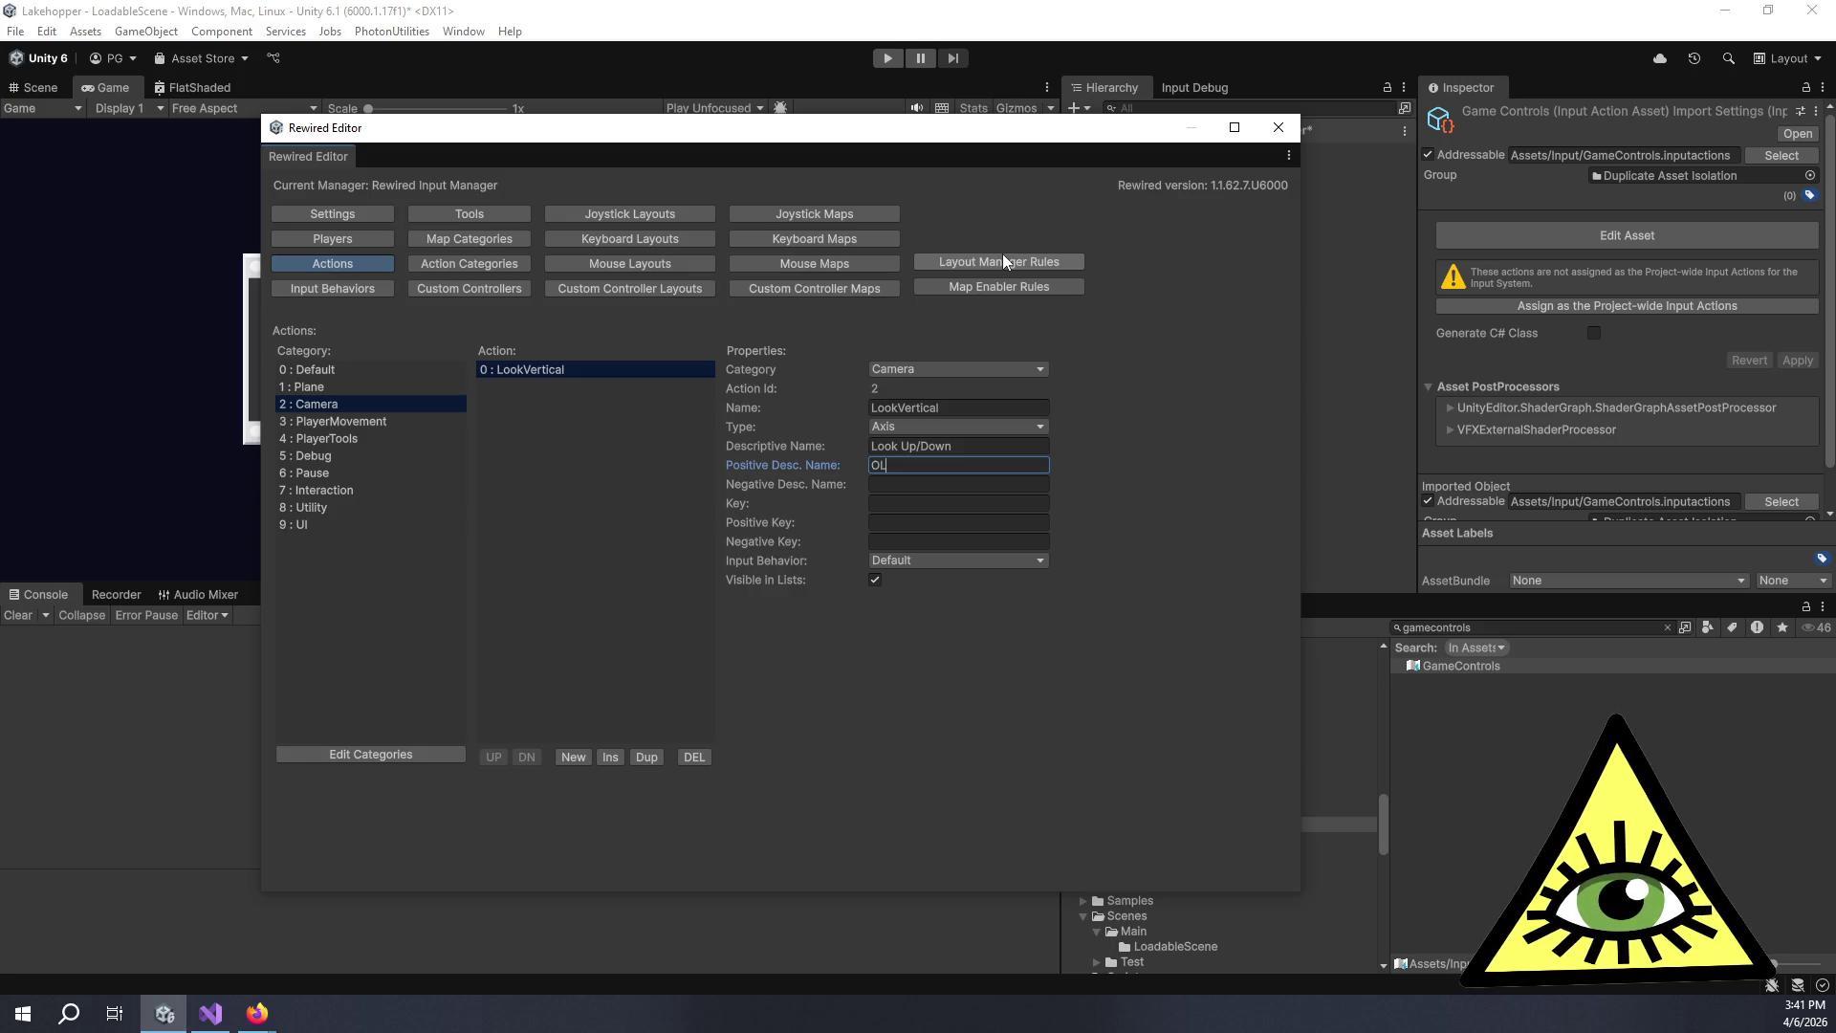
type("Look Up")
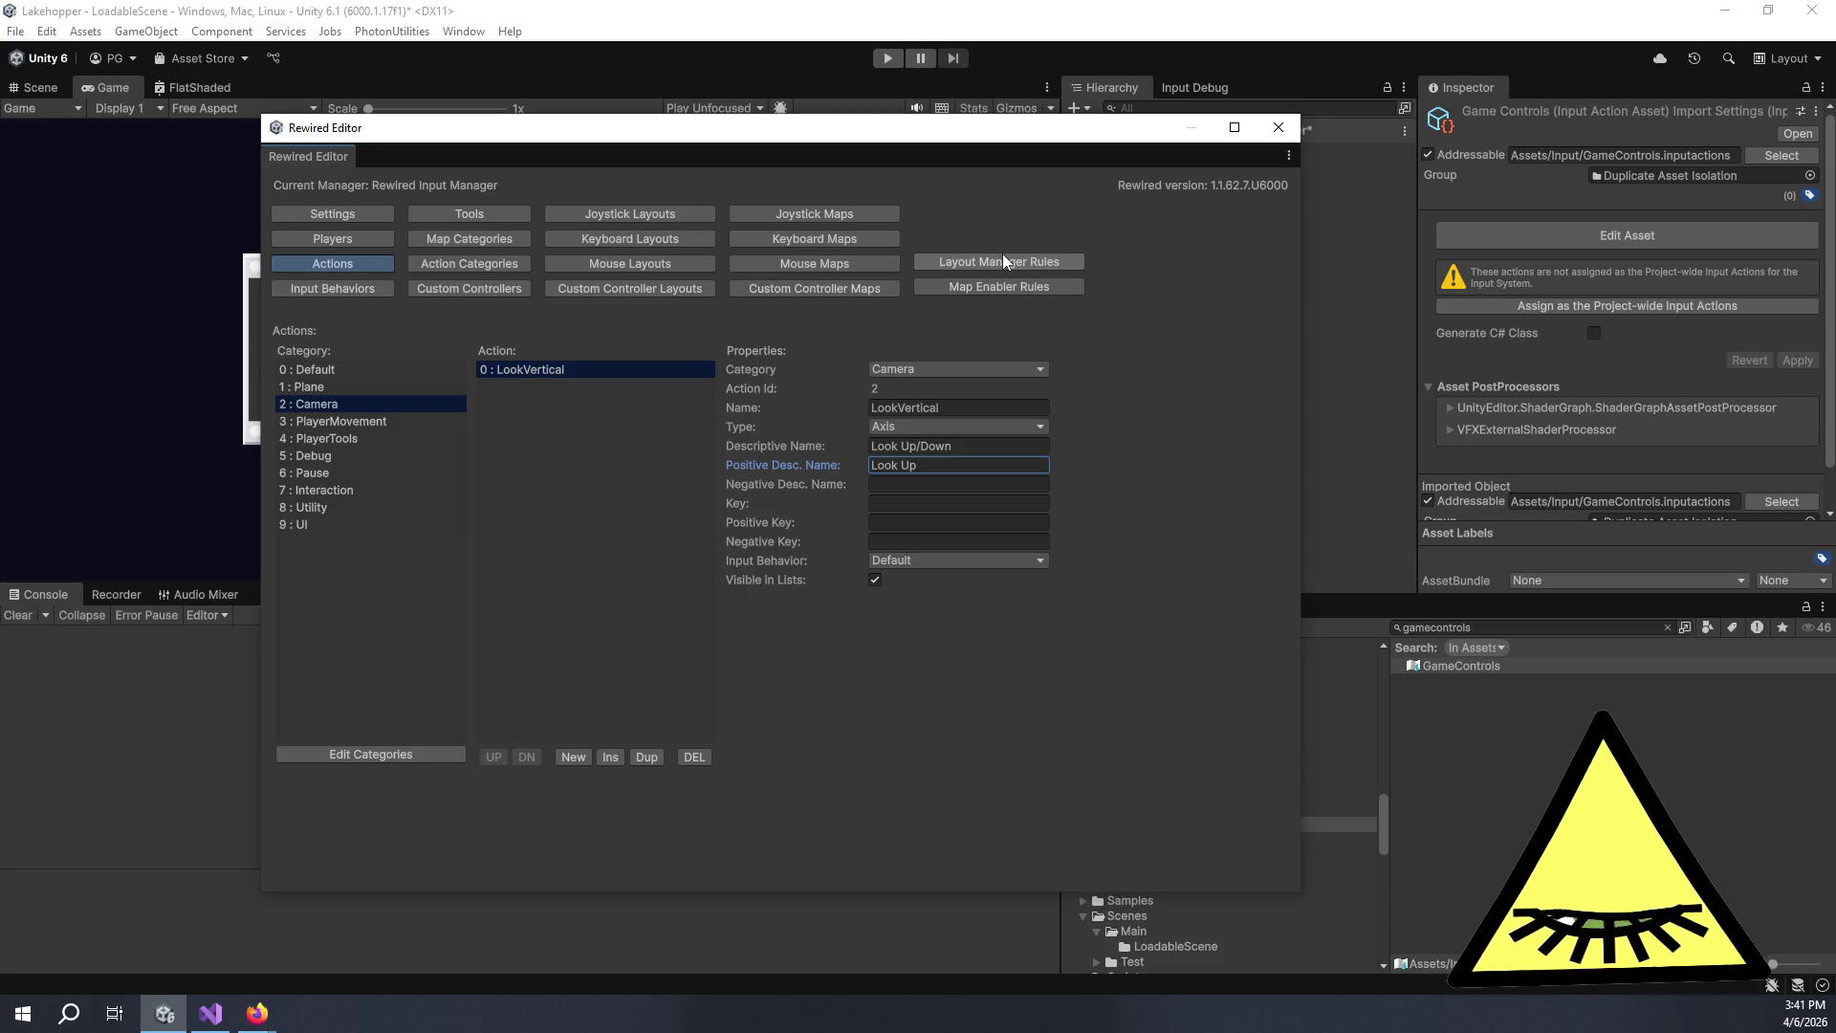
key("Tab")
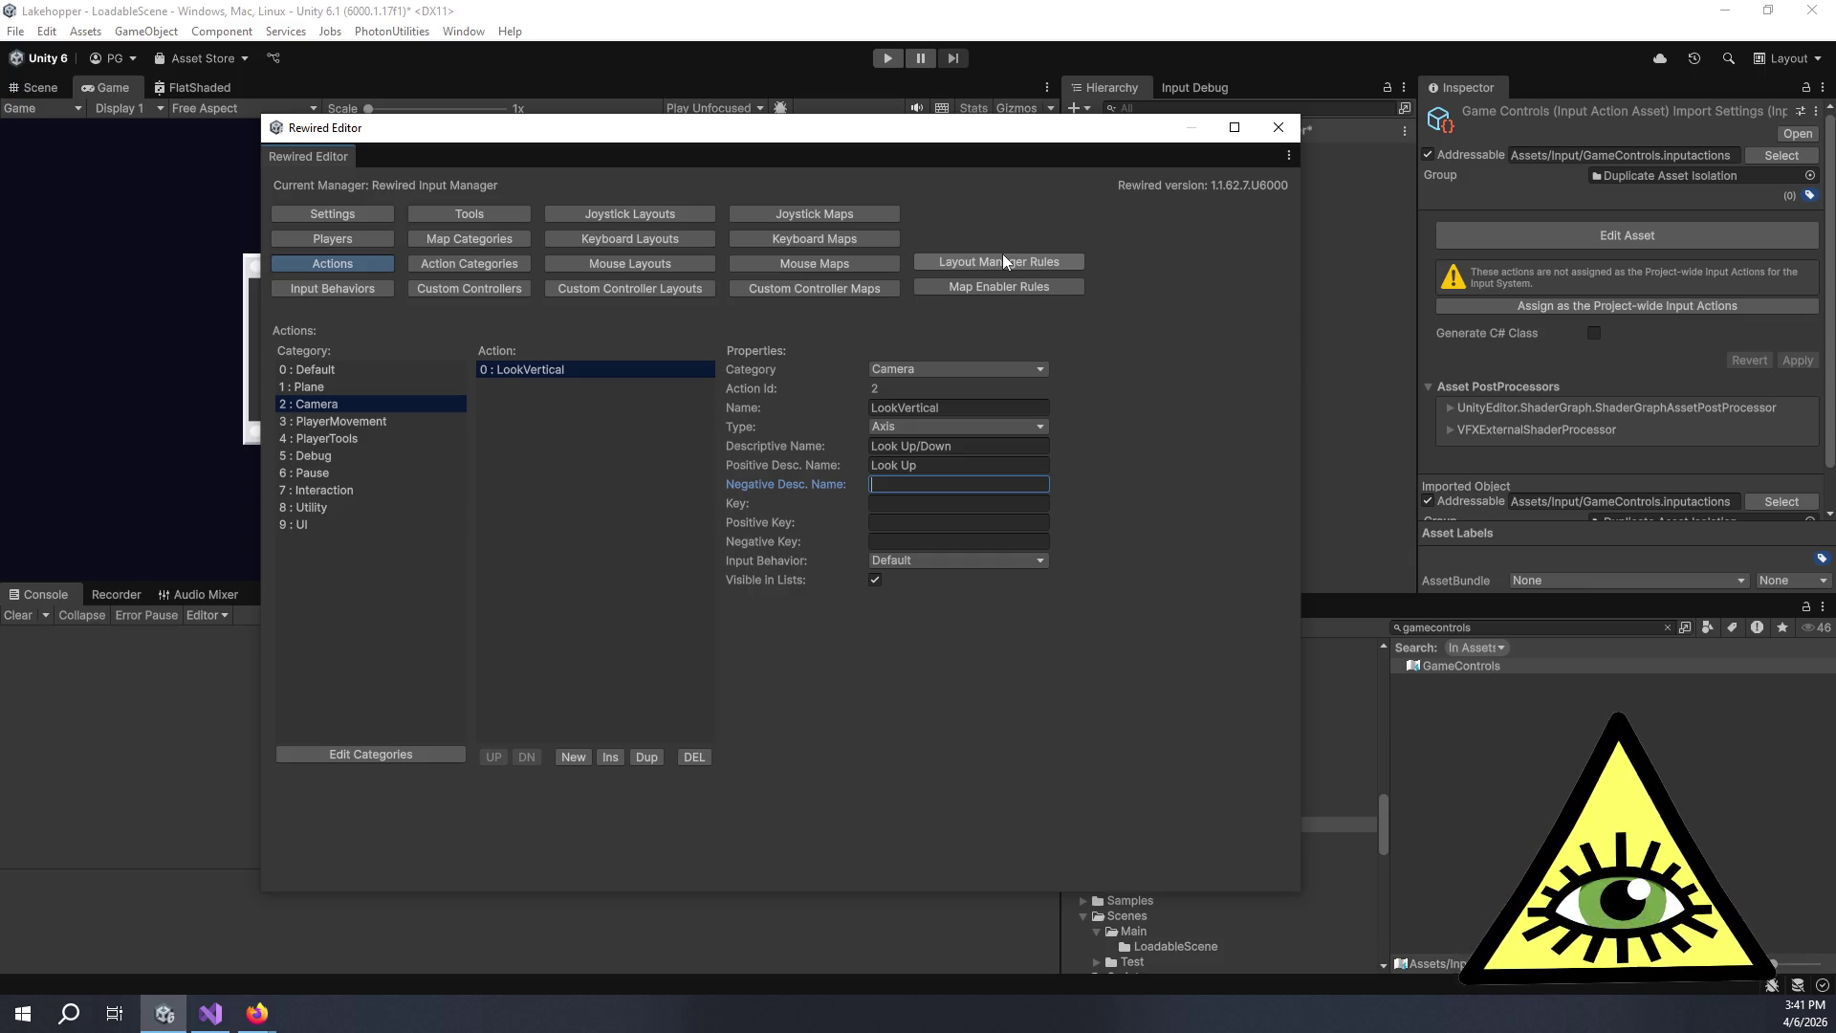
type("Look Down")
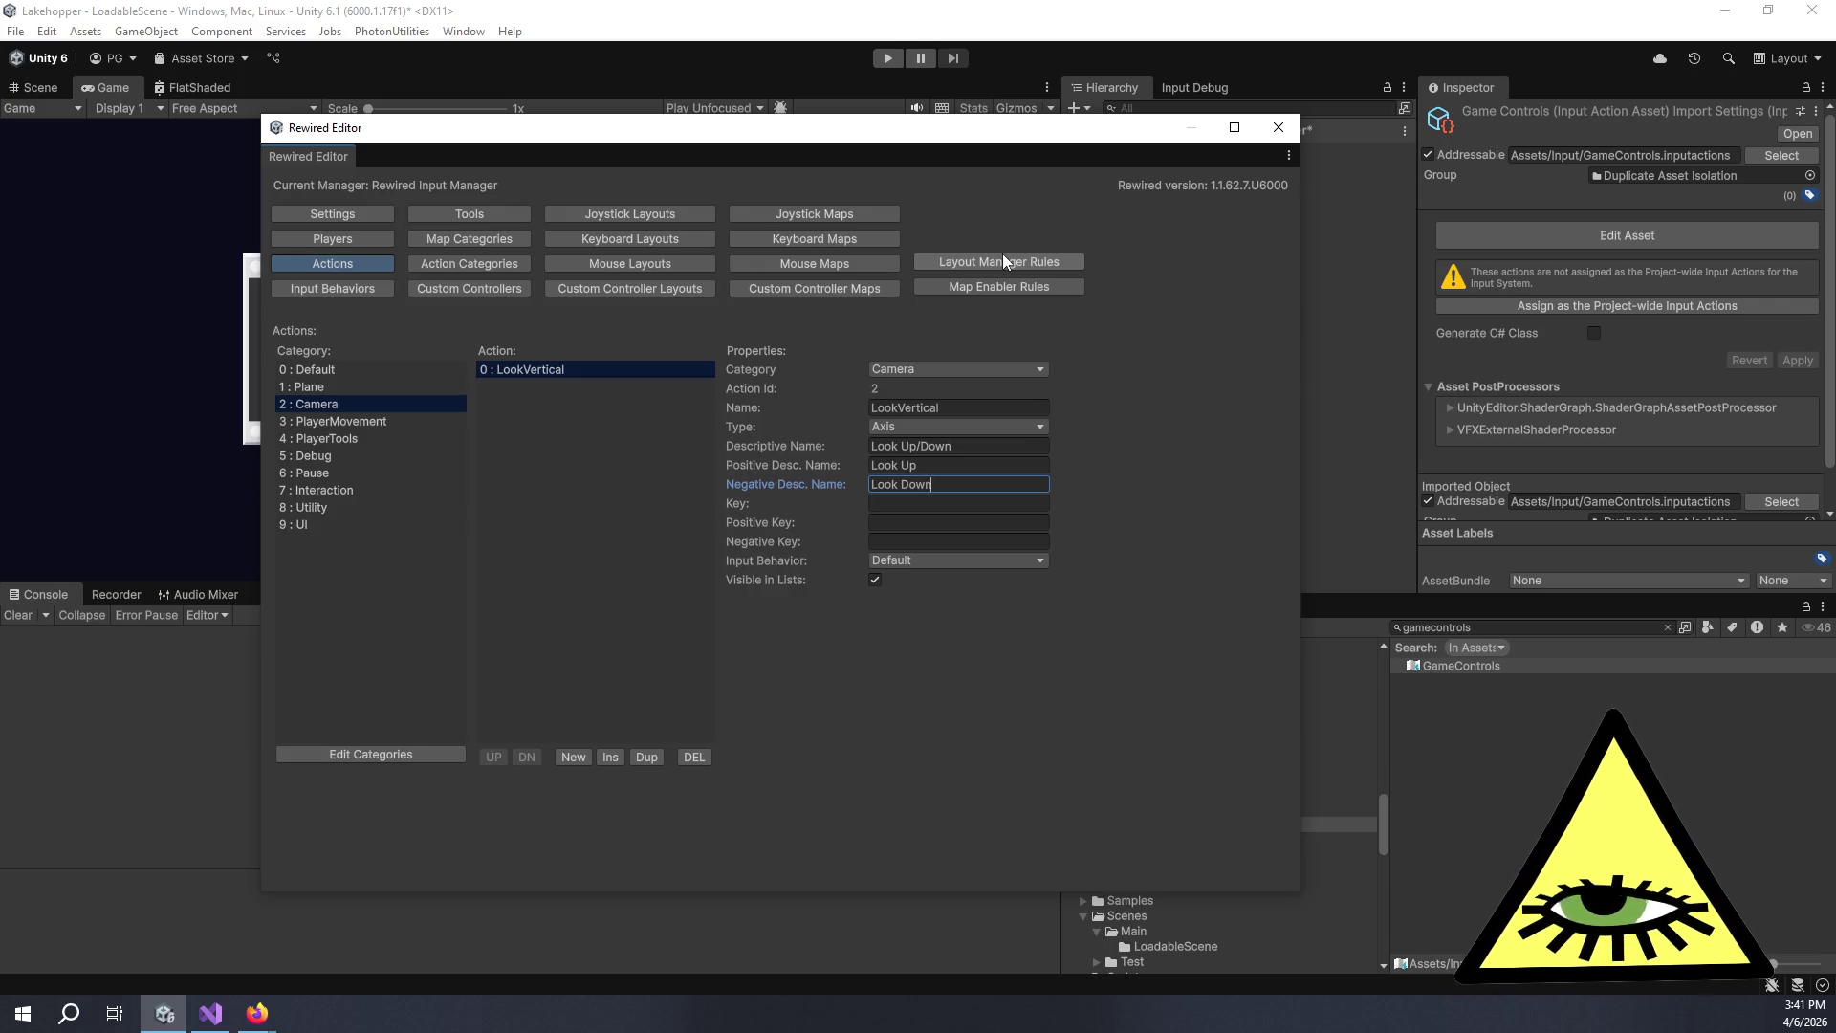
left_click(951, 502)
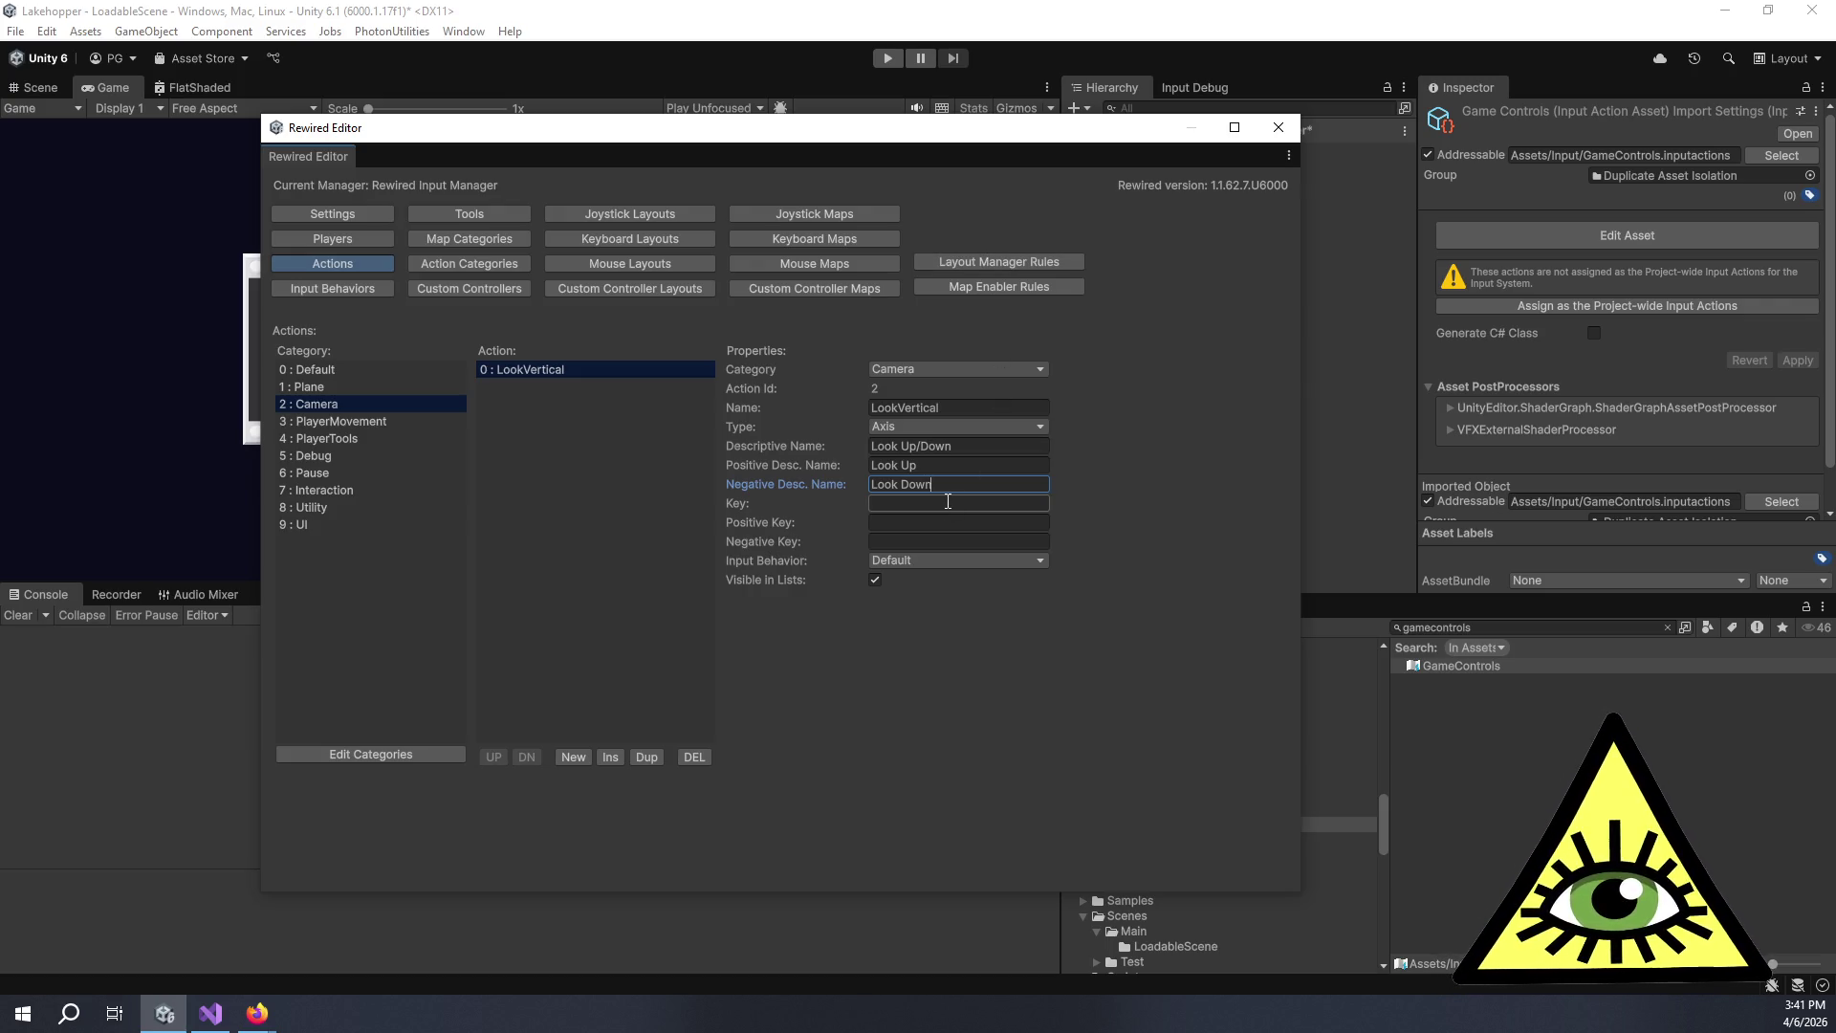
Add another new action to the Camera category and select its name for renaming.
left_click(587, 756)
left_click(518, 384)
left_click(975, 409)
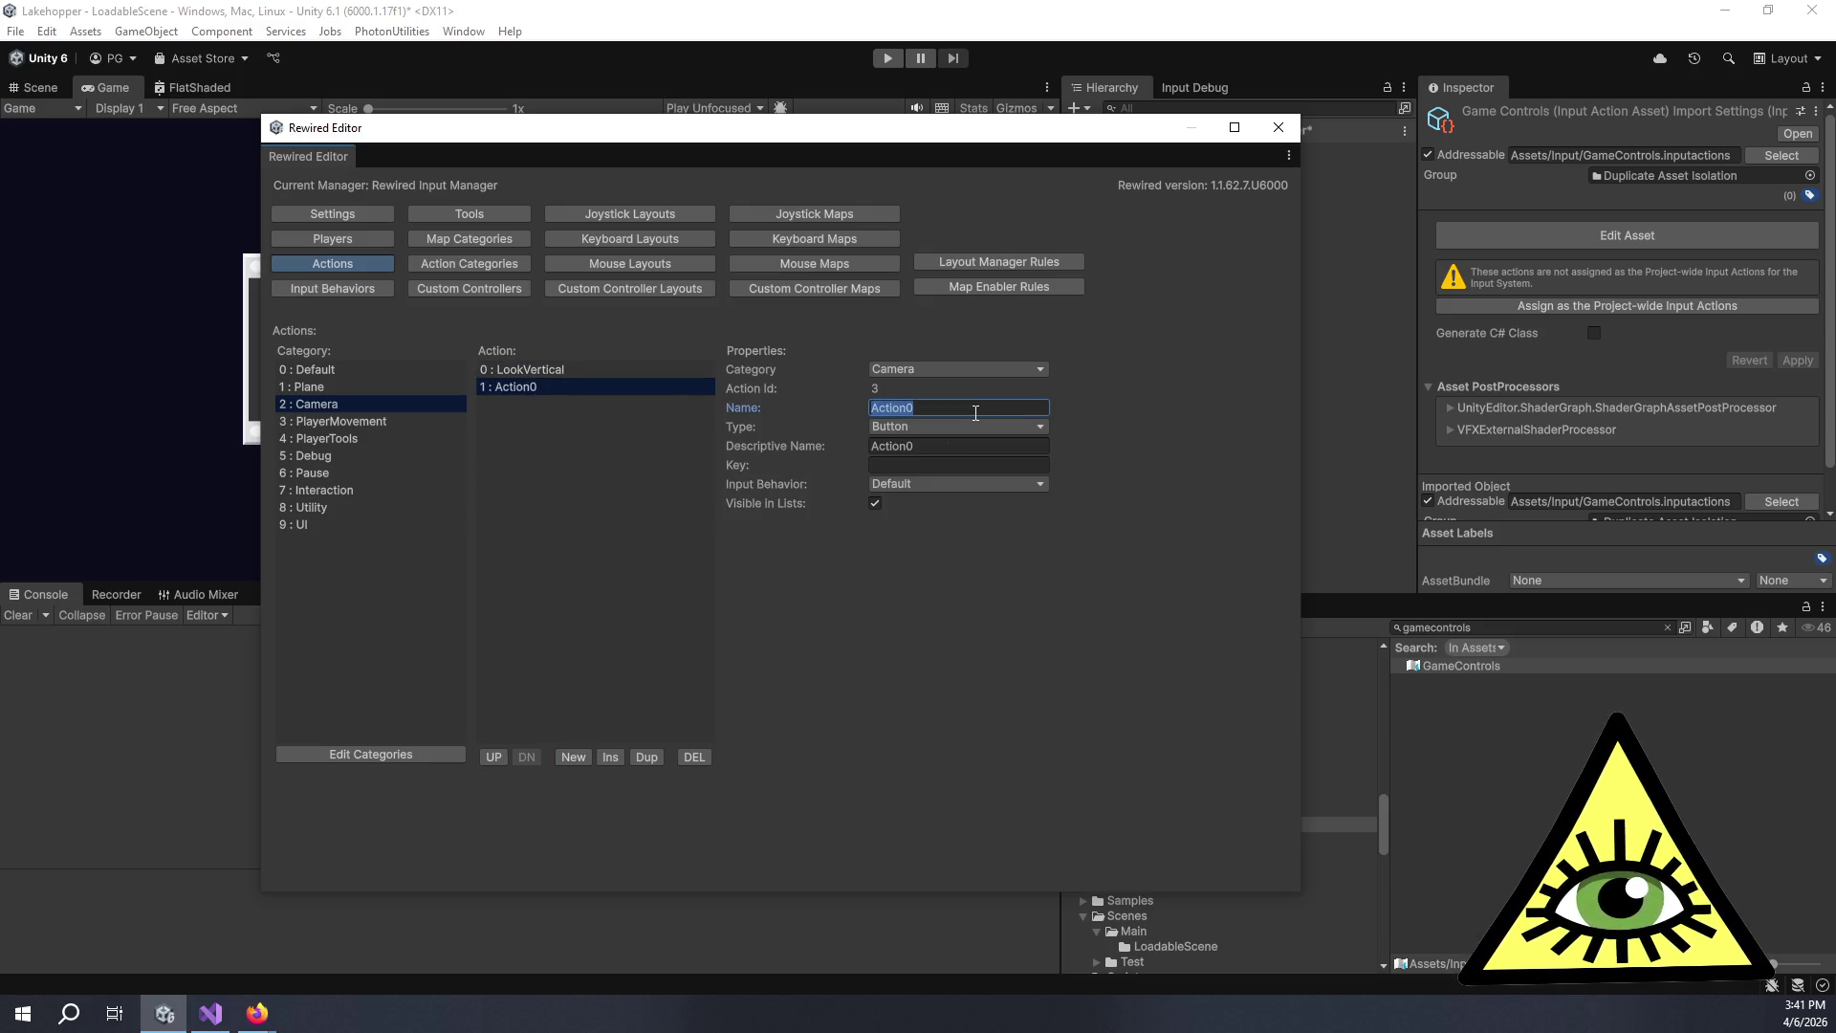
Rename the new action to LookHorizontal and move it above LookVertical.
type("LookHo")
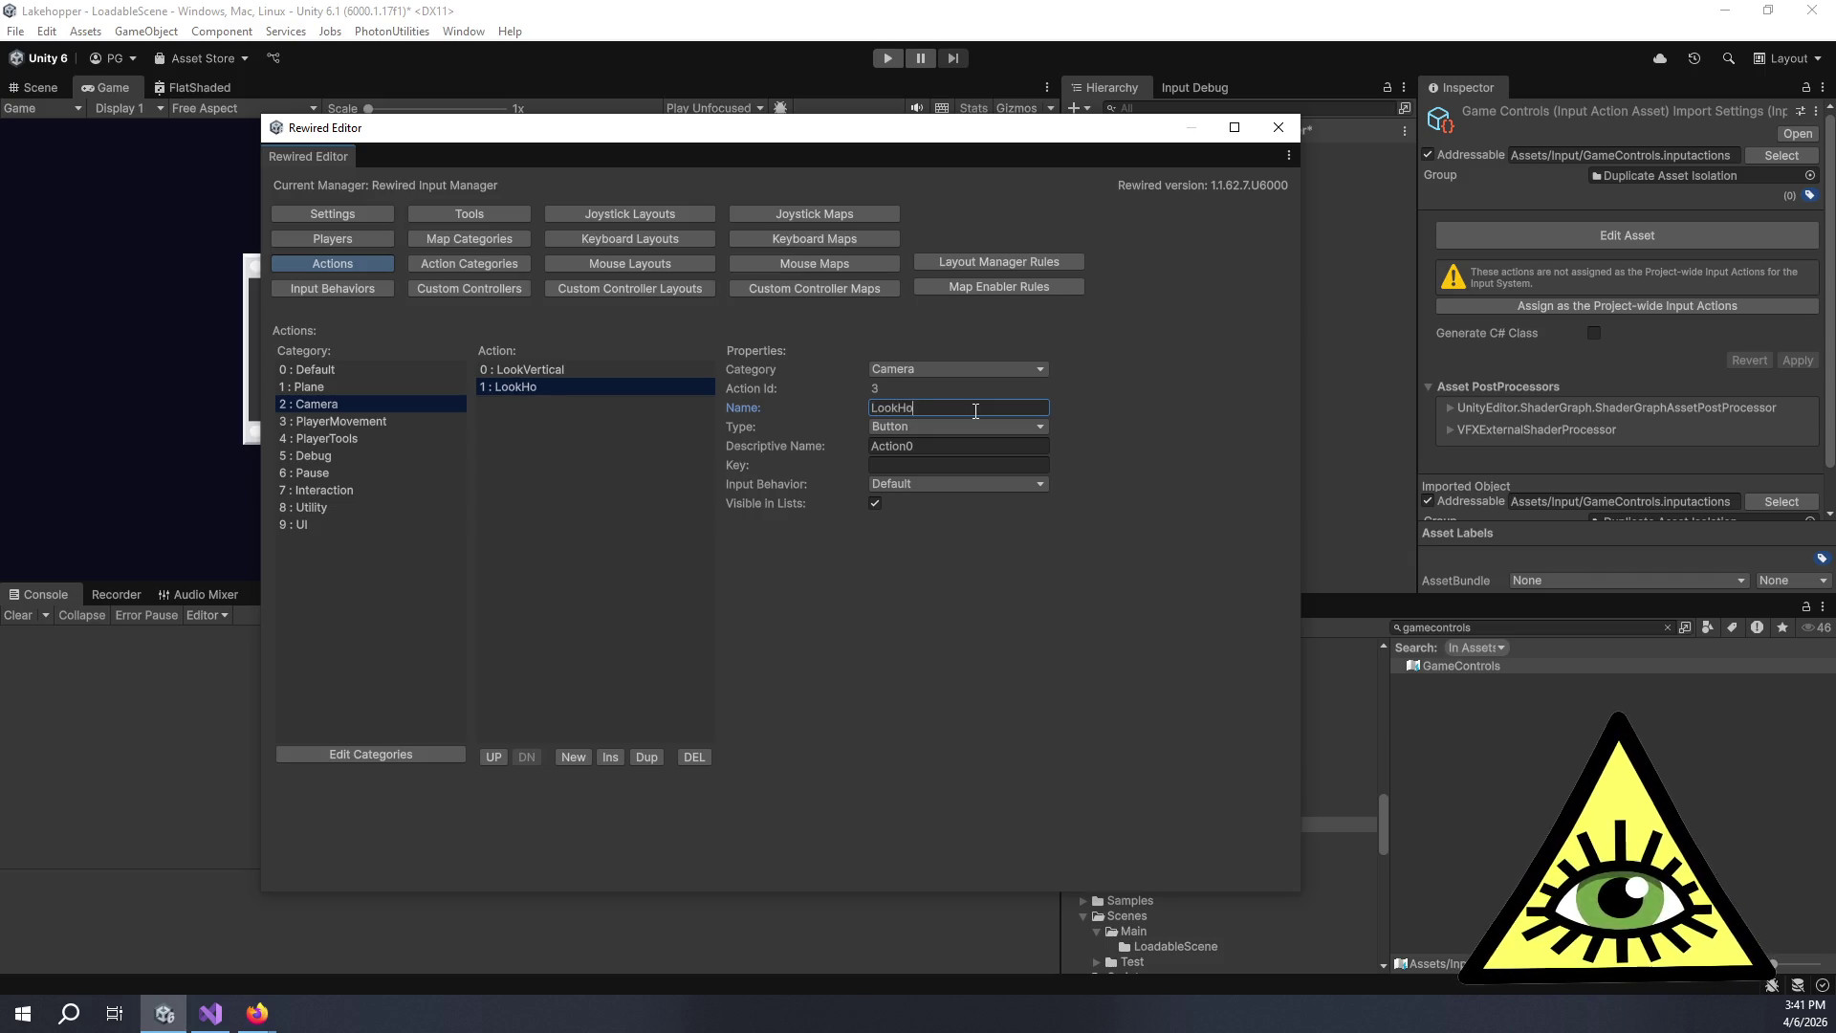
type("rizontal")
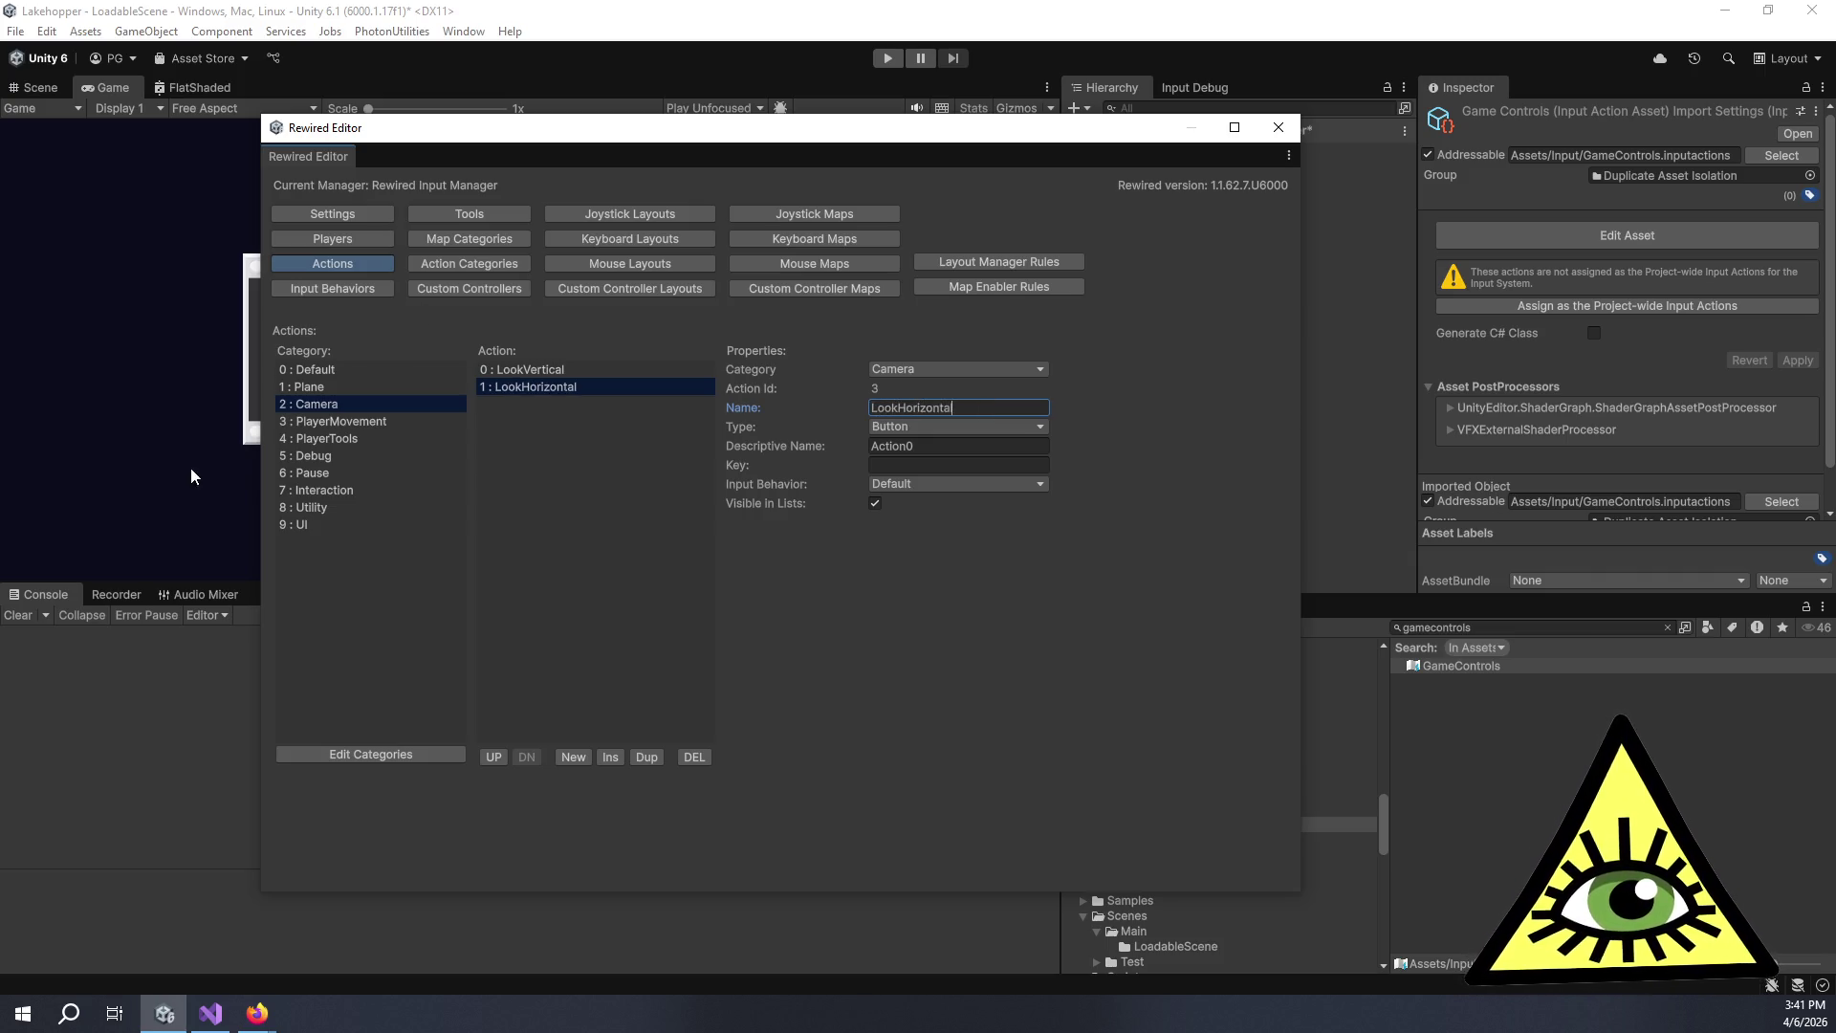
left_click(305, 409)
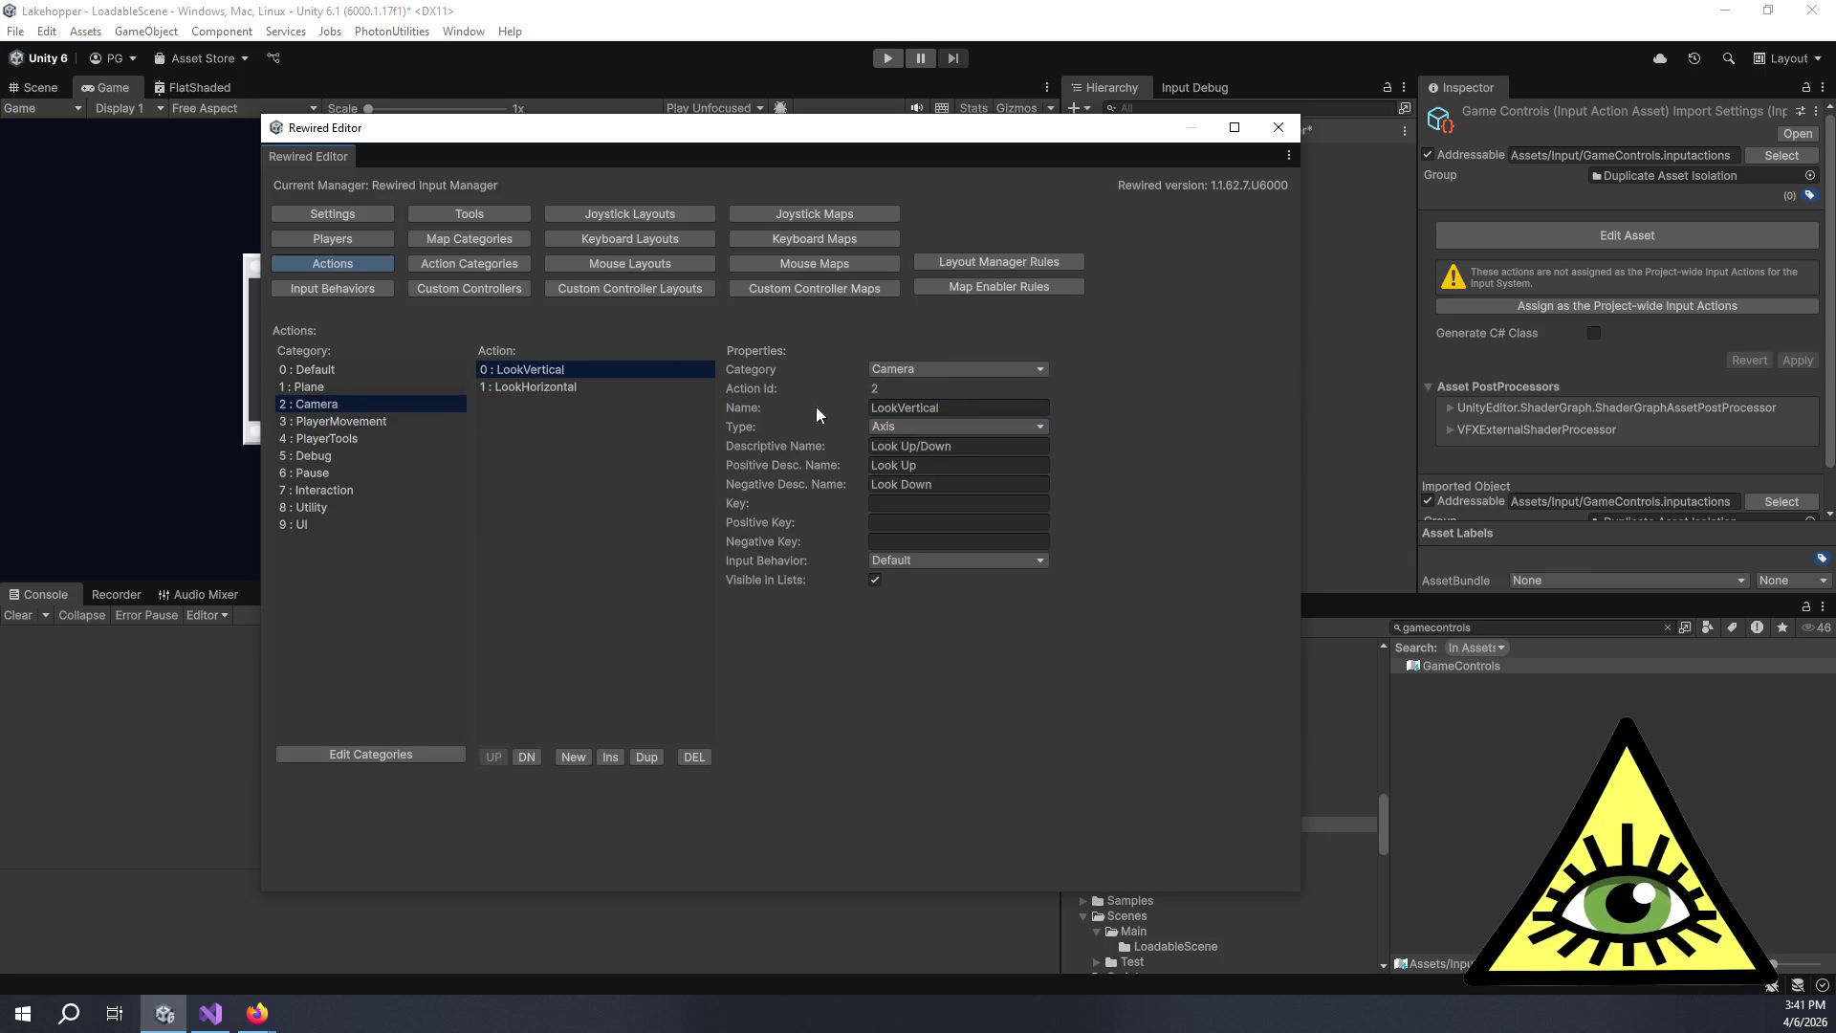
left_click(522, 387)
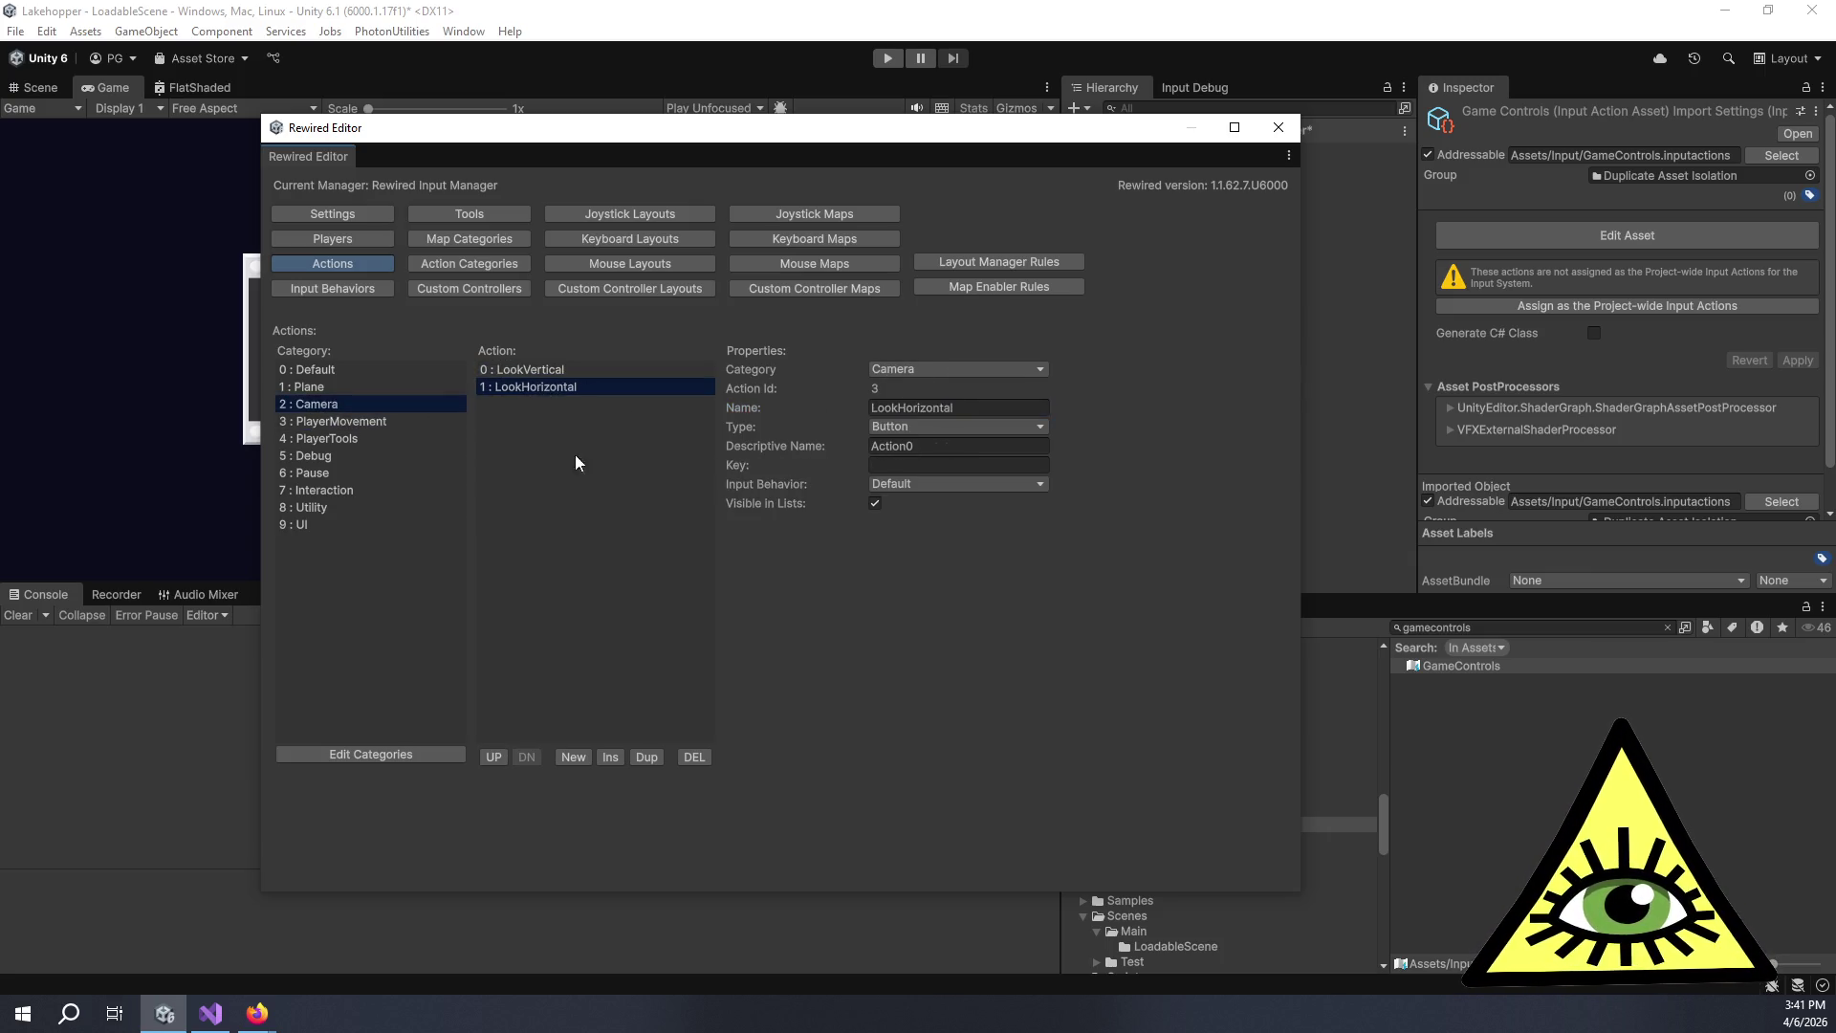
left_click(494, 758)
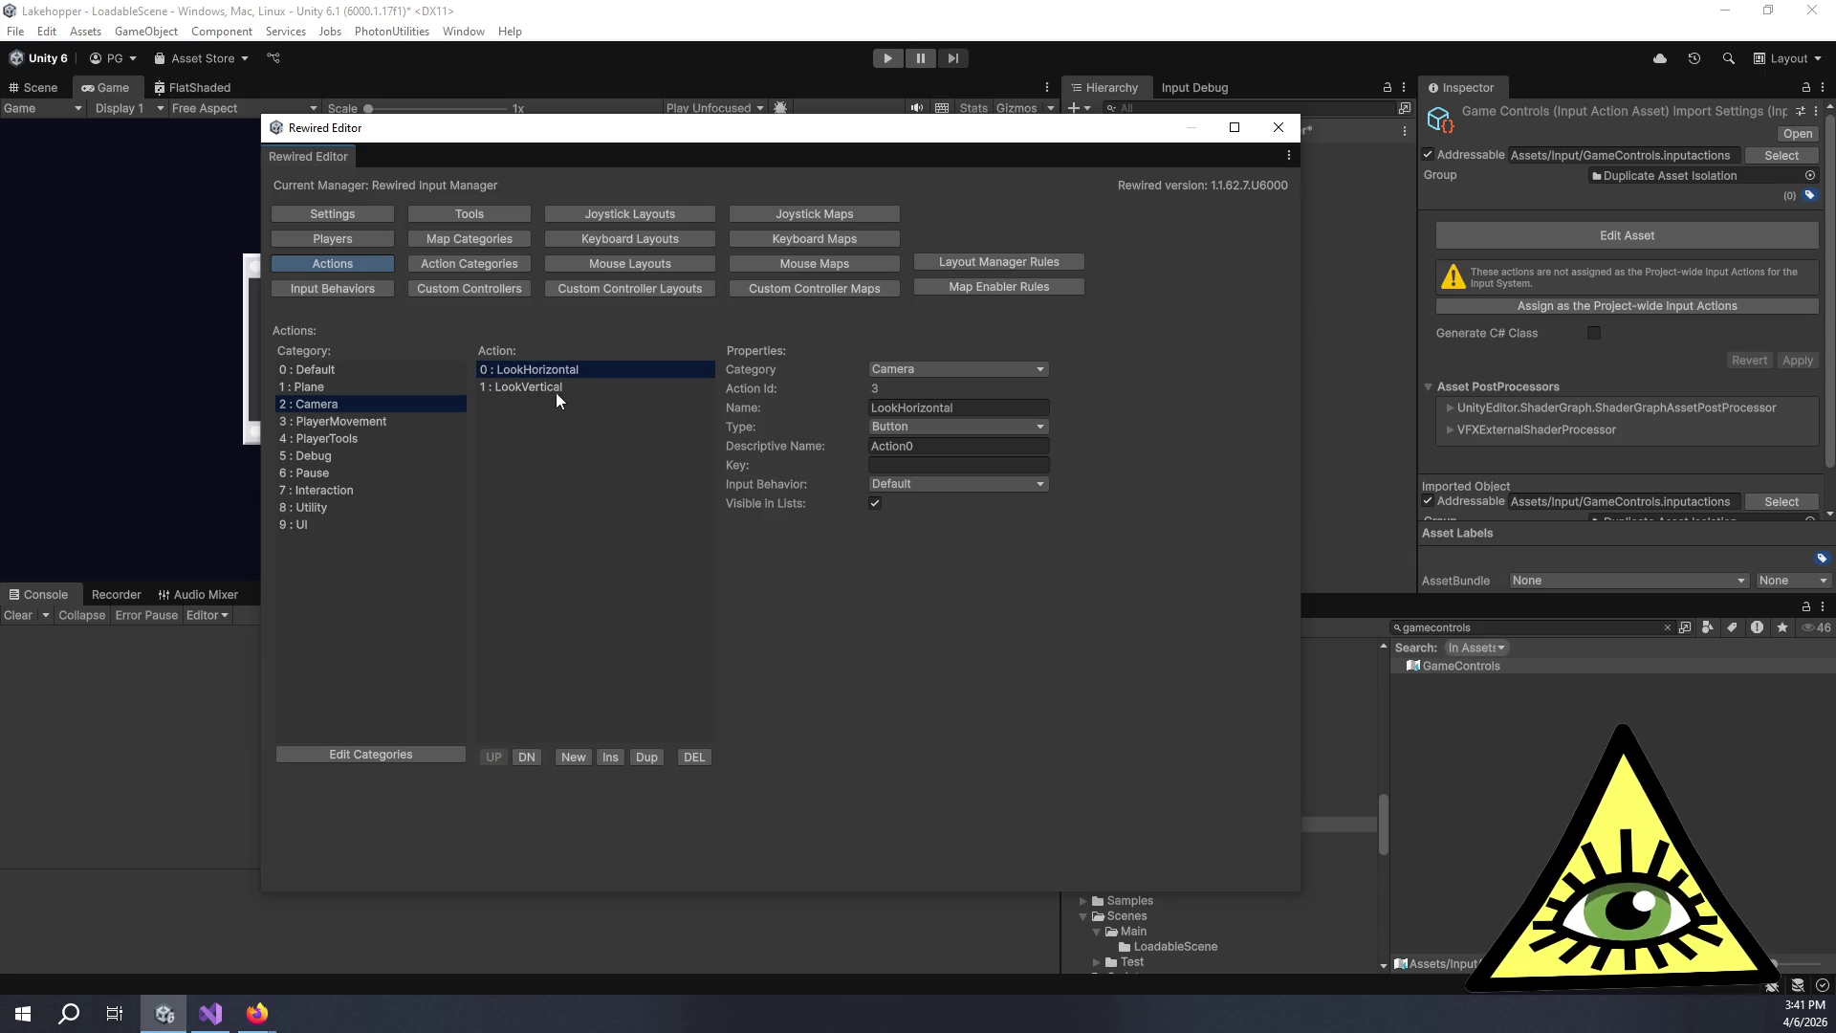
Make LookHorizontal an axis described 'Look Left/Right', with positive 'Look Right' and negative 'Look Left'.
left_click(957, 428)
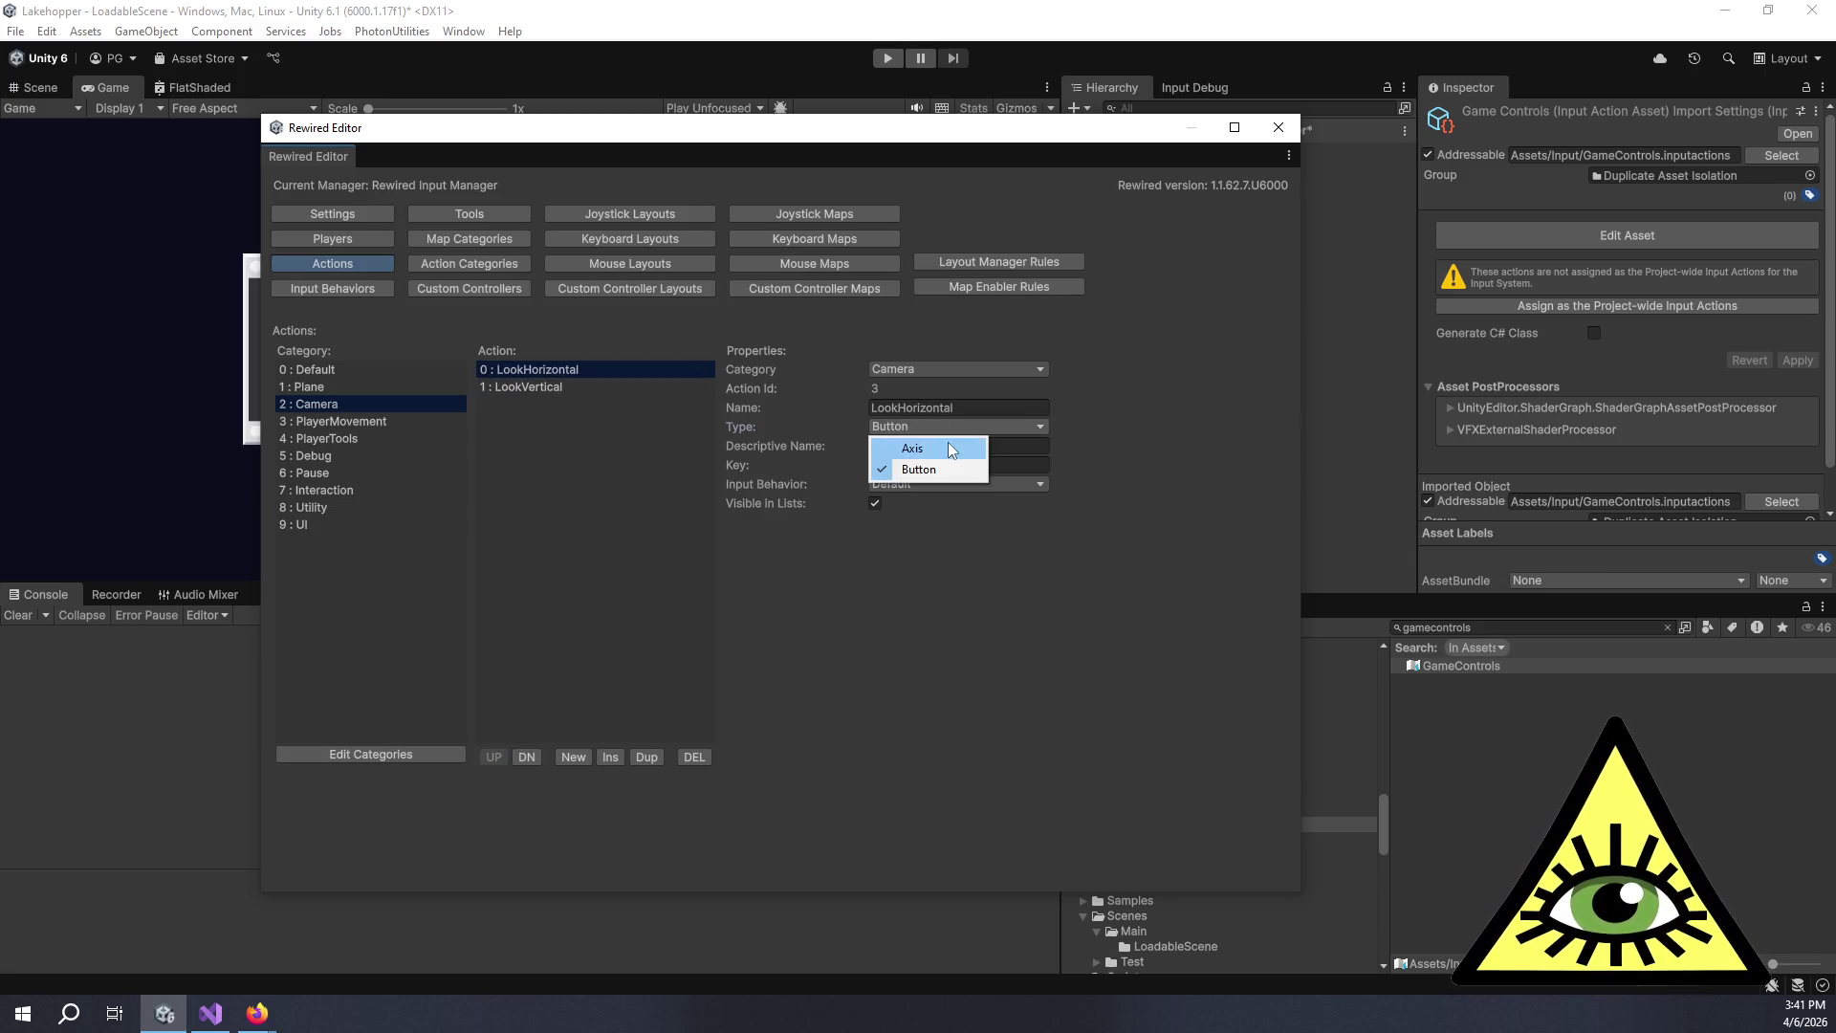
left_click(949, 445)
left_click(922, 446)
type("Look Up/Down")
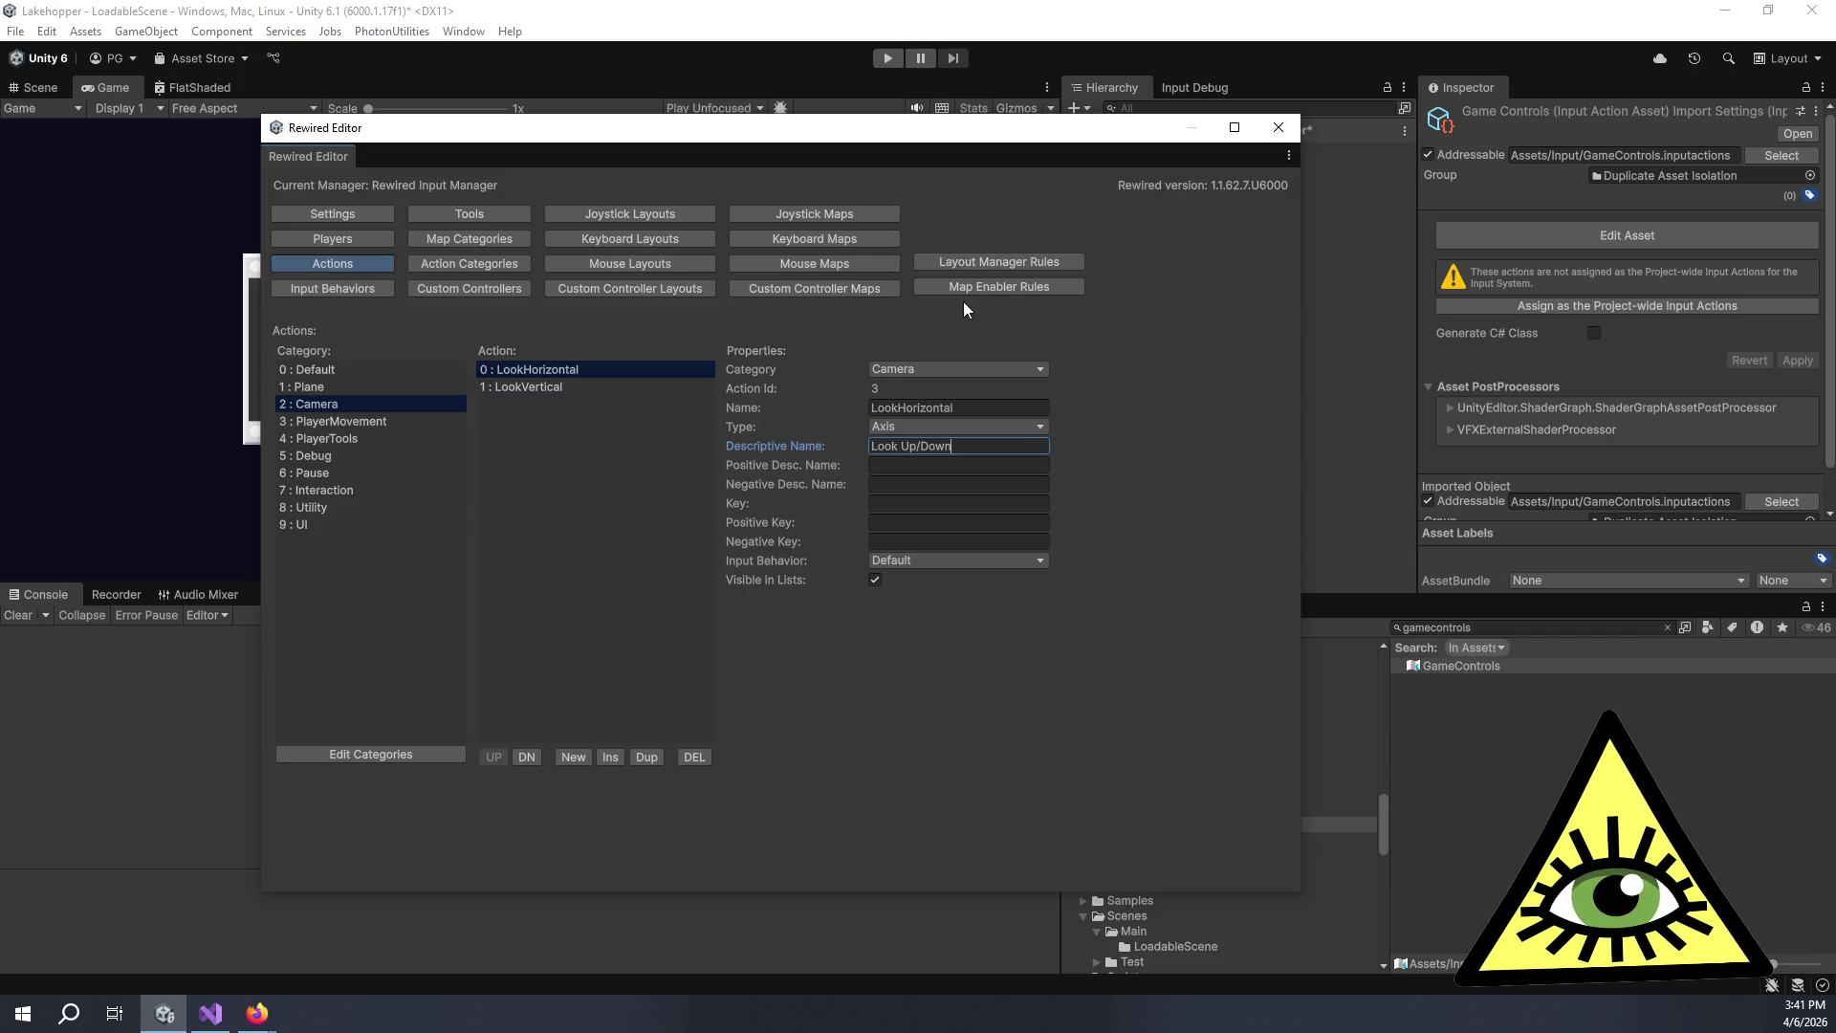
key("BackSpace")
key("BackSpace")
key("BackSpace")
type("Left/Right")
key("Tab")
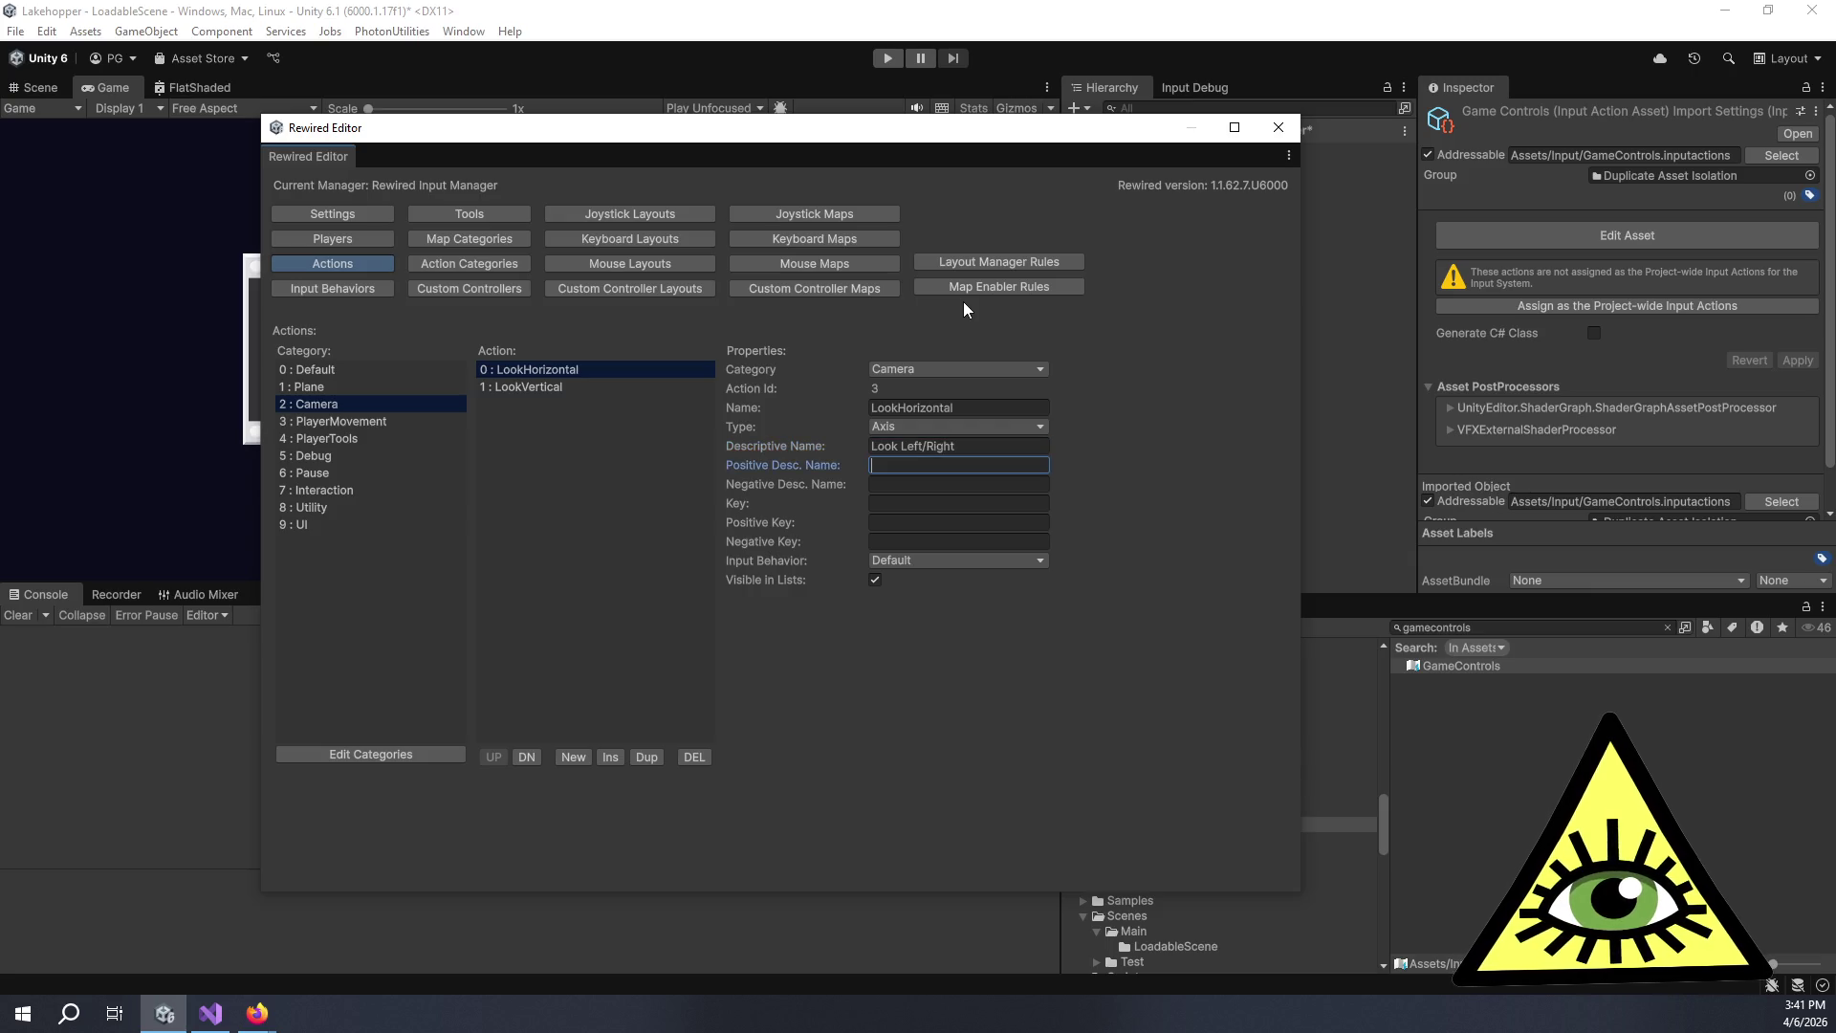
type("Look Right")
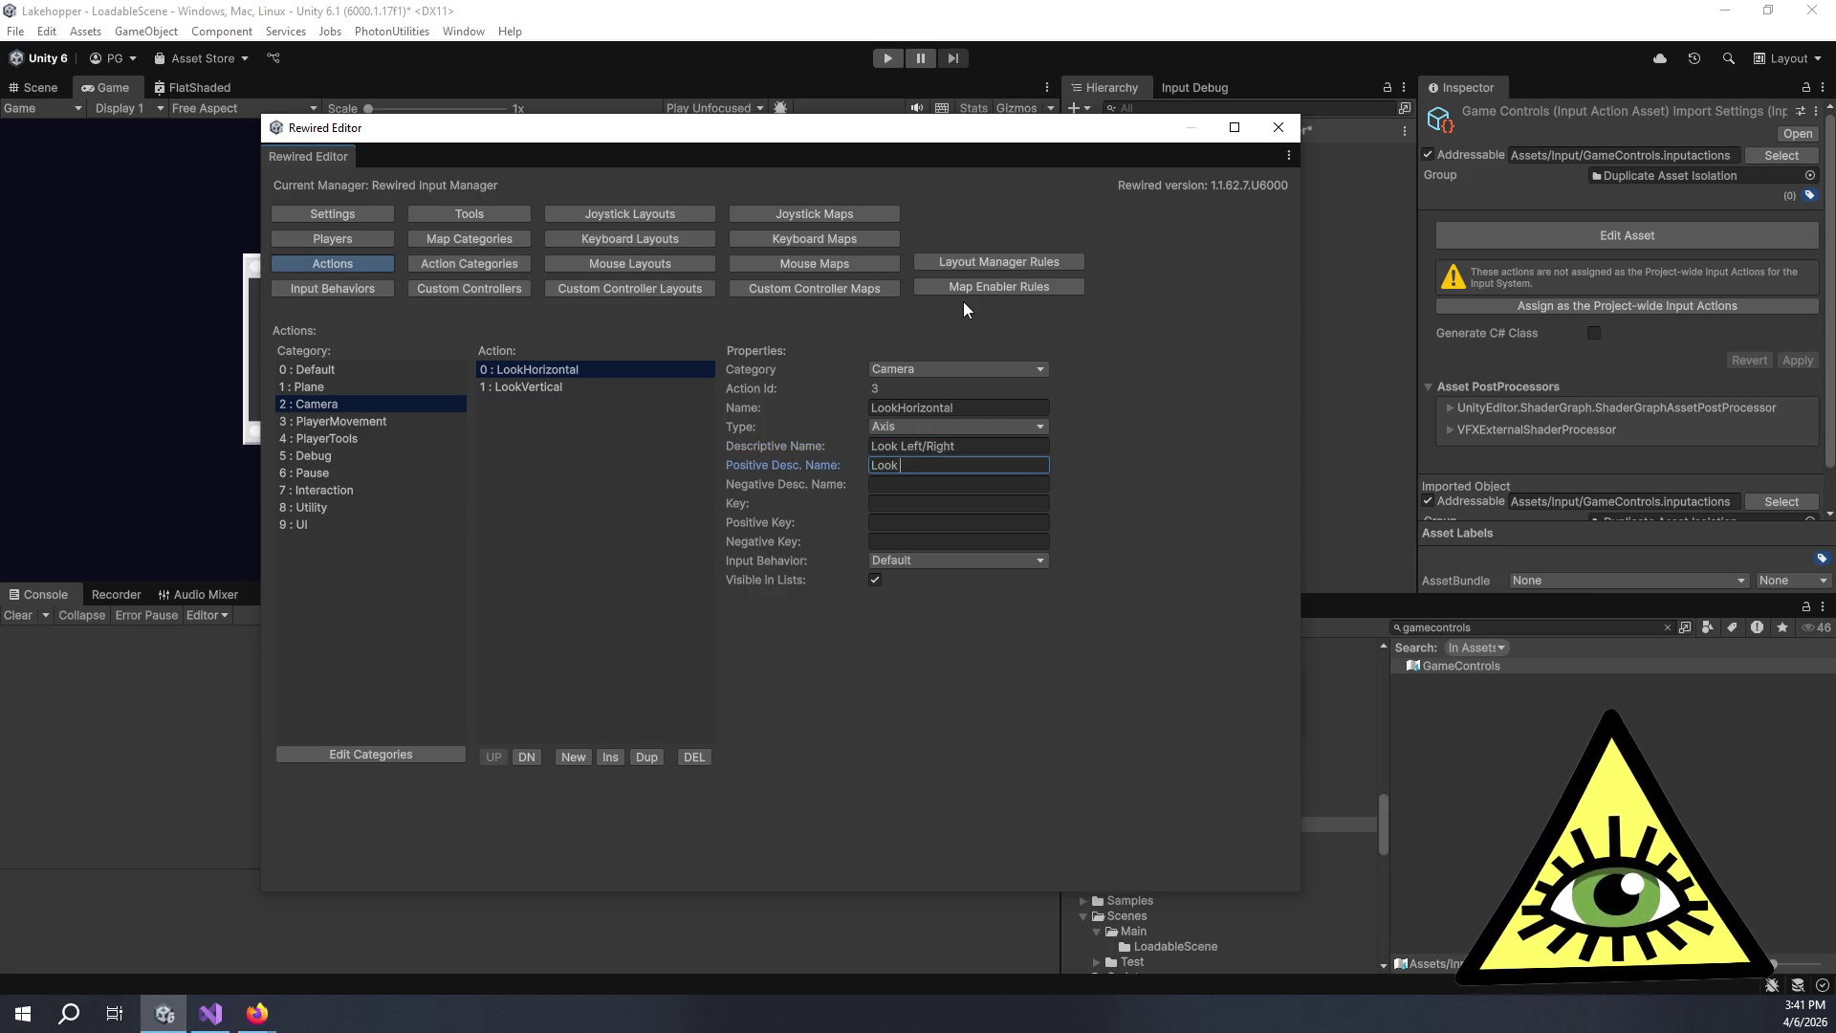
key("Tab")
type("L")
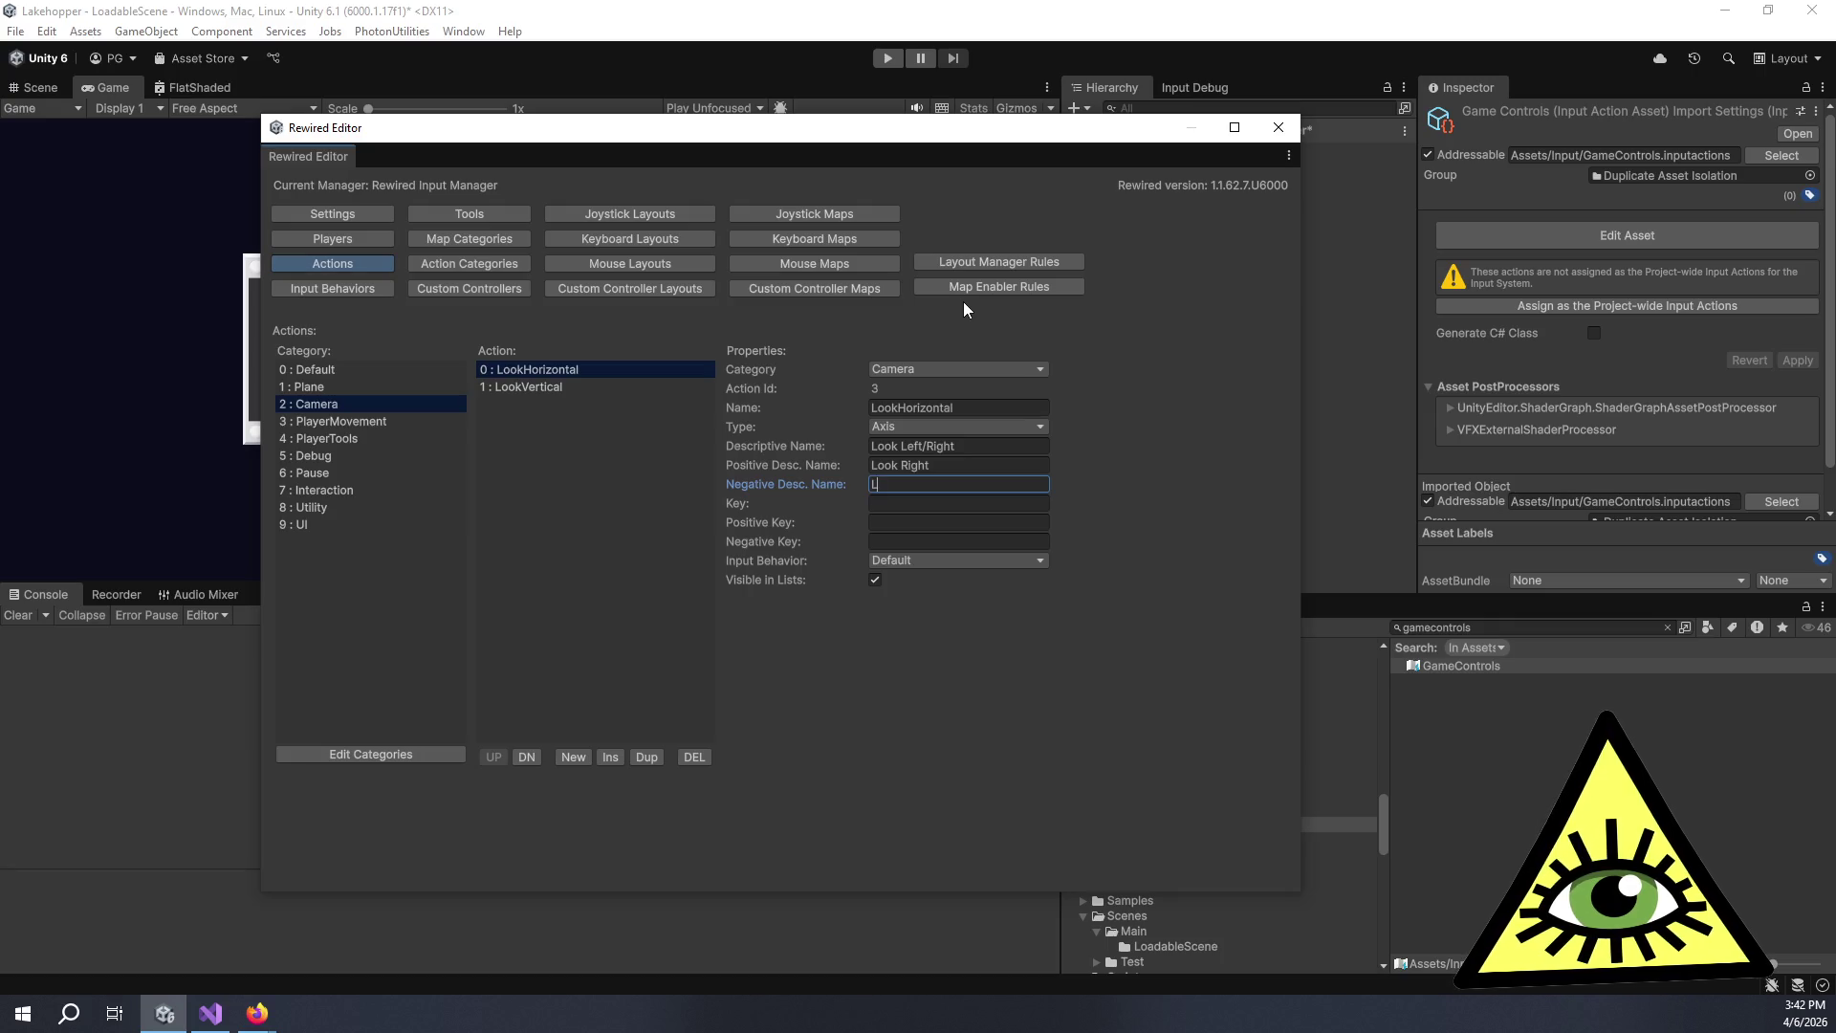
type("ook Left")
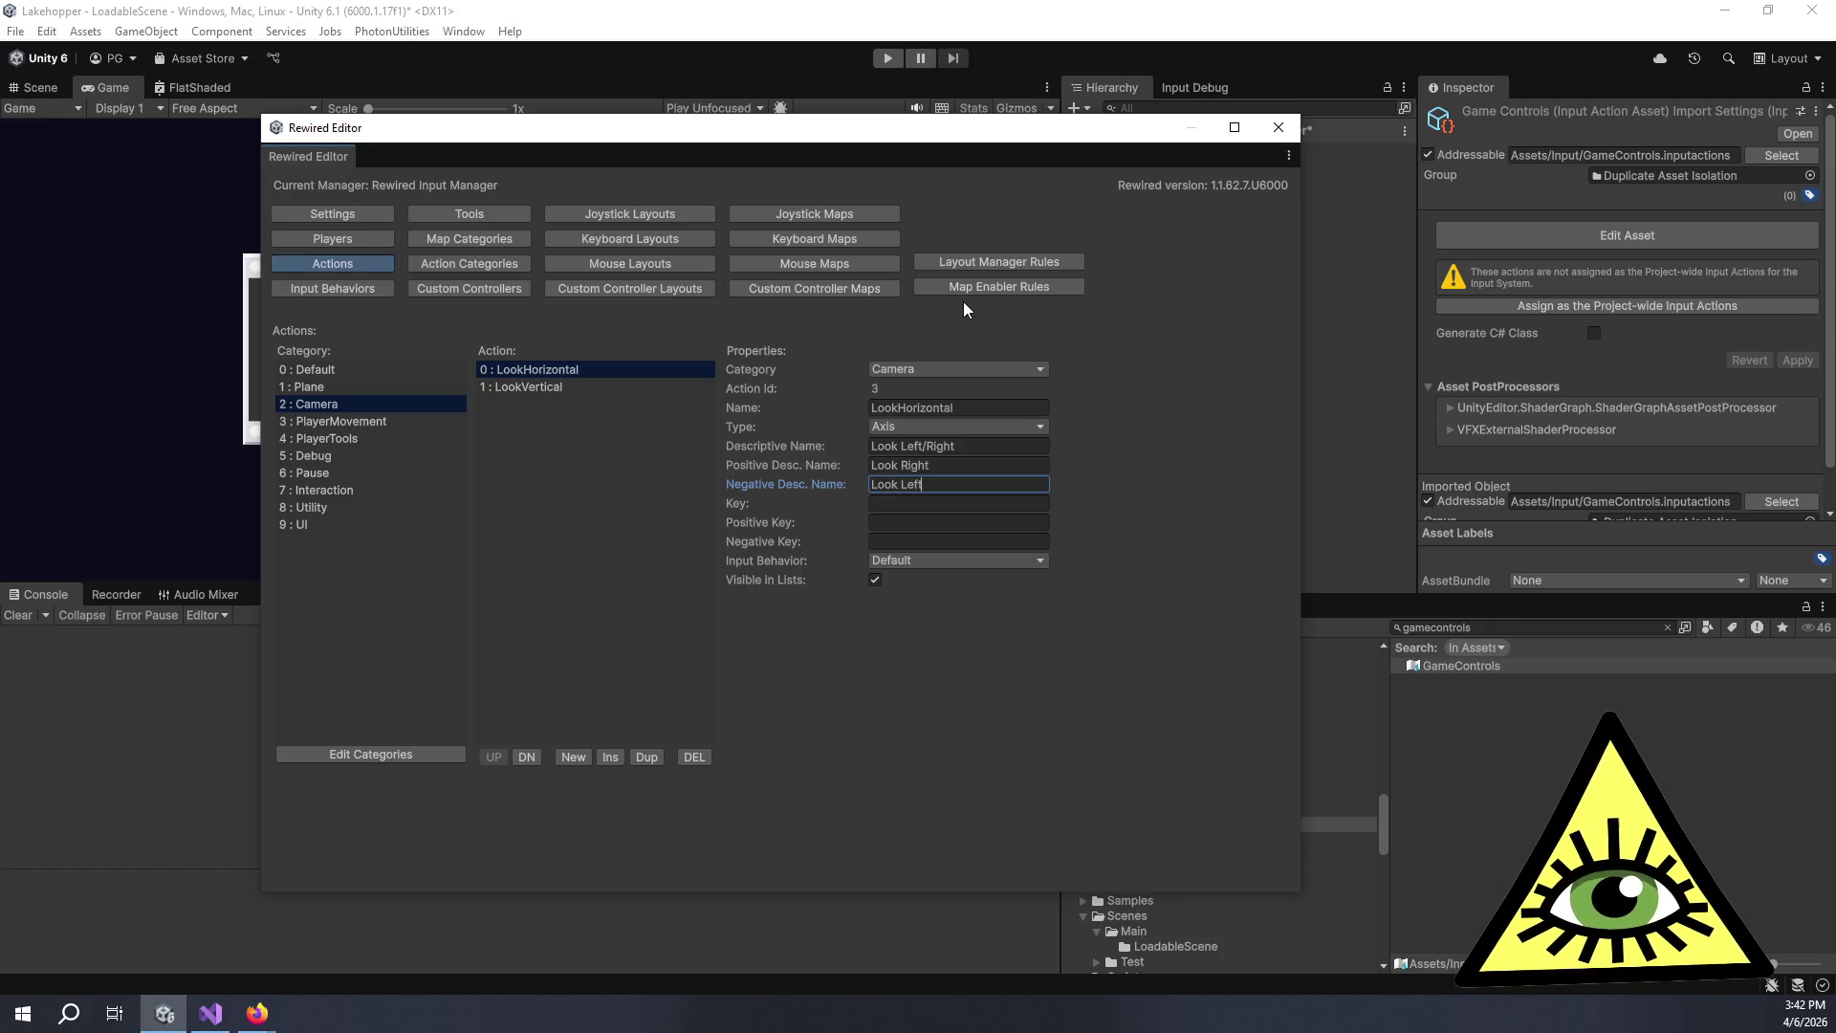
left_click(1008, 462)
left_click(996, 461)
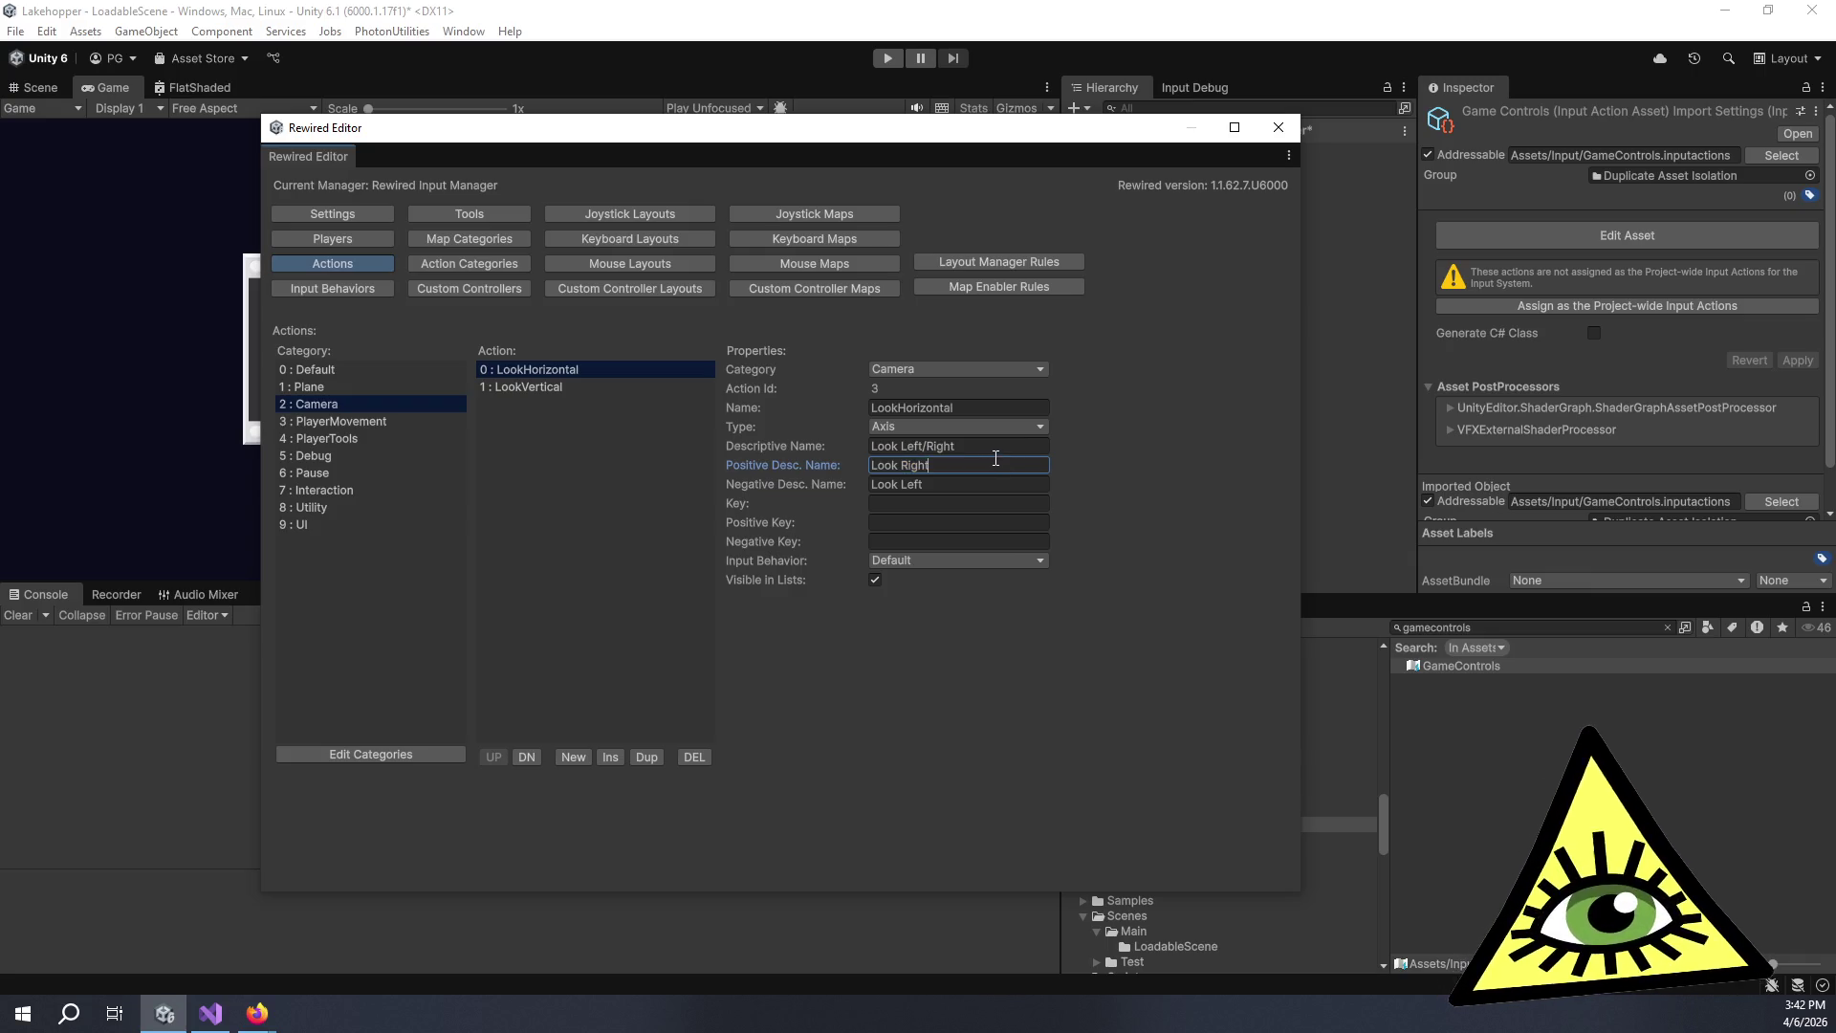
left_click(545, 387)
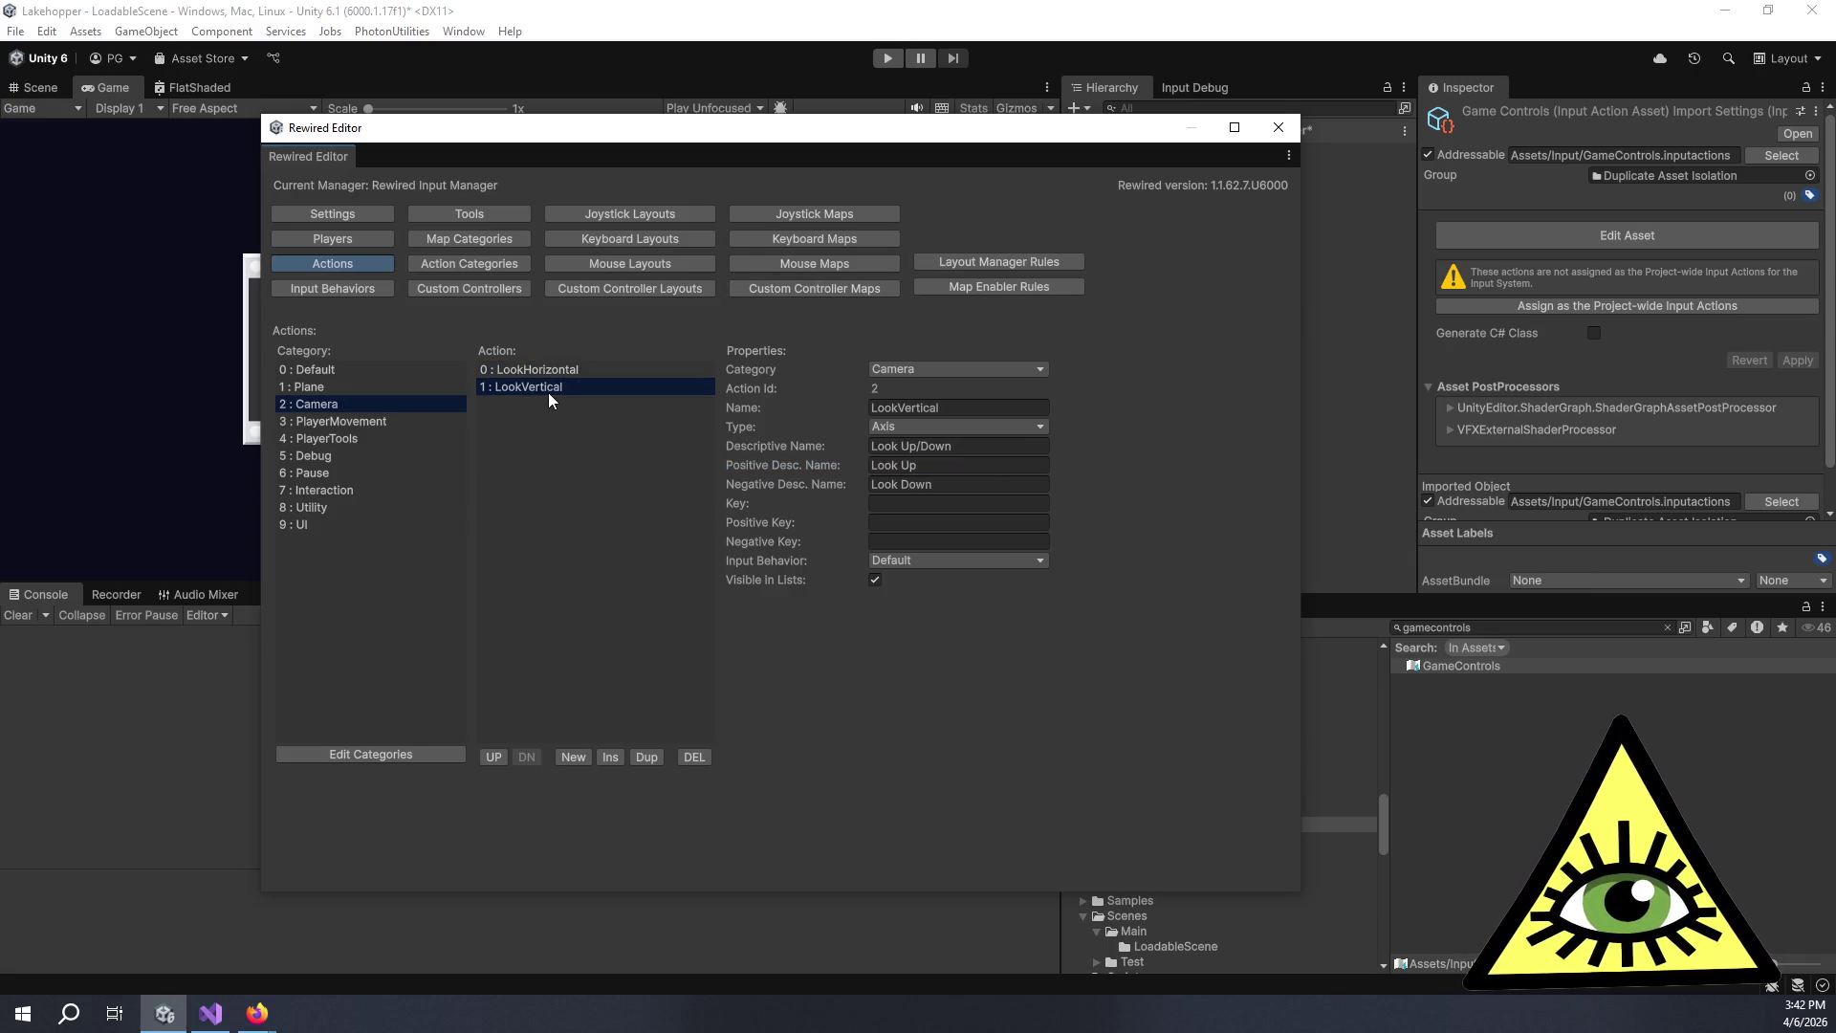
Review the Camera and PlayerMovement actions, comparing MoveVertical's names before selecting MoveHorizontal.
left_click(341, 392)
left_click(372, 402)
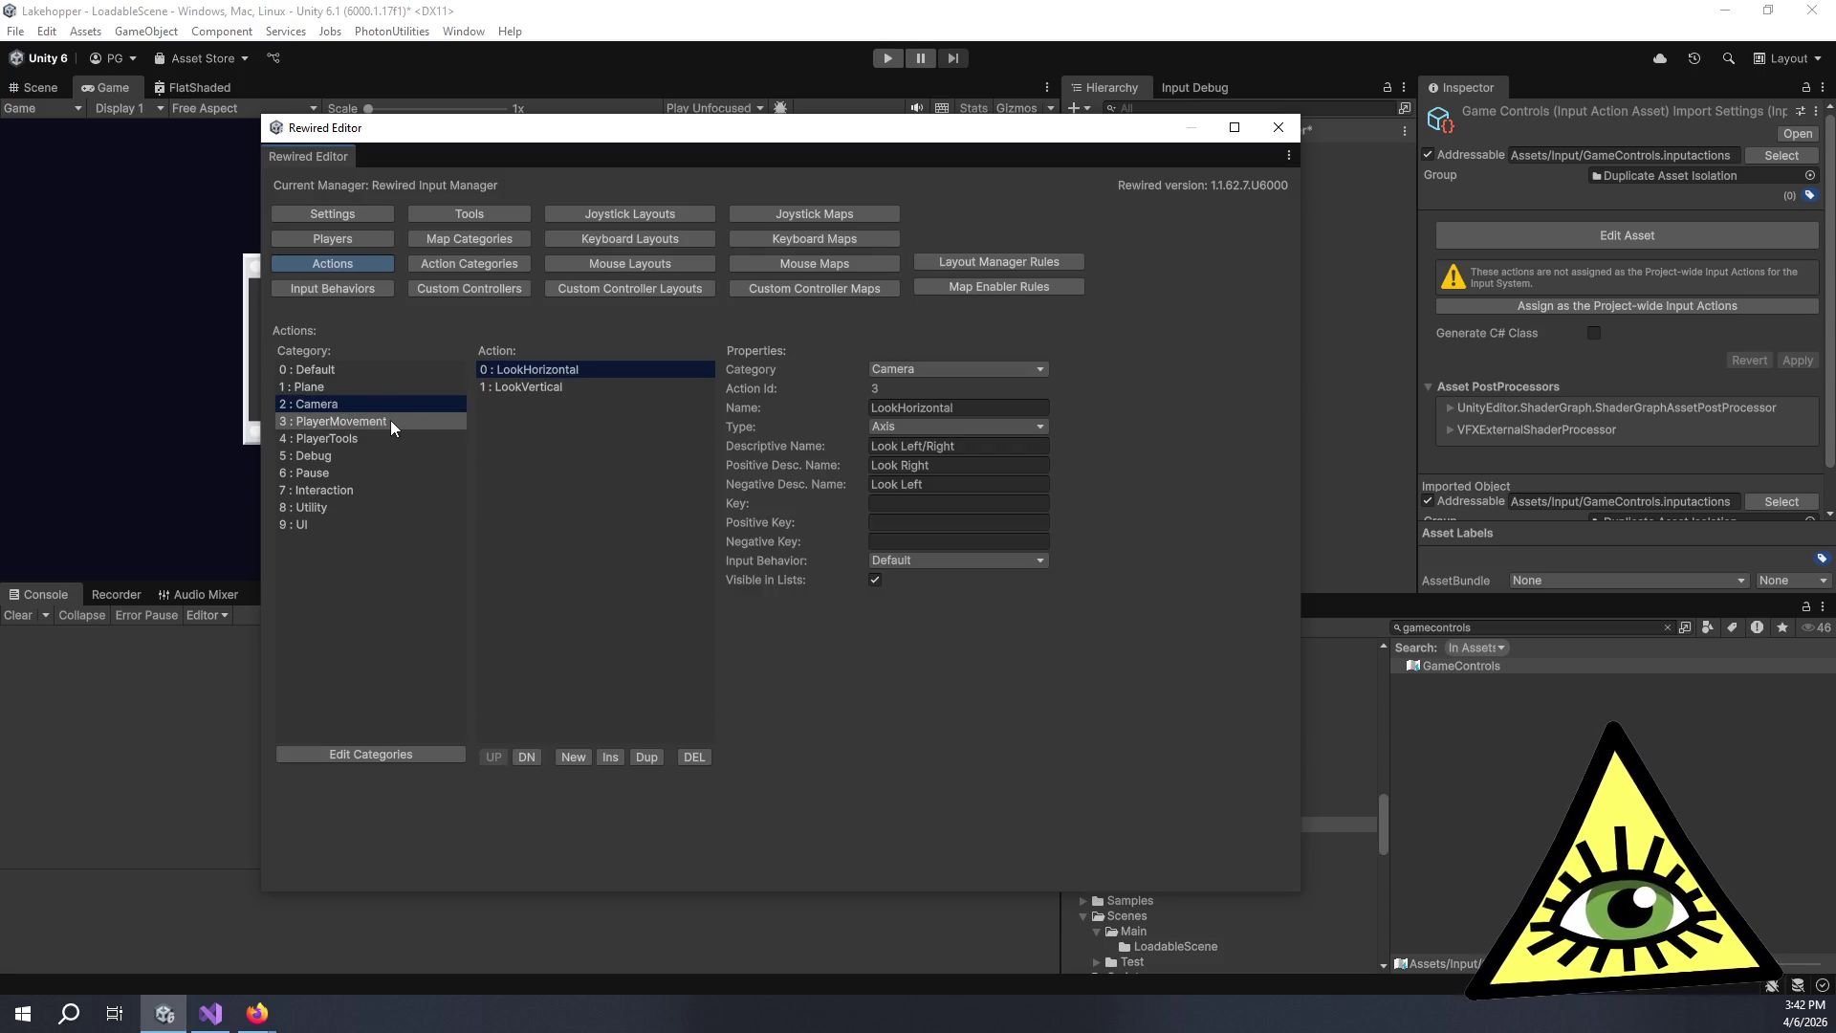
left_click(390, 419)
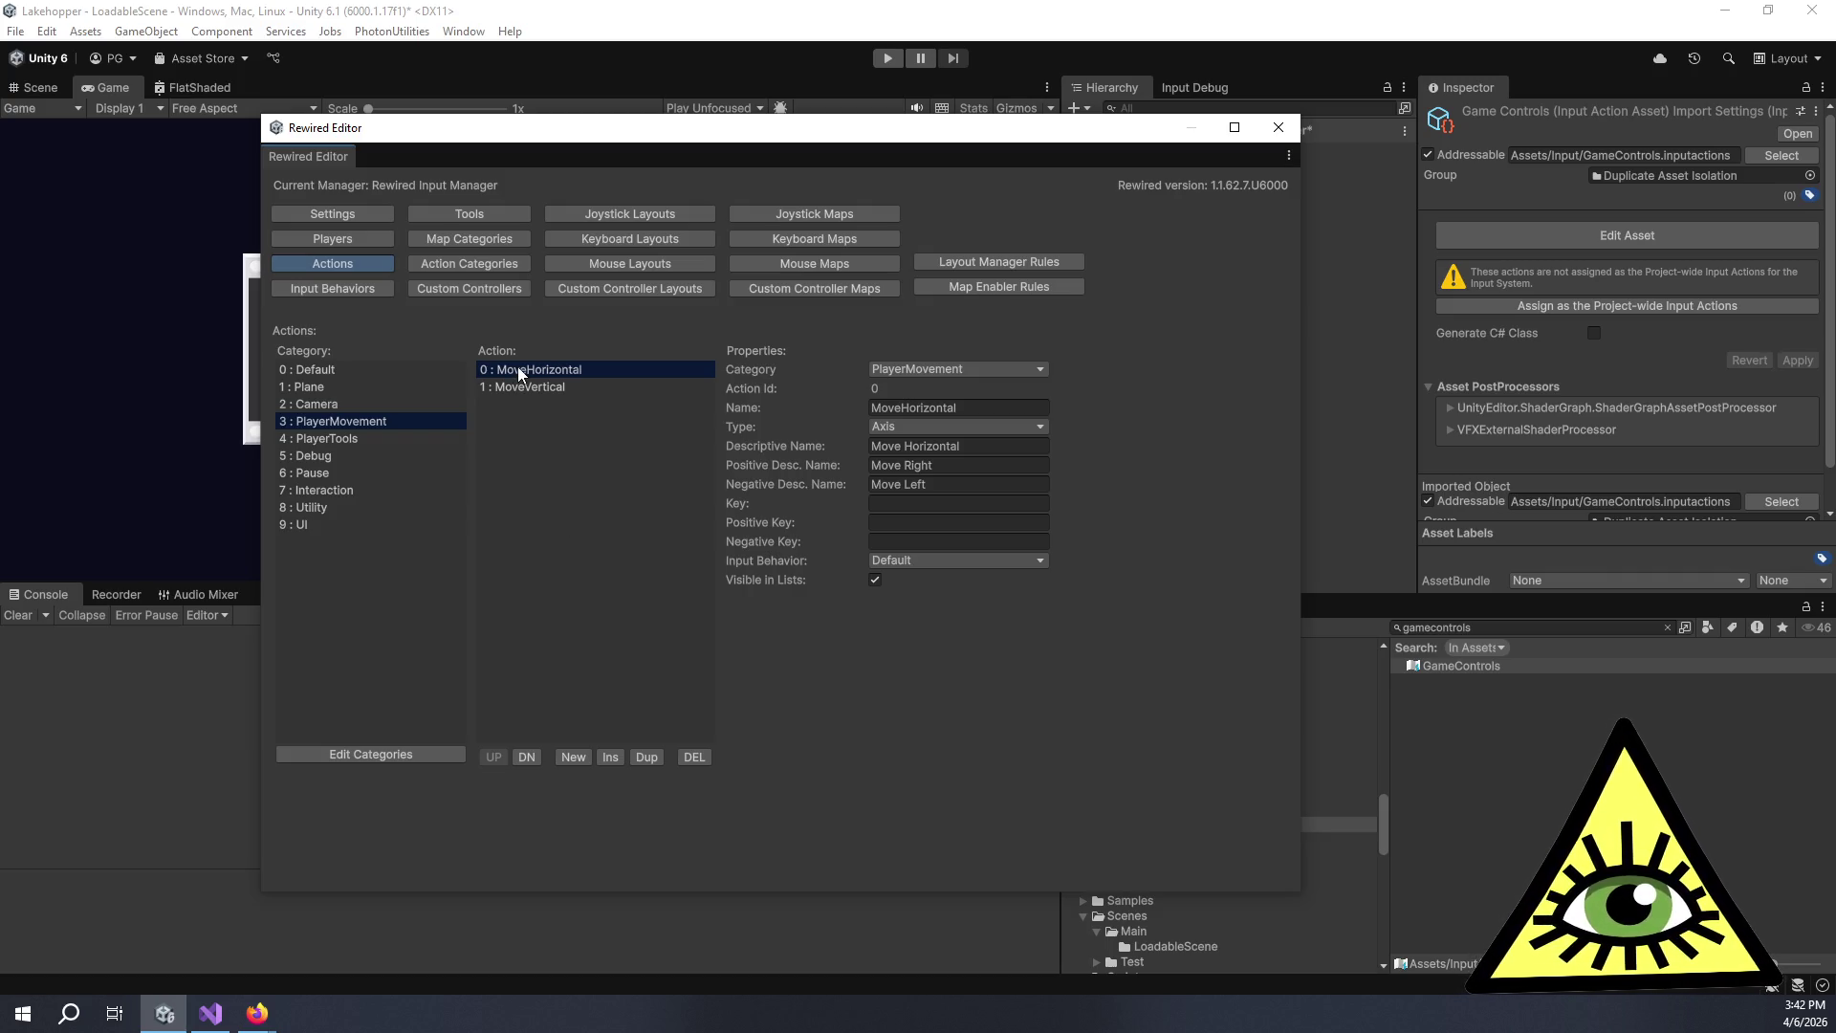
left_click(618, 380)
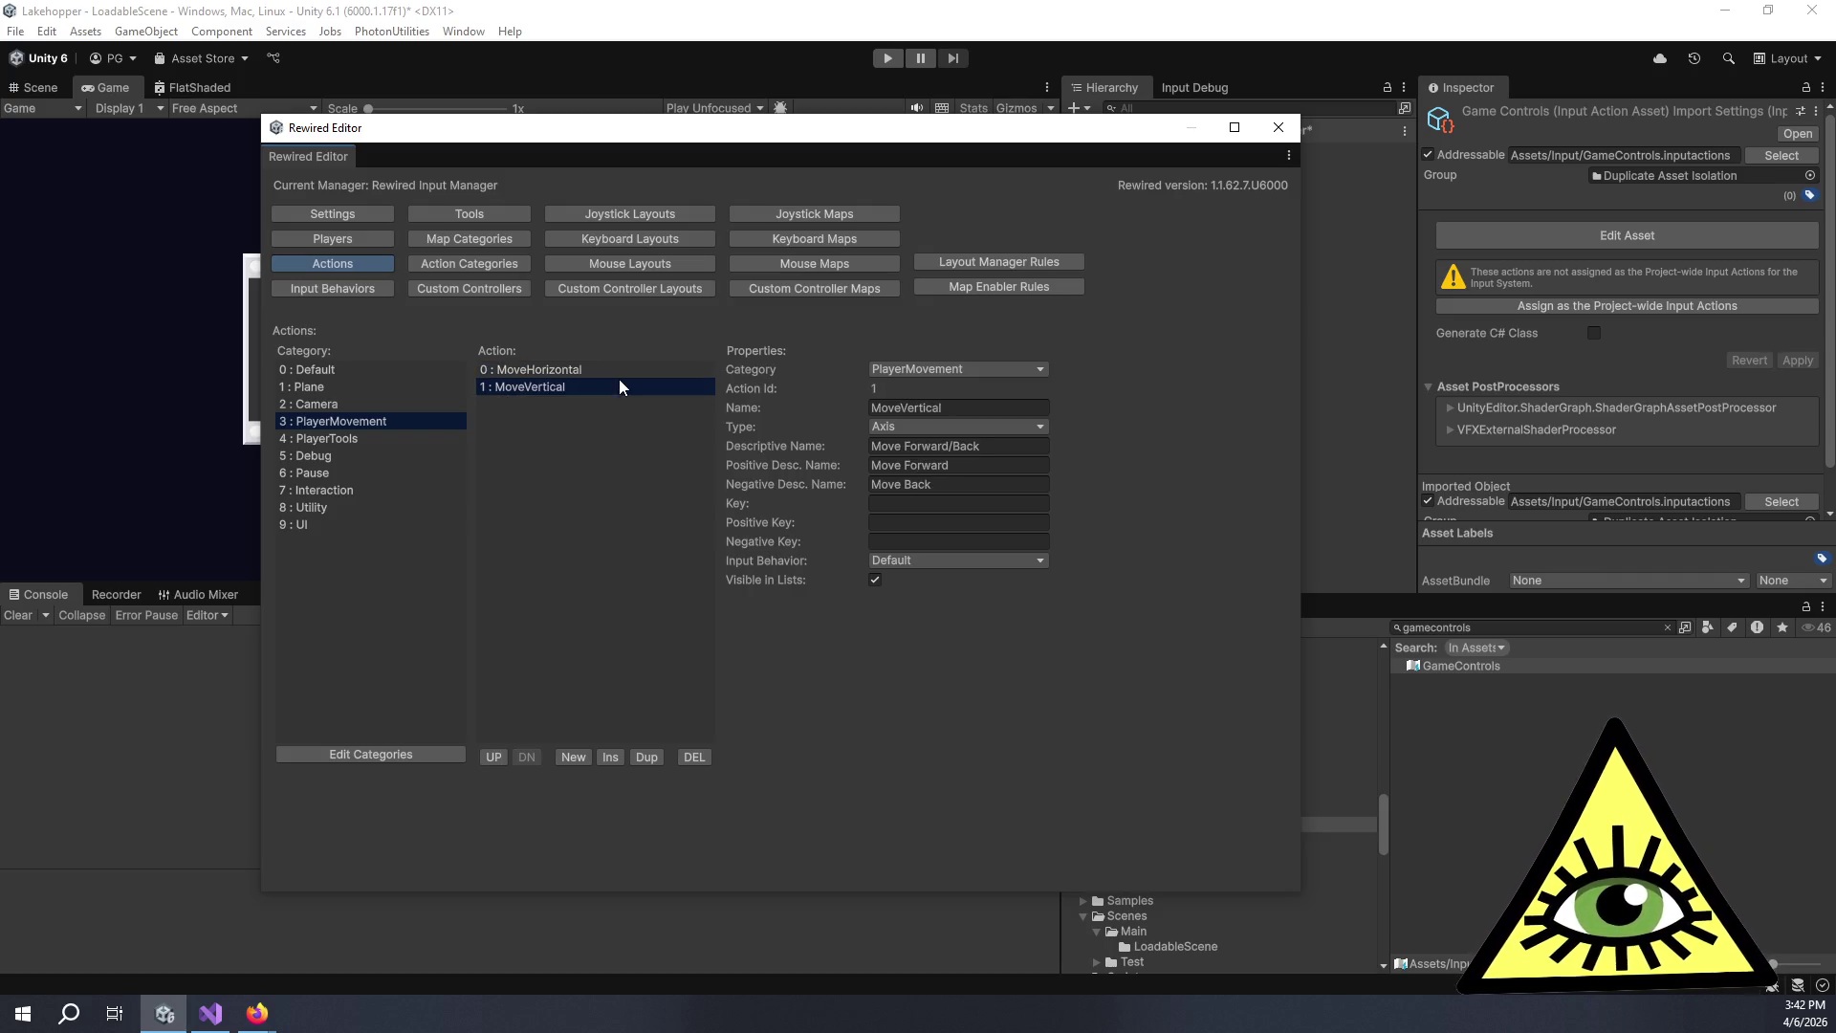
left_click(612, 363)
left_click(612, 385)
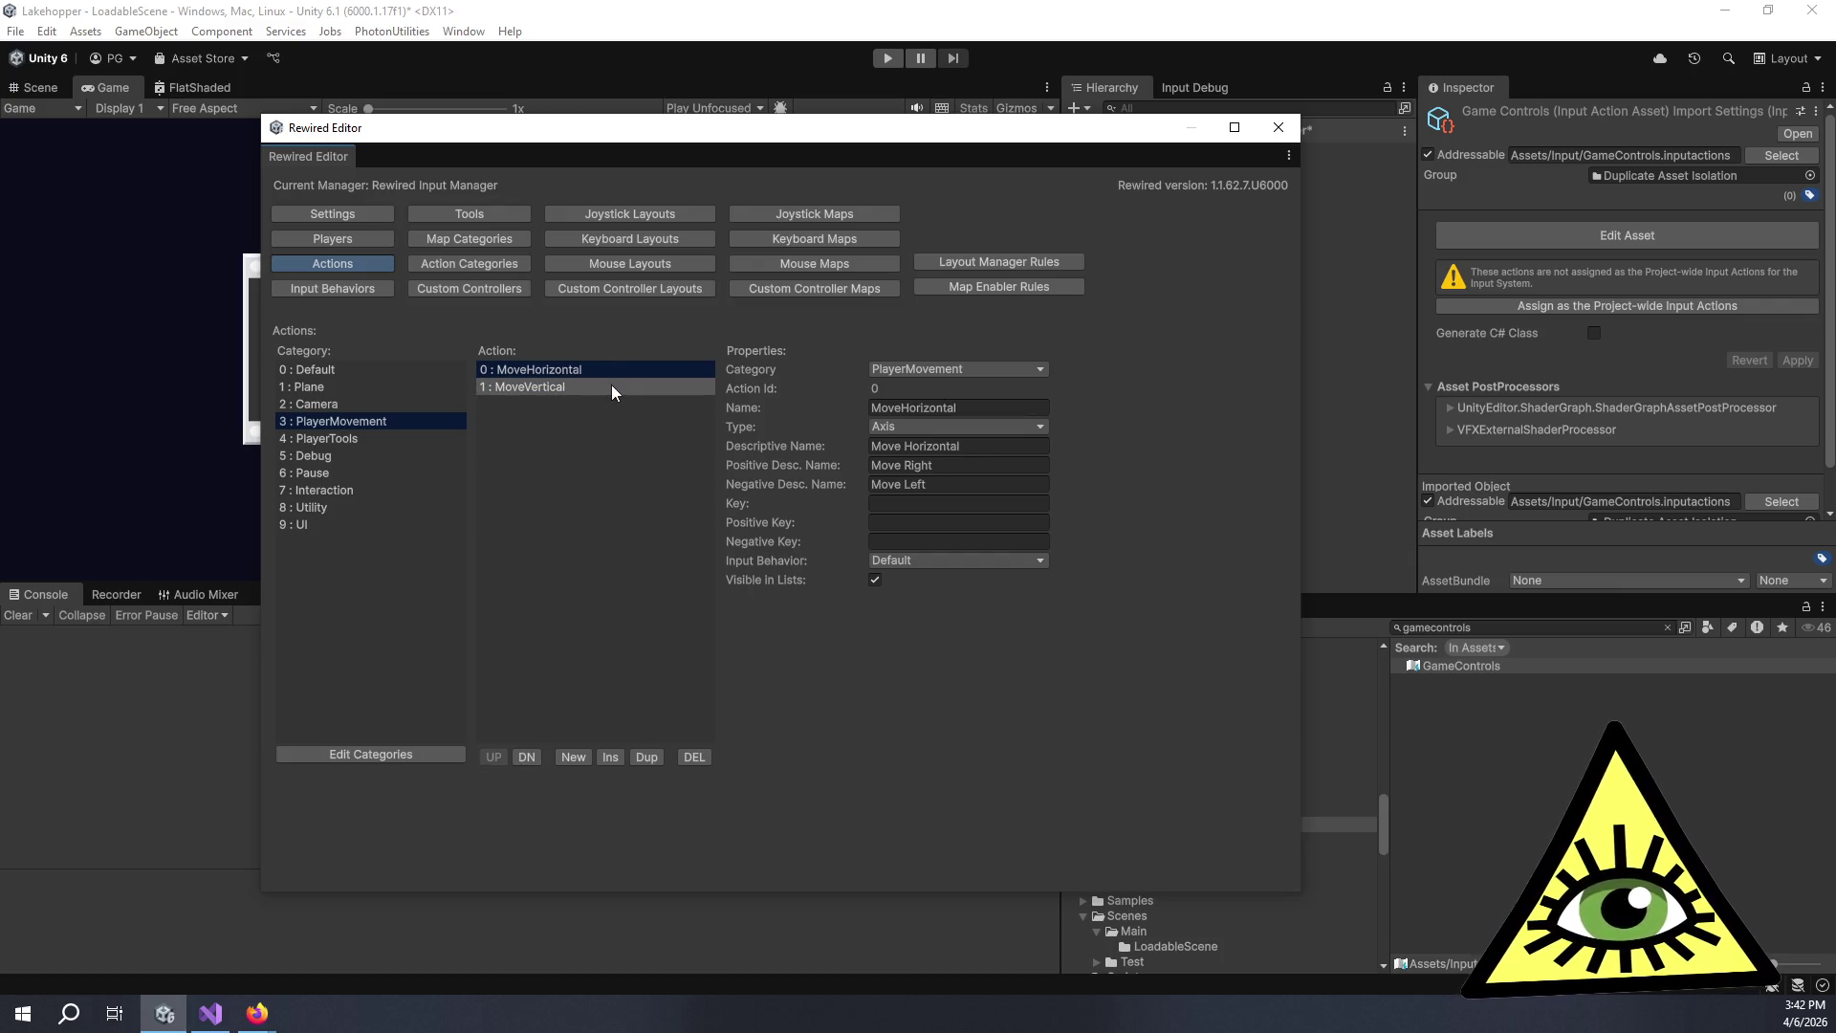
left_click(527, 369)
Change MoveHorizontal's descriptive name to 'Move Left/Right'.
left_click(985, 446)
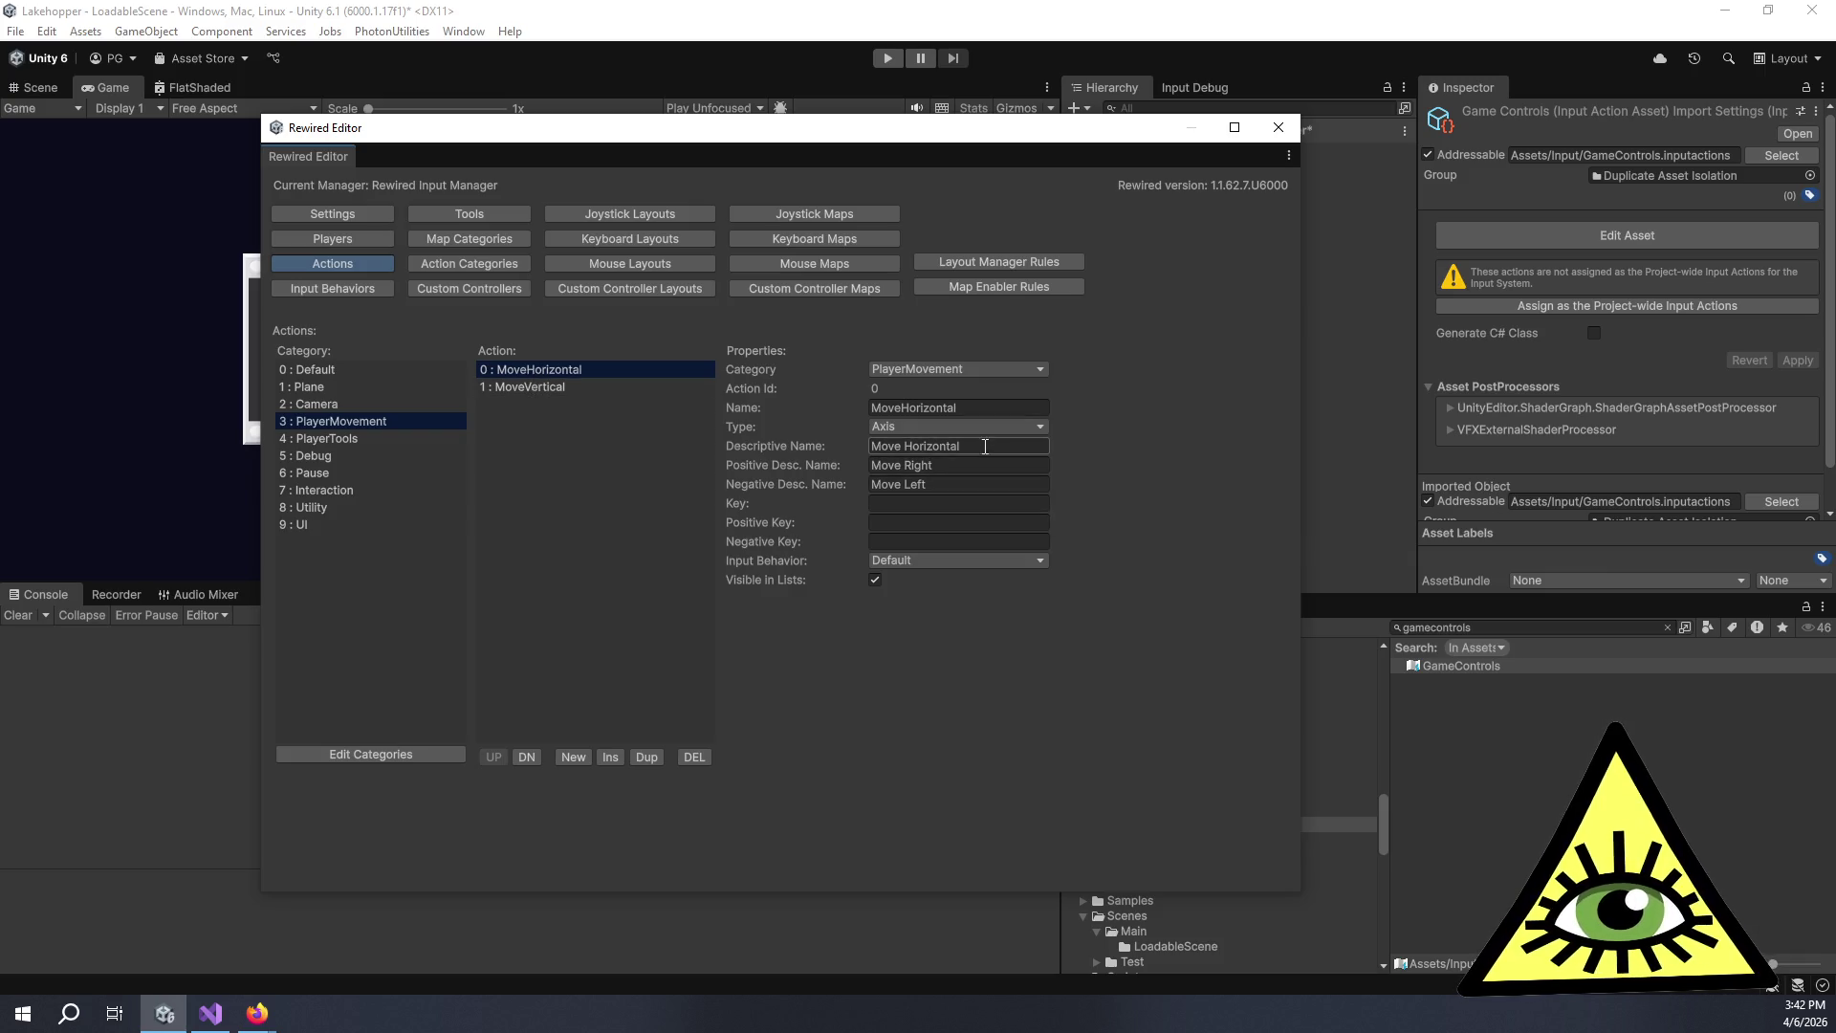
left_click(986, 447)
key("ctrl+BackSpace")
type("Left/Right")
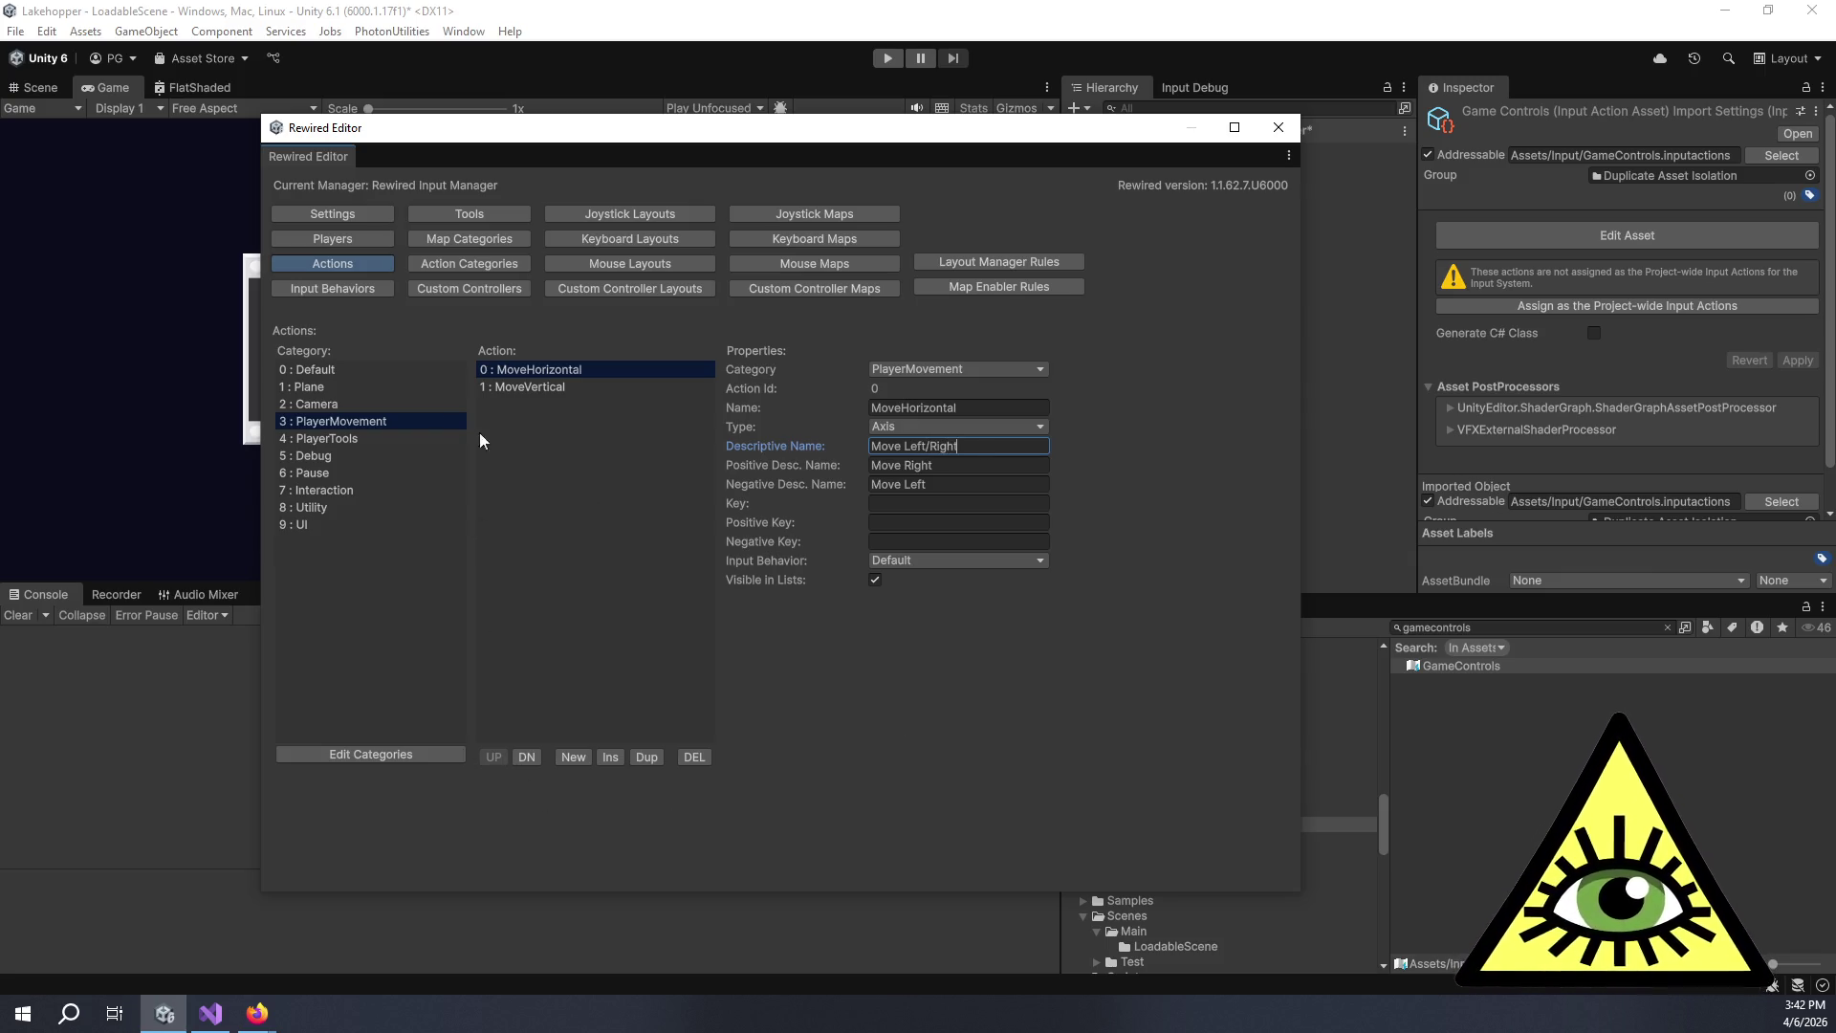
left_click(399, 397)
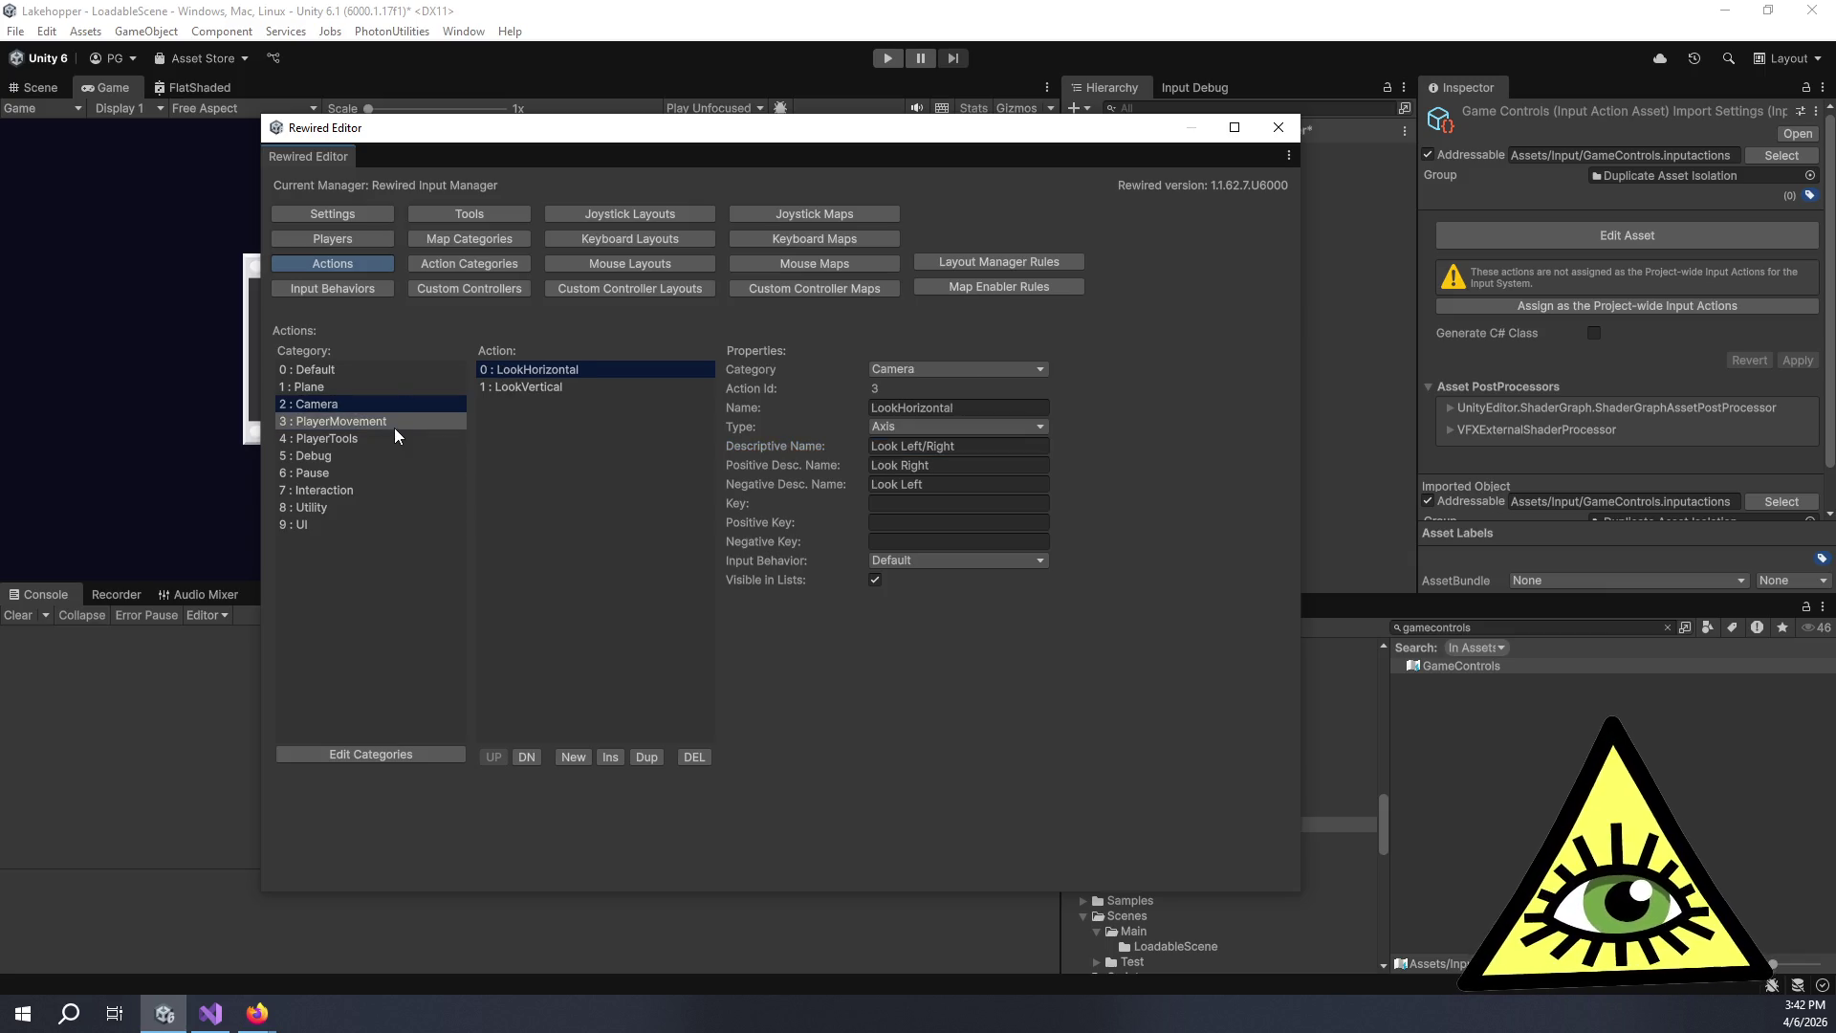
left_click(395, 428)
left_click(346, 401)
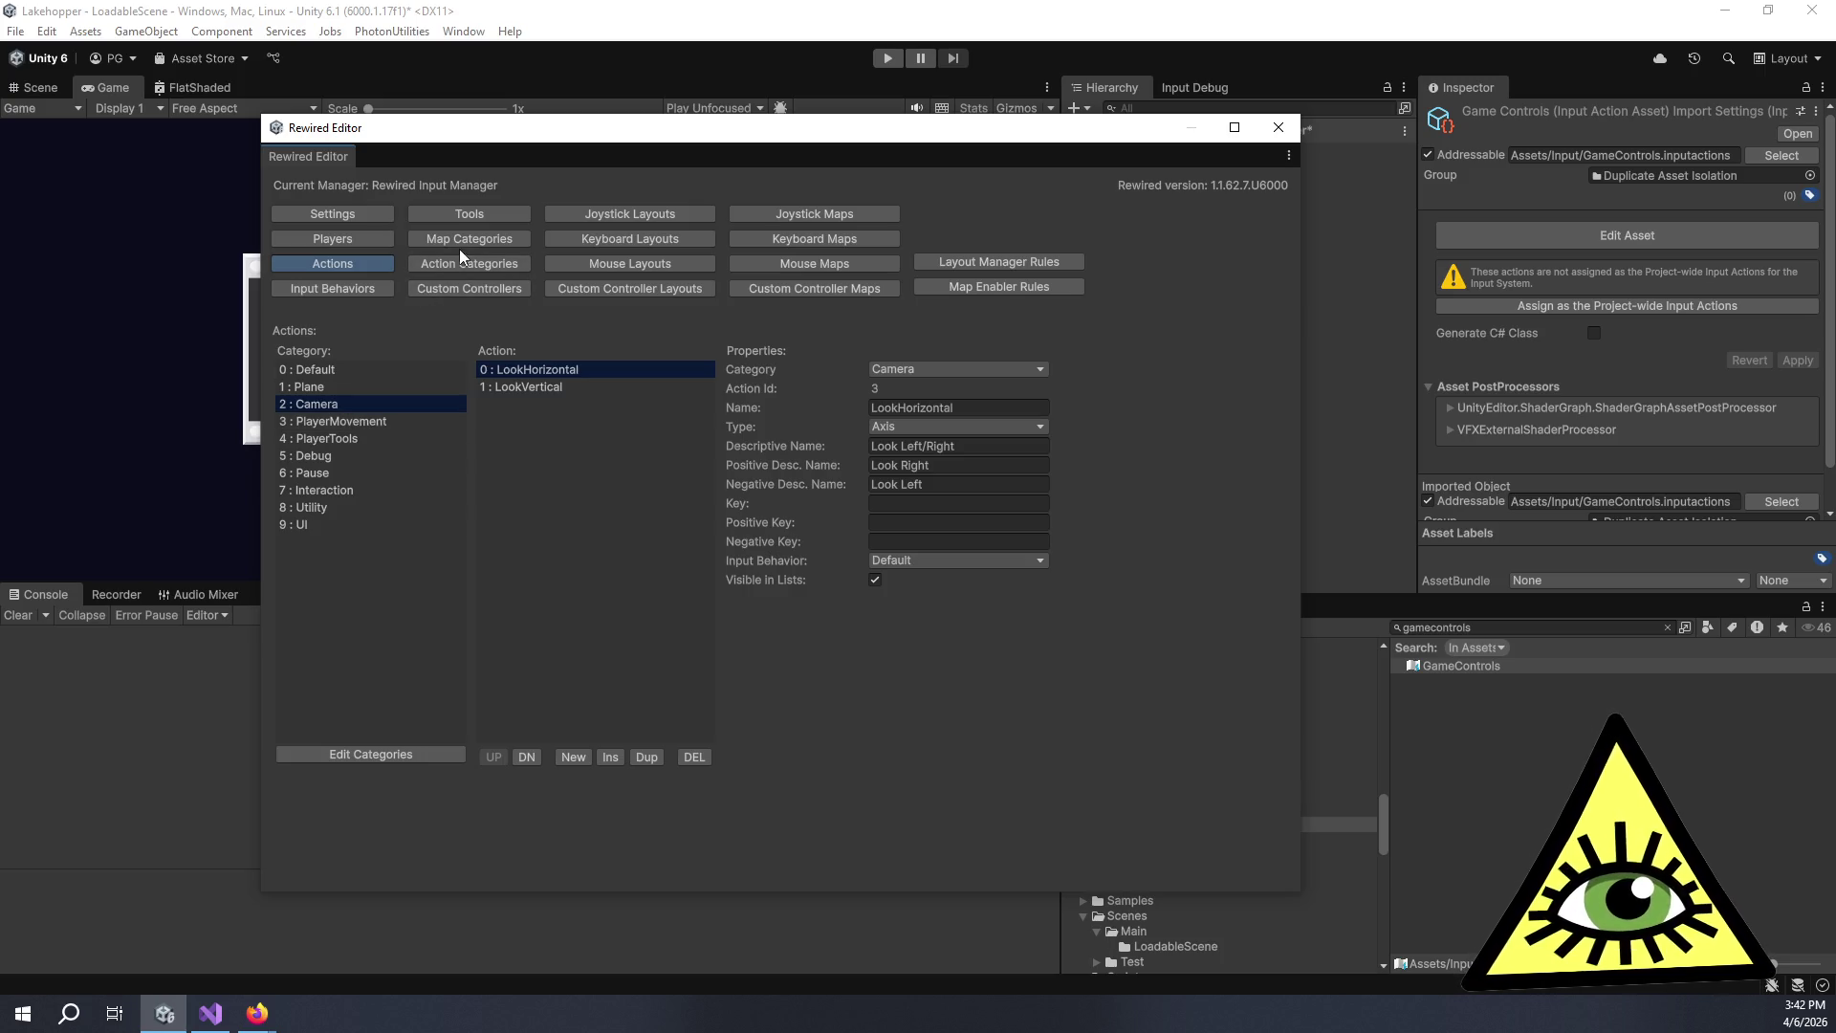
left_click(681, 241)
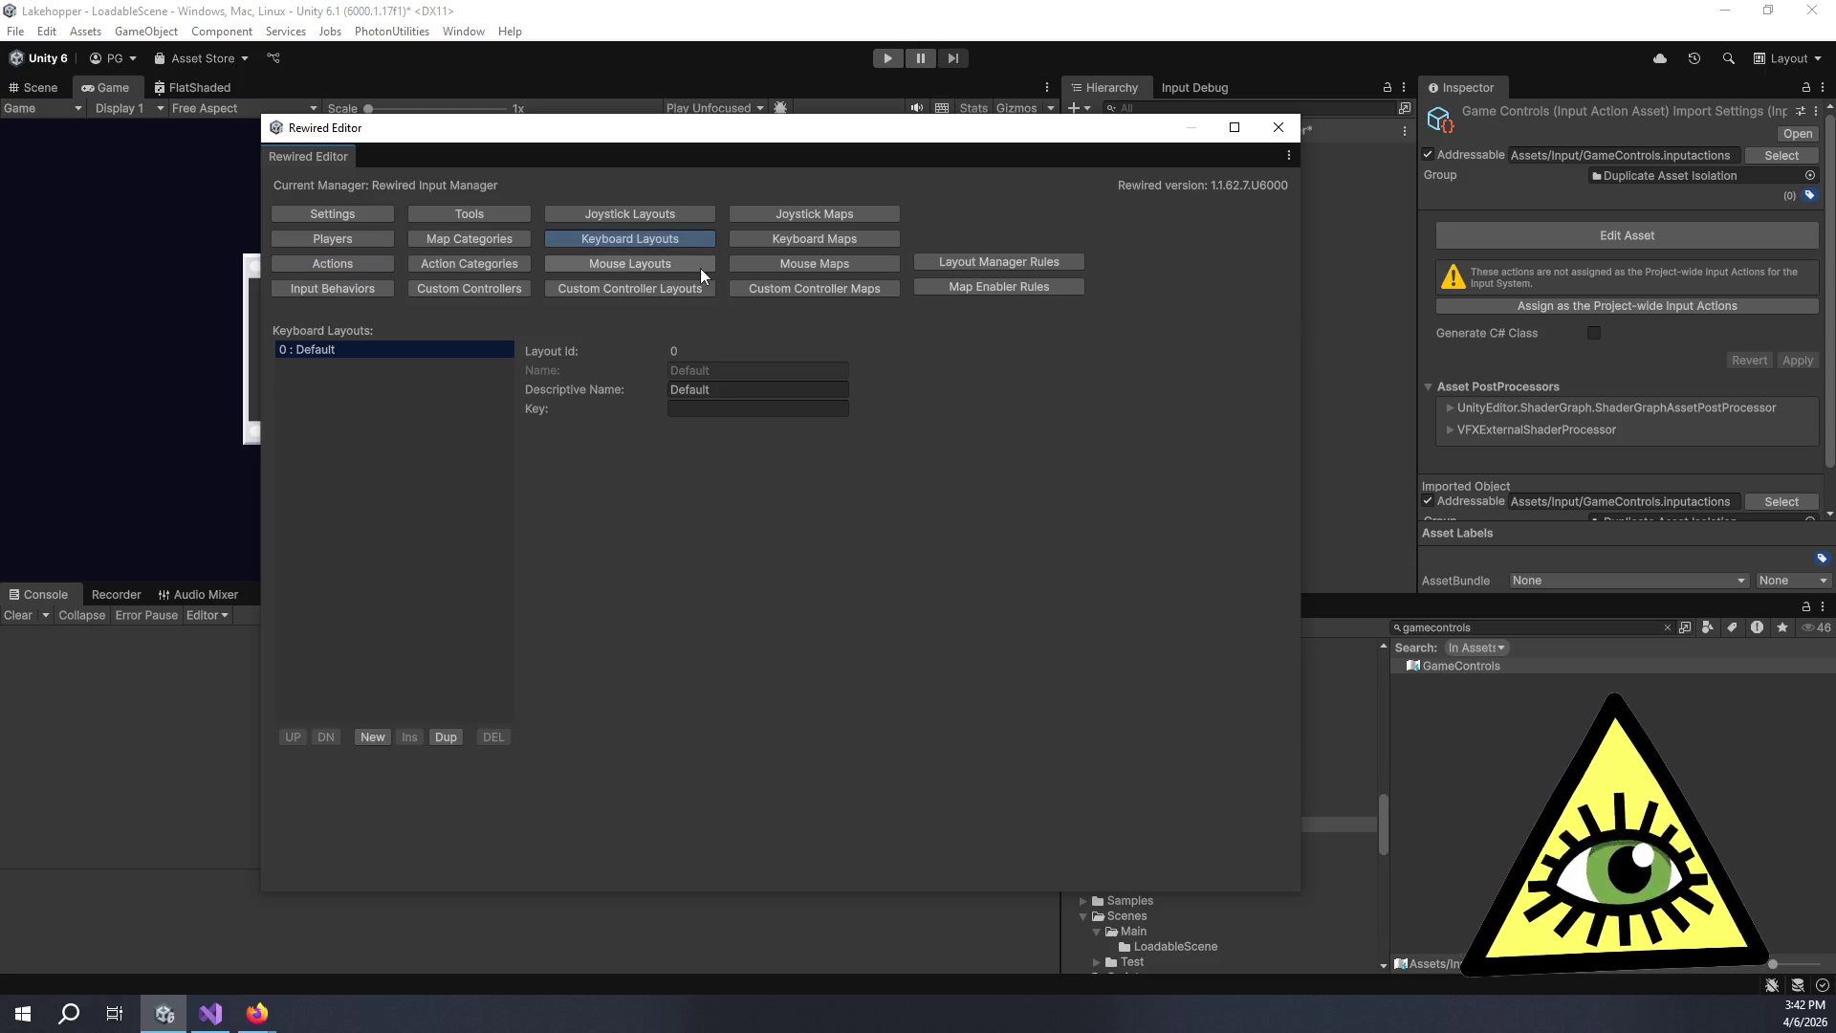
Bring up the Keyboard Maps page and inspect the Default category's single-element map.
left_click(787, 241)
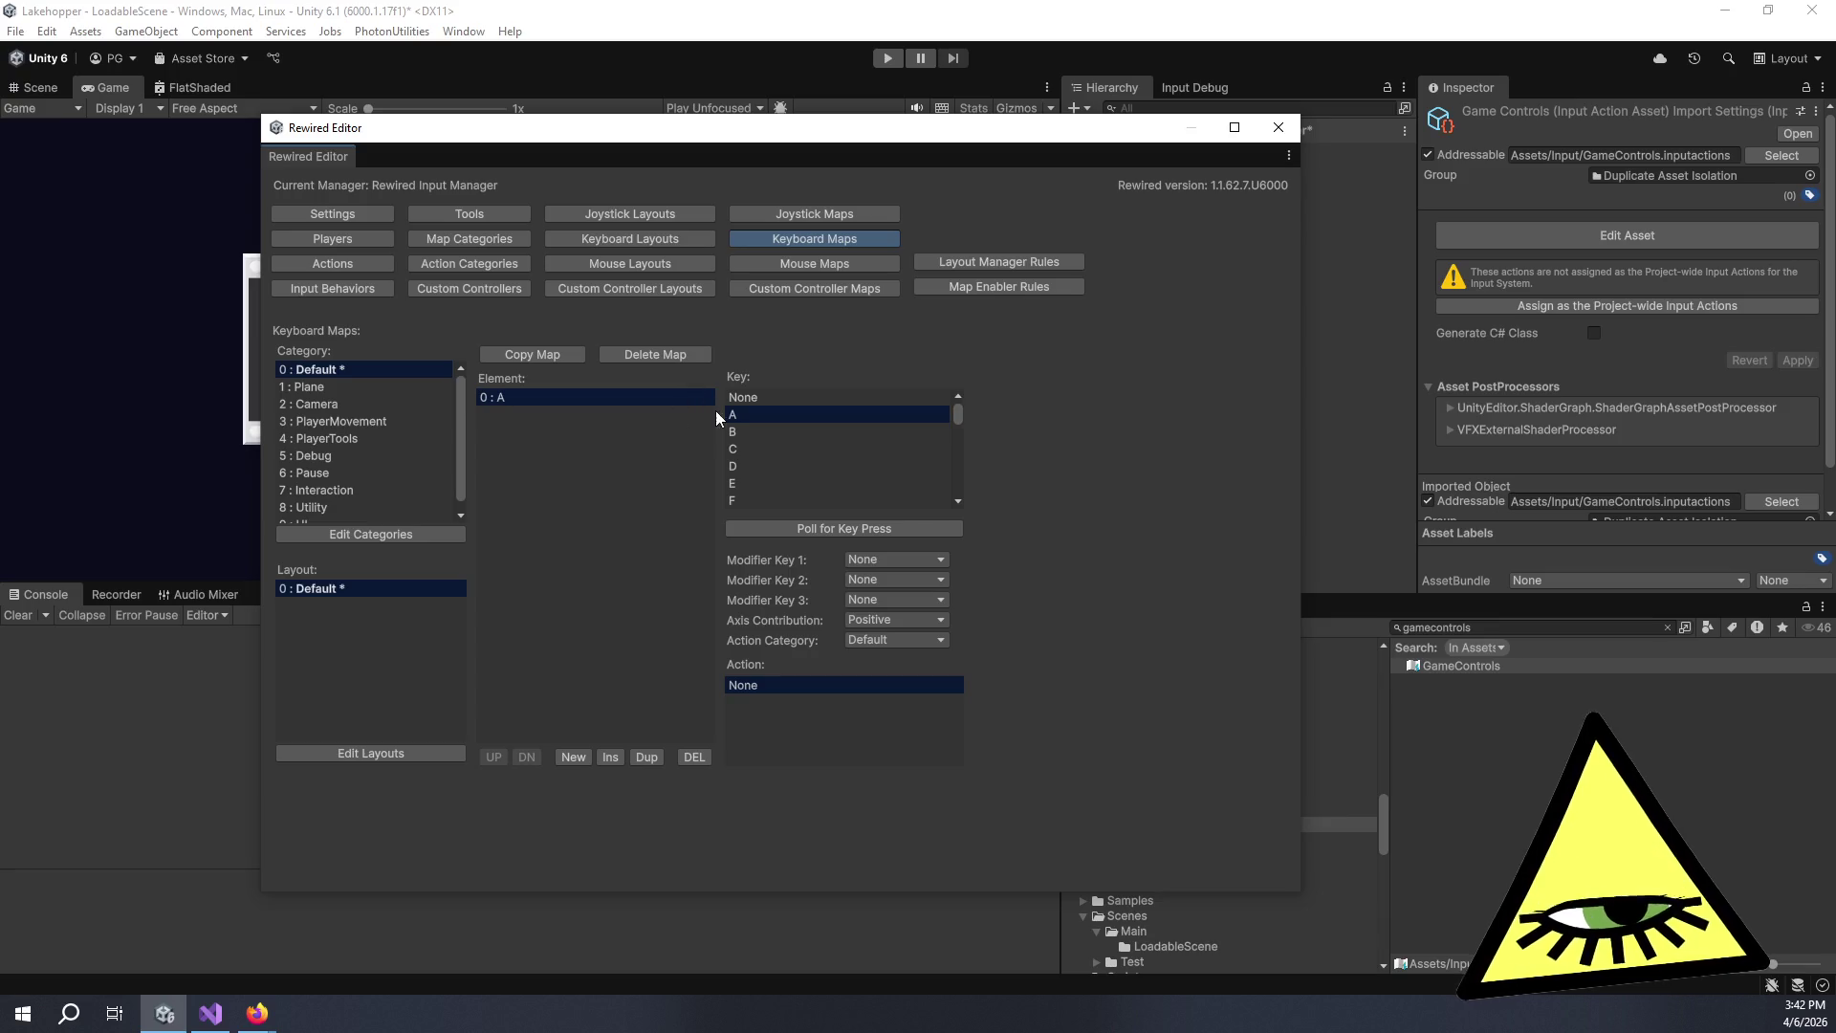
left_click(913, 639)
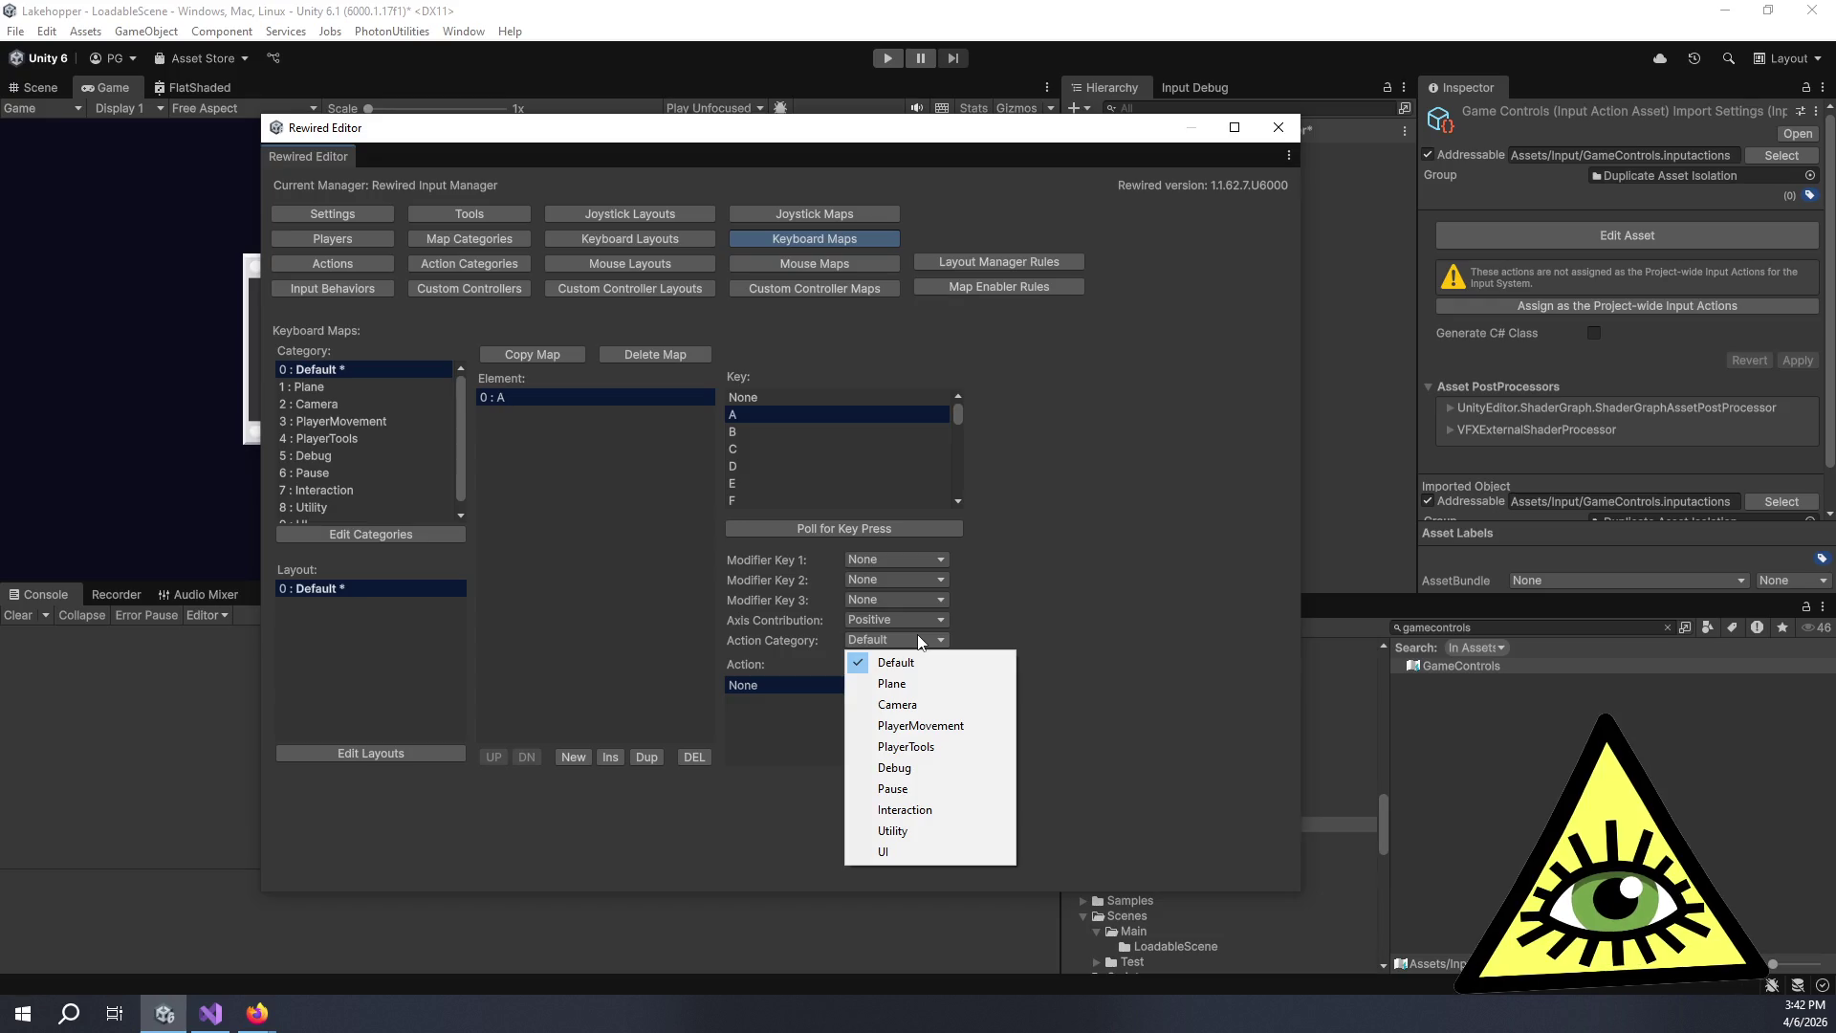
left_click(1062, 575)
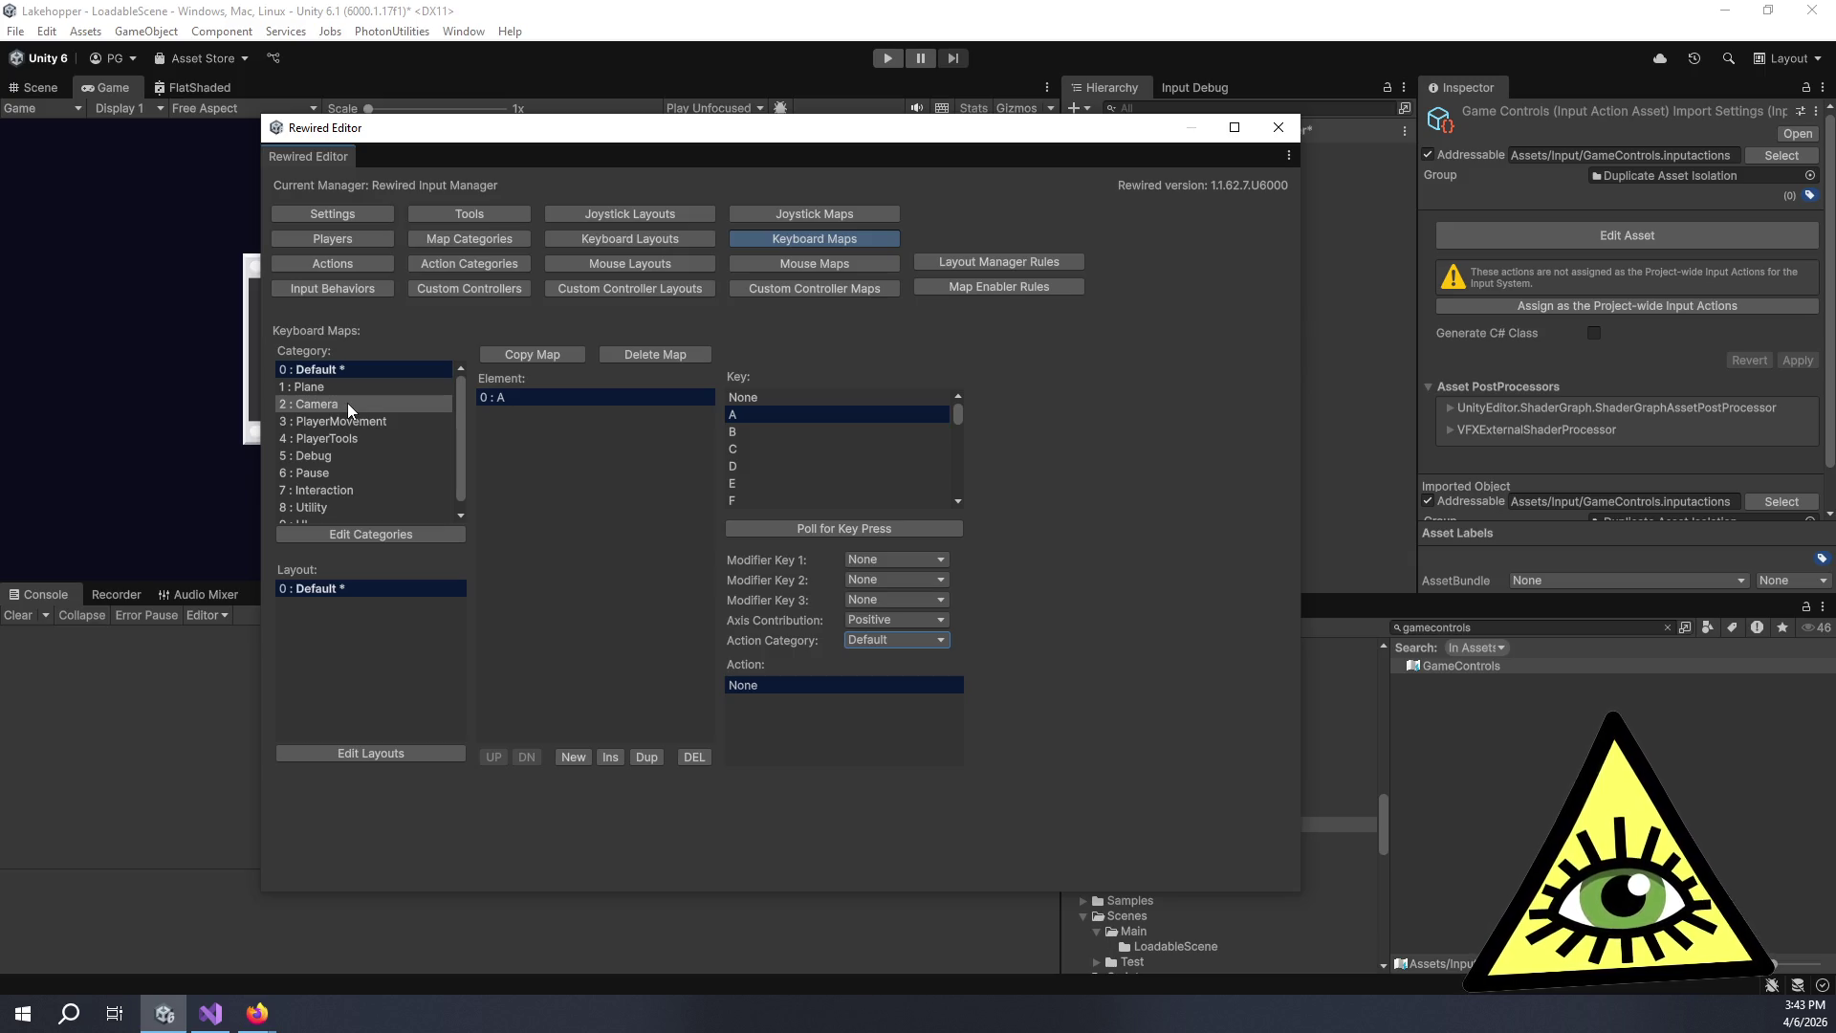
left_click(348, 404)
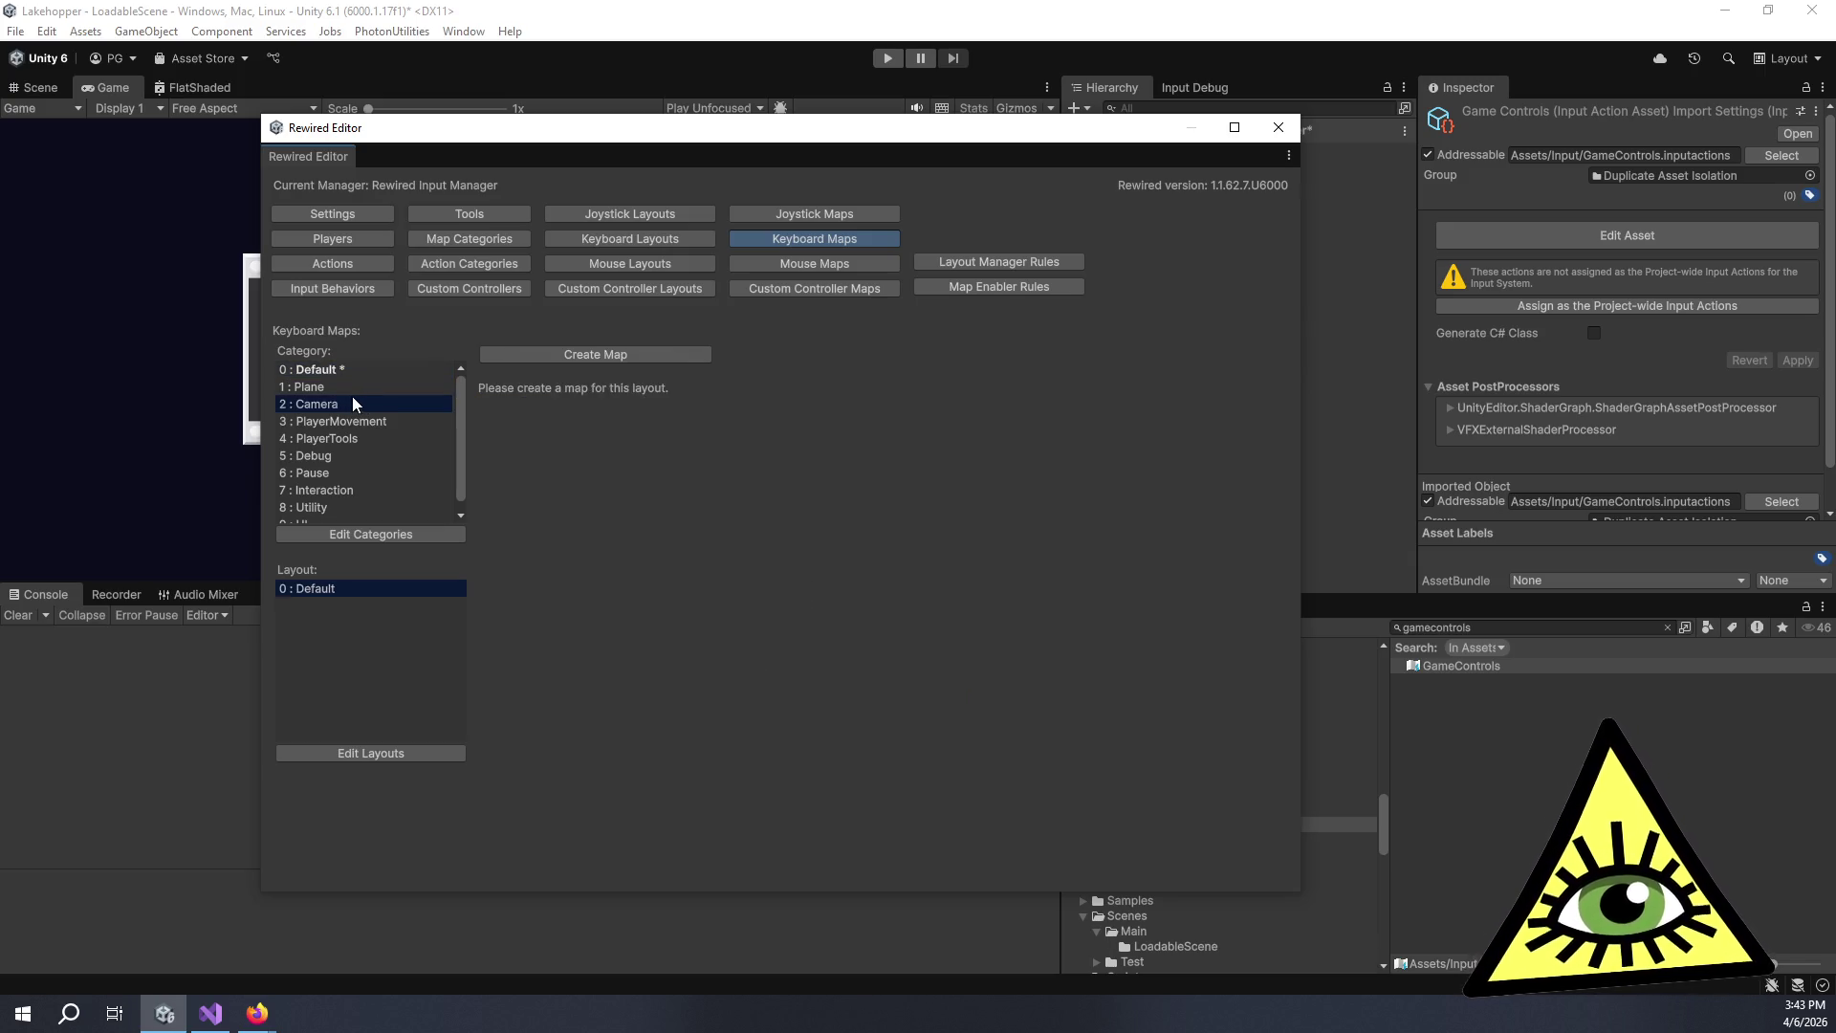
Delete the Default category's keyboard map.
left_click(326, 371)
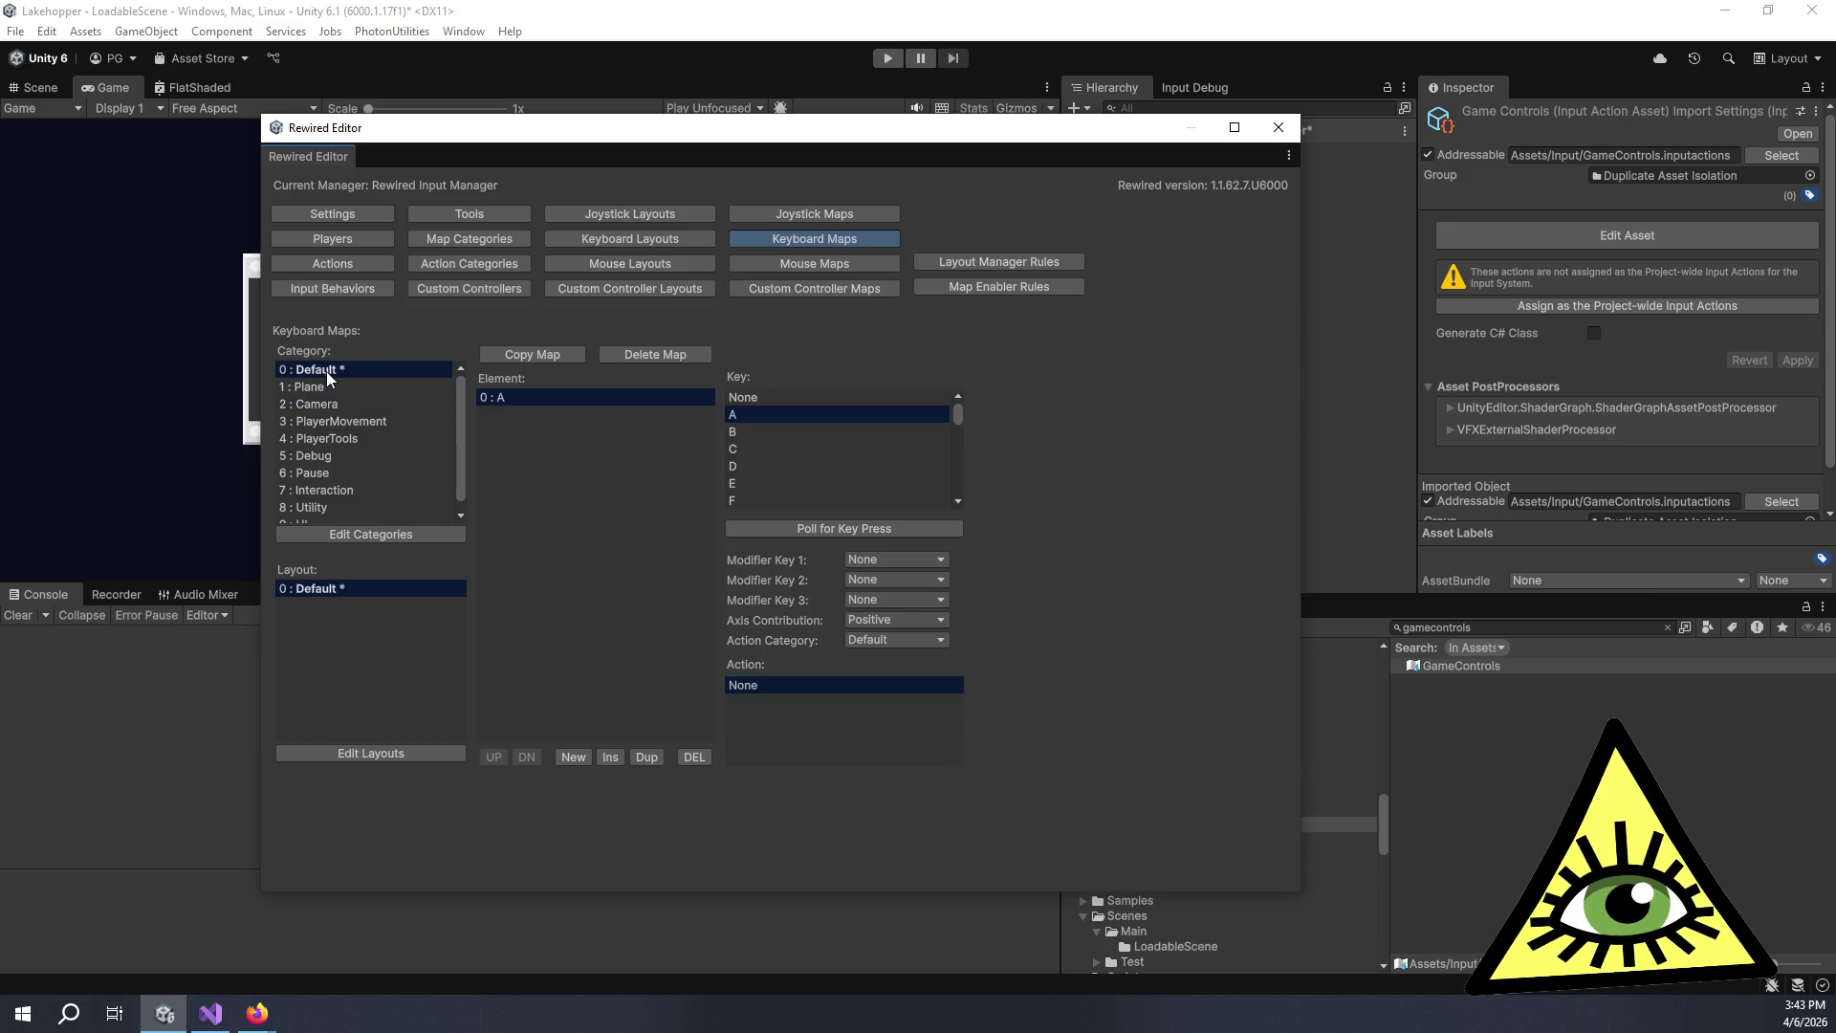
left_click(682, 354)
left_click(968, 538)
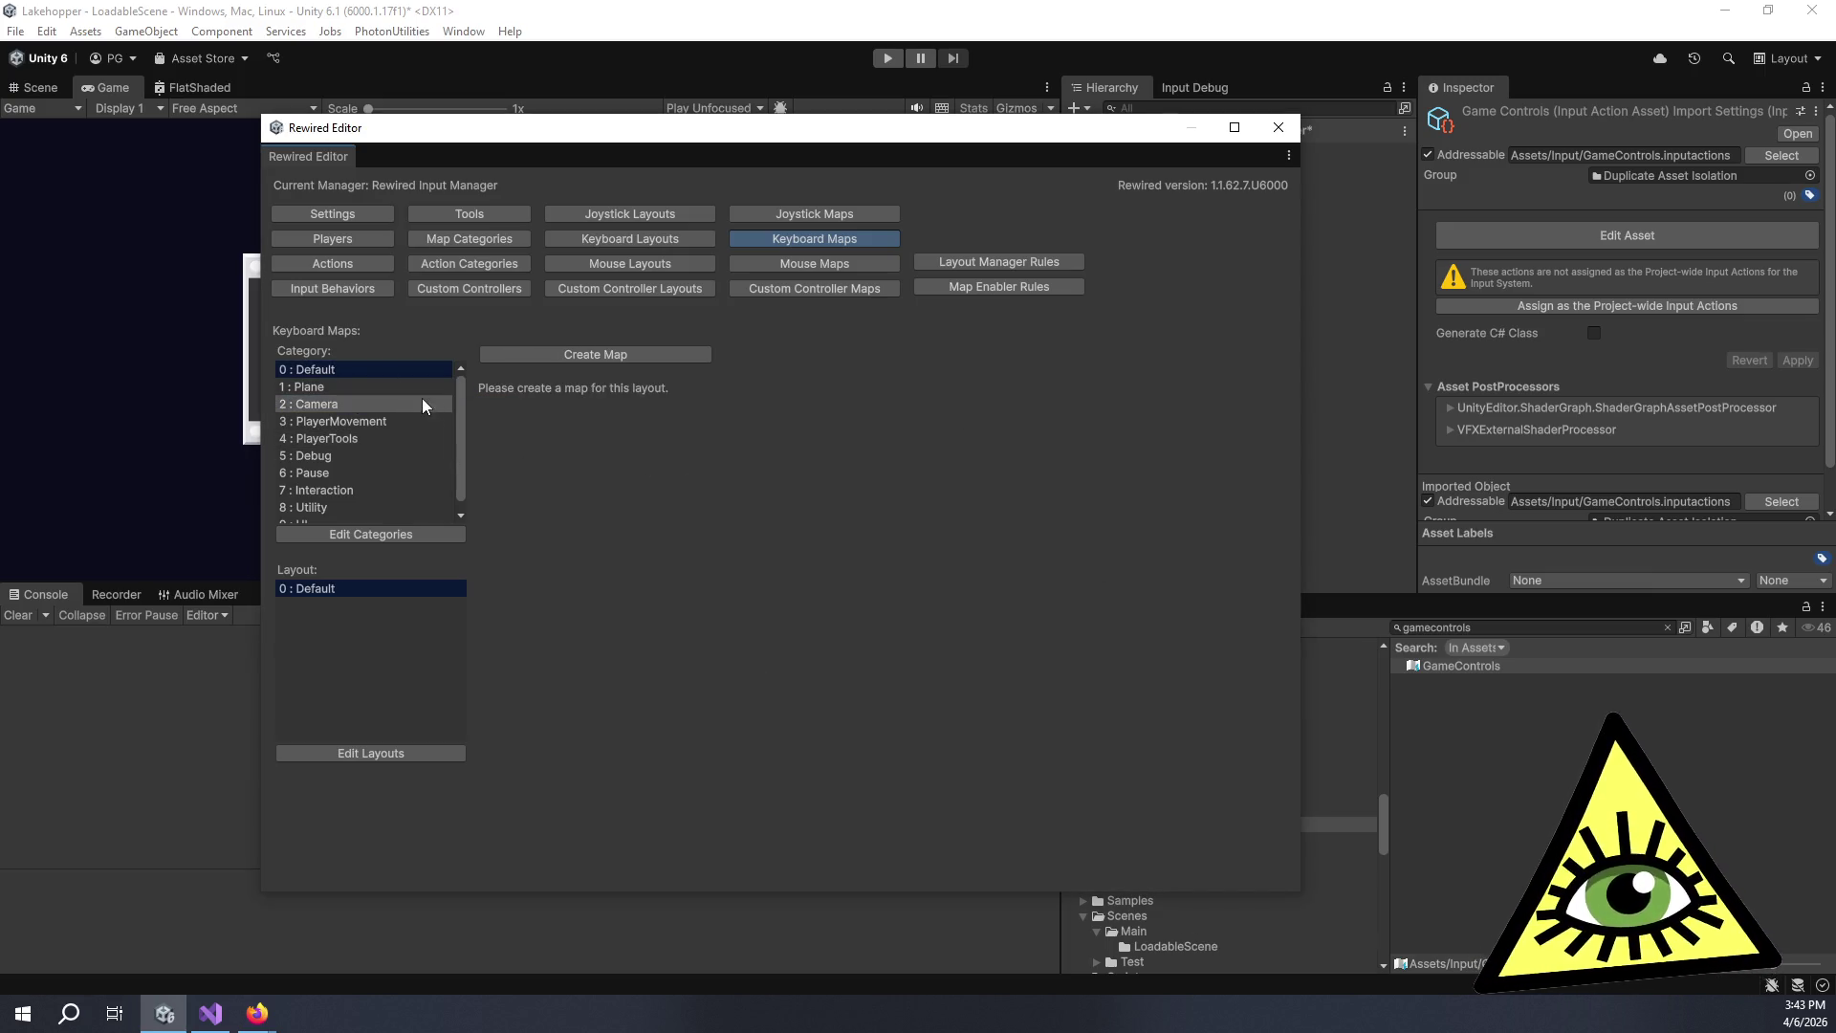
Create a PlayerMovement keyboard map with one element assigned to the W key.
left_click(395, 402)
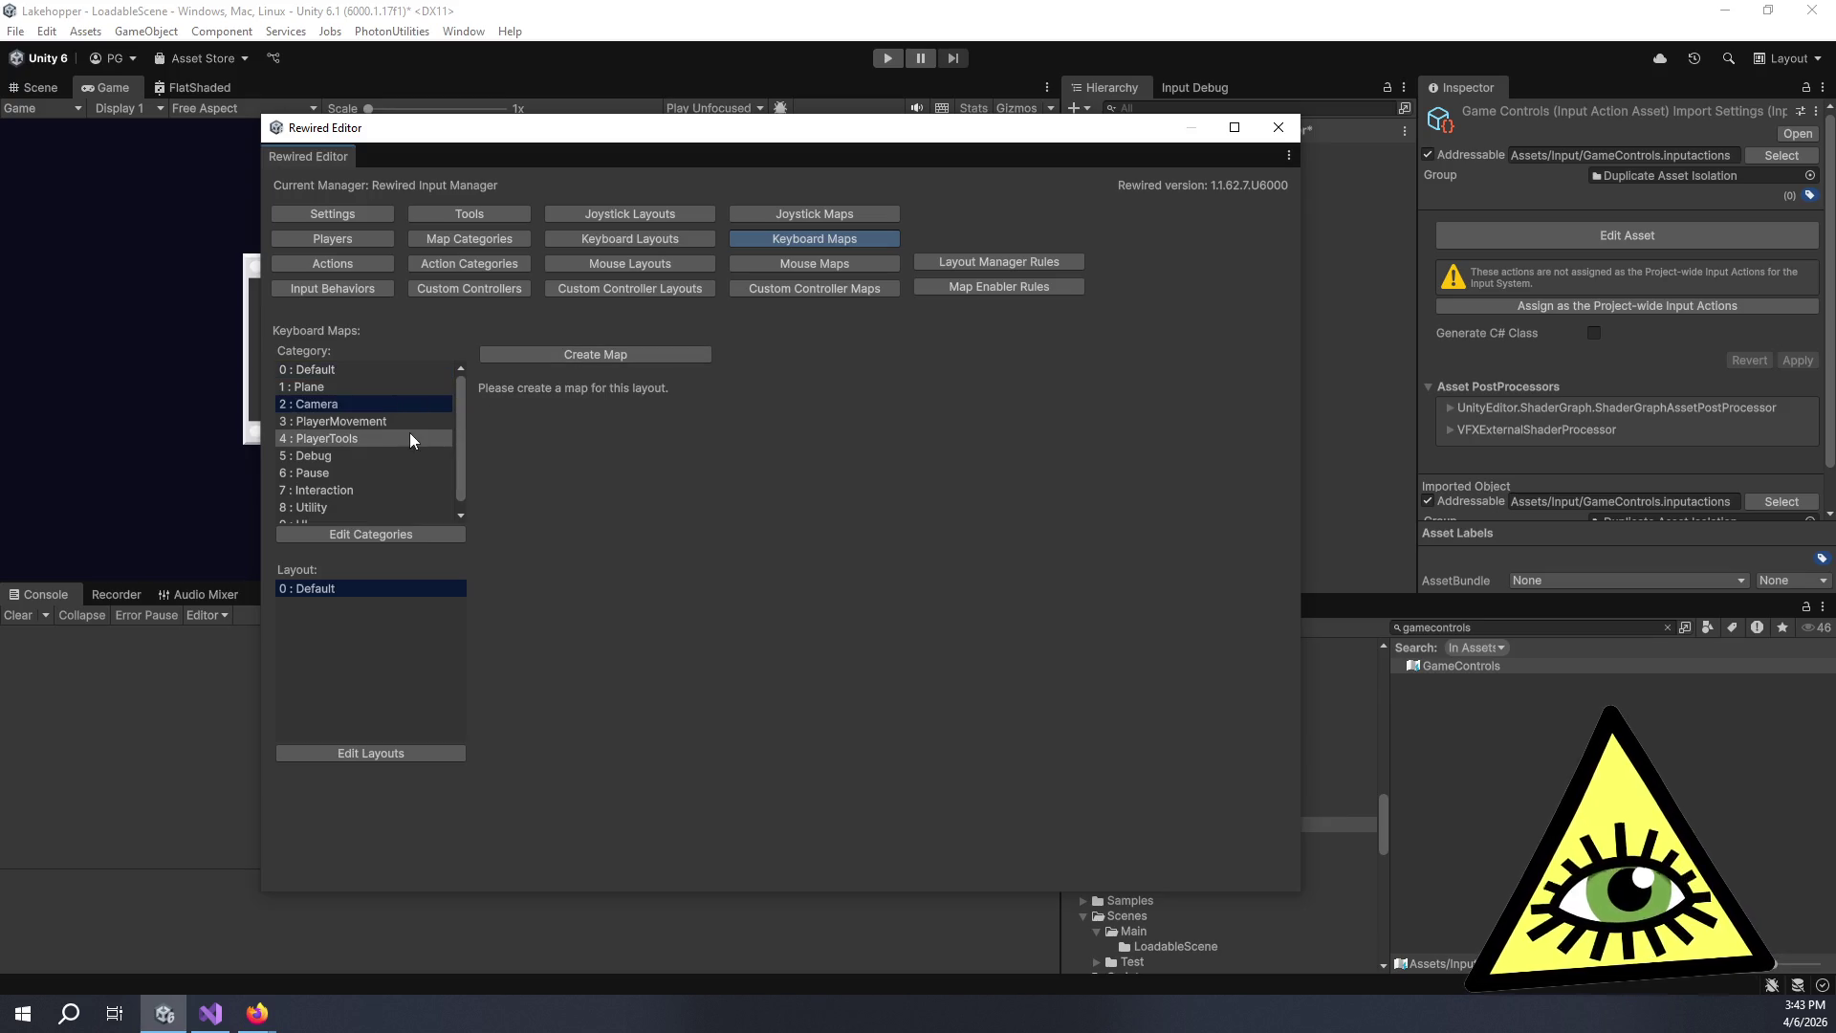
left_click(387, 423)
left_click(564, 355)
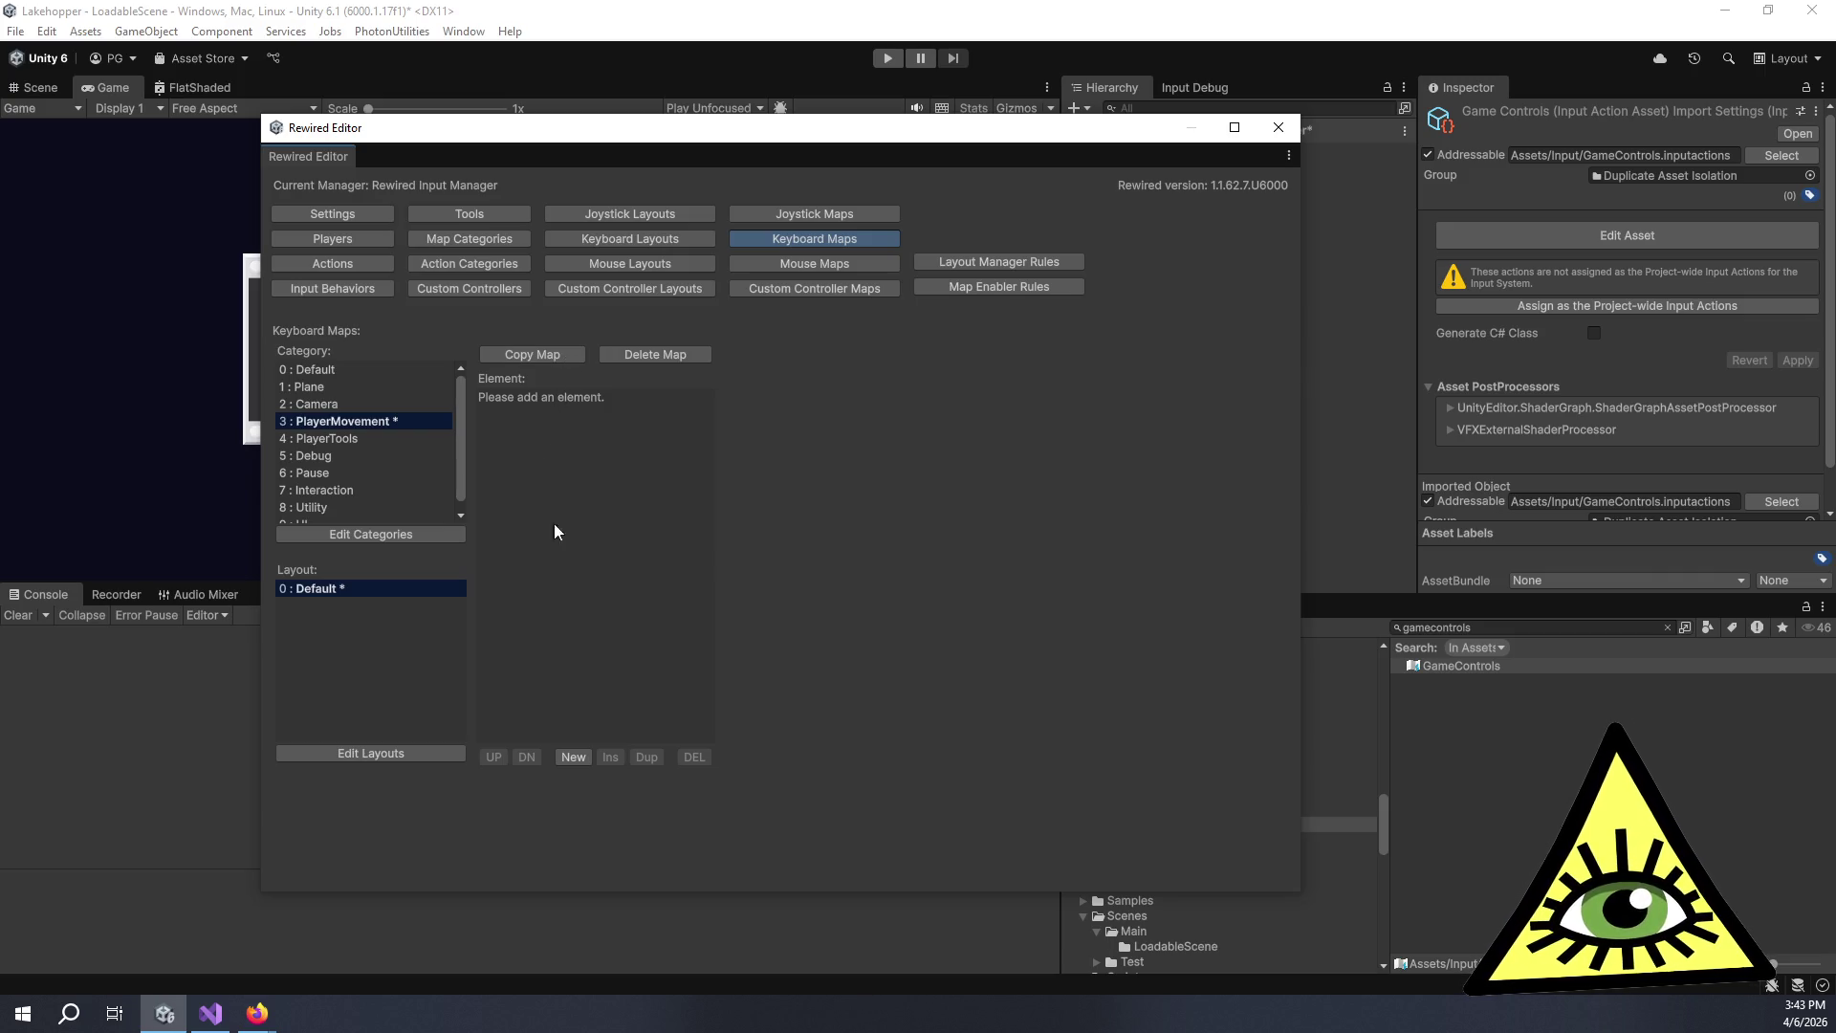
left_click(576, 759)
scroll(765, 448, "down", 3)
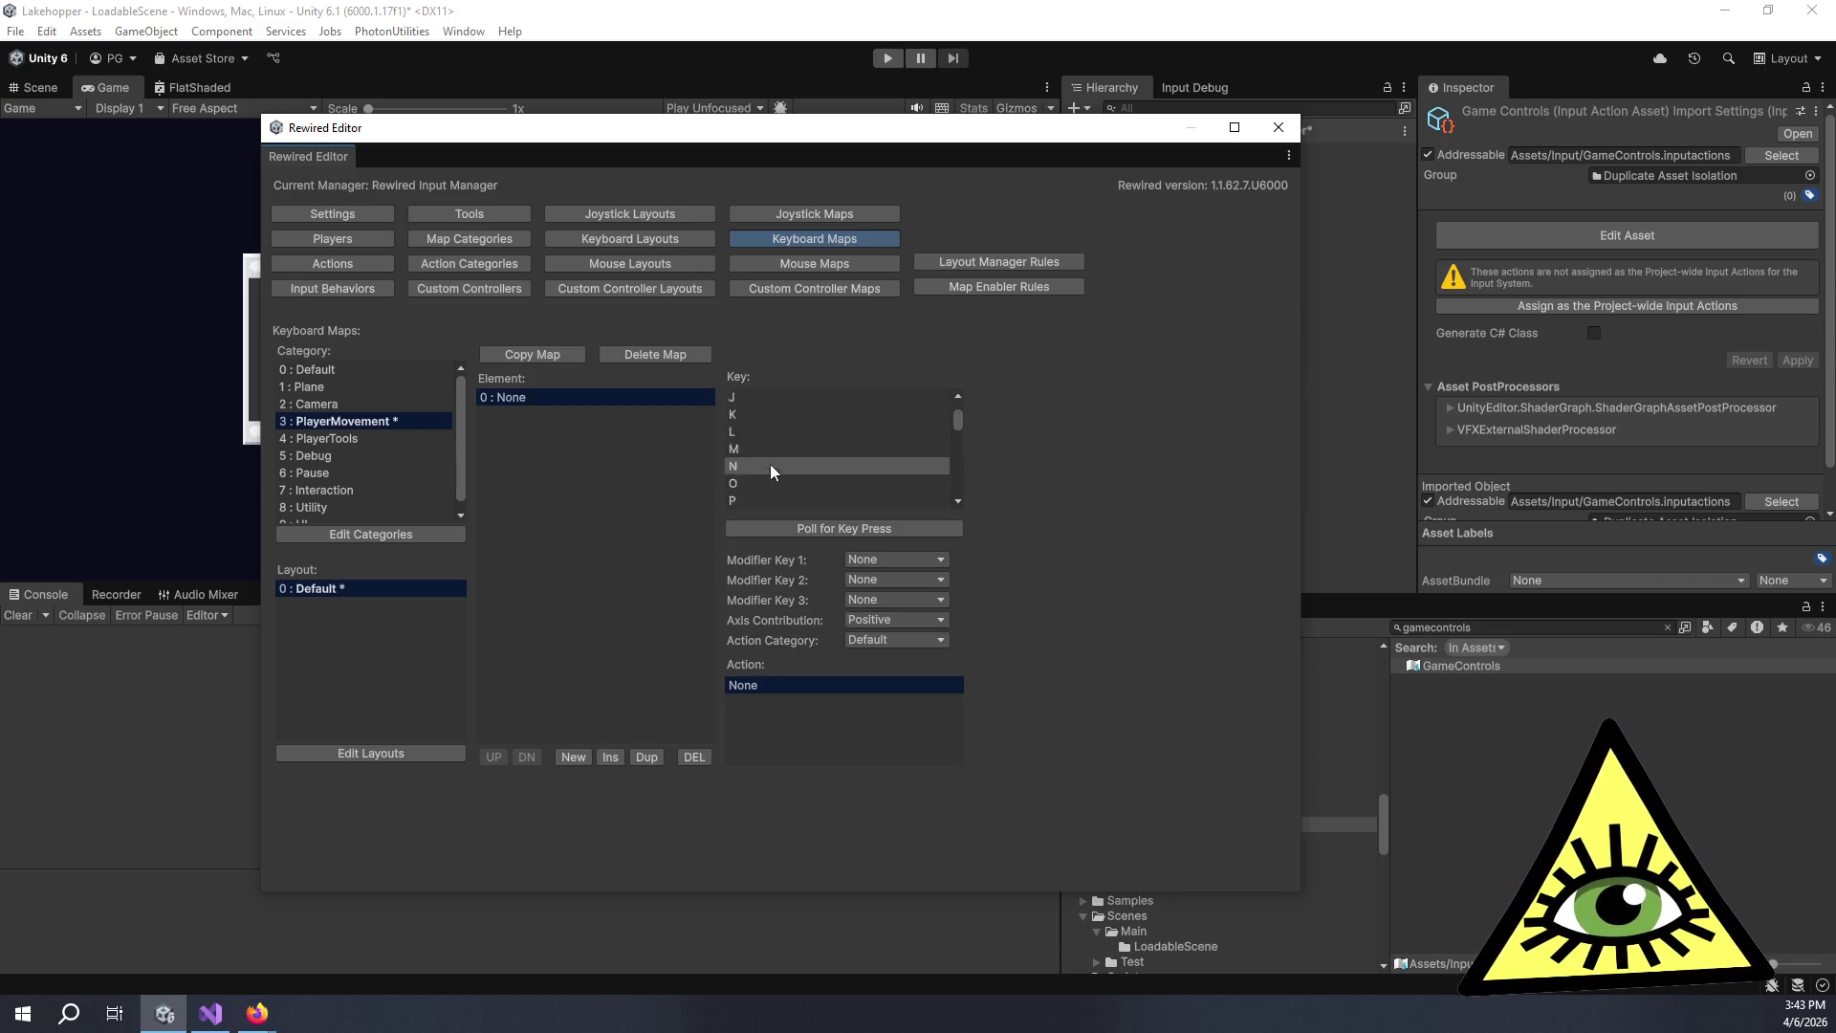
scroll(759, 451, "up", 3)
left_click(758, 450)
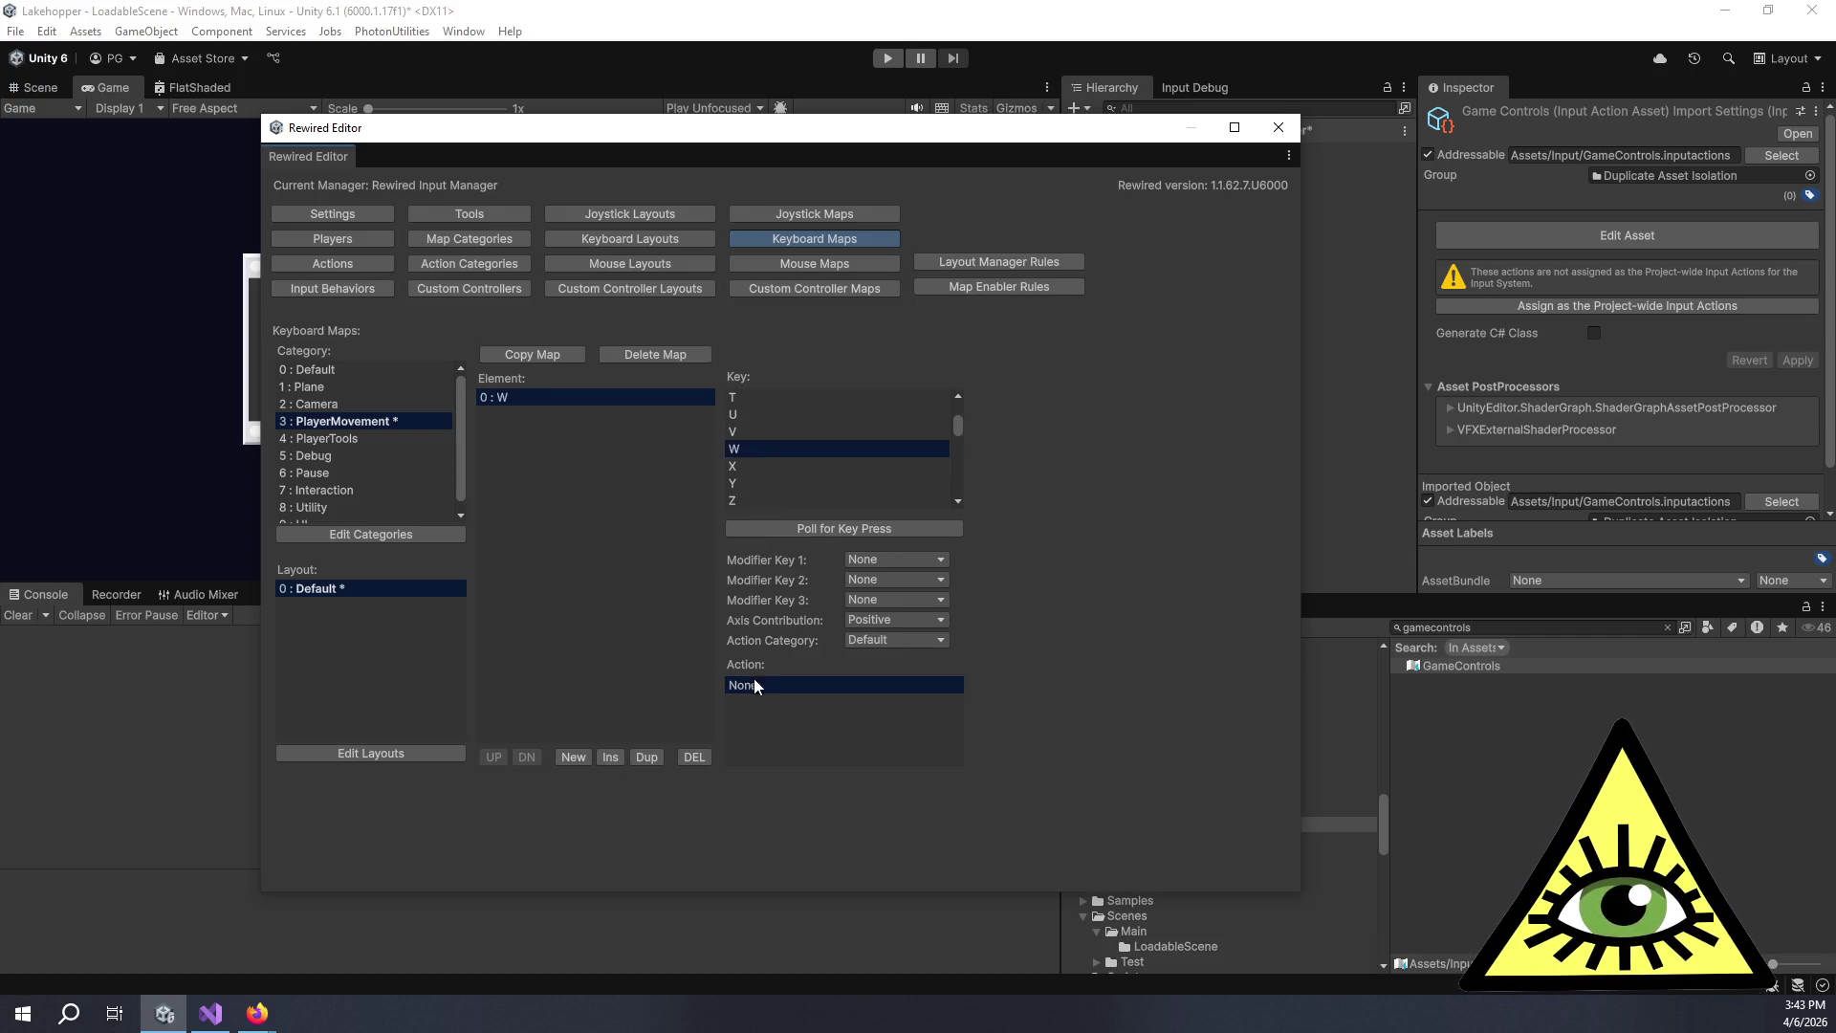
Check the action categories and actions lists, then return to the keyboard maps editor.
left_click(876, 638)
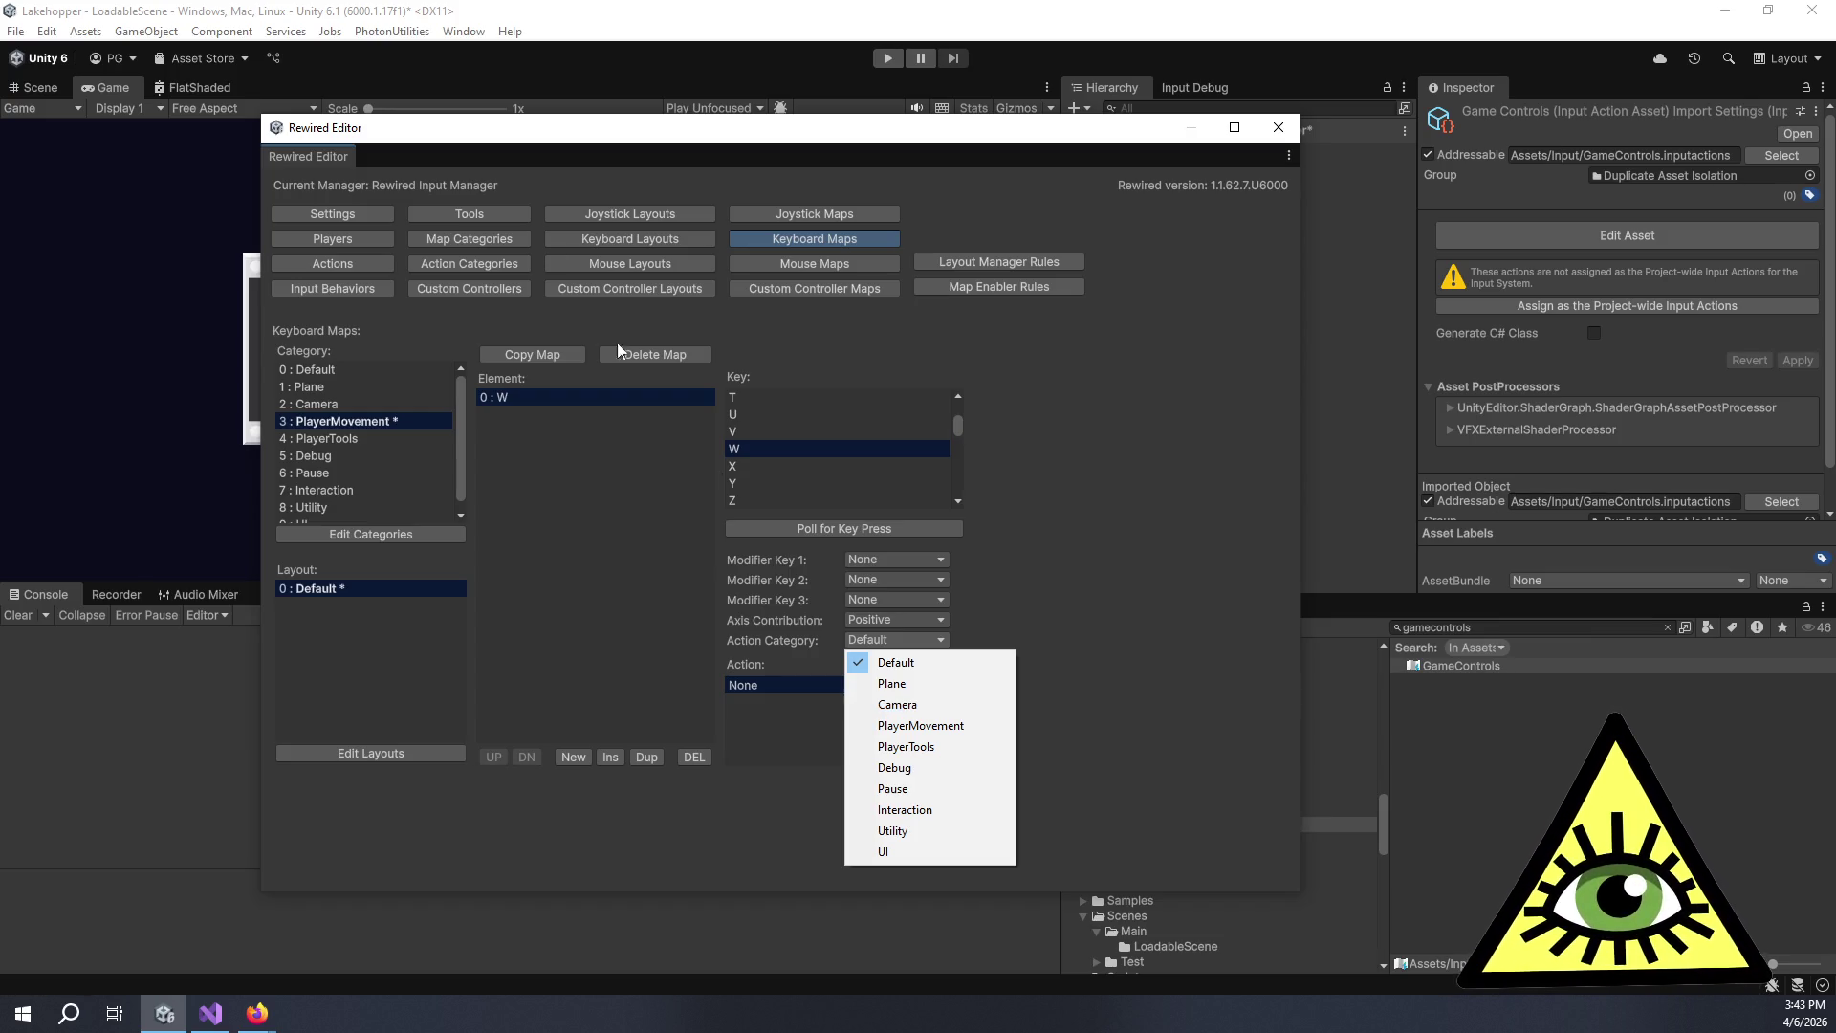
left_click(461, 256)
left_click(461, 257)
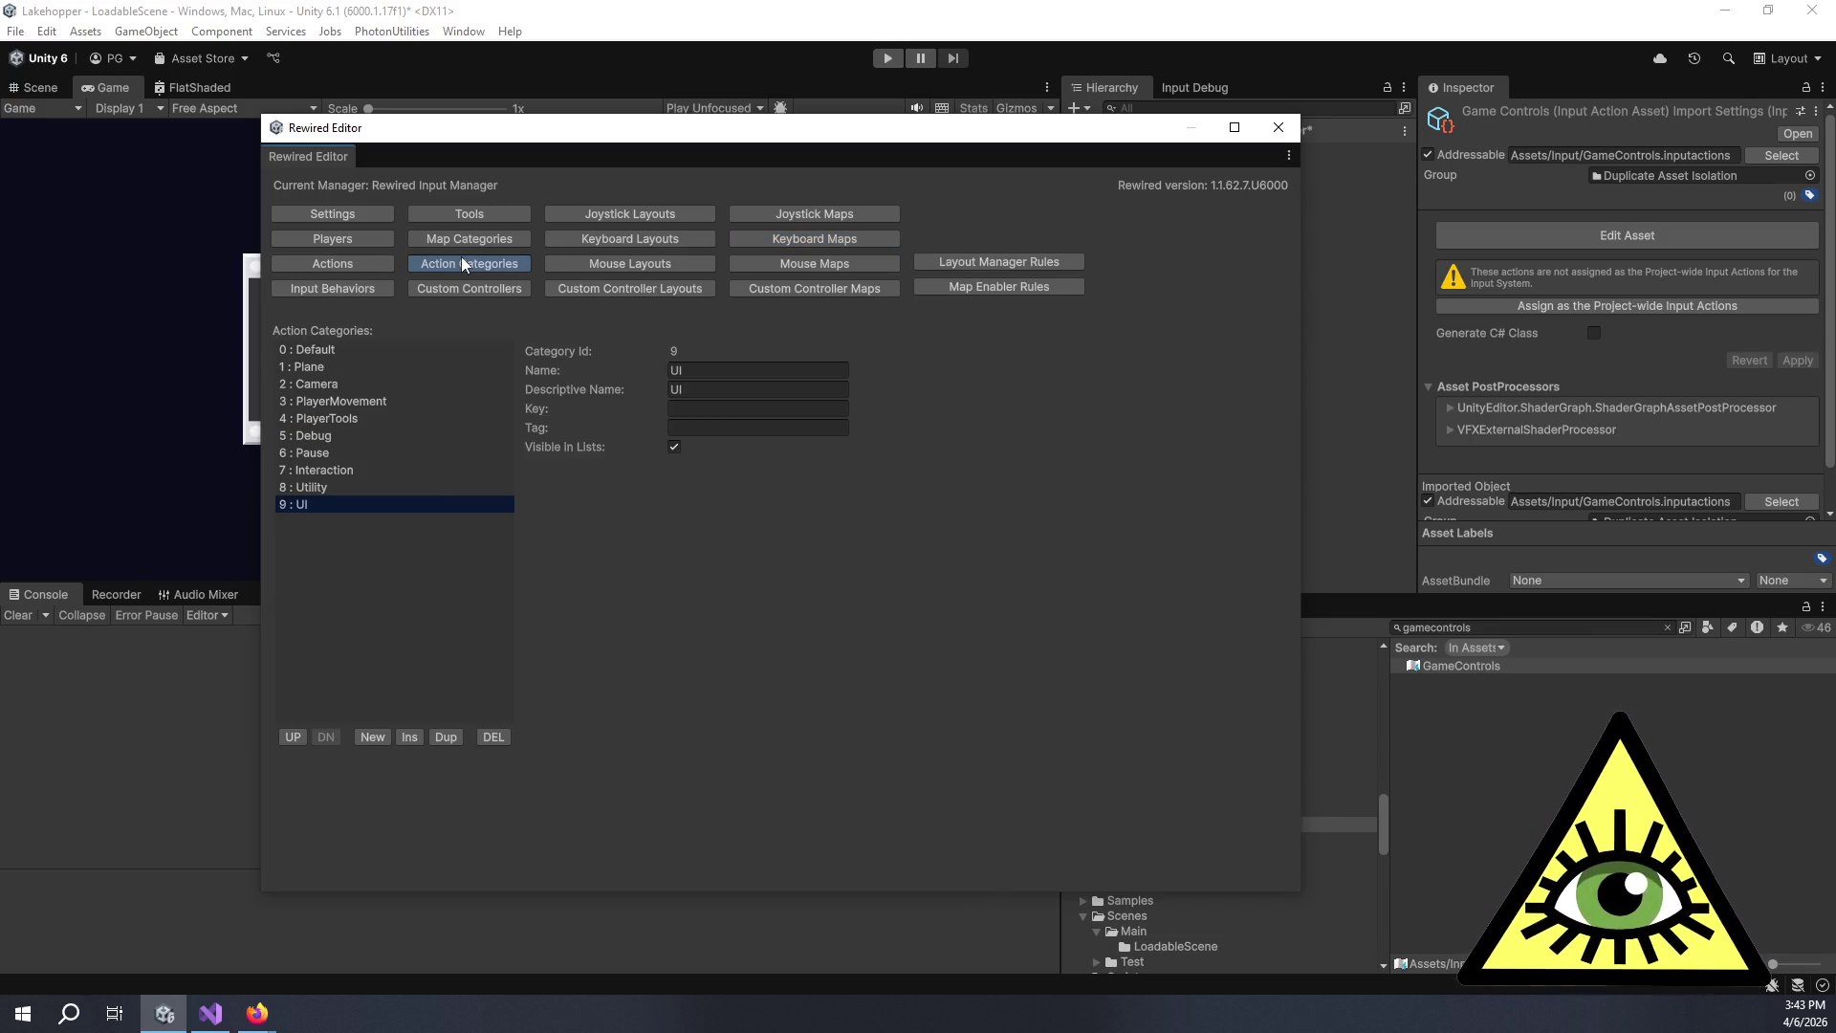
left_click(402, 388)
left_click(319, 263)
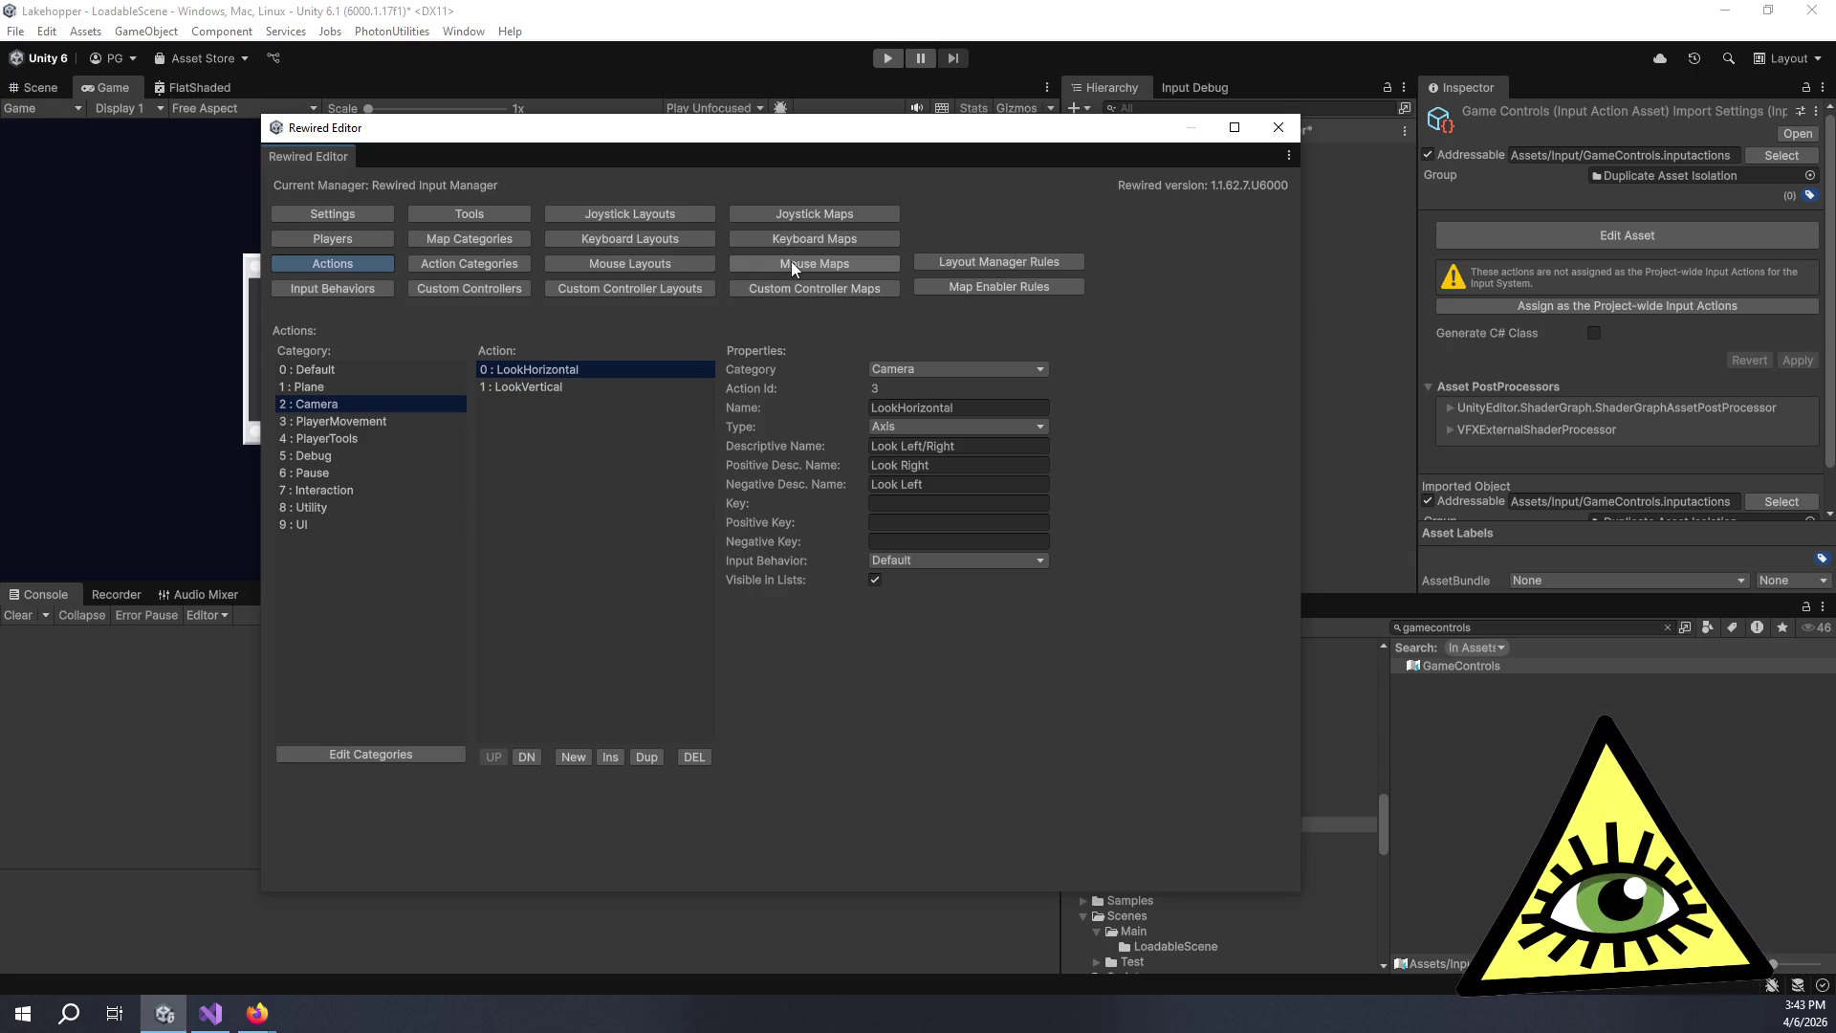
left_click(778, 240)
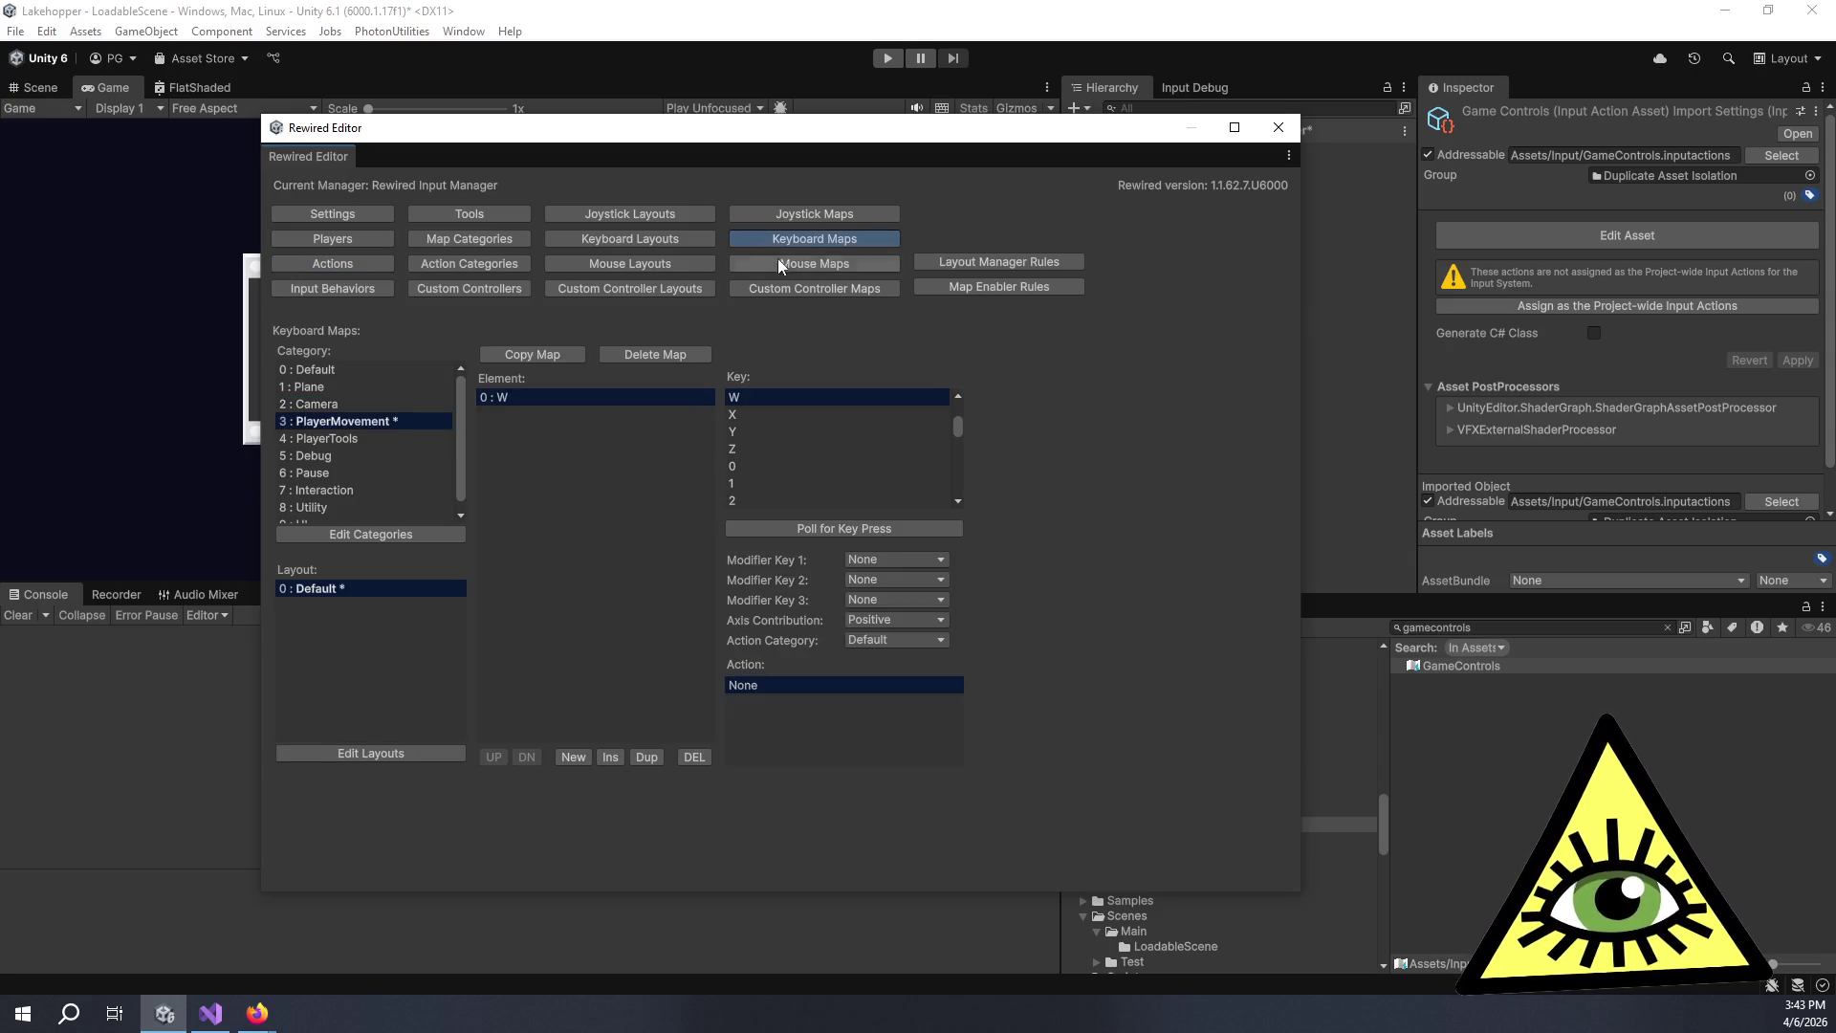
Bind the W element to the PlayerMovement MoveVertical action.
left_click(910, 639)
left_click(973, 726)
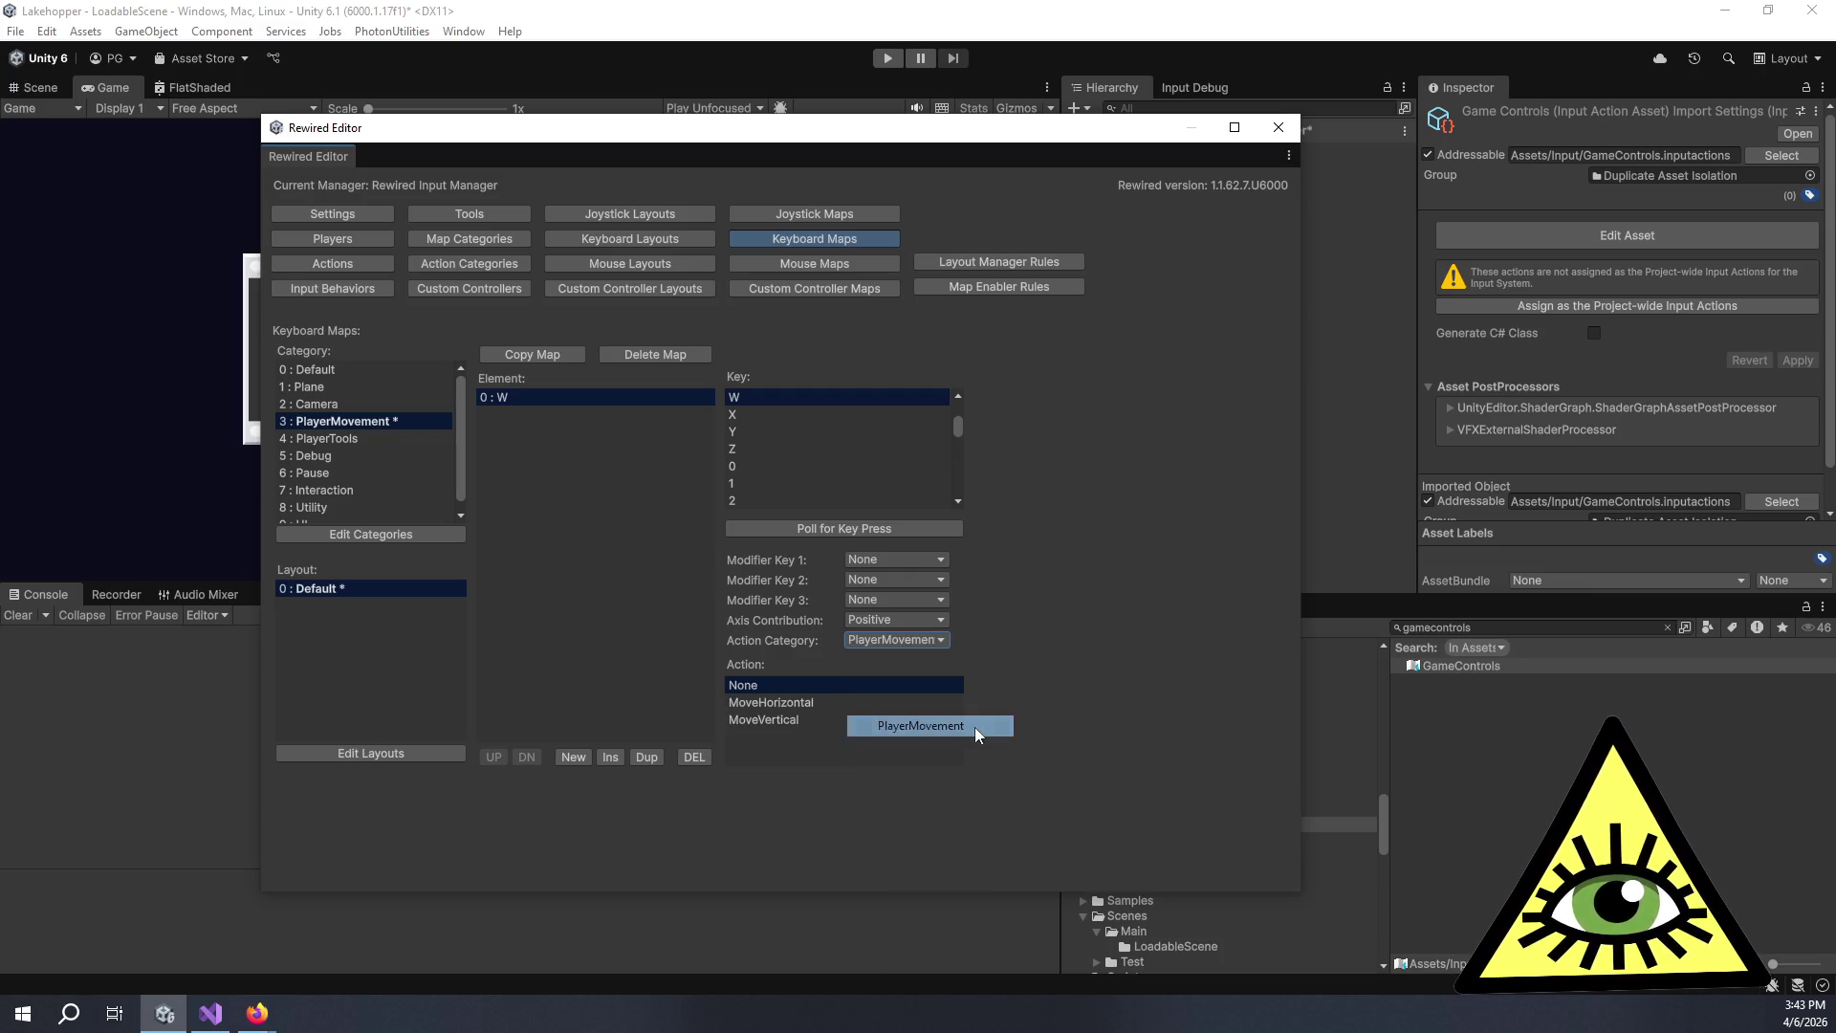
left_click(843, 719)
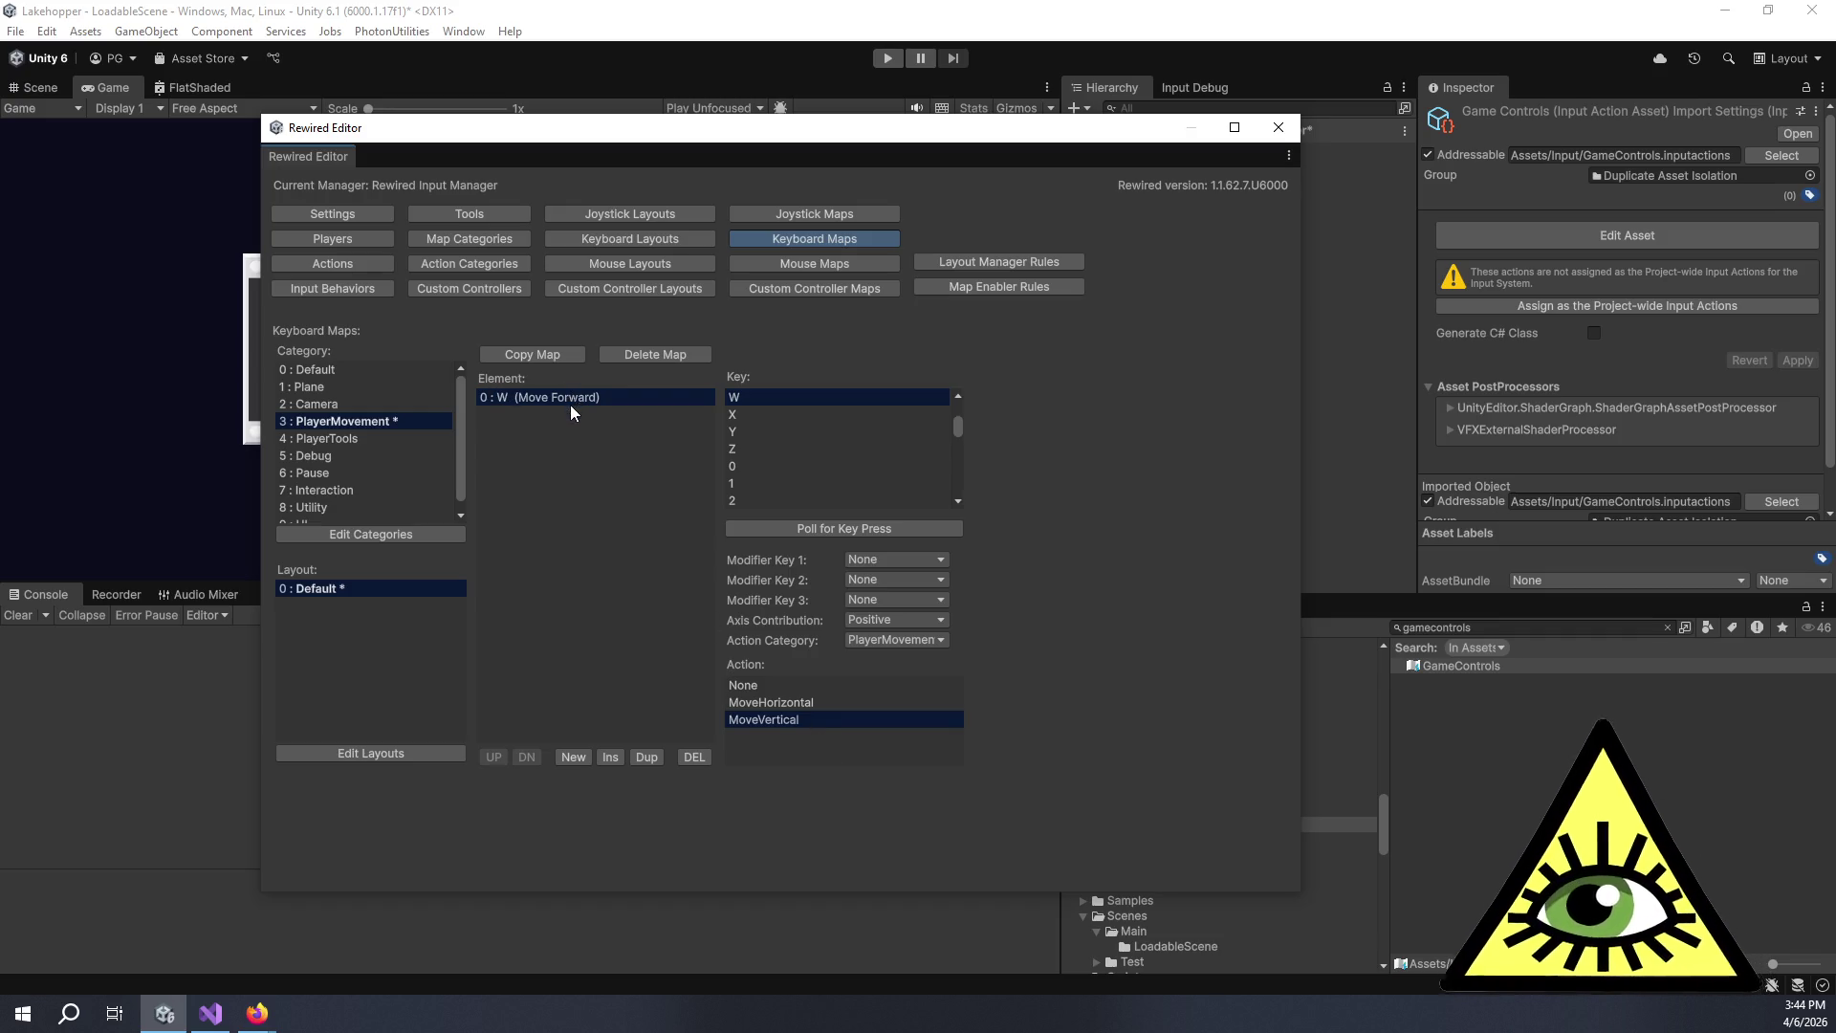
Add a second element on the S key and bind it to PlayerMovement MoveVertical.
left_click(576, 754)
left_click(822, 528)
key("s")
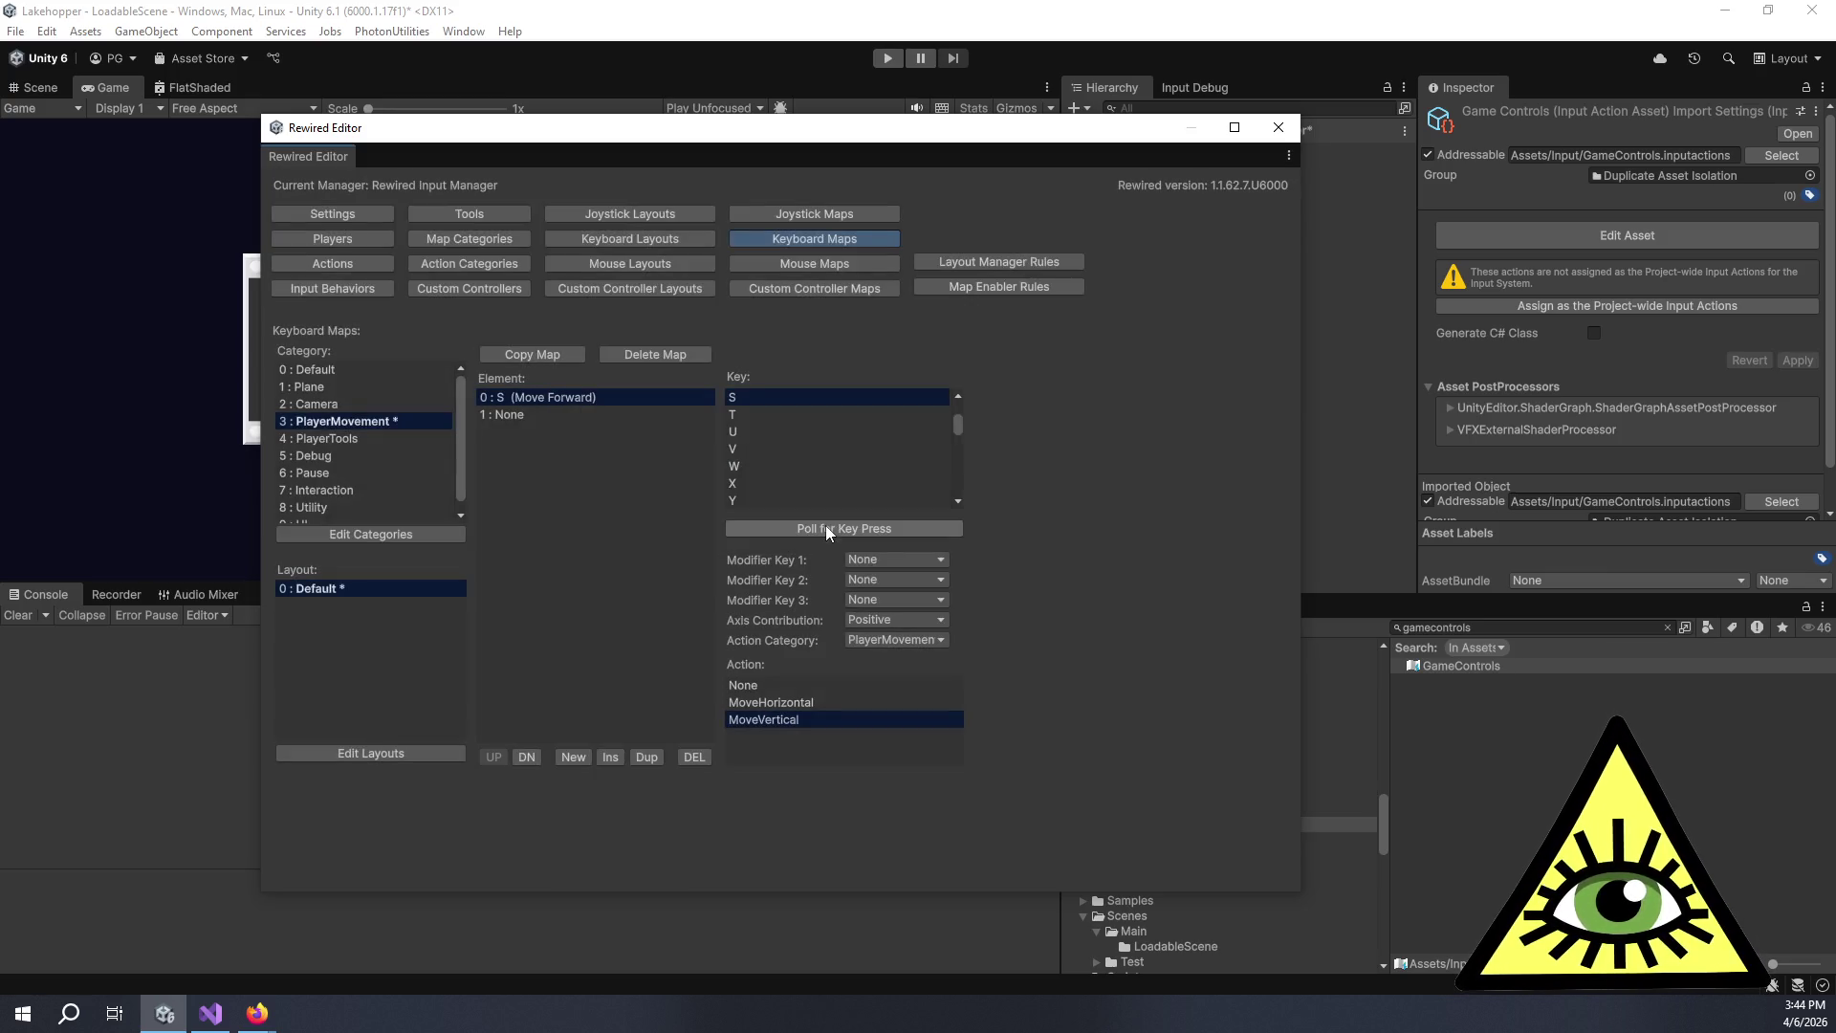
key("w")
left_click(539, 415)
left_click(767, 525)
key("s")
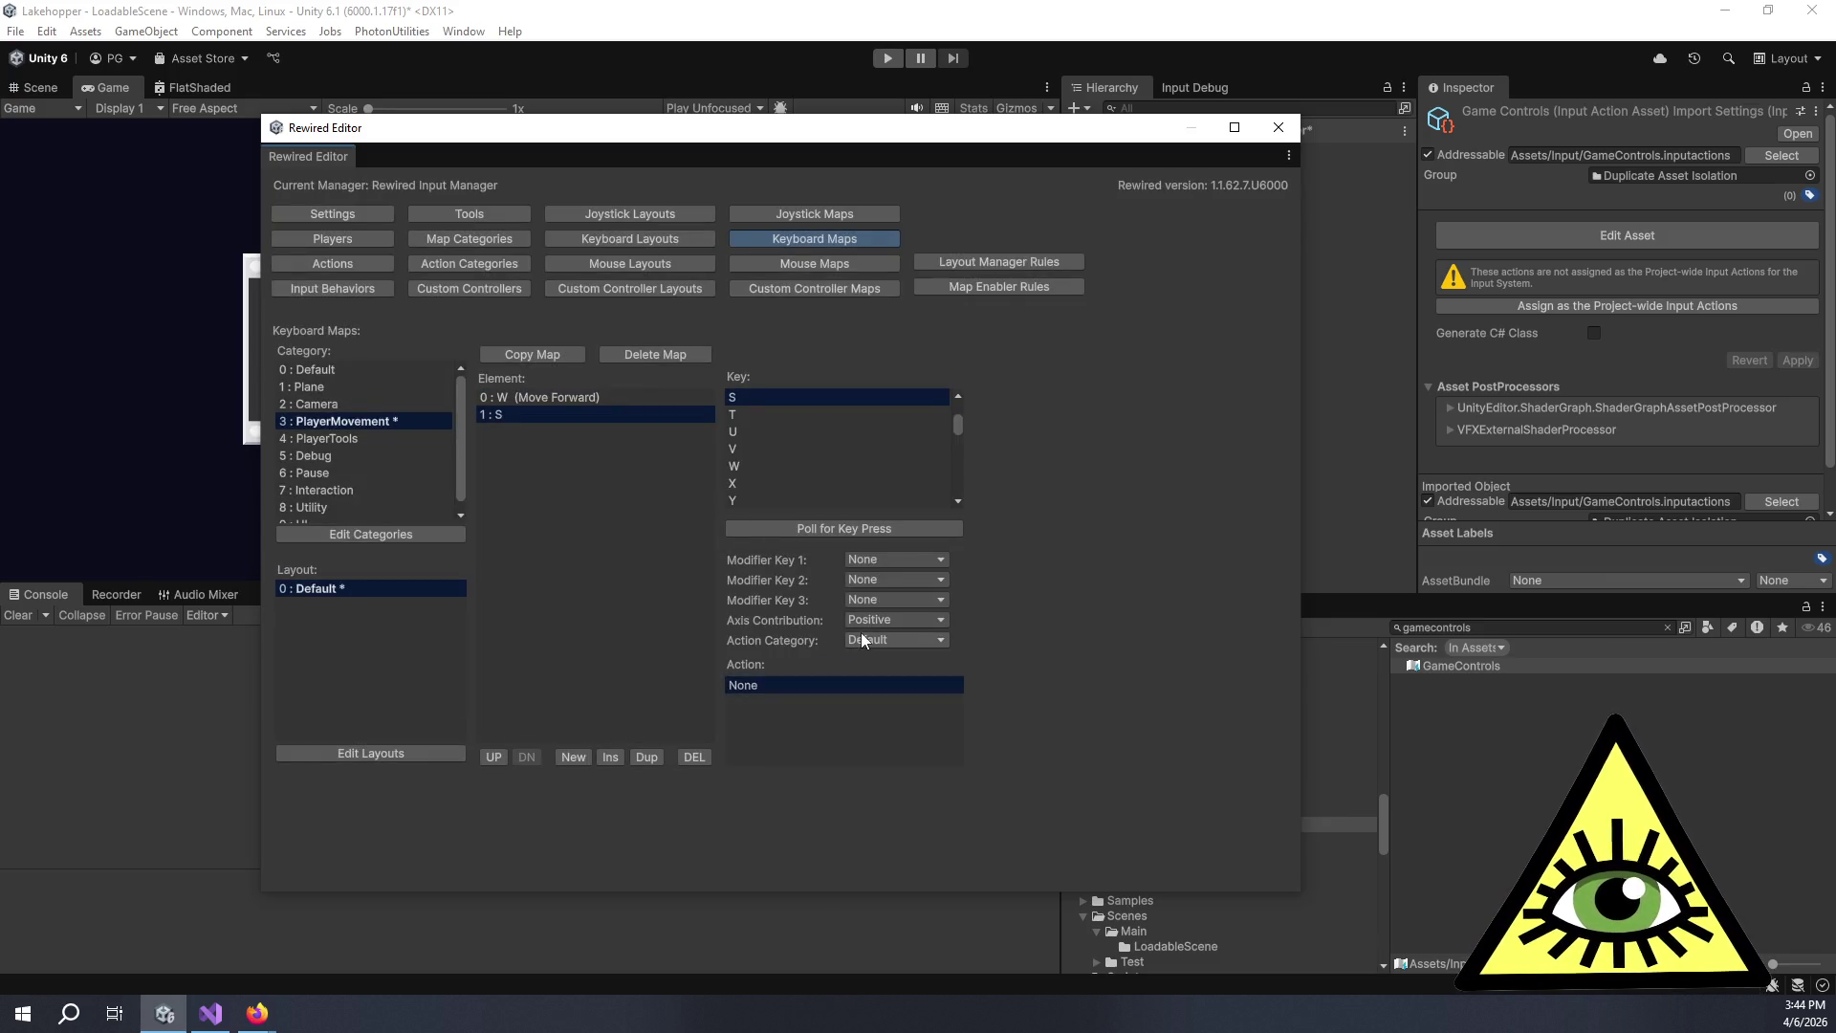
left_click(864, 637)
left_click(923, 726)
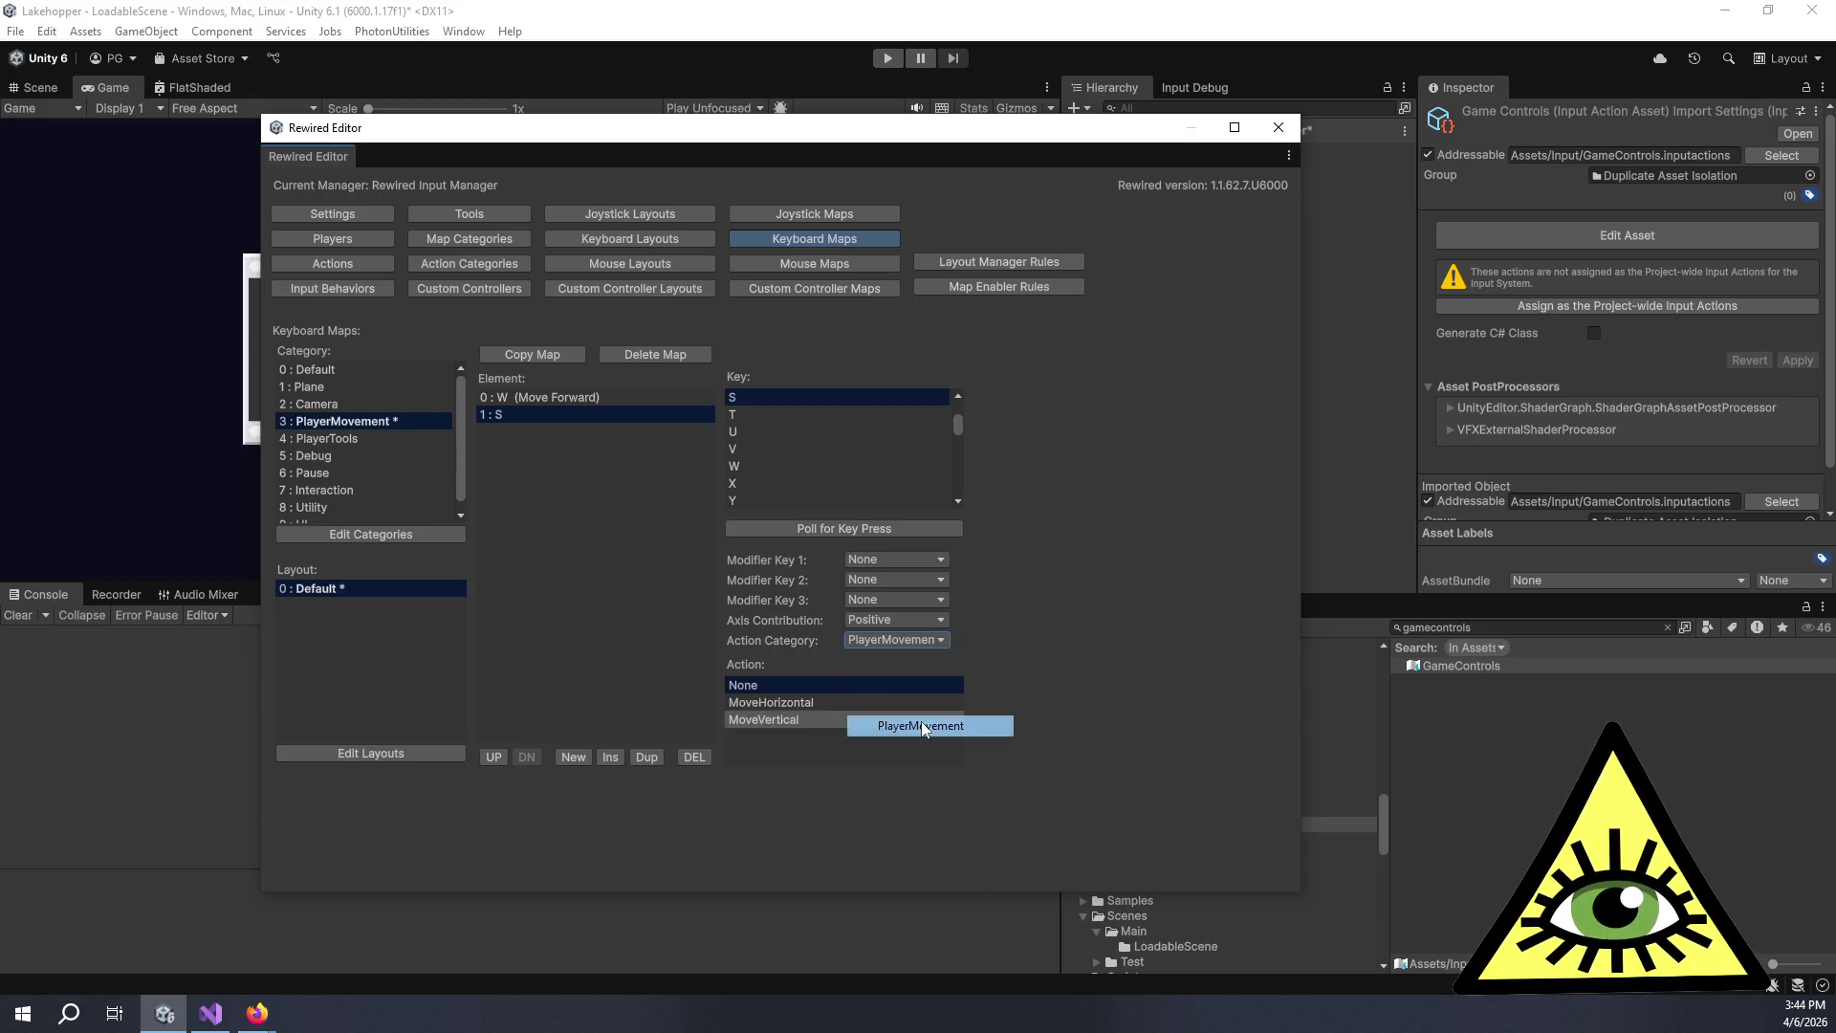
left_click(845, 719)
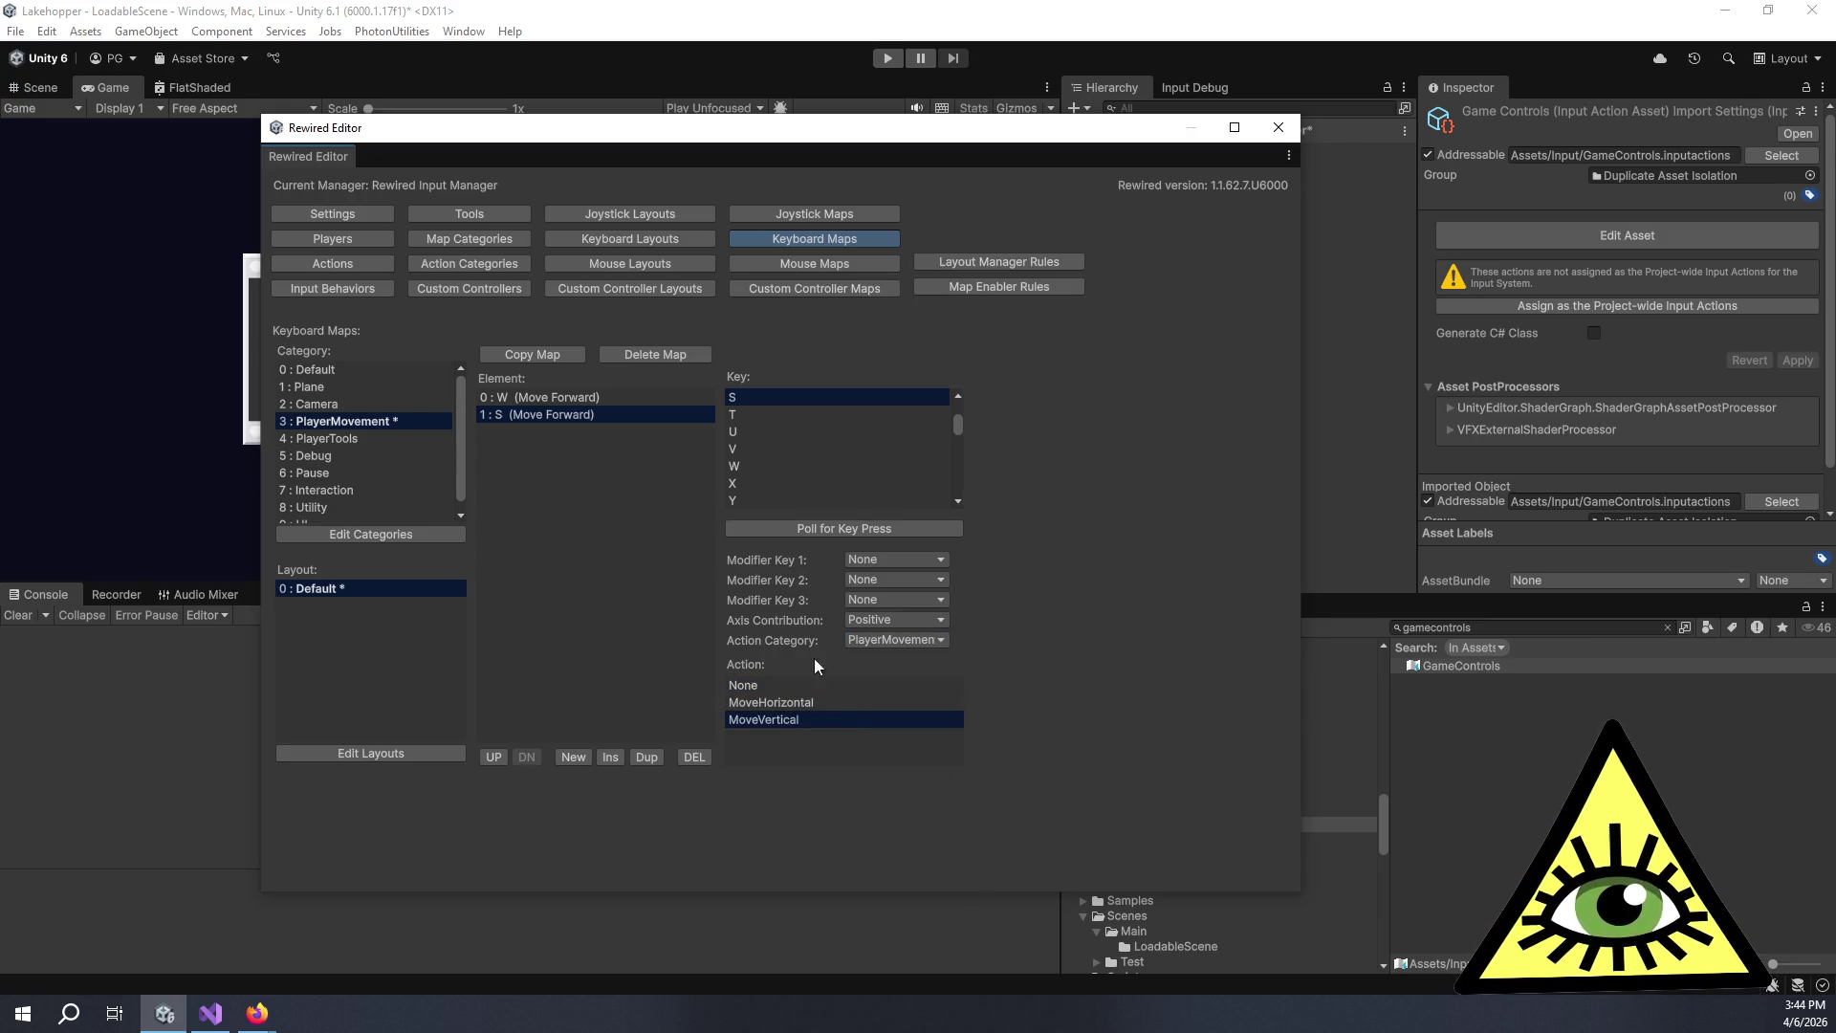